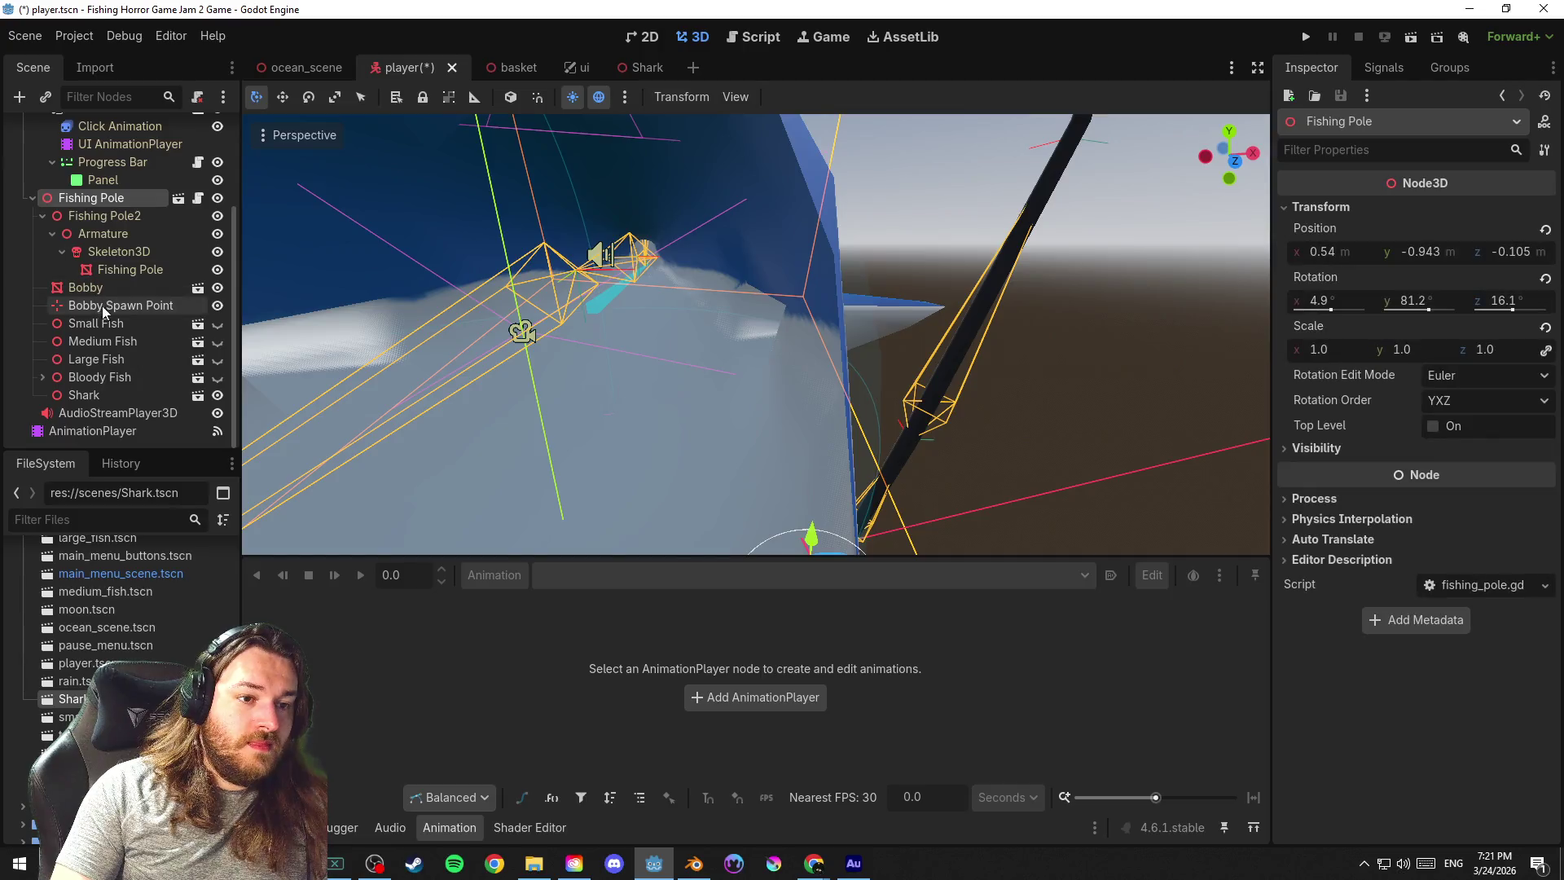
Make the Shark instance's children editable, frame it in view and save the scene
left_click(106, 396)
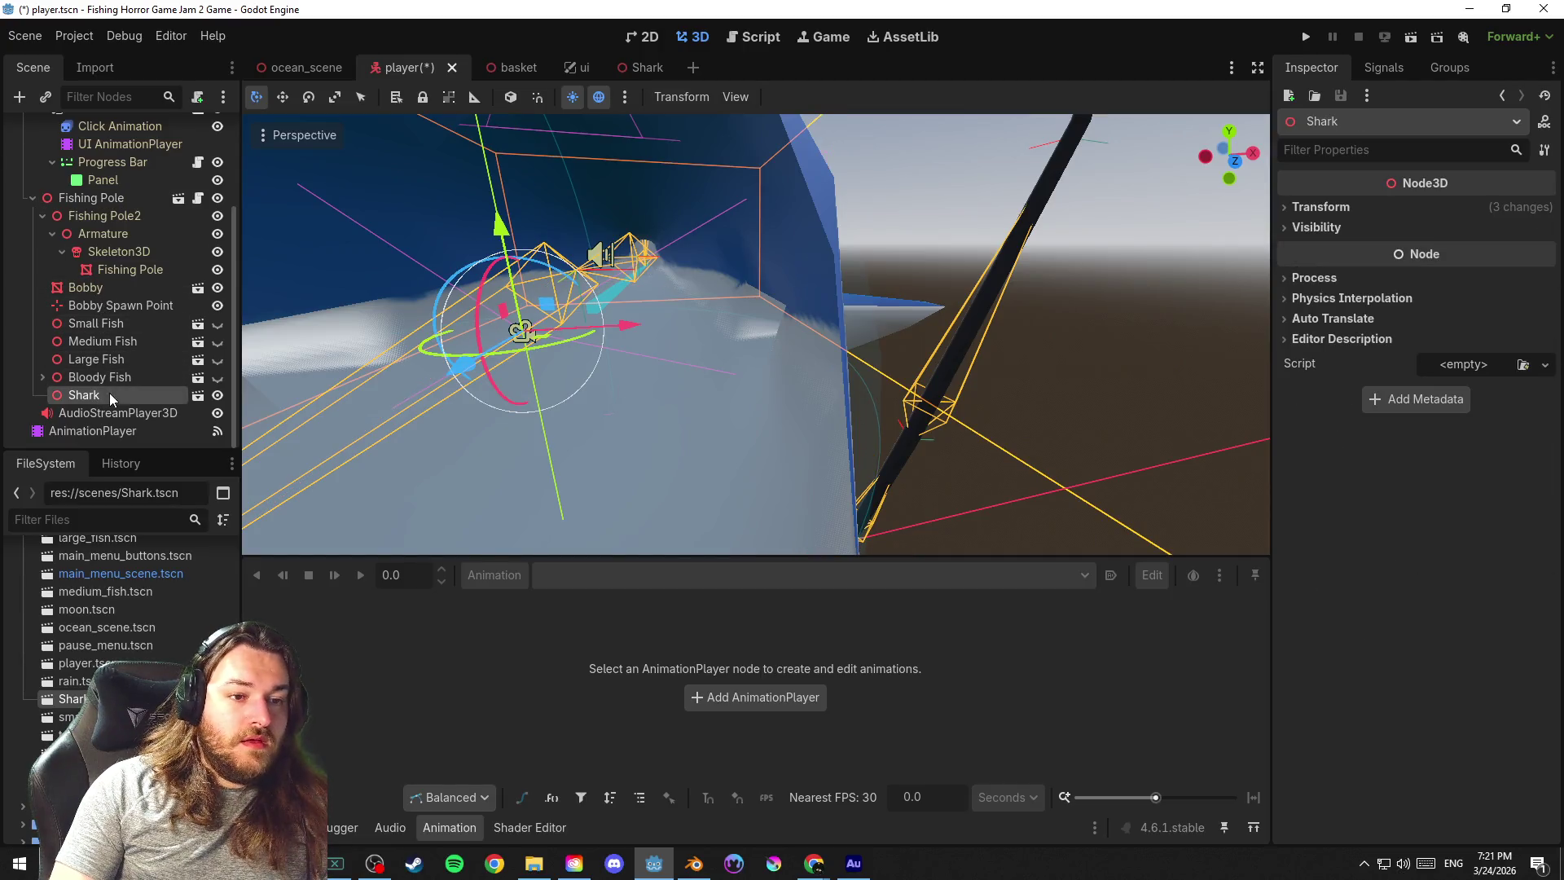
right_click(109, 394)
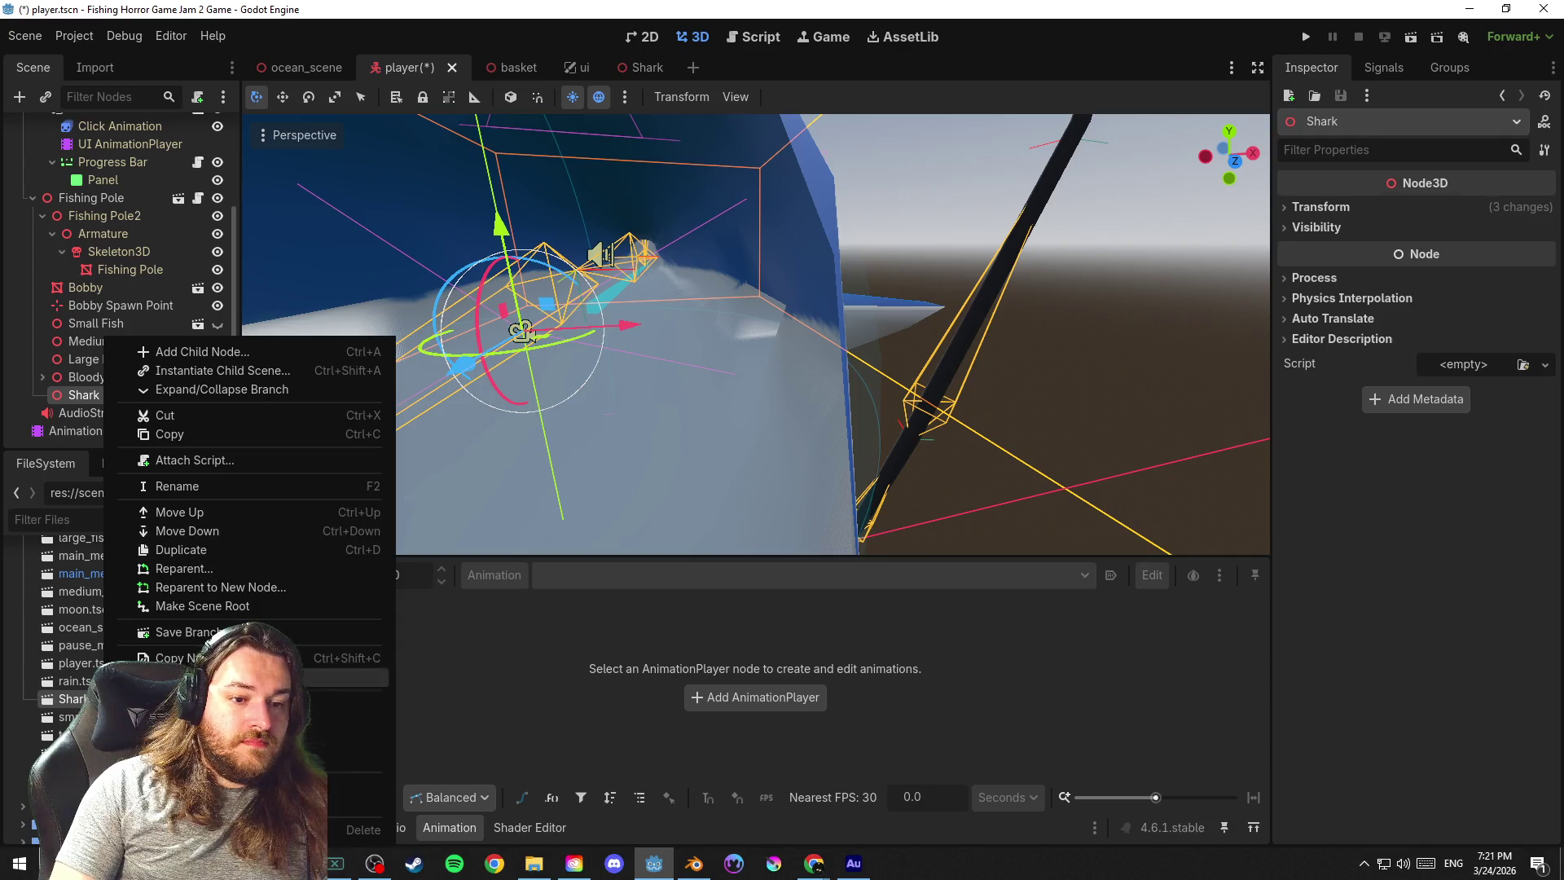
left_click(183, 696)
scroll(129, 413, "down", 2)
key("f")
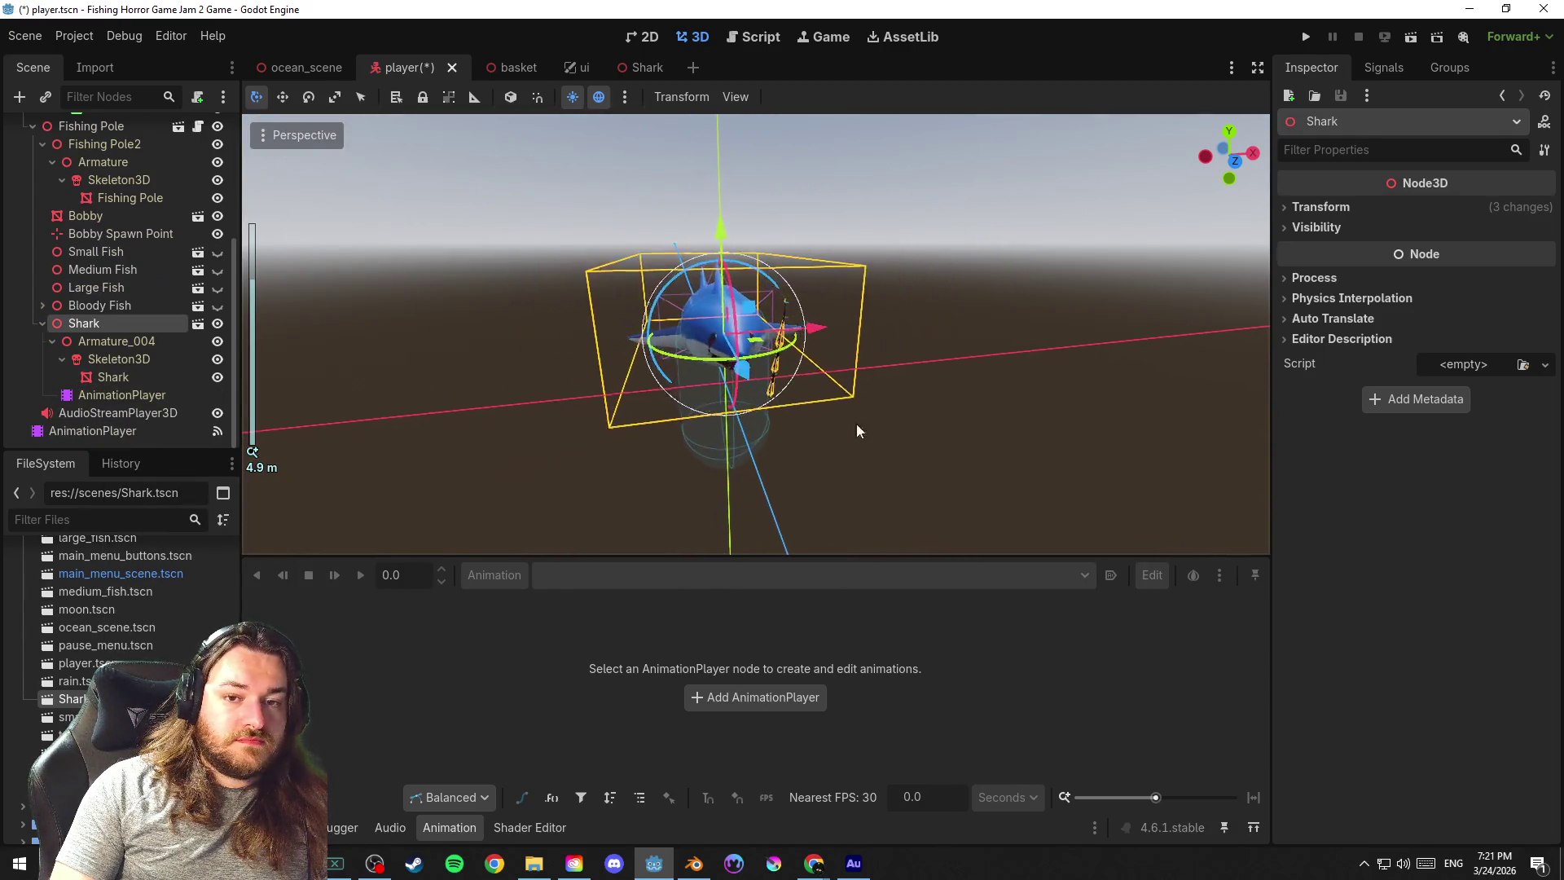
left_click(895, 425)
key("ctrl+s")
scroll(754, 428, "up", 3)
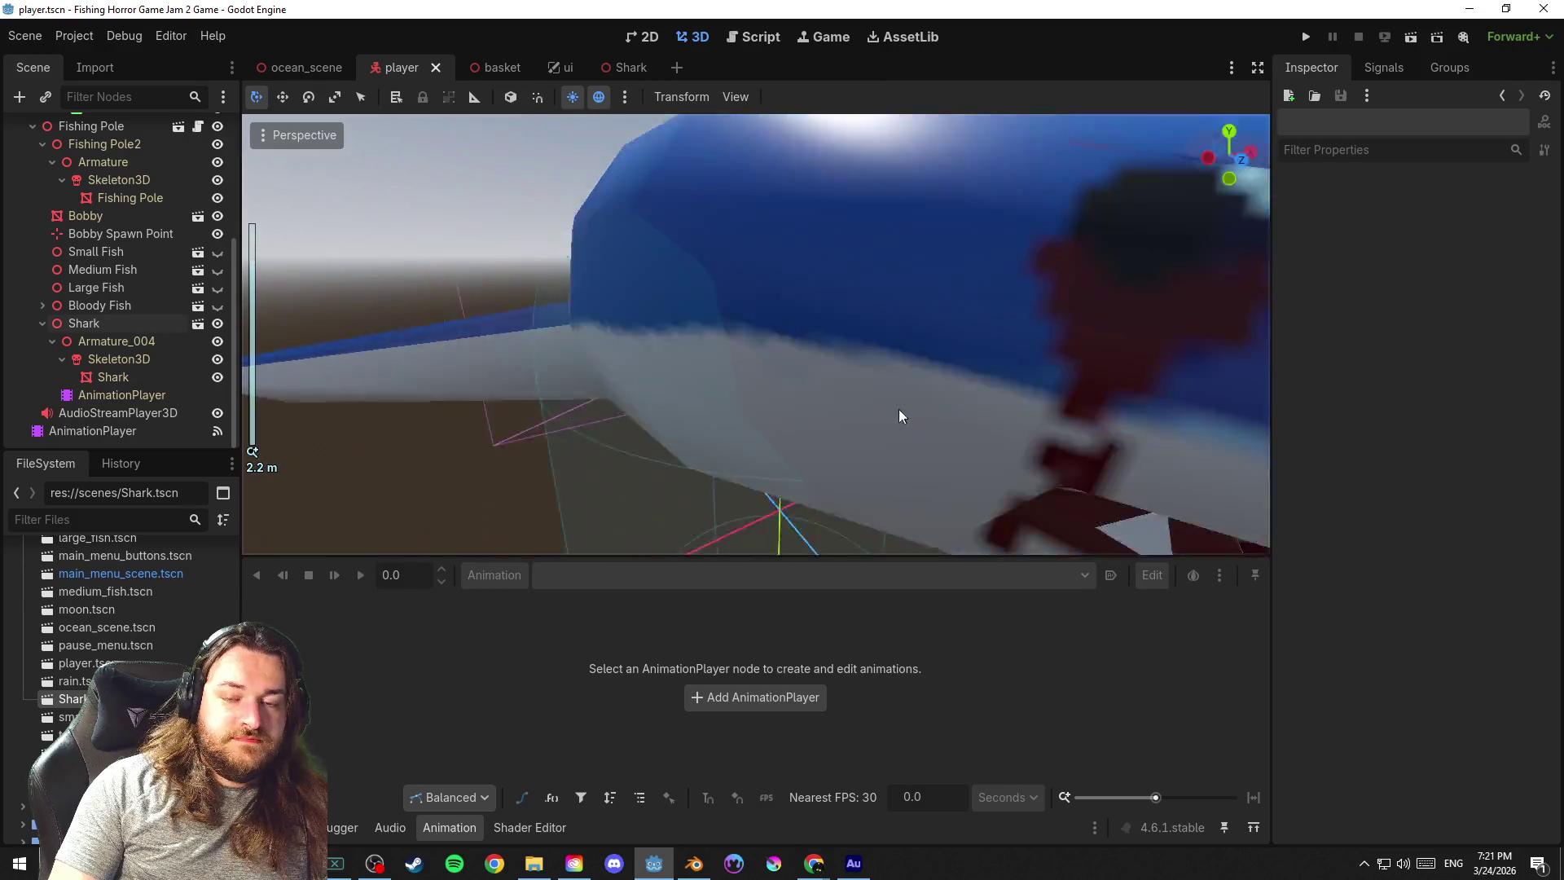
scroll(898, 410, "down", 5)
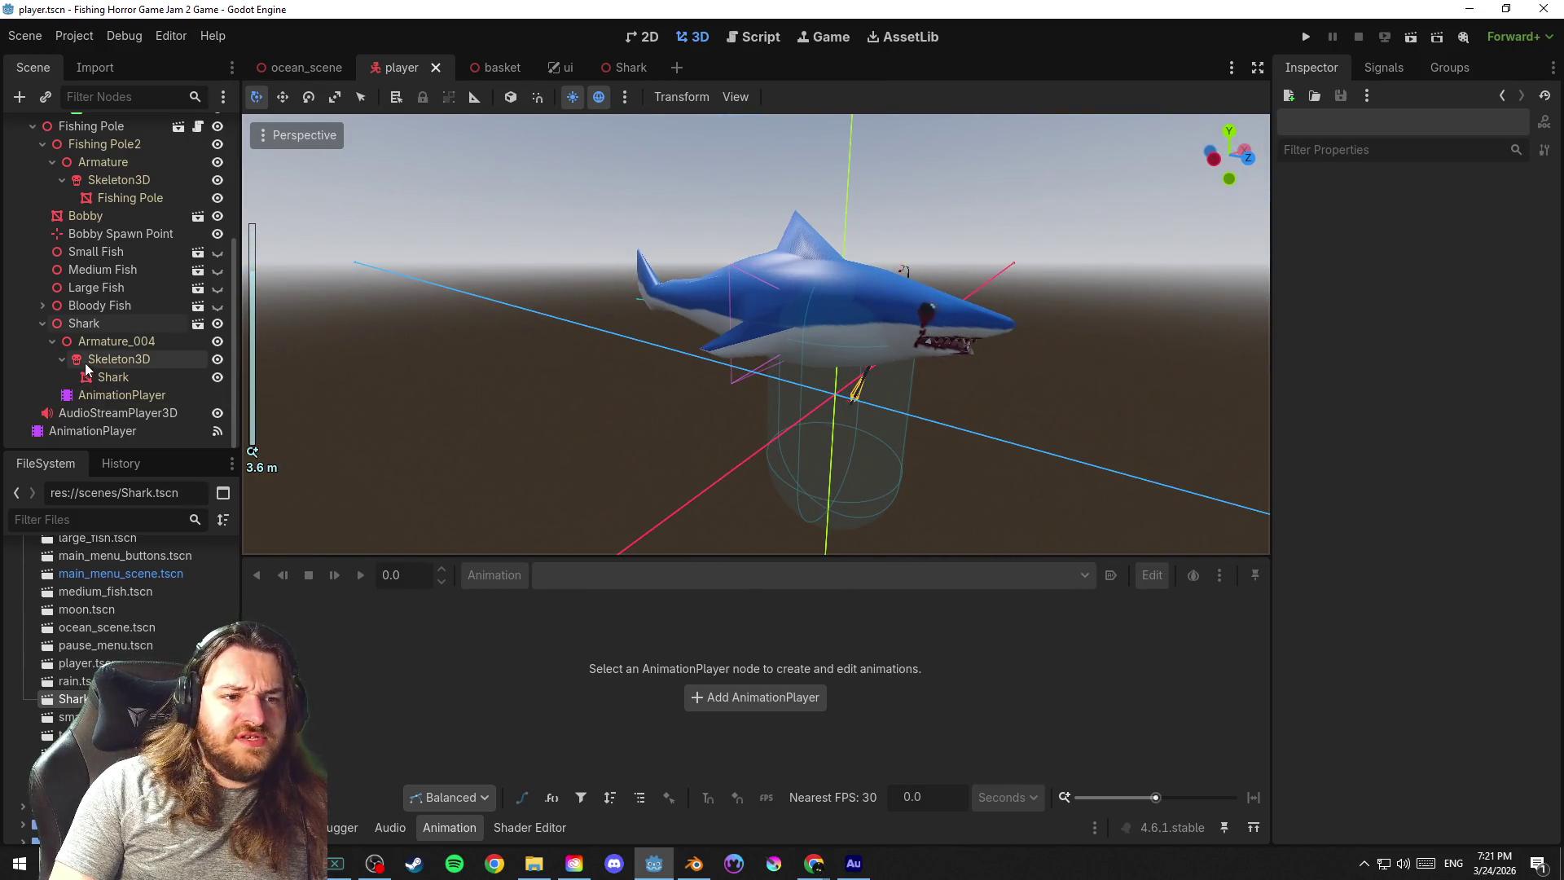
Turn the Shark's editable children back off and save the player scene
left_click(44, 323)
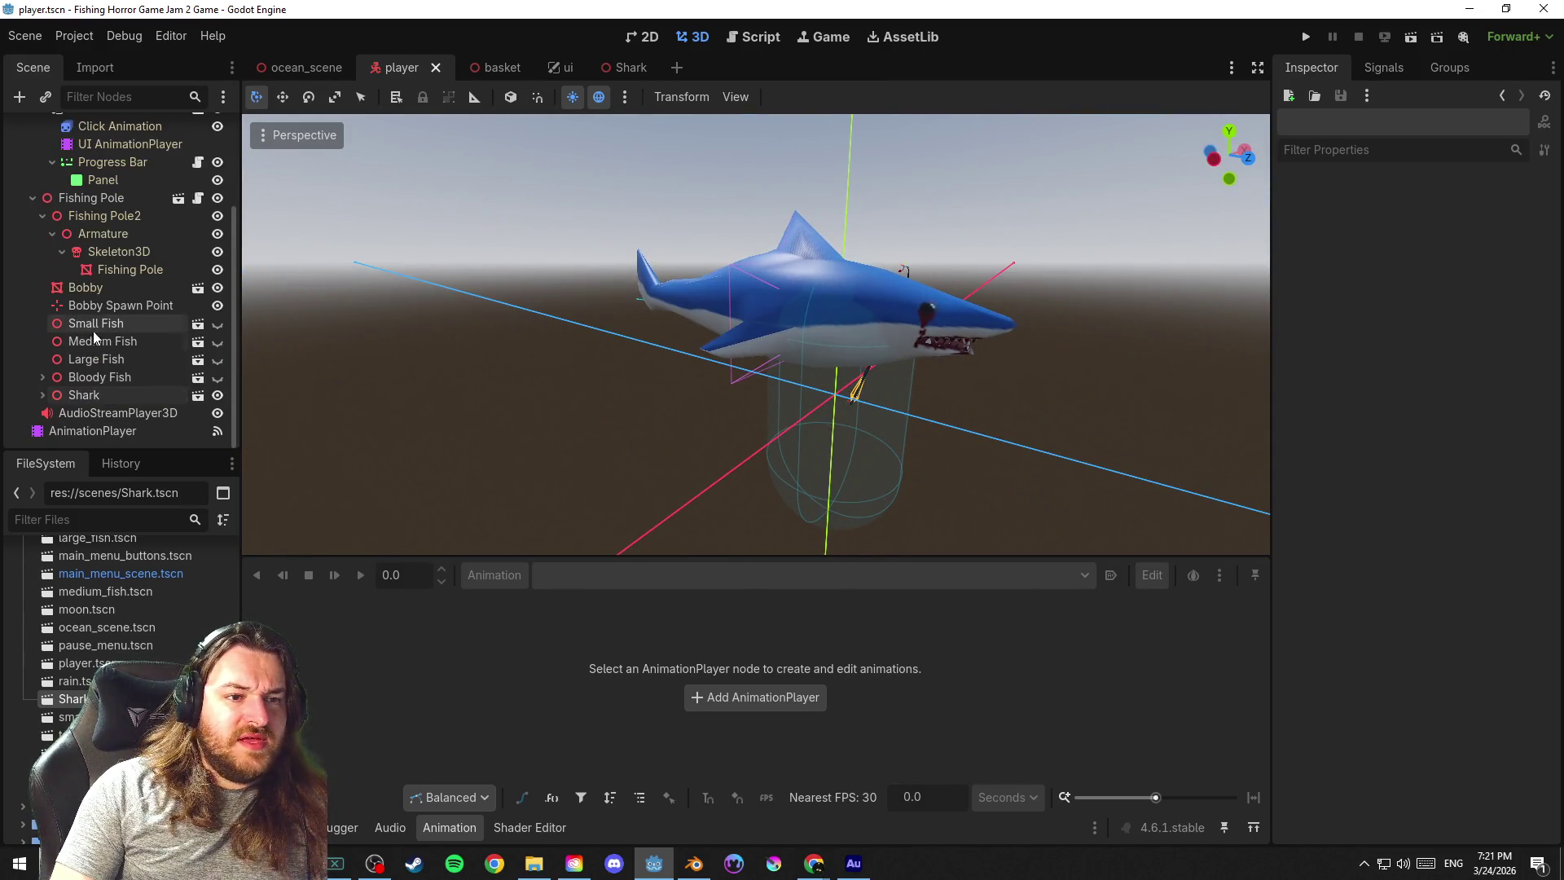
left_click(121, 394)
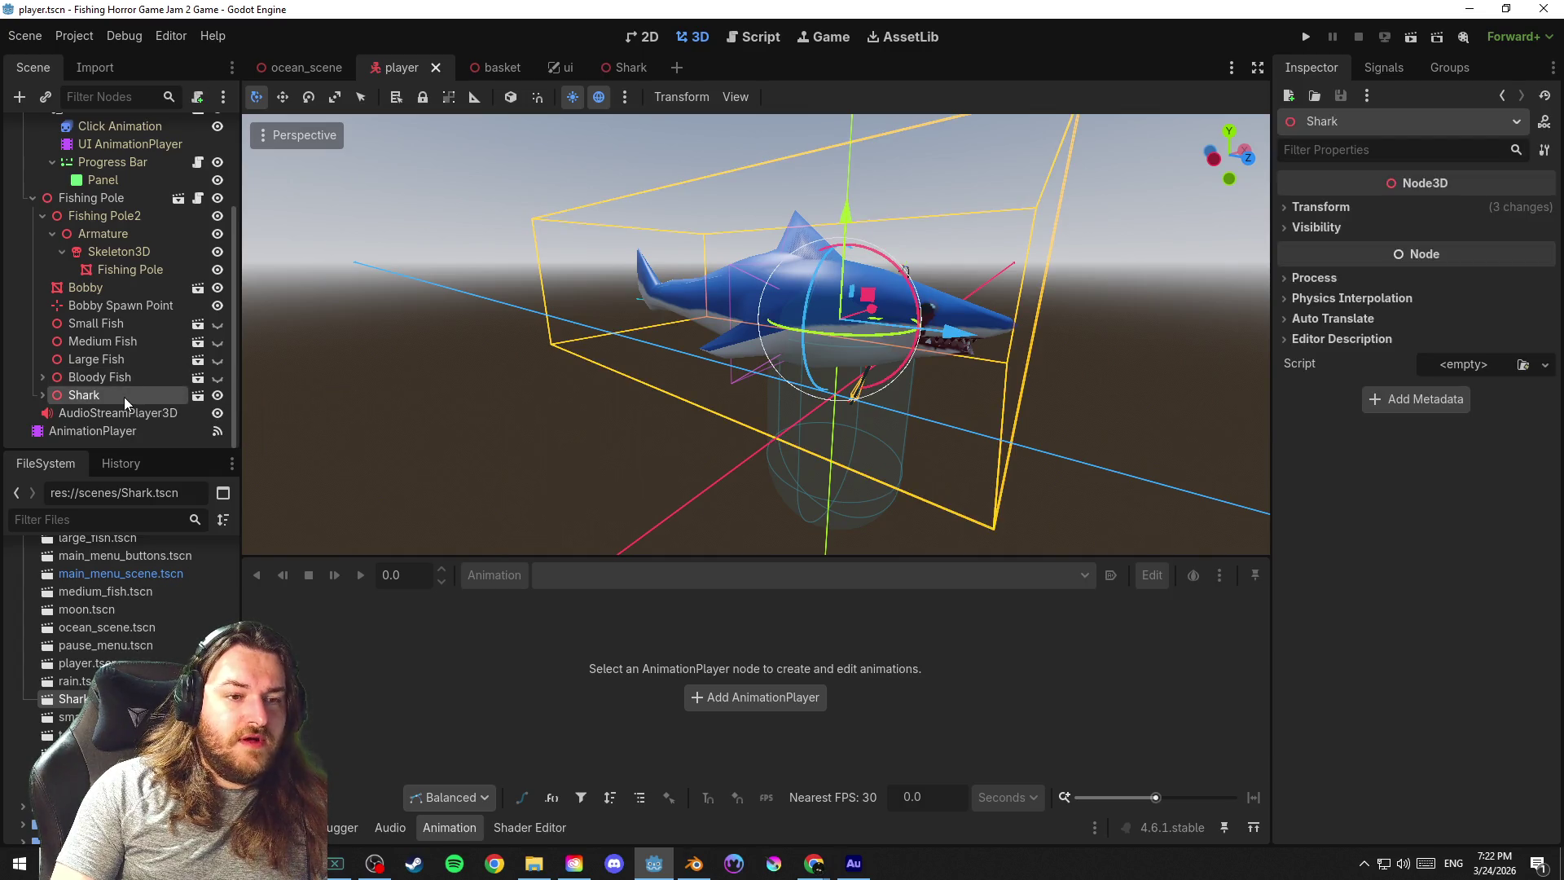
left_click(118, 378)
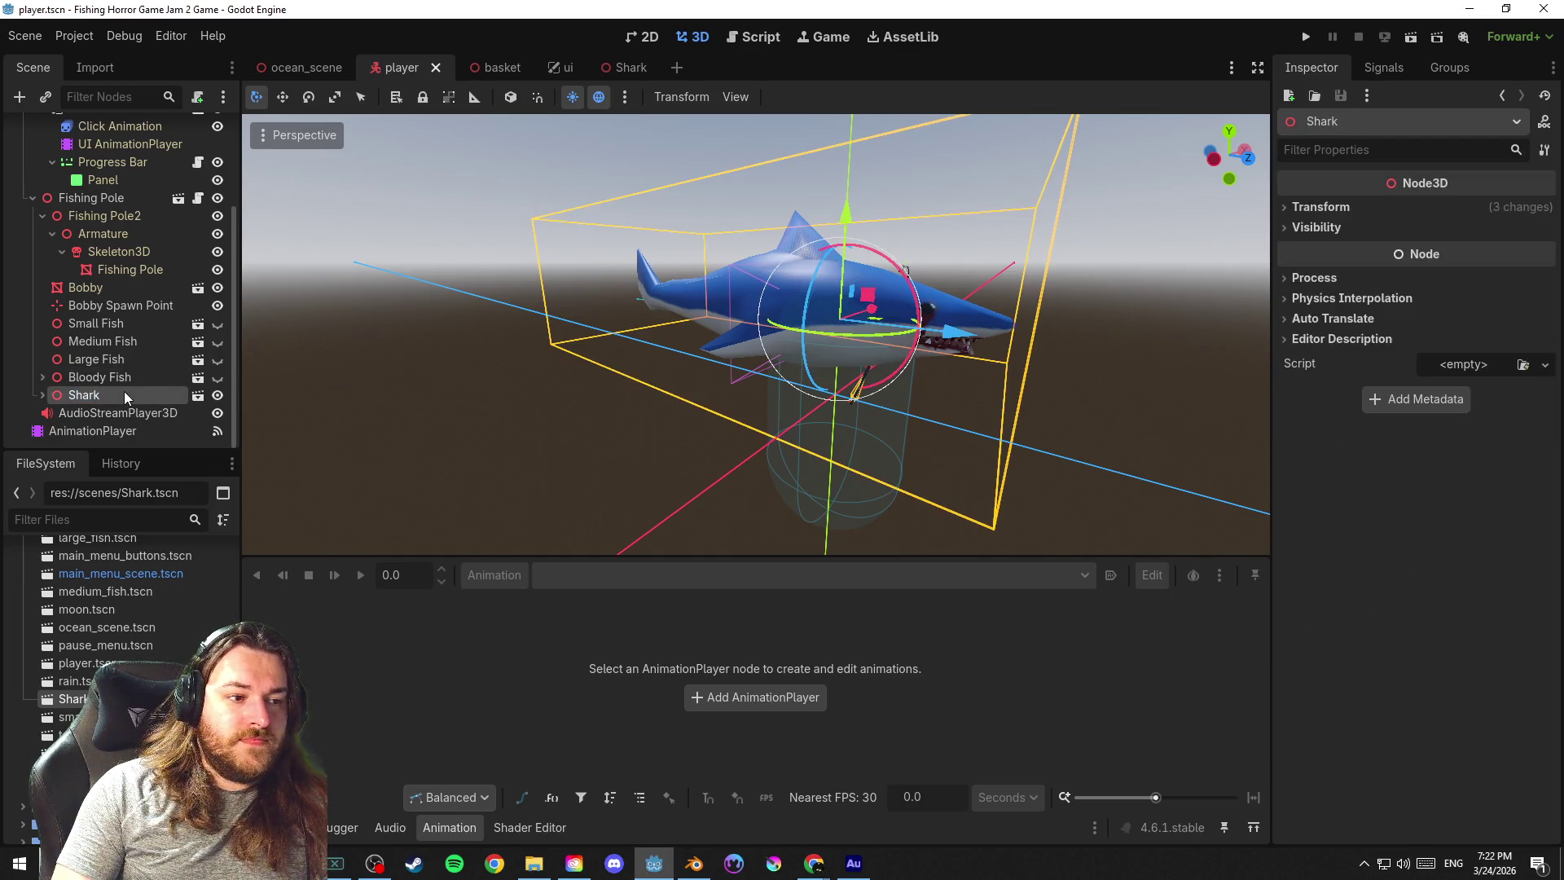
left_click(134, 375)
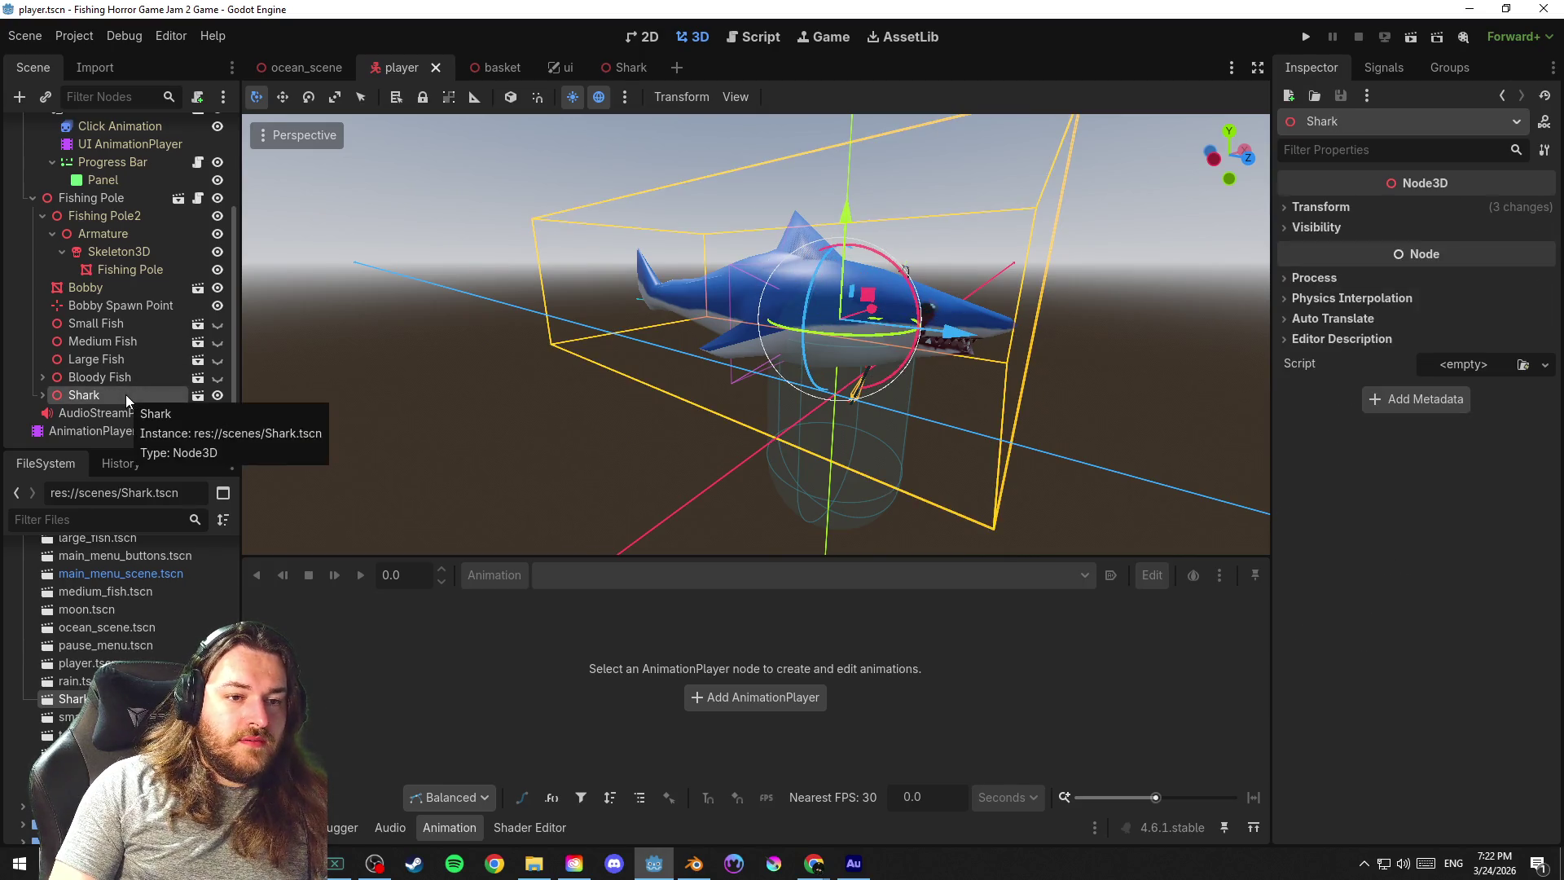
key("ctrl+s")
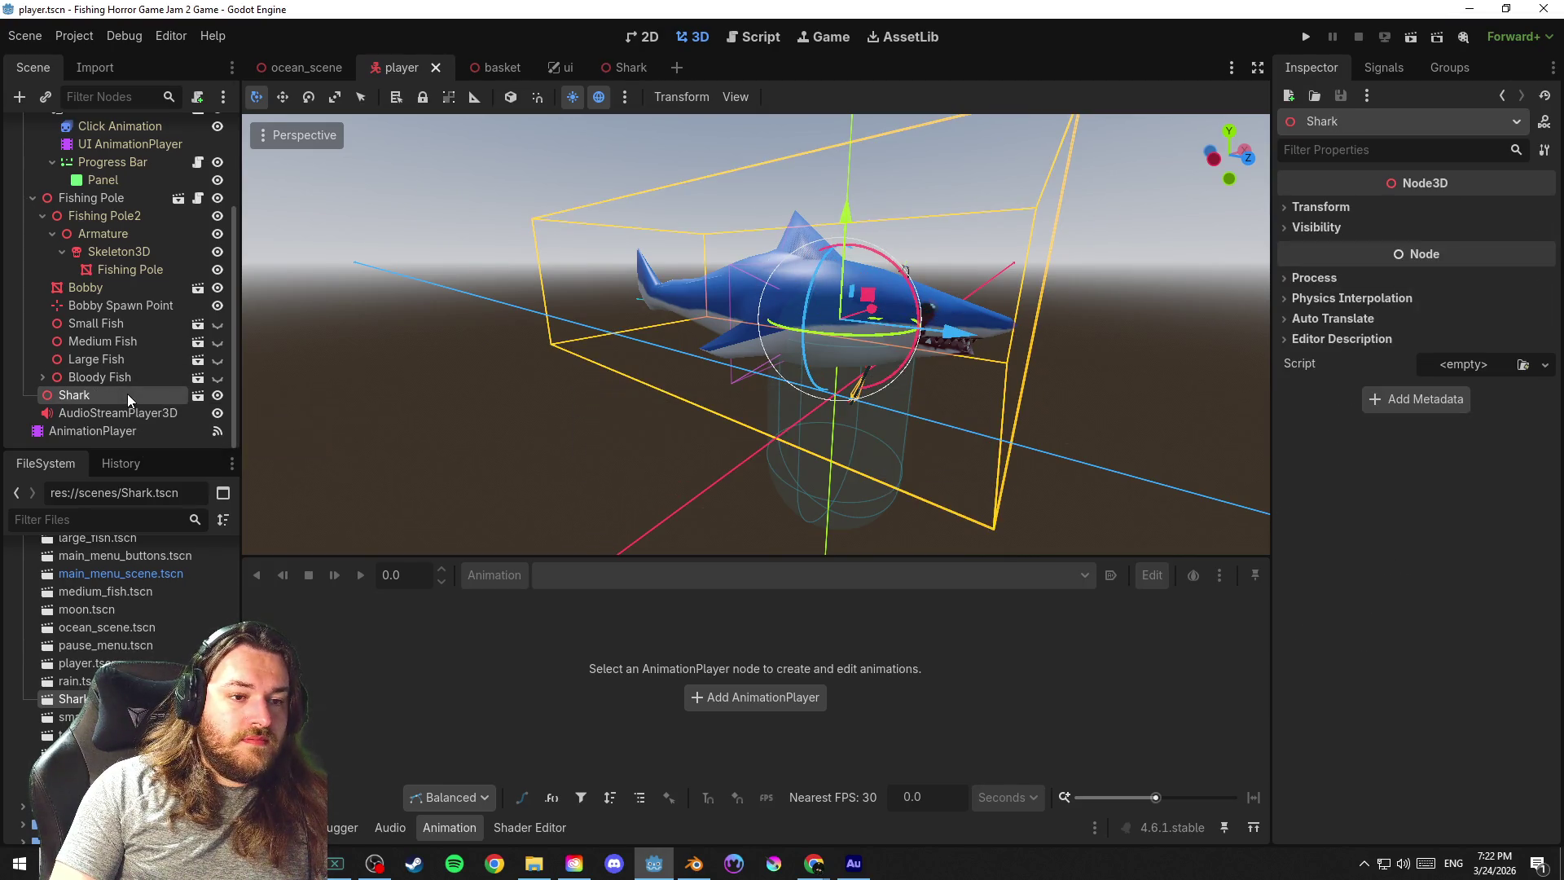
Move the Shark back along its Z axis with the gizmo and save the scene
left_click_drag(706, 401, 868, 453)
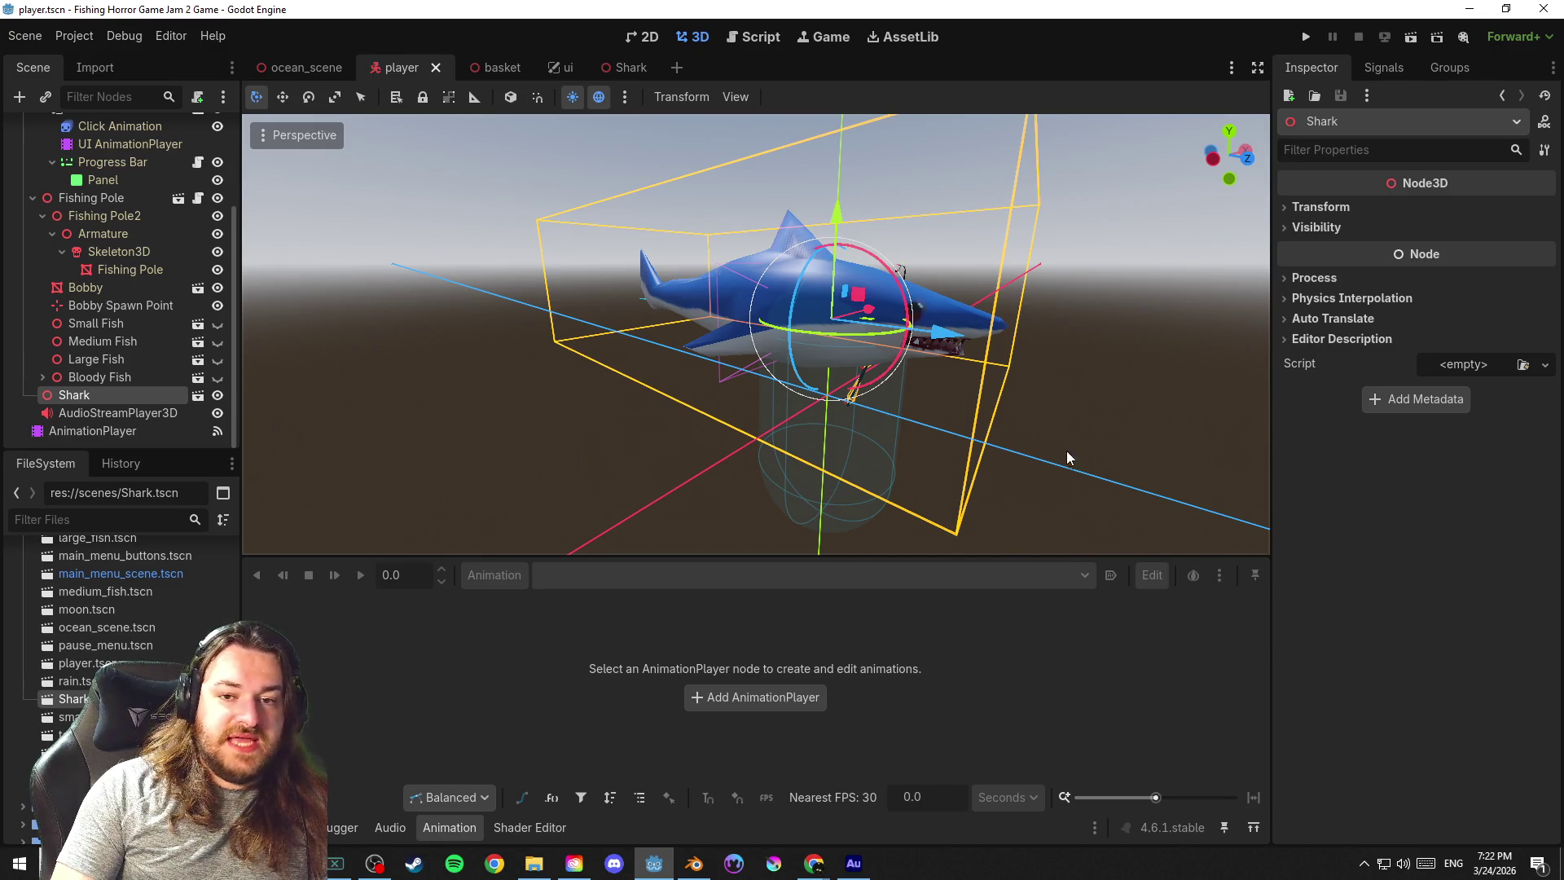
mouse_move(967, 427)
left_mouse_down()
mouse_move(1032, 425)
mouse_move(878, 355)
mouse_move(475, 353)
left_mouse_up()
left_click(135, 377)
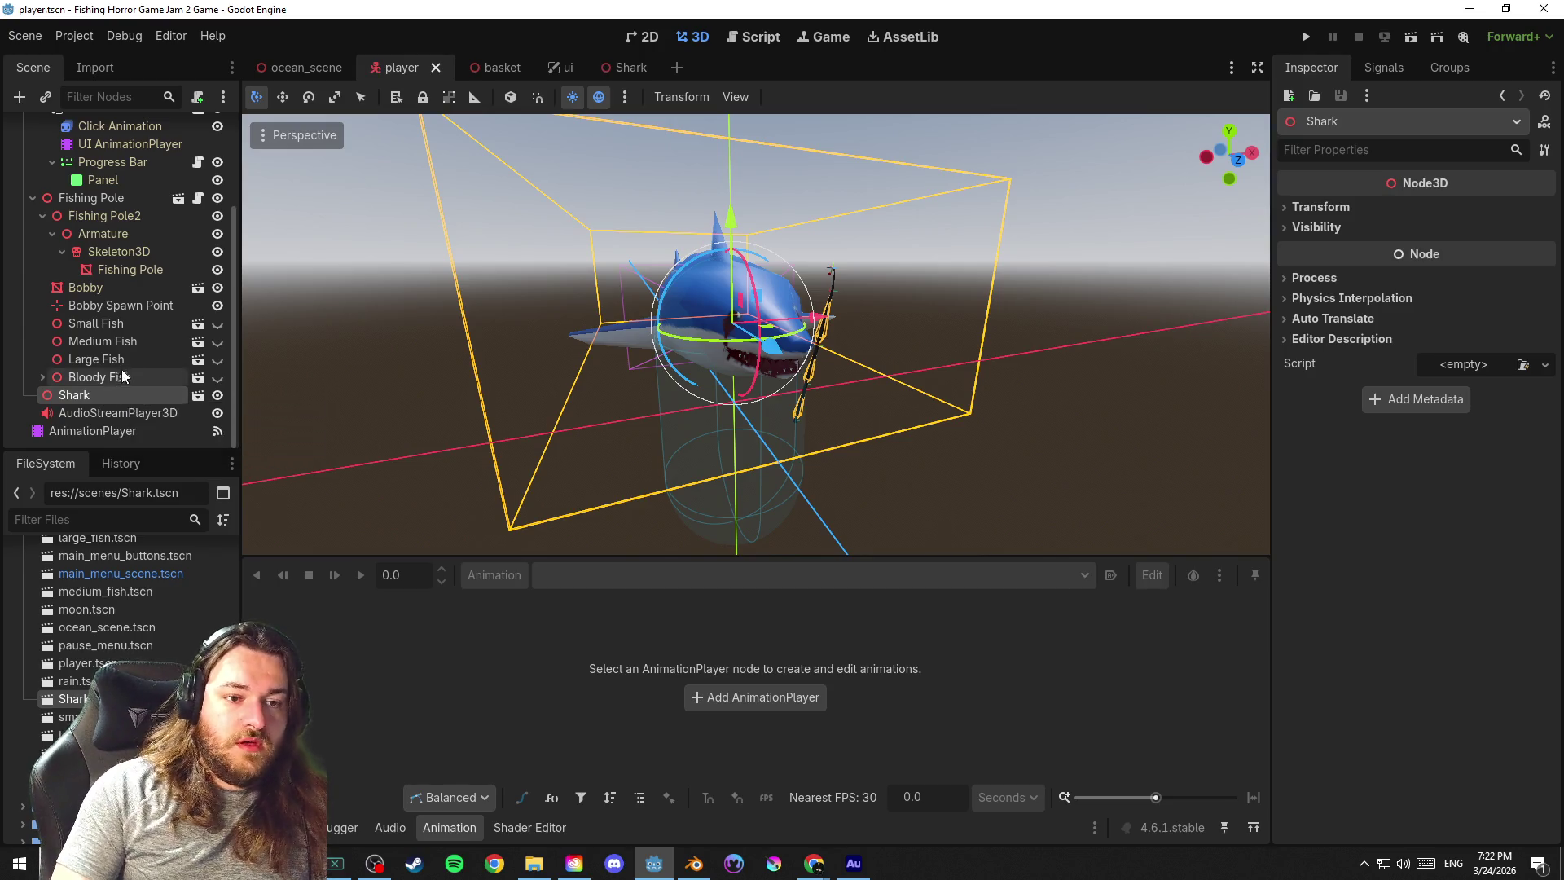
mouse_move(802, 388)
left_mouse_down()
mouse_move(794, 409)
mouse_move(820, 394)
left_mouse_up()
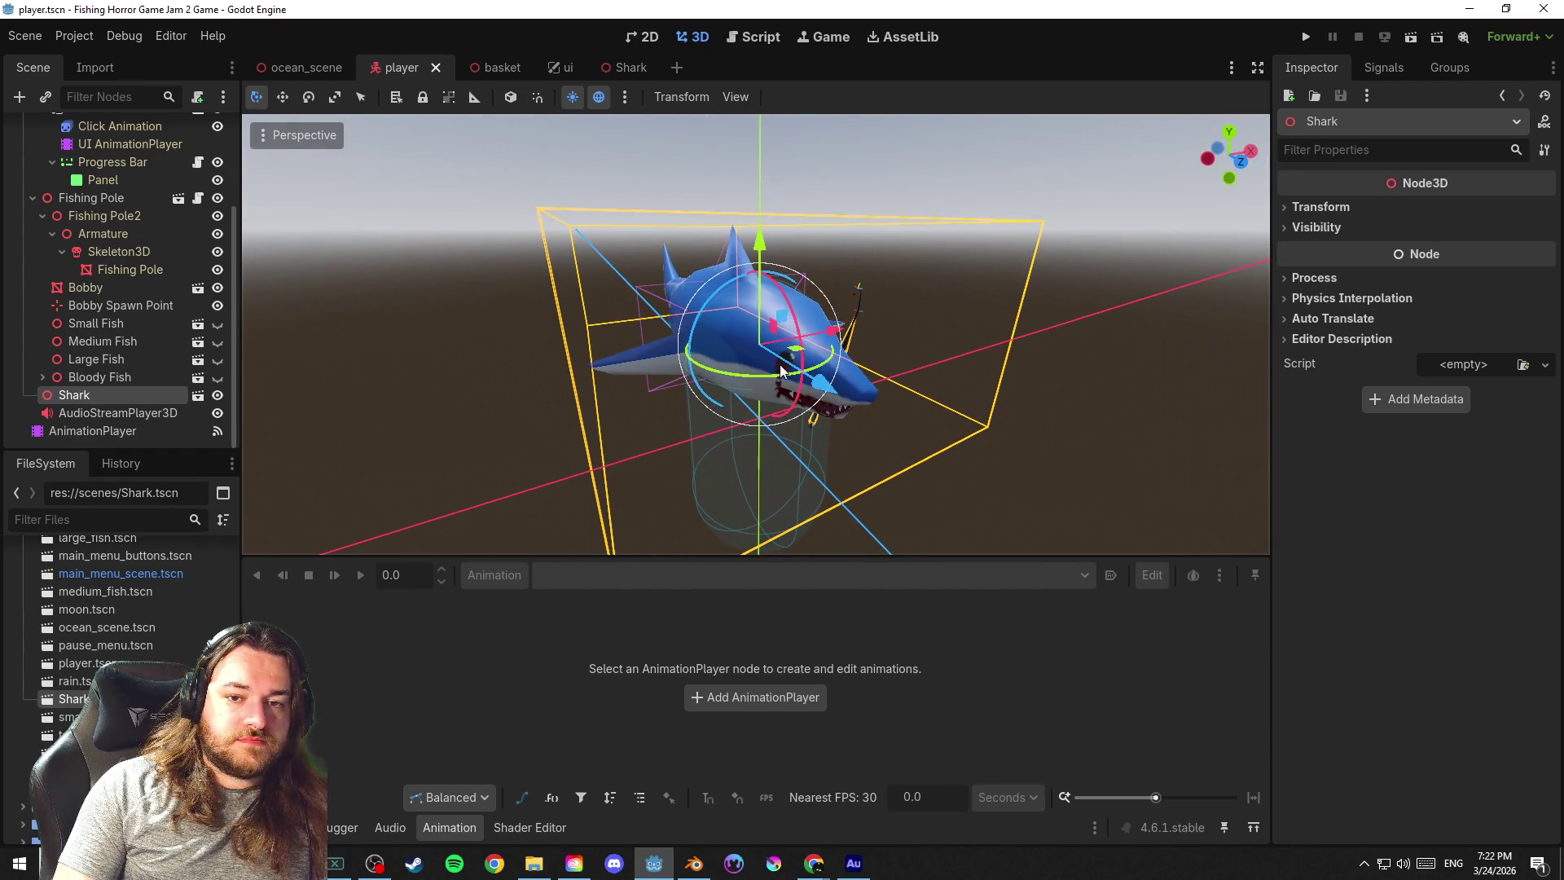
mouse_move(826, 389)
left_mouse_down()
mouse_move(705, 343)
mouse_move(805, 327)
mouse_move(714, 327)
mouse_move(733, 366)
mouse_move(908, 432)
left_mouse_up()
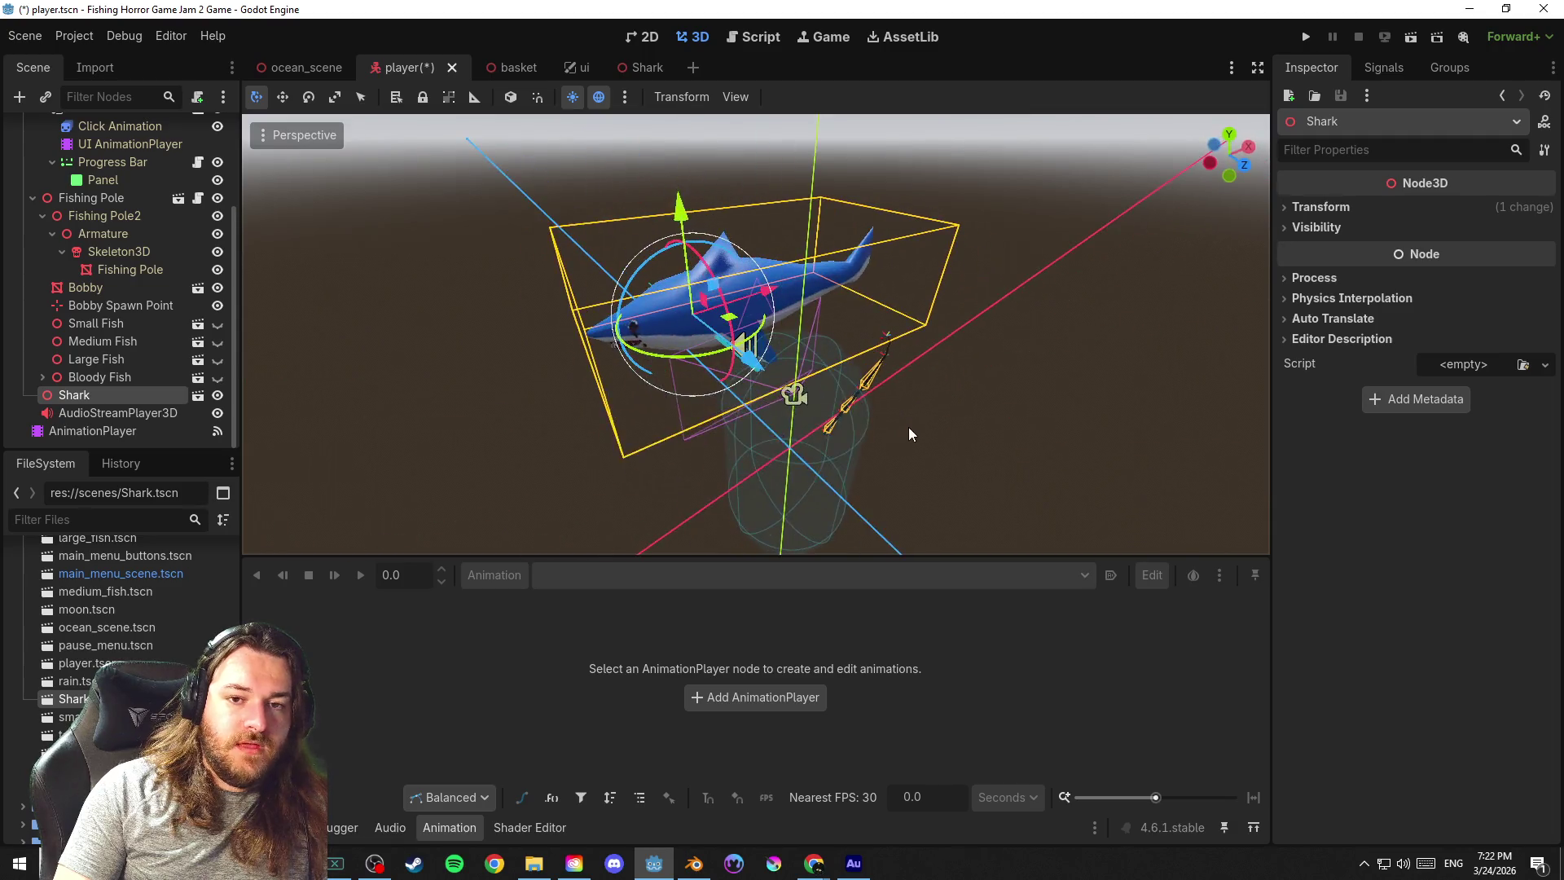
key("ctrl+s")
scroll(898, 409, "up", 4)
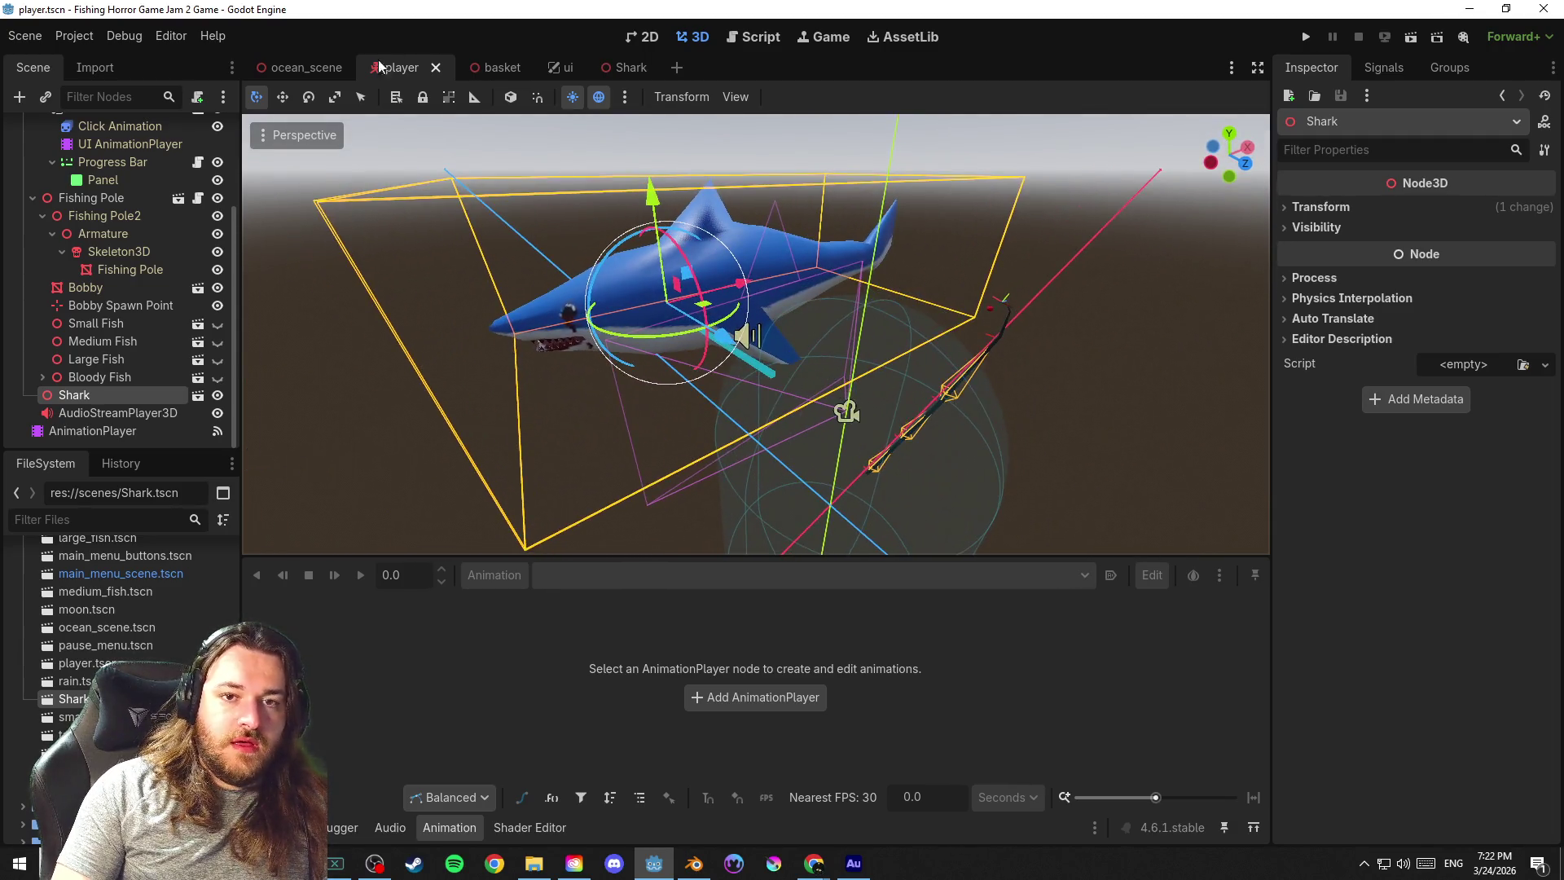
left_click(735, 96)
Split the 3D view into two viewports with Cinematic Preview in the lower one
left_click(802, 145)
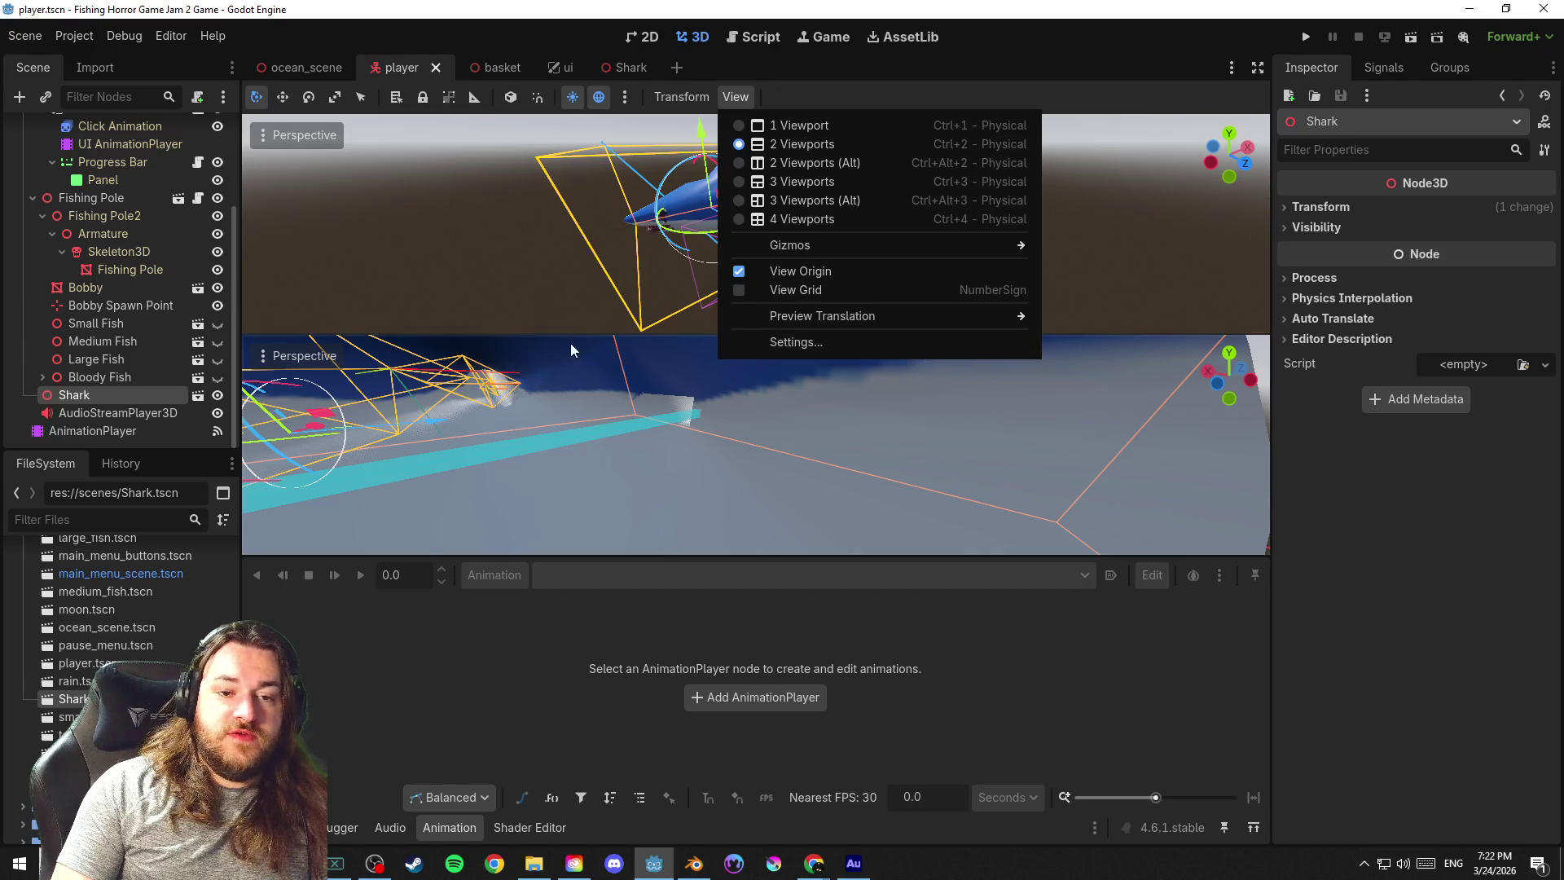
left_click(708, 391)
key("f")
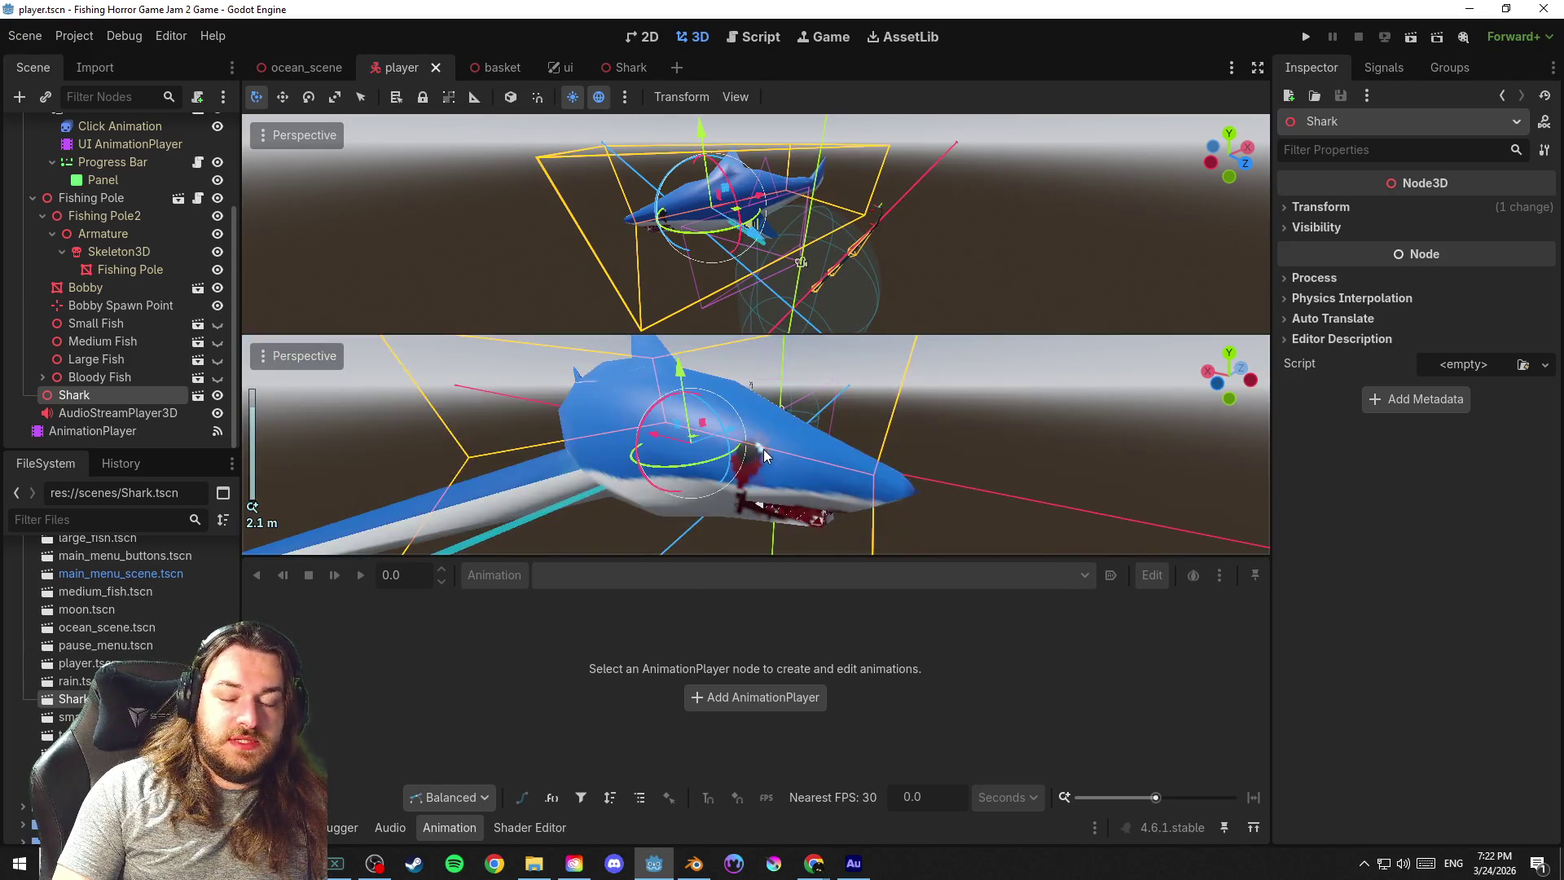
left_click(304, 356)
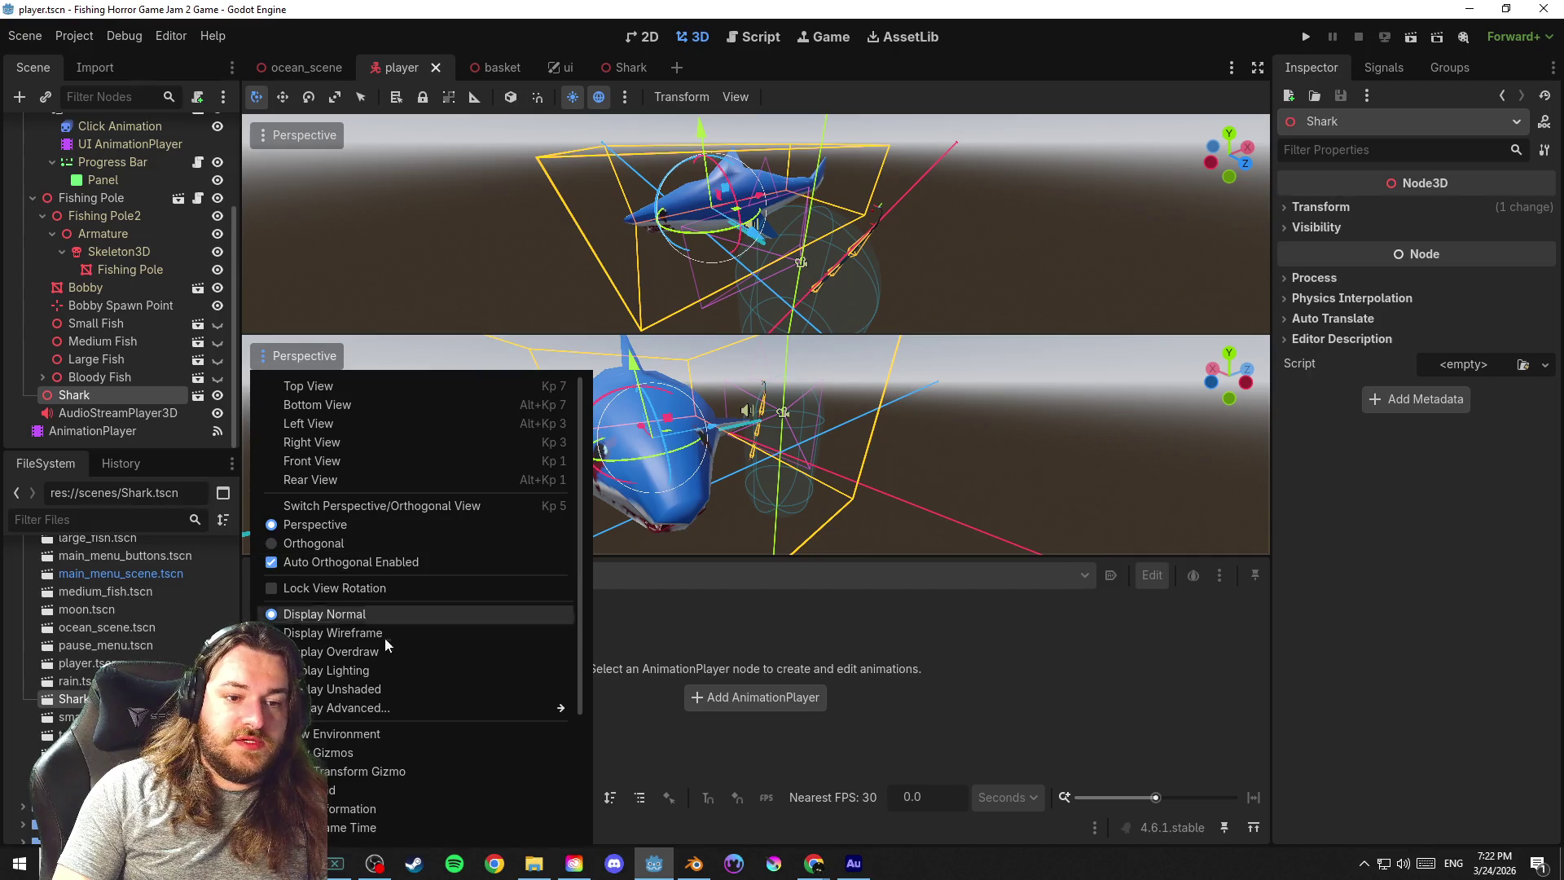
scroll(362, 708, "down", 3)
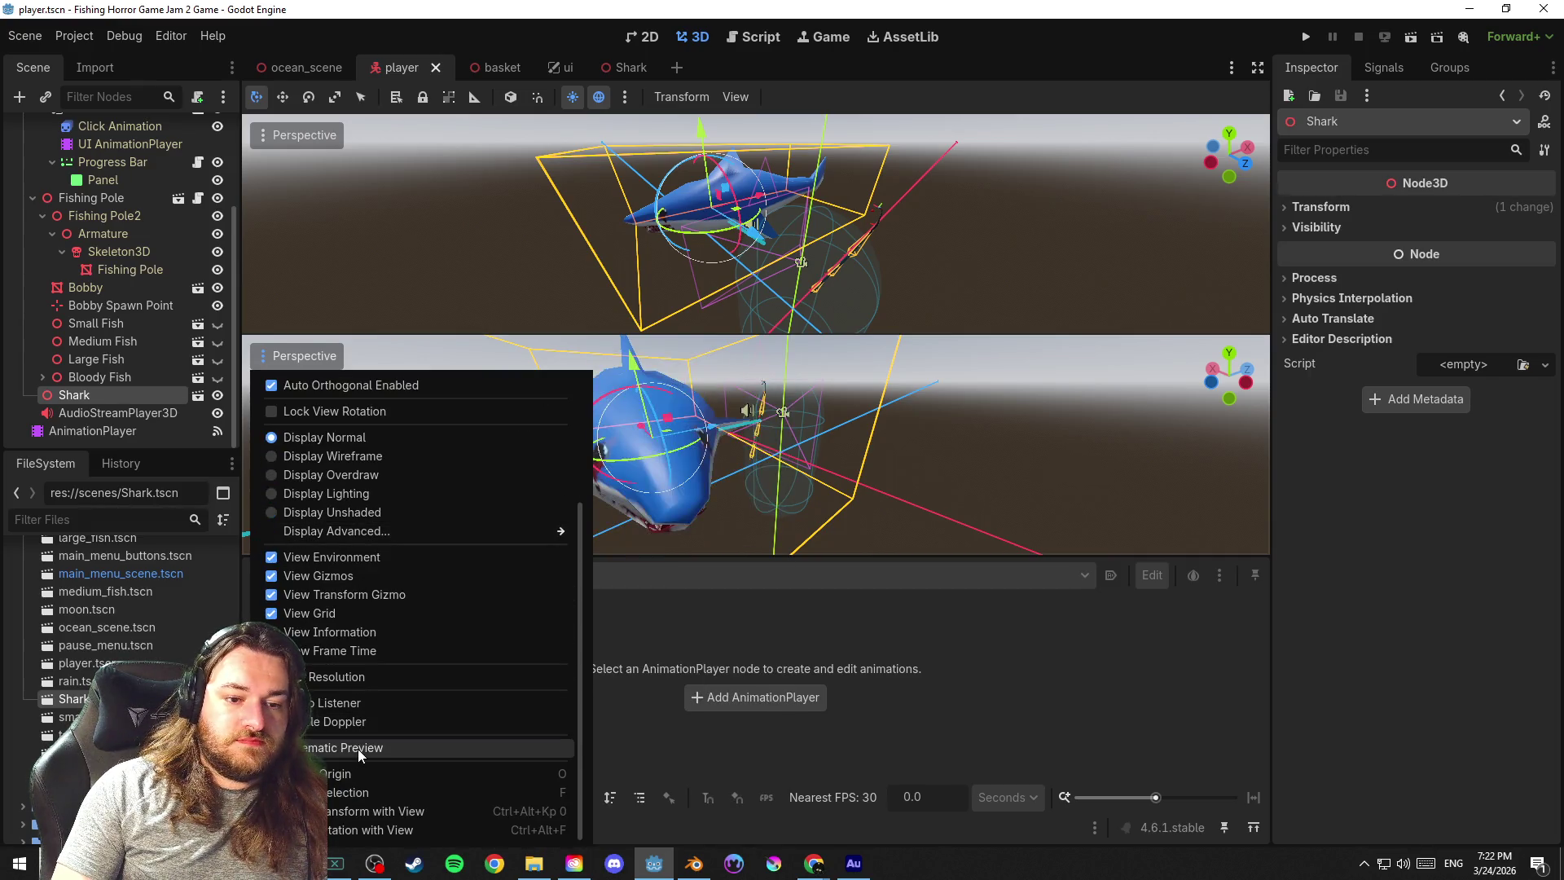
left_click(358, 750)
left_click(1092, 404)
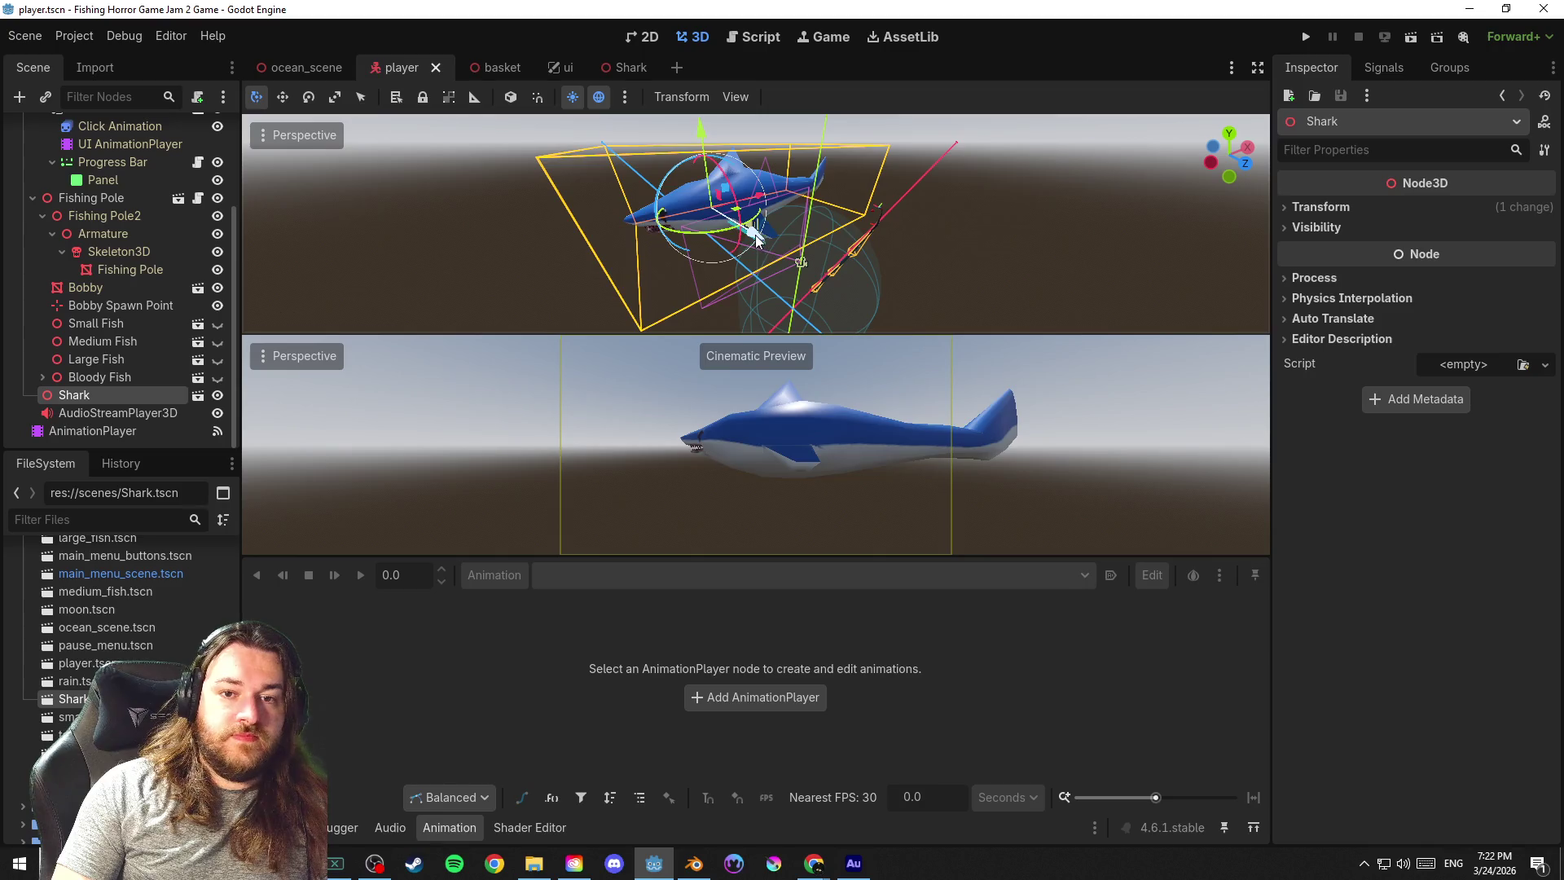
Shift the Shark along its Z axis and slightly lower to face the preview camera
left_click_drag(755, 238, 801, 269)
left_click_drag(785, 211, 751, 250)
left_click_drag(743, 146, 758, 175)
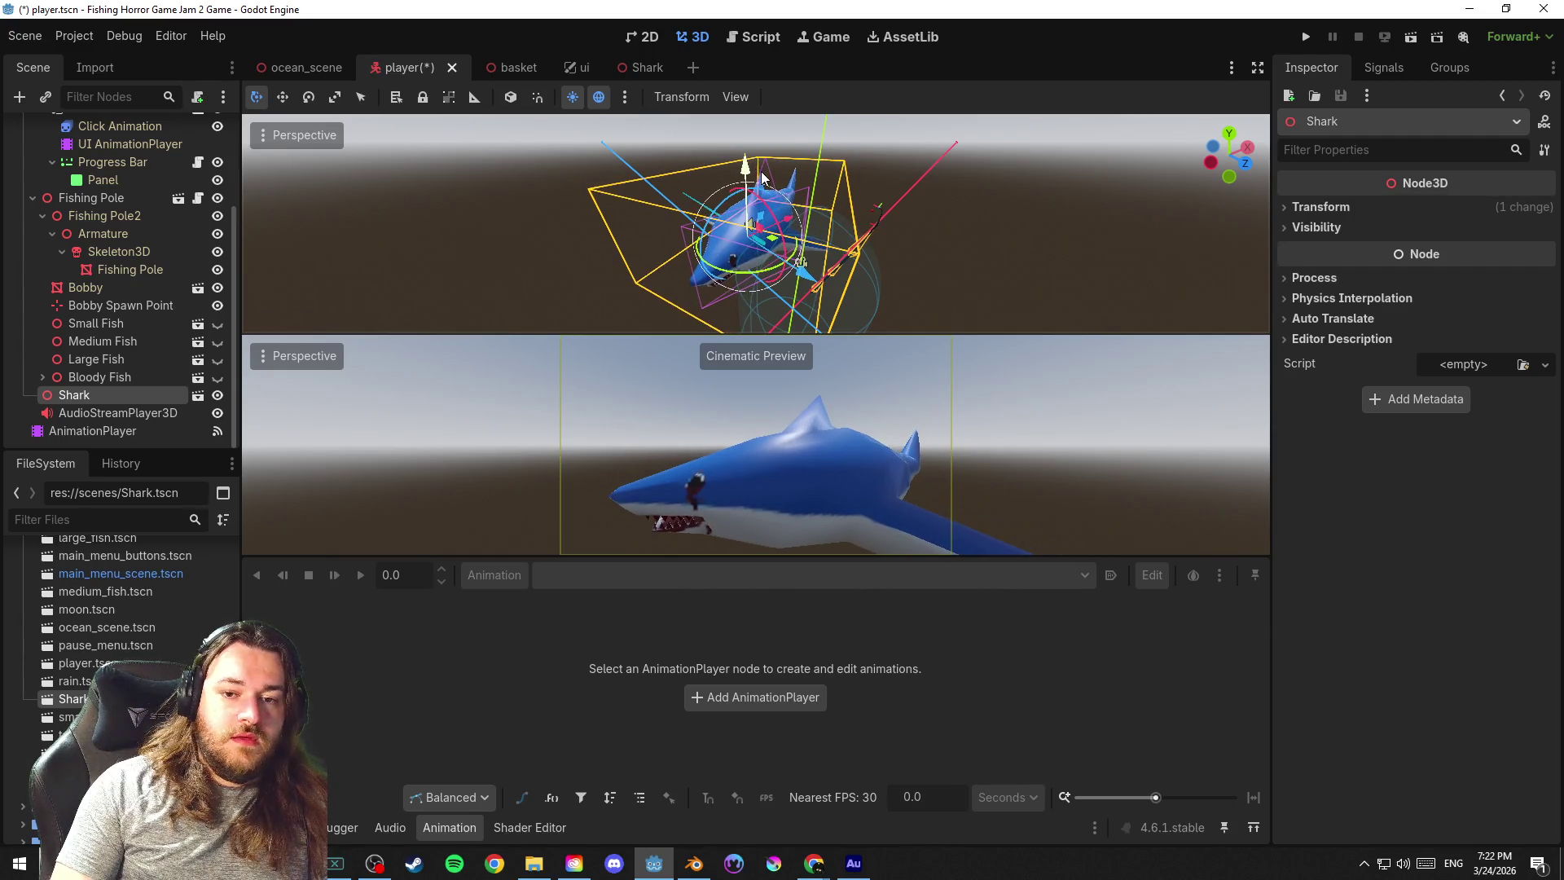
mouse_move(799, 257)
left_mouse_down()
mouse_move(812, 285)
mouse_move(797, 124)
left_mouse_up()
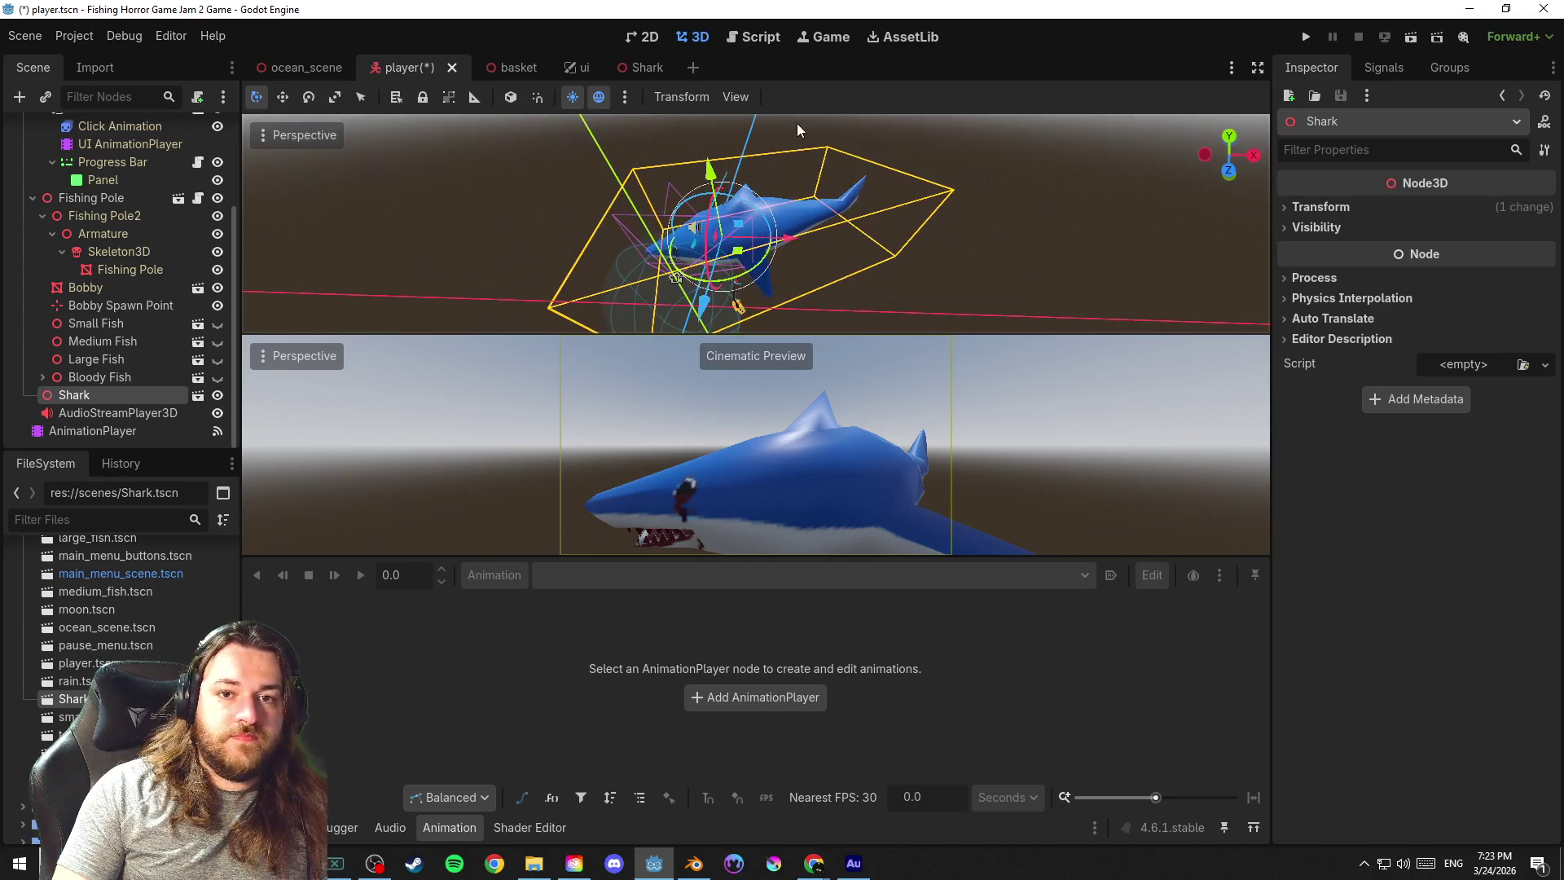
right_click(106, 396)
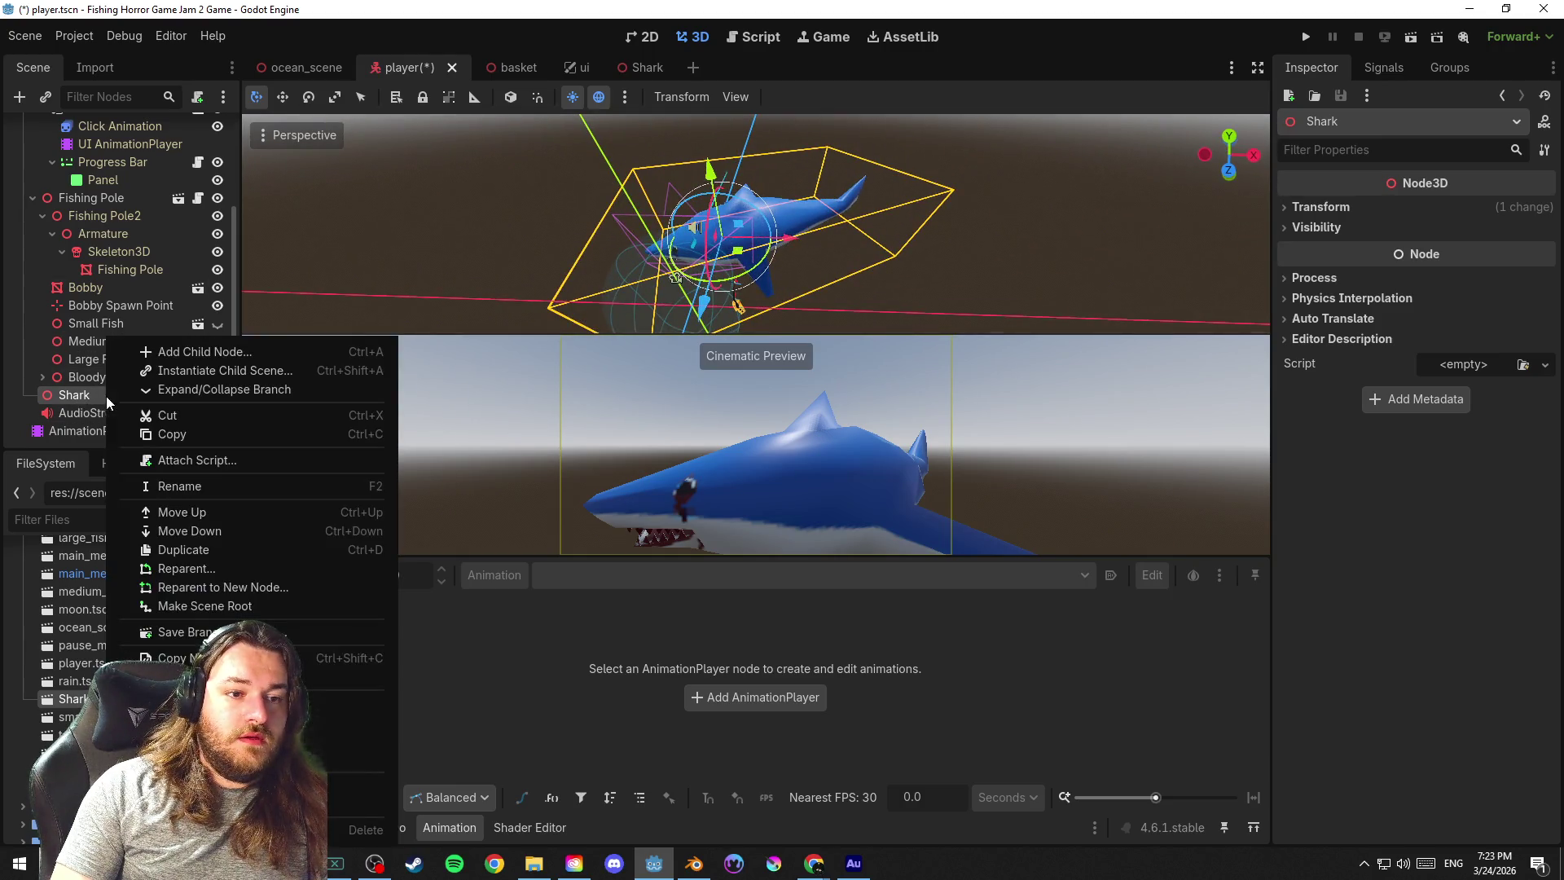
Make the Shark's children editable again and select its Skeleton3D
left_click(307, 721)
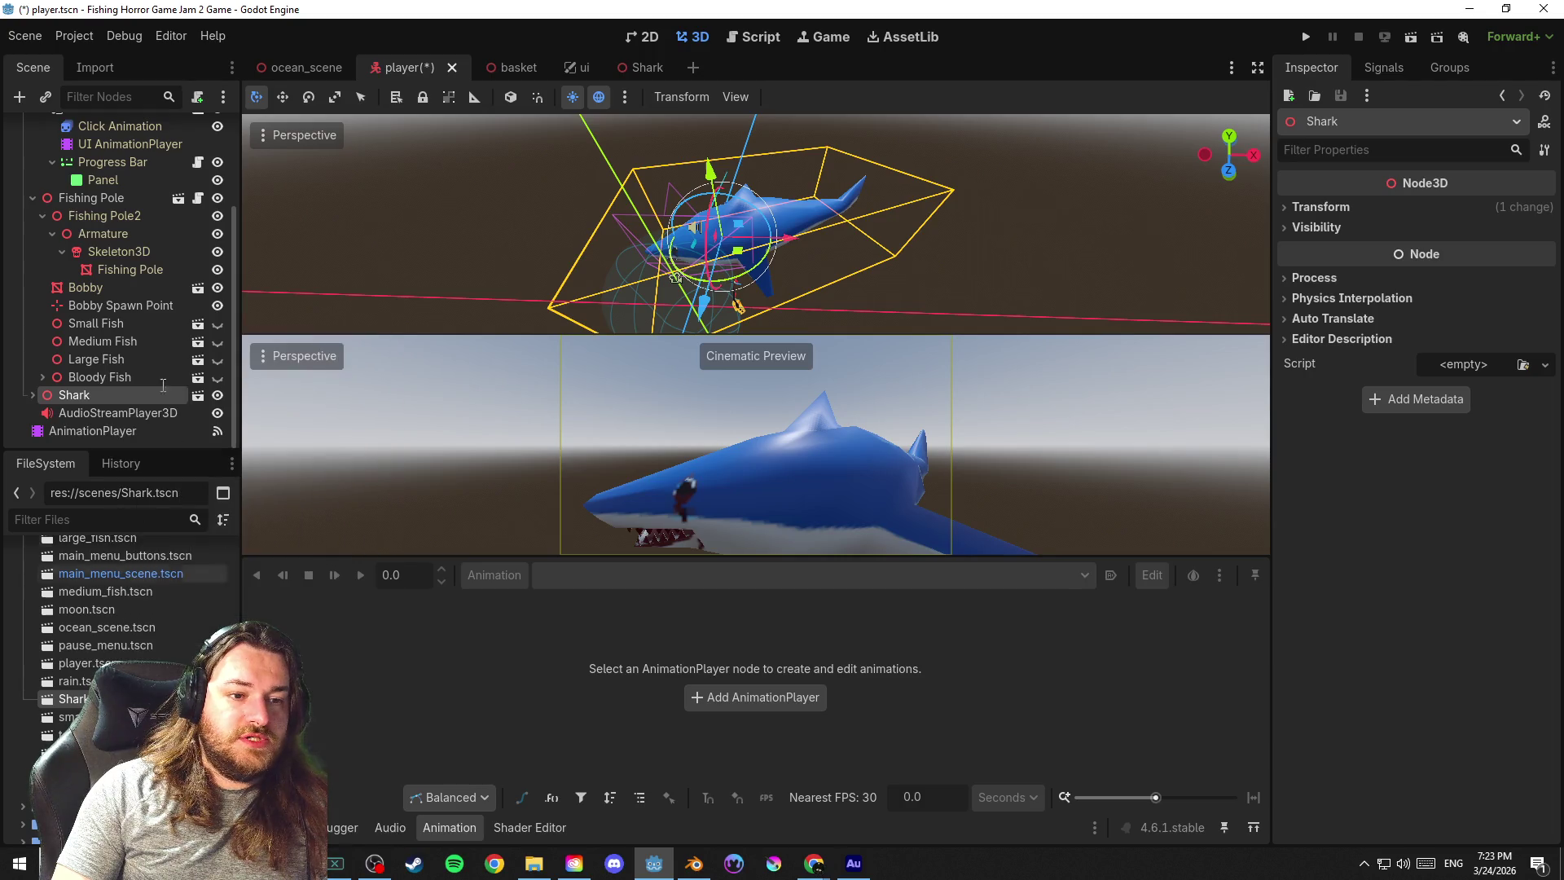
left_click(33, 394)
scroll(180, 343, "down", 2)
left_click(137, 359)
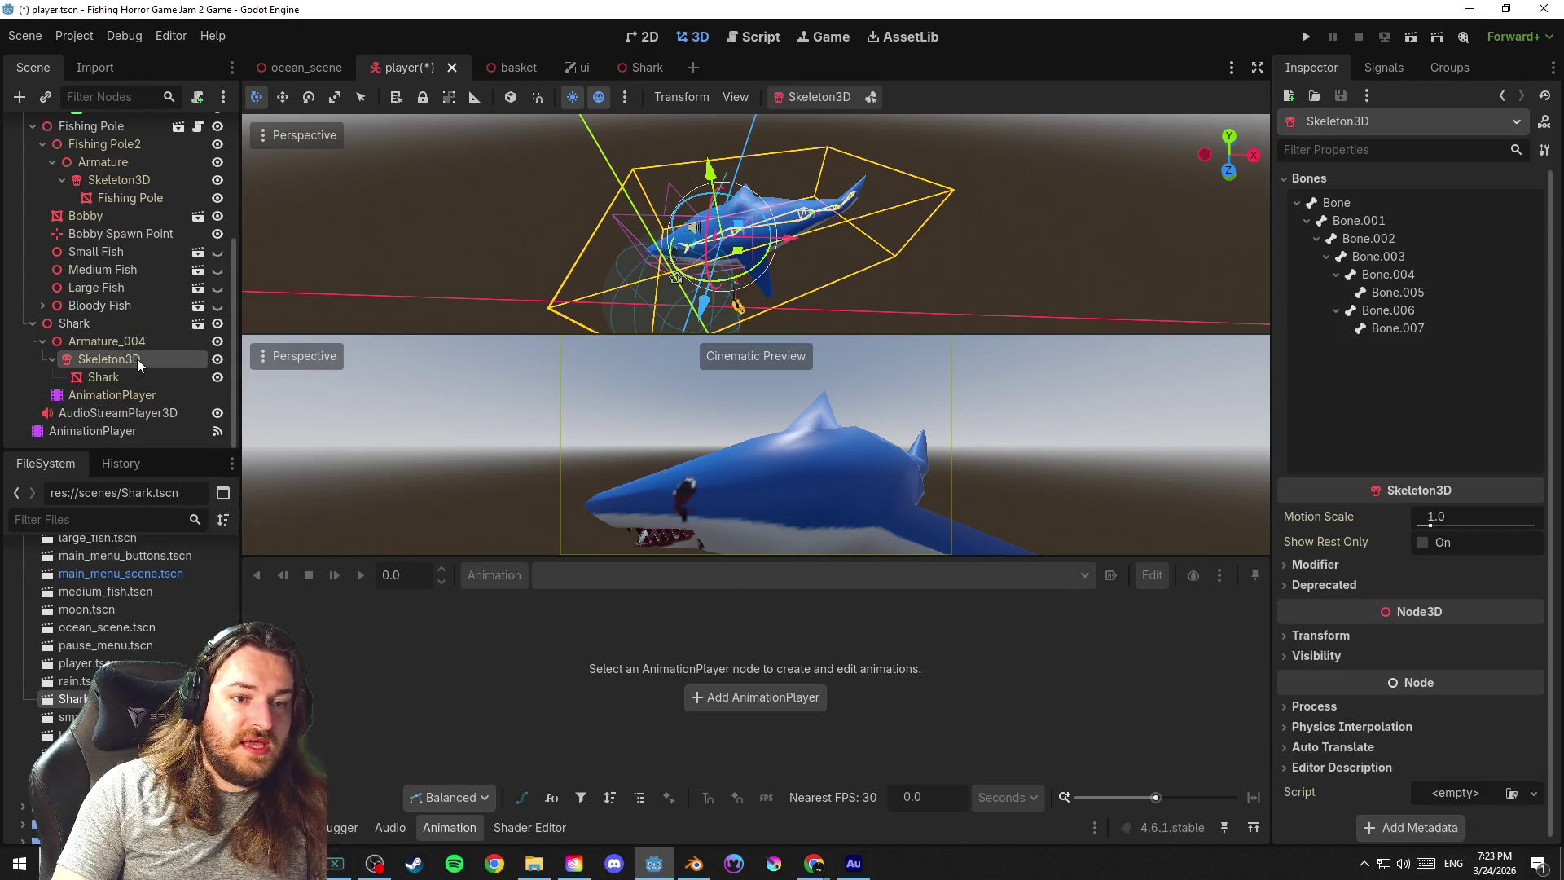
scroll(836, 285, "up", 3)
left_click_drag(887, 177, 735, 228)
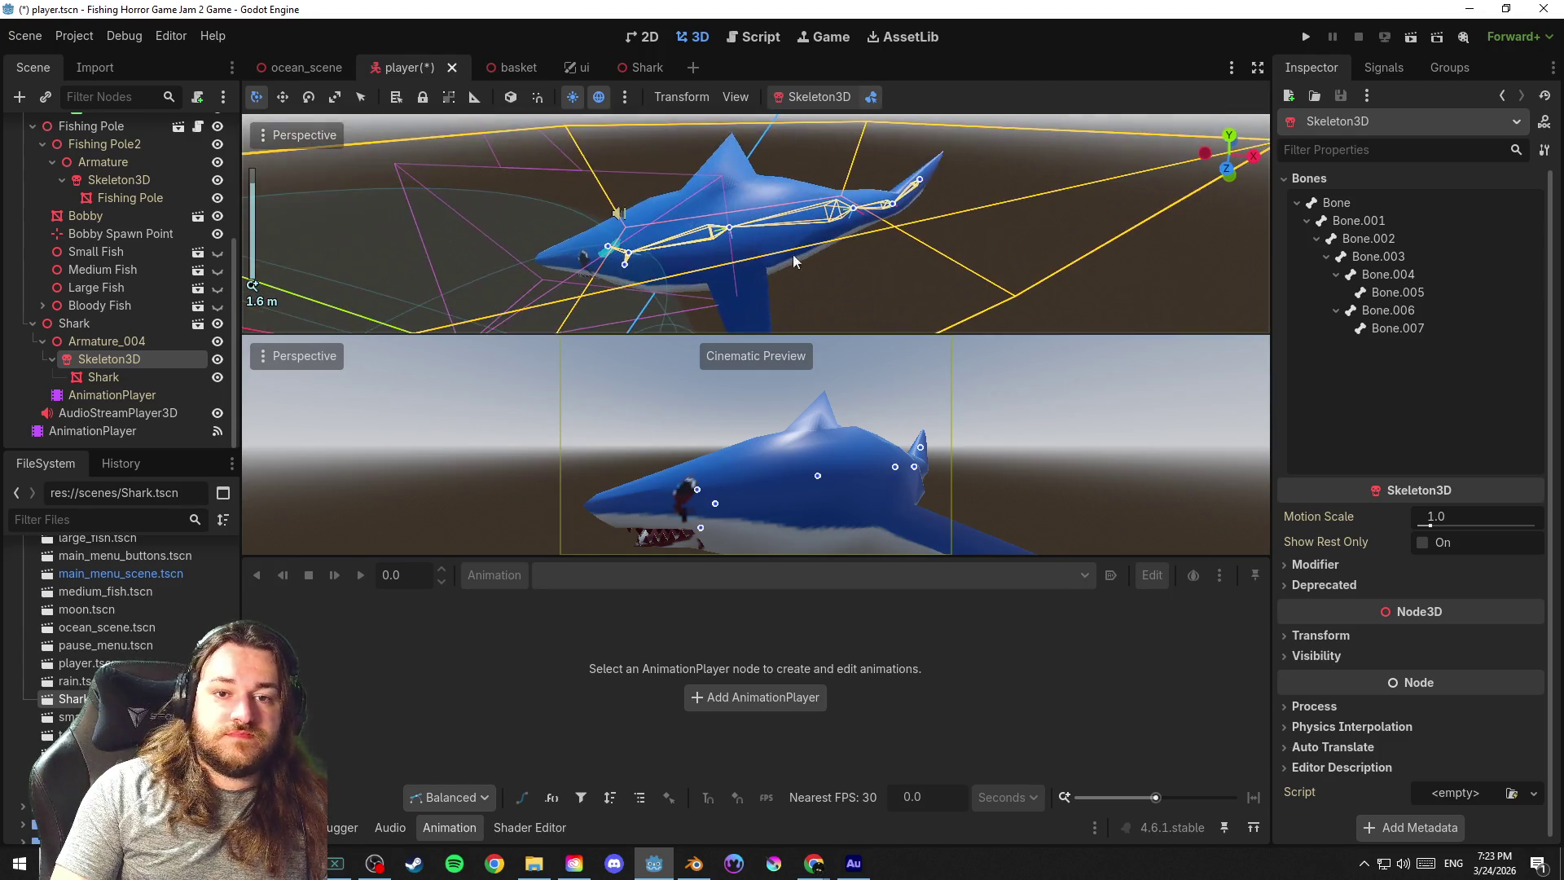
Rotate Bone.003 to bend the shark and slightly rotate the root Bone
left_click(731, 230)
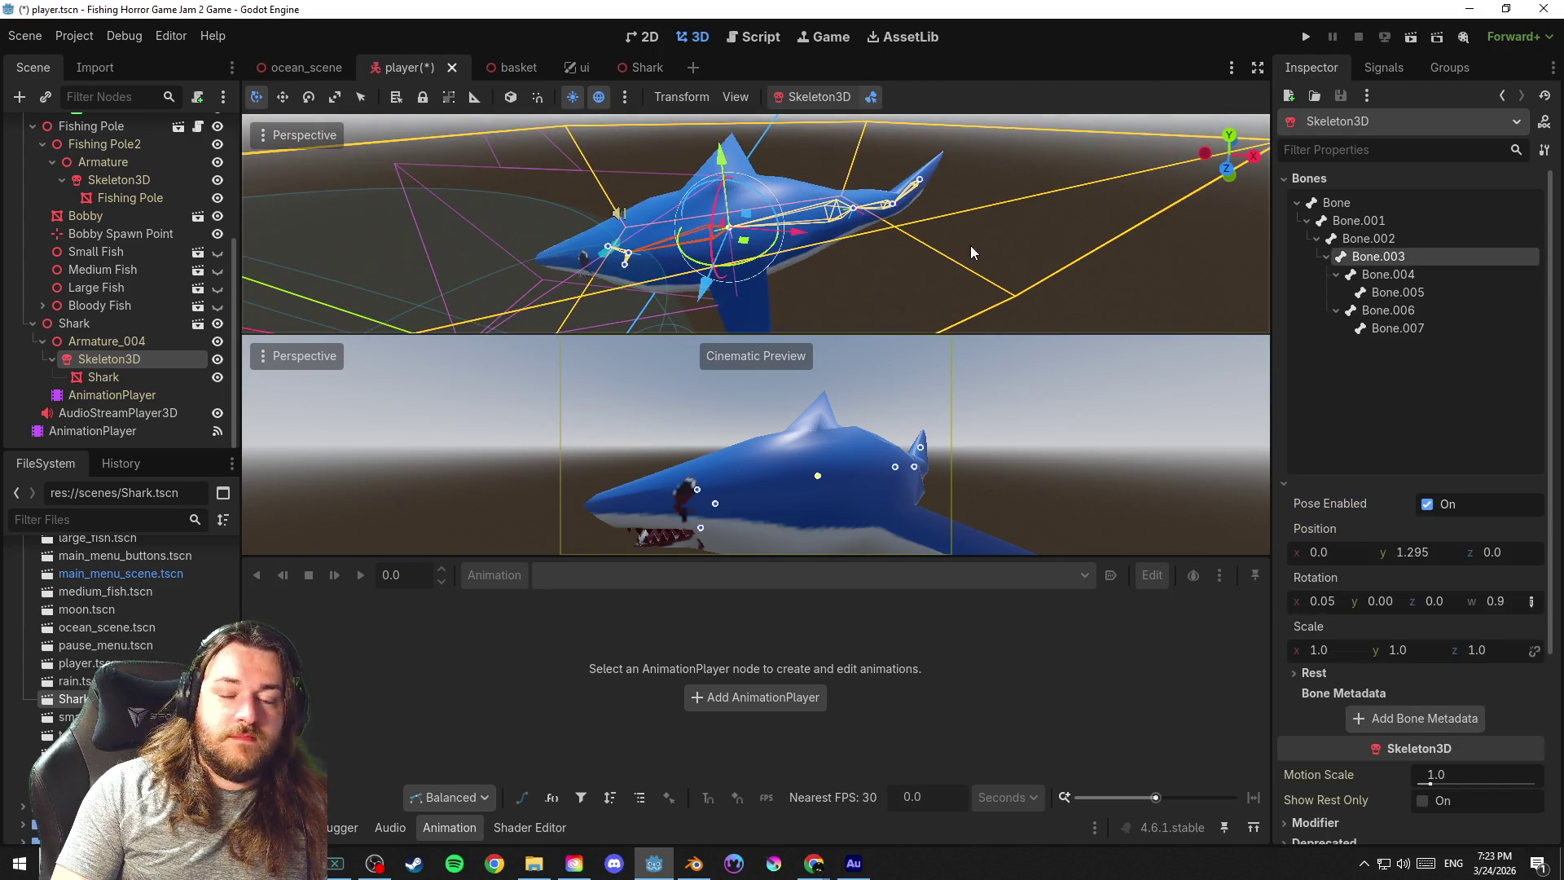
left_click(511, 97)
mouse_move(751, 184)
left_mouse_down()
mouse_move(778, 202)
mouse_move(744, 194)
left_mouse_up()
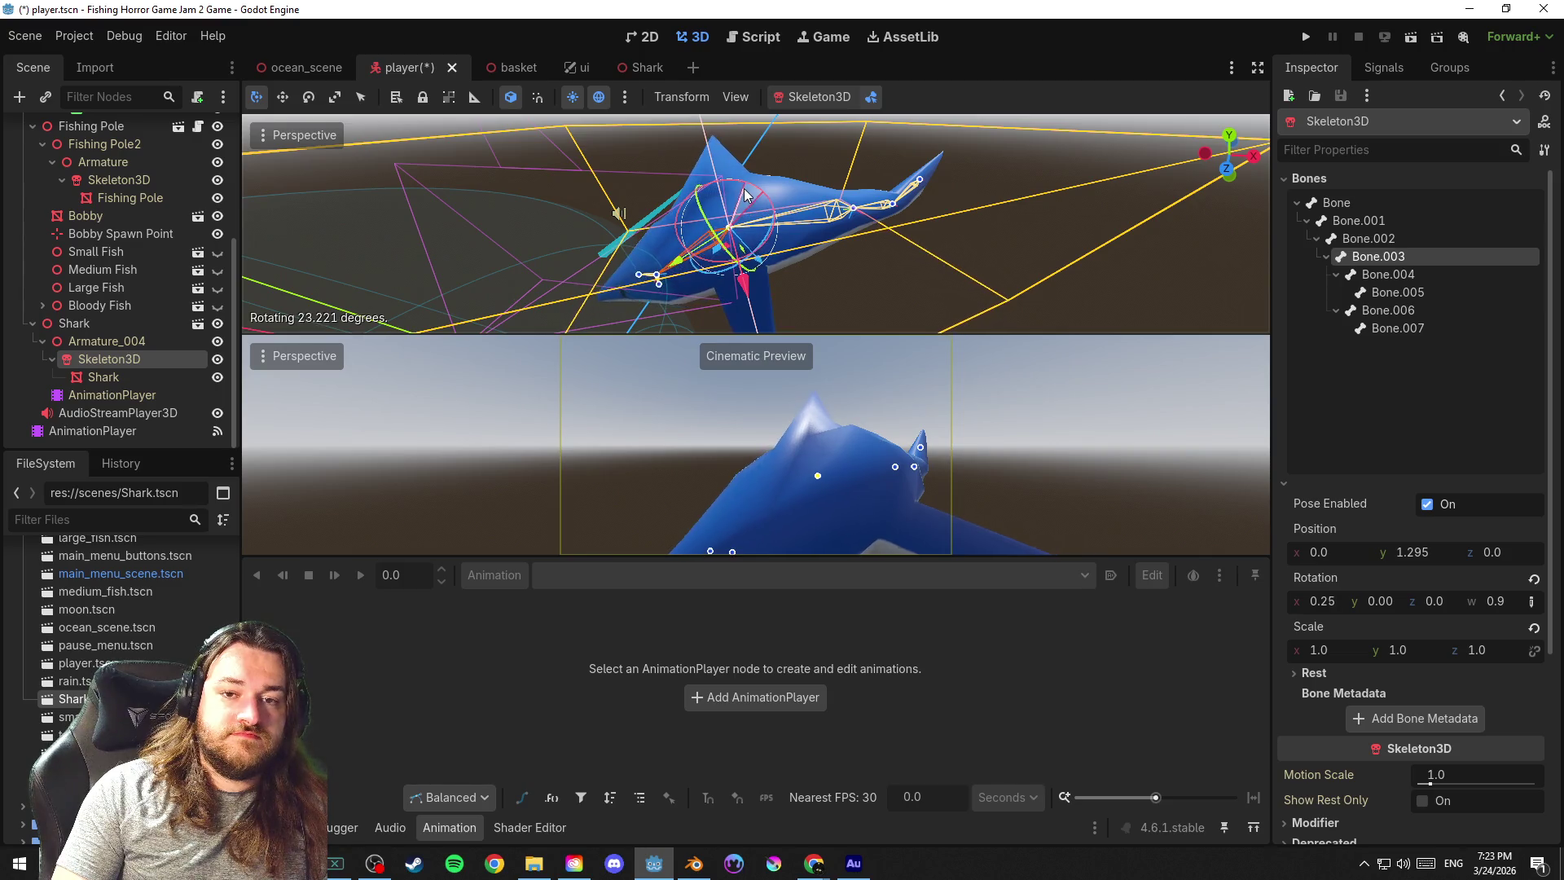
left_click(844, 184)
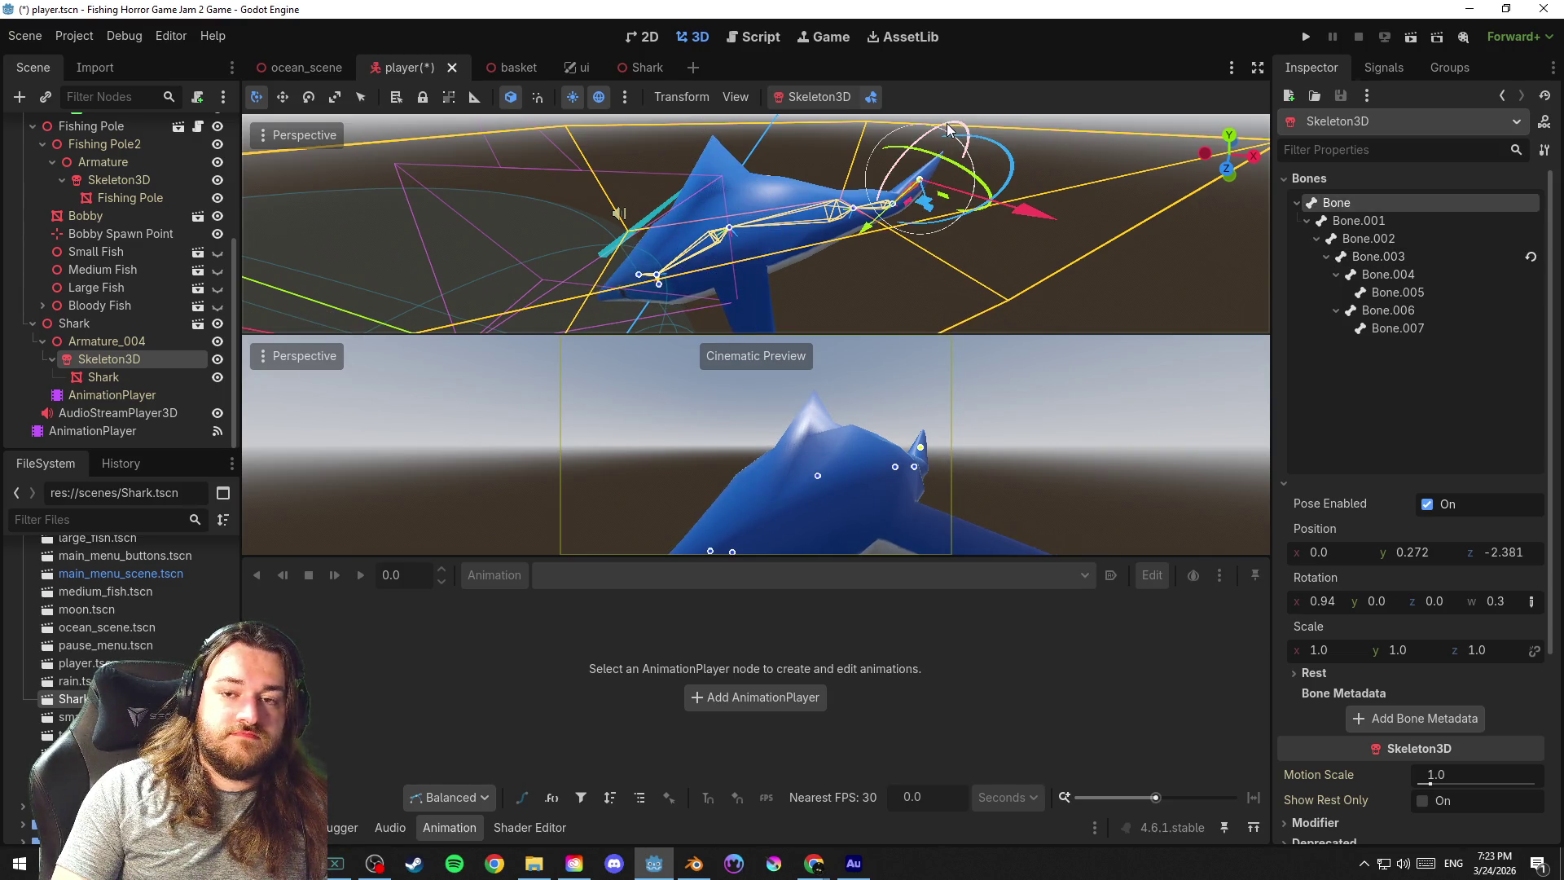
left_click(511, 96)
left_click_drag(935, 147, 921, 141)
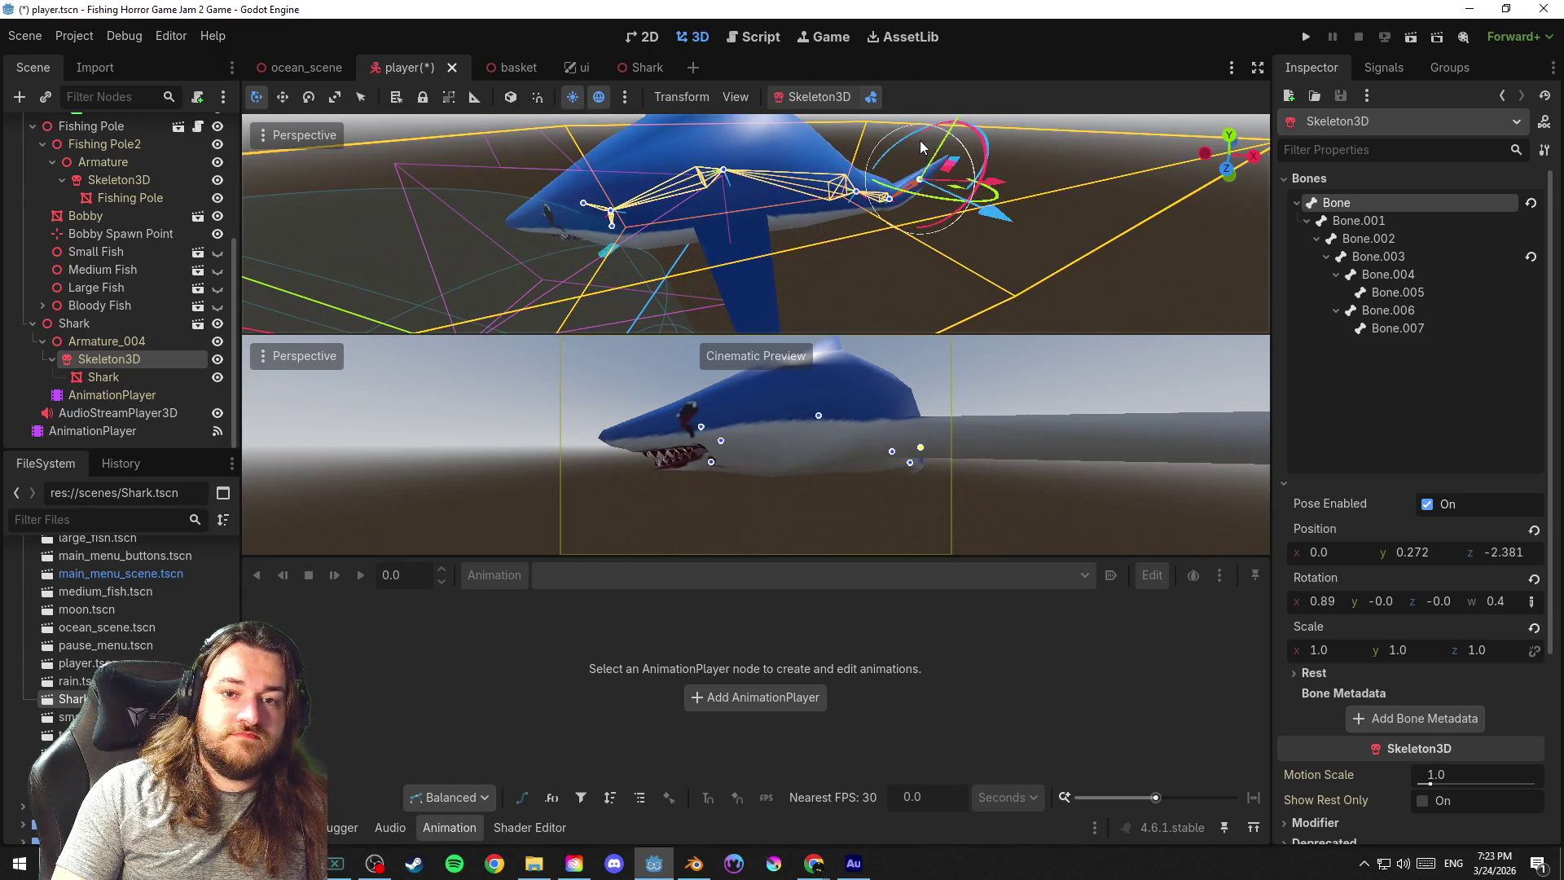
scroll(876, 144, "down", 2)
Leave bone editing, lower the skeleton, tilt it about eight degrees and save
left_click(870, 96)
left_click_drag(692, 173, 699, 214)
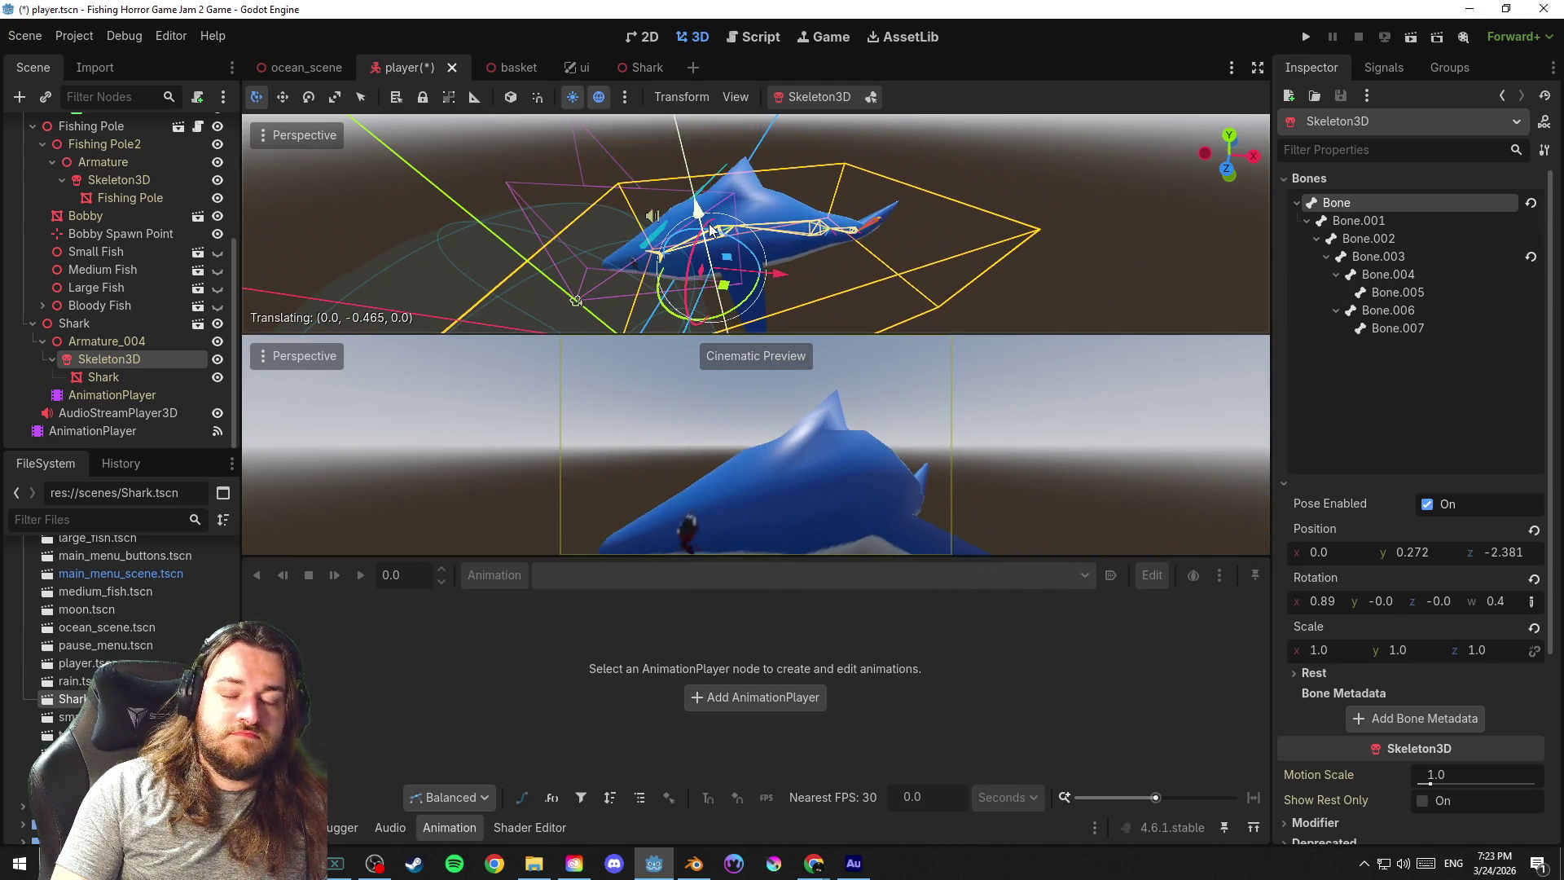
left_click_drag(753, 303, 747, 309)
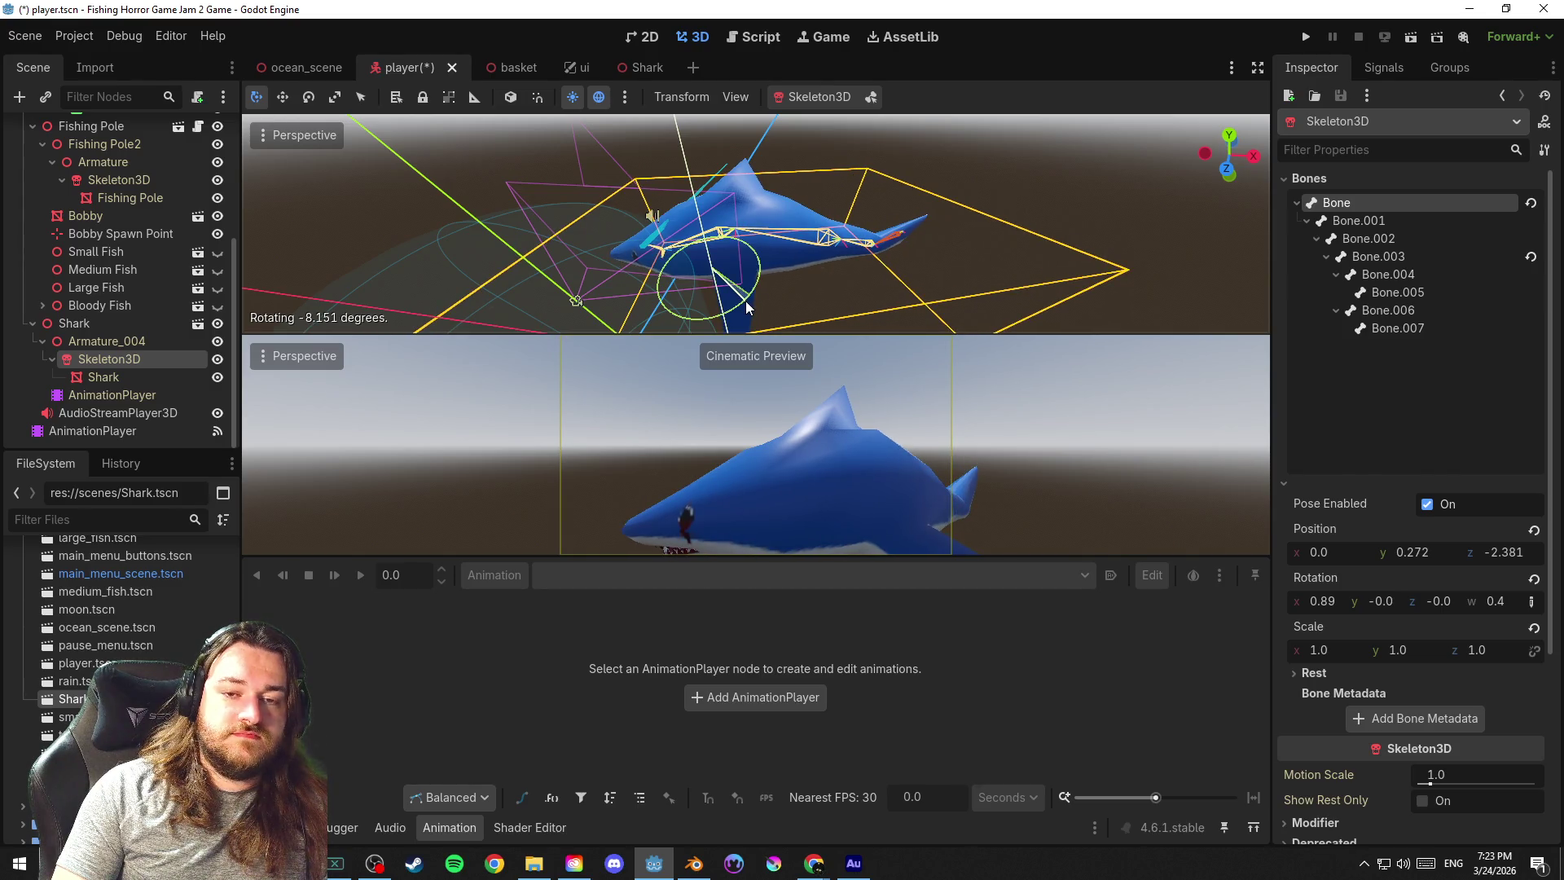
key("ctrl+s")
scroll(844, 285, "down", 3)
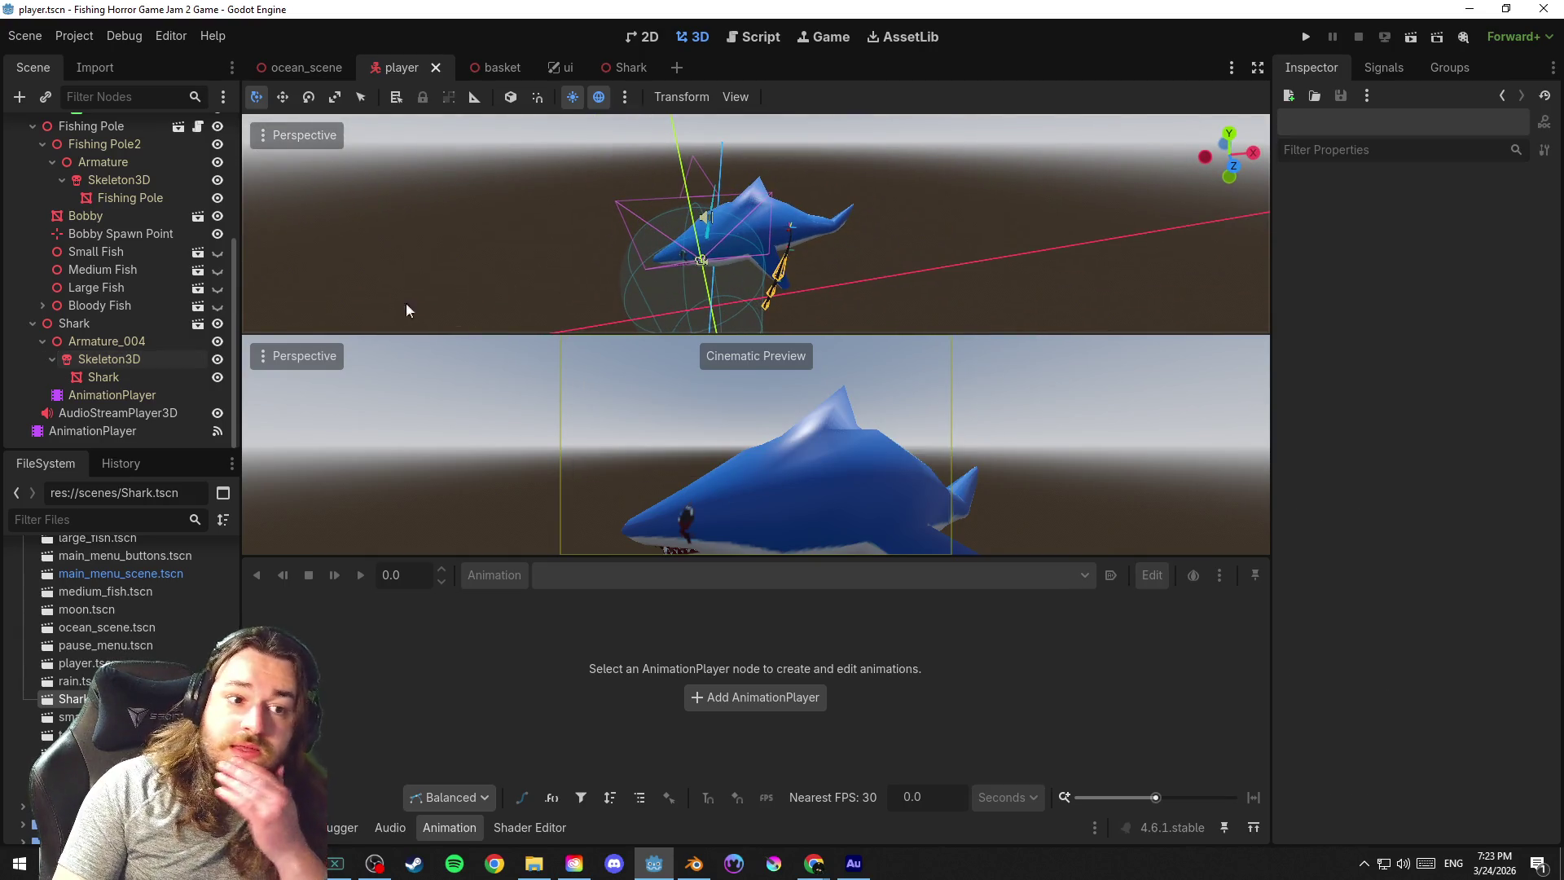
Collapse and select the Shark node, save the scene and orbit around the shark
left_click(32, 322)
left_click(119, 392)
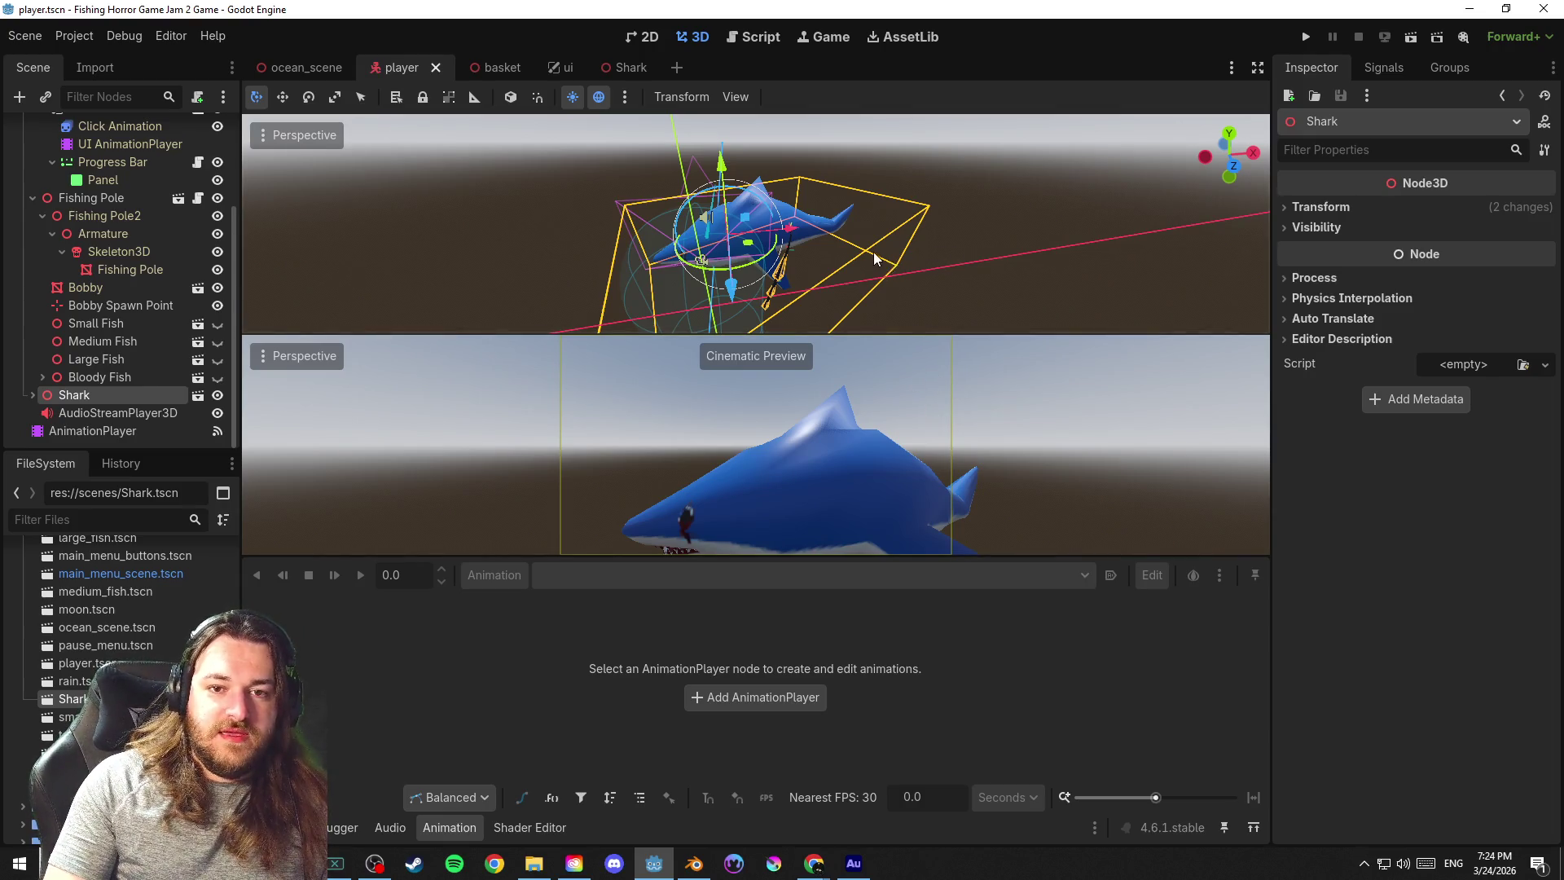
key("ctrl+s")
left_click(1040, 199)
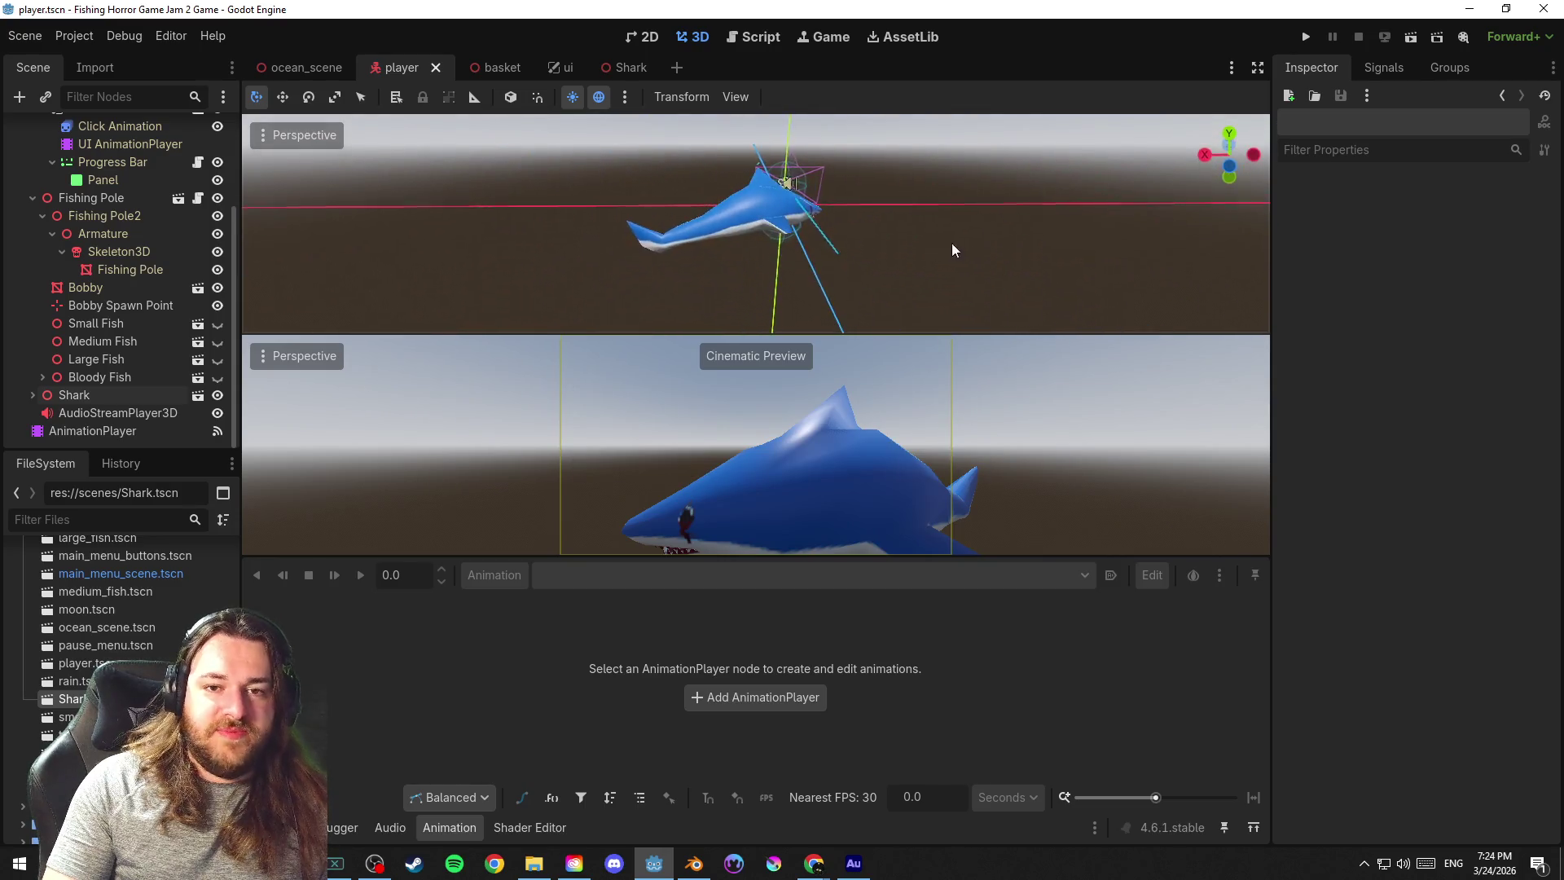
left_click_drag(952, 249, 873, 242)
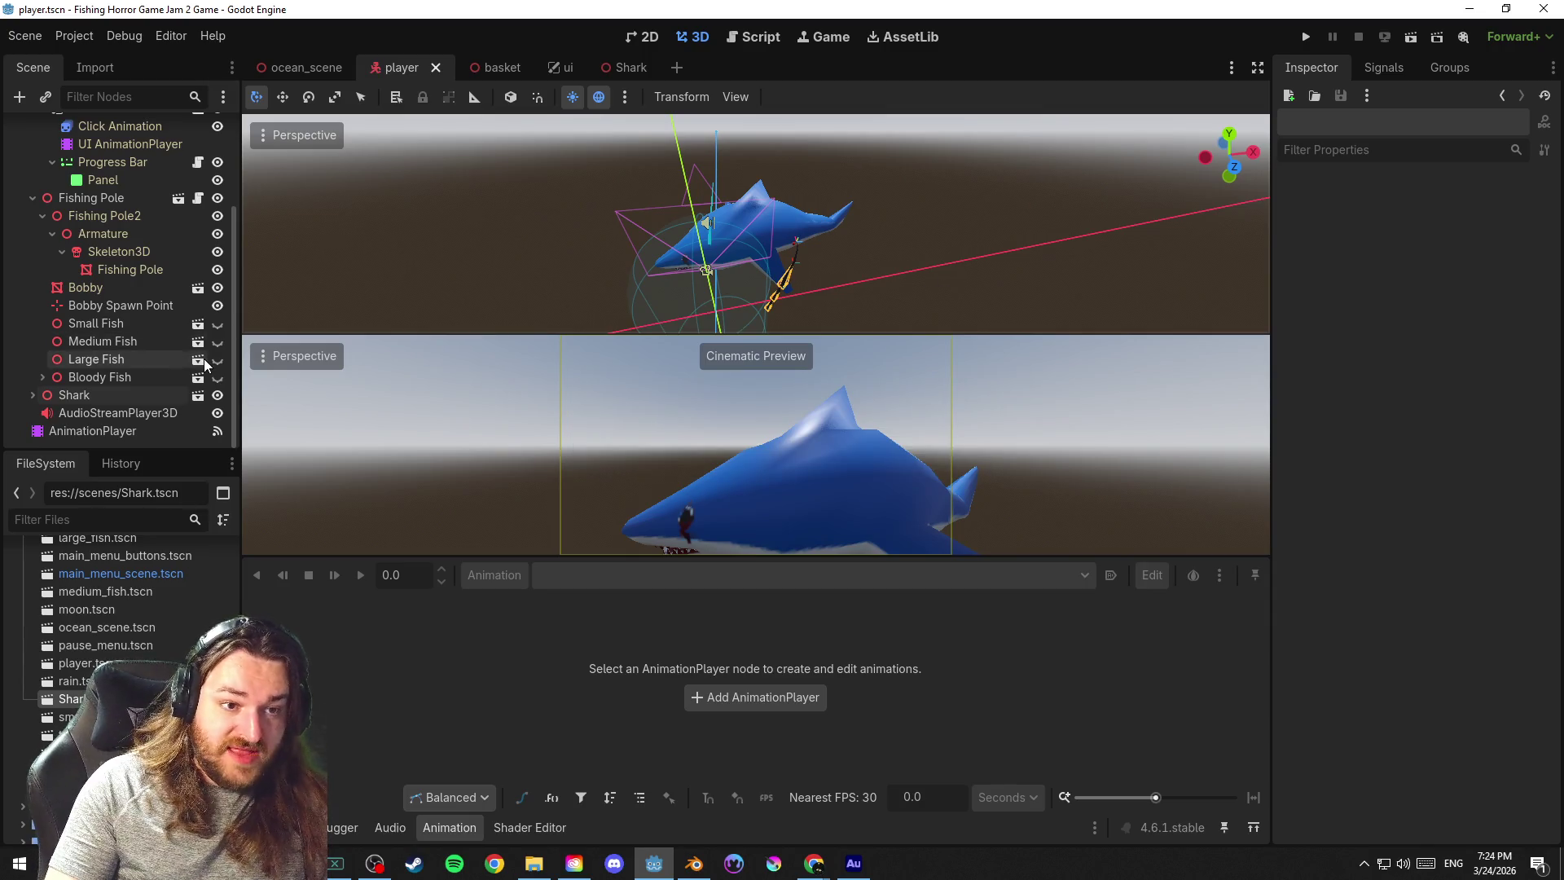
Hide the Shark in the scene, save it and switch to the script editor
left_click(219, 394)
key("ctrl+s")
left_click(759, 36)
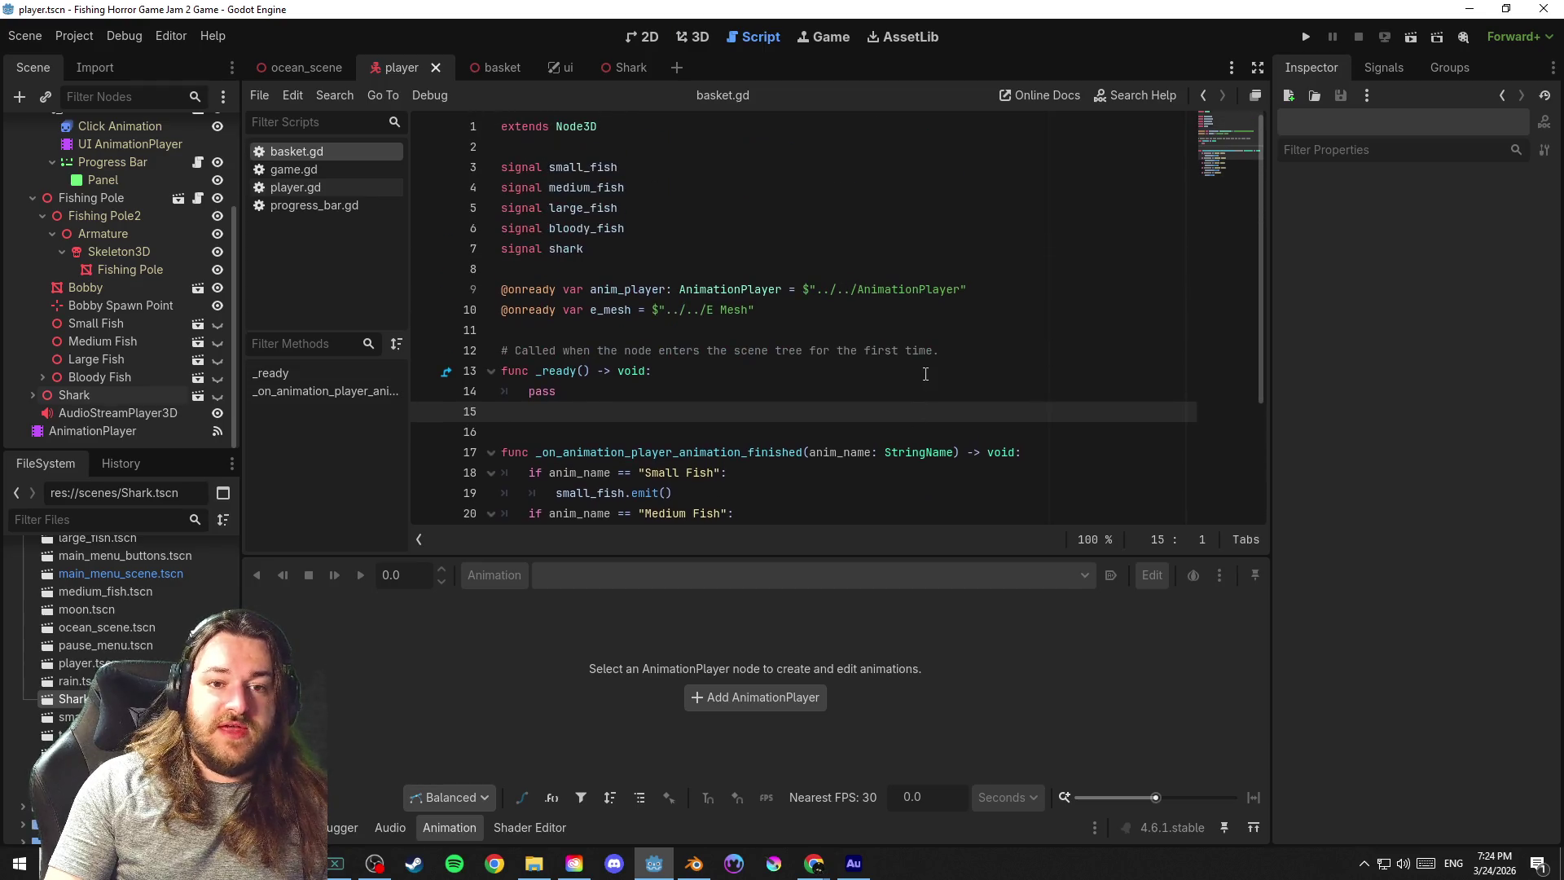
In player.gd, assign bloody_fish to the dragged-in Bloody Fish node path
left_click(326, 188)
left_click_drag(1241, 486, 1234, 111)
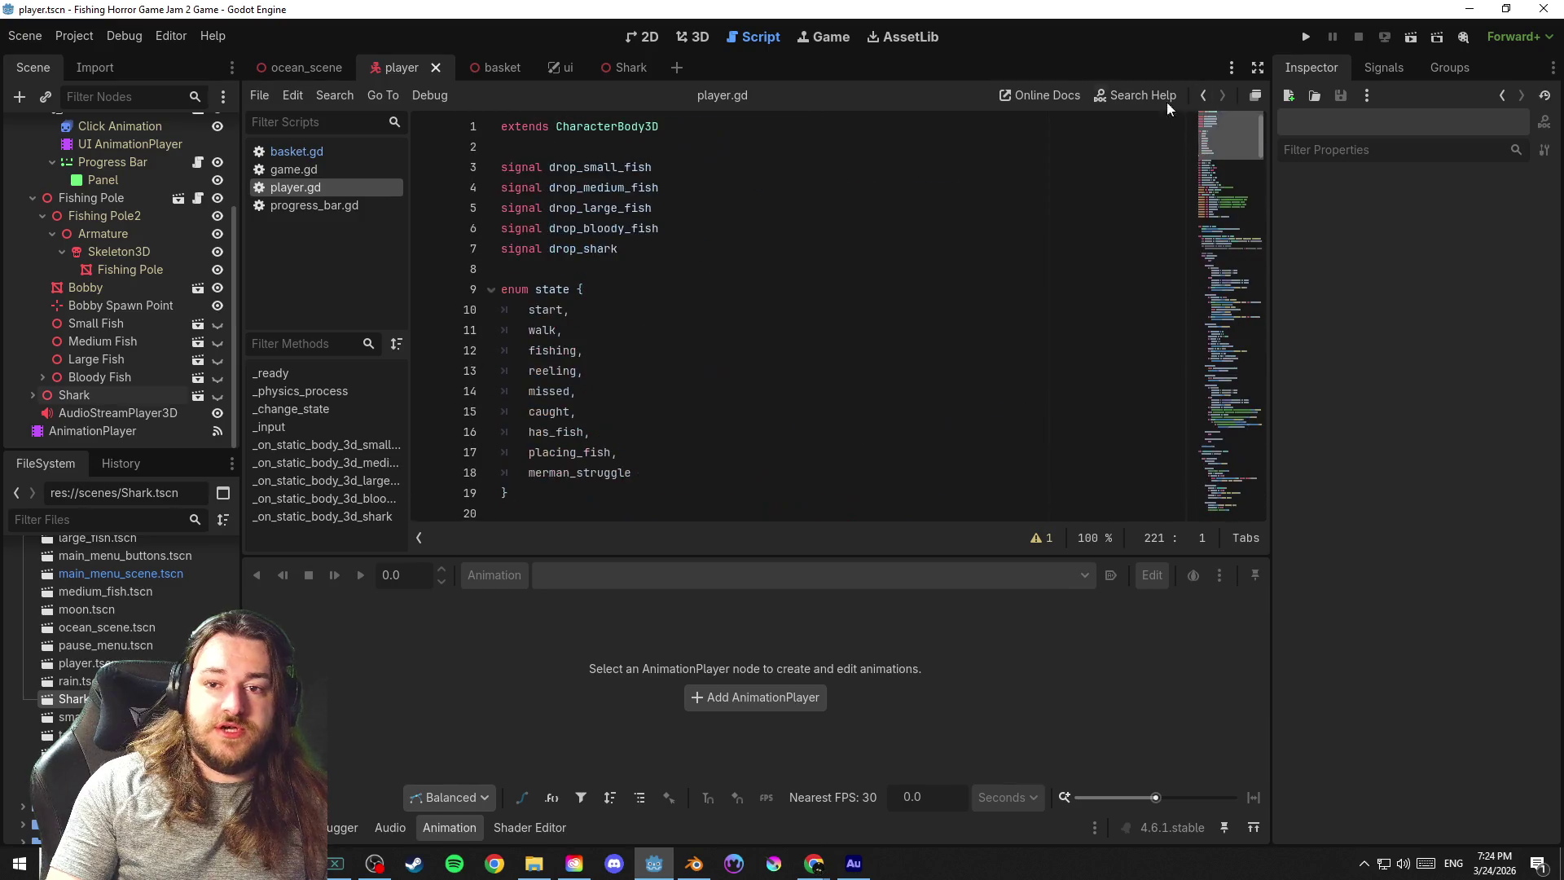
left_click(698, 269)
scroll(733, 281, "down", 2)
scroll(829, 305, "down", 6)
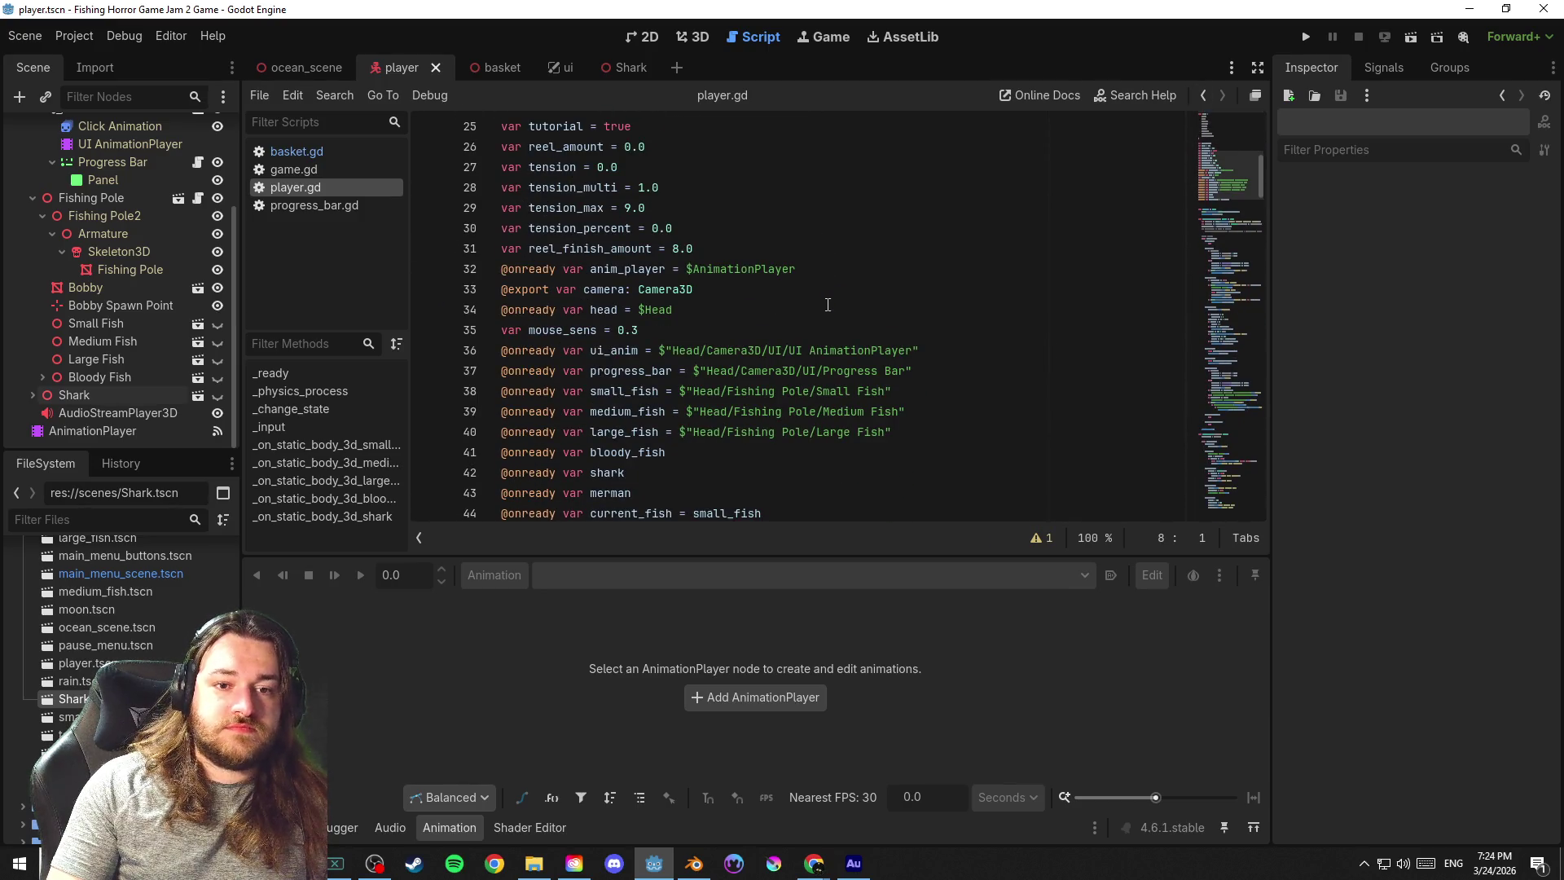
scroll(827, 304, "down", 3)
left_click(716, 273)
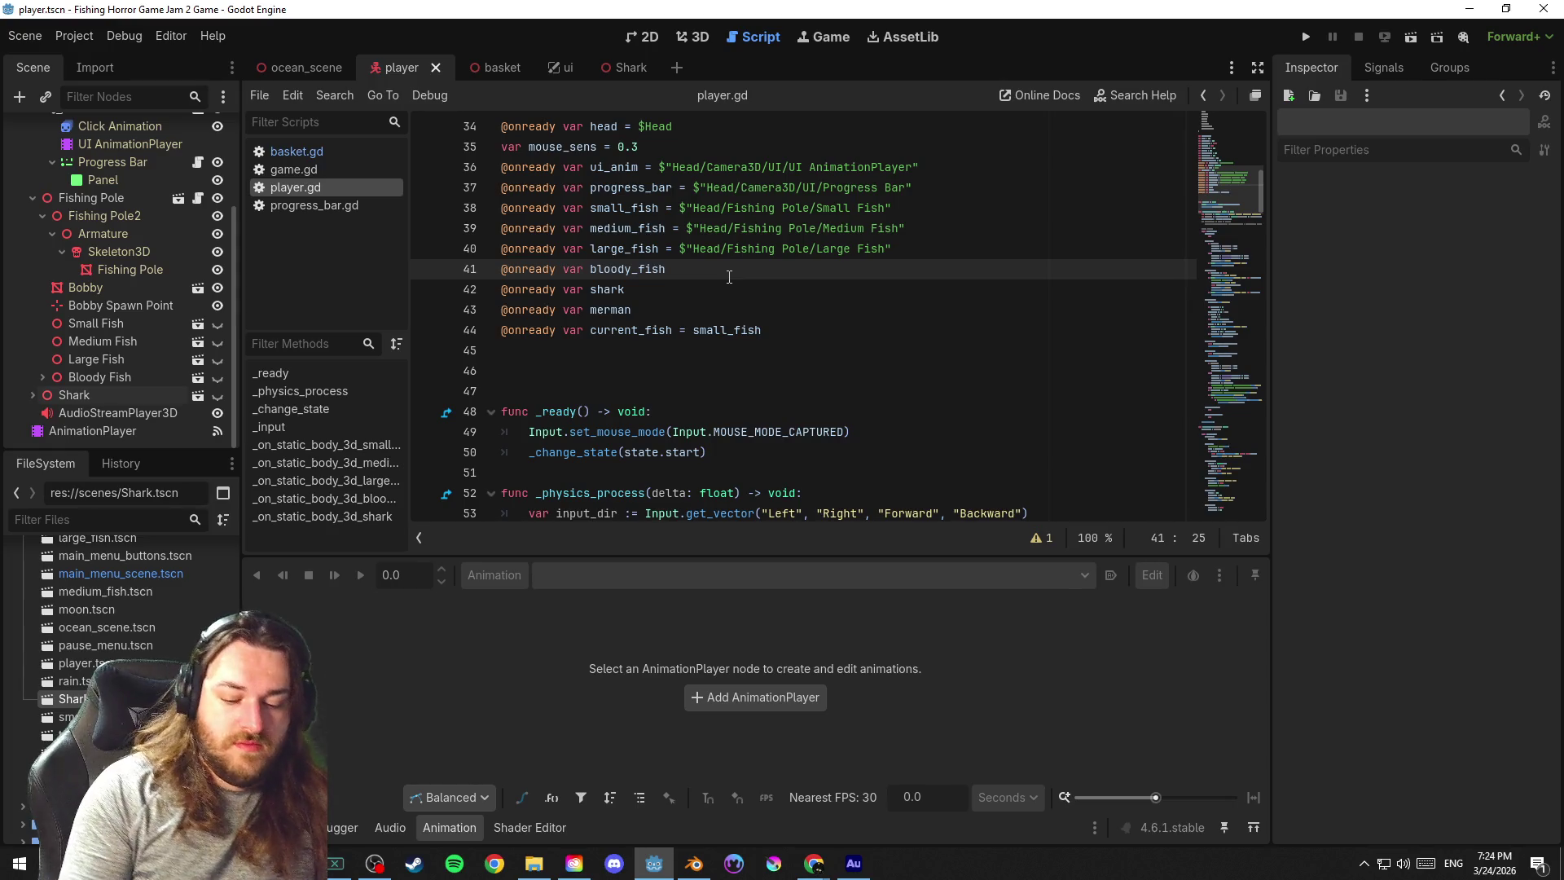
type(" =")
left_click_drag(99, 378, 722, 274)
left_click(694, 294)
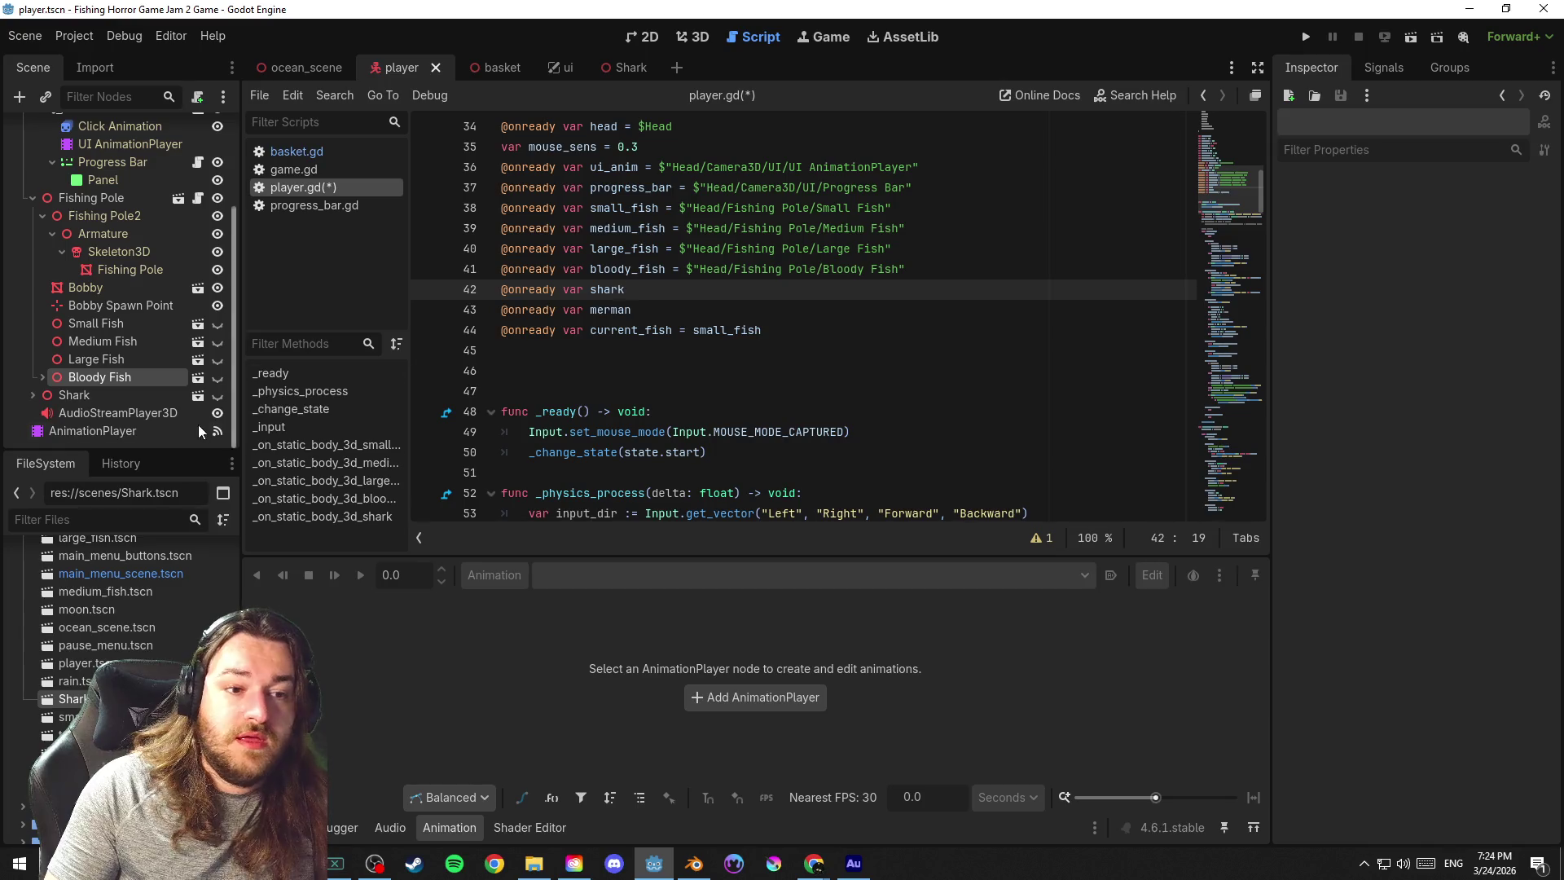
Assign shark to the dragged-in Shark node path on line 42 and save
left_click_drag(109, 396, 738, 288)
key("Left")
key("Left")
key("Left")
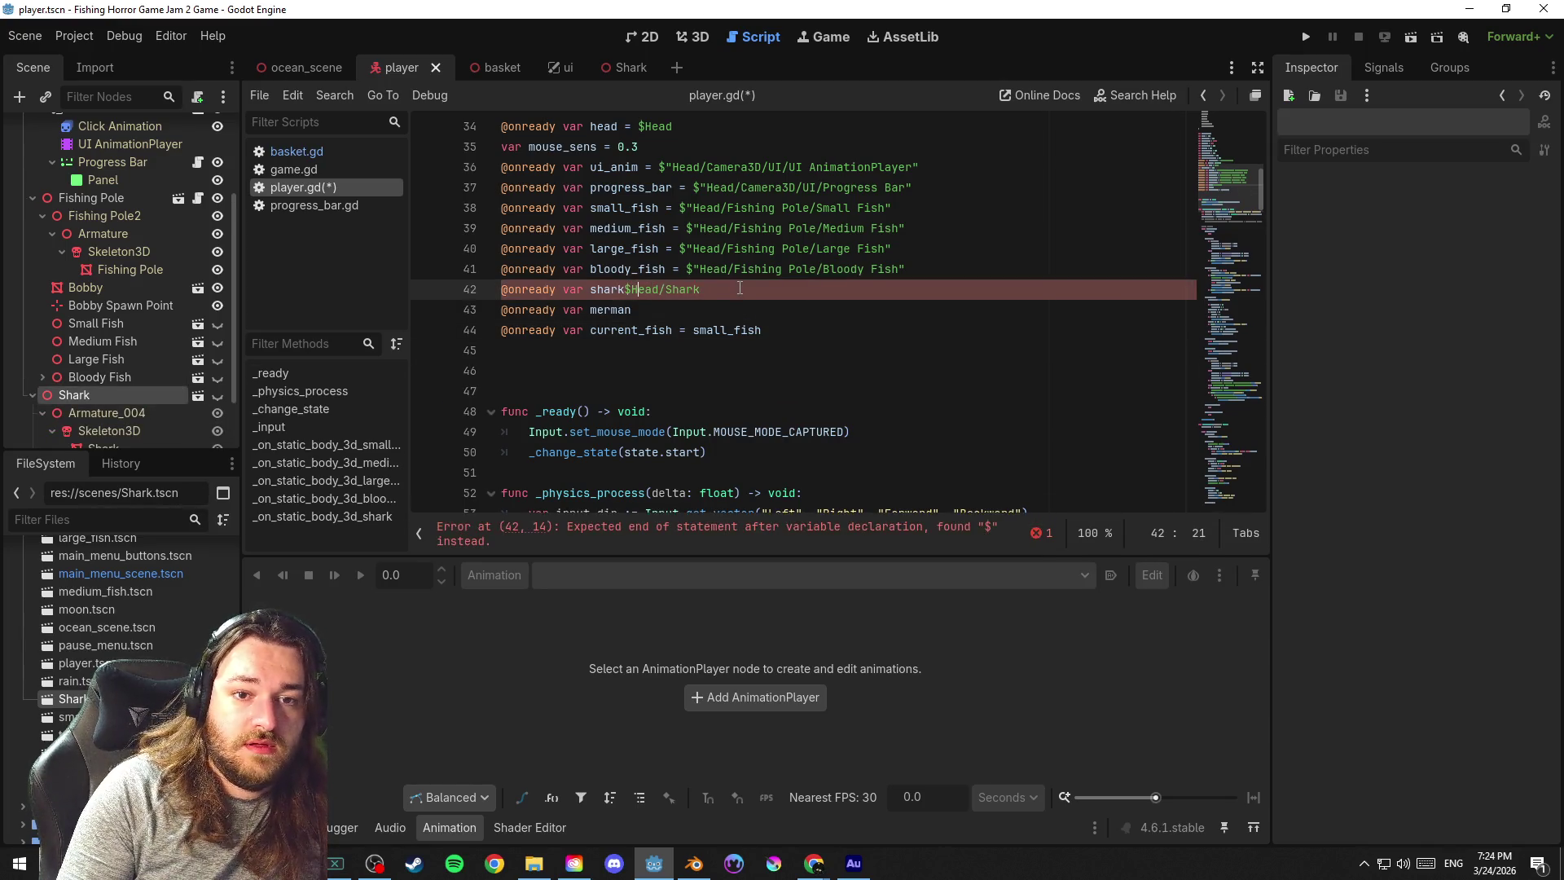
type("=")
left_click(723, 286)
key("ctrl+s")
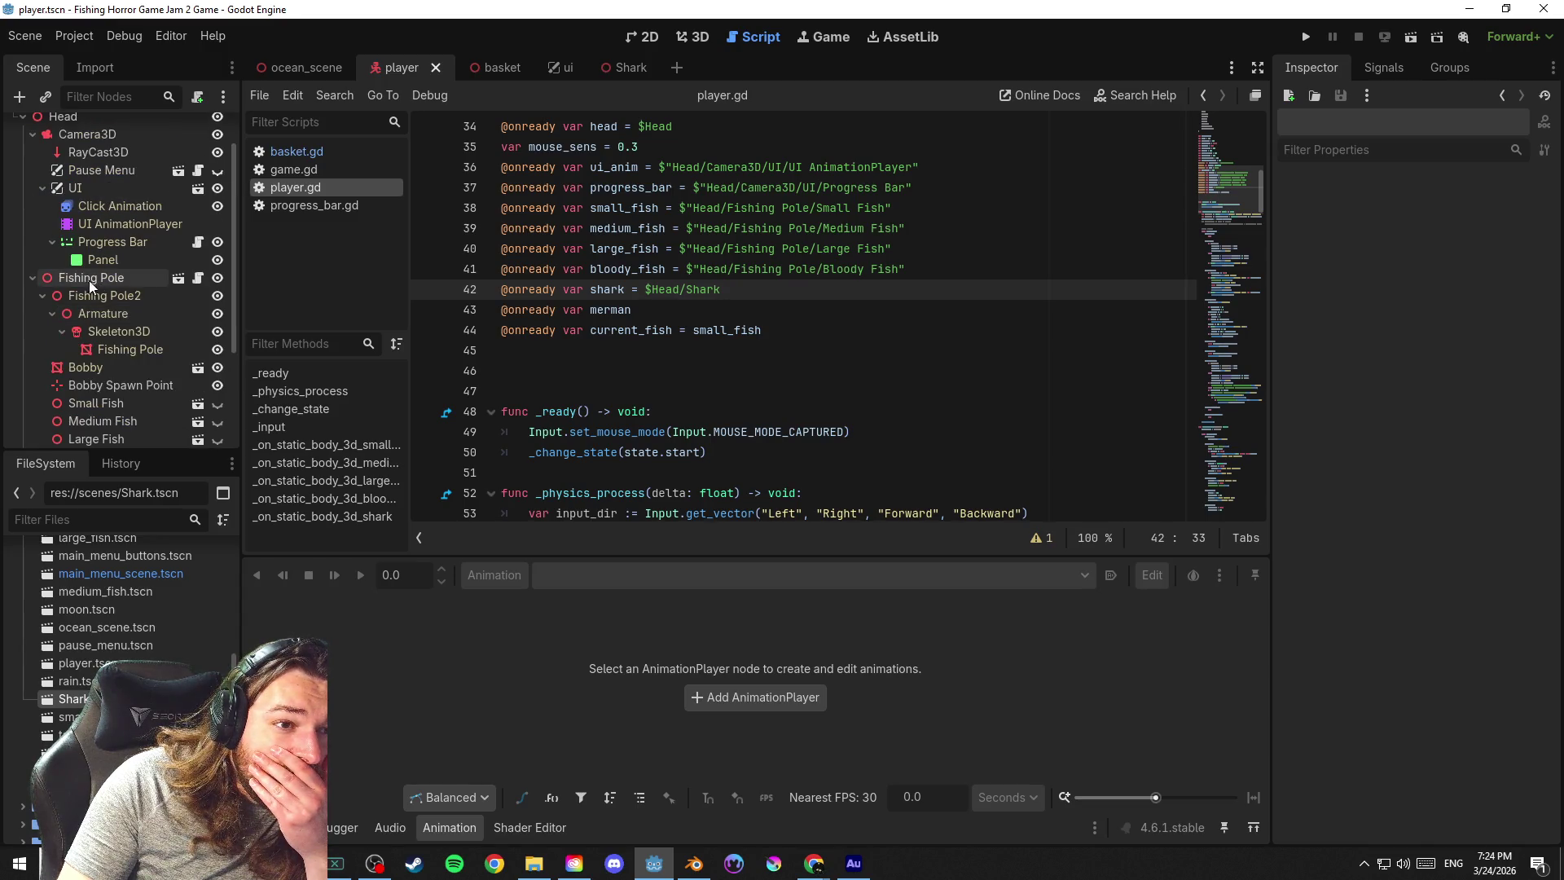
scroll(92, 280, "down", 2)
scroll(91, 280, "up", 5)
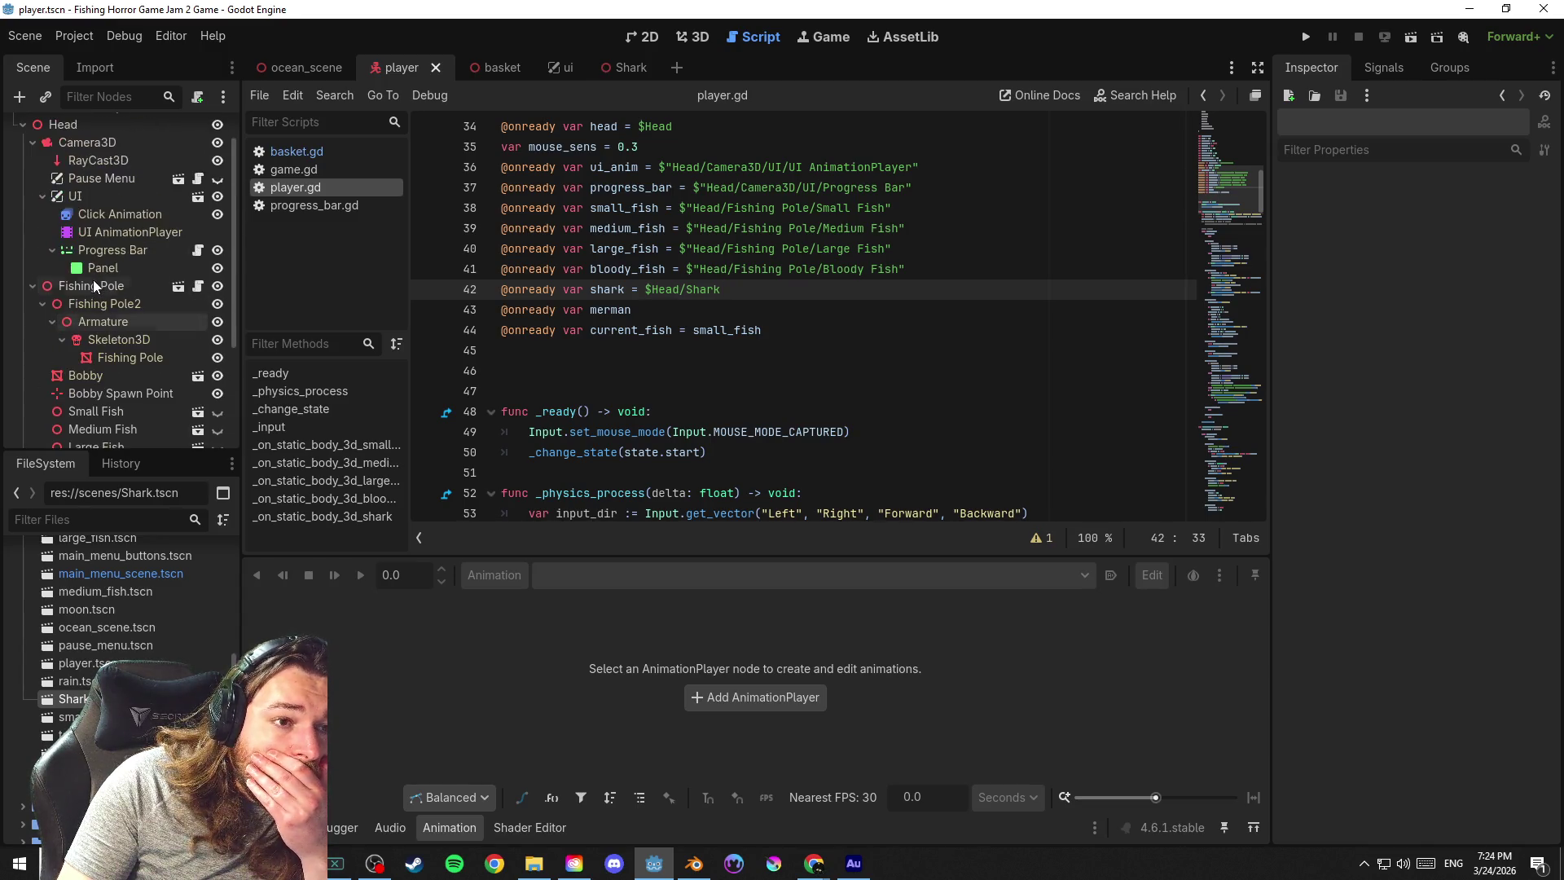
Browse the Fishing Pole node's children and its mesh under Skeleton3D in the scene tree
left_click(42, 287)
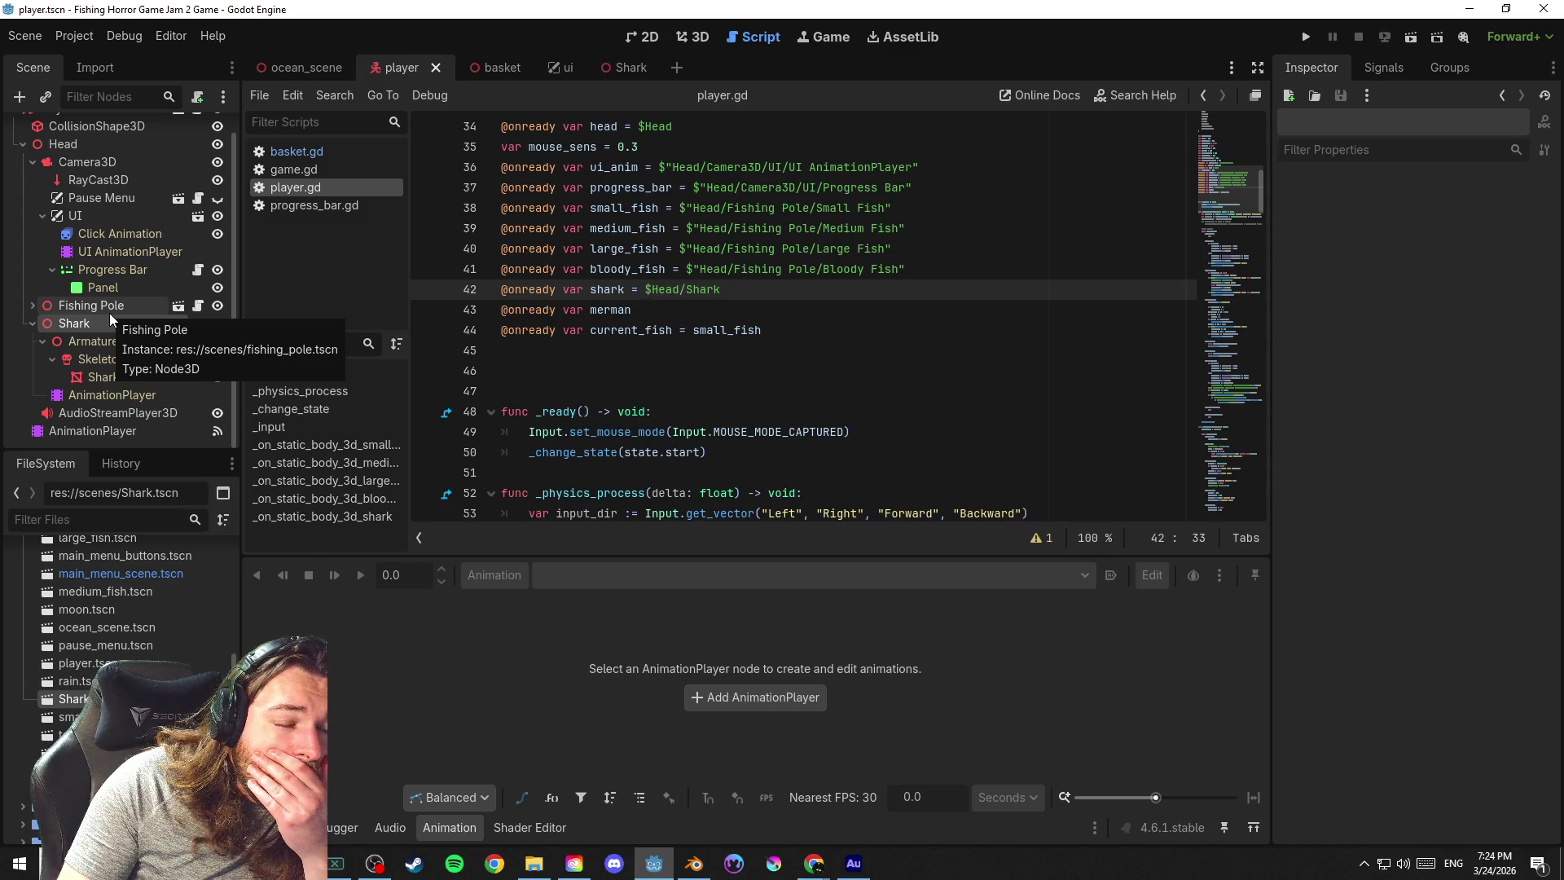
left_click(109, 314)
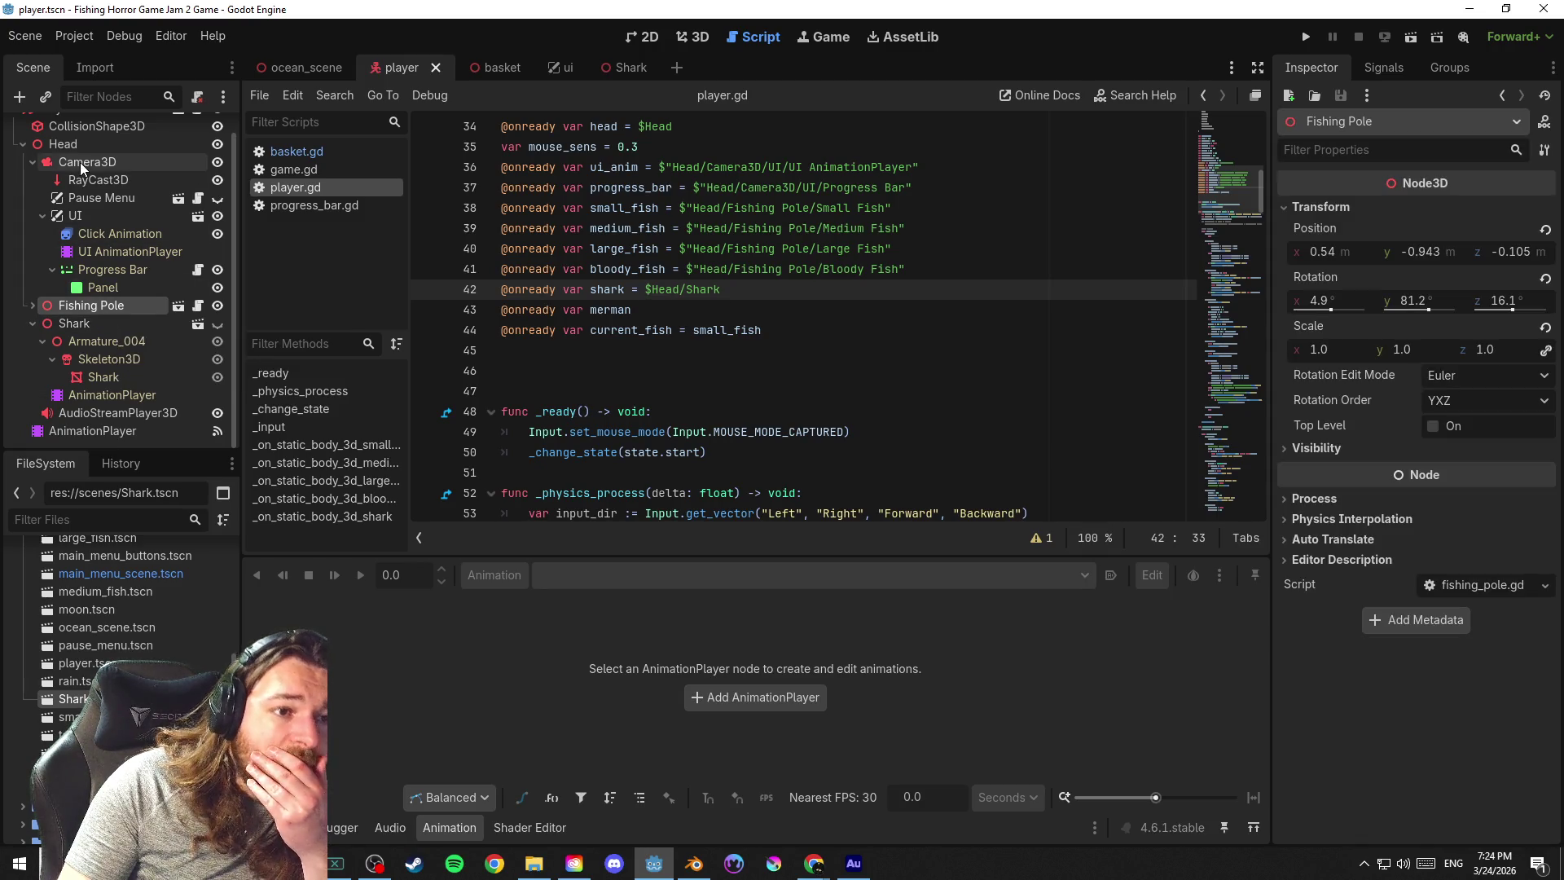
left_click(32, 305)
scroll(103, 283, "down", 2)
scroll(137, 277, "down", 2)
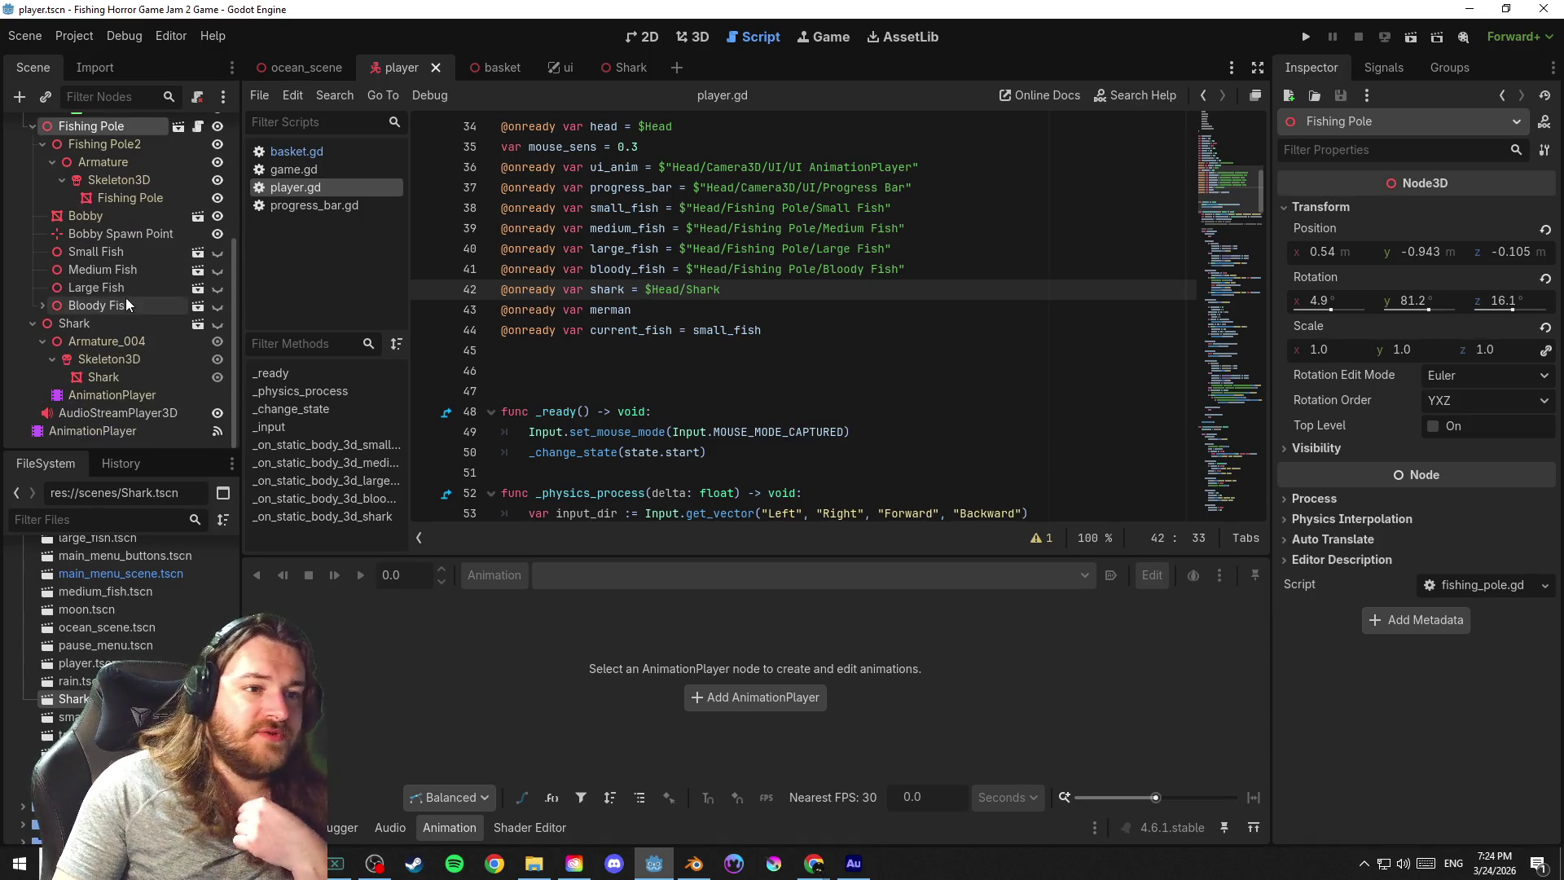
scroll(118, 286, "up", 2)
scroll(105, 285, "down", 2)
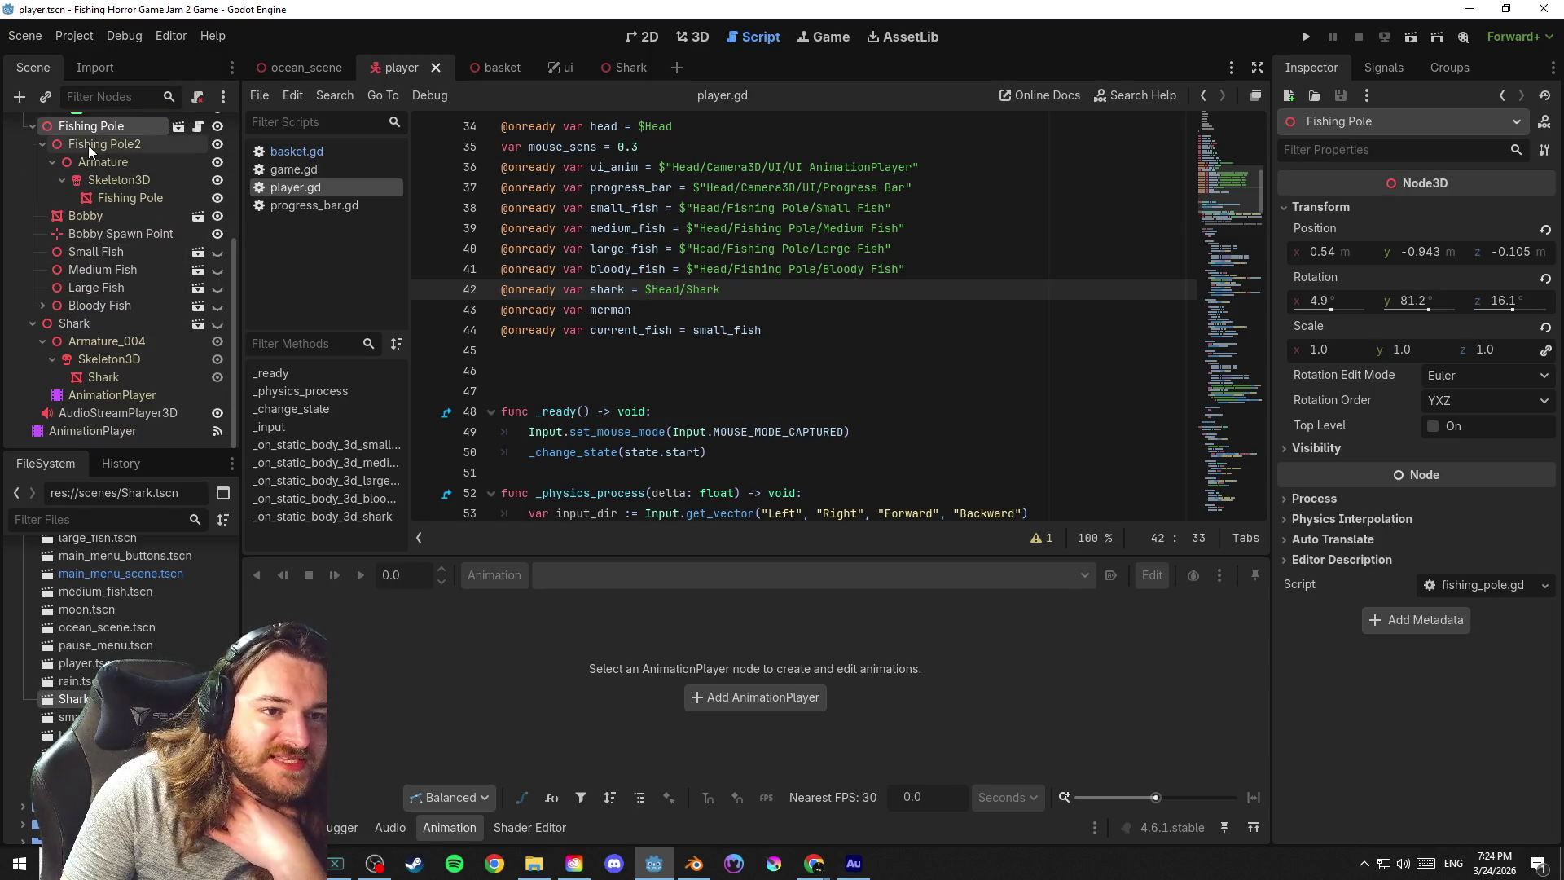
left_click(108, 196)
left_click(37, 144)
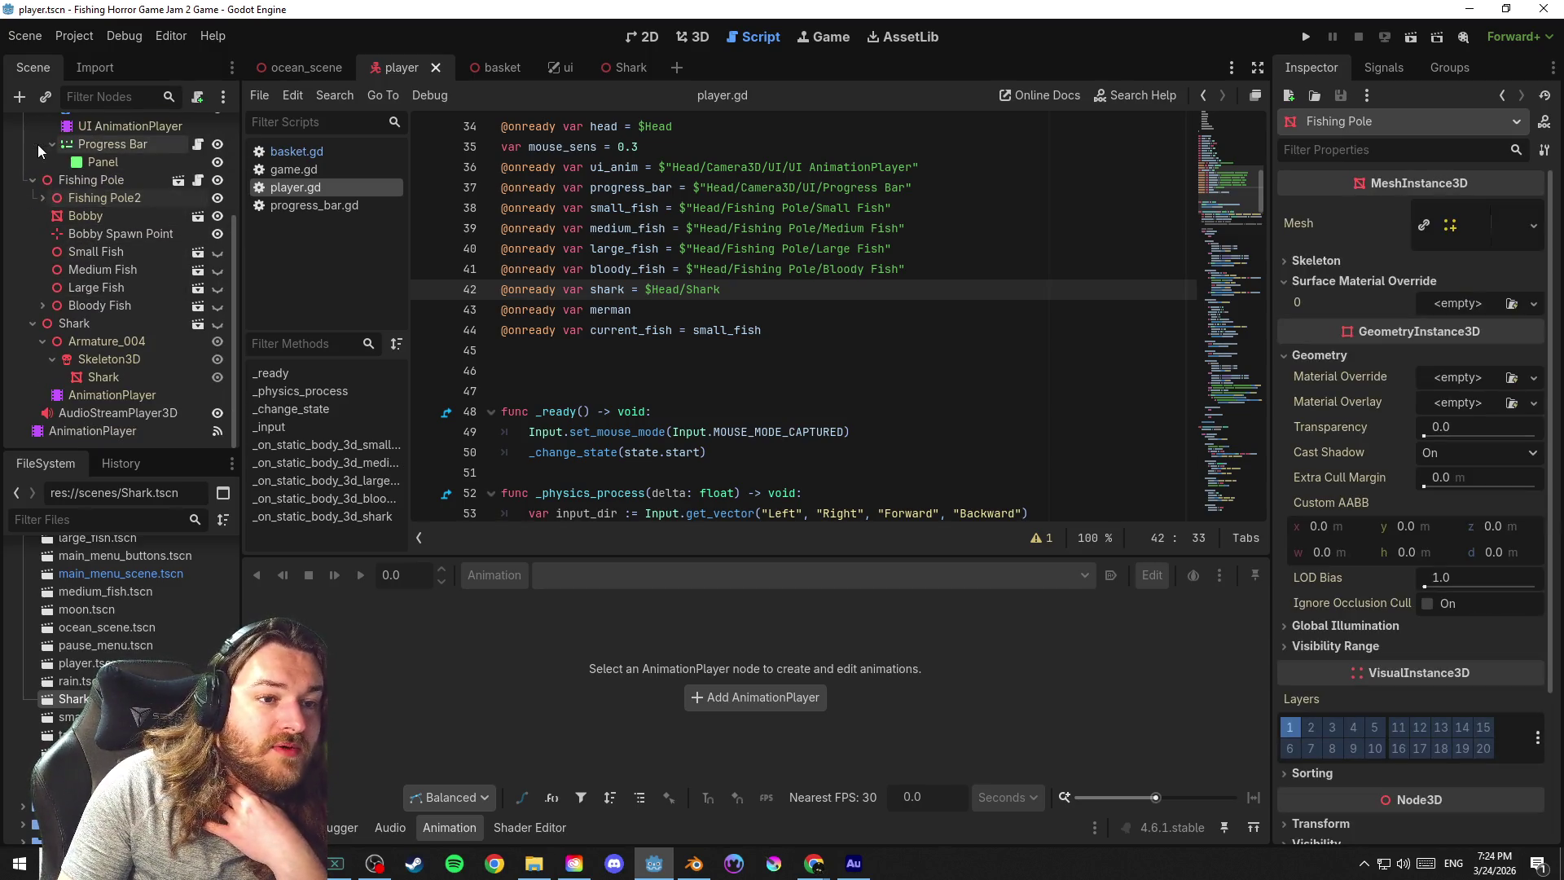
left_click(33, 180)
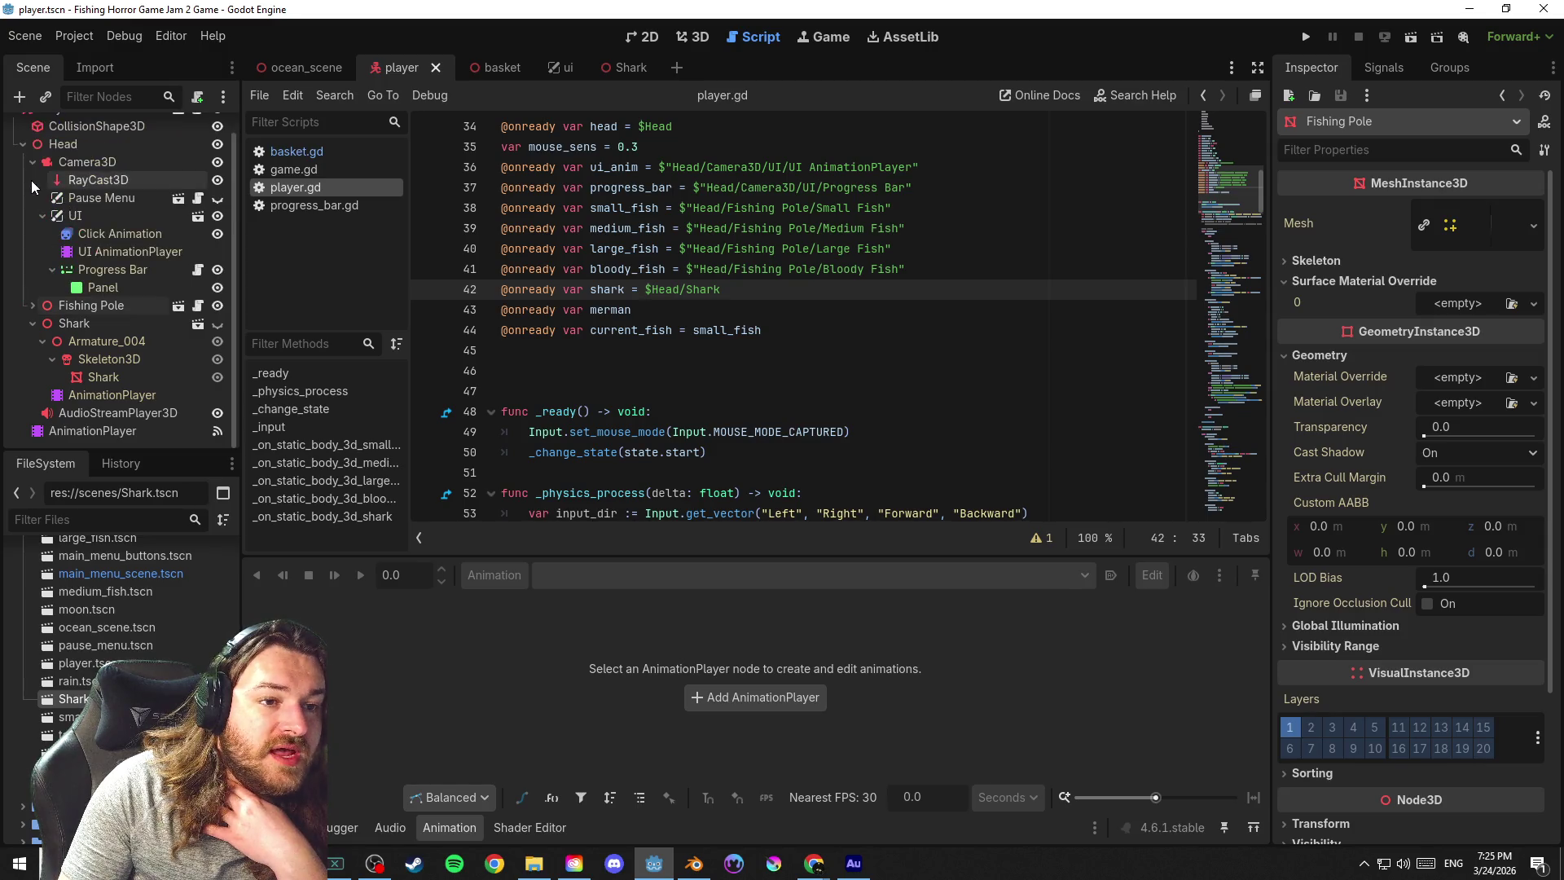
left_click(48, 304)
scroll(124, 256, "down", 3)
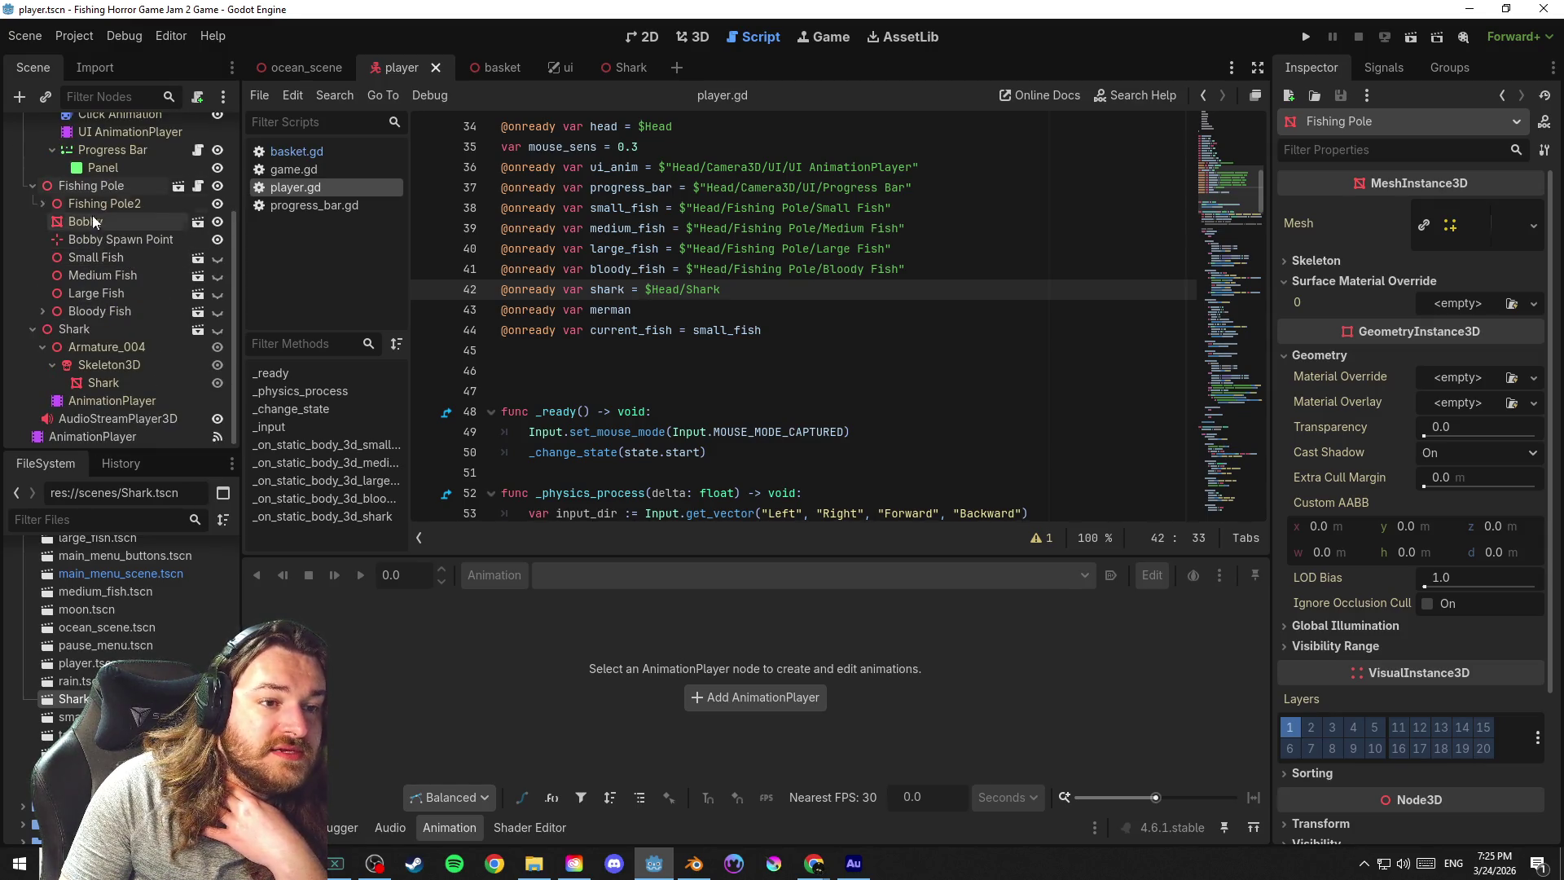
Select the Shark node, check the merman line, save and start renaming Shark
left_click(106, 321)
left_click(45, 346)
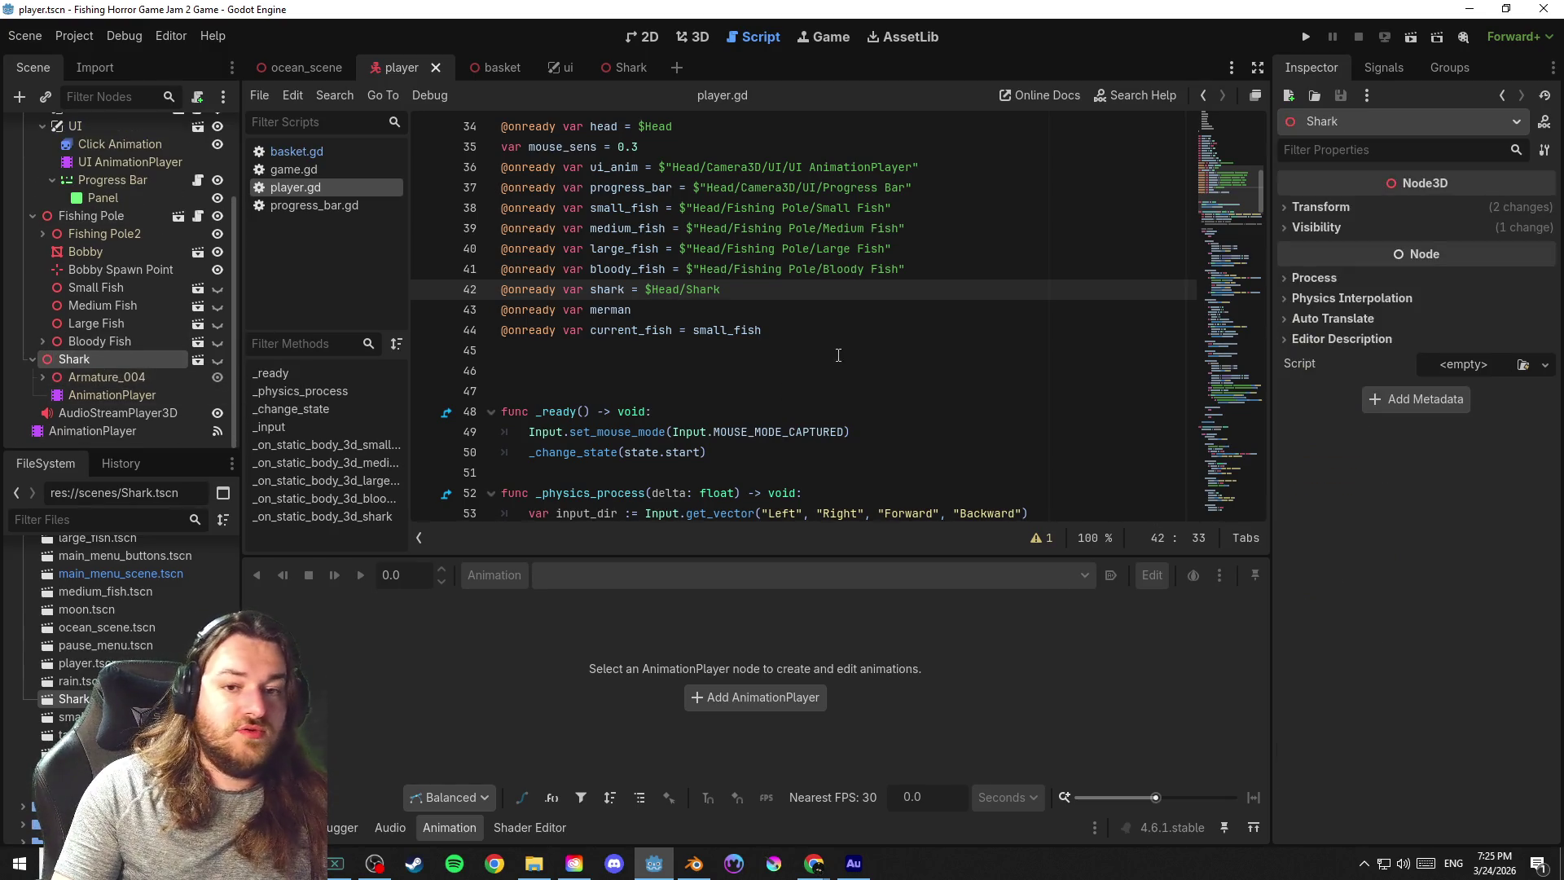
left_click(834, 329)
left_click(816, 317)
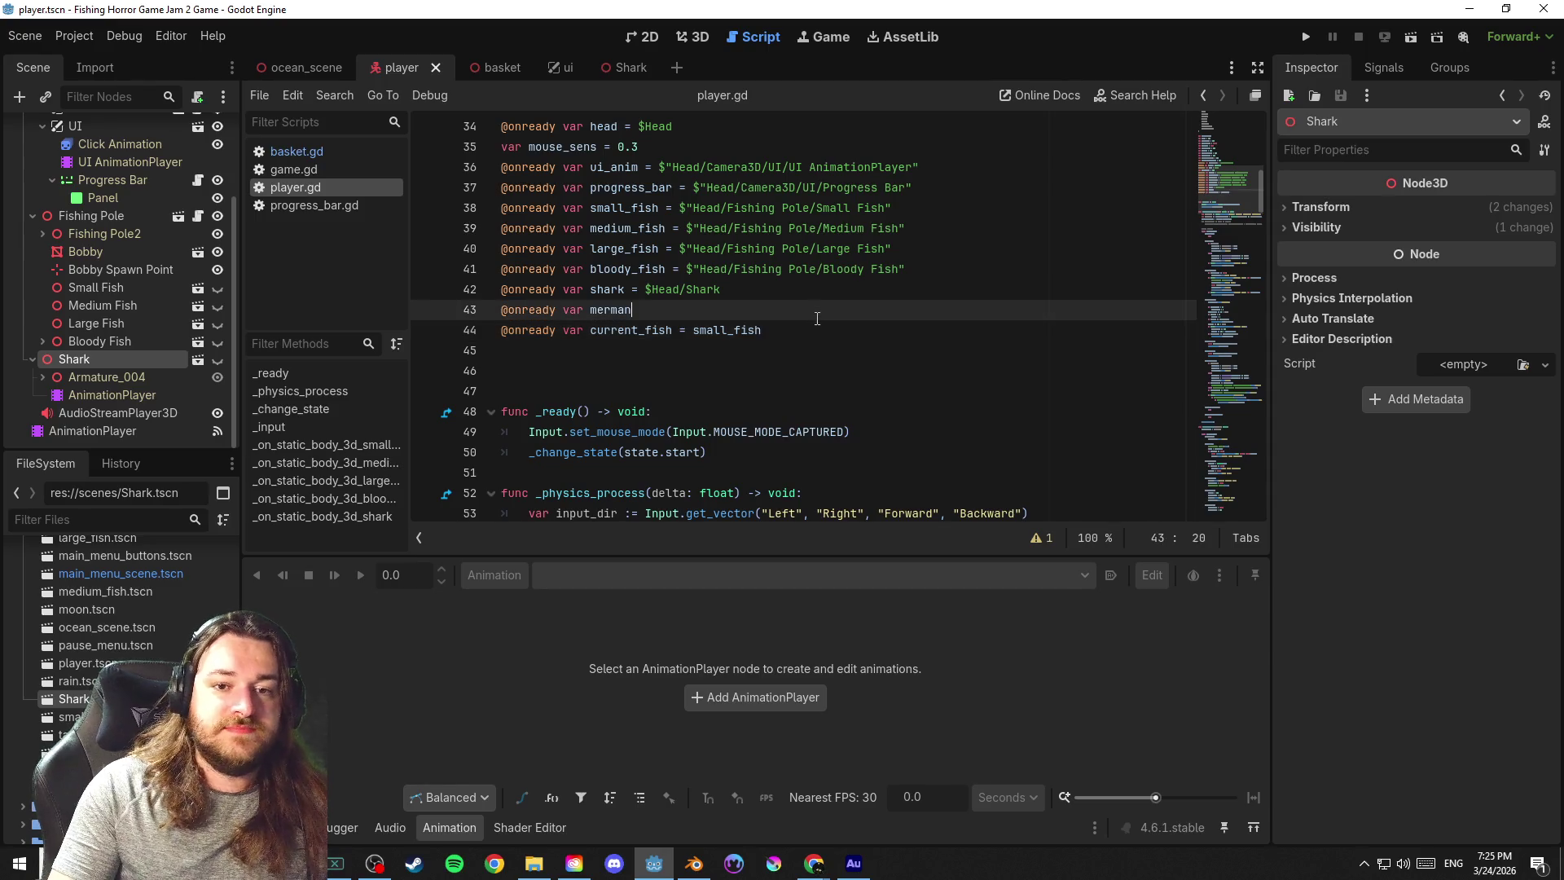
key("ctrl+s")
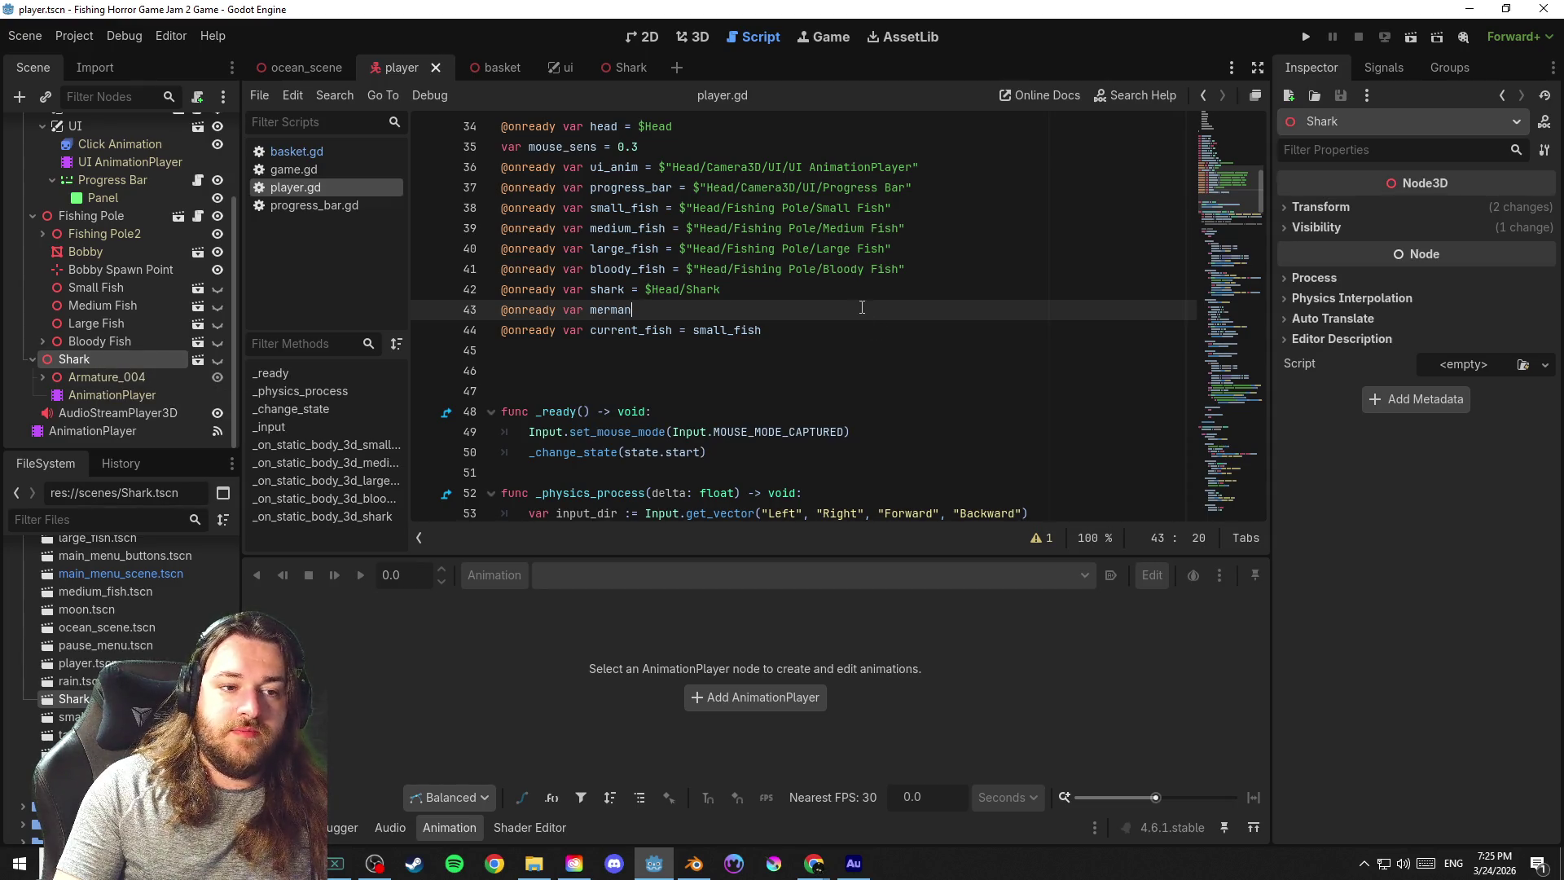
double_click(89, 358)
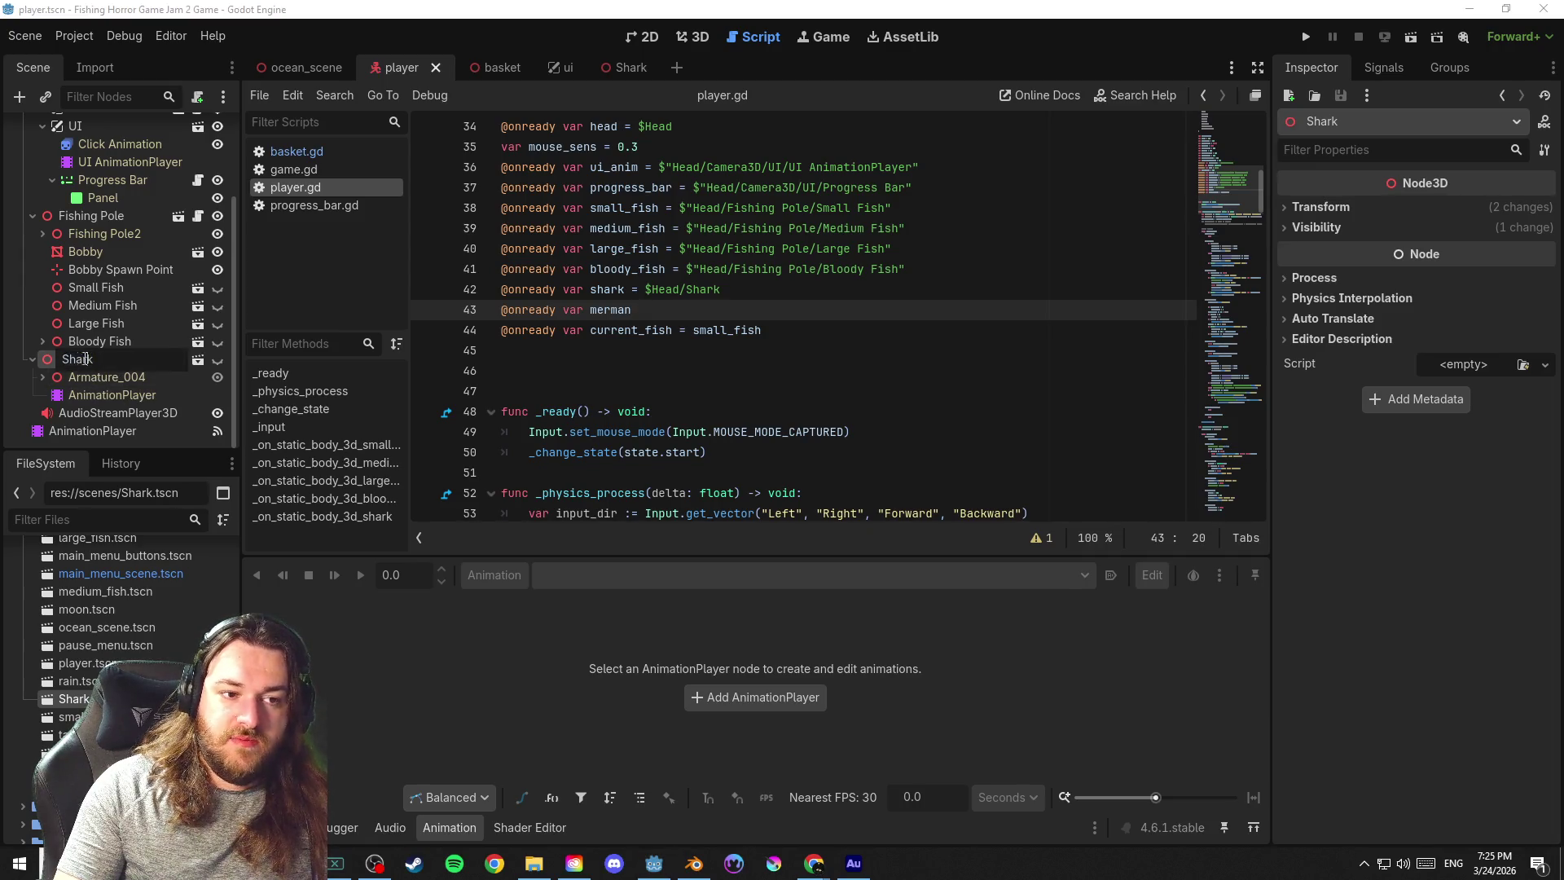
type("ca")
Rename the node to Carry Shark, point shark at $"Head/Carry Shark" and save
key("BackSpace")
type("Carry")
key("Return")
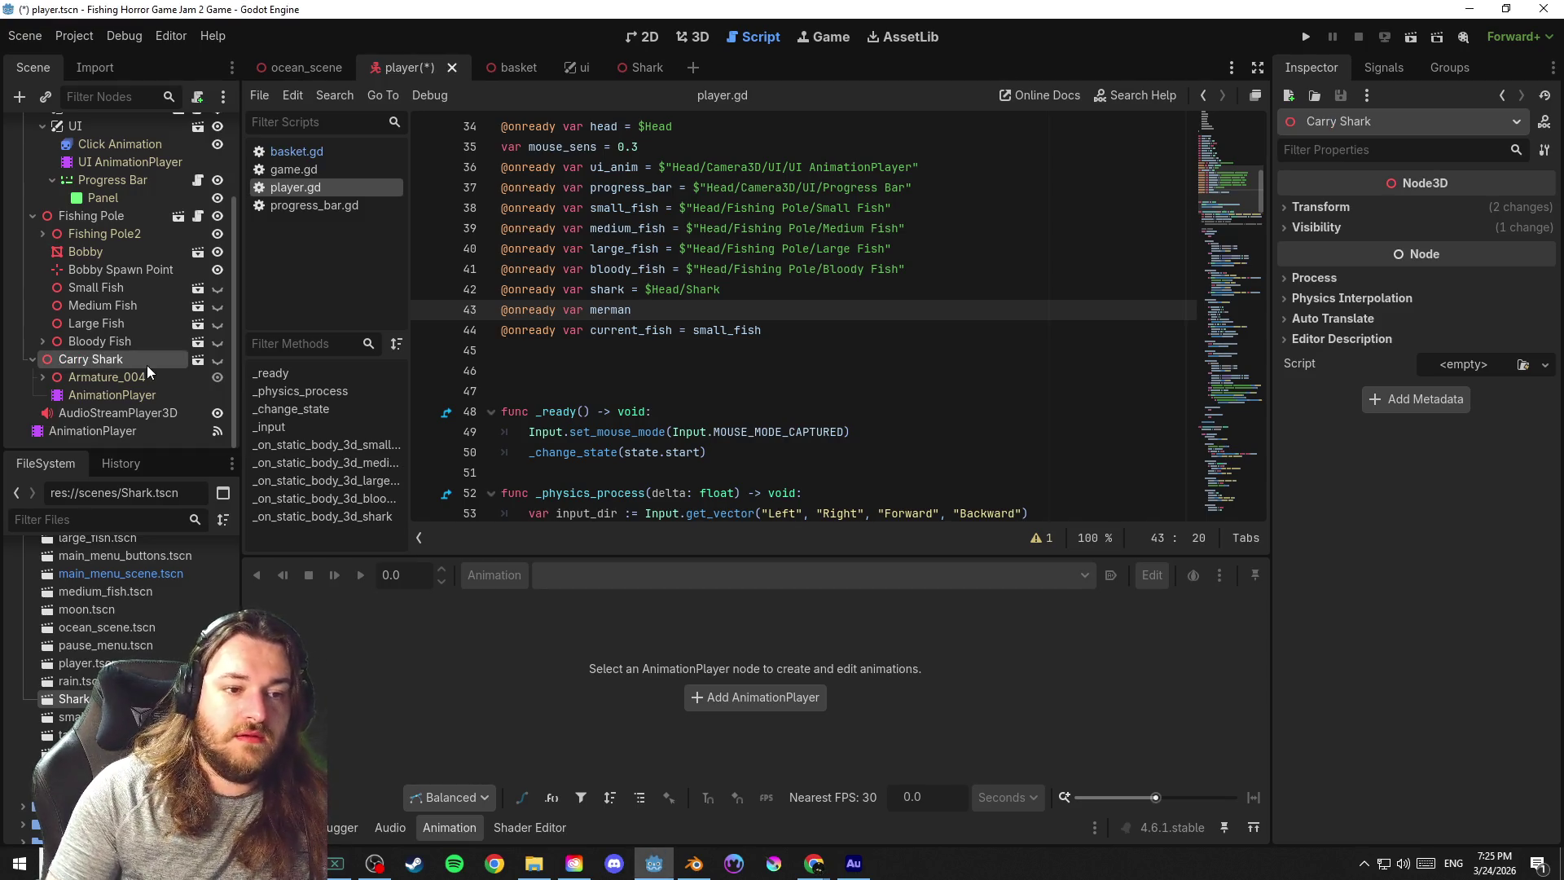
left_click(690, 290)
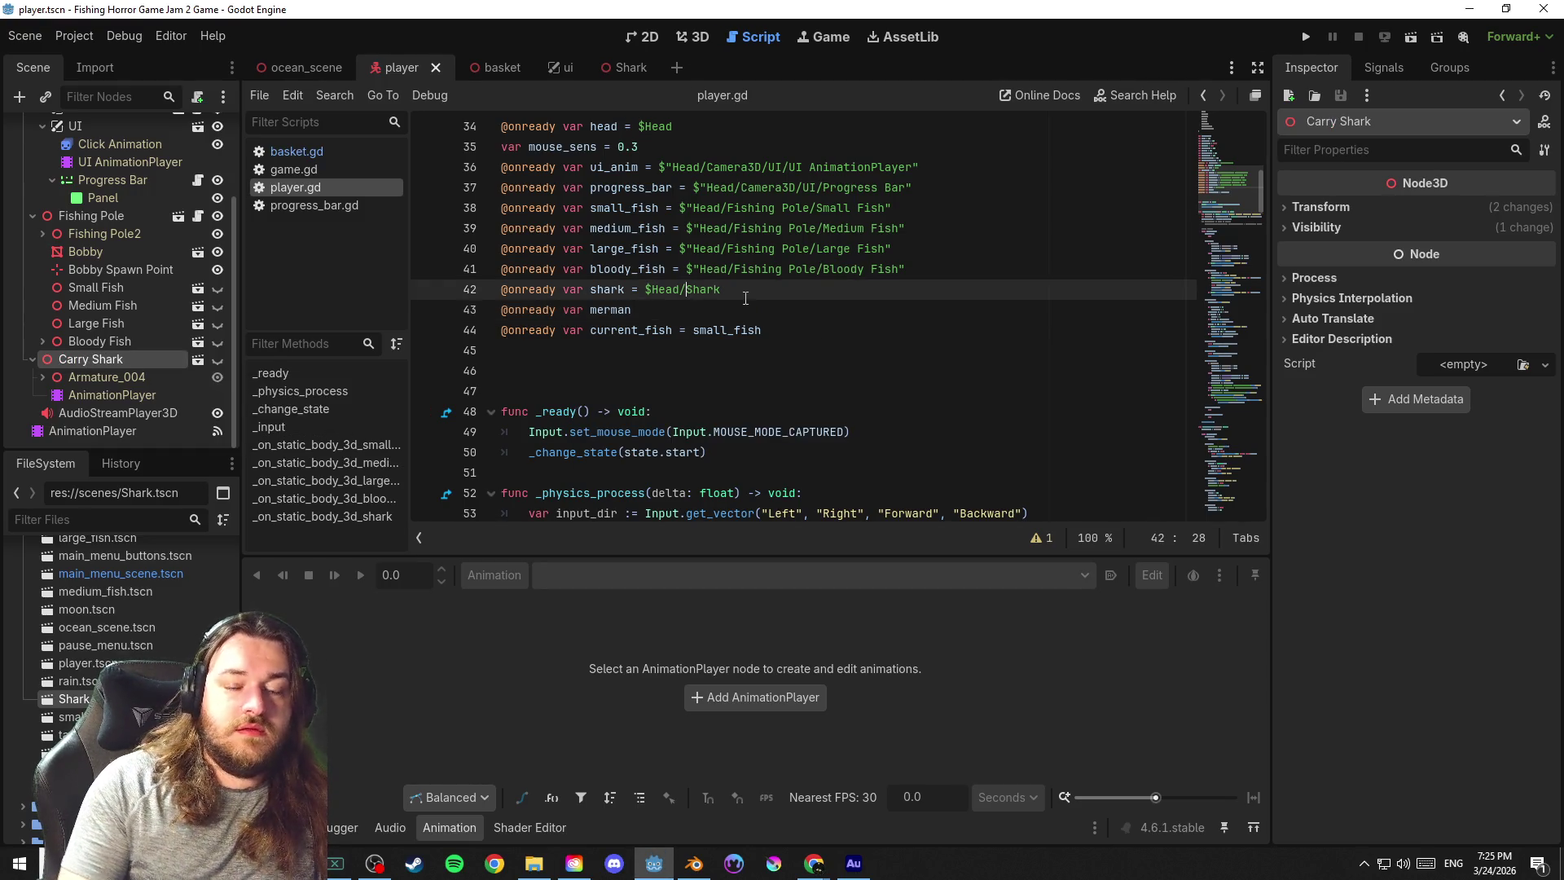
type("Carry")
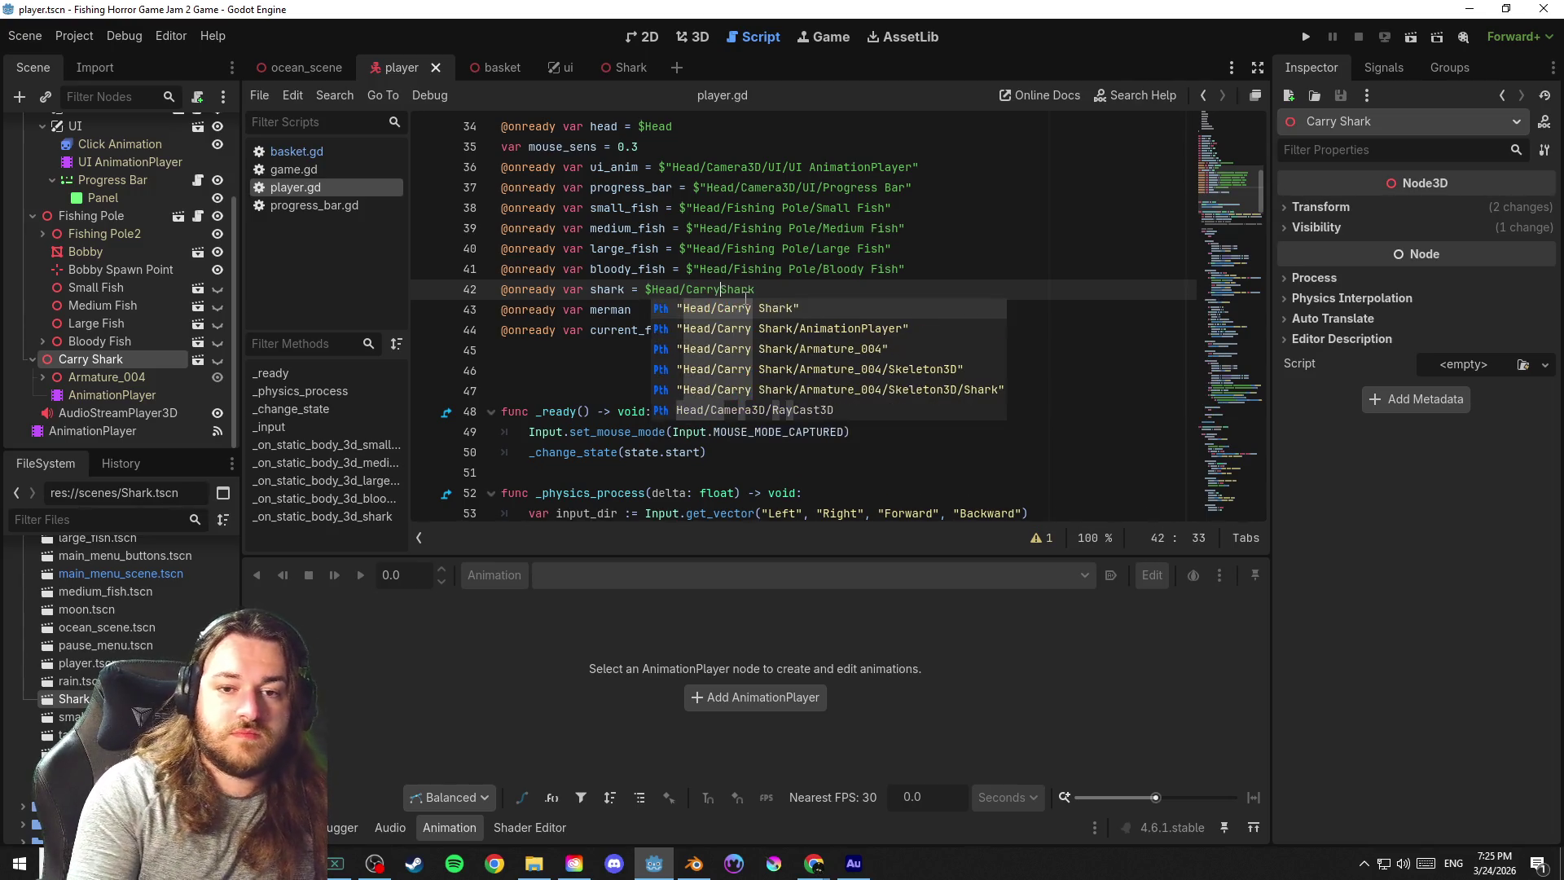
key("Return")
key("ctrl+s")
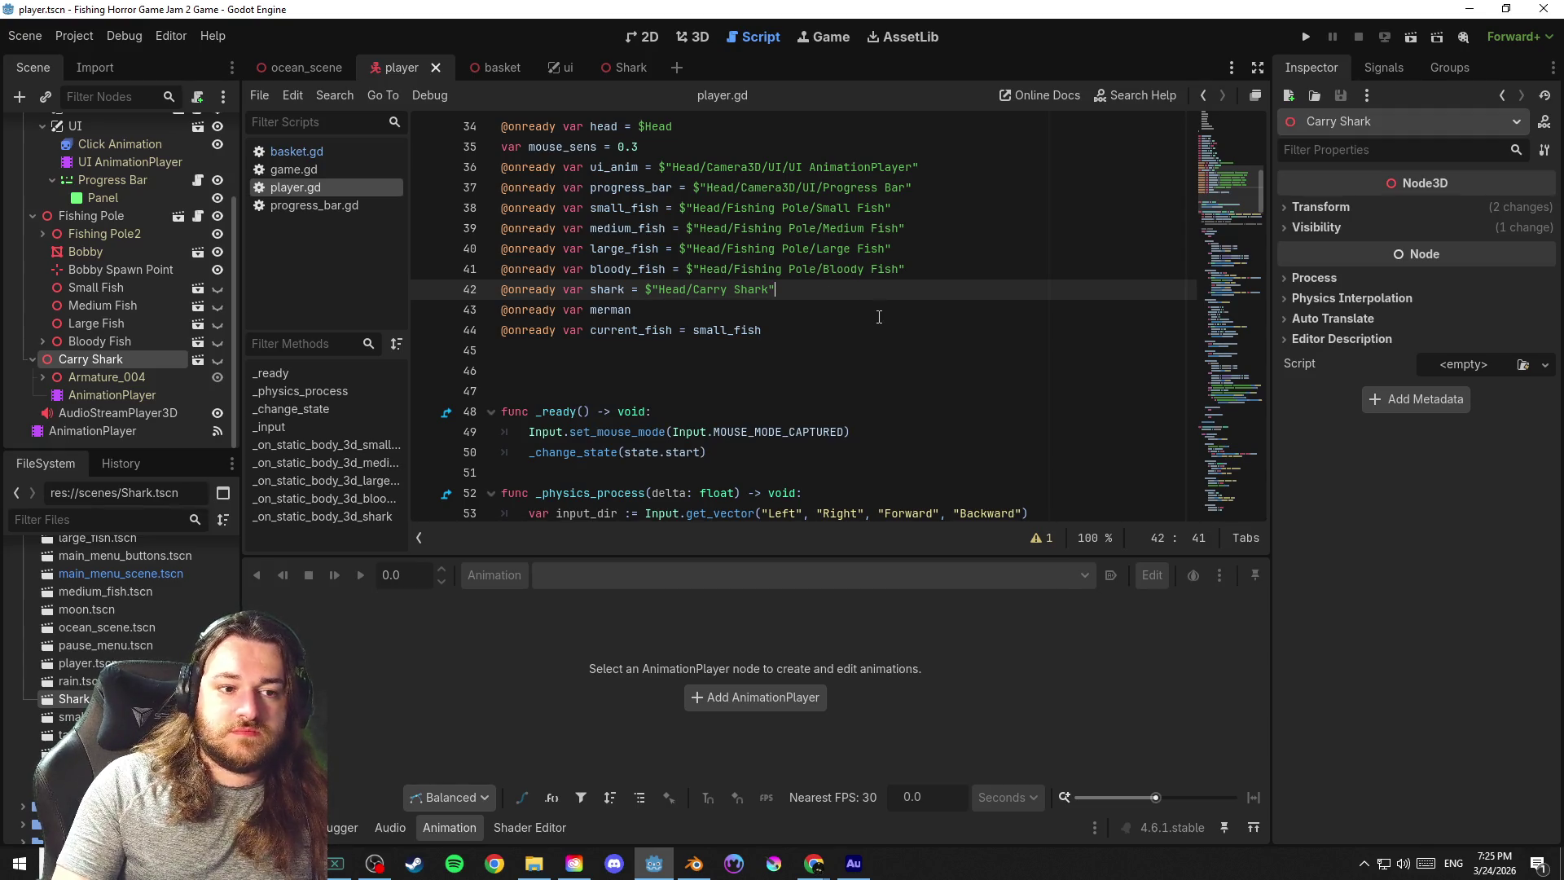
scroll(1242, 225, "down", 6)
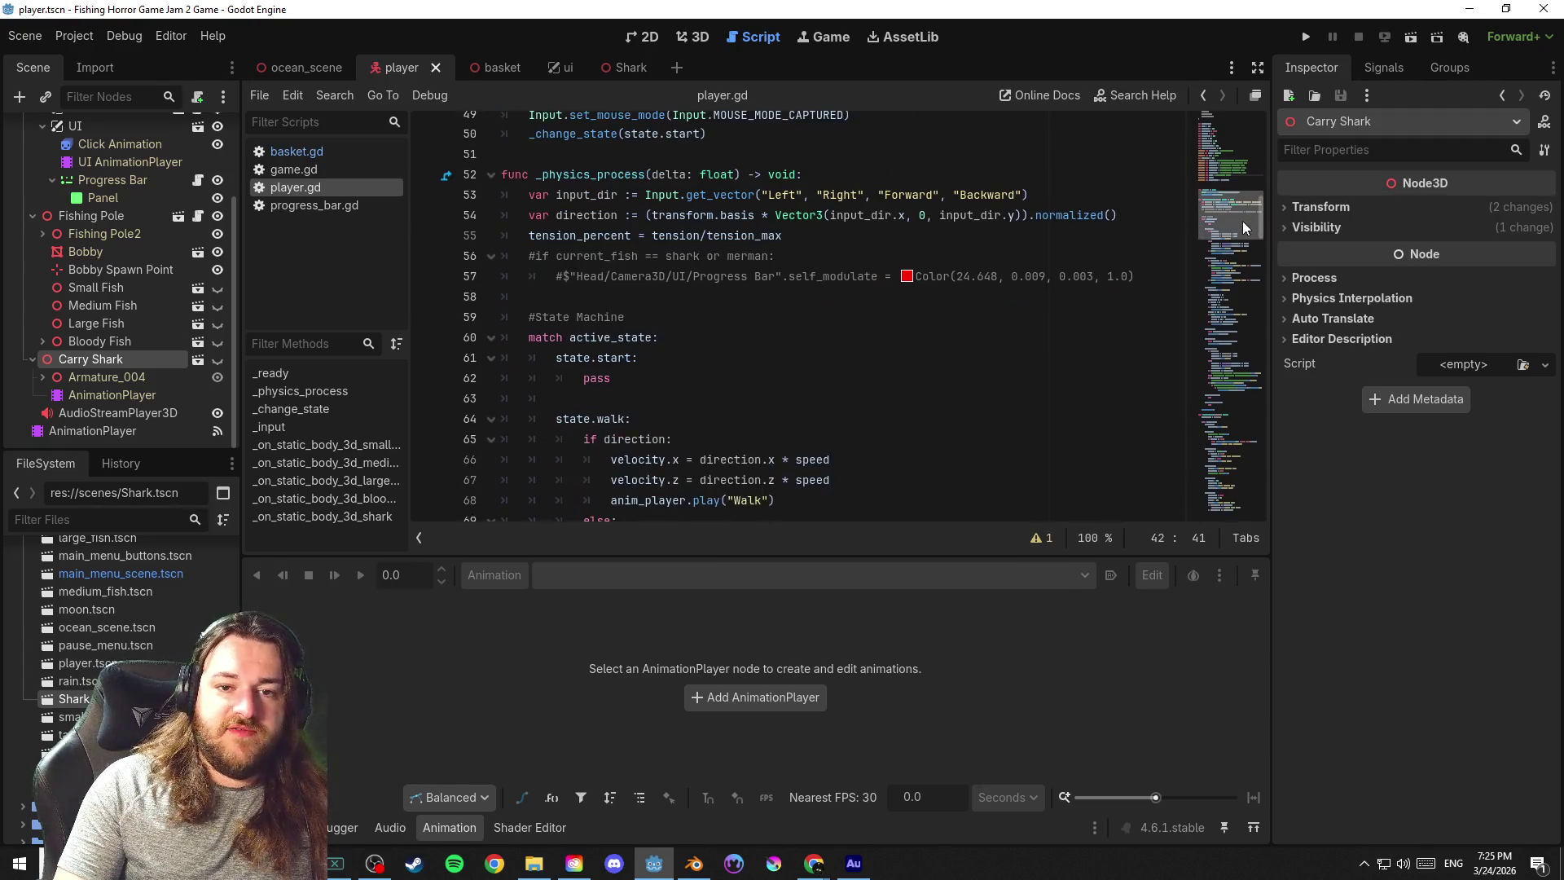
scroll(1248, 225, "up", 1)
Delete the commented-out progress bar lines 56–57 from the physics process and save
left_click(1160, 242)
left_click_drag(1161, 247, 468, 221)
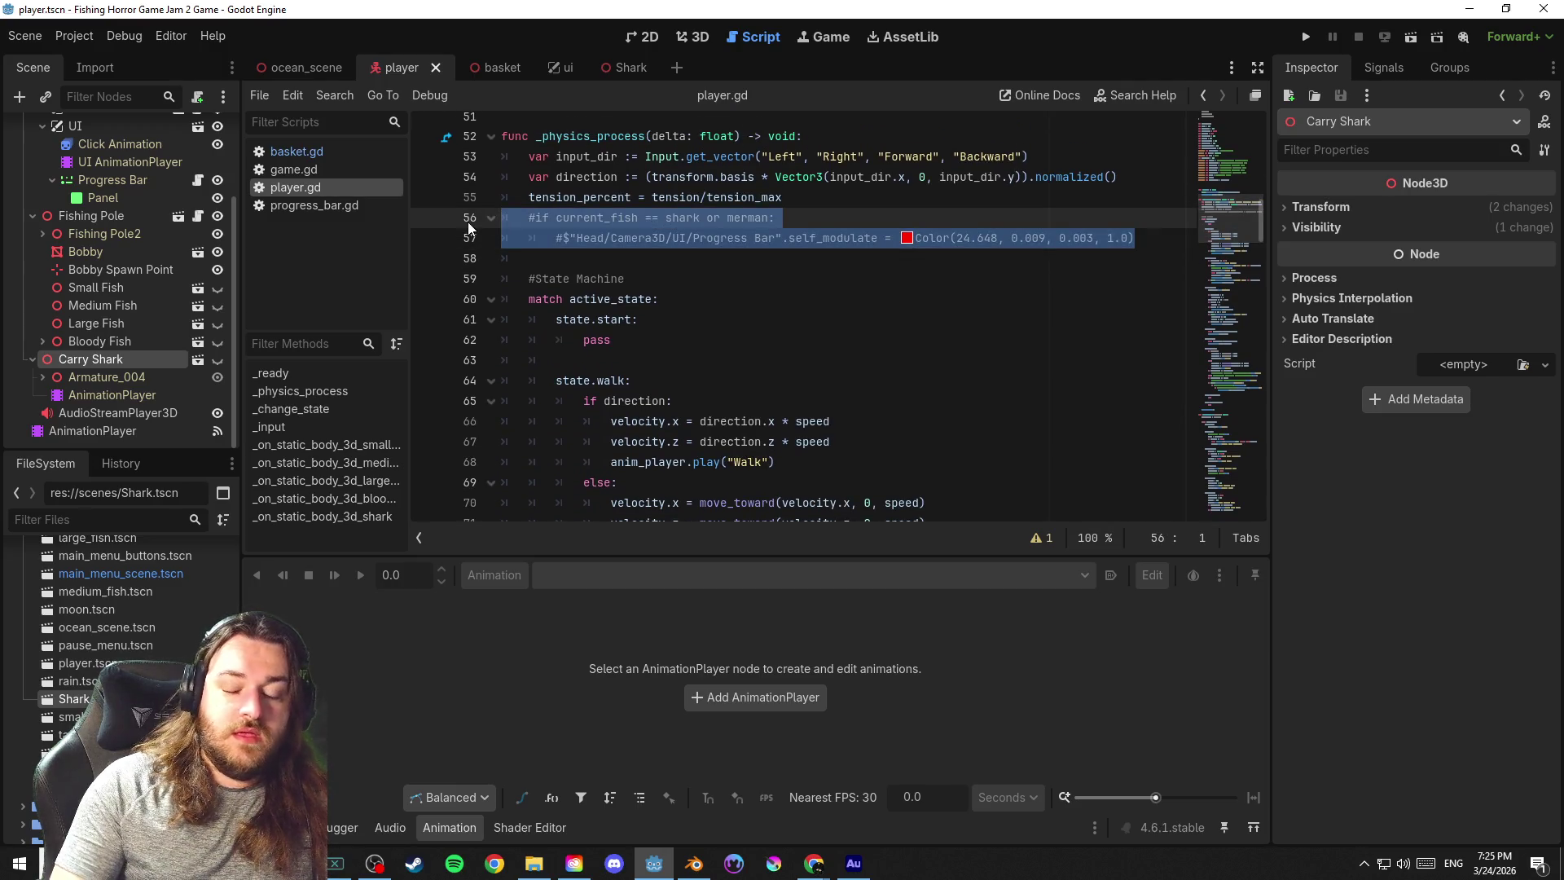
key("BackSpace")
key("ctrl+s")
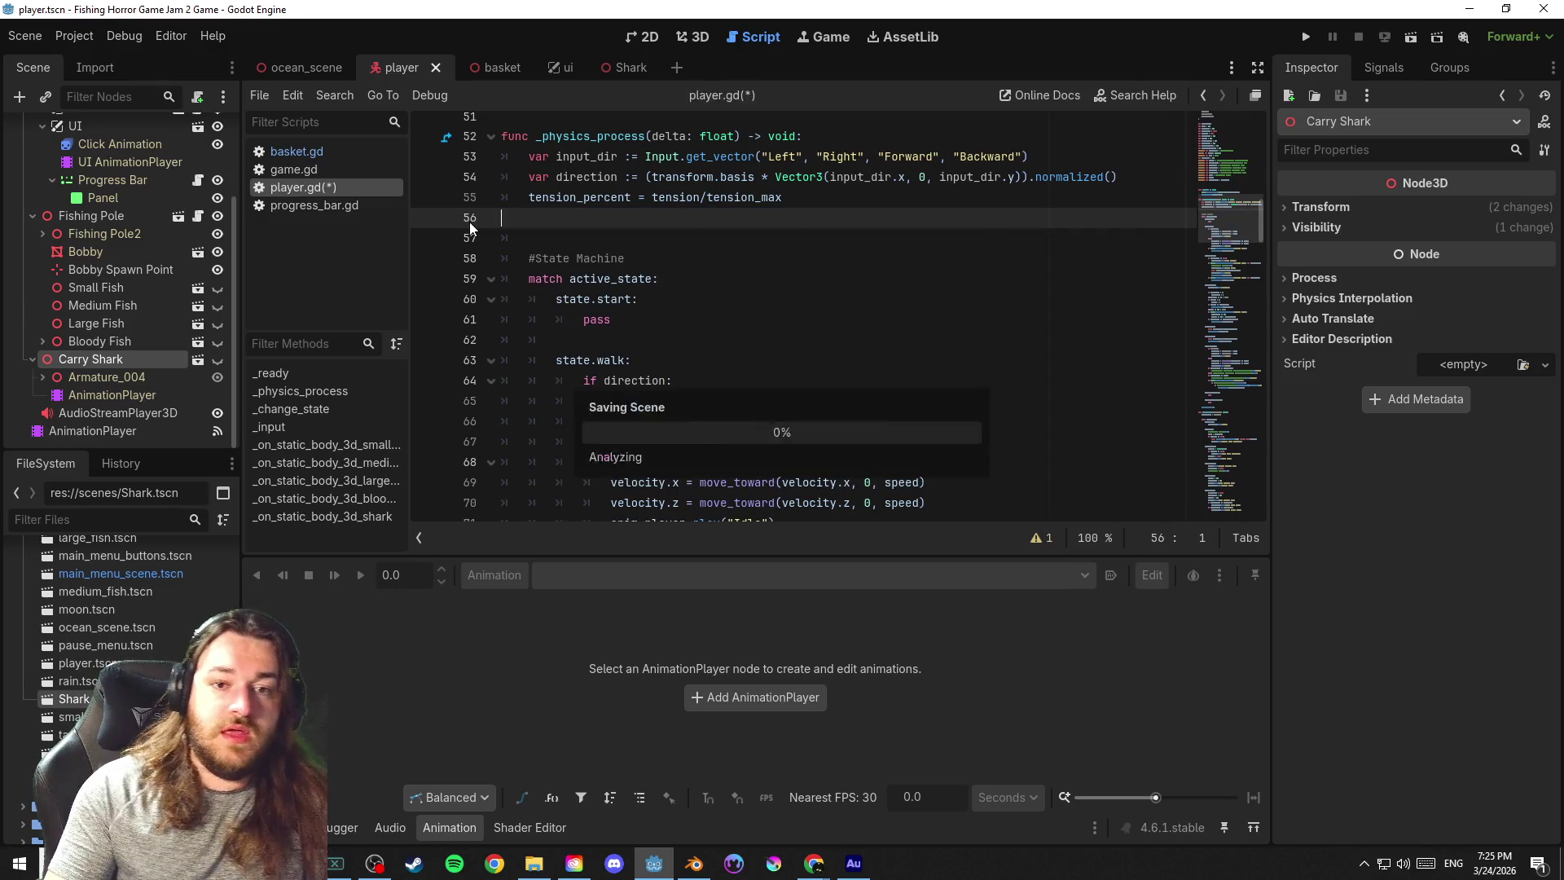
left_click_drag(1228, 226, 1238, 341)
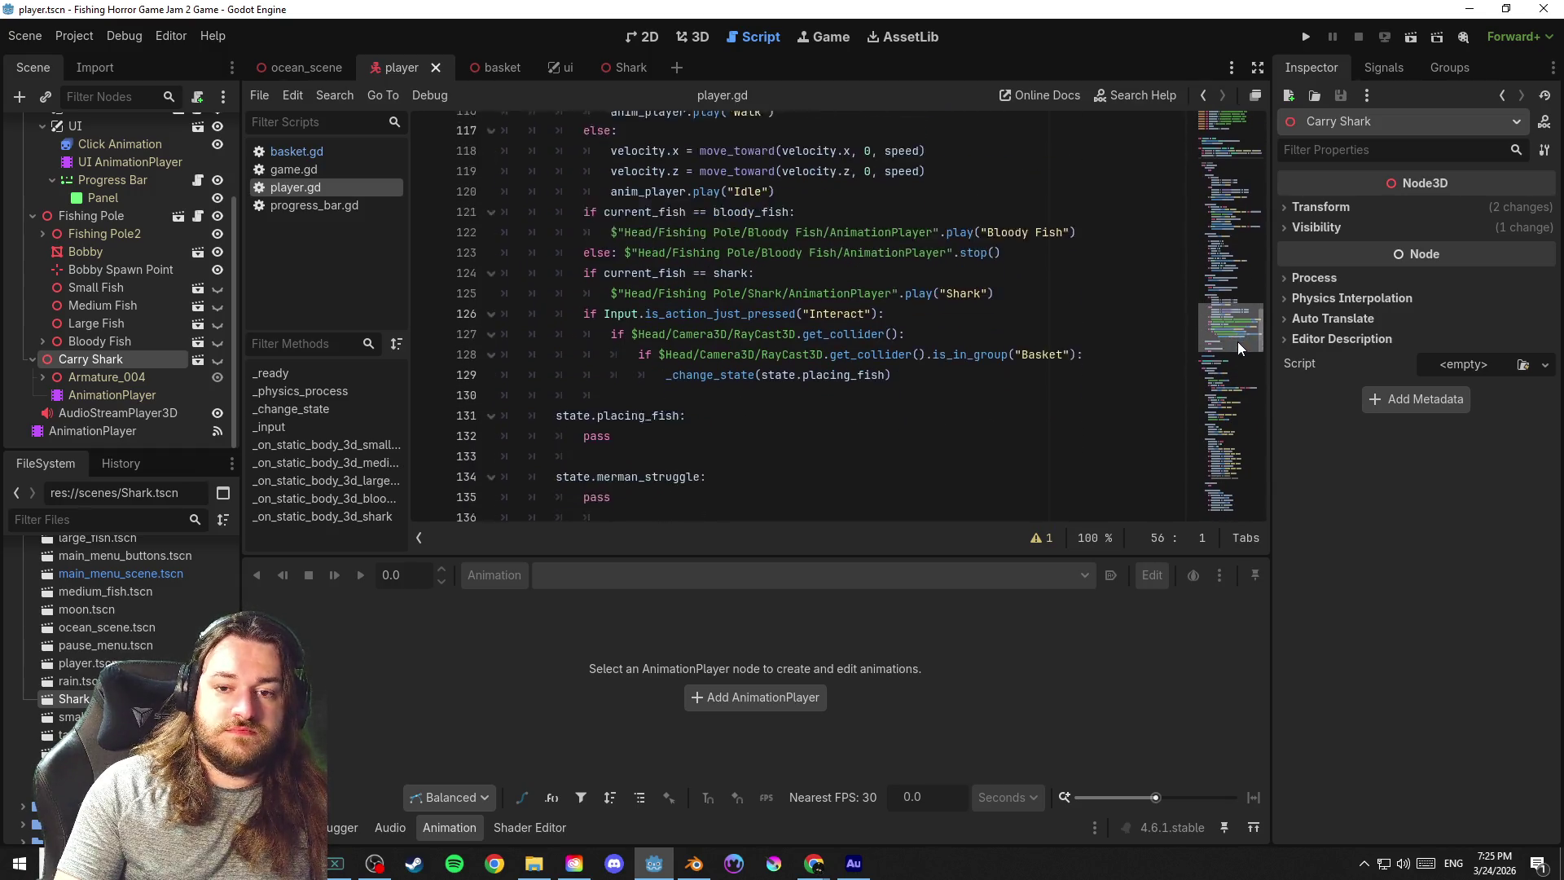
scroll(1237, 341, "down", 2)
Save the script, look over the shark check lines and scroll up to the state enum
left_click(1037, 213)
key("ctrl+s")
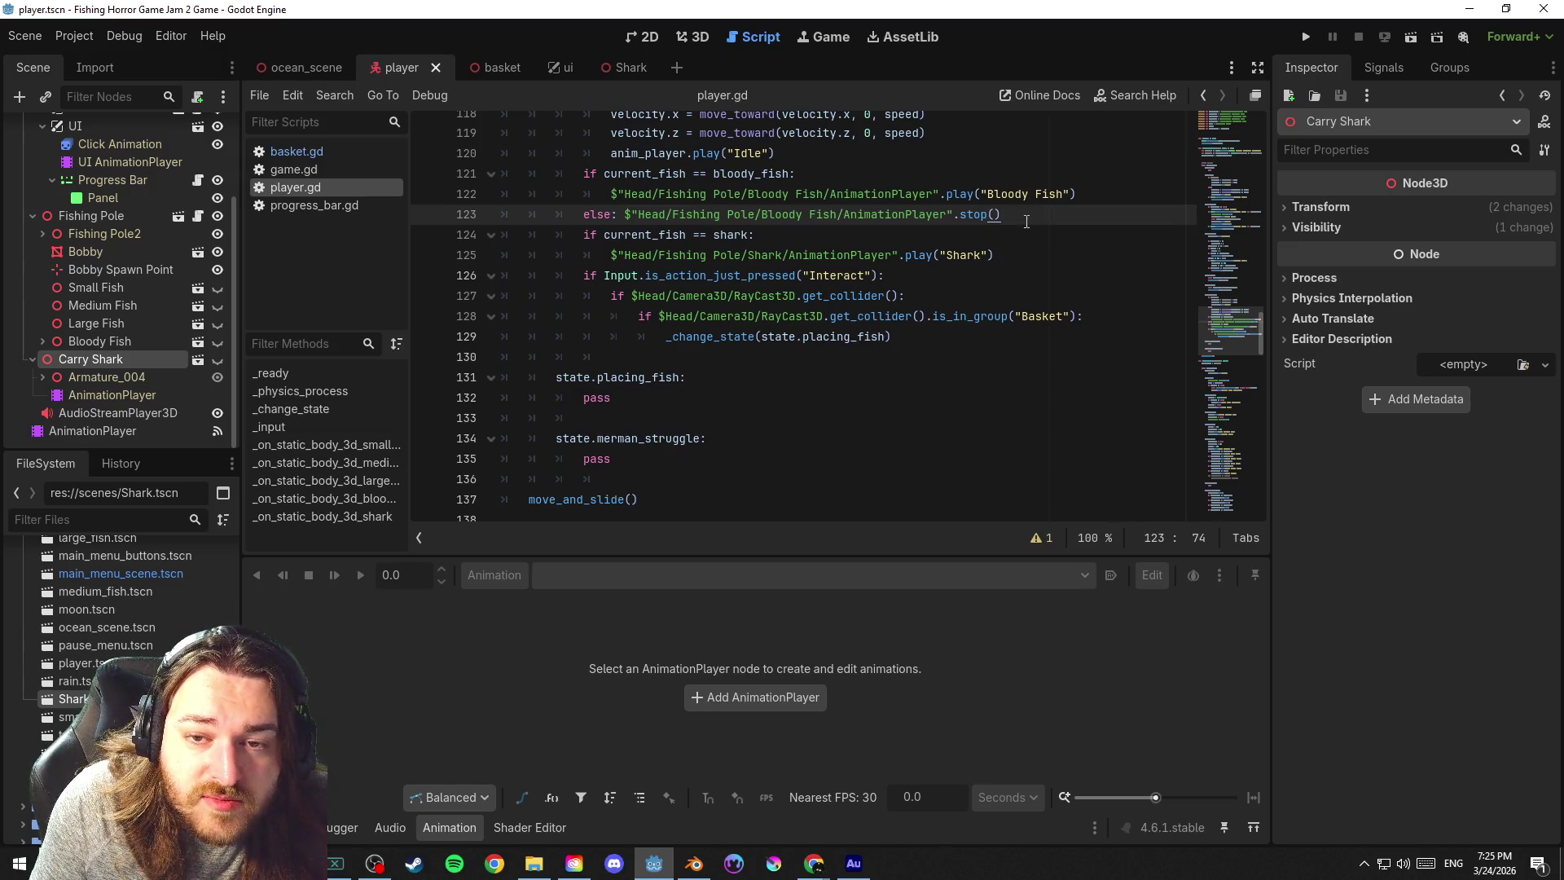
left_click(847, 239)
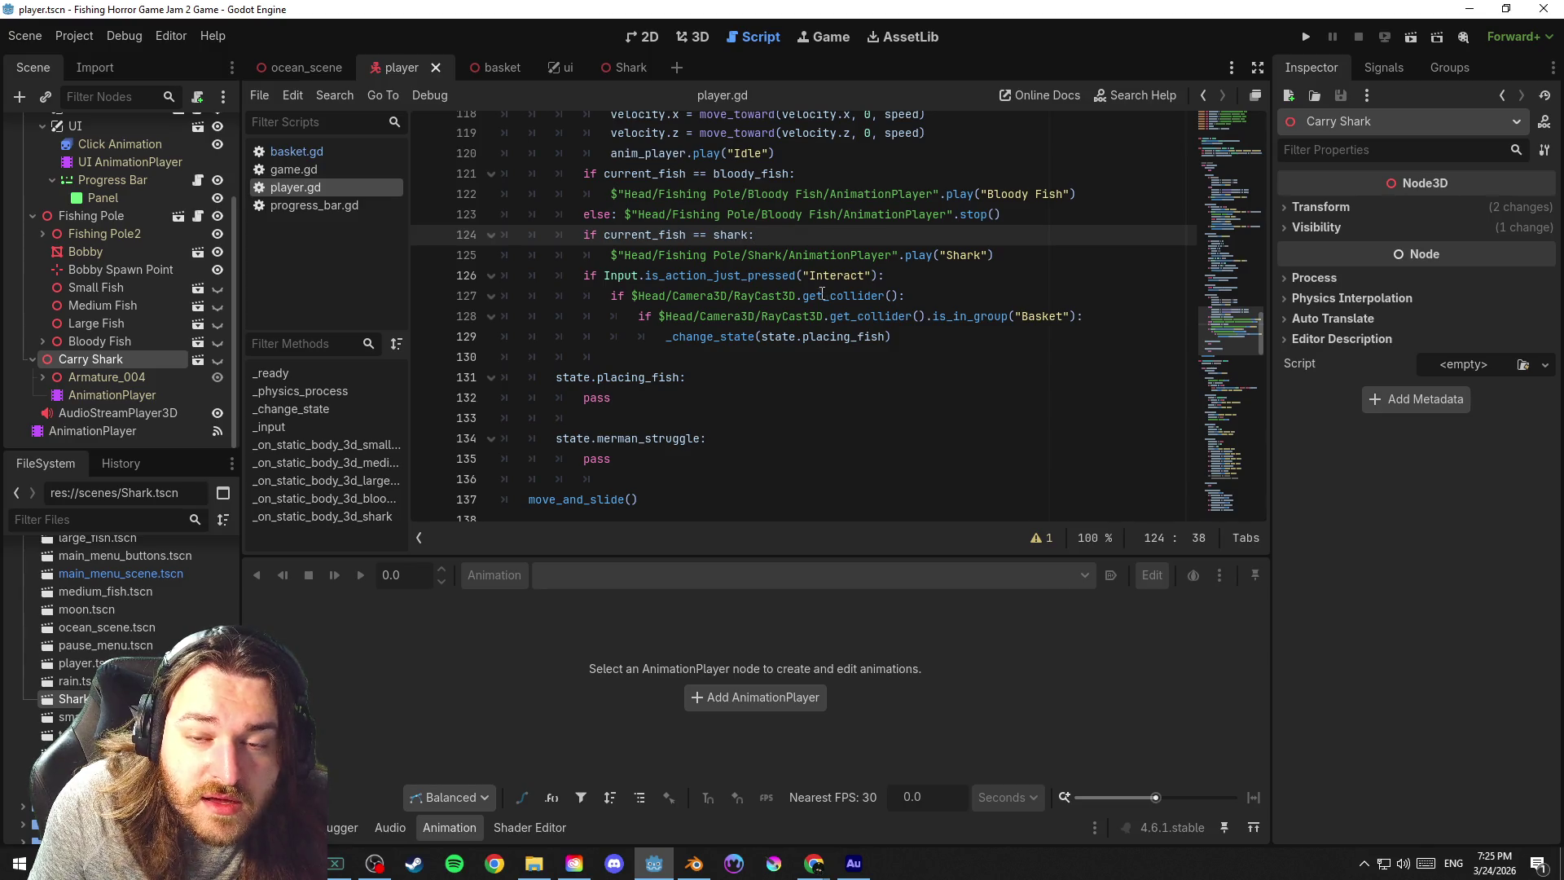
left_click(1017, 256)
scroll(1006, 264, "up", 2)
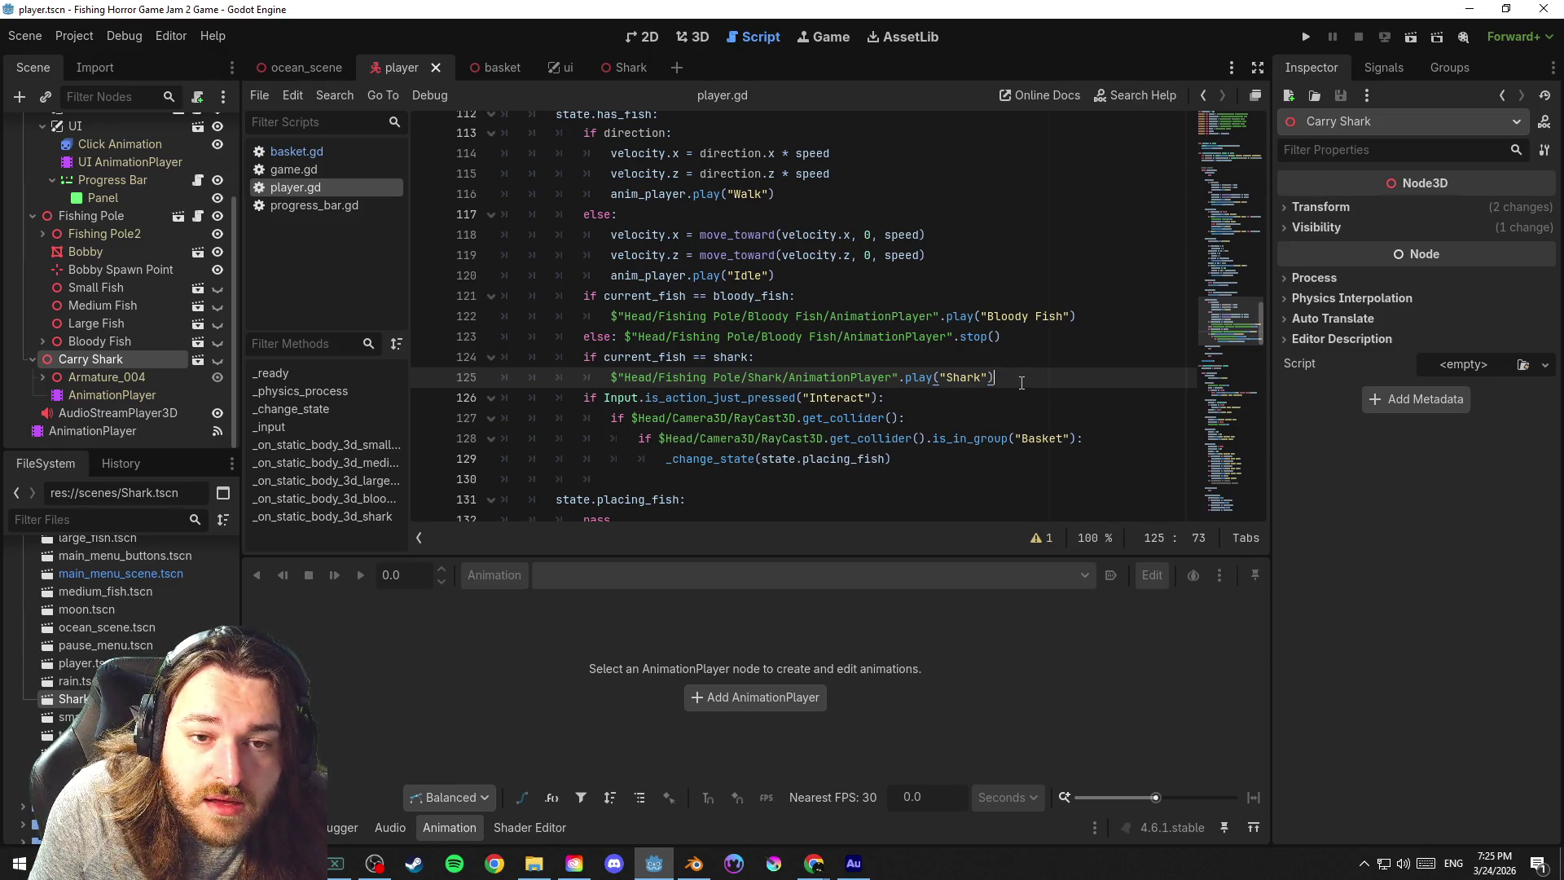
left_click_drag(1235, 320, 1247, 129)
scroll(745, 245, "down", 3)
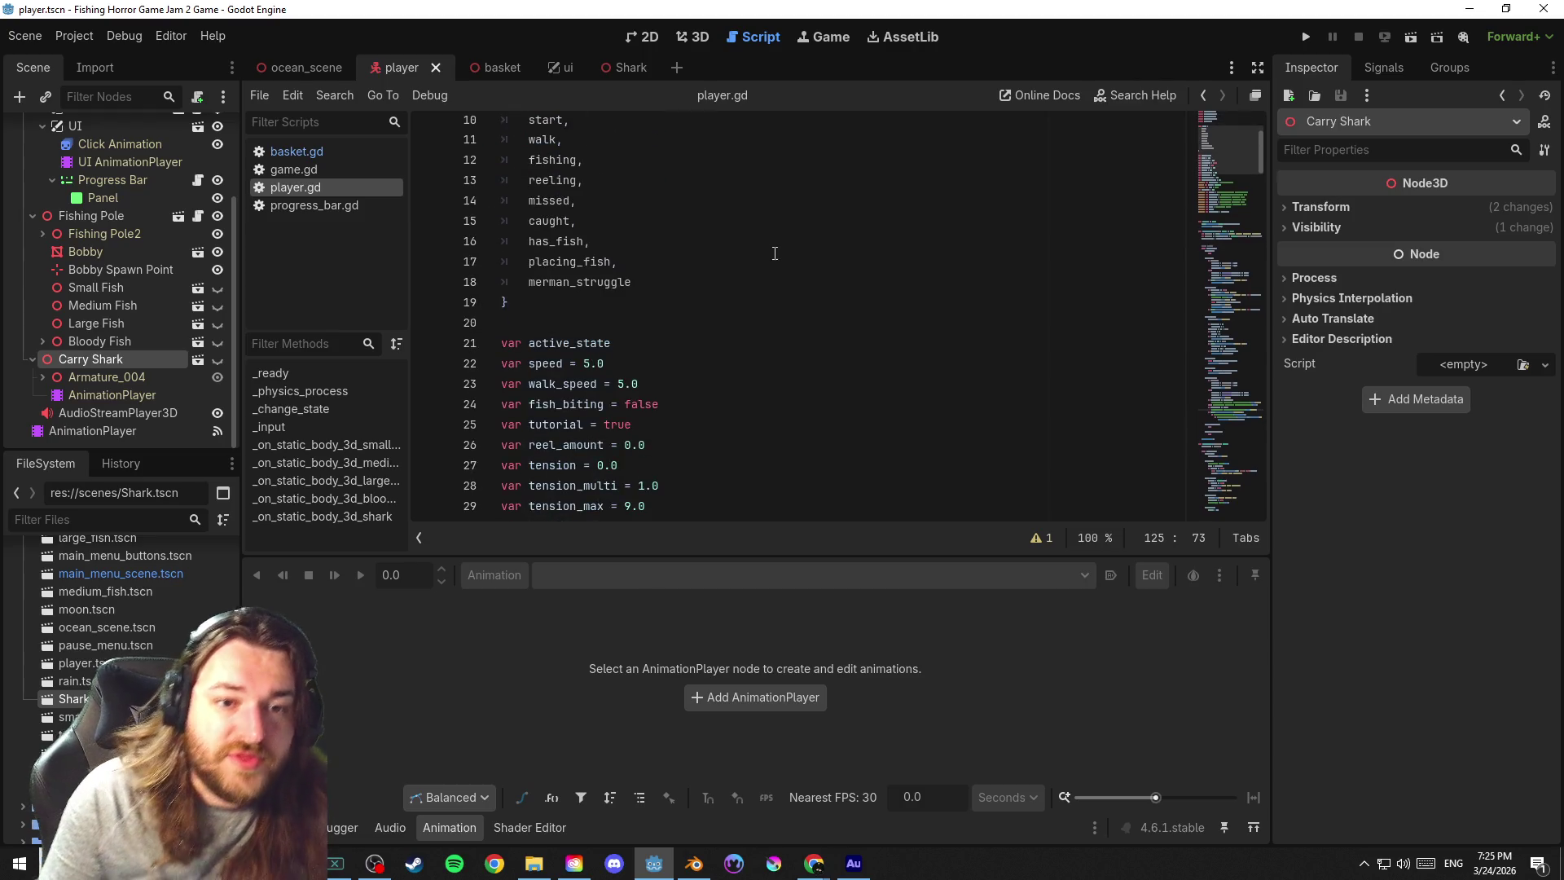
scroll(694, 344, "up", 2)
scroll(696, 344, "down", 2)
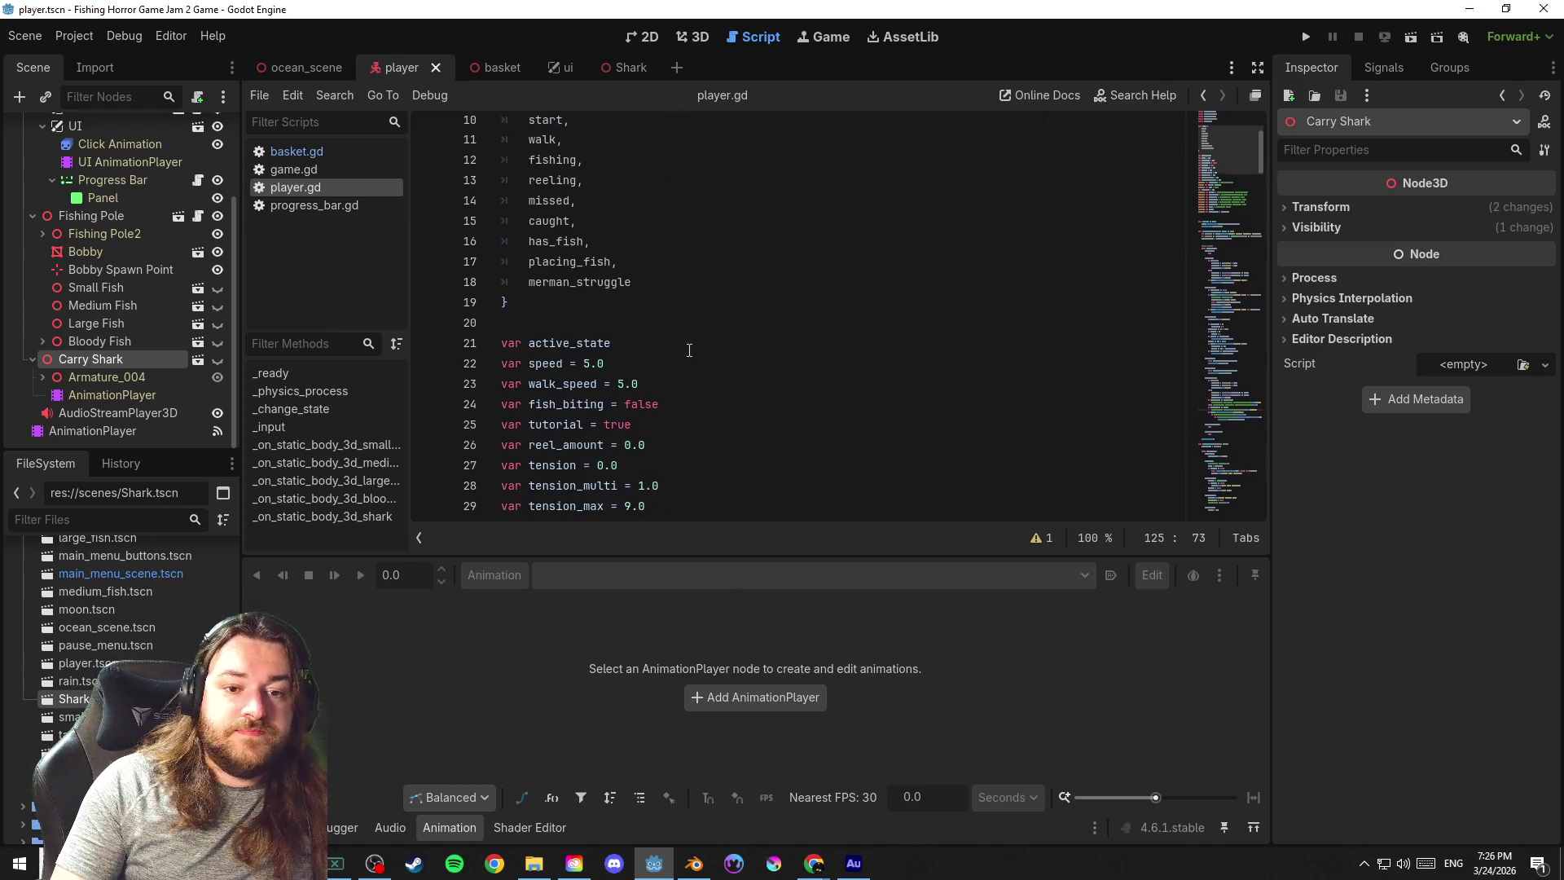
Add a shark_attack entry to the state list right after has_fish
left_click(673, 241)
key("Return")
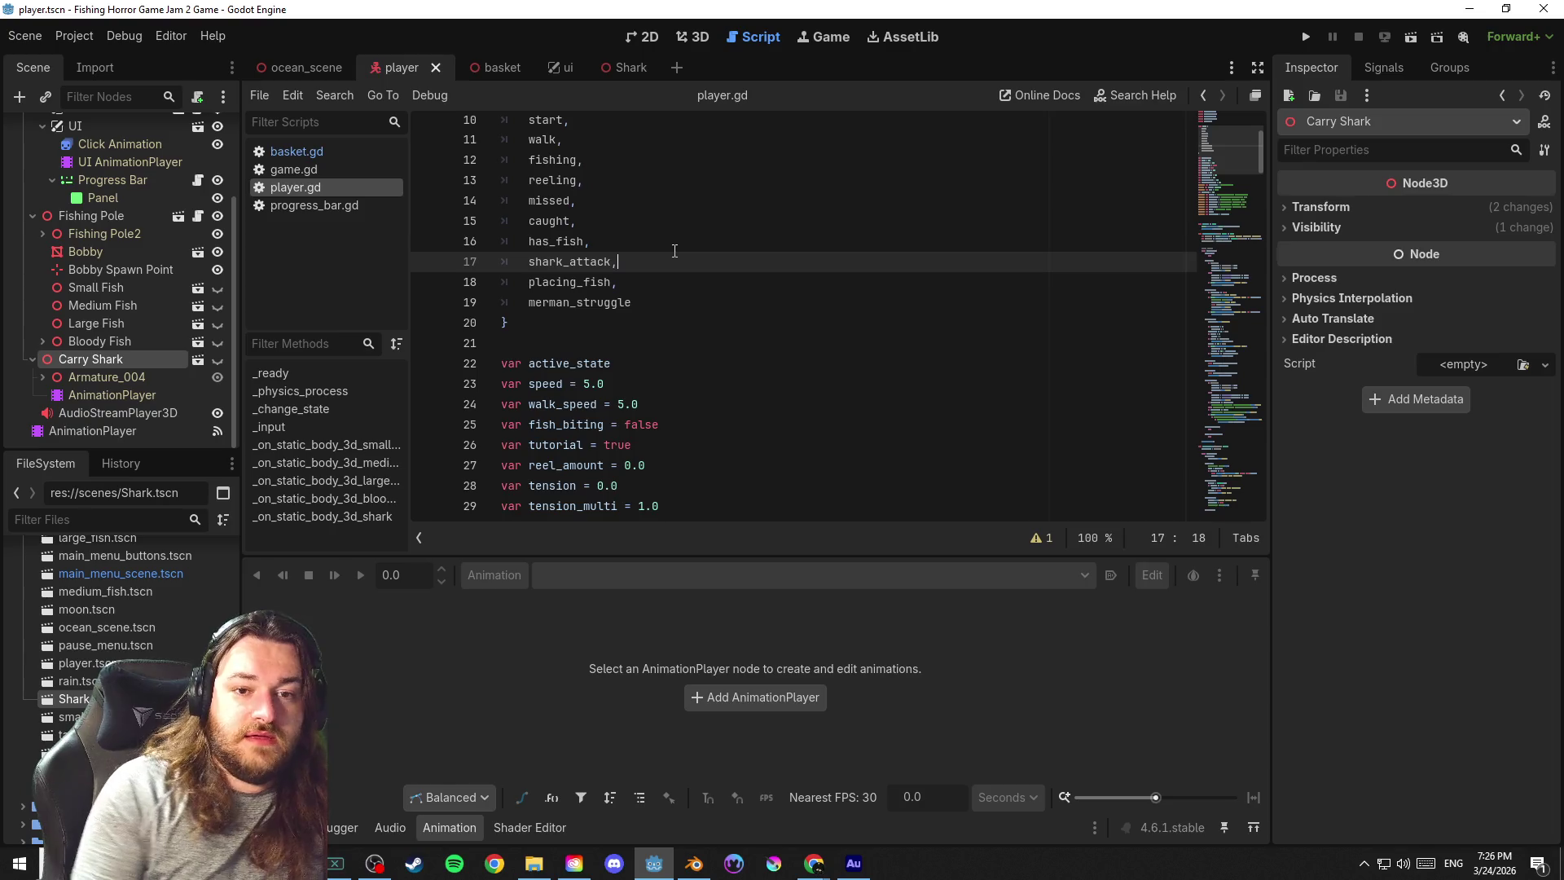
key("Up")
scroll(855, 258, "down", 1)
scroll(966, 260, "down", 8)
scroll(966, 260, "down", 8)
scroll(967, 260, "down", 5)
scroll(977, 272, "down", 3)
scroll(987, 281, "down", 3)
scroll(995, 289, "down", 3)
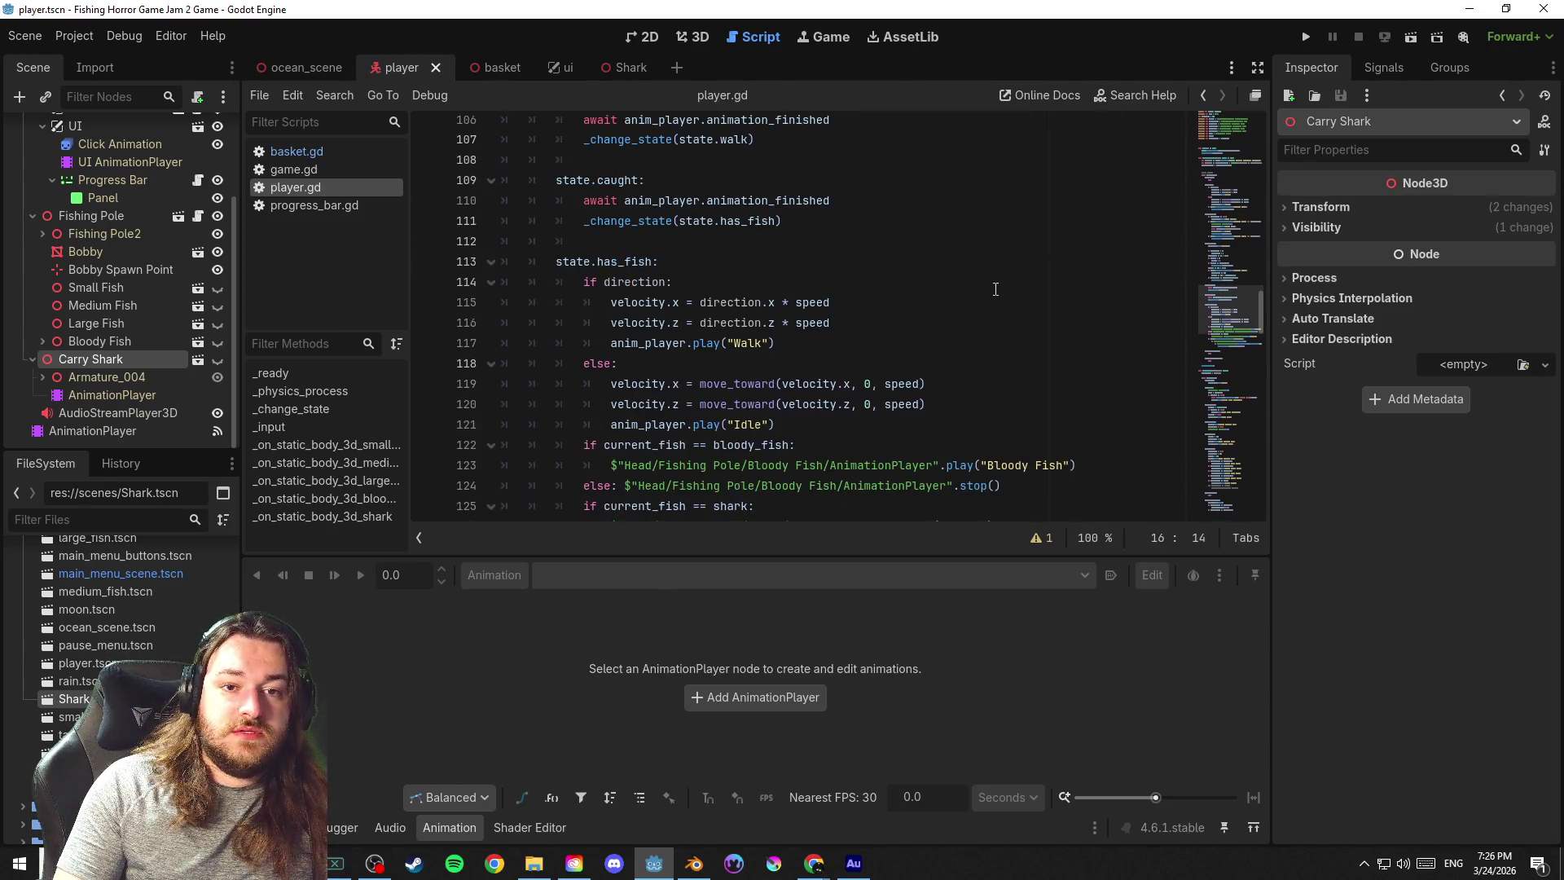
scroll(895, 233, "down", 1)
scroll(855, 207, "down", 5)
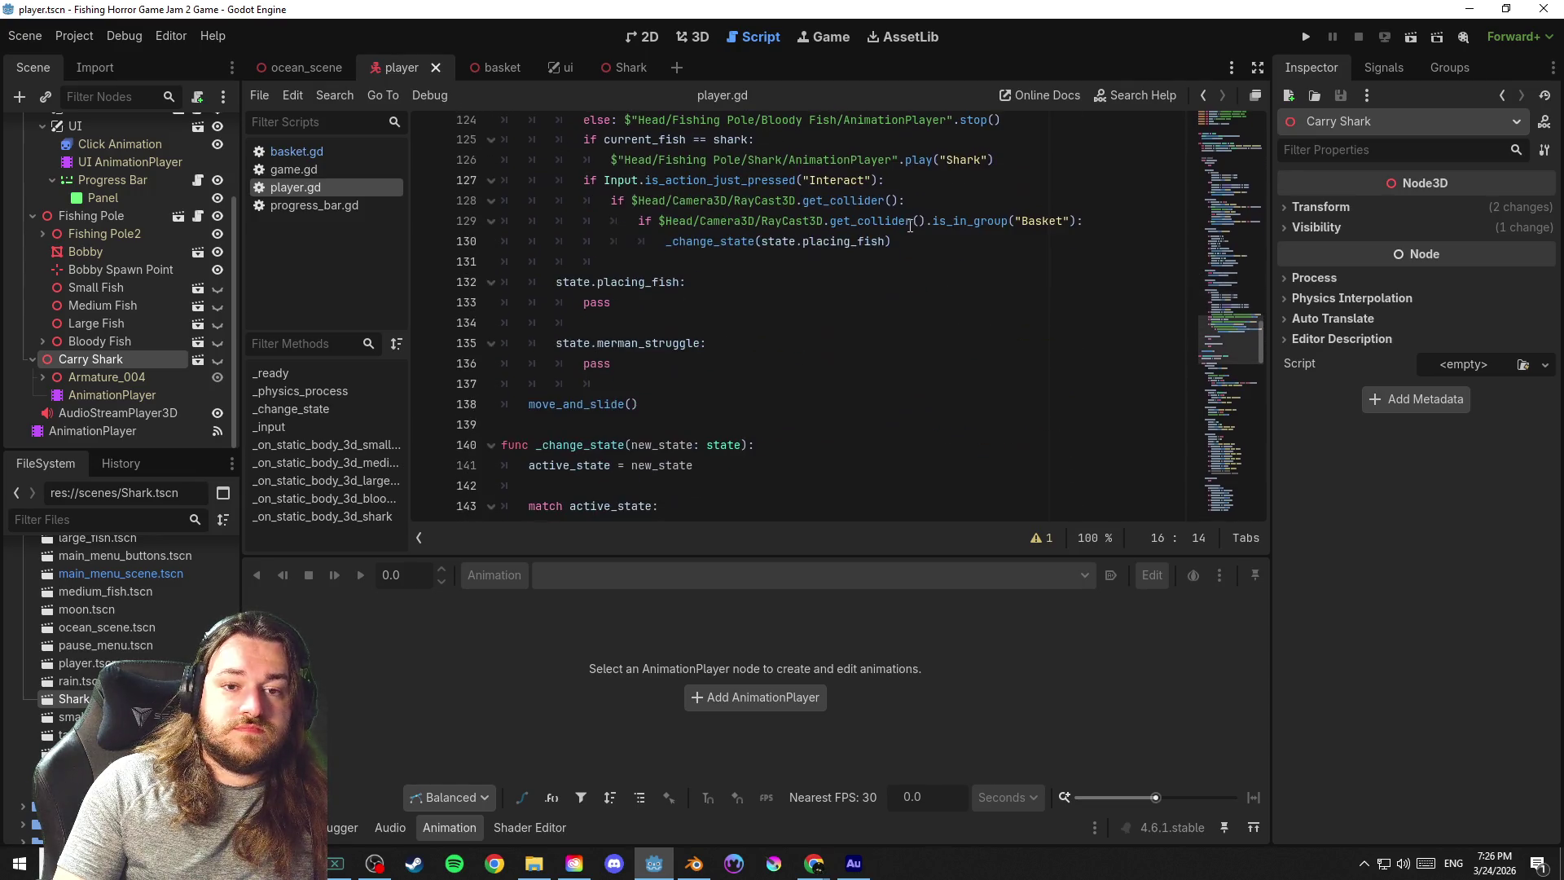
left_click(740, 261)
Add a 'state.shark_attack:' case with a pass body to the match and save
key("Return")
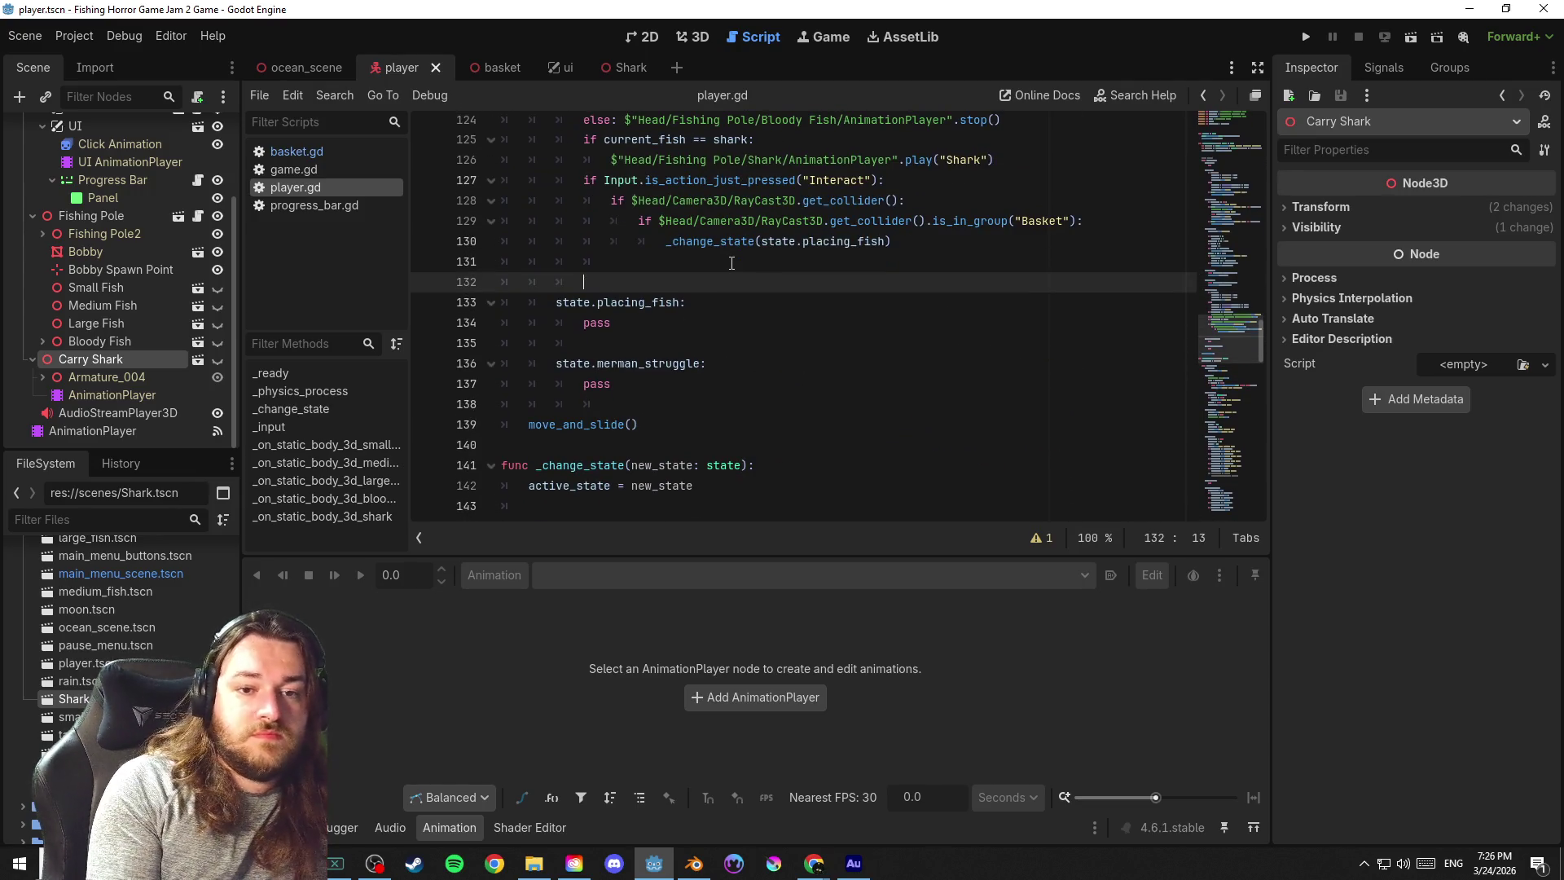
key("BackSpace")
type("state.s")
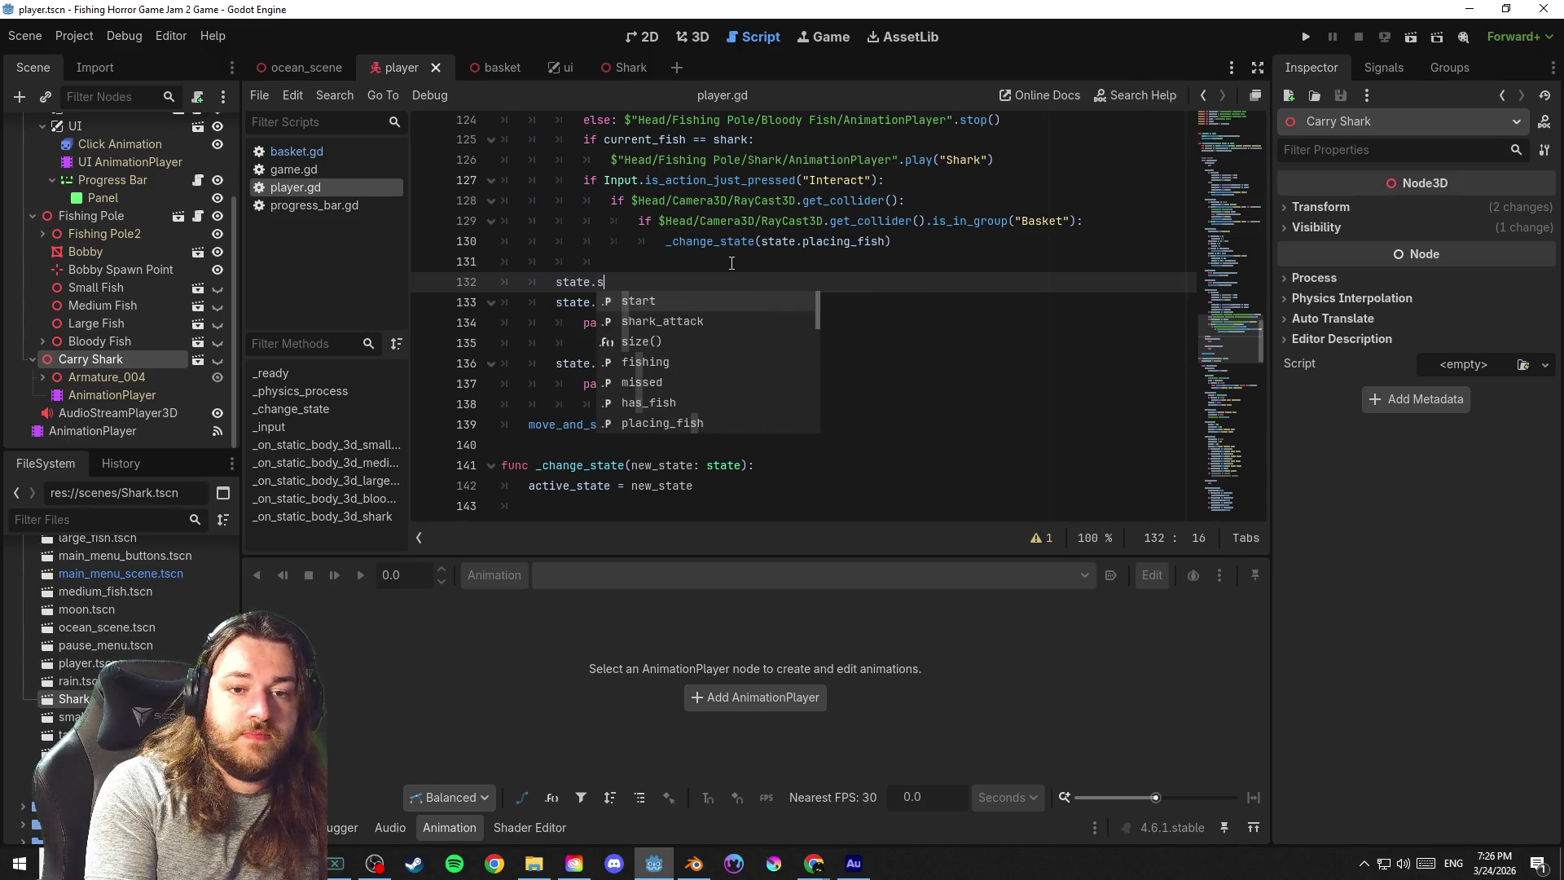
type("hark_attack:")
key("Return")
type("pass")
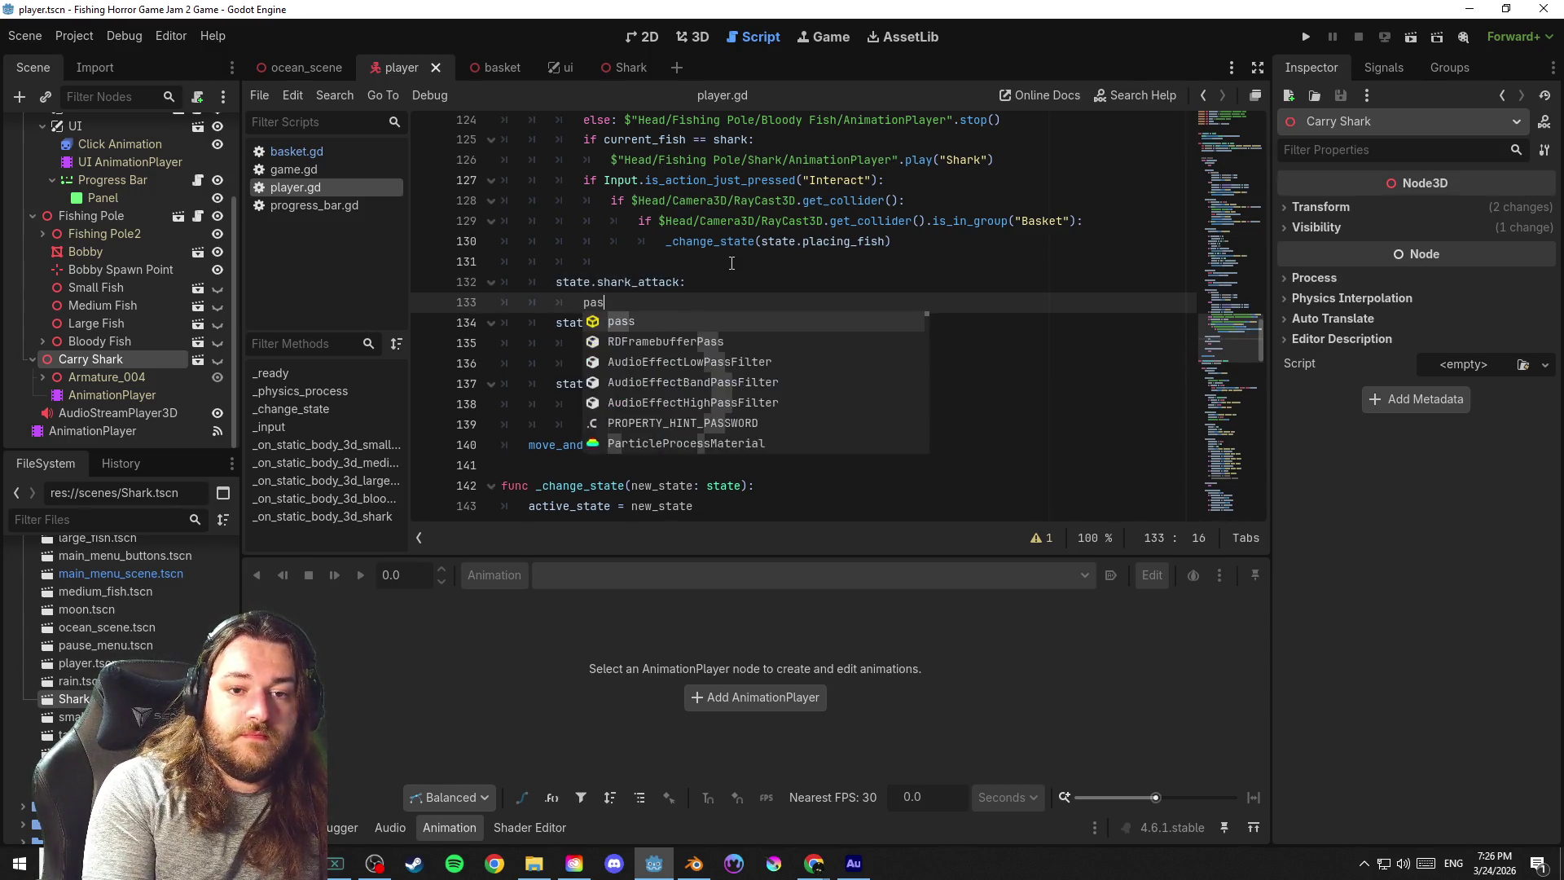
key("Return")
left_click(855, 302)
key("ctrl+s")
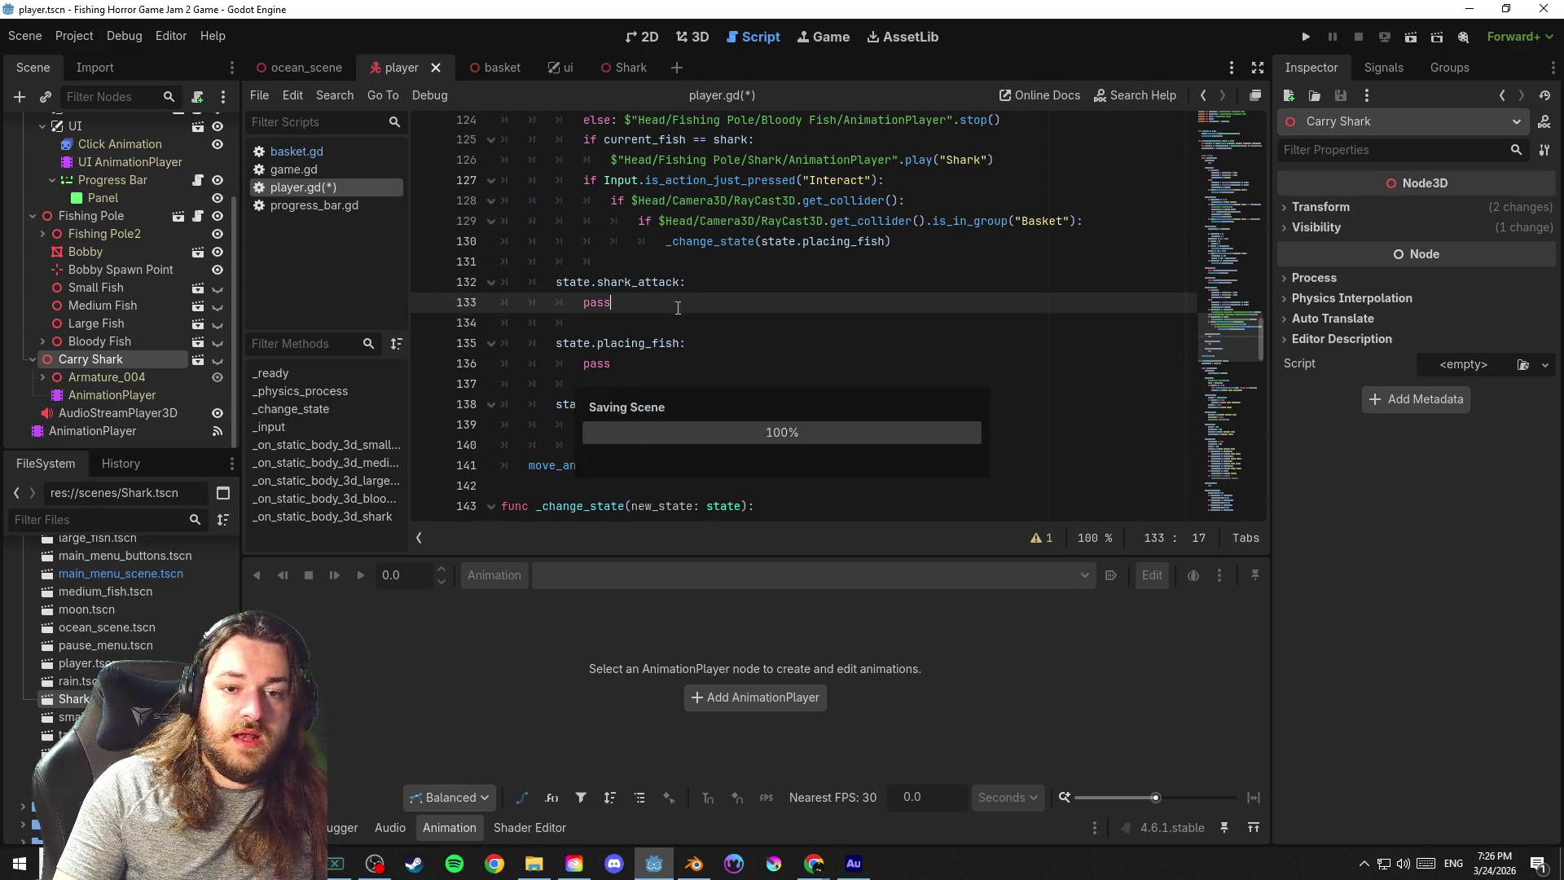
Cut the shark check and Shark play lines out of the has_fish case and save
left_click_drag(1010, 160, 565, 148)
key("ctrl+c")
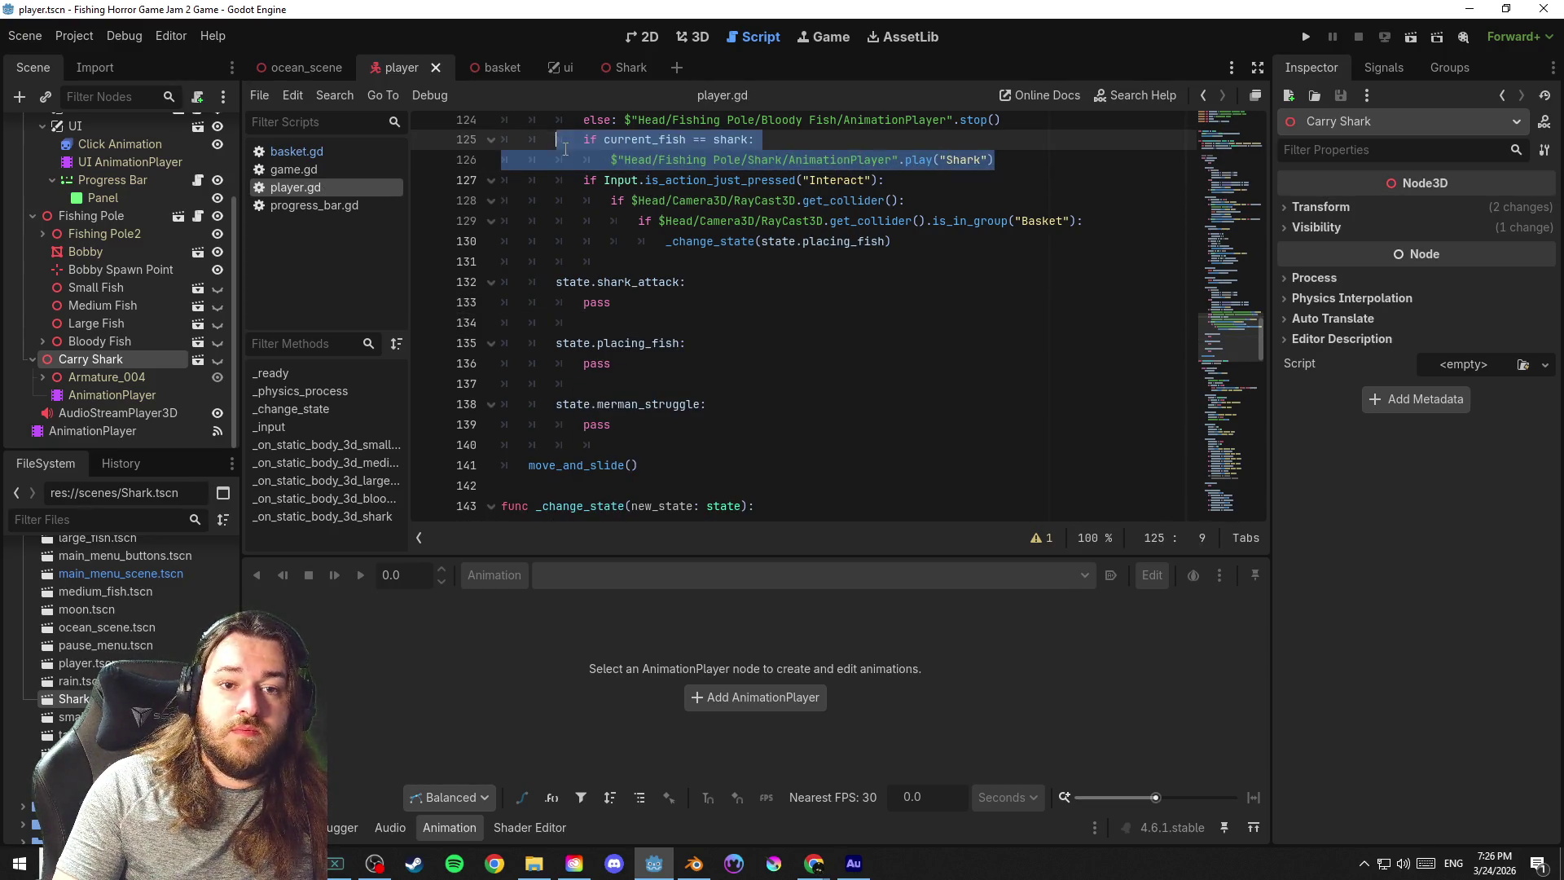
right_click(614, 147)
left_click(664, 240)
key("BackSpace")
key("BackSpace")
key("BackSpace")
scroll(697, 250, "up", 2)
key("ctrl+s")
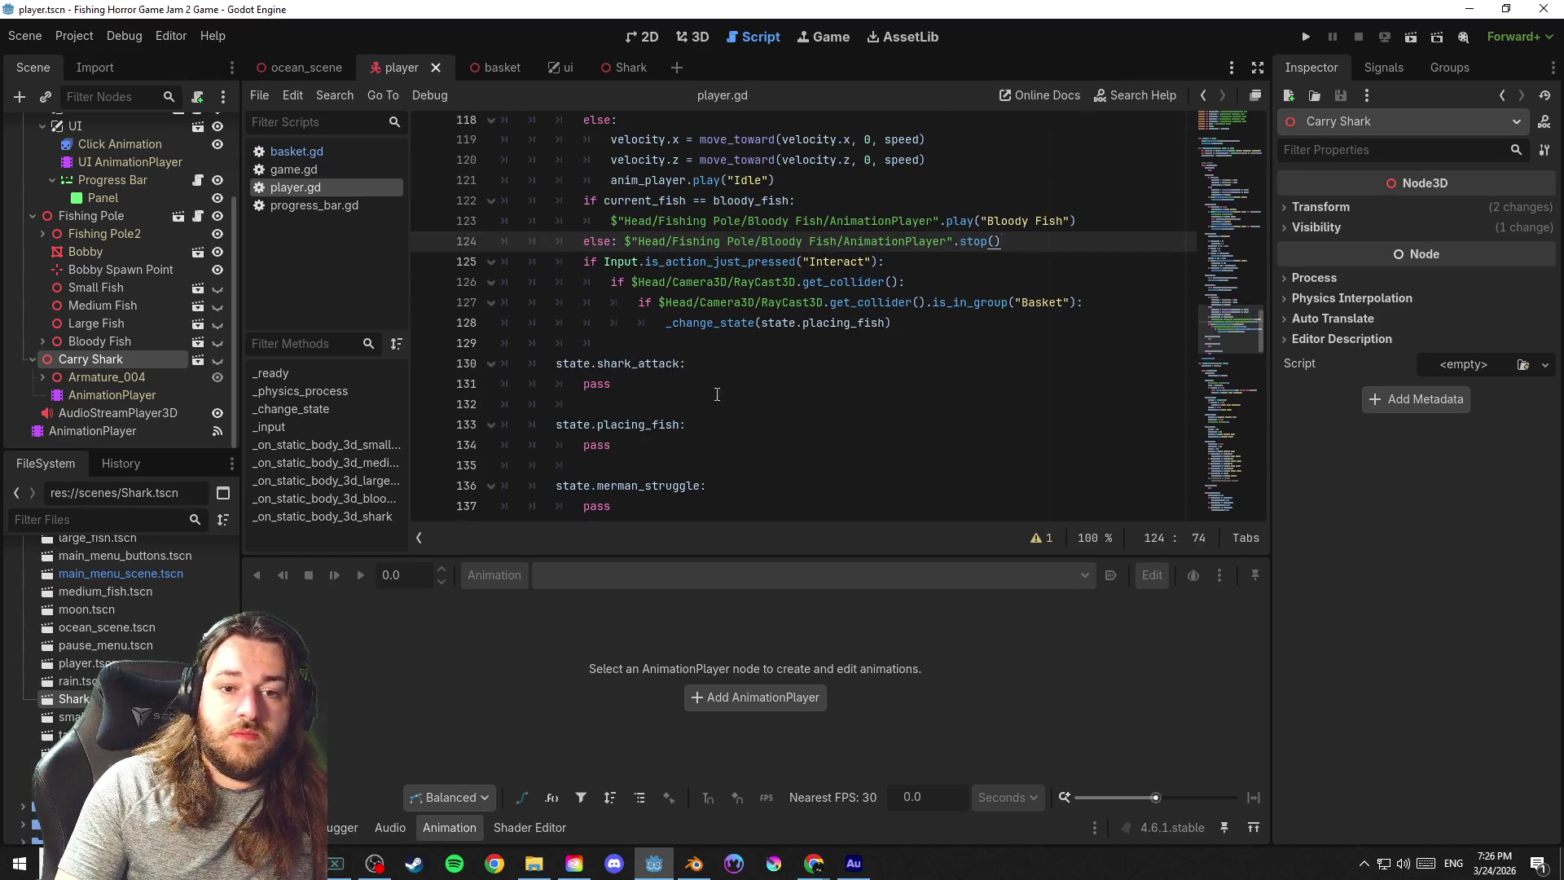
Paste them into shark_attack, drop the if check, outdent the Shark play line and save
left_click_drag(611, 384, 499, 392)
key("ctrl+v")
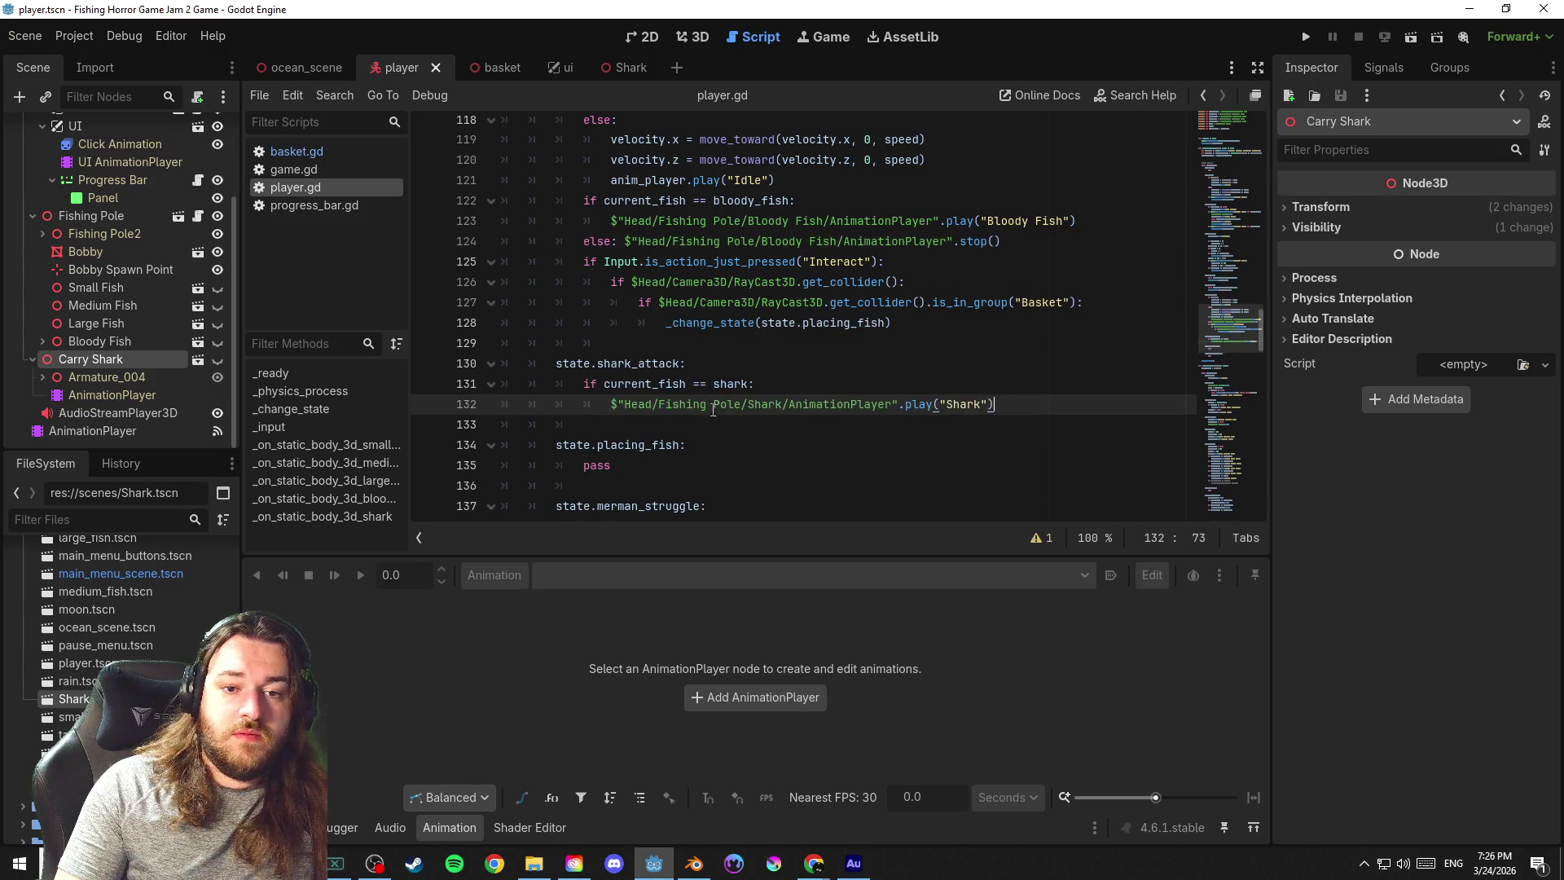
key("Up")
key("ctrl+s")
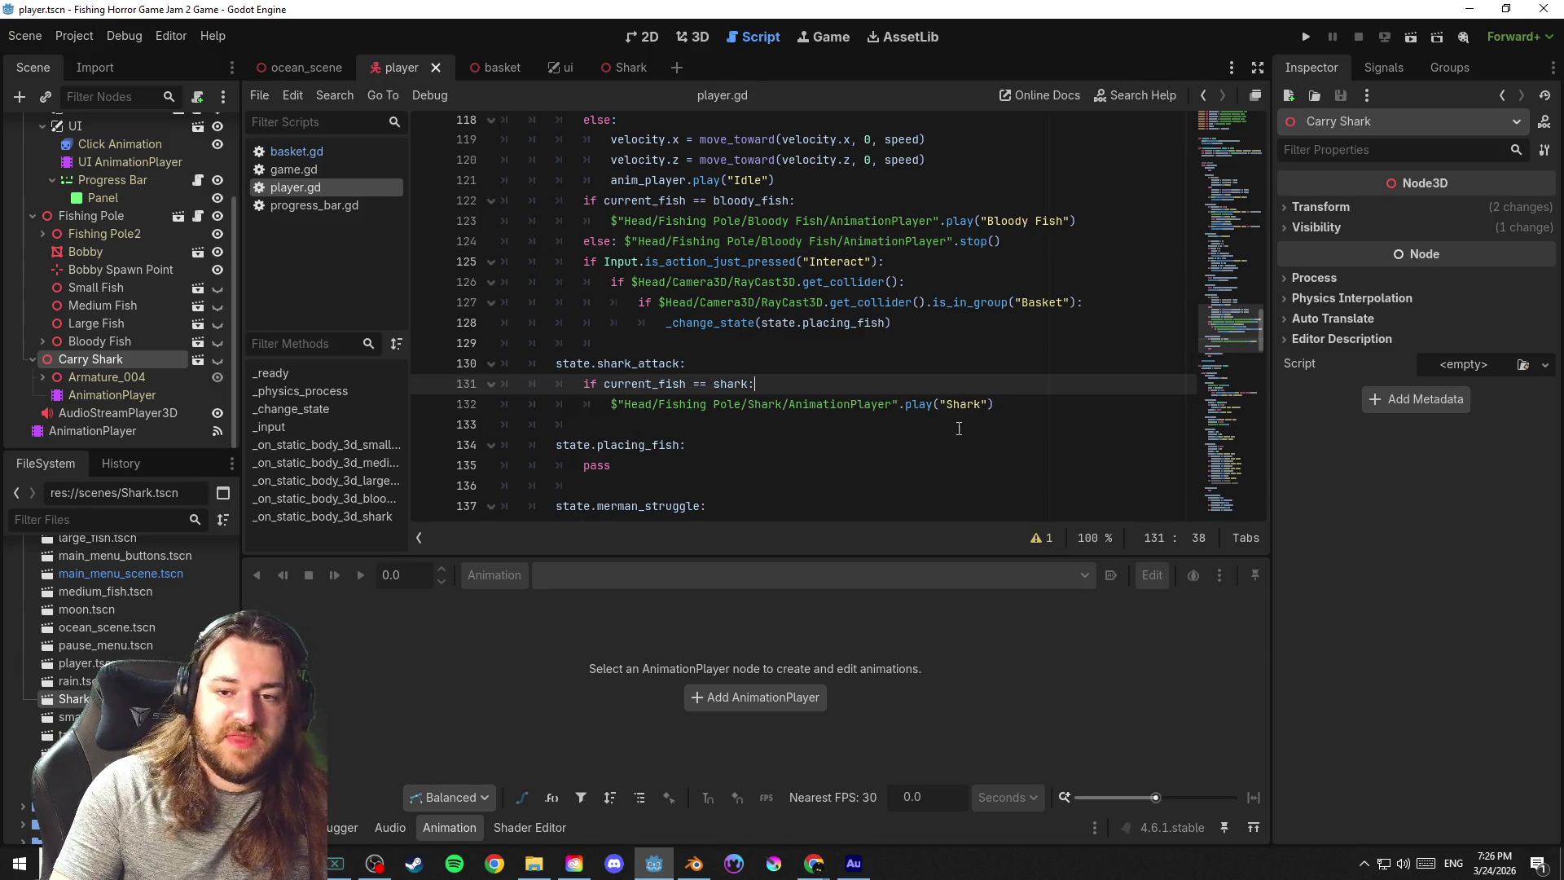
left_click(469, 390, "shift")
key("BackSpace")
key("Delete")
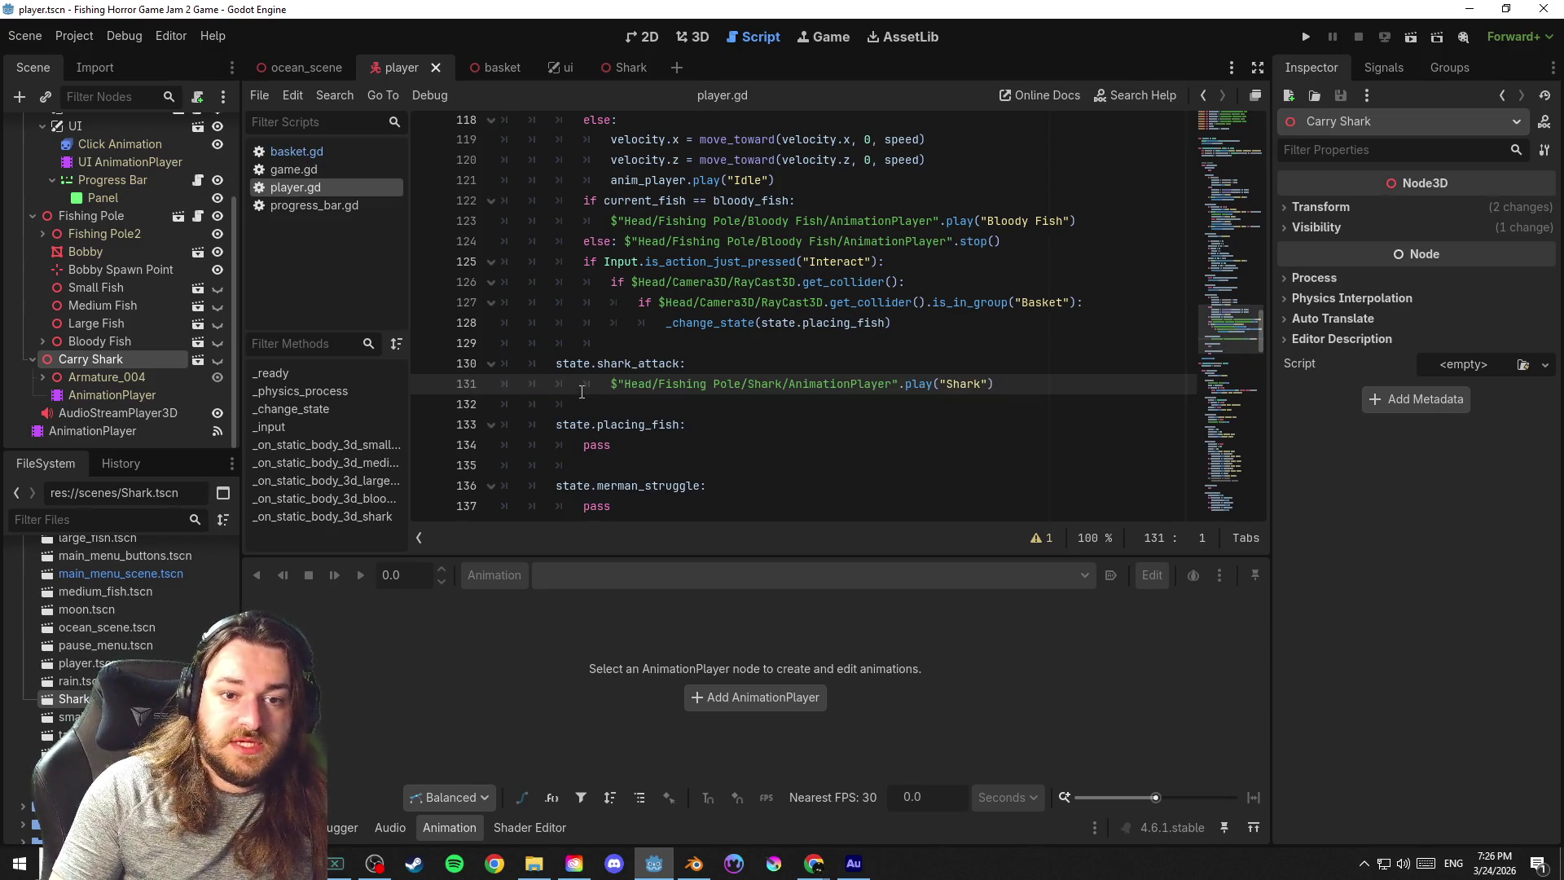
key("BackSpace")
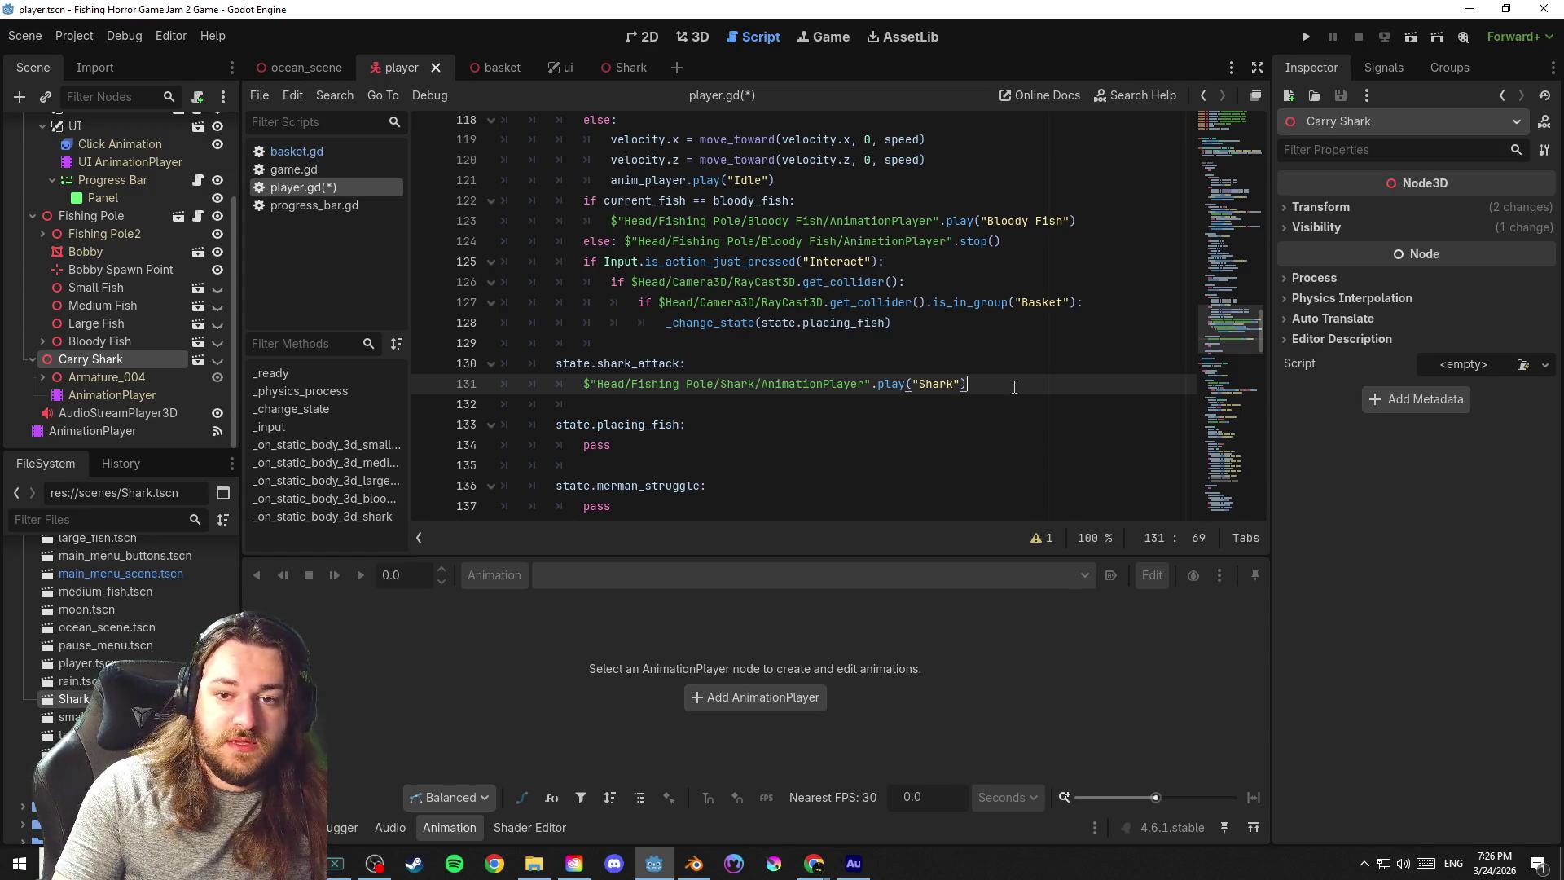
key("ctrl+s")
scroll(1013, 386, "down", 1)
scroll(1020, 372, "down", 4)
scroll(1032, 354, "down", 4)
scroll(1048, 328, "down", 2)
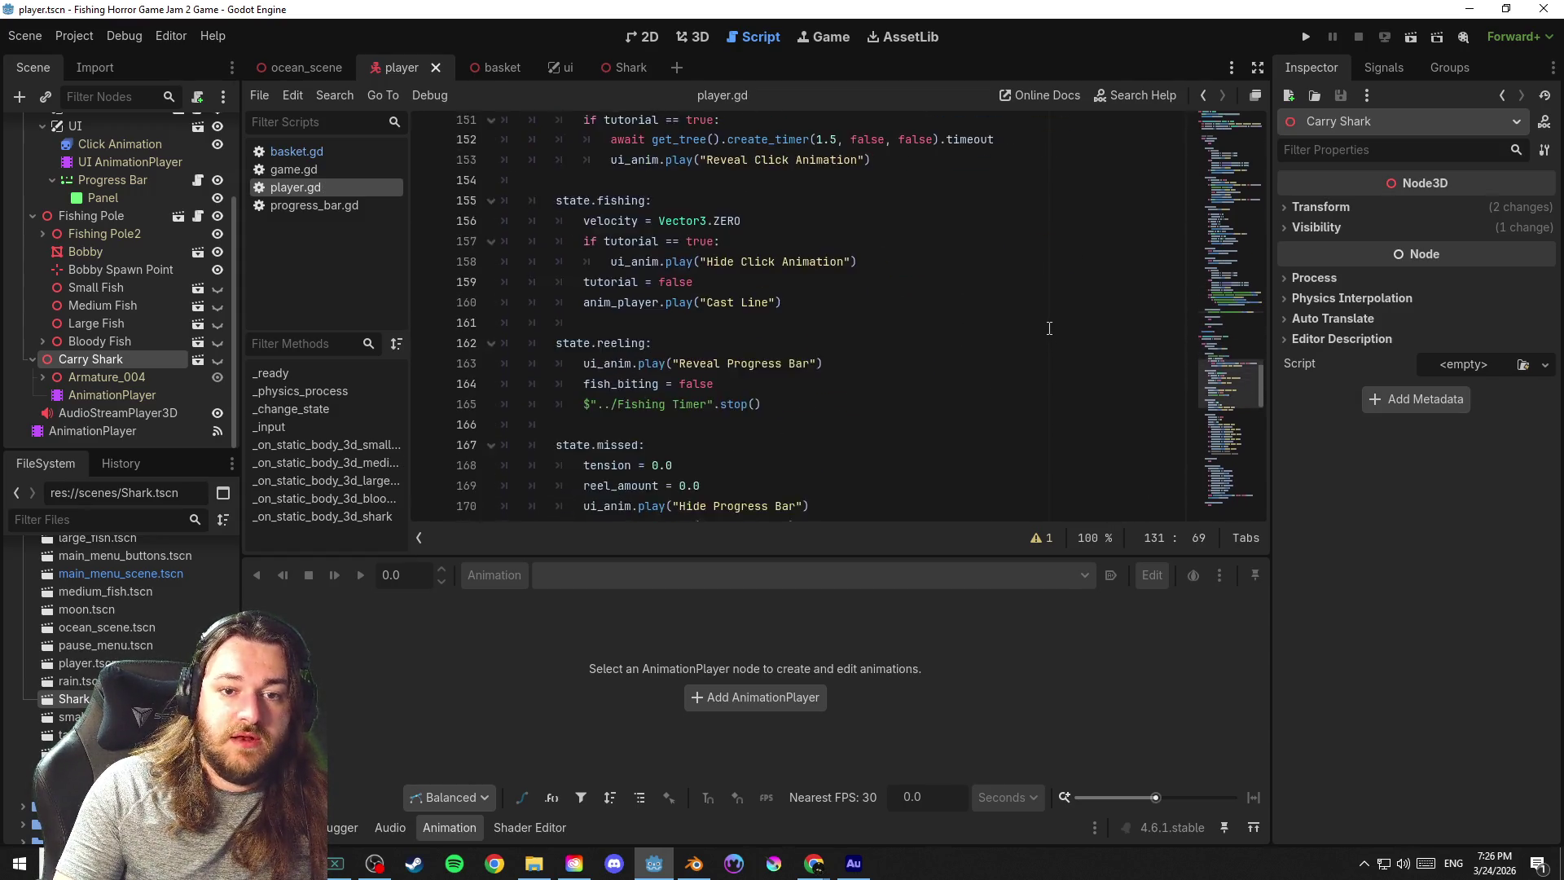
scroll(1049, 327, "down", 5)
scroll(1014, 320, "down", 2)
scroll(966, 324, "down", 2)
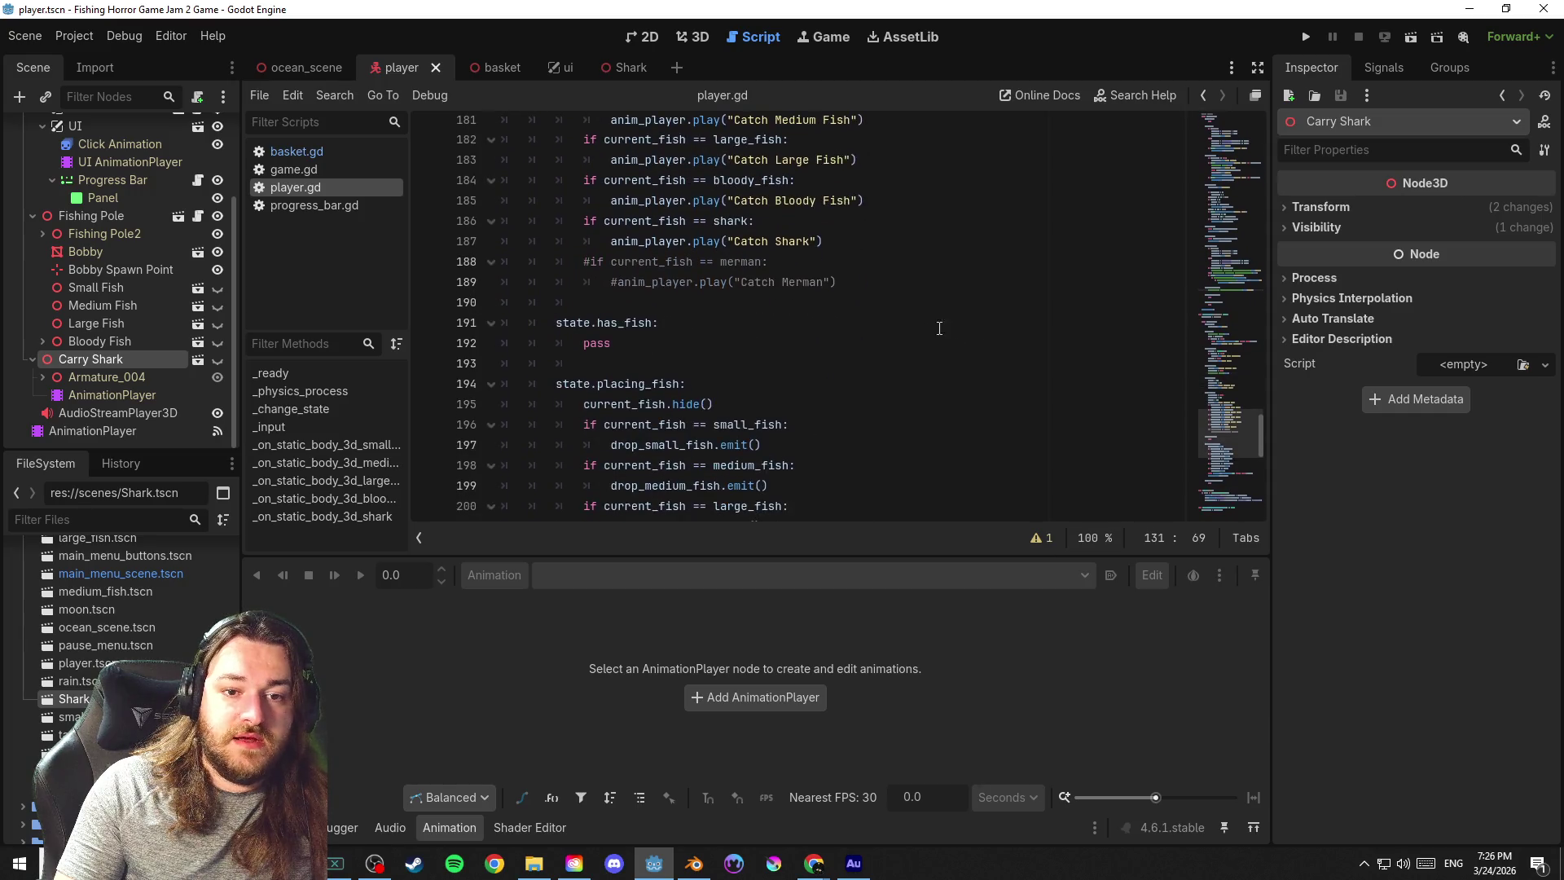
Add a shark_attack case with pass after has_fish in _change_state and save
left_click(671, 361)
key("Return")
type("state")
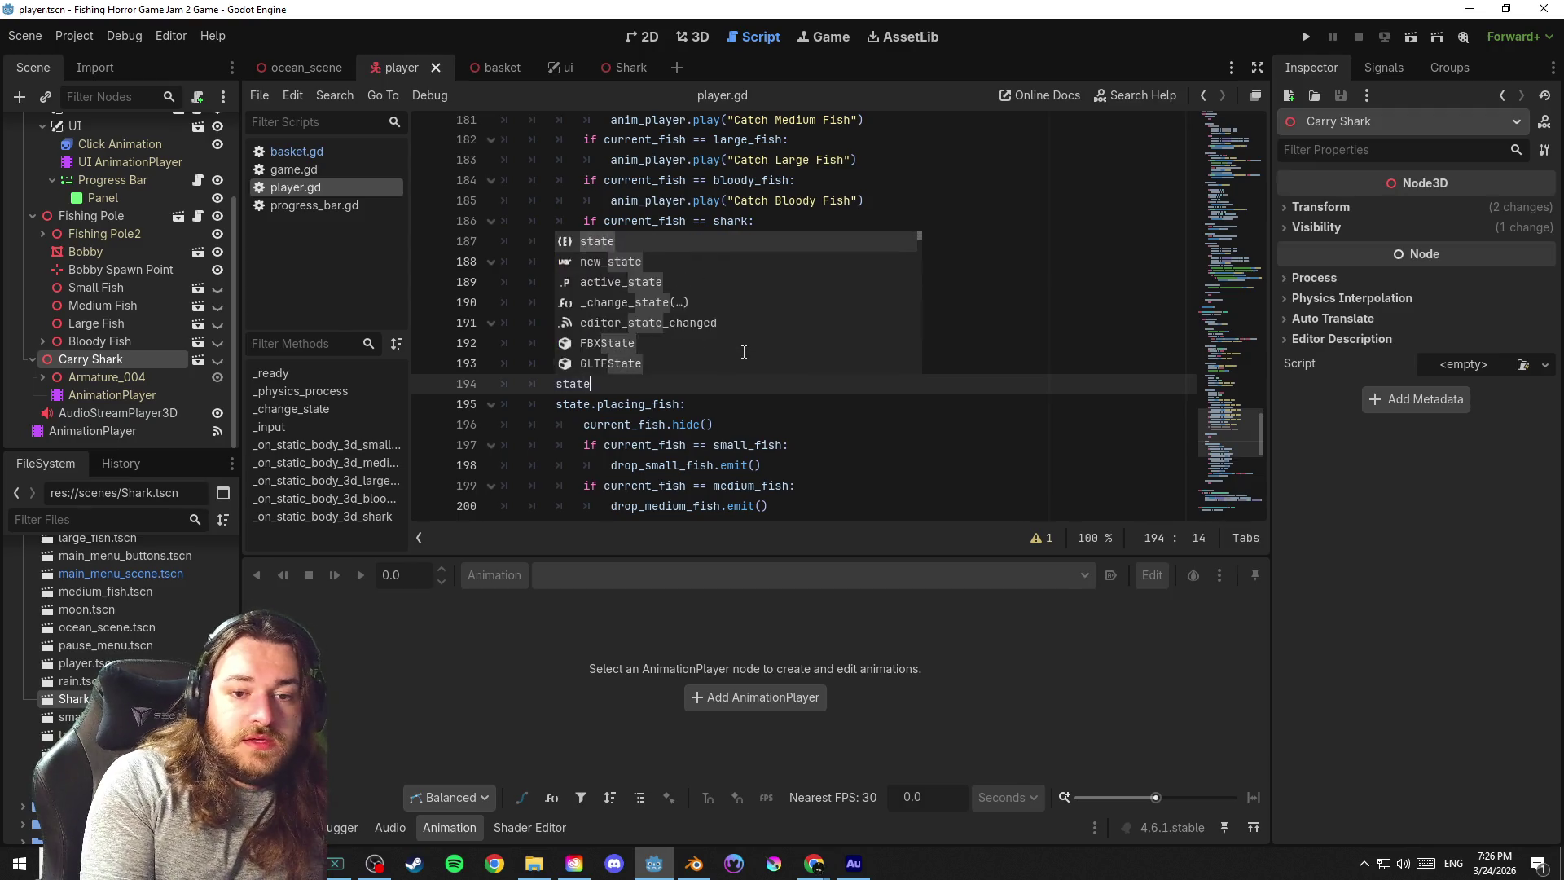
type(".searching:")
key("Return")
type("pa")
key("Return")
key("ctrl+s")
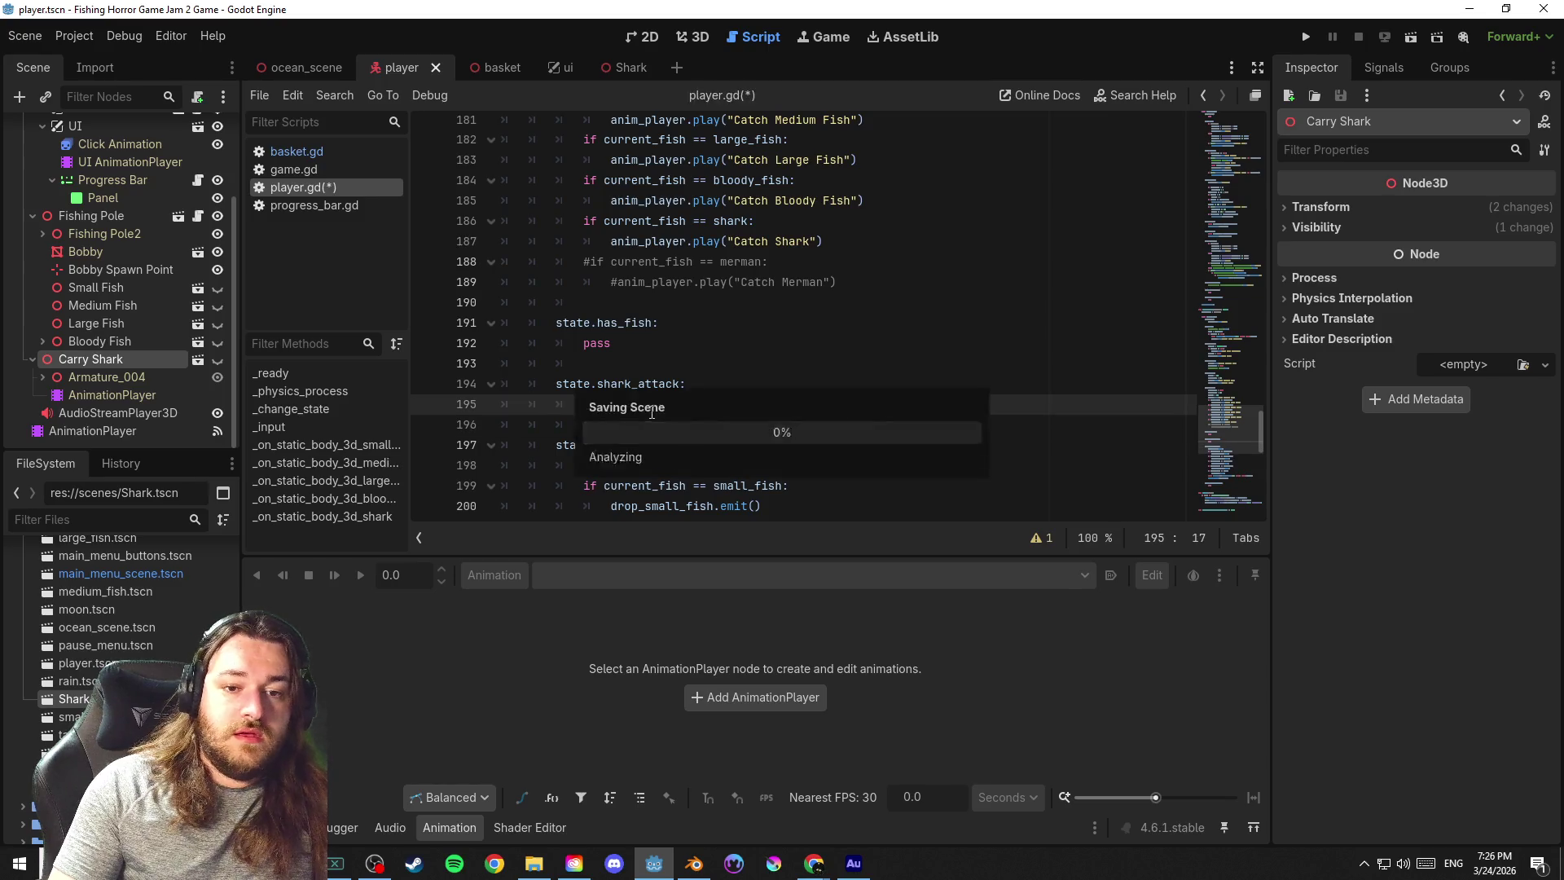
type("s")
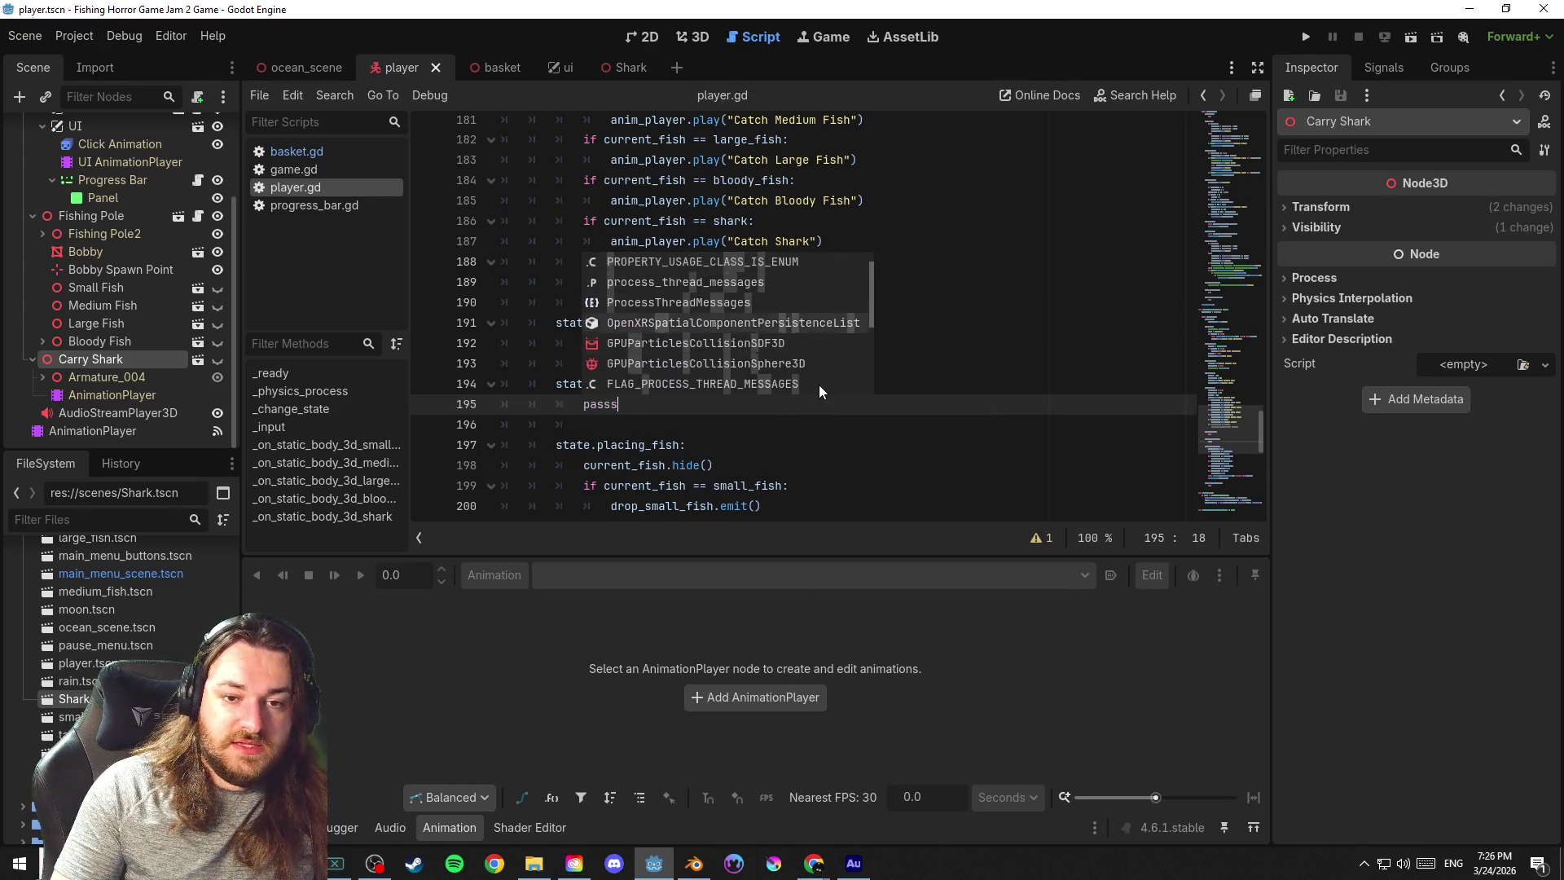
scroll(819, 385, "down", 2)
key("BackSpace")
scroll(856, 403, "down", 10)
Look over the signal handlers and shark handler's merman assignment, save, and open game.gd
left_click(968, 340)
scroll(930, 426, "down", 3)
left_click(930, 426)
left_click(851, 491)
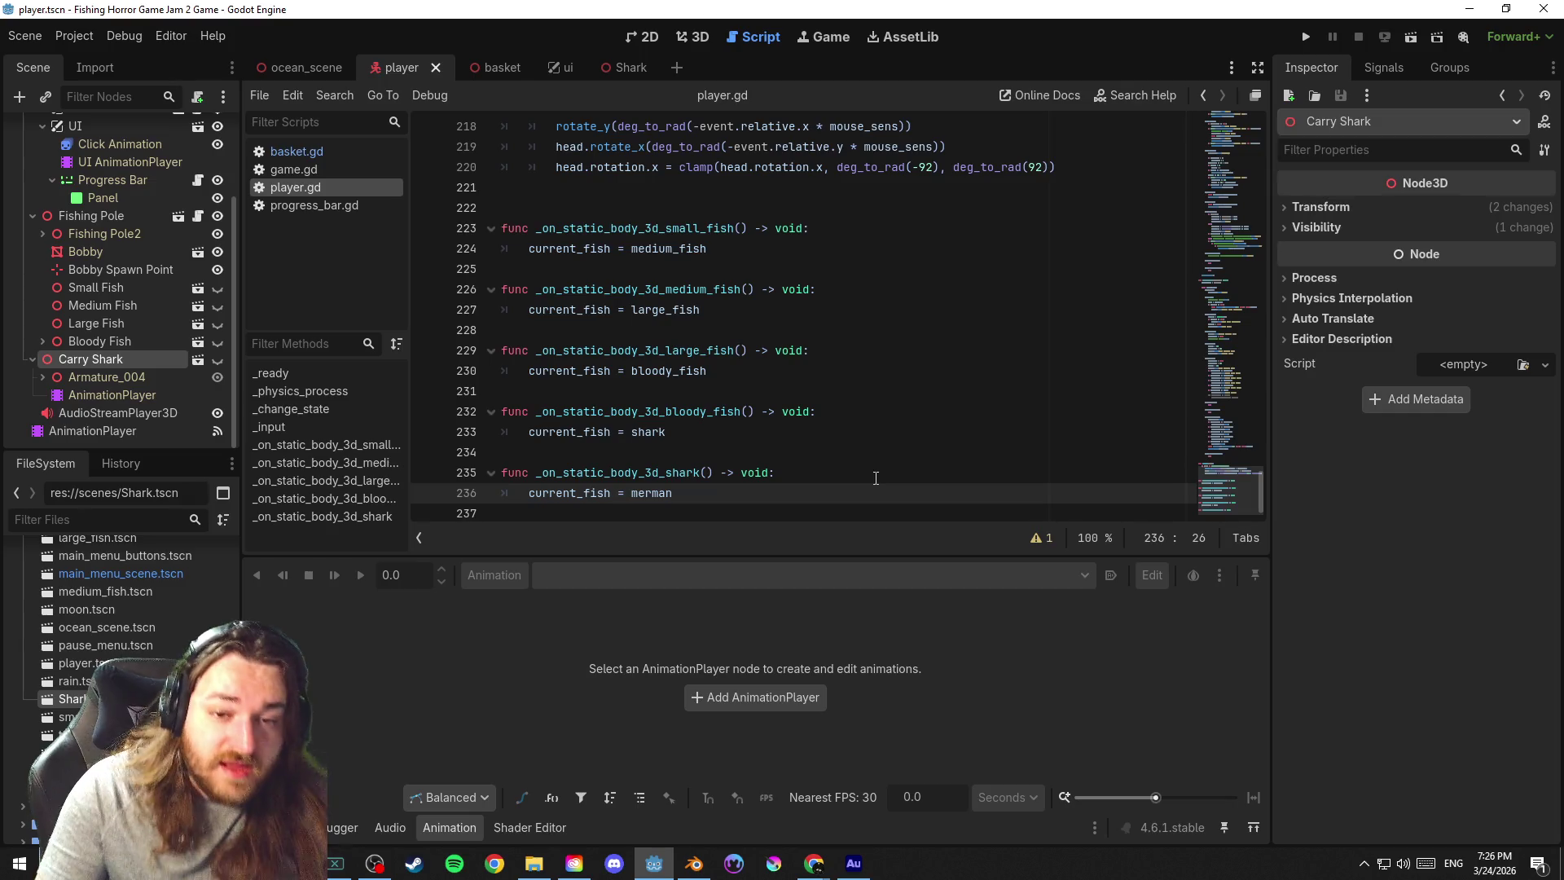
key("Up")
key("Up")
key("Up")
key("ctrl+s")
left_click(294, 170)
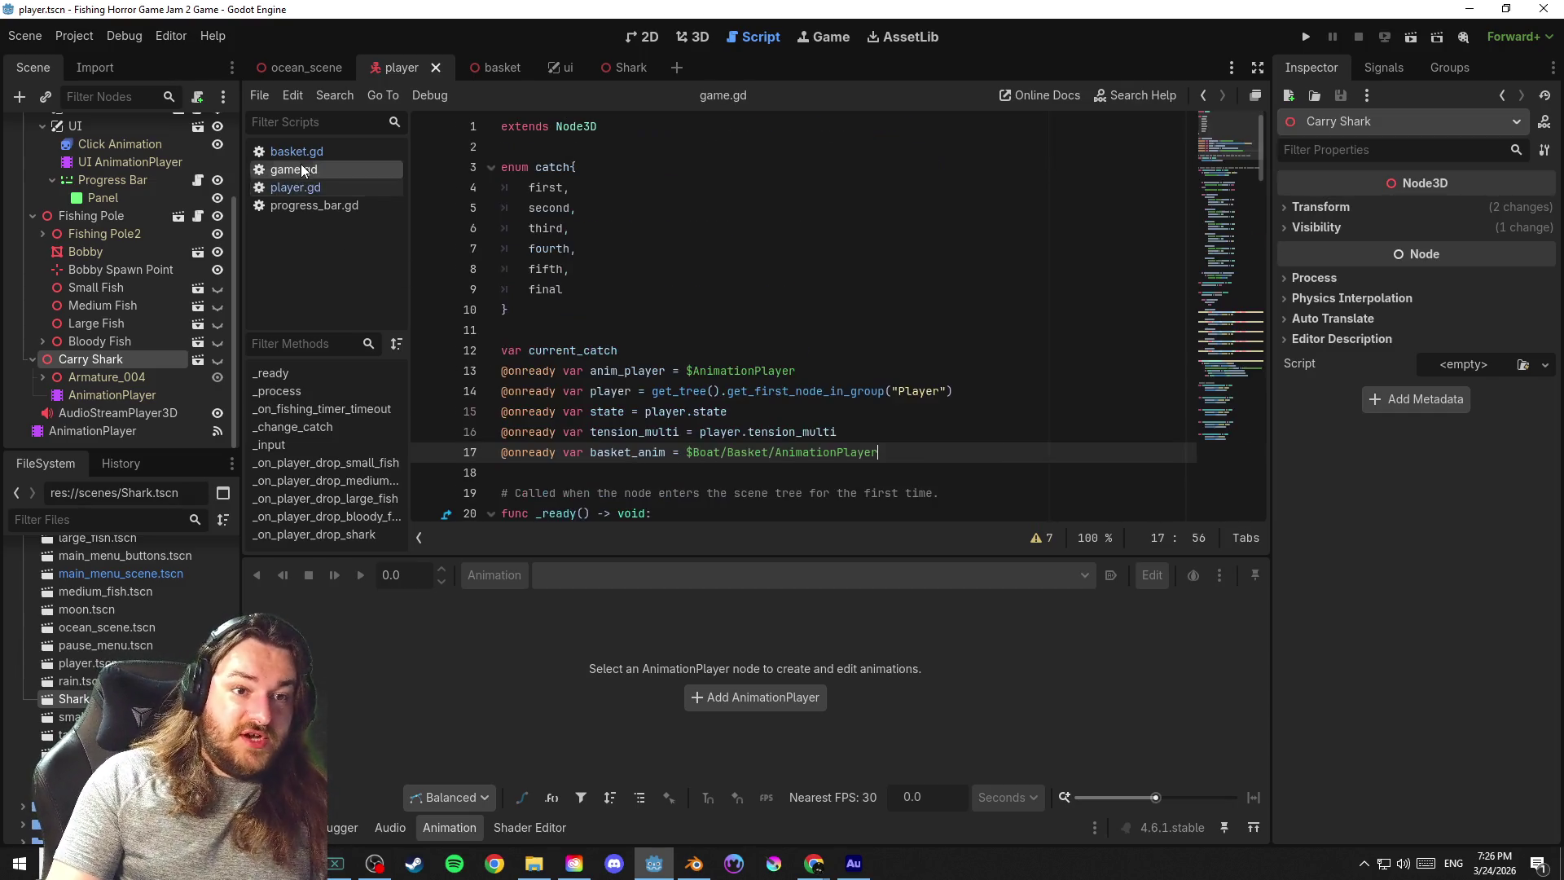
Change the fifth catch's fishing timer wait_time from 12.0 to 15.0 and save game.gd
left_click(787, 352)
scroll(787, 358, "down", 9)
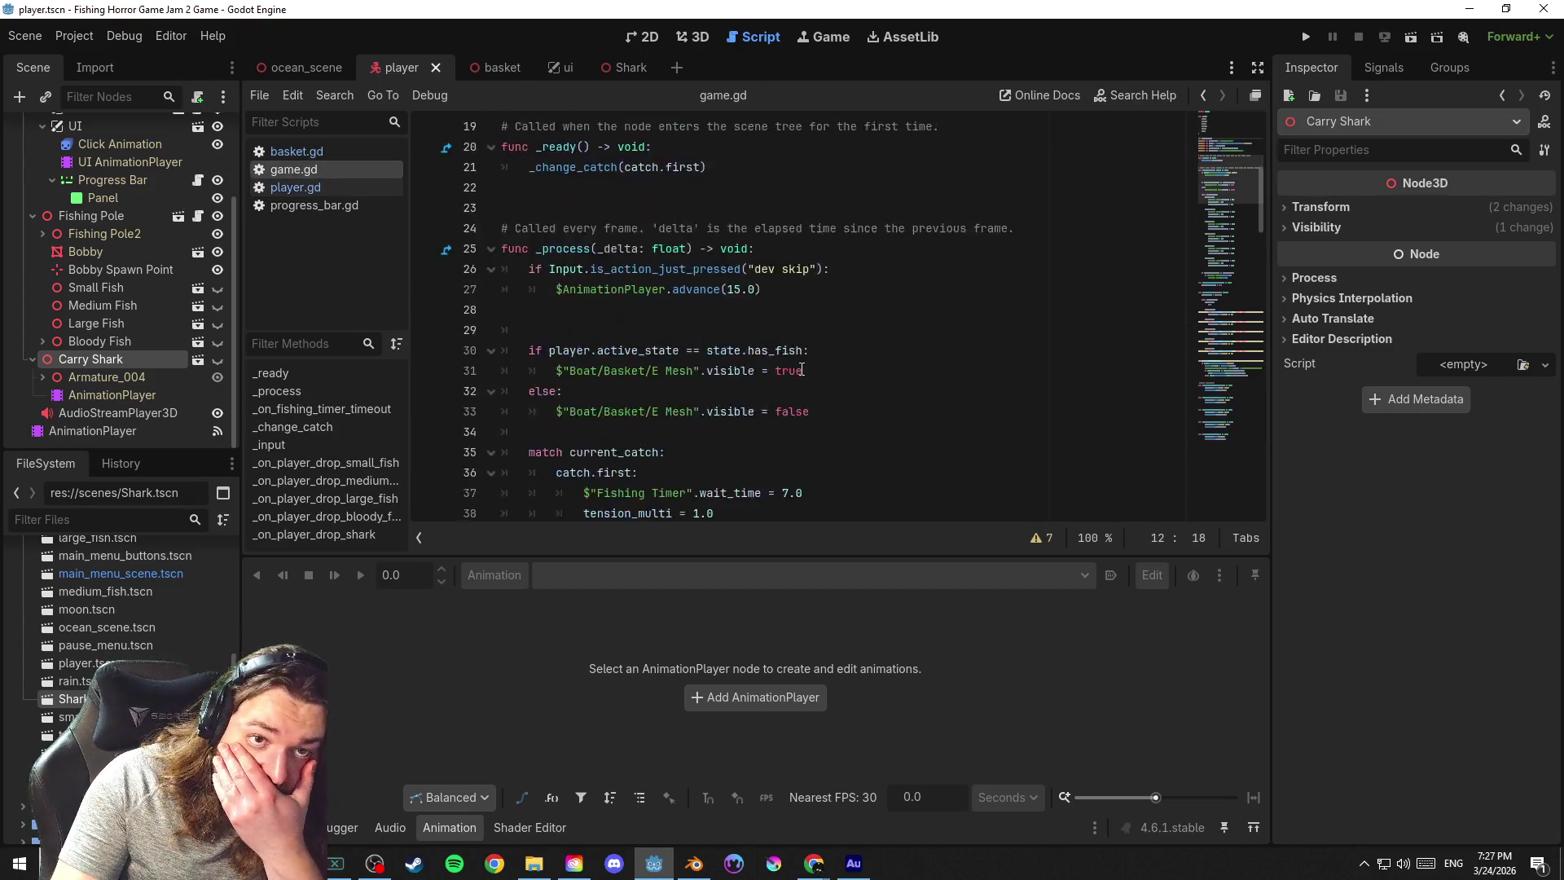
scroll(1235, 239, "down", 2)
scroll(1236, 255, "down", 1)
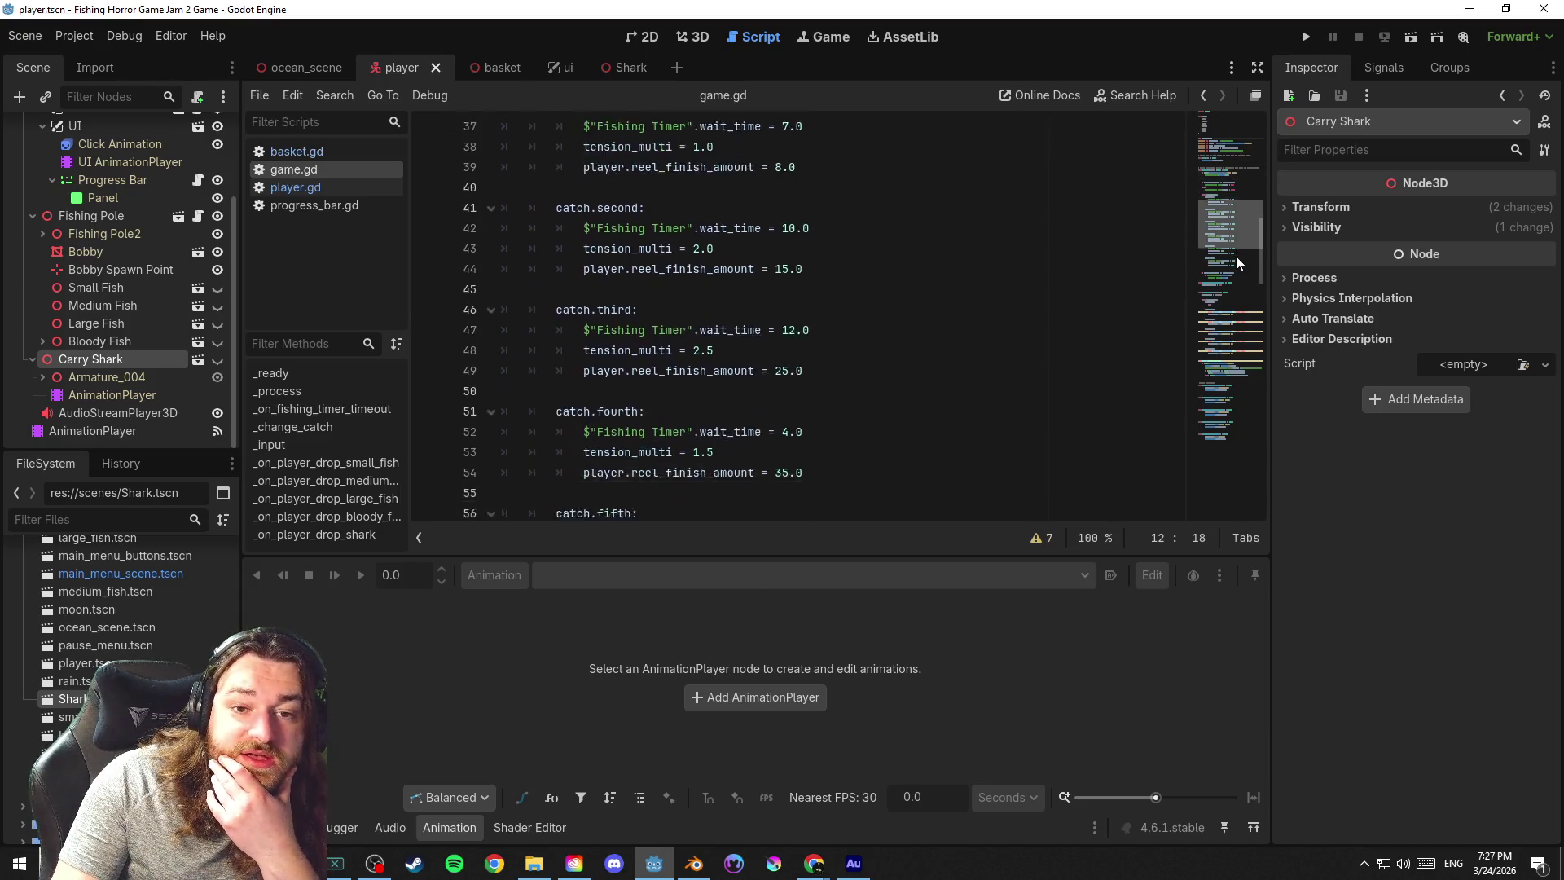
scroll(1240, 286, "down", 5)
scroll(1245, 311, "down", 4)
scroll(1252, 294, "up", 3)
scroll(1252, 290, "up", 1)
scroll(1252, 280, "up", 1)
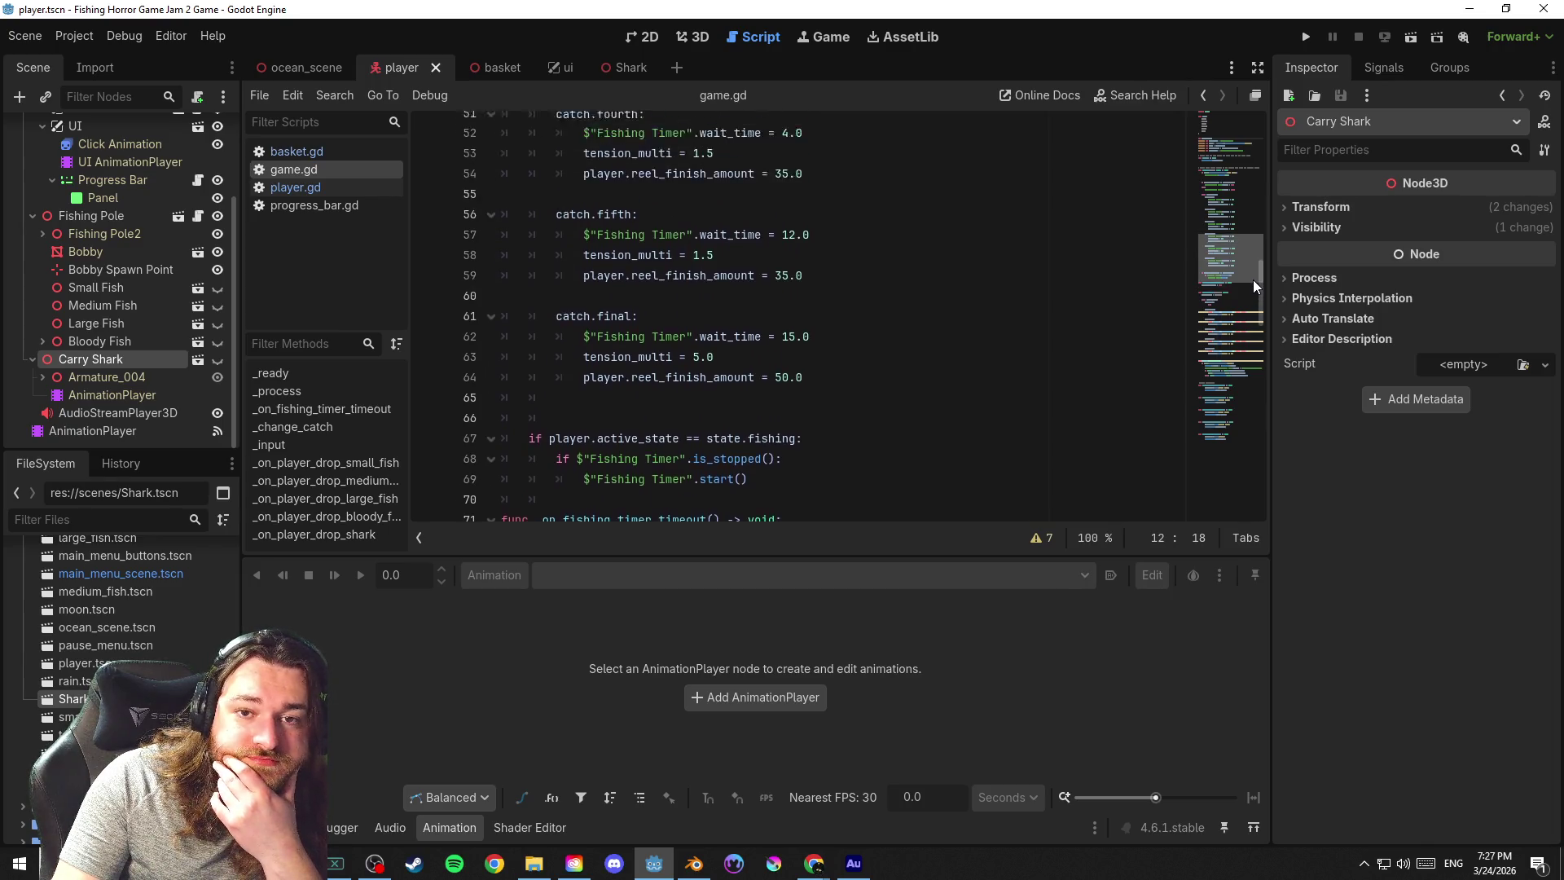
scroll(1252, 273, "up", 1)
left_click(796, 297)
key("BackSpace")
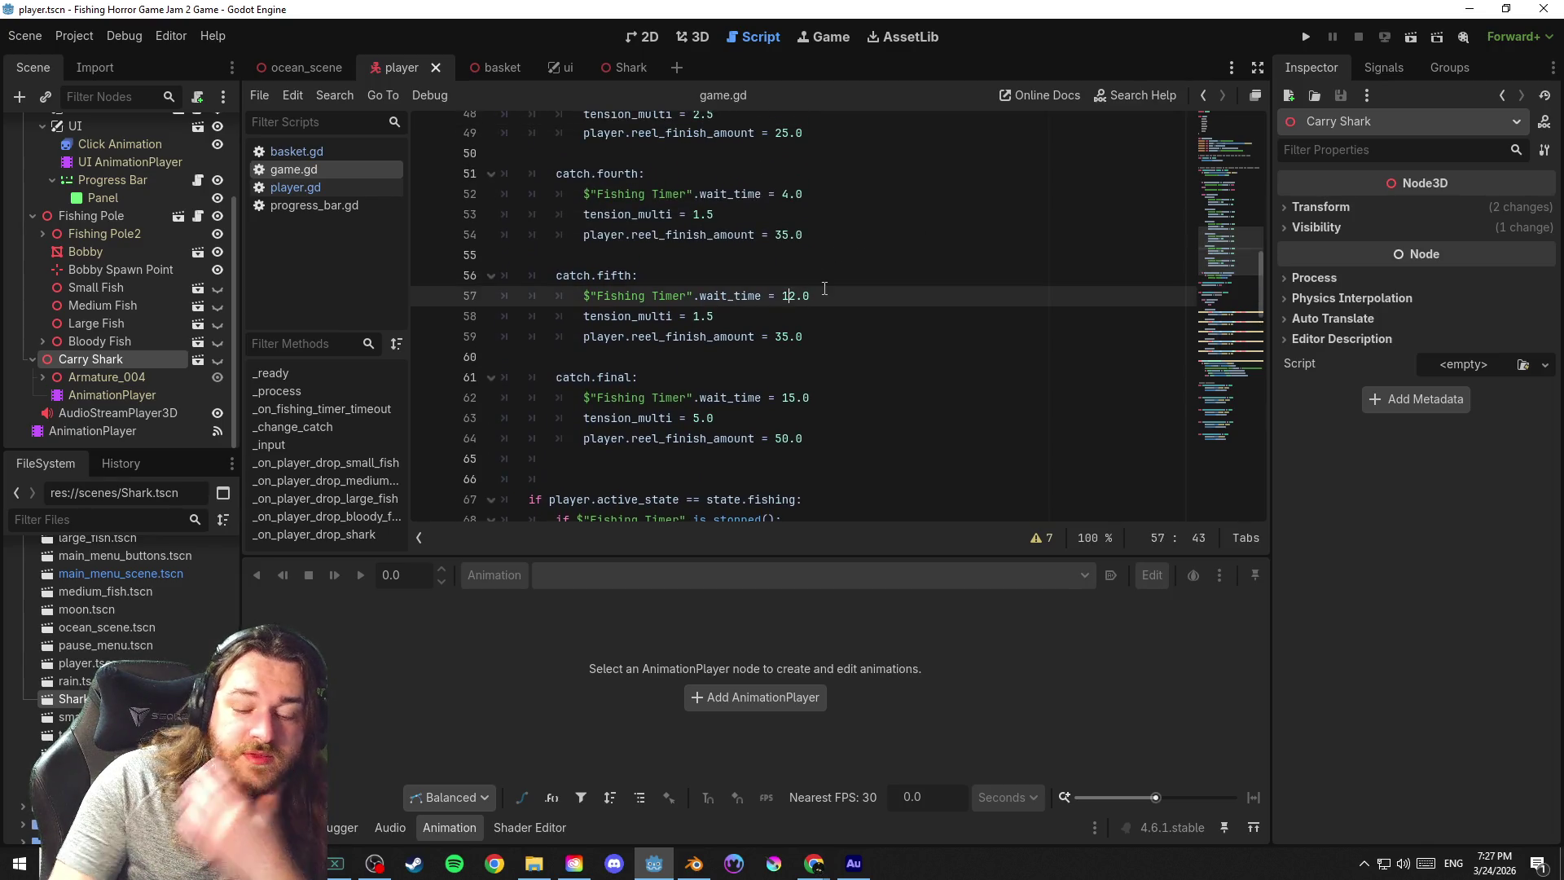
type("5")
left_click(816, 254)
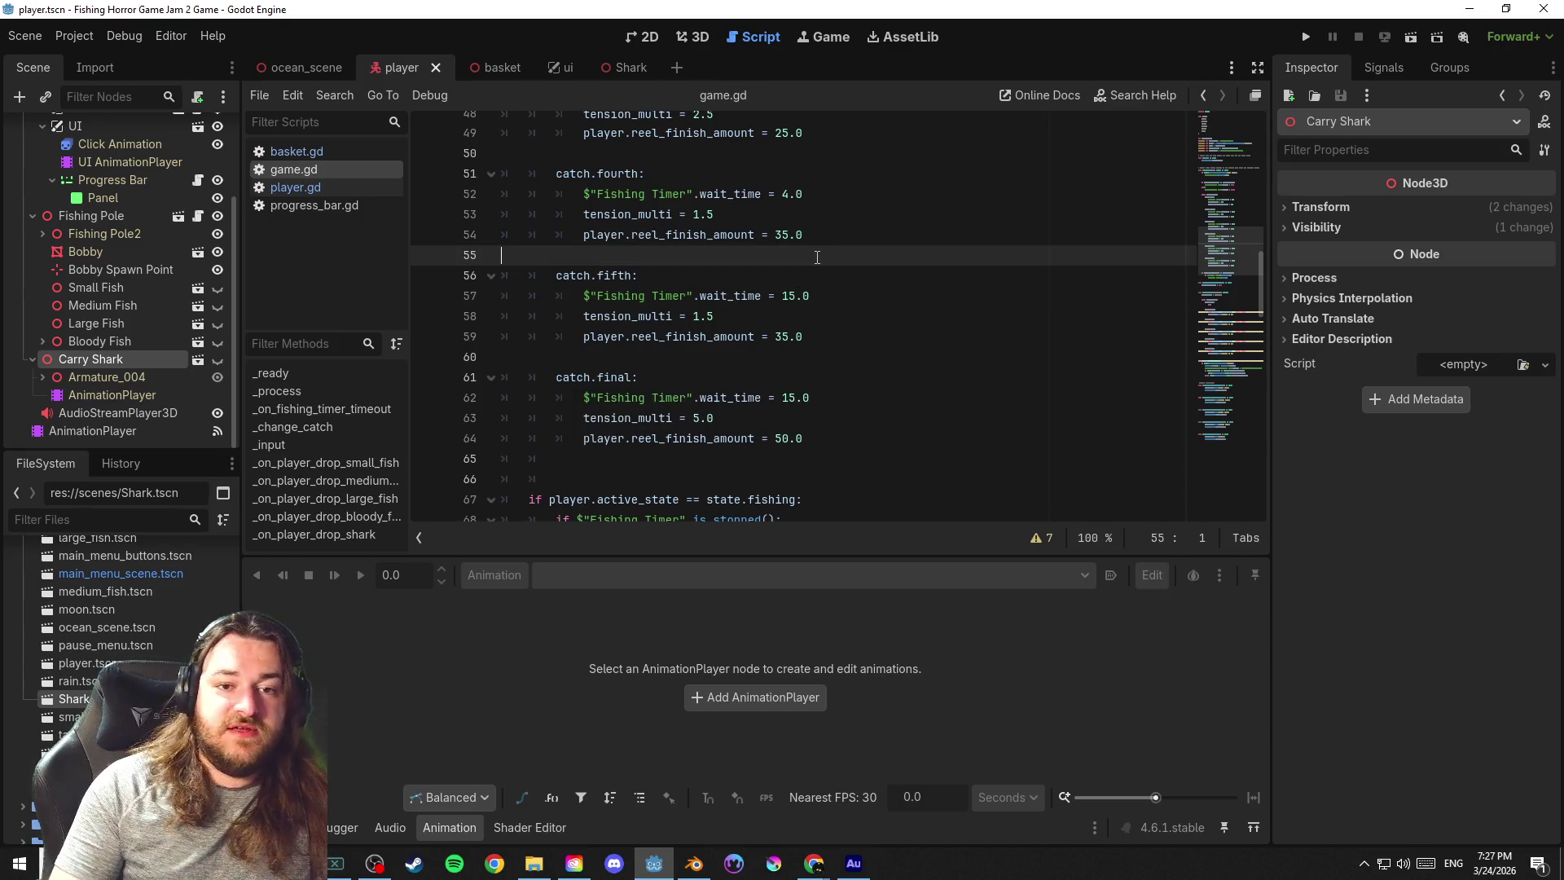
key("ctrl+s")
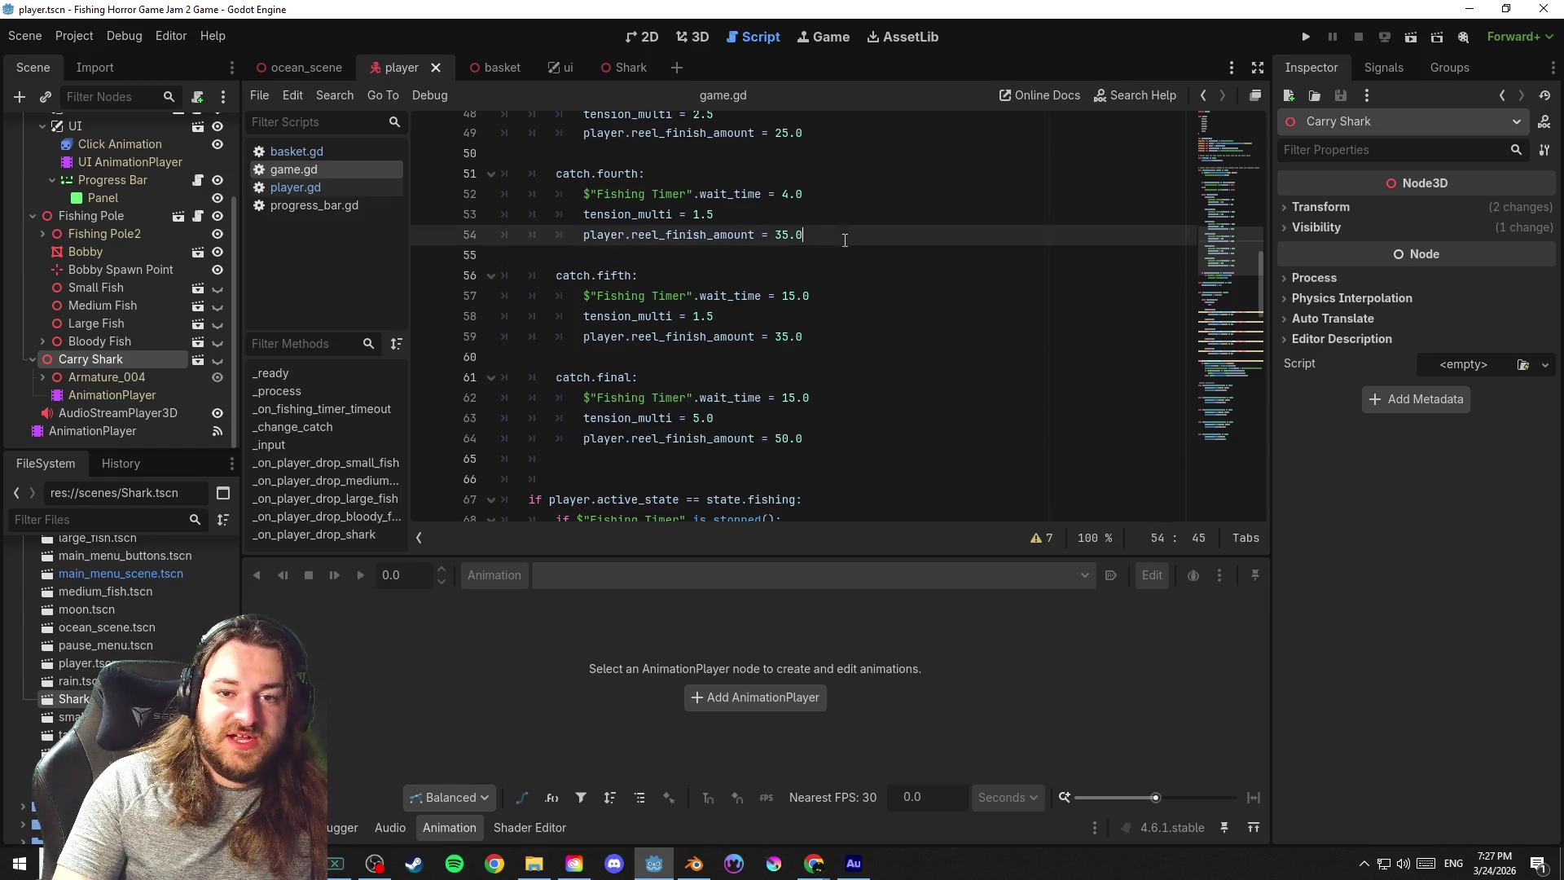
scroll(1242, 258, "down", 2)
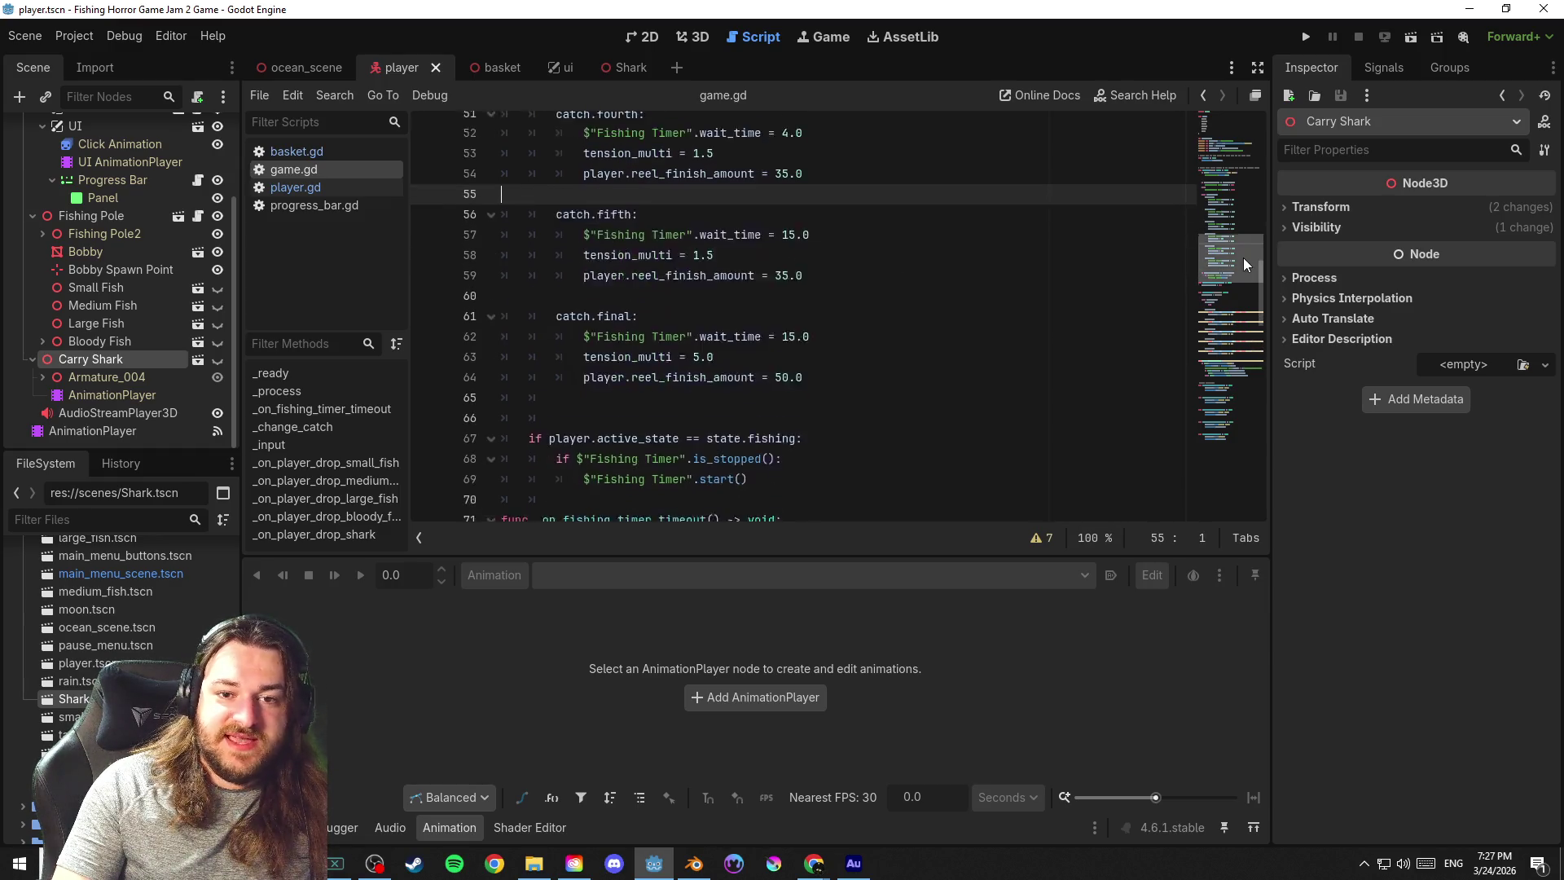
scroll(1252, 261, "up", 2)
scroll(1256, 241, "up", 1)
scroll(1255, 234, "up", 1)
scroll(1255, 237, "down", 1)
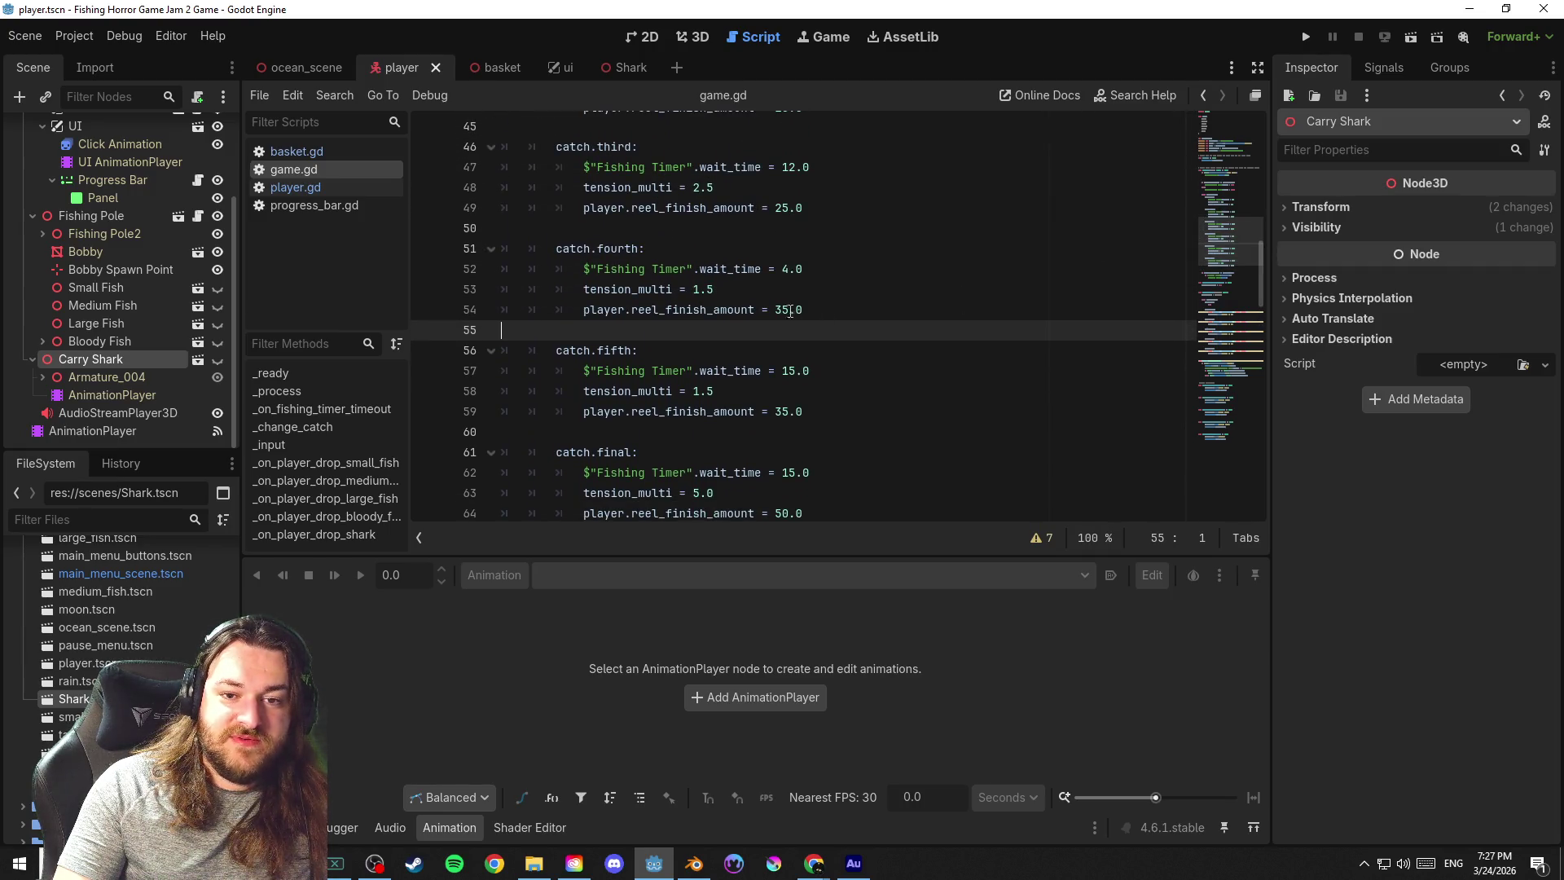
scroll(1228, 246, "down", 2)
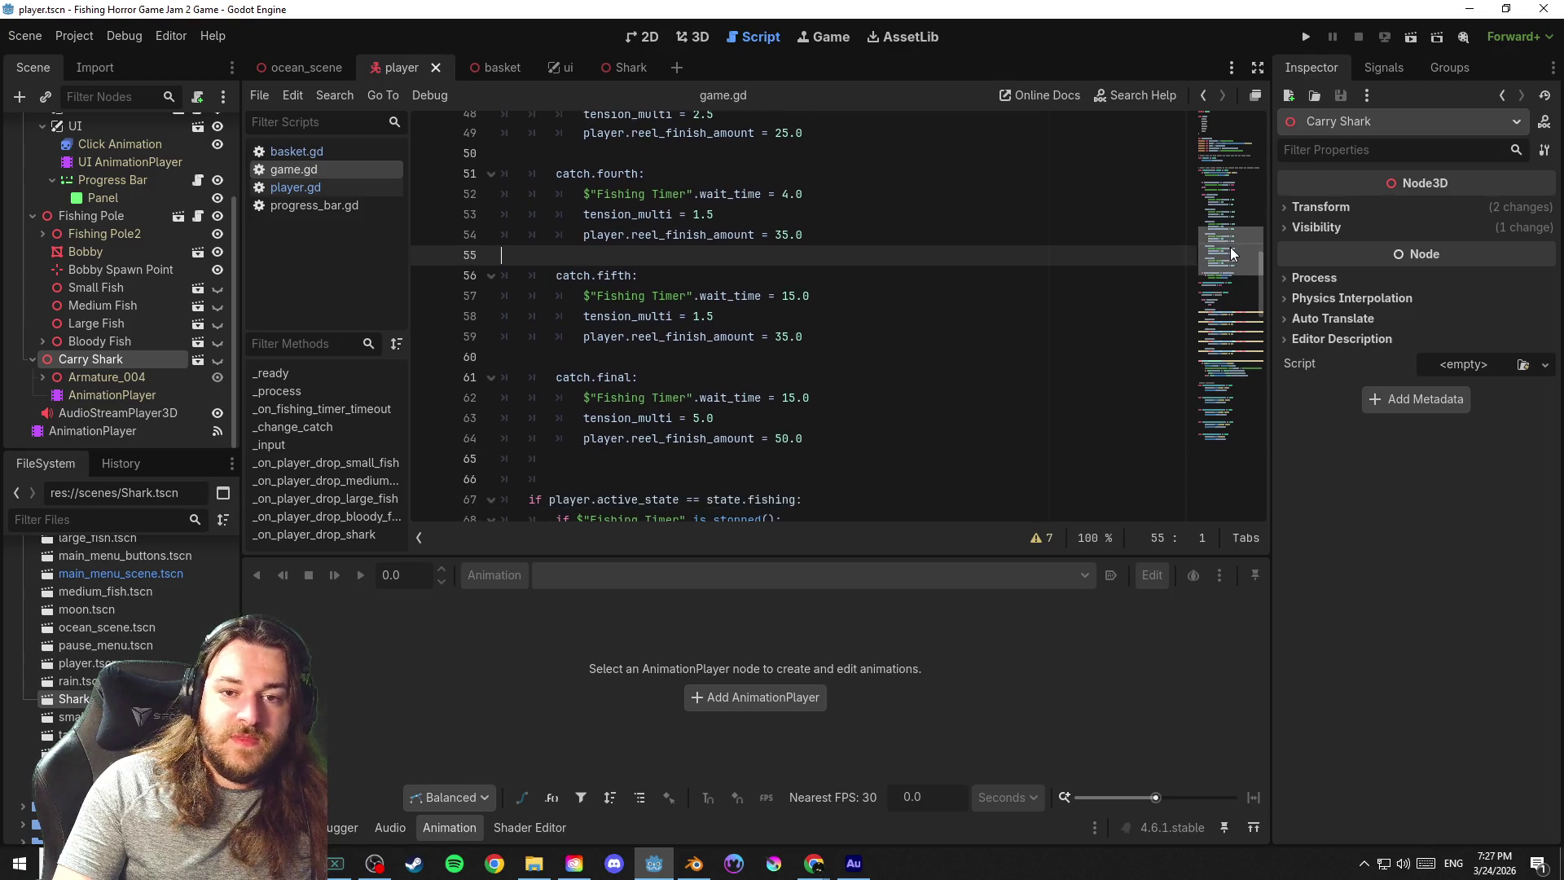
scroll(1234, 267, "down", 3)
scroll(1236, 273, "down", 1)
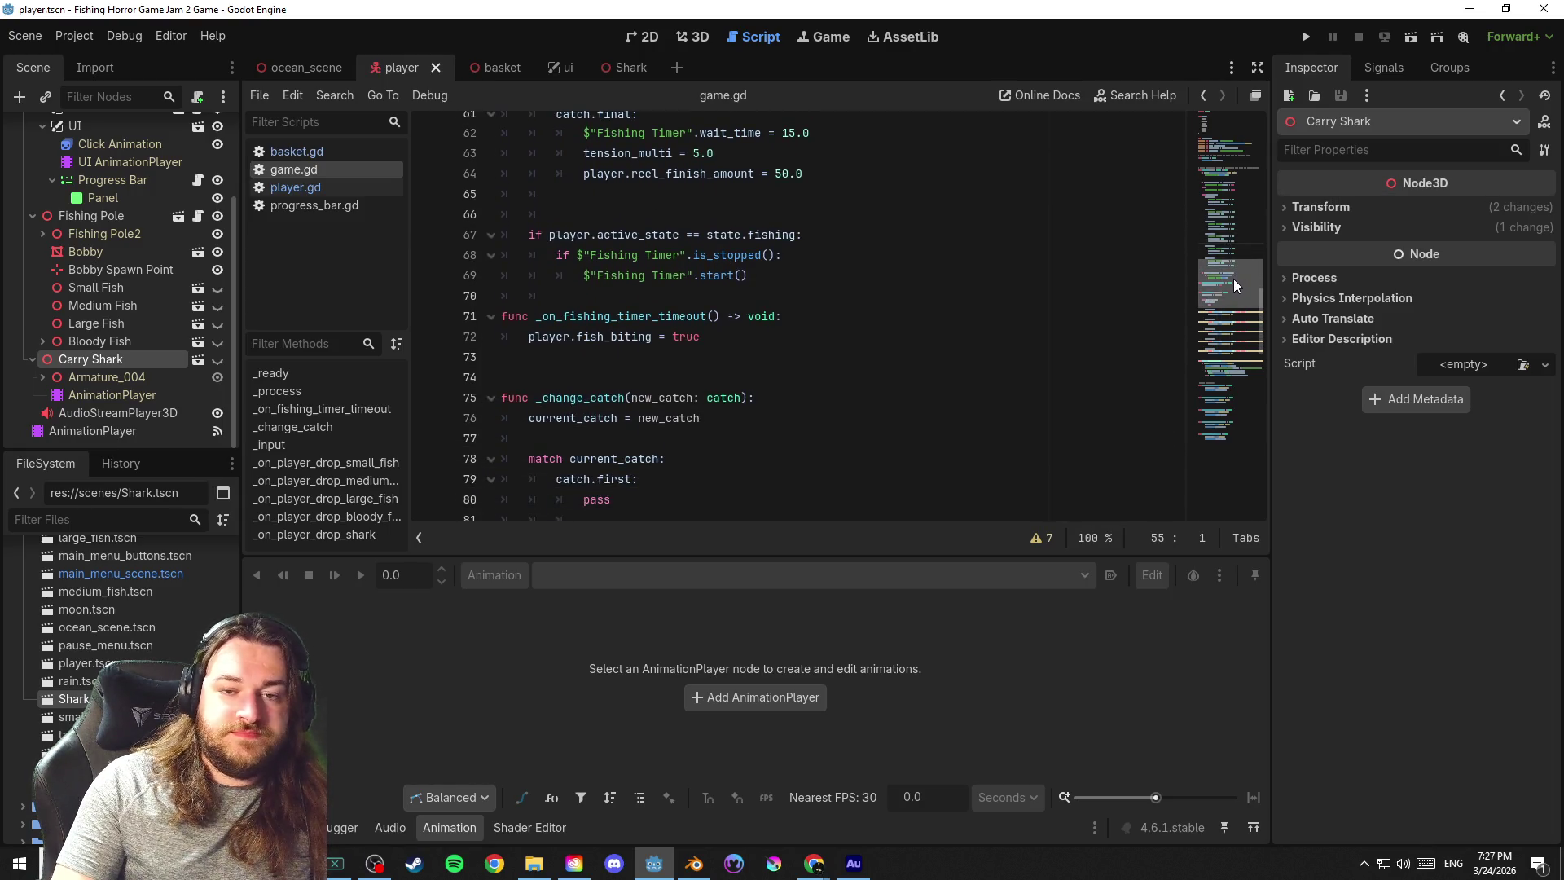
scroll(1236, 282, "down", 1)
scroll(1237, 282, "up", 1)
scroll(1240, 275, "up", 3)
scroll(1242, 259, "down", 1)
scroll(1244, 266, "down", 1)
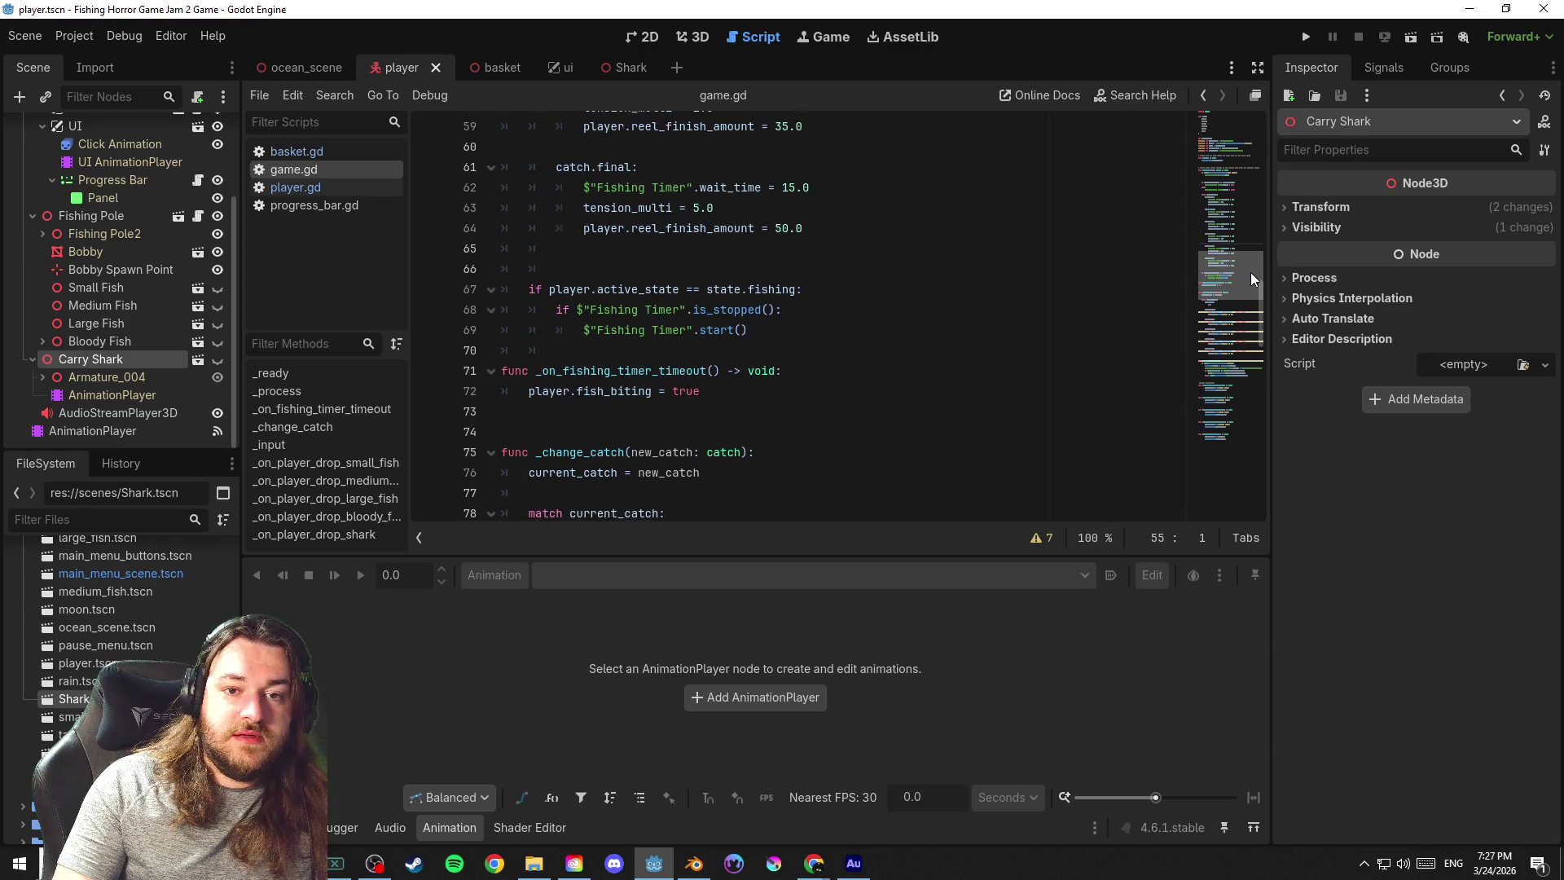
scroll(1250, 275, "down", 2)
scroll(1250, 285, "down", 1)
scroll(1250, 288, "down", 1)
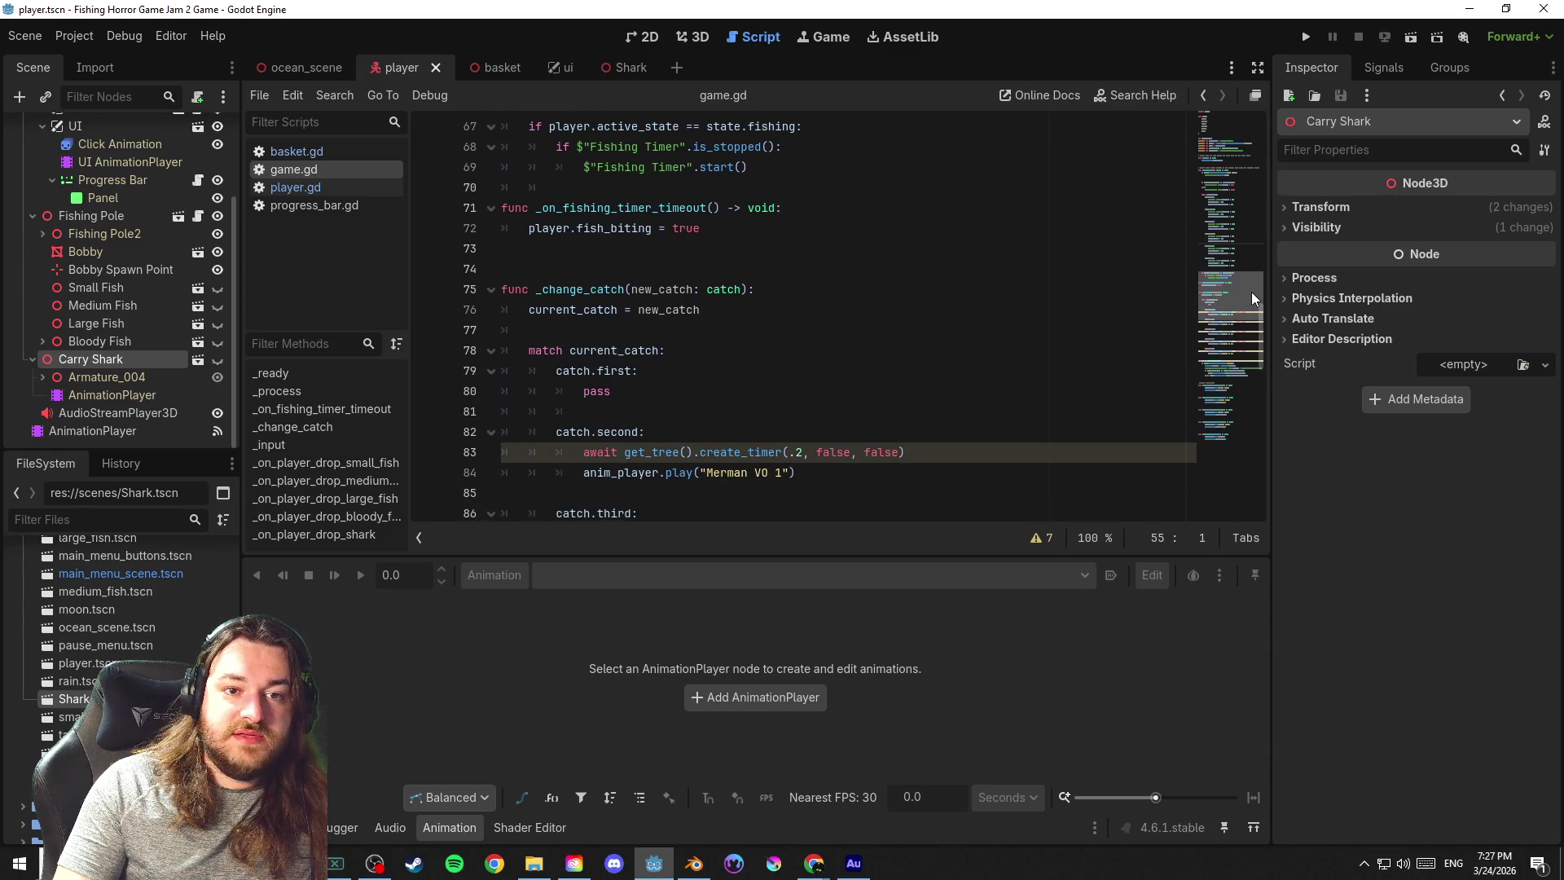
Look over the change_catch merman lines and reopen player.gd
left_click(1011, 187)
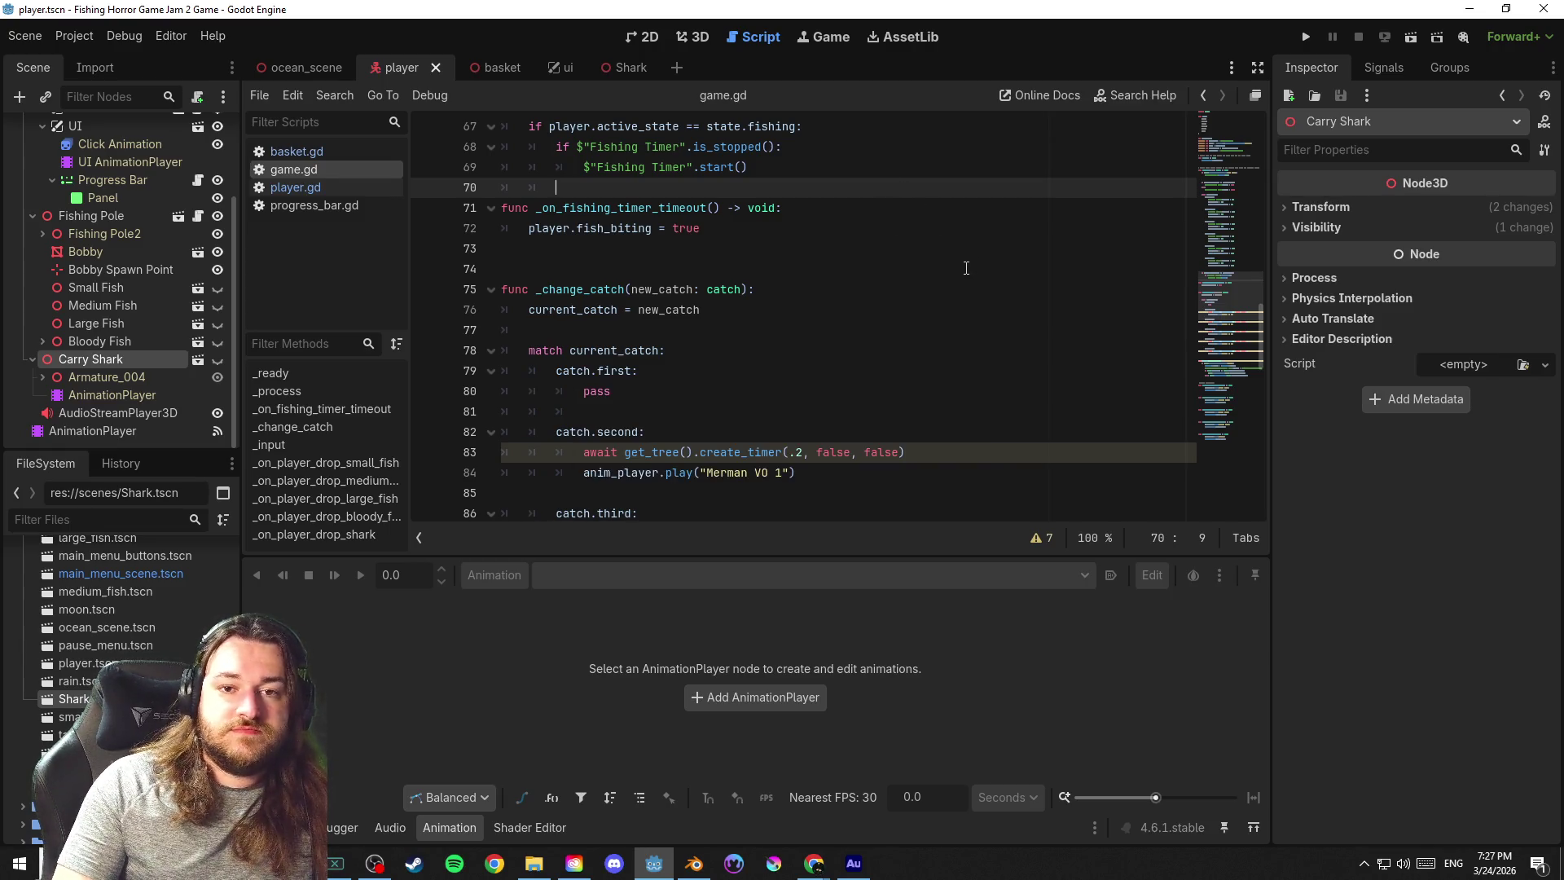
mouse_move(1230, 309)
left_mouse_down()
mouse_move(1231, 268)
mouse_move(1231, 324)
left_mouse_up()
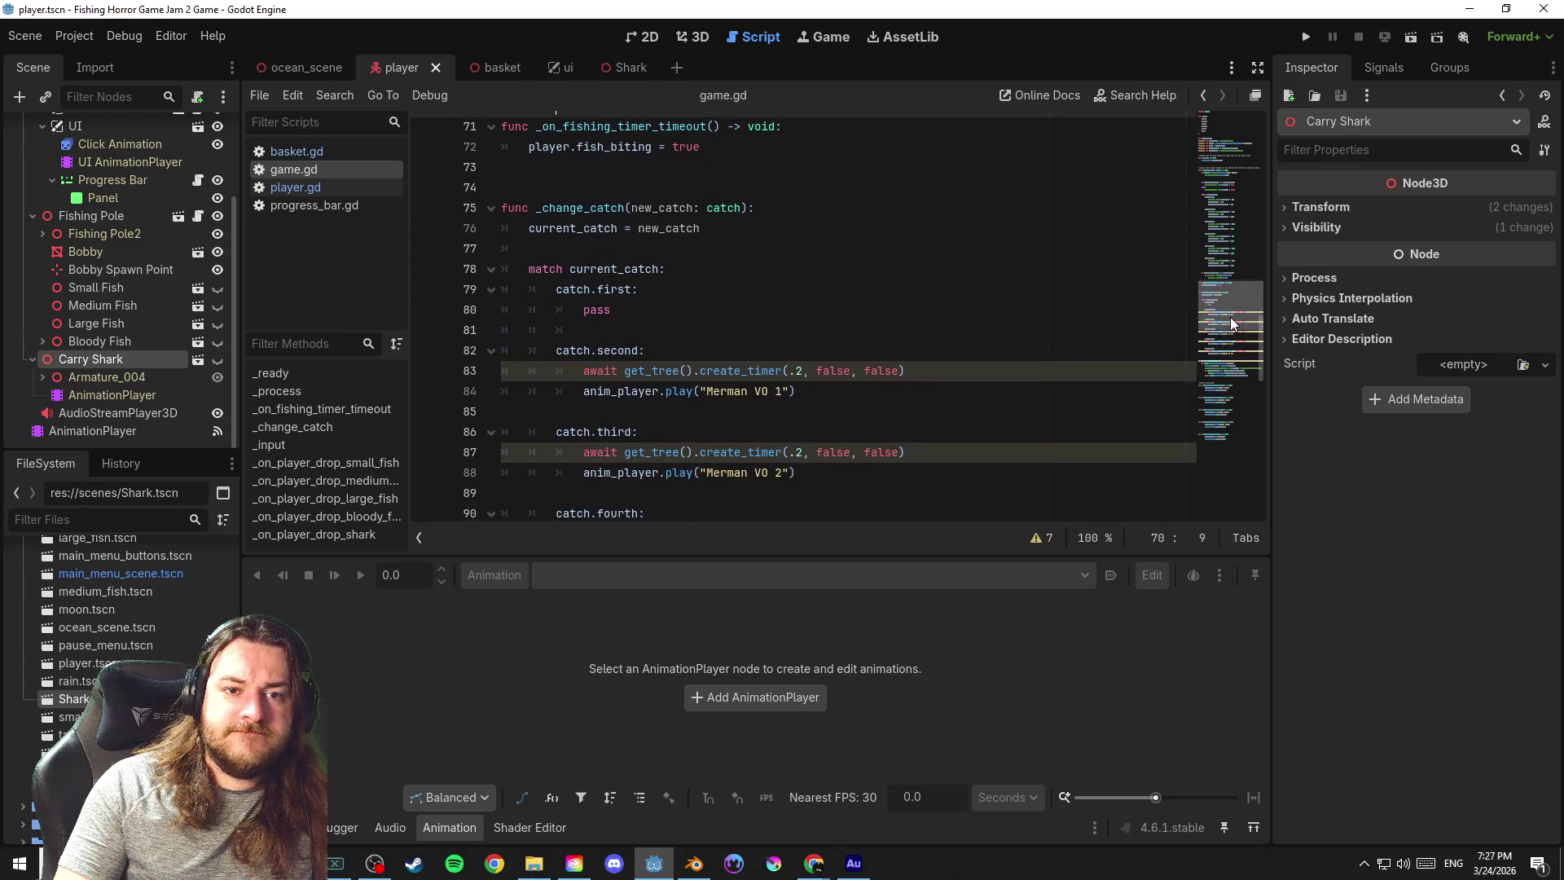
left_click(318, 187)
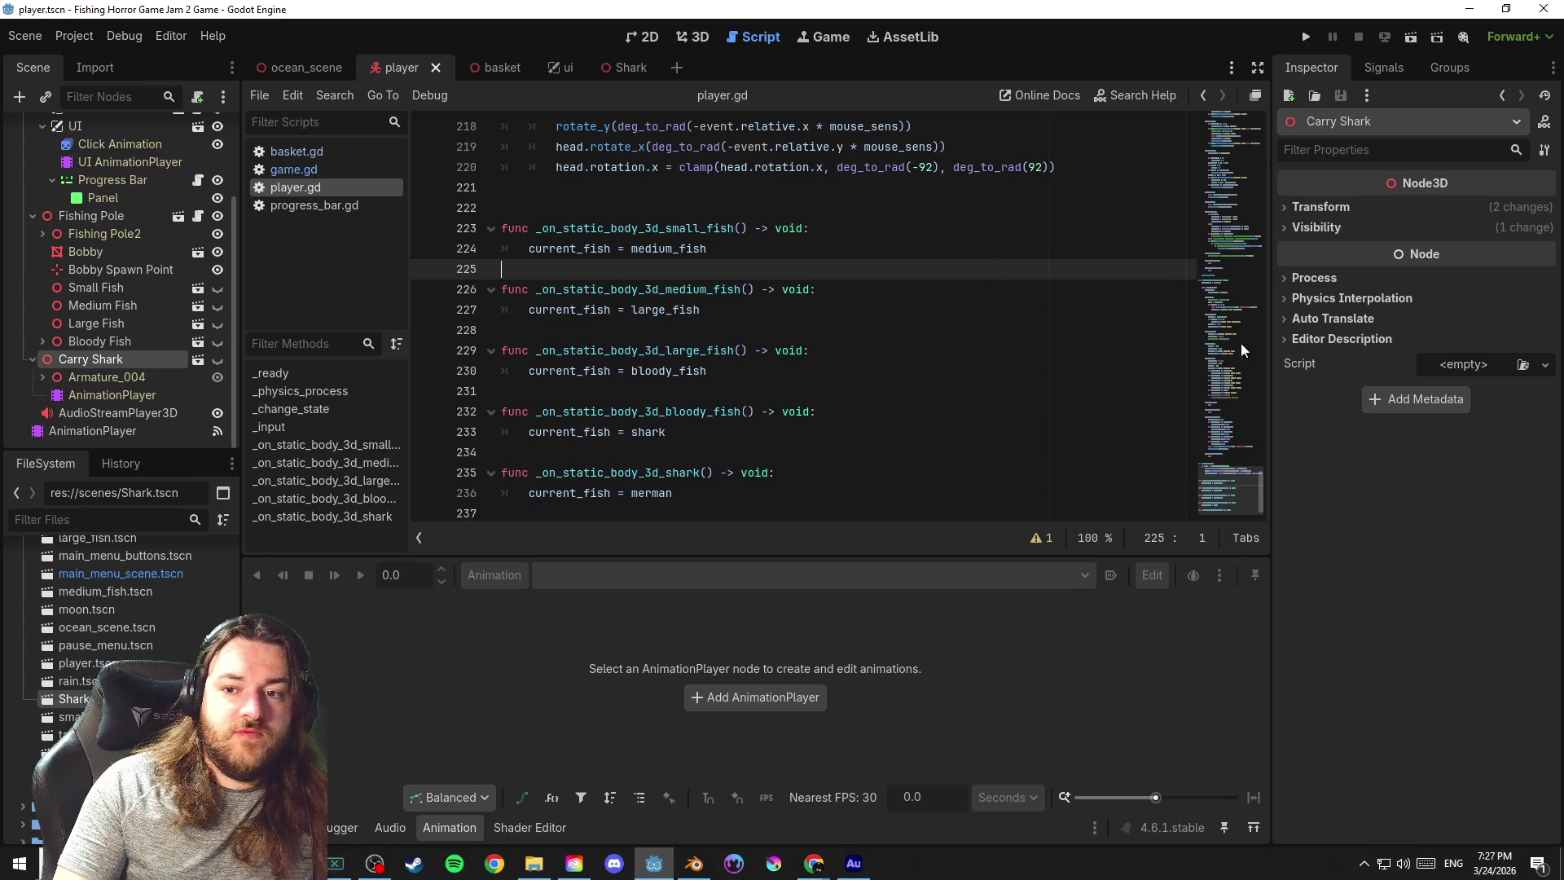
Save player.gd and change its tension_max value from 9.0 to 15
left_click_drag(1237, 488, 1233, 262)
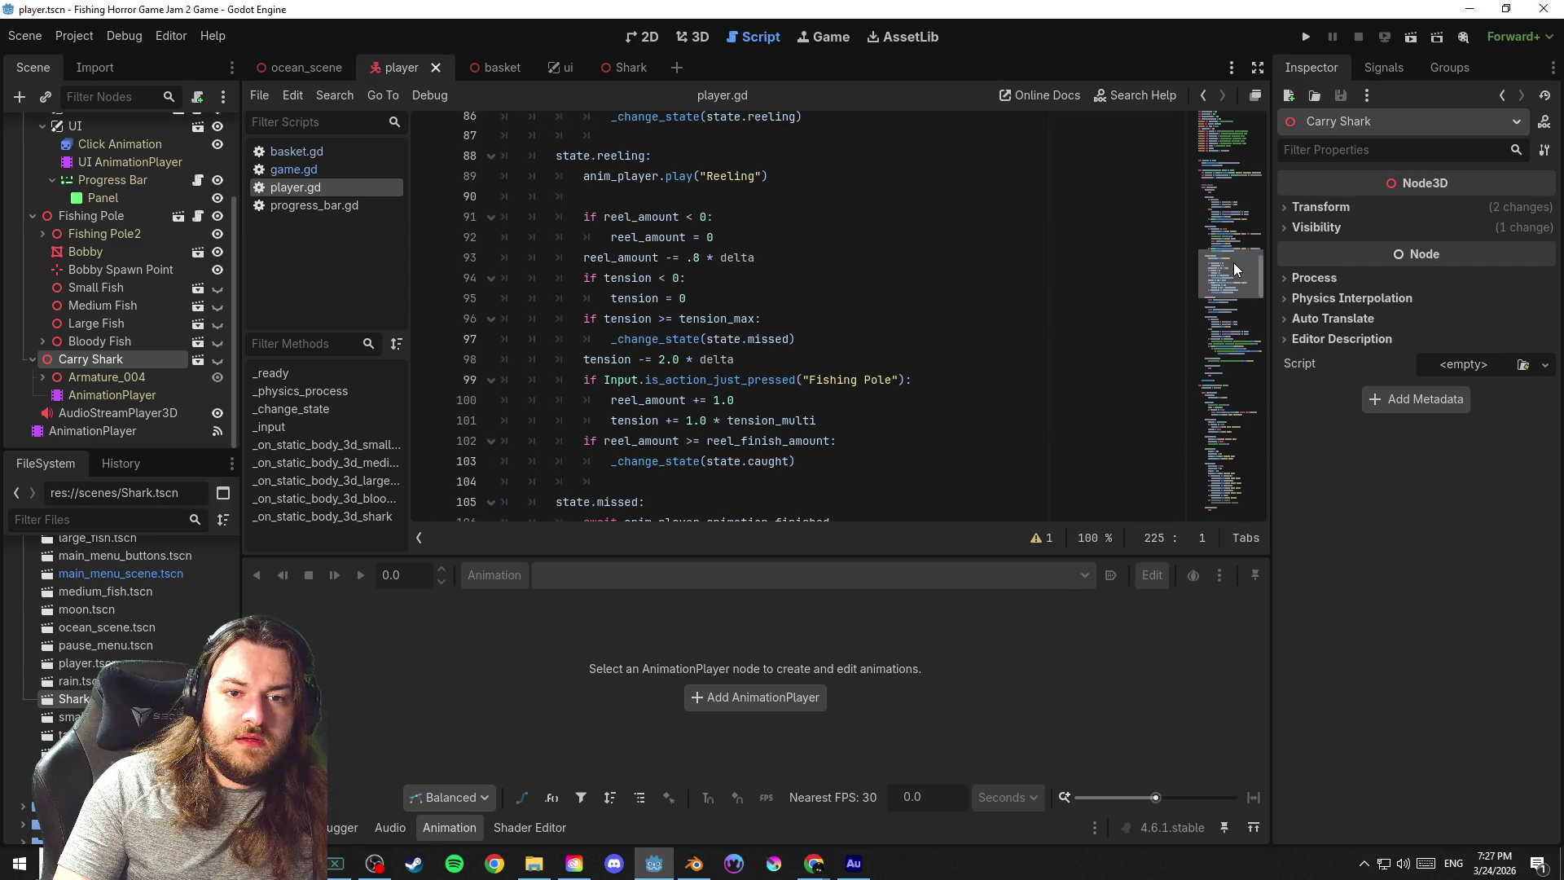
left_click(762, 284)
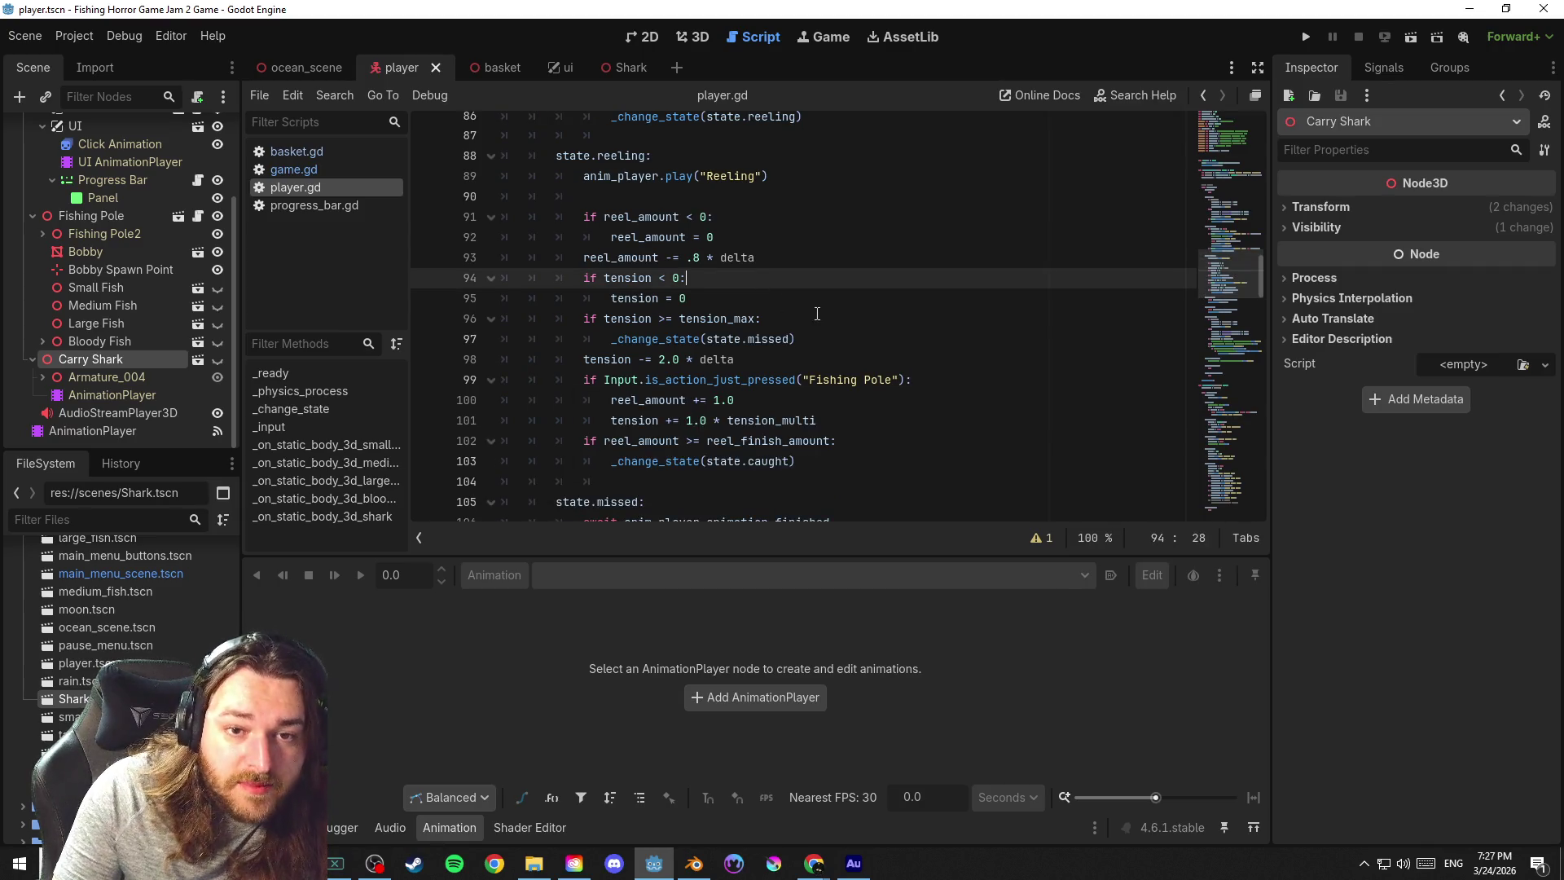
key("Down")
key("ctrl+s")
scroll(1236, 258, "up", 3)
scroll(1235, 258, "up", 20)
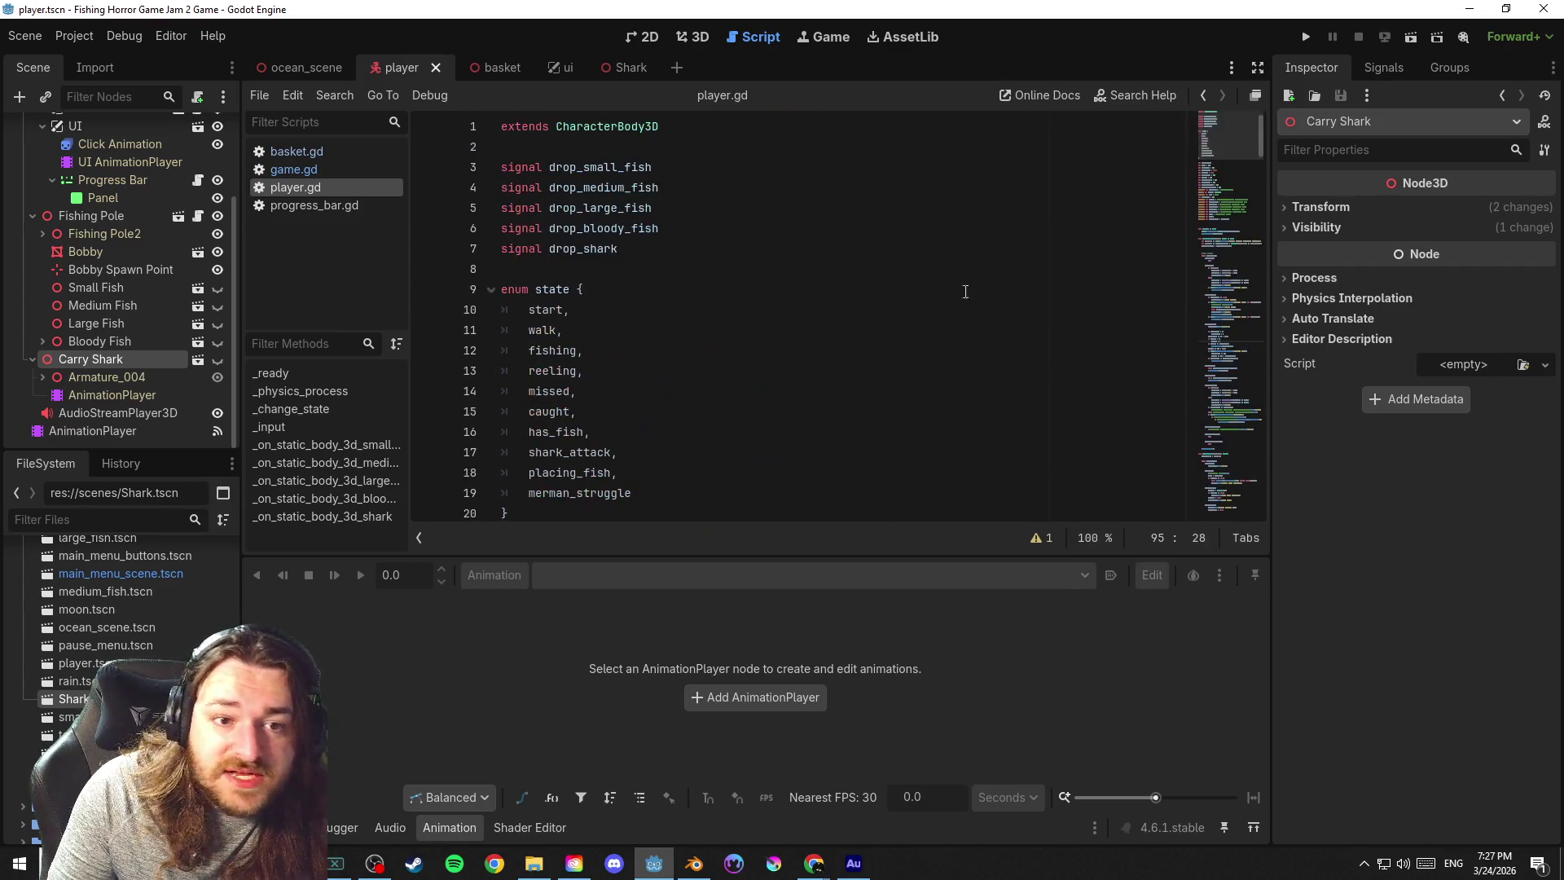
left_click(821, 392)
scroll(822, 391, "down", 1)
scroll(819, 389, "down", 6)
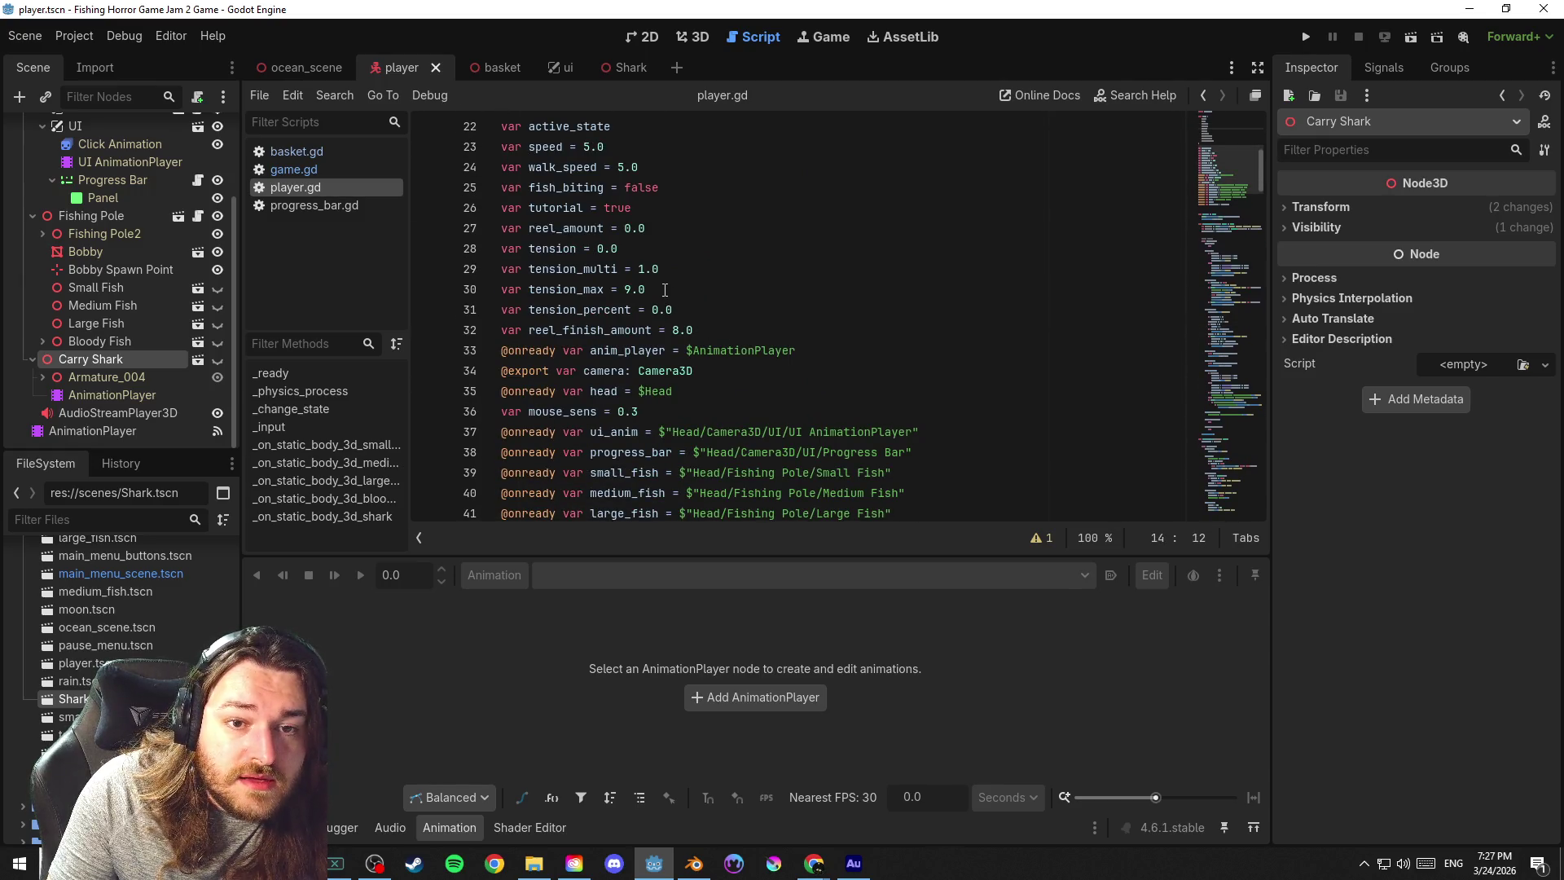
left_click_drag(664, 290, 624, 289)
type("15")
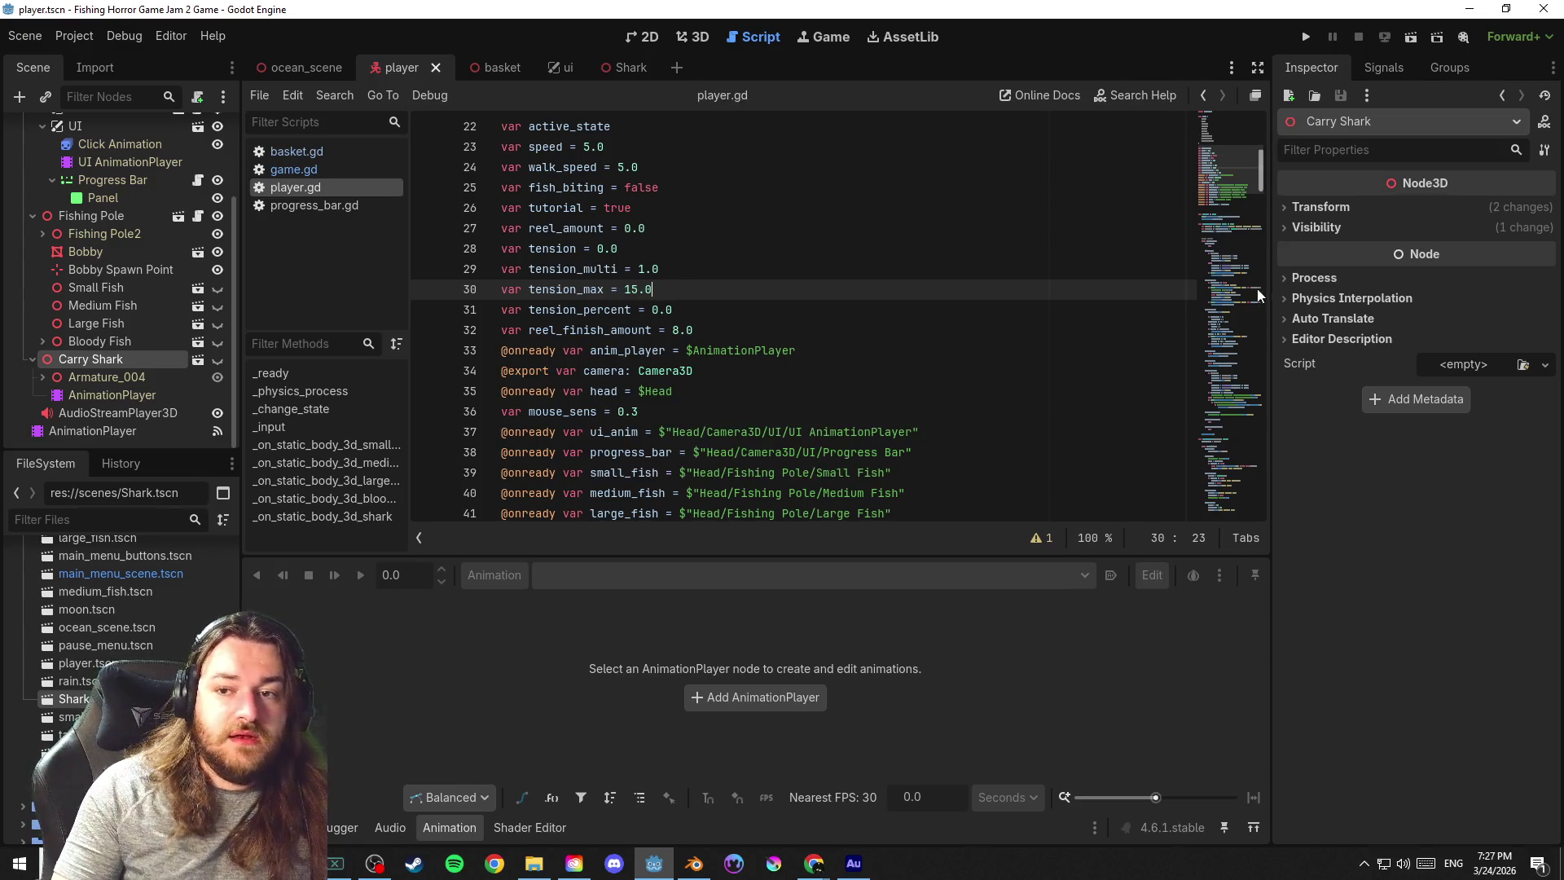
Review player.gd's later lines and collapse the Carry Shark node's children in the Scene dock
left_click_drag(1229, 176, 1245, 490)
scroll(1244, 495, "down", 3)
left_click(931, 359)
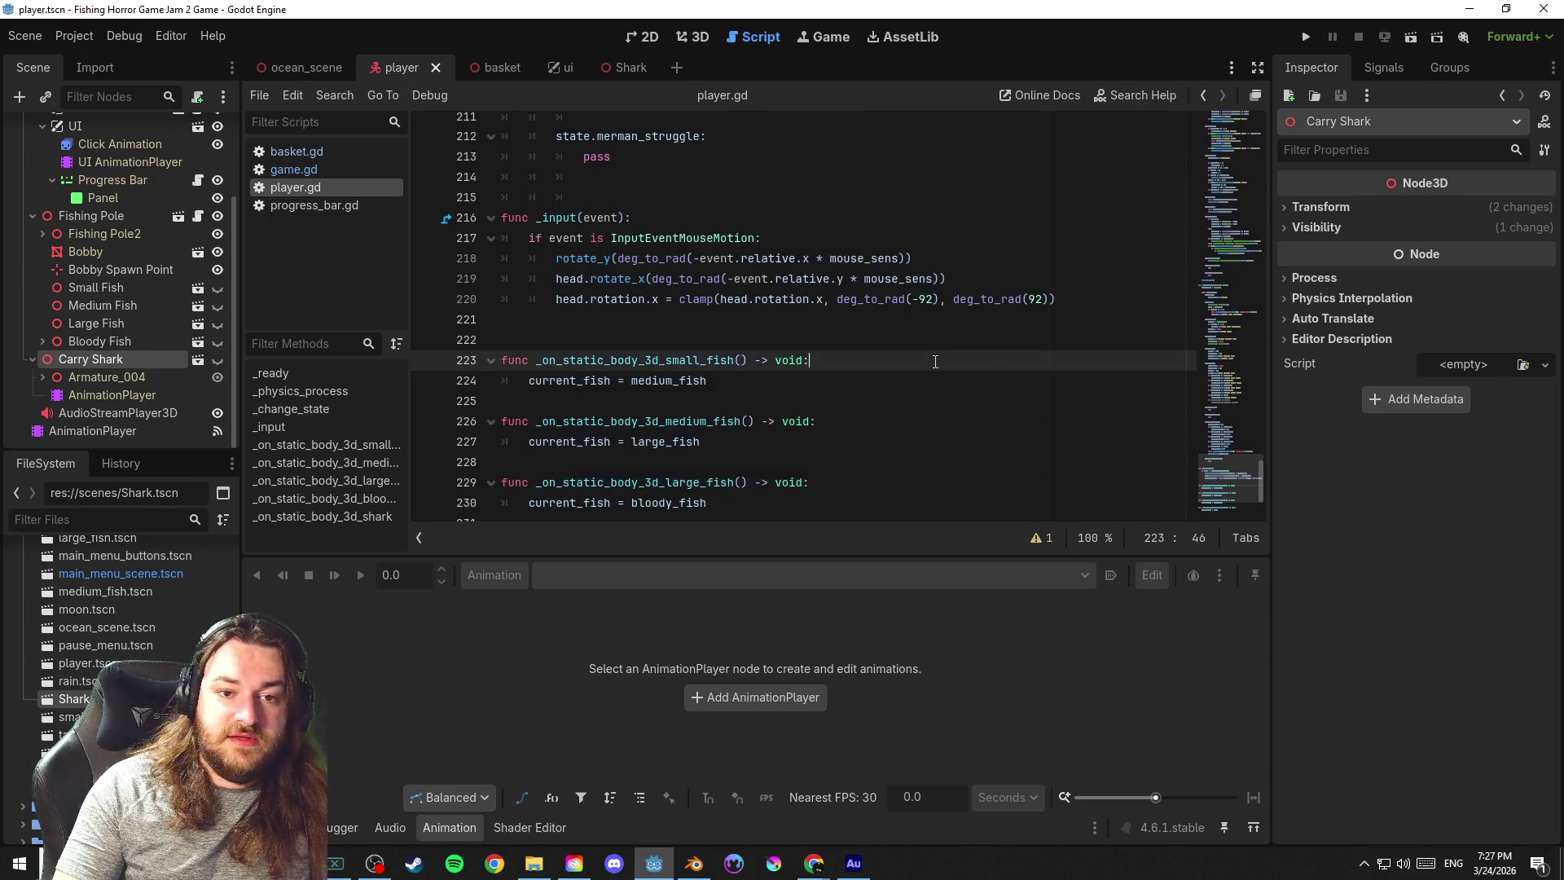
scroll(930, 396, "down", 1)
scroll(930, 396, "down", 1)
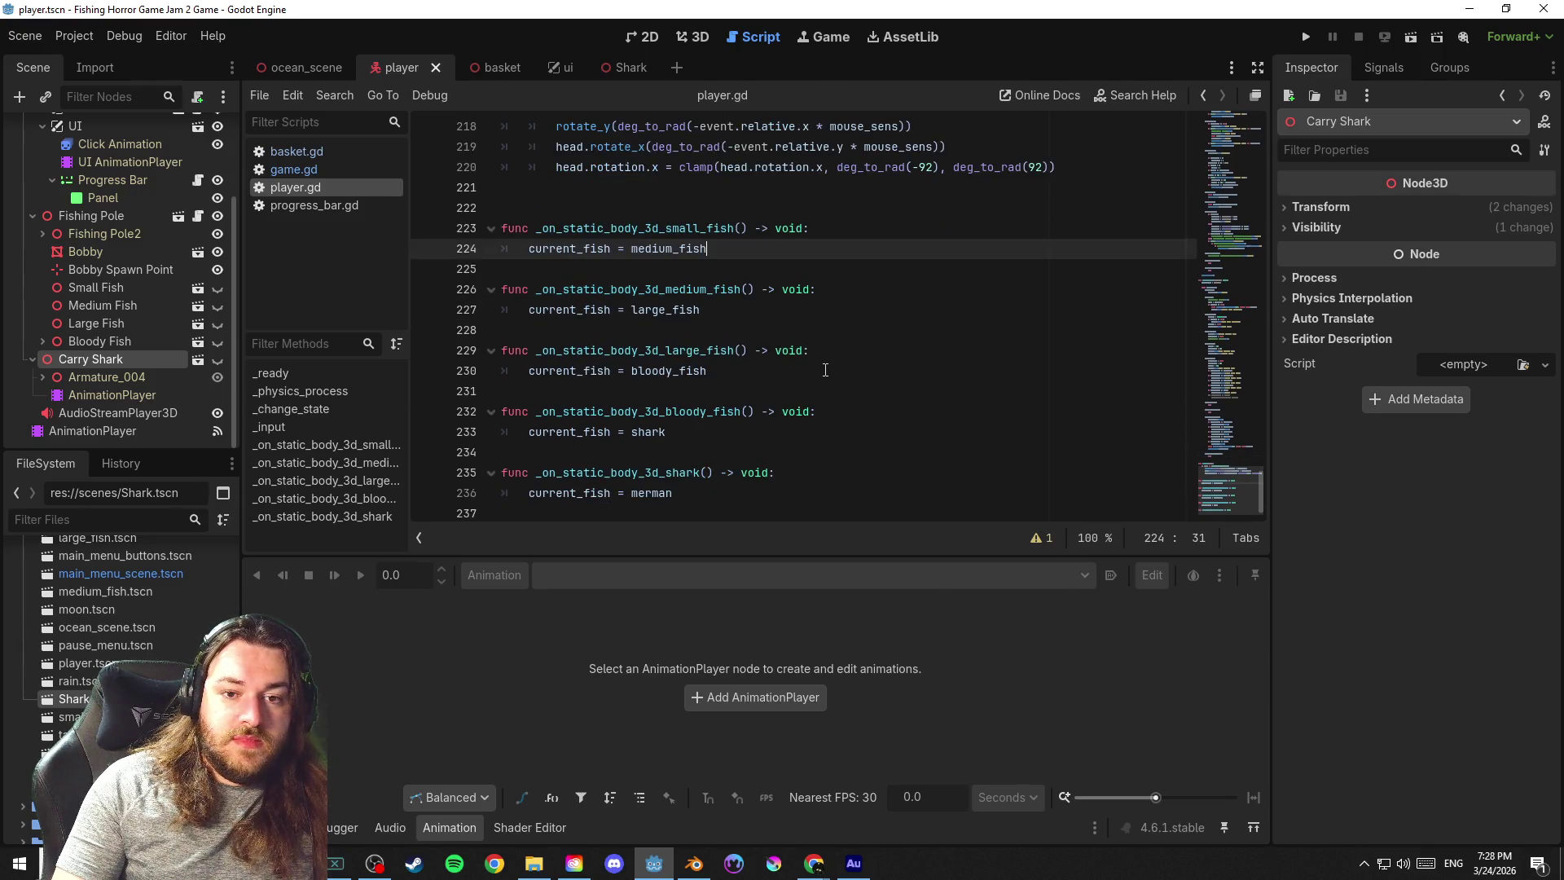
left_click(806, 389)
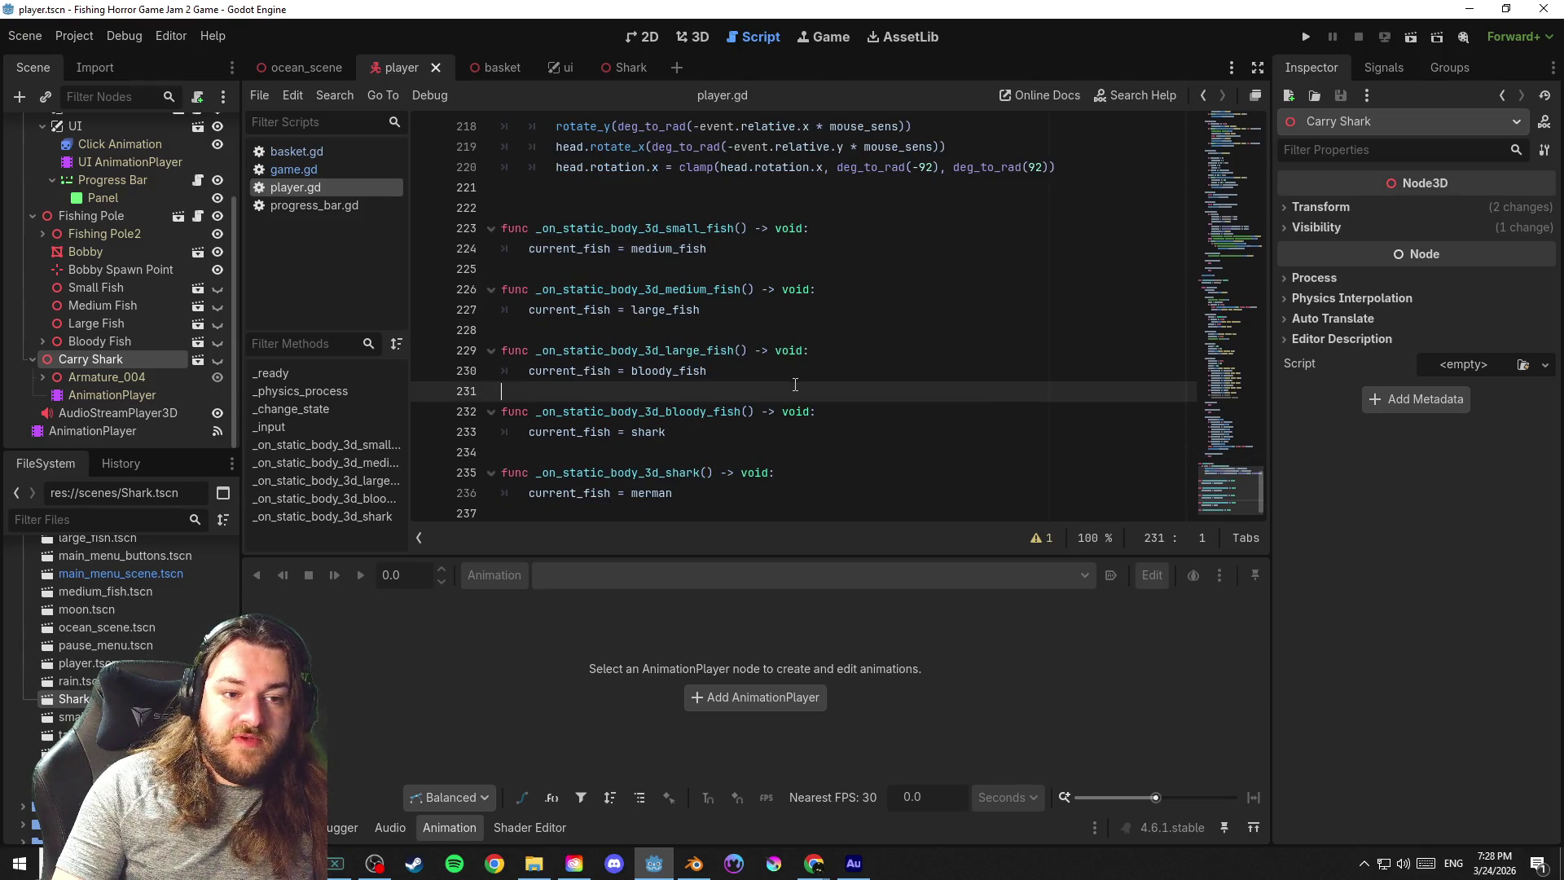
left_click(33, 360)
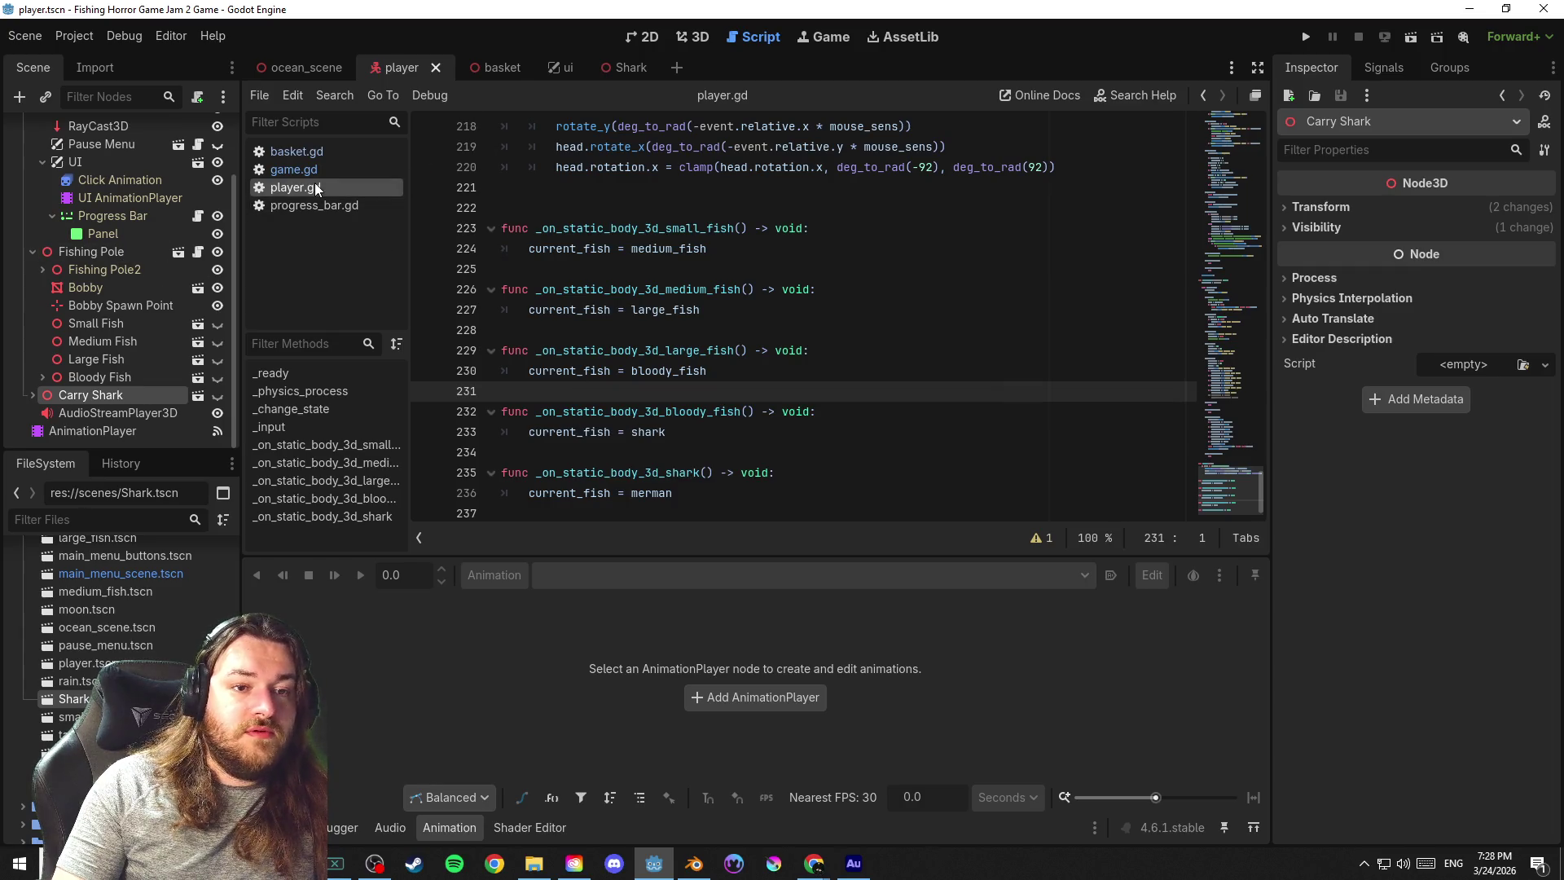
Return to game.gd at the change_catch match block around line 79
left_click_drag(1225, 426, 1224, 116)
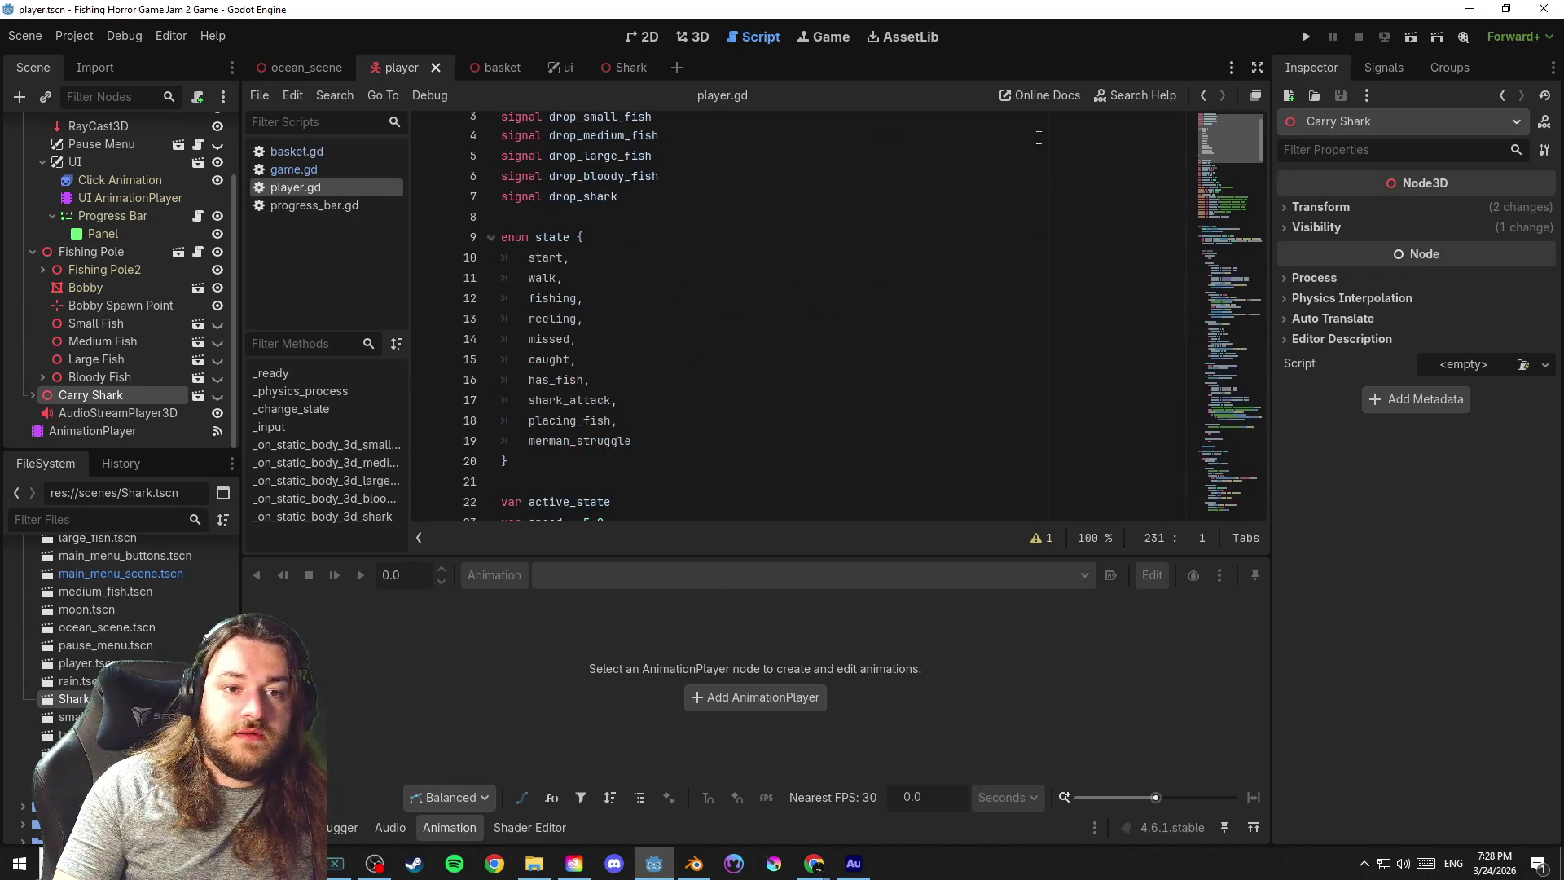
scroll(149, 302, "up", 2)
scroll(114, 288, "down", 2)
left_click(721, 217)
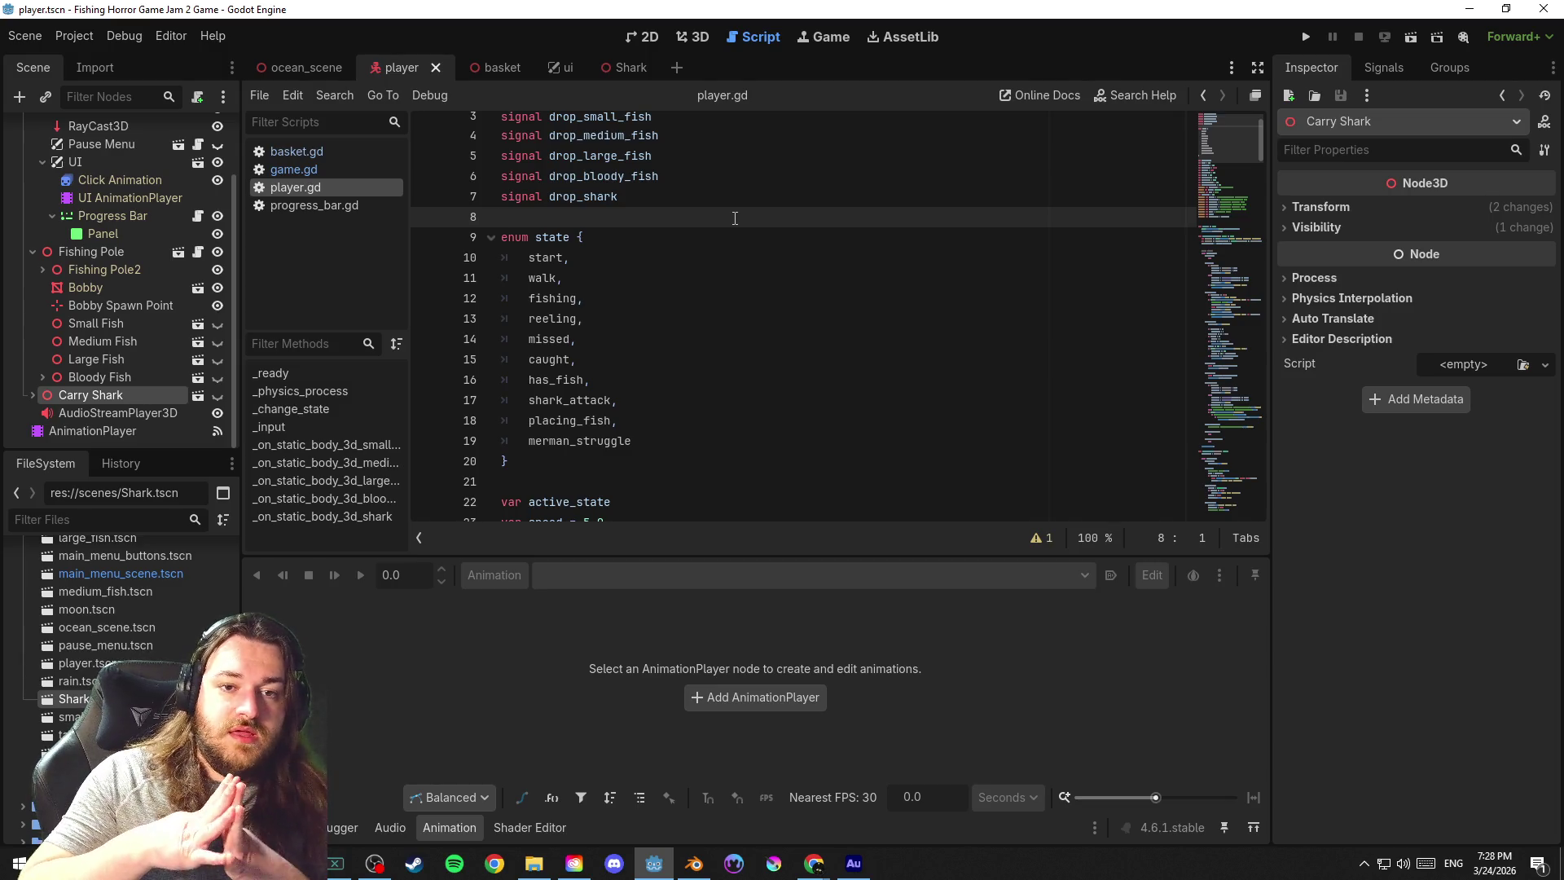
left_click(343, 176)
left_click(784, 314)
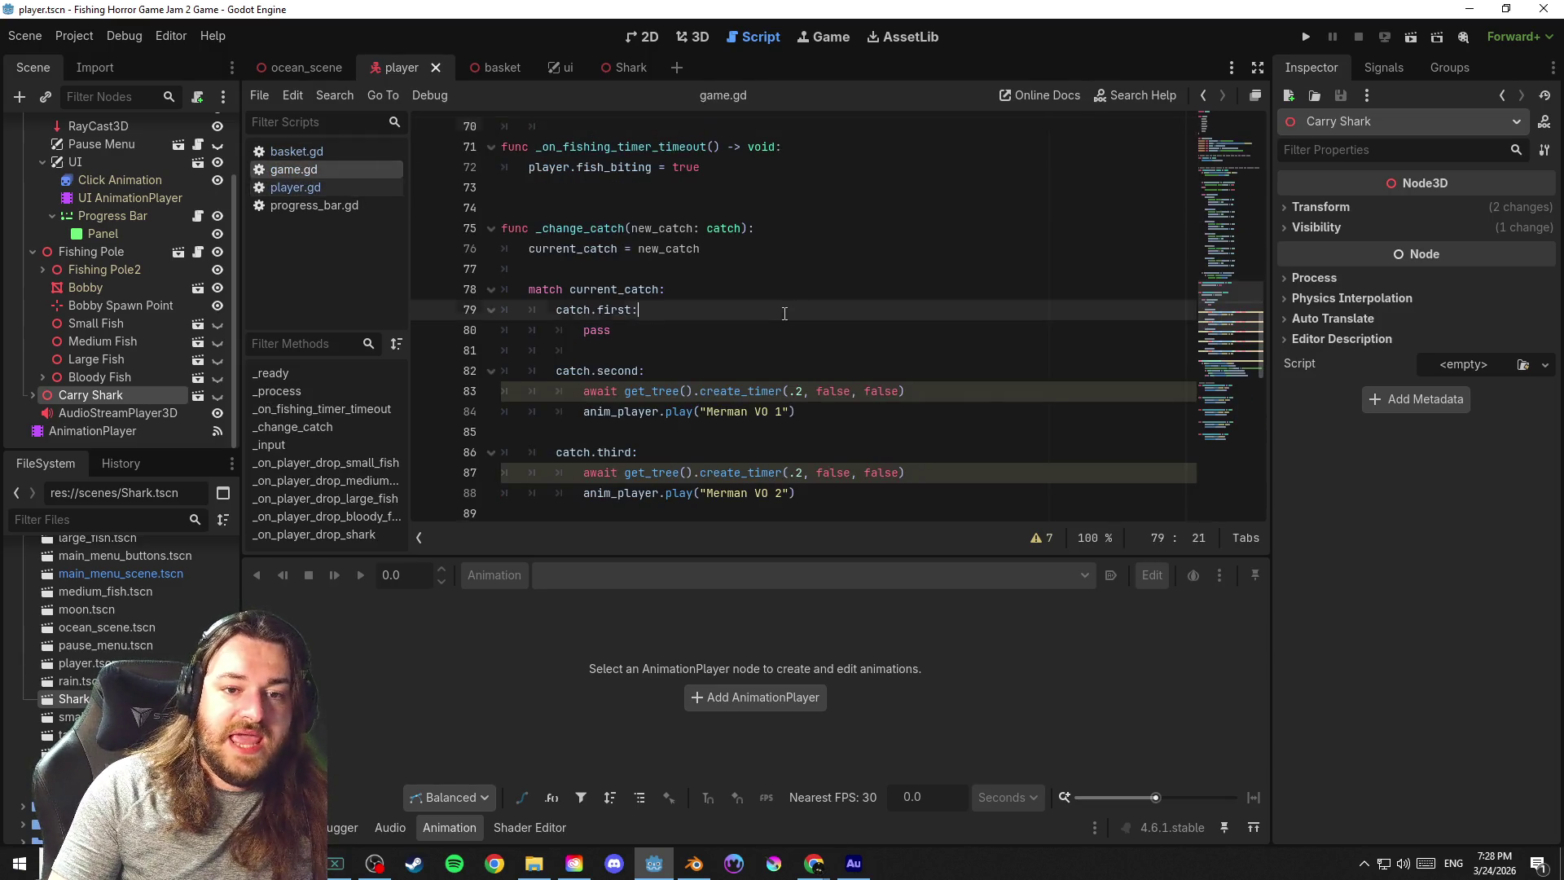
mouse_move(1220, 305)
left_mouse_down()
mouse_move(1248, 200)
mouse_move(1252, 279)
left_mouse_up()
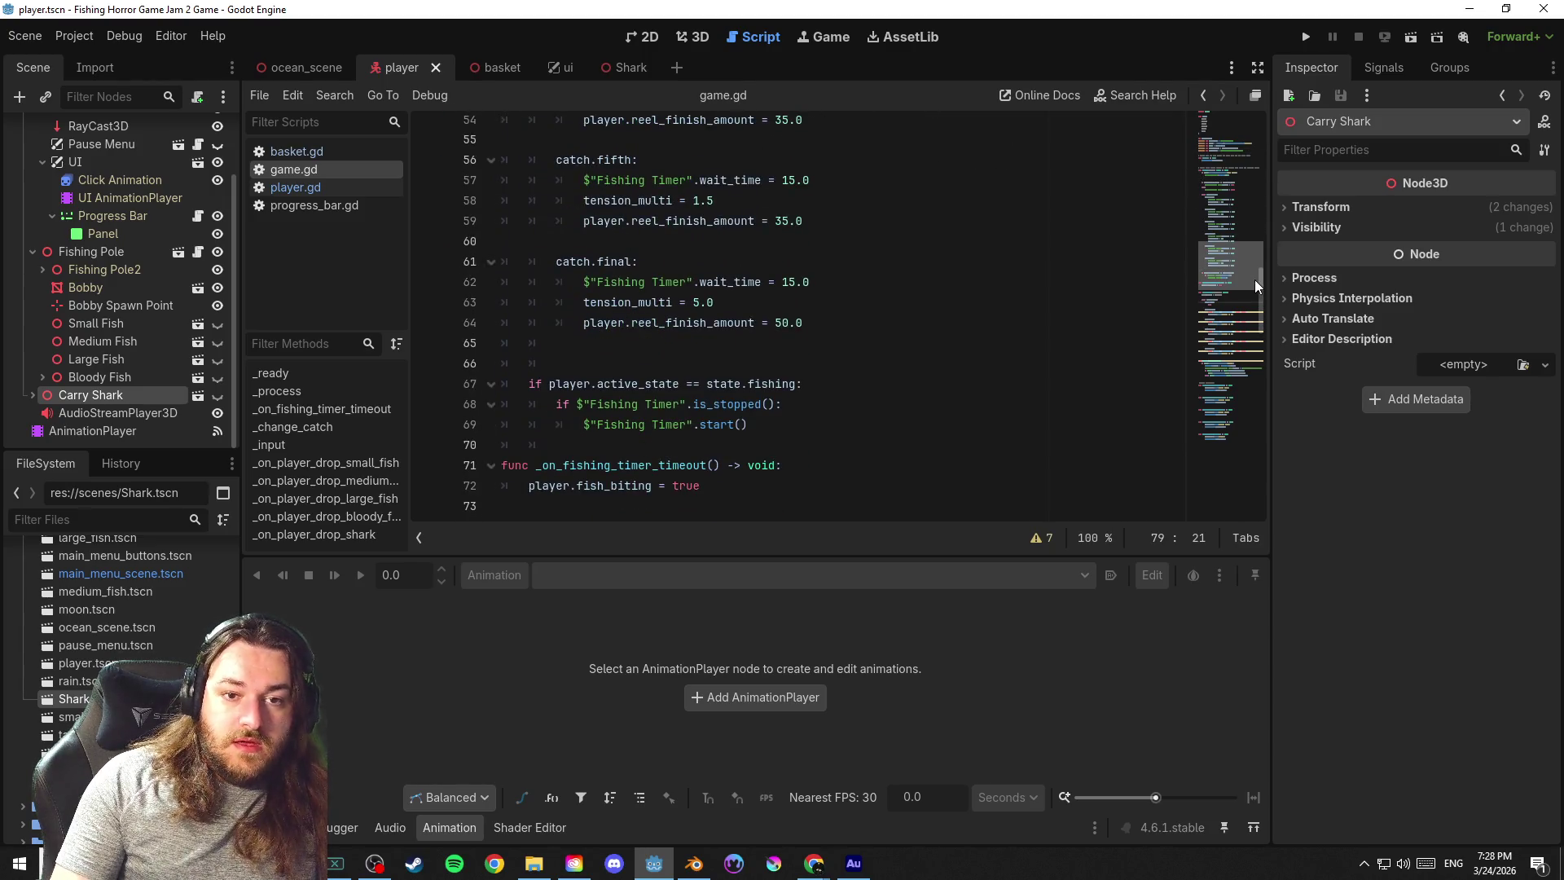
Start an if player.state shark_attack check after line 59, then delete the unfinished line
left_click(889, 224)
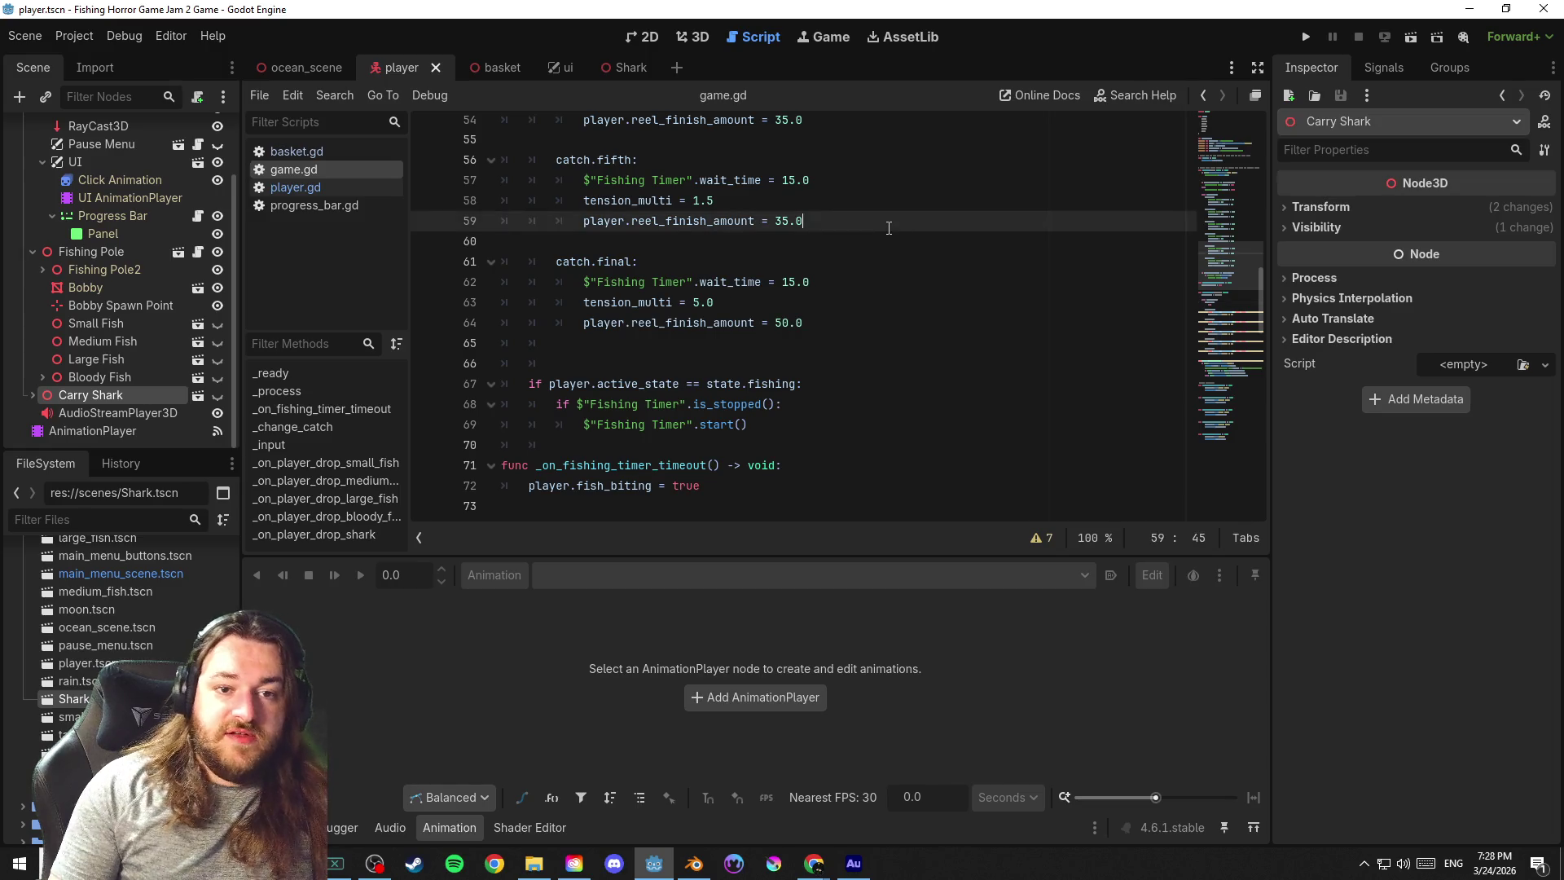
key("Return")
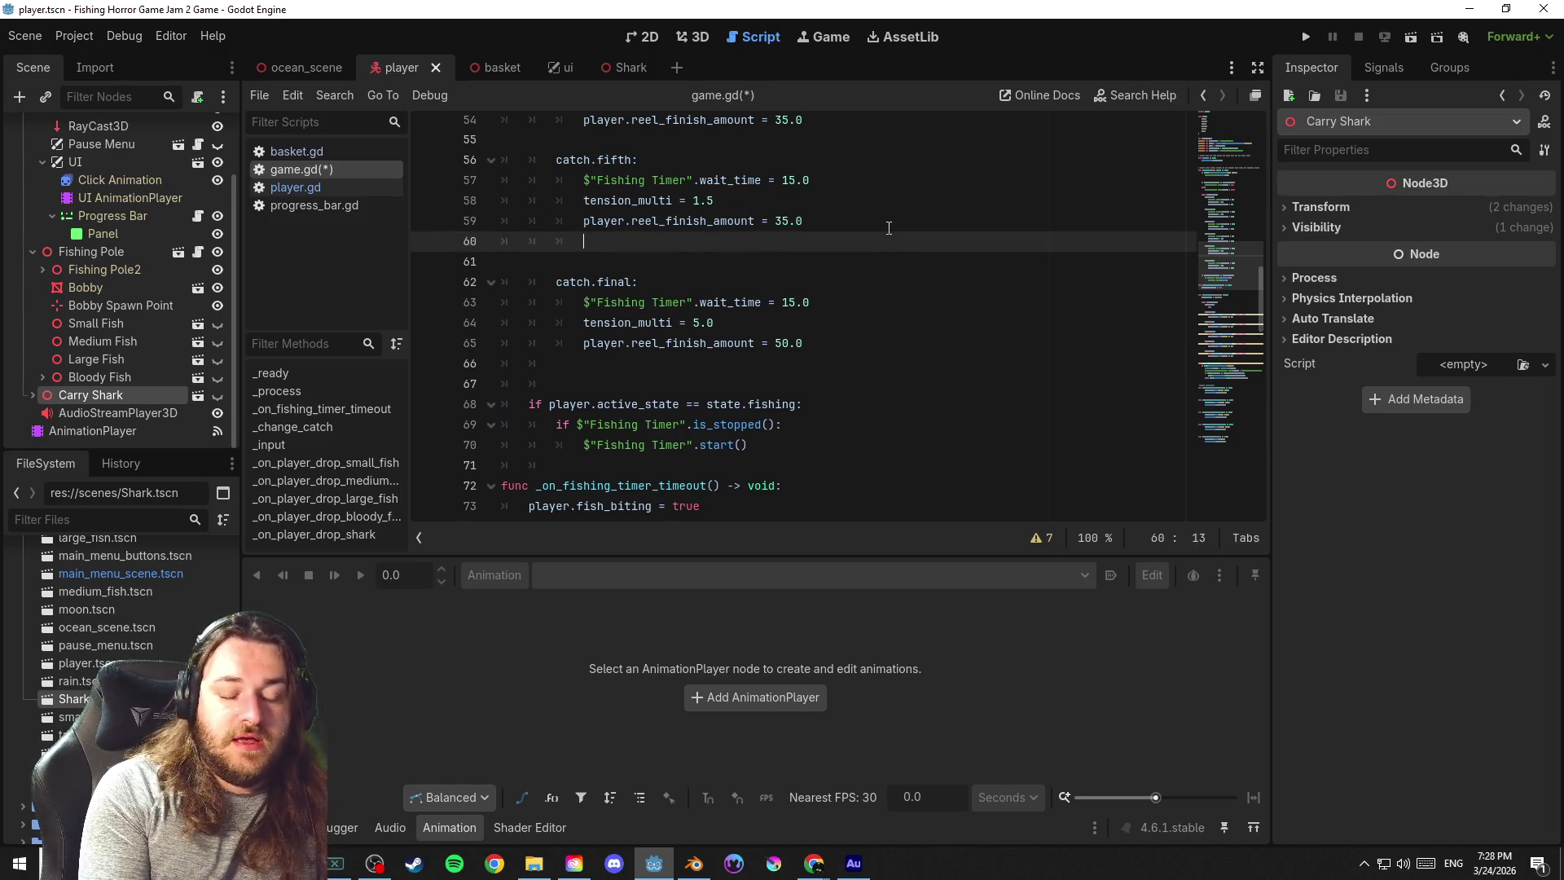
type("if")
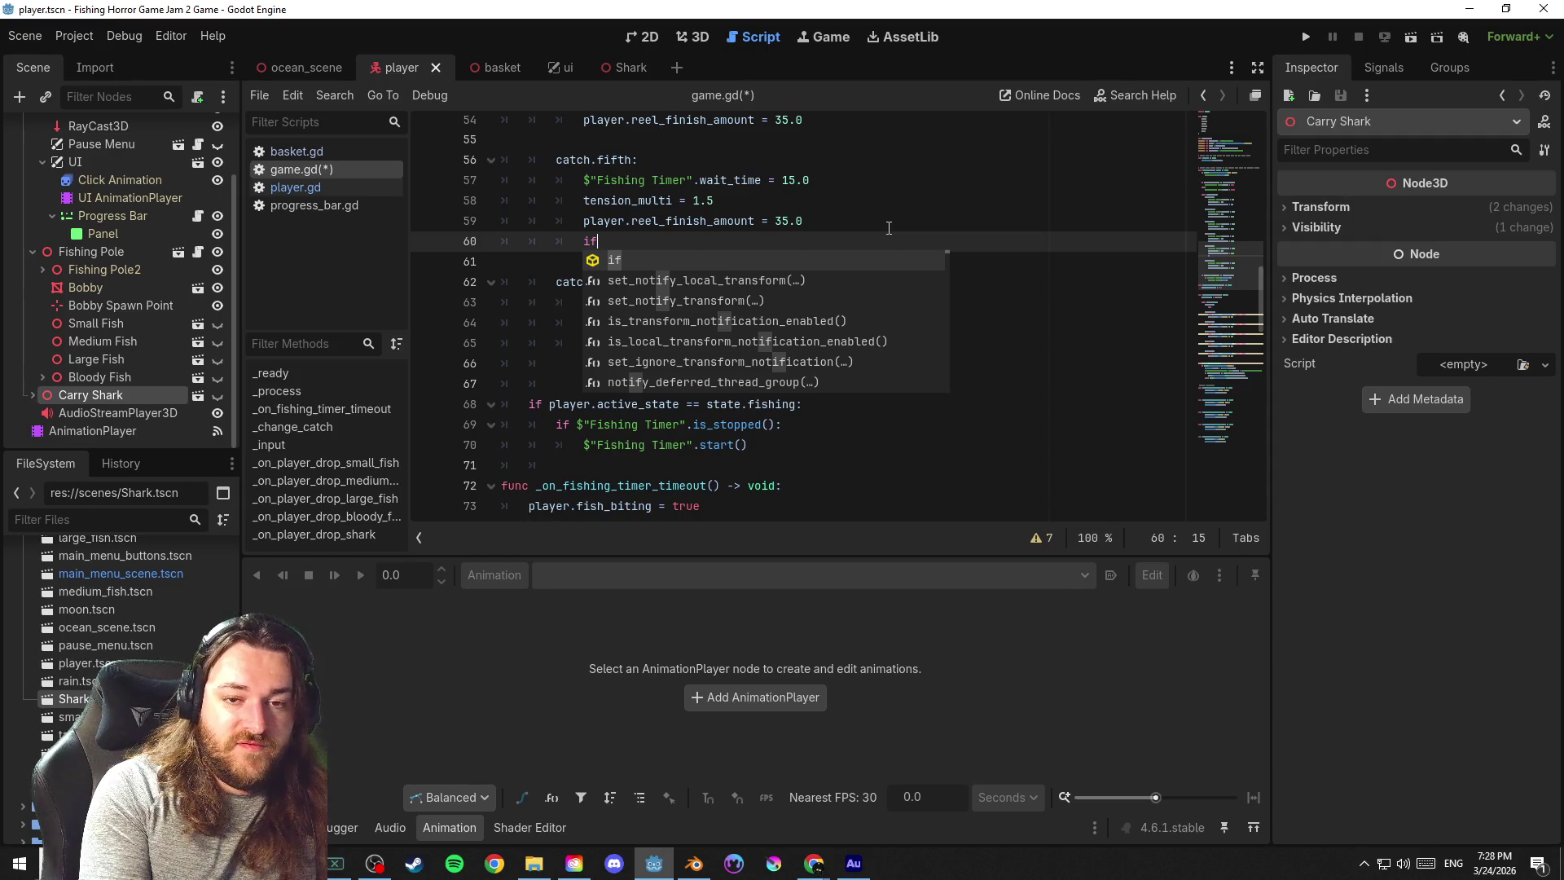
type("player.s")
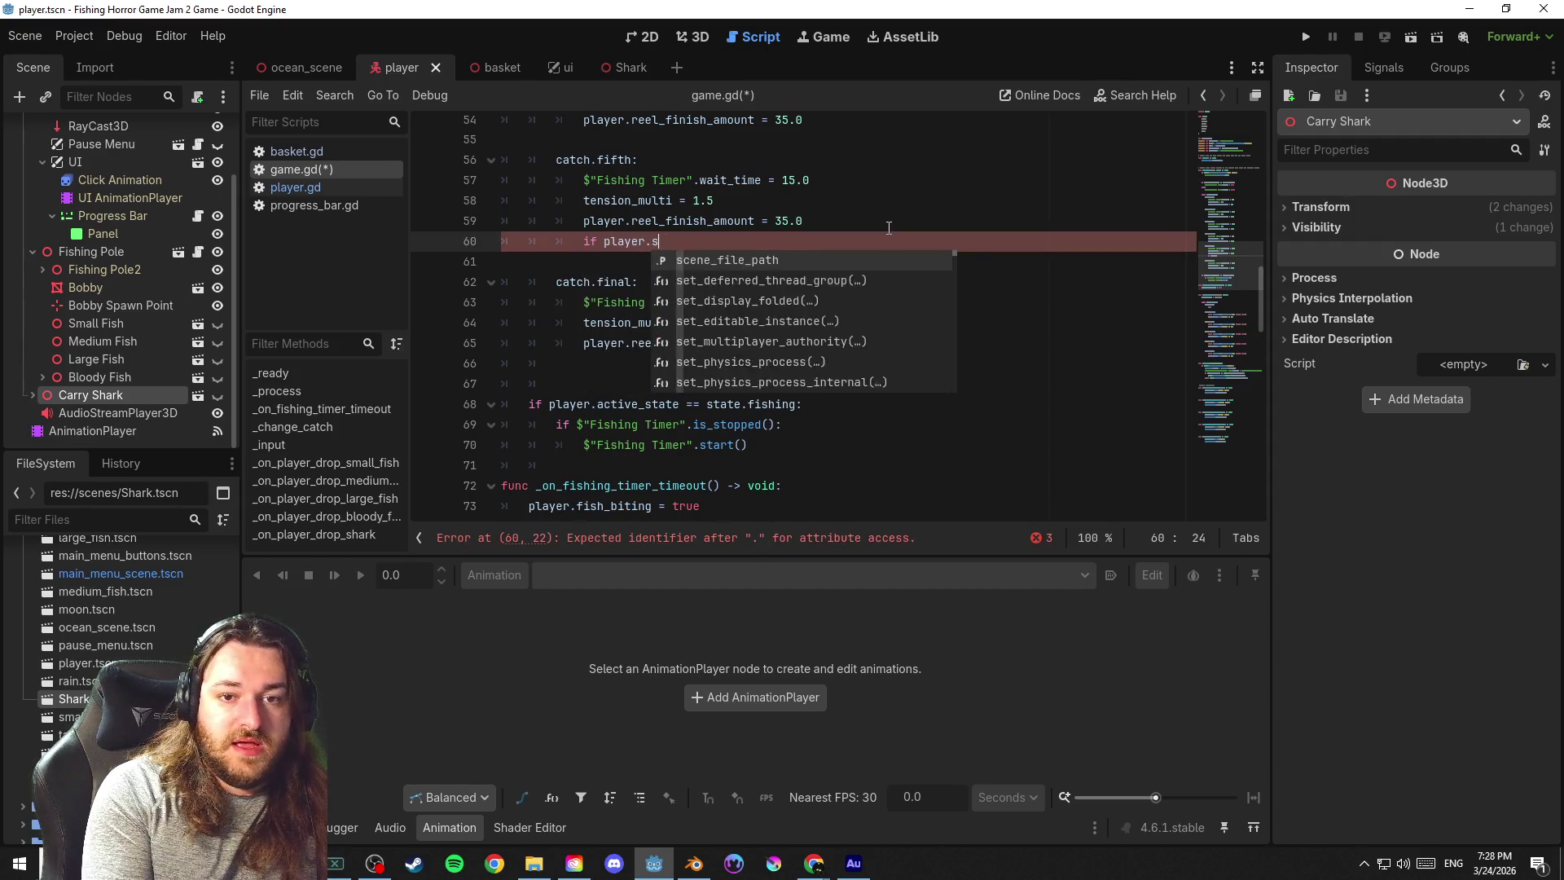
type("tate")
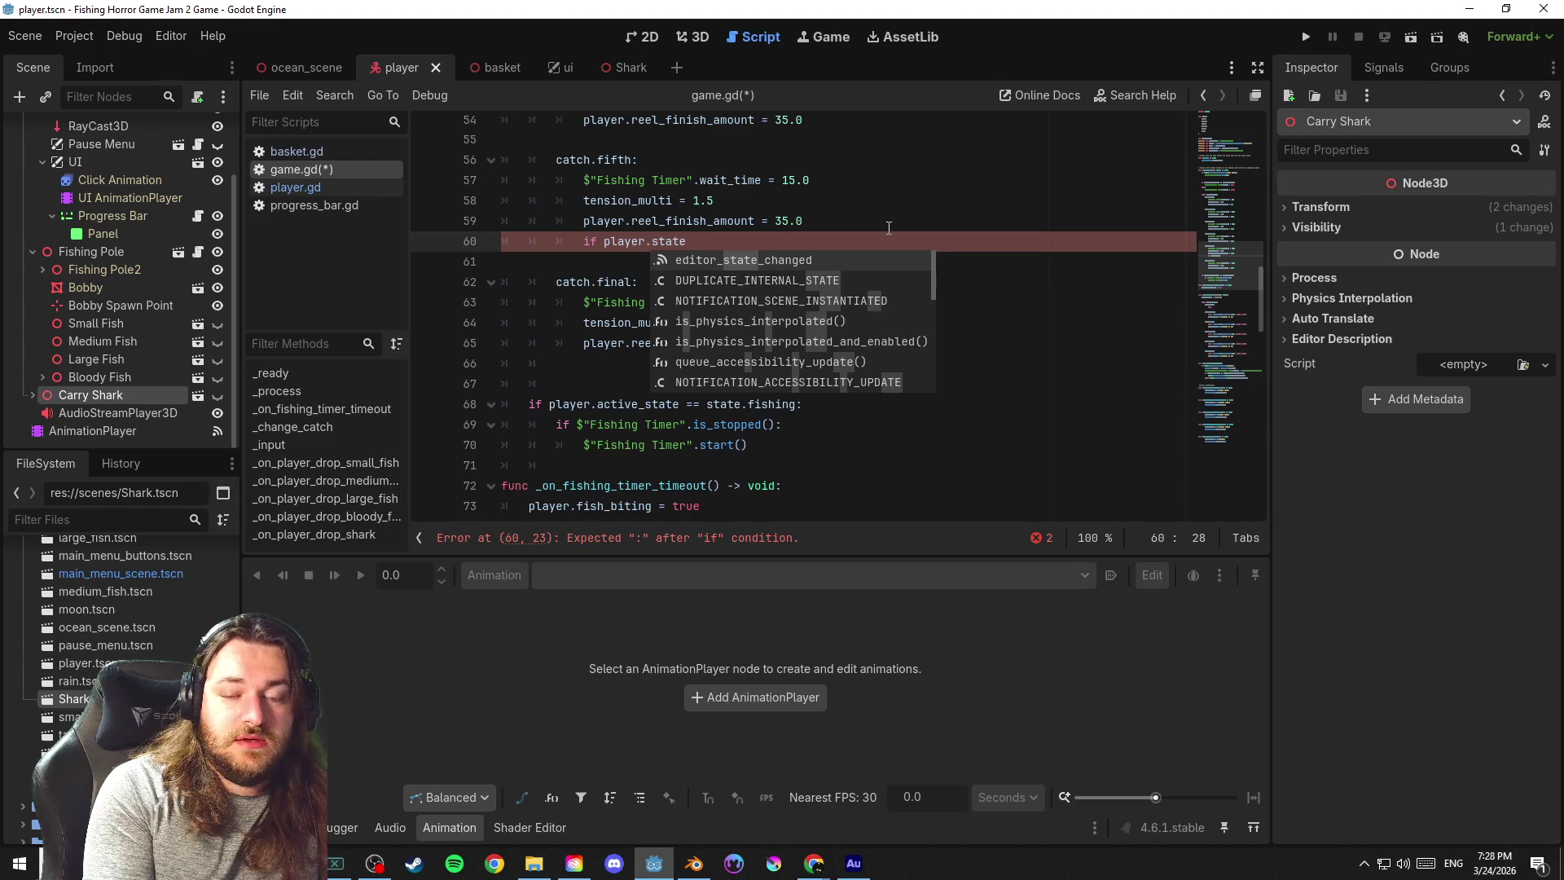
type(" == state.")
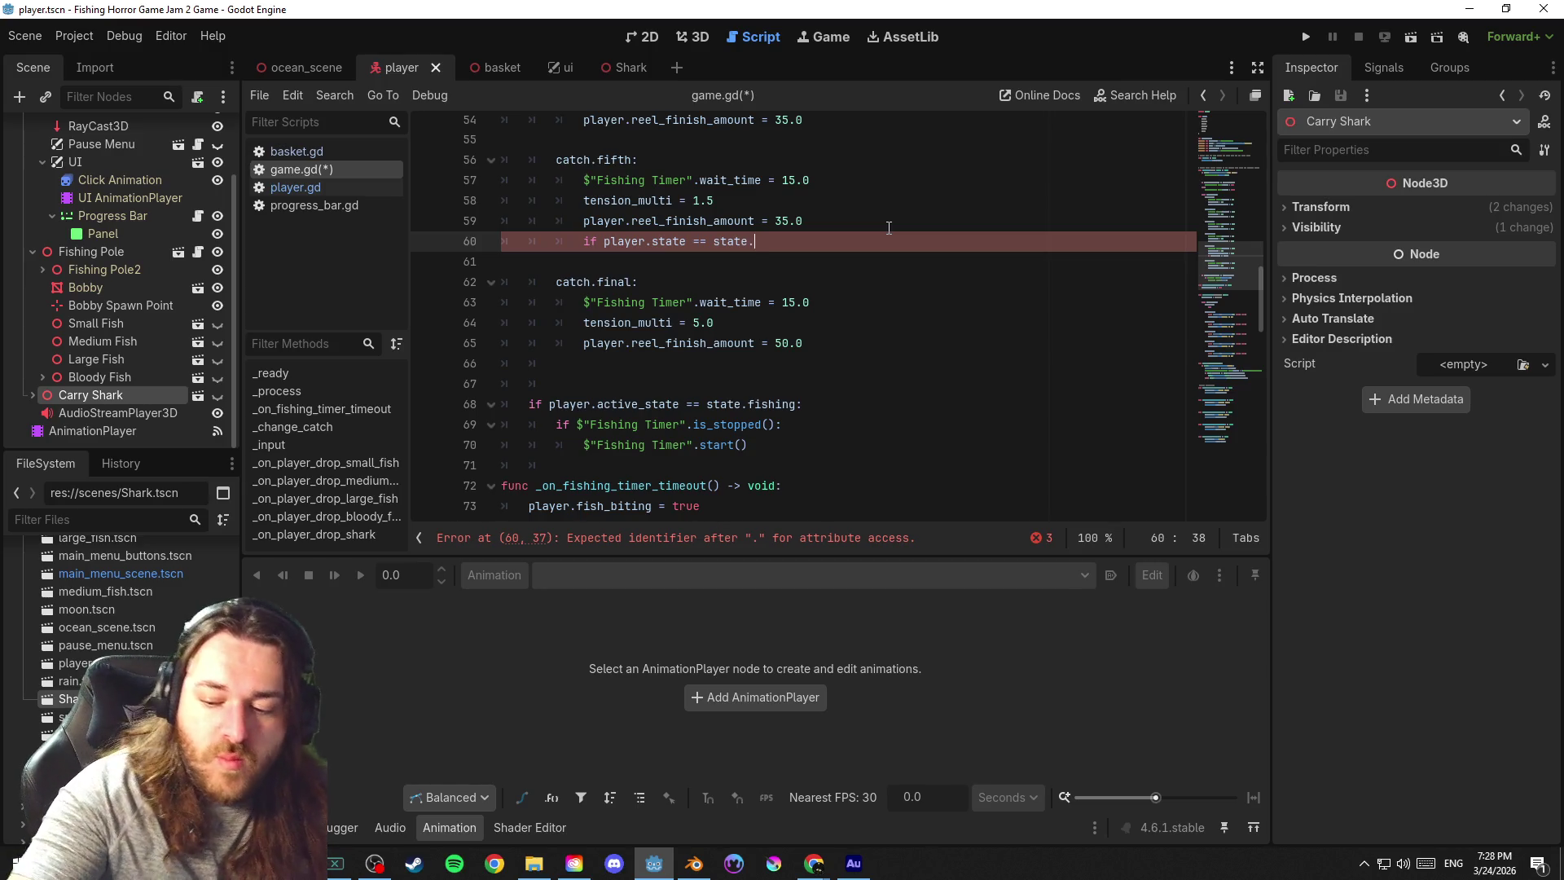
type("shark_attack")
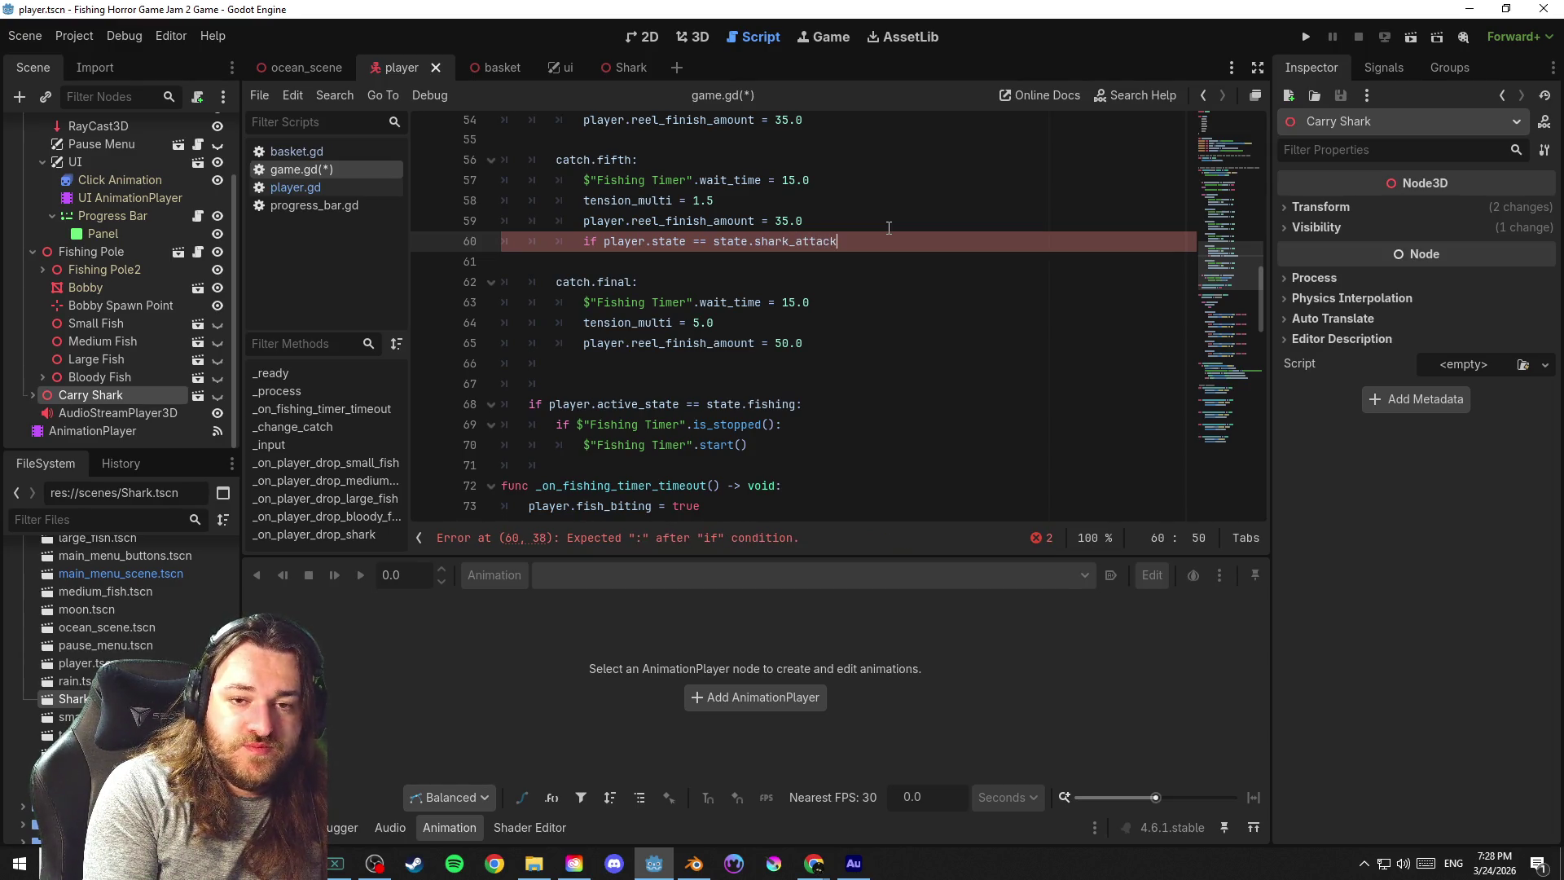
left_click_drag(838, 240, 616, 241)
left_click(885, 250)
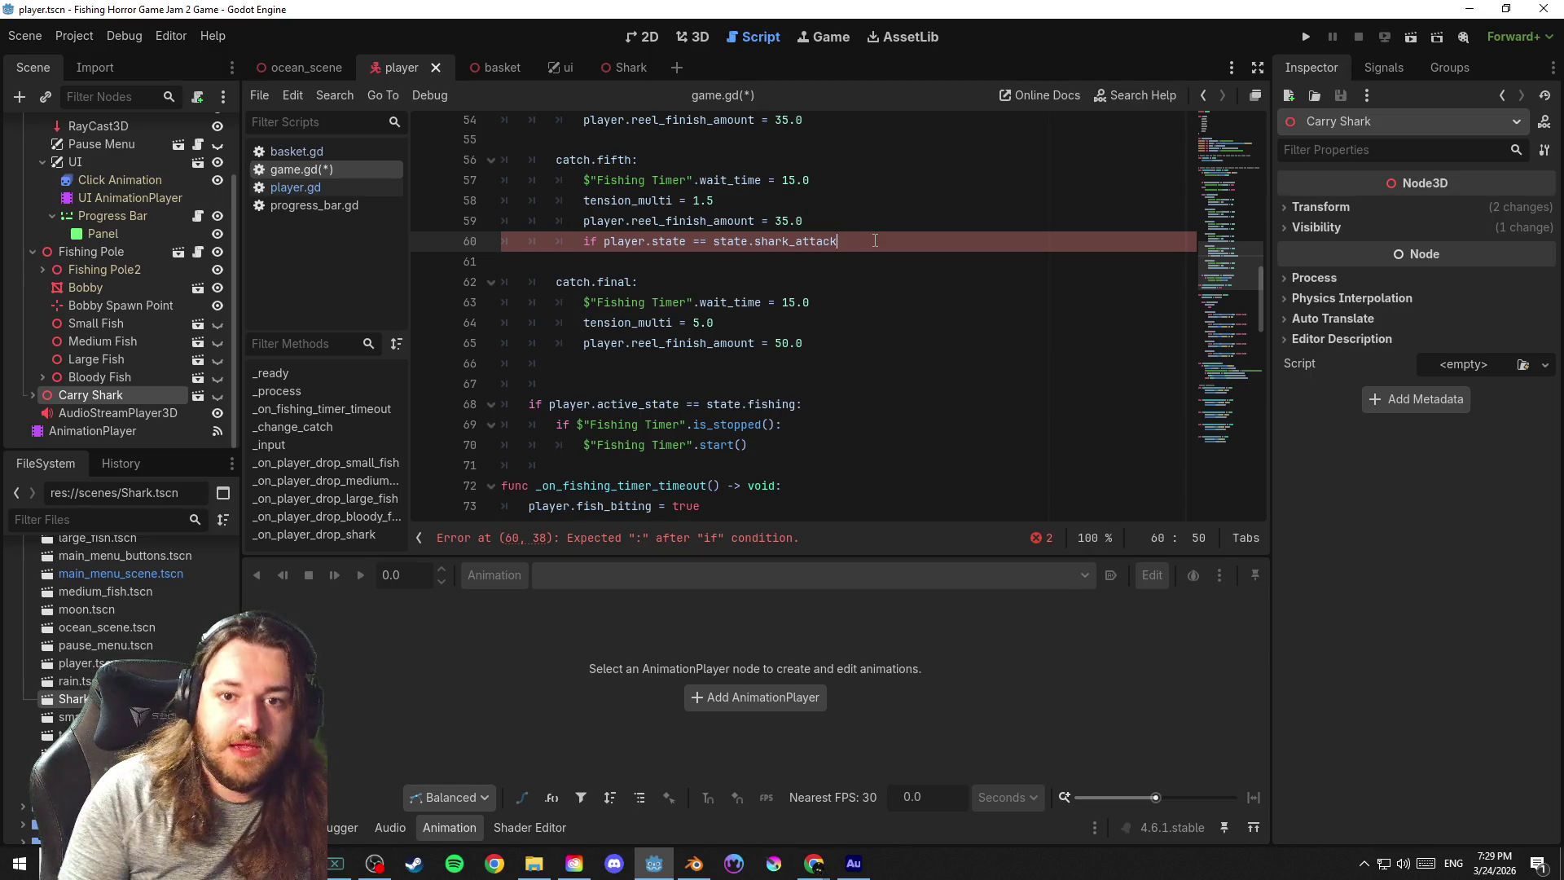
left_click_drag(875, 241, 487, 242)
key("BackSpace")
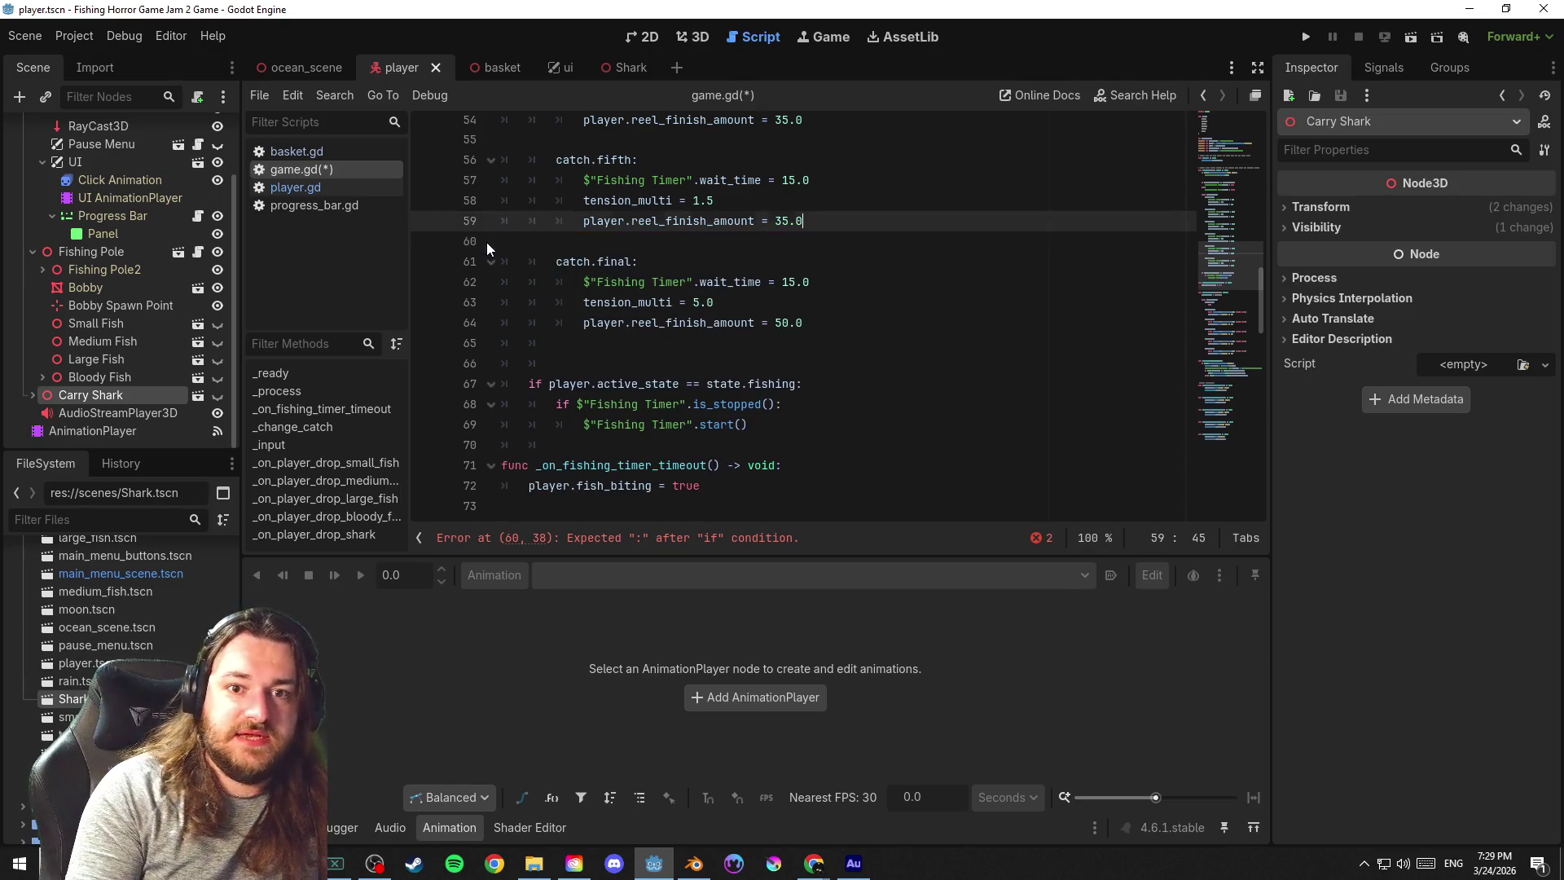
Remove the leftover blank line, save game.gd and switch to player.gd
key("Delete")
left_click(630, 259)
key("ctrl+s")
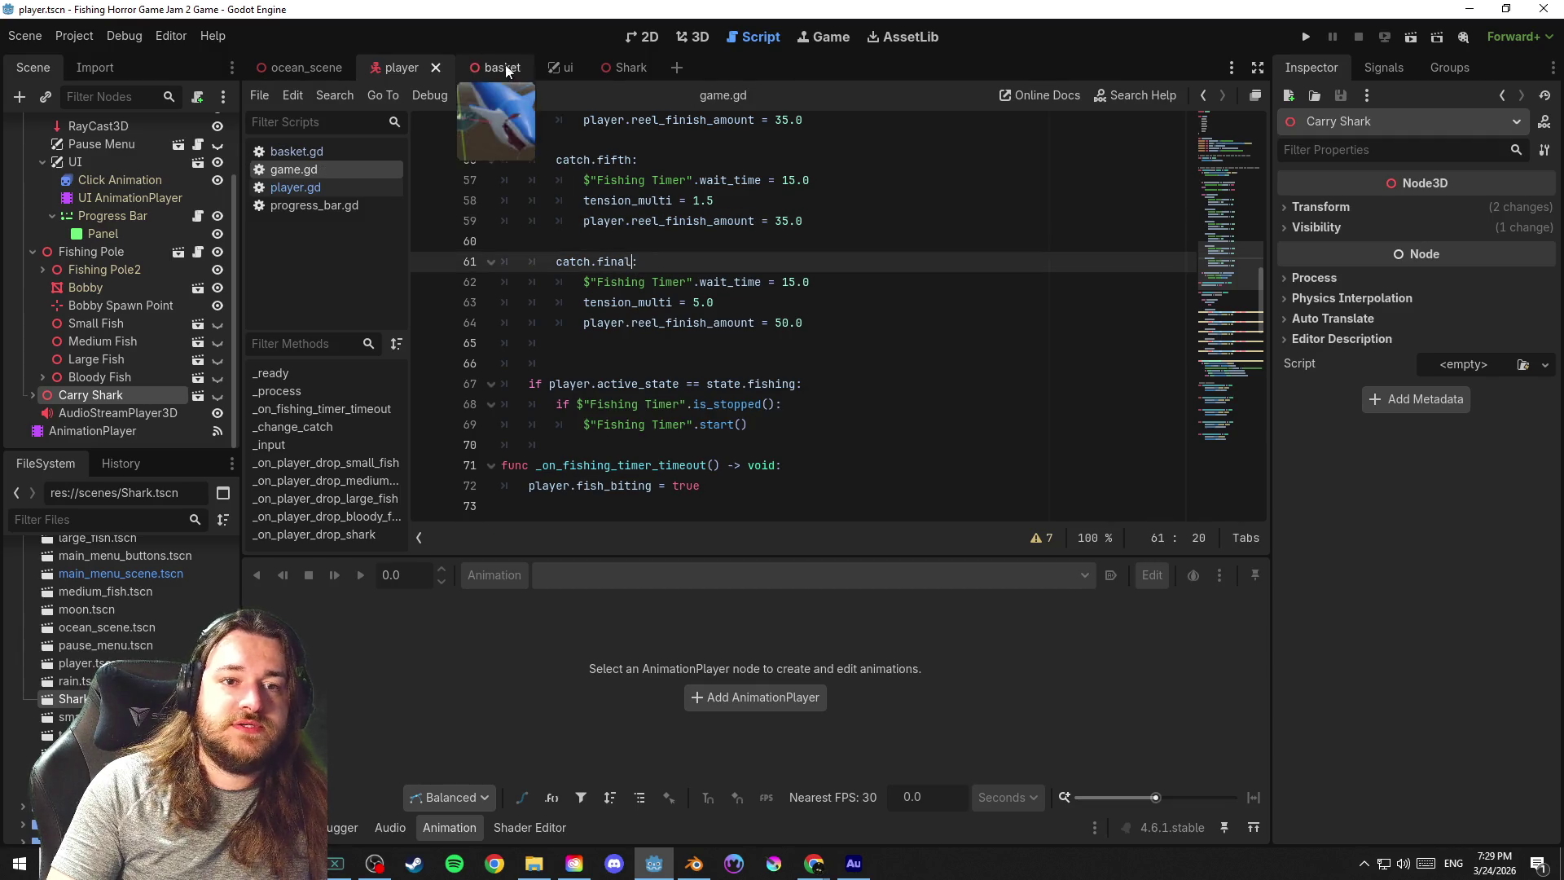
left_click(295, 186)
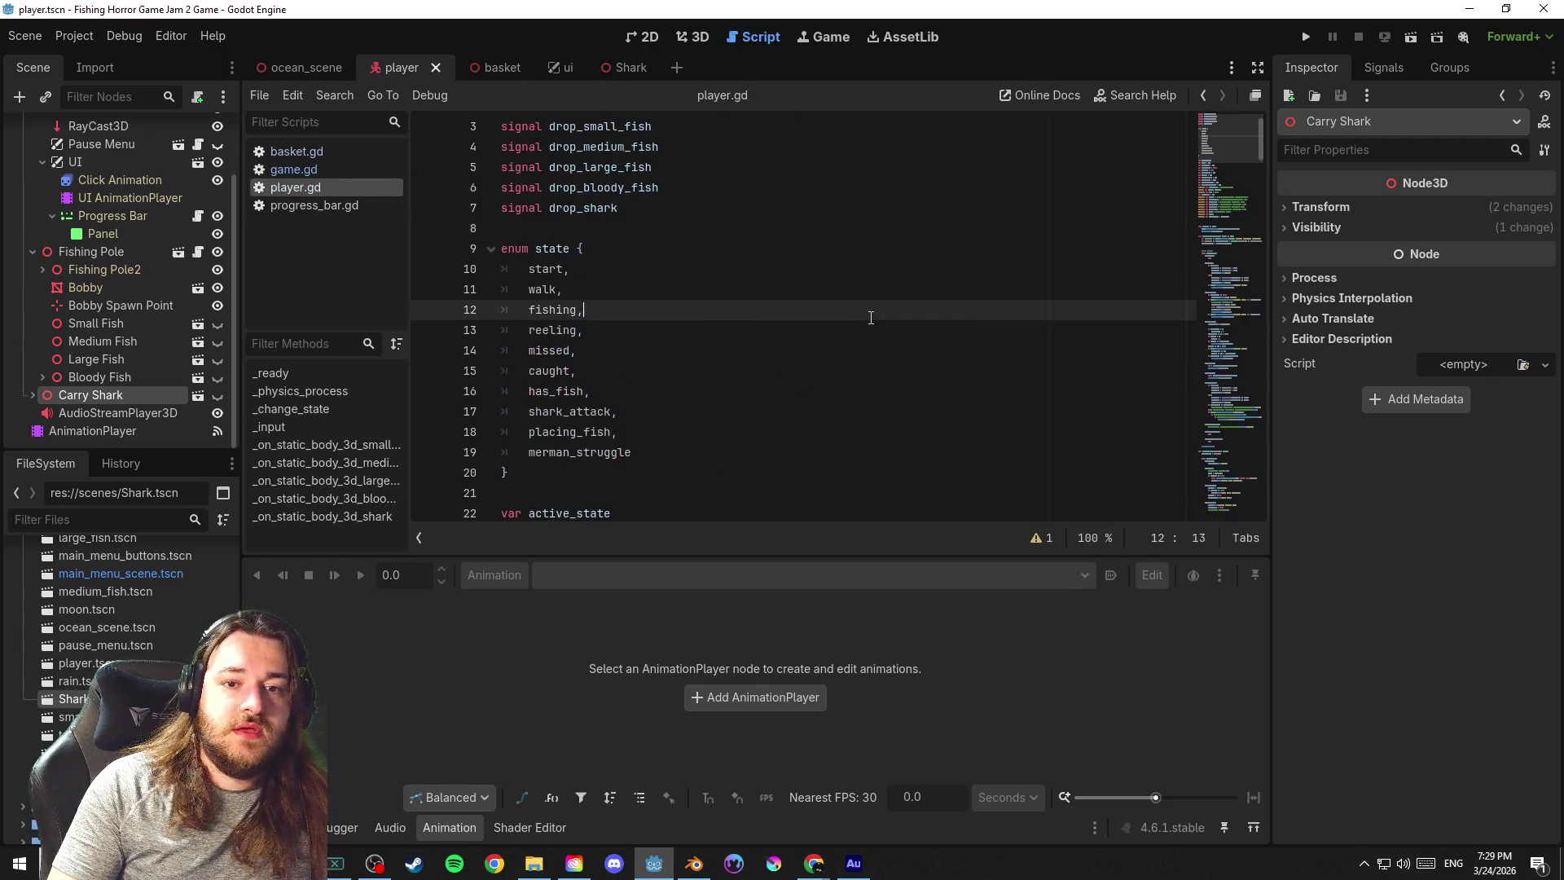
scroll(1255, 421, "down", 10)
scroll(1254, 422, "down", 15)
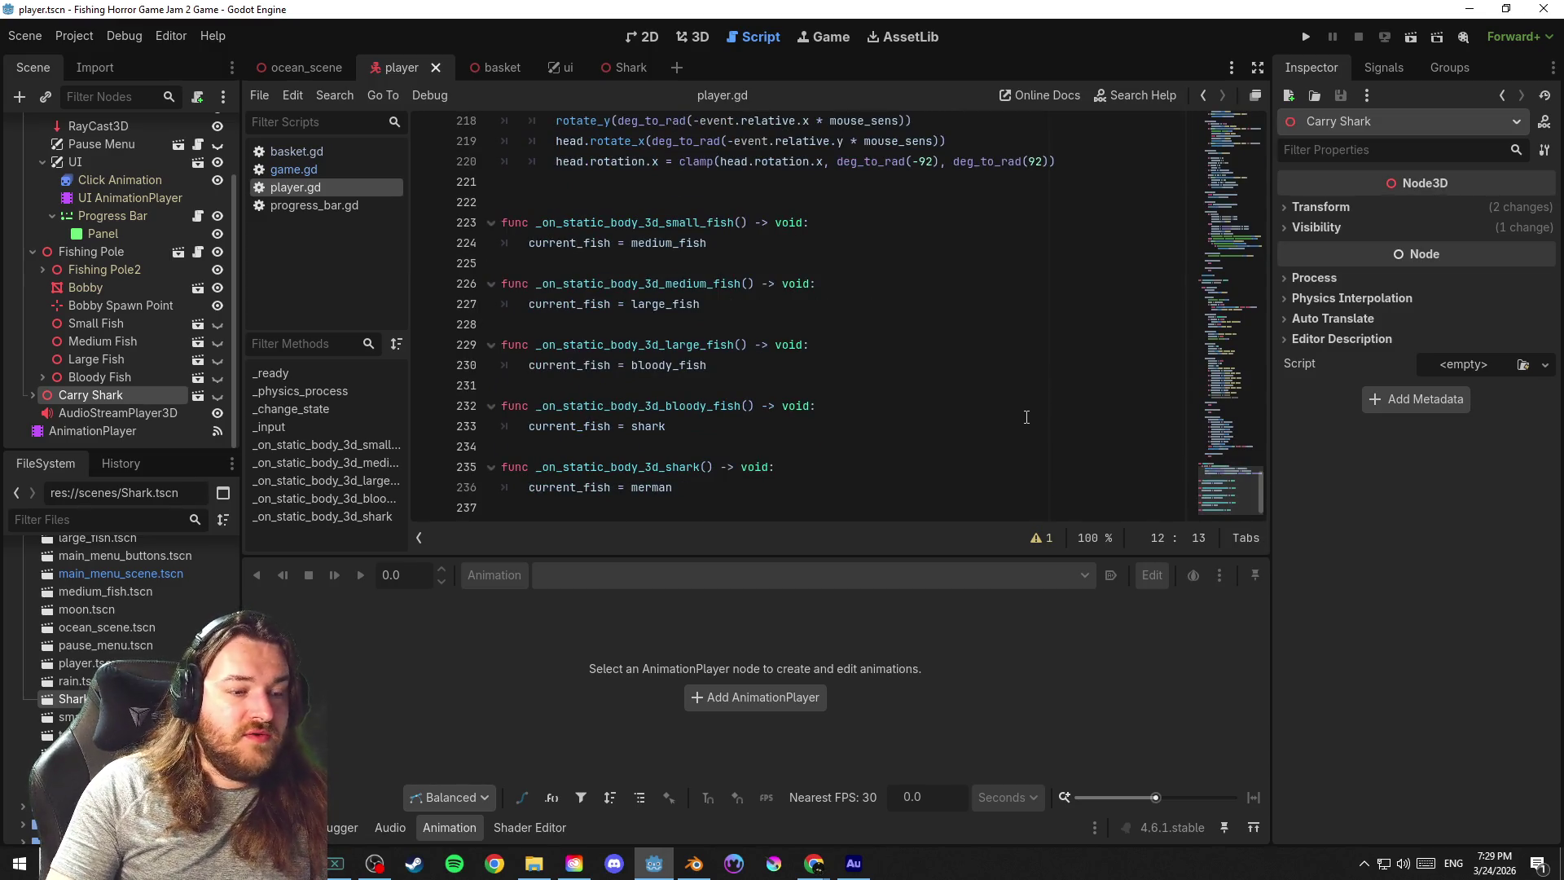
left_click(810, 312)
key("ctrl+s")
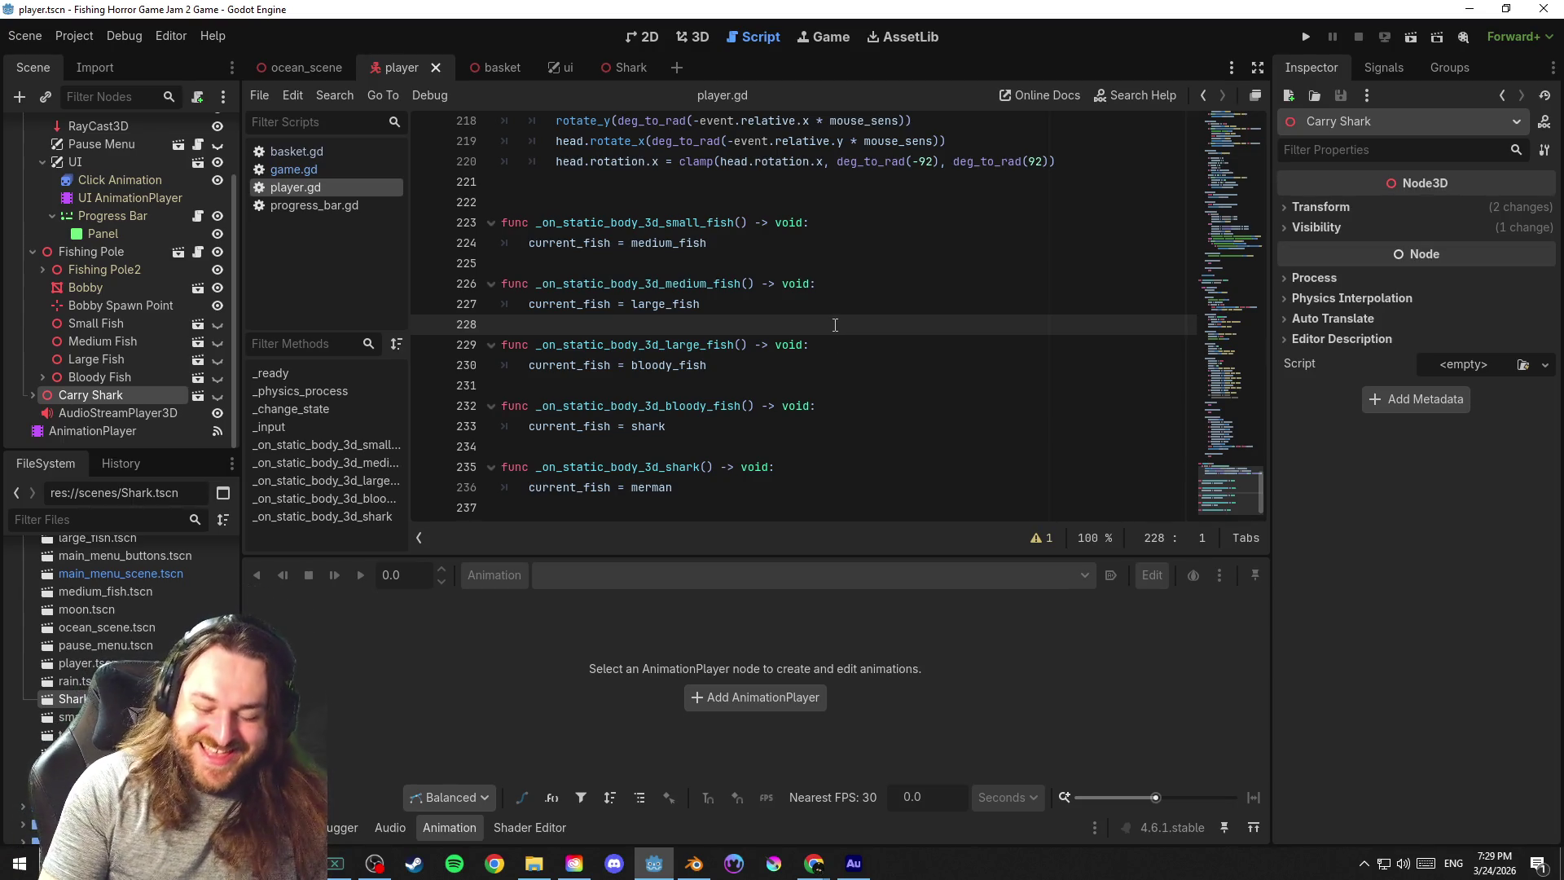
key("ctrl+s")
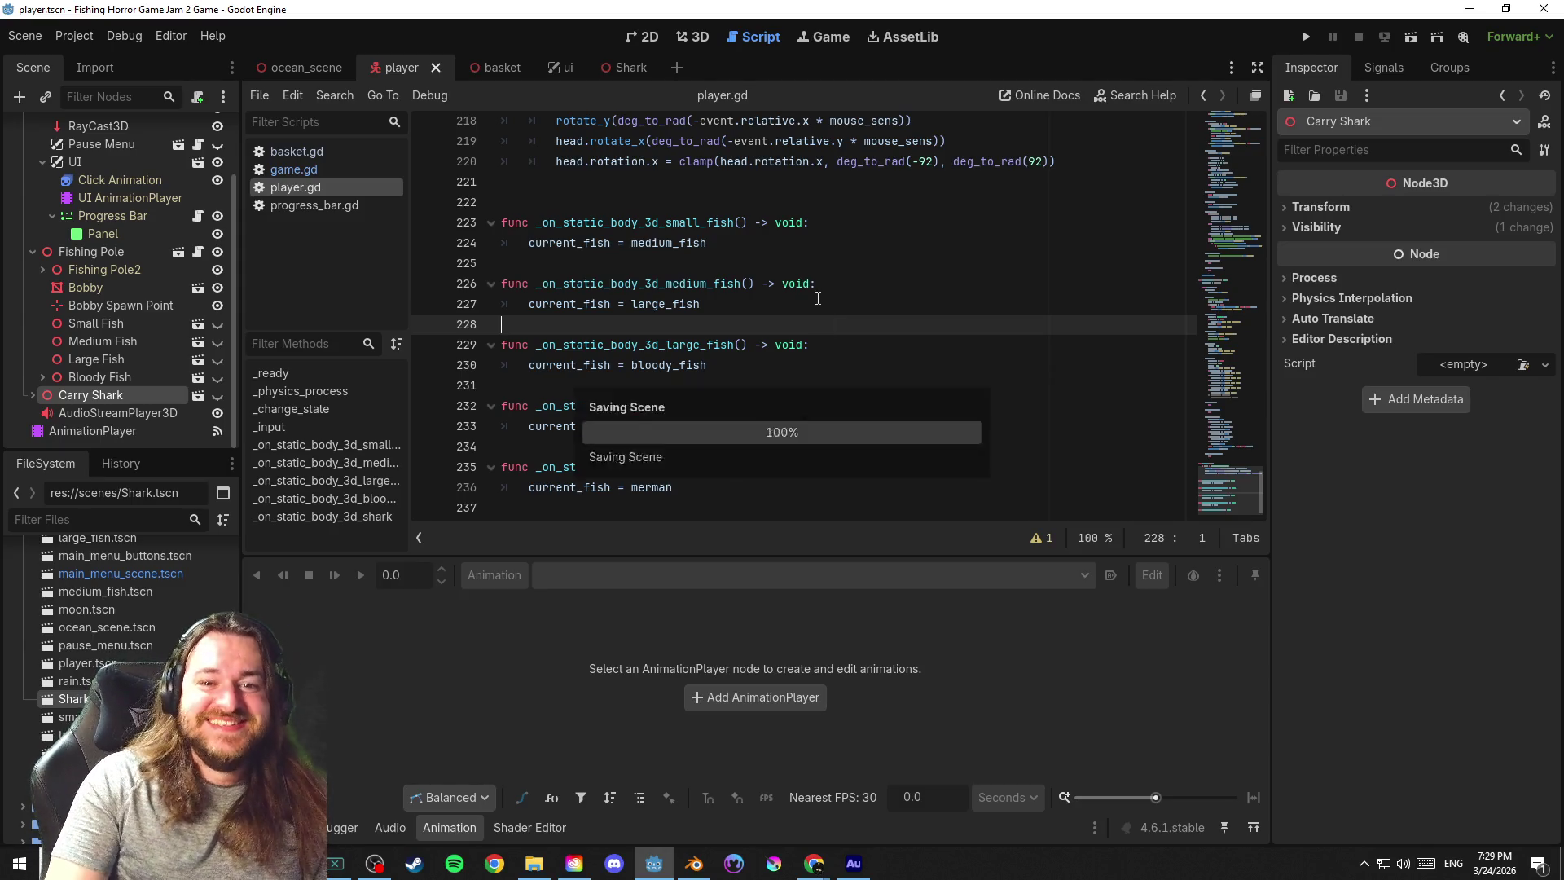
left_click(807, 259)
left_click(854, 430)
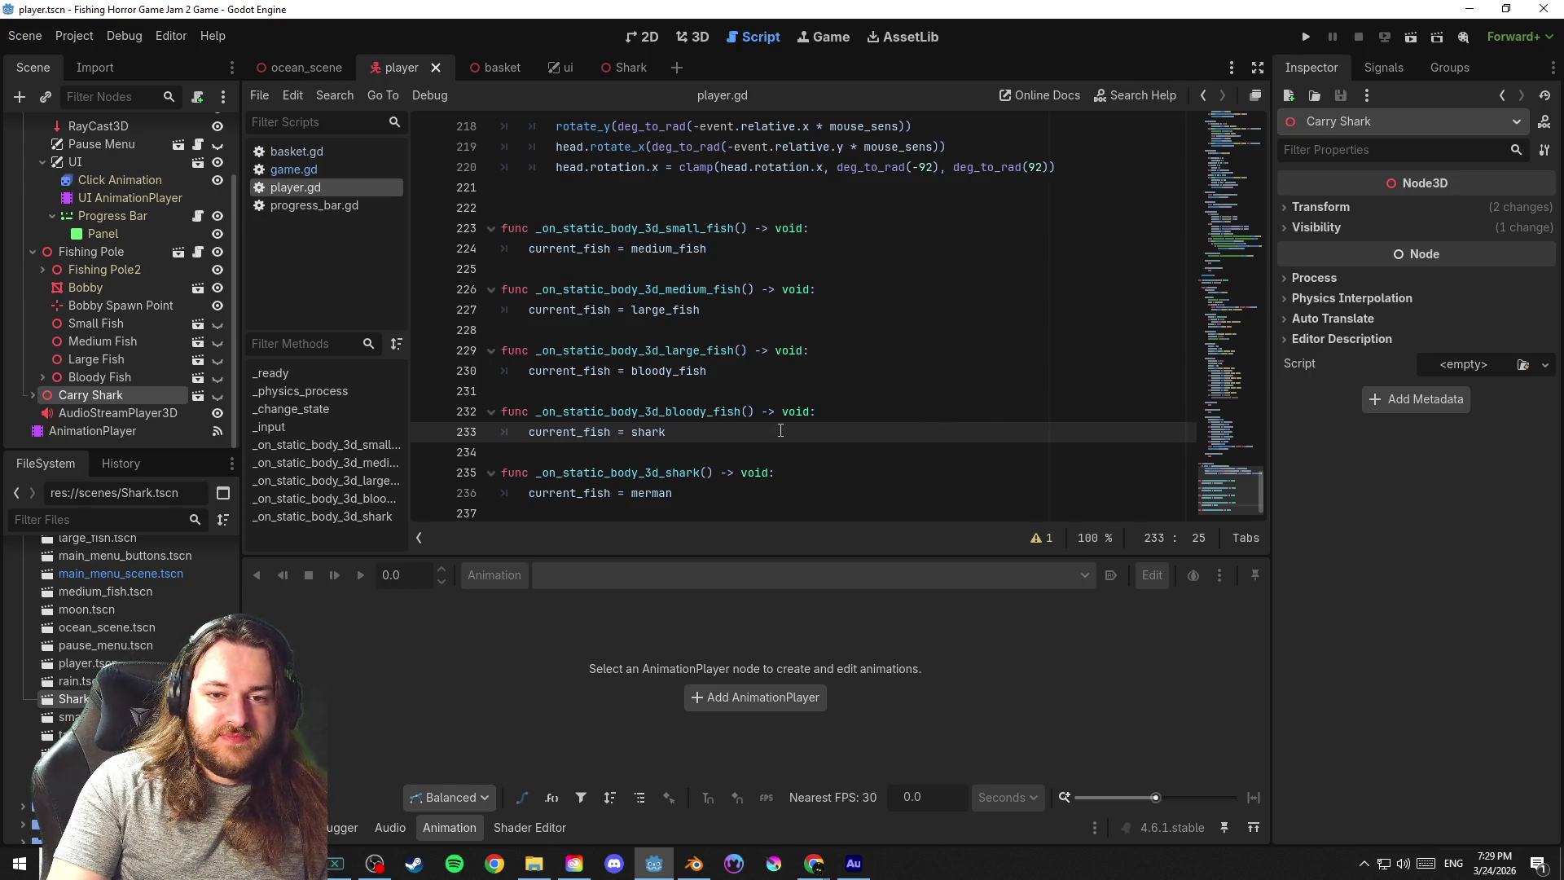
left_click(860, 392)
key("ctrl+s")
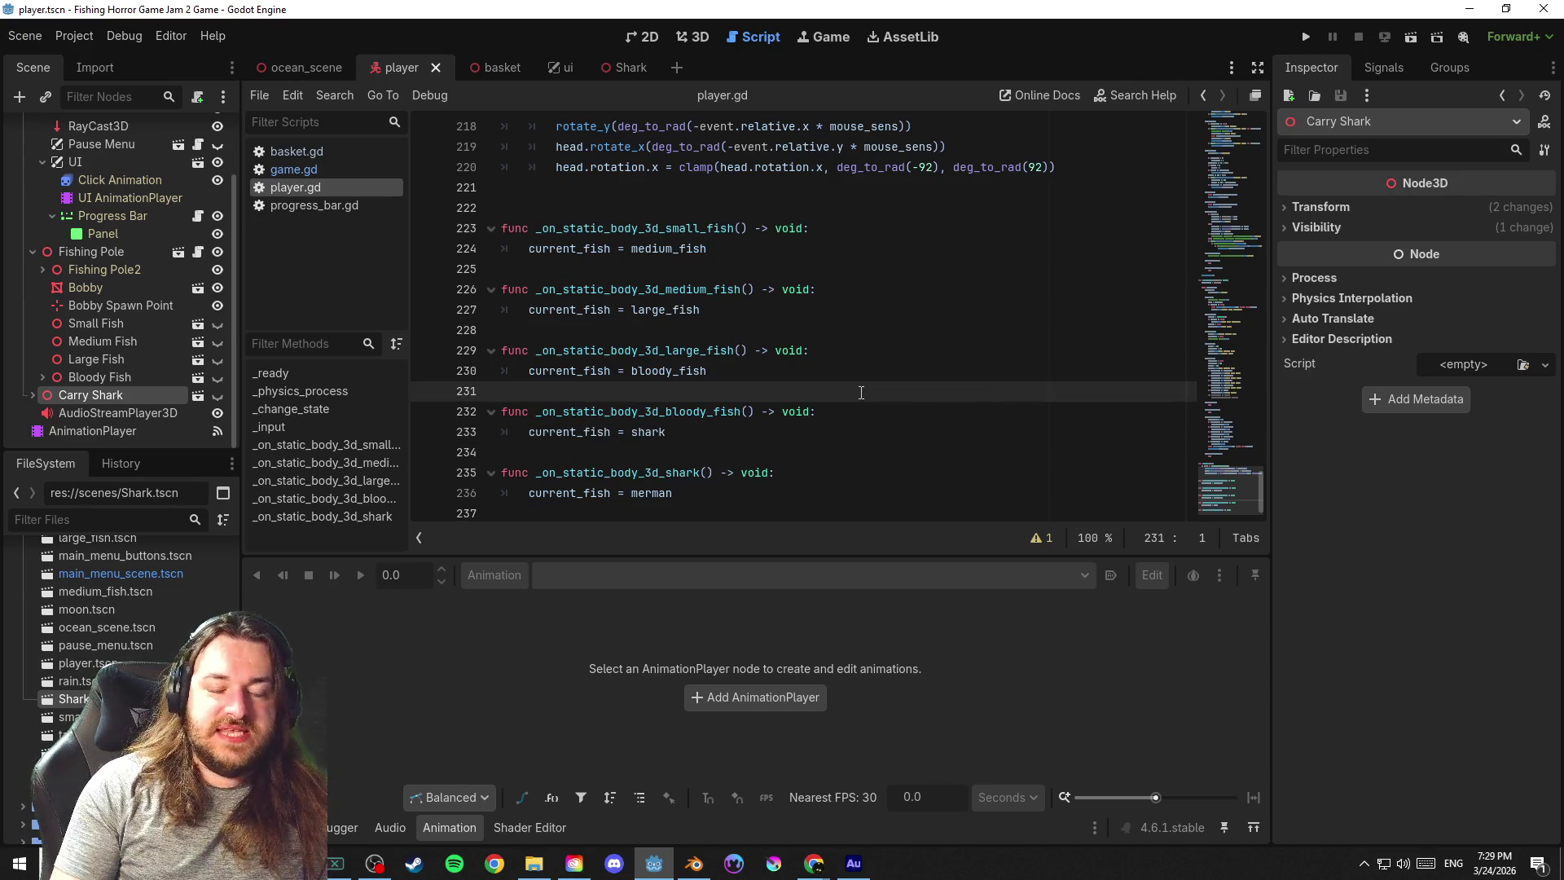
left_click_drag(1242, 477, 1243, 90)
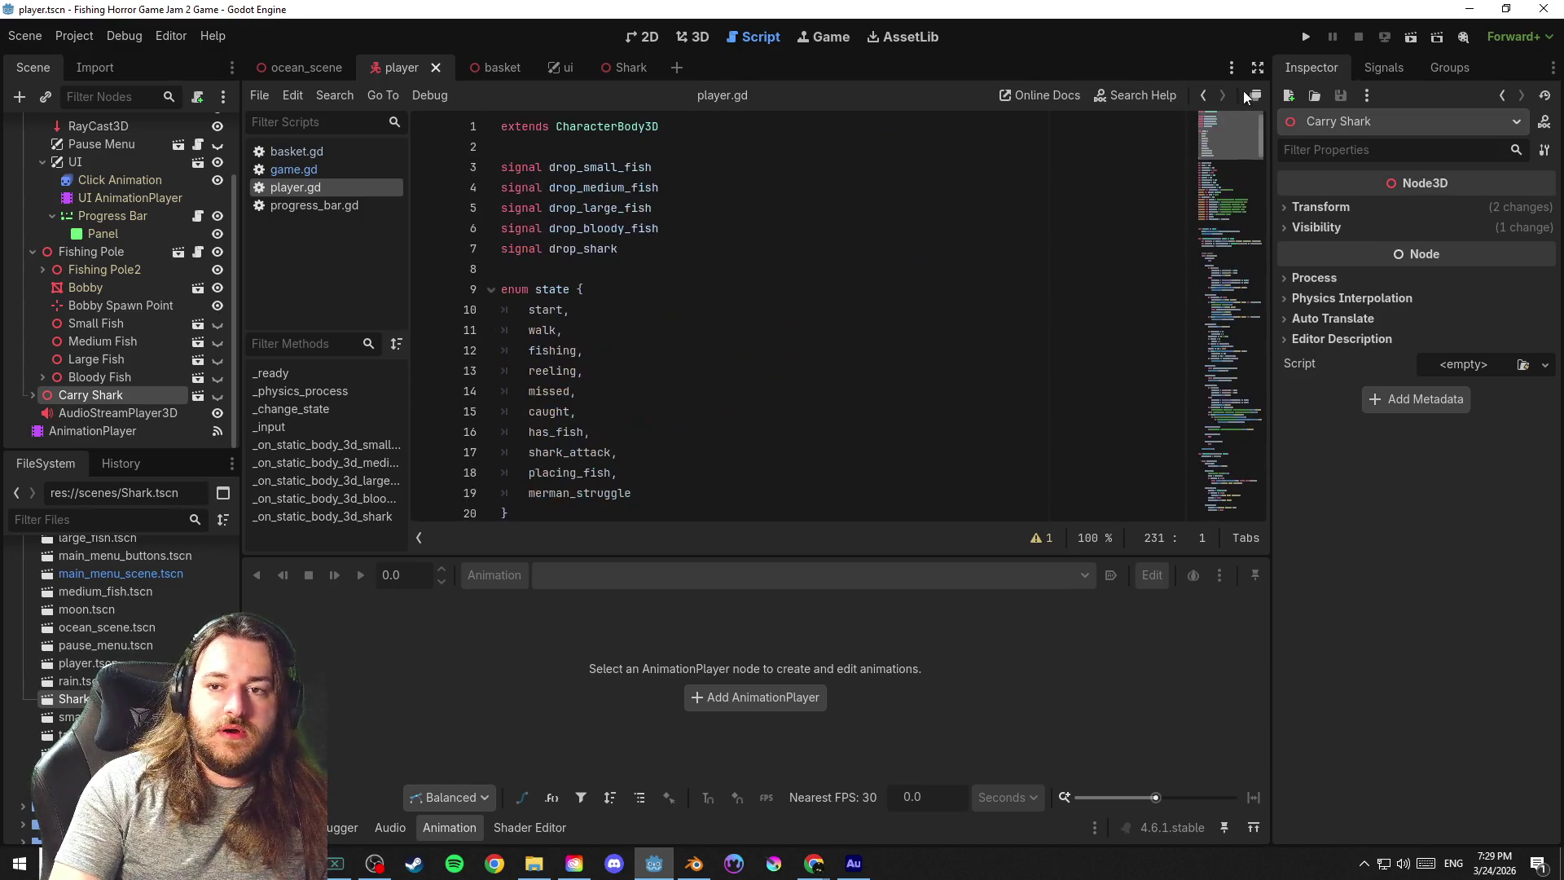
Add 'signal shark_attack' after drop_bloody_fish and scroll down to the caught-state branches
left_click(679, 244)
left_click(693, 228)
key("Return")
type("signal shark_attack")
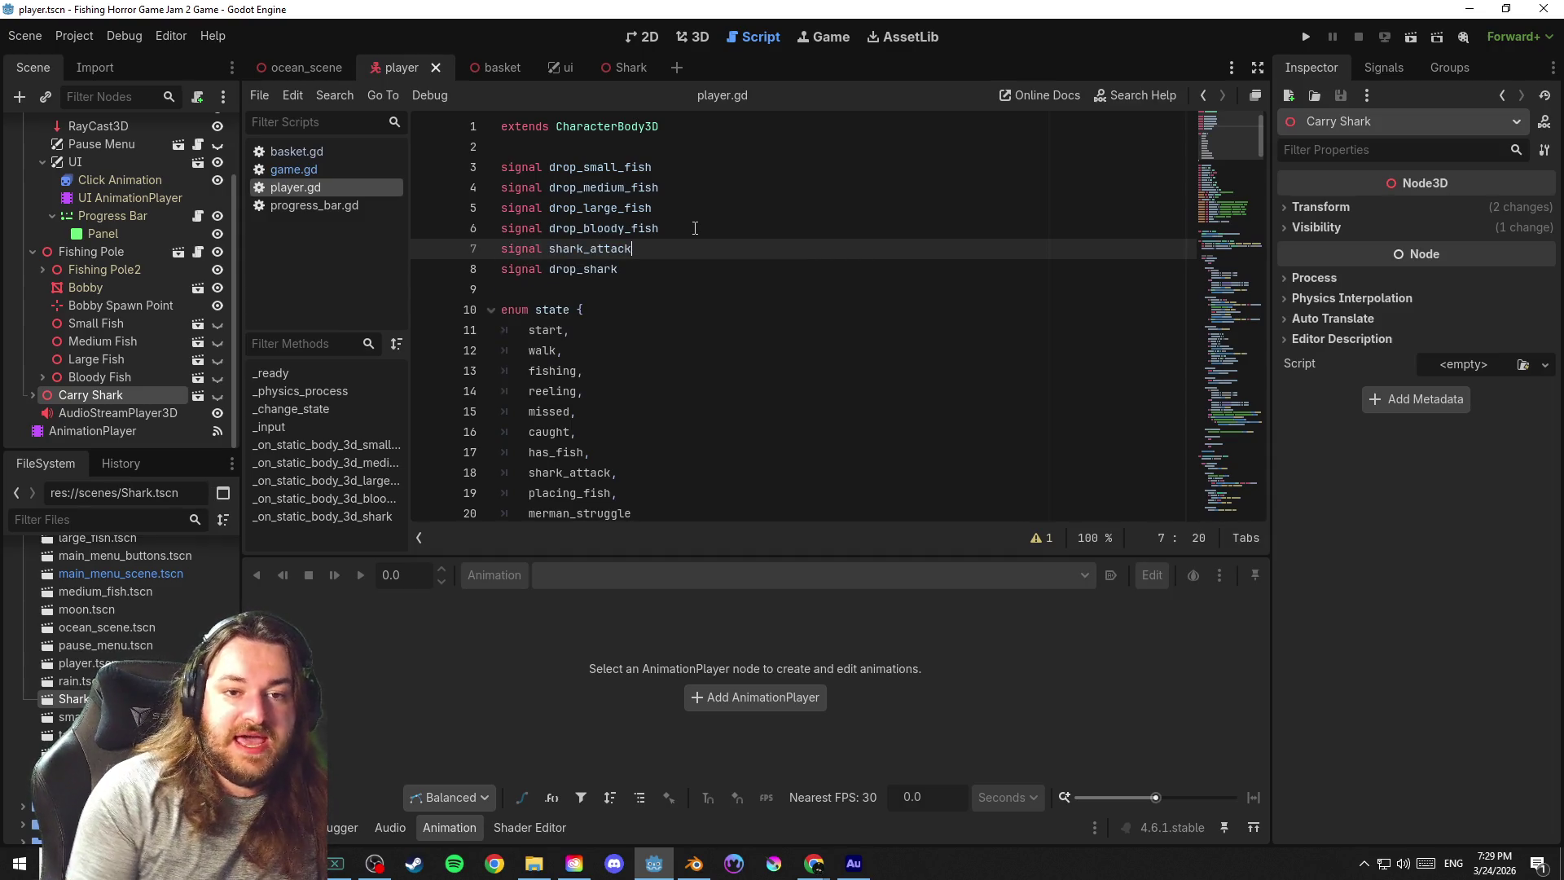
left_click(694, 228)
scroll(1222, 191, "down", 1)
mouse_move(1223, 192)
left_mouse_down()
mouse_move(1228, 402)
mouse_move(1244, 434)
left_mouse_up()
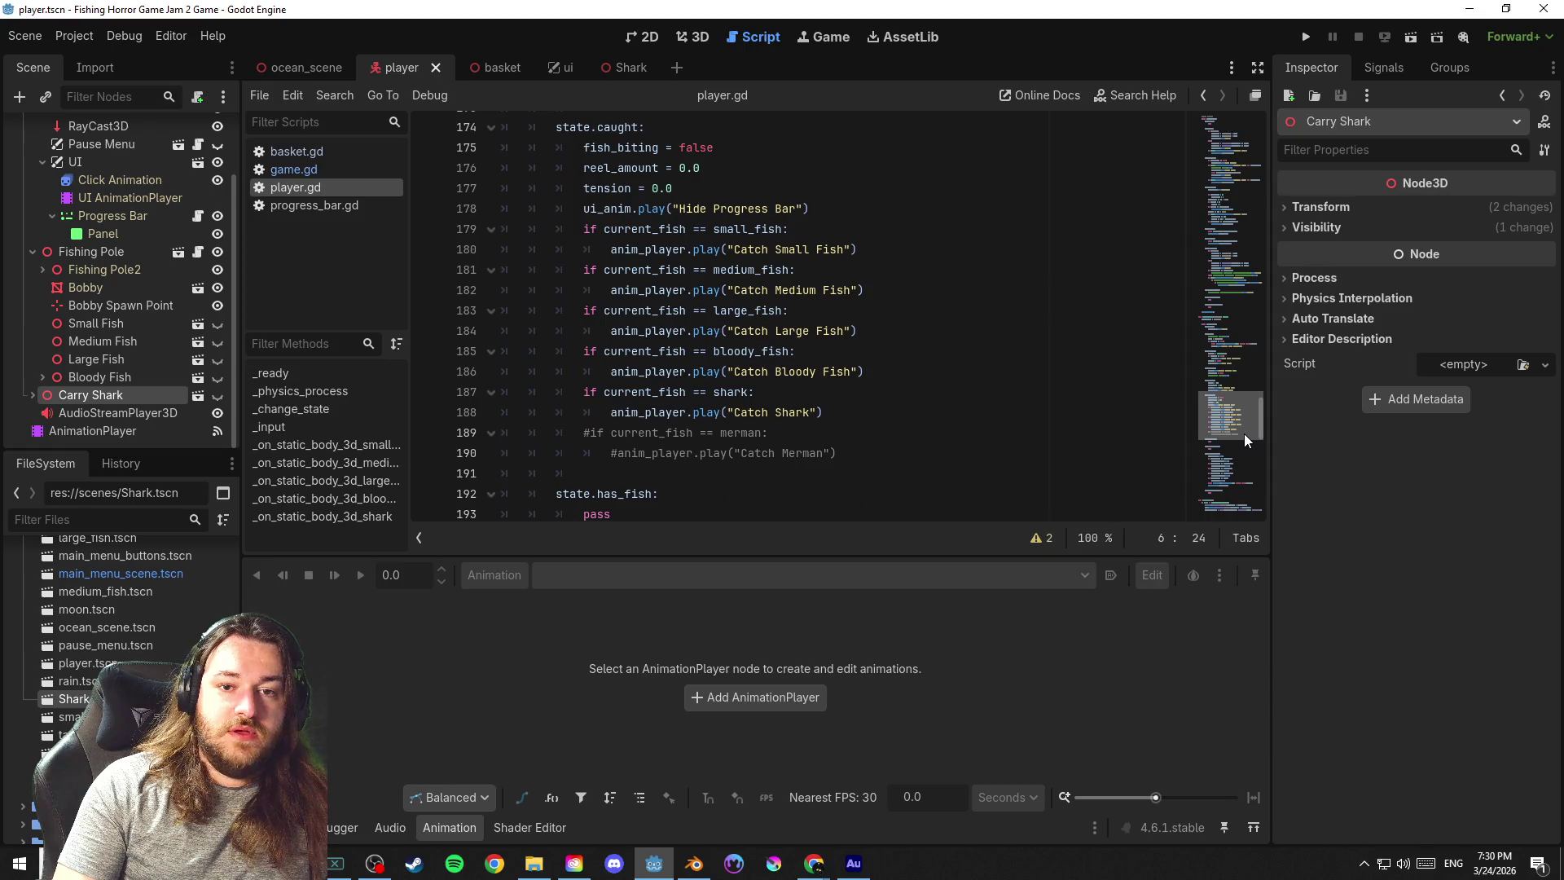
left_click(912, 240)
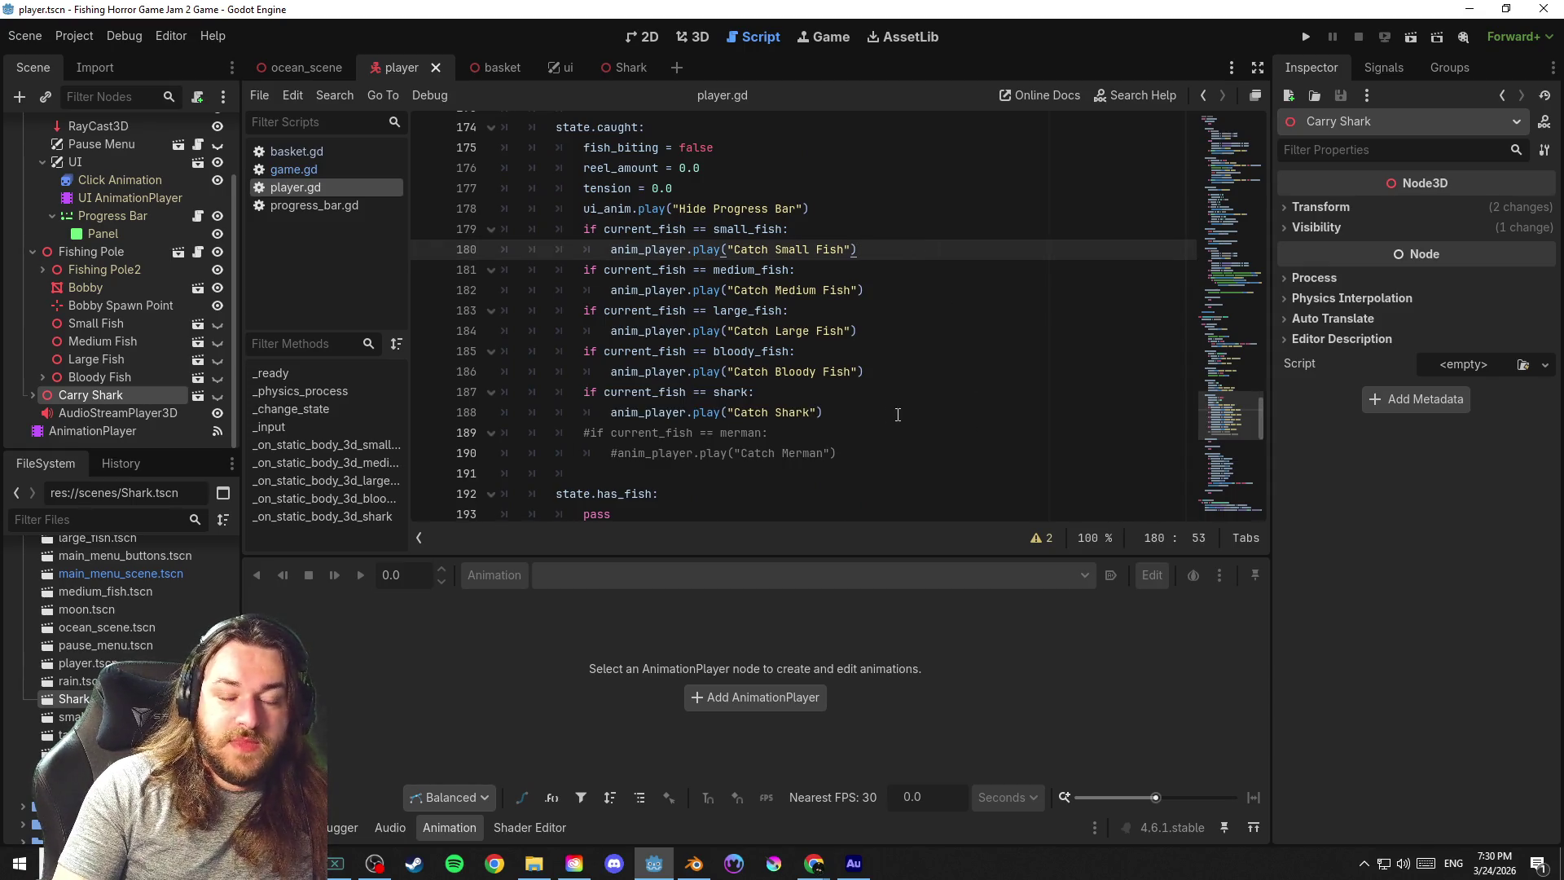
left_click_drag(807, 414, 734, 413)
type("Shark ")
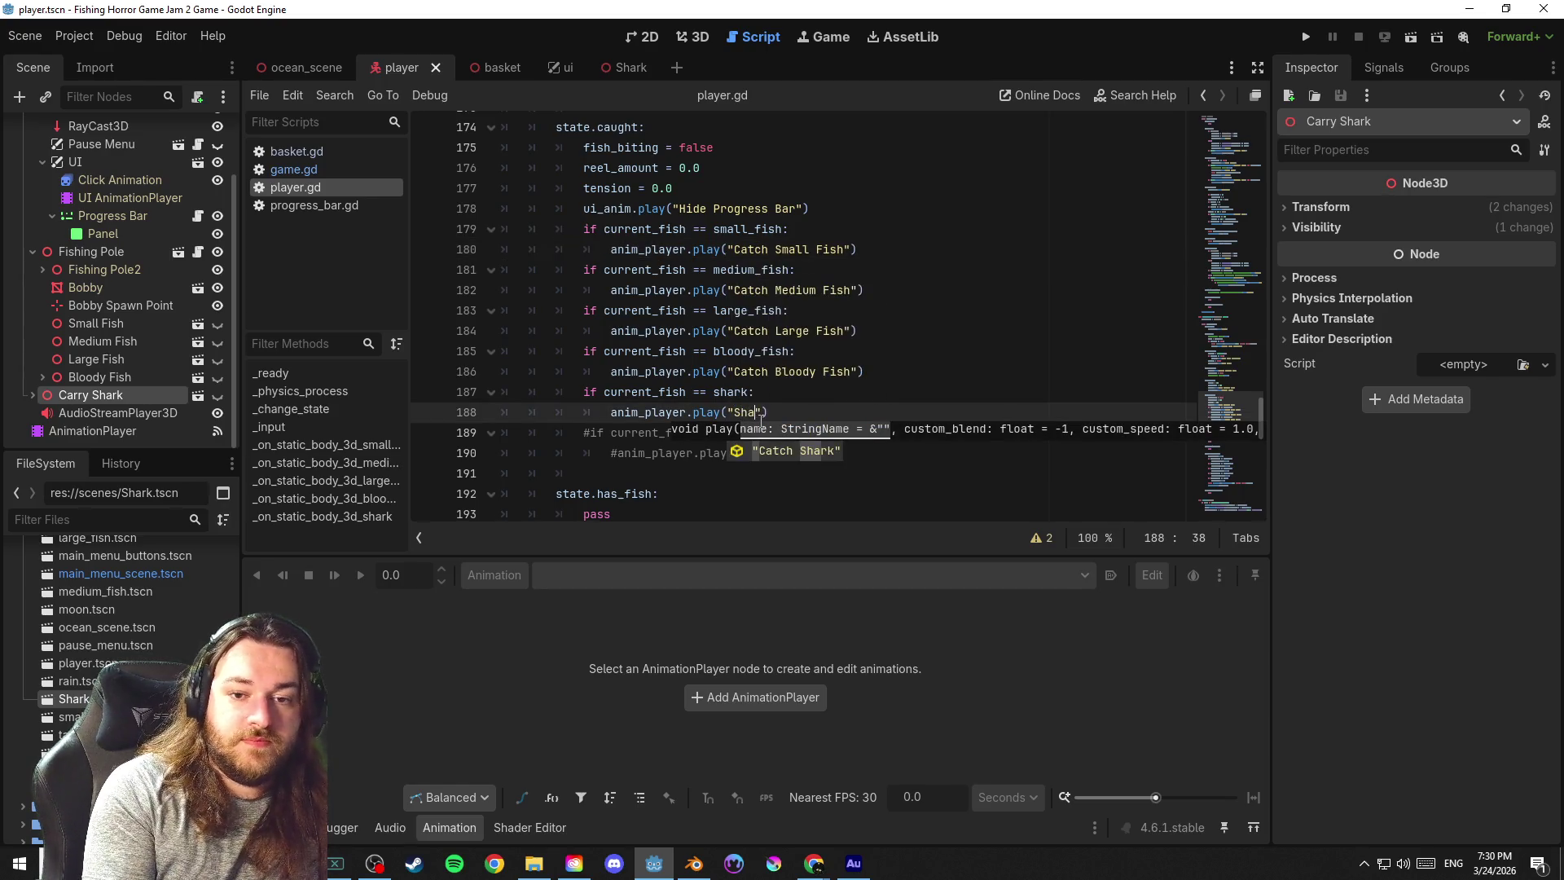
type("Attack")
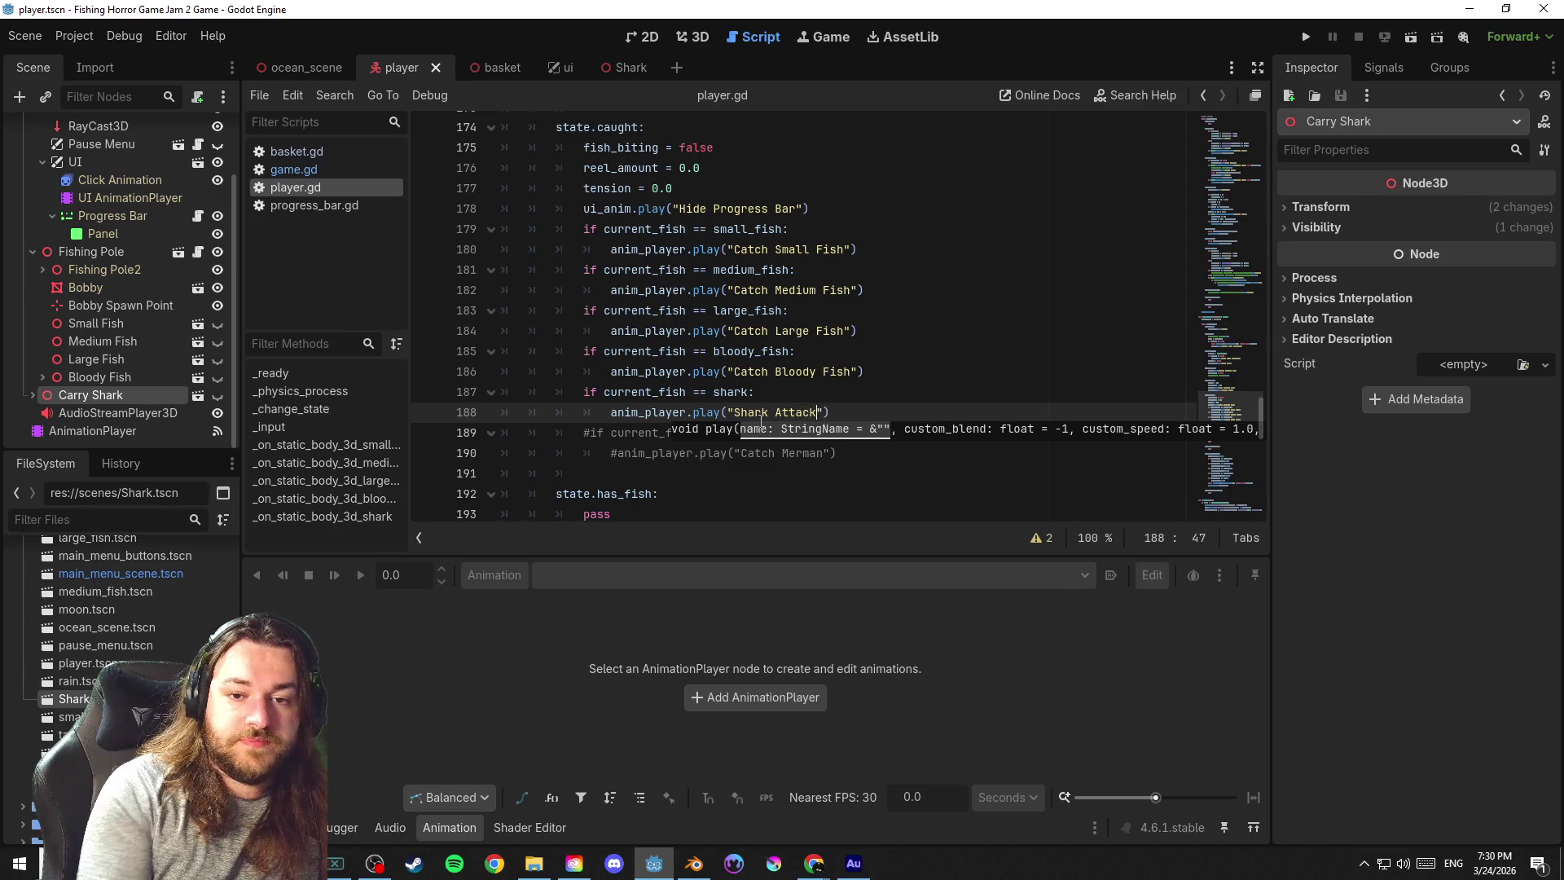
left_click(792, 391)
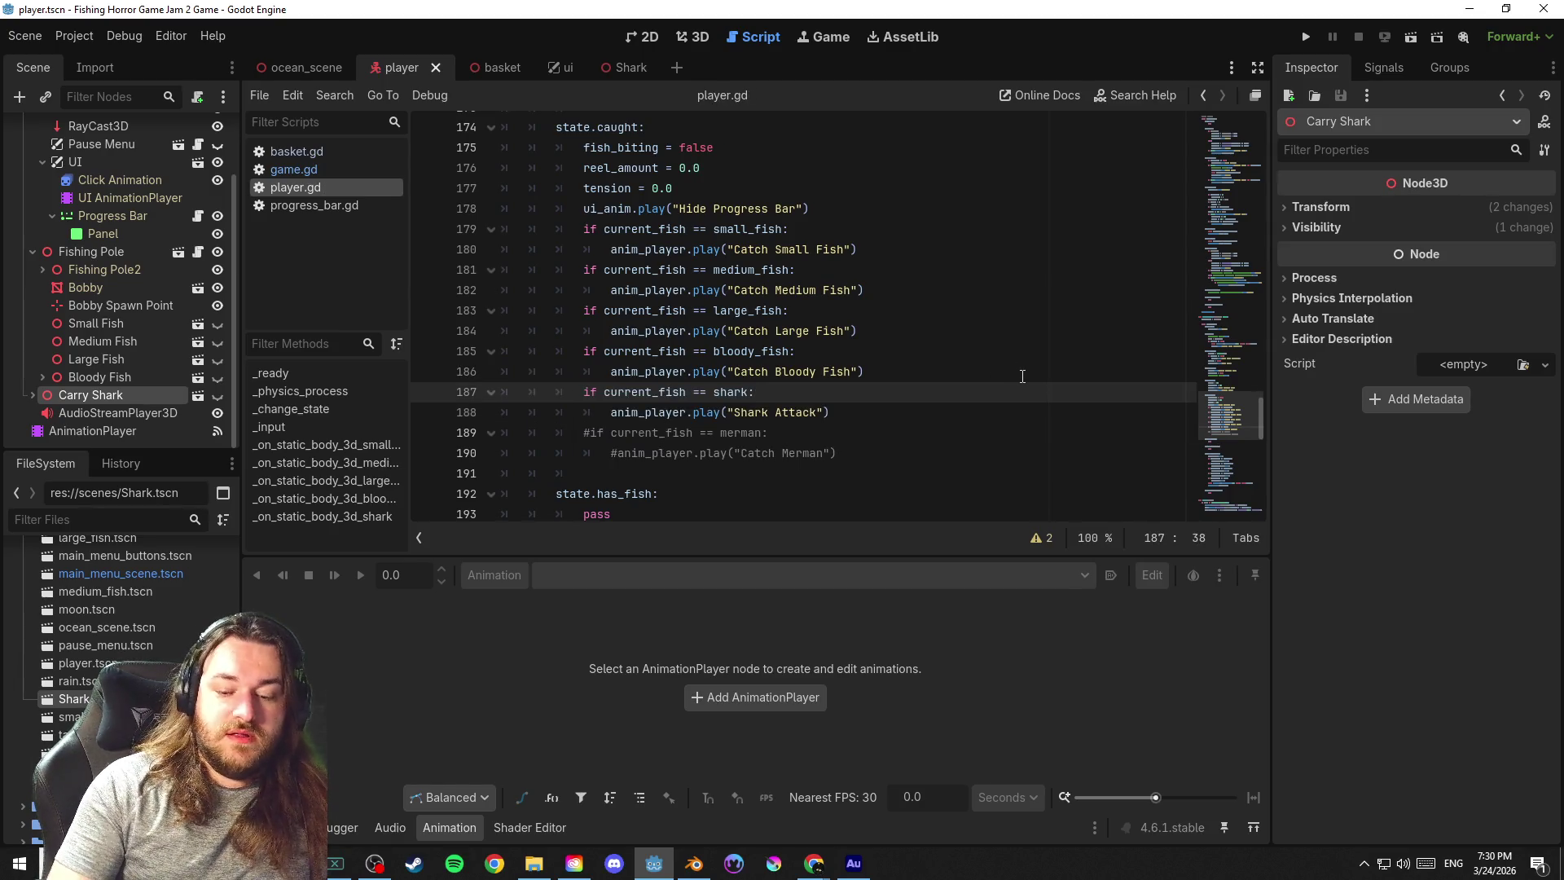
key("ctrl+z")
key("ctrl+z")
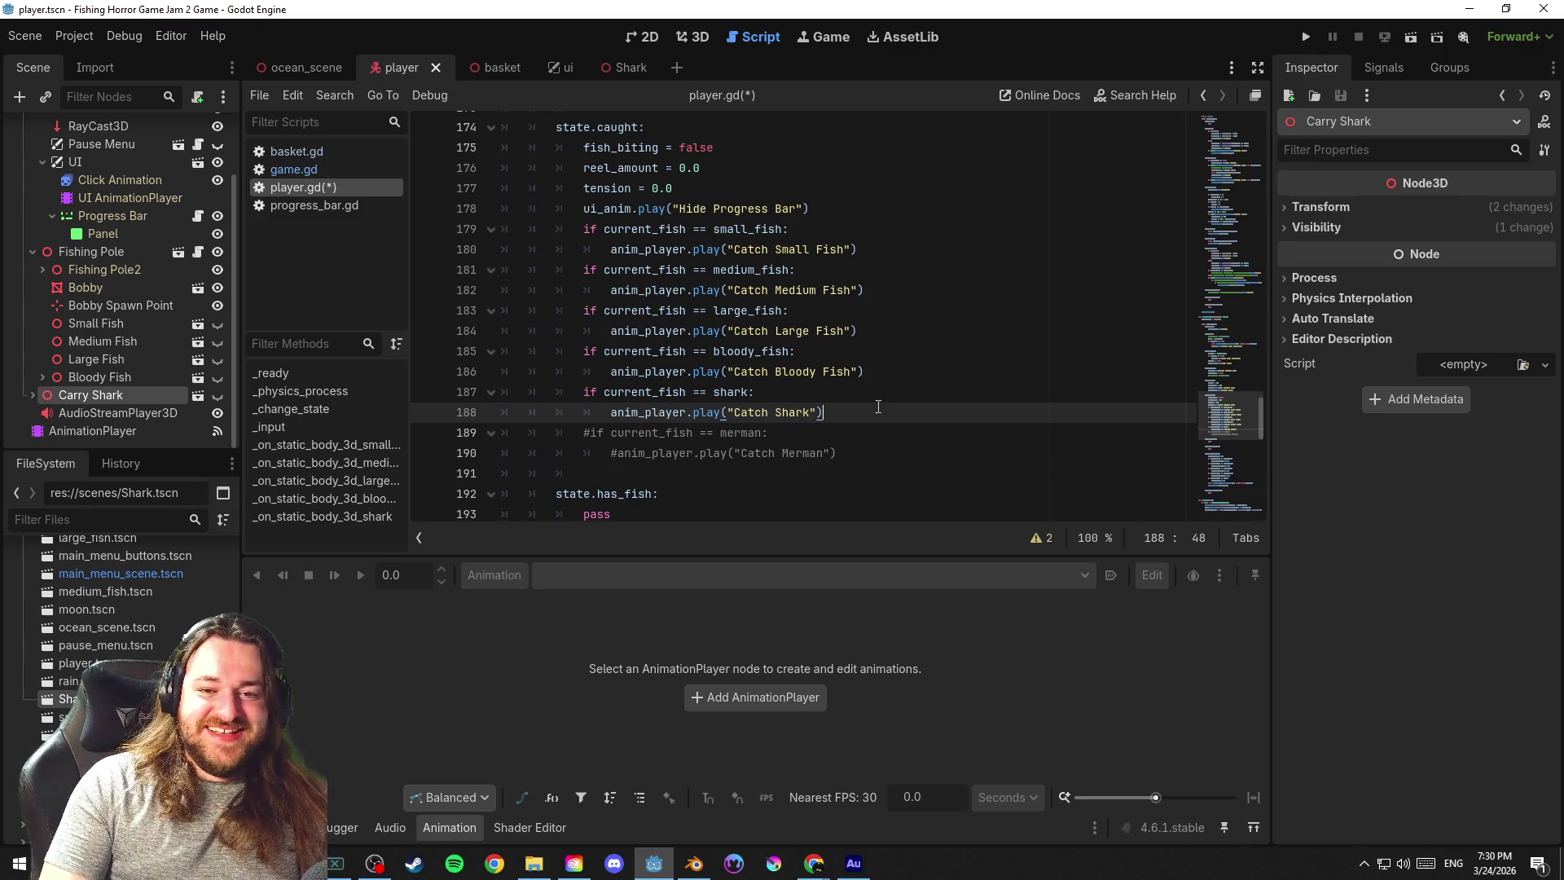
key("ctrl+s")
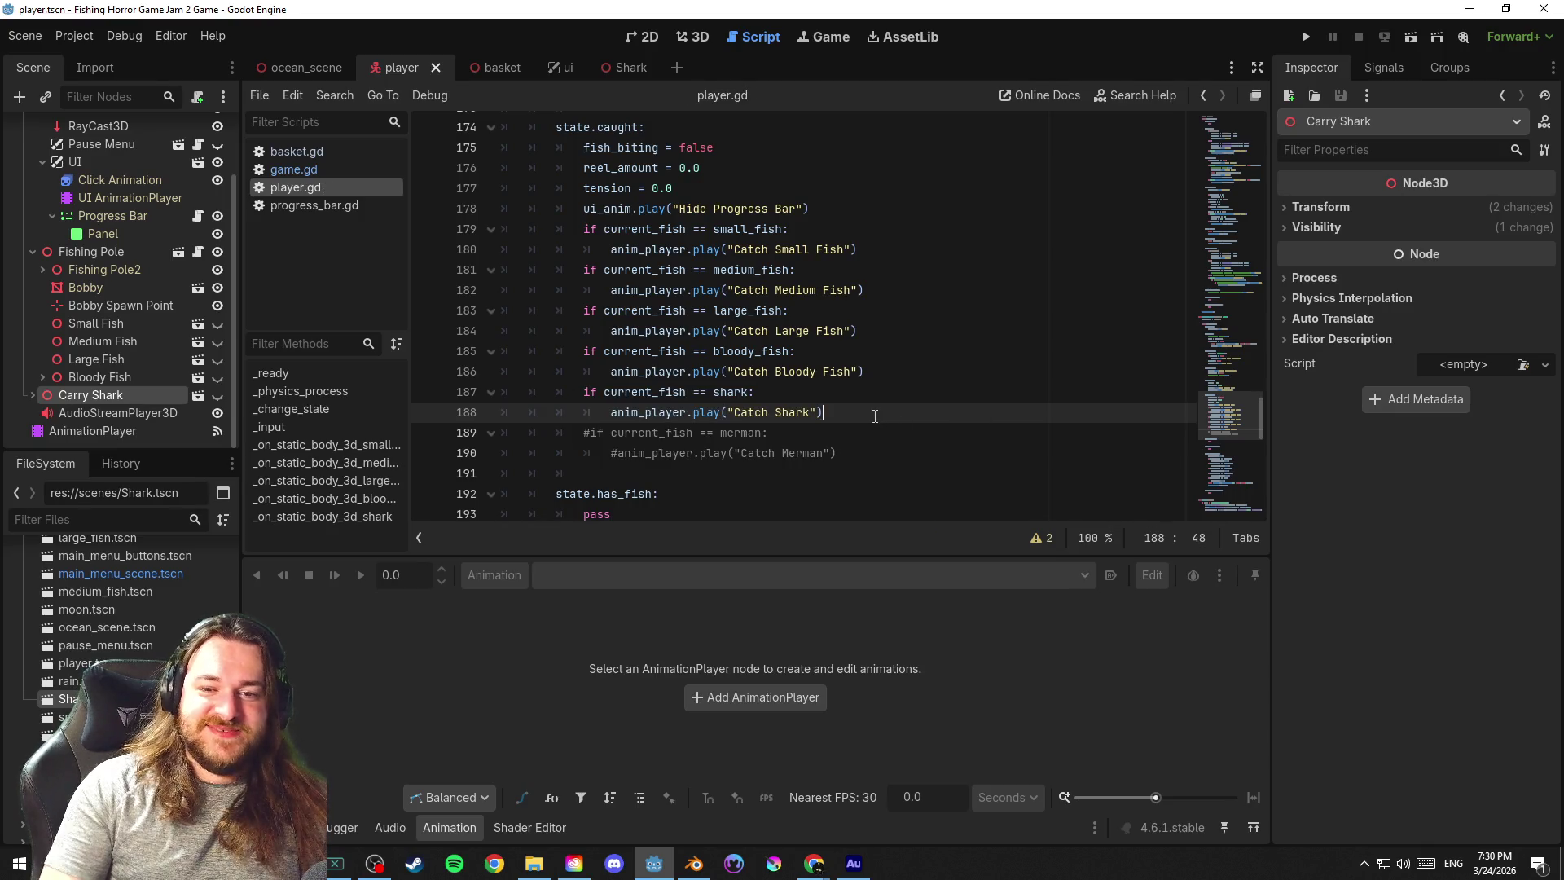
key("Up")
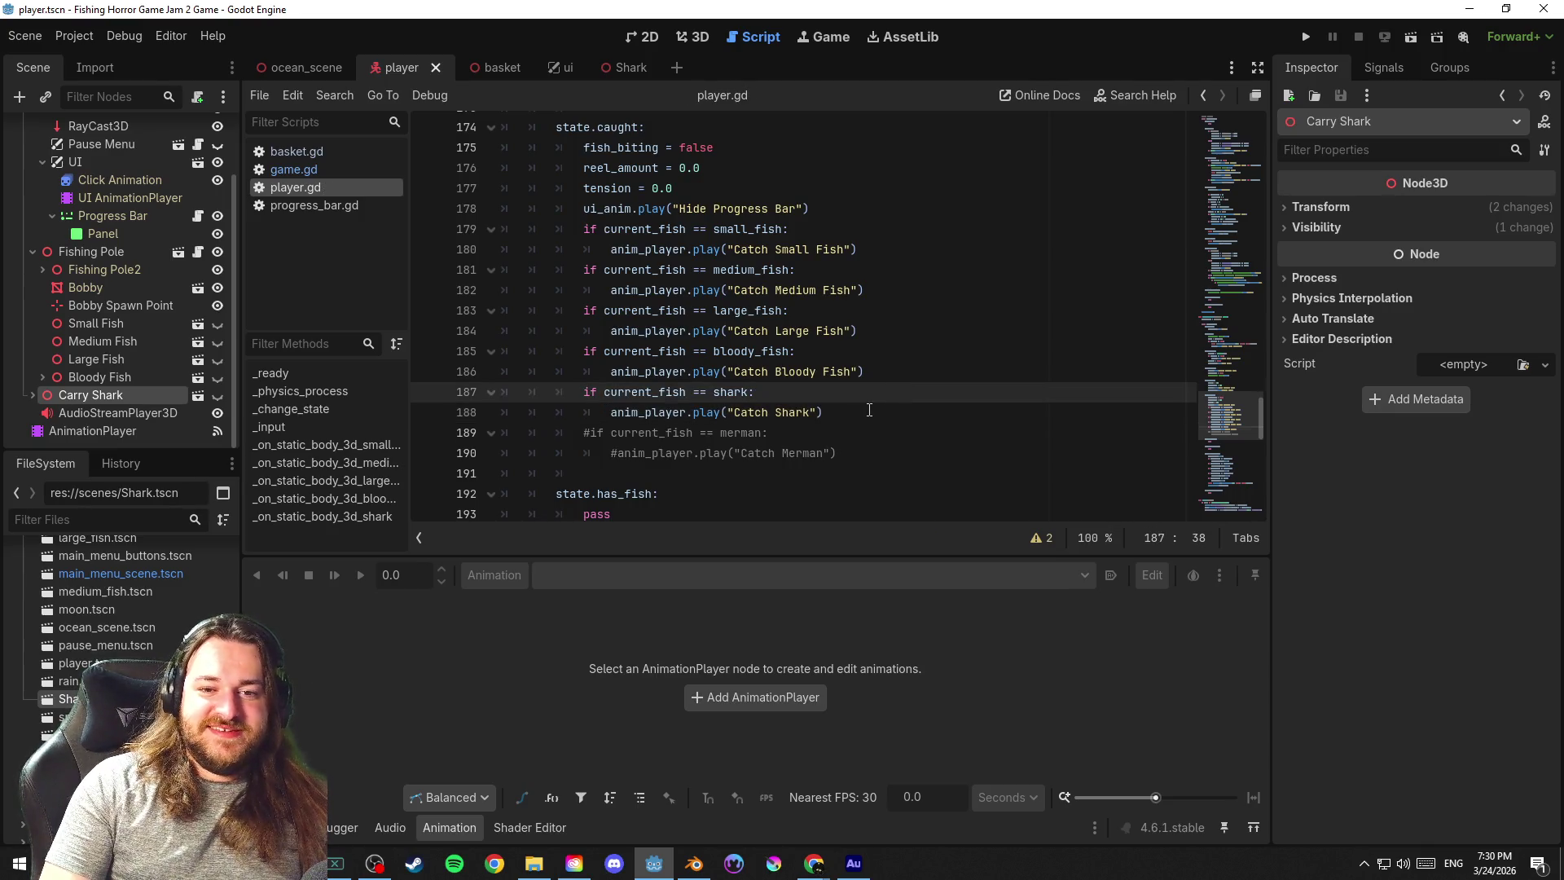
key("Down")
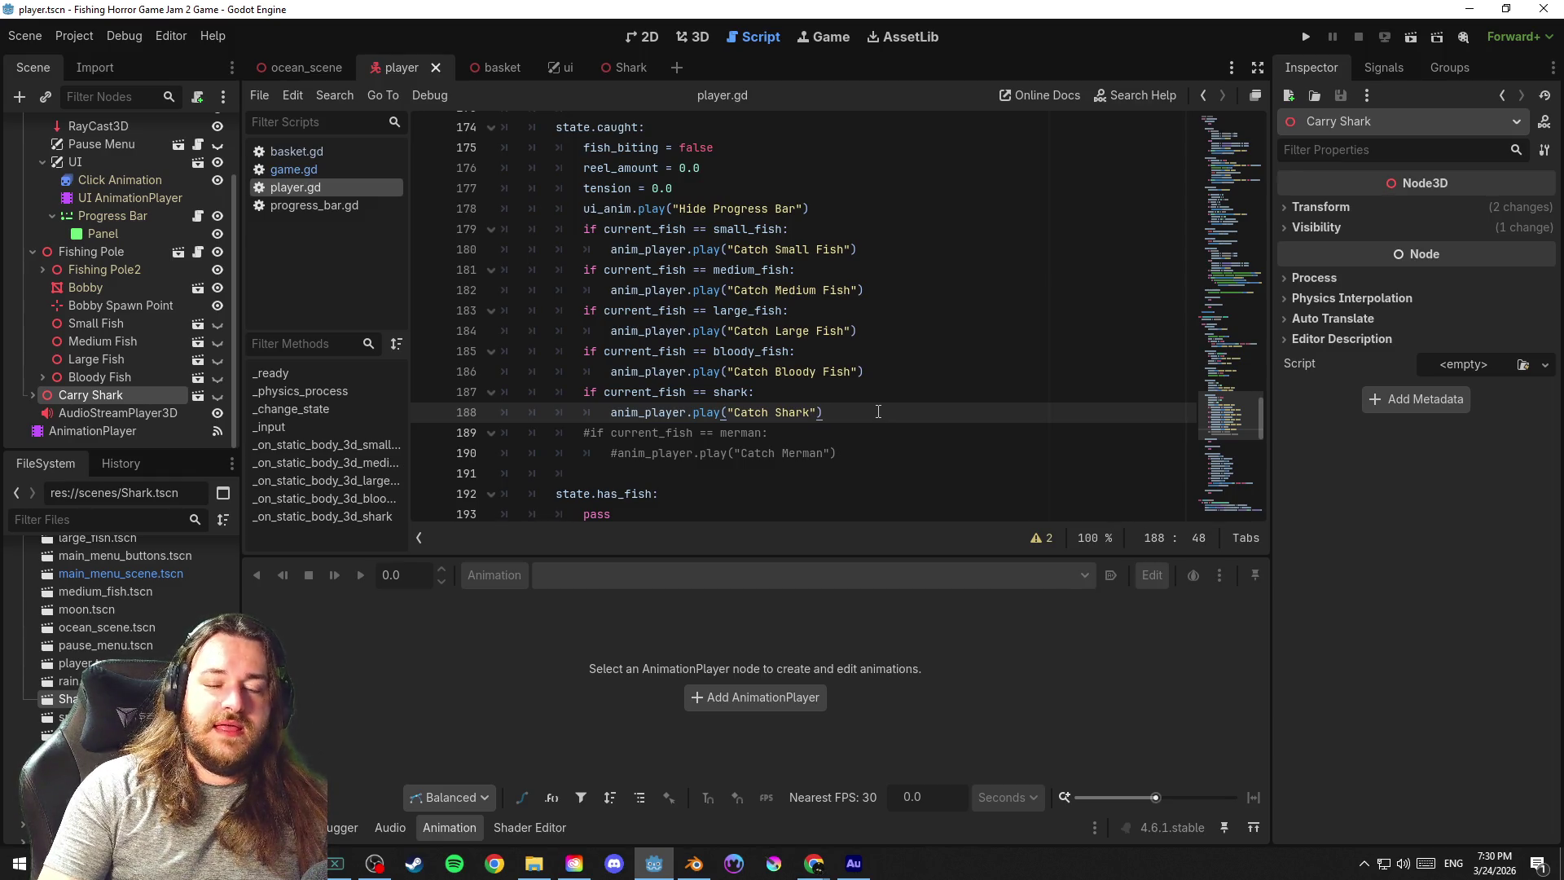
key("Return")
key("BackSpace")
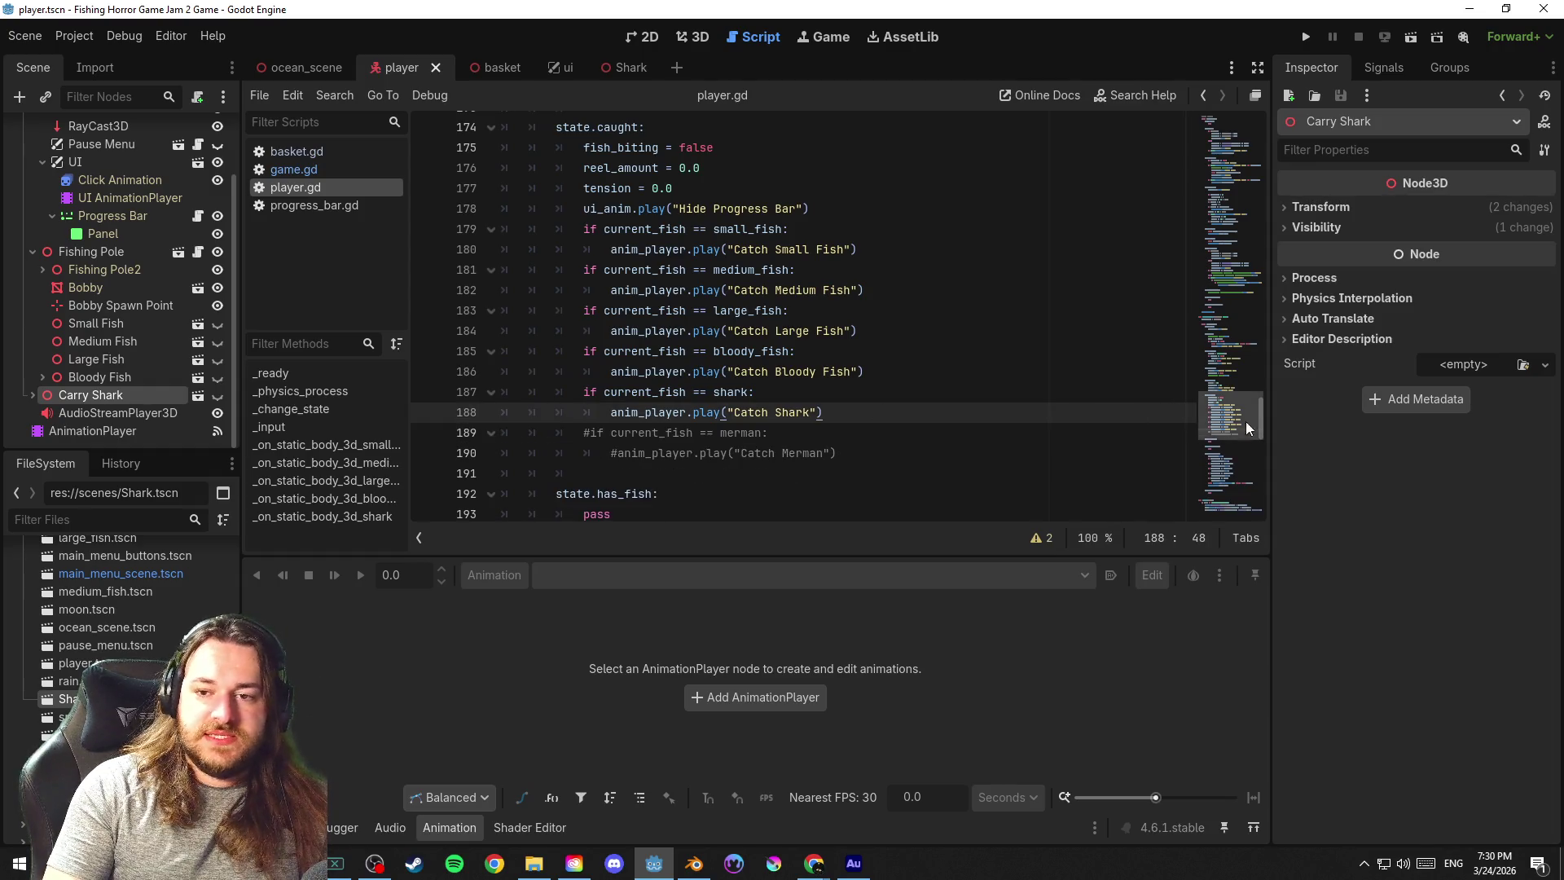
scroll(1245, 422, "down", 7)
mouse_move(1241, 454)
left_mouse_down()
mouse_move(1242, 294)
mouse_move(1243, 309)
left_mouse_up()
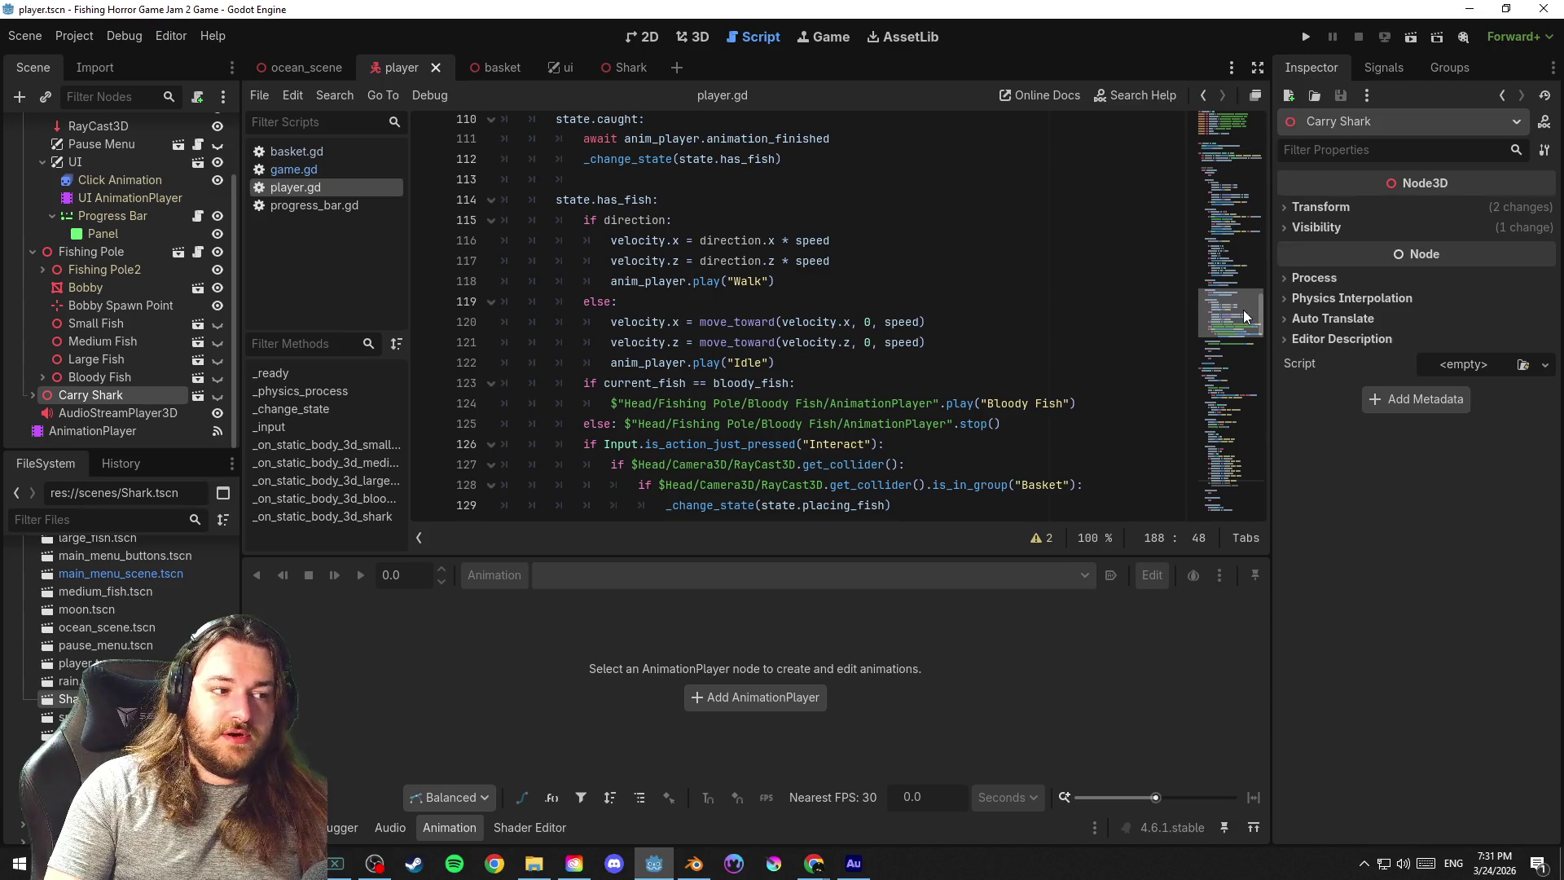
Review the shark catch lines, save player.gd, and view Carry Shark in the 3D workspace
left_click(977, 160)
scroll(1005, 319, "up", 1)
scroll(1005, 318, "up", 3)
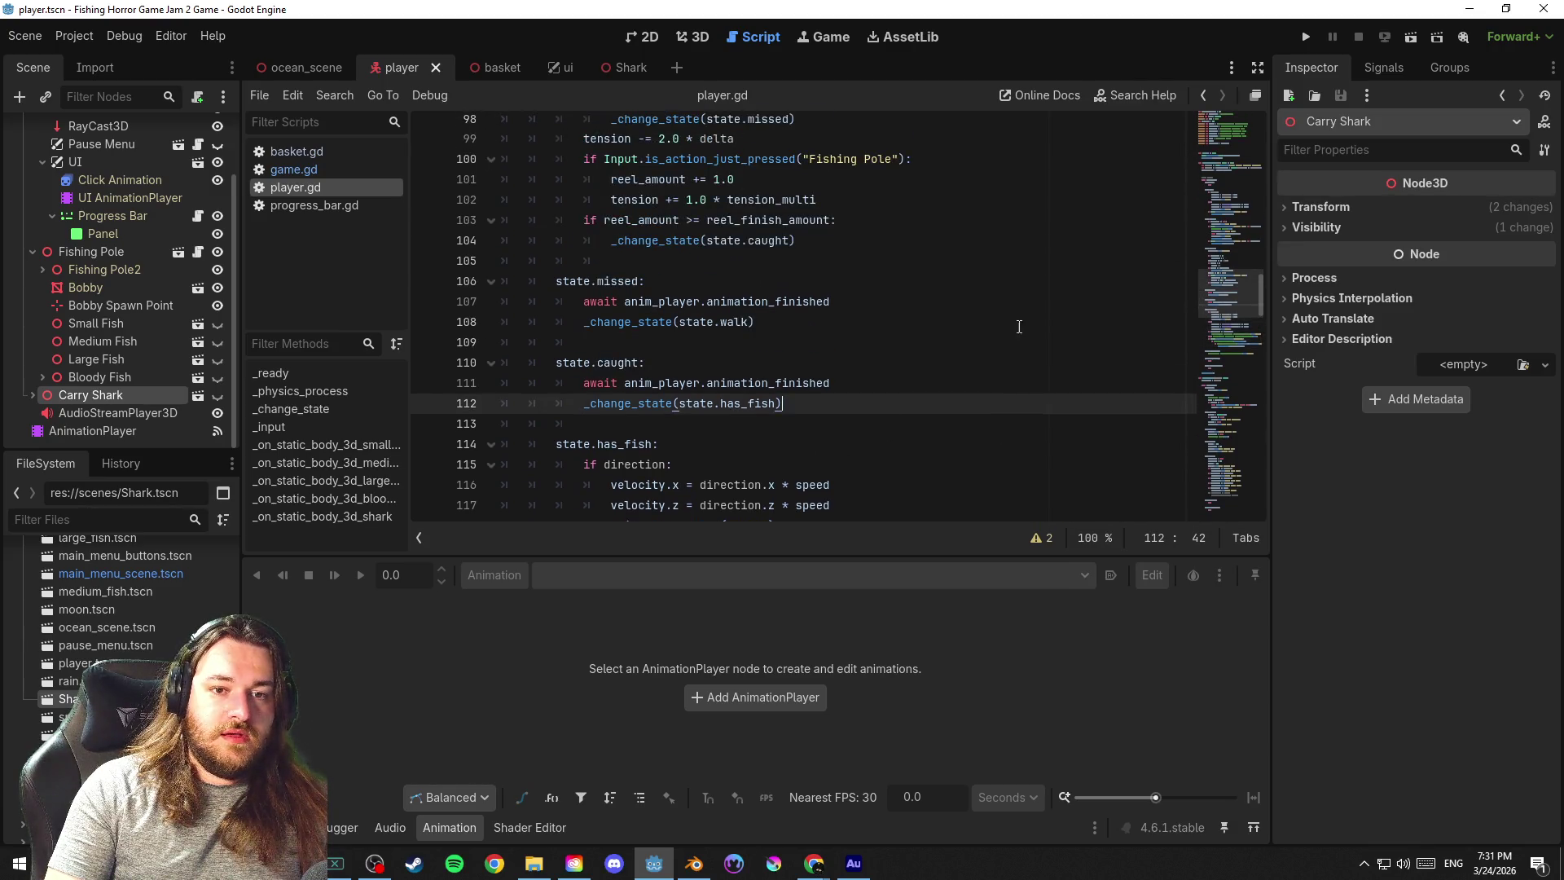
scroll(983, 318, "down", 4)
mouse_move(1230, 297)
left_mouse_down()
mouse_move(1232, 241)
mouse_move(1244, 441)
left_mouse_up()
left_click(855, 132)
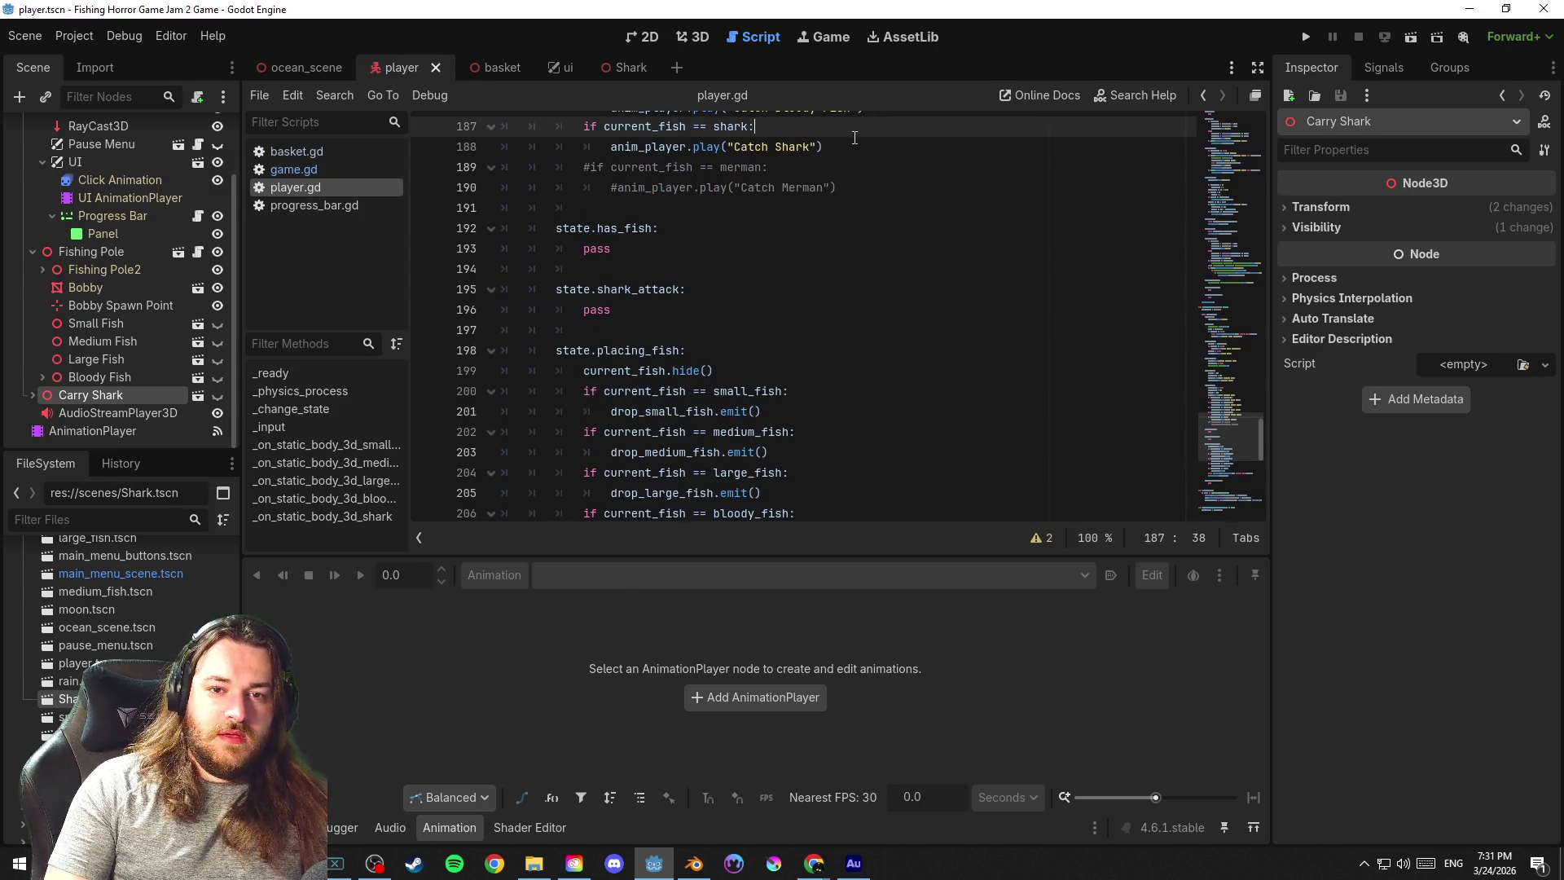
left_click(853, 144)
key("ctrl+s")
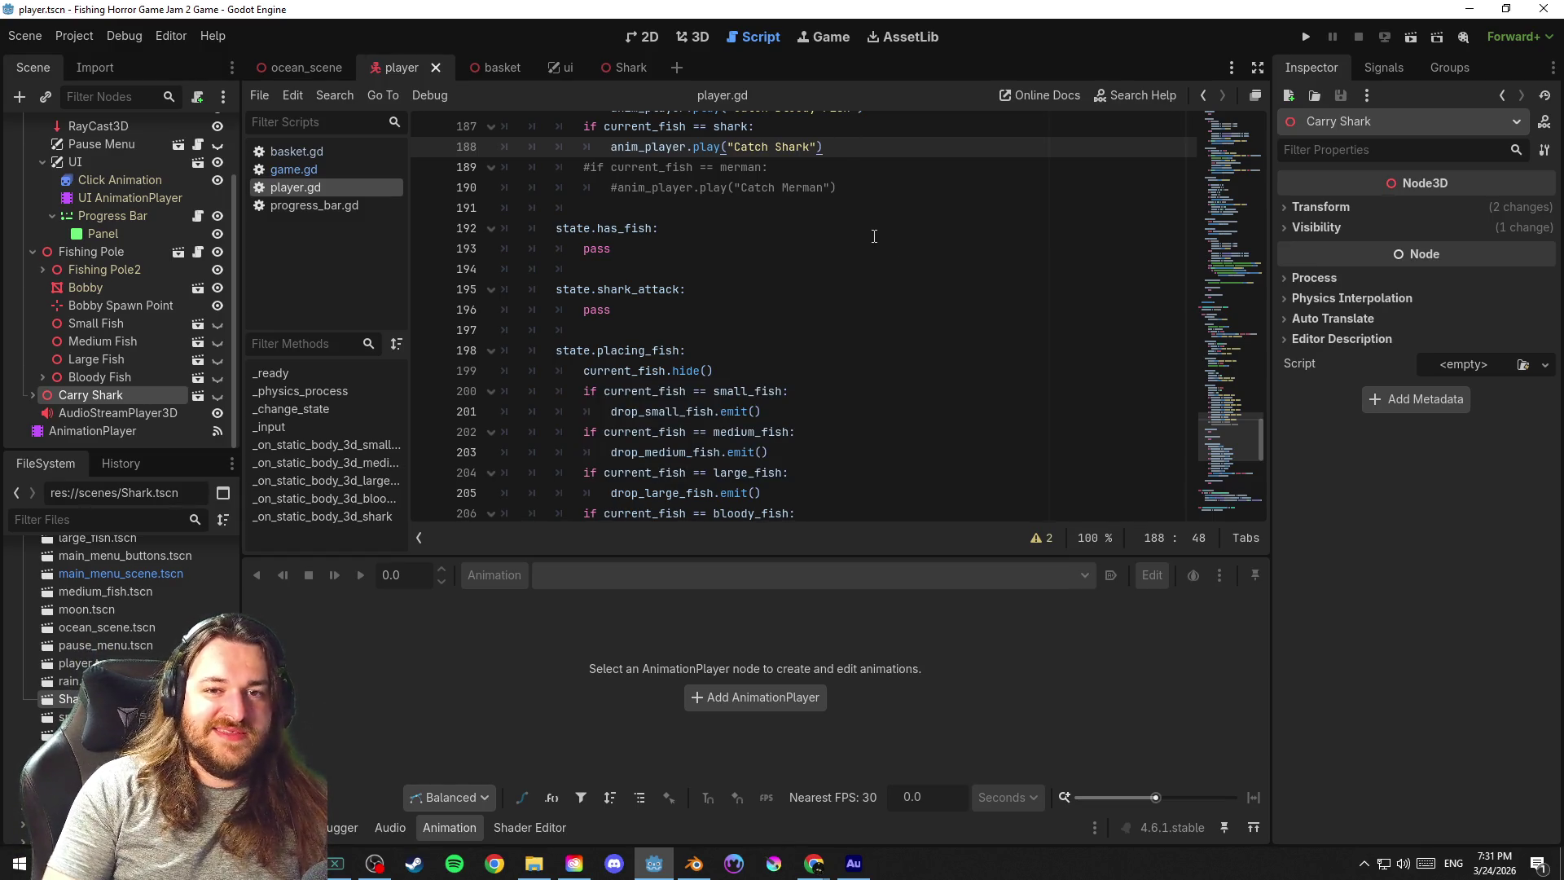
key("ctrl+s")
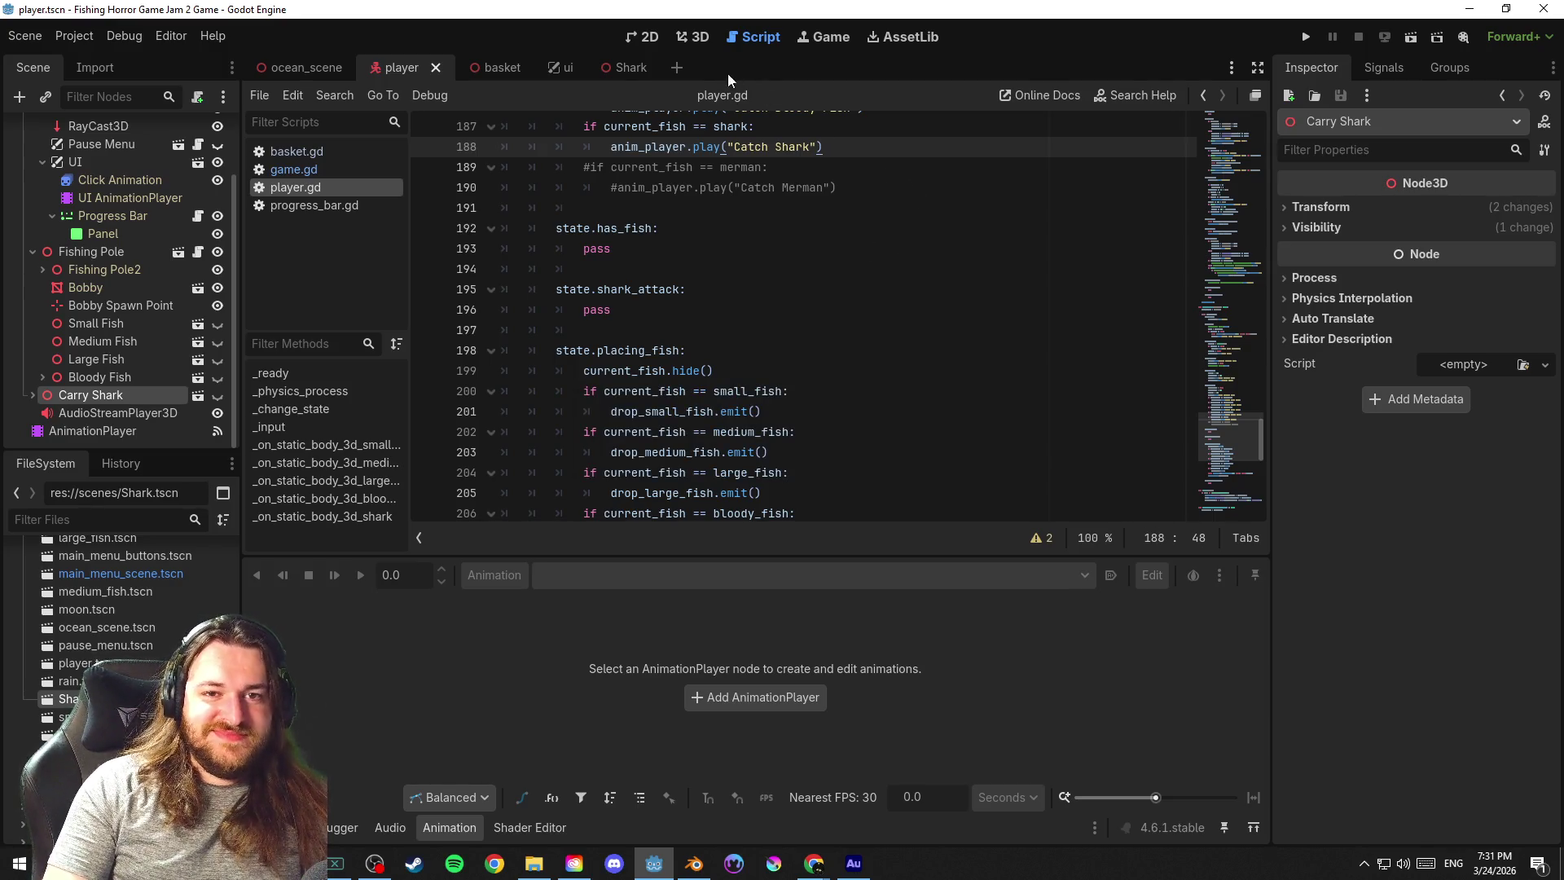
left_click(692, 36)
mouse_move(749, 259)
left_mouse_down()
mouse_move(885, 258)
mouse_move(652, 266)
mouse_move(1010, 258)
mouse_move(688, 252)
mouse_move(807, 238)
mouse_move(826, 260)
mouse_move(850, 255)
left_mouse_up()
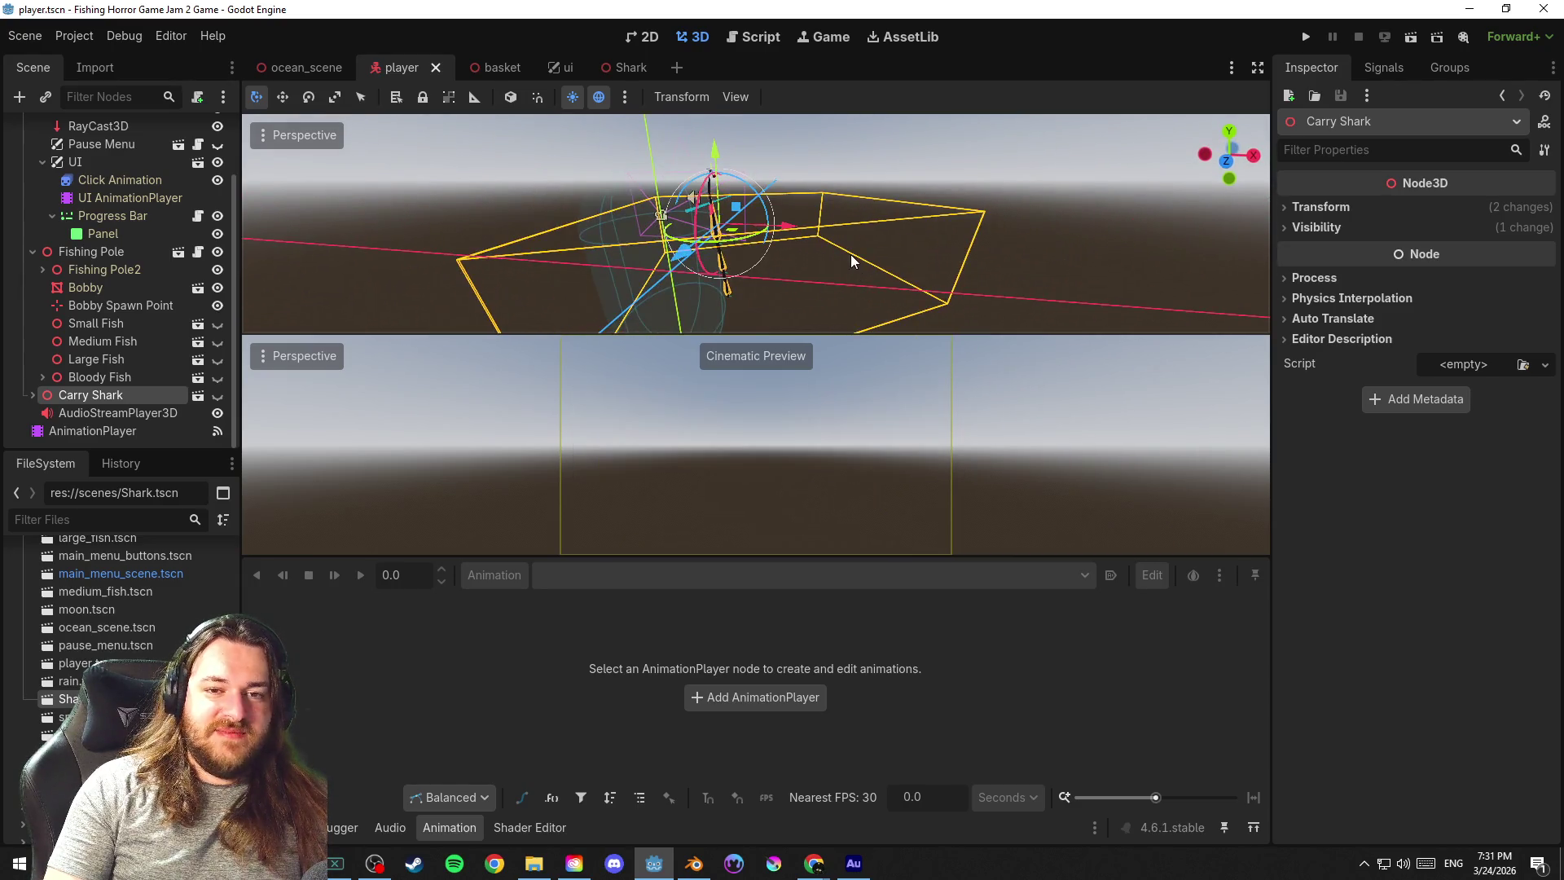
Add Shark.tscn from the FileSystem dock as a child of the ocean scene's root
left_click(316, 71)
mouse_move(925, 307)
left_mouse_down()
mouse_move(784, 299)
mouse_move(264, 167)
left_mouse_up()
scroll(871, 319, "down", 3)
left_click(59, 129)
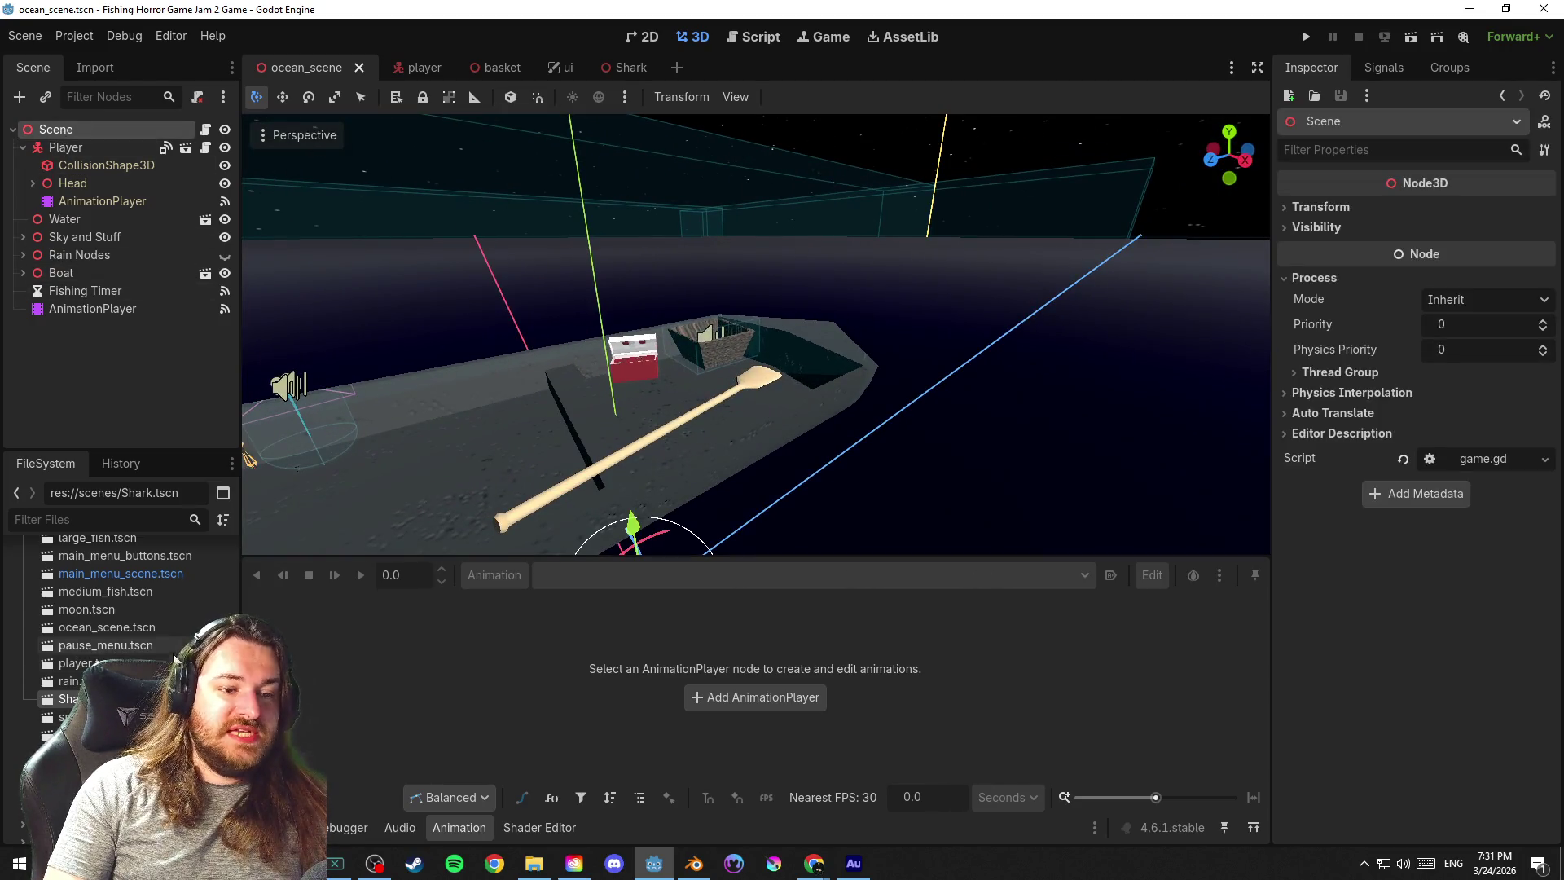
left_click_drag(68, 699, 97, 132)
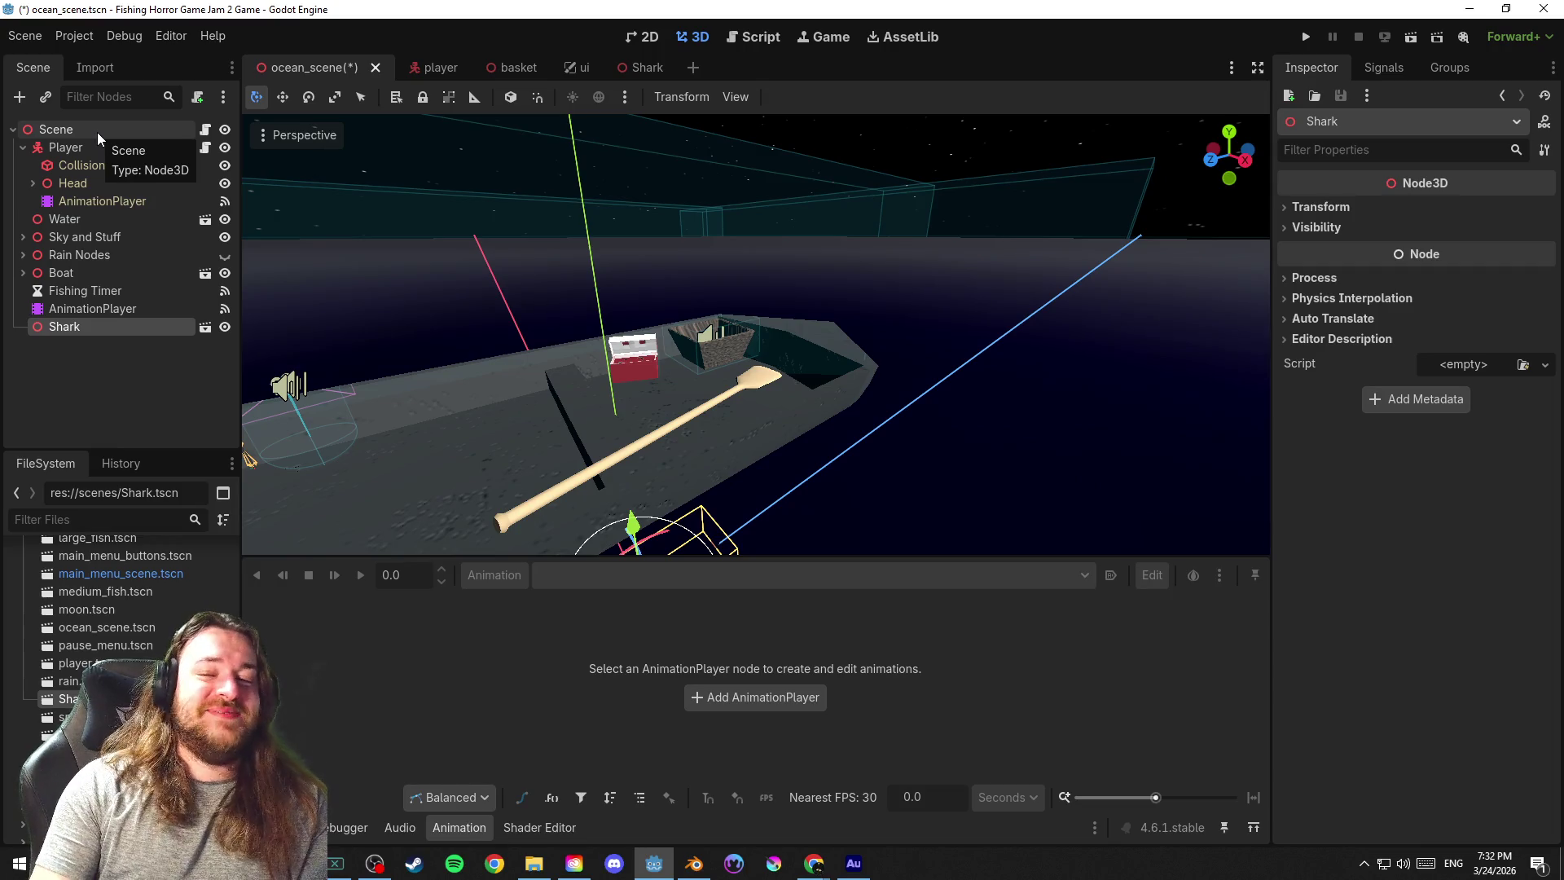
Save the ocean scene and inspect the boat and new shark from several angles
mouse_move(1016, 425)
left_mouse_down()
mouse_move(784, 431)
mouse_move(1125, 354)
left_mouse_up()
key("ctrl+s")
scroll(928, 366, "down", 3)
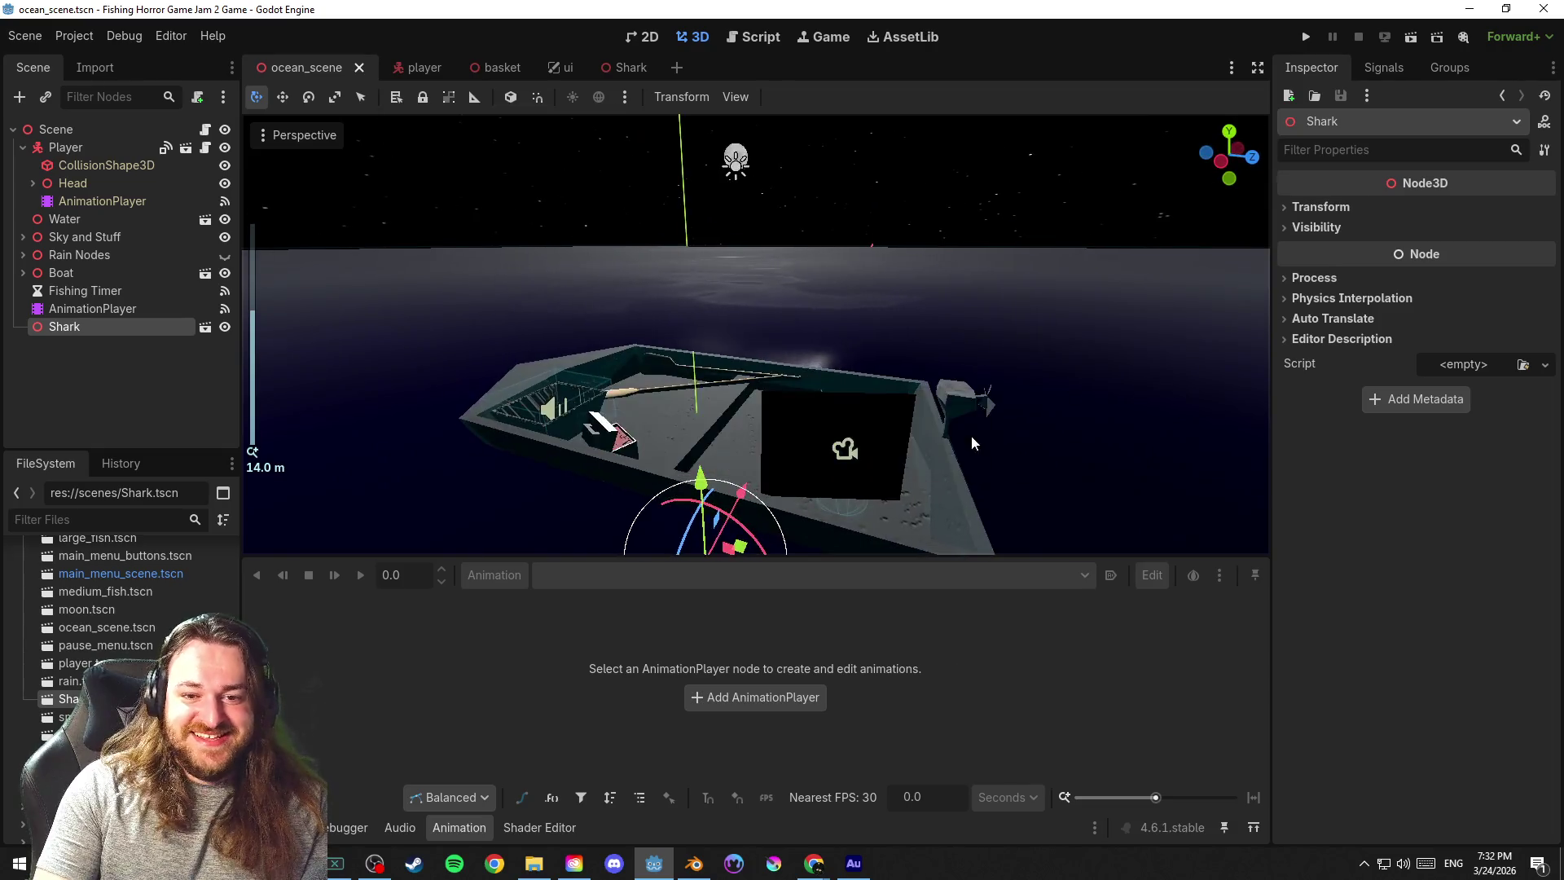
scroll(1010, 367, "down", 1)
mouse_move(932, 383)
left_mouse_down()
mouse_move(1011, 369)
mouse_move(1012, 419)
mouse_move(935, 425)
left_mouse_up()
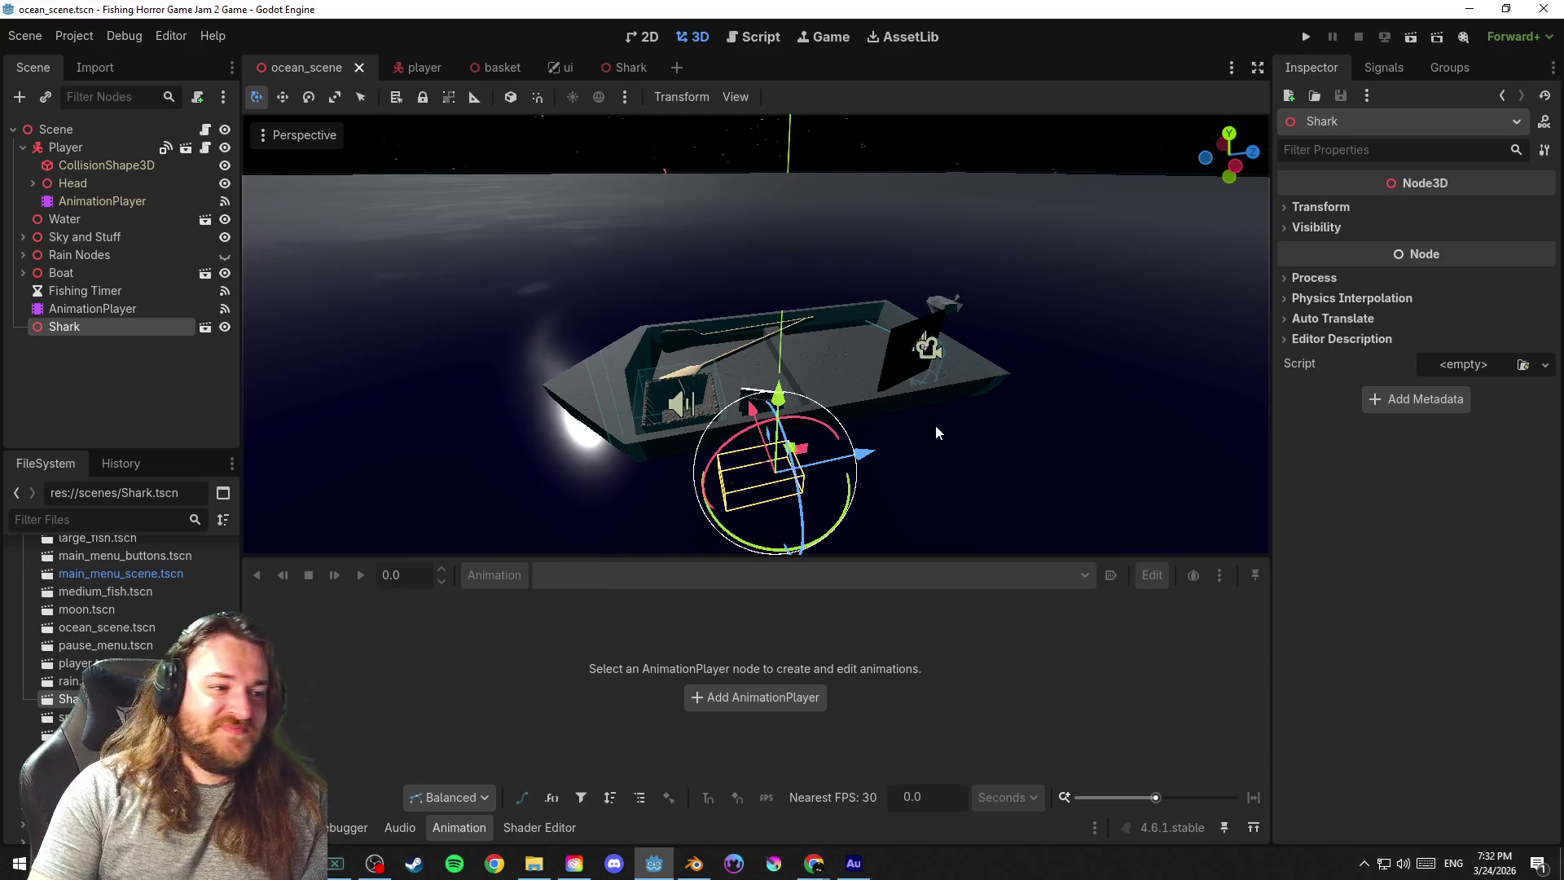
mouse_move(943, 420)
left_mouse_down()
mouse_move(1146, 403)
mouse_move(627, 455)
mouse_move(966, 435)
mouse_move(921, 424)
left_mouse_up()
scroll(955, 454, "up", 5)
mouse_move(930, 364)
left_mouse_down()
mouse_move(1087, 404)
mouse_move(900, 407)
left_mouse_up()
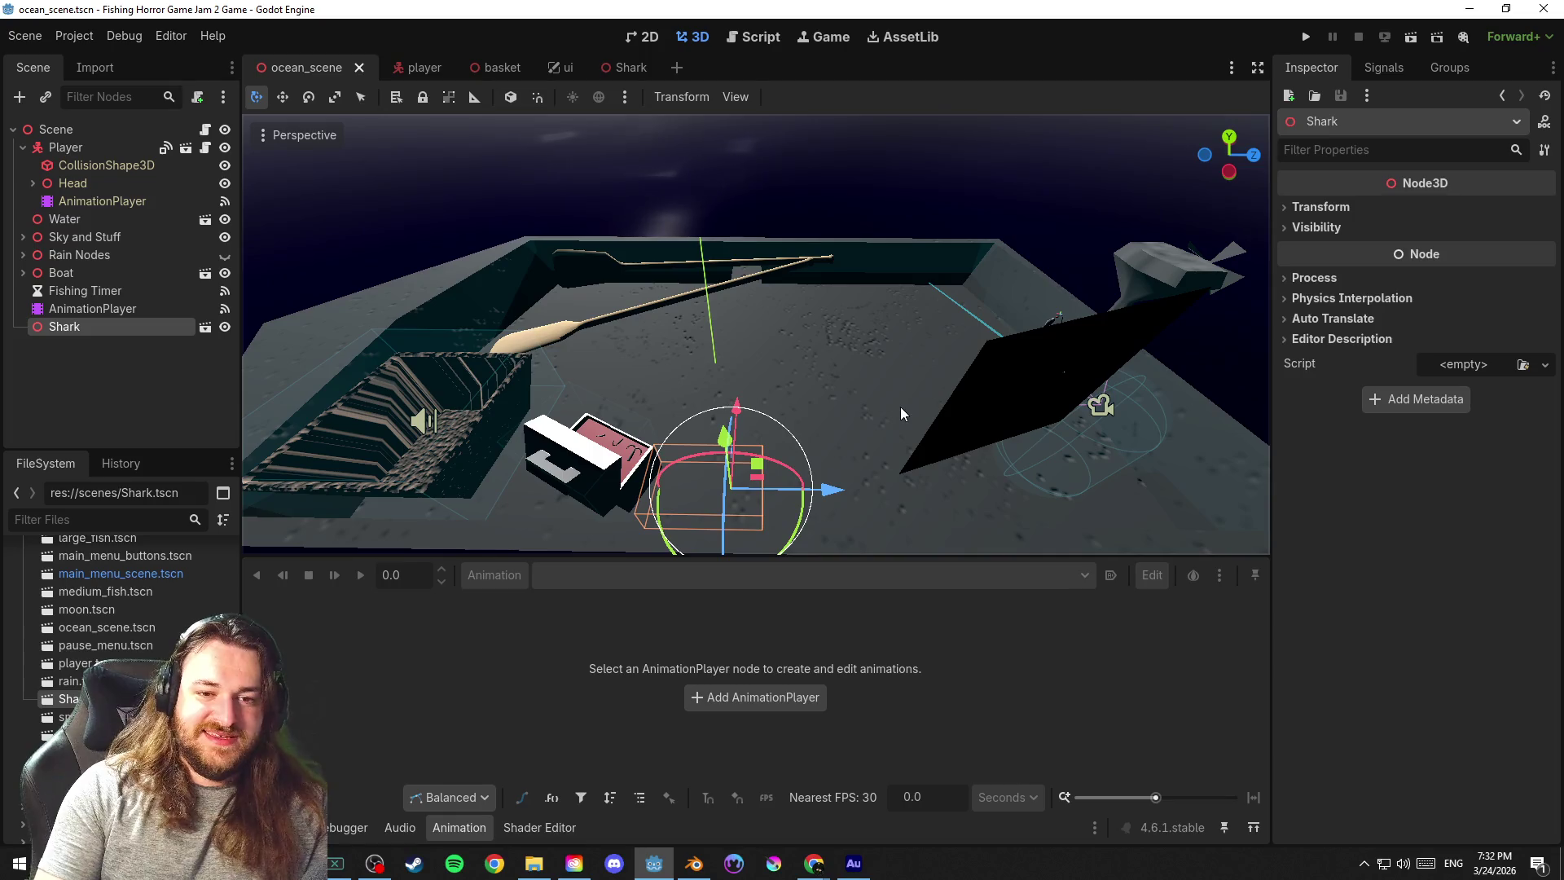
mouse_move(735, 328)
left_mouse_down()
mouse_move(623, 334)
mouse_move(746, 236)
mouse_move(943, 289)
left_mouse_up()
Centre on the tacklebox, nudge it slightly left, and save the scene
left_click(797, 237)
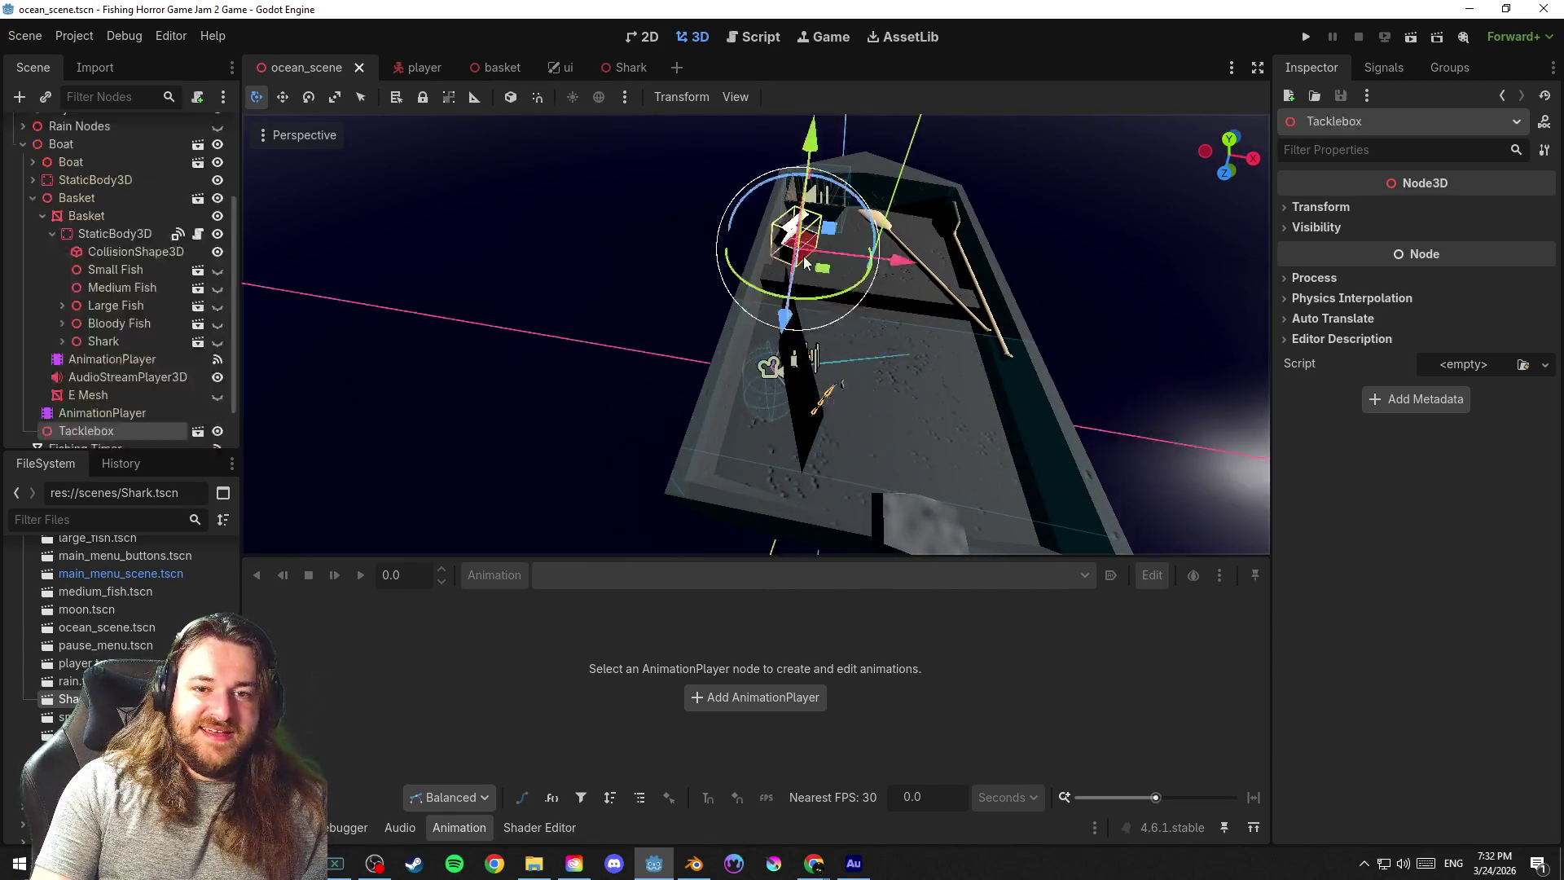
key("f")
scroll(1029, 311, "up", 3)
mouse_move(899, 347)
left_mouse_down()
mouse_move(946, 376)
mouse_move(499, 335)
mouse_move(1152, 336)
mouse_move(1009, 353)
mouse_move(1040, 364)
mouse_move(540, 342)
mouse_move(606, 373)
left_mouse_up()
mouse_move(847, 384)
left_mouse_down()
mouse_move(920, 419)
mouse_move(827, 394)
left_mouse_up()
mouse_move(734, 363)
left_mouse_down()
mouse_move(718, 368)
mouse_move(868, 386)
left_mouse_up()
left_click(482, 199)
key("ctrl+s")
scroll(847, 359, "up", 5)
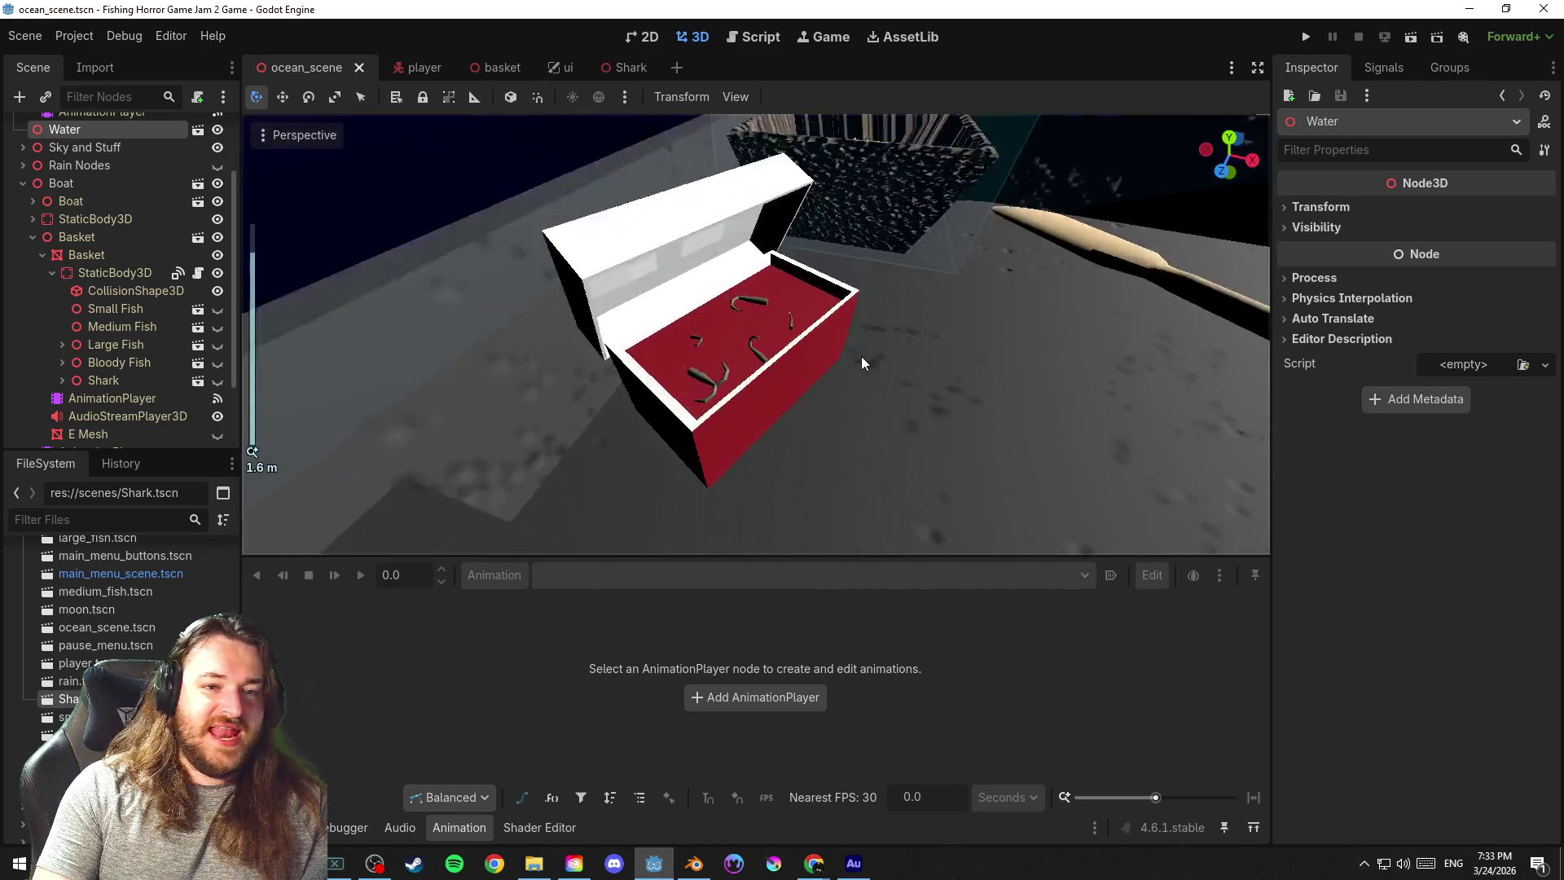
scroll(862, 356, "up", 3)
scroll(865, 377, "down", 2)
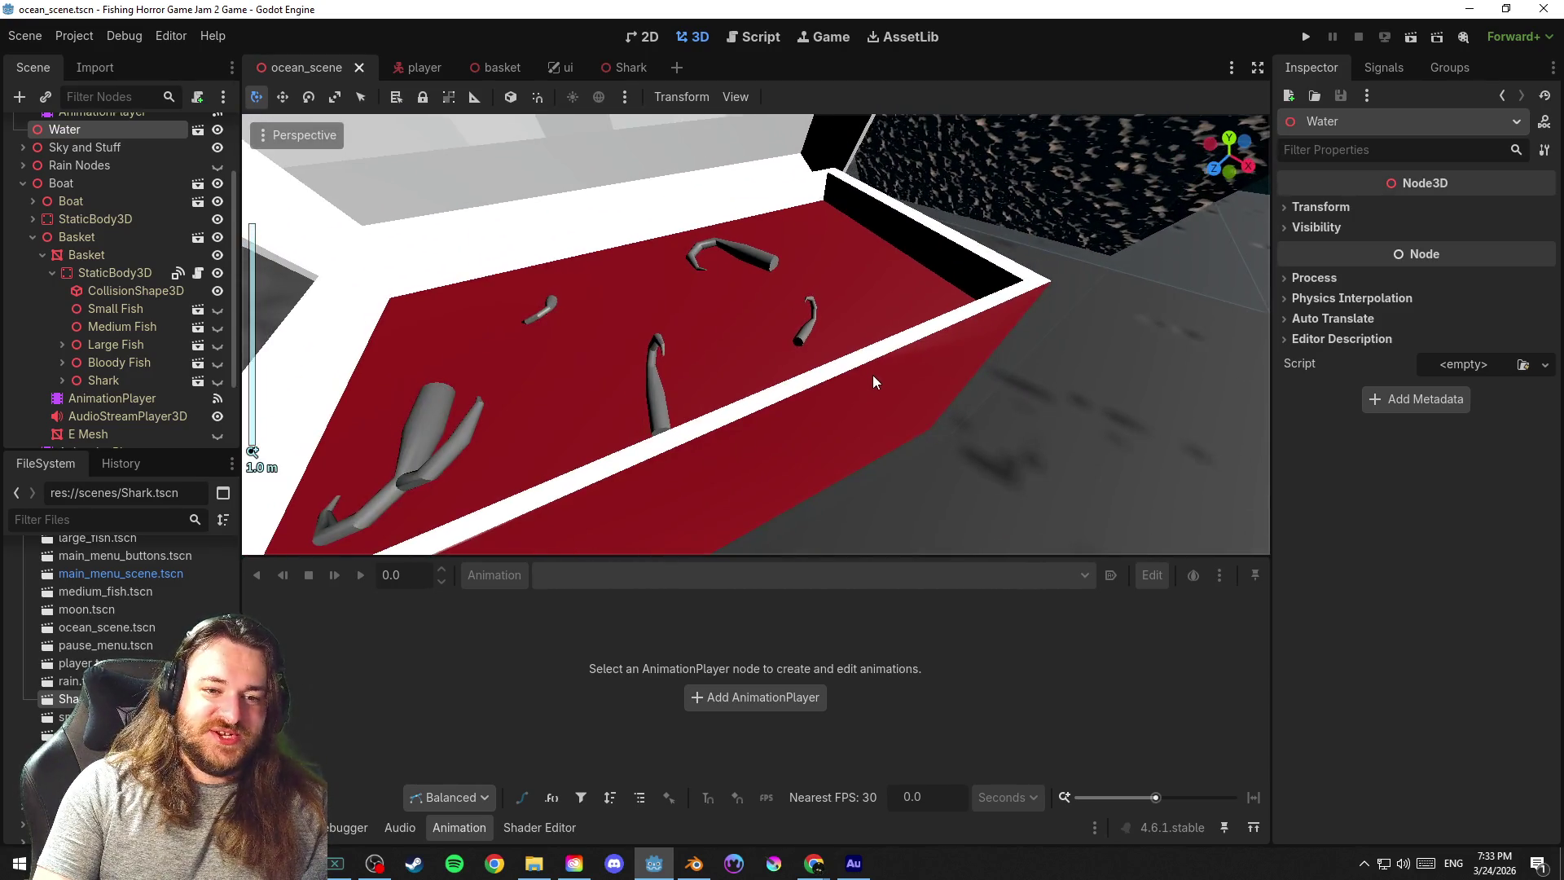
scroll(873, 375, "down", 2)
scroll(901, 373, "down", 4)
scroll(903, 376, "down", 3)
Check the boat from lower angles, then collapse the Paddle2, Paddle and boat branches, saving
key("ctrl+s")
mouse_move(1035, 386)
left_mouse_down()
mouse_move(1099, 368)
mouse_move(793, 282)
left_mouse_up()
mouse_move(995, 400)
left_mouse_down()
mouse_move(1111, 407)
mouse_move(932, 397)
mouse_move(1051, 395)
left_mouse_up()
key("ctrl+s")
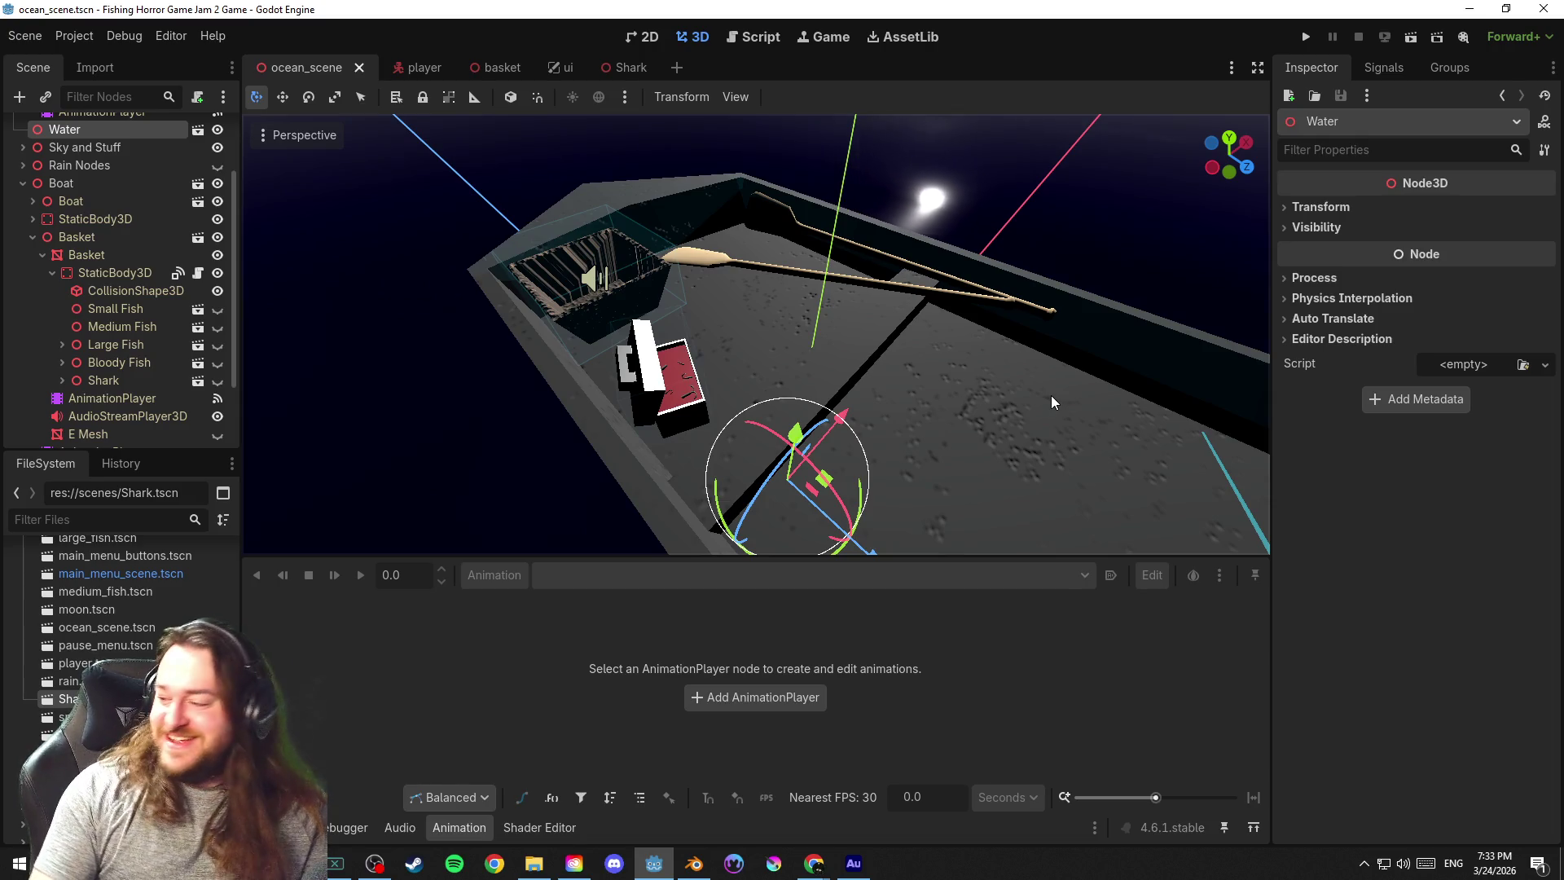
mouse_move(1040, 403)
left_mouse_down()
mouse_move(1044, 340)
mouse_move(957, 338)
mouse_move(1180, 386)
mouse_move(877, 339)
left_mouse_up()
left_click(806, 299)
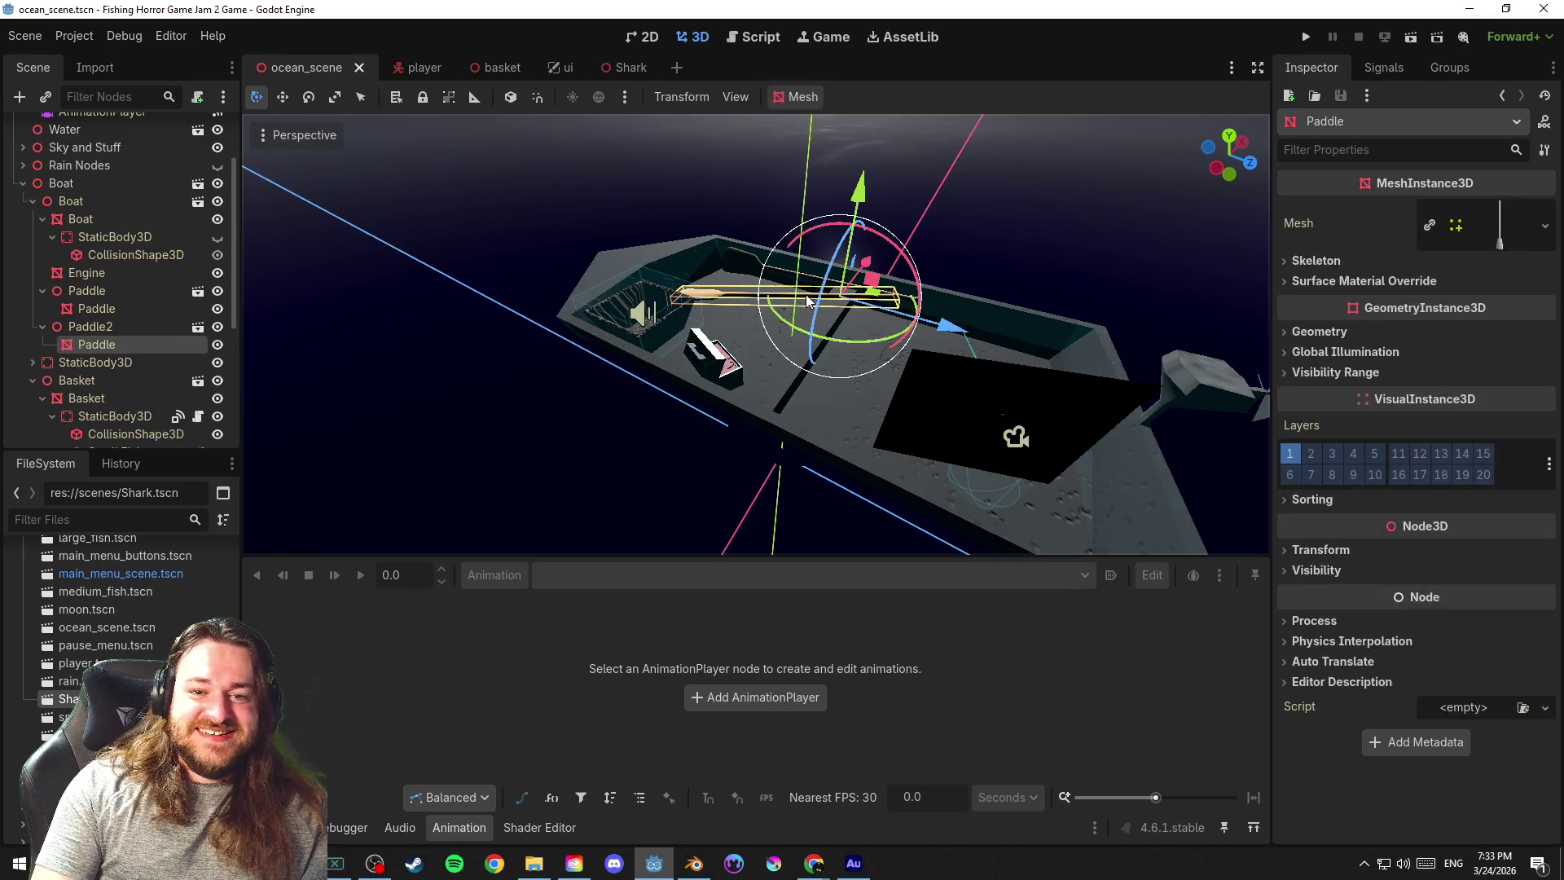
left_click(439, 225)
left_click(44, 327)
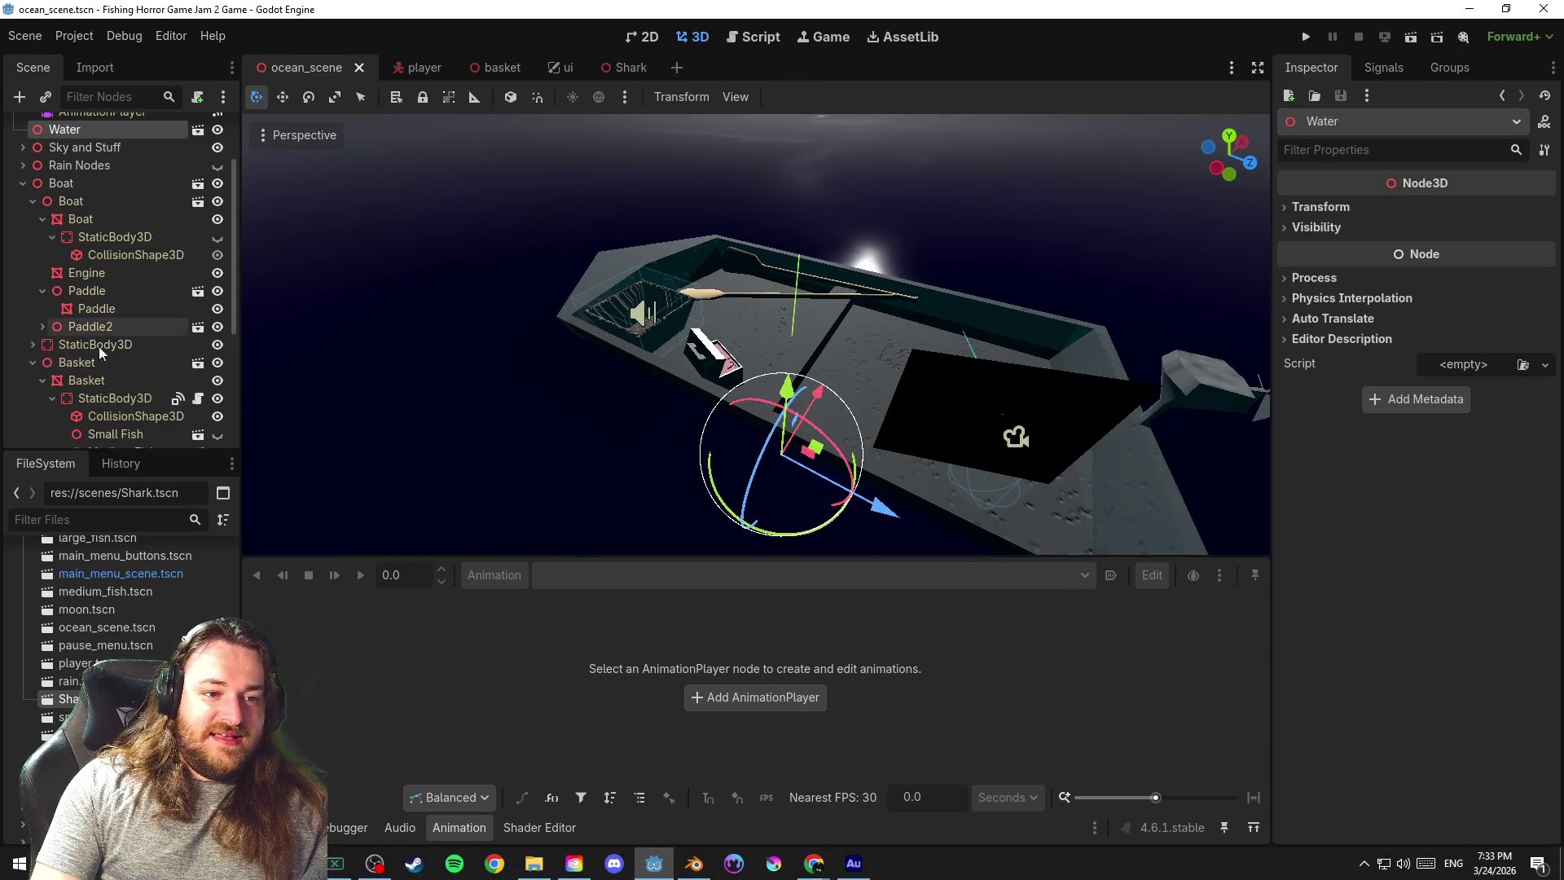
key("ctrl+s")
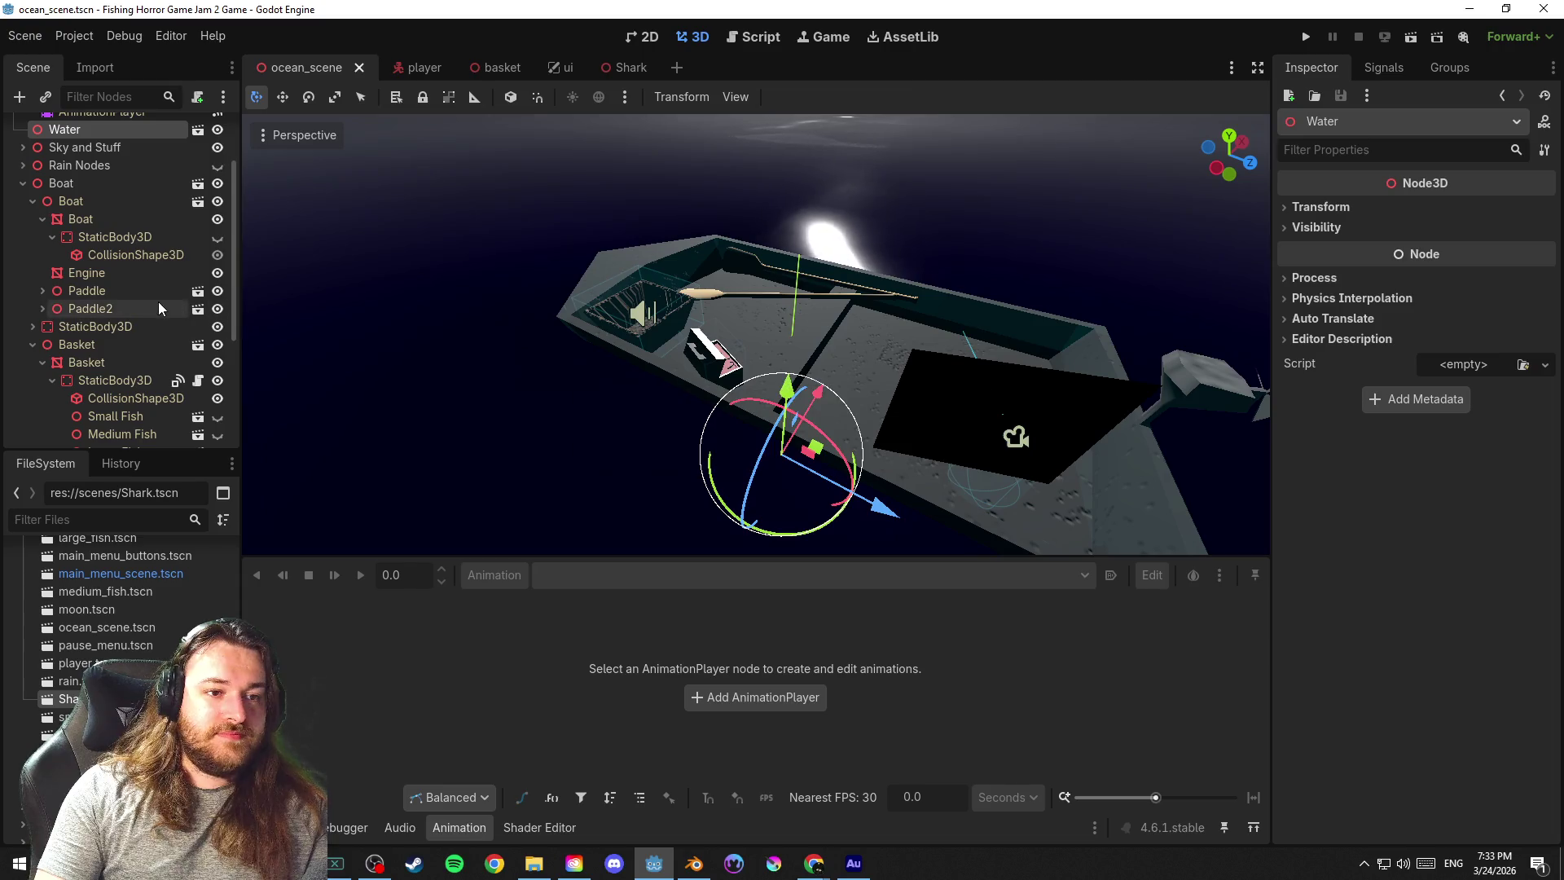
left_click(43, 290)
left_click(42, 219)
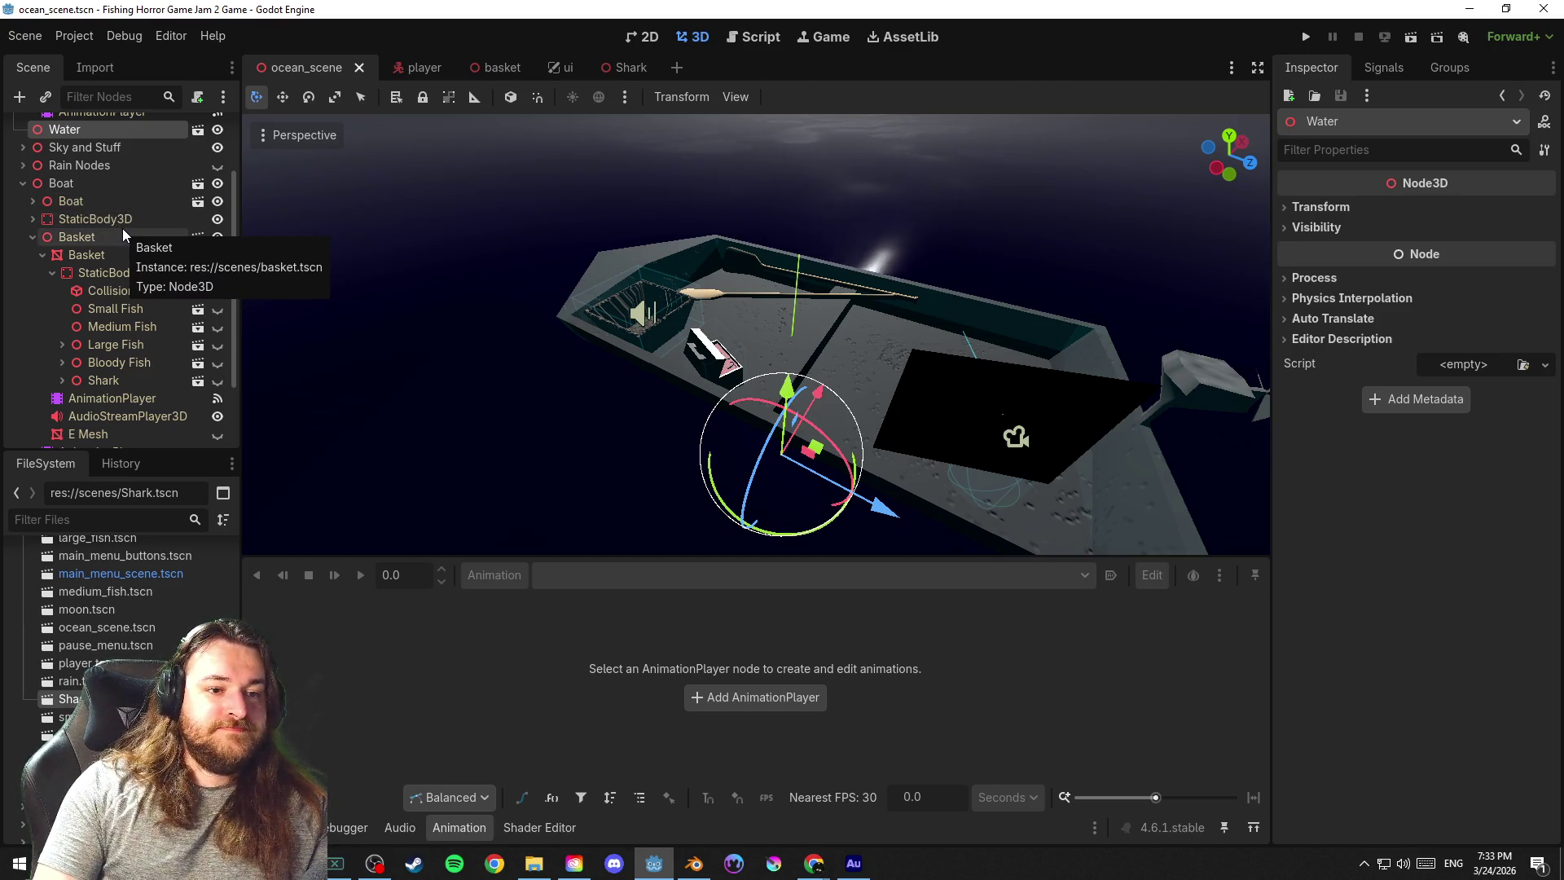
Collapse the basket's children and the Boat branch, saving the ocean scene
left_click(124, 378)
key("ctrl+s")
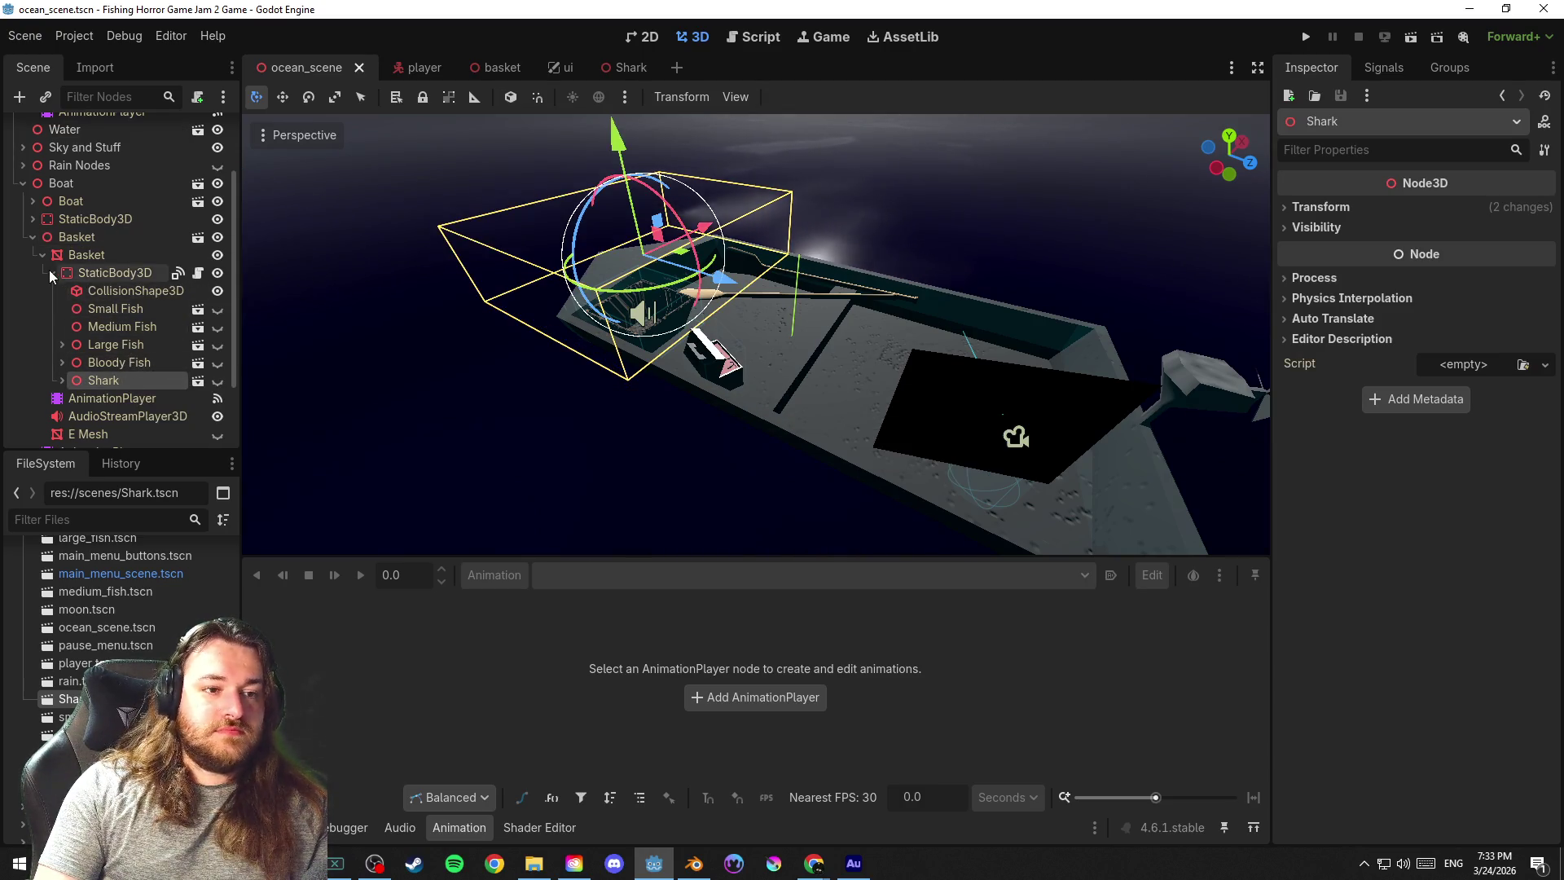
left_click(49, 273)
left_click(49, 273)
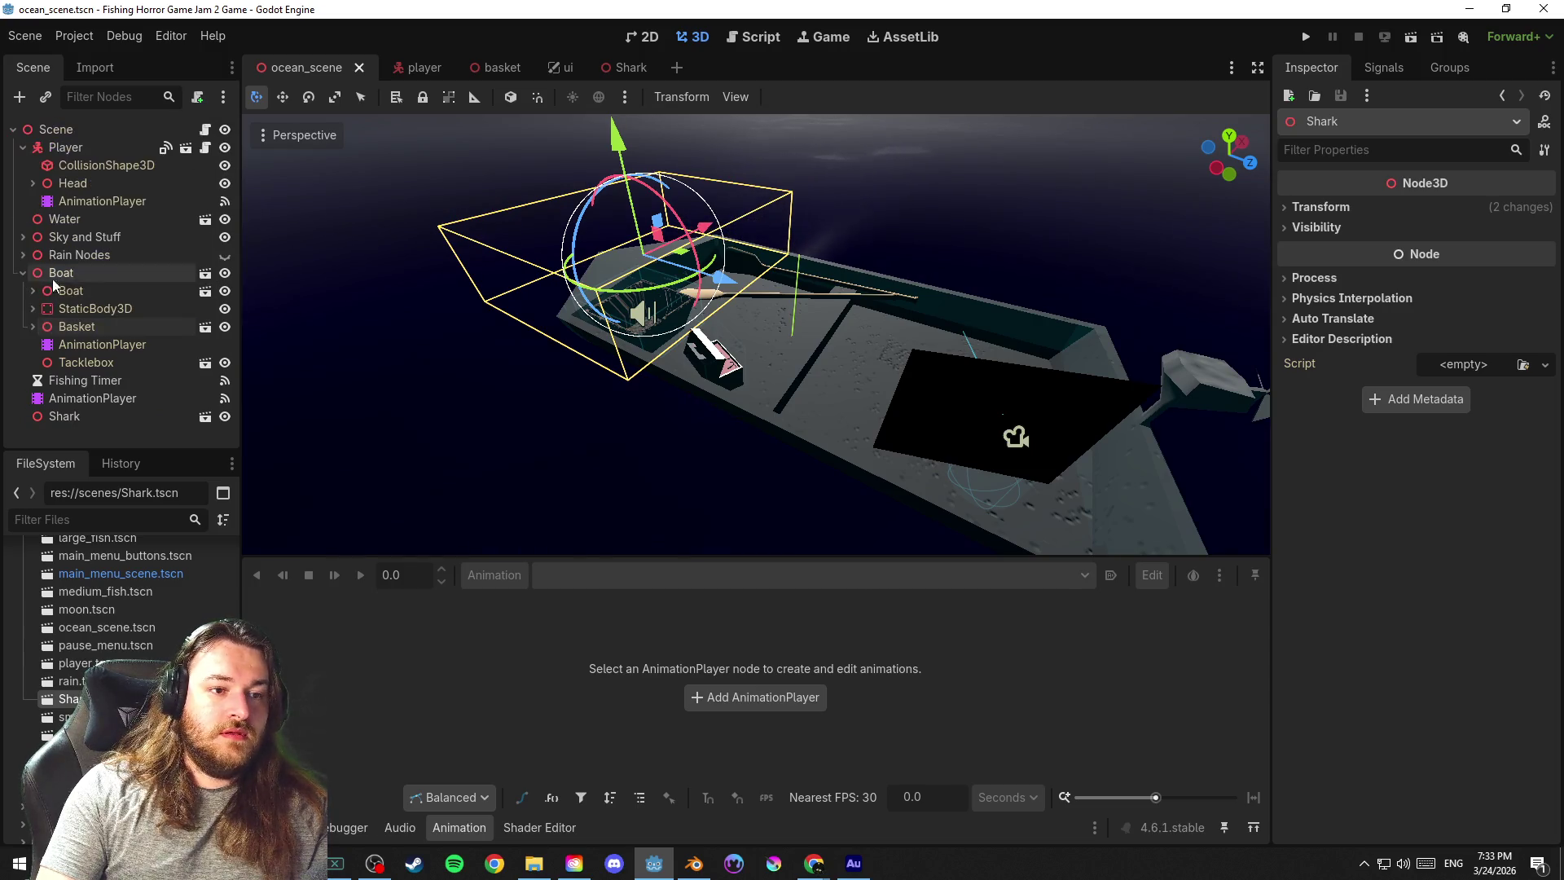
Rename the basket scene's Shark node to Basket Shark and save it
left_click(488, 65)
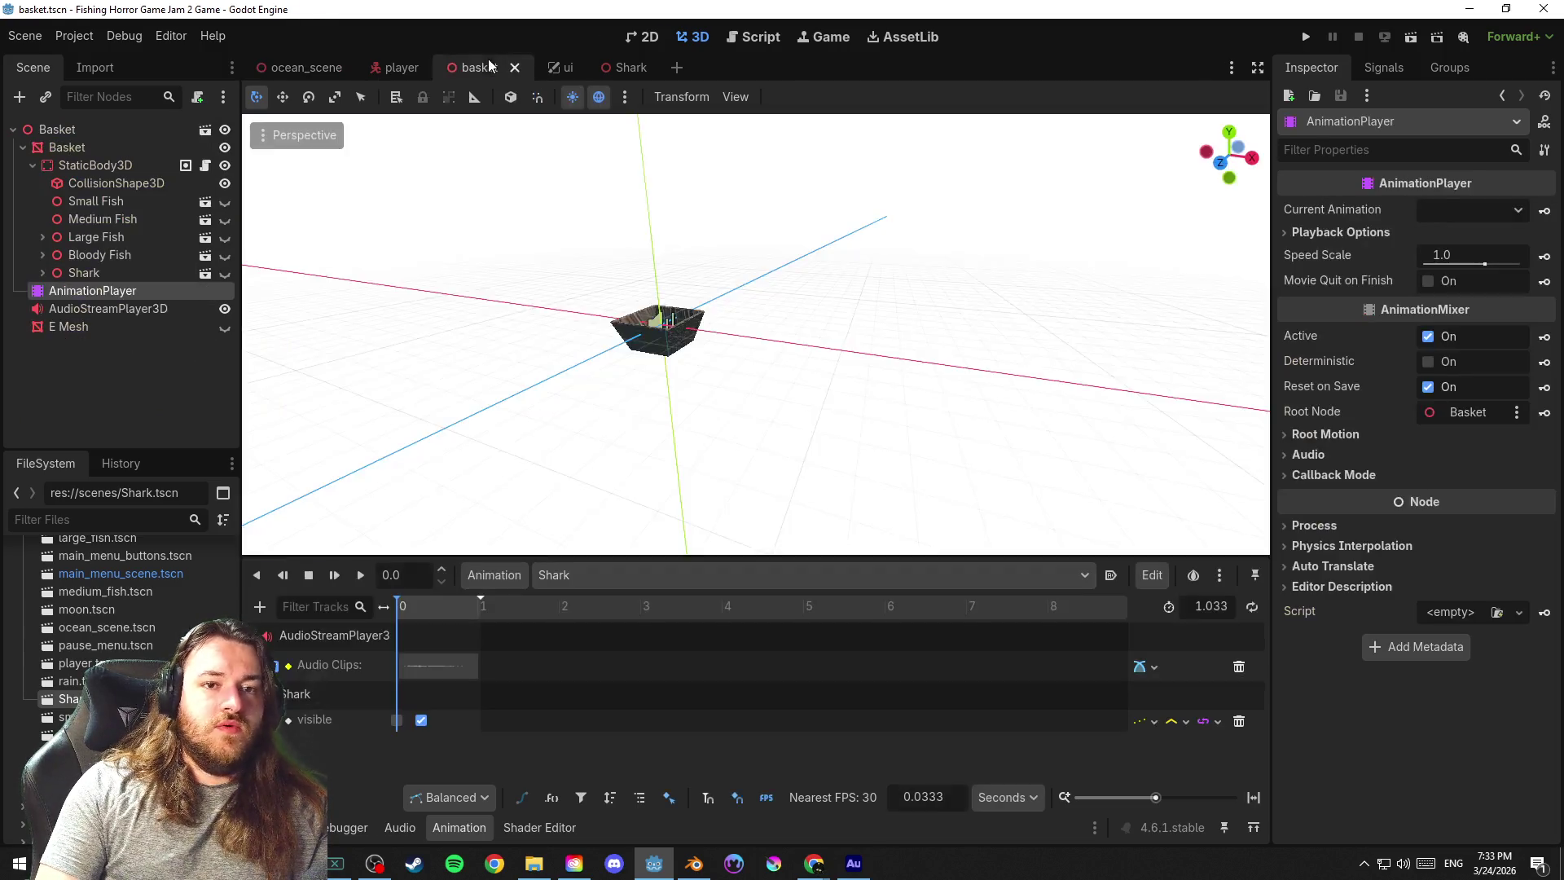
left_click(89, 273)
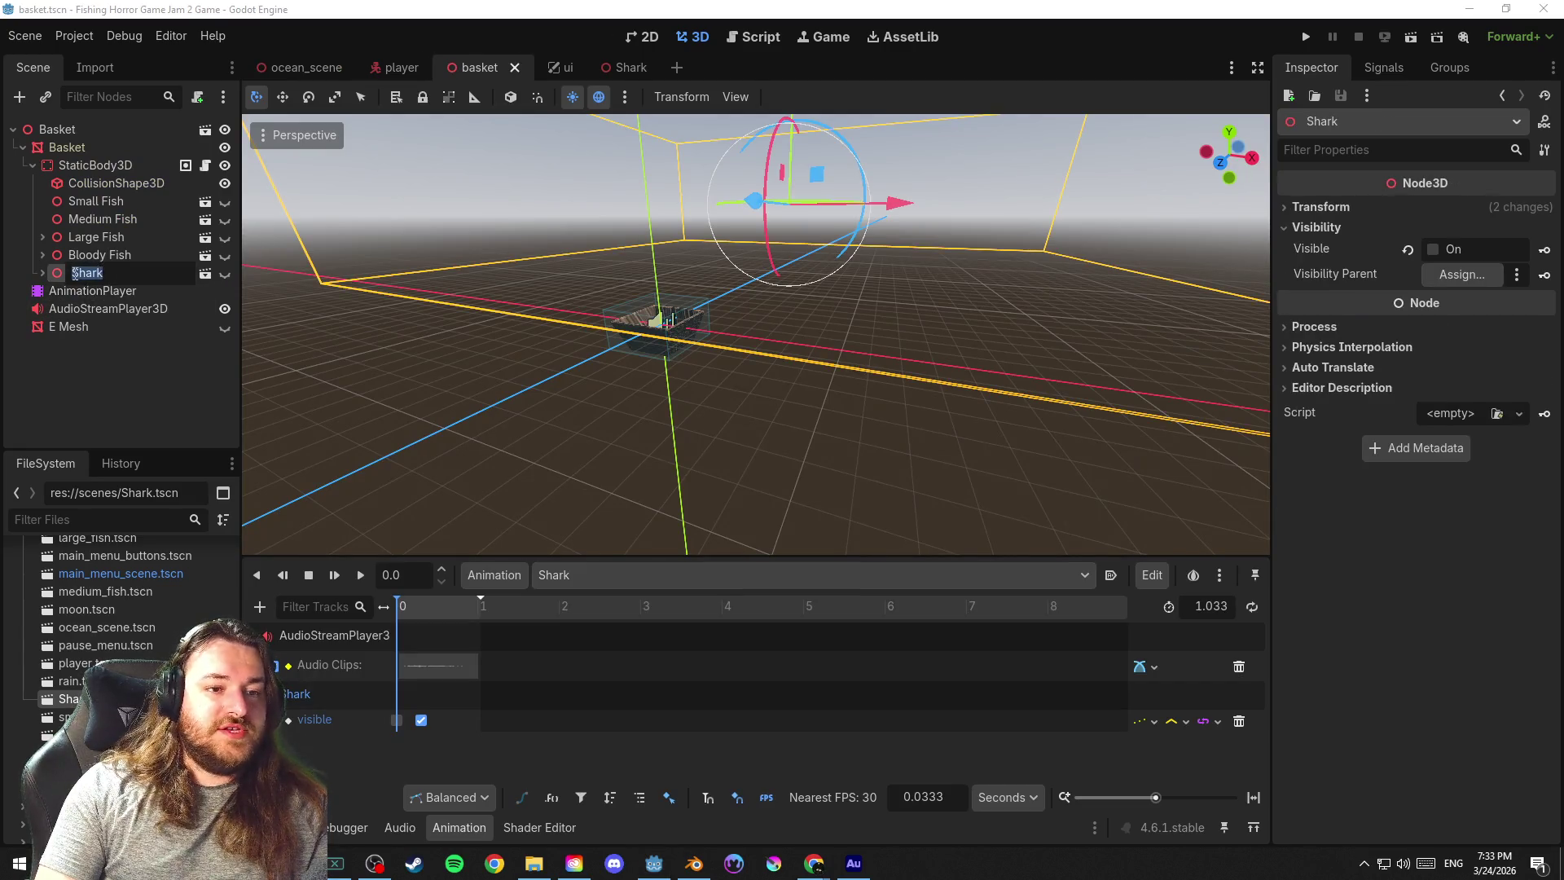
type("Basket")
key("Return")
key("ctrl+s")
Back in the ocean scene, expand the basket to reveal Basket Shark, refold it, and save
left_click(302, 67)
key("ctrl+s")
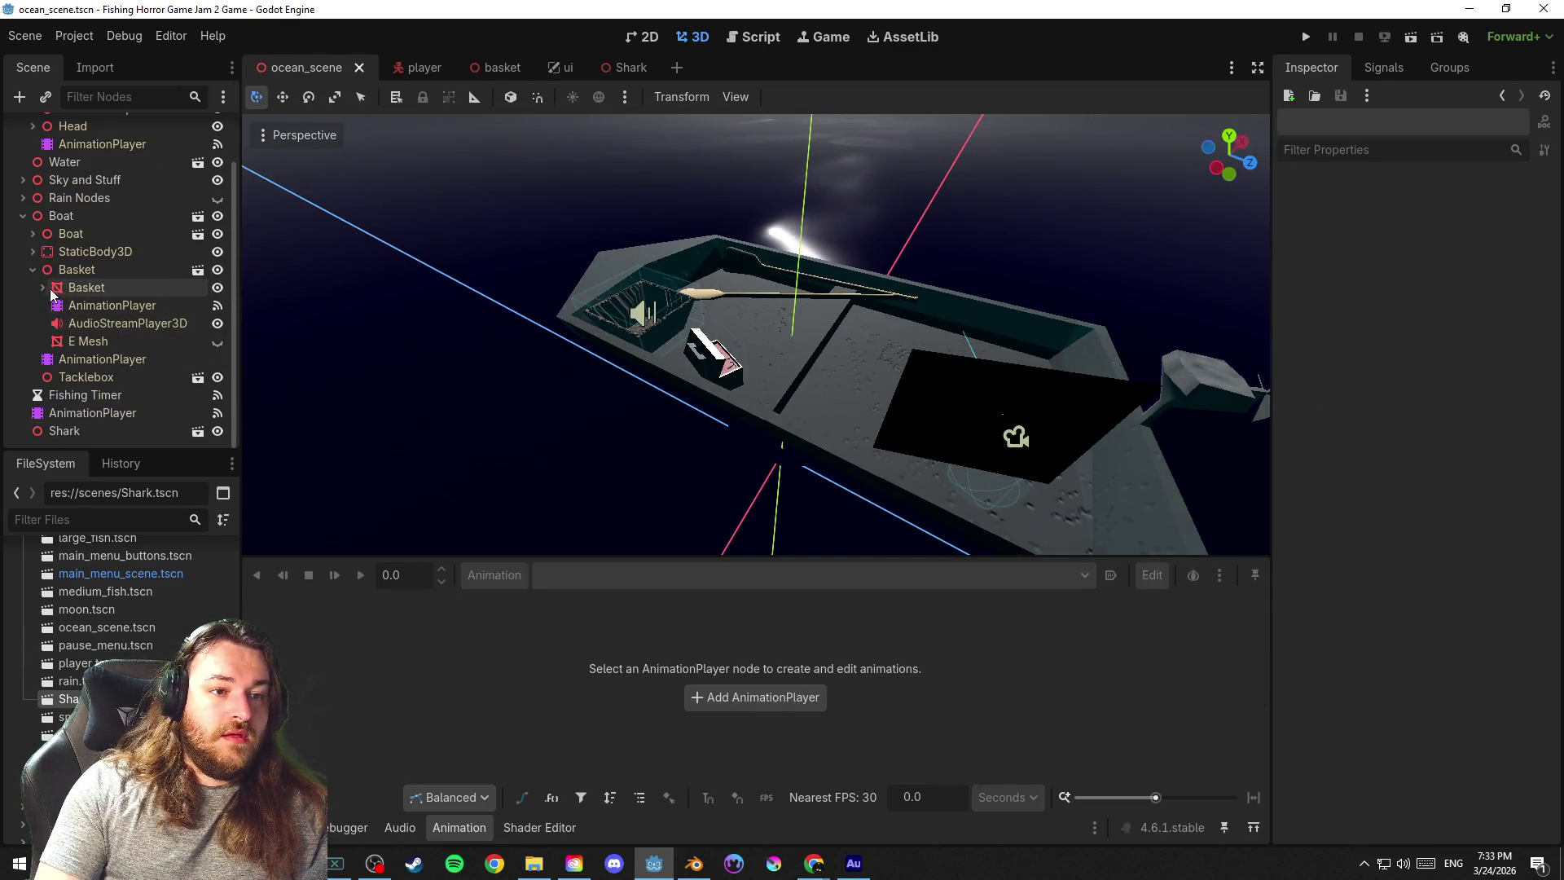
left_click(42, 287)
scroll(124, 372, "down", 2)
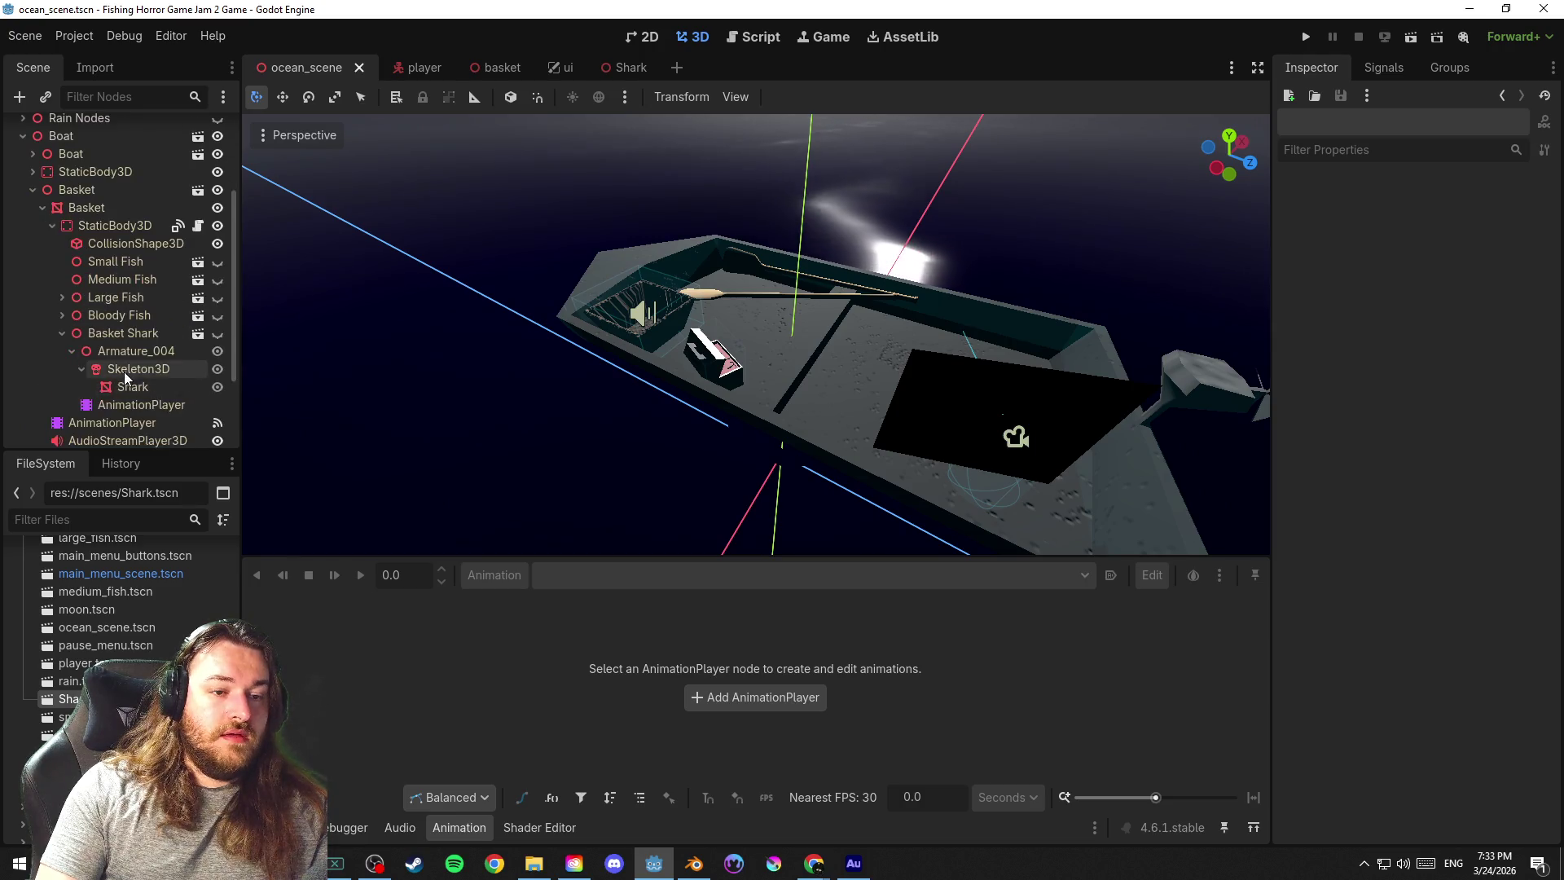
left_click(63, 332)
key("ctrl+s")
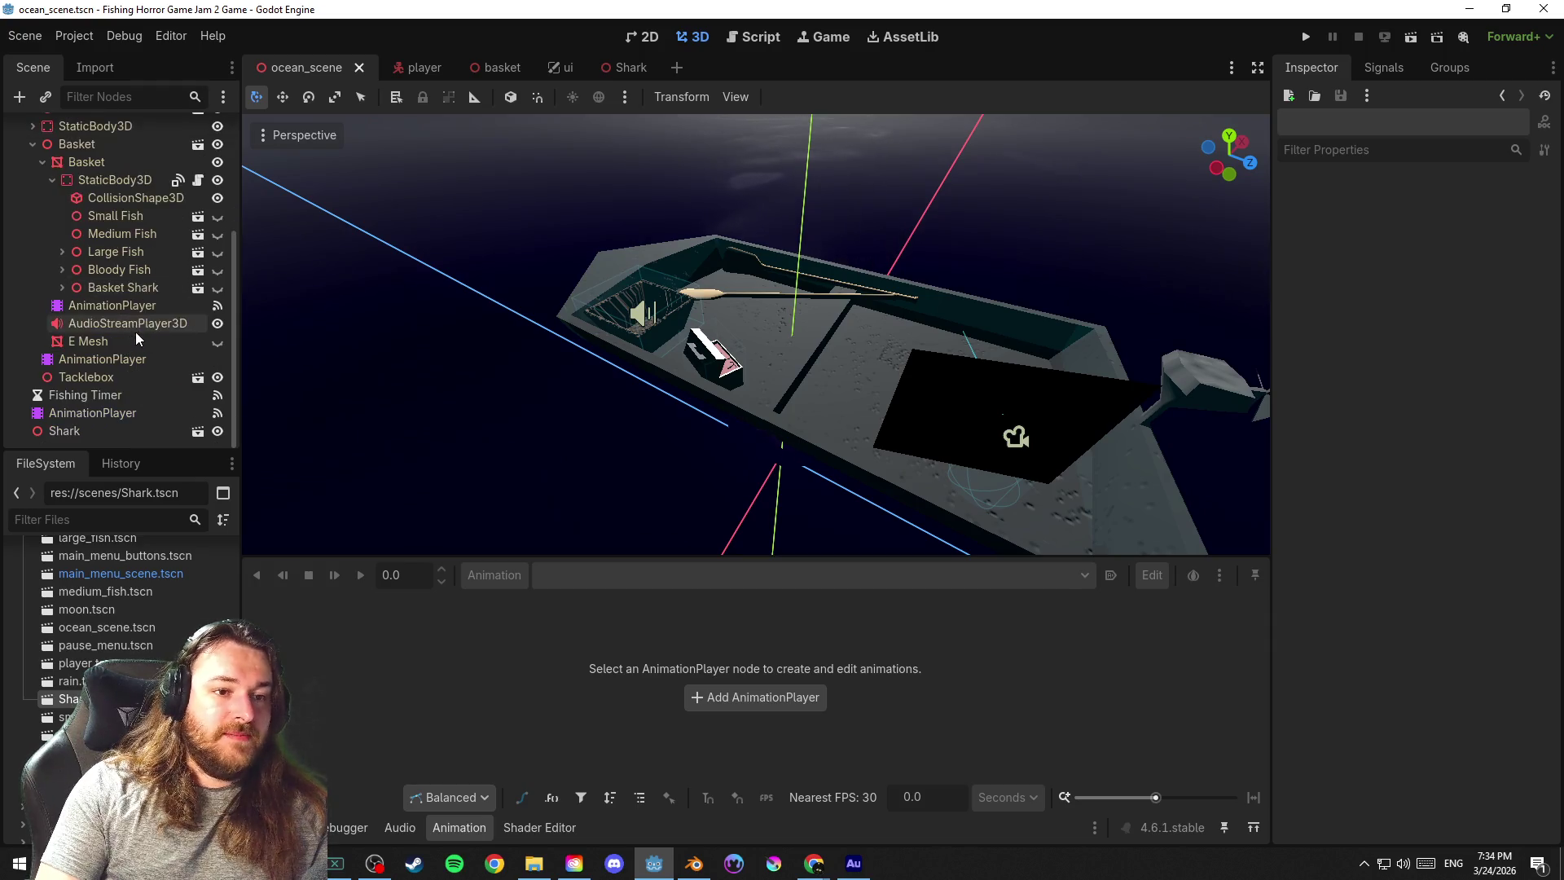
scroll(116, 330, "up", 2)
scroll(98, 268, "down", 2)
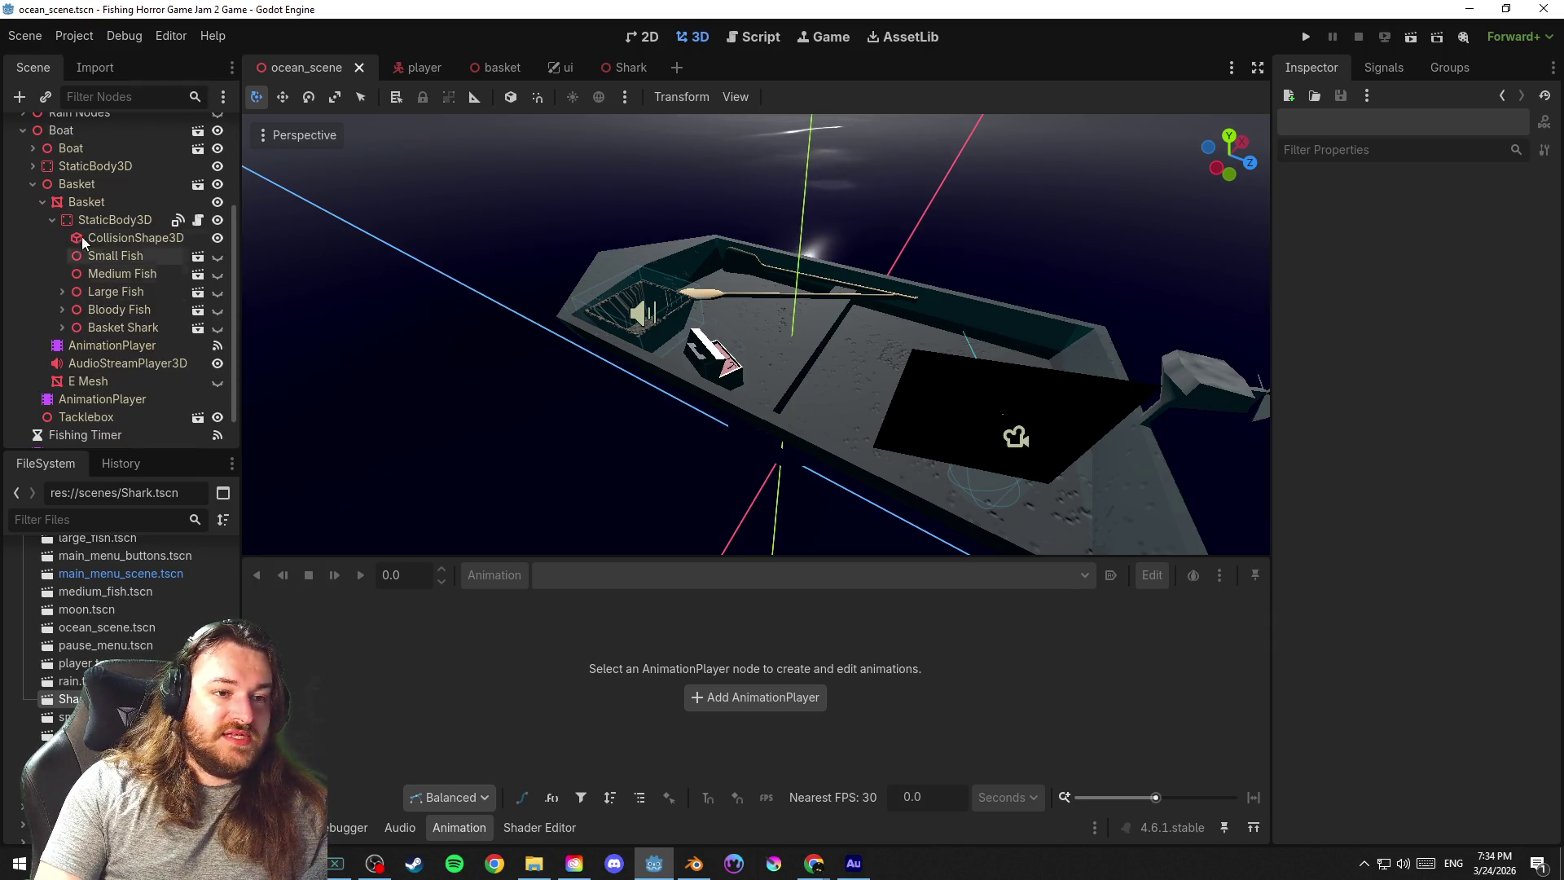
left_click(44, 202)
key("ctrl+s")
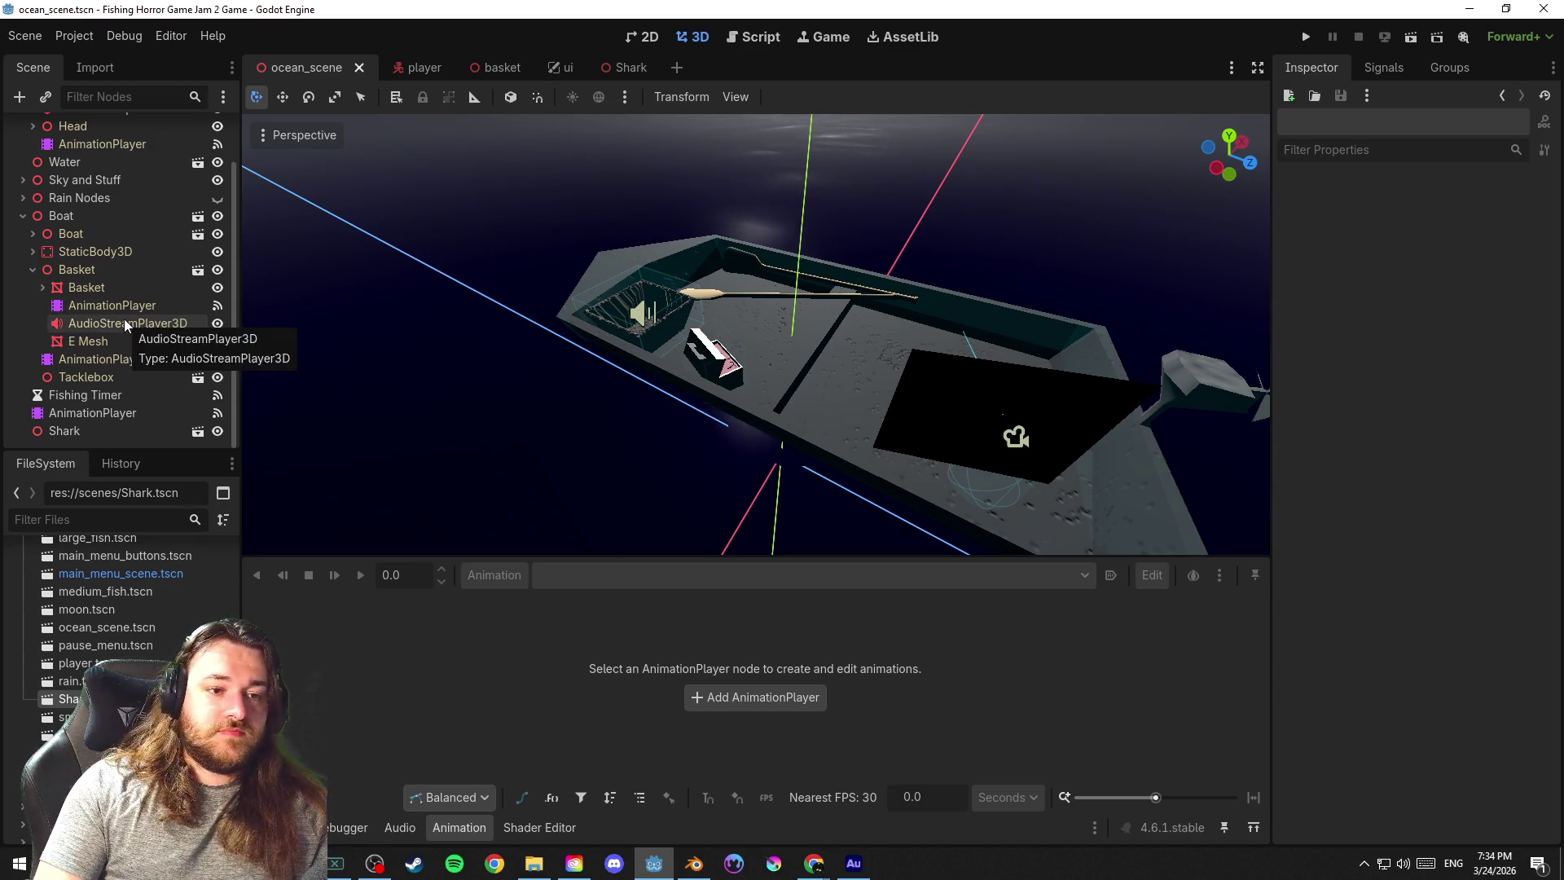
Inspect the basket's AnimationPlayer and mesh nodes, save, and set the animation to RESET
left_click(126, 322)
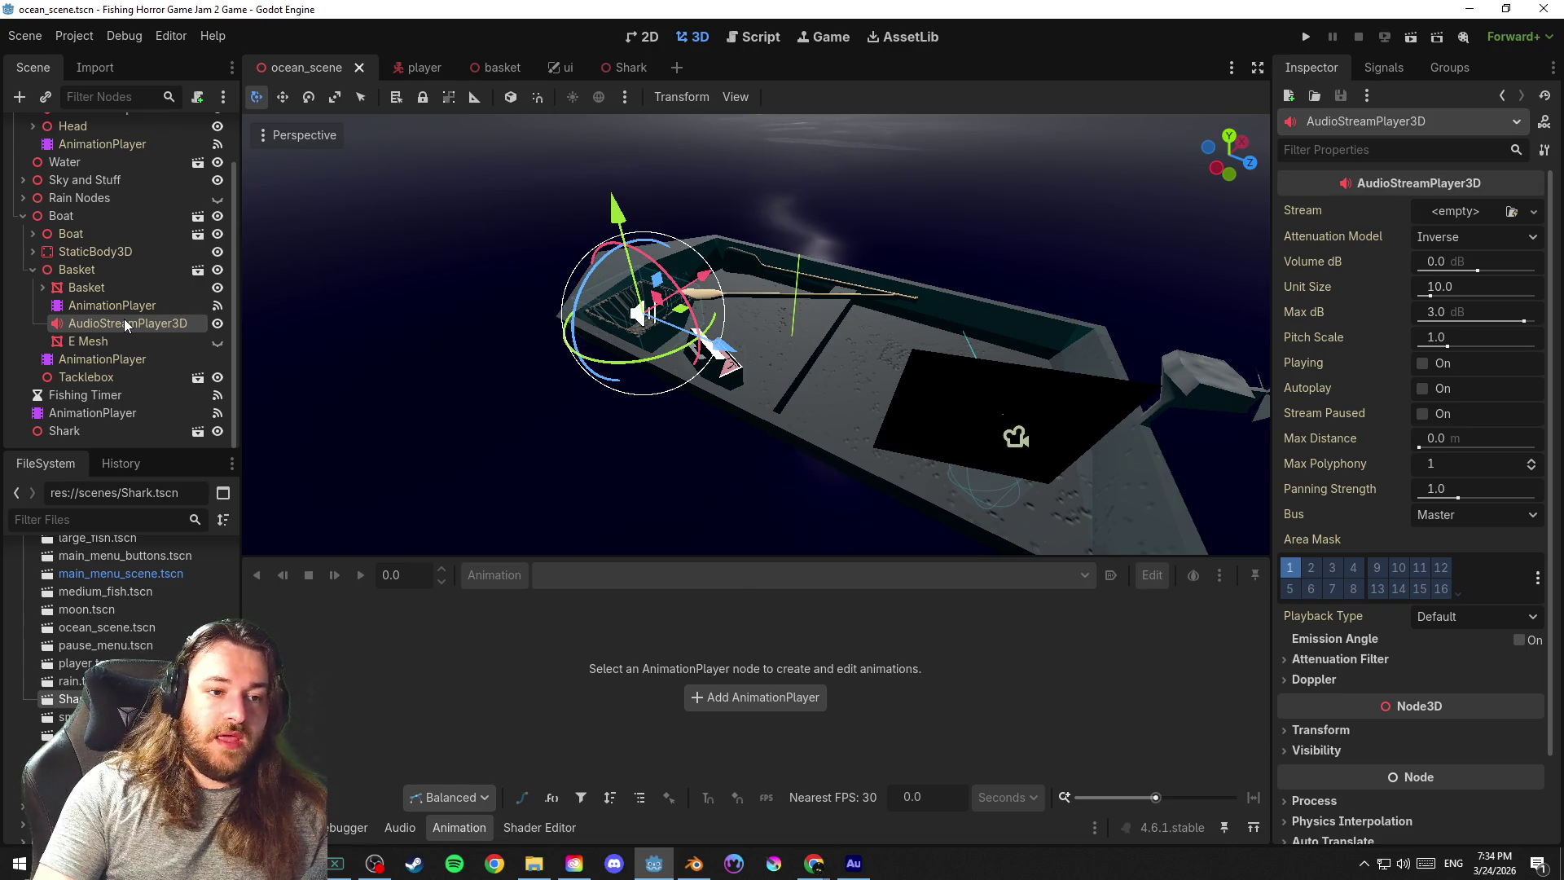
left_click(115, 303)
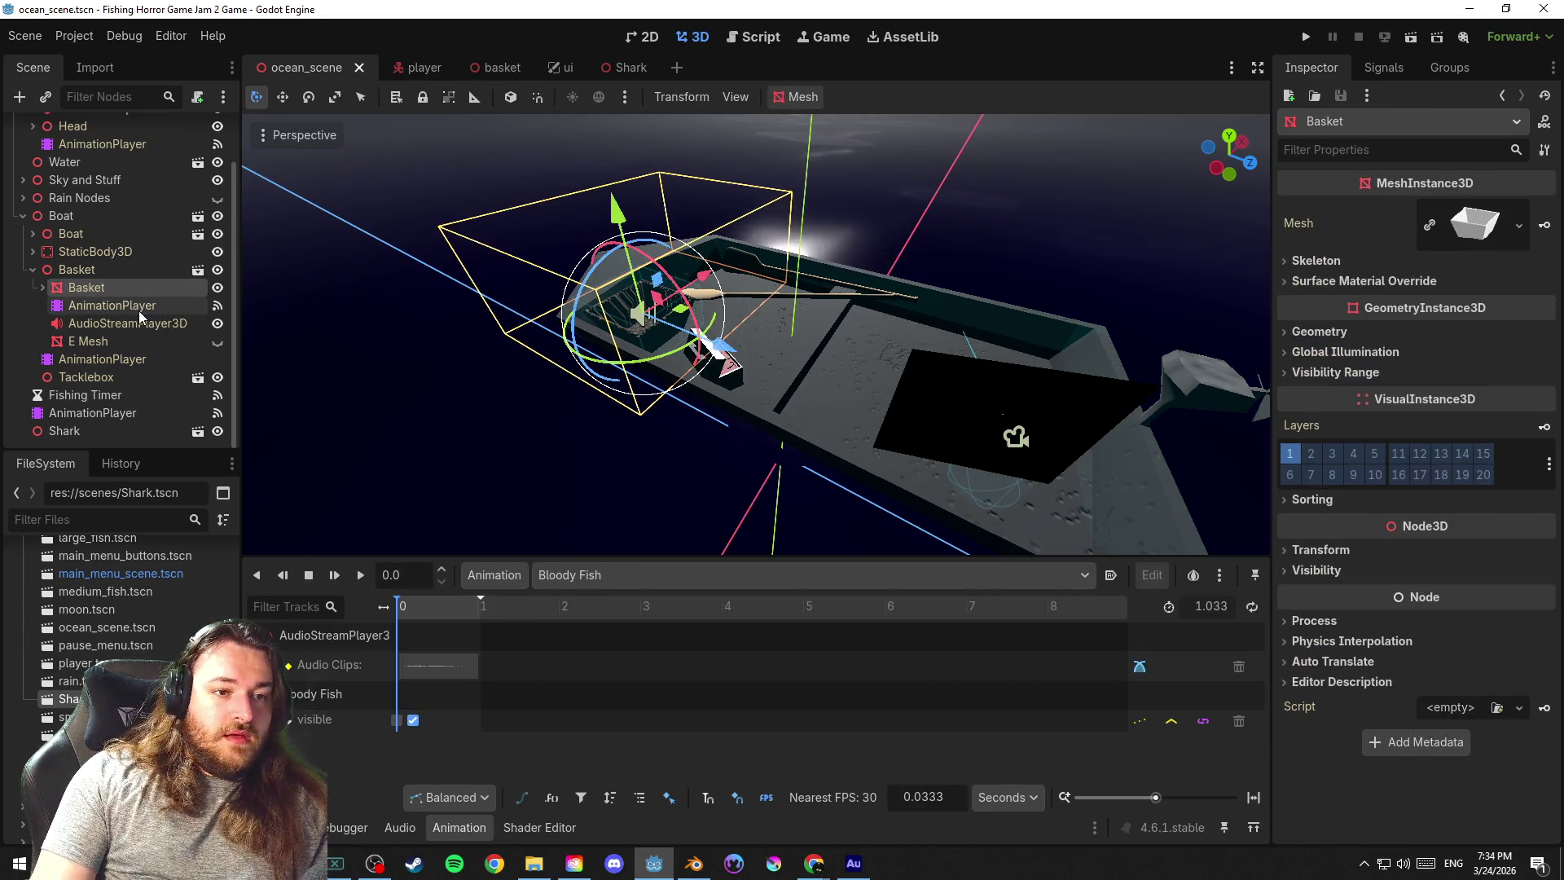
left_click(138, 308)
mouse_move(584, 316)
left_mouse_down()
mouse_move(828, 330)
mouse_move(810, 328)
mouse_move(835, 294)
mouse_move(795, 316)
left_mouse_up()
scroll(814, 307, "up", 2)
key("ctrl+s")
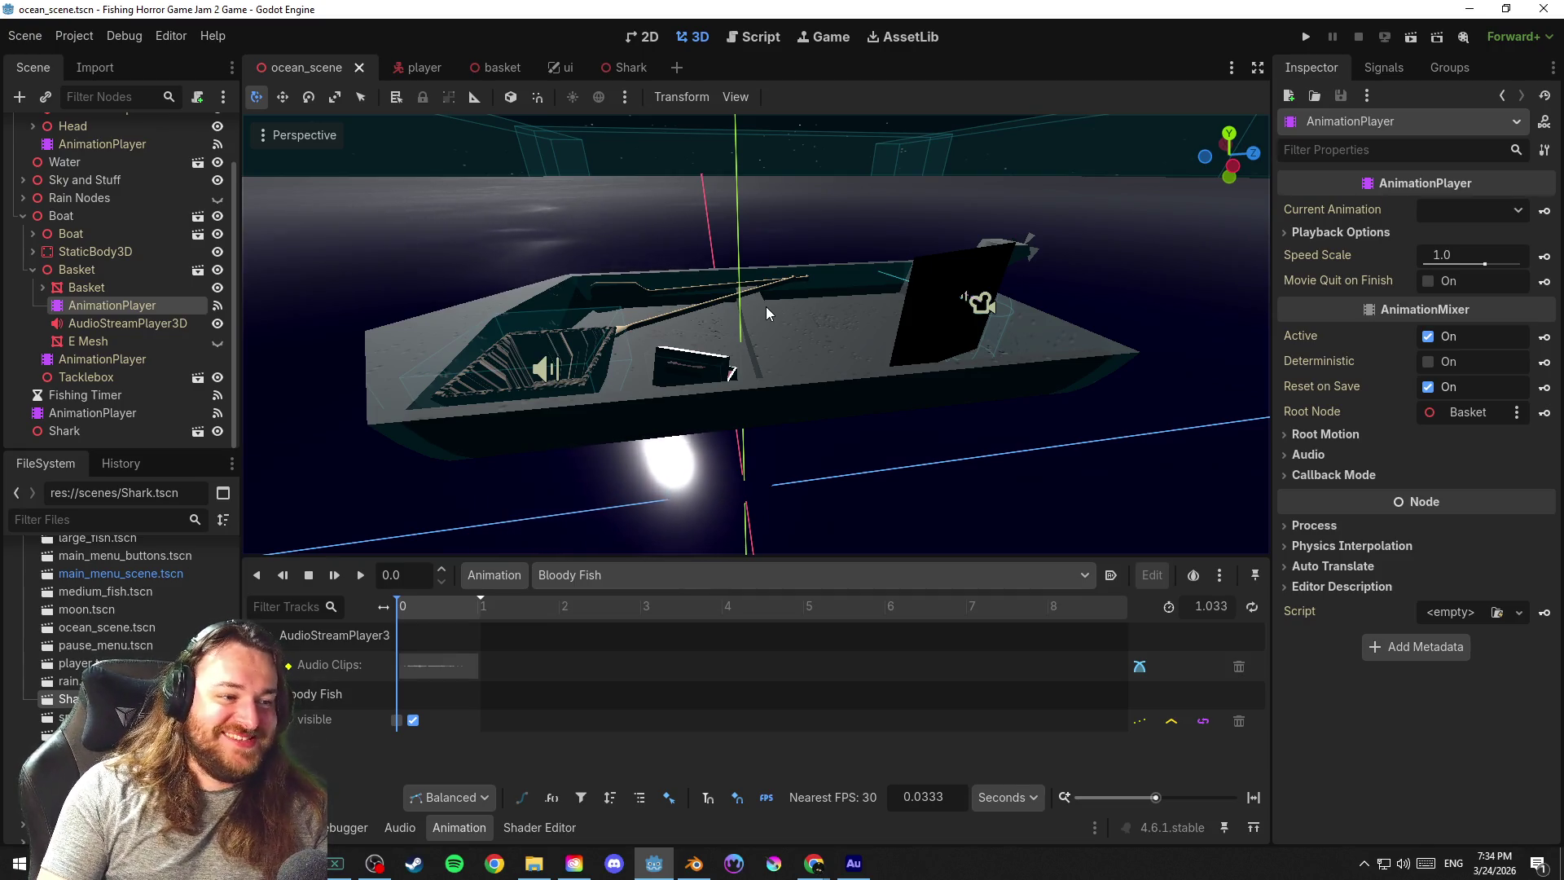
mouse_move(753, 310)
left_mouse_down()
mouse_move(1226, 306)
mouse_move(552, 352)
mouse_move(288, 335)
mouse_move(1242, 325)
mouse_move(1020, 292)
mouse_move(715, 333)
mouse_move(737, 332)
left_mouse_up()
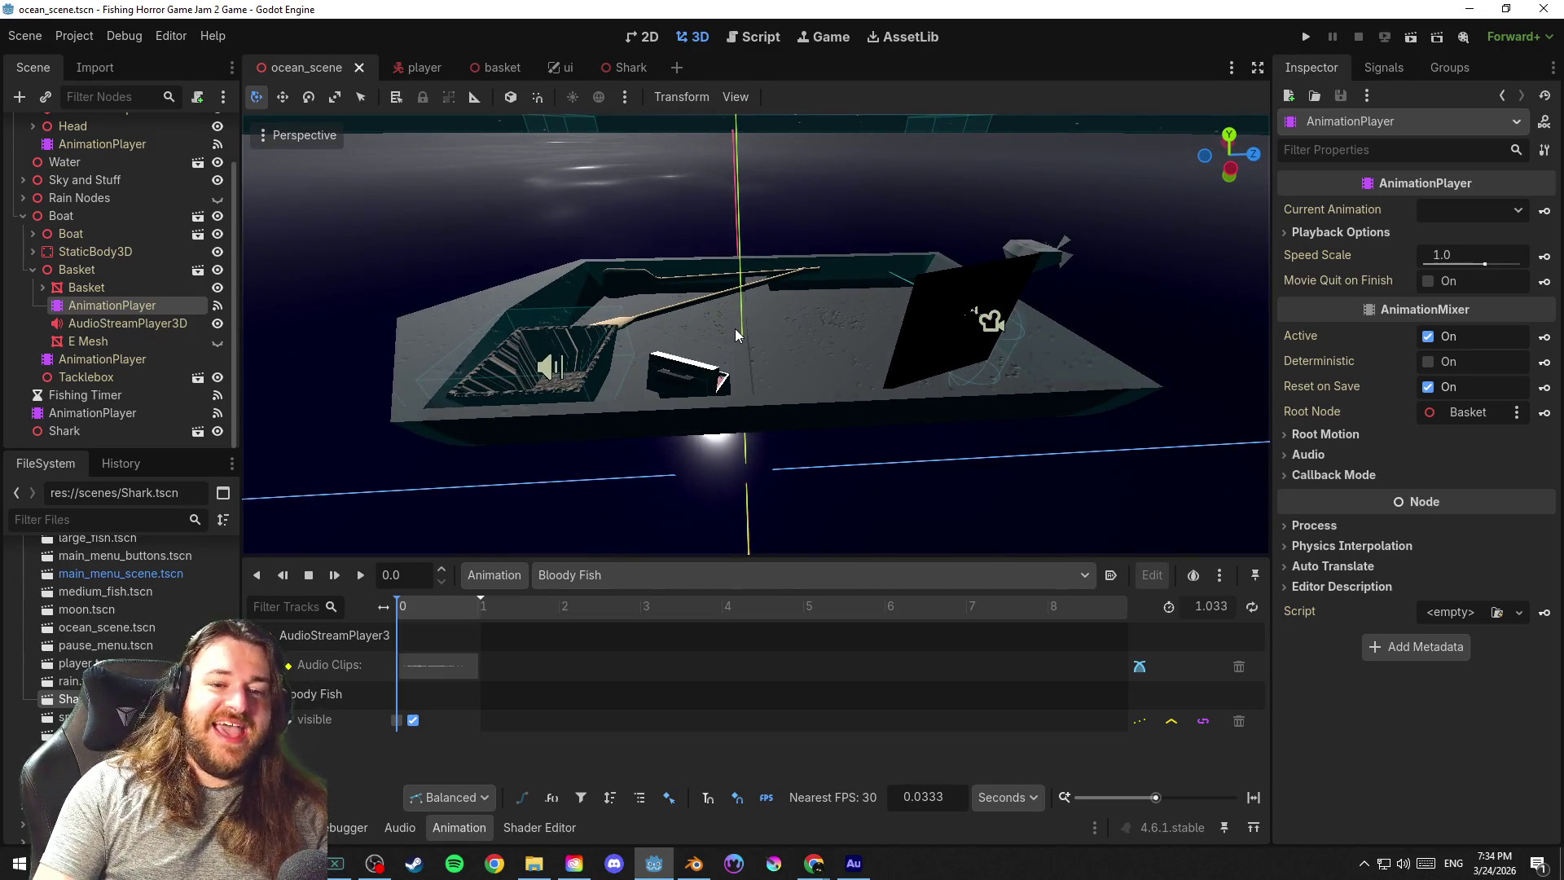
left_click(640, 574)
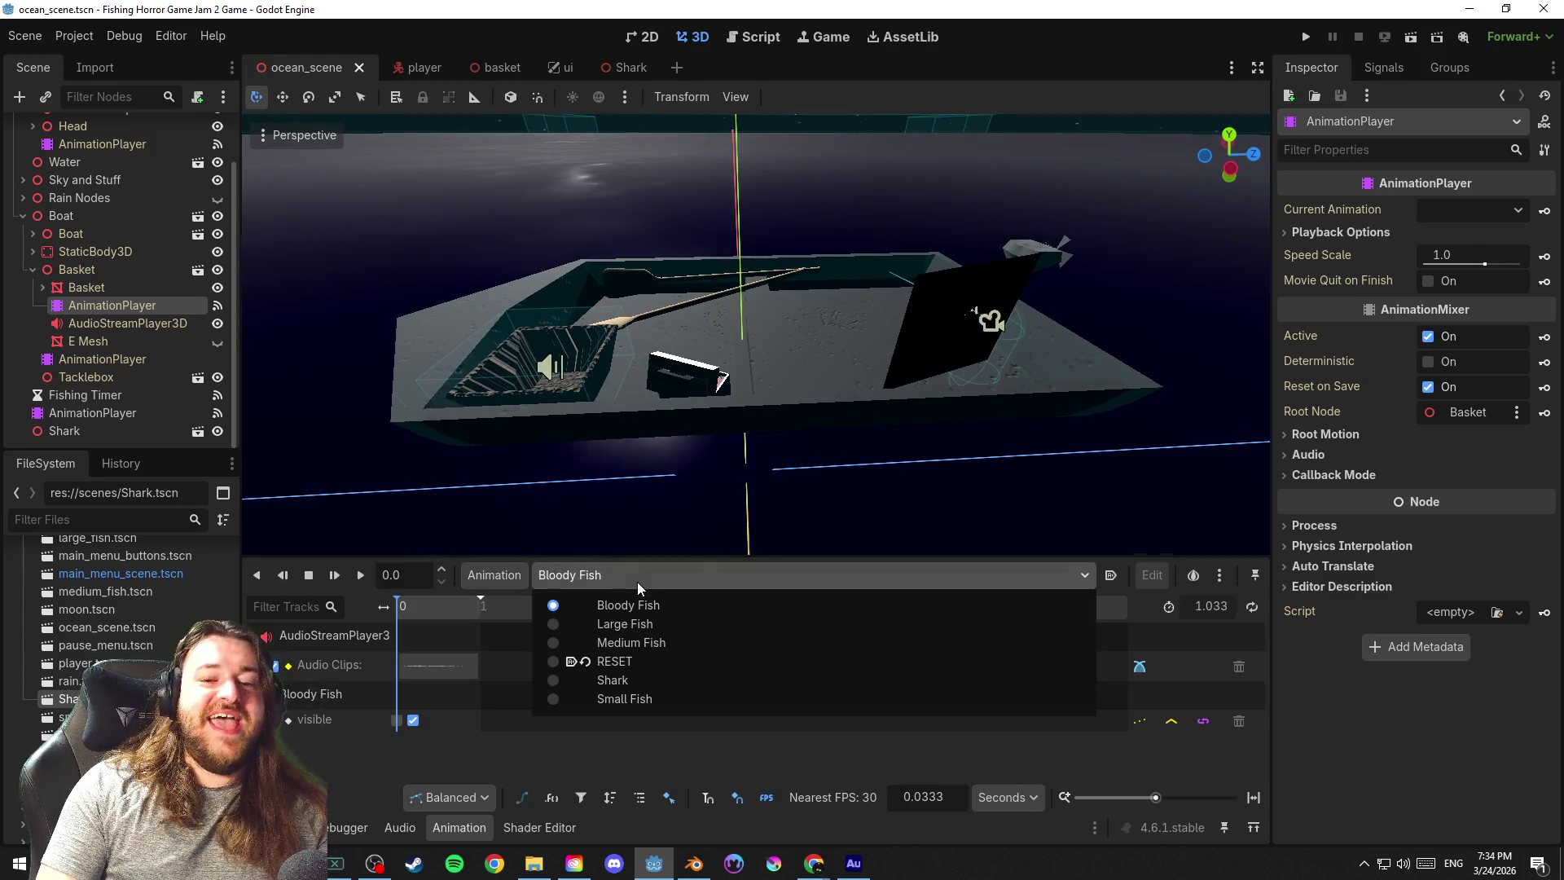
left_click(680, 664)
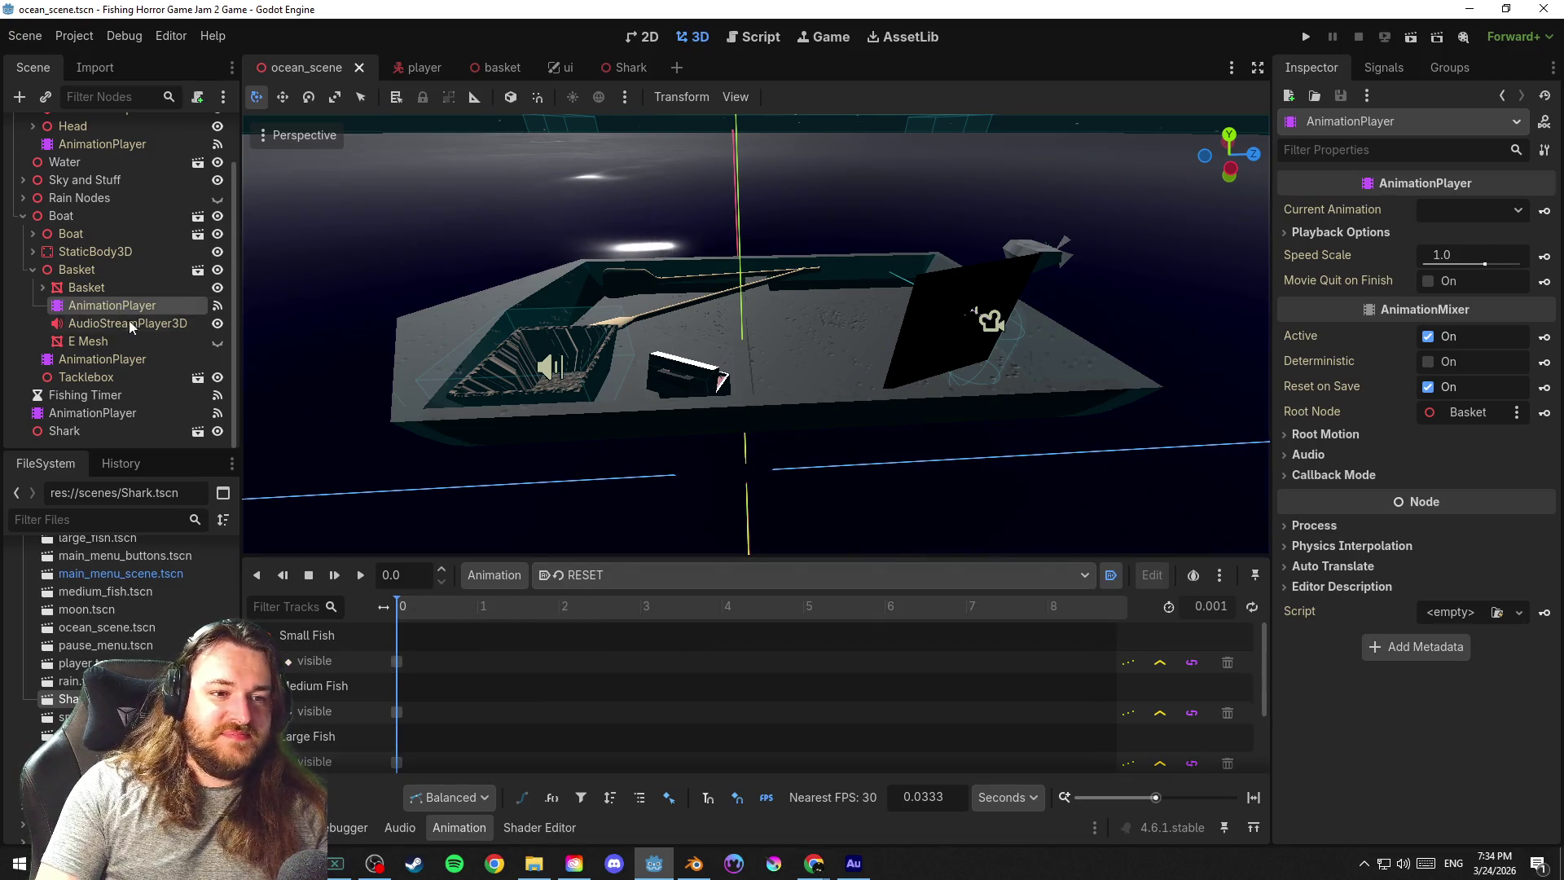
Play the basket's Shark animation, then switch back to RESET and expand the boat's children
left_click(129, 320)
left_click(120, 308)
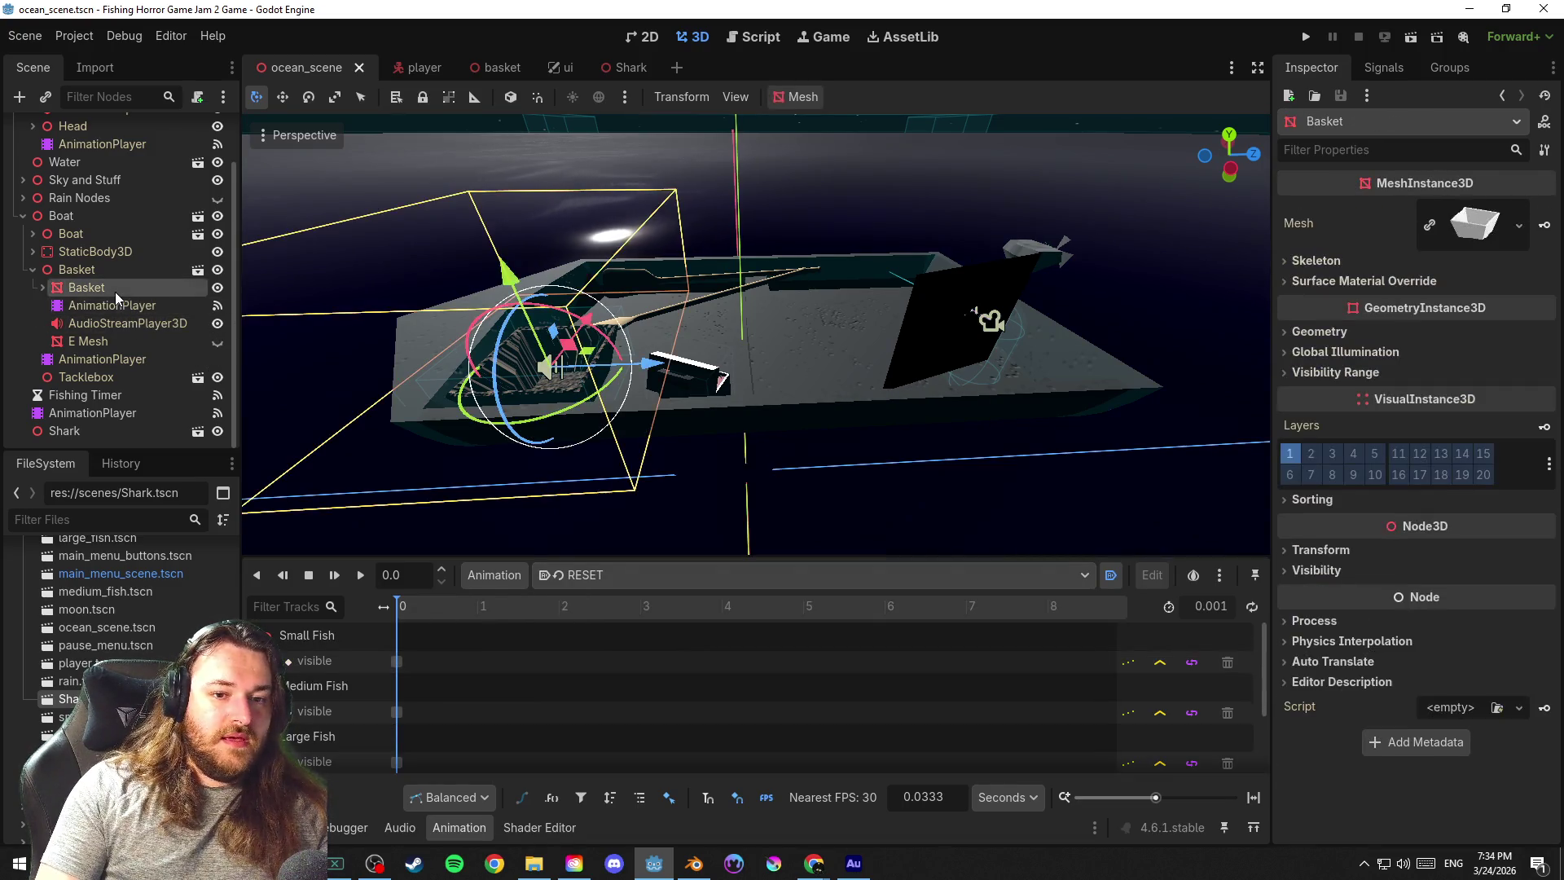
left_click(625, 574)
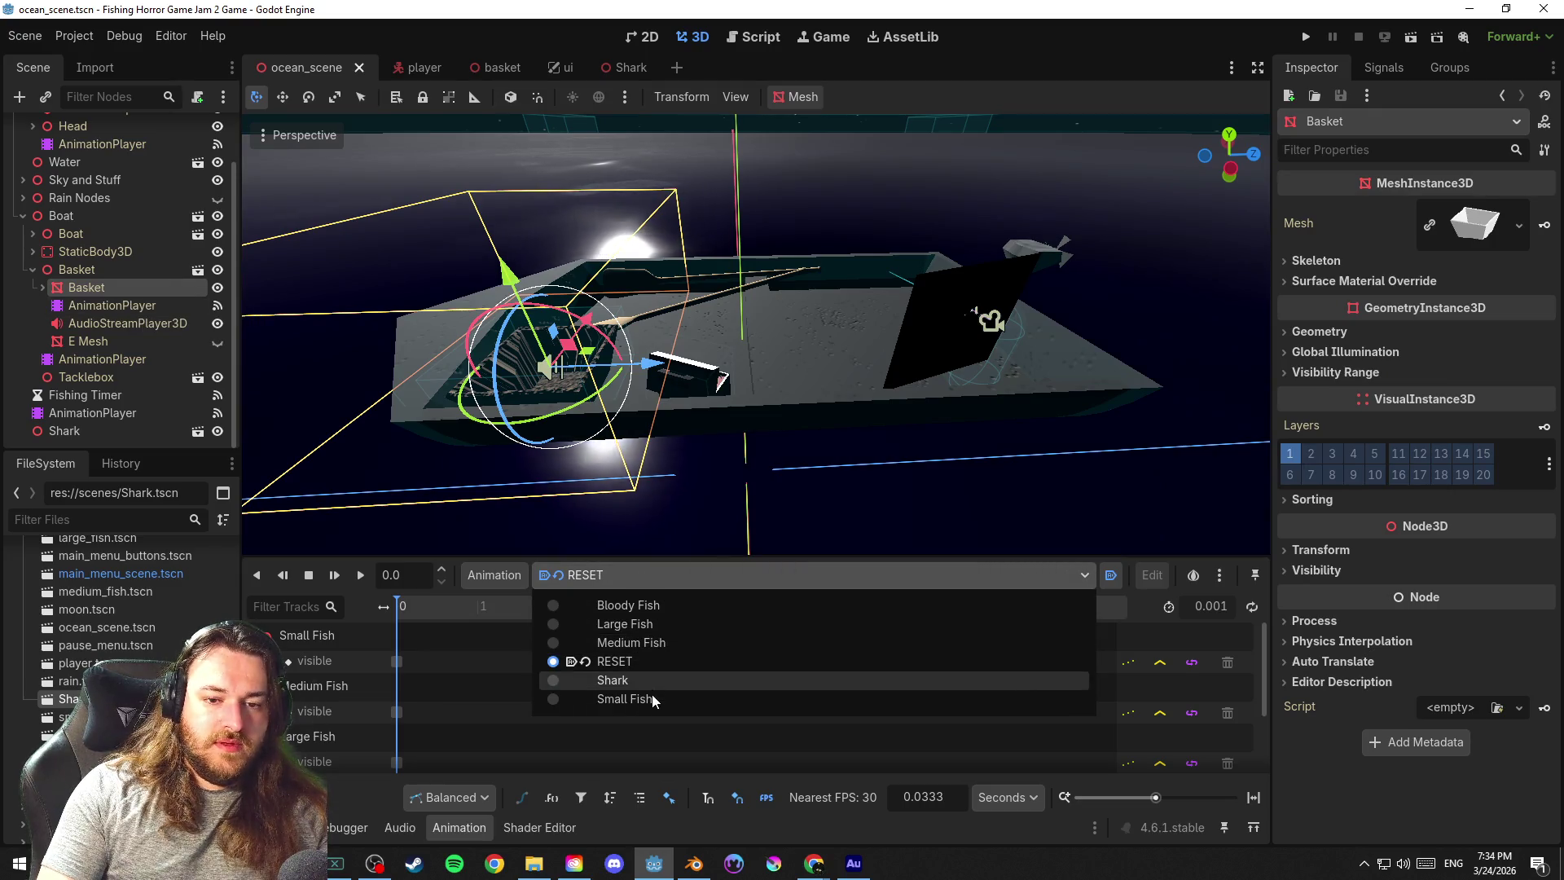
left_click(648, 682)
left_click(360, 576)
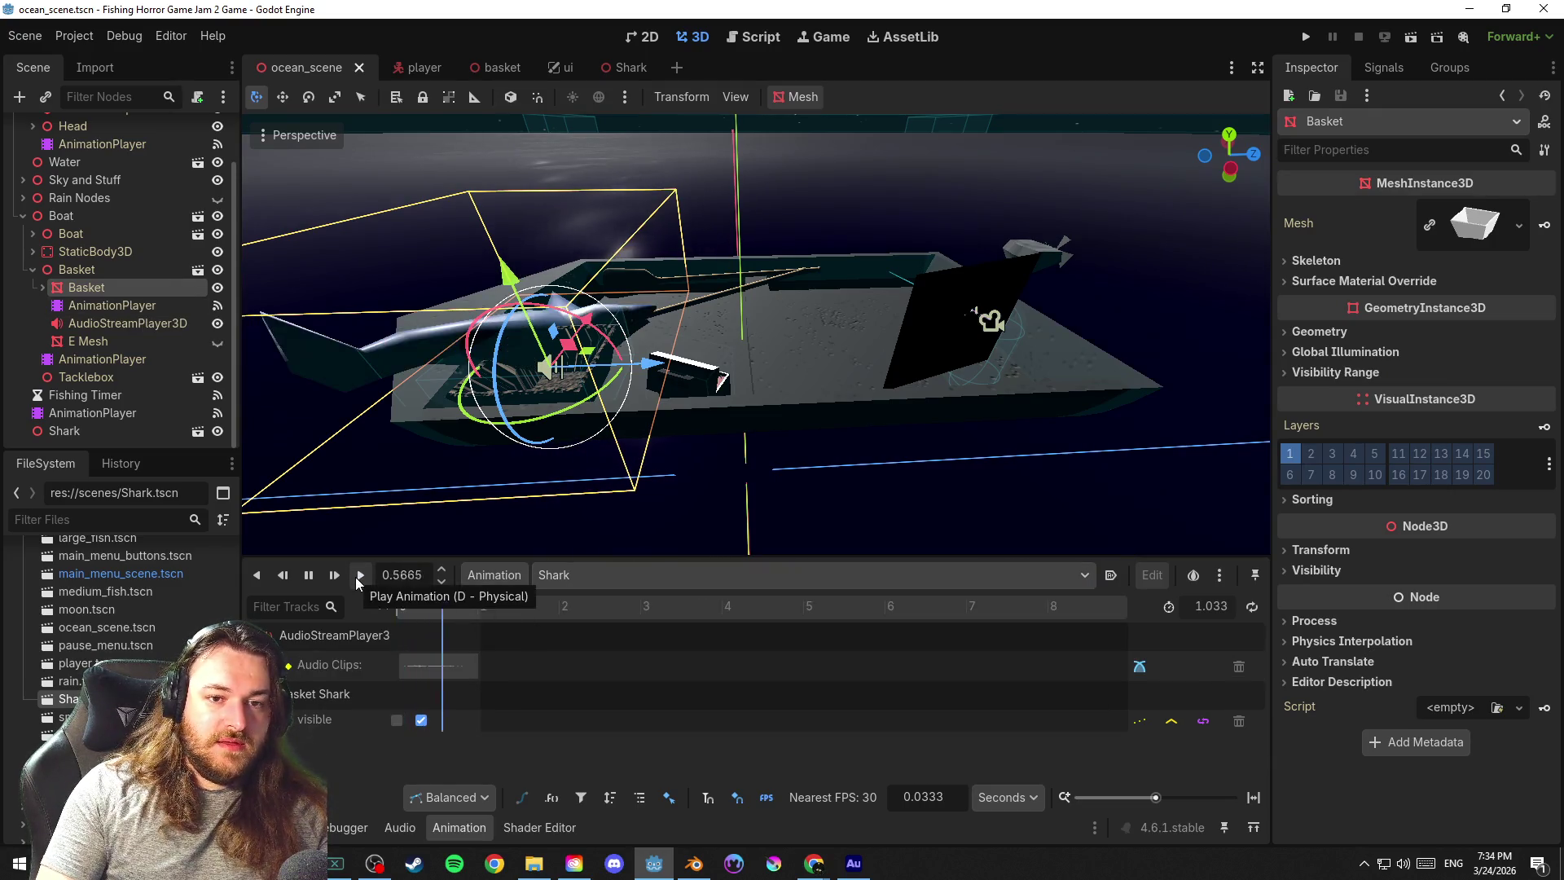
mouse_move(711, 430)
left_mouse_down()
mouse_move(438, 421)
mouse_move(767, 454)
mouse_move(684, 514)
left_mouse_up()
left_click(606, 575)
left_click(641, 664)
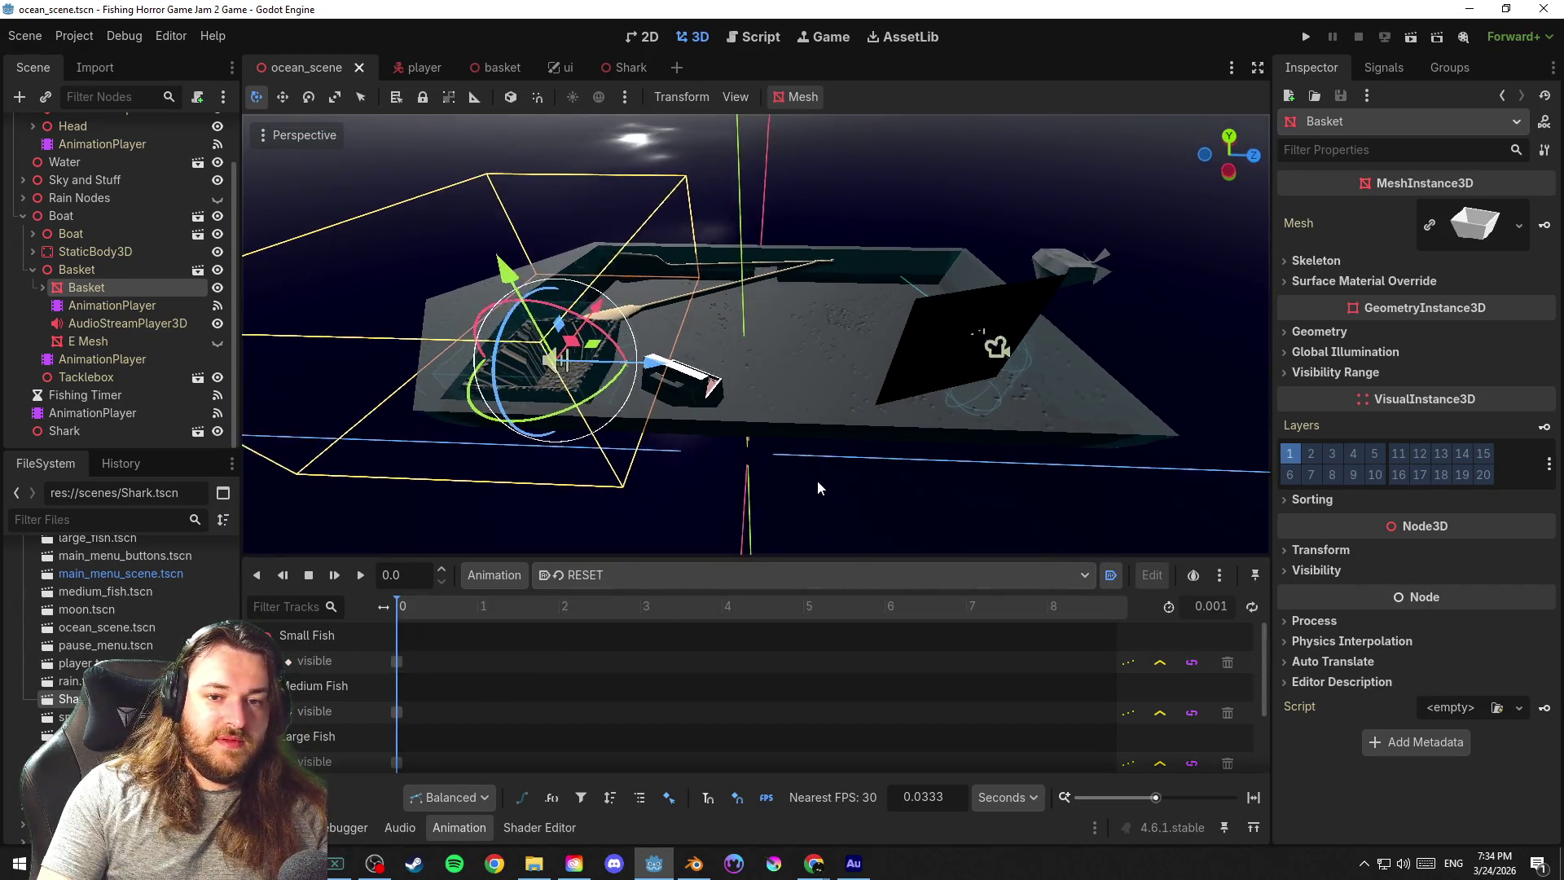
left_click(854, 511)
Select the Boat mesh, its parents and Engine, then fold the StaticBody3D collision shapes
left_click(746, 342)
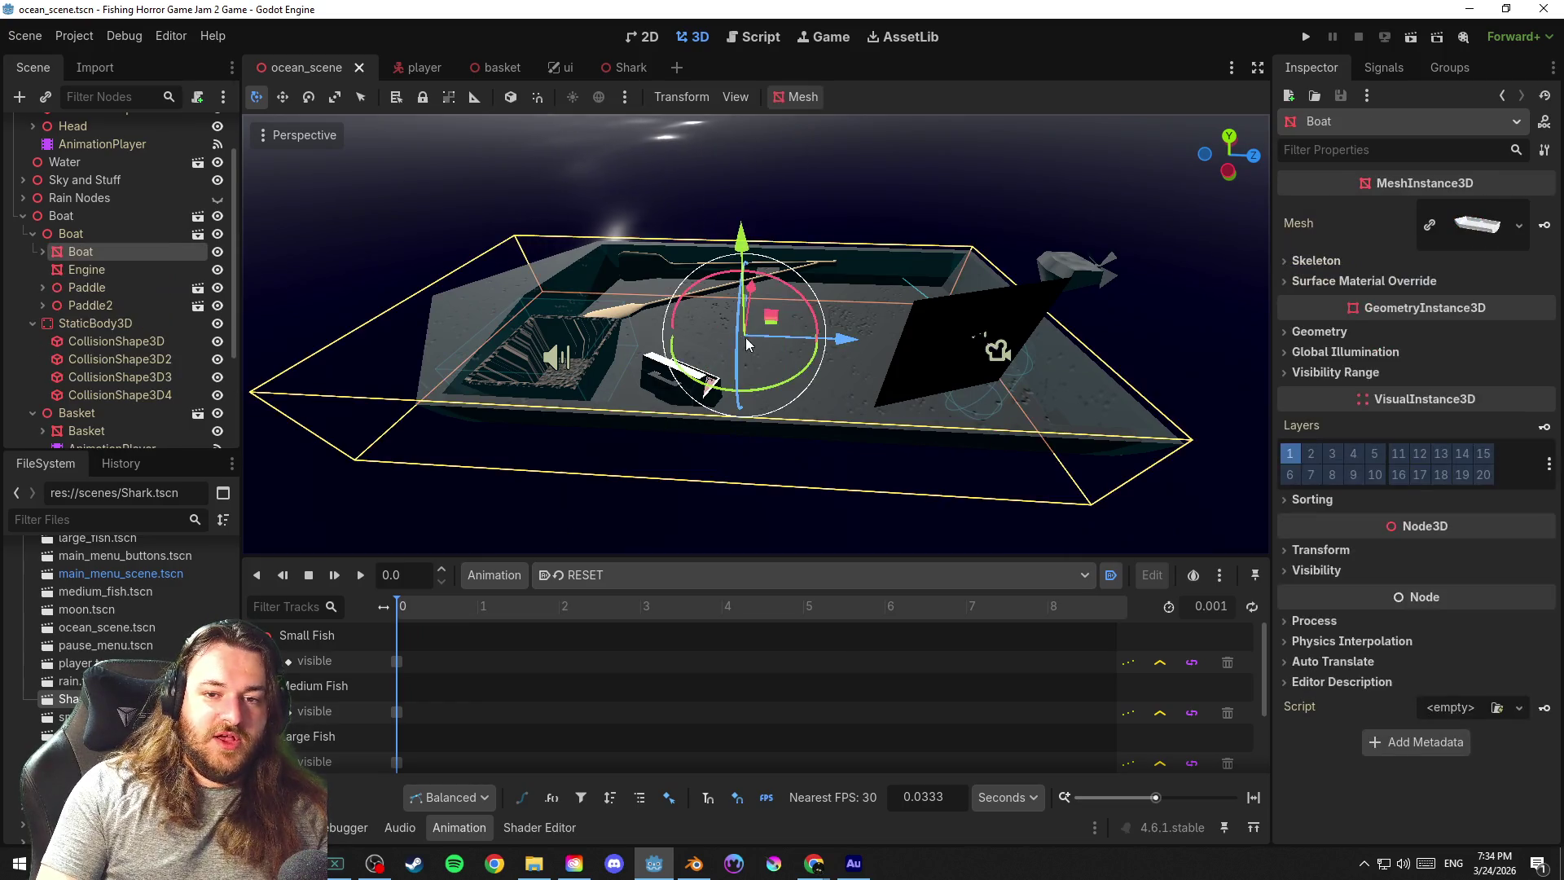
left_click(105, 234)
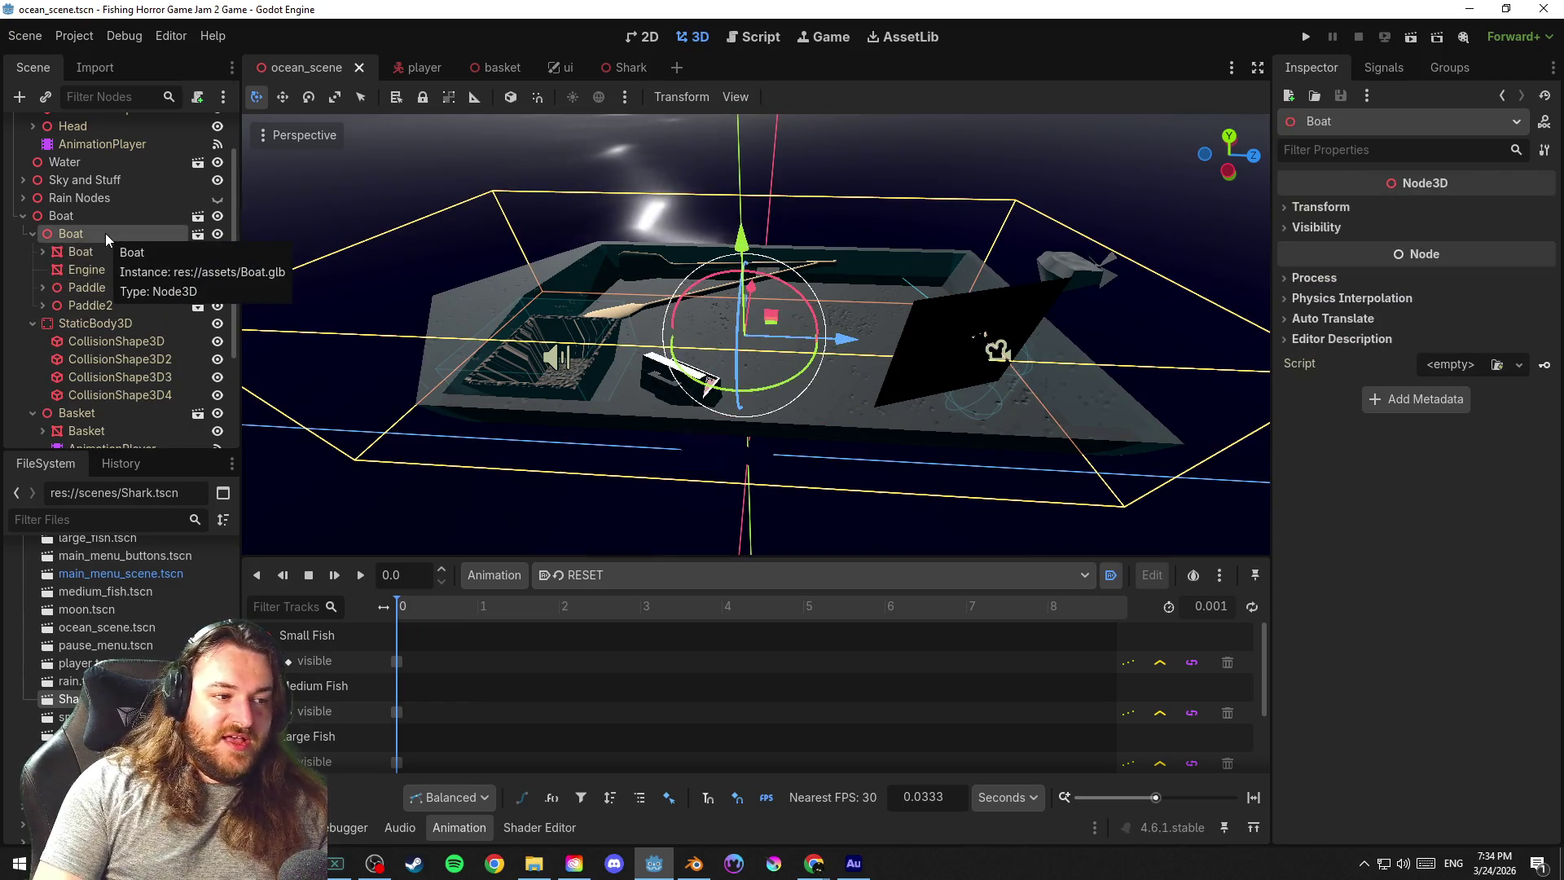
left_click(106, 218)
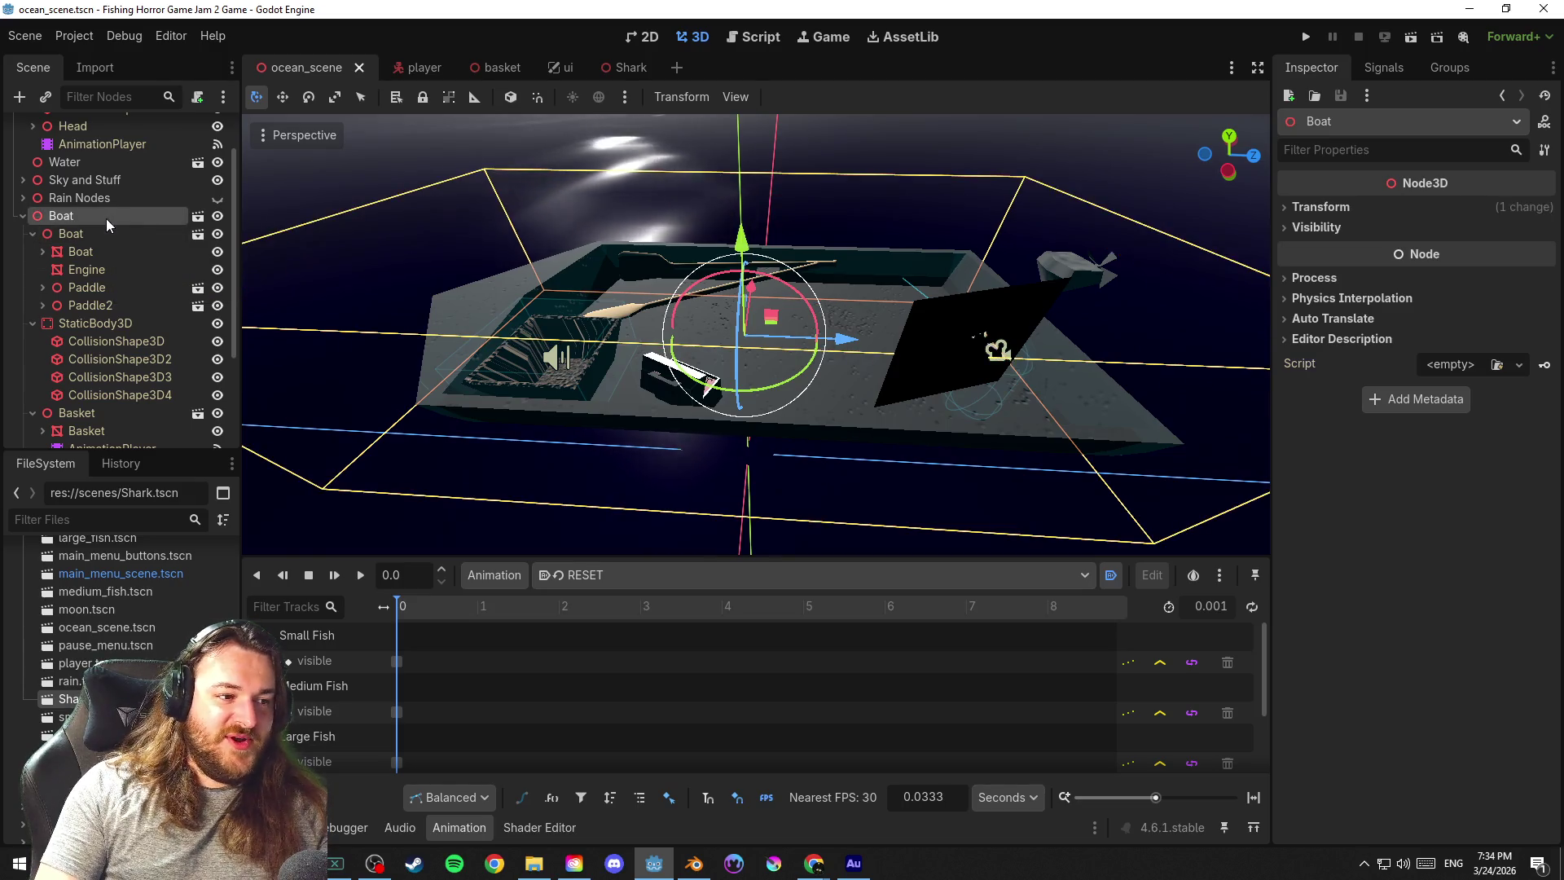
left_click(118, 263)
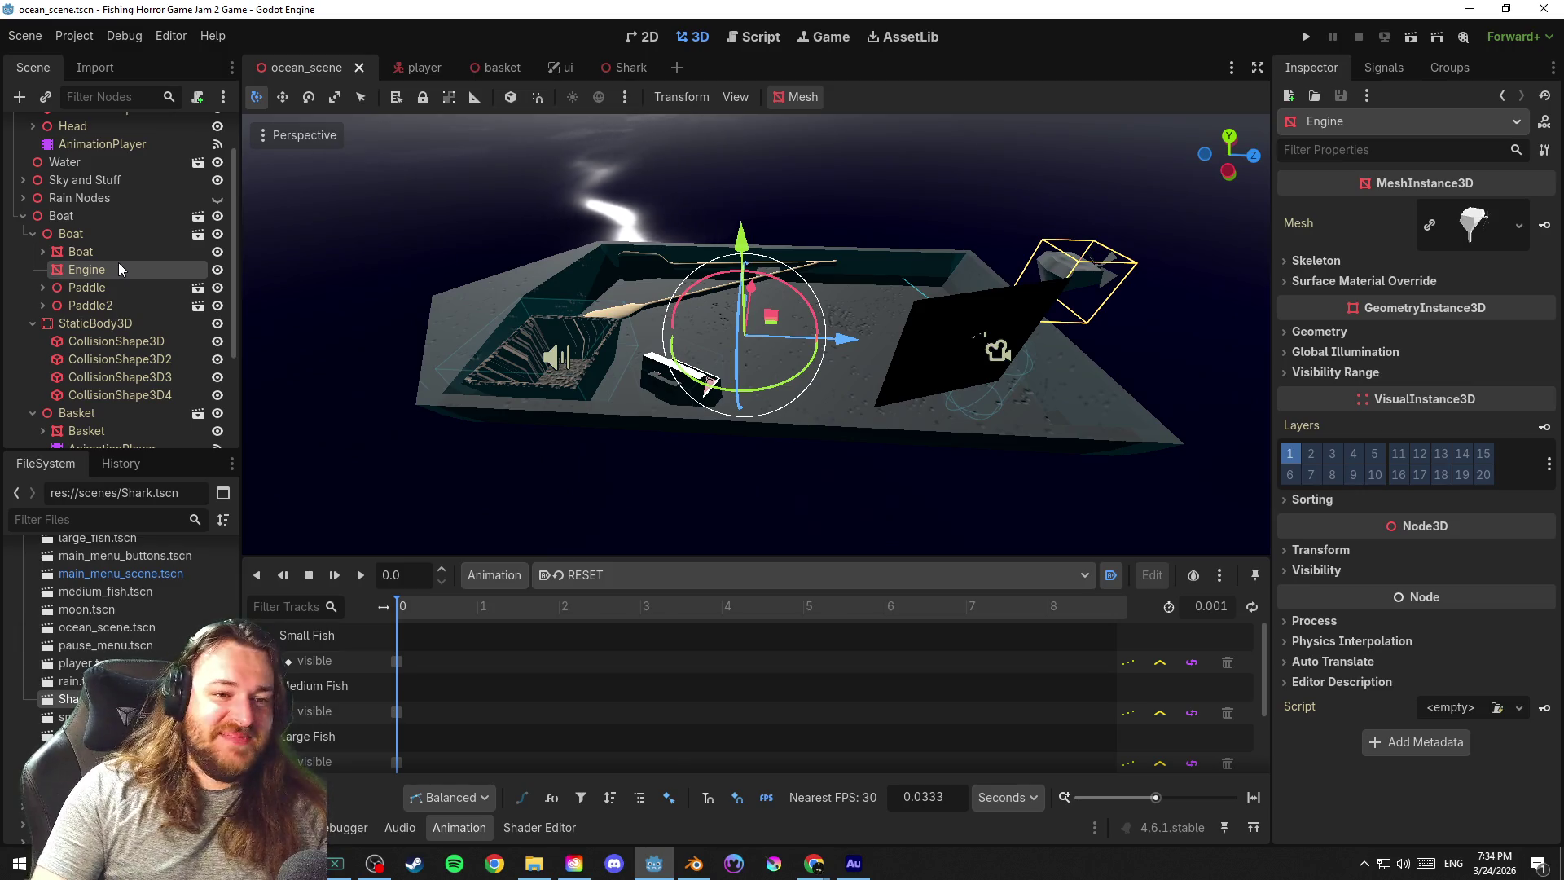
scroll(139, 324, "down", 3)
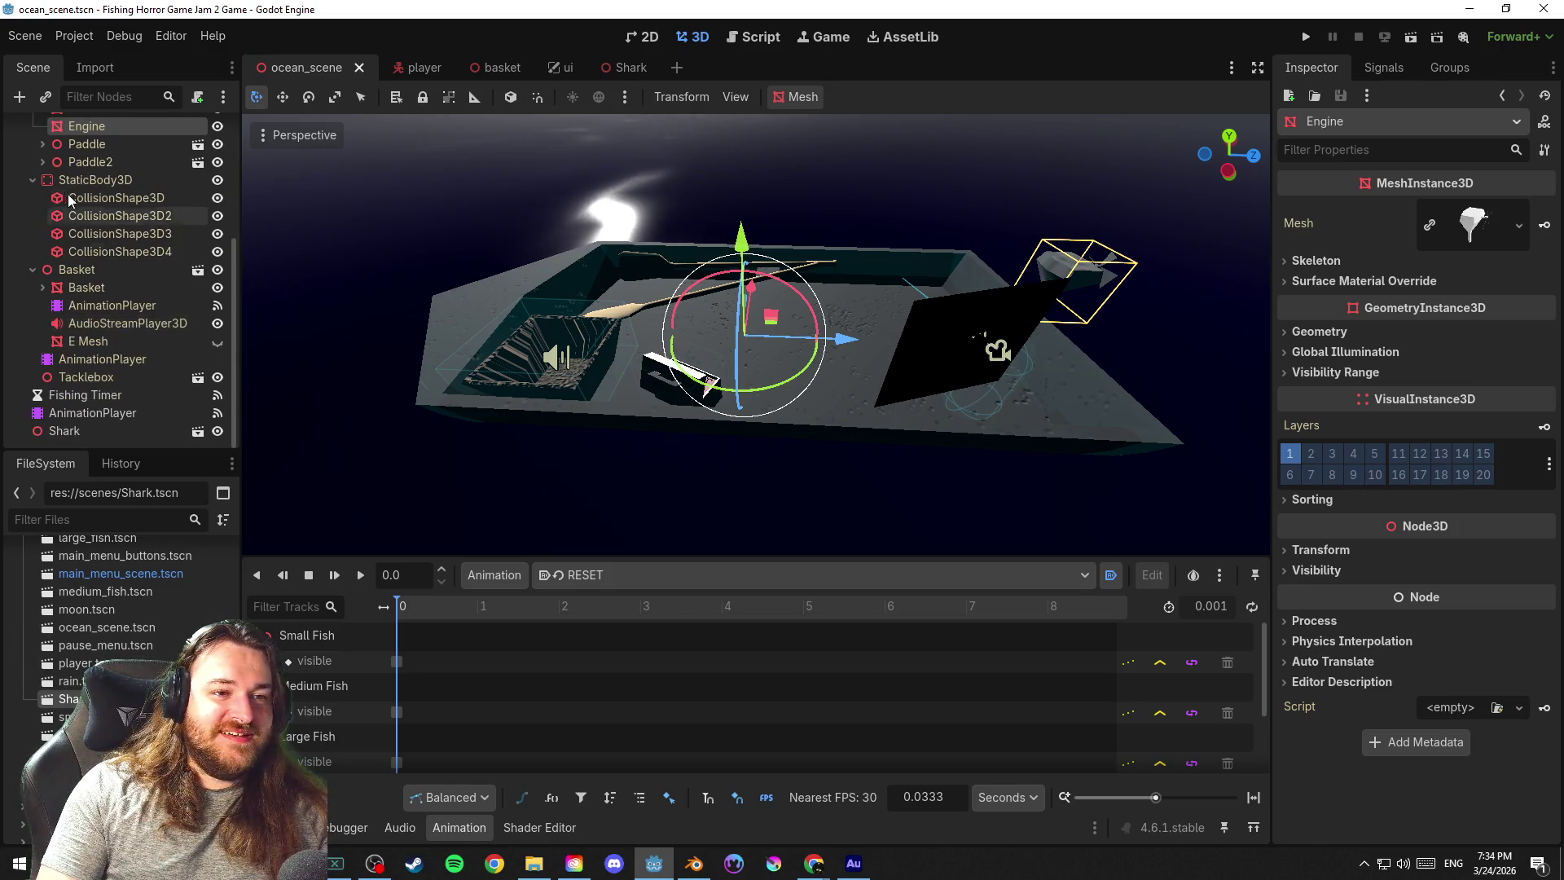
left_click(33, 179)
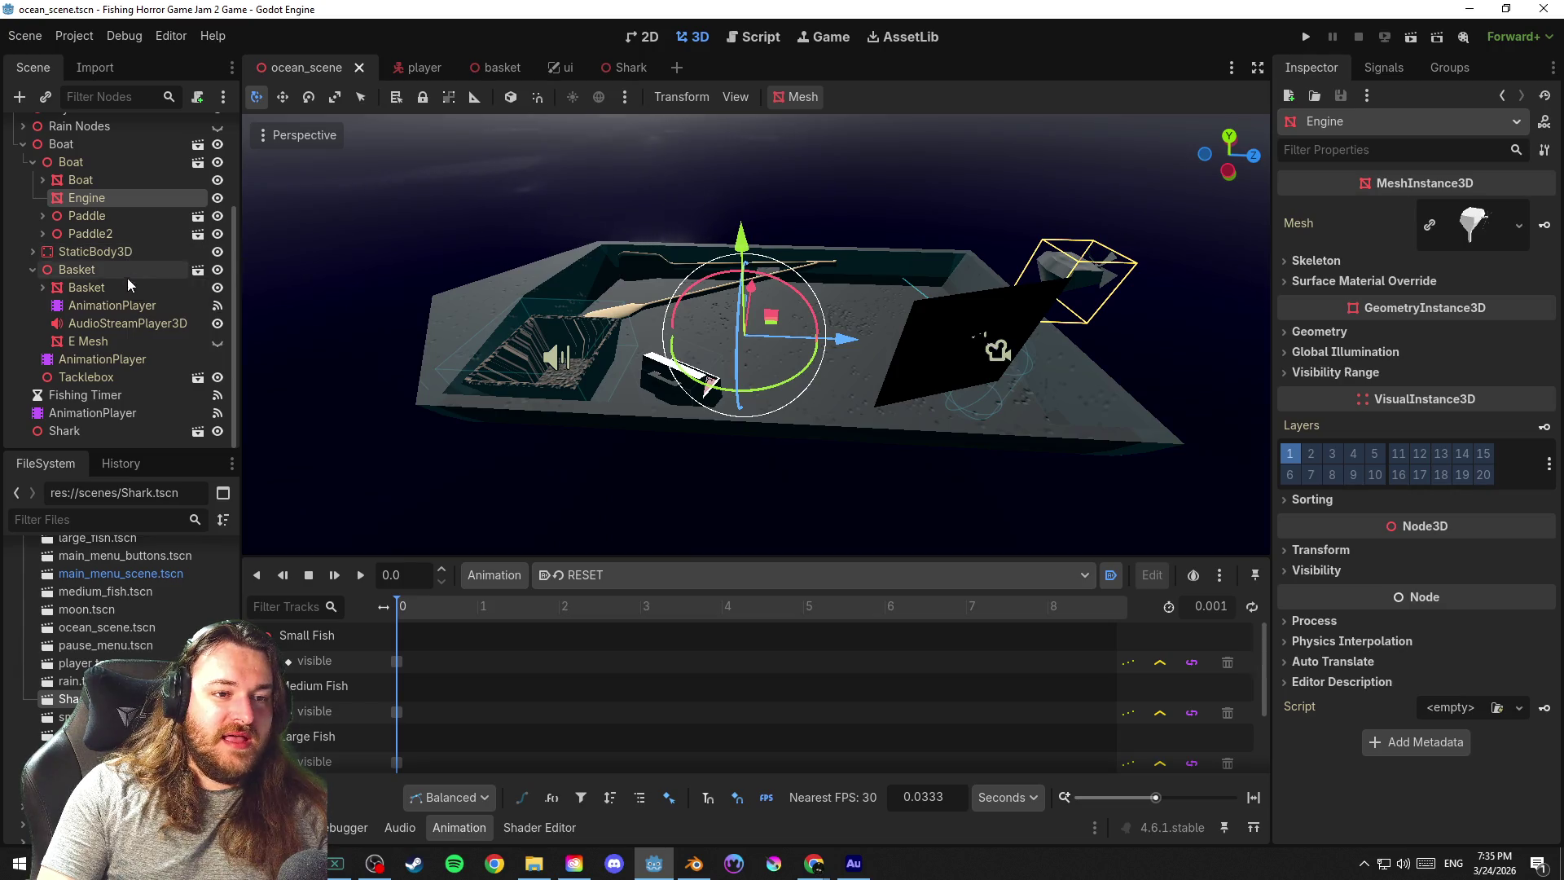
scroll(836, 175, "down", 5)
Select Water, save the scene, and view the whole water plane tilted and edge-on
left_click(949, 187)
key("ctrl+s")
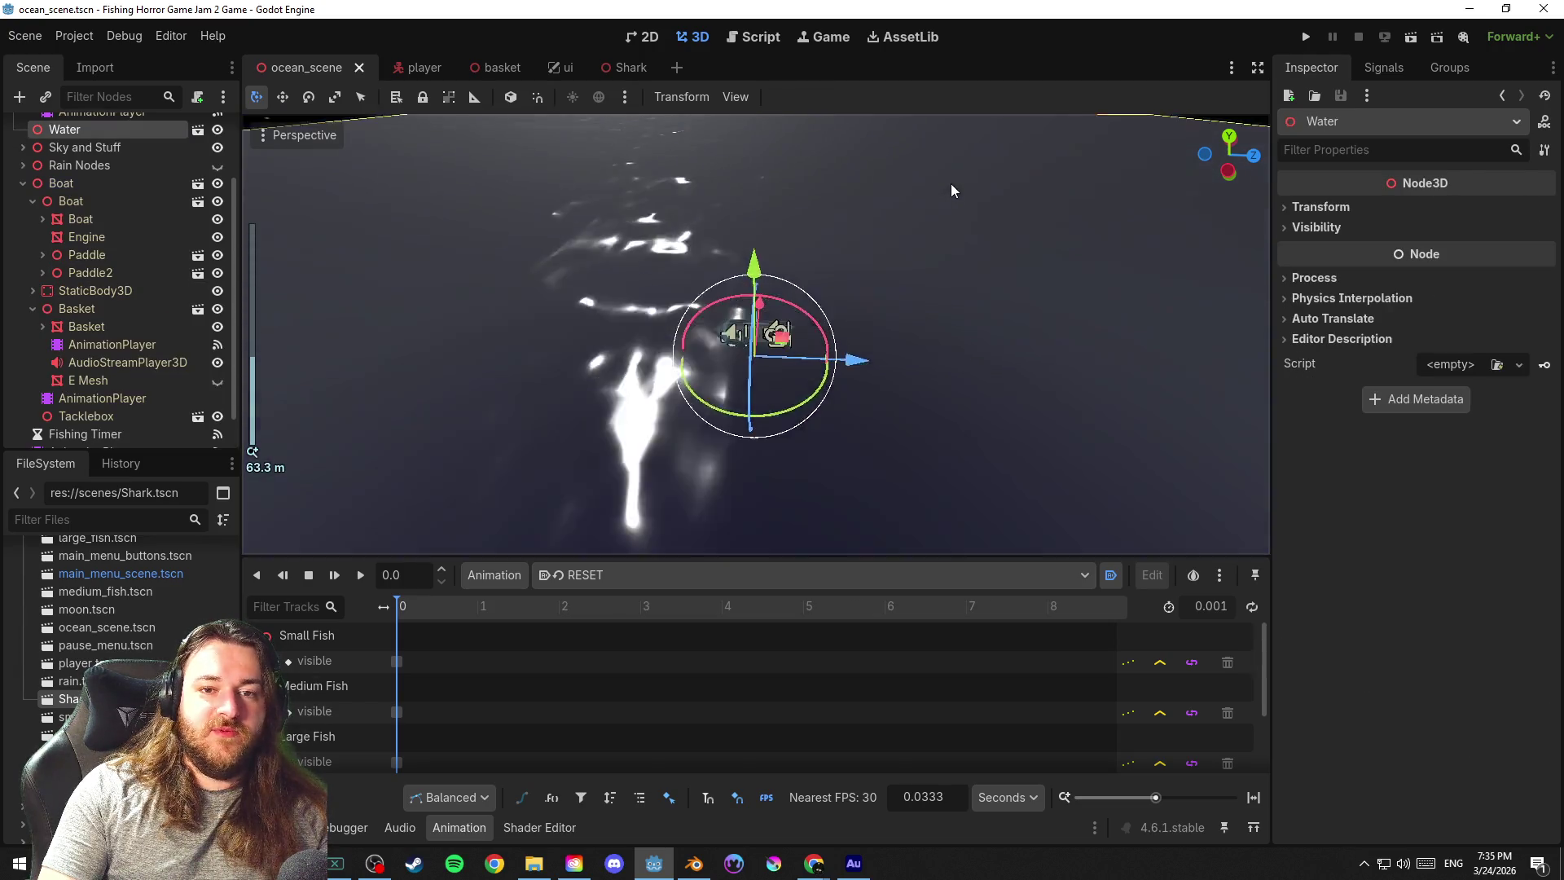
scroll(951, 183, "down", 8)
scroll(950, 187, "down", 8)
scroll(953, 189, "down", 8)
scroll(965, 252, "down", 8)
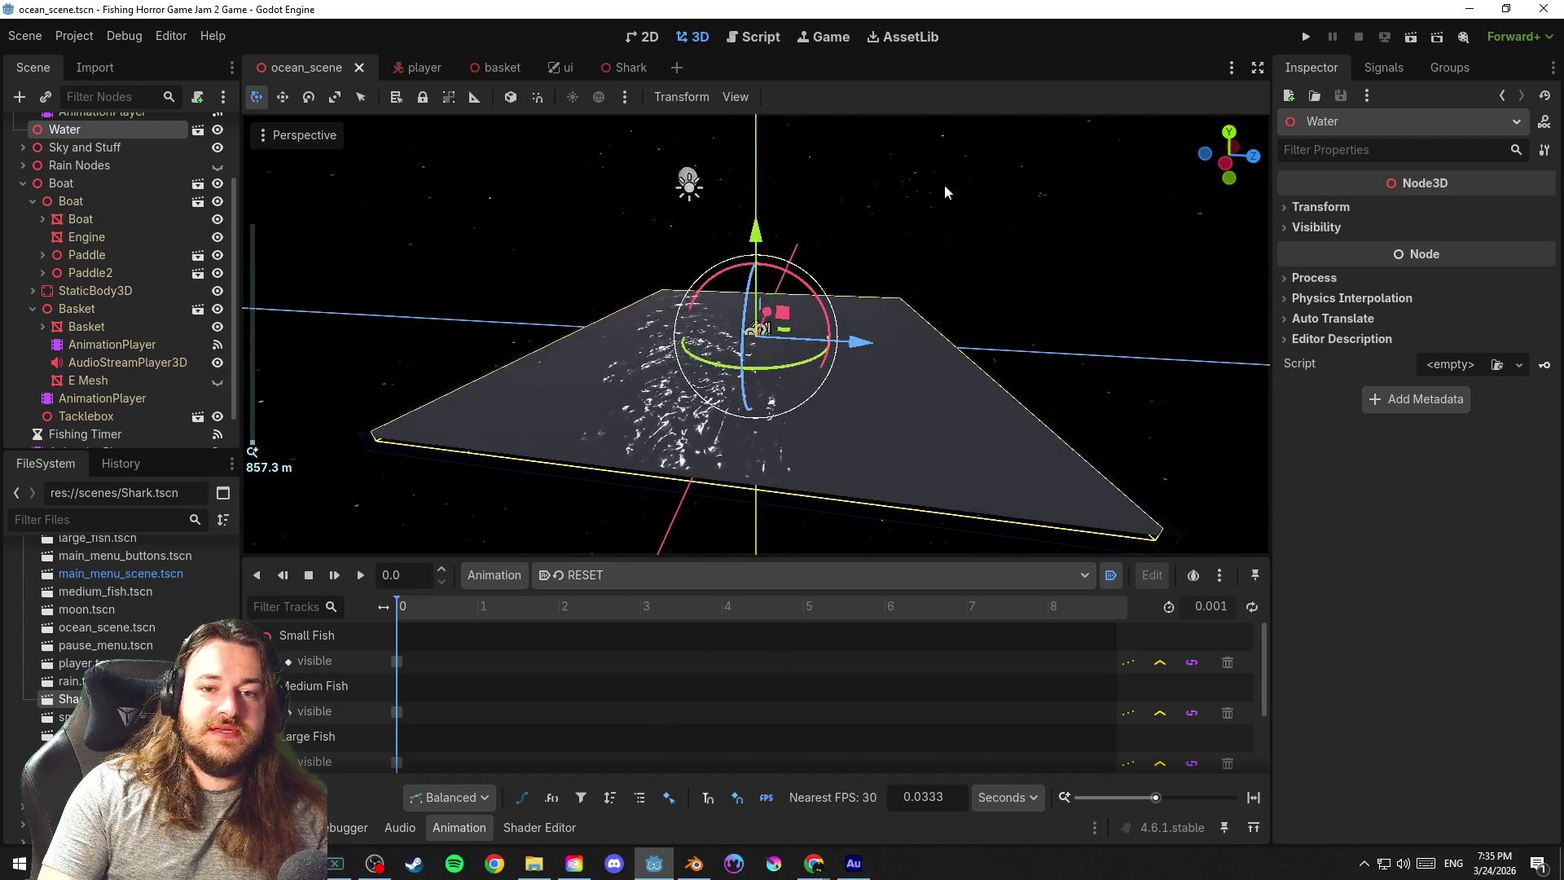
scroll(968, 223, "down", 2)
scroll(960, 232, "down", 3)
mouse_move(879, 217)
left_mouse_down()
mouse_move(812, 202)
mouse_move(1075, 266)
left_mouse_up()
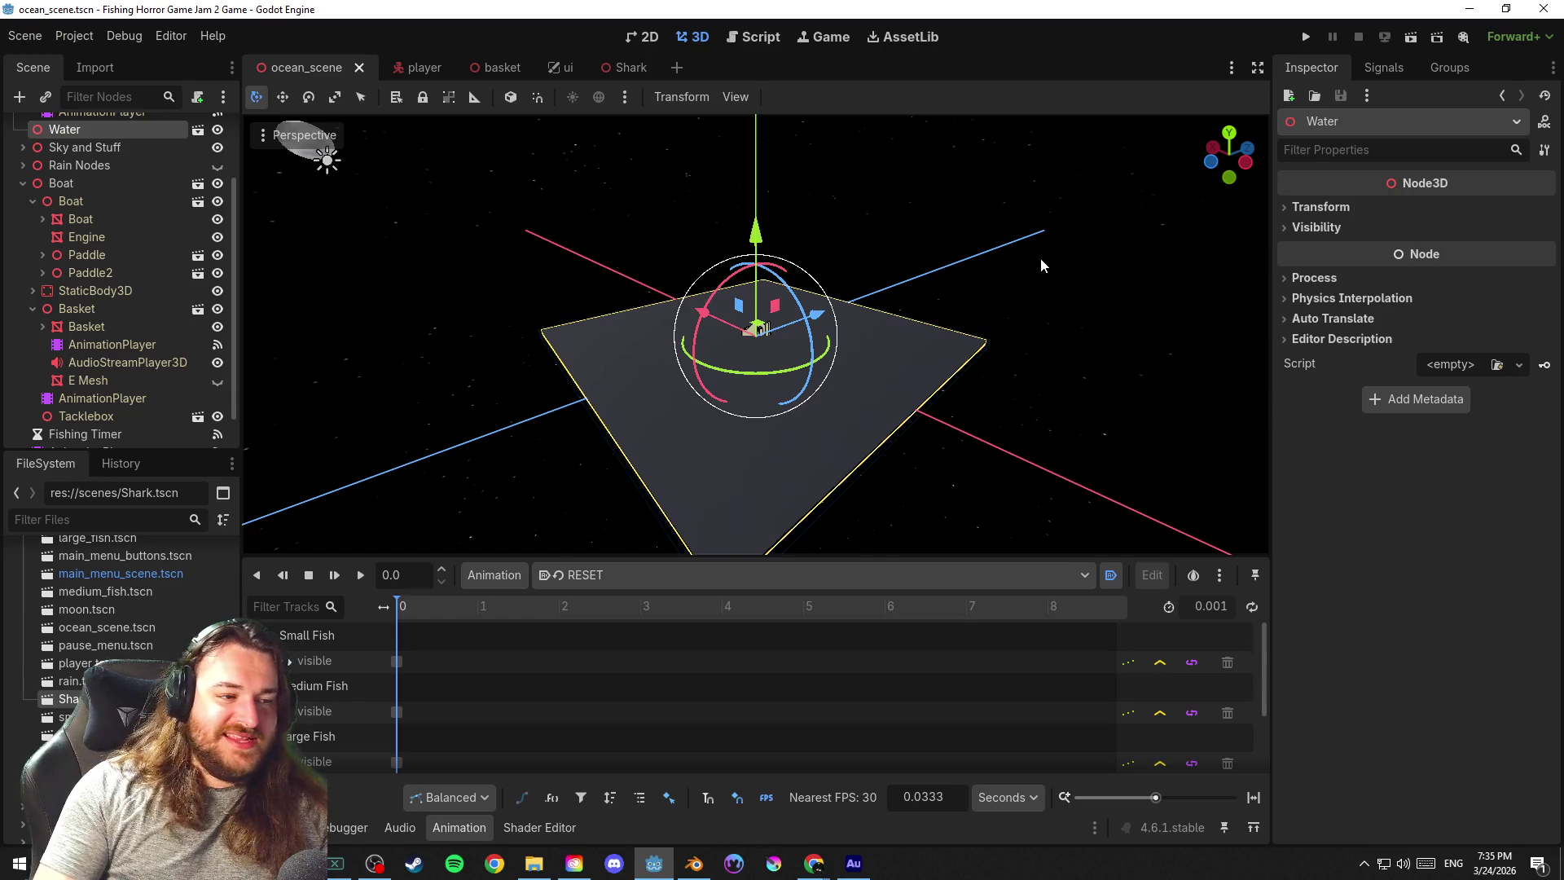
scroll(1043, 282, "up", 2)
mouse_move(1018, 305)
left_mouse_down()
mouse_move(551, 187)
mouse_move(682, 228)
mouse_move(831, 328)
mouse_move(949, 323)
mouse_move(917, 300)
left_mouse_up()
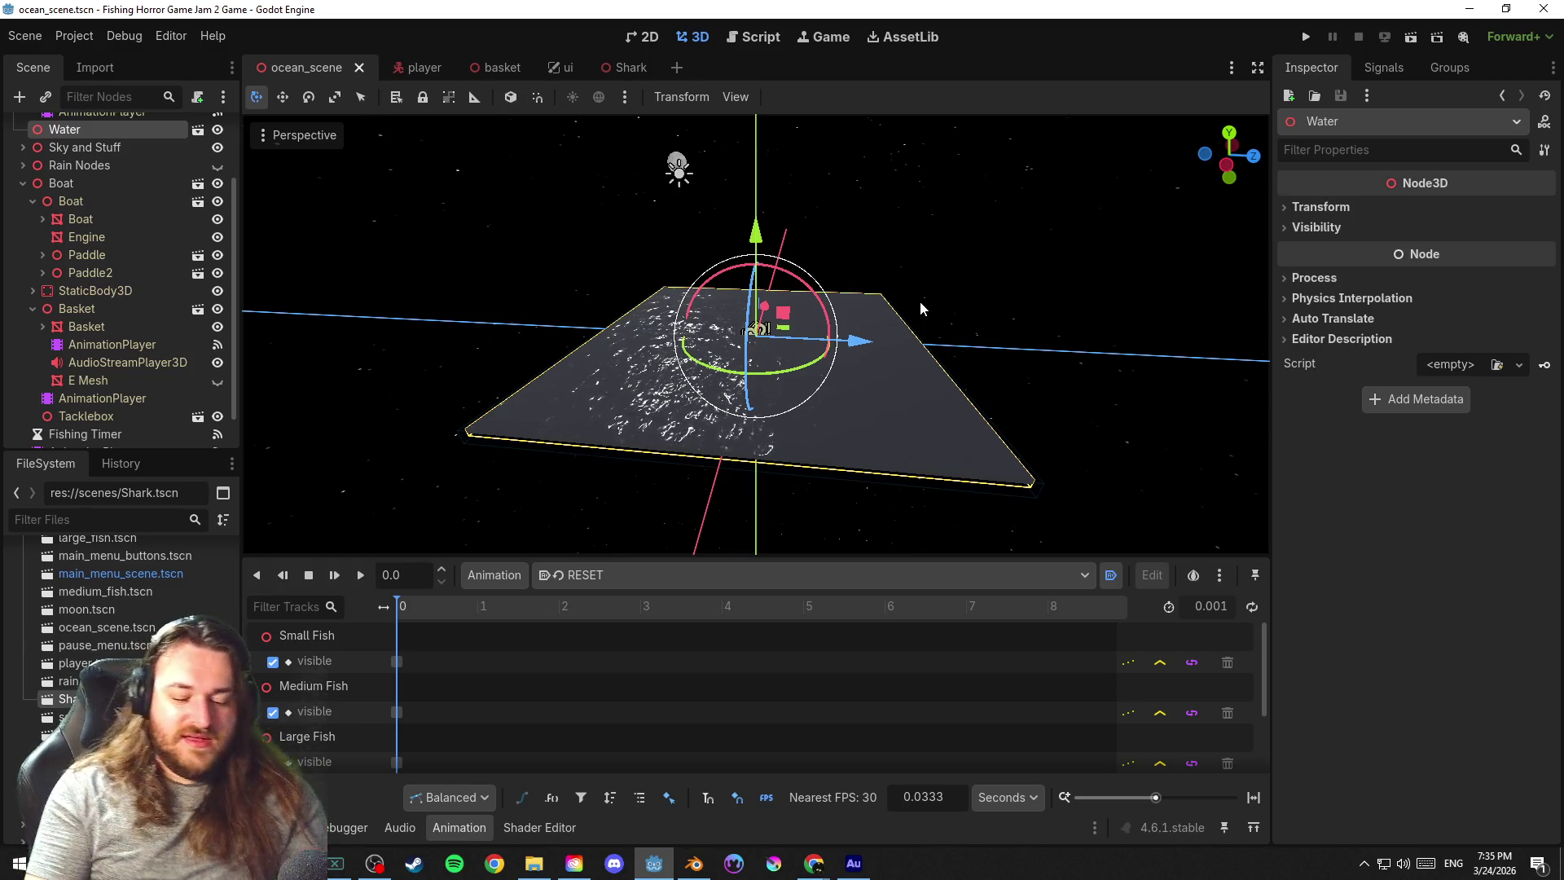
scroll(914, 300, "up", 5)
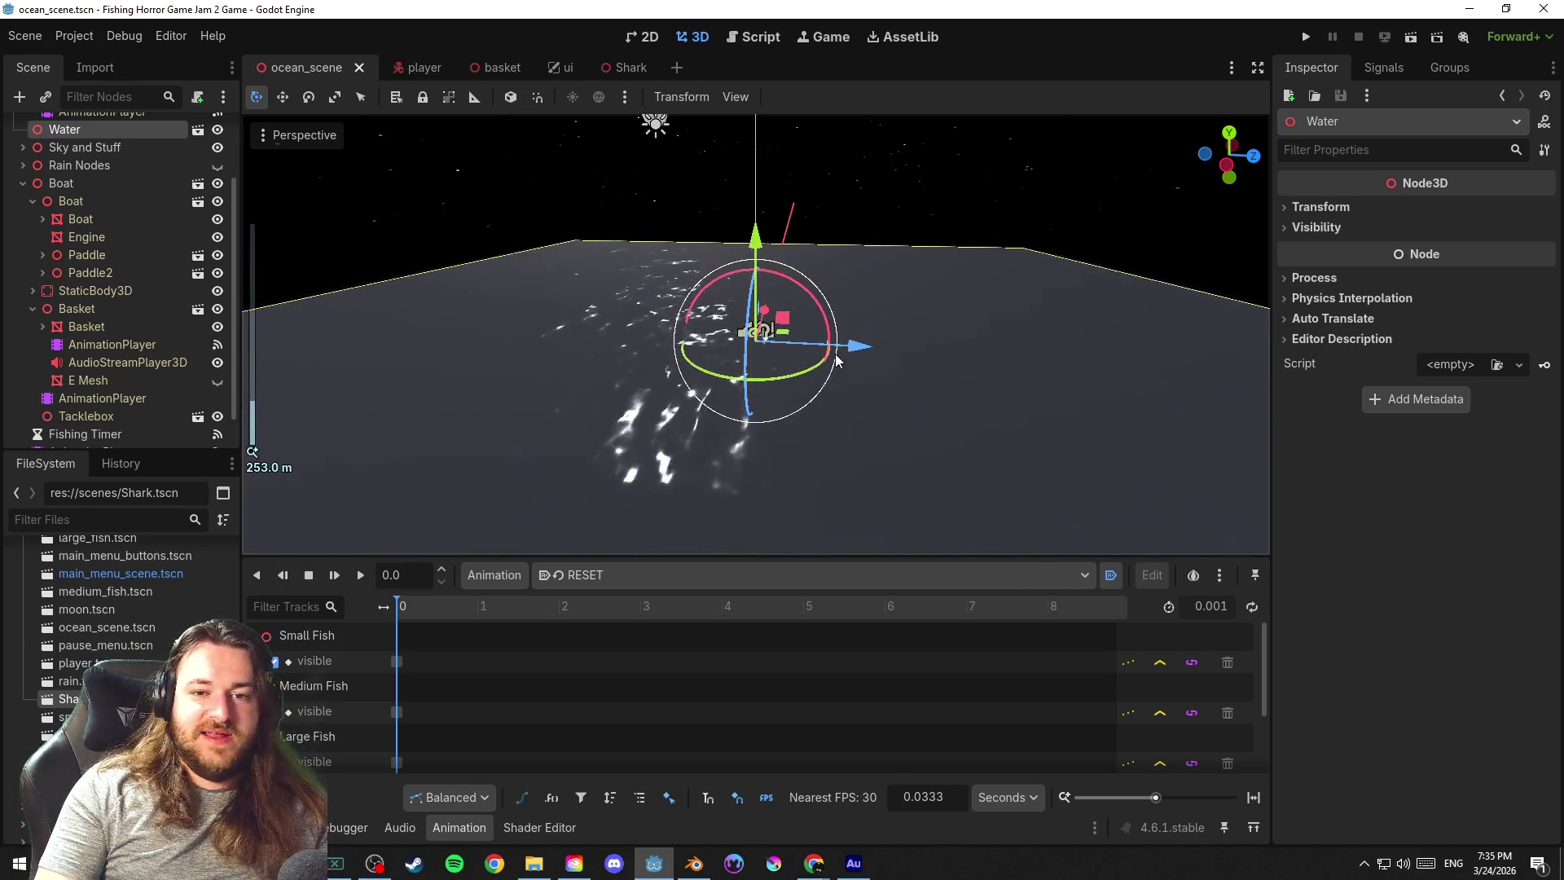
scroll(835, 363, "up", 5)
scroll(826, 356, "up", 5)
scroll(827, 358, "up", 5)
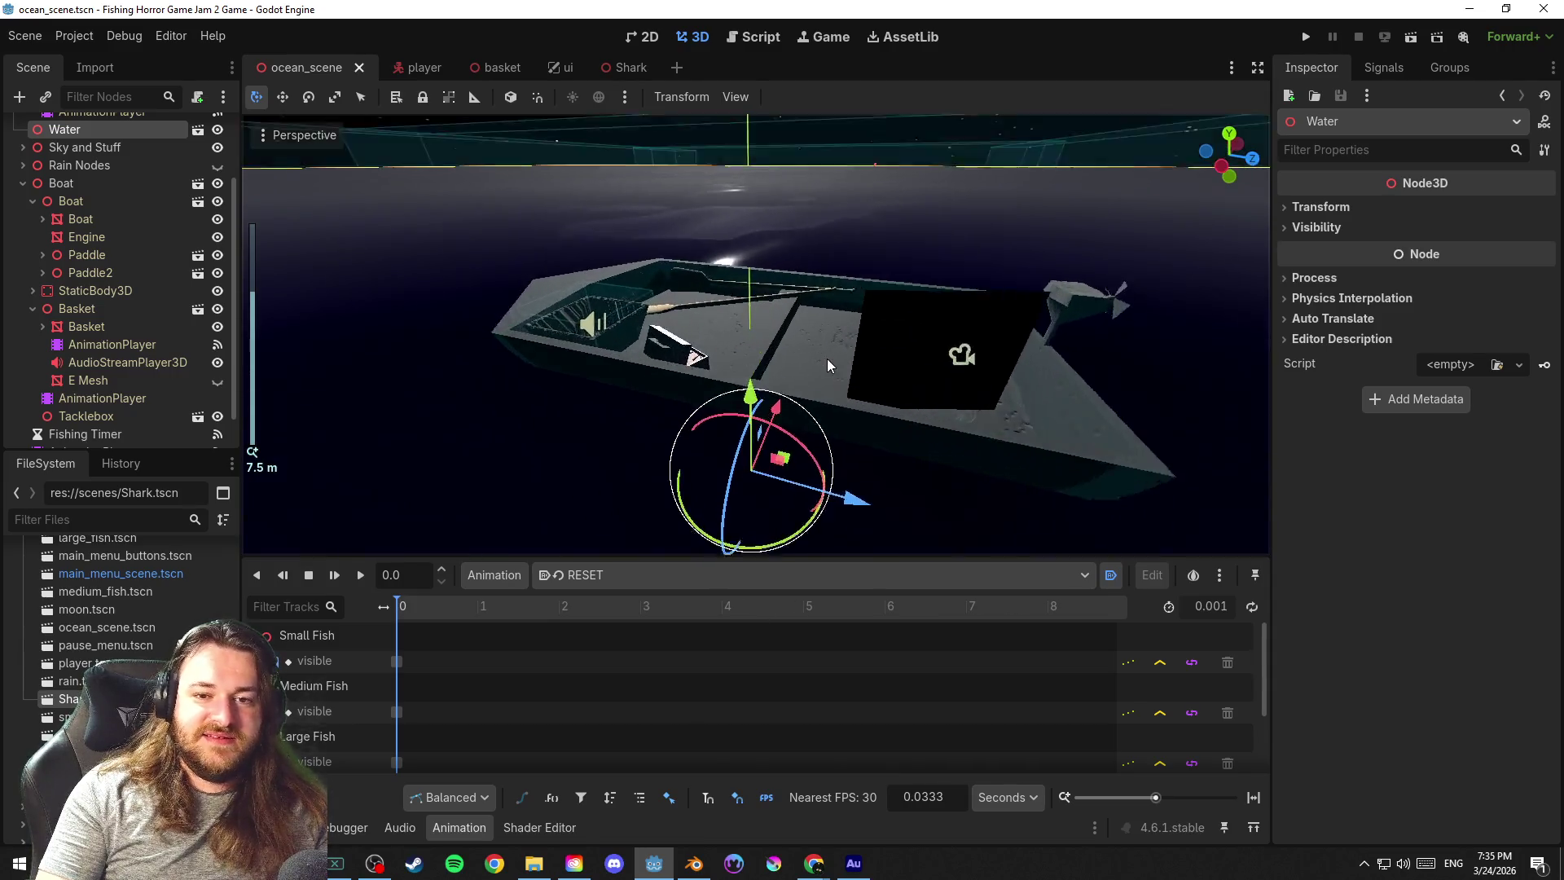
scroll(876, 398, "up", 5)
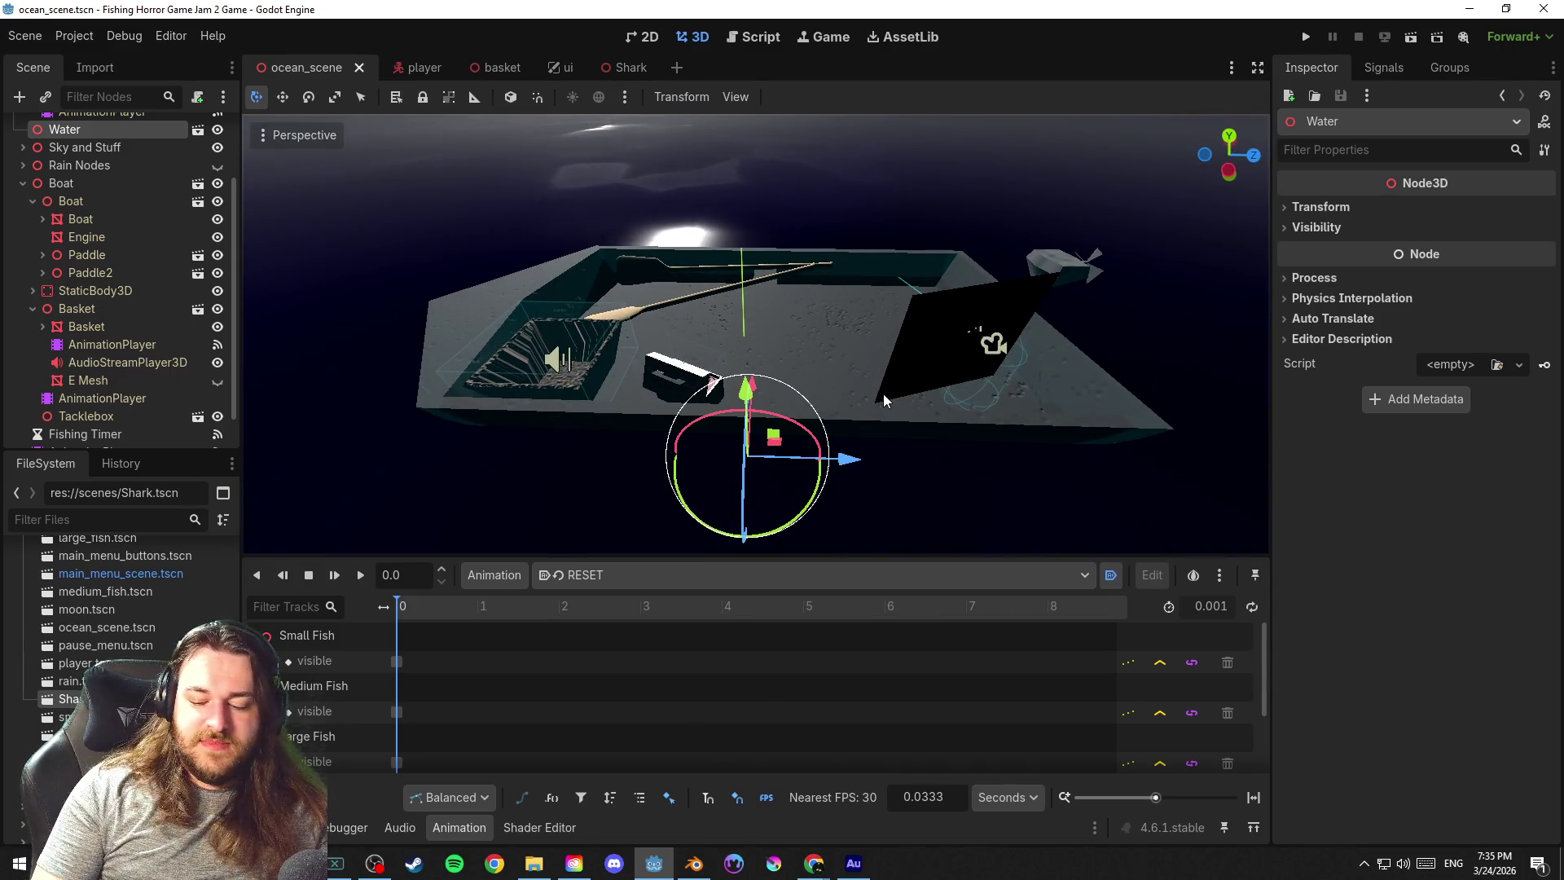
Orbit down over the boat, save, and view it from low side angles
mouse_move(884, 393)
left_mouse_down()
mouse_move(461, 407)
mouse_move(787, 336)
left_mouse_up()
scroll(788, 337, "down", 1)
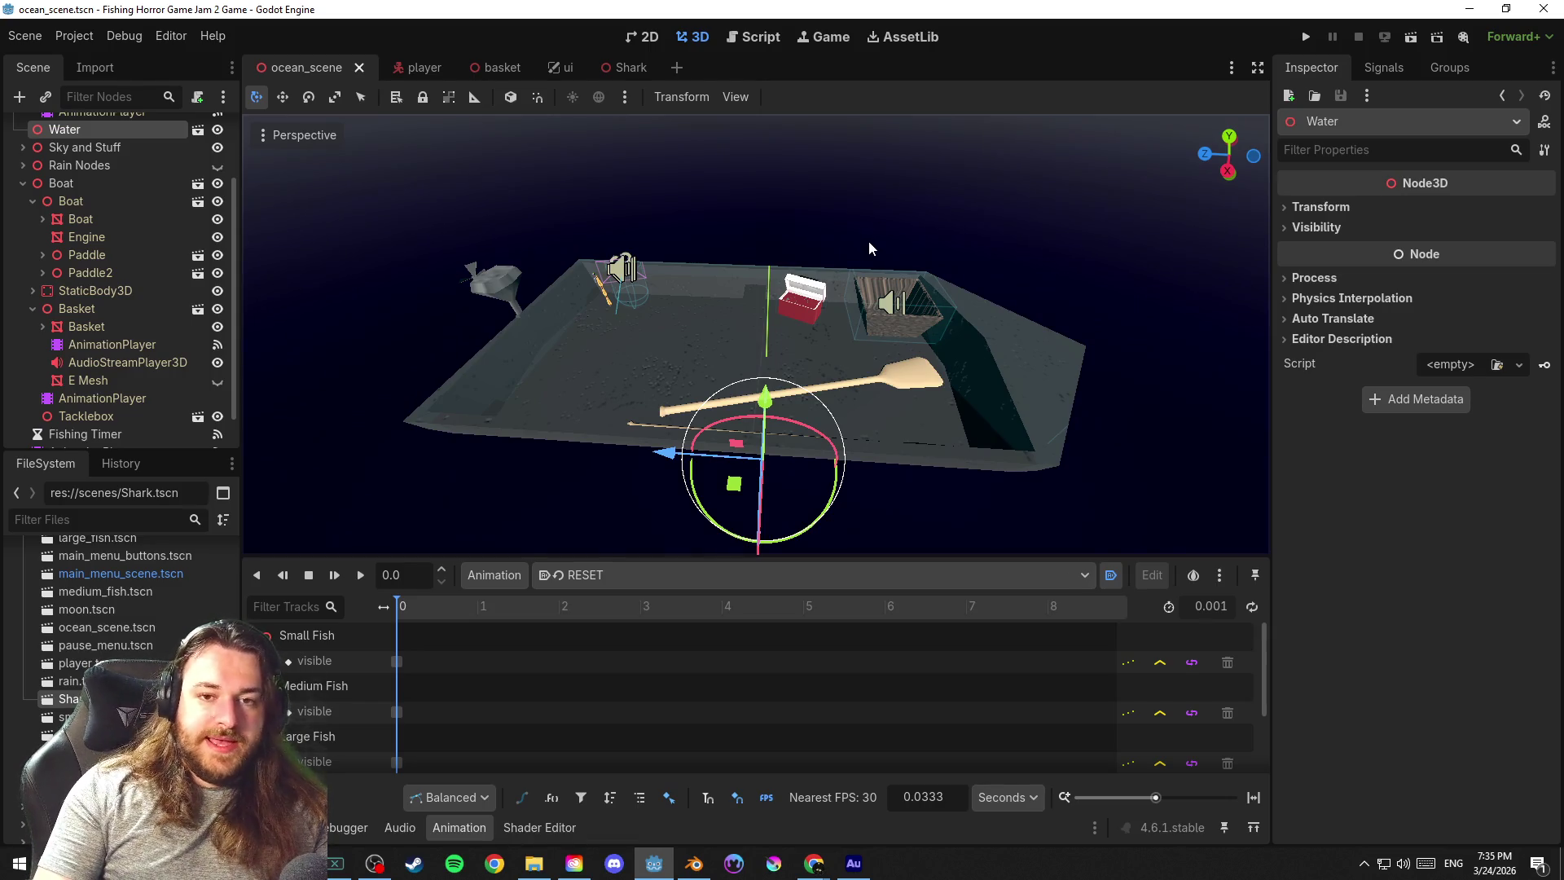
mouse_move(876, 237)
left_mouse_down()
mouse_move(745, 251)
mouse_move(911, 212)
left_mouse_up()
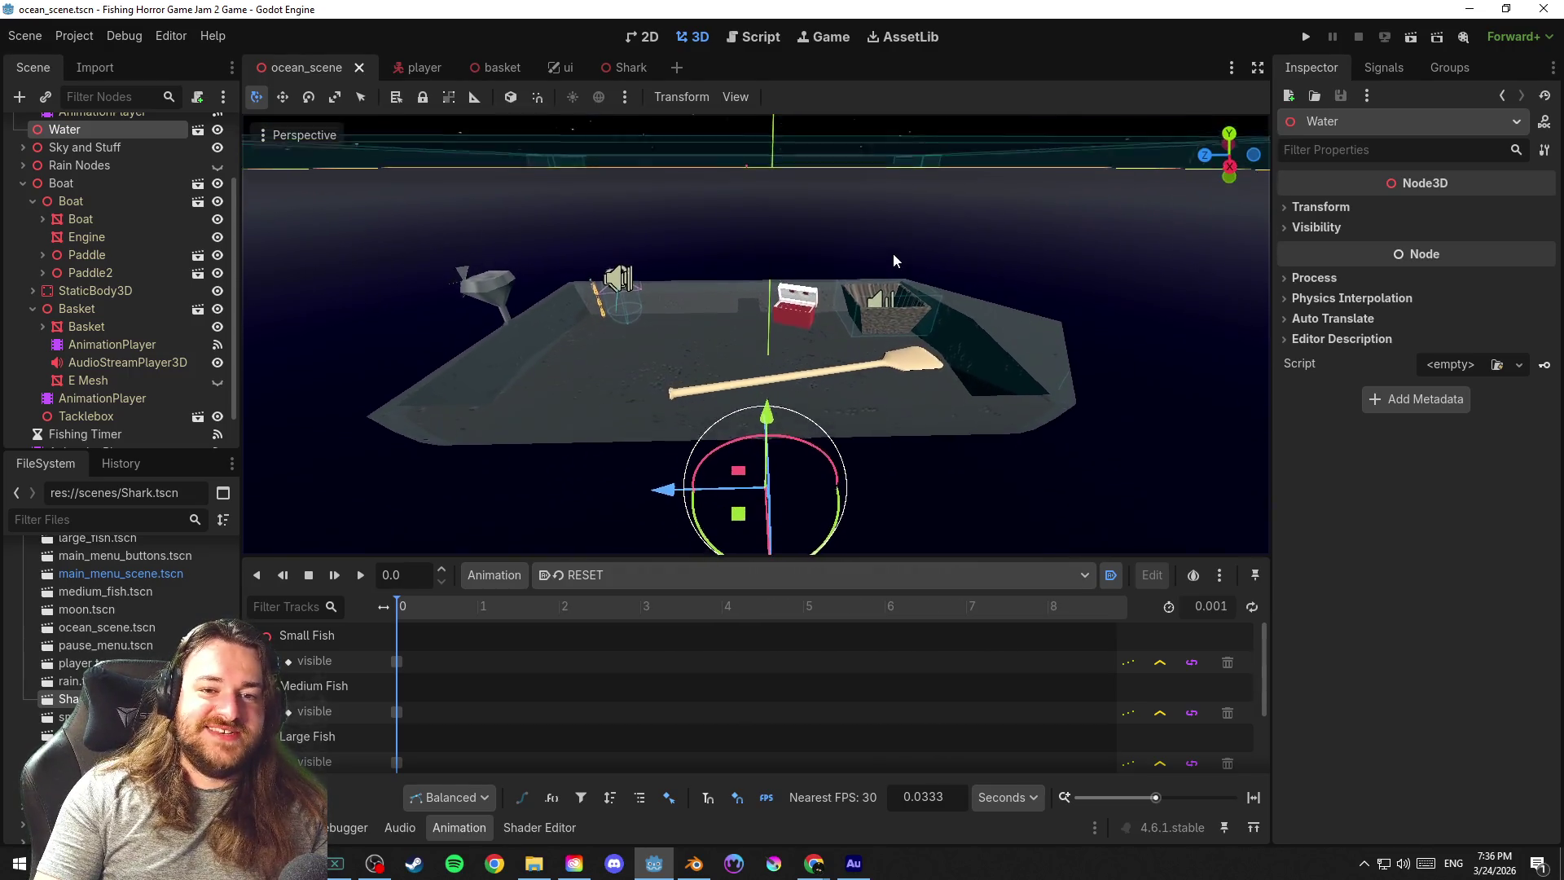
key("ctrl+s")
scroll(837, 330, "up", 2)
mouse_move(836, 334)
left_mouse_down()
mouse_move(927, 319)
mouse_move(840, 365)
left_mouse_up()
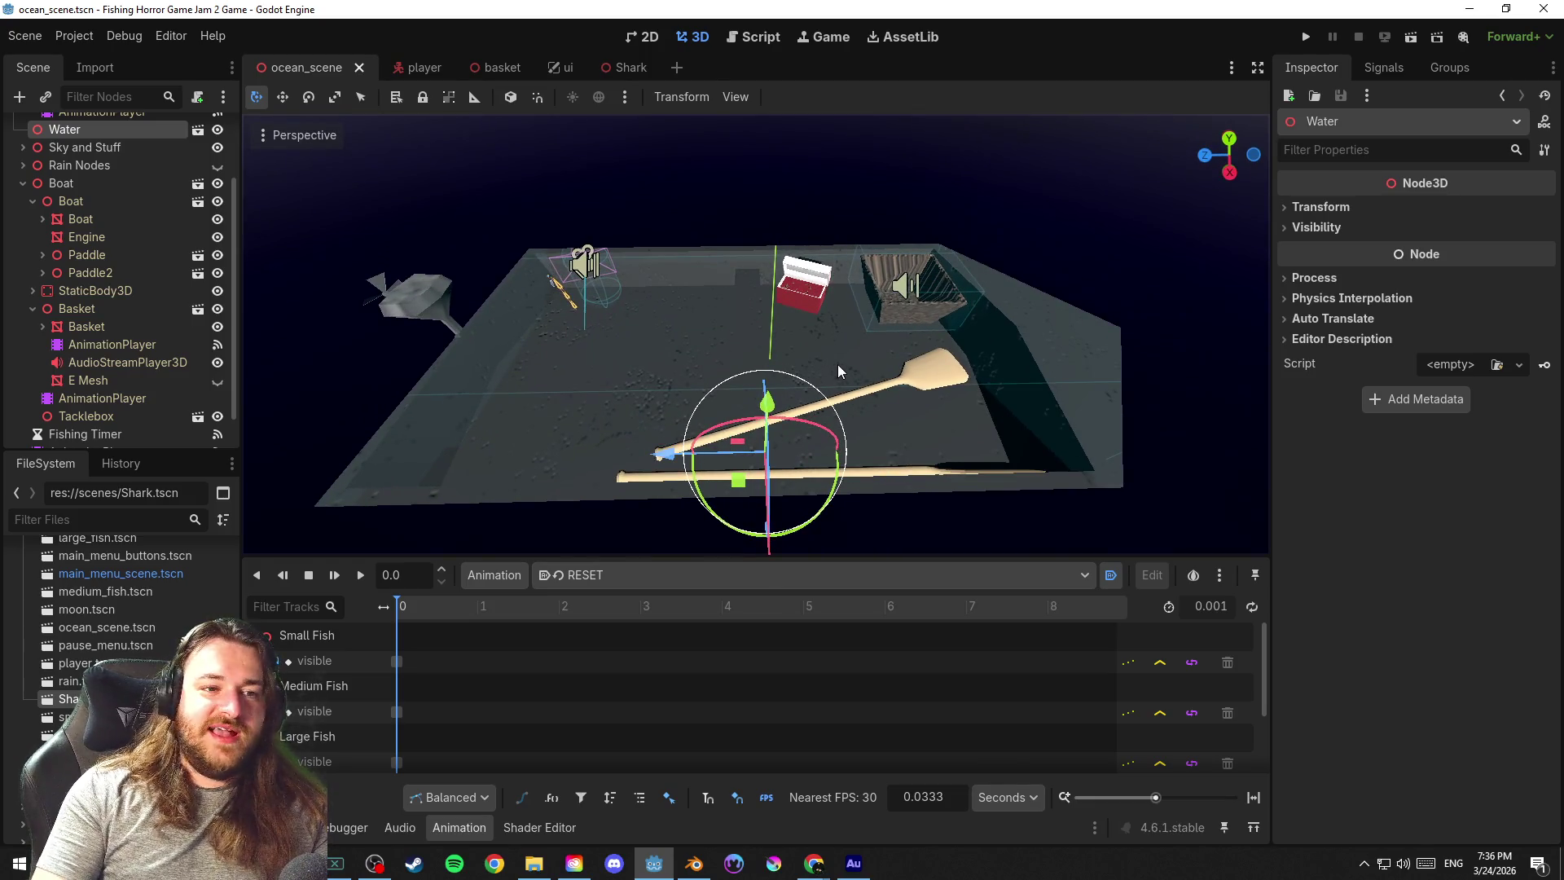
left_click_drag(836, 364, 431, 279)
left_click_drag(711, 368, 886, 326)
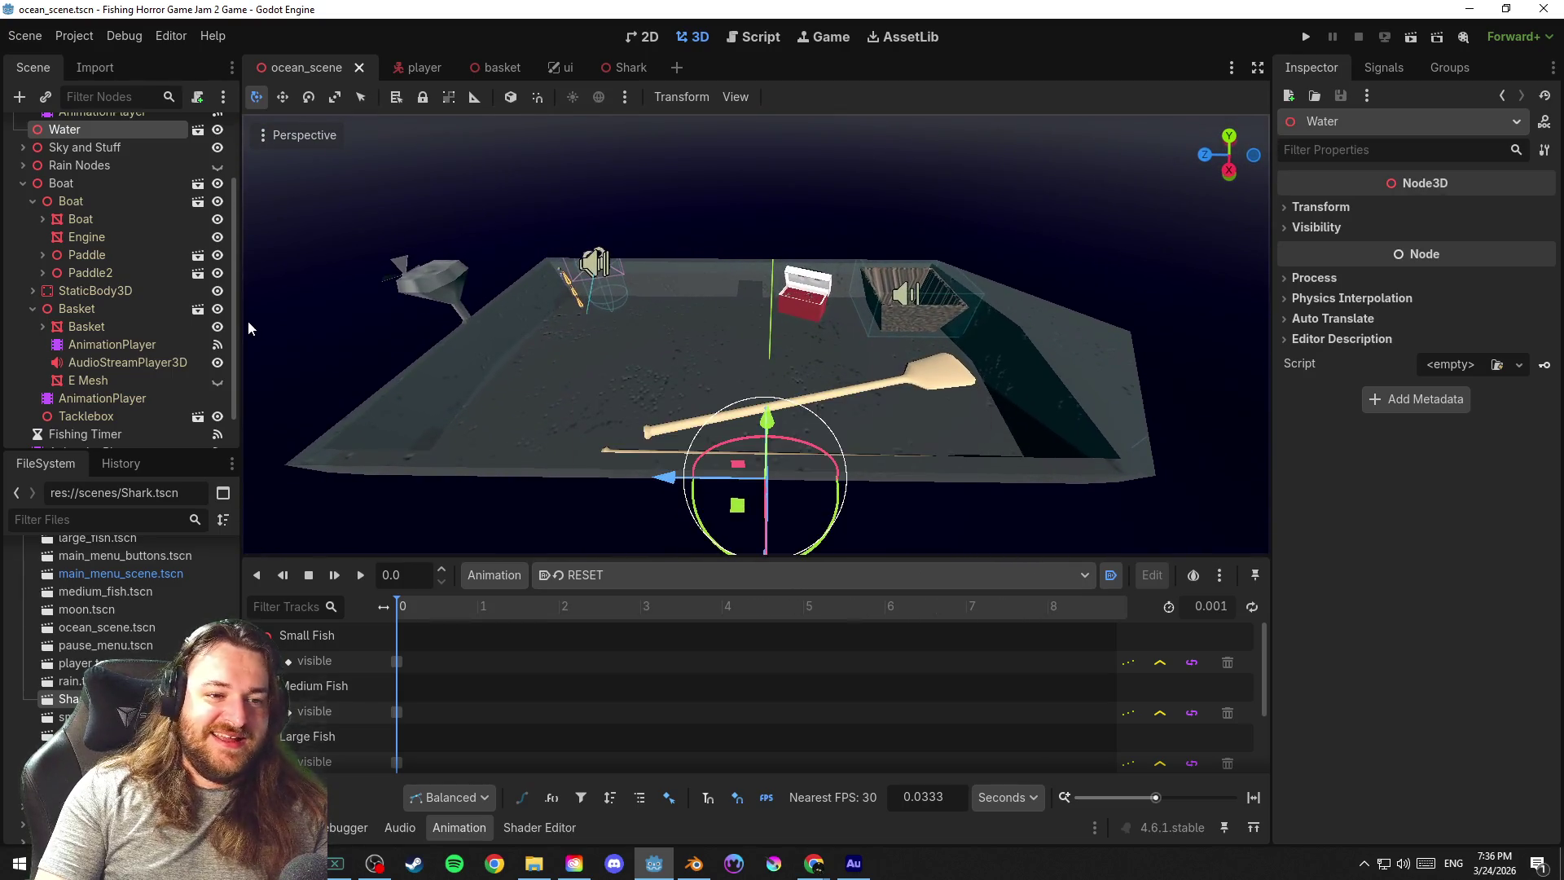
scroll(105, 343, "down", 1)
Review the Basket and Boat nodes and their AnimationPlayers, checking the boat's animation list
left_click(121, 360)
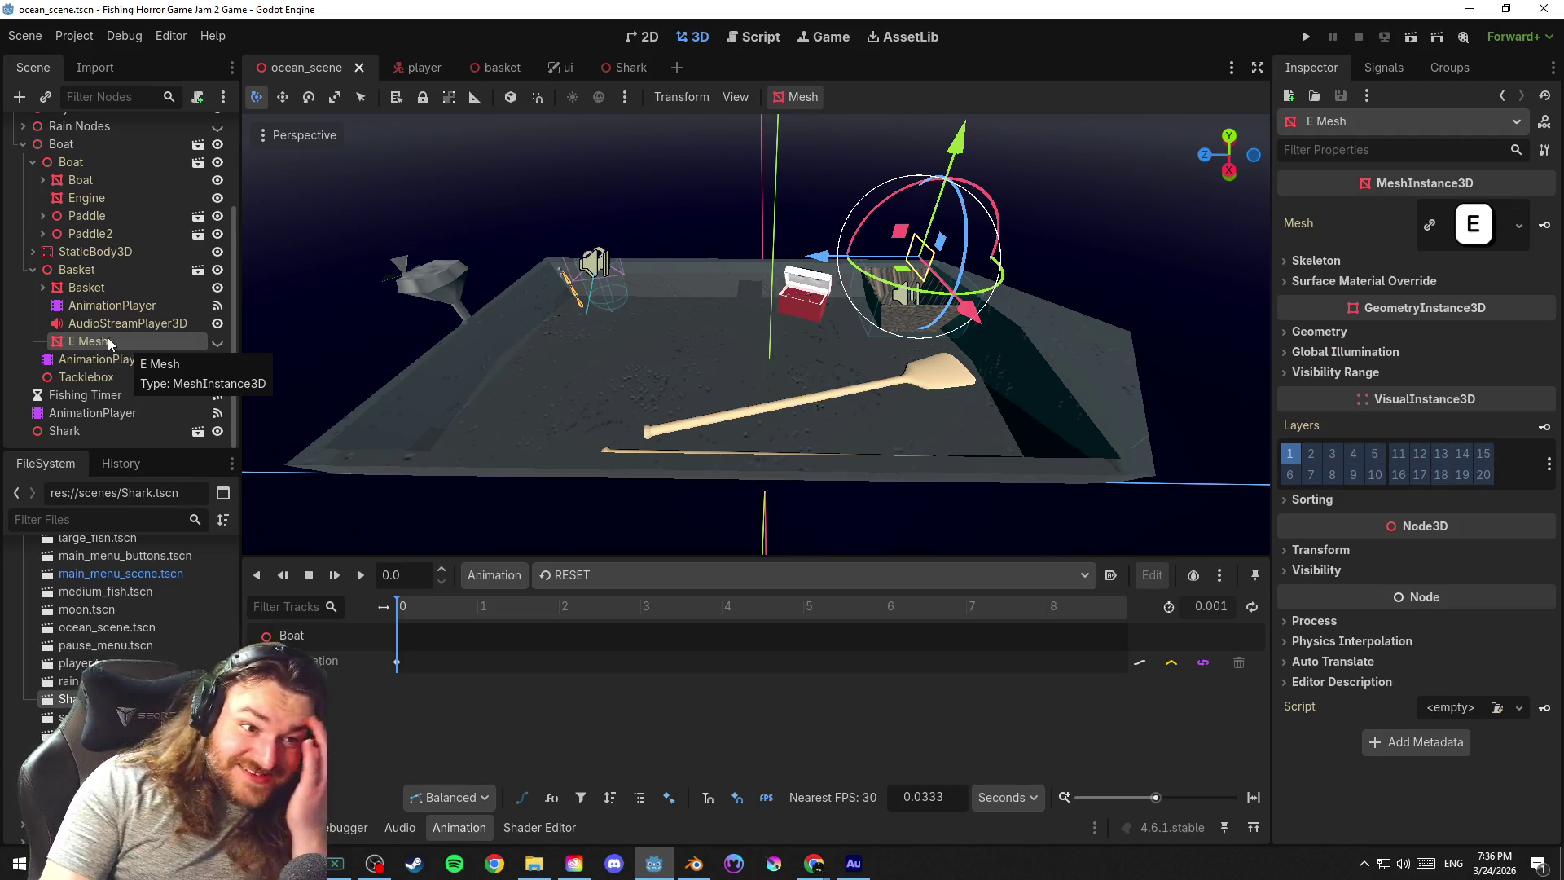
left_click(105, 308)
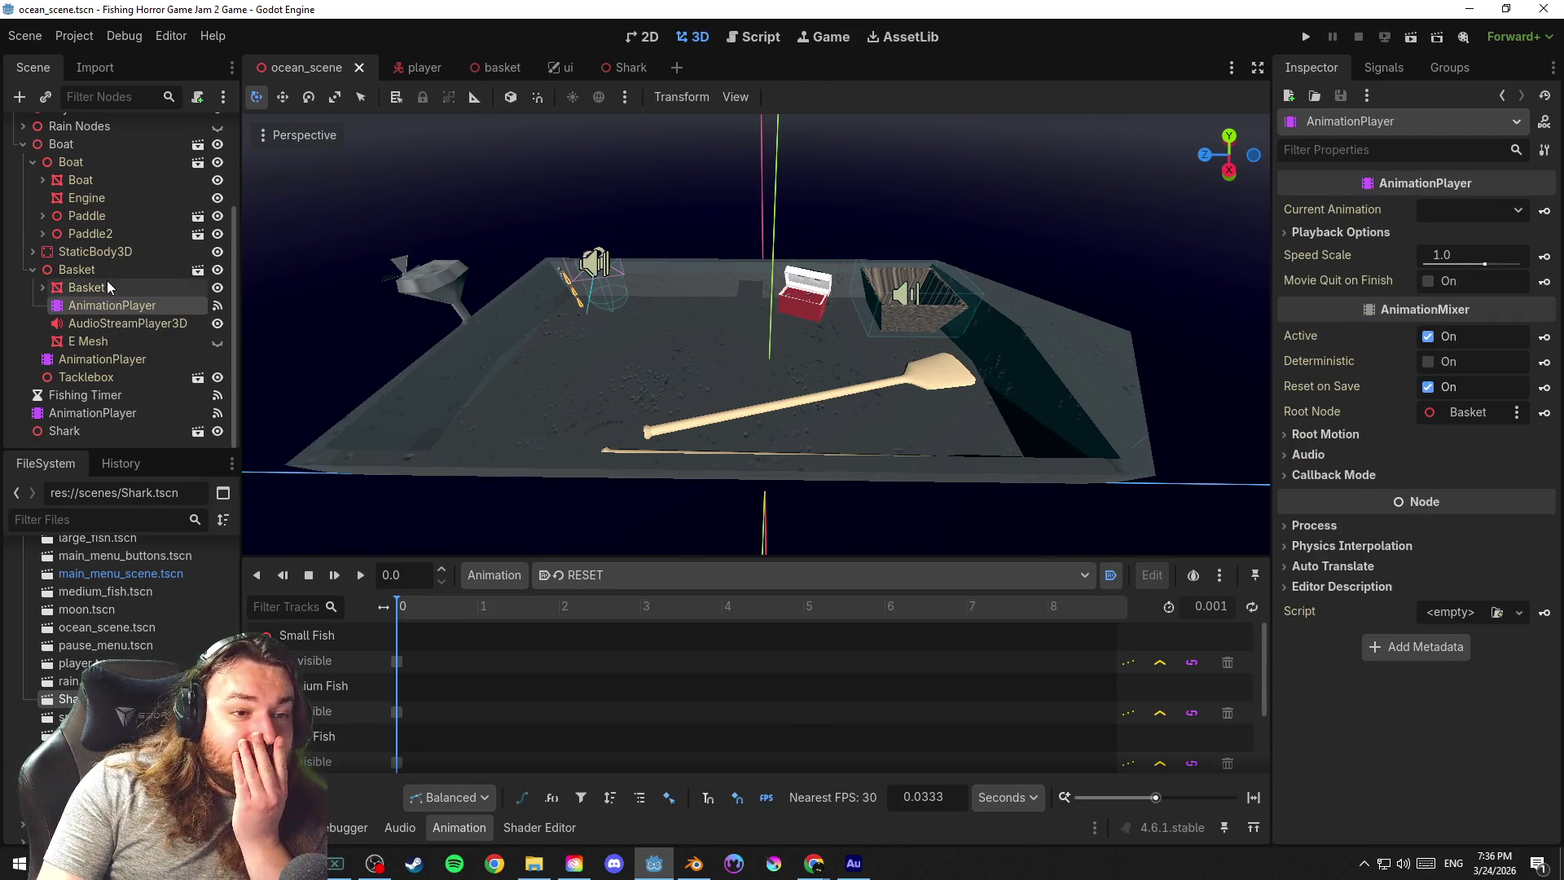
left_click(107, 285)
left_click(117, 337)
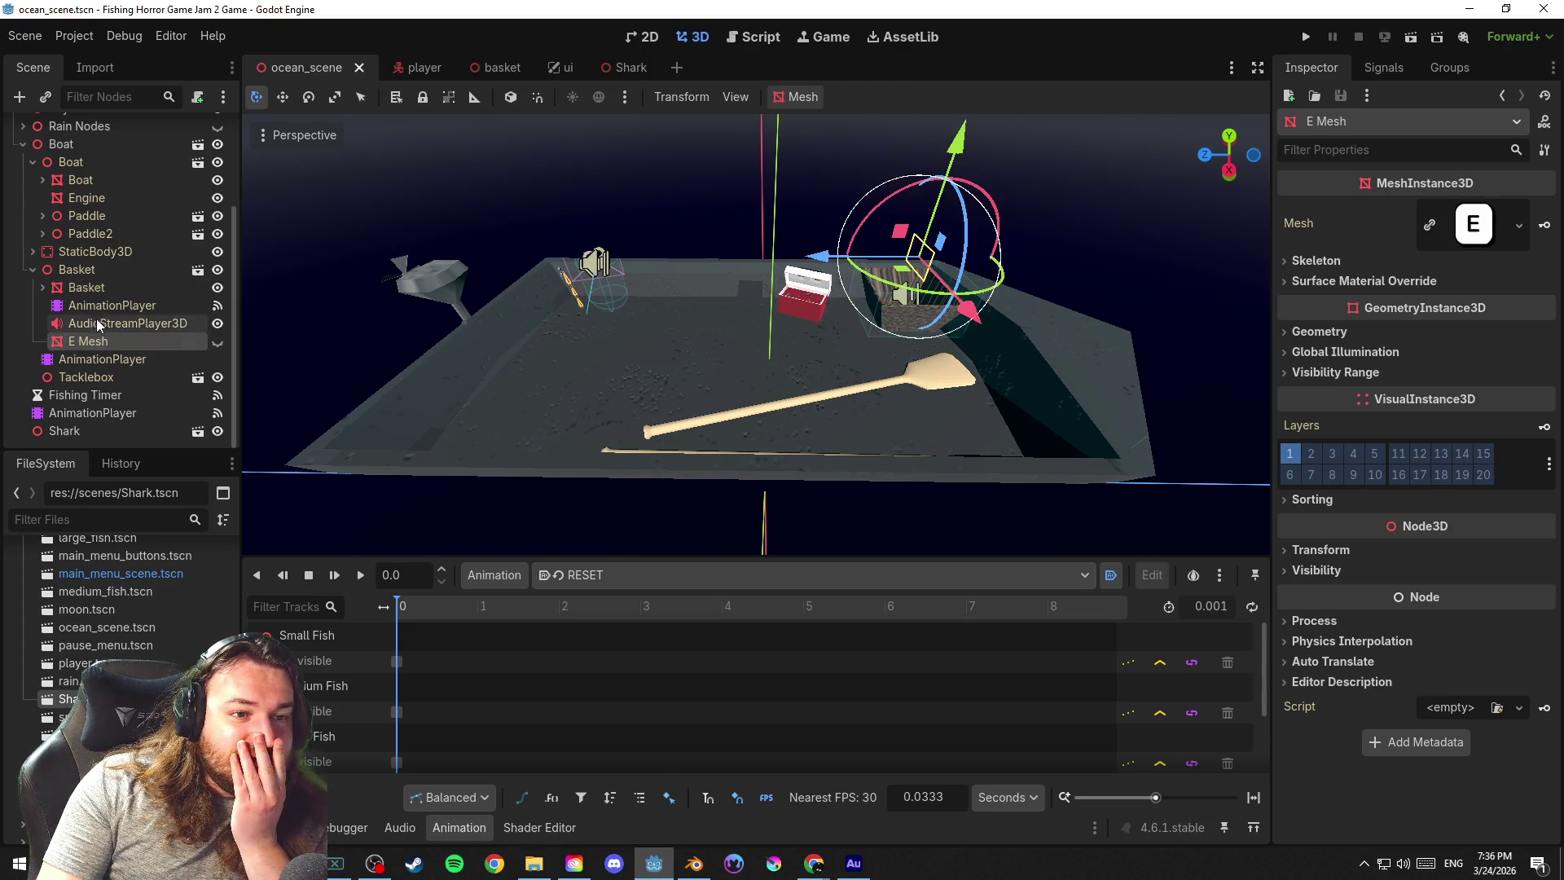
left_click(33, 267)
left_click(82, 366)
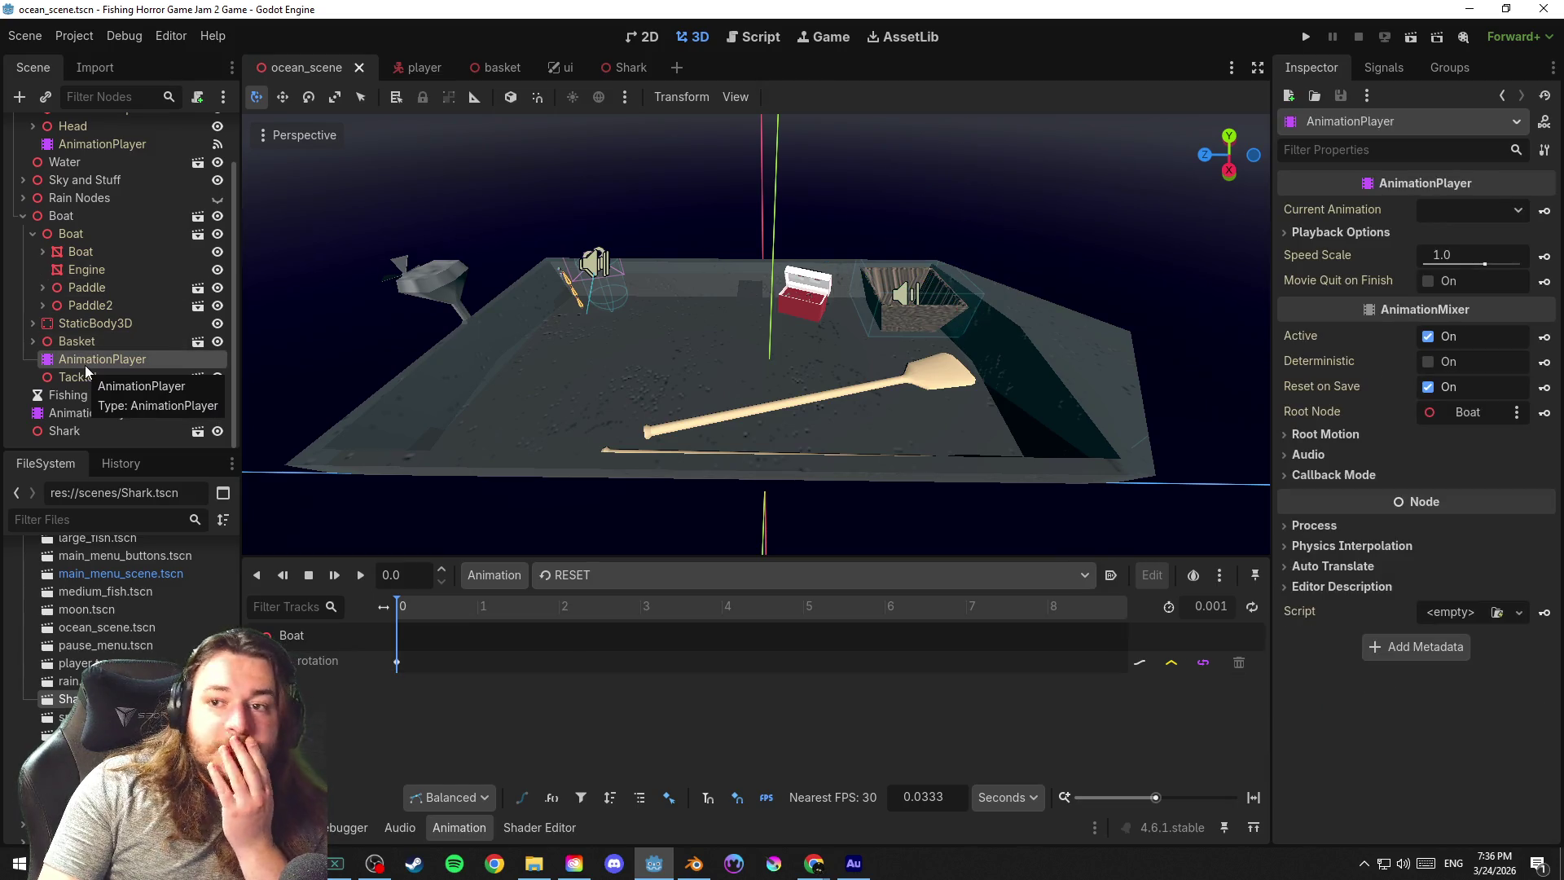
left_click(627, 576)
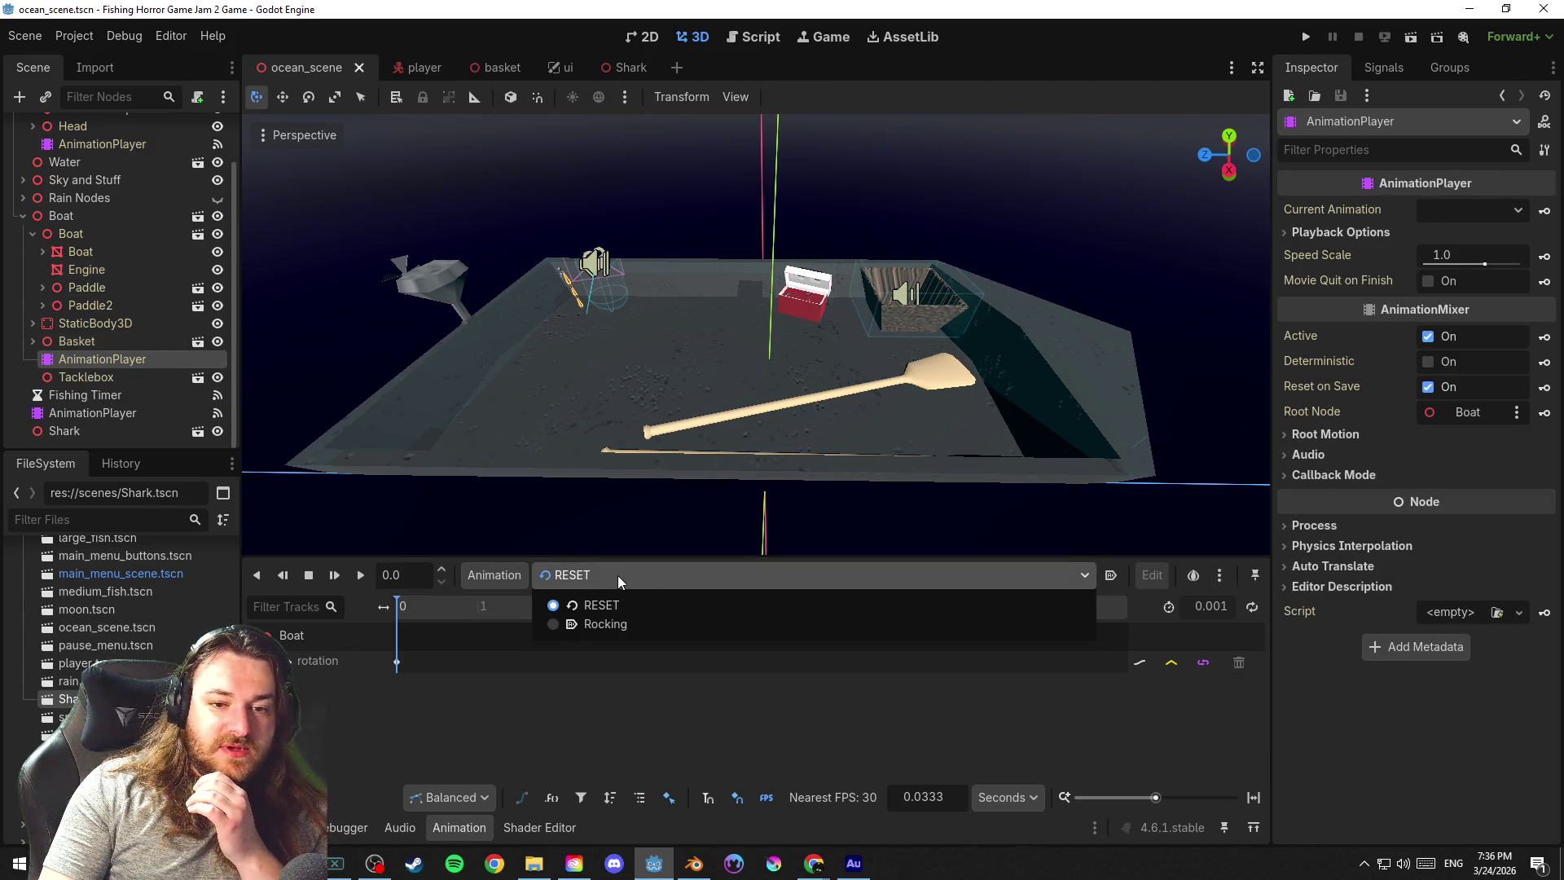
left_click(617, 575)
Check the Tacklebox, Fishing Timer and the scene's main AnimationPlayer with its animation list
left_click(105, 378)
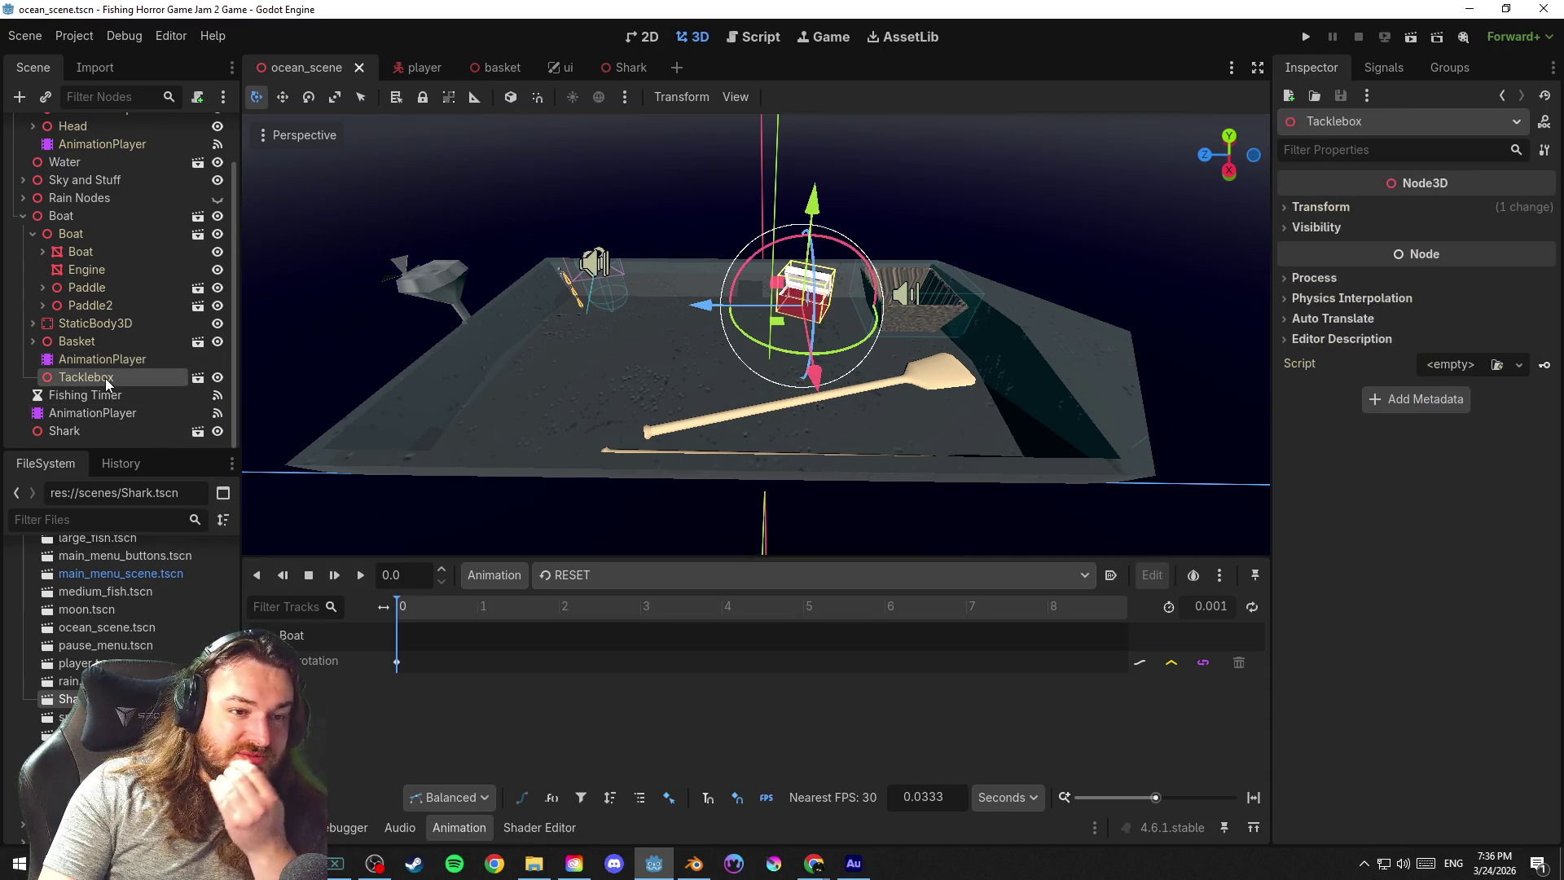
left_click(96, 395)
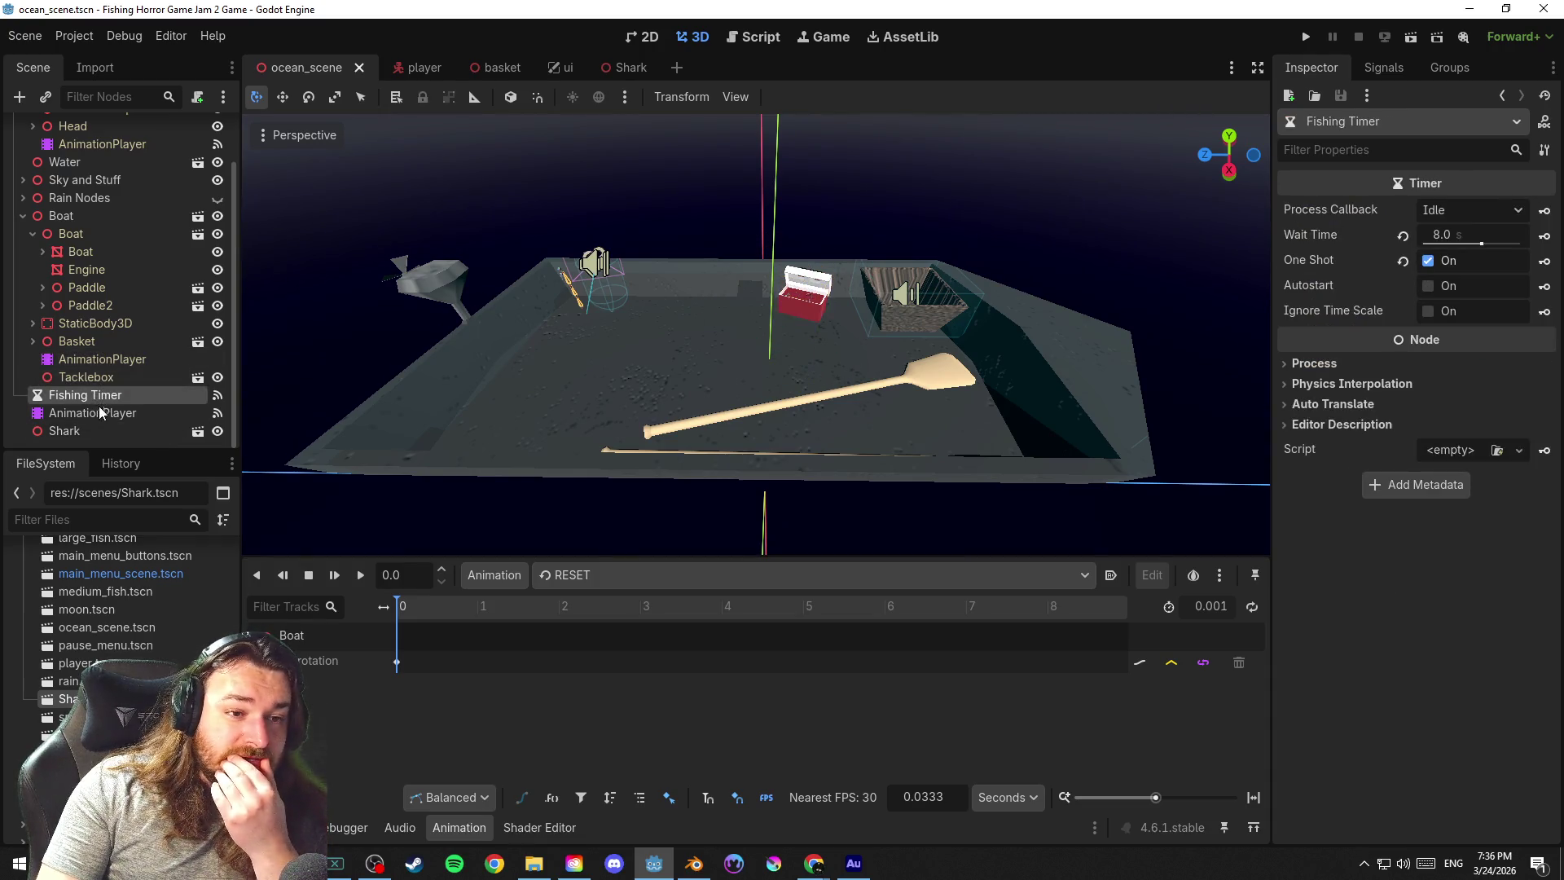
left_click(106, 414)
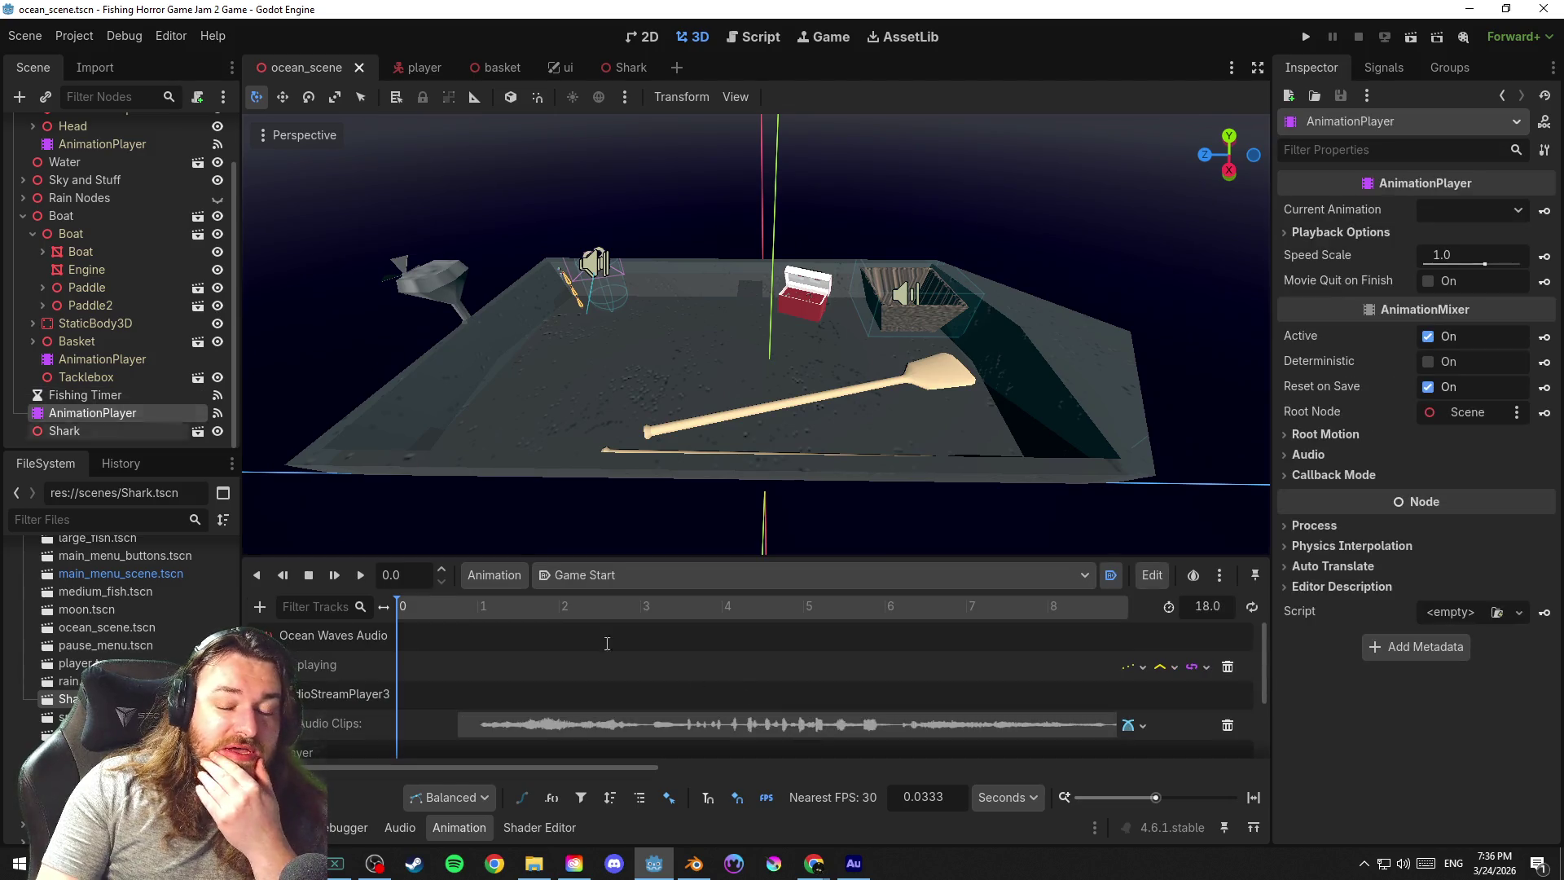
left_click(681, 579)
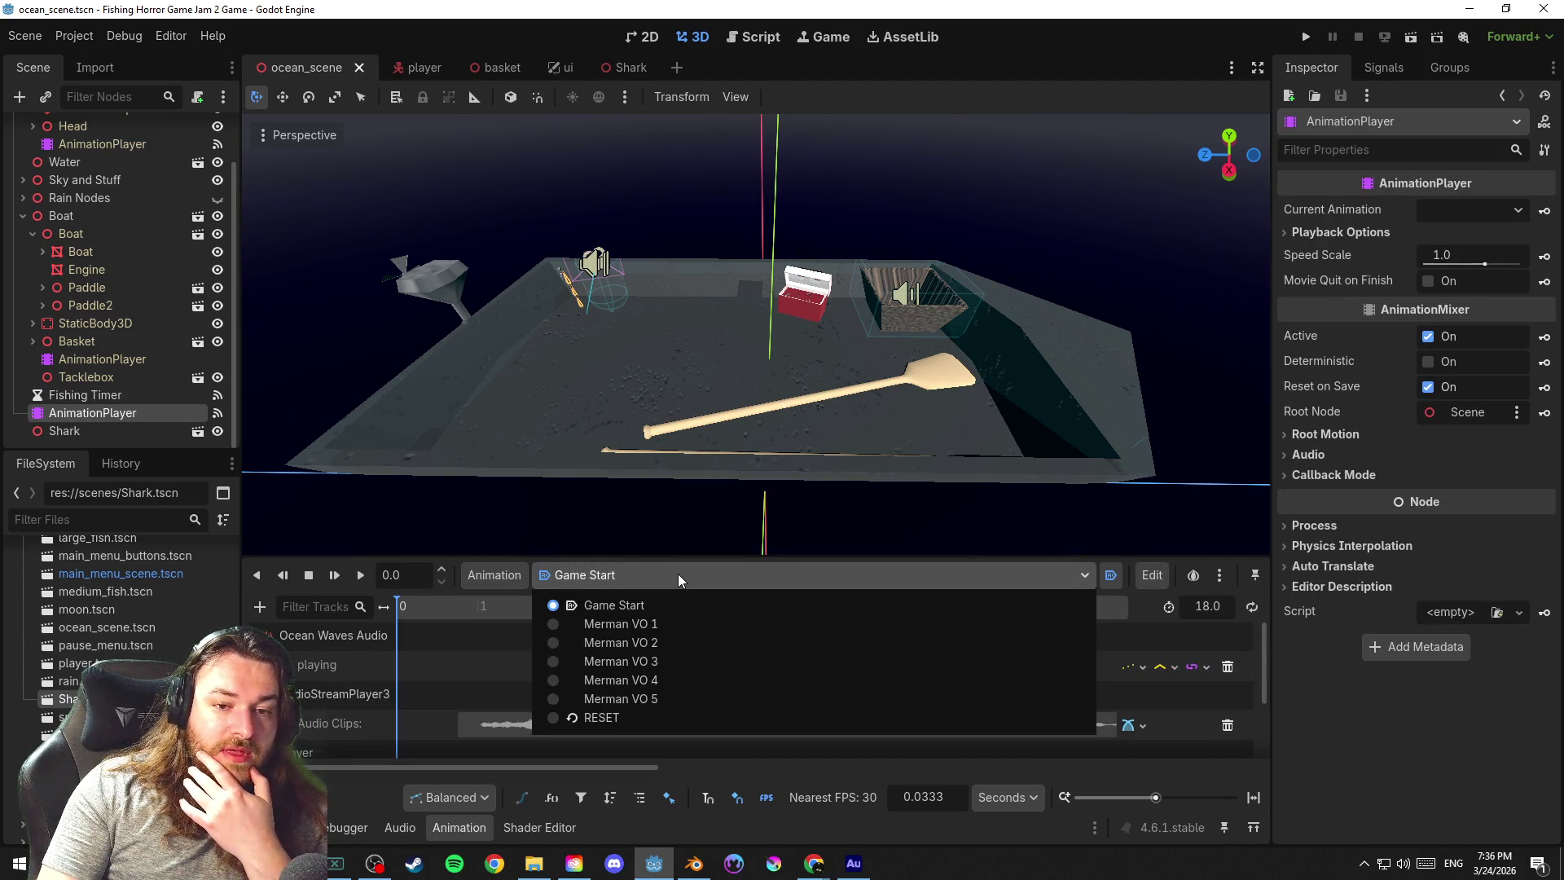
left_click(678, 573)
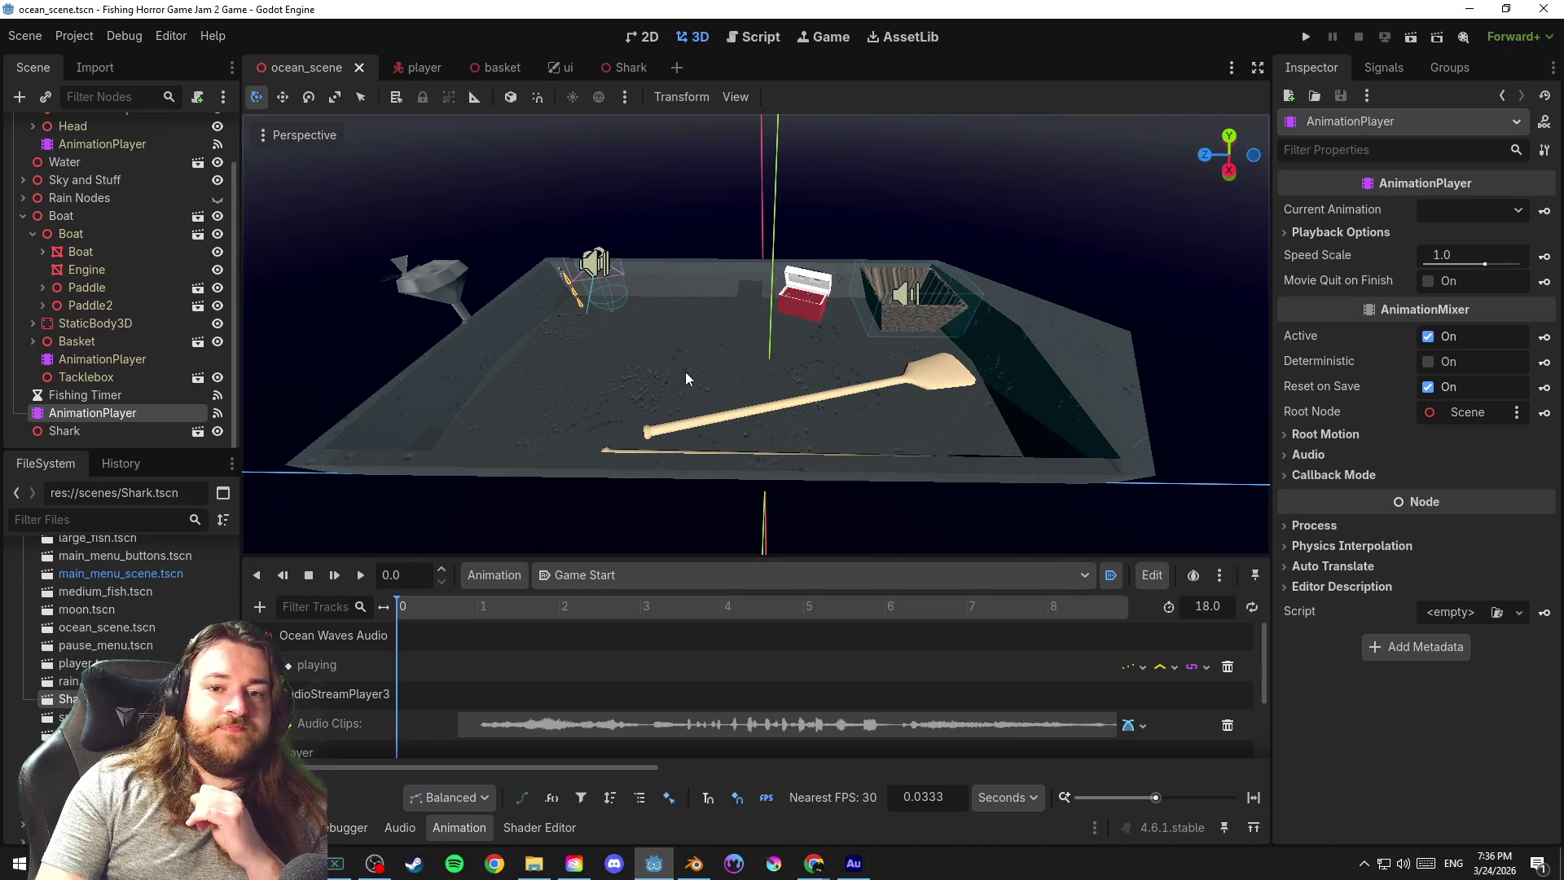
left_click_drag(713, 371, 706, 359)
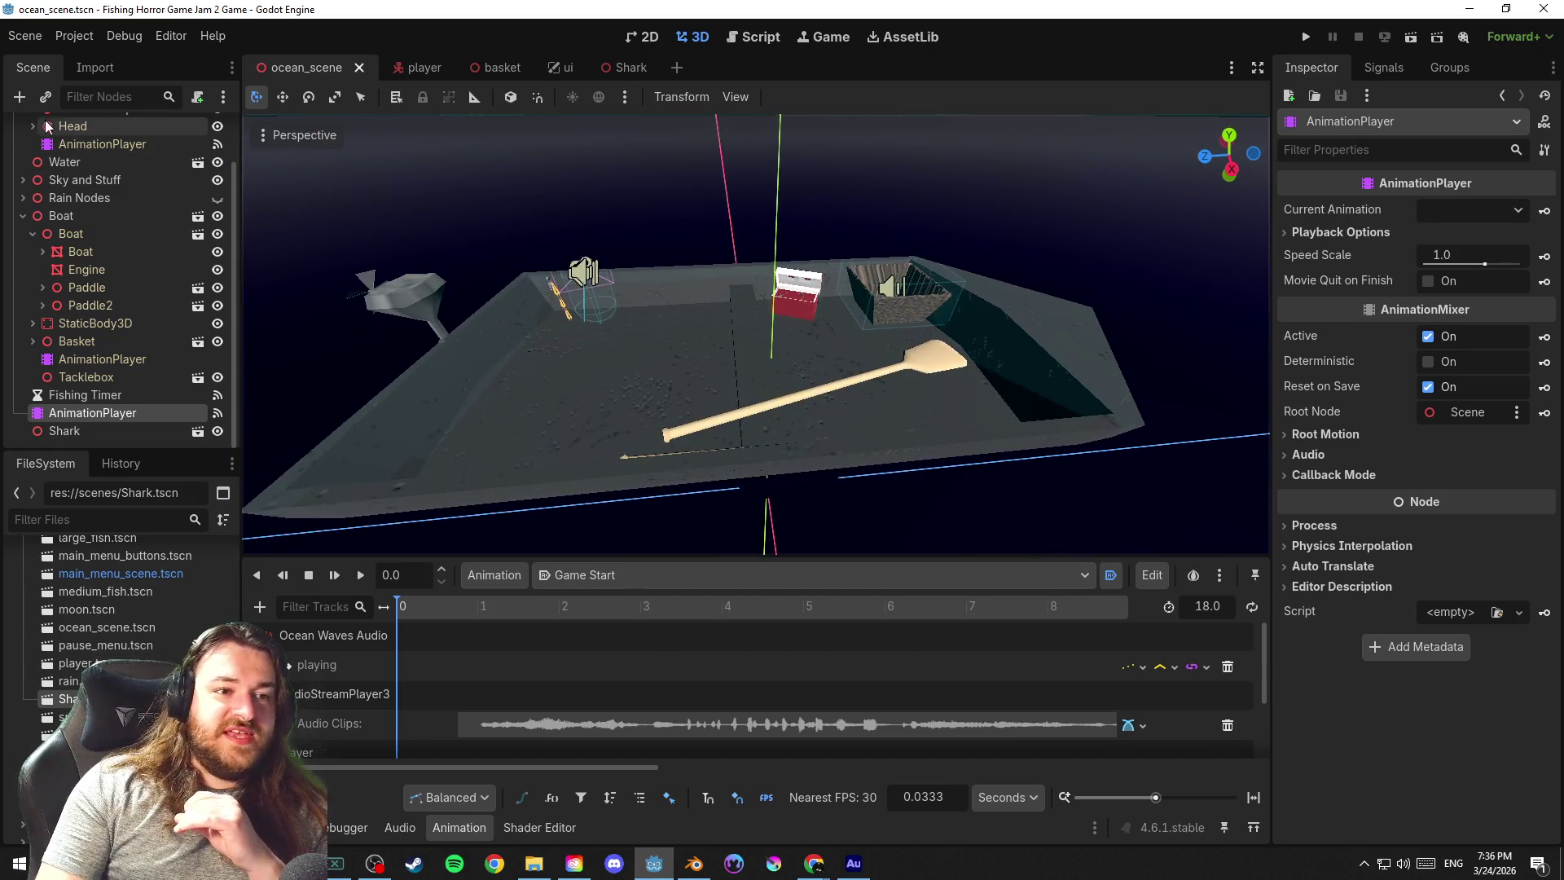
Save ocean_scene.tscn through the Scene menu's Save Scene
left_click(27, 37)
left_click(159, 163)
left_click(43, 33)
left_click(140, 160)
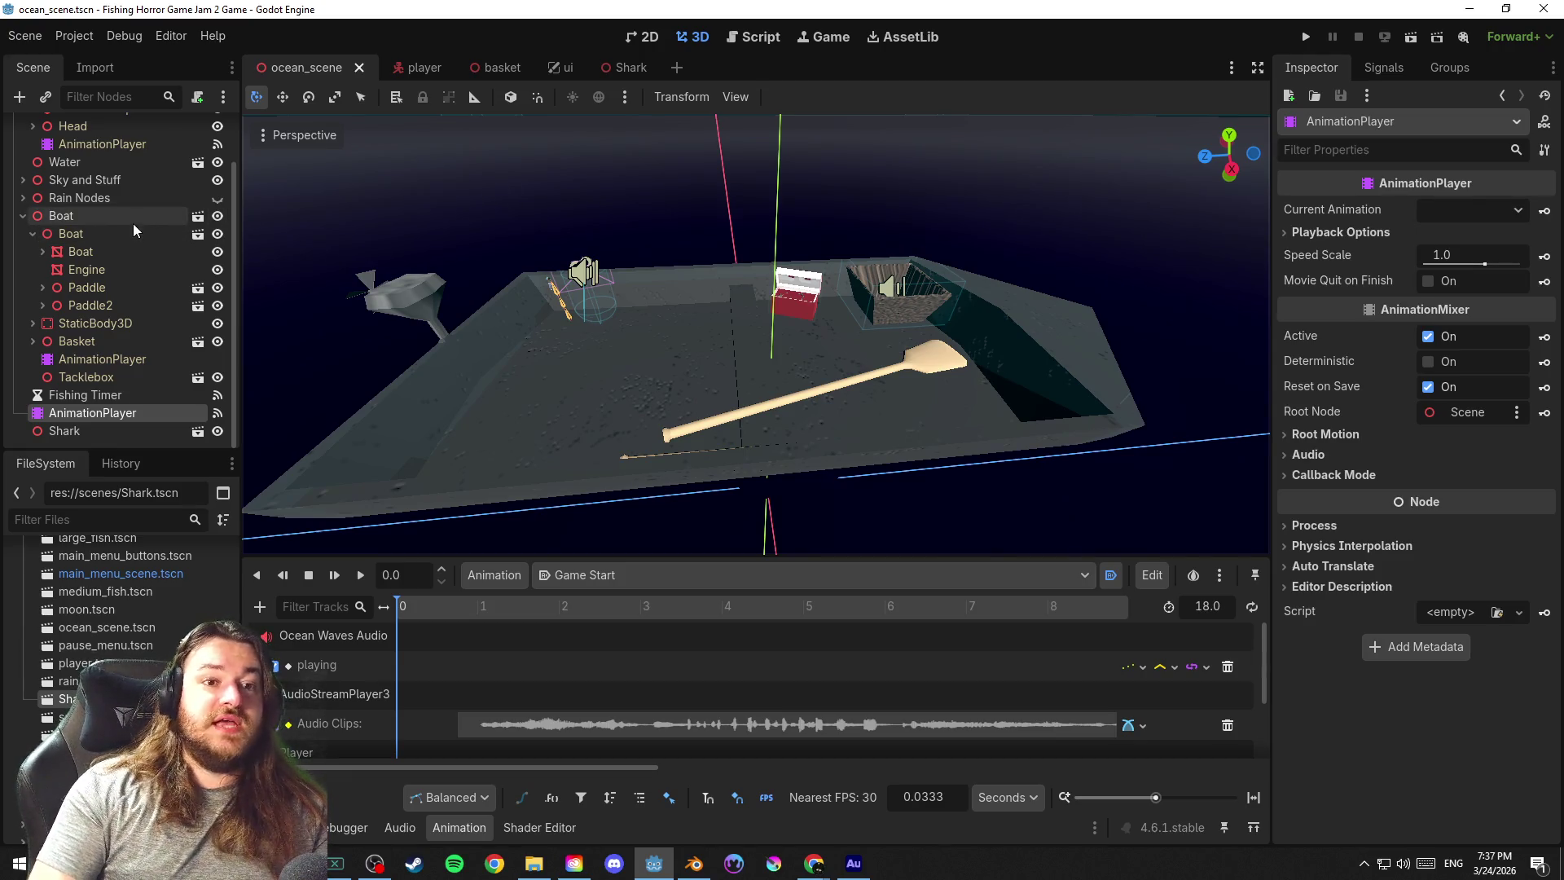
left_click(64, 161)
scroll(843, 171, "down", 5)
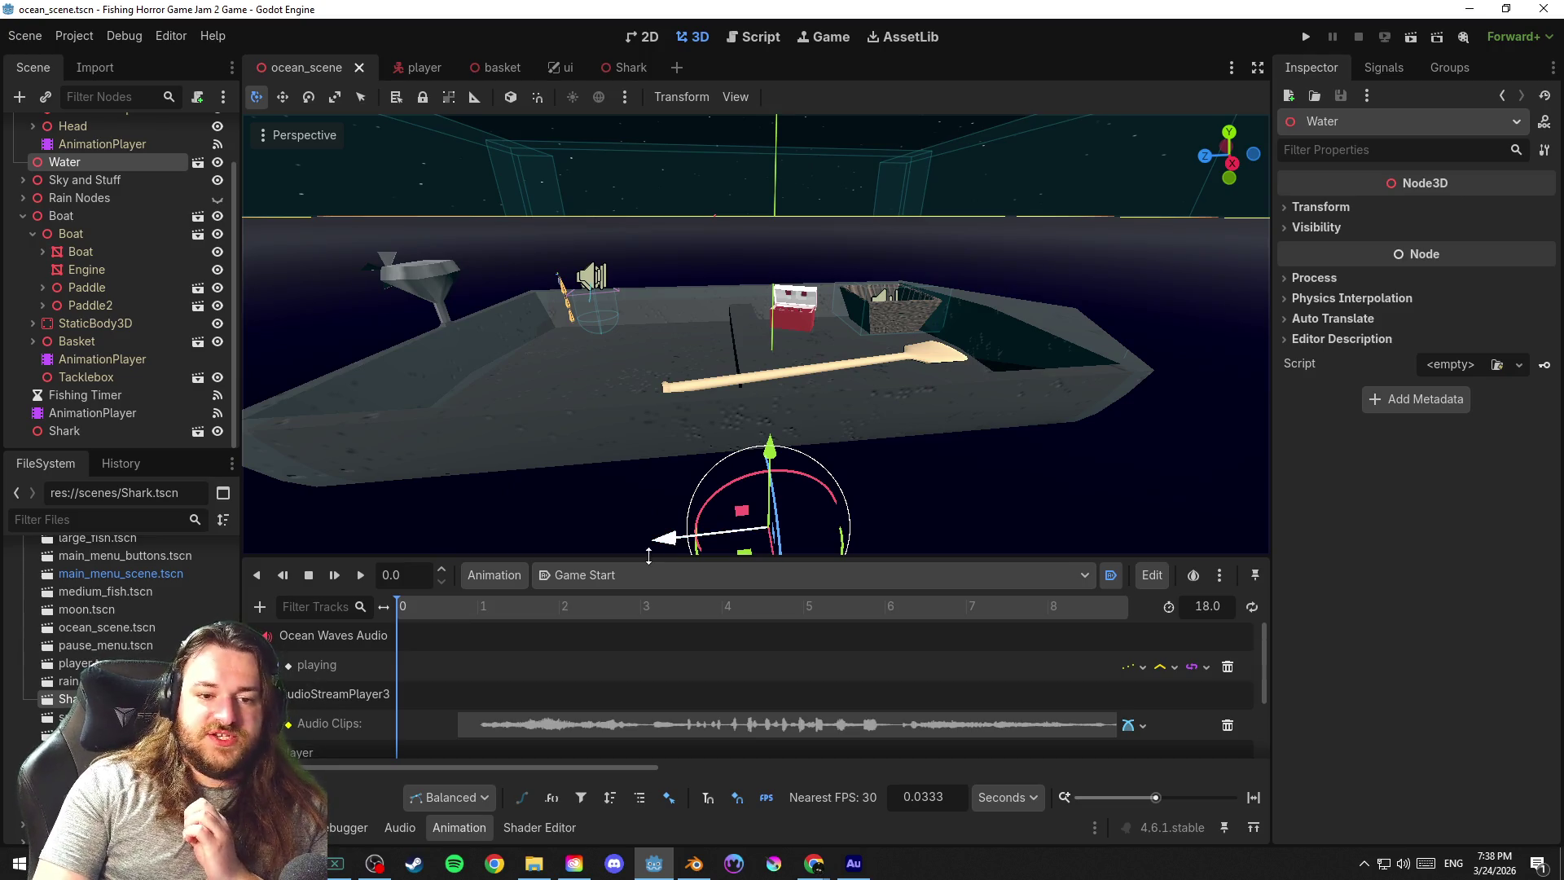
scroll(627, 659, "down", 2)
scroll(625, 703, "up", 1)
scroll(628, 698, "down", 1)
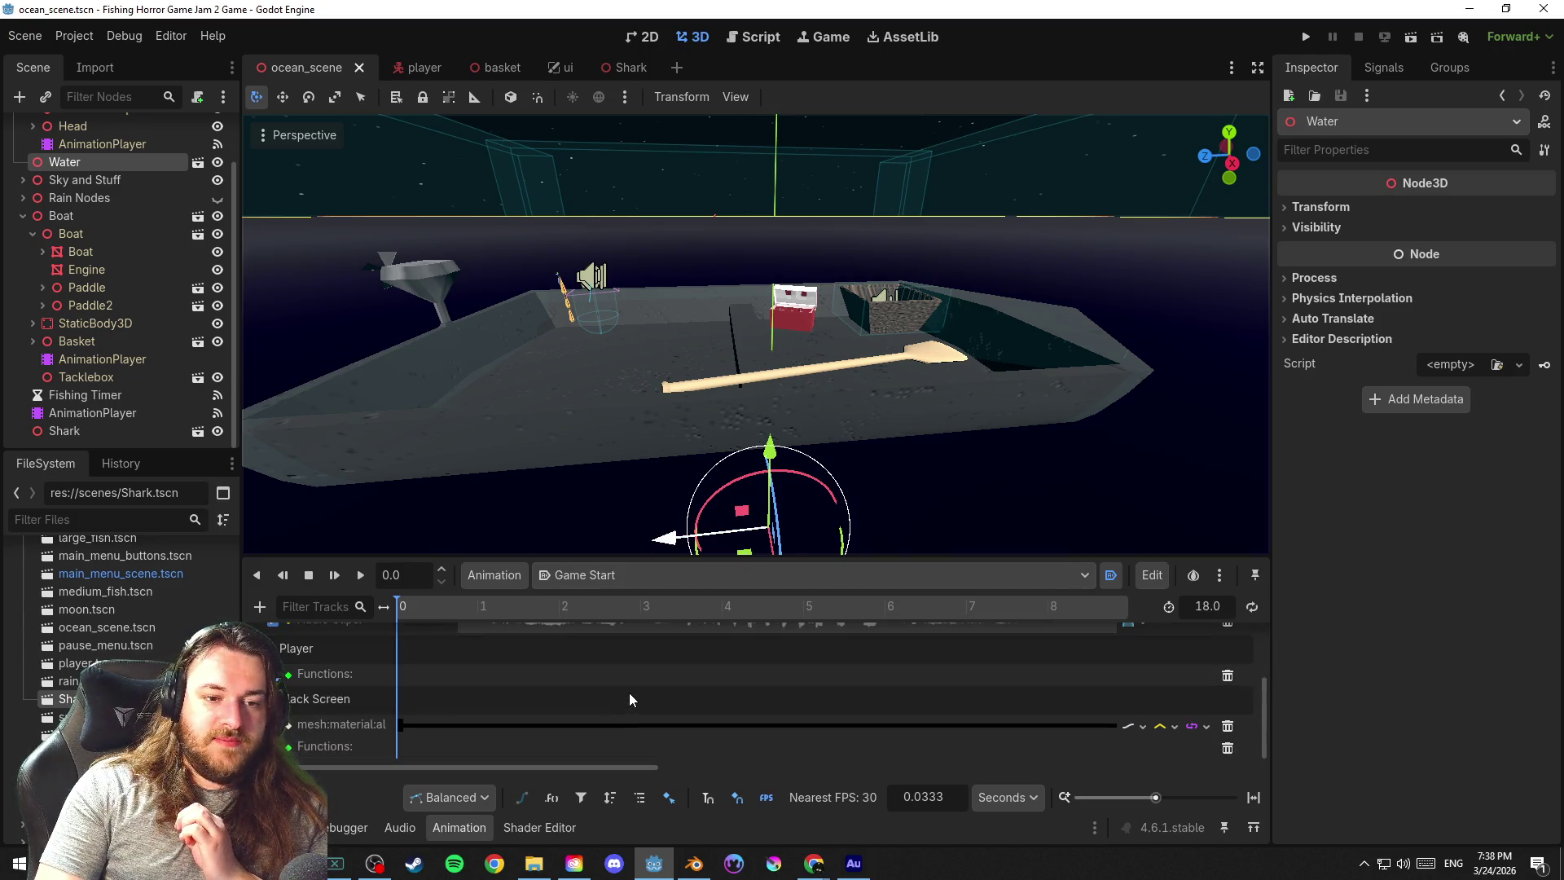
left_click(34, 36)
left_click(171, 162)
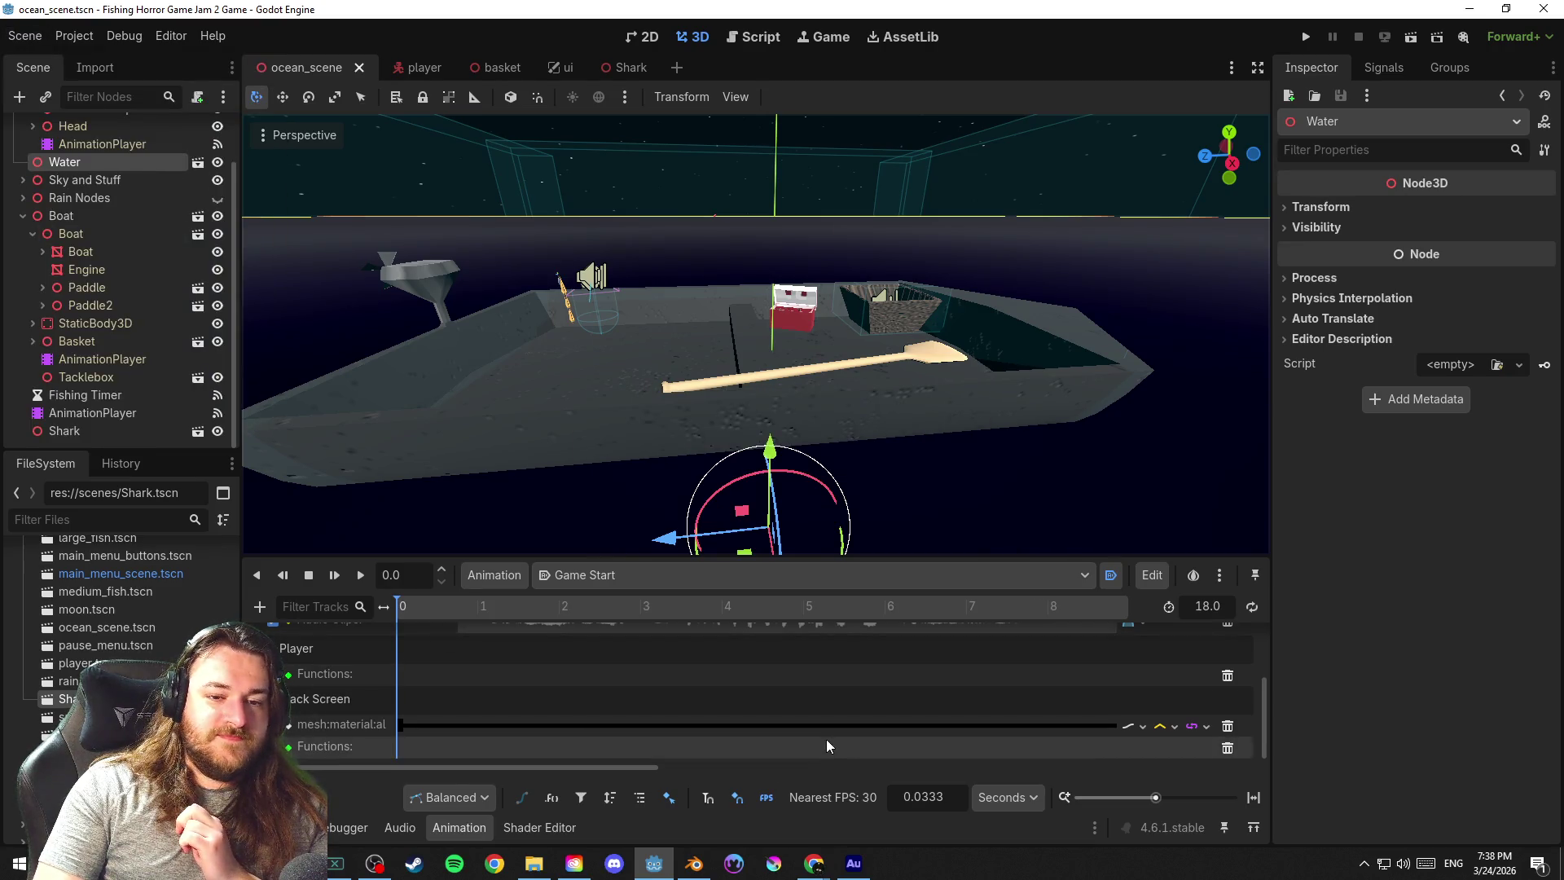
left_click(669, 574)
left_click(664, 571)
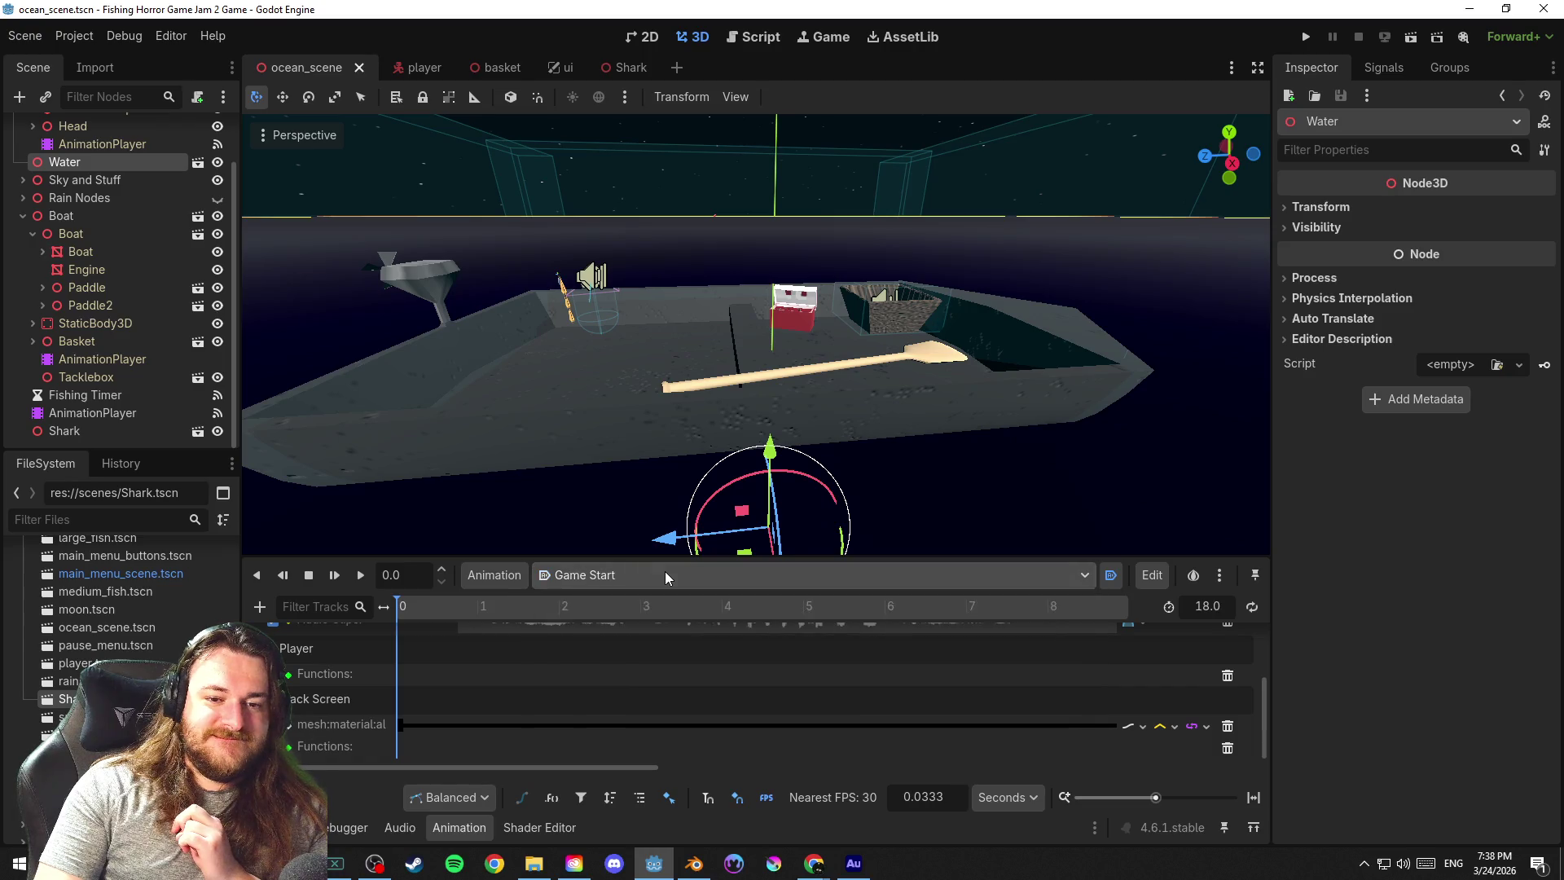
left_click(670, 598)
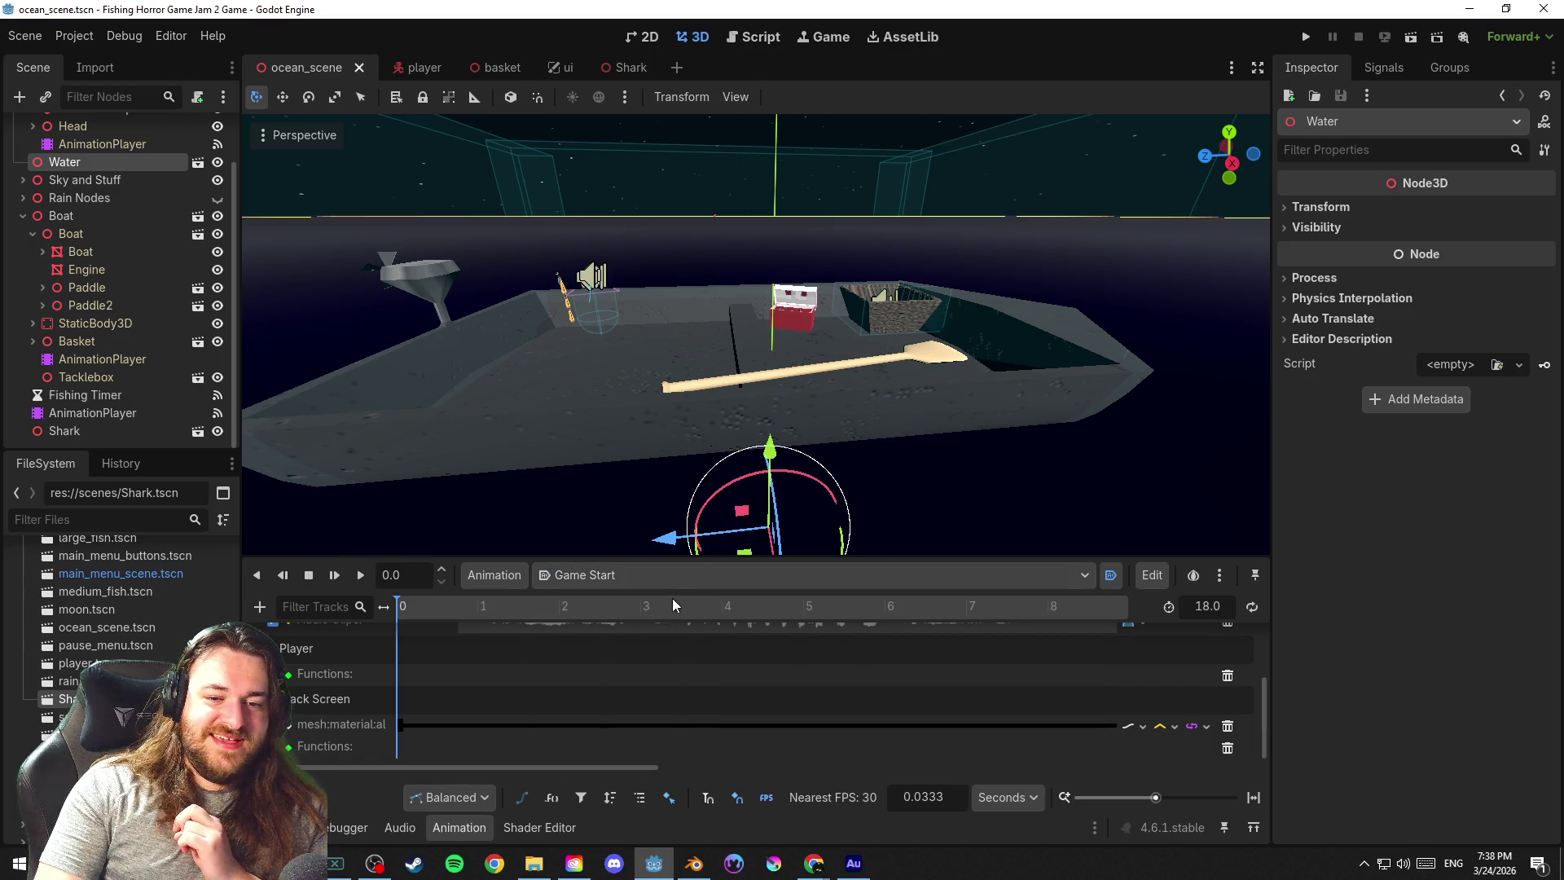
left_click(686, 576)
left_click(24, 34)
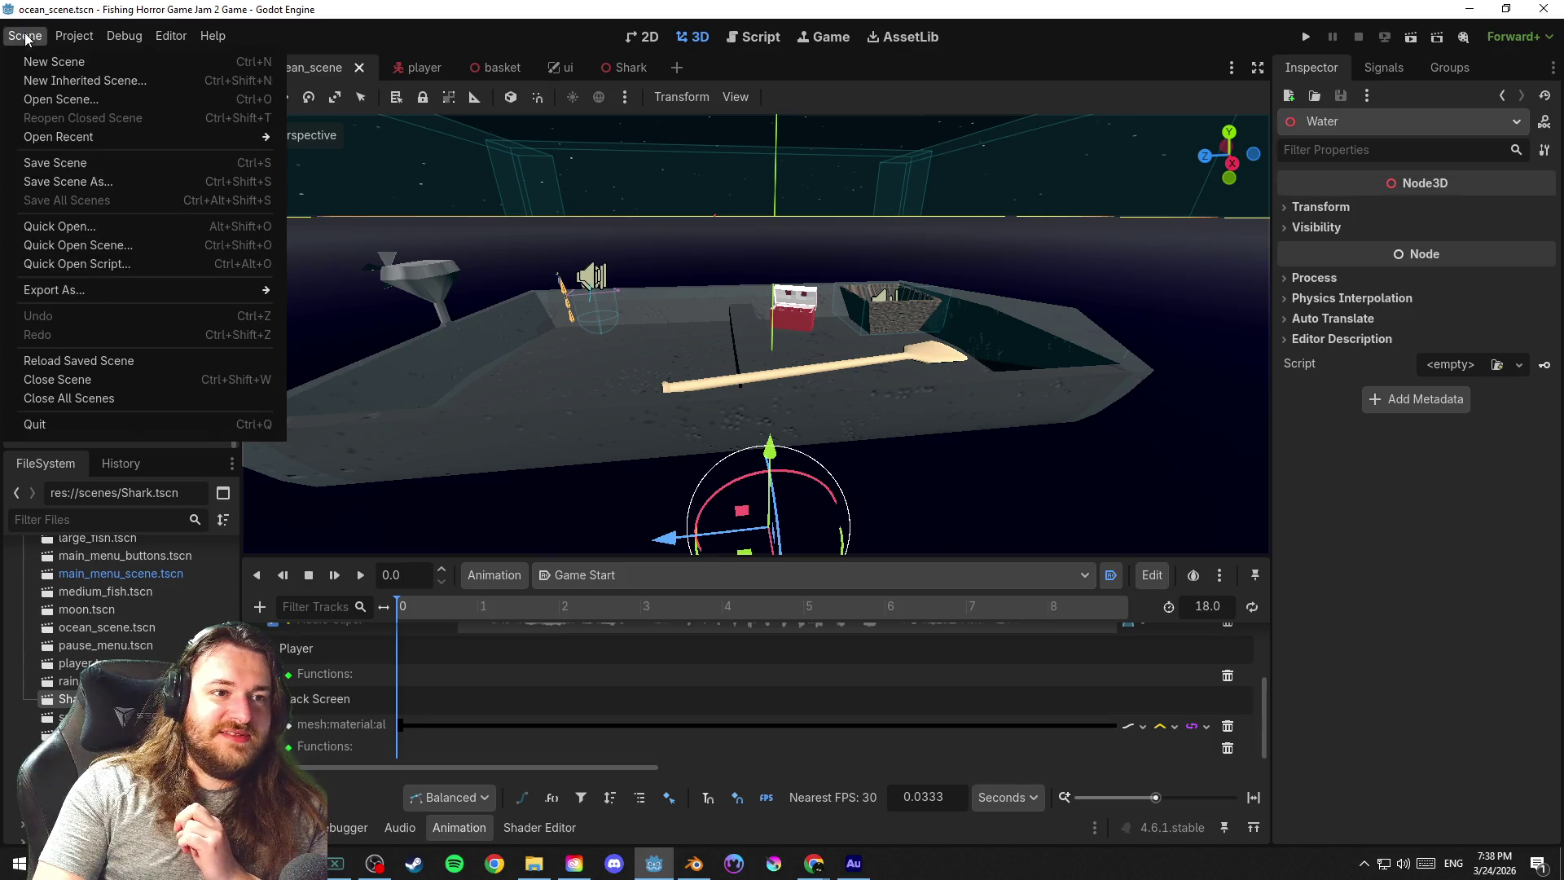
left_click(145, 162)
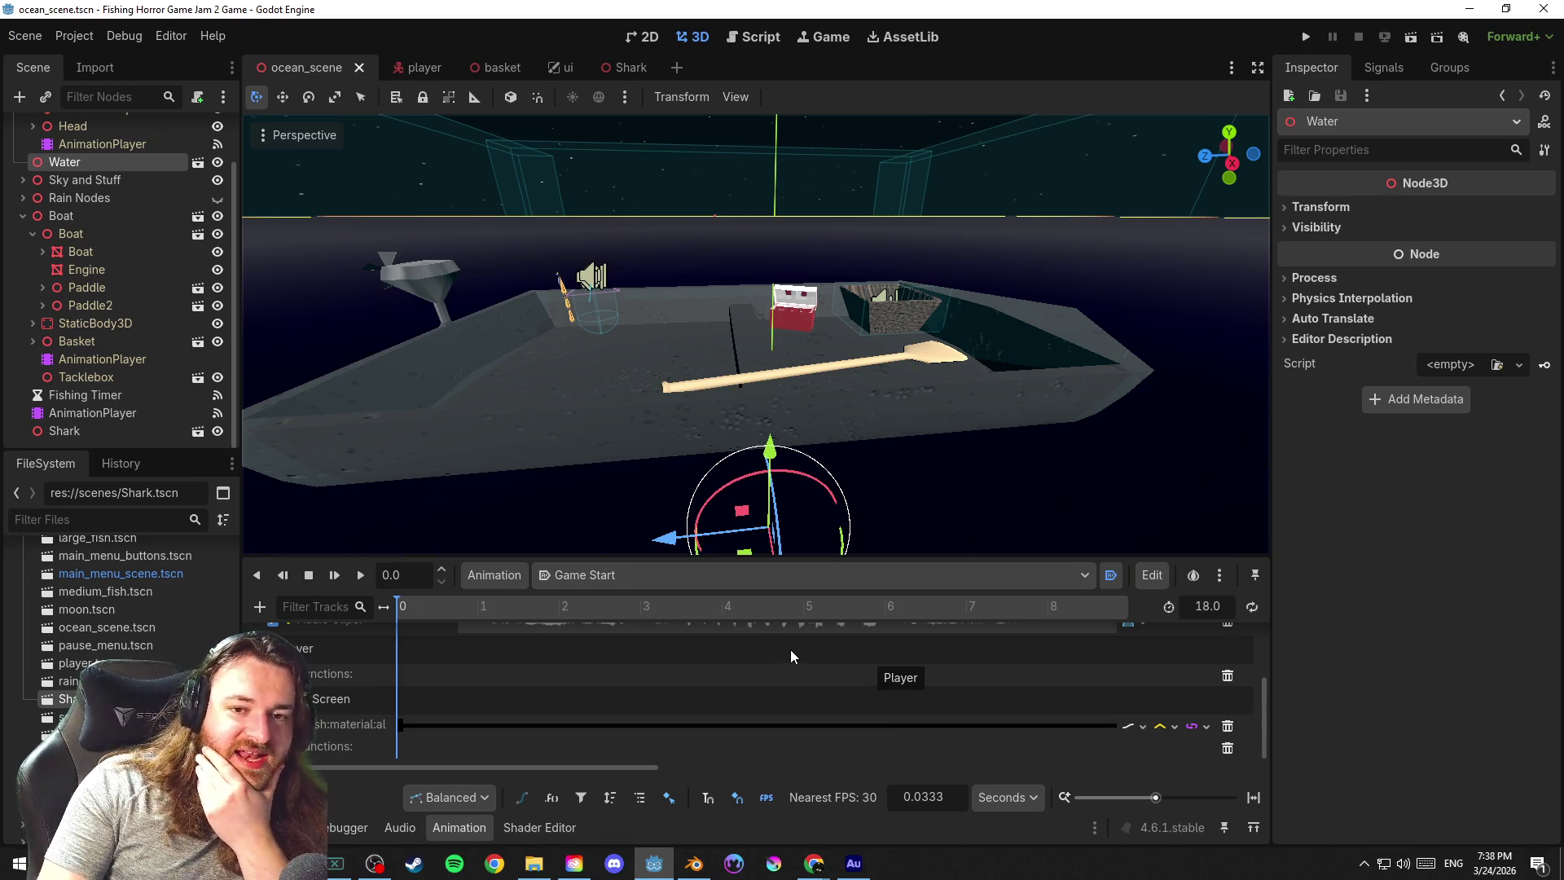
mouse_move(977, 315)
left_mouse_down()
mouse_move(783, 326)
mouse_move(927, 346)
mouse_move(683, 323)
mouse_move(972, 329)
mouse_move(761, 297)
left_mouse_up()
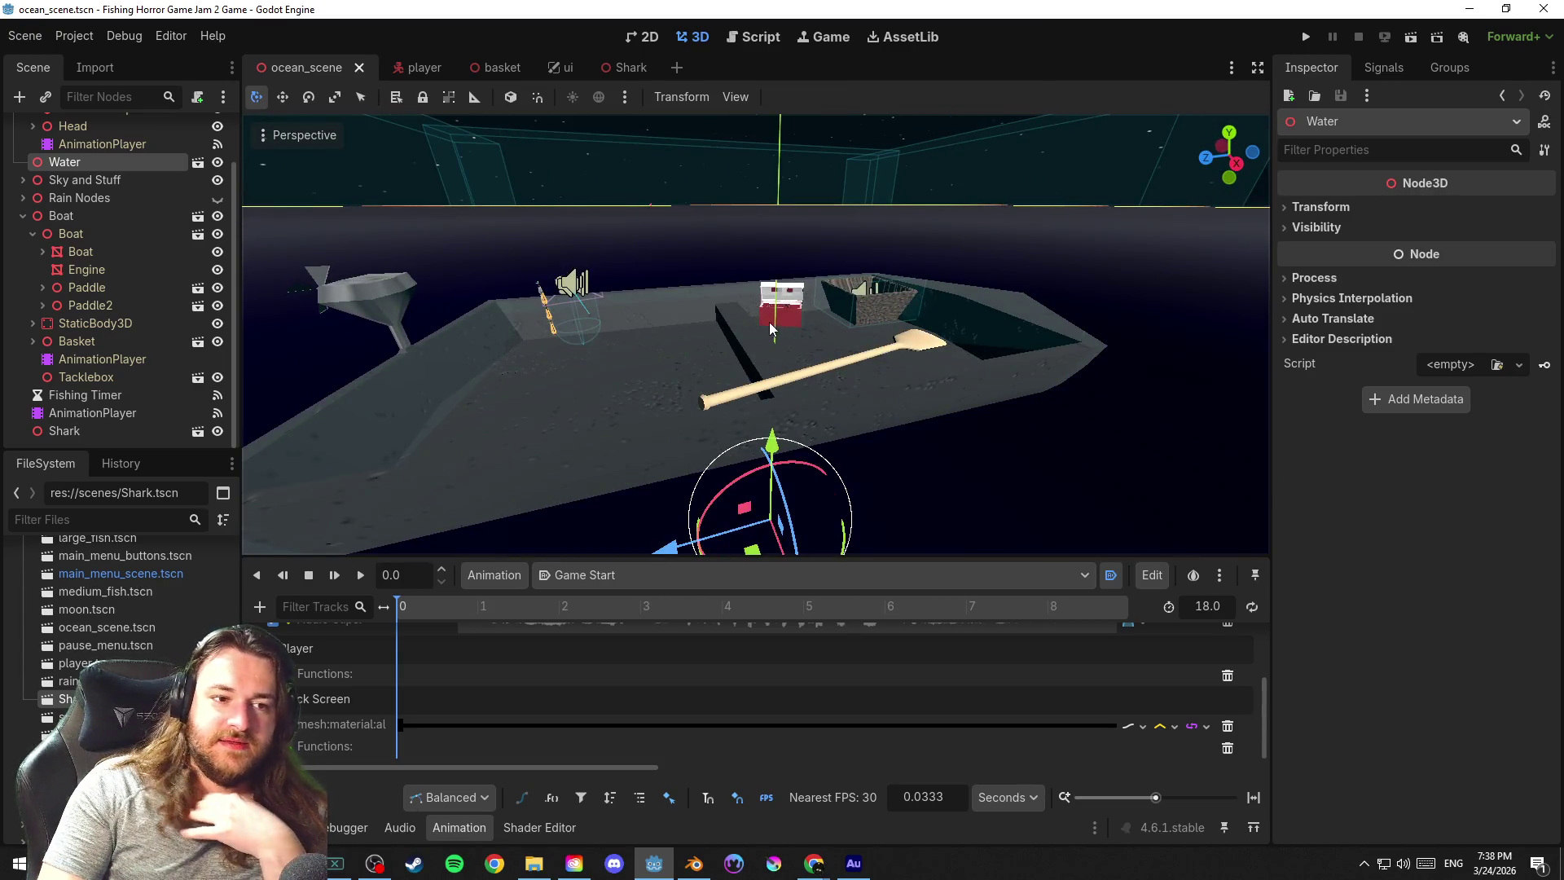
scroll(88, 296, "up", 2)
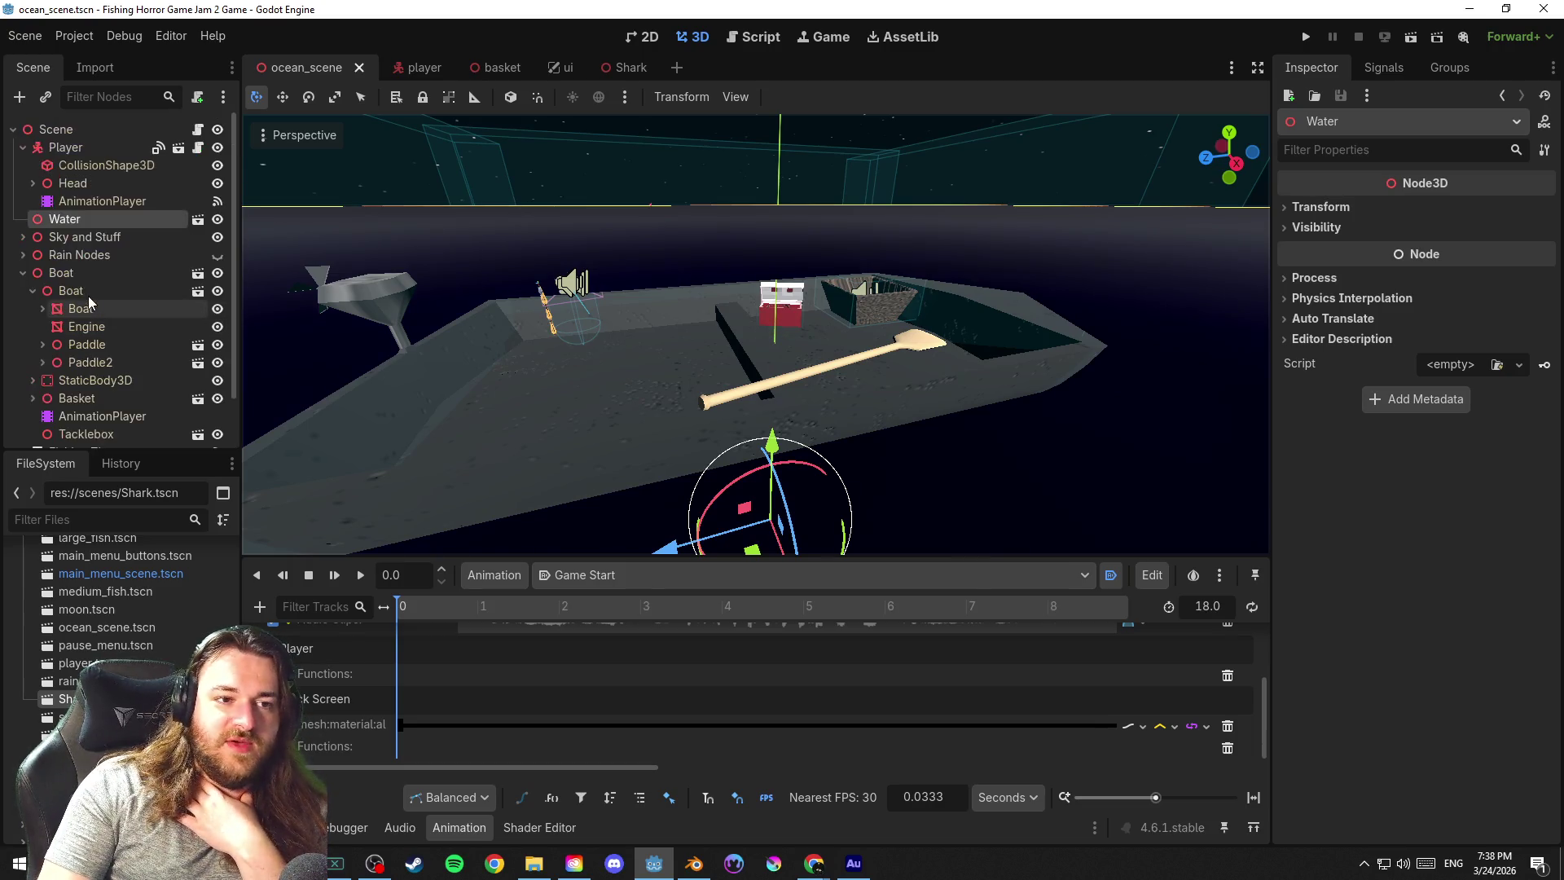
left_click(24, 37)
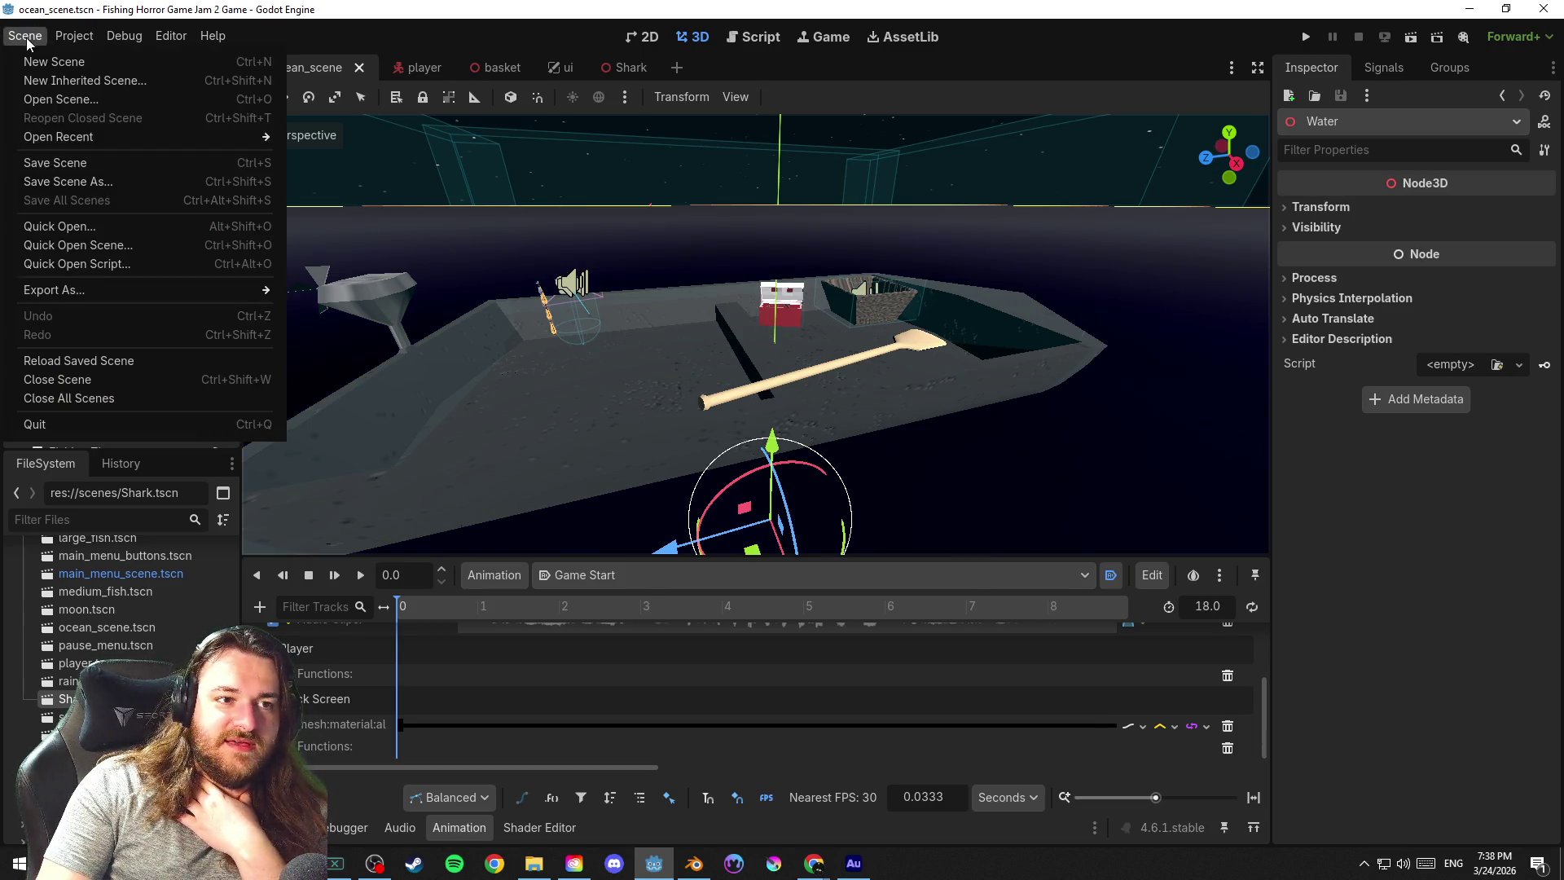
left_click(144, 162)
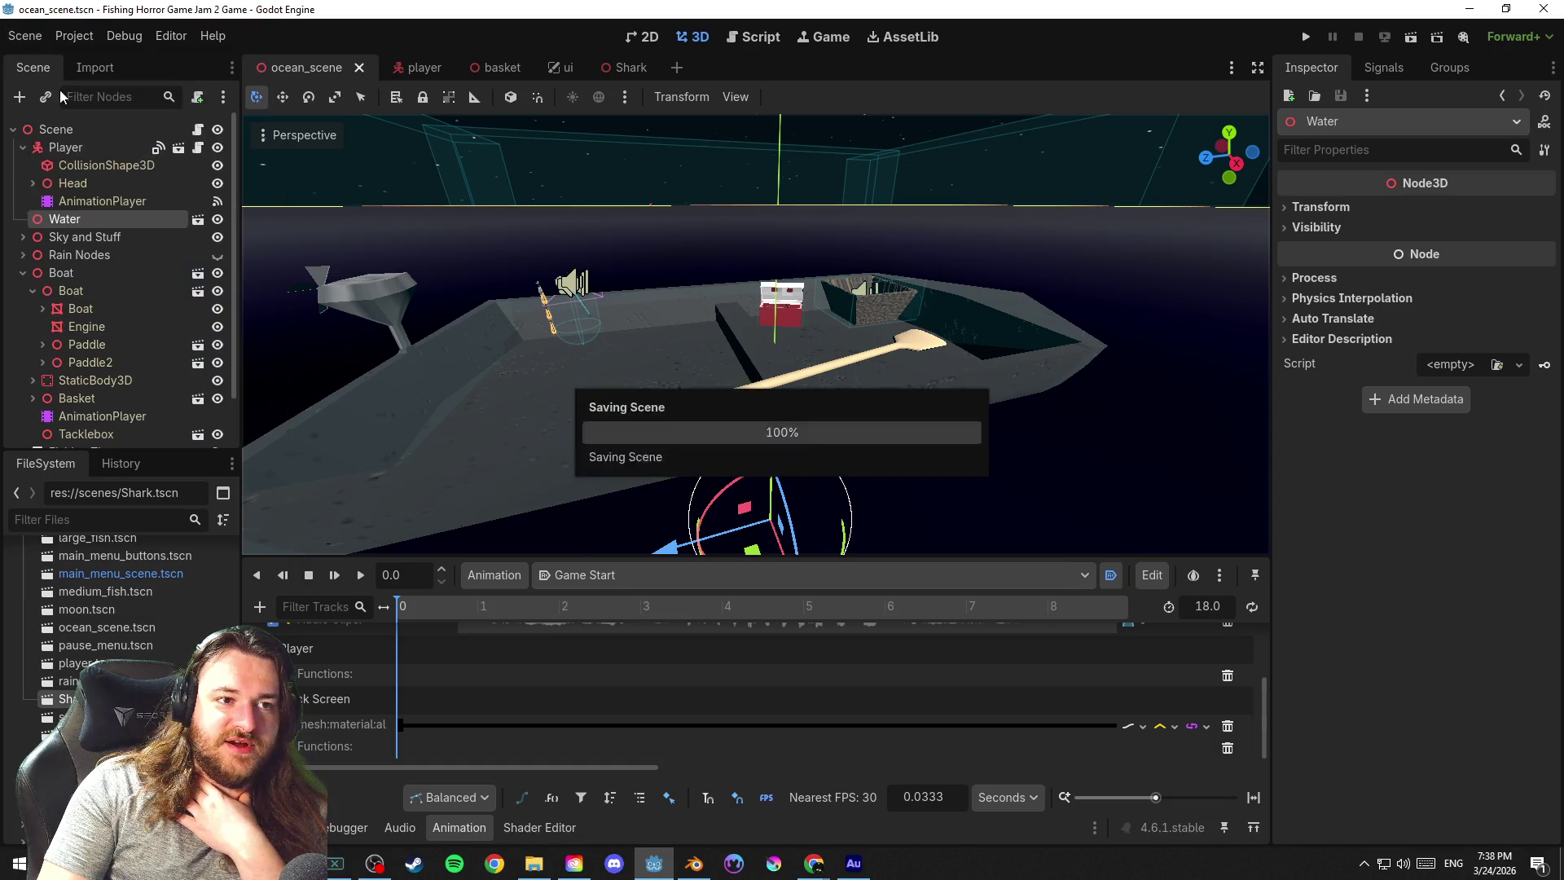
left_click(25, 38)
left_click(137, 162)
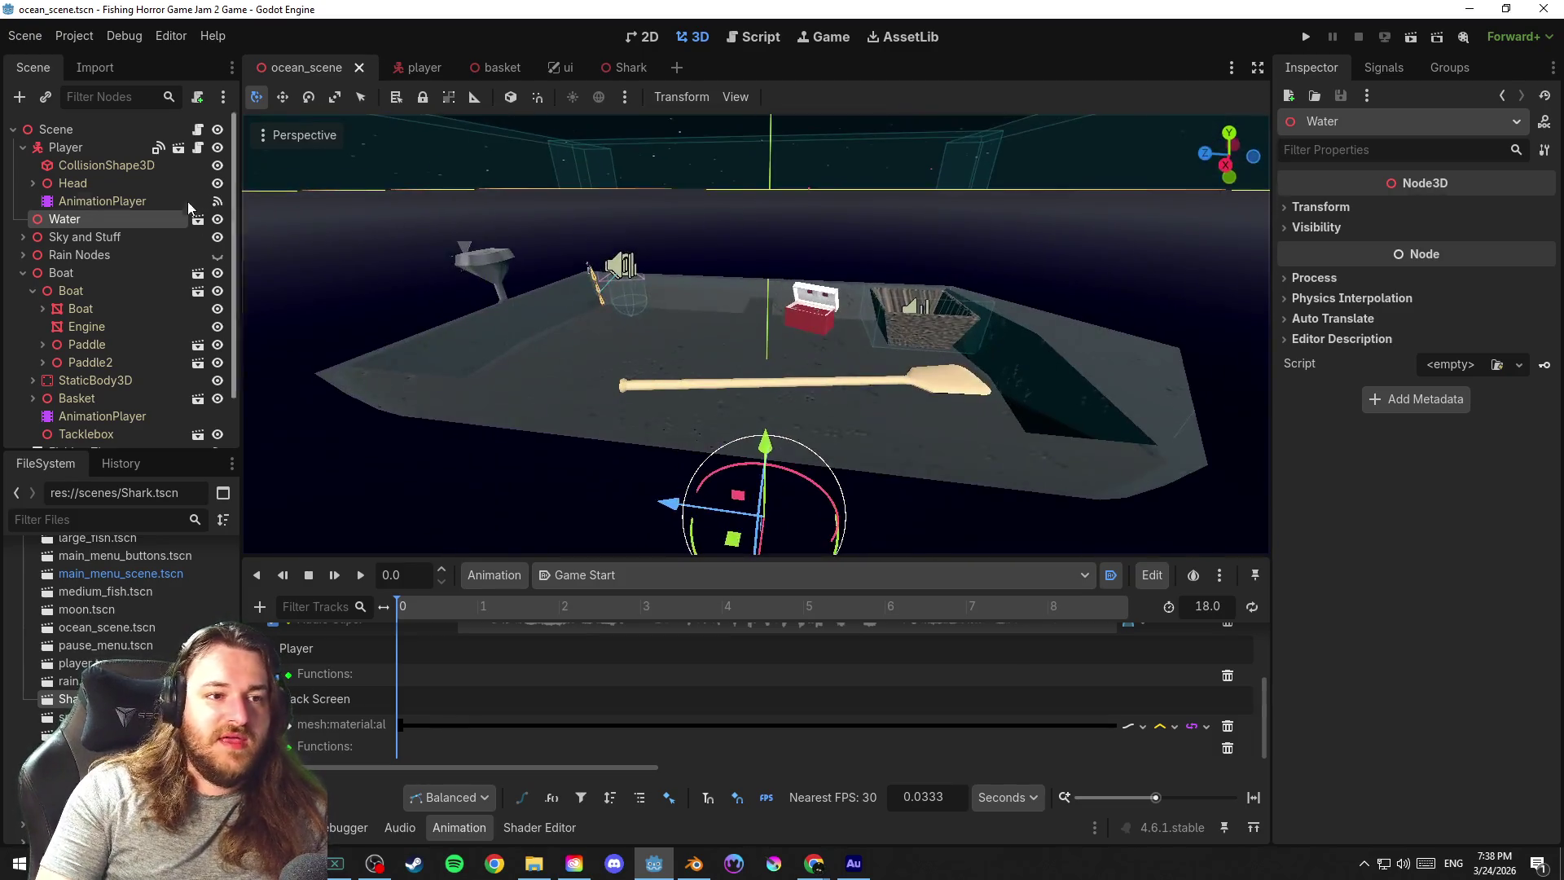
right_click(95, 132)
Add a Marker3D under the scene root named 'Shark Attack Camera Marker', save, and start raising it
left_click(184, 178)
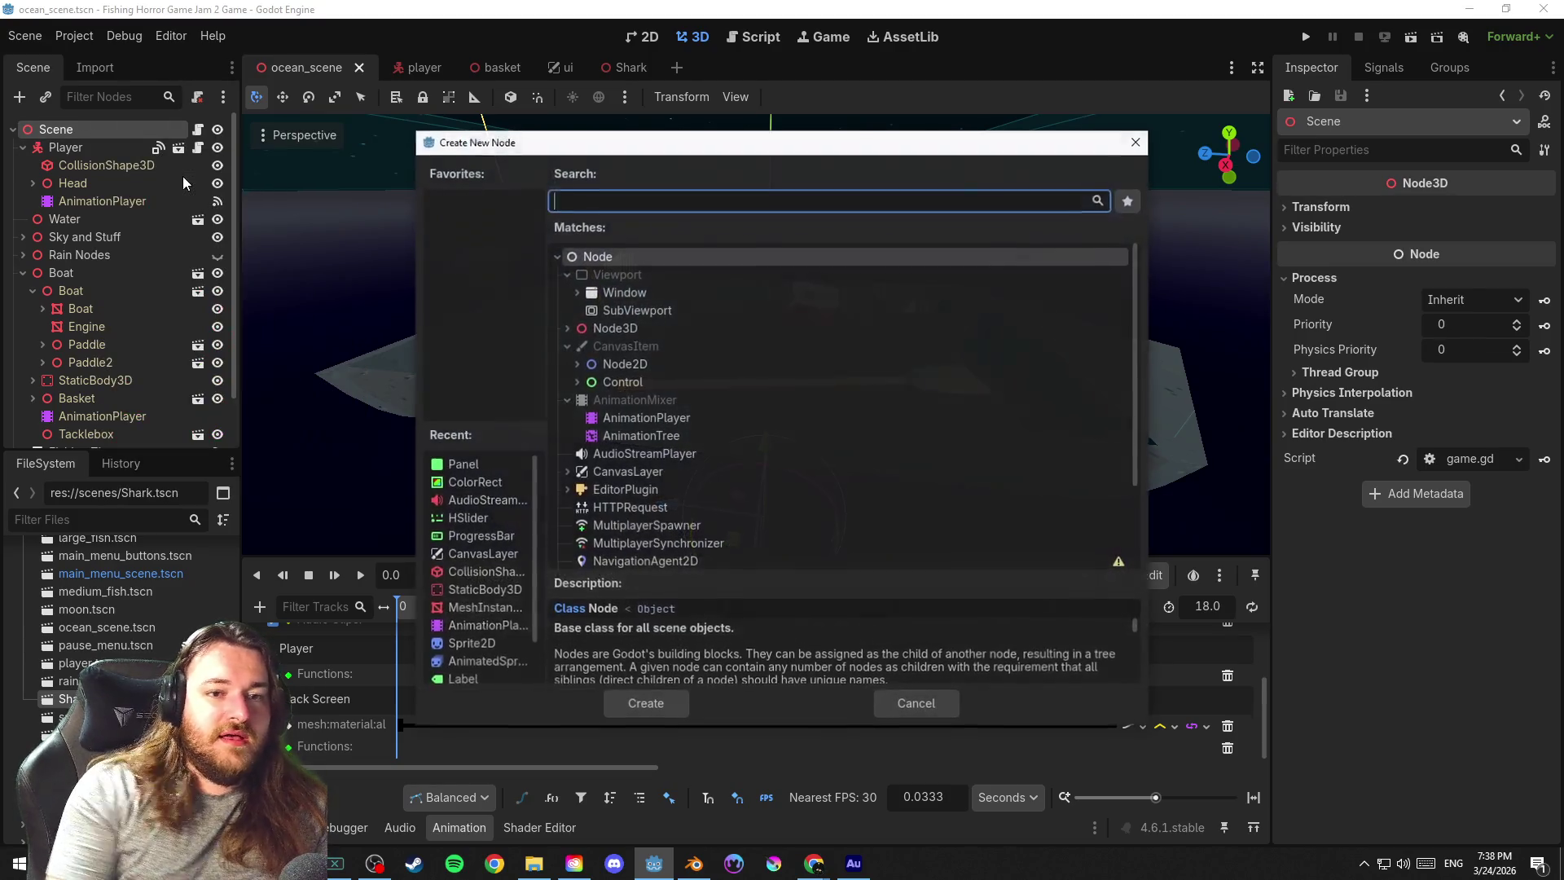
type("marker")
key("Return")
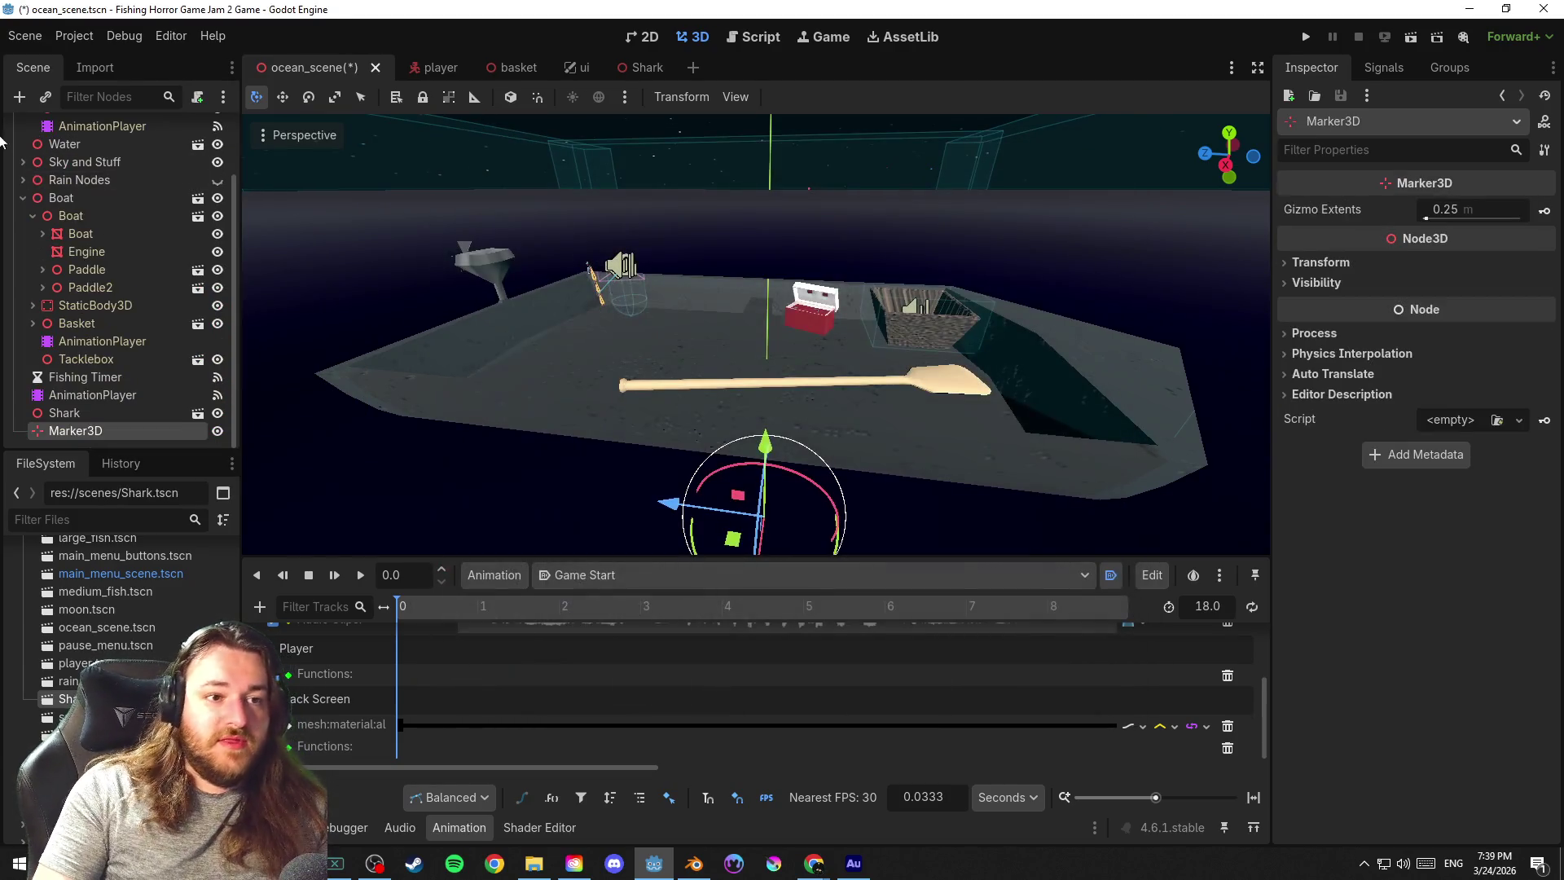
double_click(92, 432)
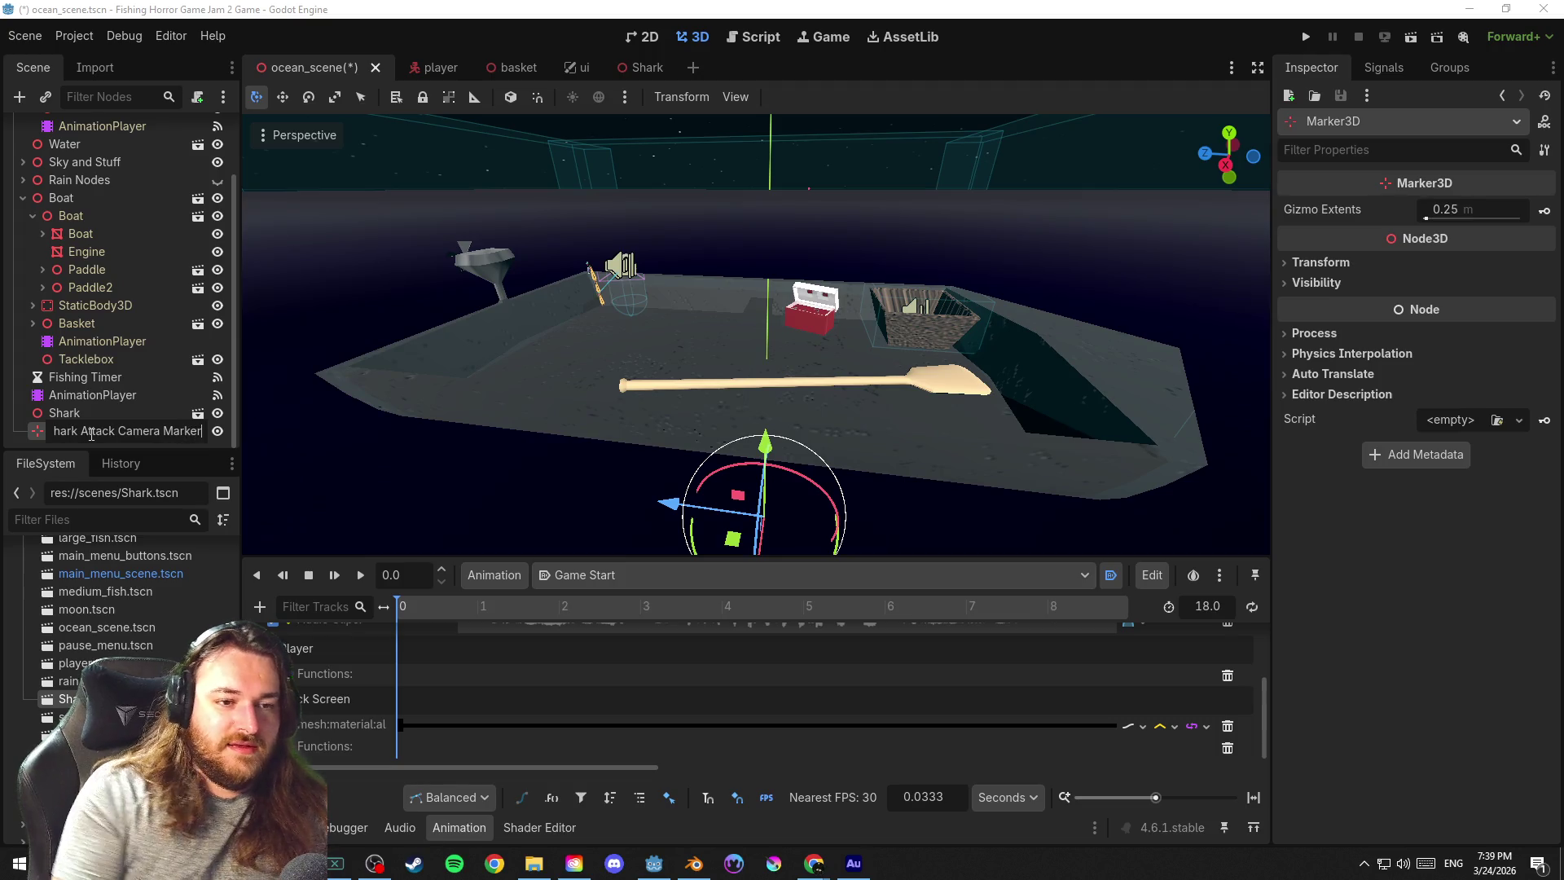
key("Return")
key("ctrl+s")
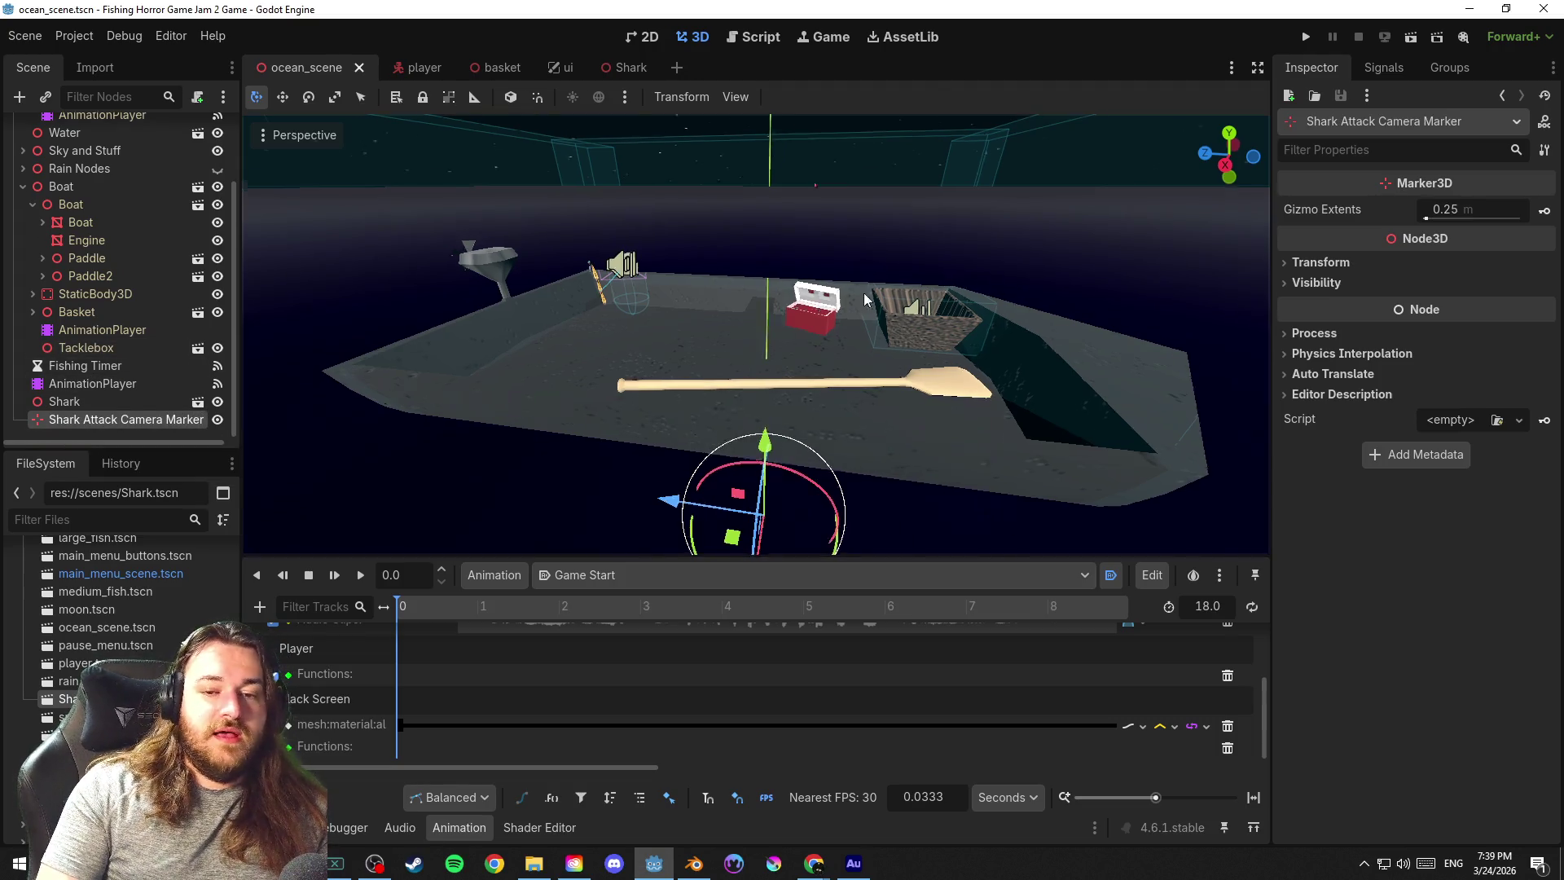
scroll(816, 399, "down", 5)
mouse_move(757, 415)
left_mouse_down()
mouse_move(798, 177)
mouse_move(749, 167)
left_mouse_up()
Move the camera marker along X and Z so it sits above the boat
key("f")
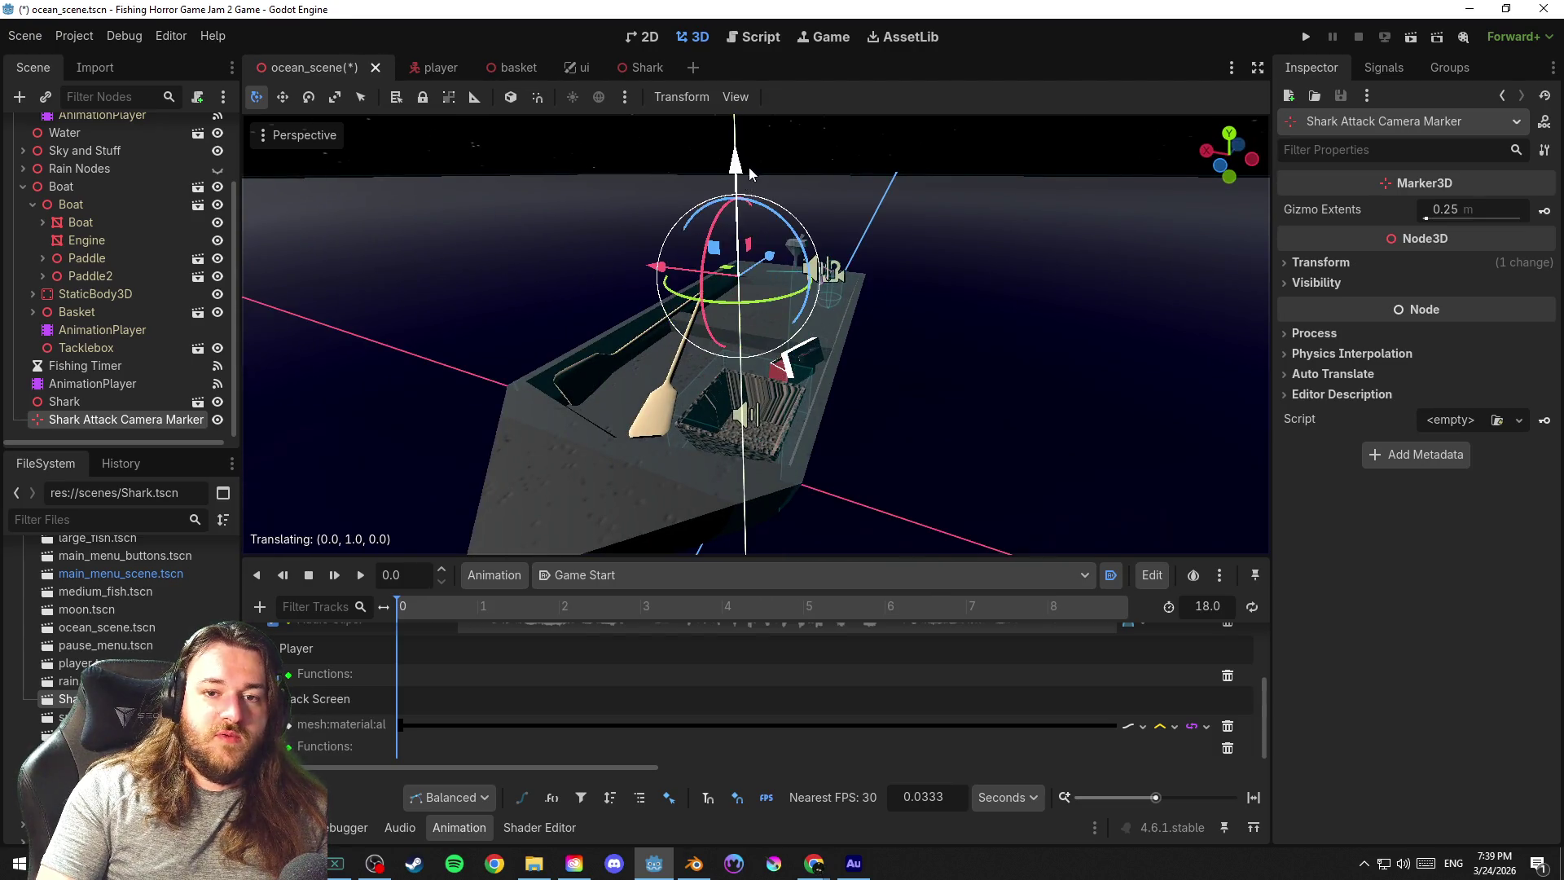
left_click_drag(700, 282, 547, 280)
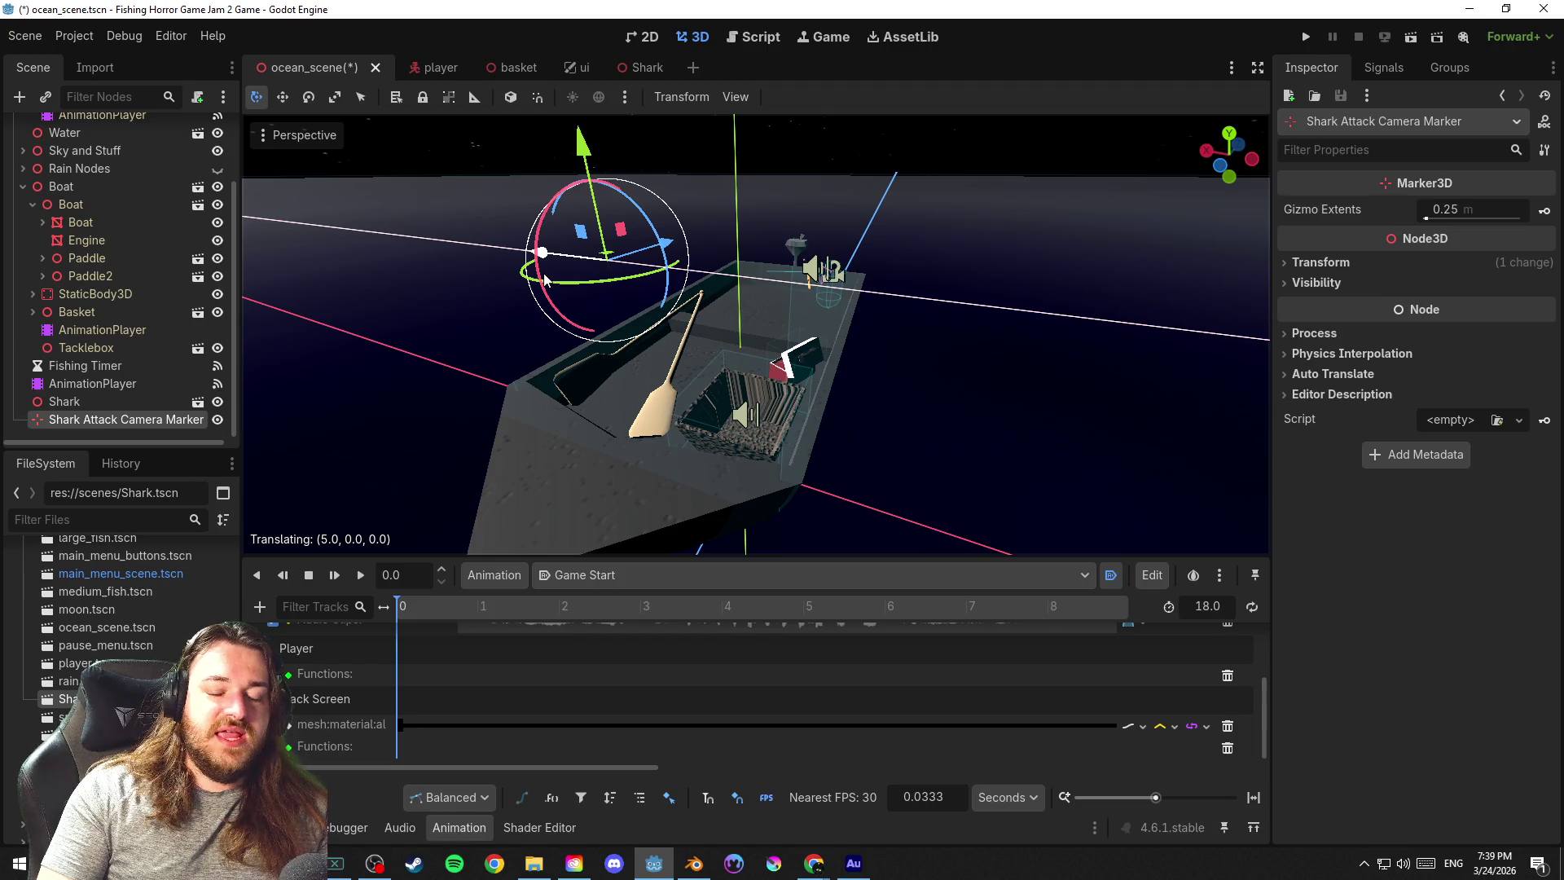
mouse_move(546, 279)
left_mouse_down()
mouse_move(524, 278)
mouse_move(990, 402)
mouse_move(696, 351)
mouse_move(1233, 398)
mouse_move(1016, 292)
mouse_move(912, 437)
mouse_move(596, 283)
mouse_move(373, 320)
left_mouse_up()
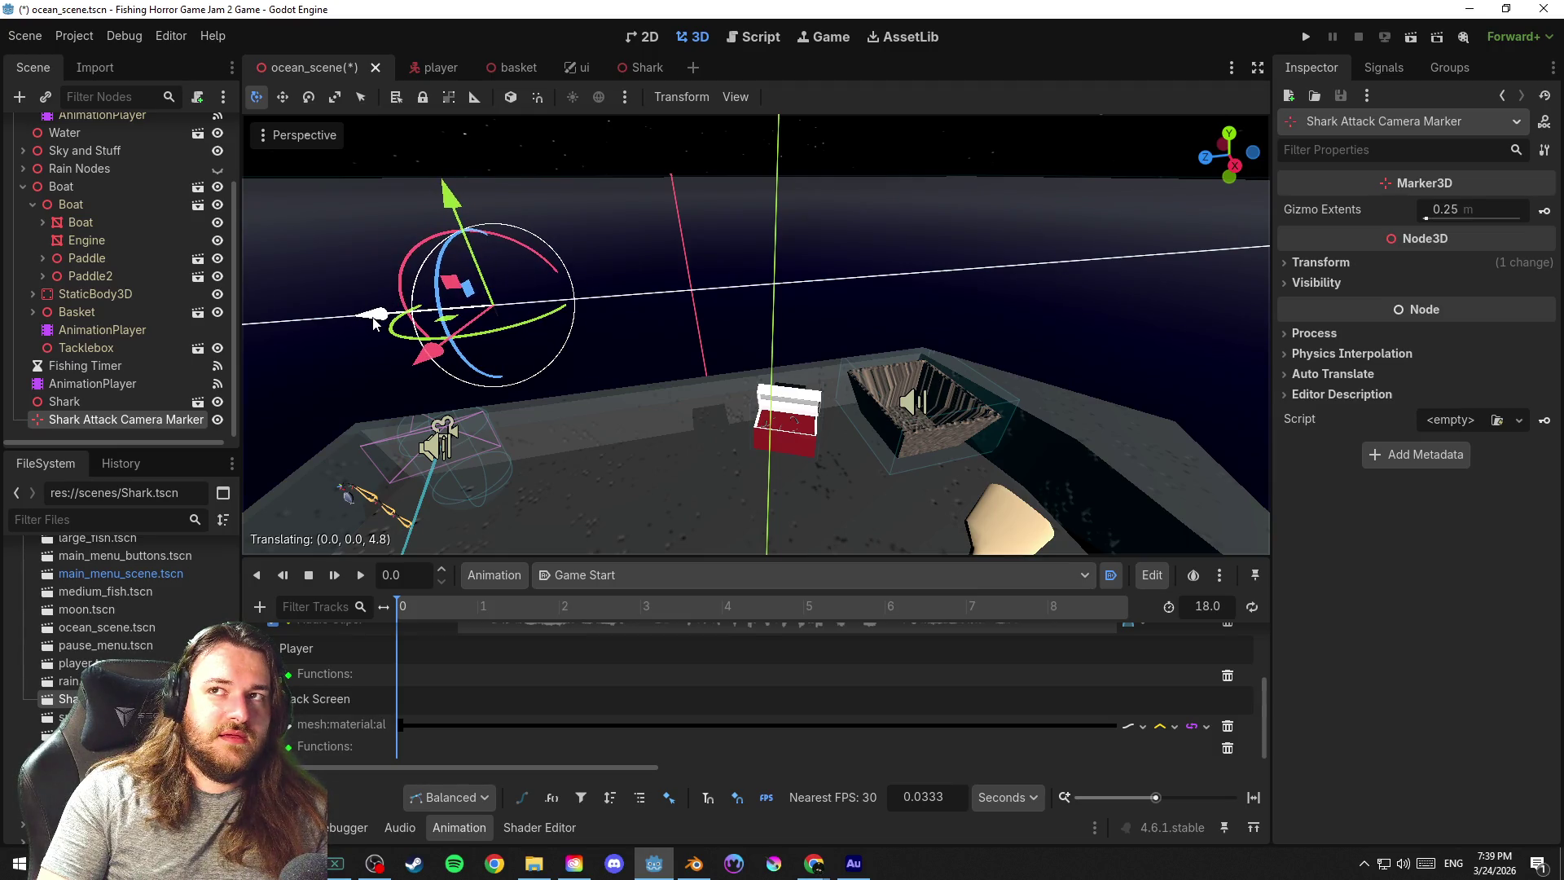
mouse_move(712, 337)
left_mouse_down()
mouse_move(752, 328)
mouse_move(567, 329)
mouse_move(754, 343)
mouse_move(718, 349)
left_mouse_up()
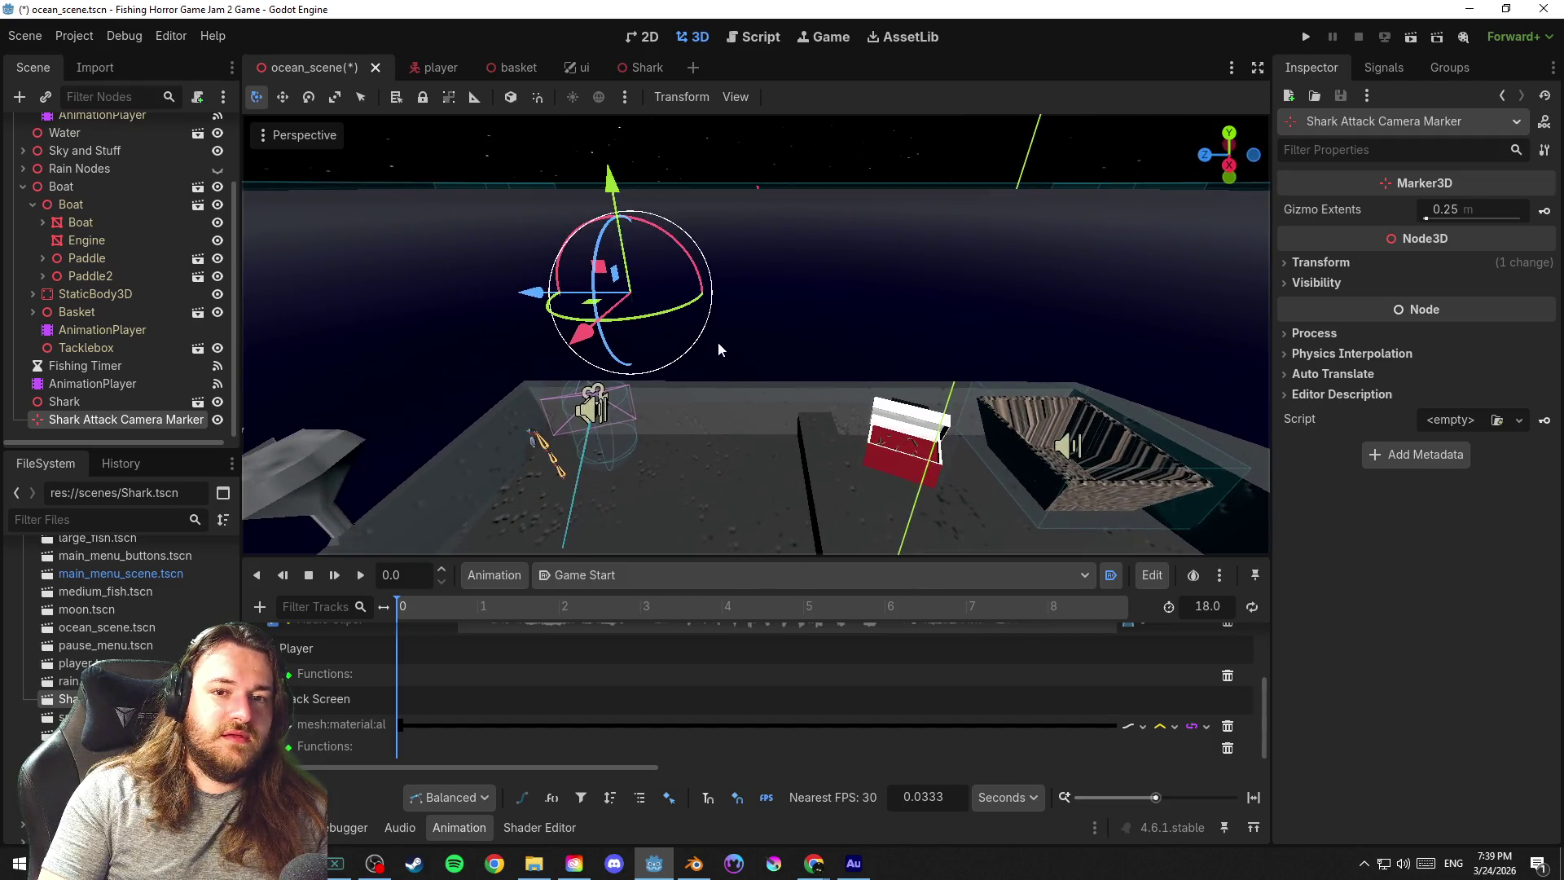
mouse_move(535, 296)
left_mouse_down()
mouse_move(939, 310)
mouse_move(876, 357)
mouse_move(944, 358)
mouse_move(524, 330)
mouse_move(851, 337)
left_mouse_up()
scroll(852, 337, "up", 2)
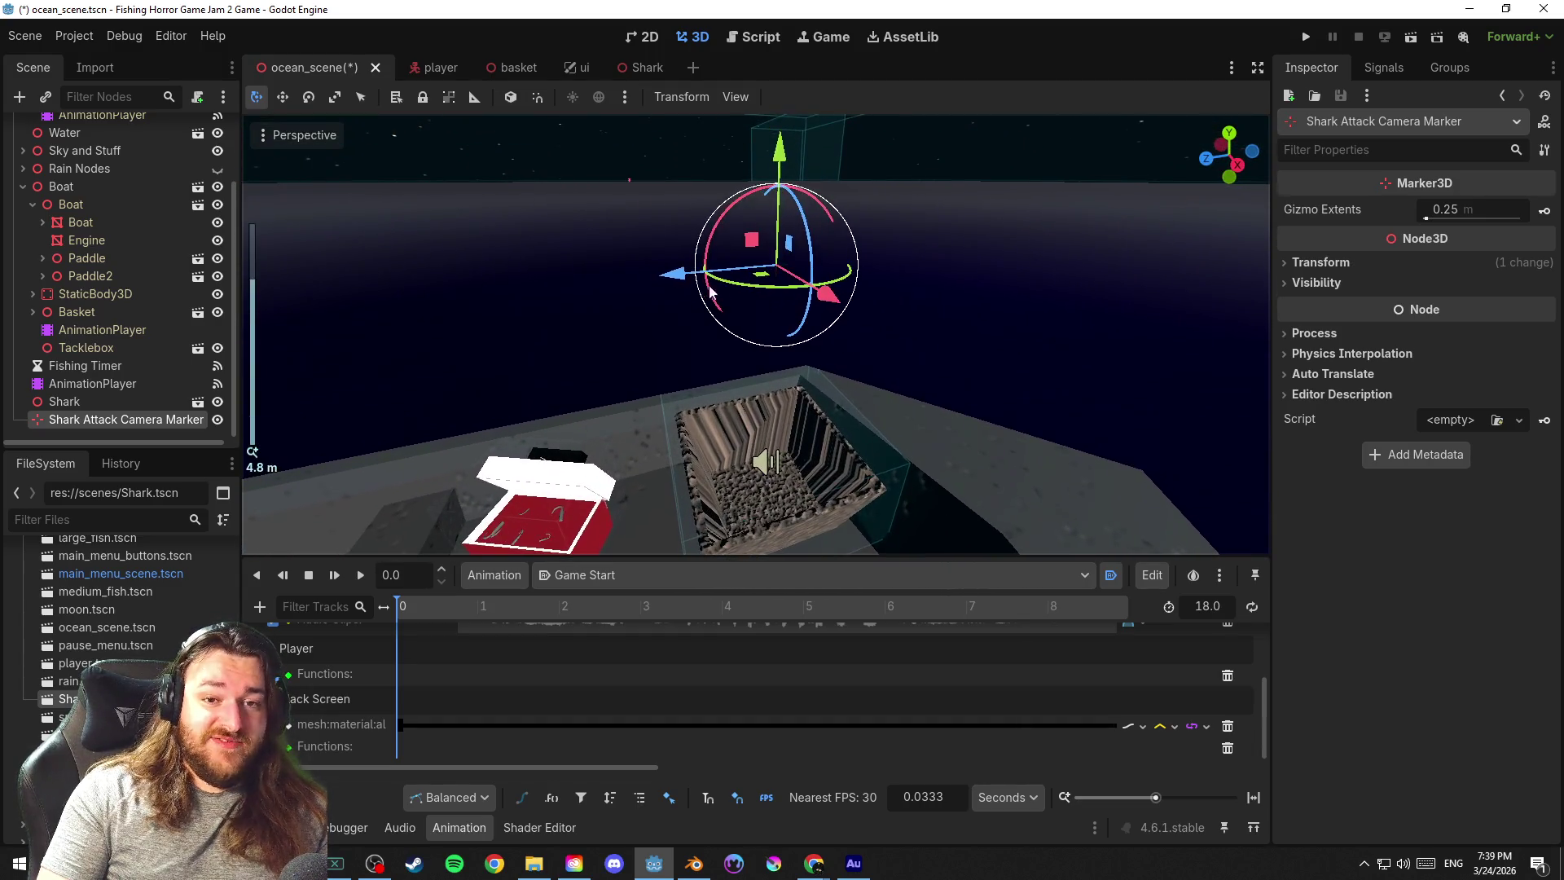
Fine-tune the marker's horizontal position above the deck near the basket and save the scene
left_click_drag(765, 281, 923, 438)
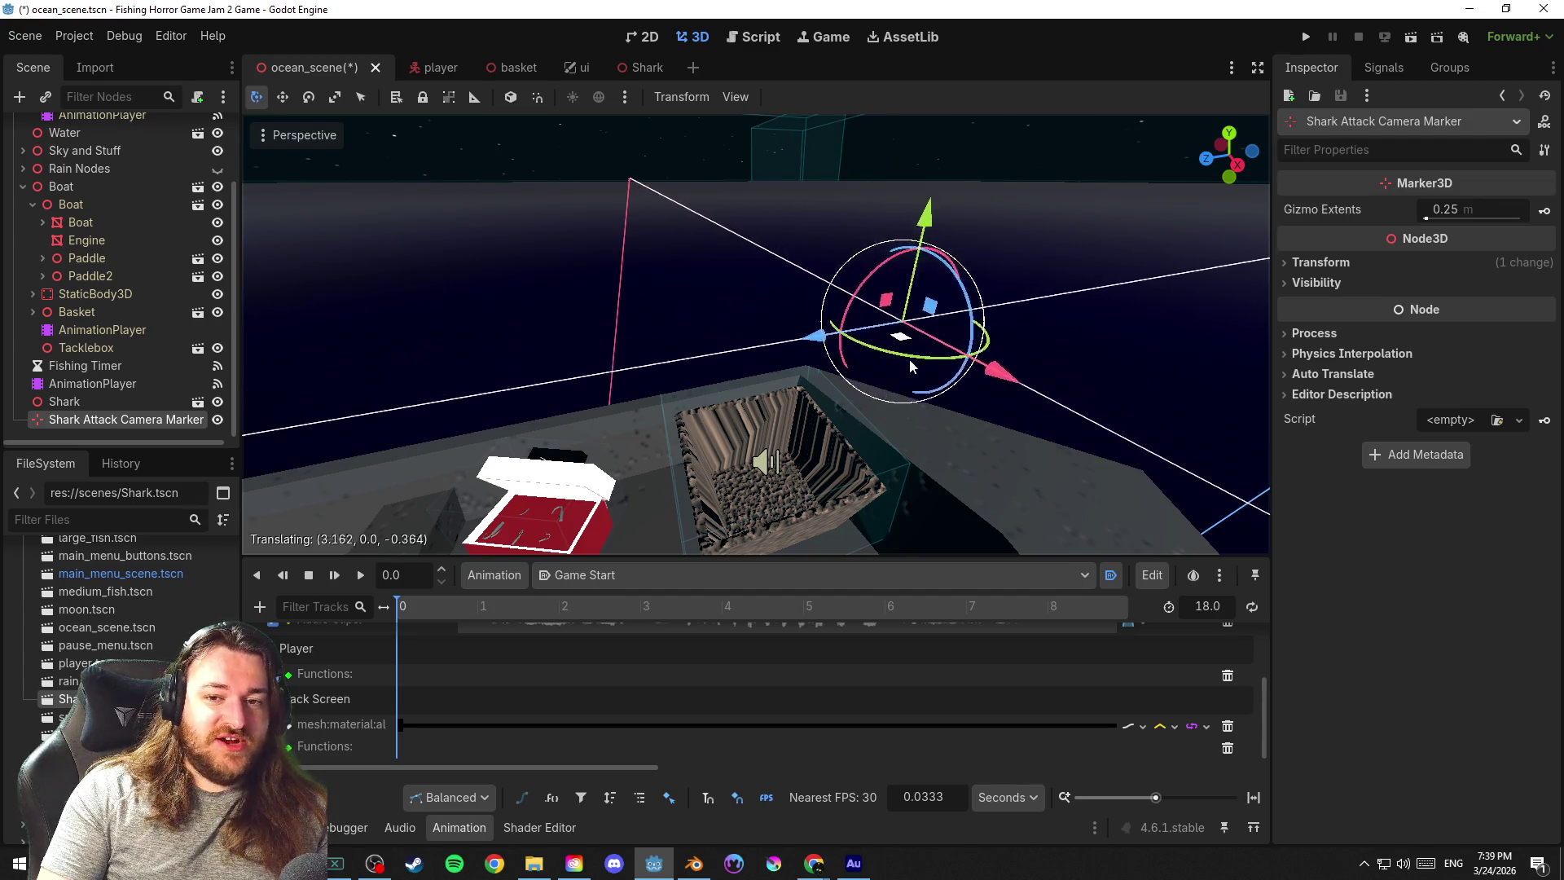
mouse_move(922, 438)
left_mouse_down()
mouse_move(942, 345)
mouse_move(880, 362)
mouse_move(870, 341)
mouse_move(652, 480)
mouse_move(739, 425)
mouse_move(852, 204)
left_mouse_up()
left_click_drag(992, 177, 942, 340)
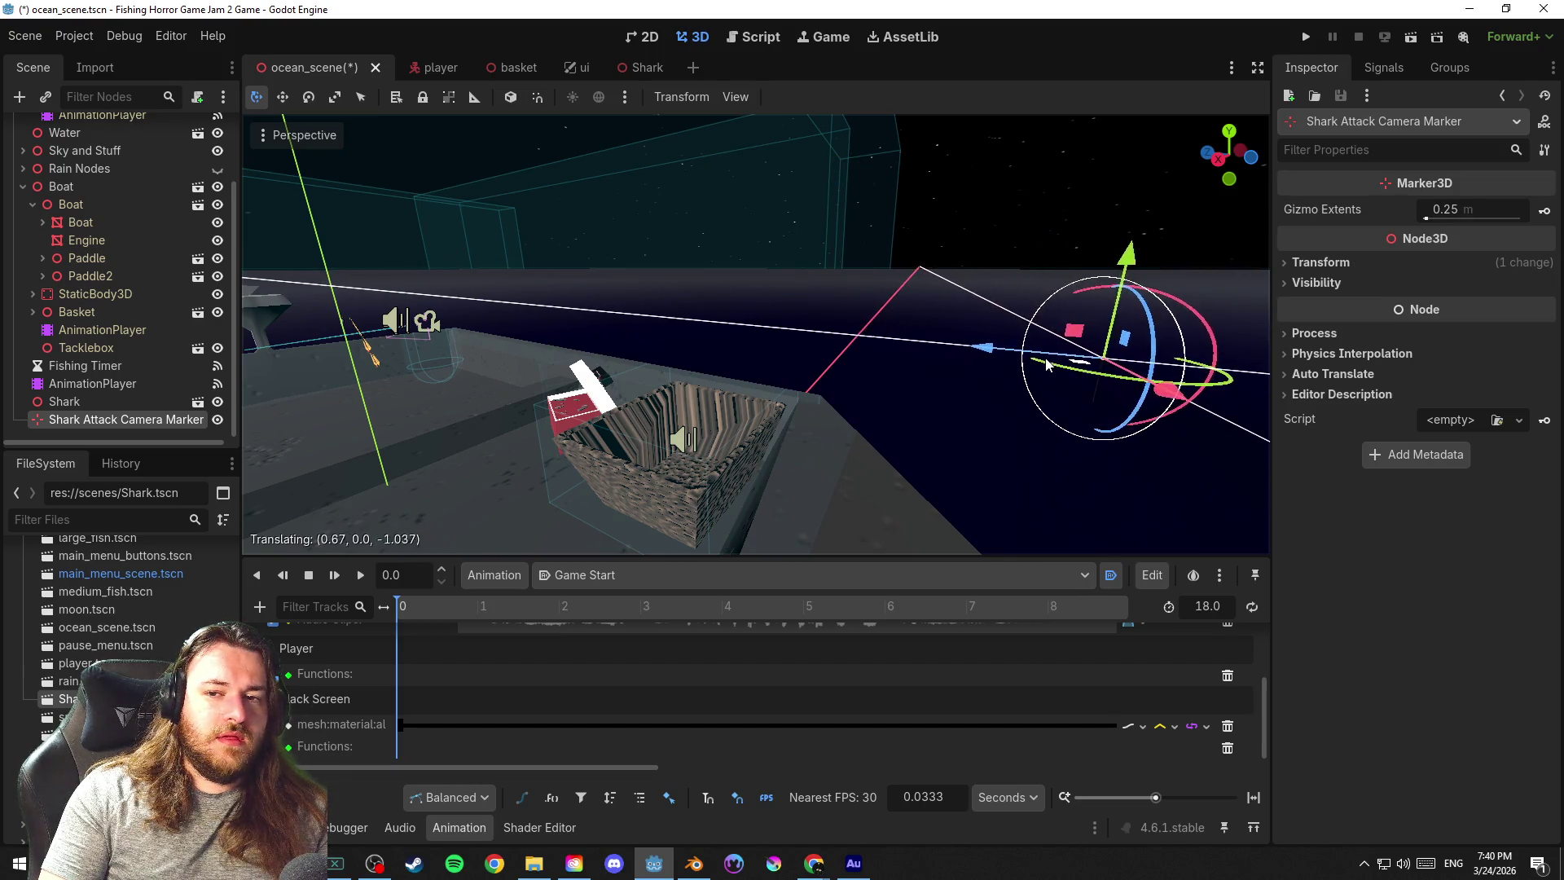
mouse_move(942, 340)
left_mouse_down()
mouse_move(947, 375)
mouse_move(797, 369)
mouse_move(873, 364)
left_mouse_up()
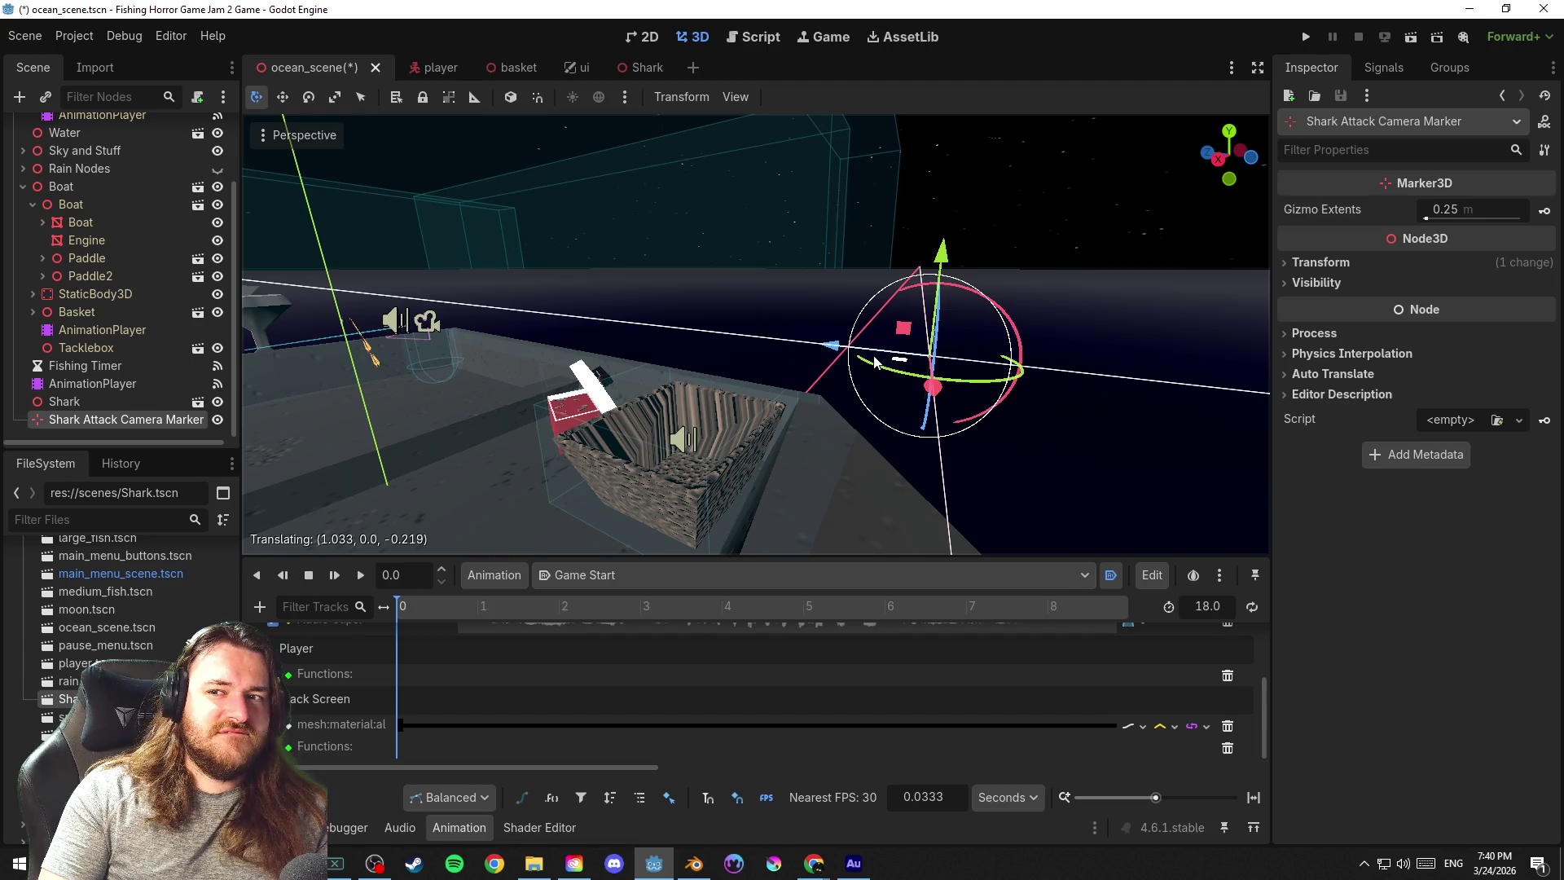
left_click_drag(873, 362, 874, 365)
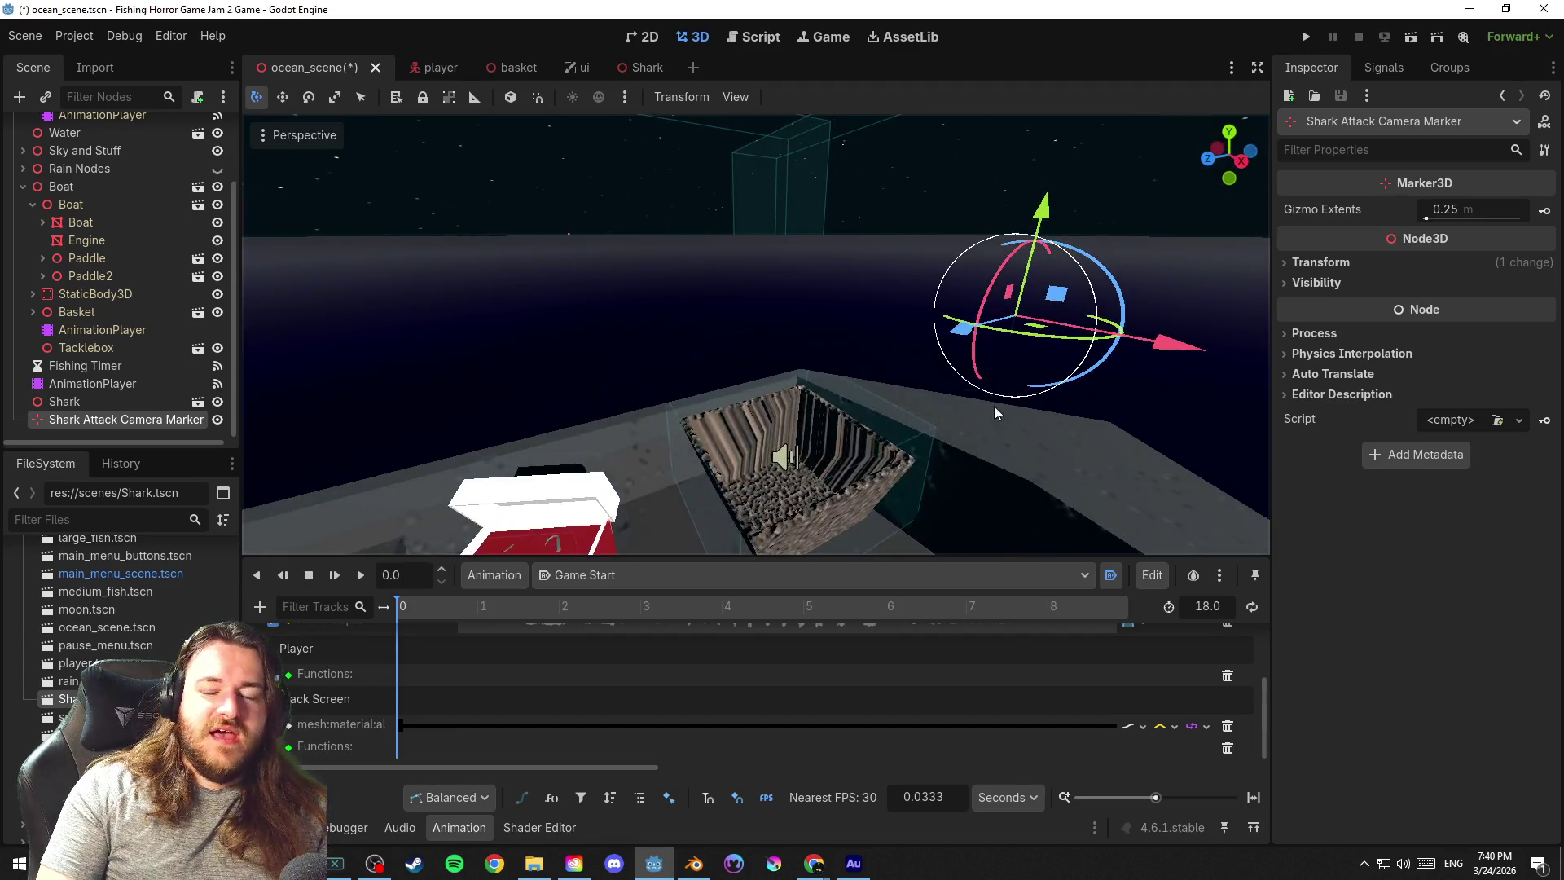
key("ctrl+s")
scroll(1012, 421, "down", 2)
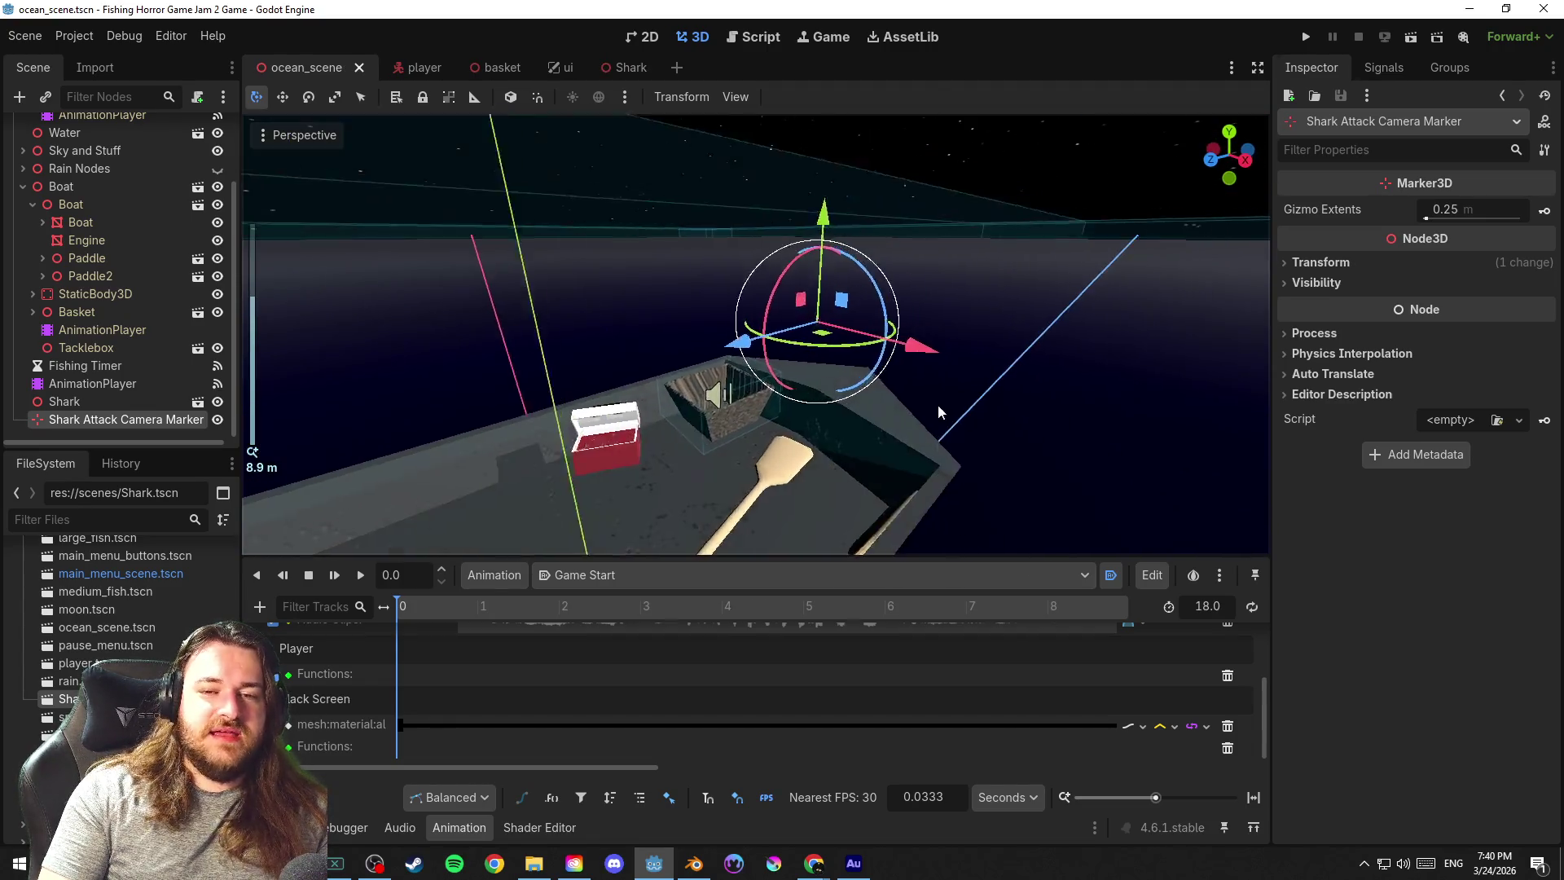
scroll(941, 406, "up", 4)
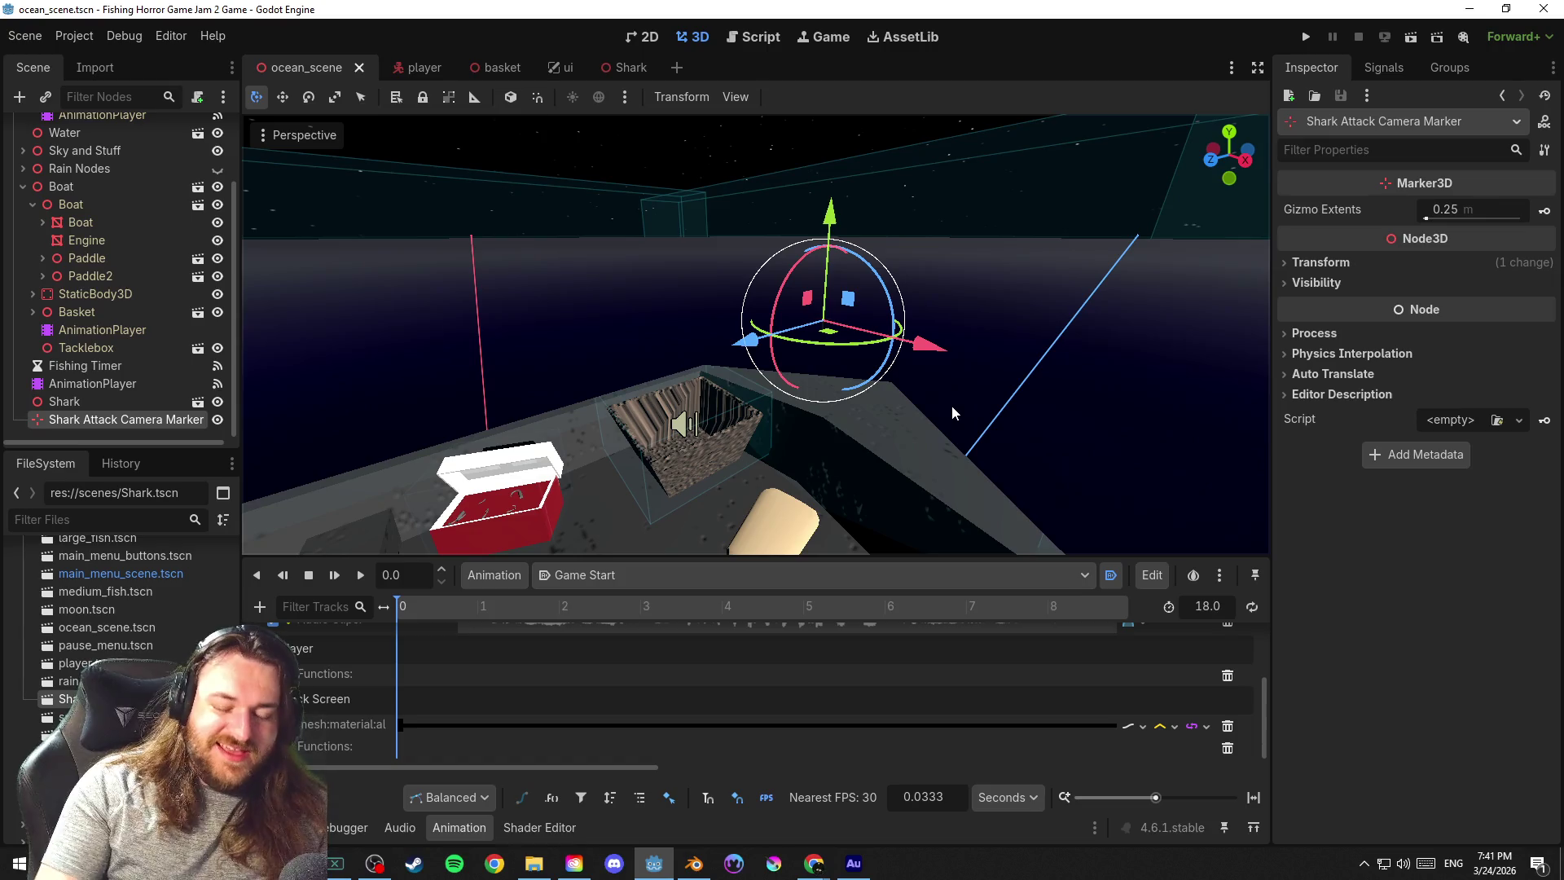
left_click_drag(978, 402, 1044, 358)
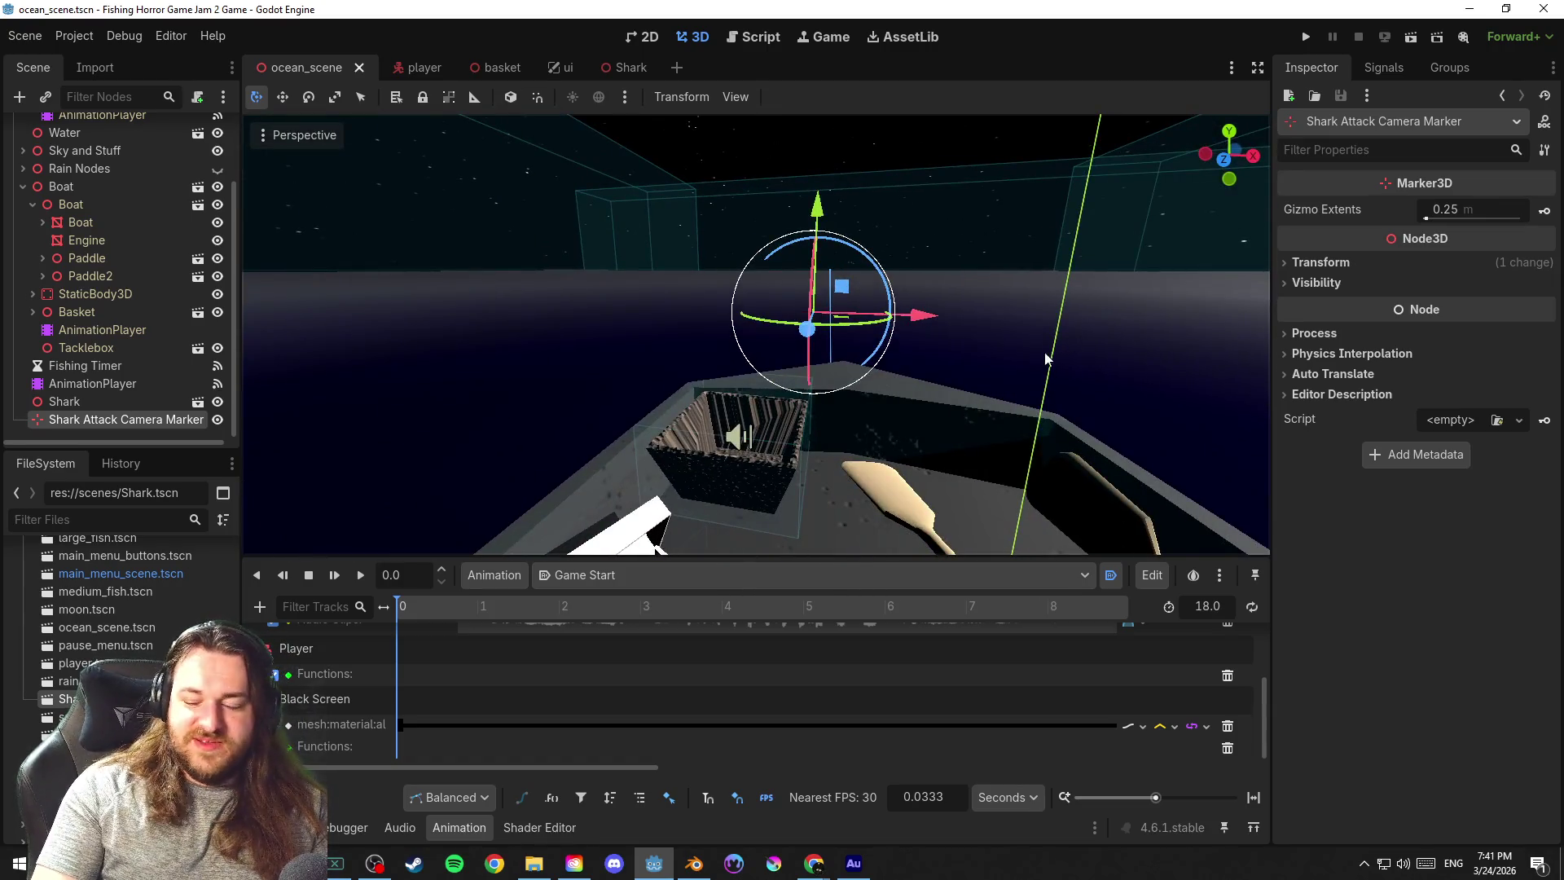
Stop the animation playback and reframe the view around the camera marker
key("shift+d")
left_click_drag(1044, 359, 1052, 346)
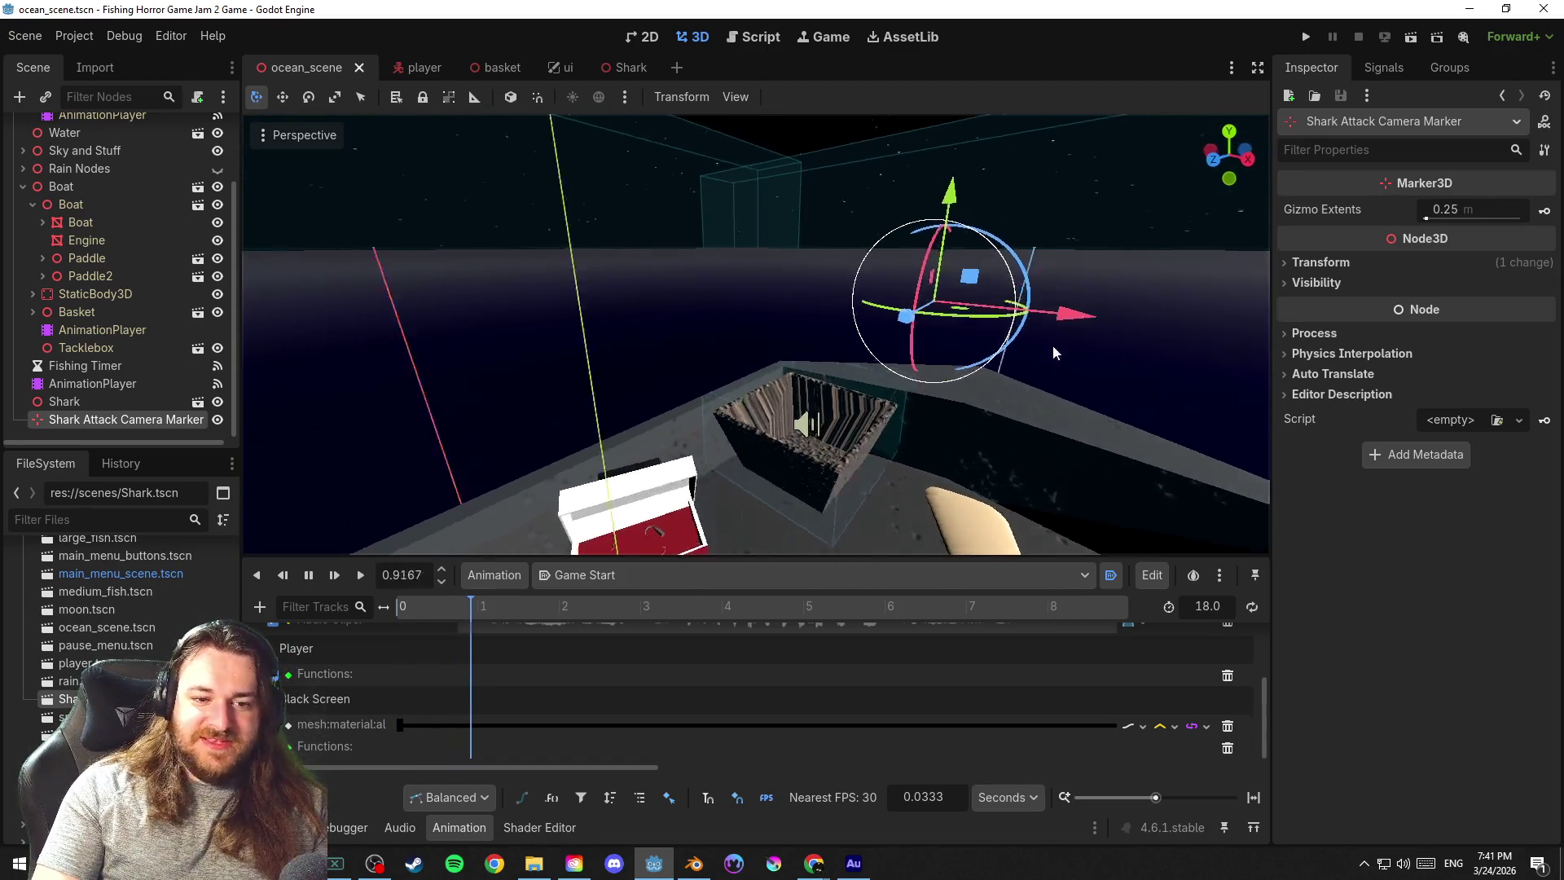
left_click(311, 577)
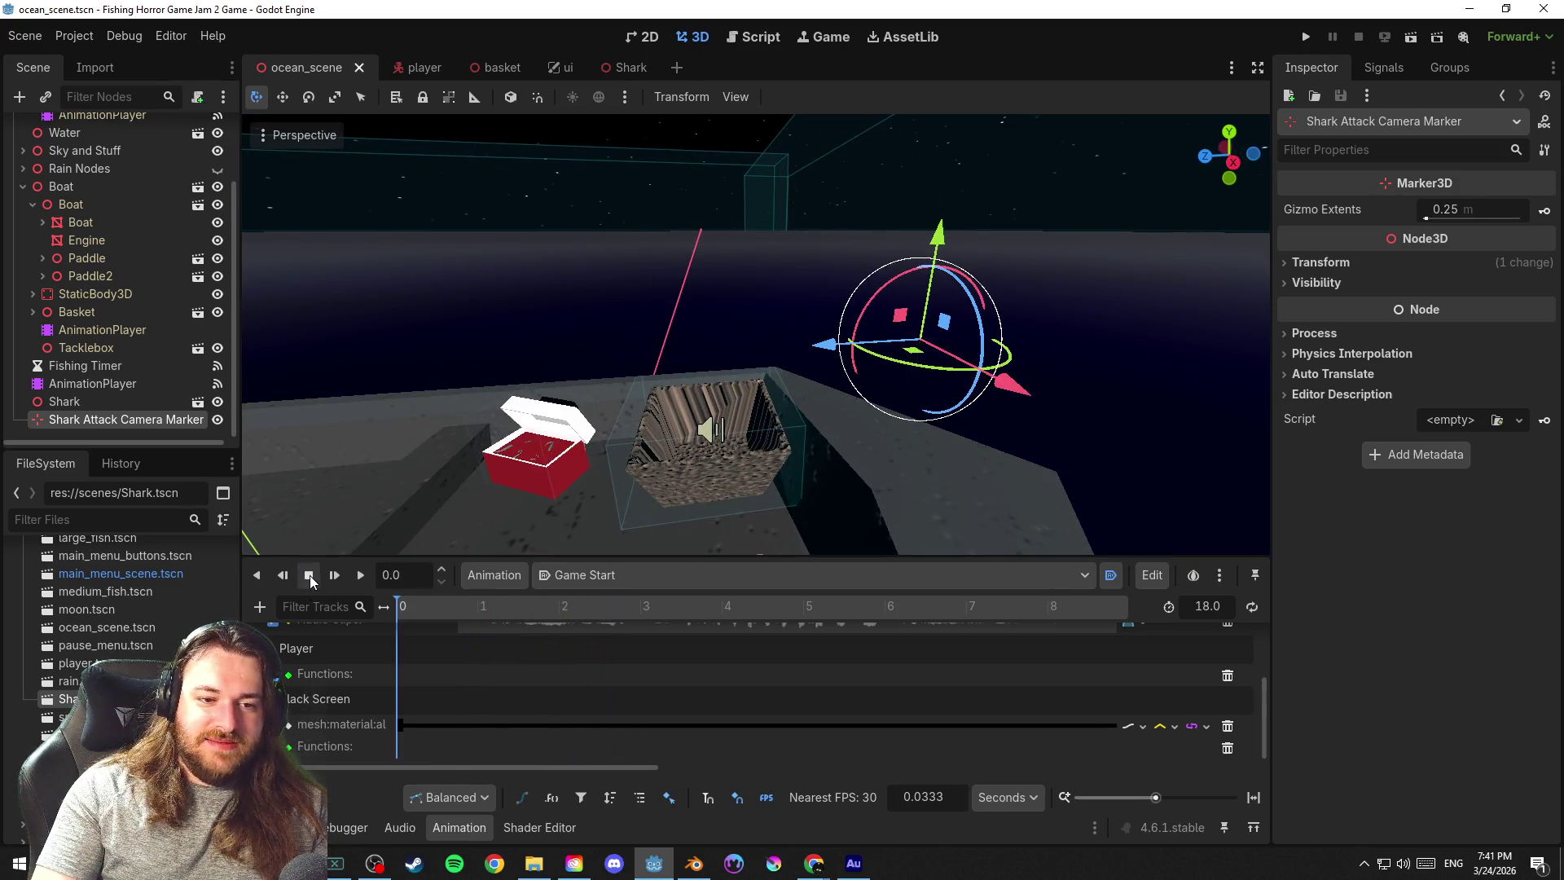
left_click_drag(1044, 388, 1020, 338)
scroll(1043, 345, "down", 3)
mouse_move(939, 374)
left_mouse_down()
mouse_move(1021, 365)
mouse_move(1025, 409)
mouse_move(1041, 374)
mouse_move(810, 453)
left_mouse_up()
scroll(1122, 368, "up", 5)
scroll(1021, 414, "down", 2)
scroll(1041, 374, "up", 2)
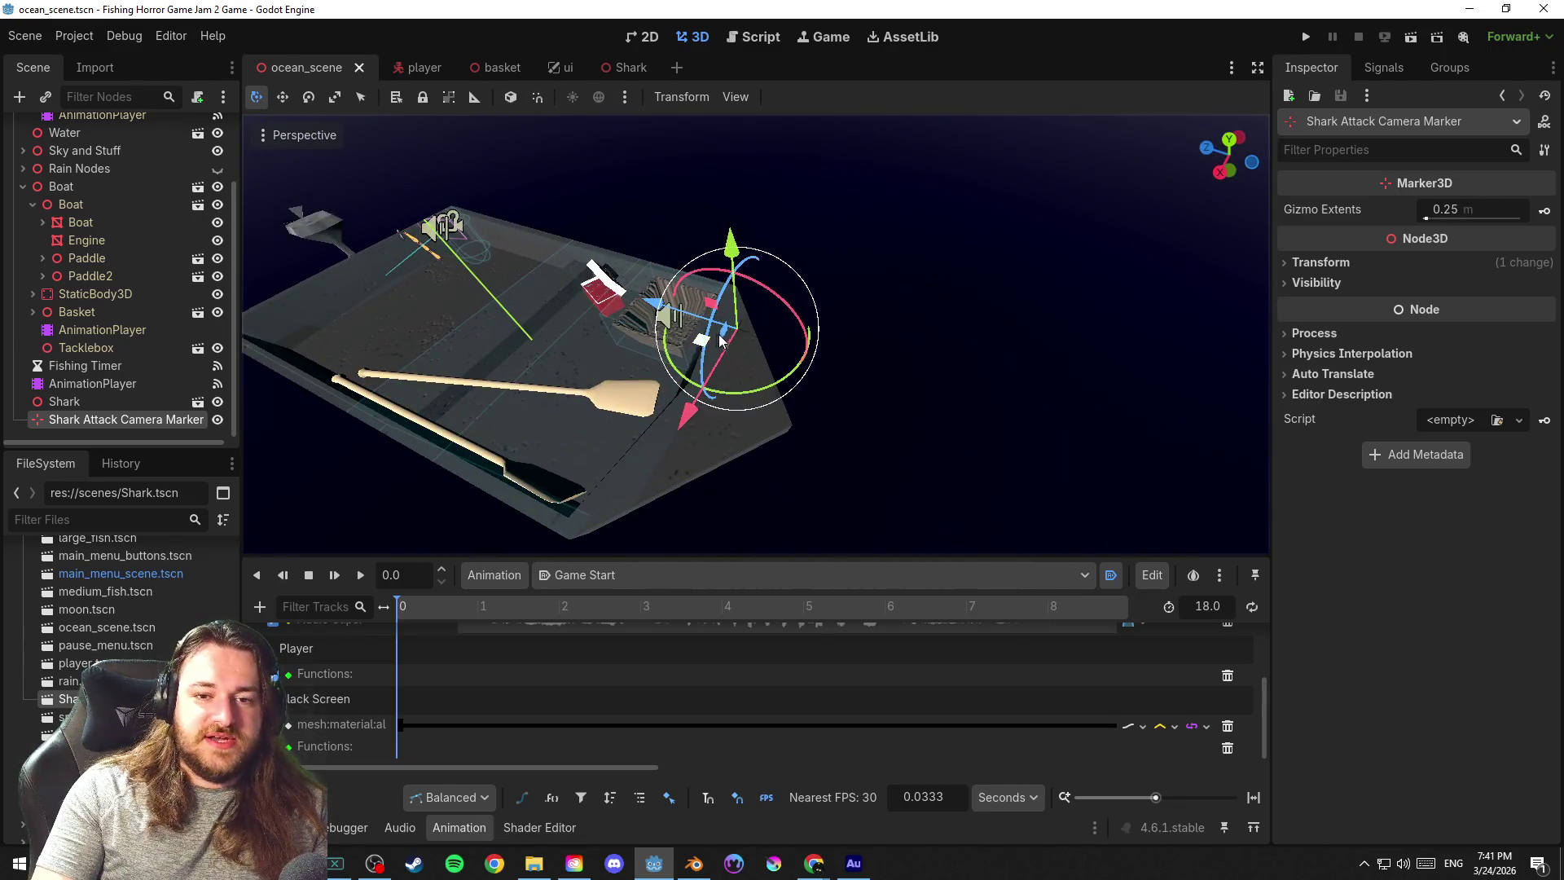
Lift the camera marker higher above the basket and save the ocean scene
left_click_drag(705, 347, 734, 294)
left_click_drag(843, 412, 814, 132)
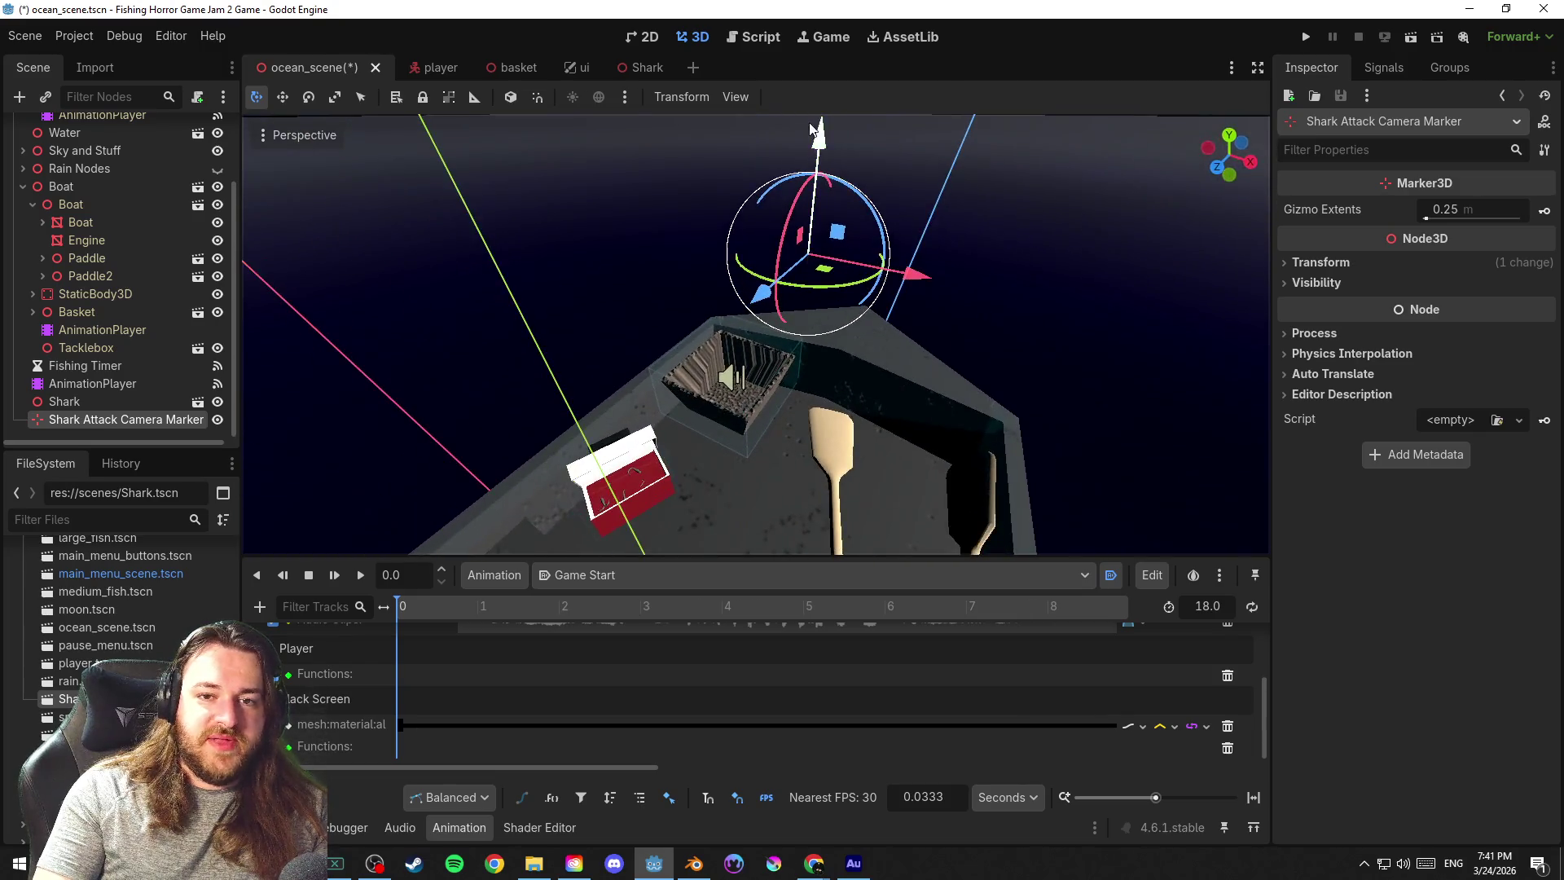
scroll(927, 372, "down", 3)
left_click(1059, 355)
key("ctrl+s")
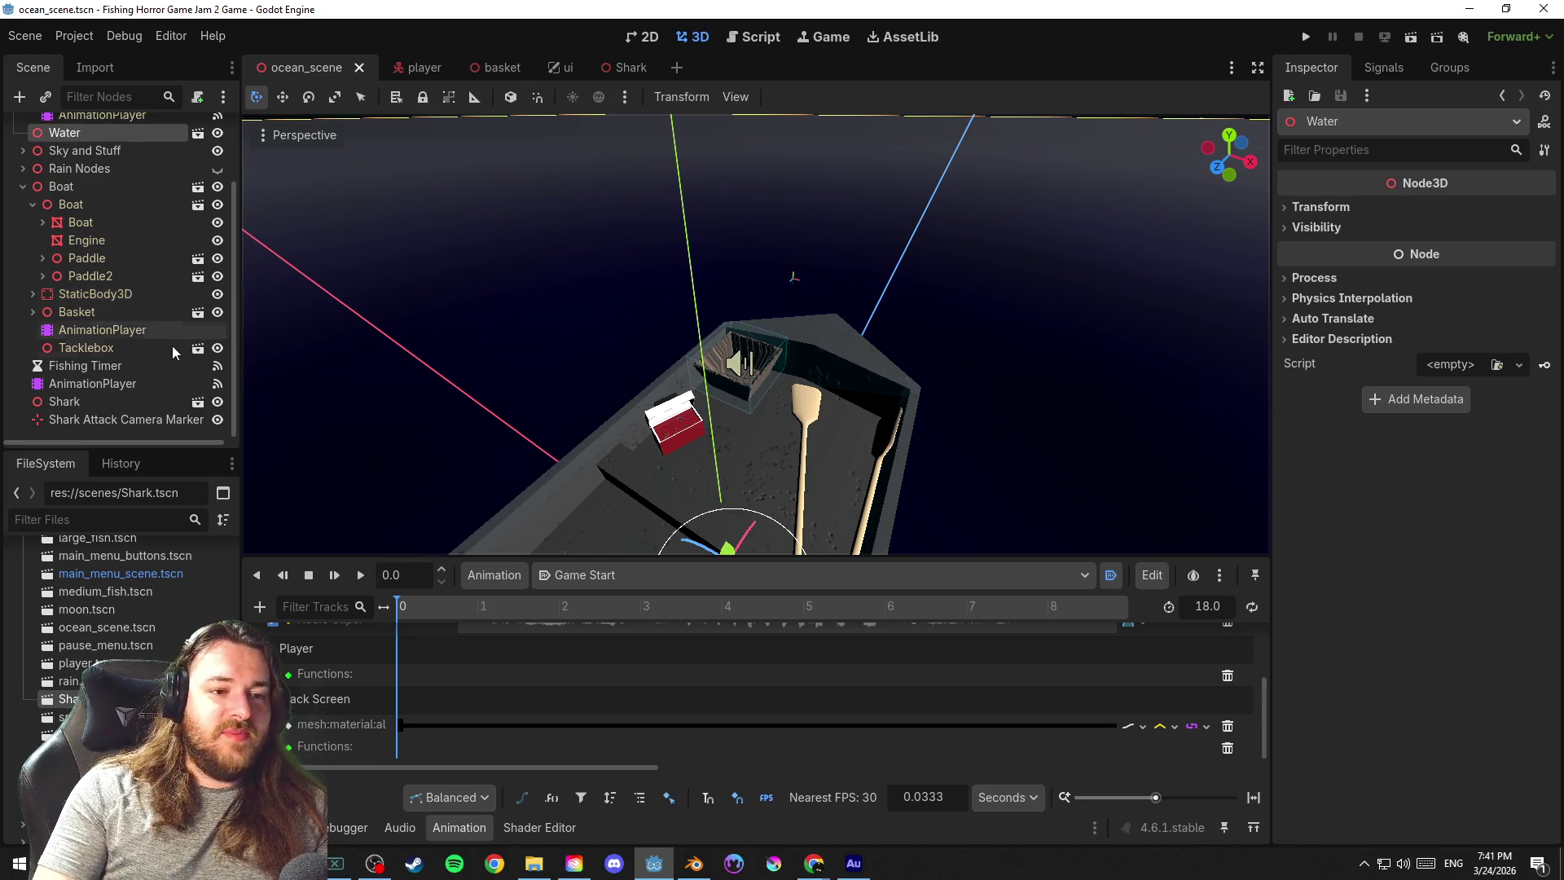
left_click(136, 405)
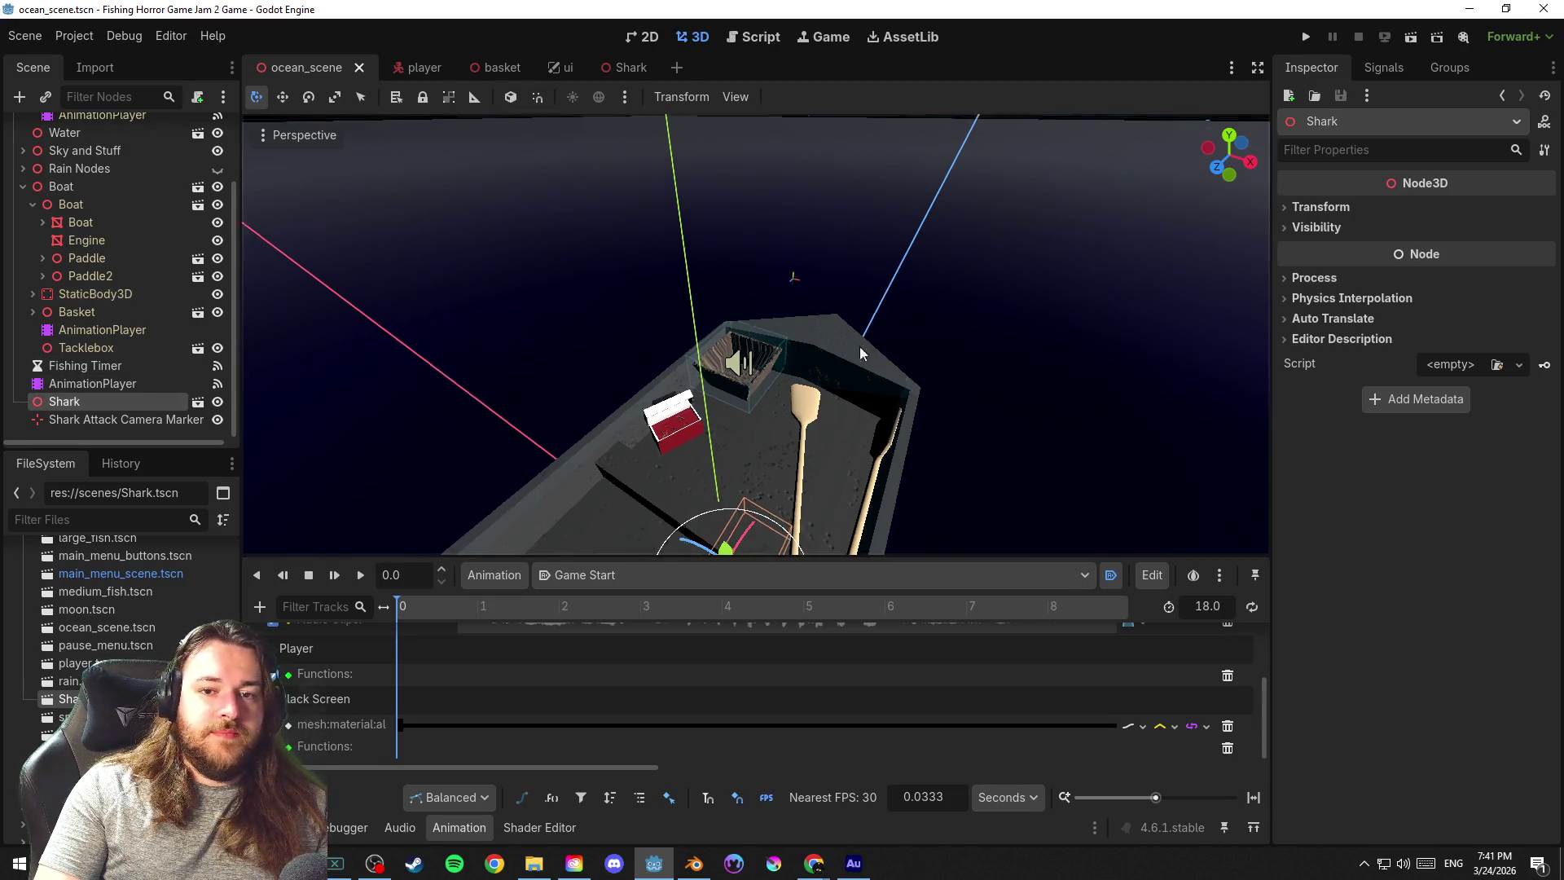
Lift the Shark above the boat deck and shift it past the basket, saving along the way
key("ctrl+s")
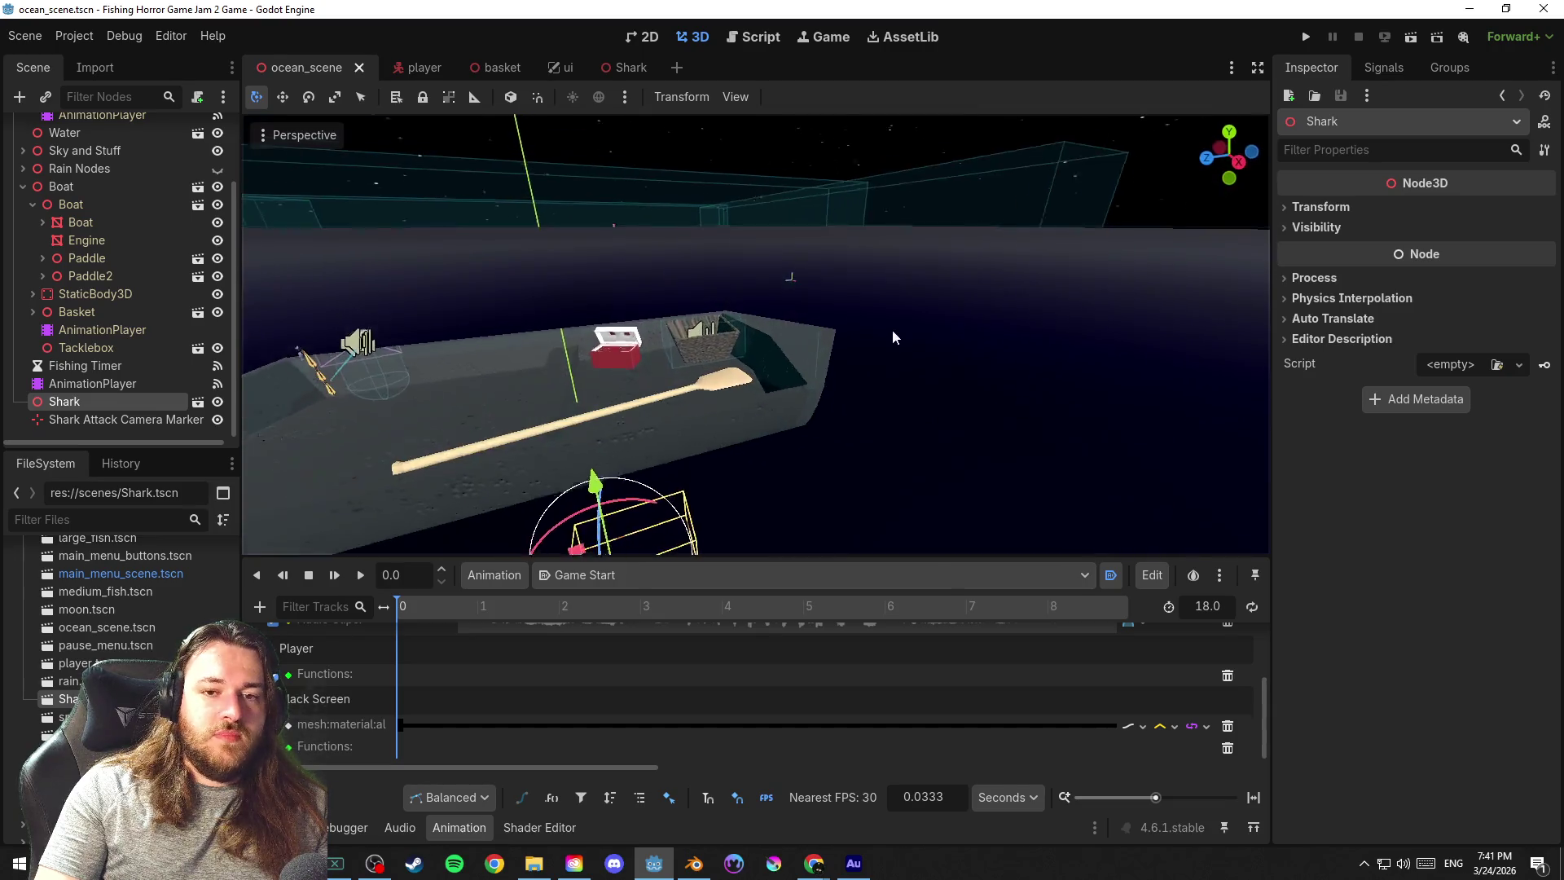
left_click_drag(856, 321, 627, 444)
left_click_drag(584, 391, 609, 175)
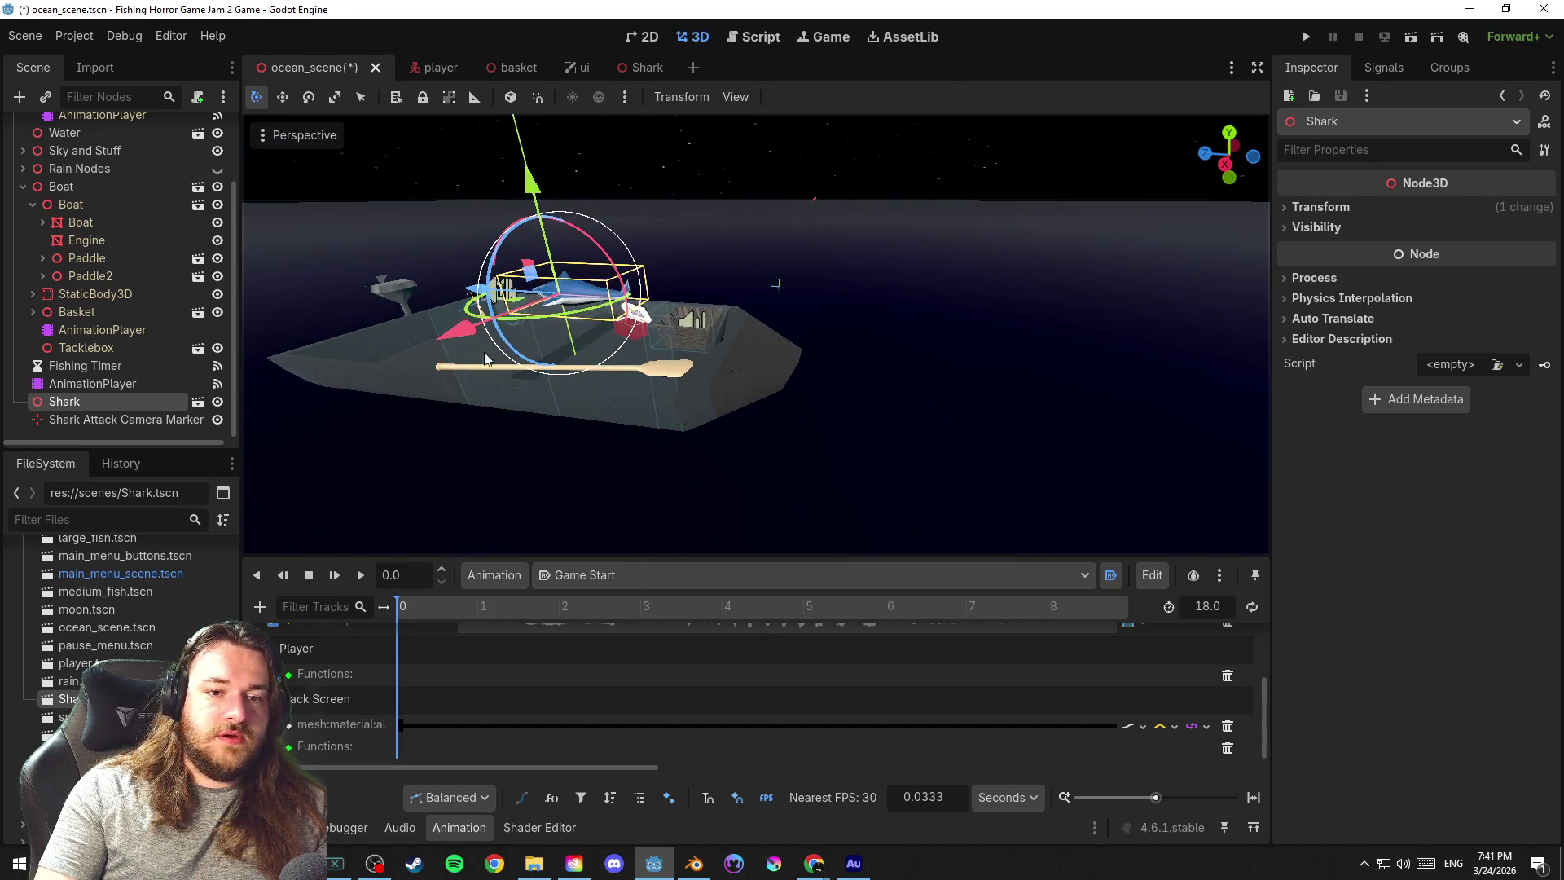
left_click_drag(484, 289, 891, 314)
scroll(720, 341, "up", 3)
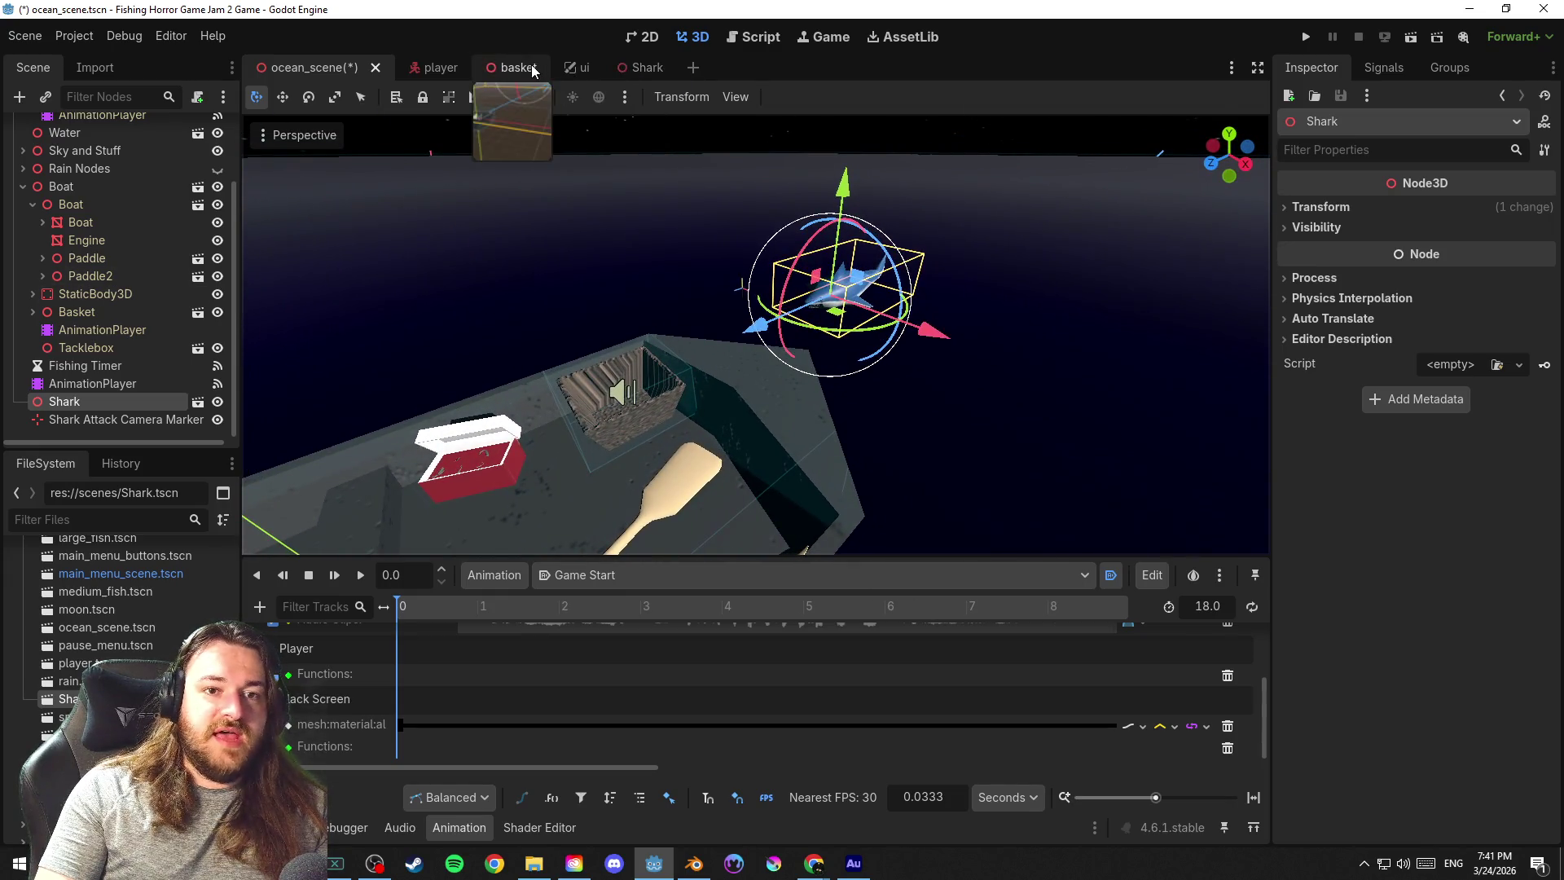
left_click(499, 70)
key("ctrl+s")
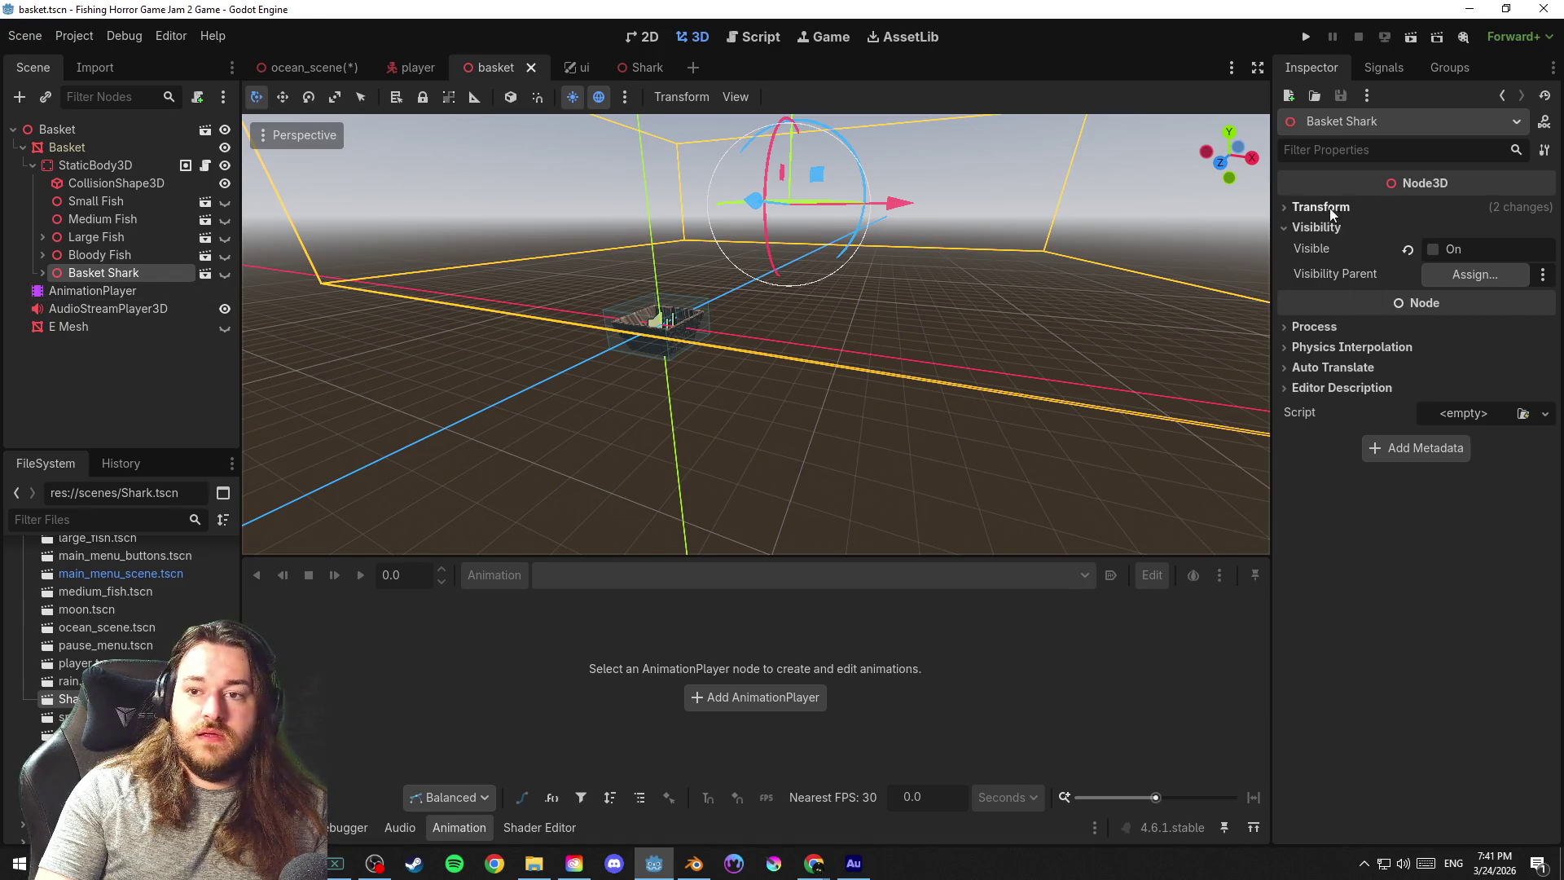
Compare the Basket Shark's transform values in the basket tab and the ocean scene
left_click(1329, 209)
left_click(1329, 204)
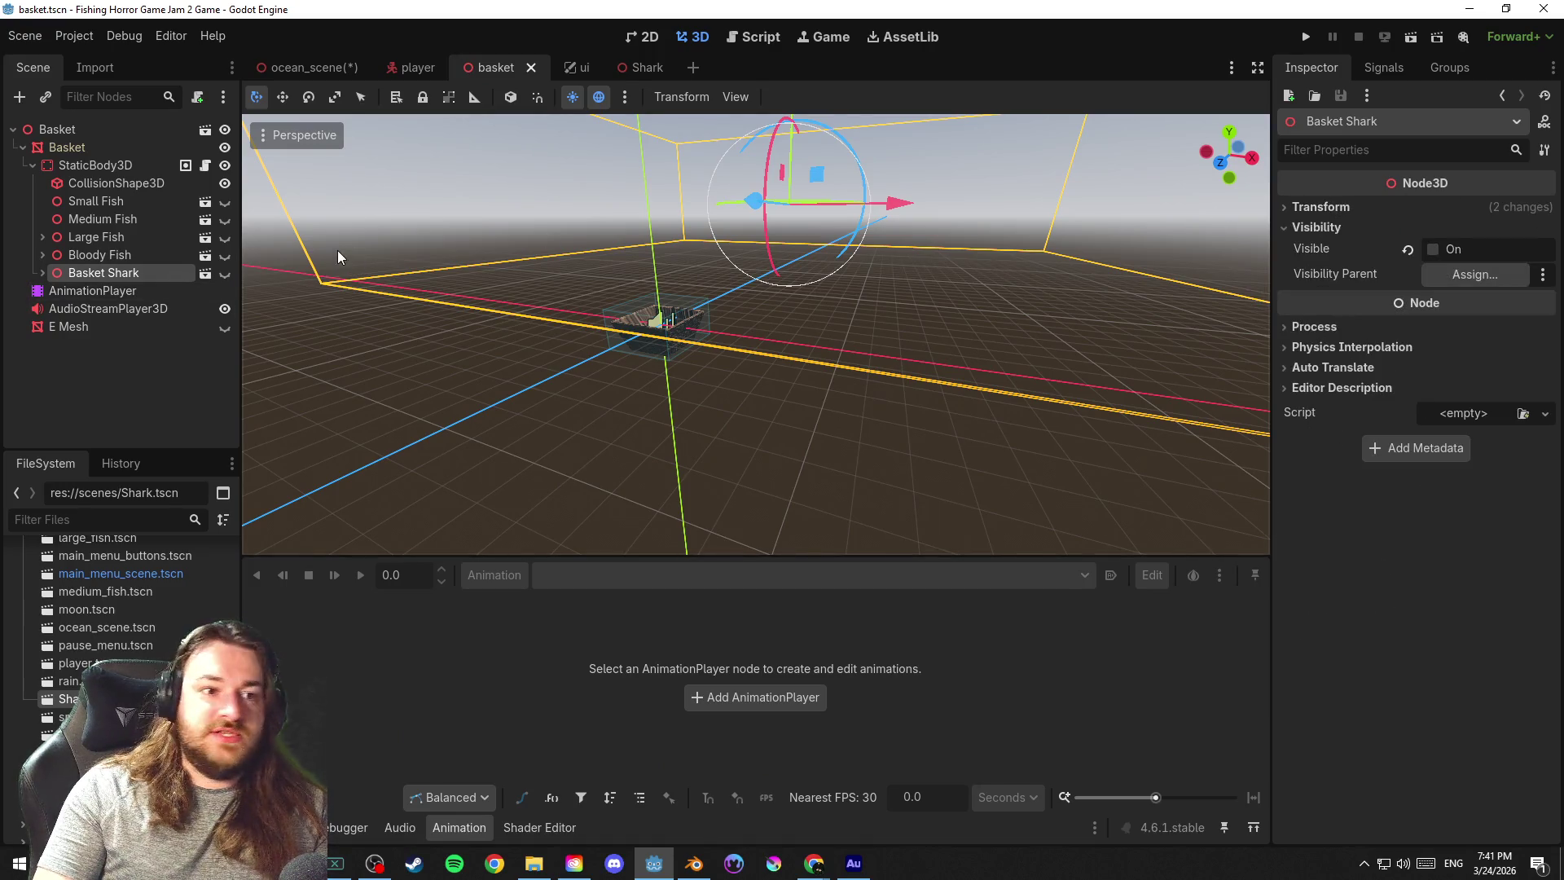
left_click(331, 69)
scroll(124, 294, "down", 1)
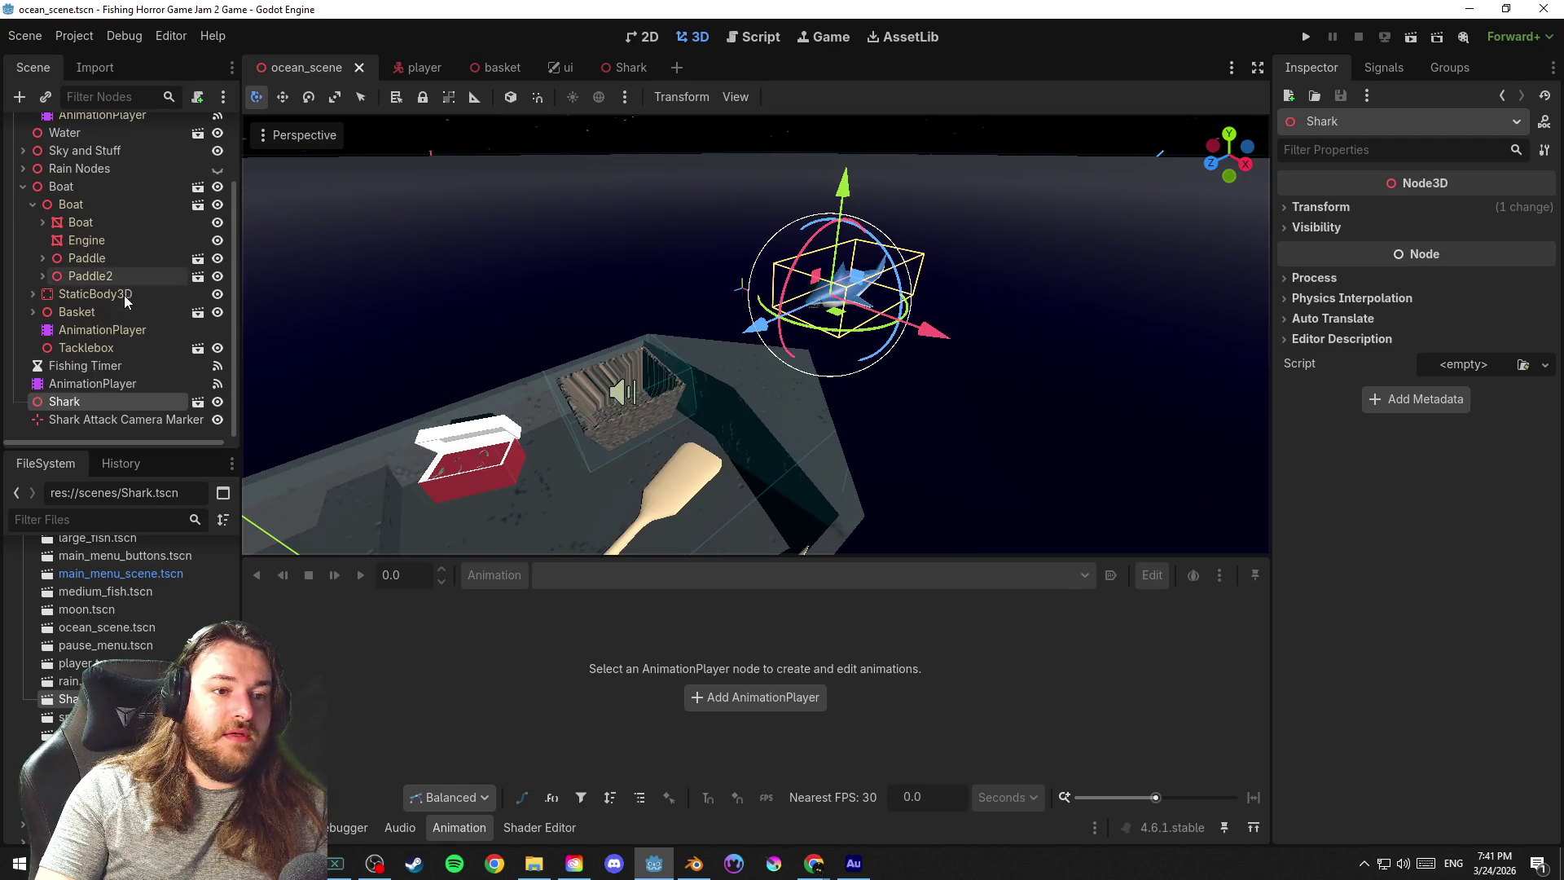
left_click(32, 311)
scroll(102, 347, "down", 2)
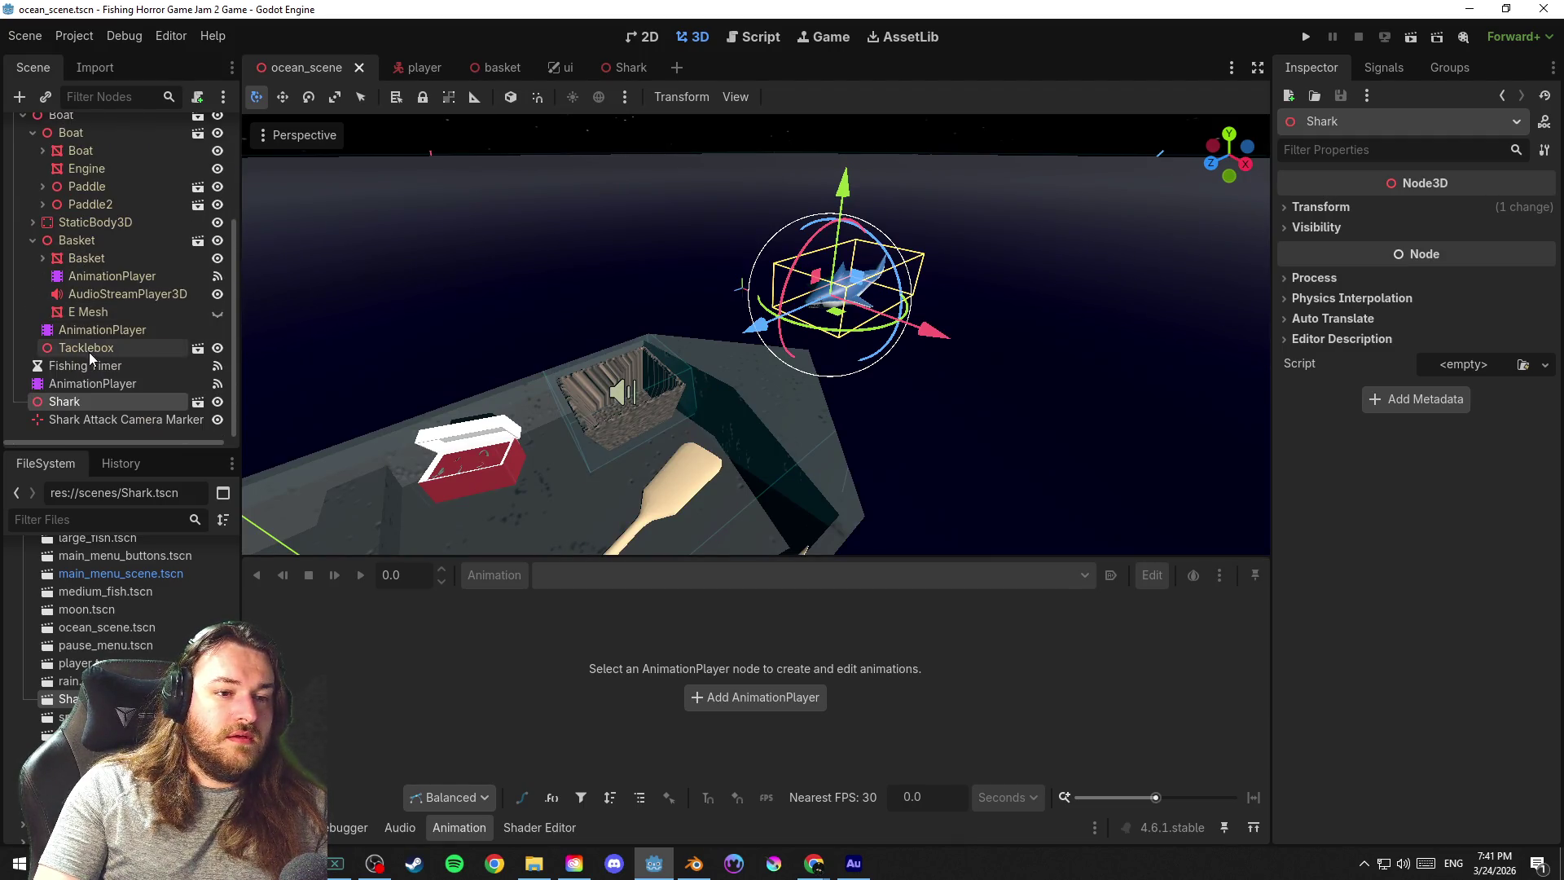
left_click(43, 258)
left_click(122, 384)
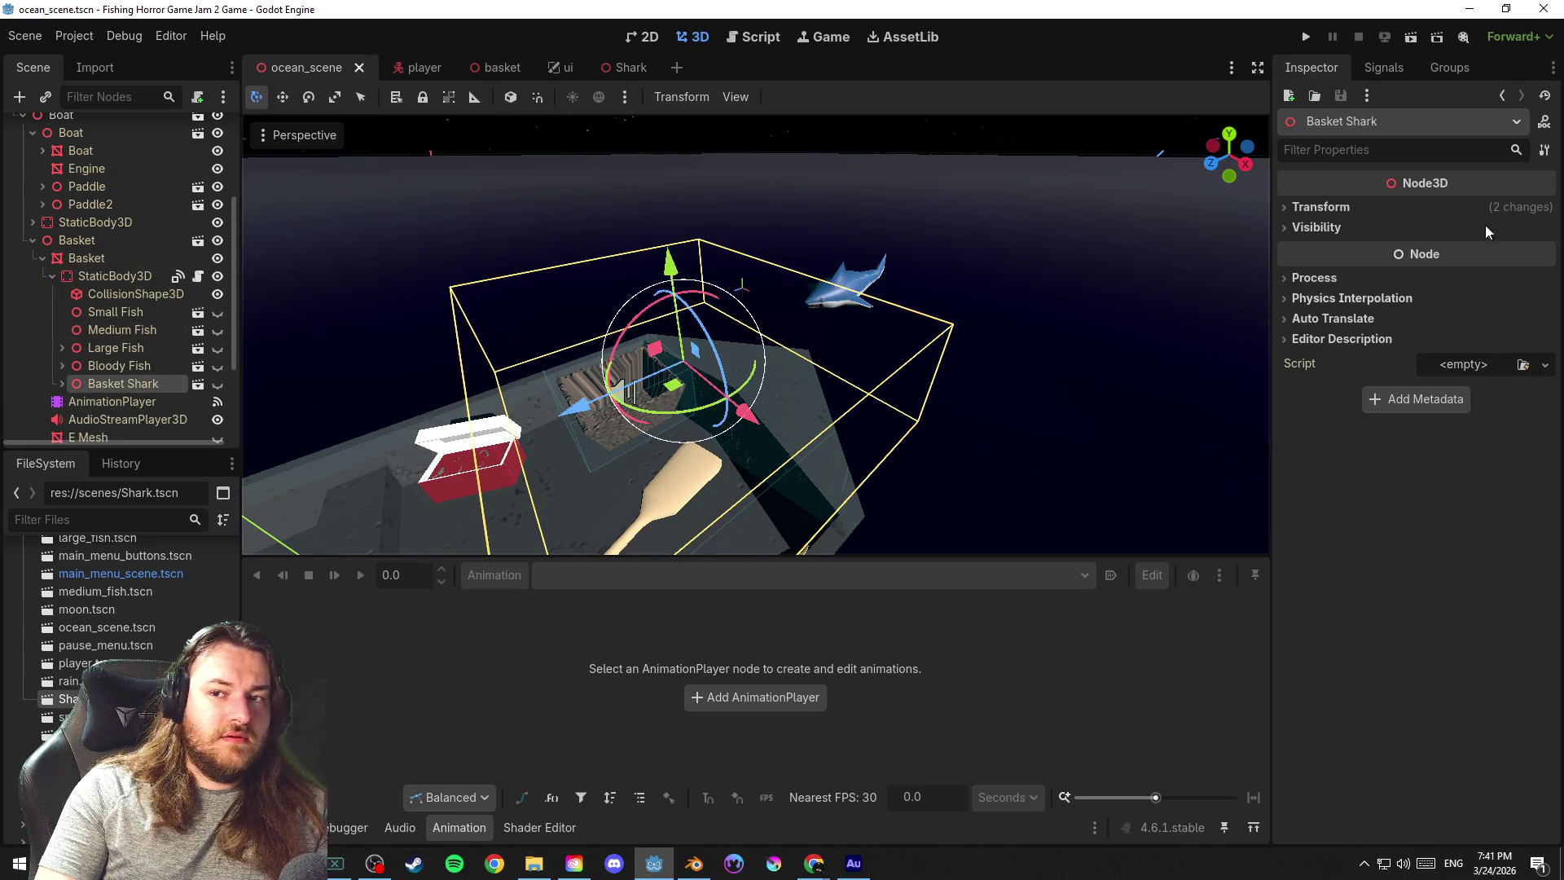
left_click(1334, 209)
left_click(1333, 208)
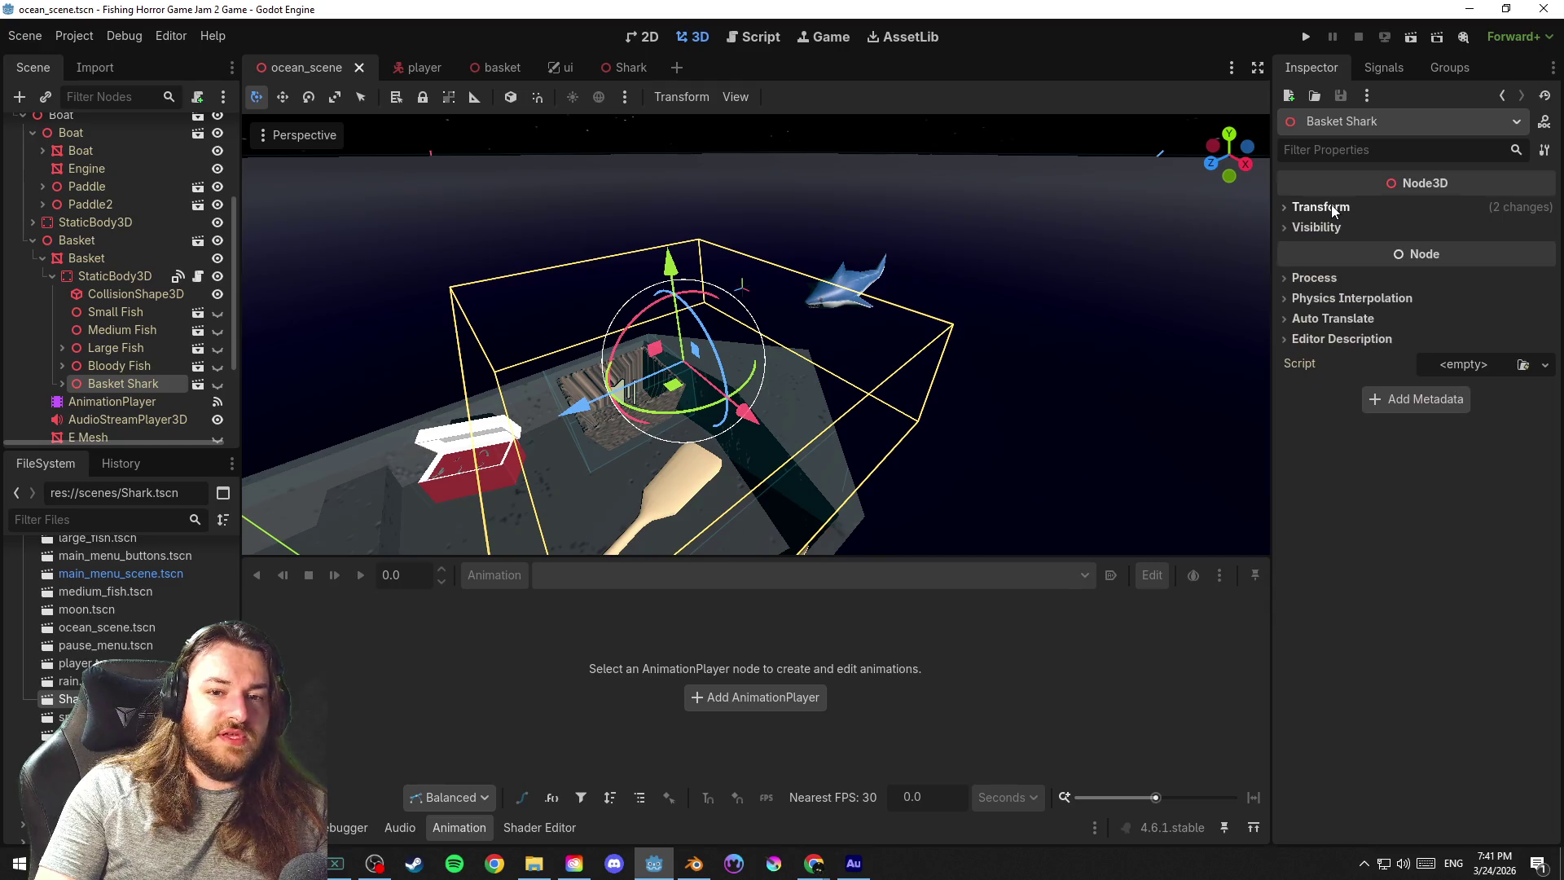
left_click(55, 275)
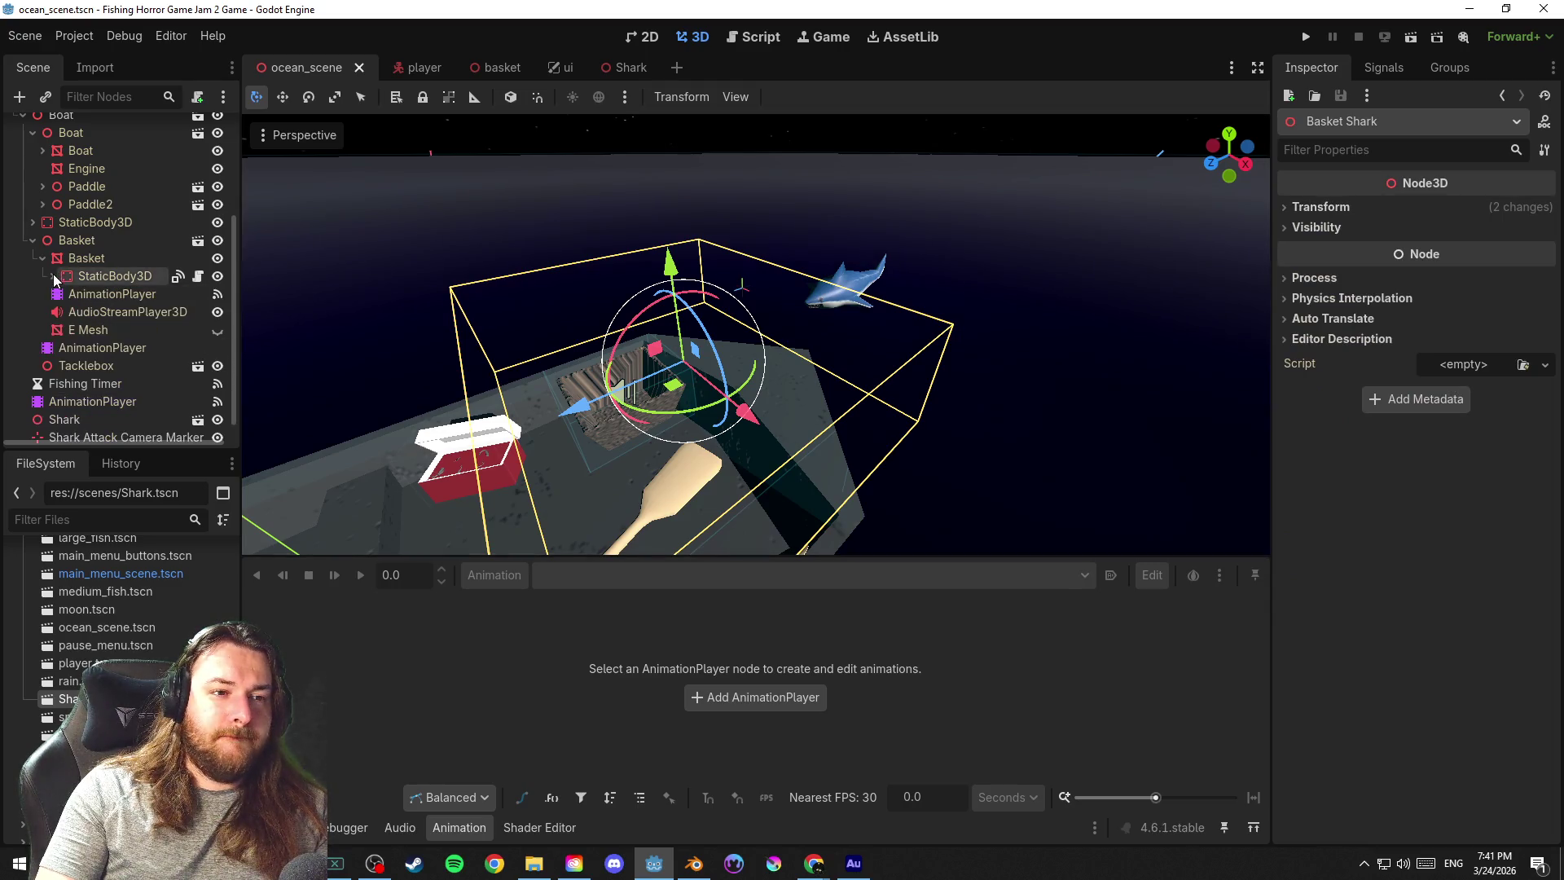
left_click(31, 241)
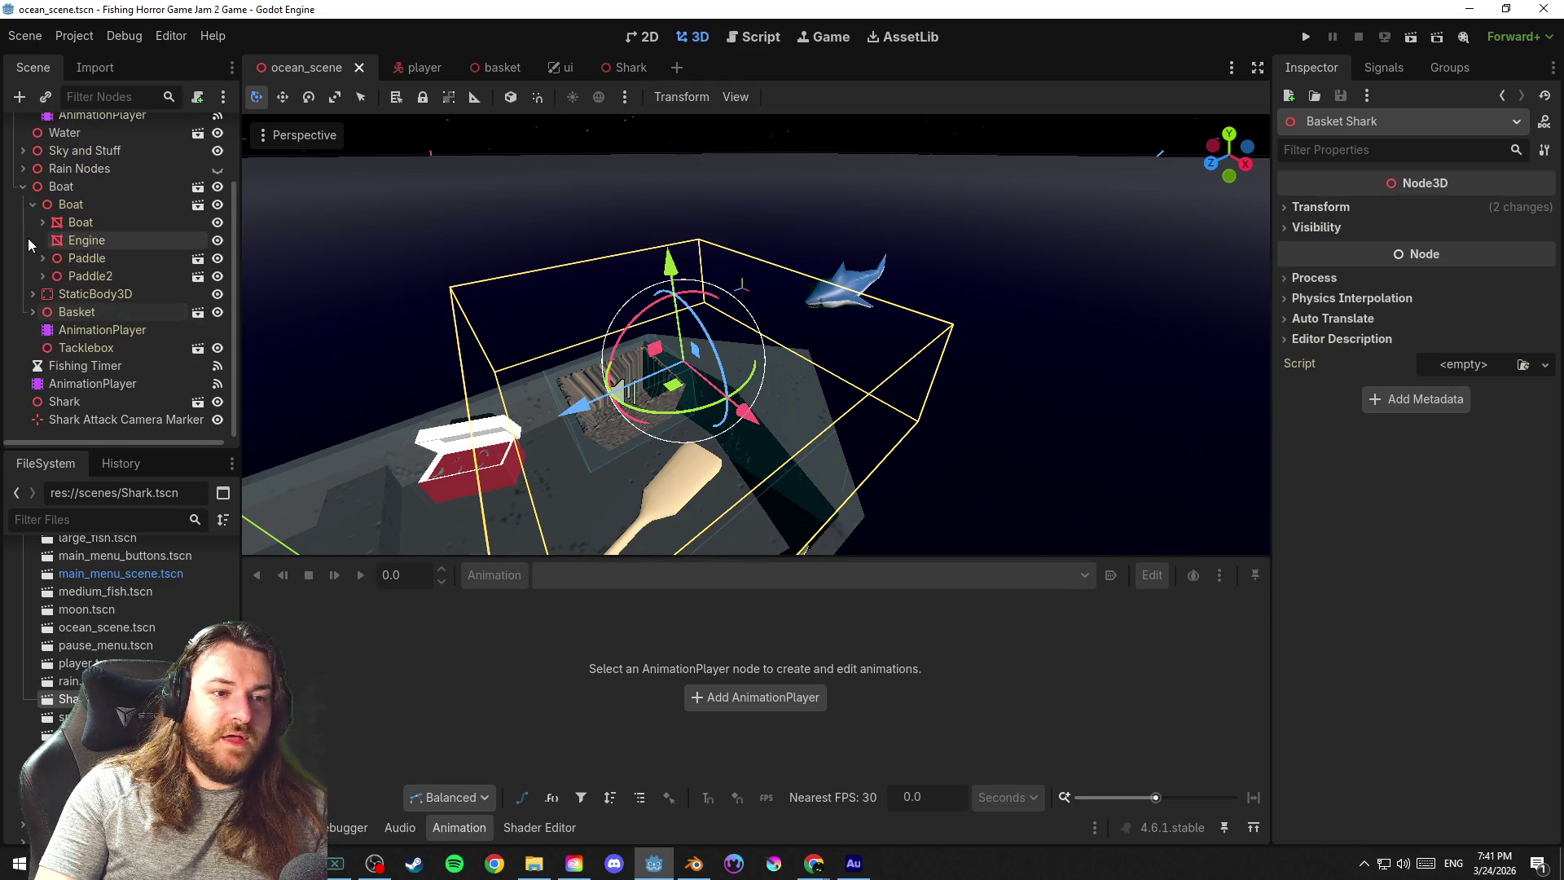
Set the ocean-scene Shark's Transform scale to 2.5 on every axis
left_click(102, 399)
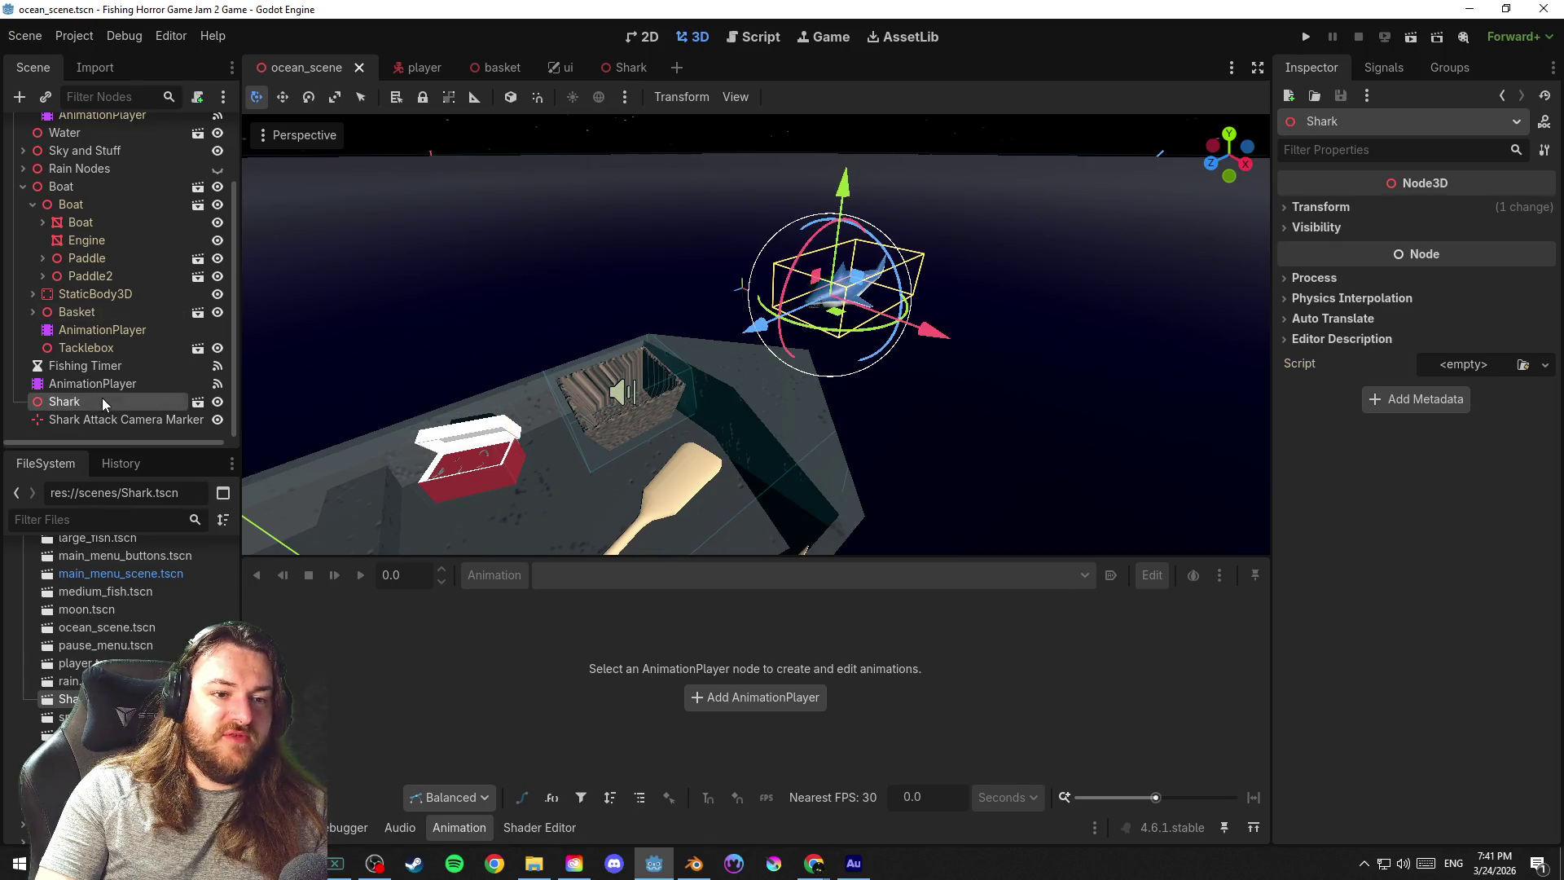
left_click(1334, 211)
type(".5")
key("Return")
mouse_move(885, 354)
left_mouse_down()
mouse_move(1214, 354)
mouse_move(917, 387)
mouse_move(1050, 328)
mouse_move(1070, 391)
mouse_move(1102, 346)
mouse_move(967, 381)
mouse_move(845, 363)
mouse_move(1065, 361)
mouse_move(965, 356)
left_mouse_up()
scroll(984, 364, "up", 3)
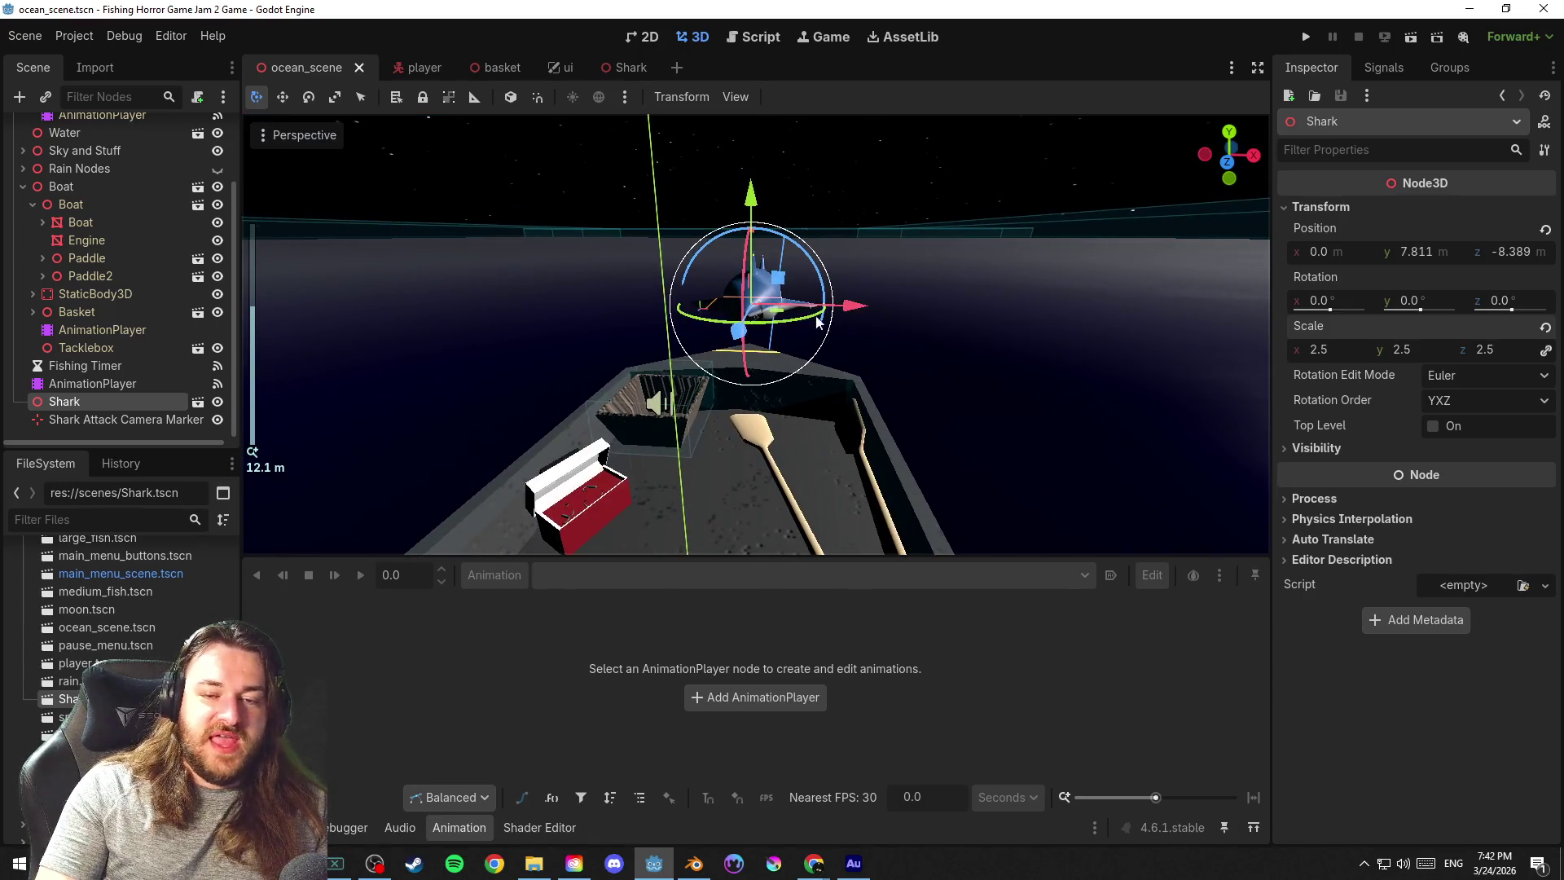
Try moving the Shark nearer the boat, save, and inspect it from the side and above
mouse_move(778, 313)
left_mouse_down()
mouse_move(692, 312)
mouse_move(747, 332)
mouse_move(751, 380)
left_mouse_up()
scroll(752, 381, "up", 2)
left_click(847, 275)
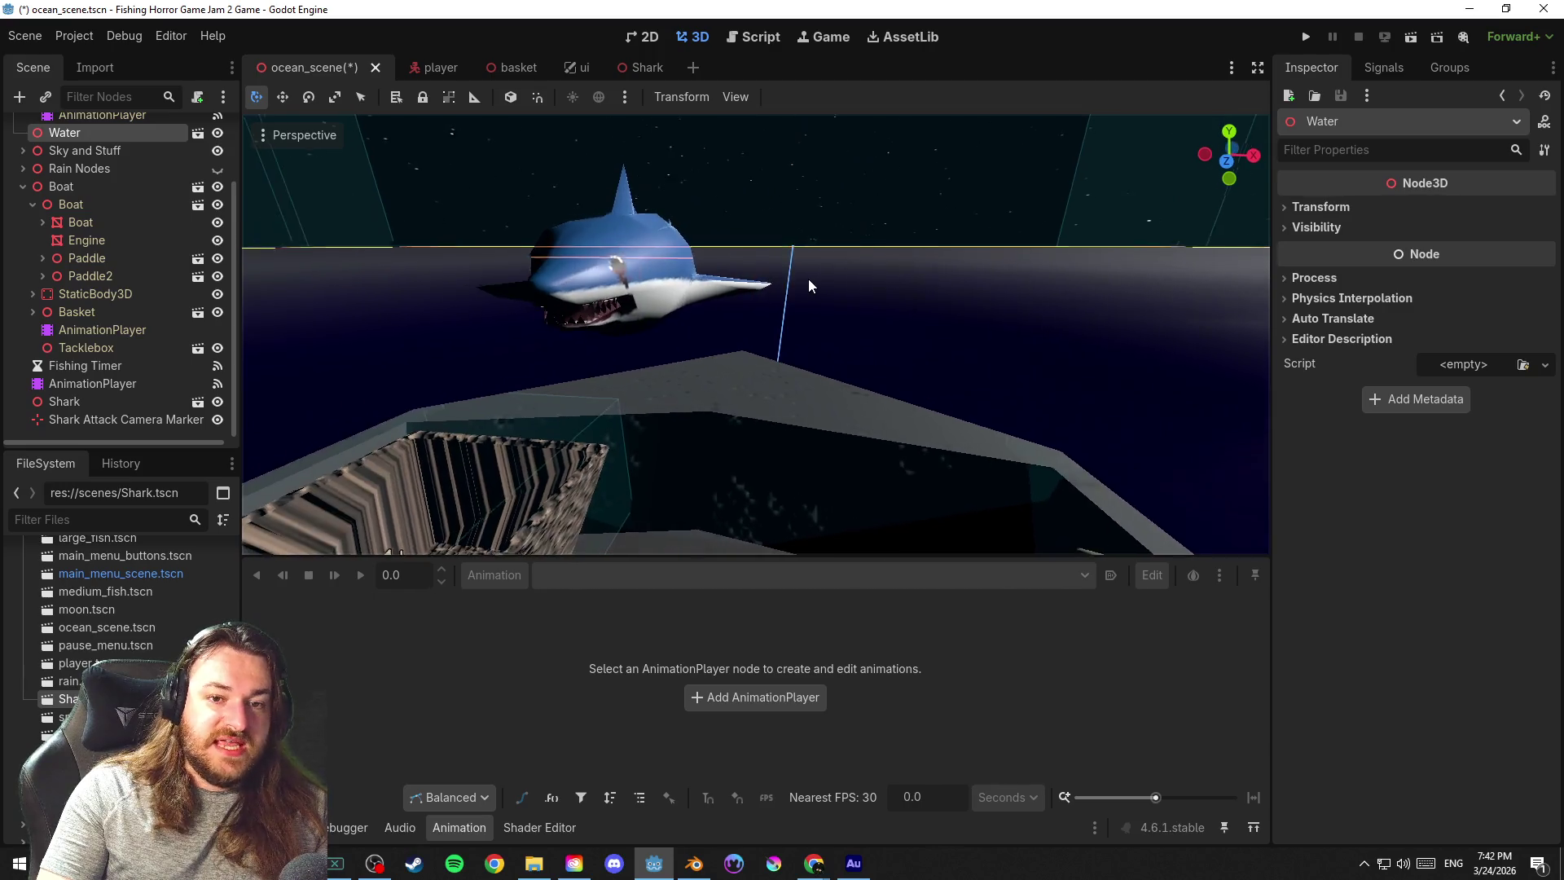
scroll(809, 280, "down", 3)
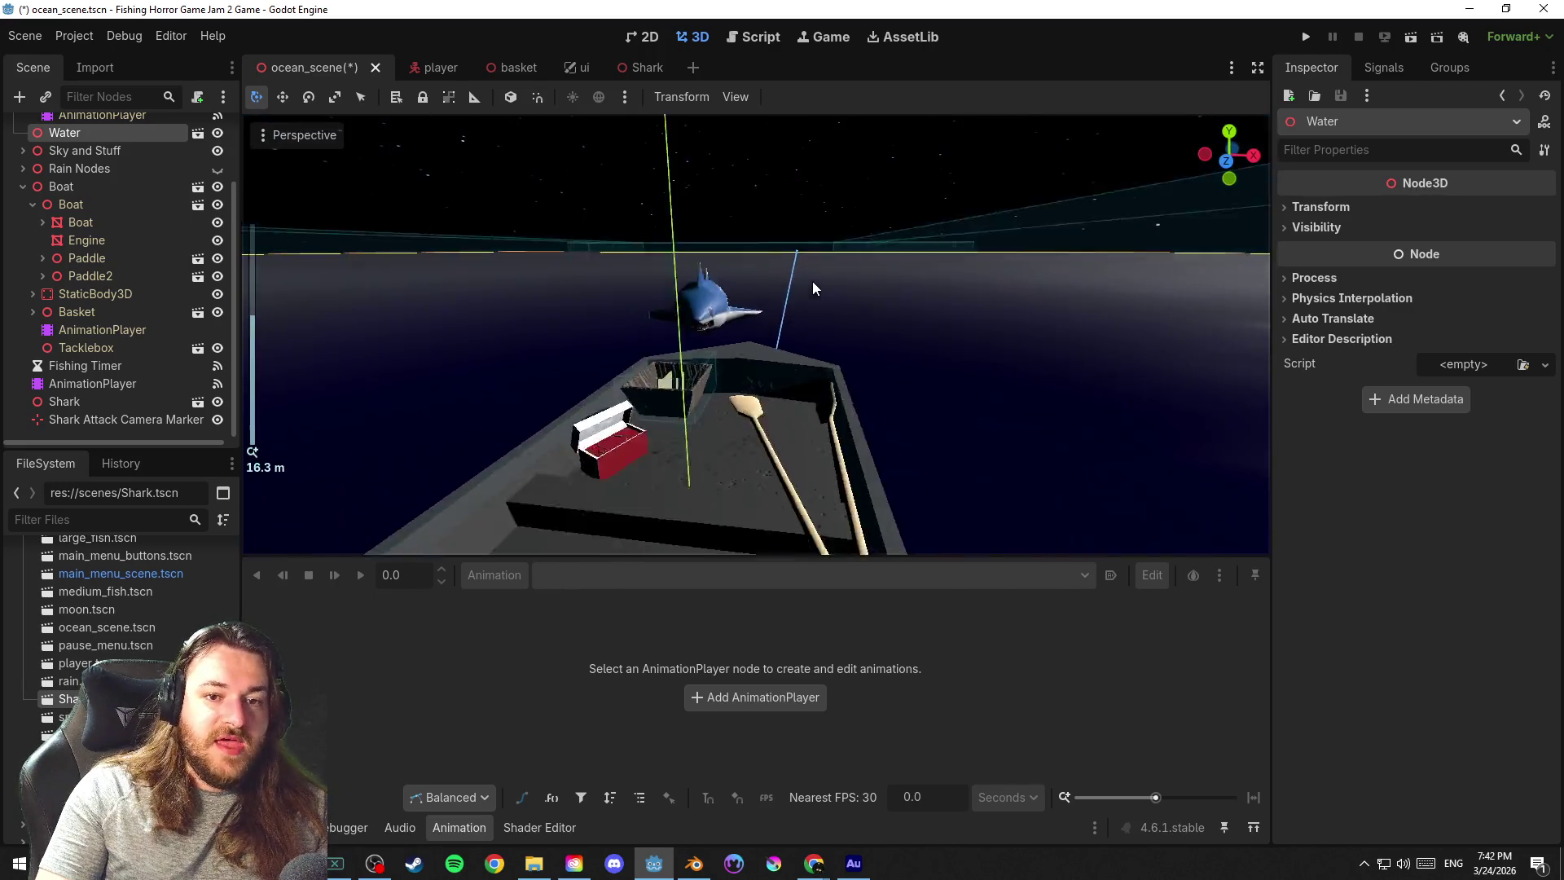
scroll(812, 281, "down", 2)
scroll(734, 305, "up", 4)
scroll(858, 305, "up", 2)
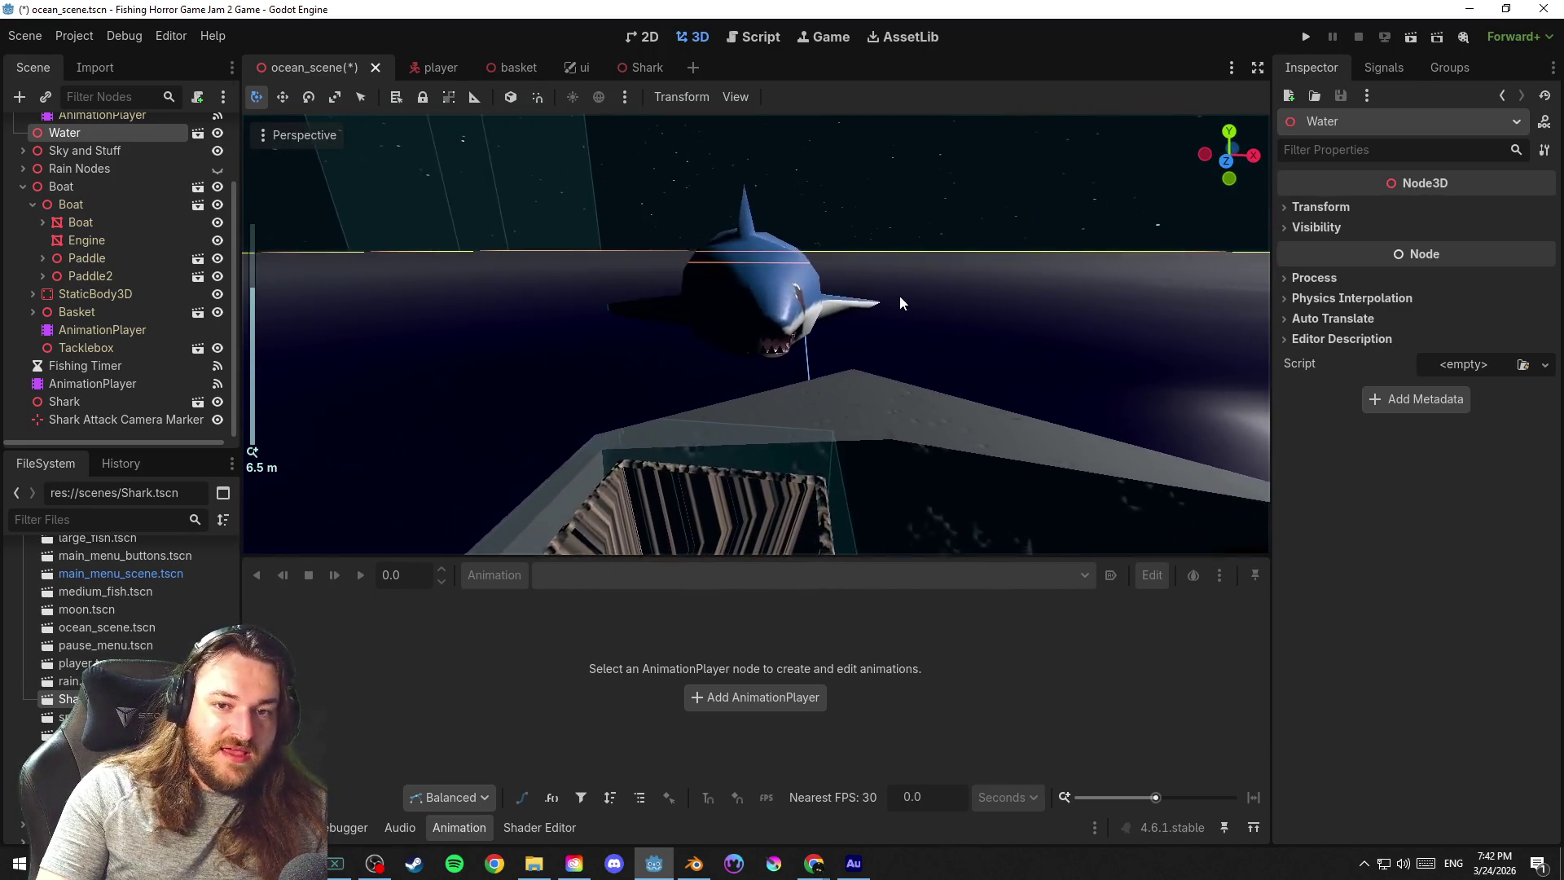
key("ctrl+s")
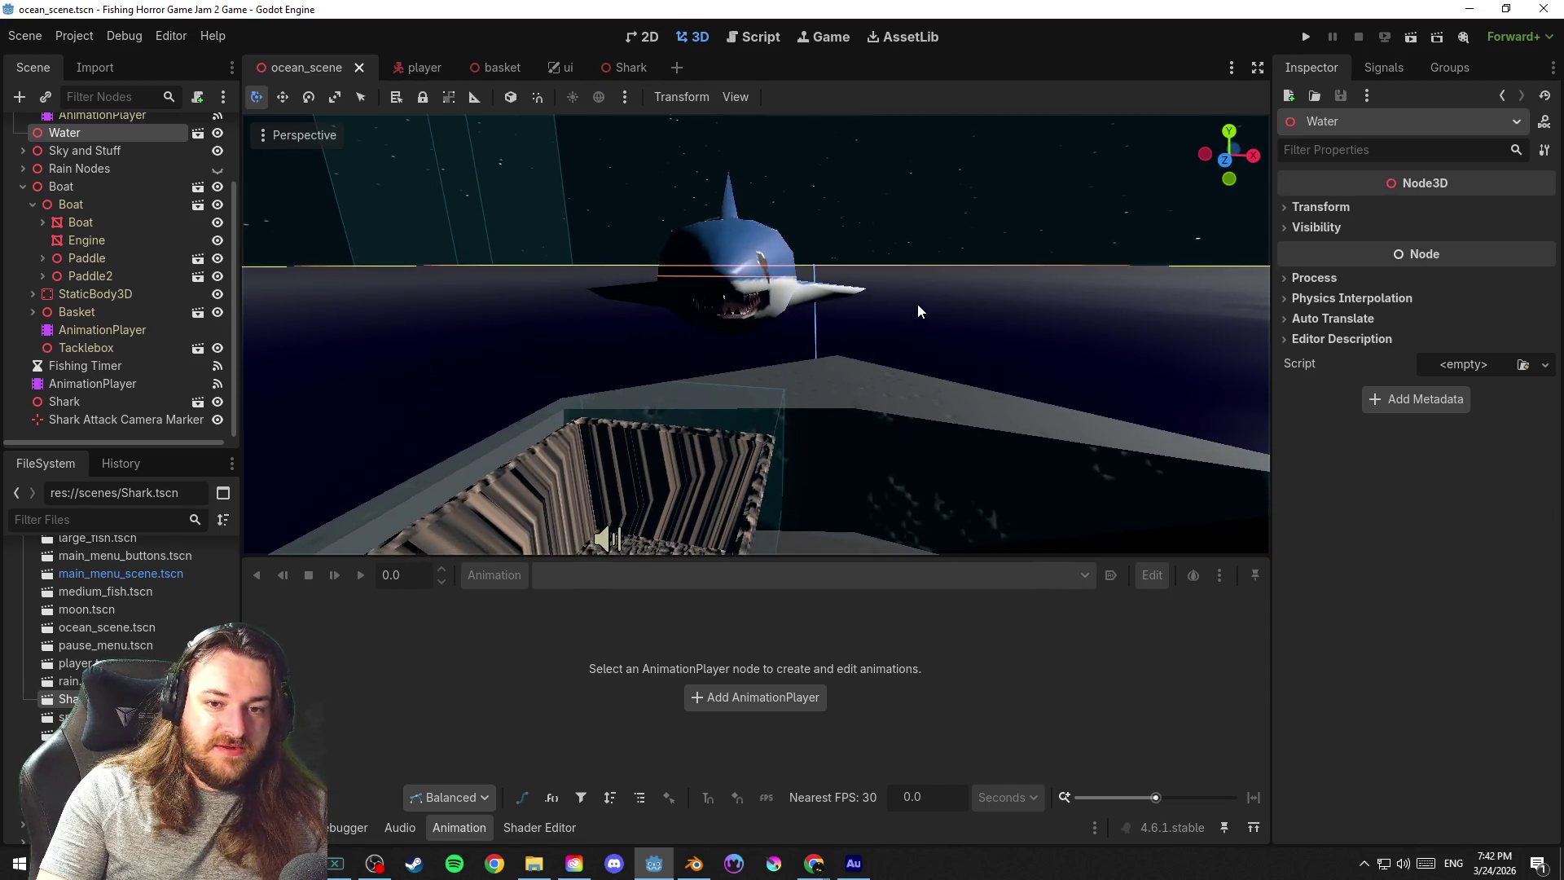
mouse_move(964, 298)
left_mouse_down()
mouse_move(633, 306)
mouse_move(893, 304)
mouse_move(666, 367)
left_mouse_up()
scroll(893, 305, "down", 5)
left_click(740, 307)
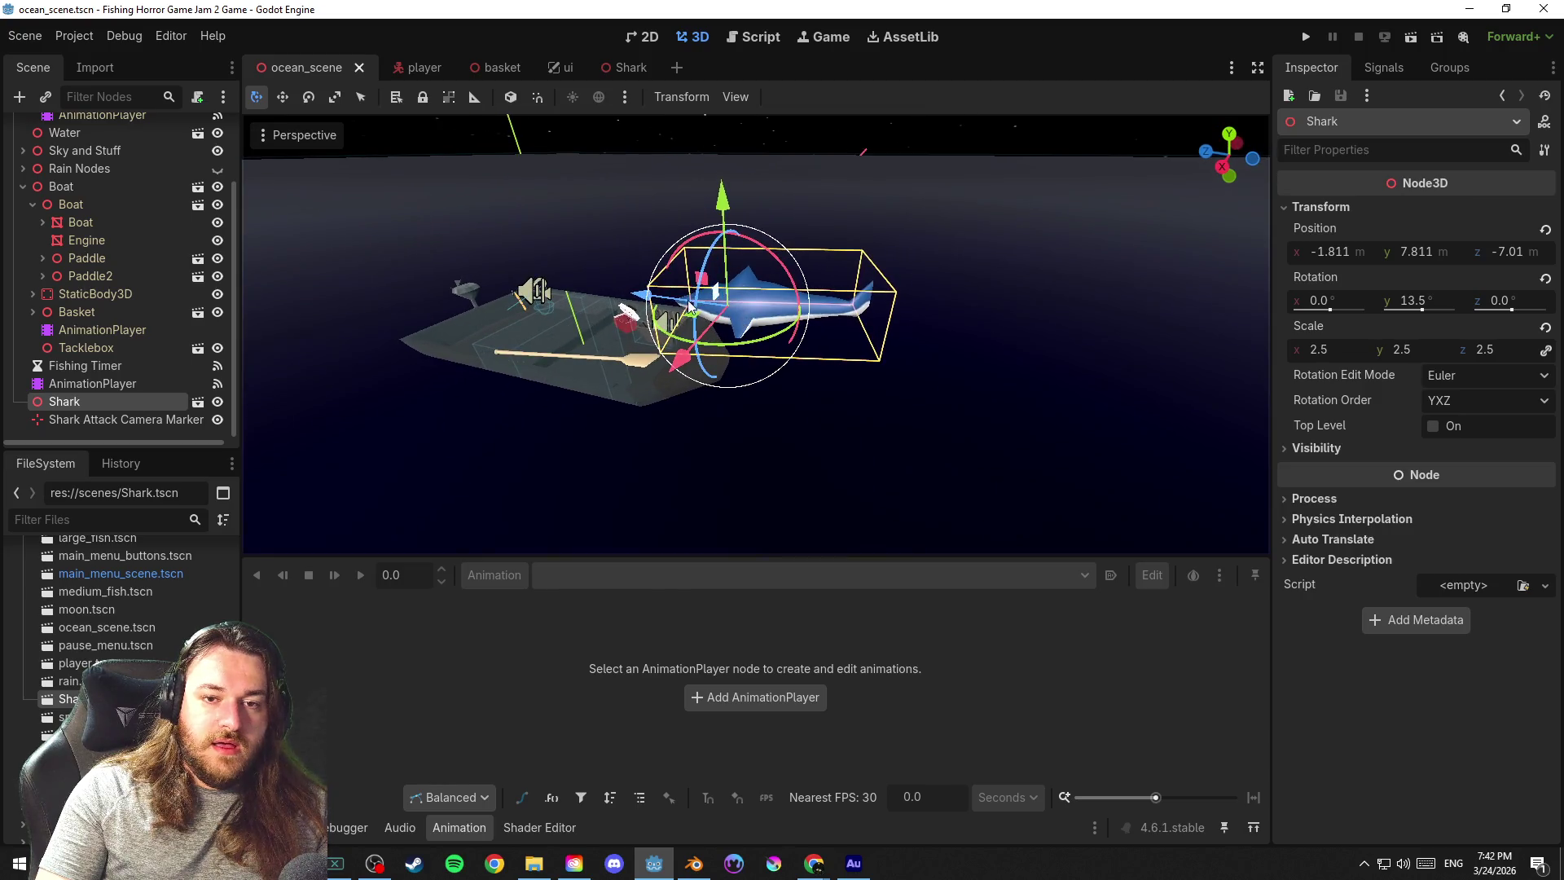
mouse_move(708, 321)
left_mouse_down()
mouse_move(978, 393)
mouse_move(872, 321)
left_mouse_up()
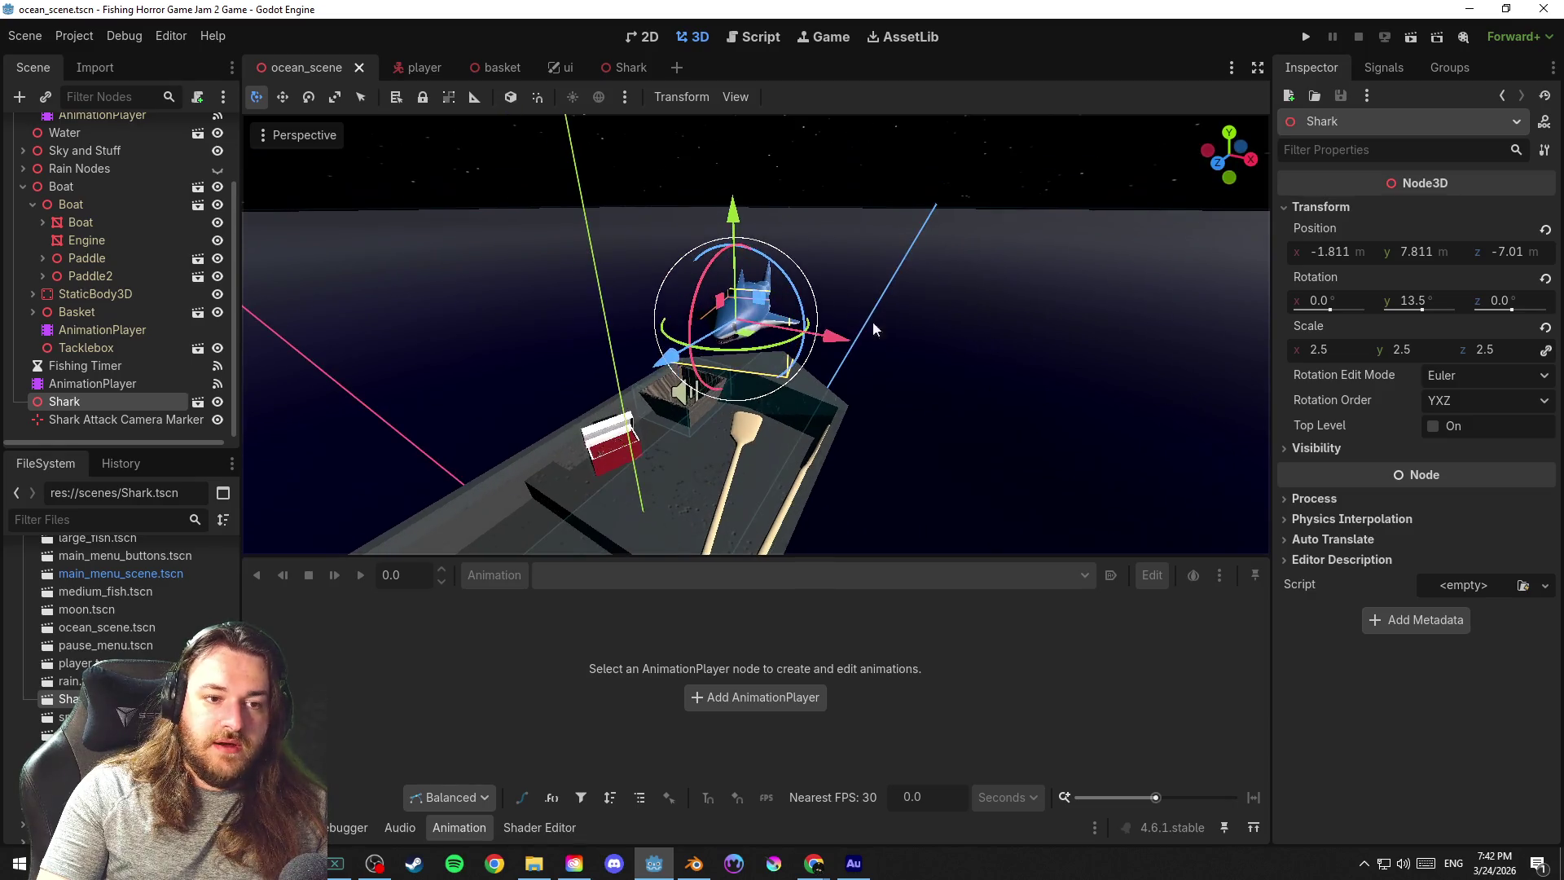
right_click(116, 406)
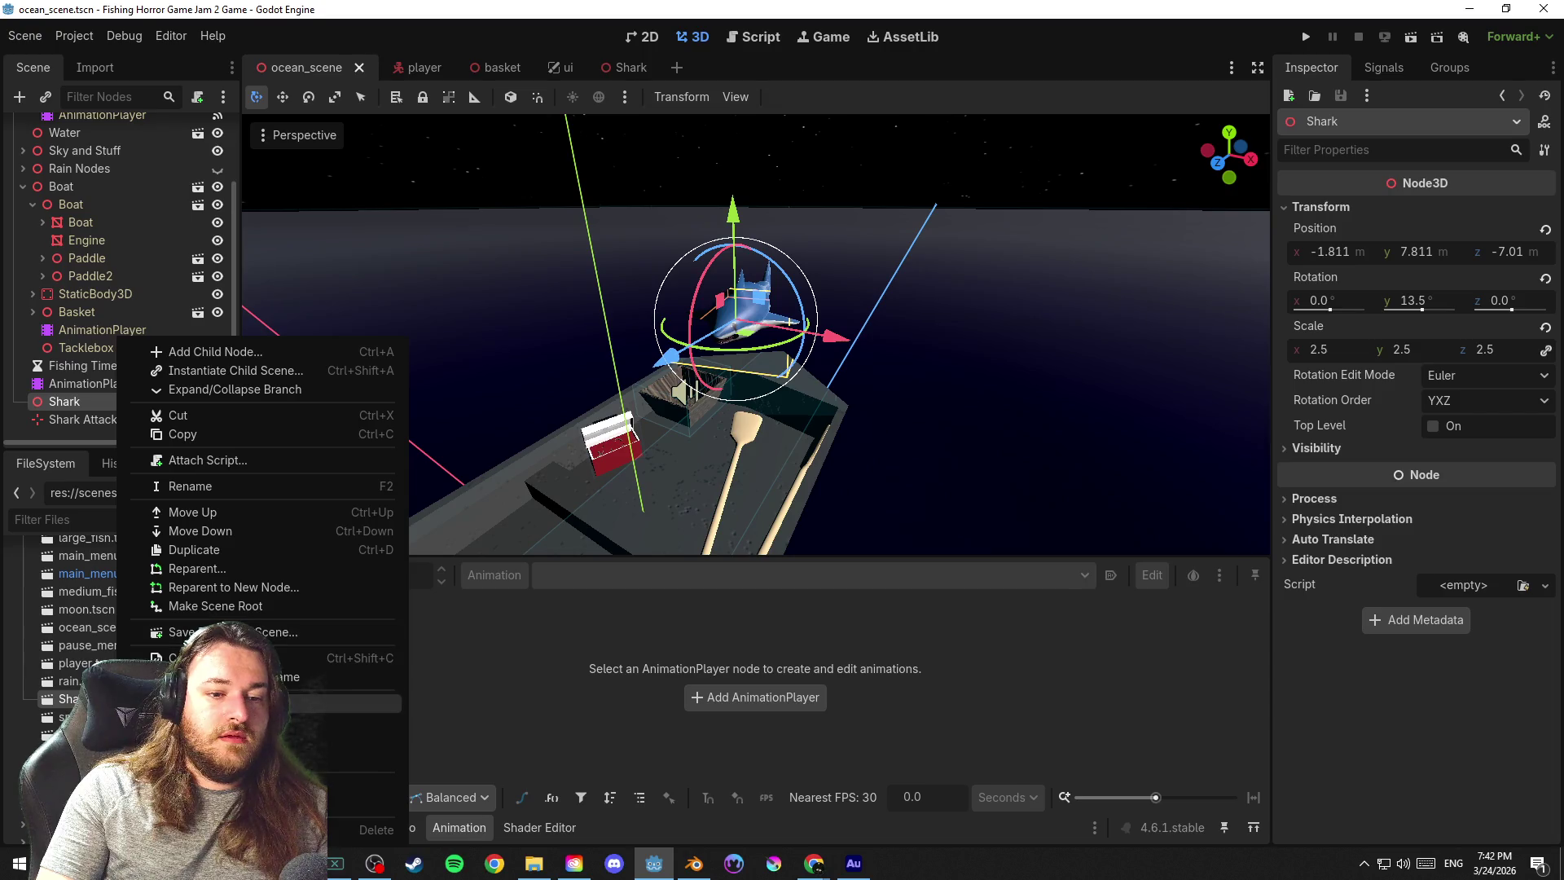
Enable Editable Children on the Shark node and save the scene
left_click(245, 705)
left_click(63, 405)
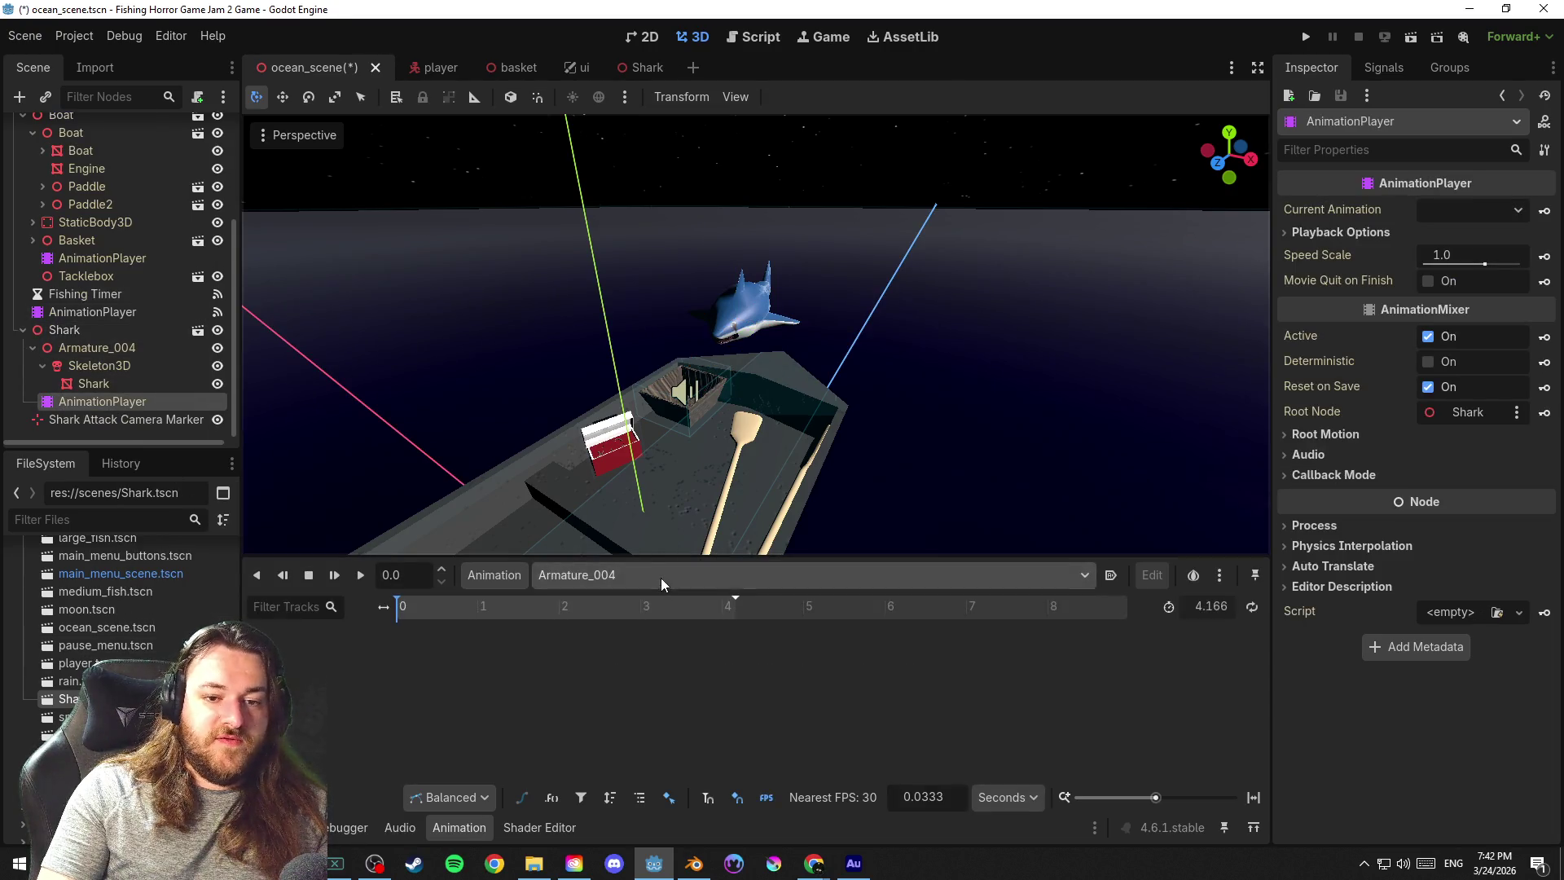
left_click(98, 332)
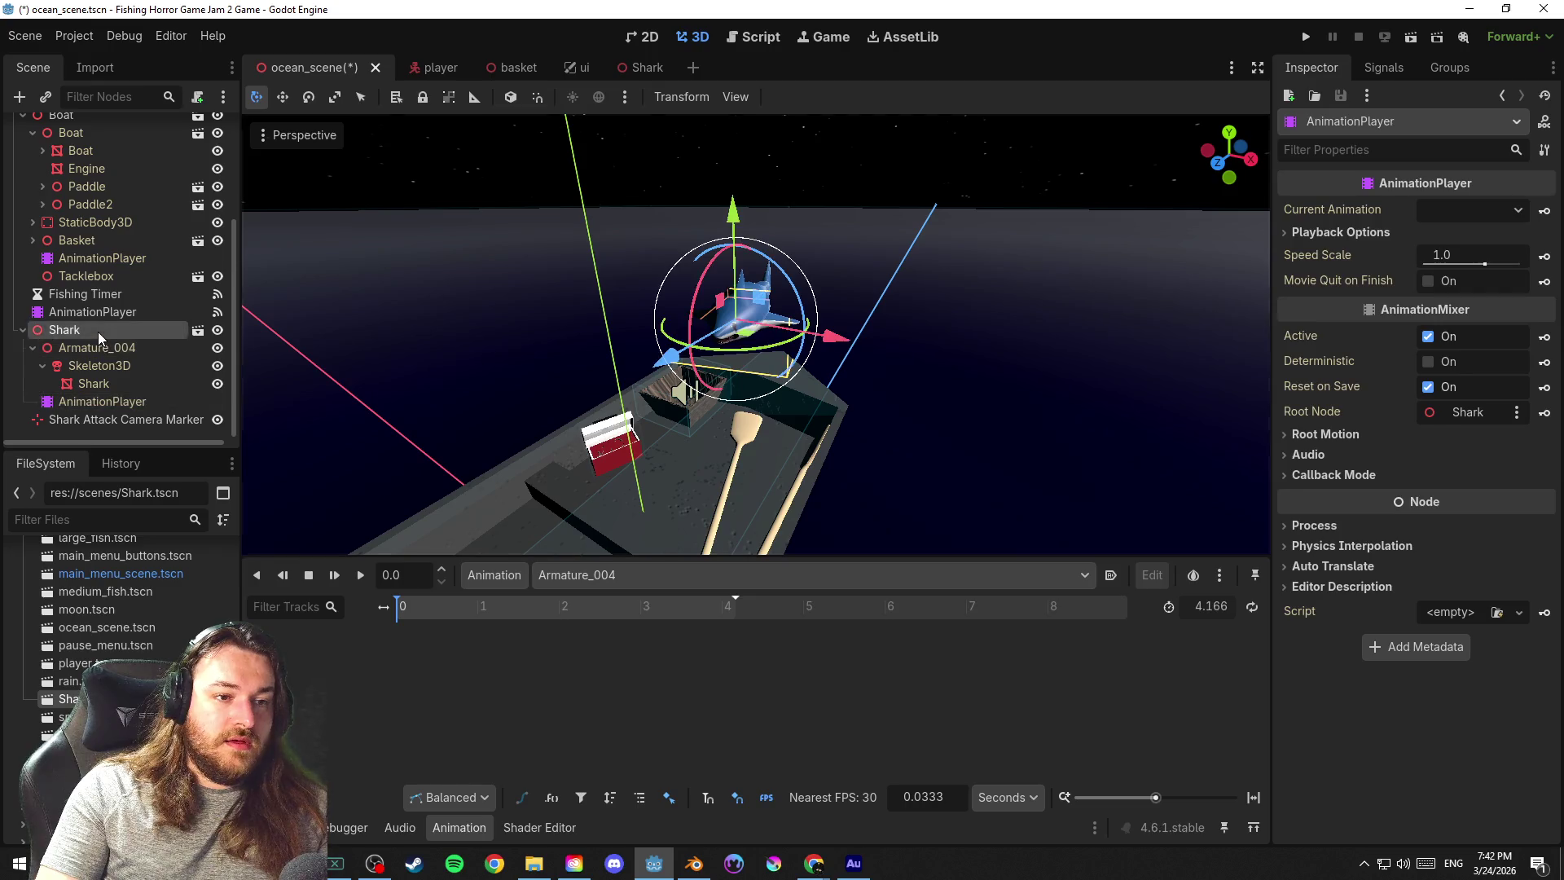
right_click(101, 329)
key("Escape")
key("ctrl+s")
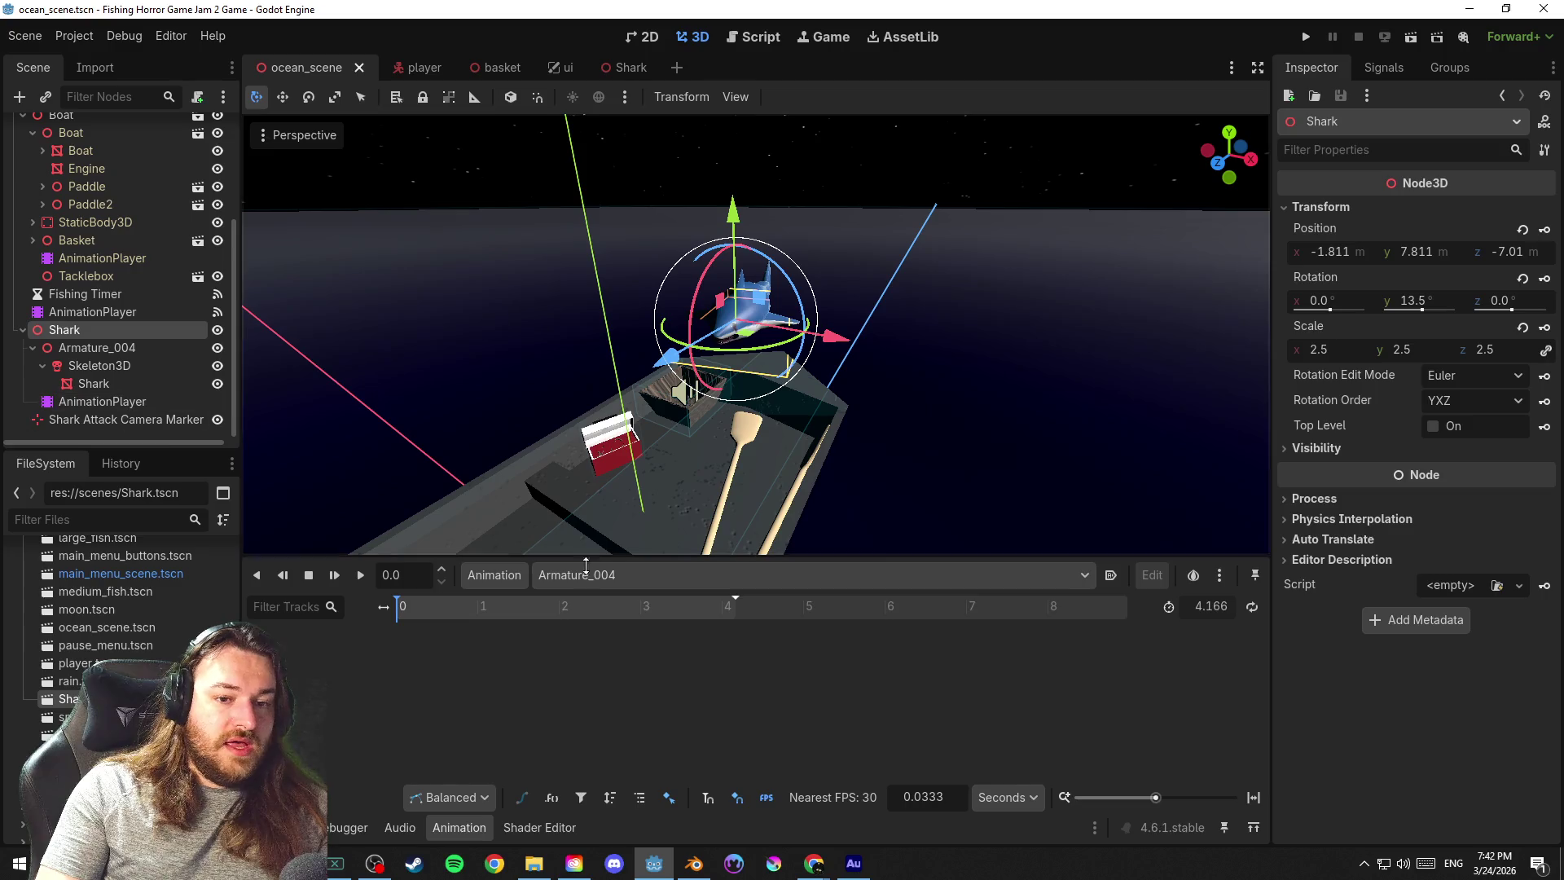
Browse the Shark's Skeleton3D and AnimationPlayer children and its animation options
left_click(495, 574)
left_click(510, 575)
key("Down")
key("Down")
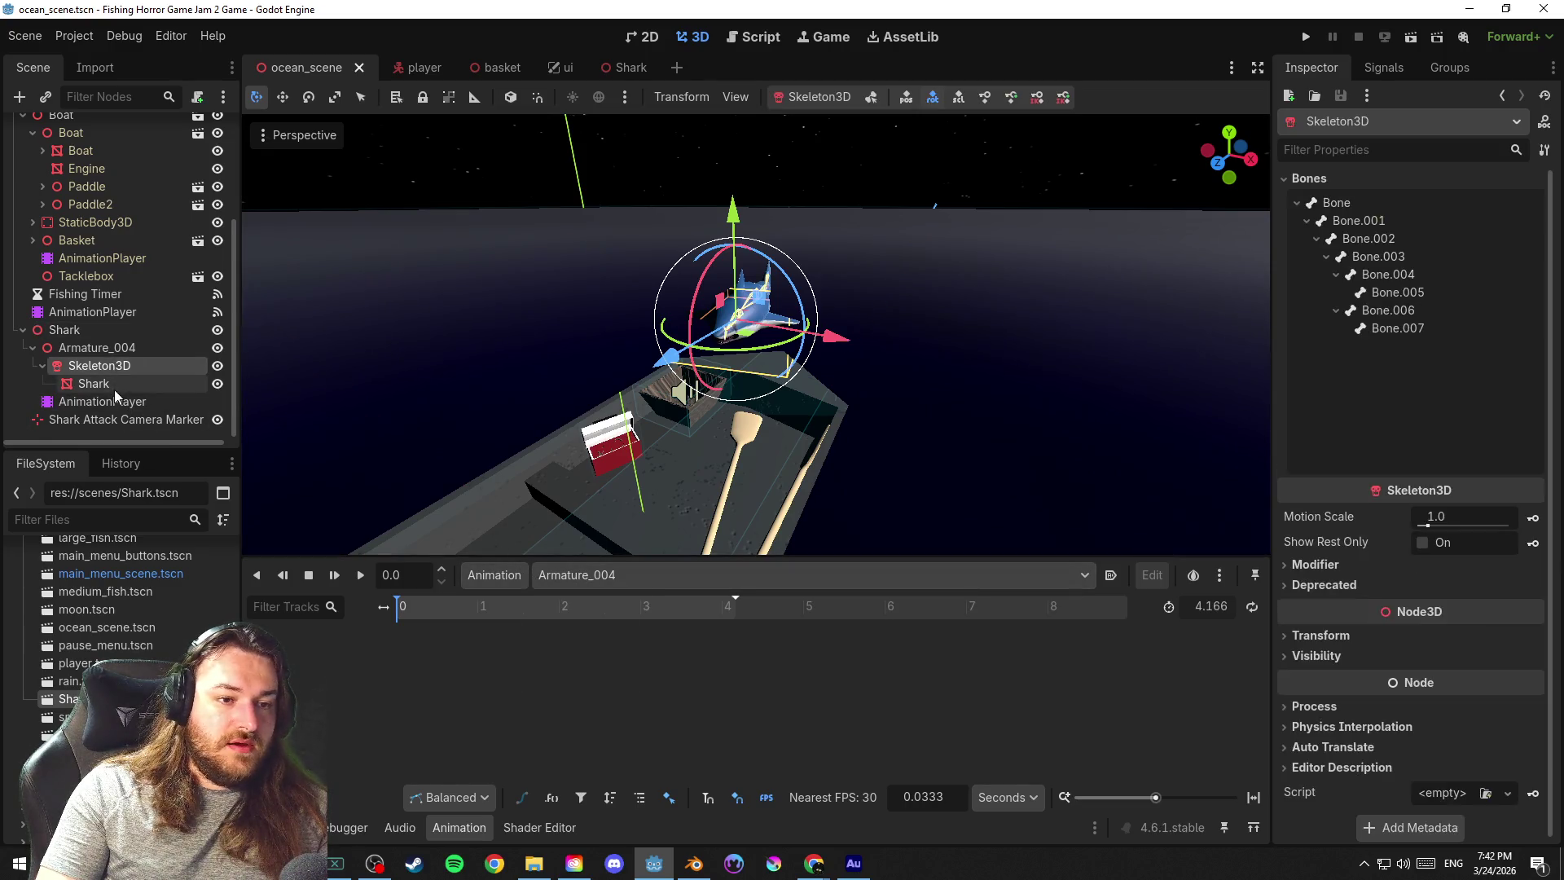
left_click(114, 390)
left_click(495, 575)
left_click(521, 632)
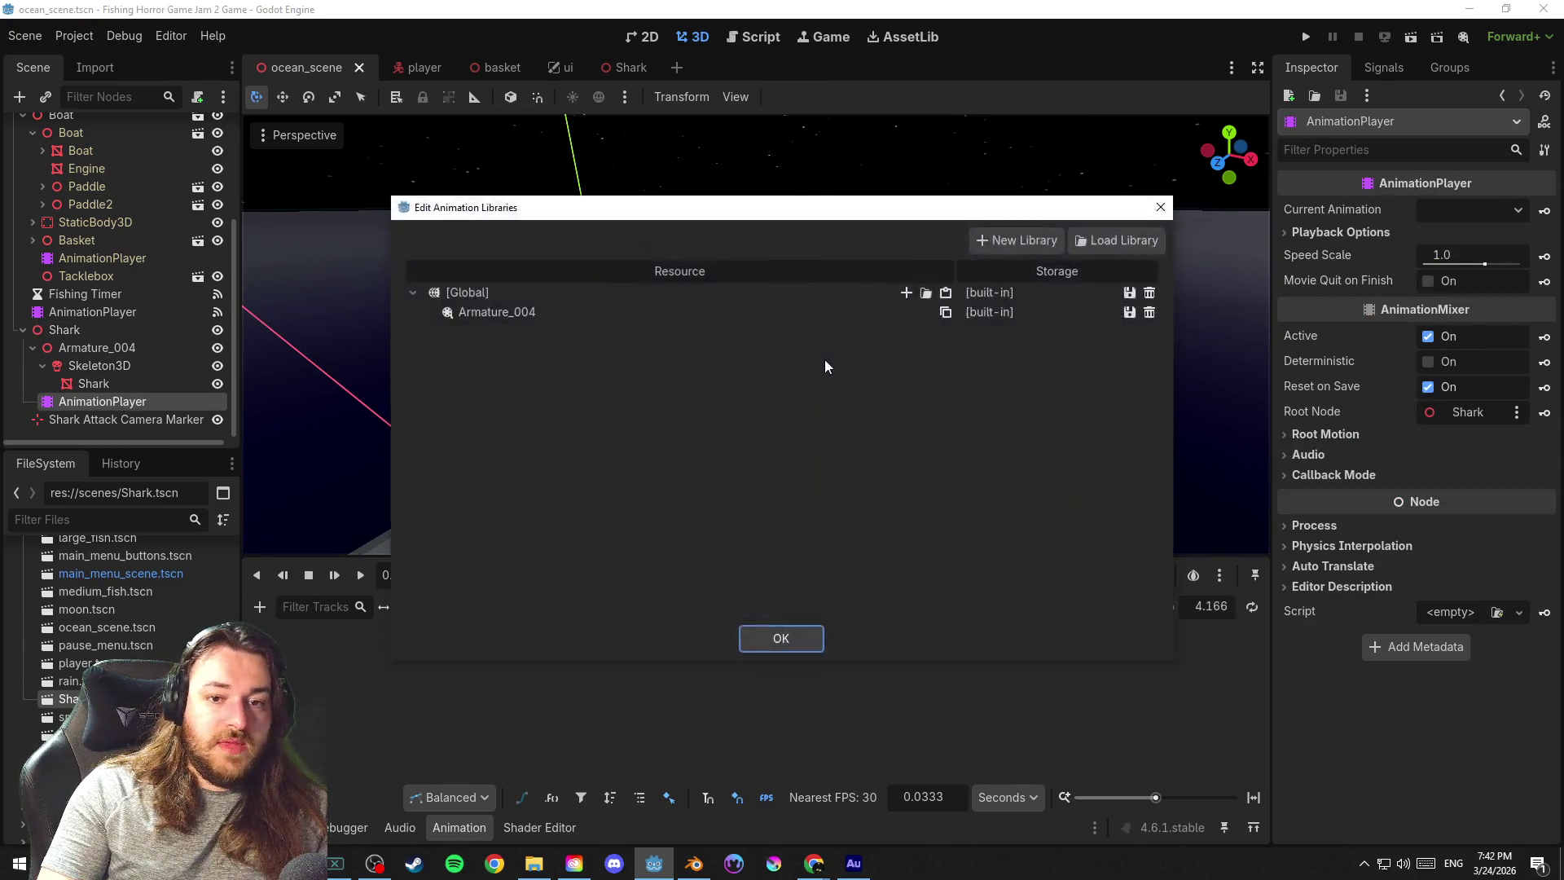
Delete the Armature_004 animation library from the shark and save
left_click(1149, 312)
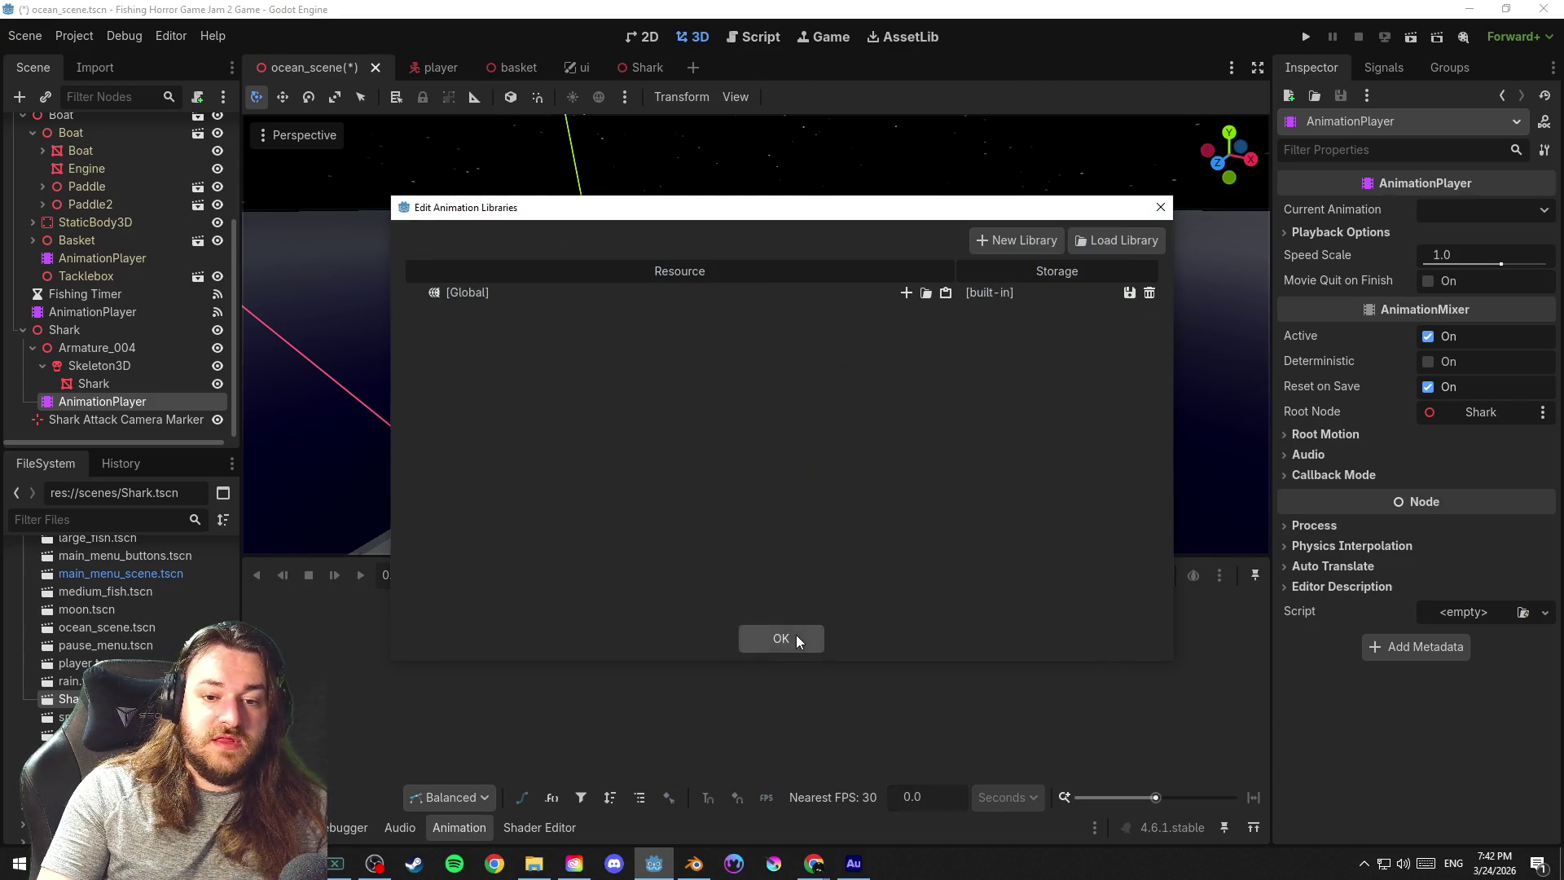
left_click(781, 637)
key("ctrl+s")
Create a new animation named 'Shark Attack' on the shark's AnimationPlayer
left_click(494, 575)
left_click(501, 604)
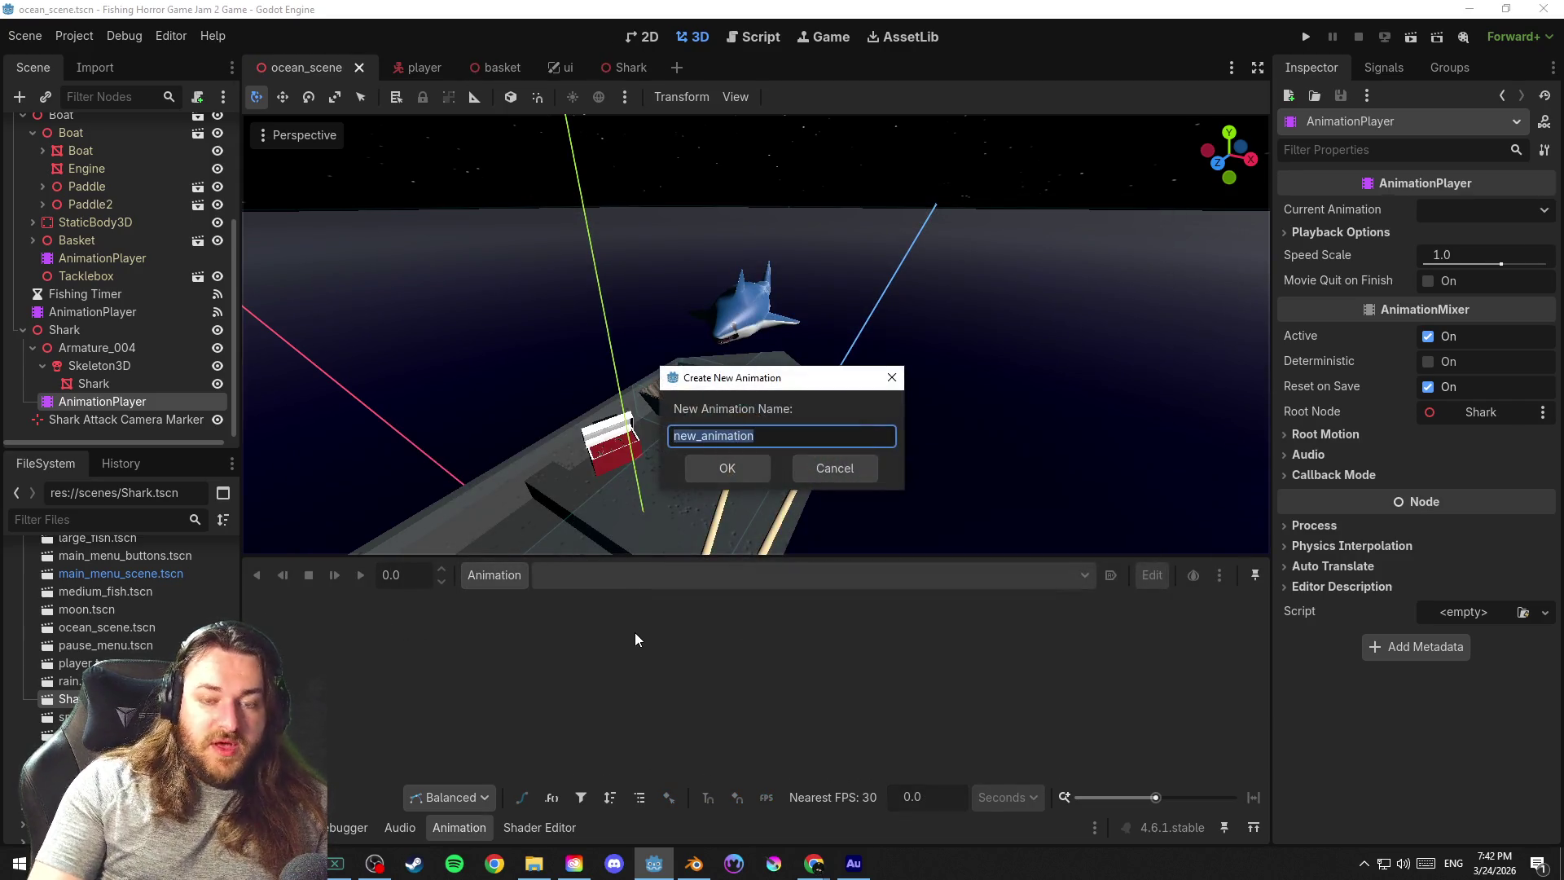
type("Attack")
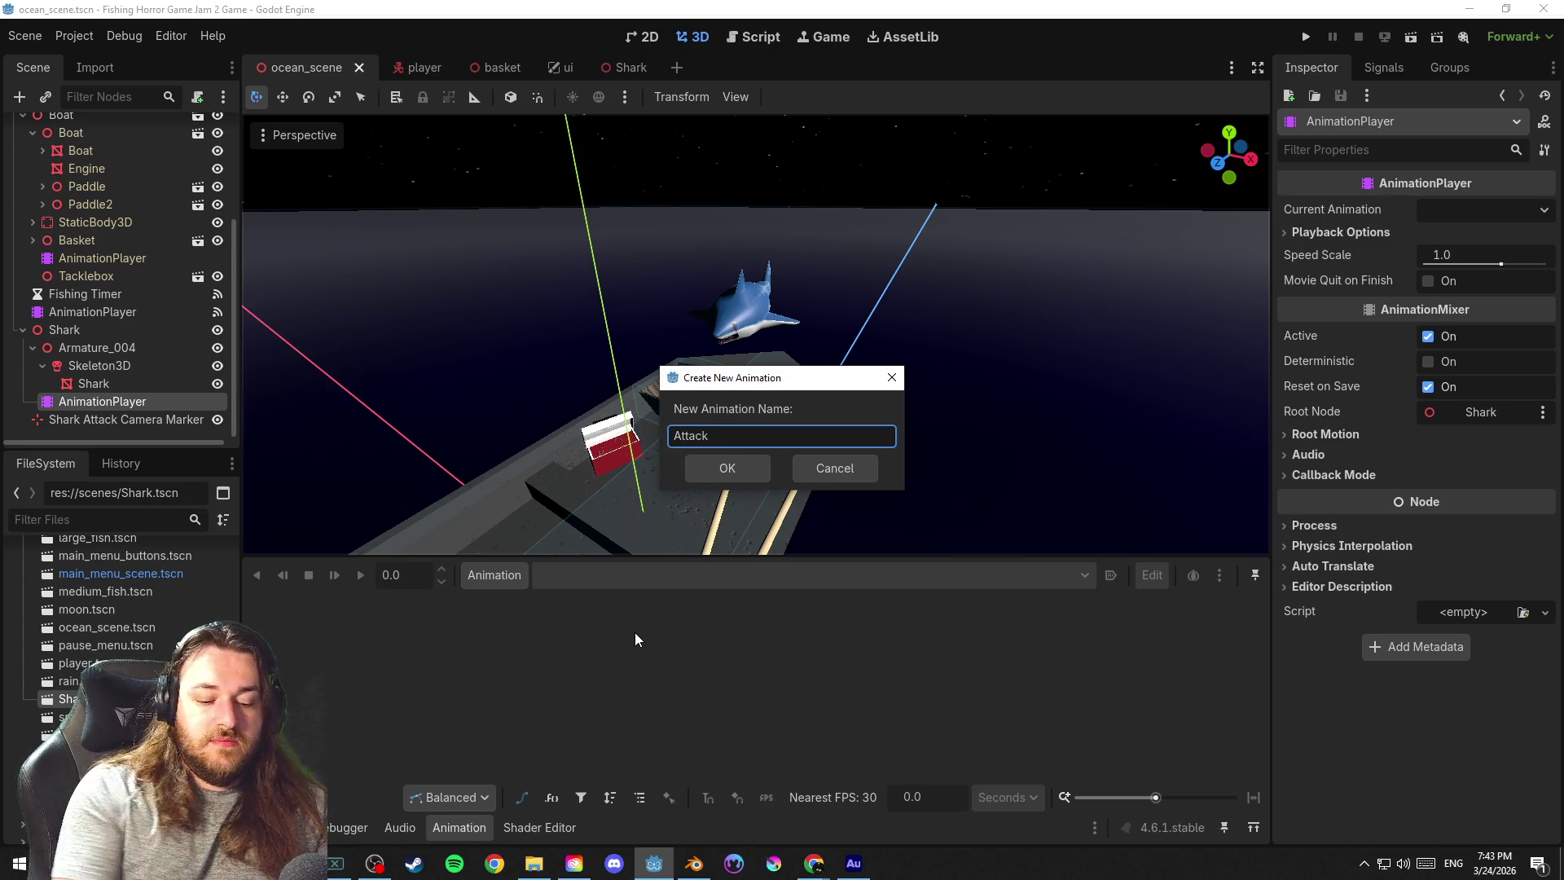
key("BackSpace")
key("BackSpace")
key("BackSpace")
key("BackSpace")
key("BackSpace")
type("Shark Attack")
key("Return")
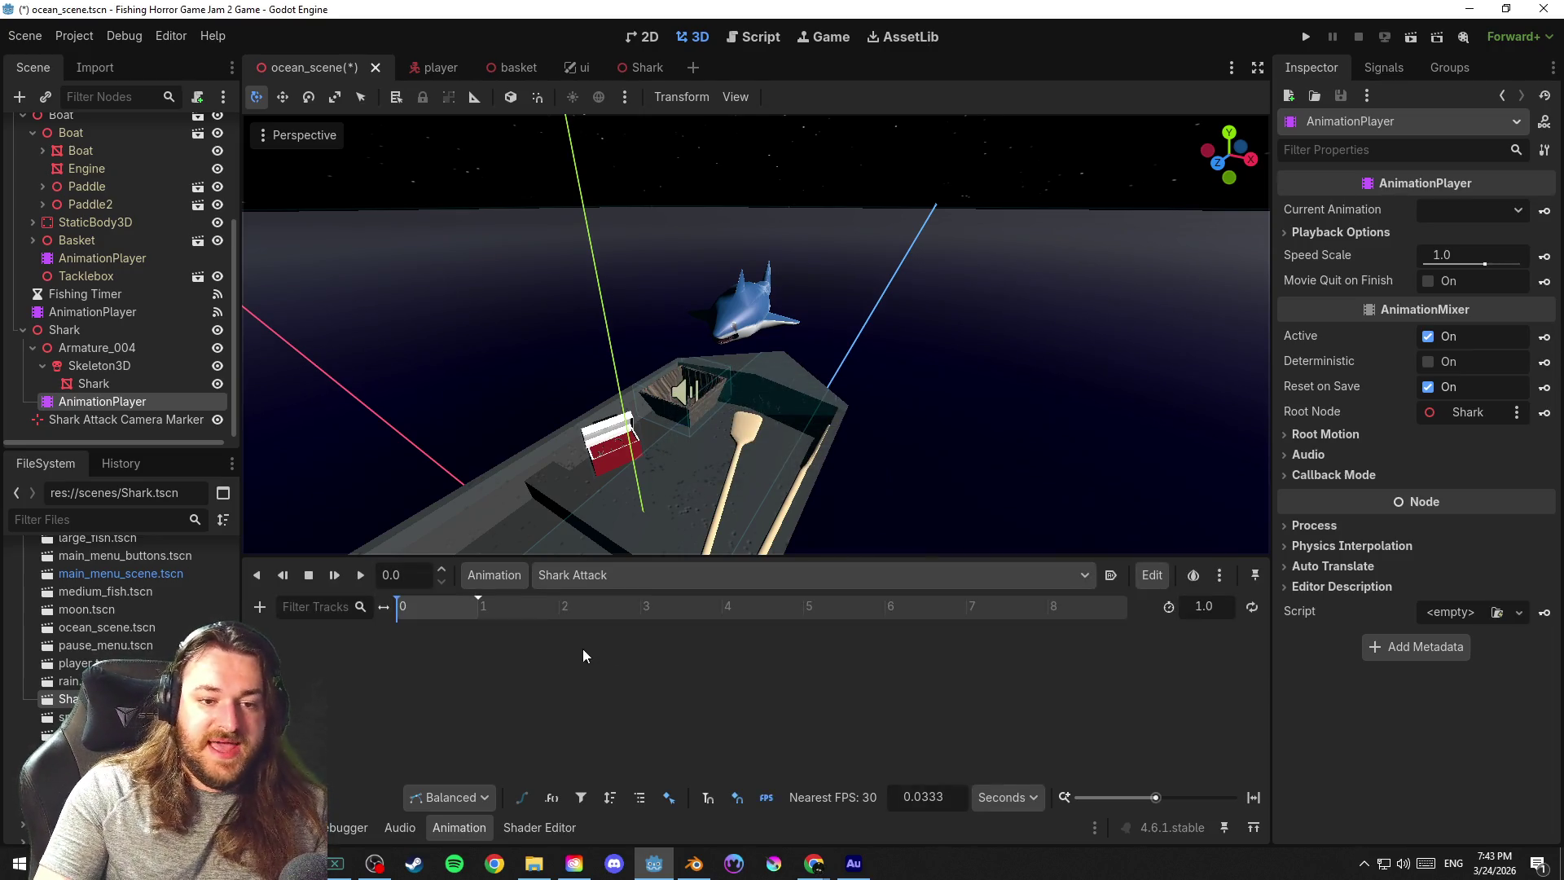
left_click(259, 607)
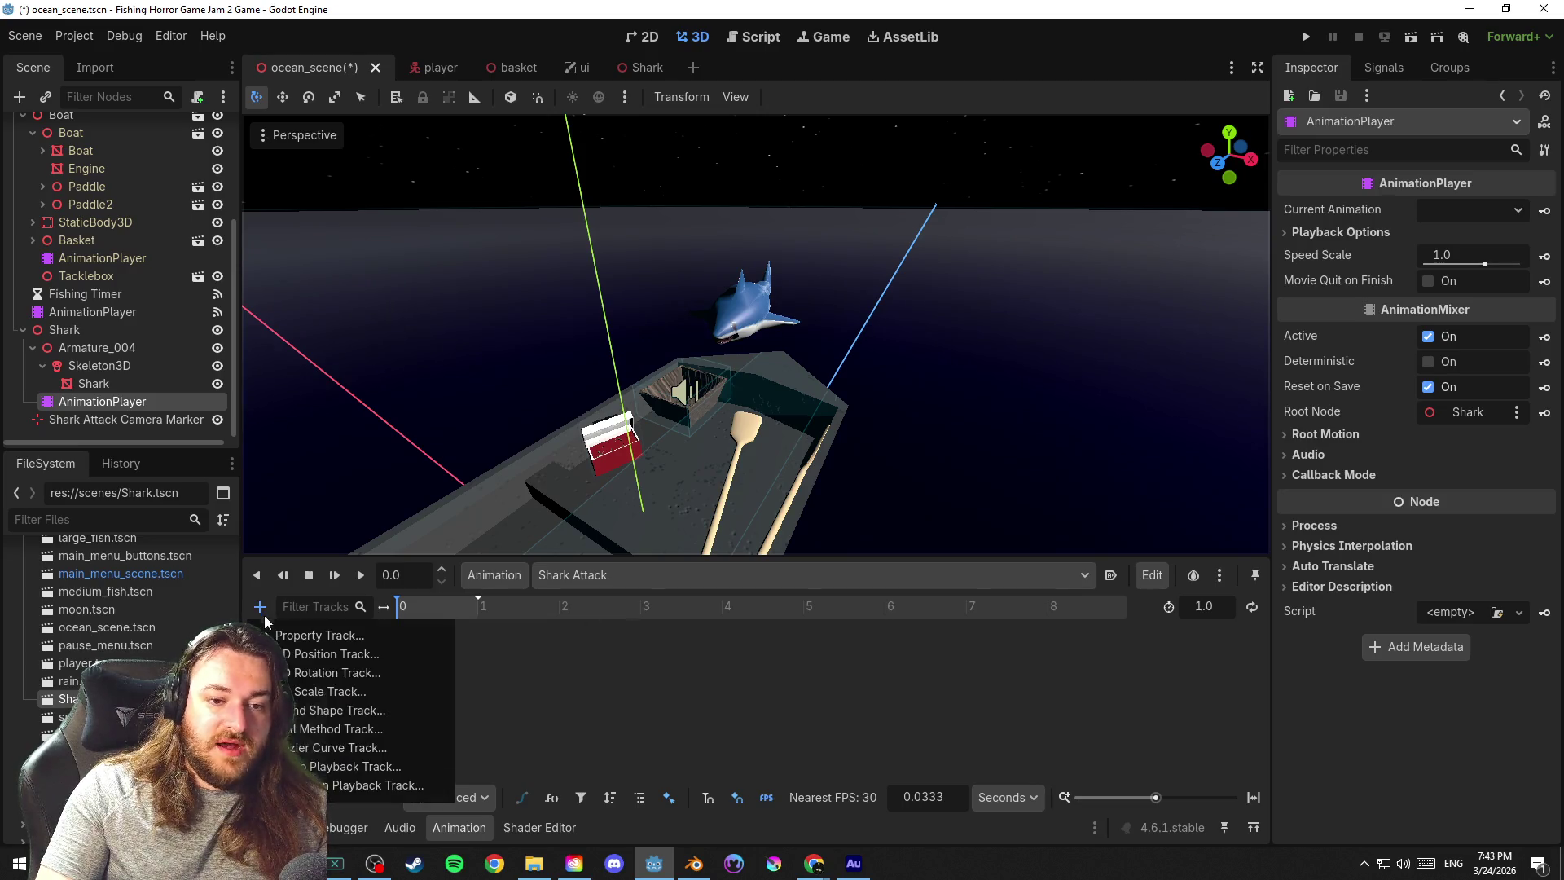
left_click(259, 607)
left_click(1203, 606)
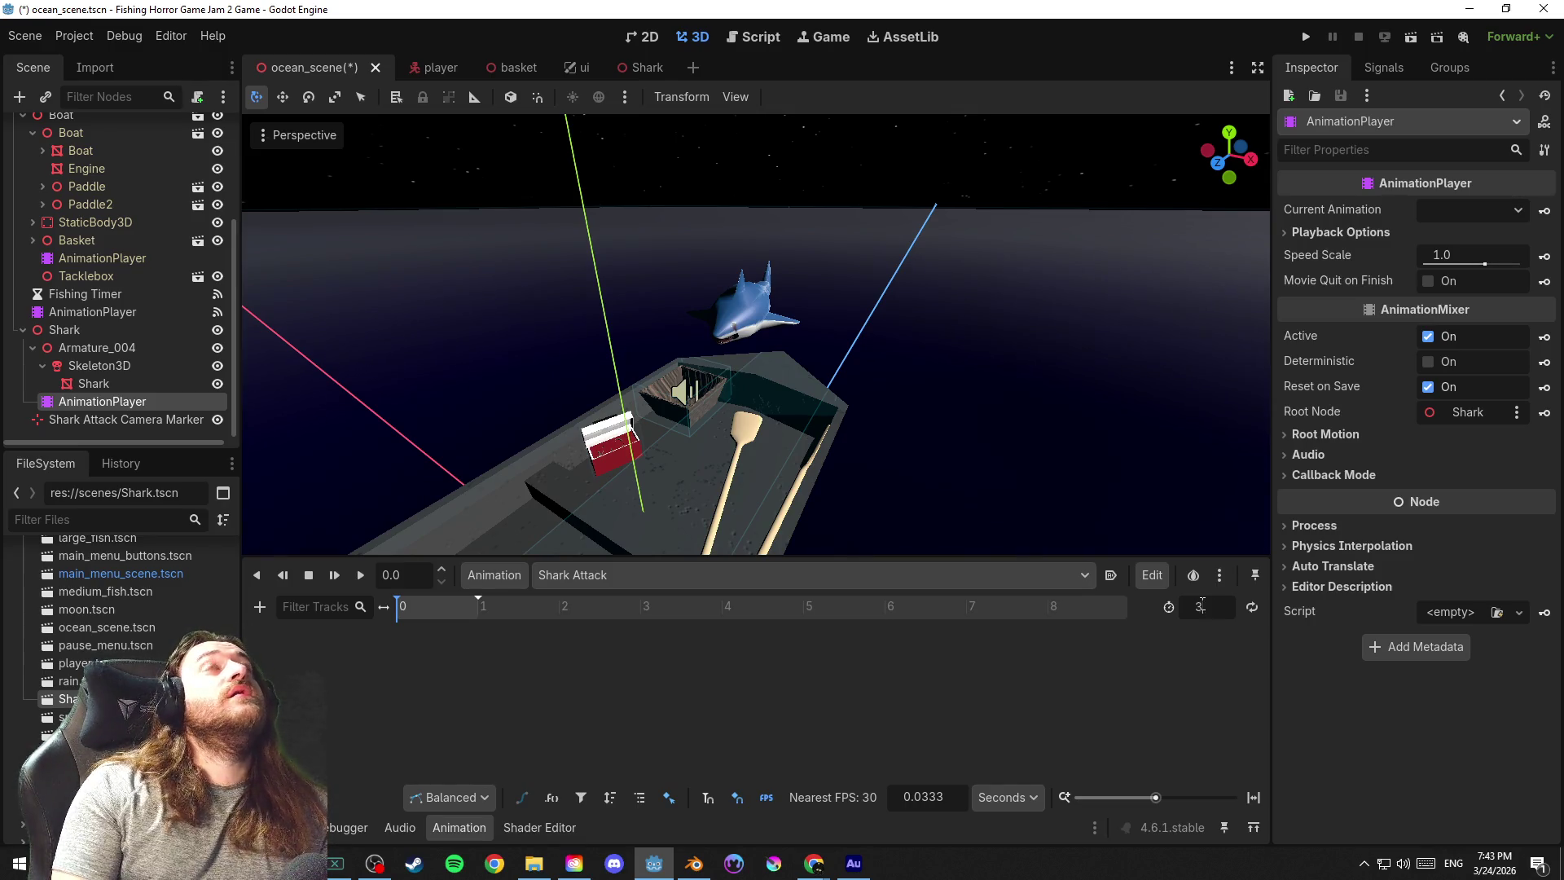
type("0.0")
Set the Shark Attack animation length to 20 seconds
key("Return")
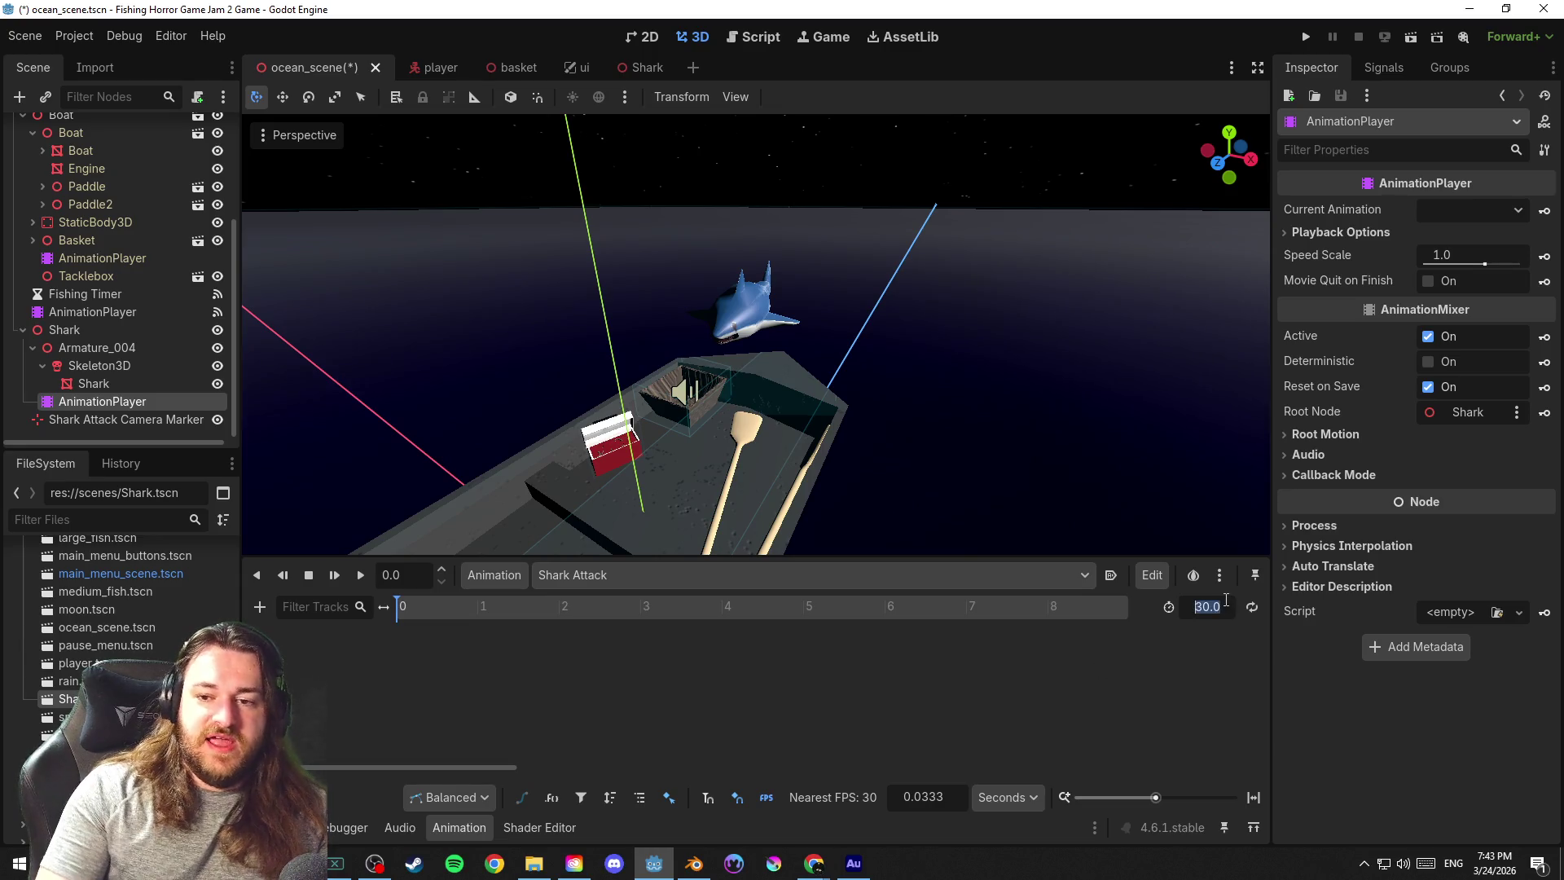
type("20")
key("Return")
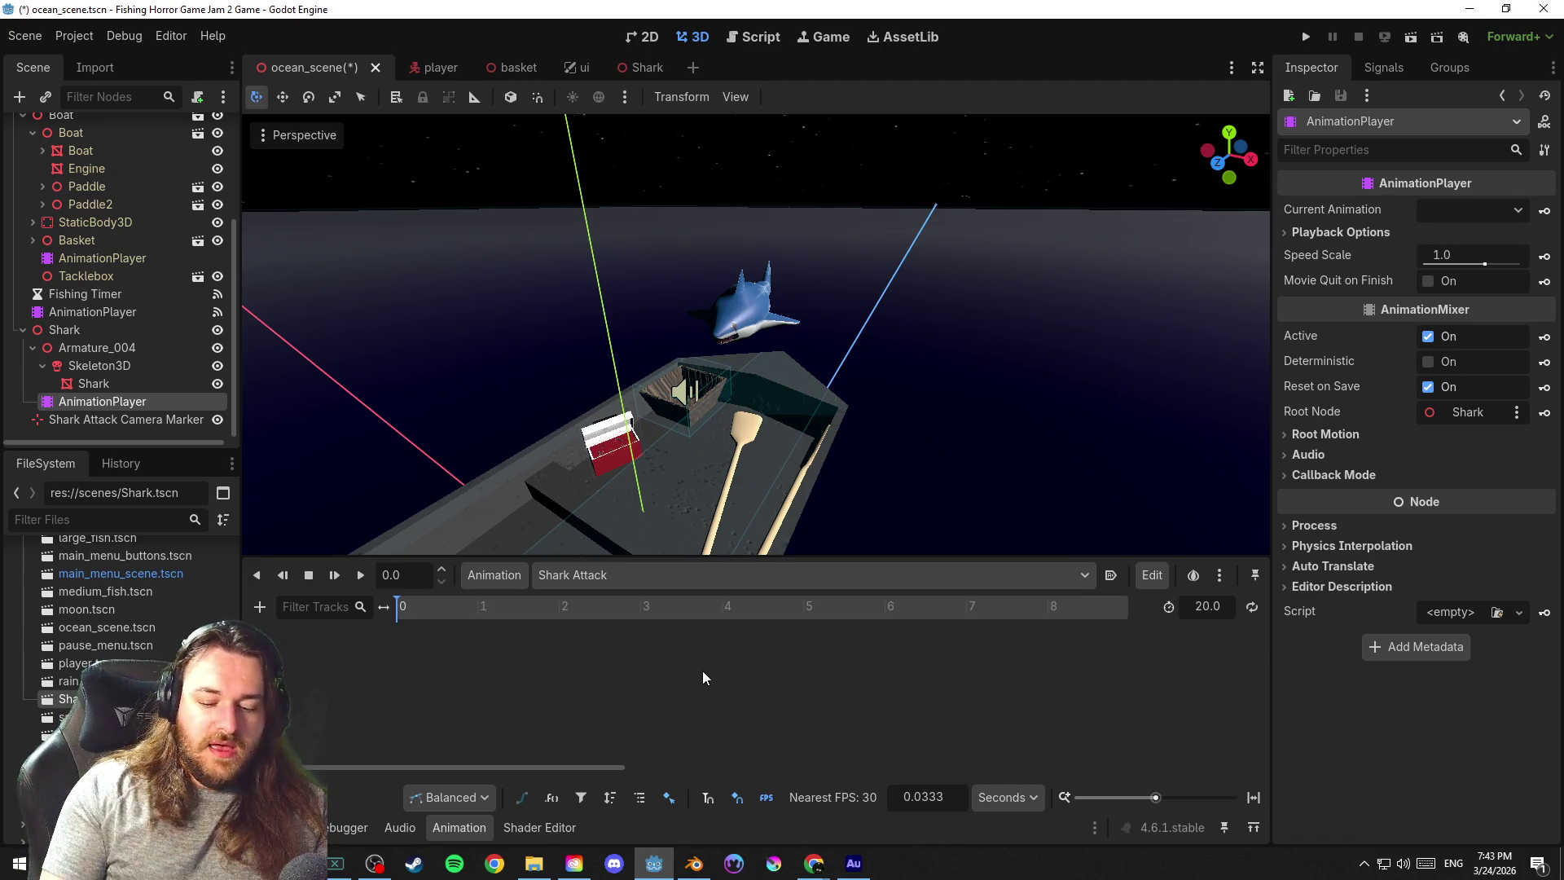
mouse_move(874, 427)
left_mouse_down()
mouse_move(389, 354)
mouse_move(821, 426)
mouse_move(211, 453)
mouse_move(1208, 461)
mouse_move(971, 439)
mouse_move(1064, 447)
mouse_move(978, 261)
mouse_move(796, 243)
mouse_move(1005, 252)
mouse_move(1062, 281)
mouse_move(756, 285)
mouse_move(927, 330)
left_mouse_up()
Save the ocean scene and look over the boat and shark from above and up close
key("ctrl+s")
scroll(816, 274, "down", 2)
mouse_move(816, 274)
left_mouse_down()
mouse_move(846, 299)
mouse_move(911, 298)
mouse_move(930, 268)
left_mouse_up()
scroll(877, 305, "up", 2)
scroll(876, 304, "up", 3)
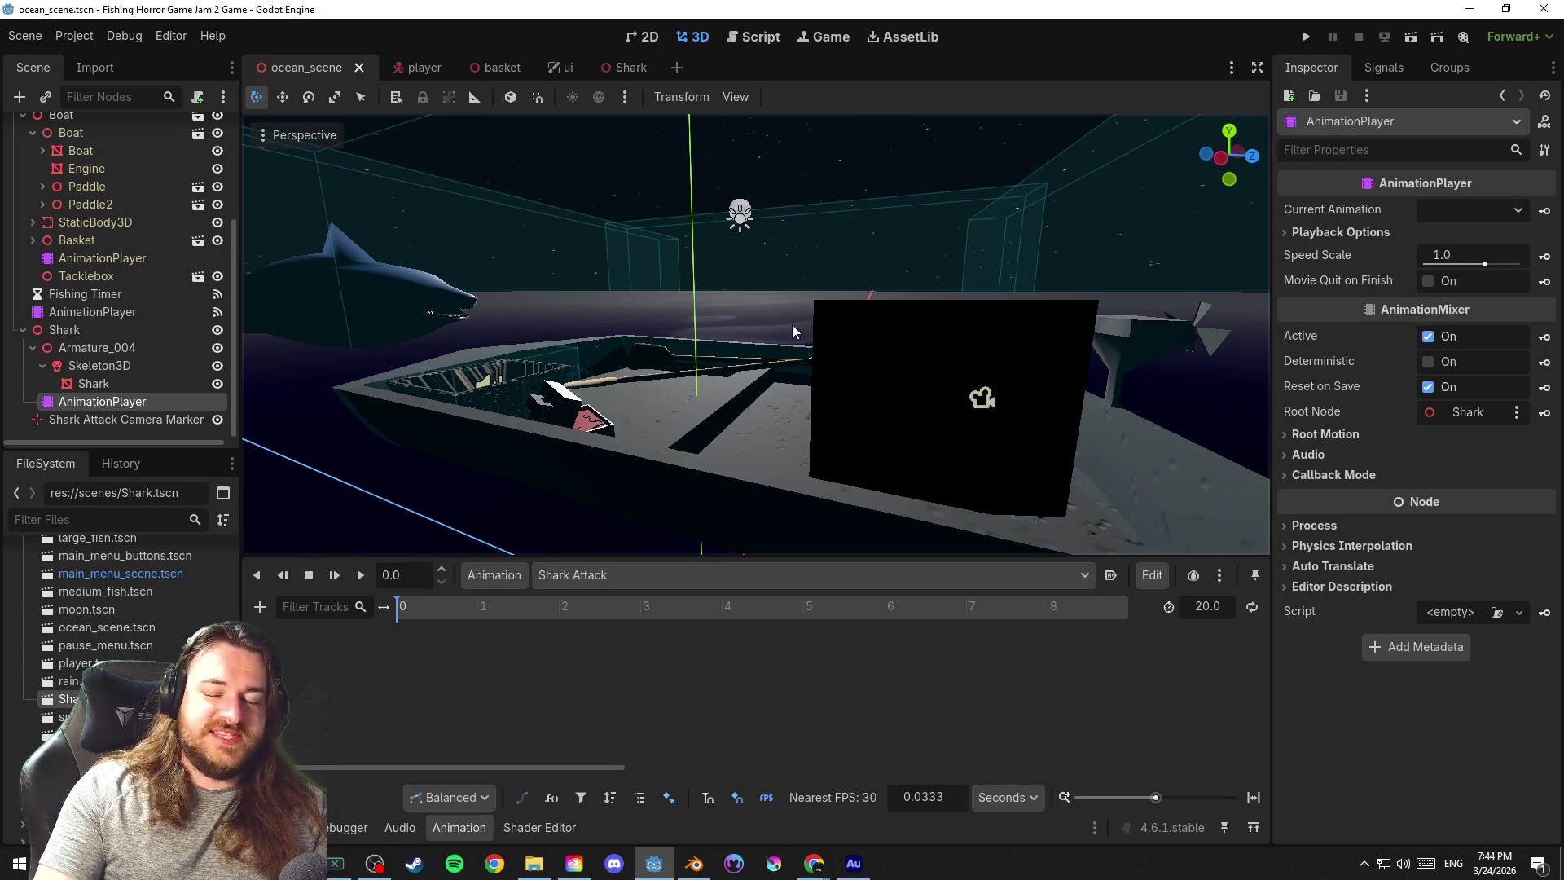
scroll(792, 324, "up", 2)
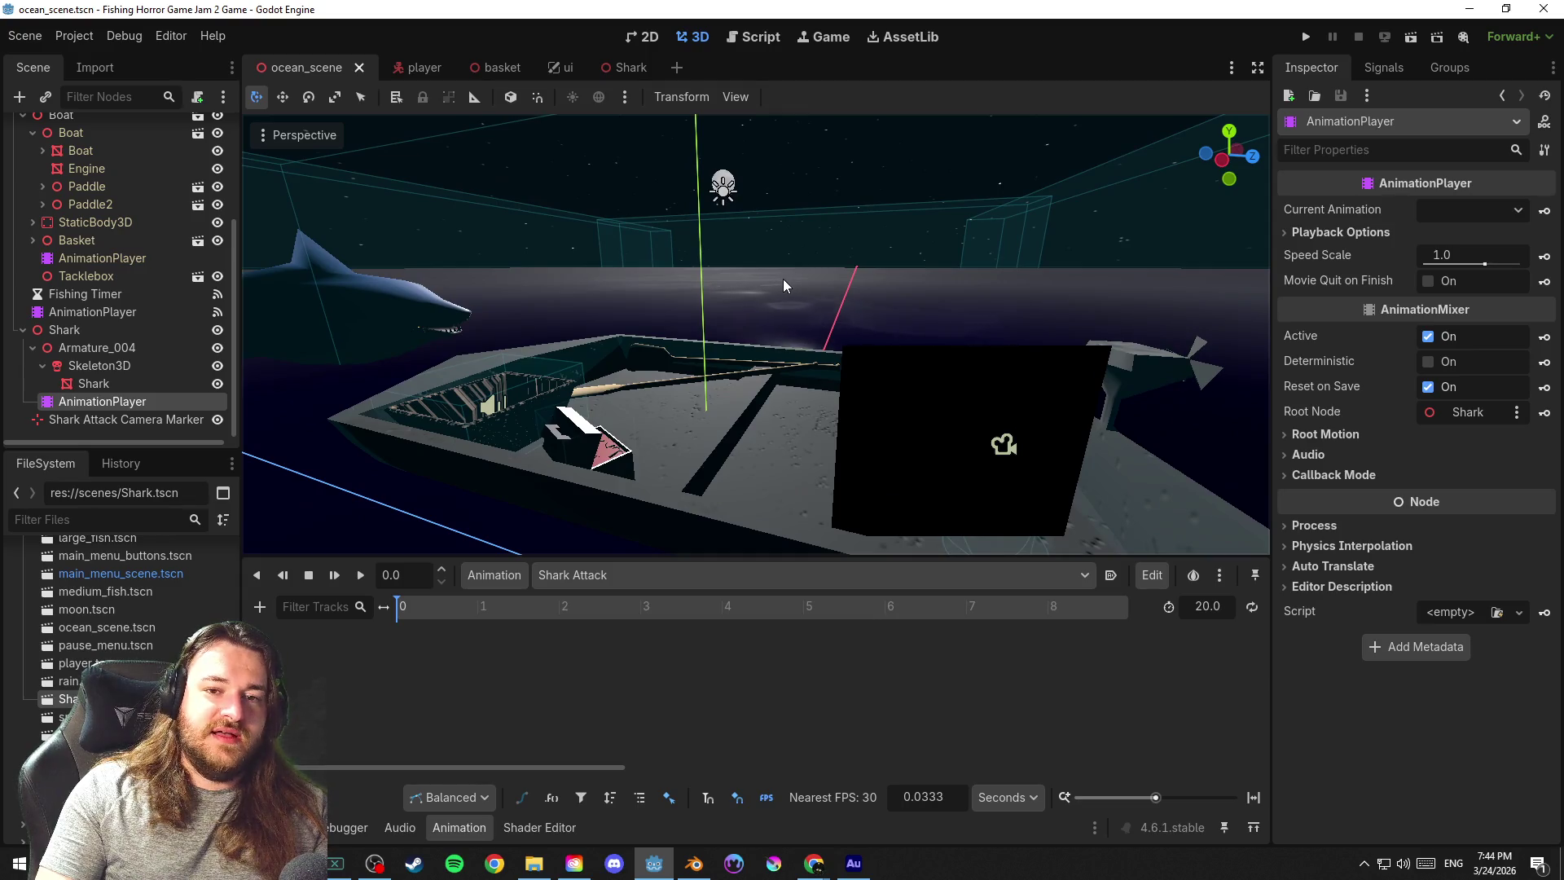
scroll(785, 284, "up", 2)
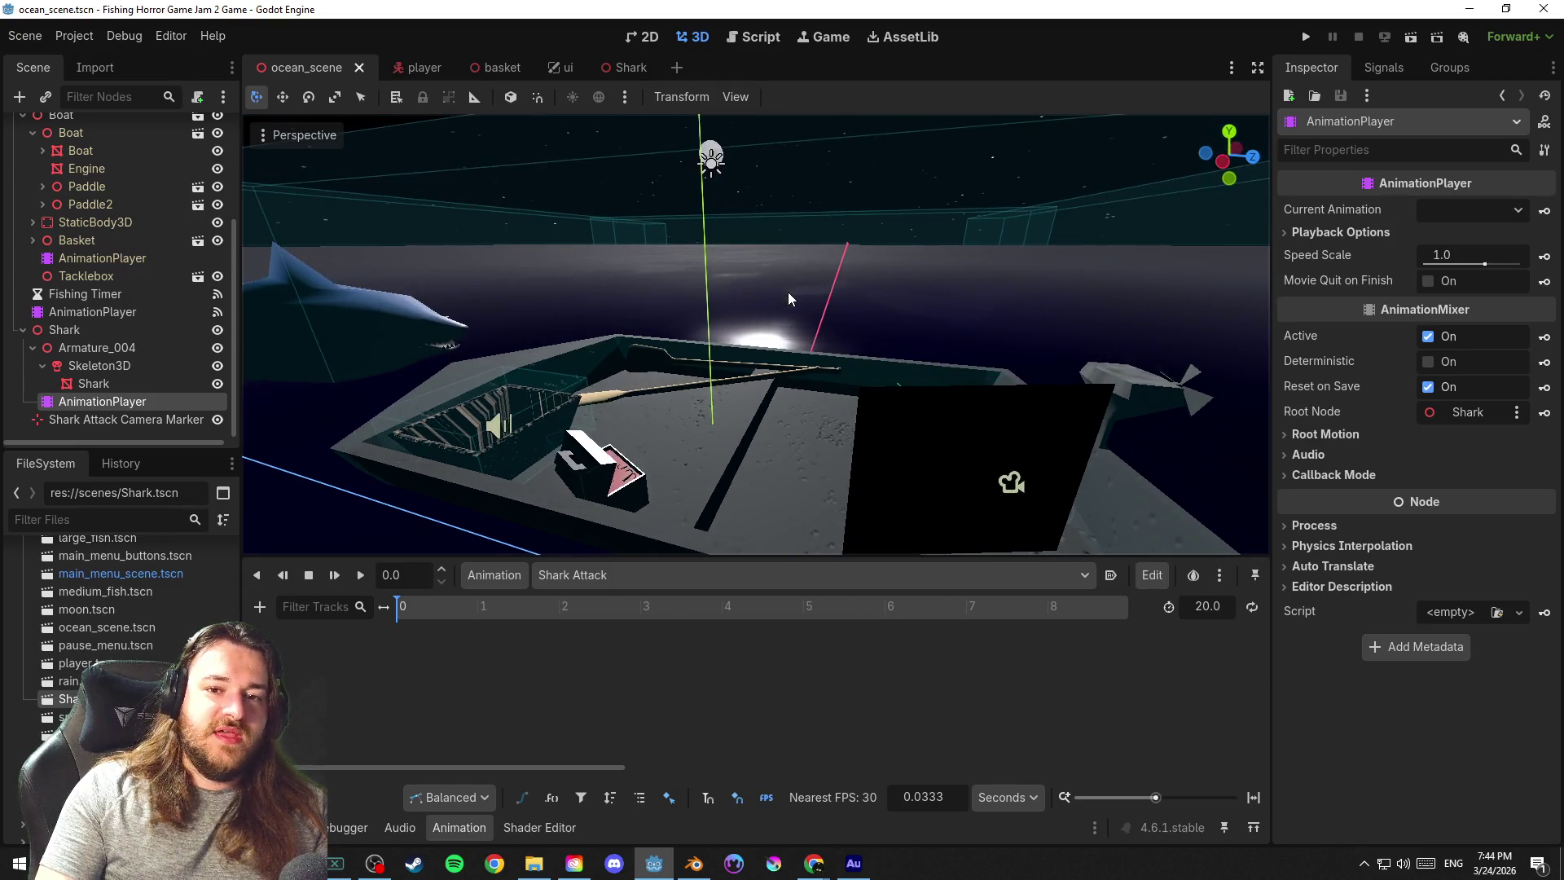
mouse_move(781, 226)
left_mouse_down()
mouse_move(805, 261)
mouse_move(883, 233)
mouse_move(559, 236)
mouse_move(952, 211)
mouse_move(803, 270)
left_mouse_up()
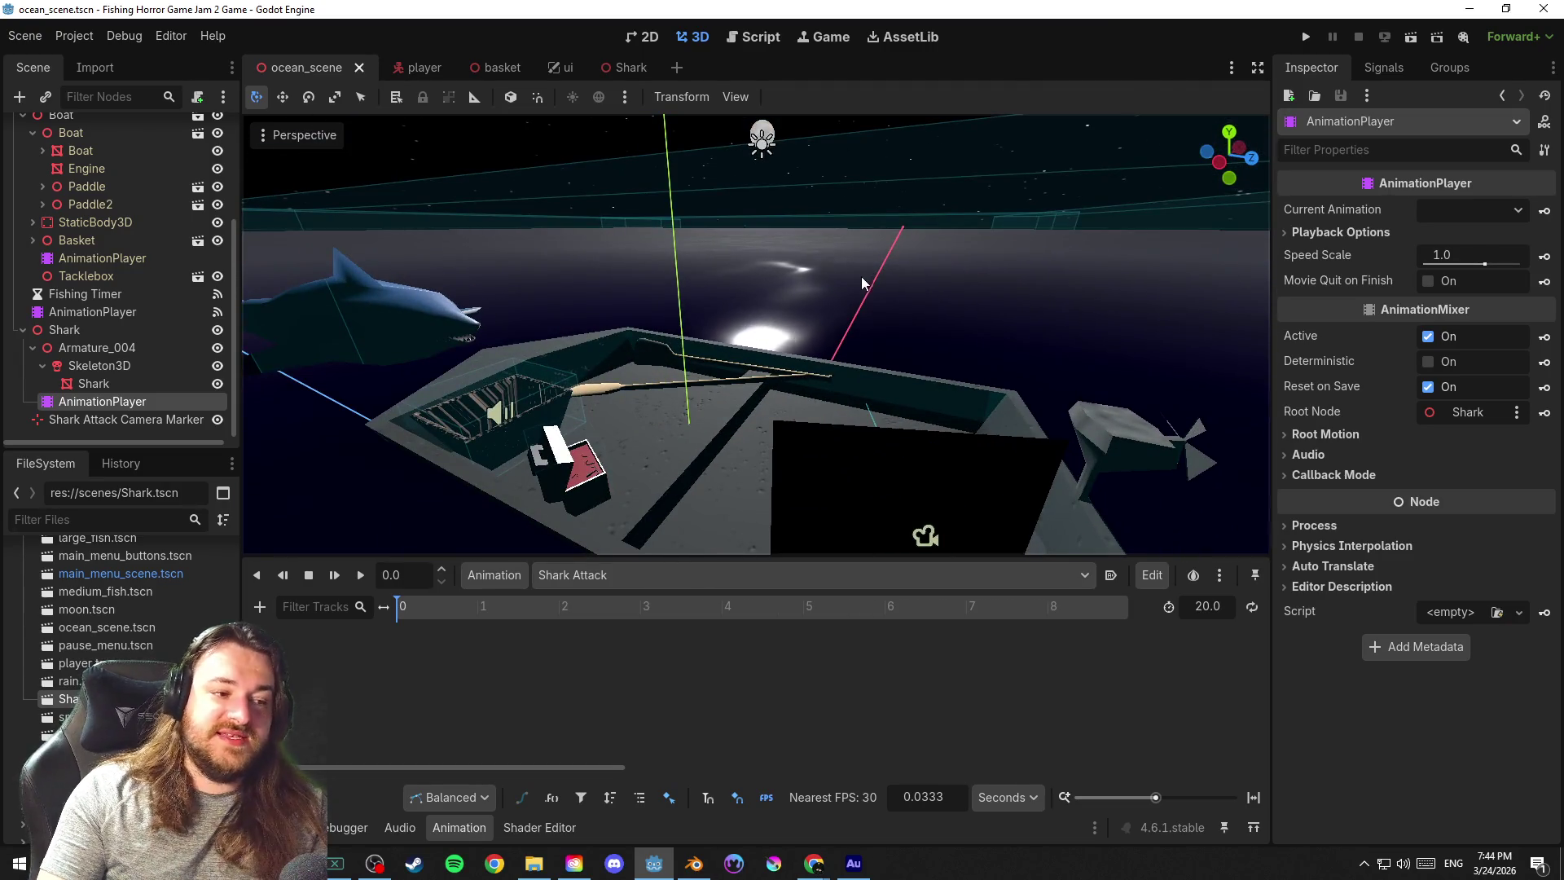
mouse_move(666, 238)
left_mouse_down()
mouse_move(788, 267)
mouse_move(1040, 262)
mouse_move(899, 290)
mouse_move(1221, 279)
left_mouse_up()
scroll(1038, 264, "down", 3)
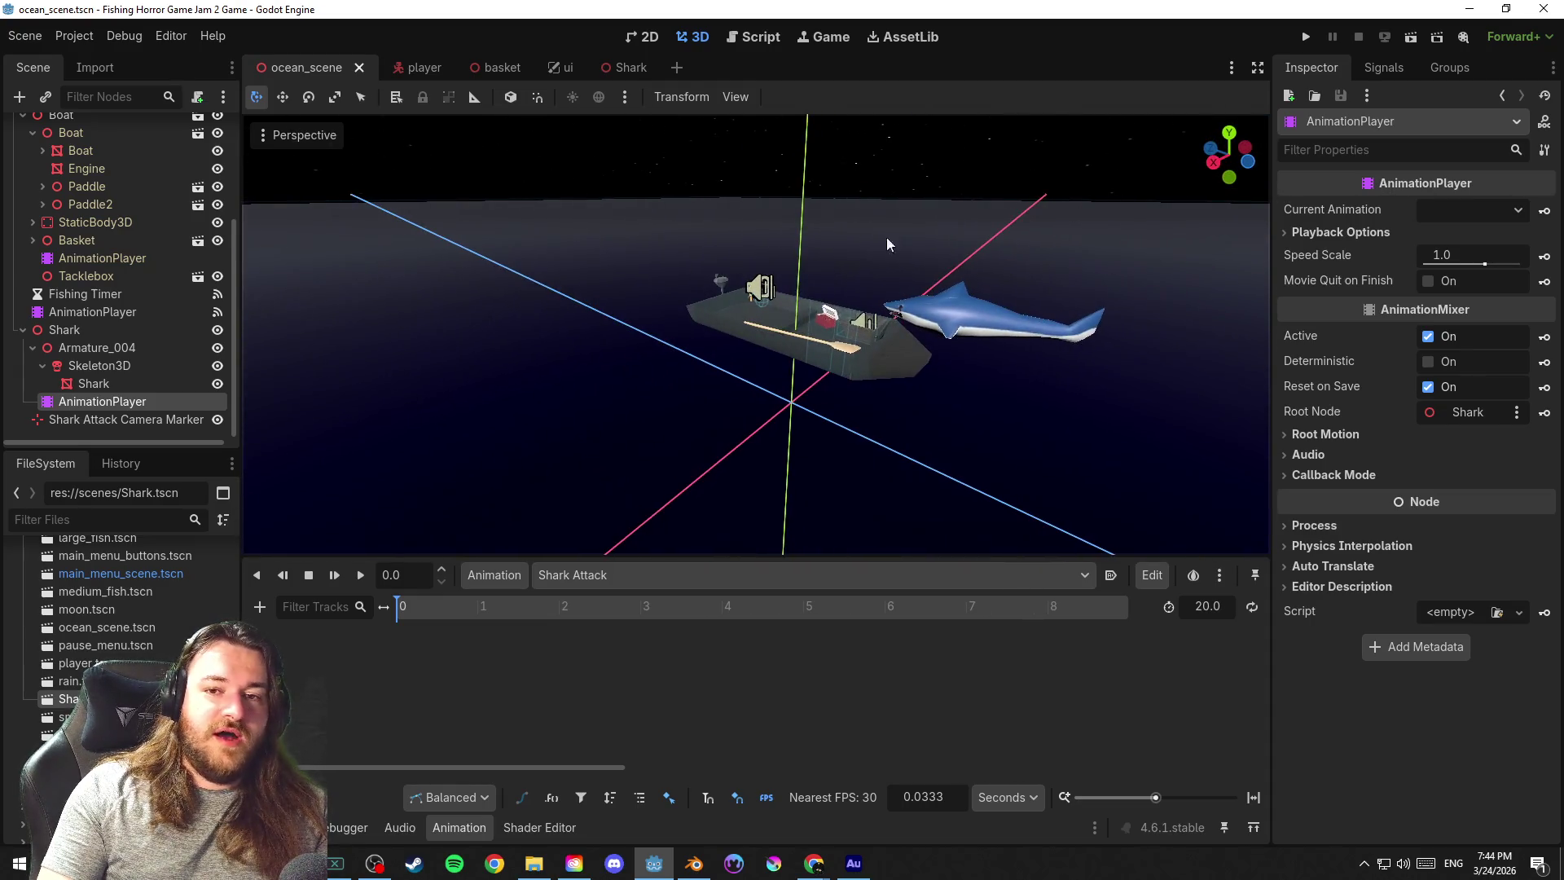
left_click_drag(997, 241, 750, 231)
left_click_drag(884, 229, 741, 220)
key("ctrl+s")
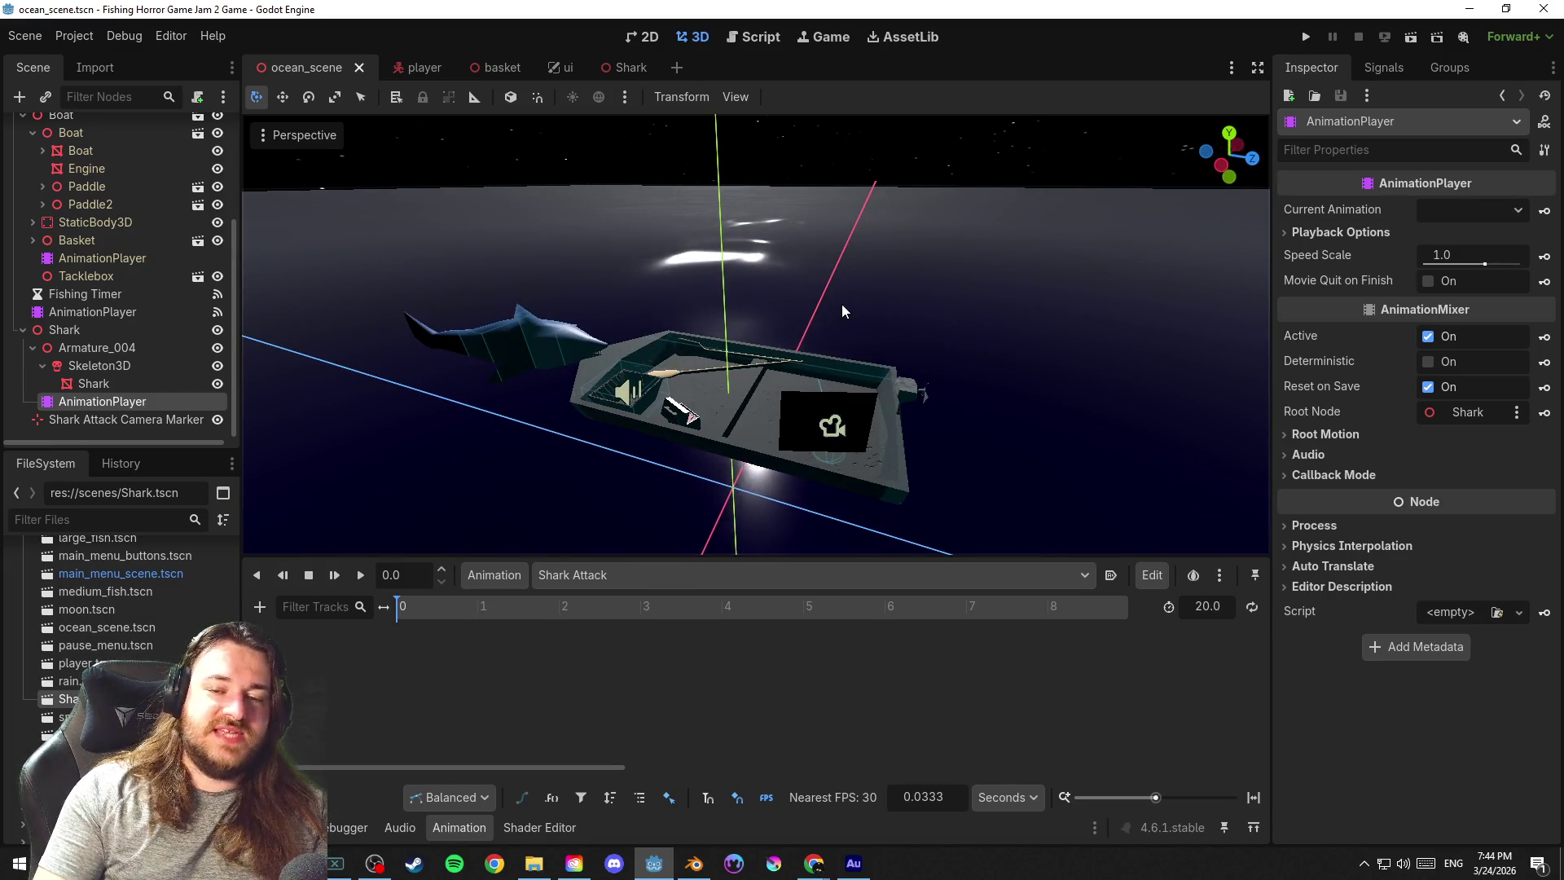
scroll(842, 304, "up", 2)
View the boat from high, side and low angles, save again, and select the Shark mesh
mouse_move(874, 299)
left_mouse_down()
mouse_move(572, 294)
mouse_move(737, 305)
mouse_move(1002, 272)
mouse_move(906, 263)
mouse_move(478, 306)
mouse_move(869, 322)
mouse_move(1229, 297)
left_mouse_up()
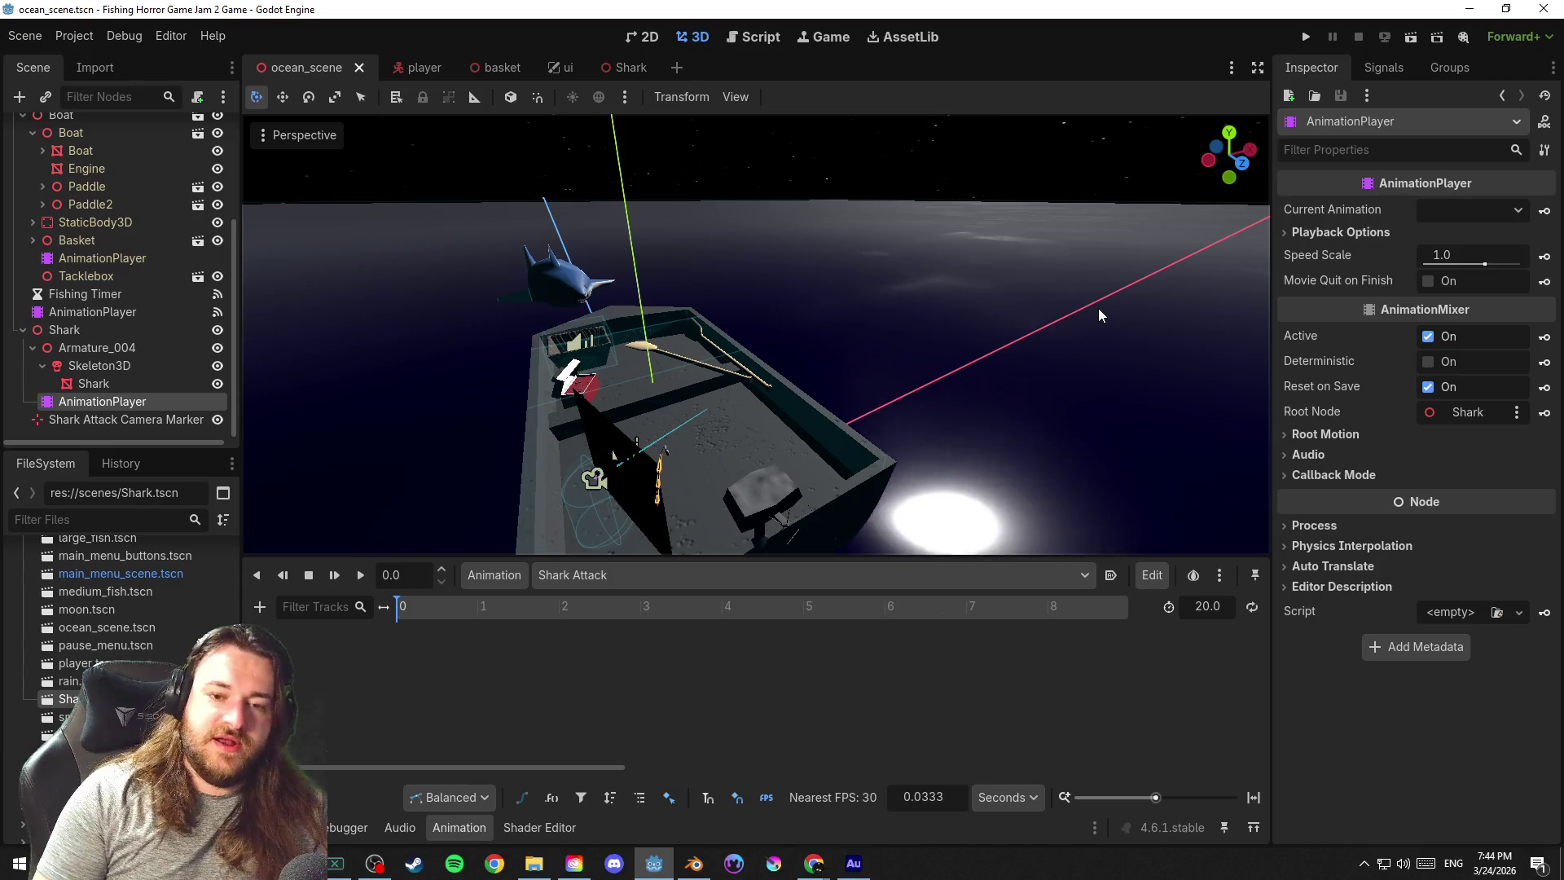
mouse_move(1099, 308)
left_mouse_down()
mouse_move(859, 329)
mouse_move(1072, 312)
mouse_move(1029, 342)
mouse_move(1099, 328)
mouse_move(639, 338)
mouse_move(822, 346)
mouse_move(830, 380)
mouse_move(978, 386)
mouse_move(935, 390)
left_mouse_up()
scroll(844, 376, "up", 2)
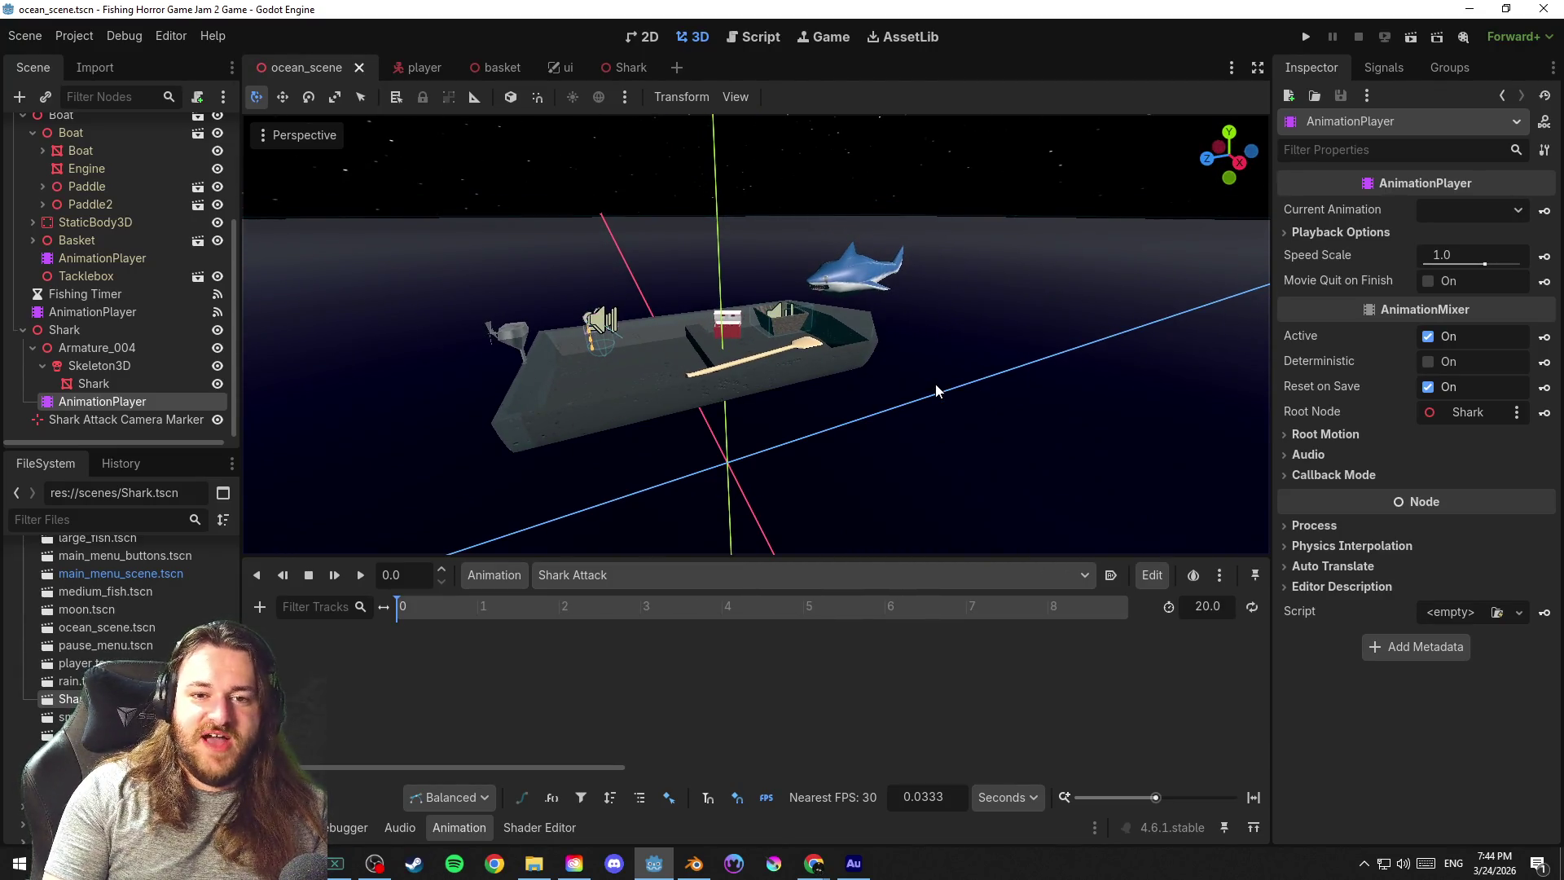
mouse_move(934, 389)
left_mouse_down()
mouse_move(859, 387)
mouse_move(1095, 373)
mouse_move(546, 355)
mouse_move(707, 376)
mouse_move(705, 350)
mouse_move(717, 355)
mouse_move(246, 377)
mouse_move(524, 338)
left_mouse_up()
scroll(545, 354, "down", 2)
key("ctrl+s")
left_click(623, 311)
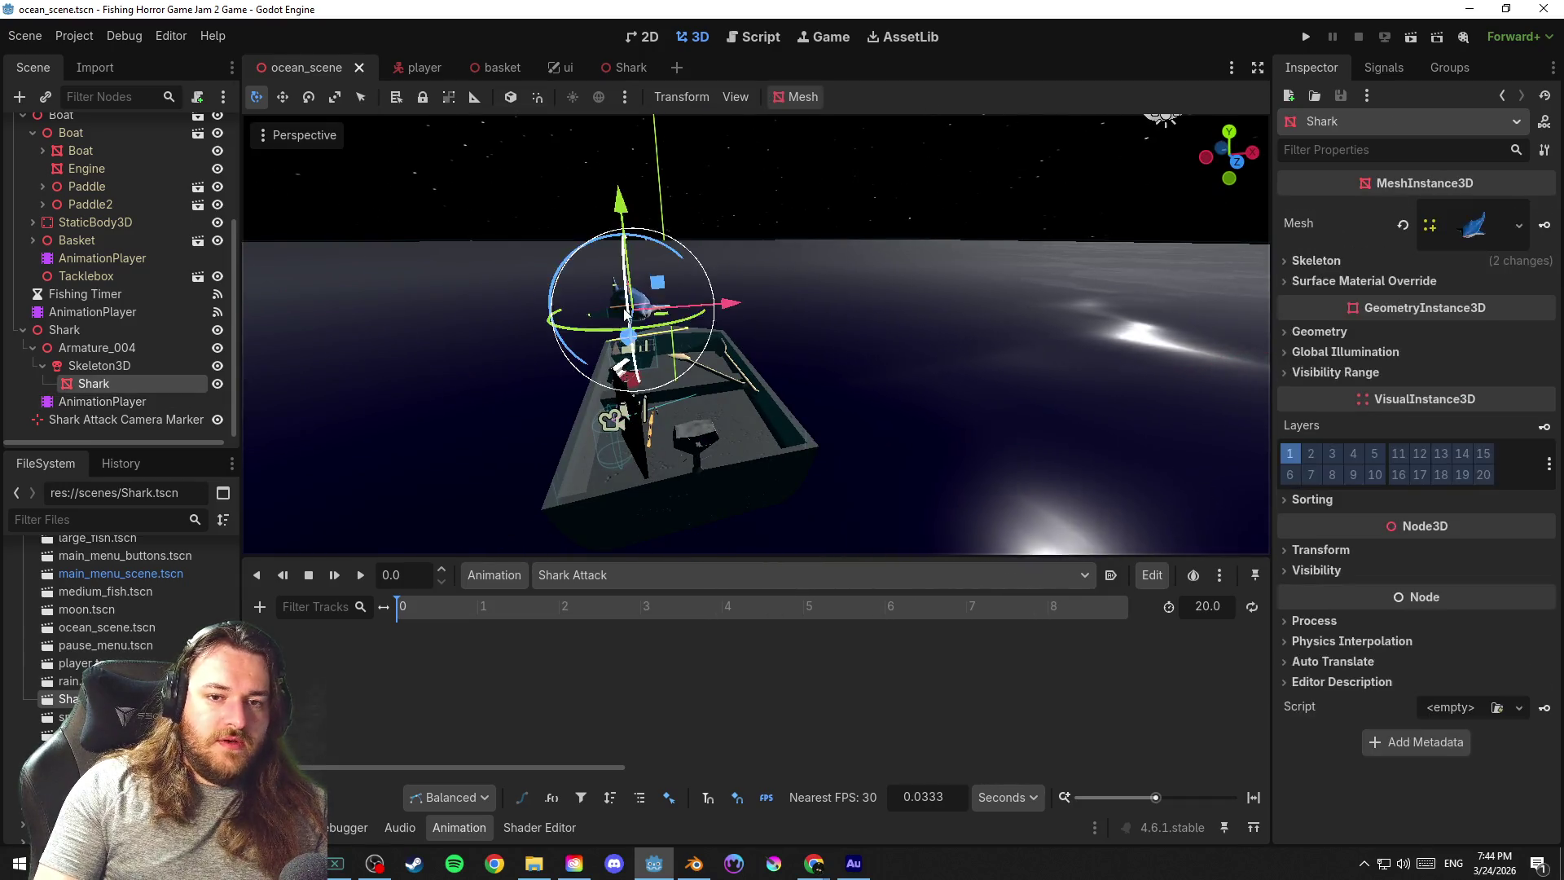
key("f")
scroll(625, 309, "up", 5)
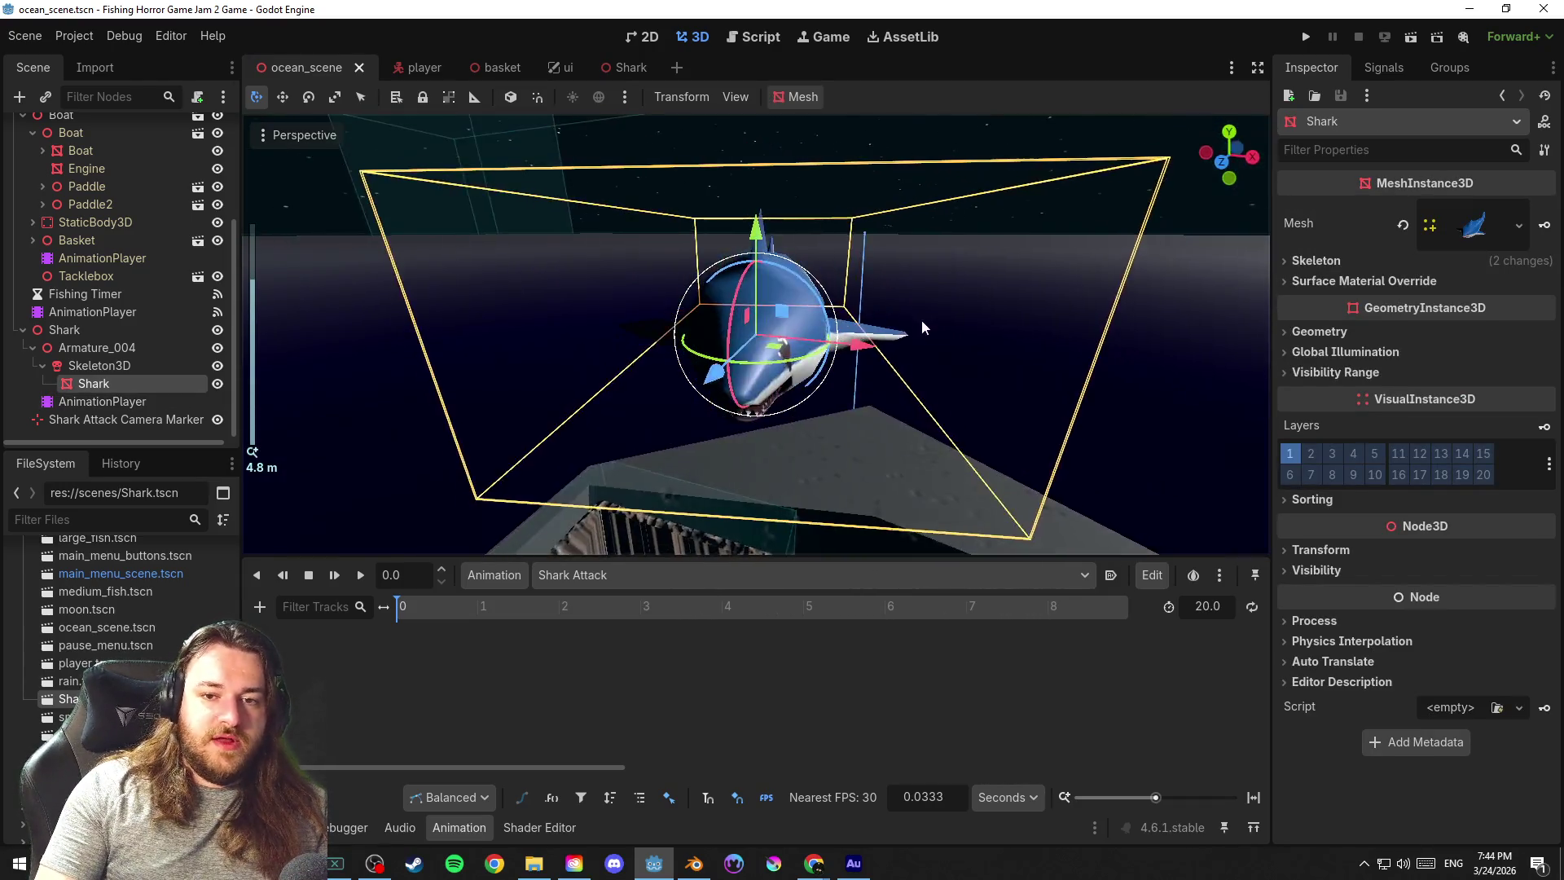
left_click(1053, 302)
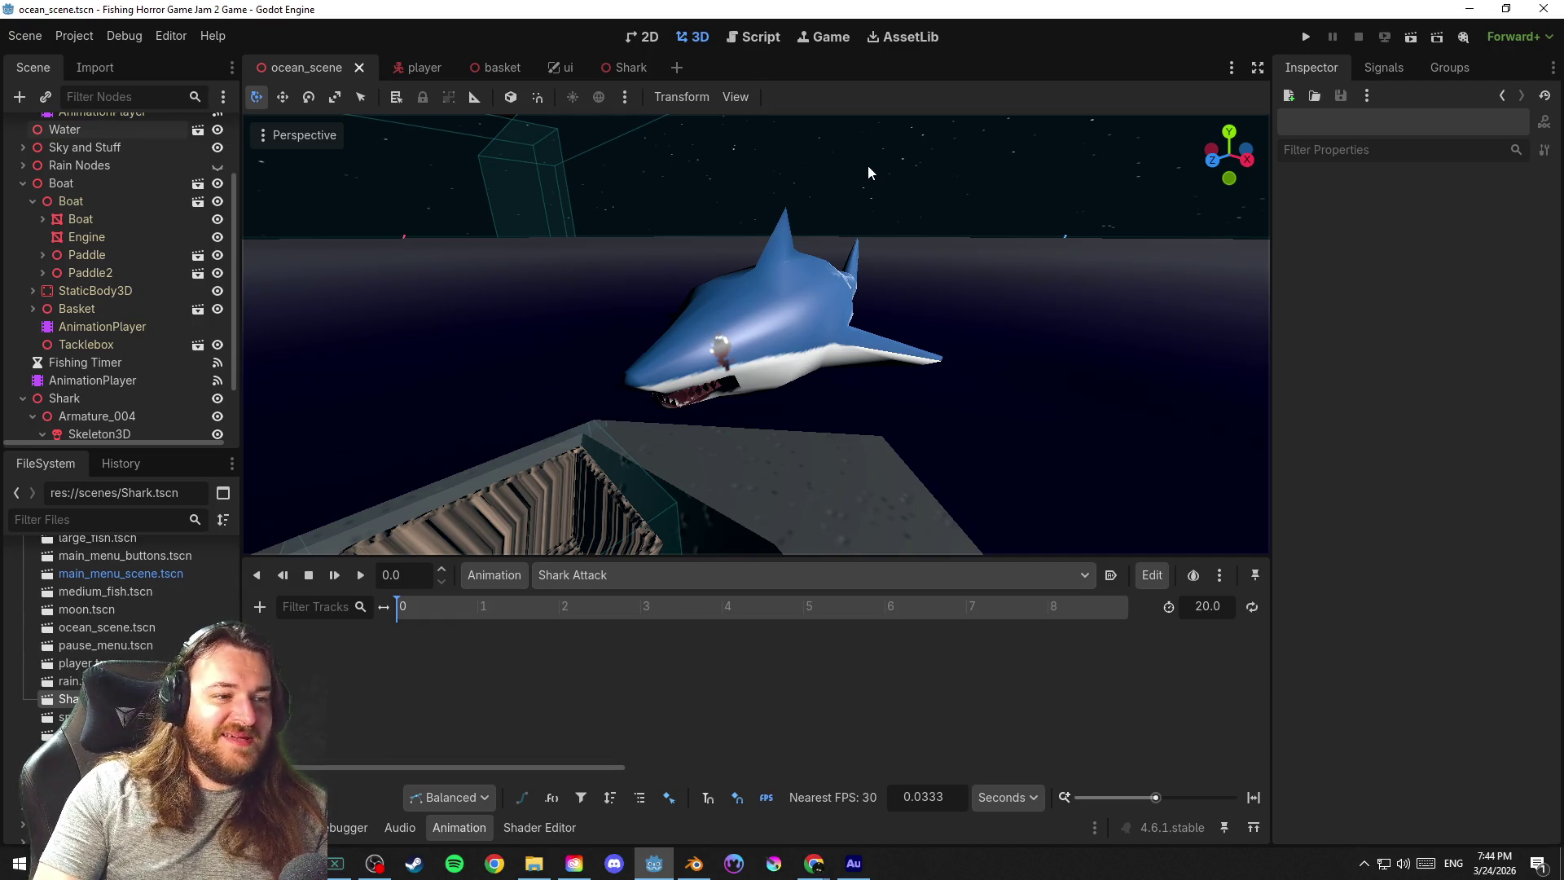
key("ctrl+s")
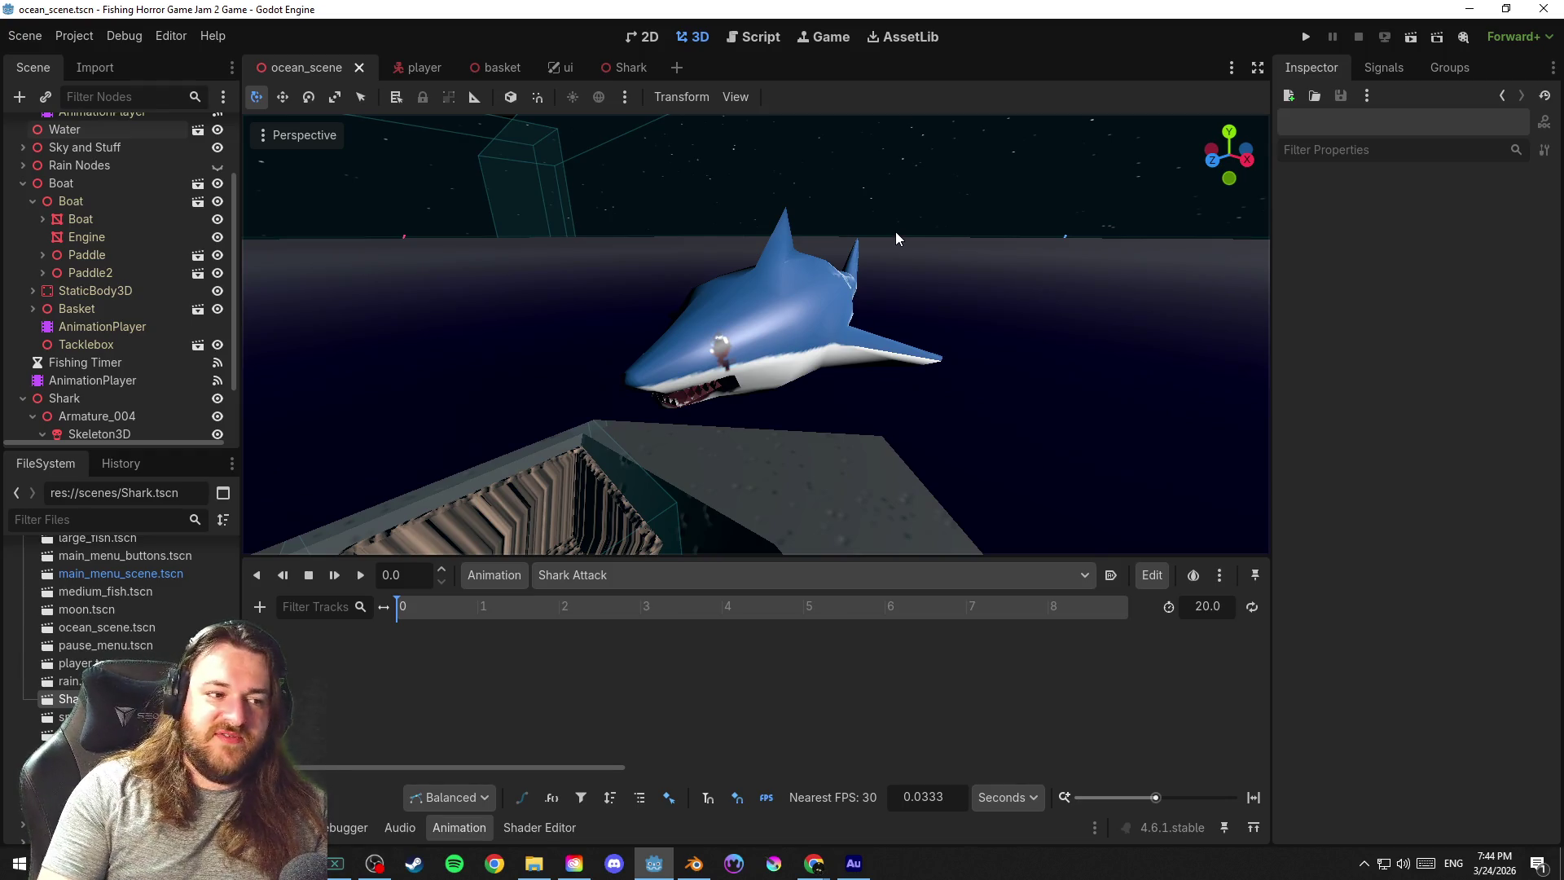
mouse_move(893, 230)
left_mouse_down()
mouse_move(549, 273)
mouse_move(619, 277)
left_mouse_up()
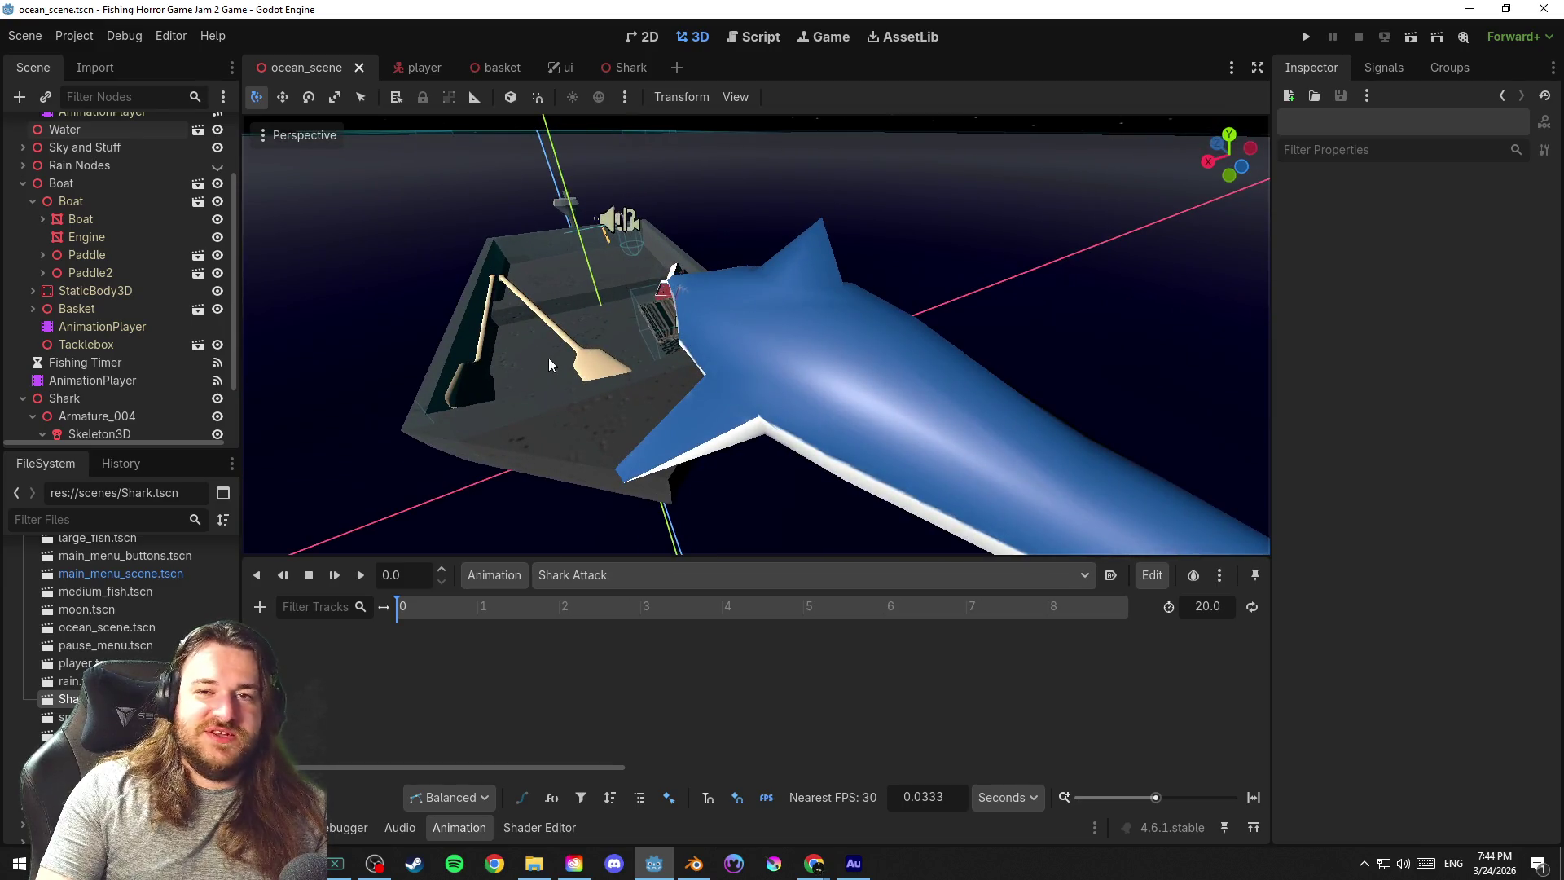
mouse_move(873, 270)
left_mouse_down()
mouse_move(1142, 252)
mouse_move(1262, 206)
left_mouse_up()
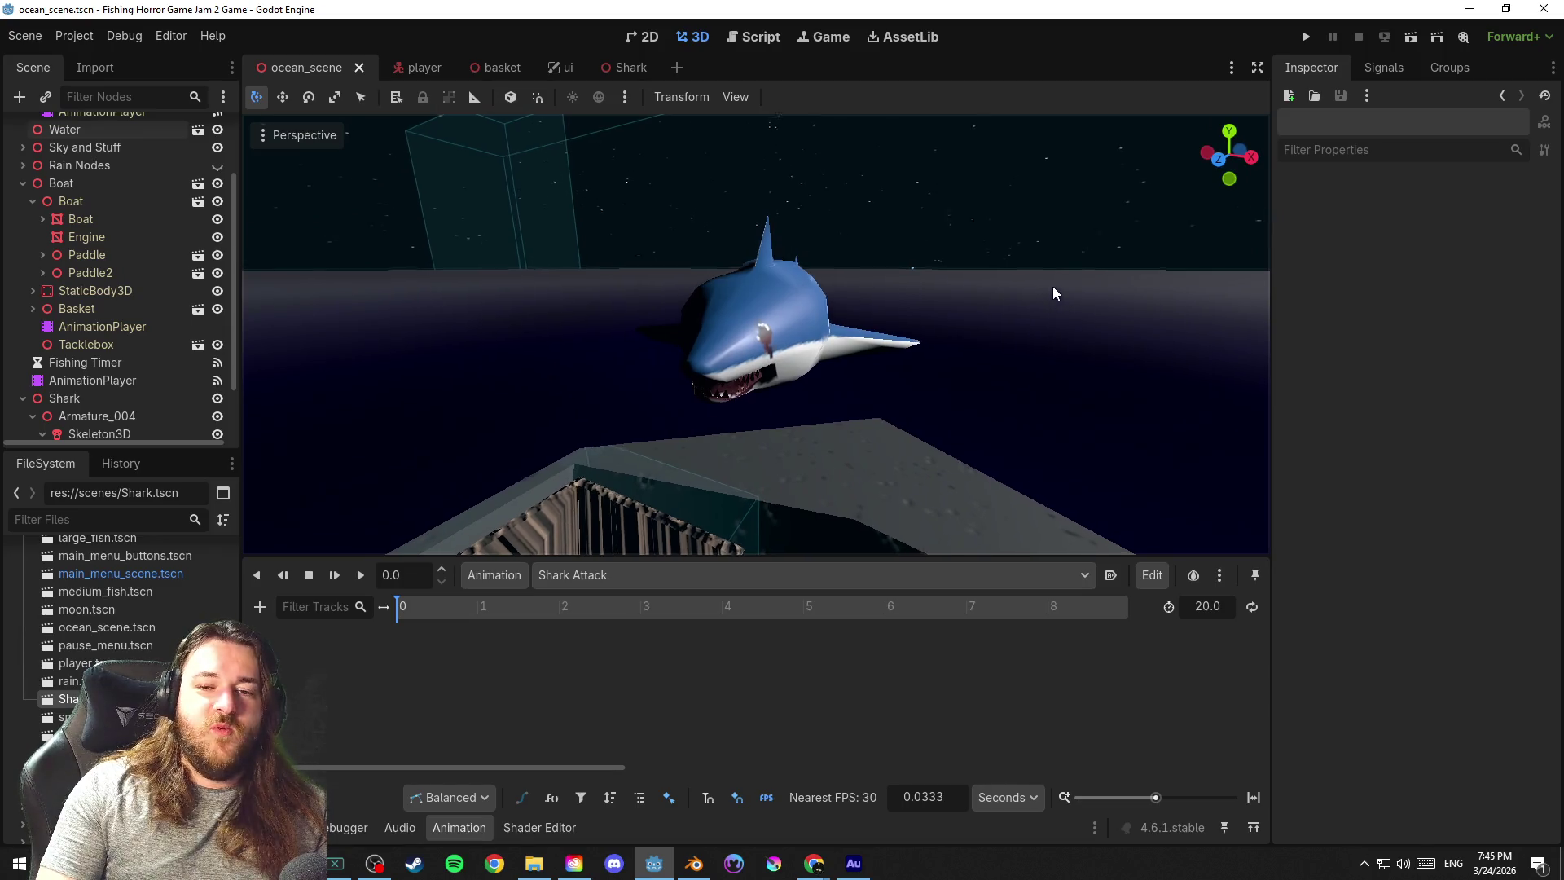
left_click_drag(1052, 293, 1036, 307)
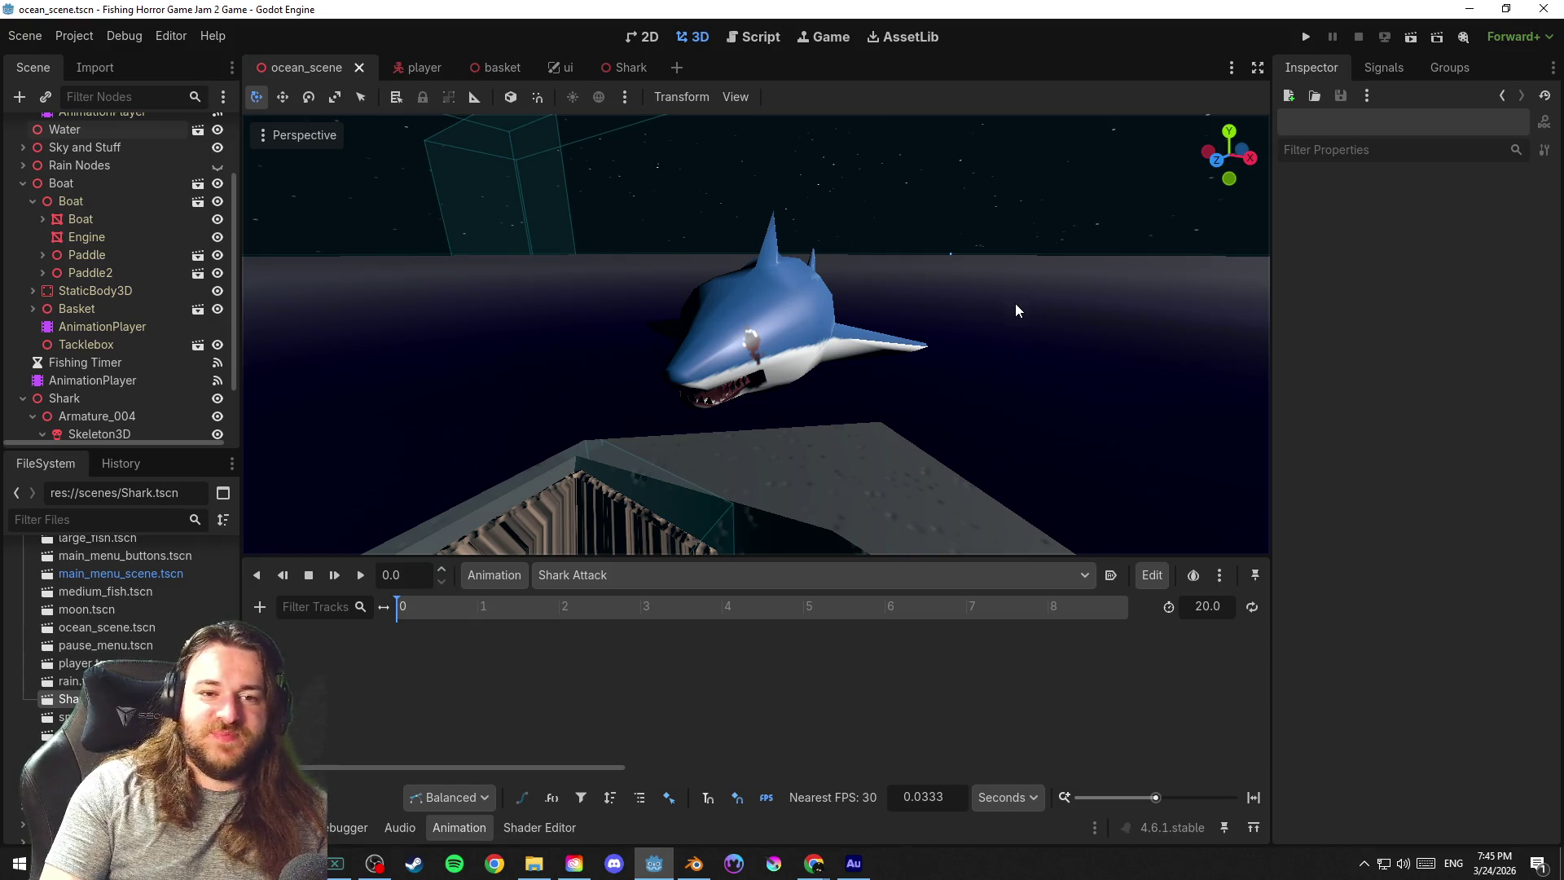
mouse_move(985, 319)
left_mouse_down()
mouse_move(966, 372)
mouse_move(969, 305)
mouse_move(798, 310)
mouse_move(924, 320)
mouse_move(967, 341)
left_mouse_up()
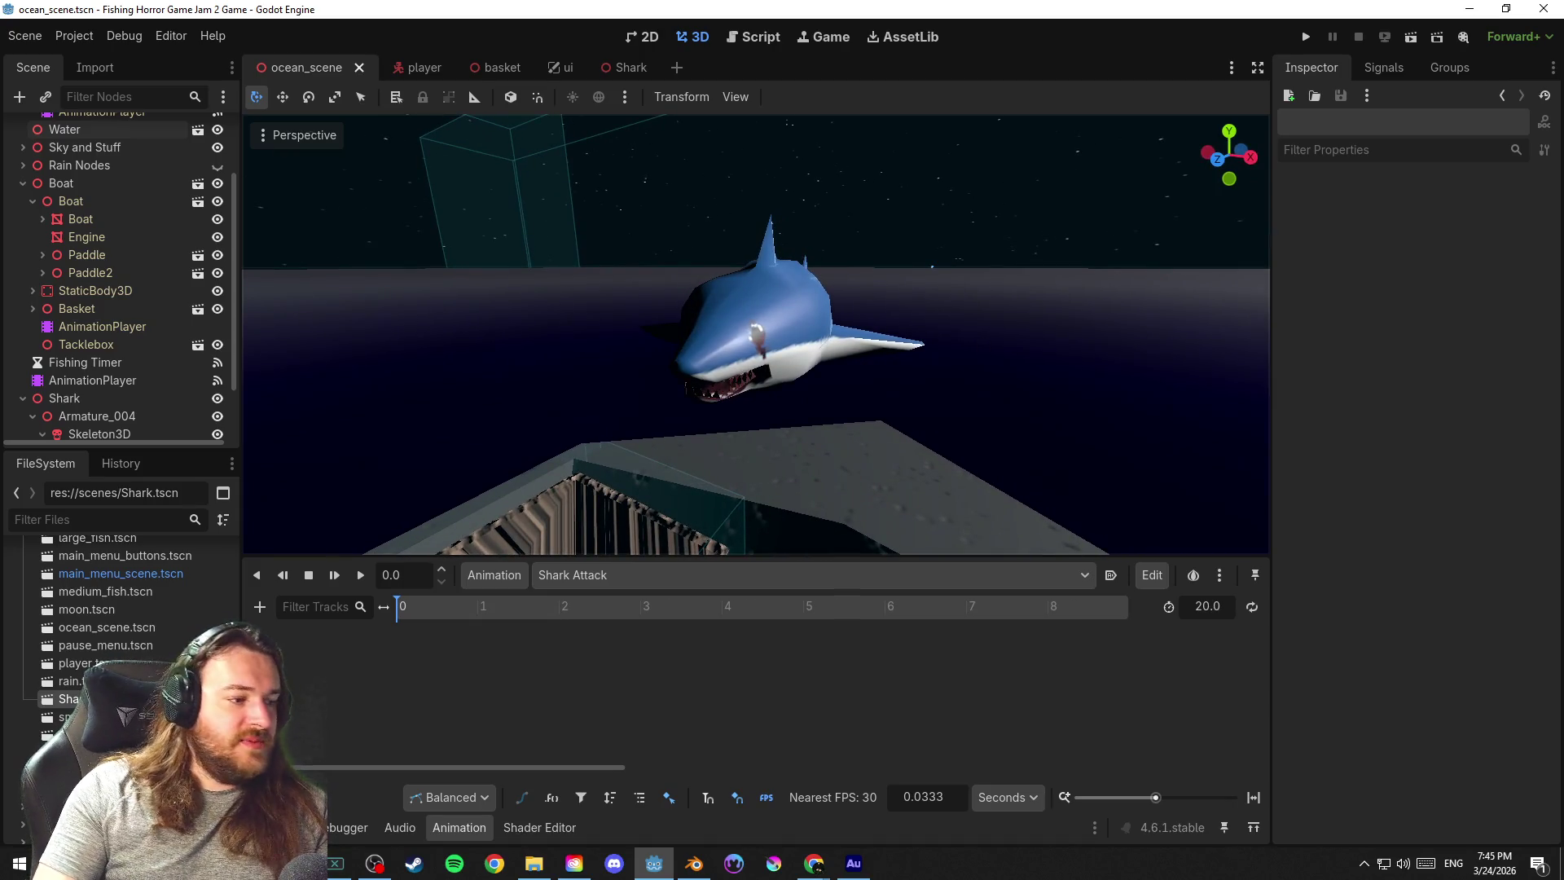
key("alt+Tab")
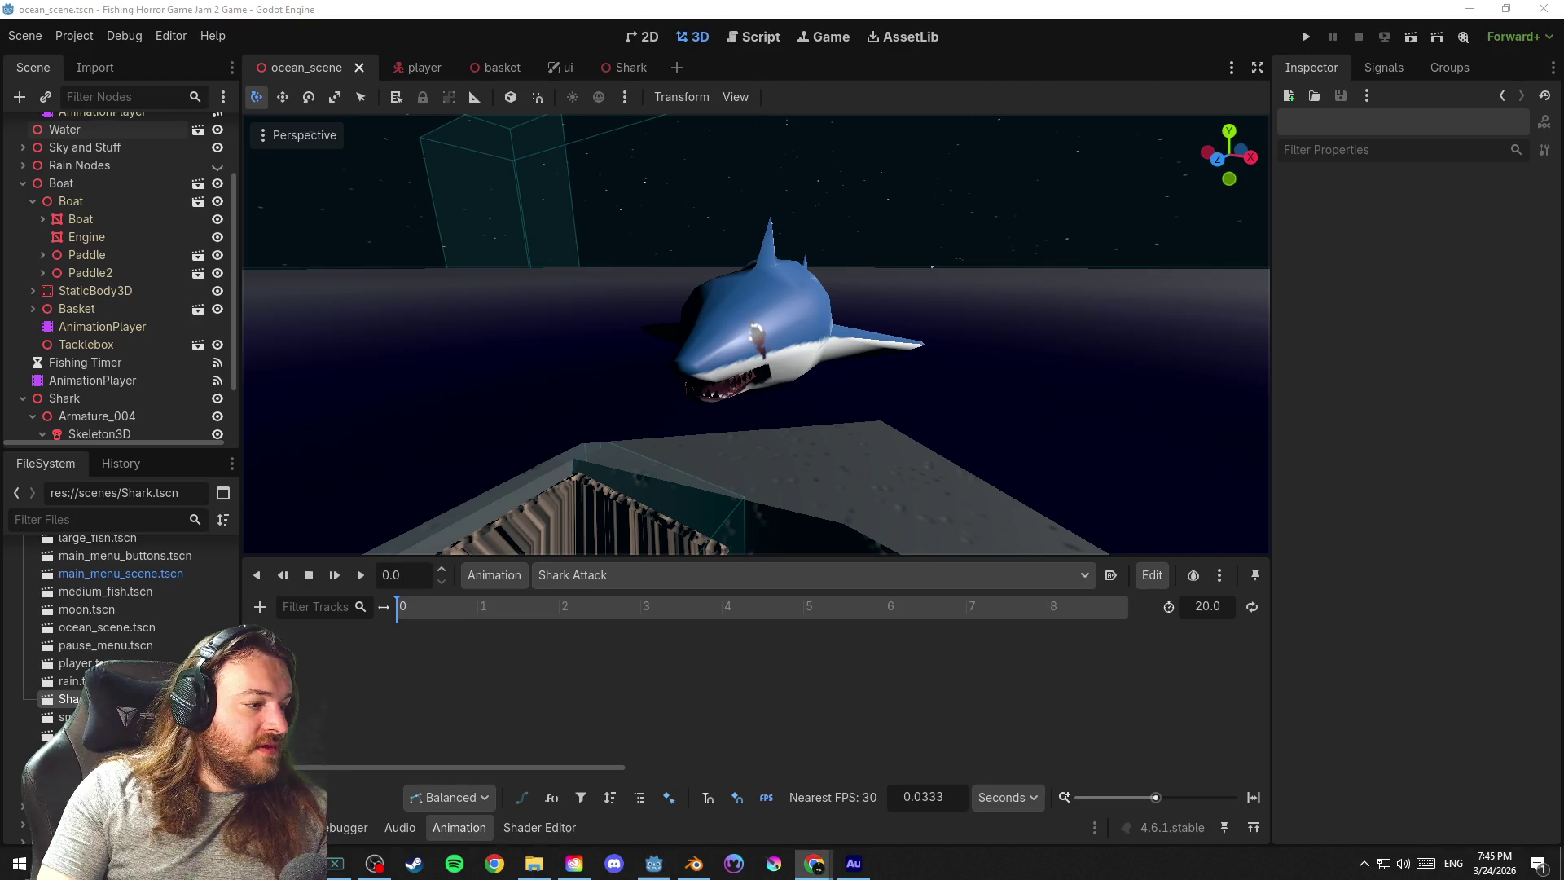
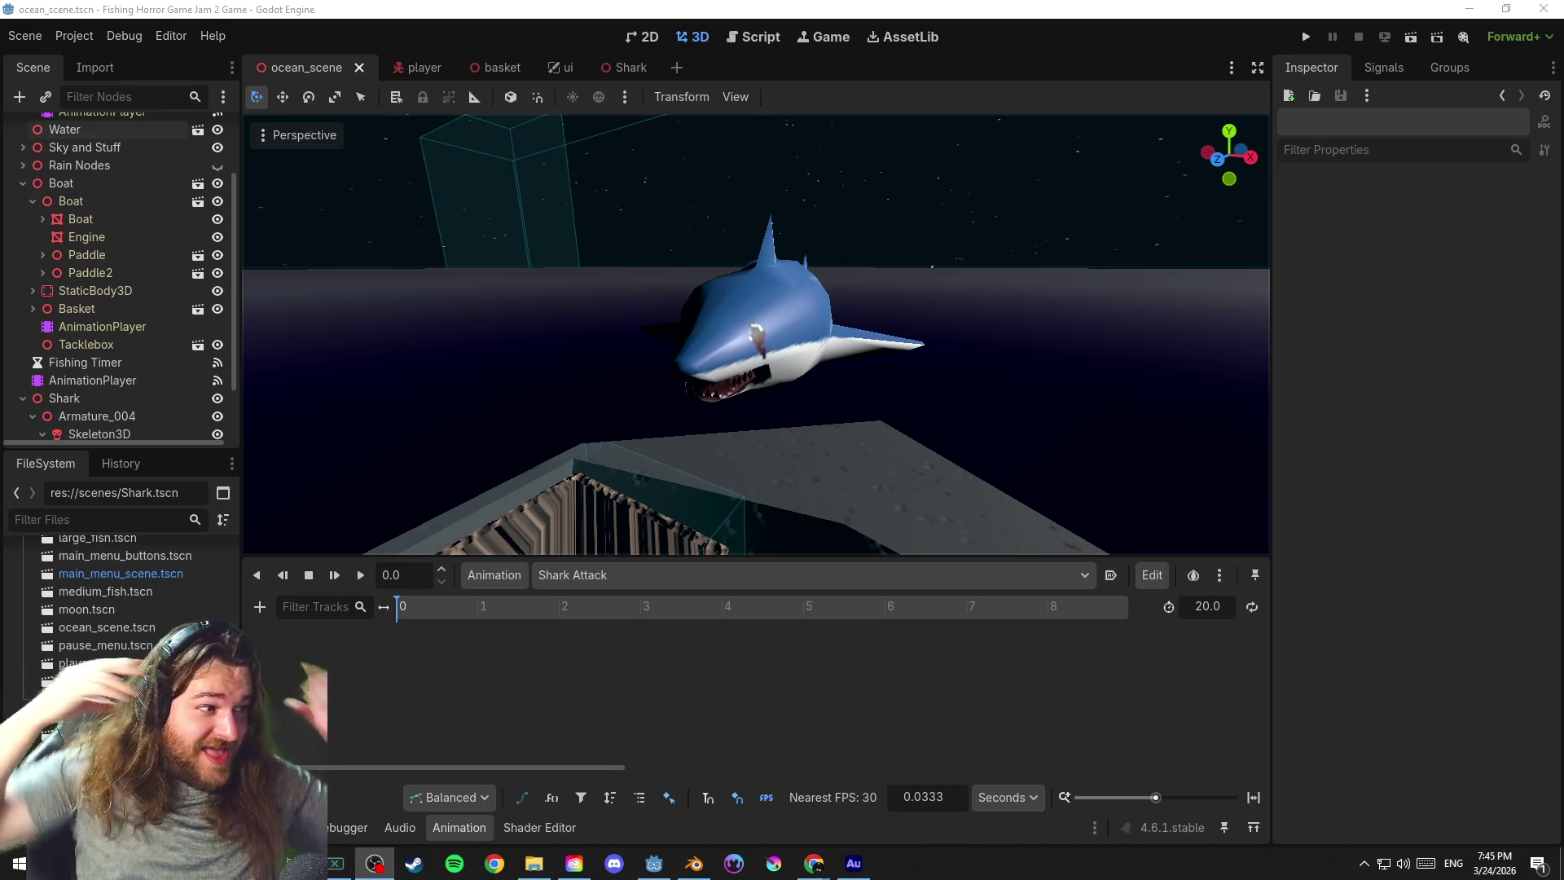
Select the shark mesh in the scene and reveal its Transform properties in the Inspector
left_click(446, 304)
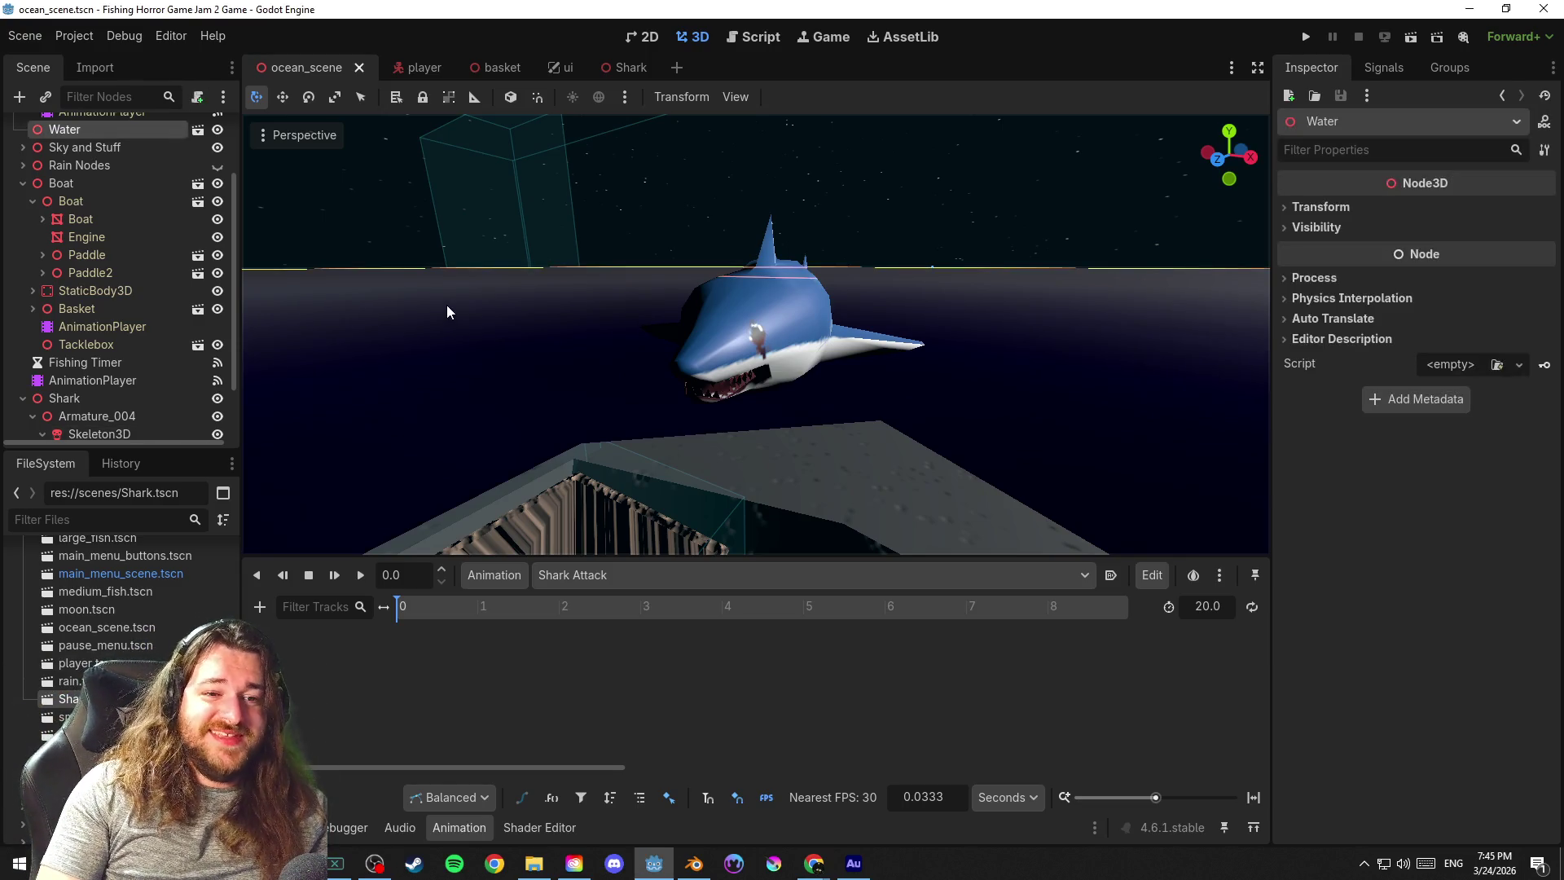
left_click(722, 163)
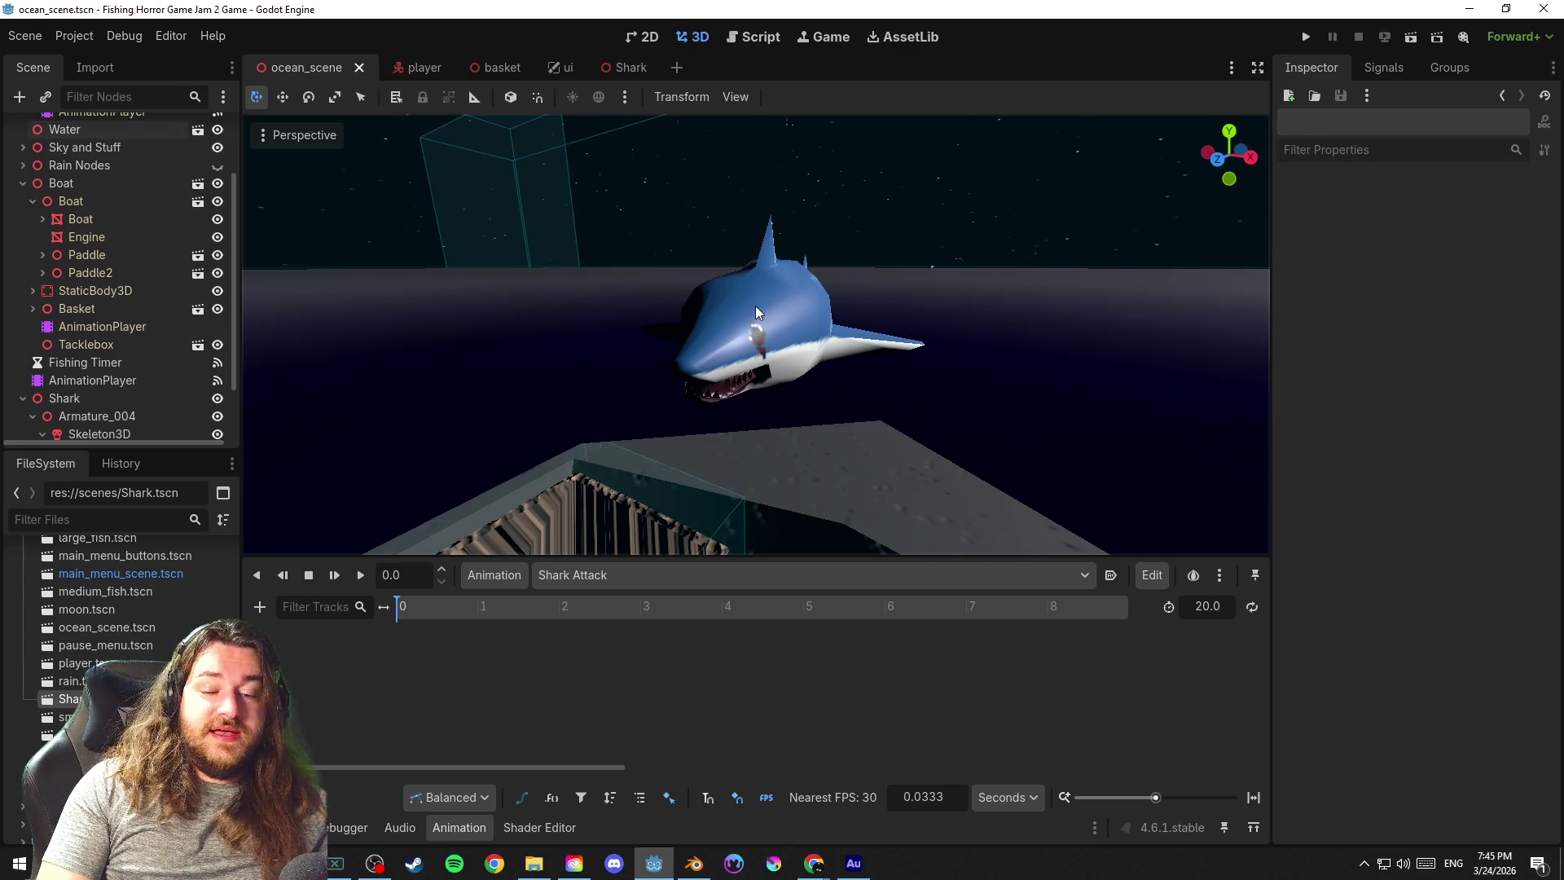
left_click(756, 306)
left_click_drag(852, 338, 798, 376)
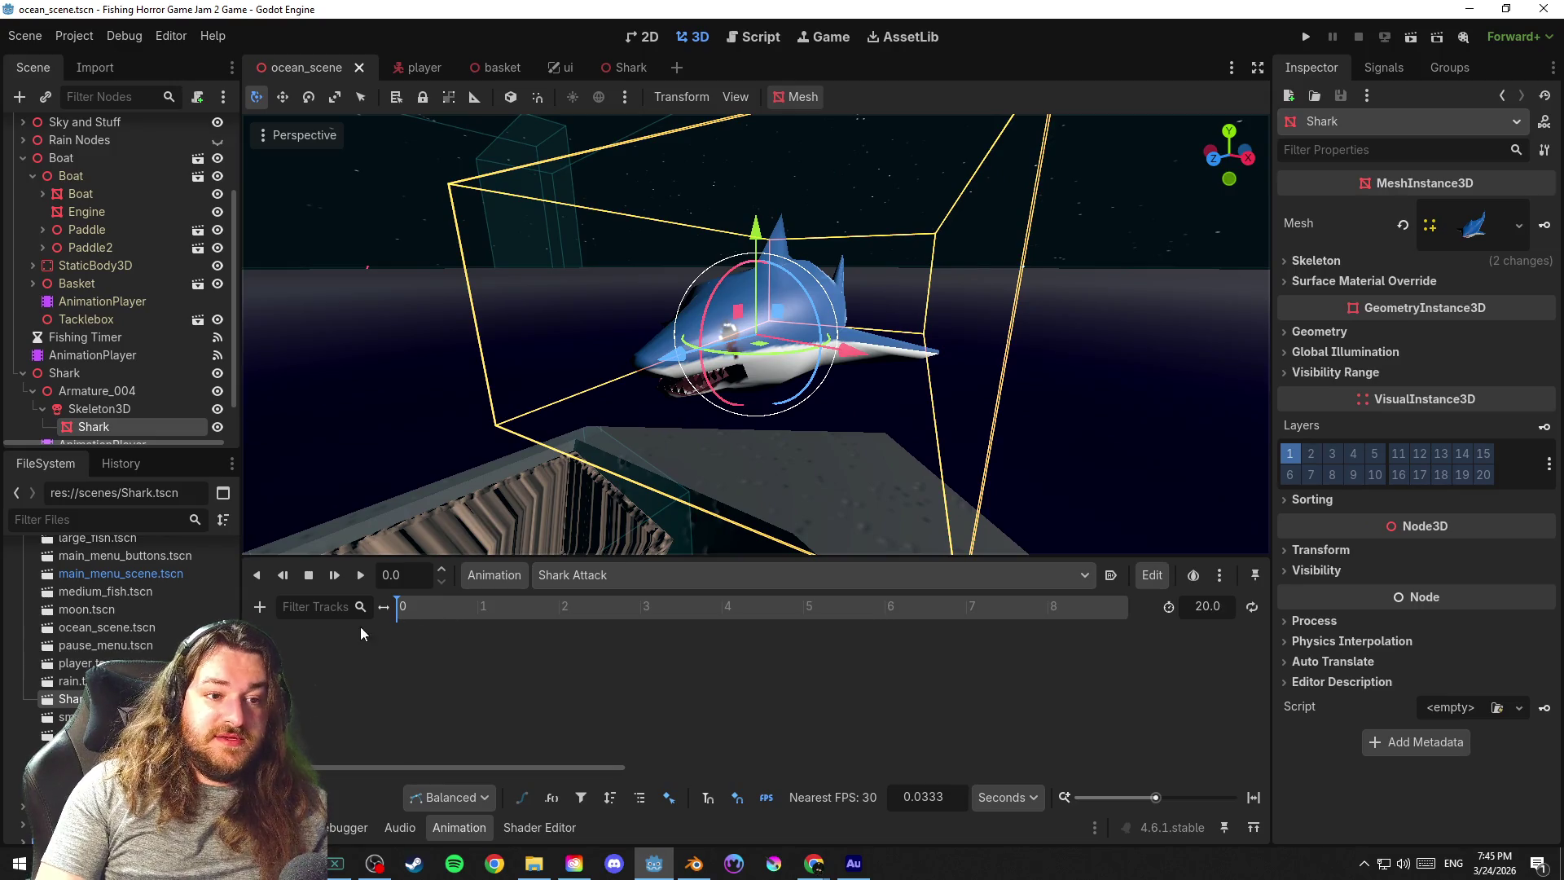
left_click(259, 606)
left_click(592, 660)
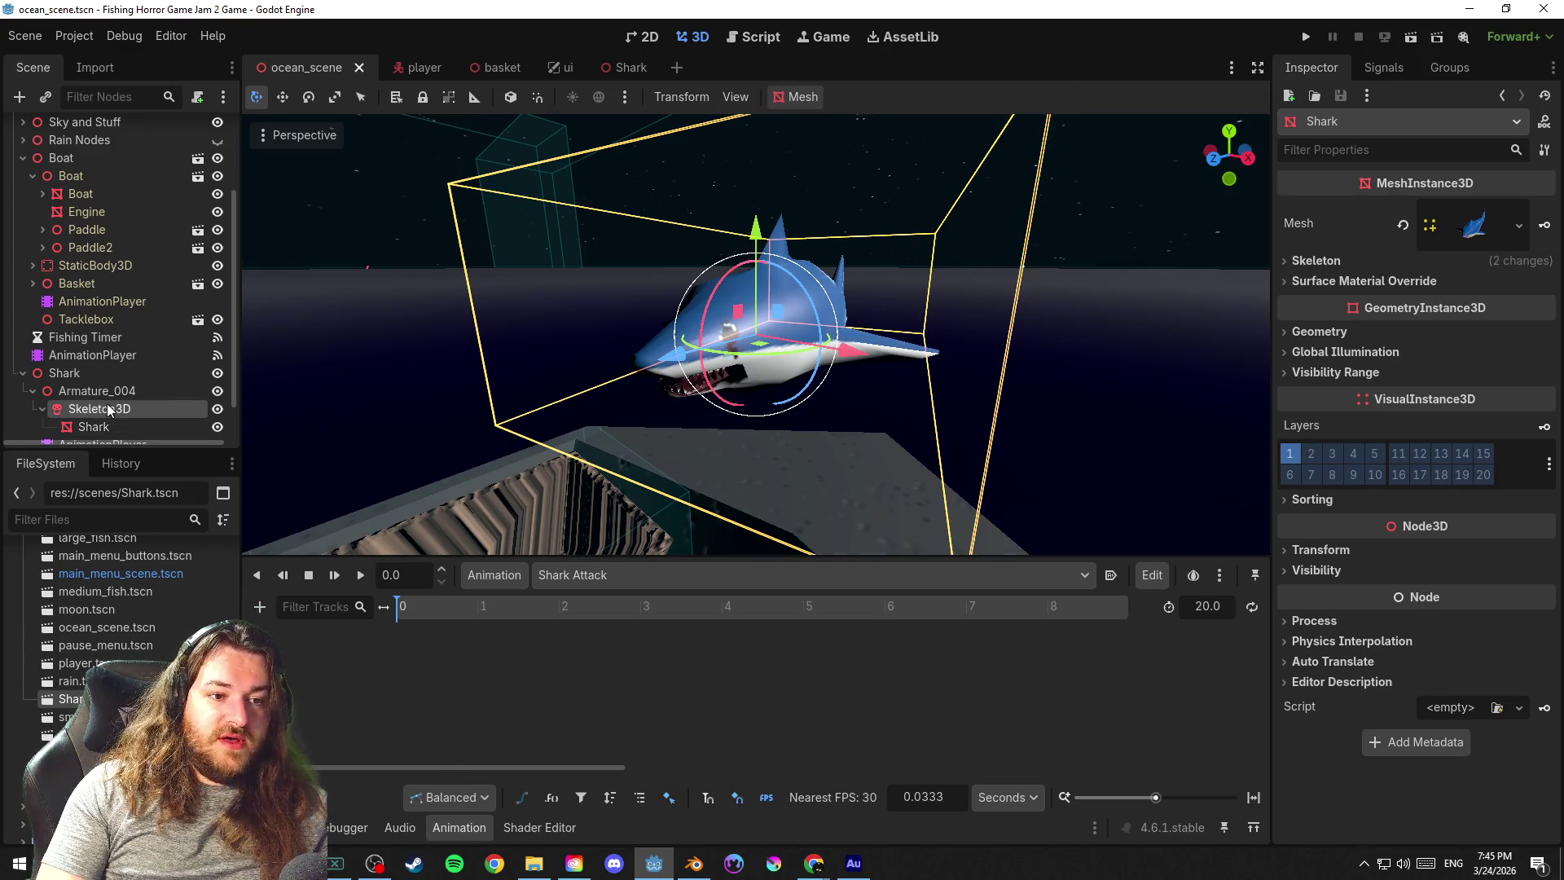
left_click(1320, 261)
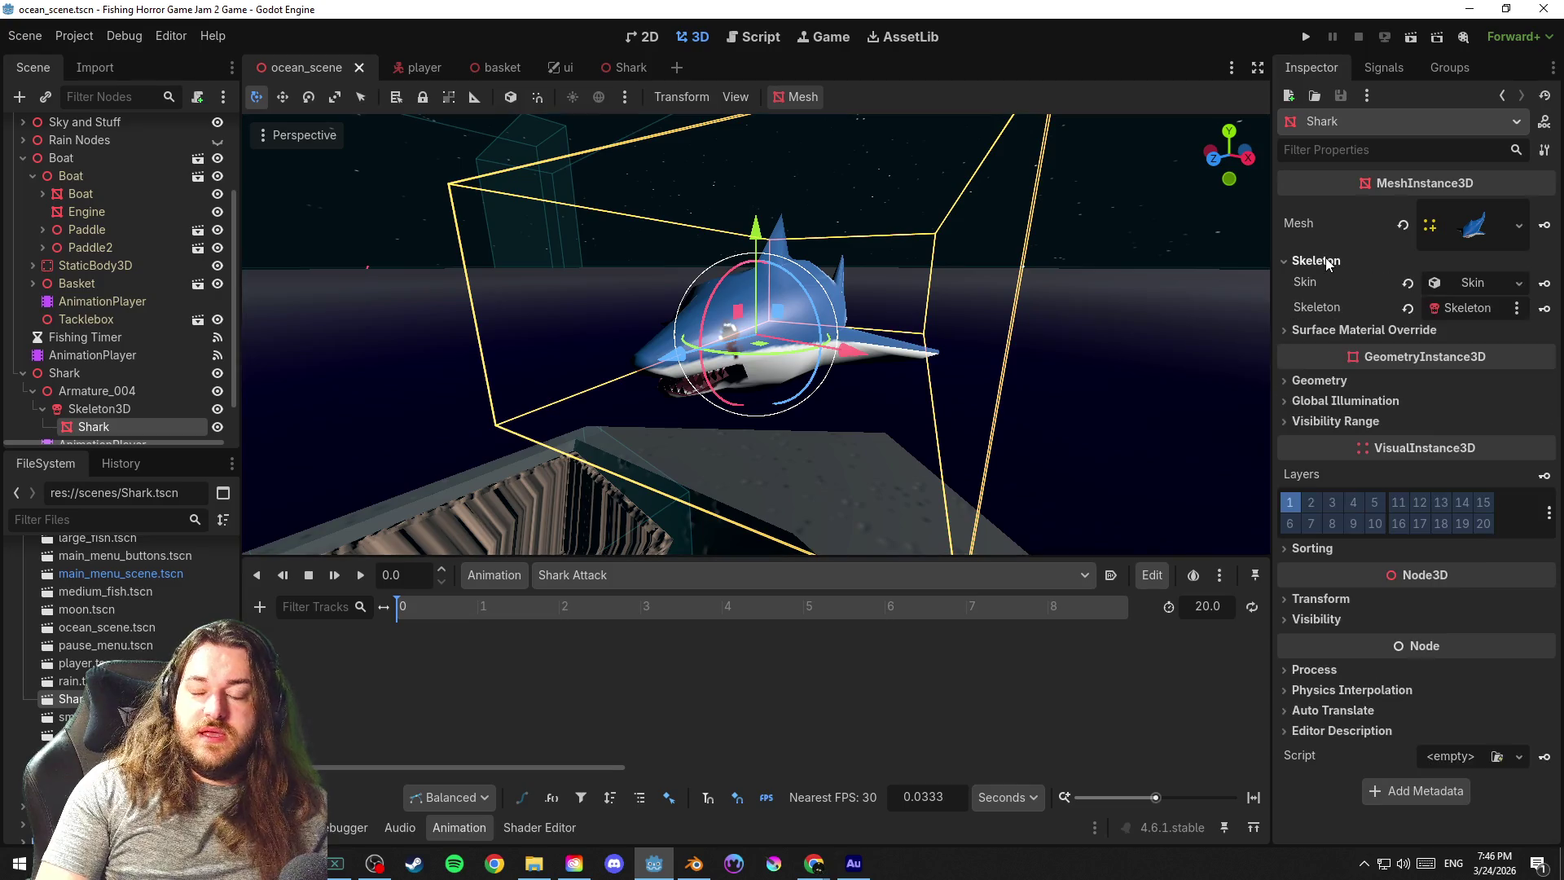
left_click(1487, 218)
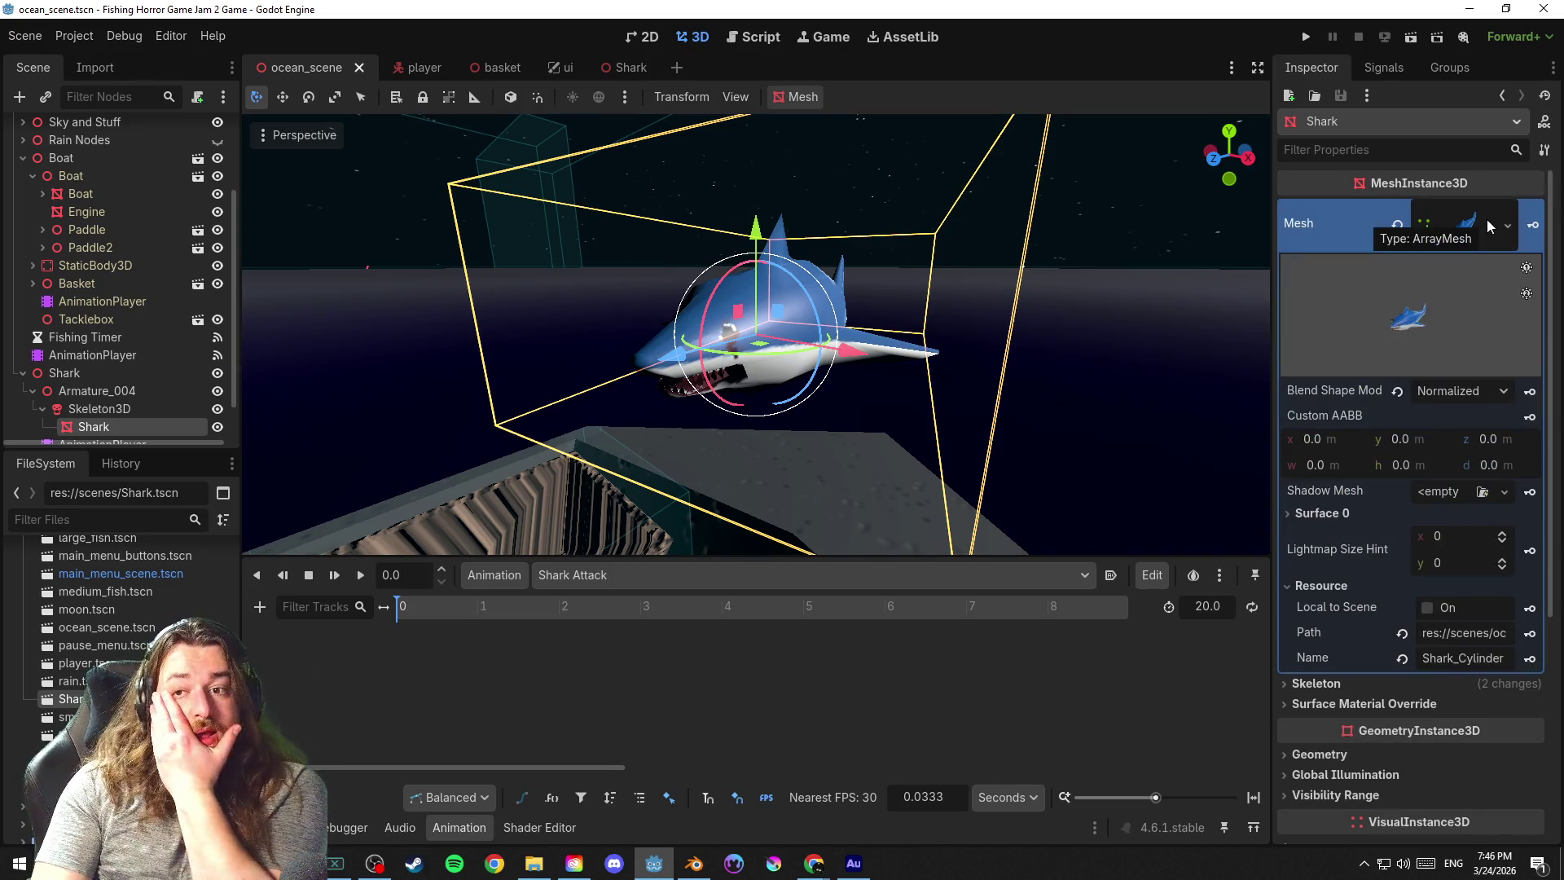
left_click(1487, 219)
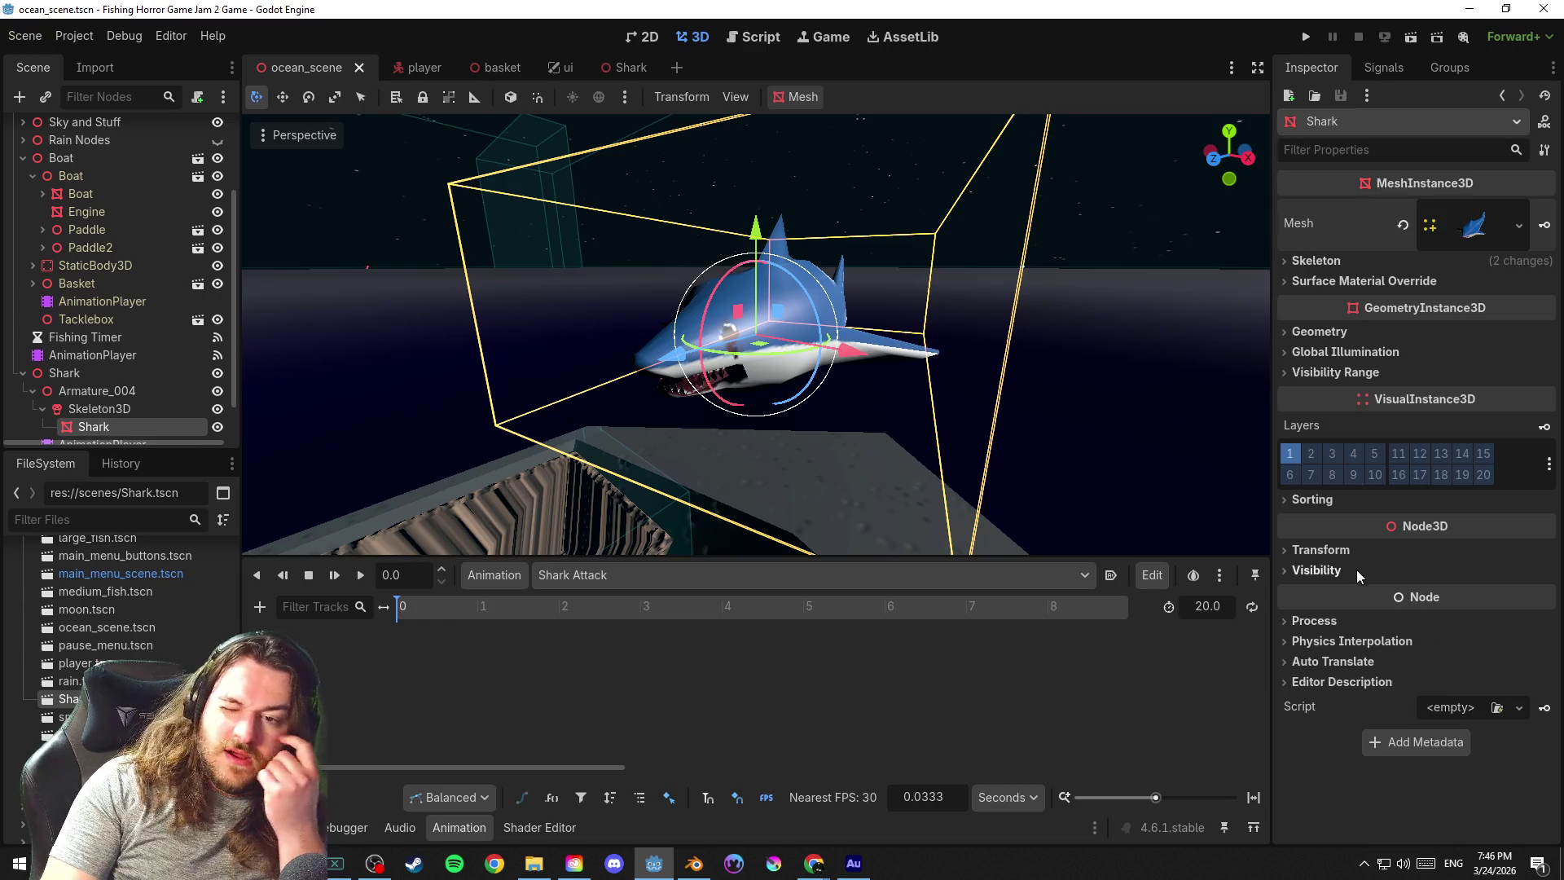
left_click(1338, 553)
scroll(1342, 556, "down", 2)
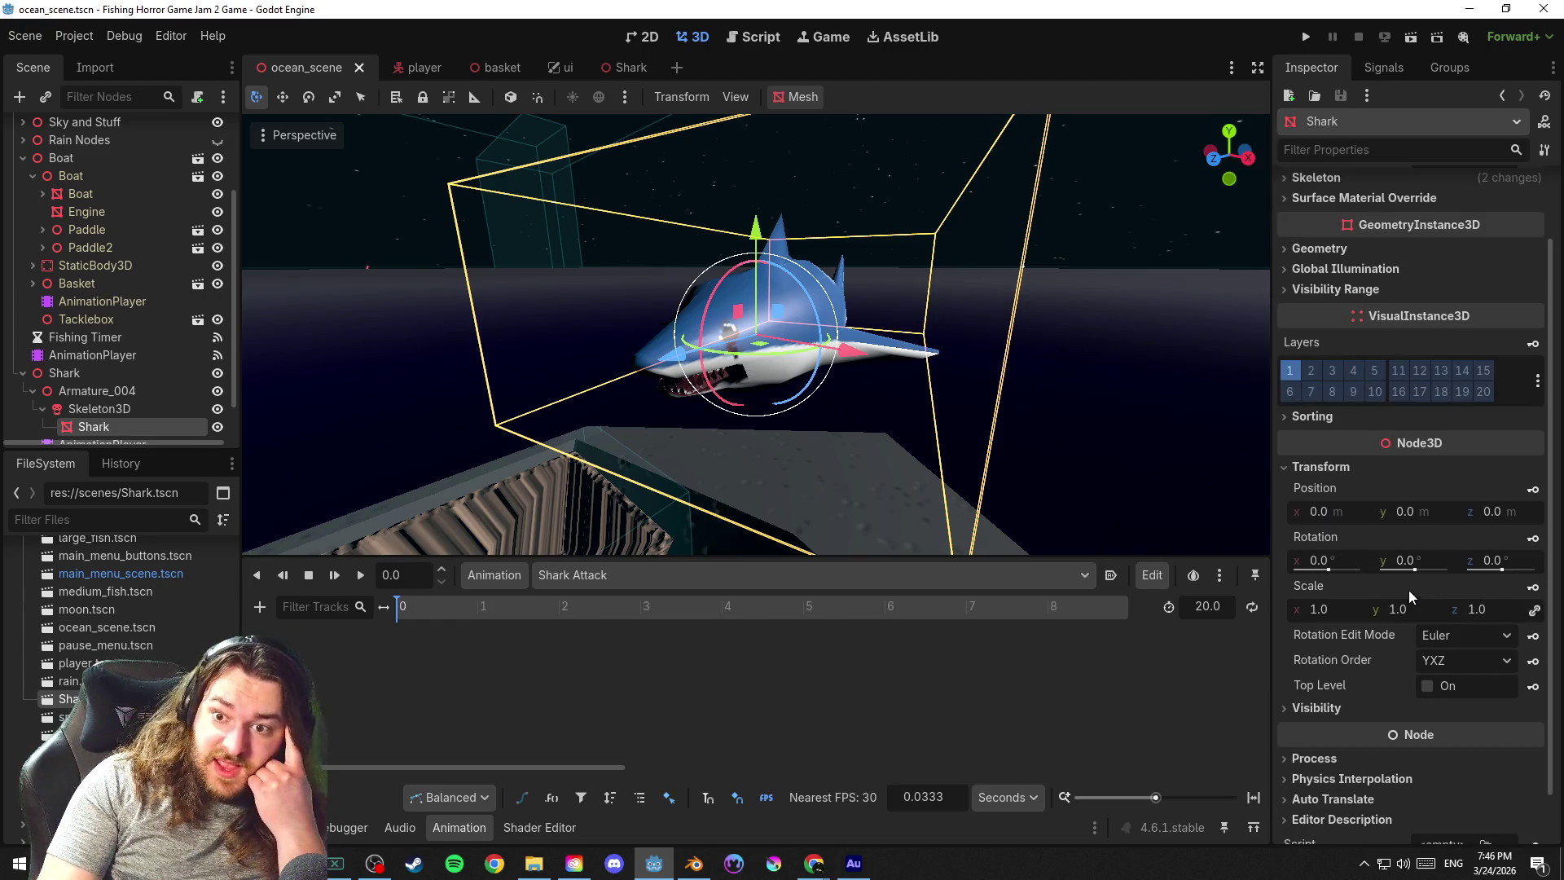
Create Position and Rotation tracks for the shark mesh in Shark Attack, keyed at time 0
left_click(1532, 487)
left_click(741, 486)
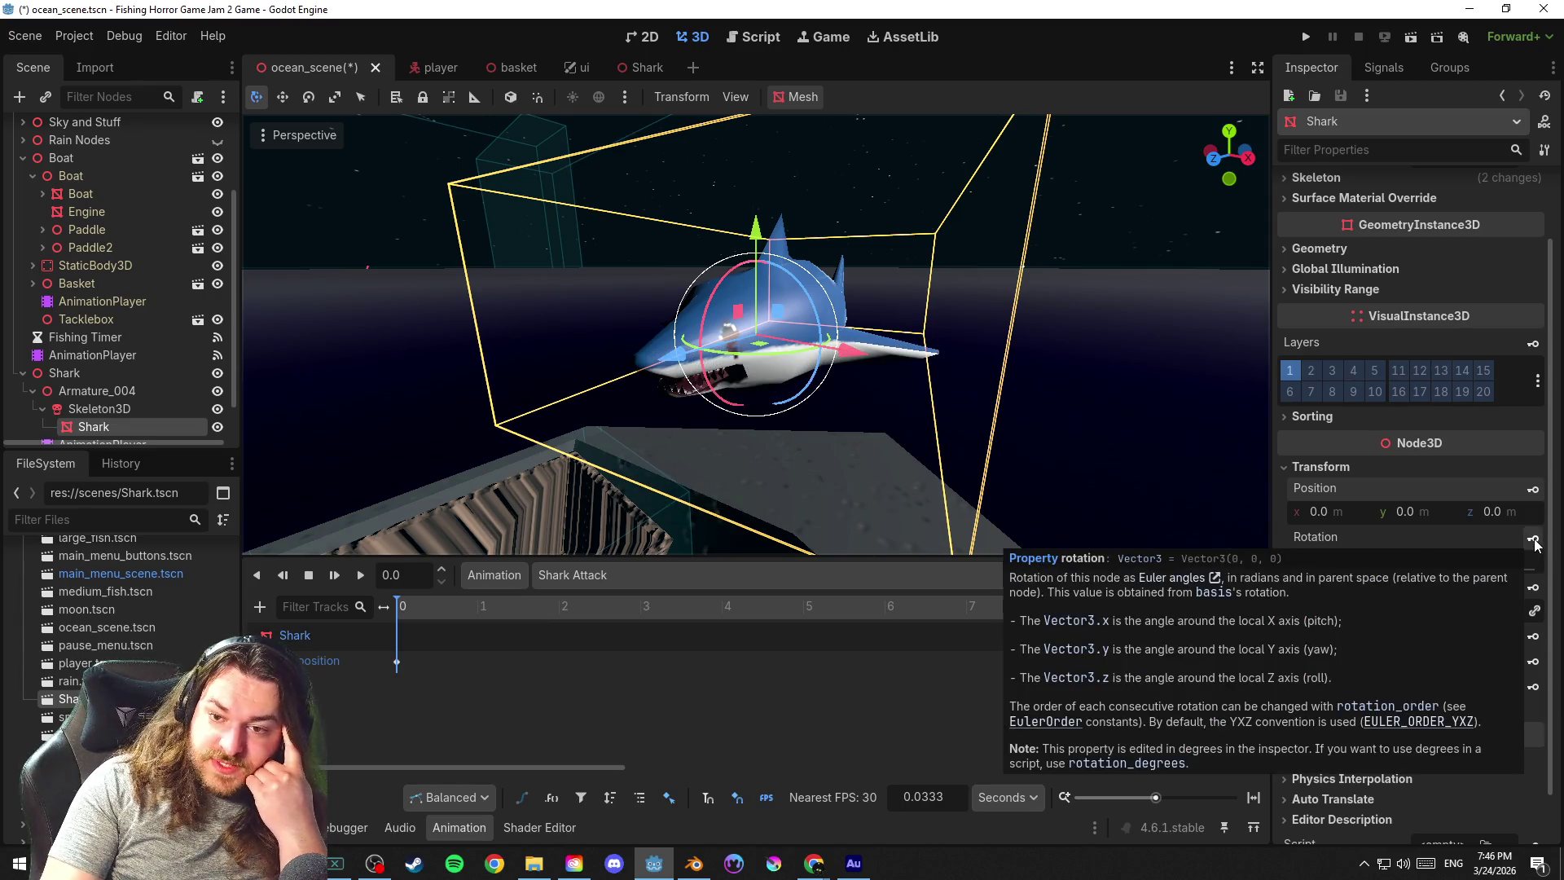
left_click(1536, 544)
left_click(733, 487)
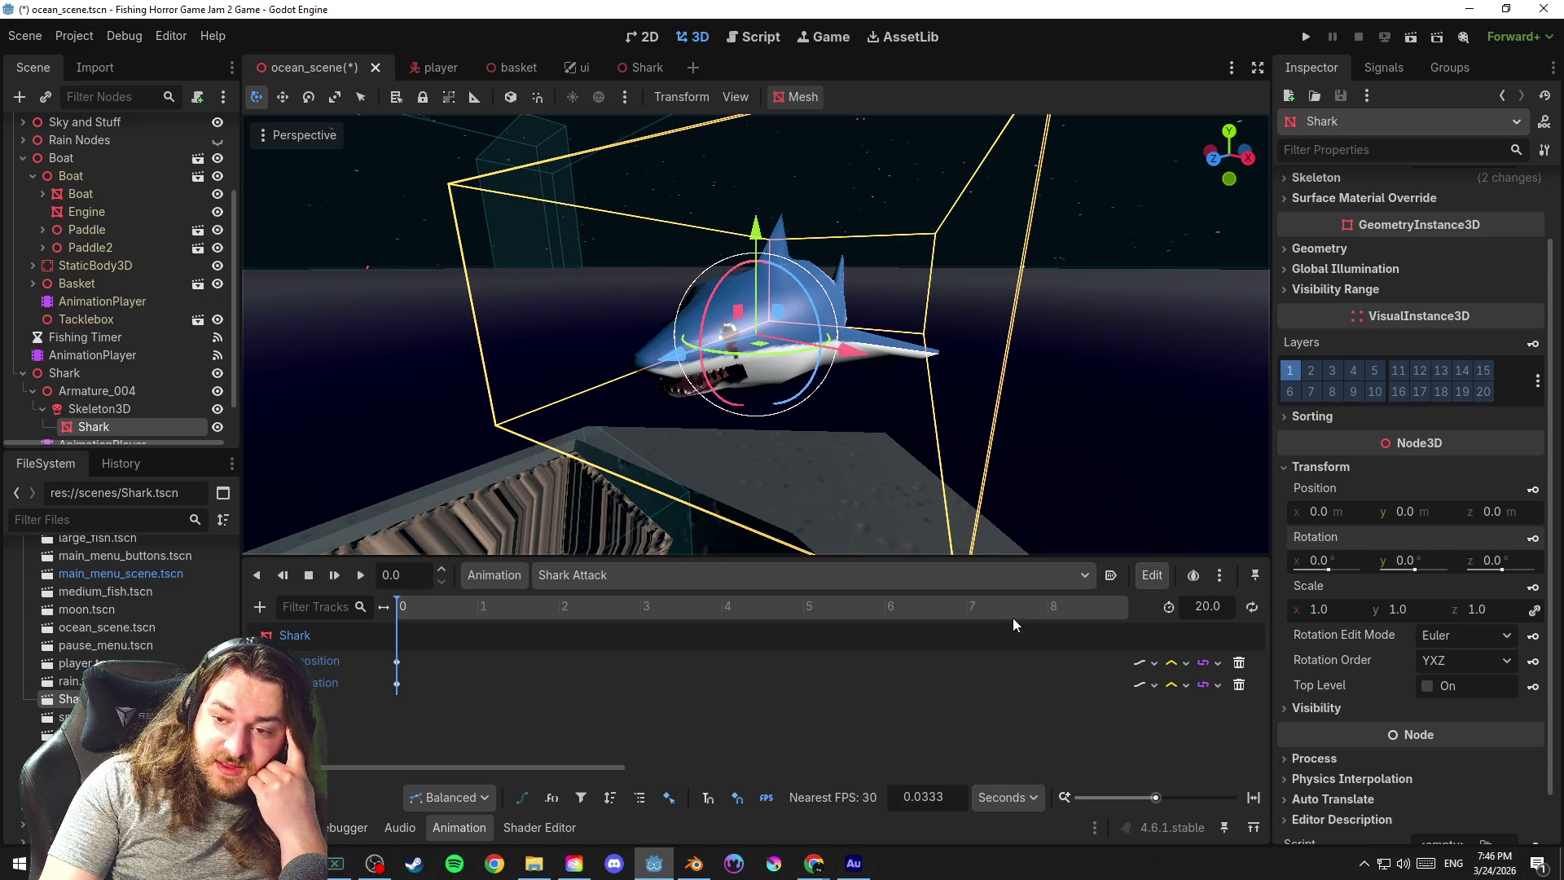
mouse_move(990, 525)
left_mouse_down()
mouse_move(958, 479)
mouse_move(876, 491)
mouse_move(966, 489)
left_mouse_up()
Save, then move both shark keyframes from time 0 to about 2 seconds
key("ctrl+s")
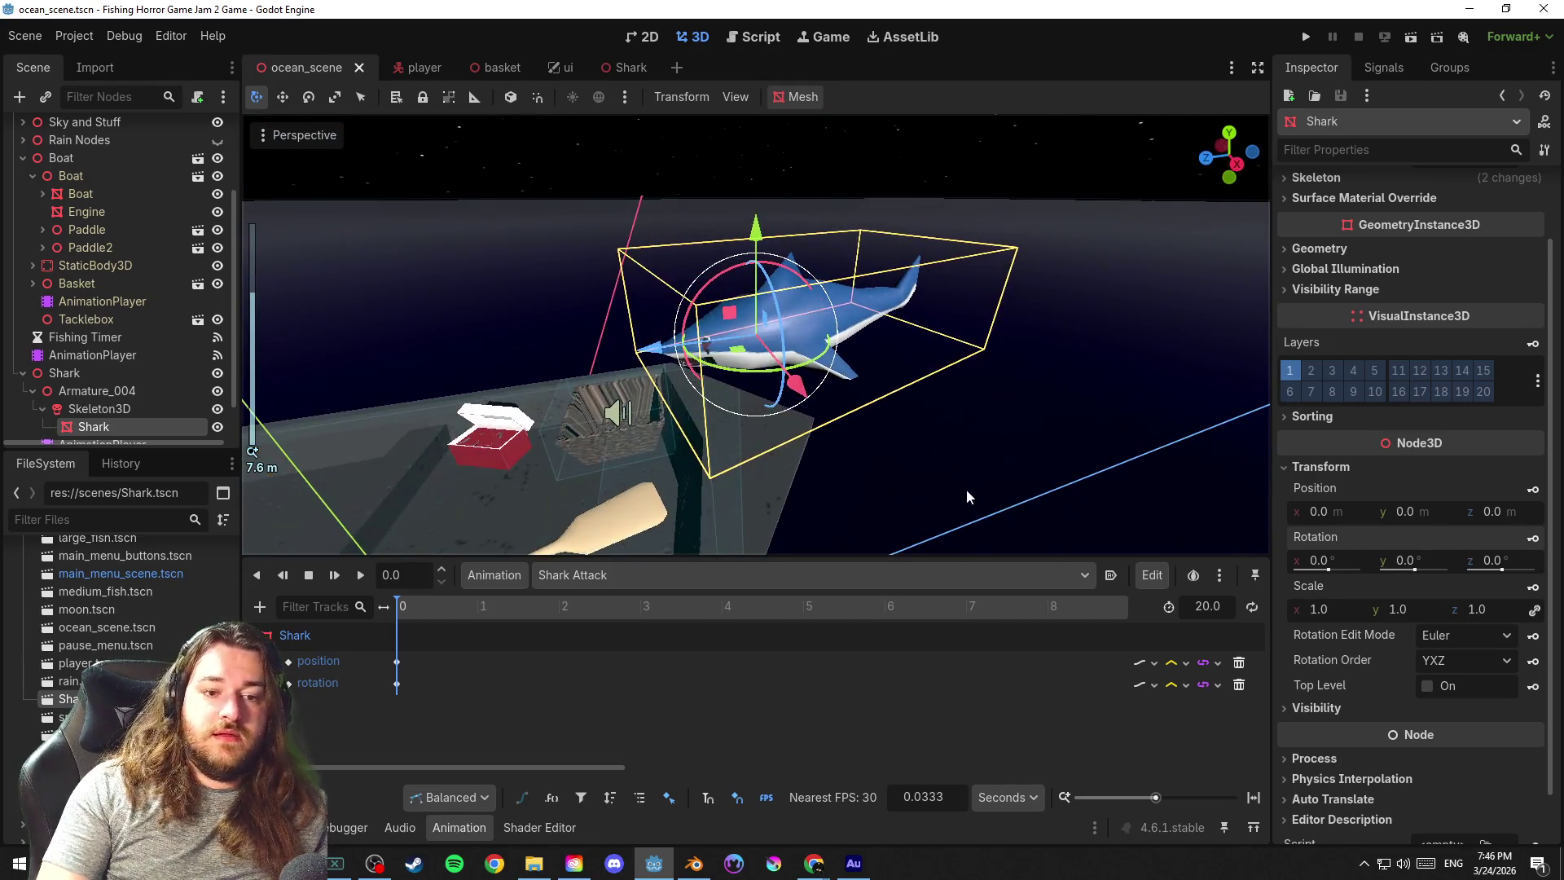
key("ctrl+s")
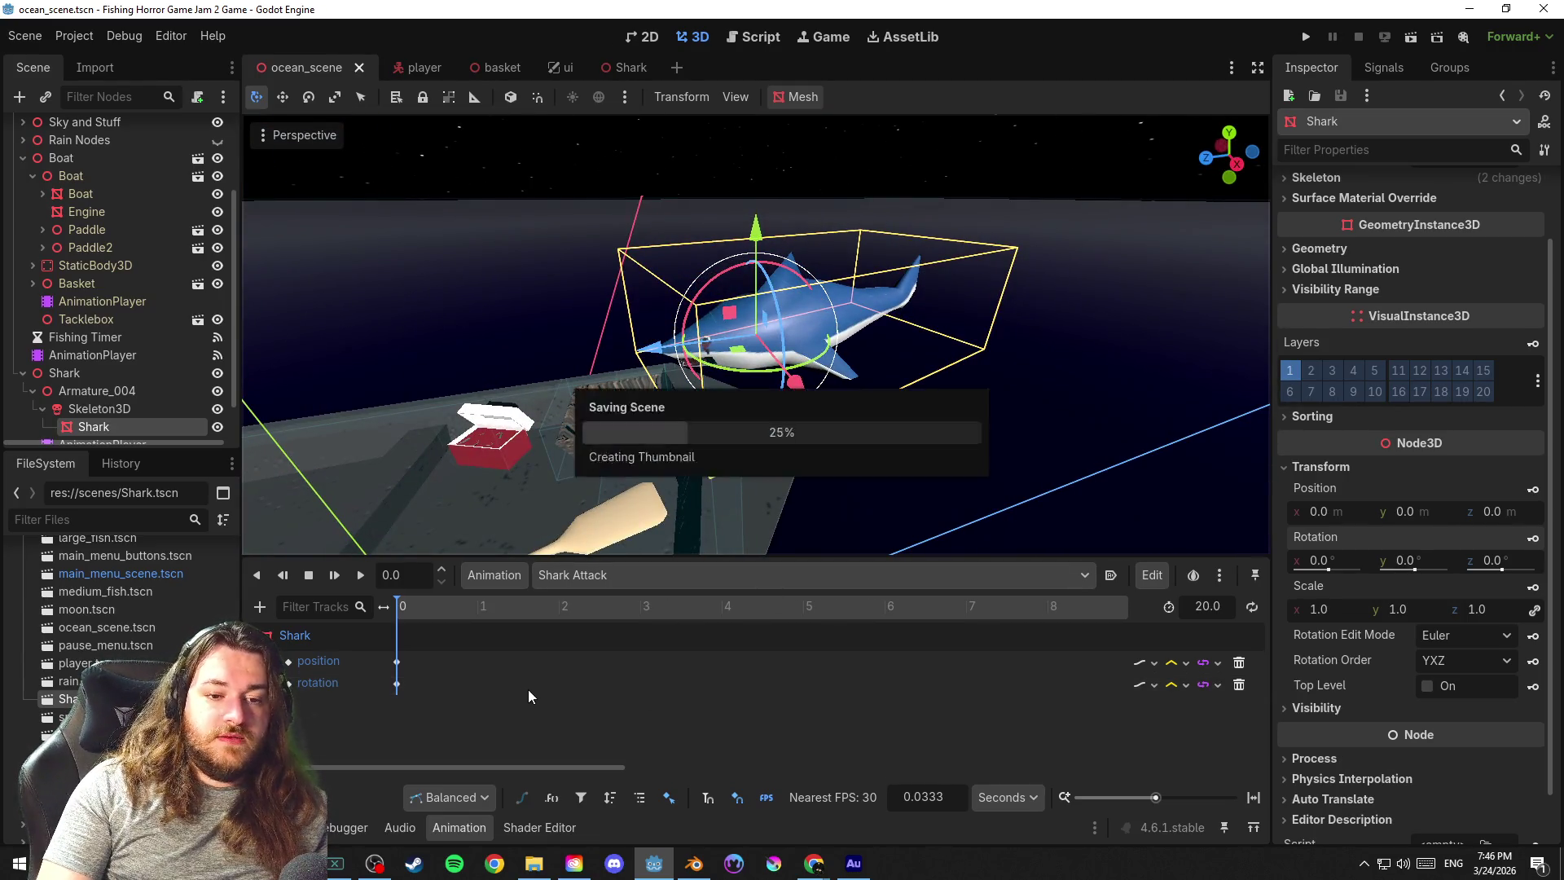
left_click_drag(440, 697, 391, 673)
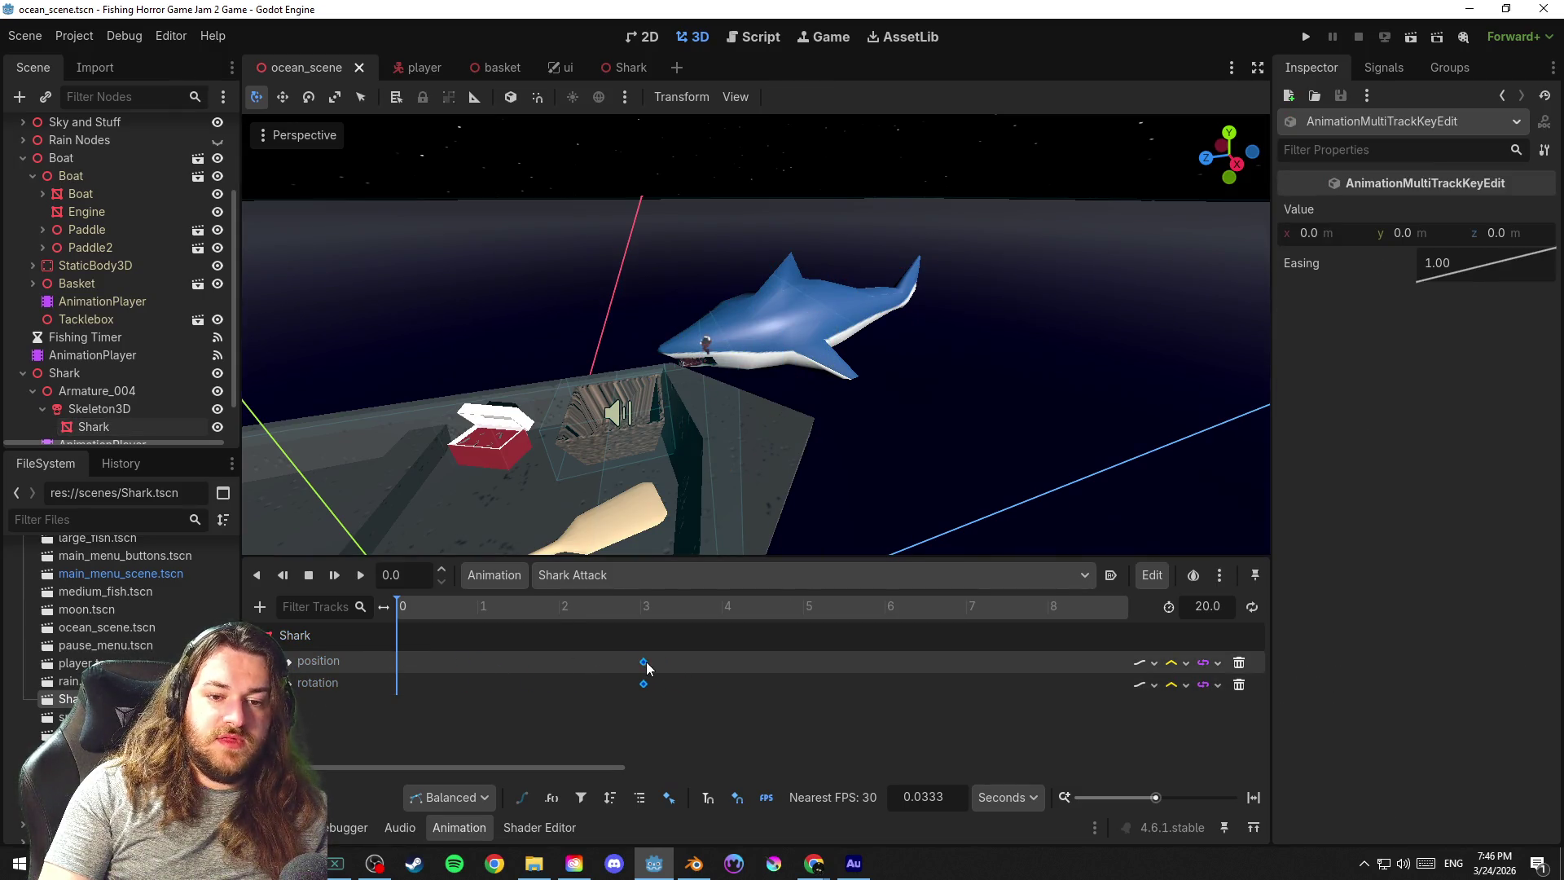
left_click_drag(646, 663, 580, 662)
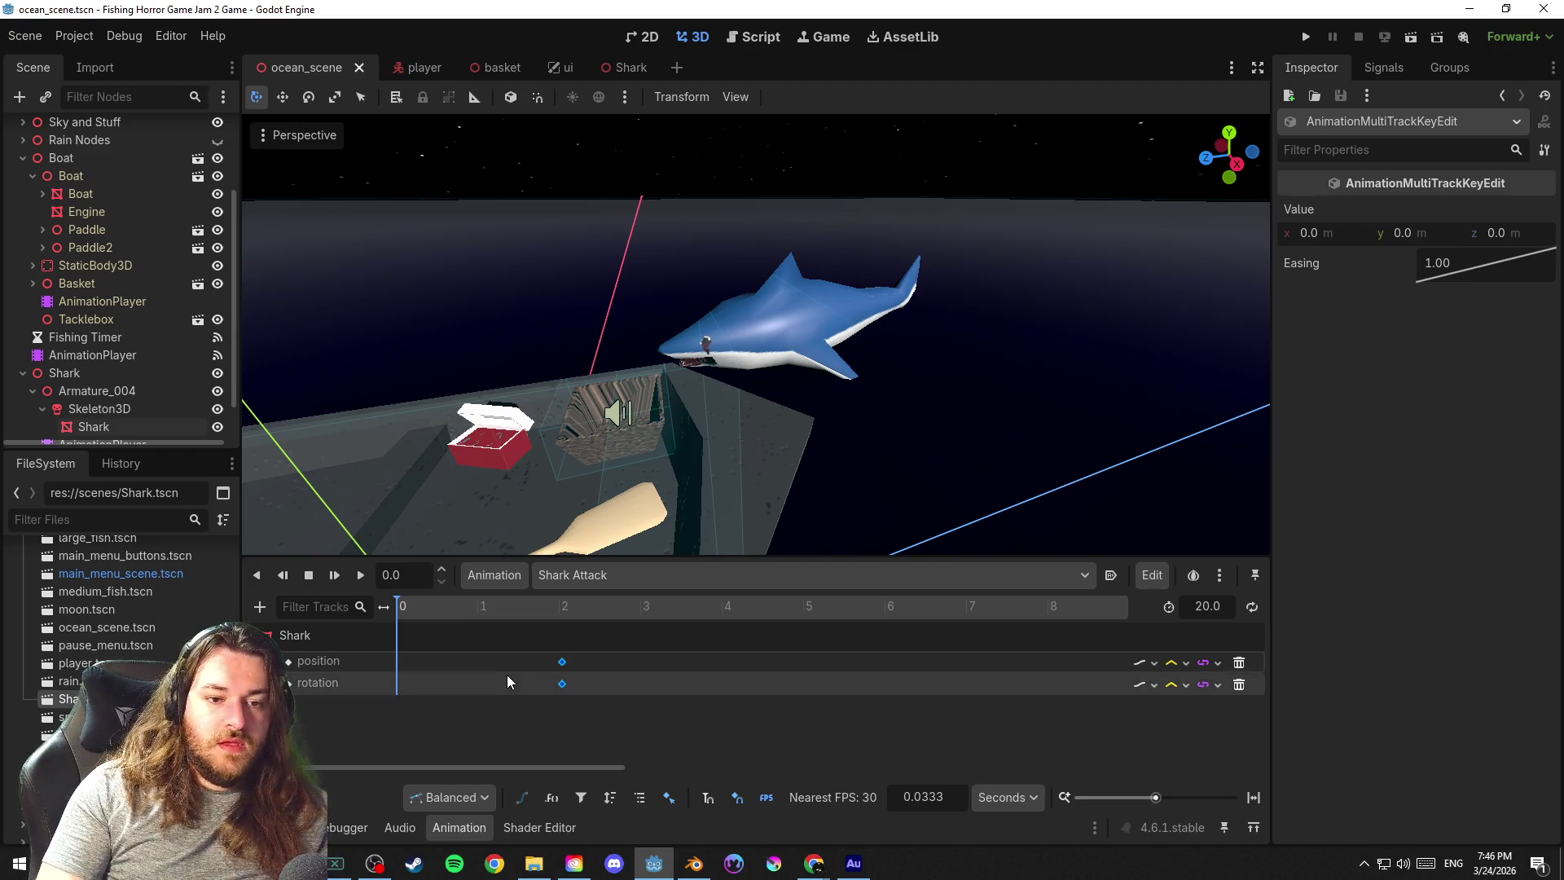
Check the rotation and position keys at 2 seconds and save the scene
left_click(561, 609)
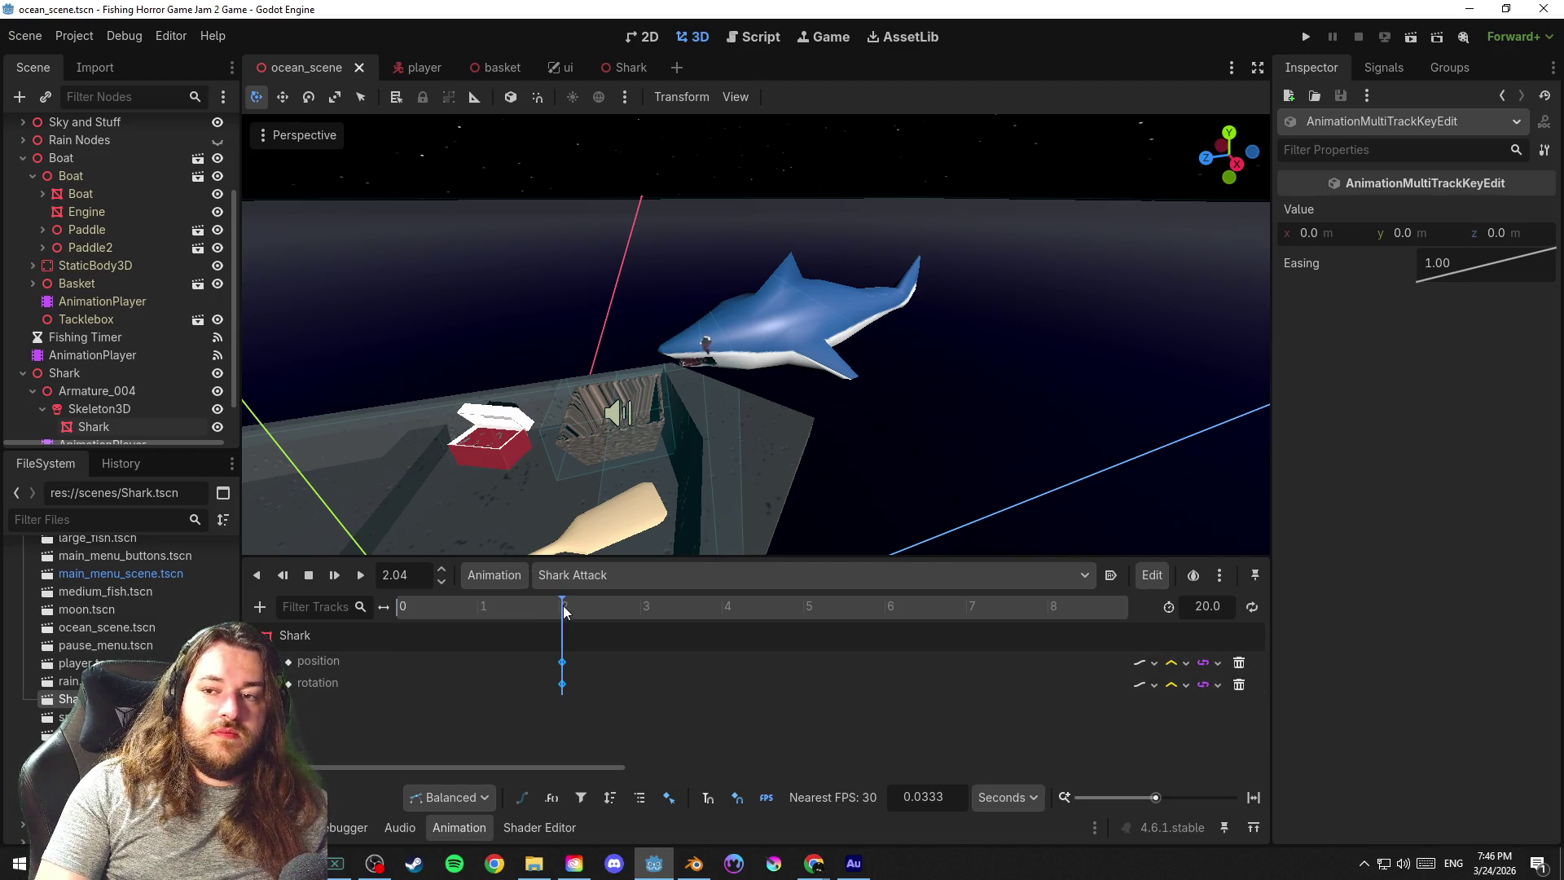
left_click(562, 684)
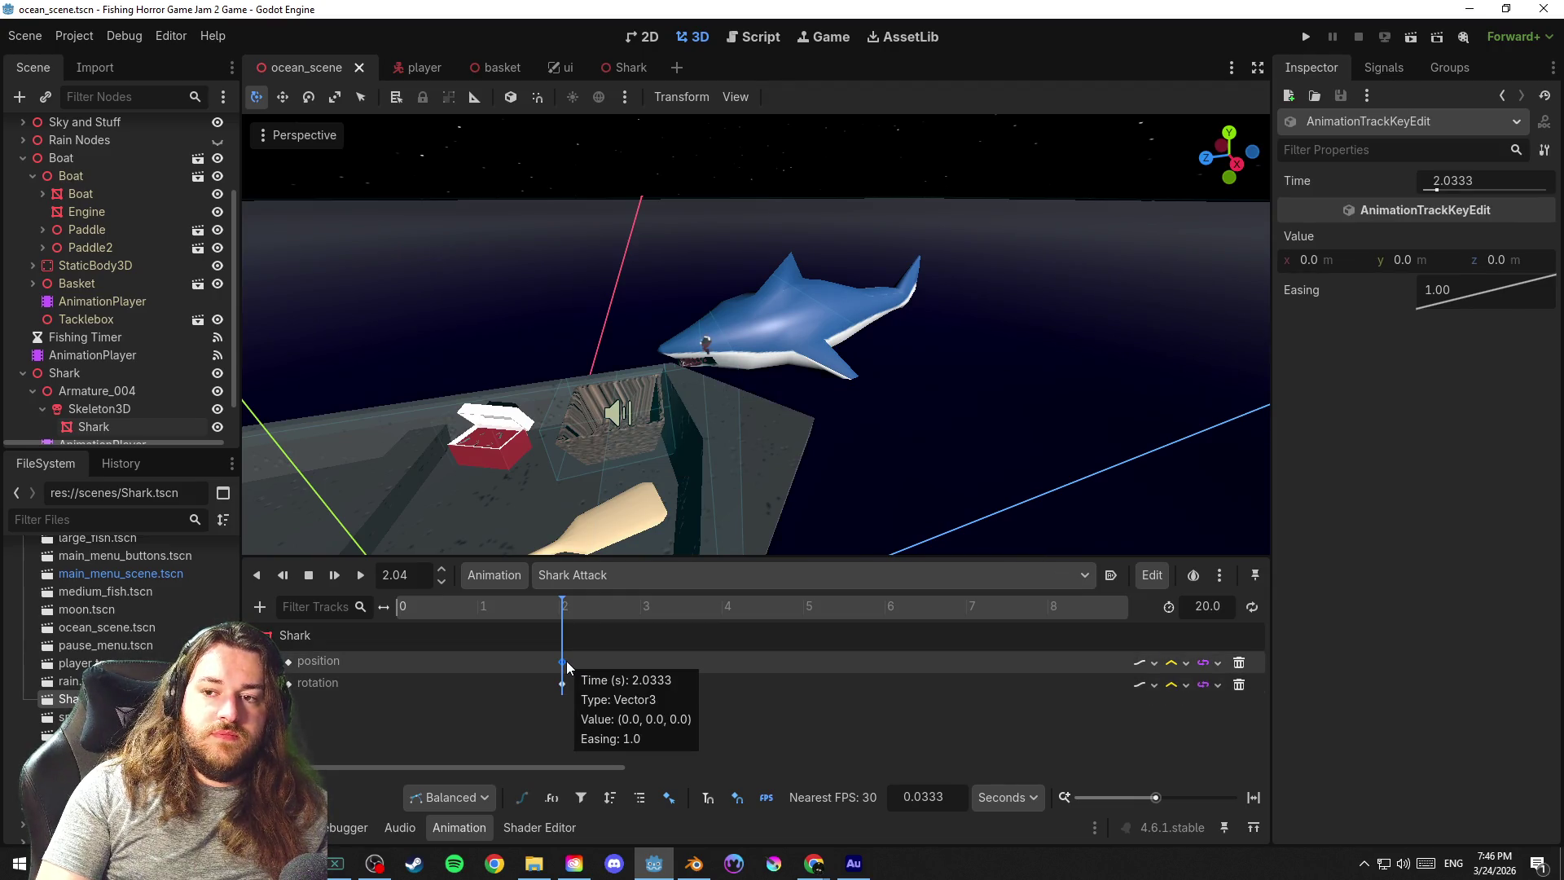
left_click(562, 661)
mouse_move(563, 683)
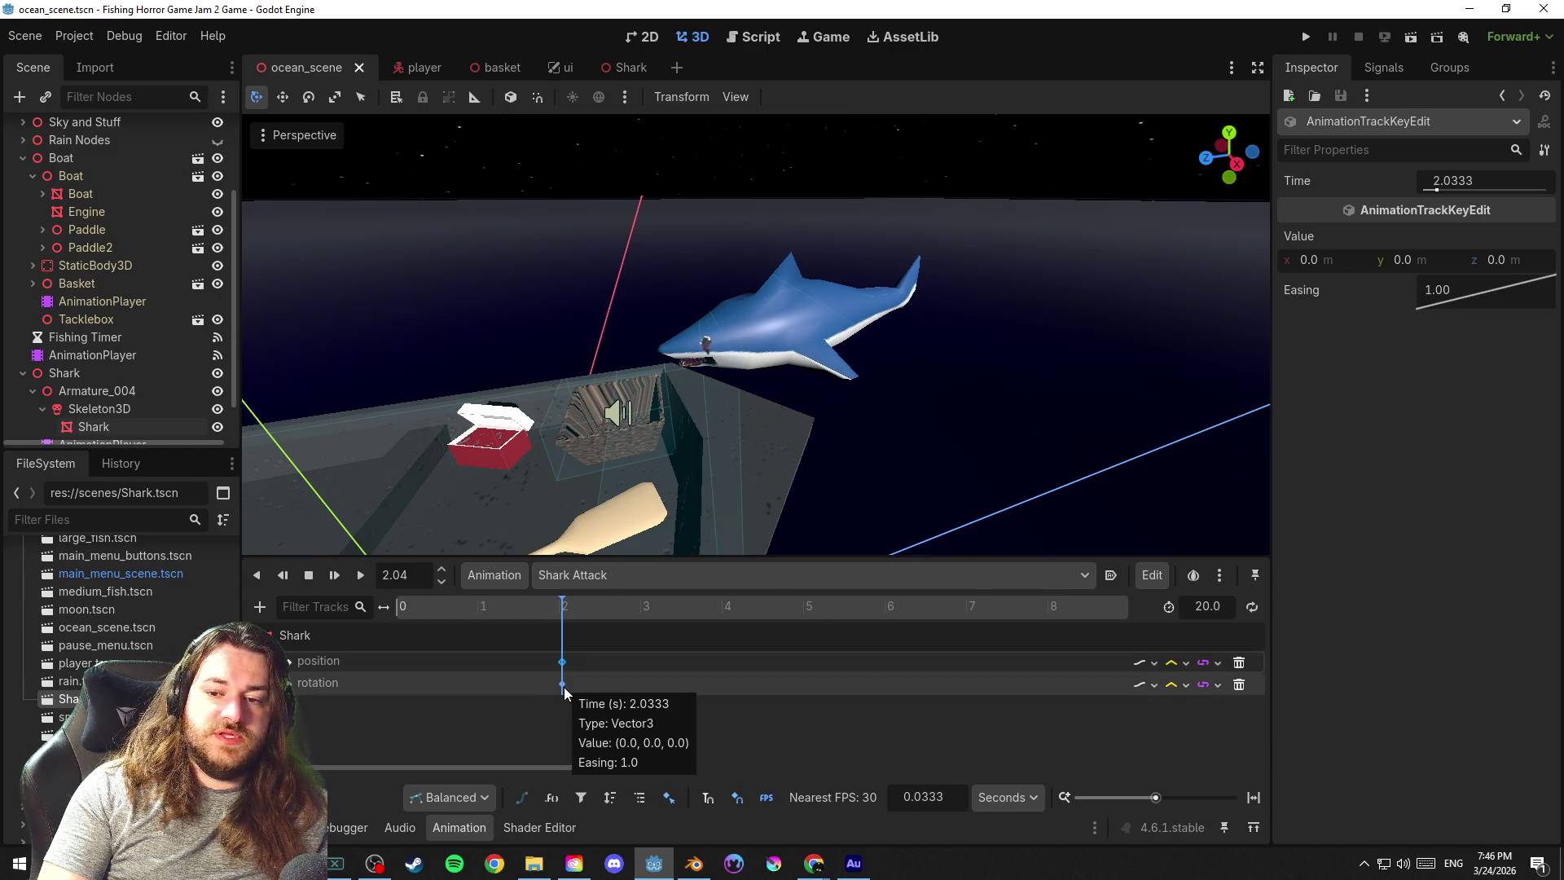
key("ctrl+s")
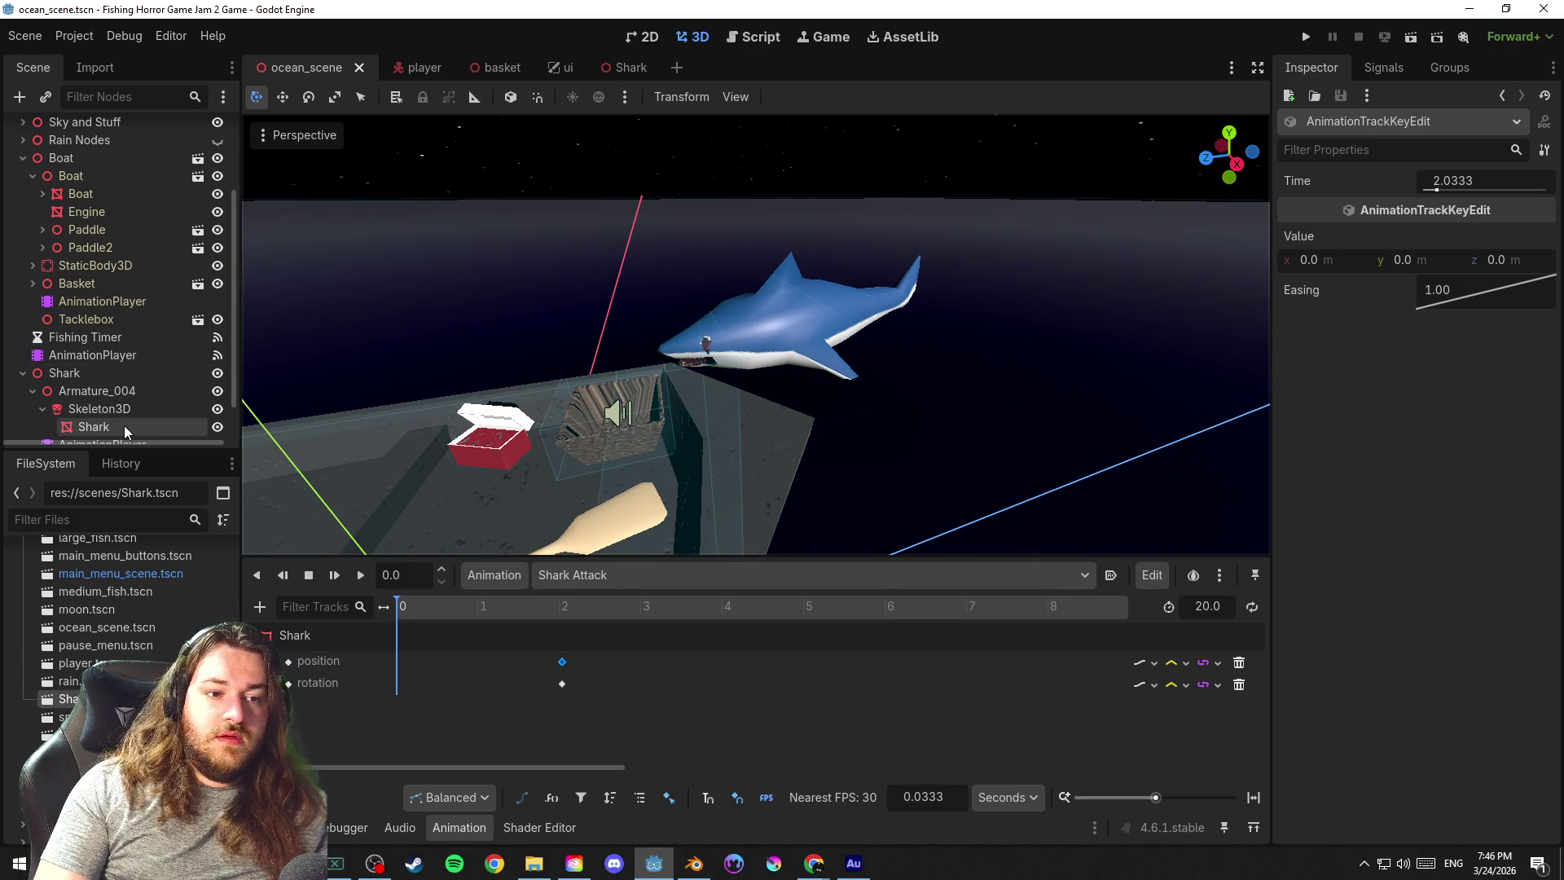
Delete the shark mesh's position and rotation tracks from Shark Attack and save
left_click(113, 375)
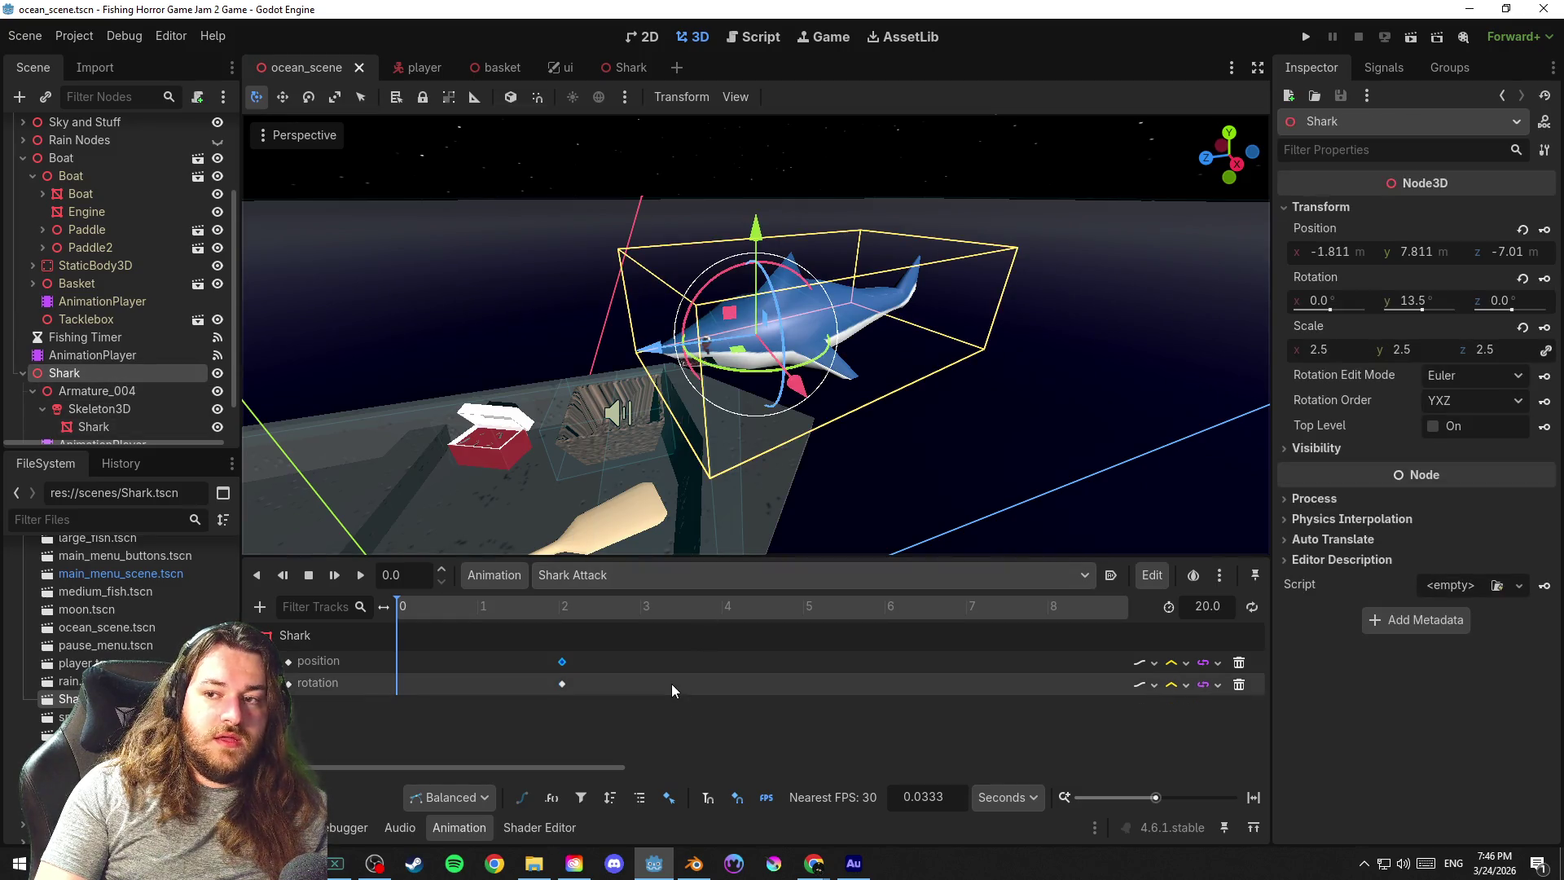
left_click_drag(583, 708, 549, 644)
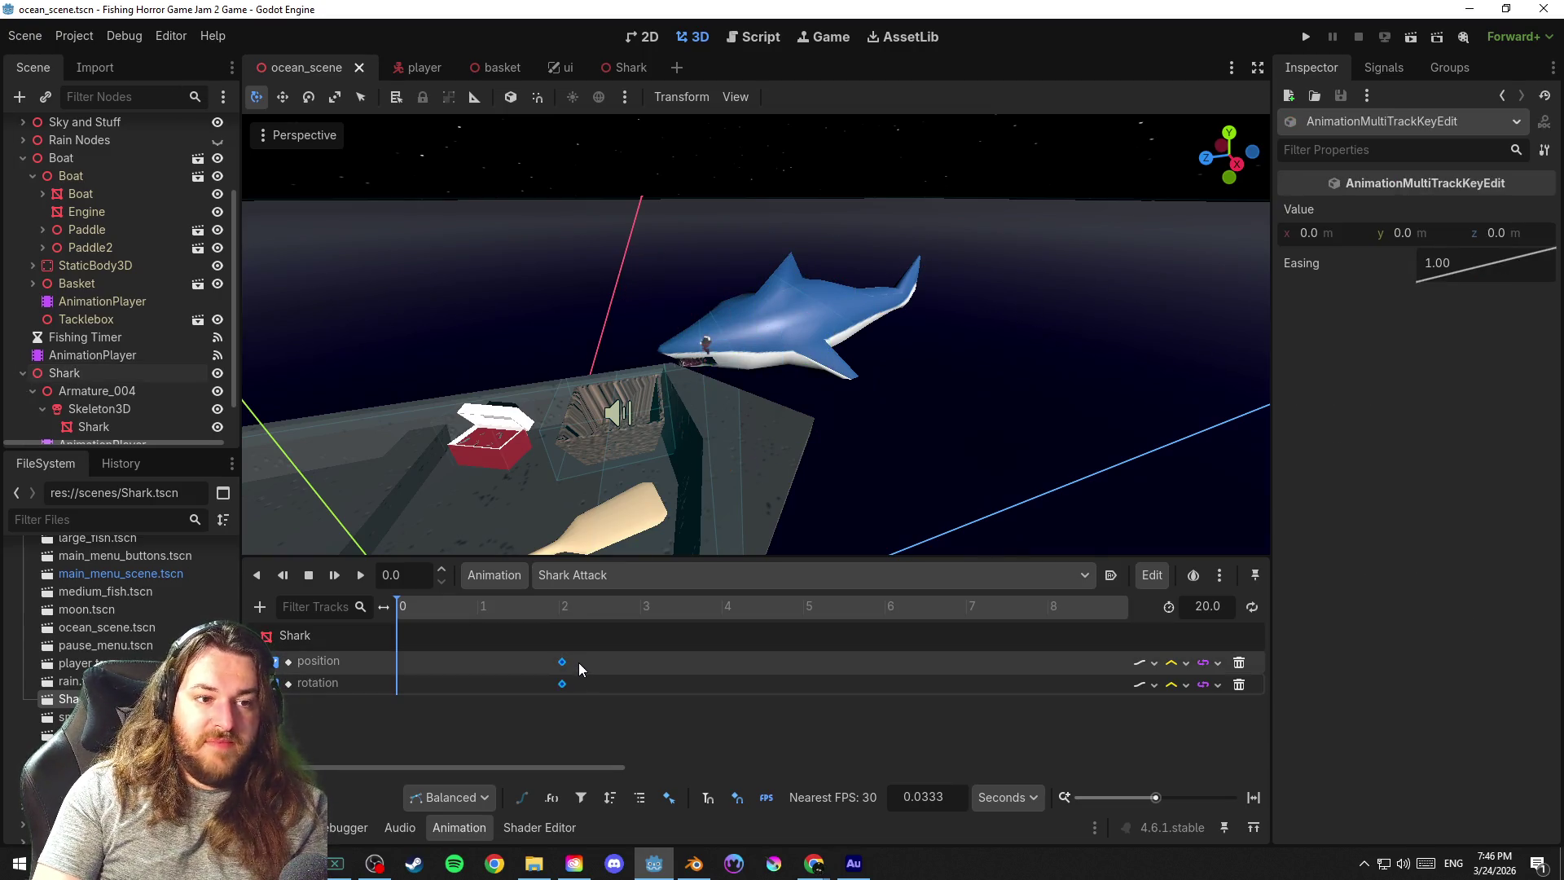
left_click(1238, 662)
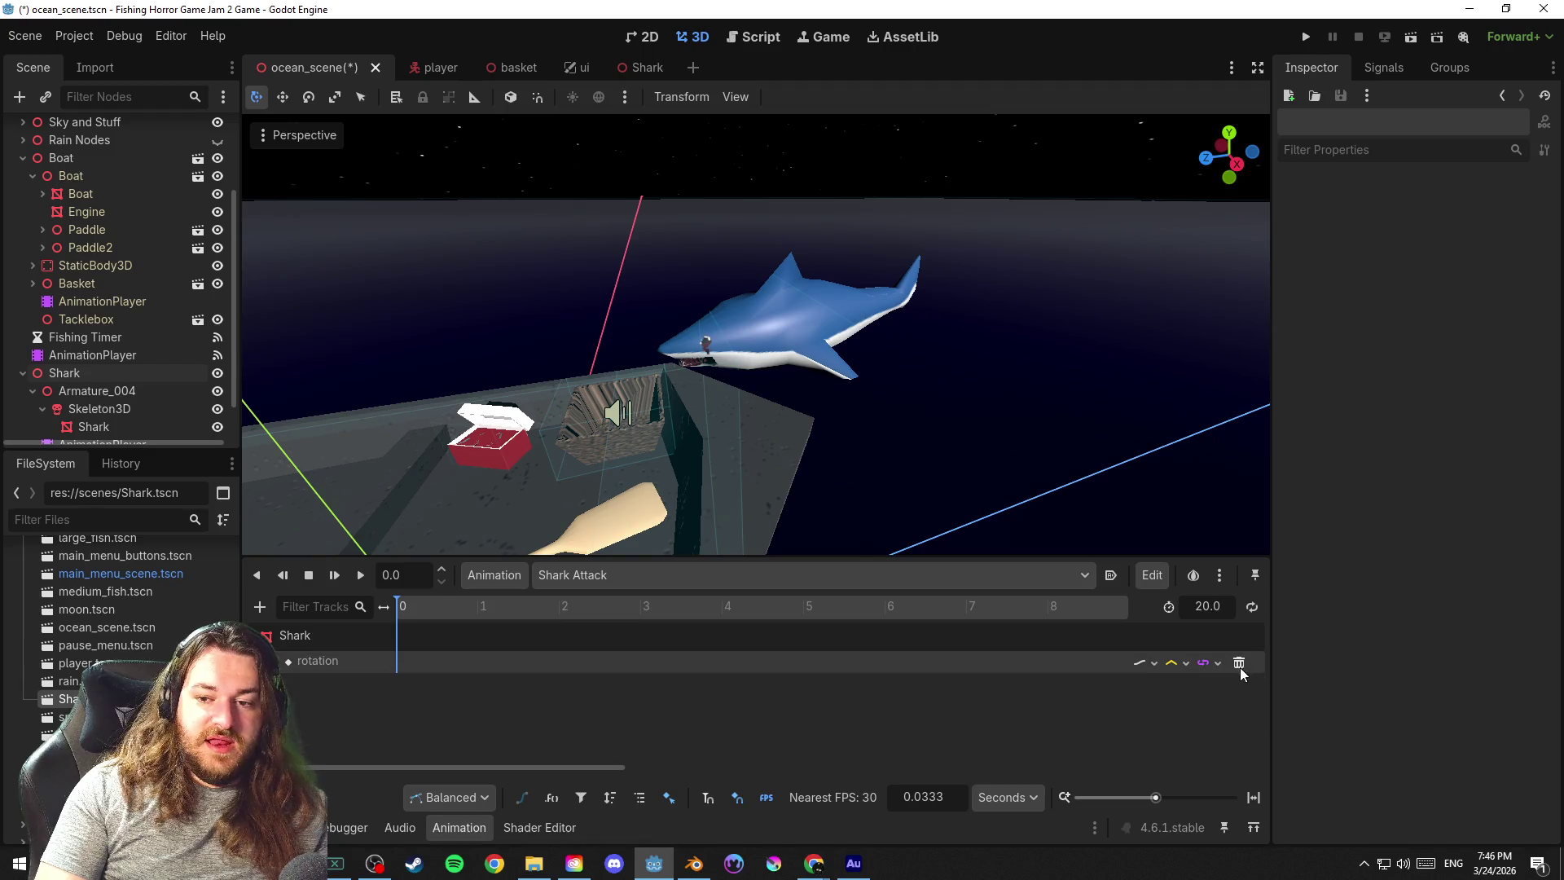
left_click(1237, 663)
key("ctrl+s")
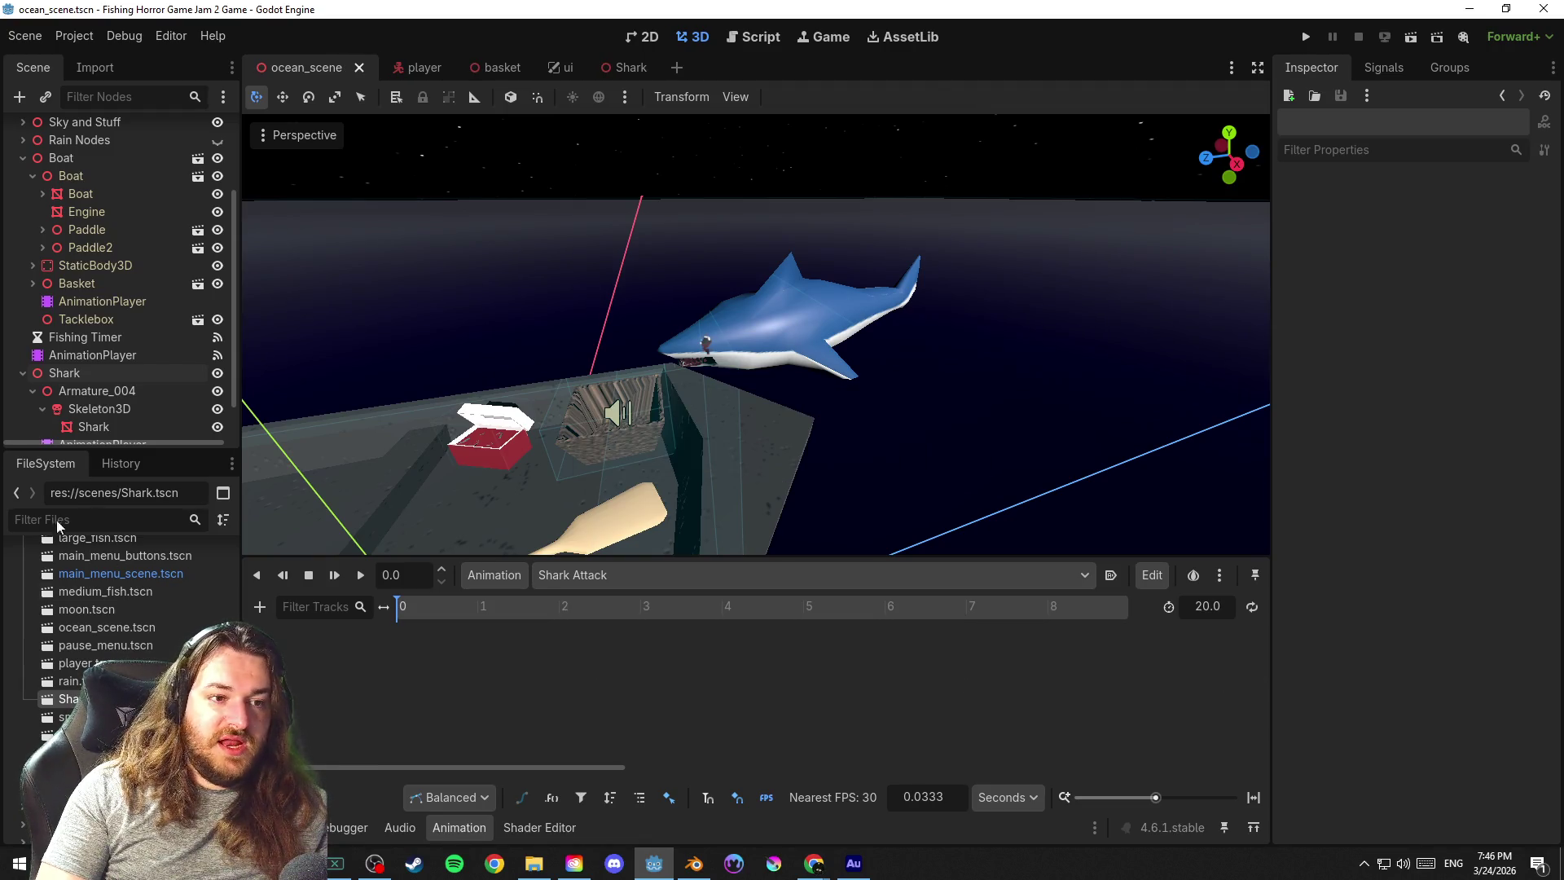
Key the parent Shark node's position, creating its track, and save the scene
left_click(93, 373)
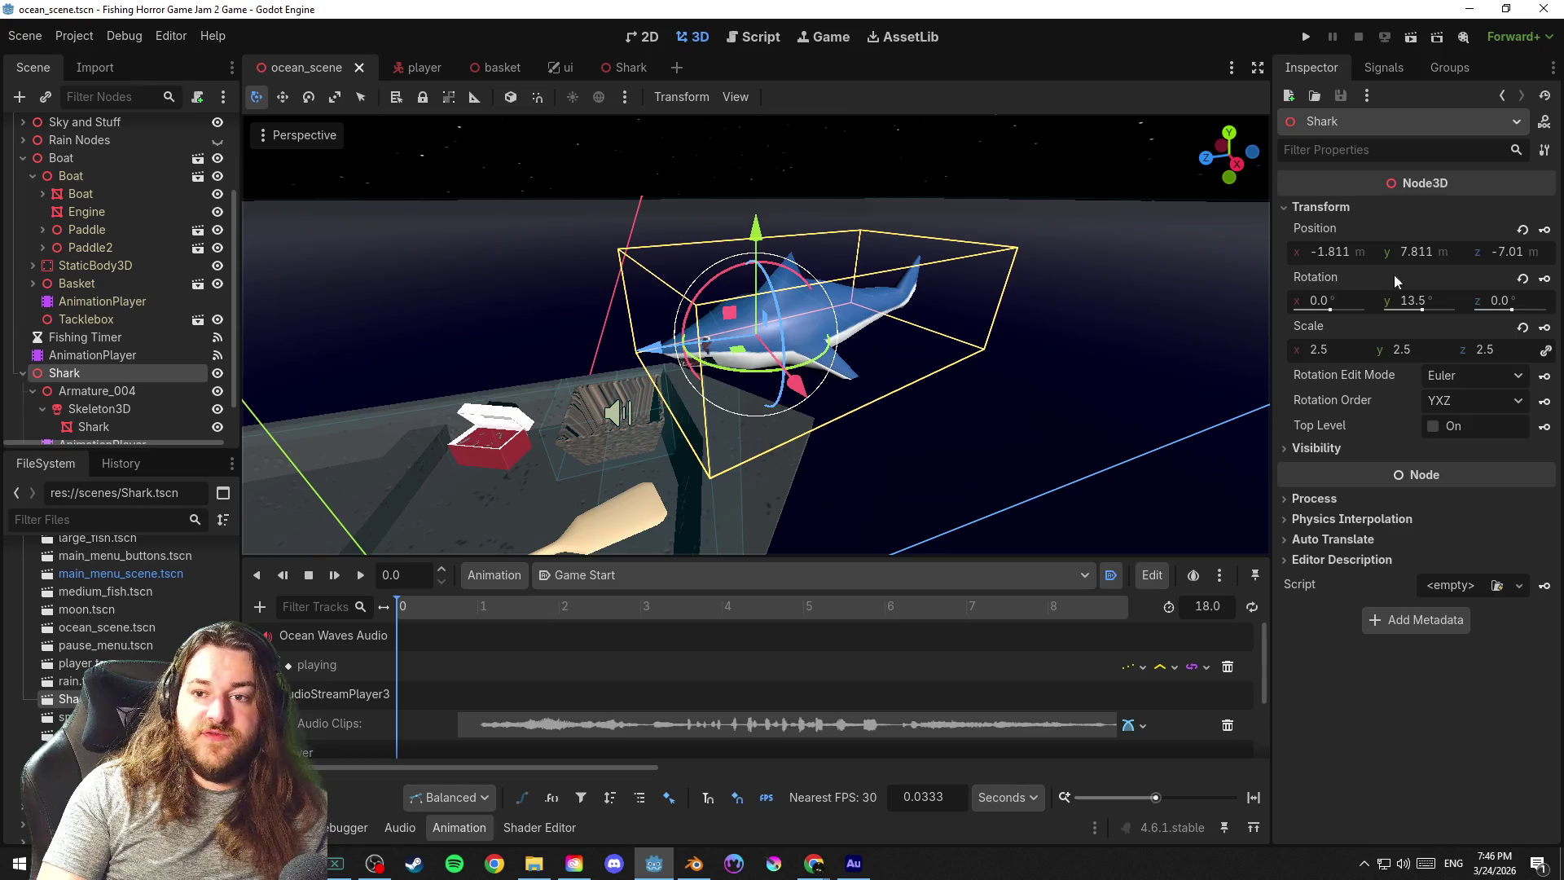
left_click(1546, 229)
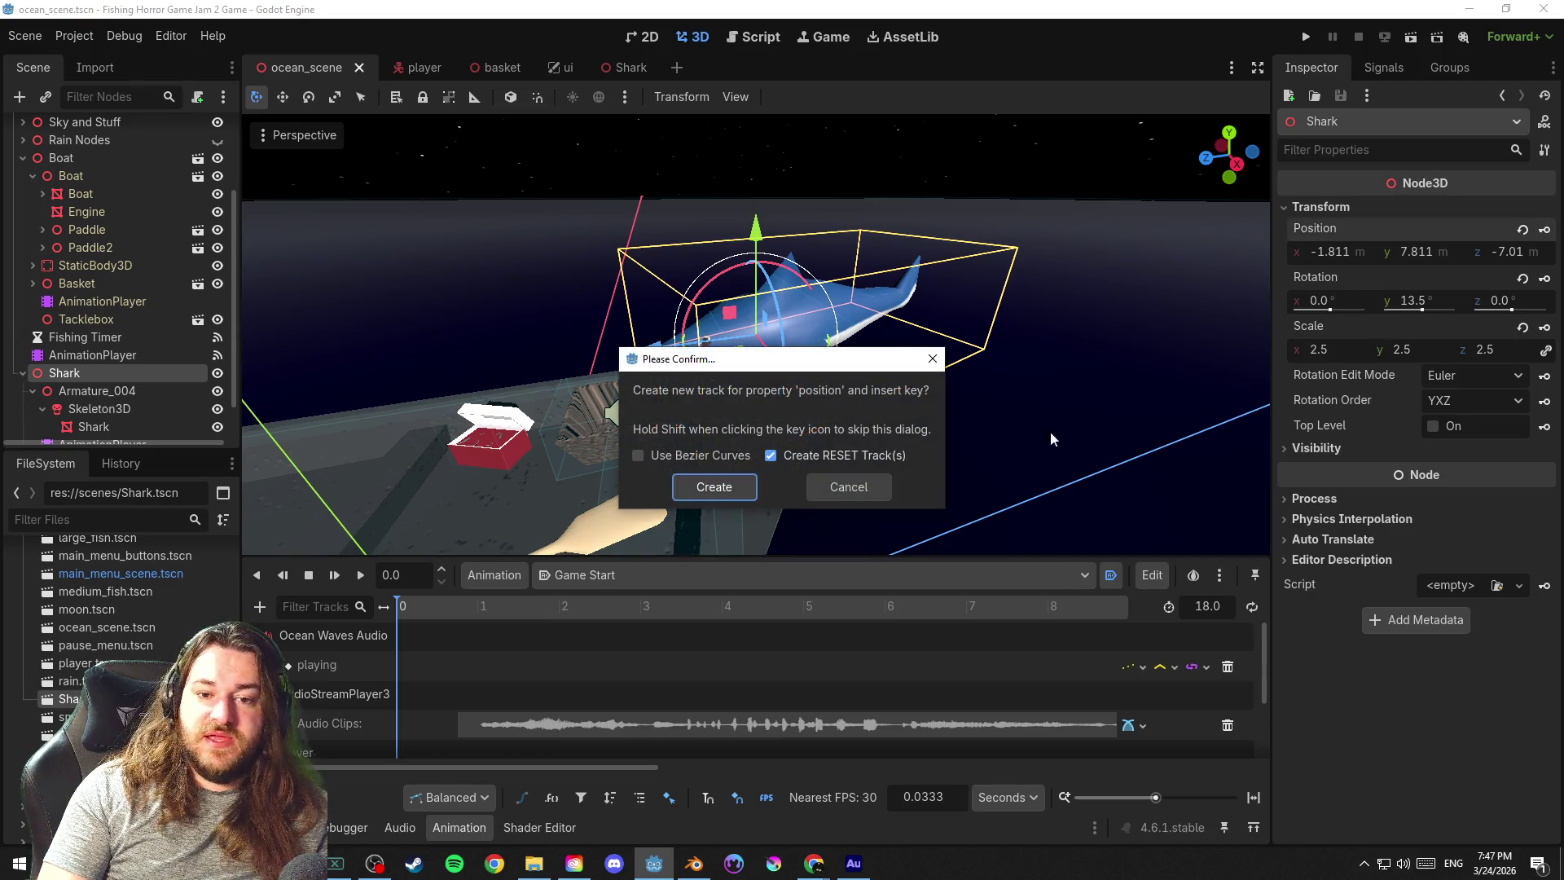
left_click(716, 486)
scroll(679, 637, "down", 5)
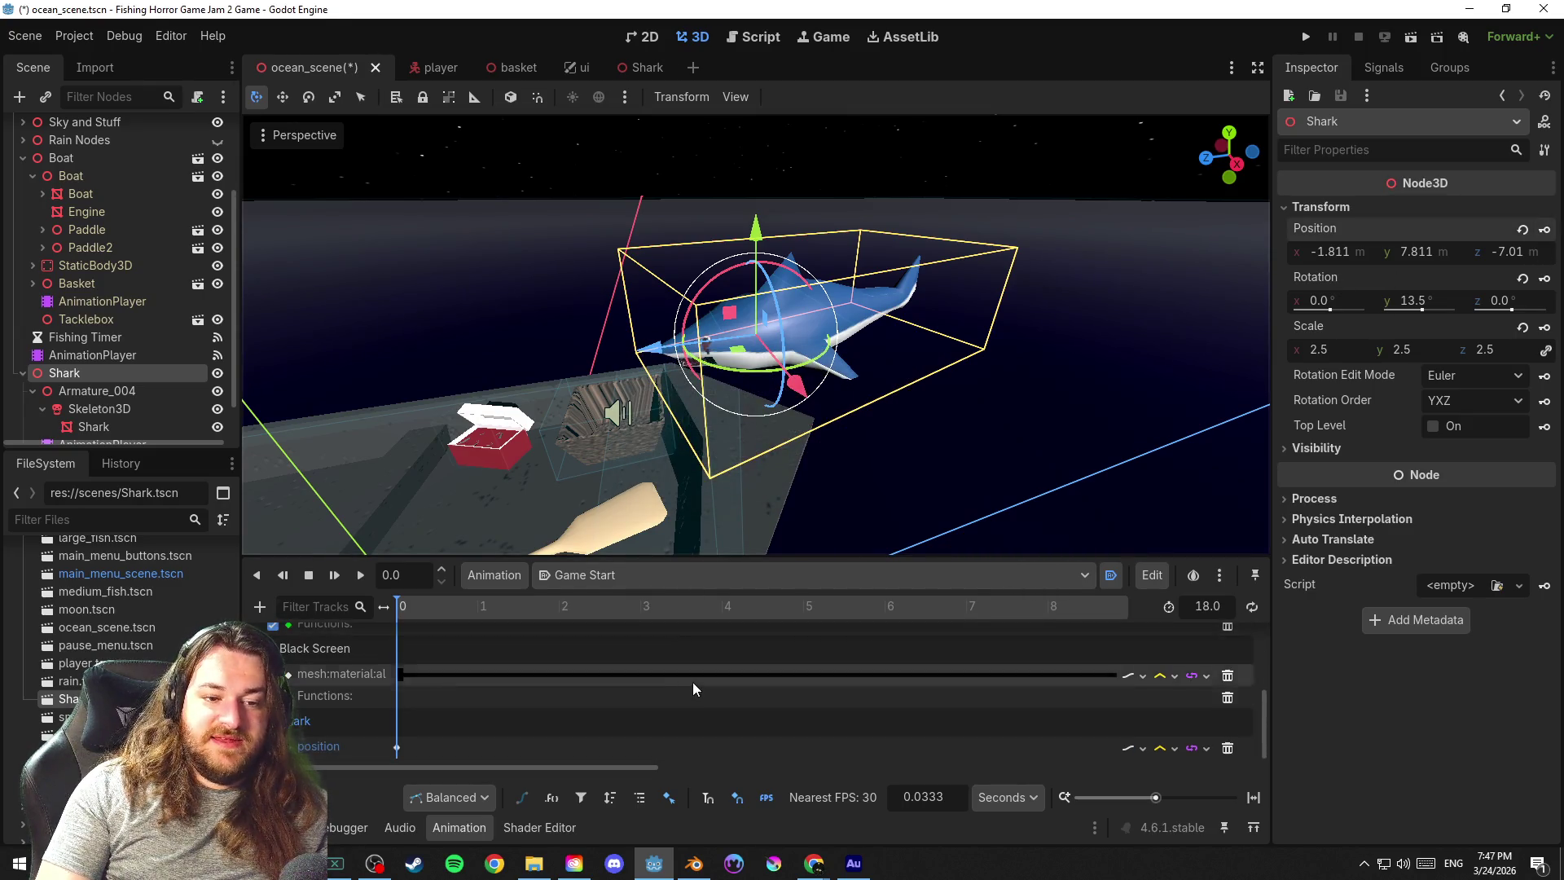
key("ctrl+s")
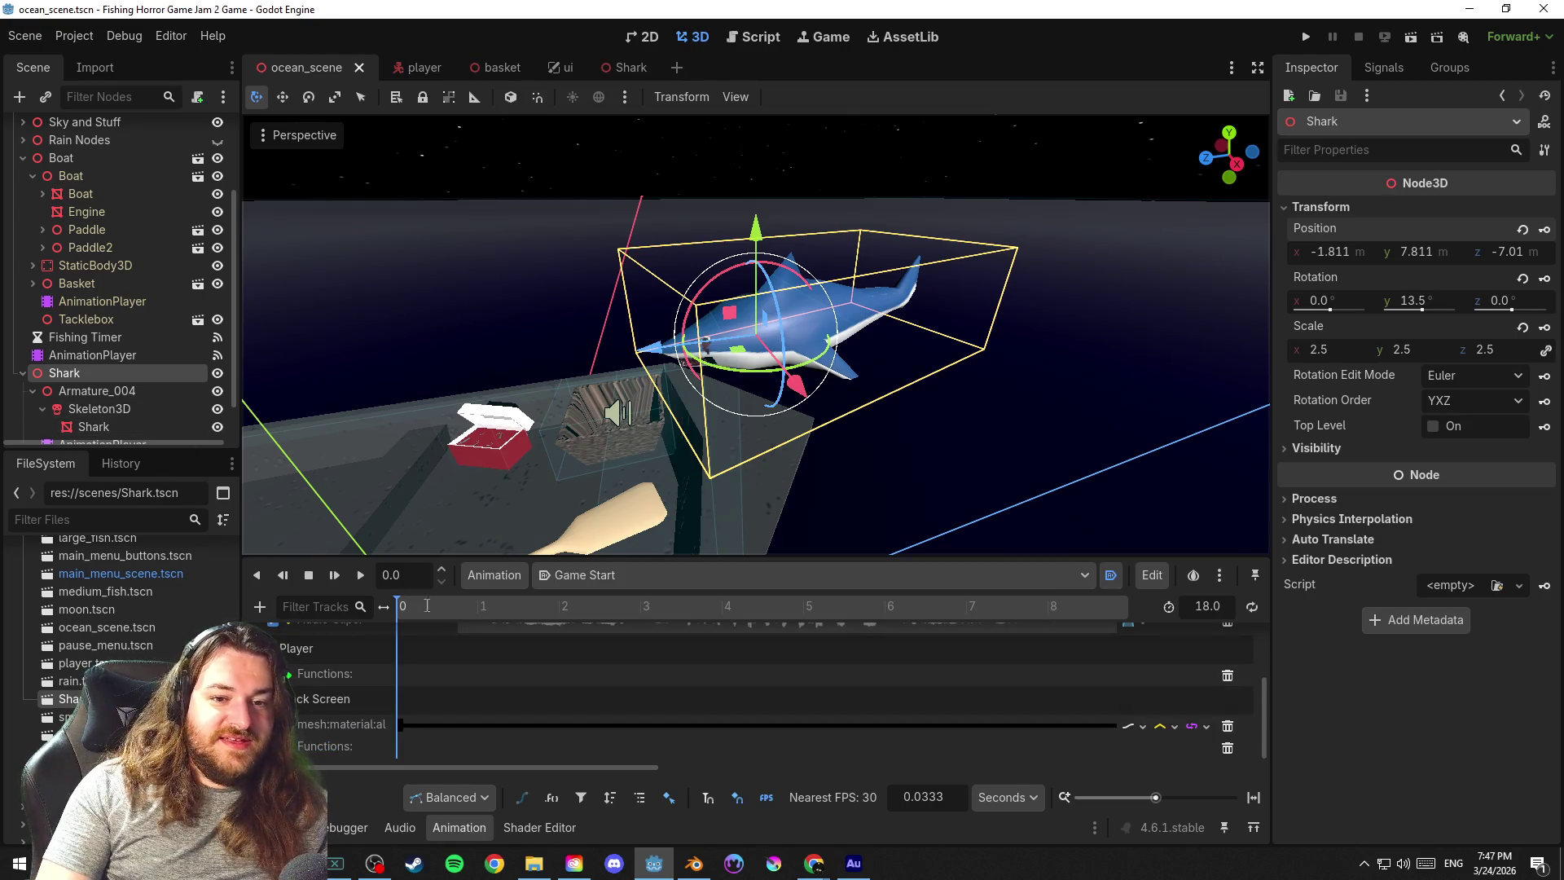
scroll(111, 414, "down", 2)
Via the shark's AnimationPlayer, key the Shark node's position again at time 0
left_click(102, 401)
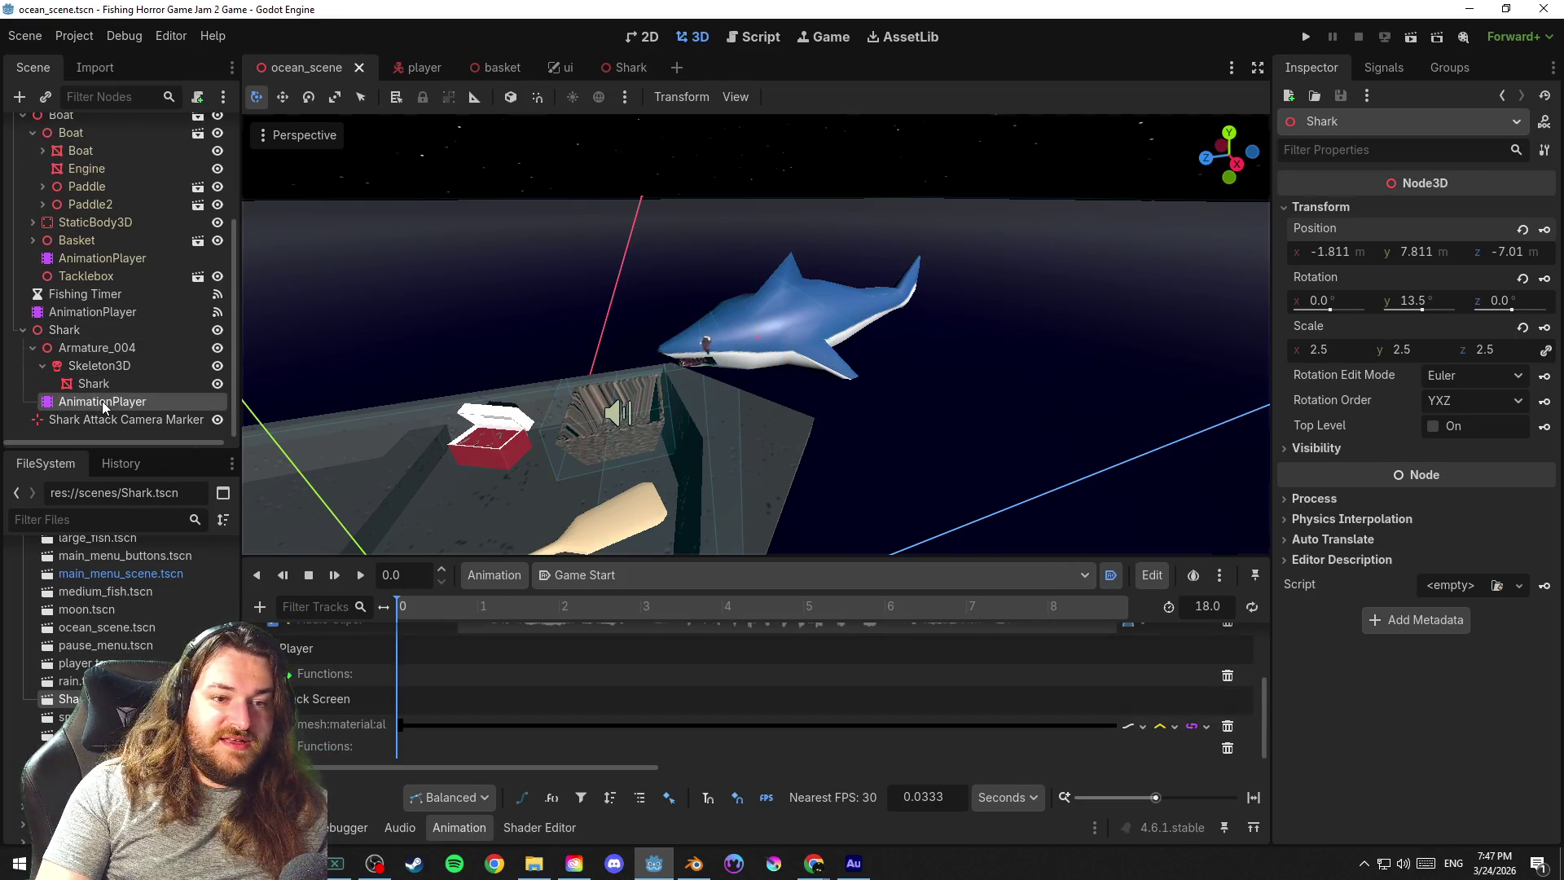
left_click(97, 330)
left_click(1546, 230)
left_click(710, 486)
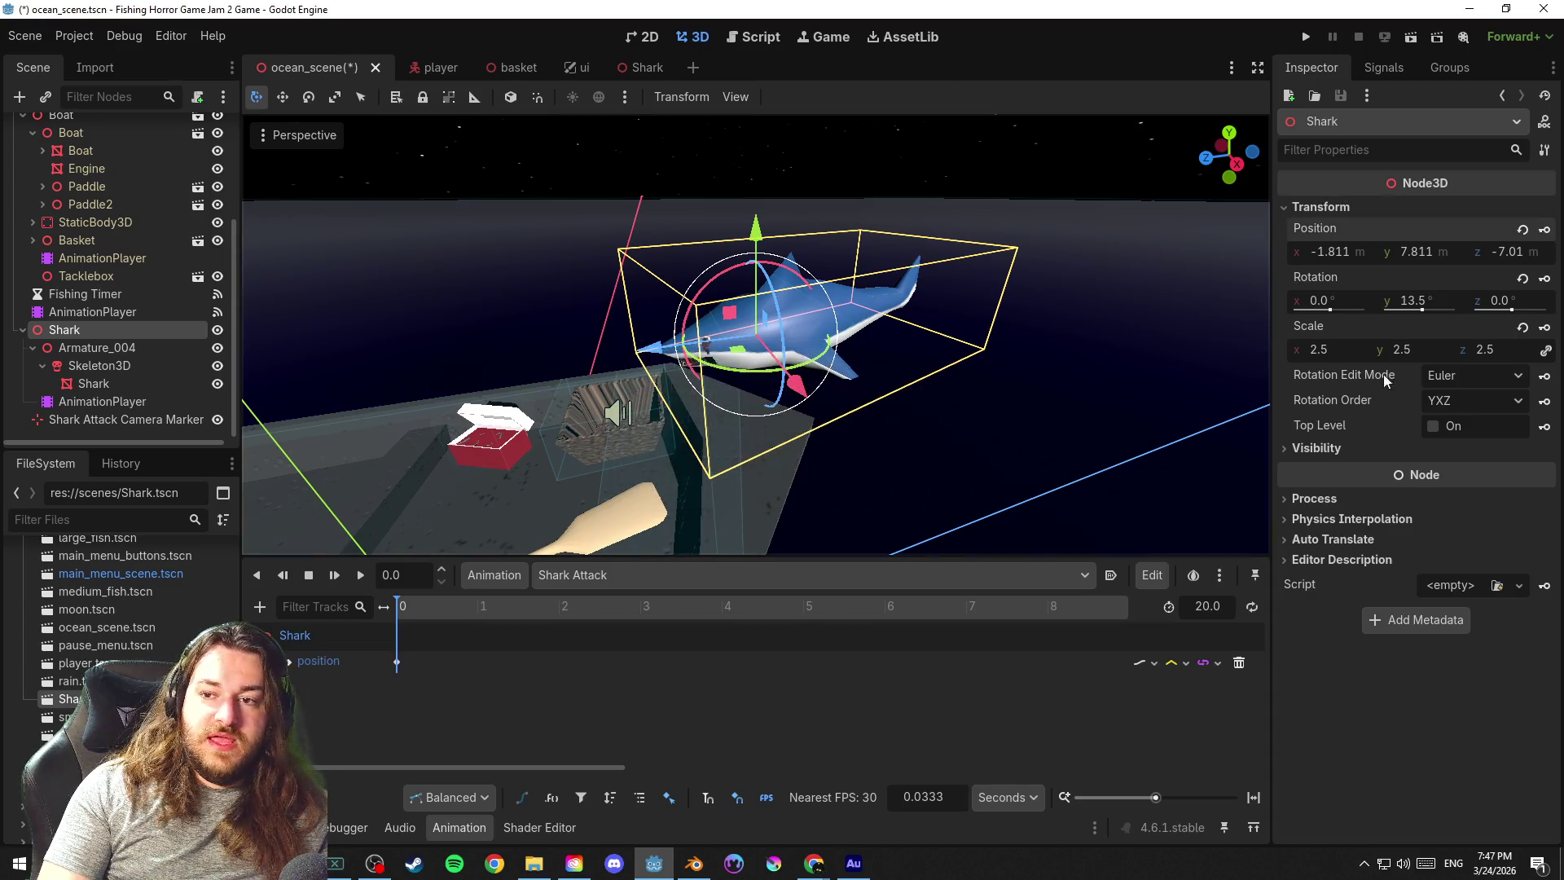
Key the Shark node's rotation, creating its track, and save the scene
left_click(1545, 279)
left_click(740, 484)
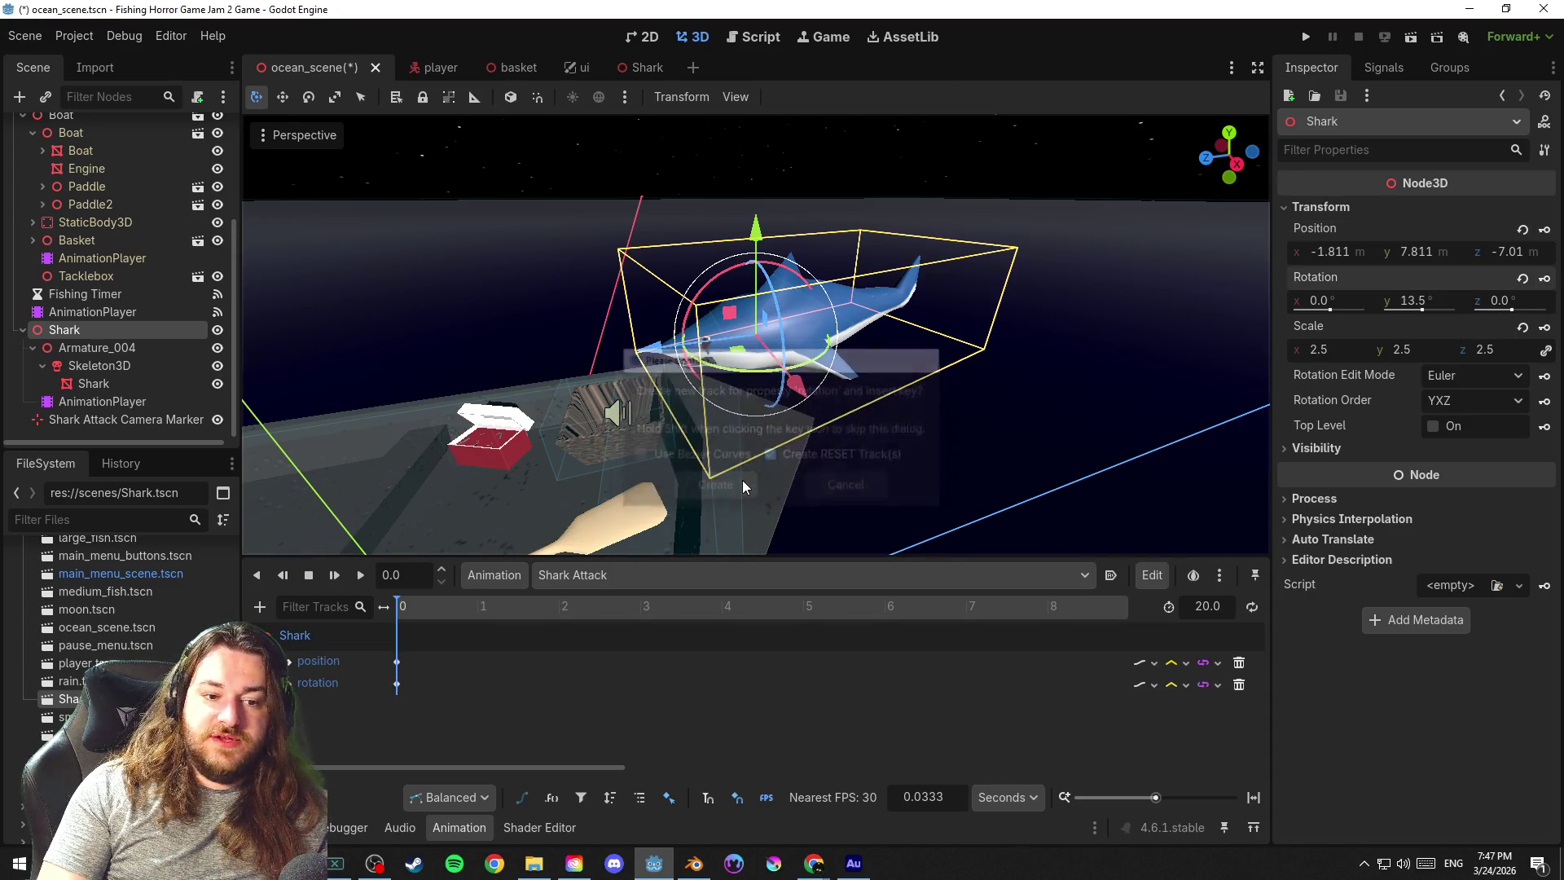
key("ctrl+s")
scroll(884, 423, "up", 5)
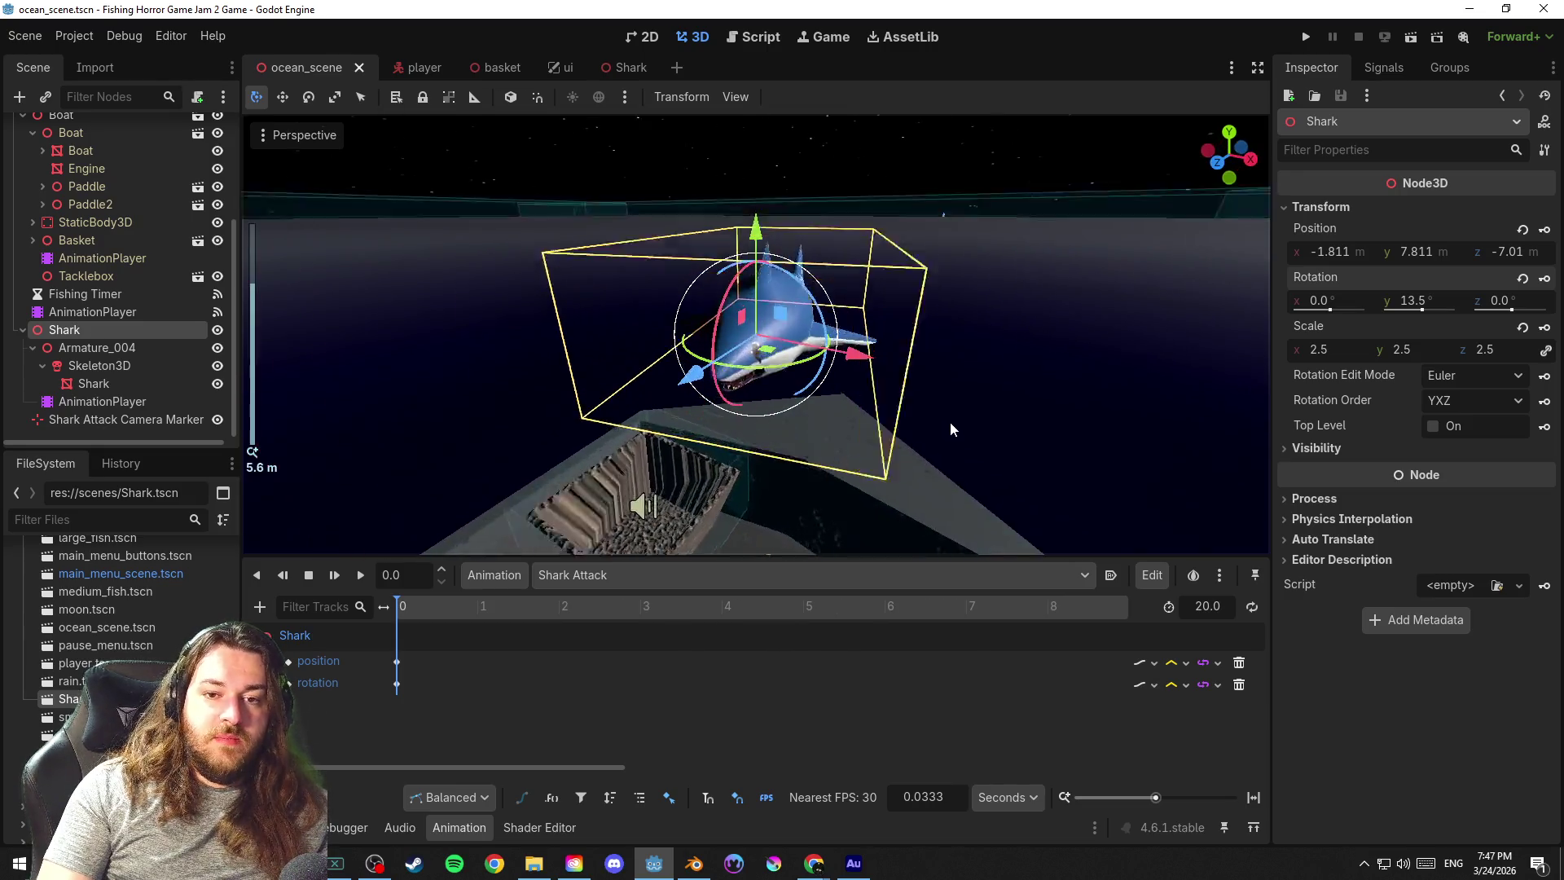
key("ctrl+s")
left_click_drag(1033, 379, 984, 389)
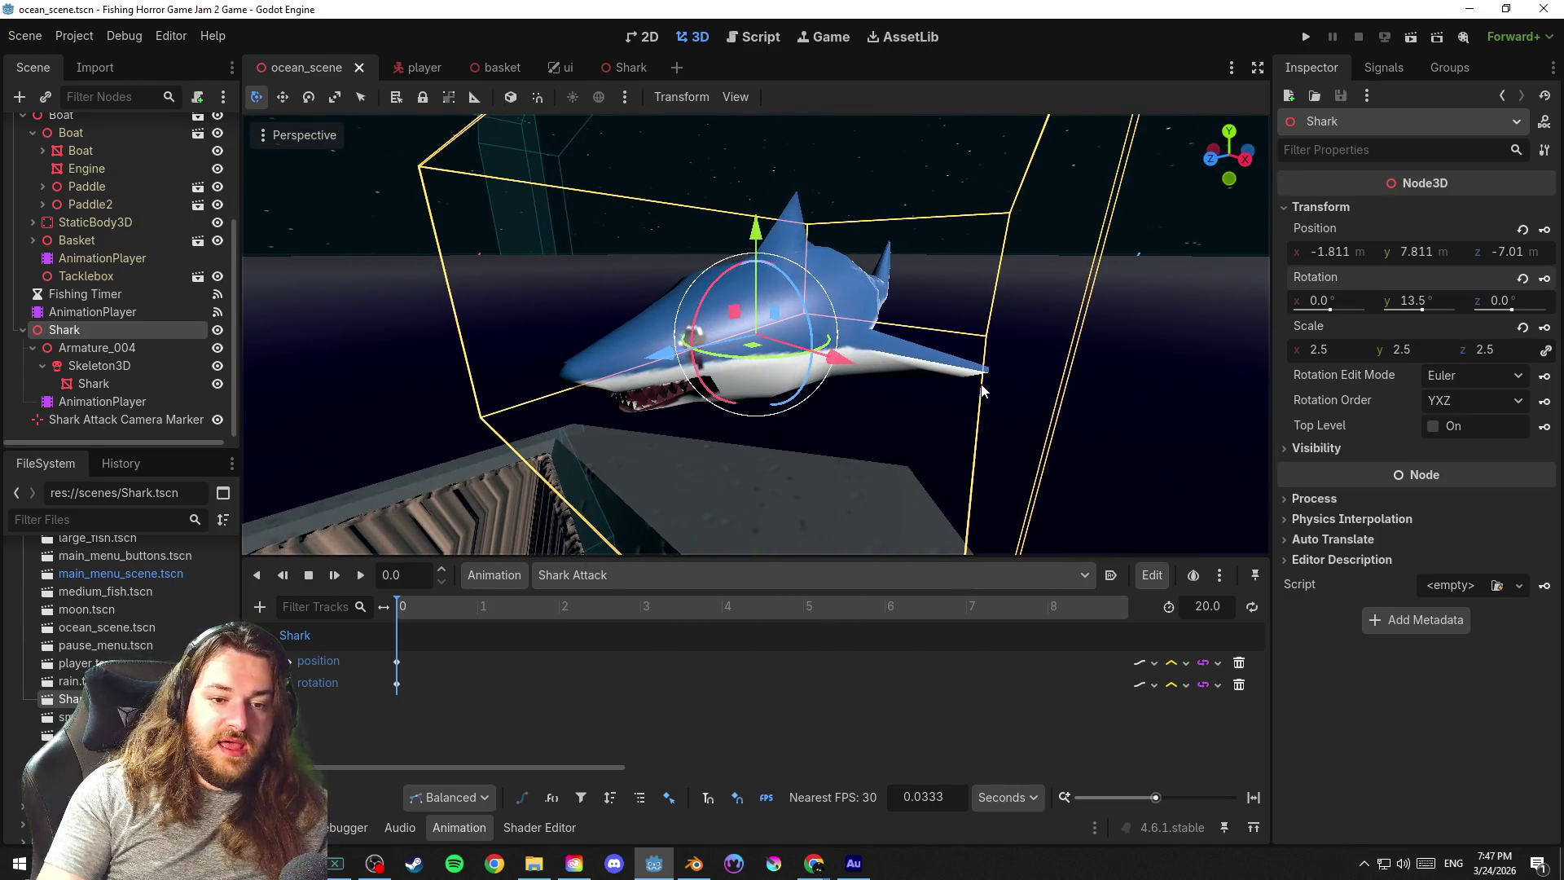
Move the Shark node's position and rotation keys to about 3.1 seconds and save
left_click_drag(381, 696, 410, 667)
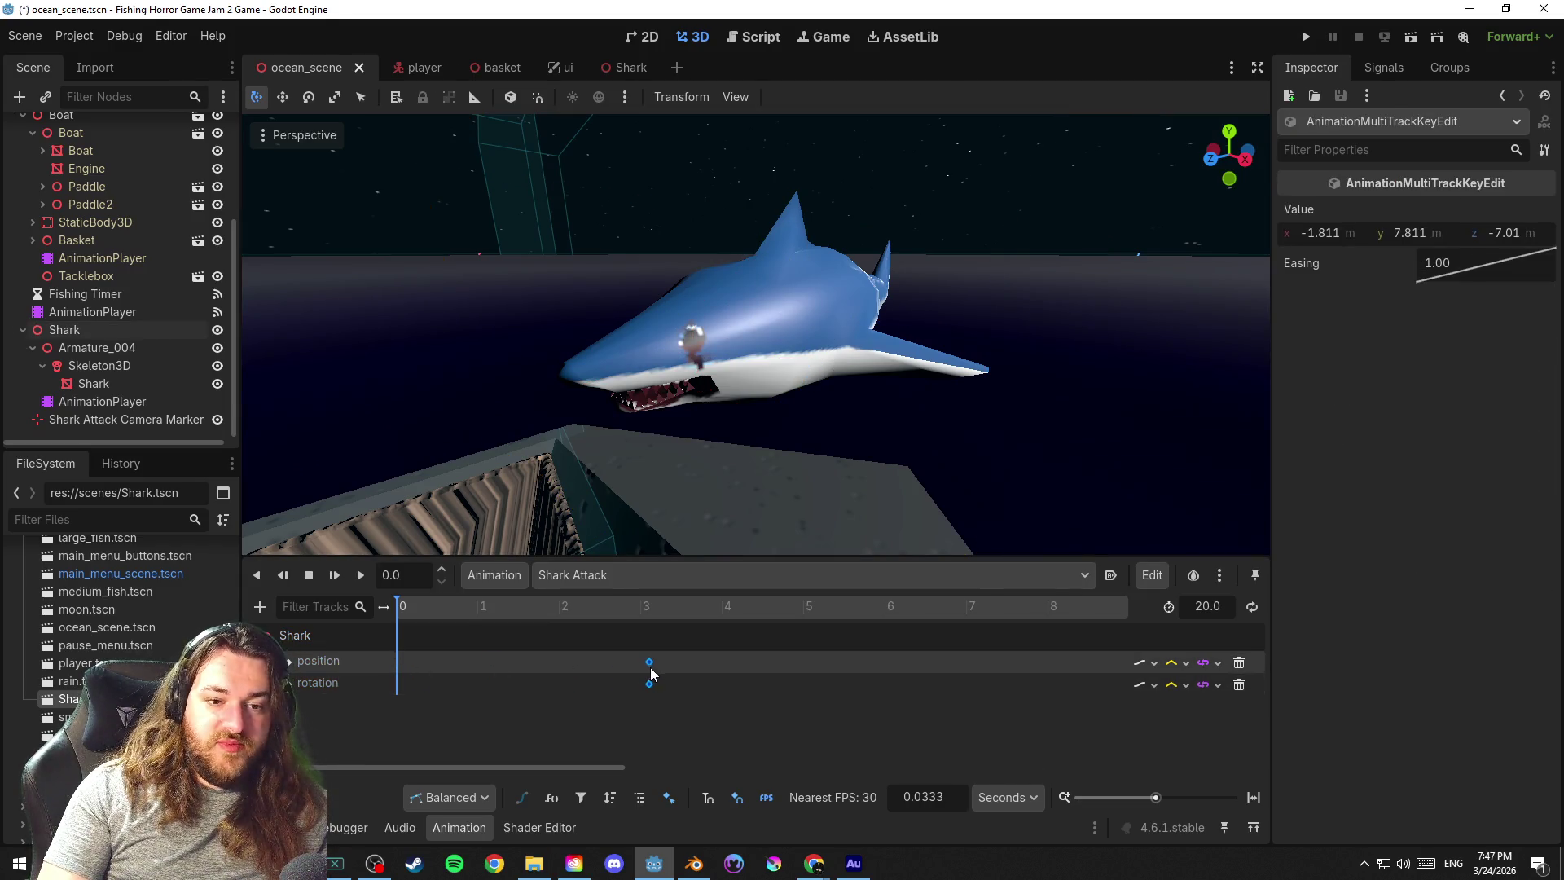
left_click(649, 660)
left_click_drag(645, 610, 429, 612)
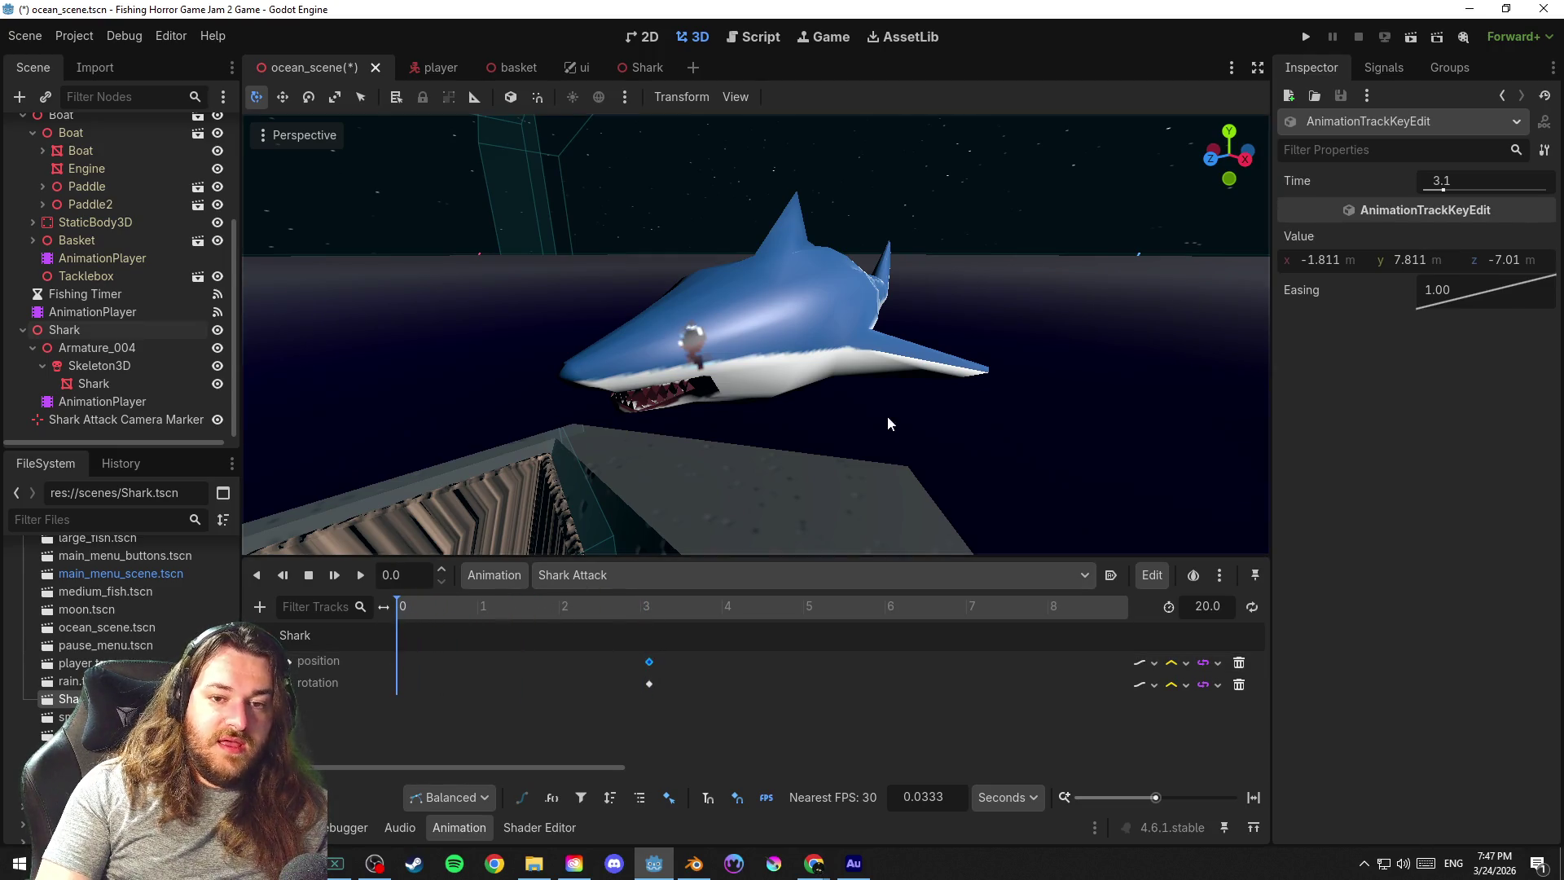
key("ctrl+s")
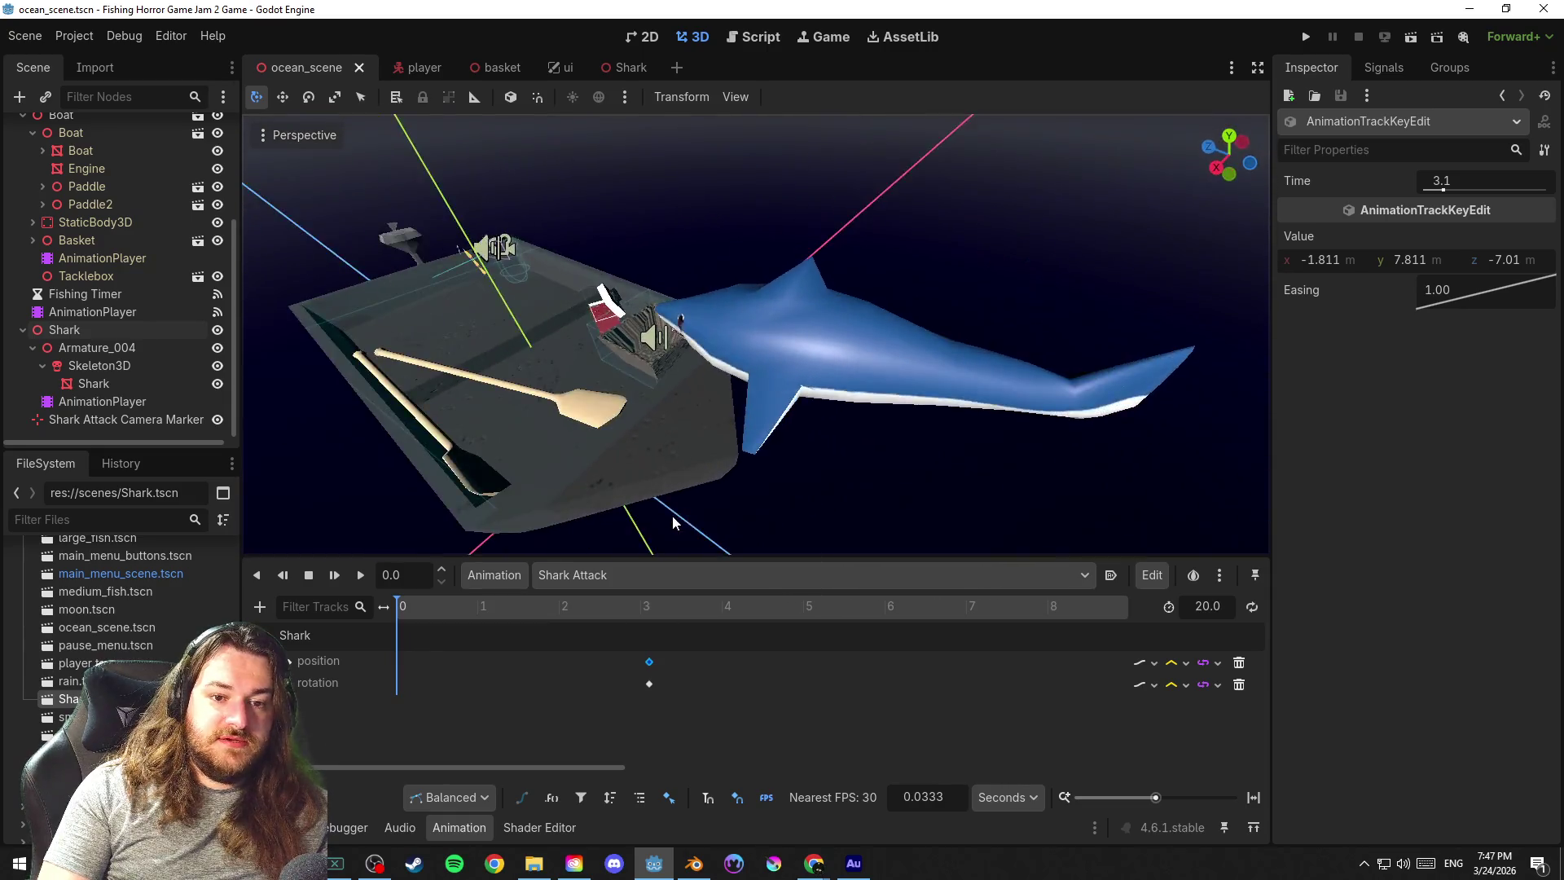
left_click(831, 291)
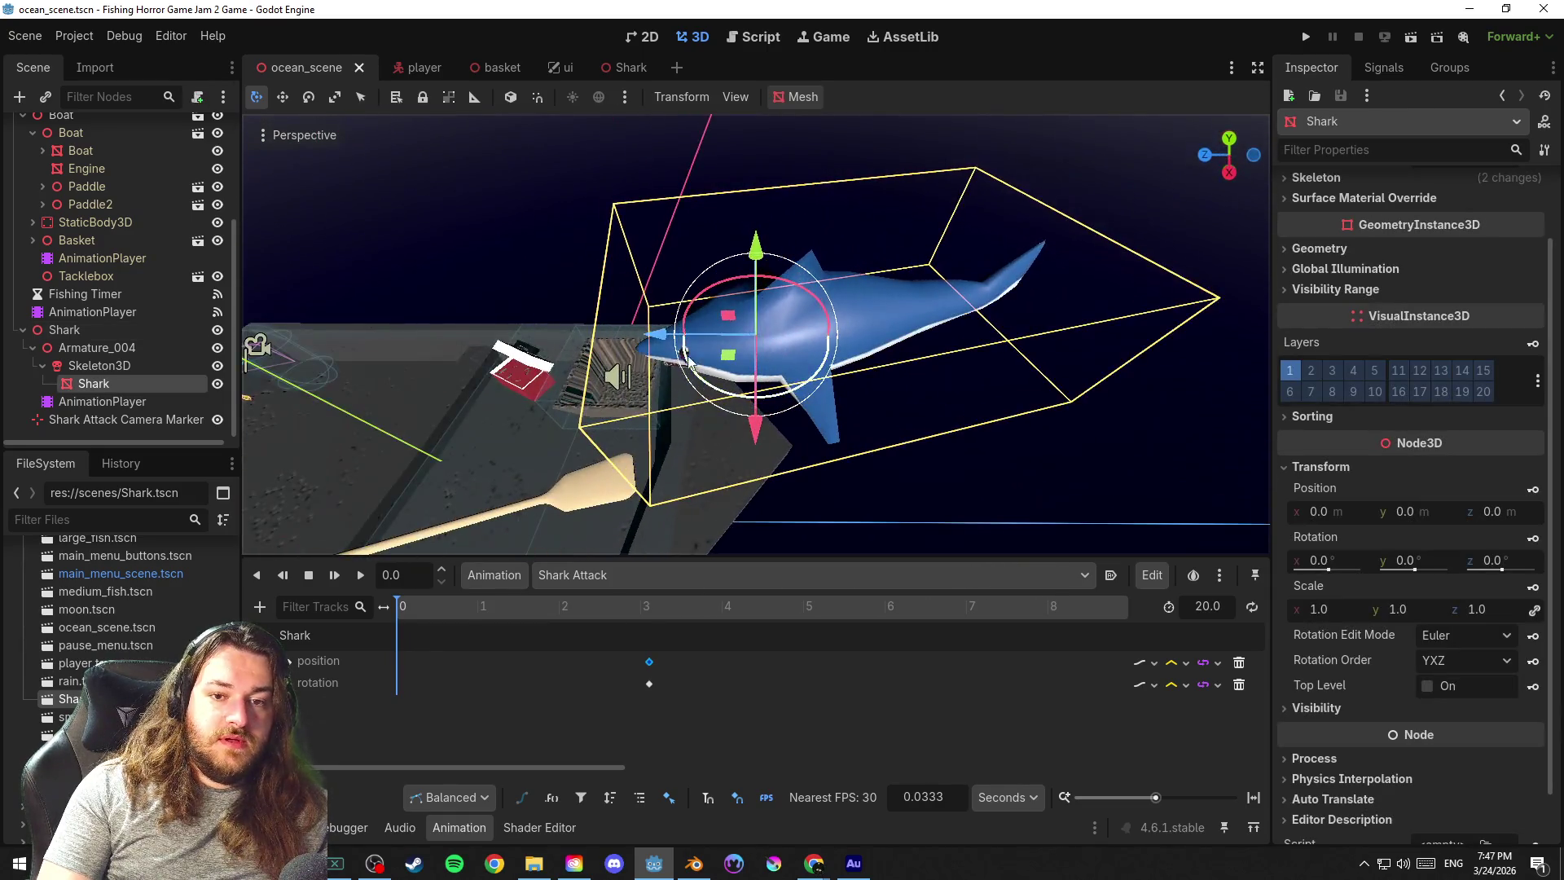
Try sliding the shark away, undo it, and settle on the Shark parent node as the selection
left_click_drag(670, 342, 1061, 352)
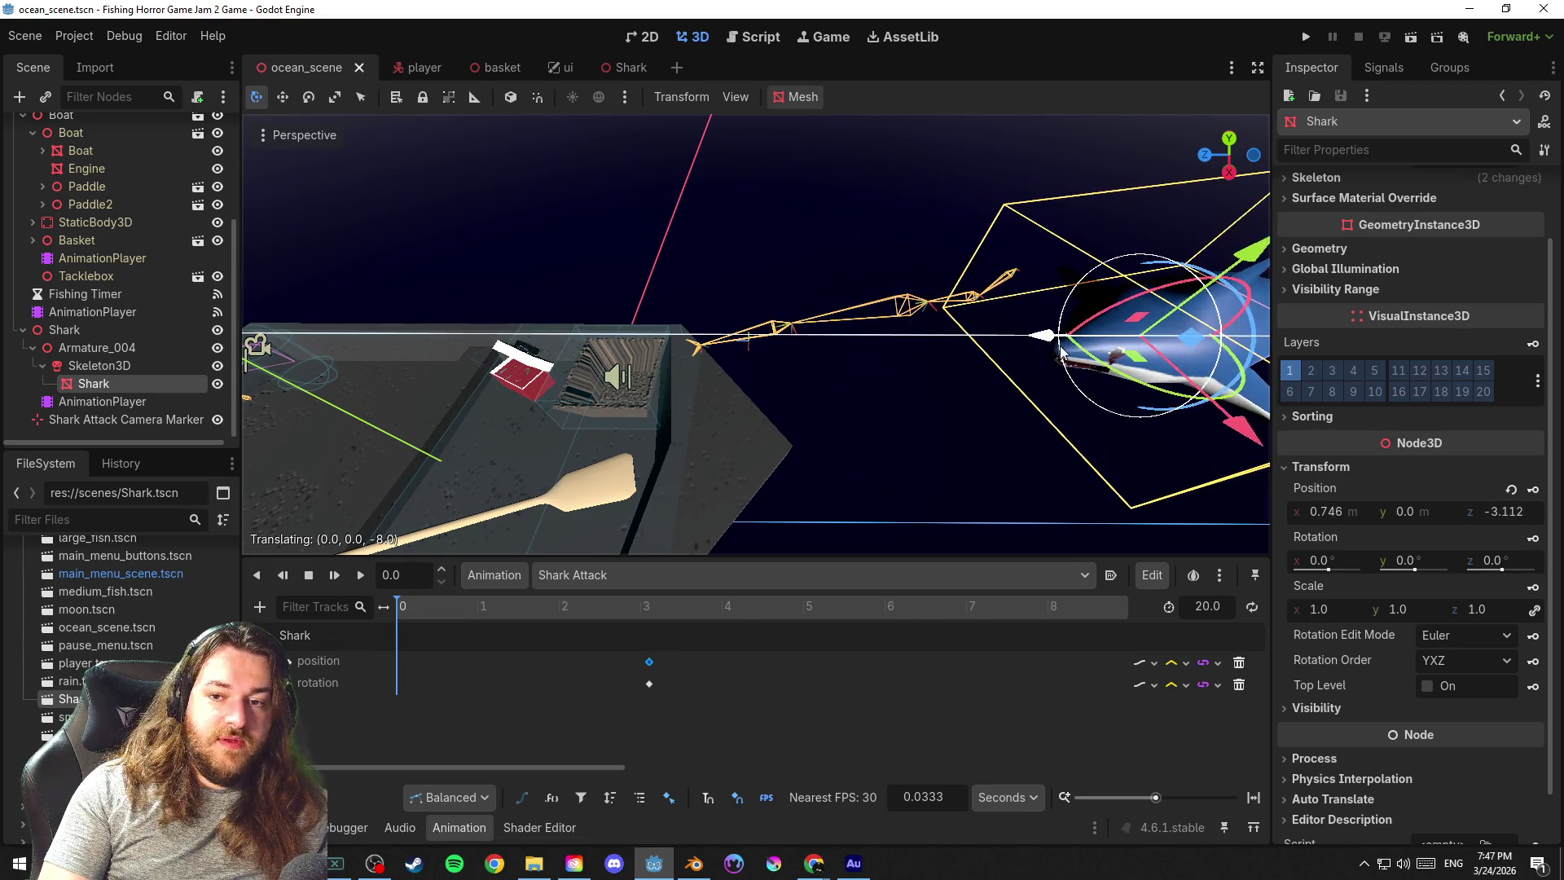
key("ctrl+z")
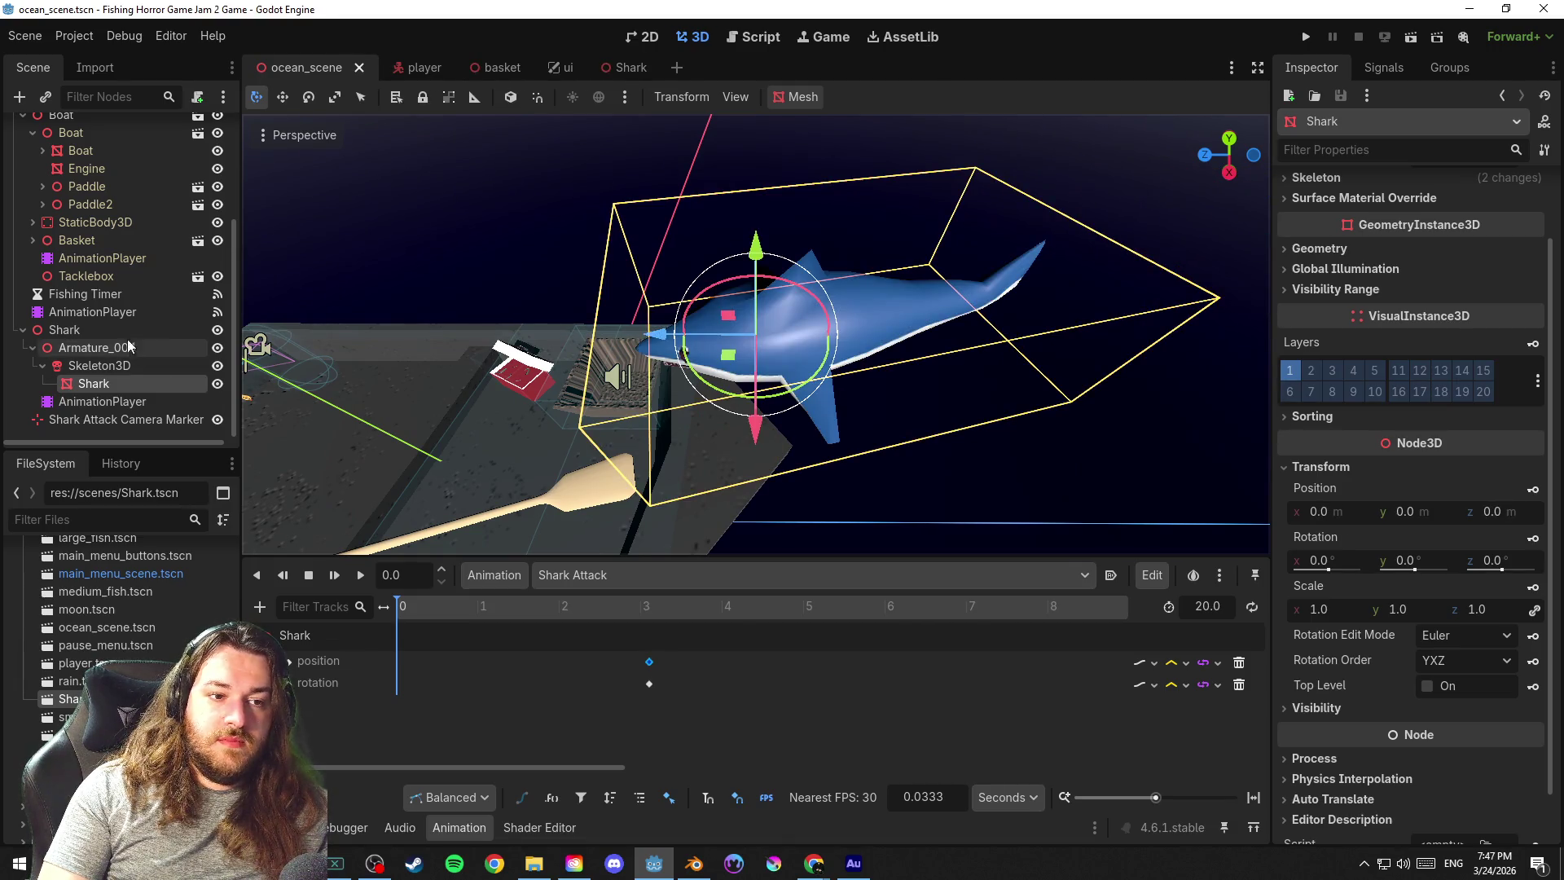
left_click(63, 330)
scroll(758, 331, "down", 3)
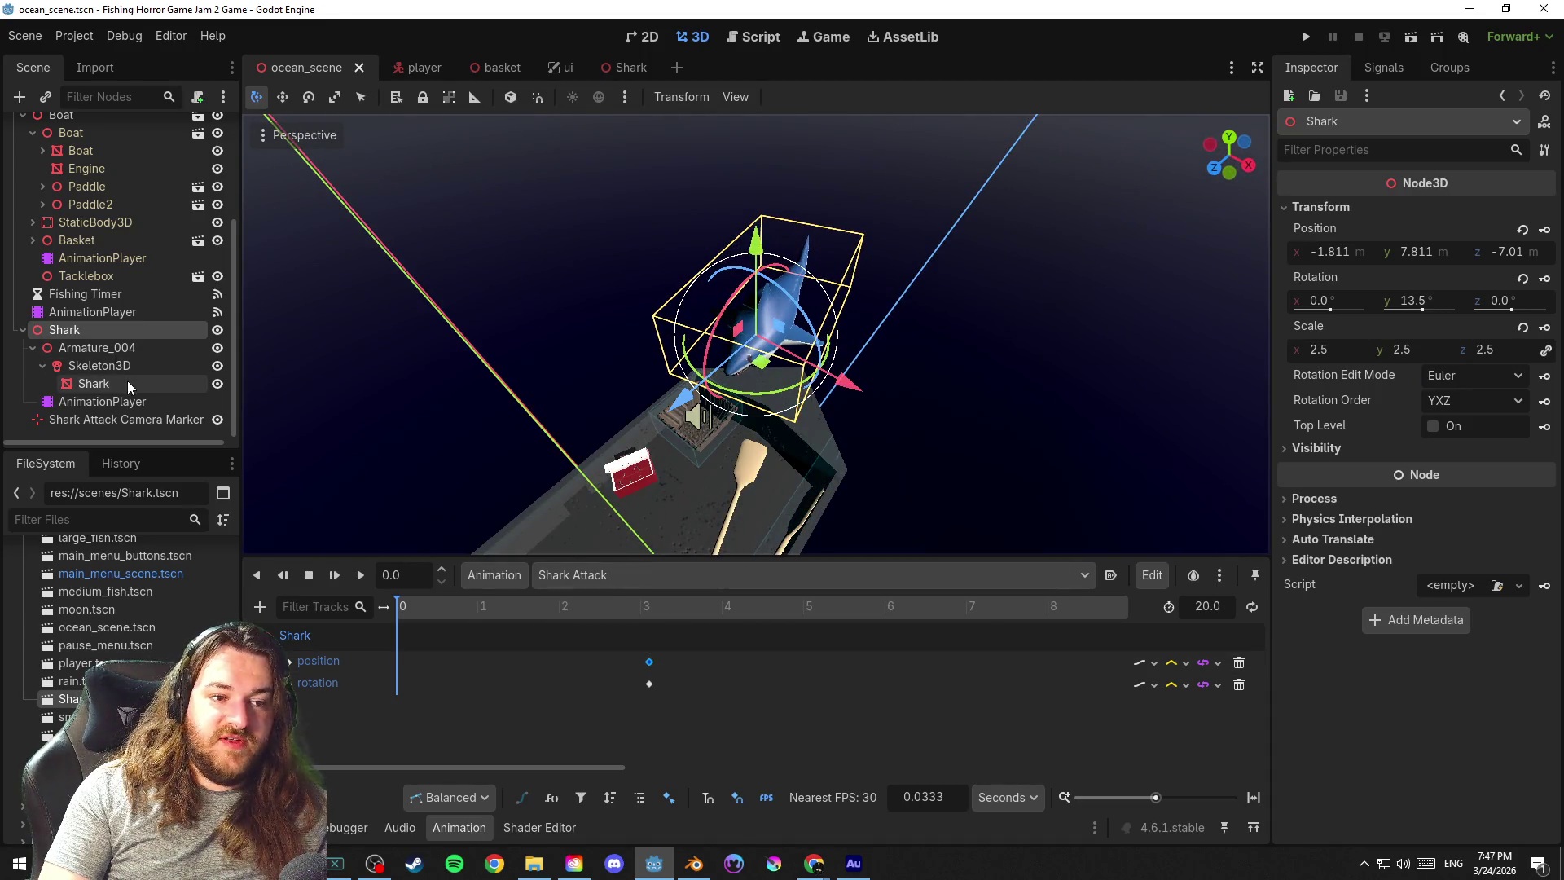
left_click(43, 351)
left_click(784, 328)
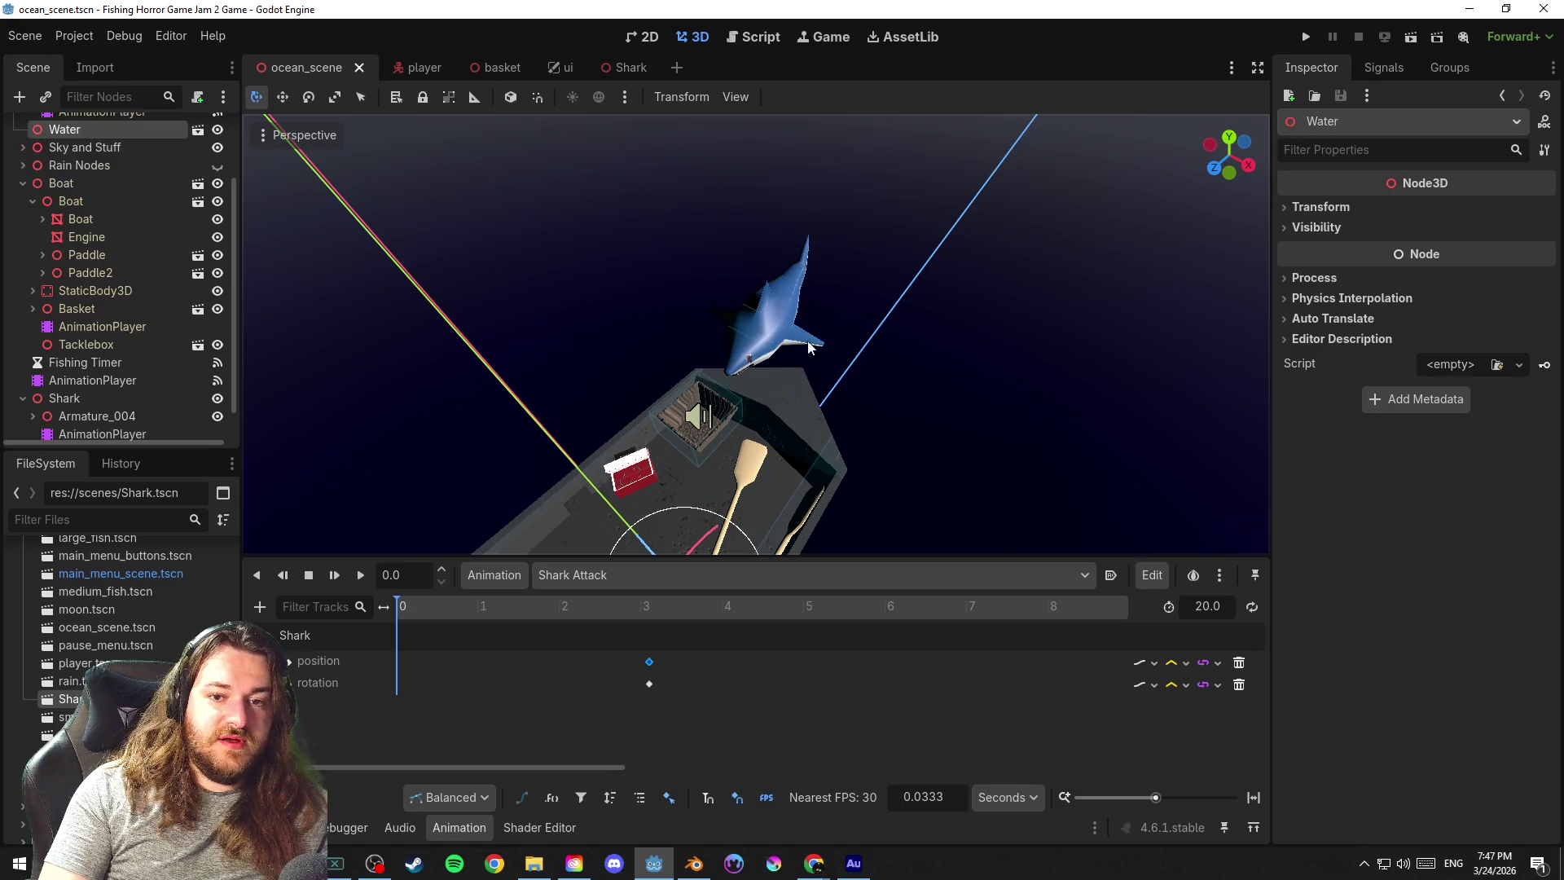
left_click(758, 300)
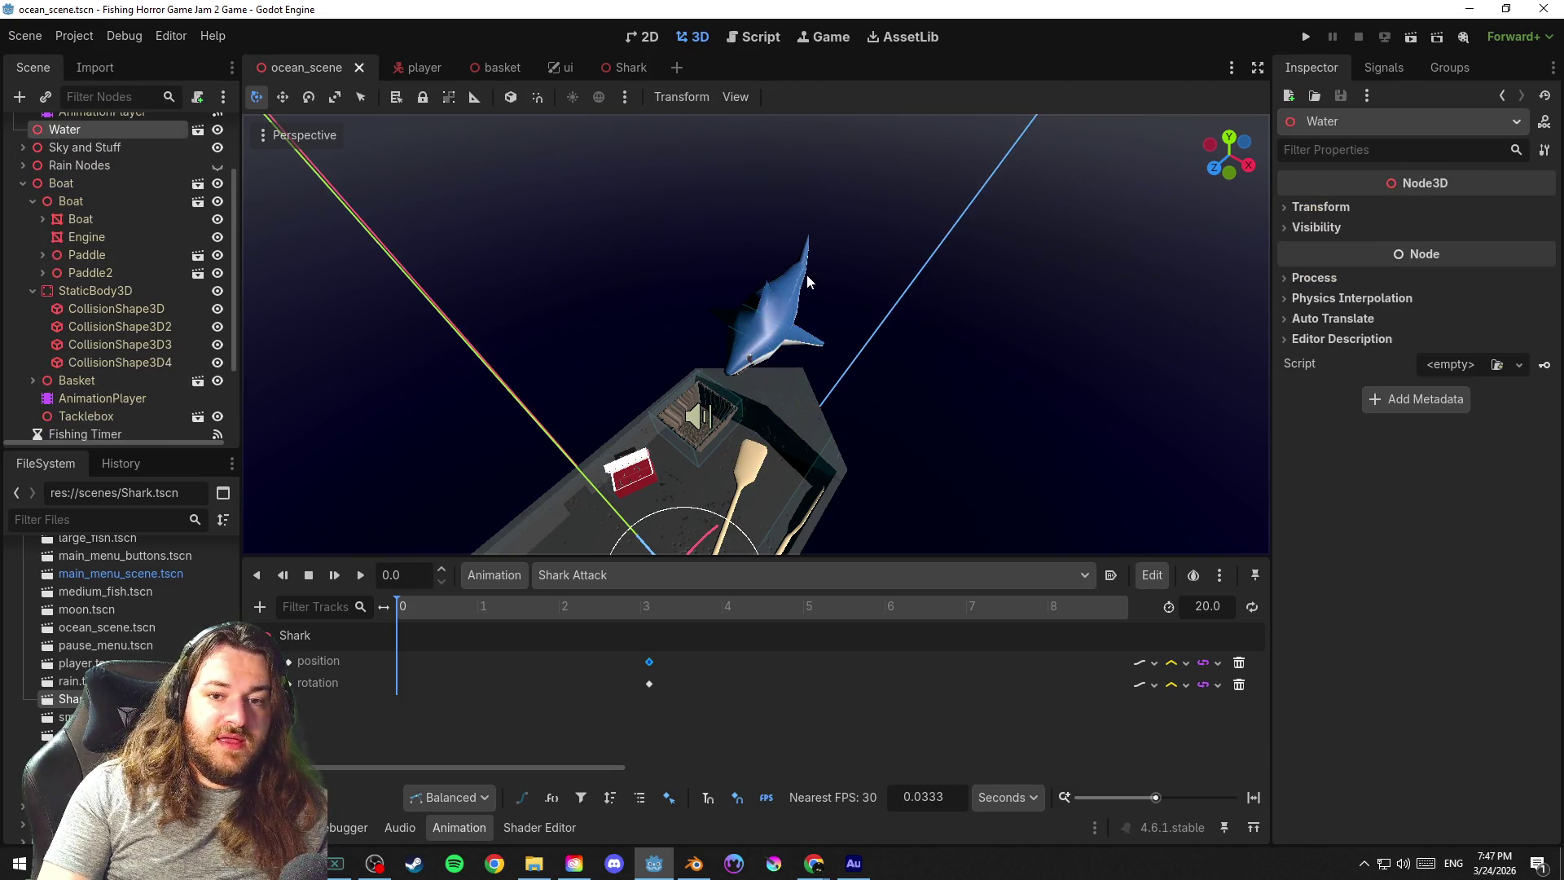
scroll(129, 366, "down", 1)
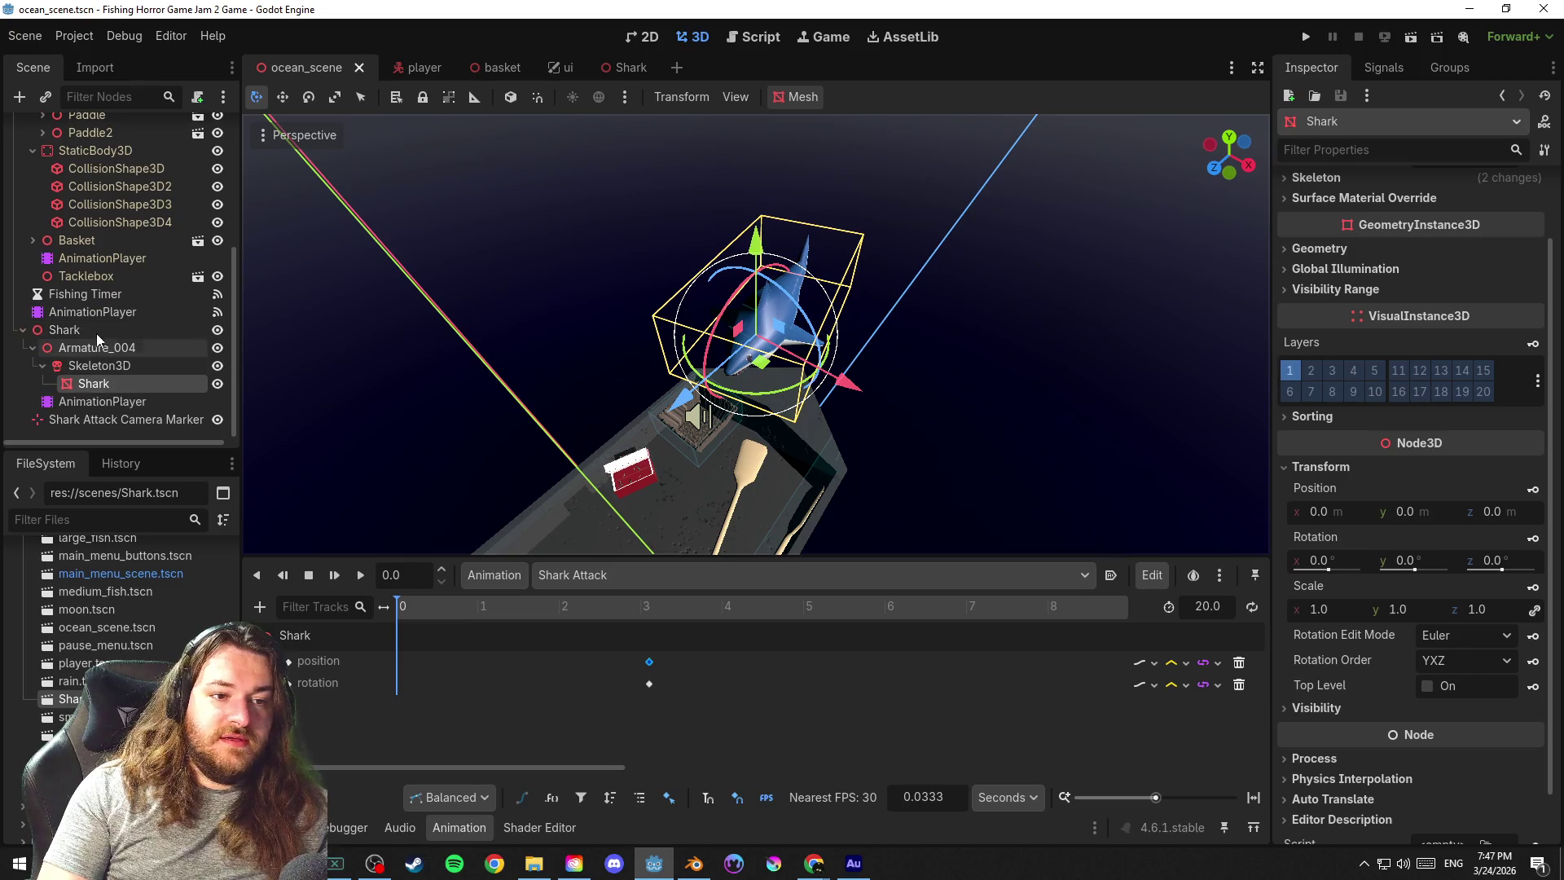
left_click(23, 330)
left_click(89, 400)
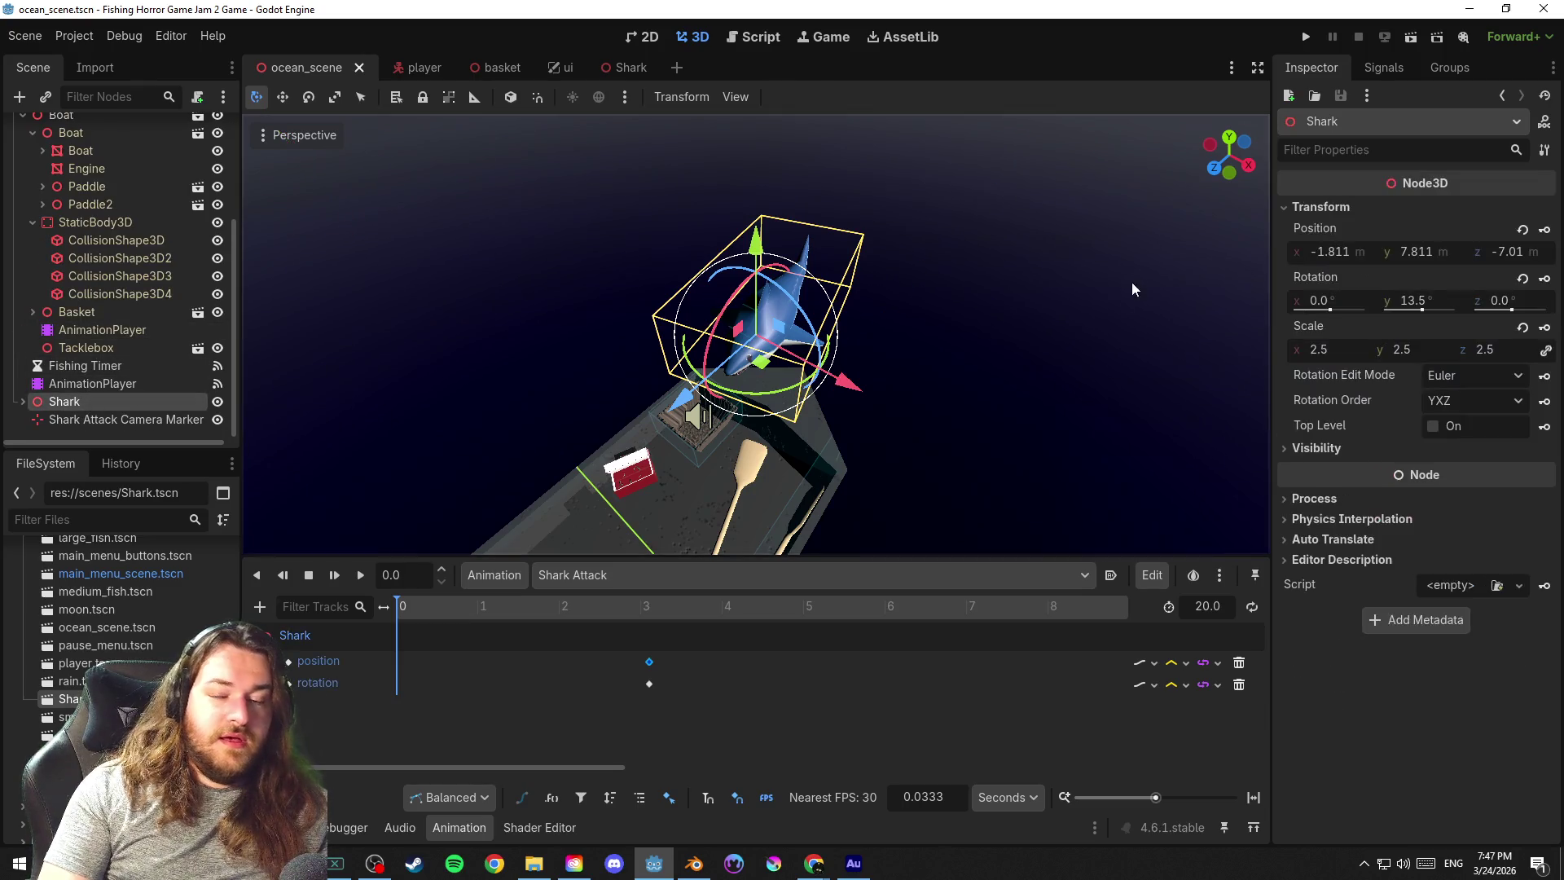
scroll(940, 295, "up", 2)
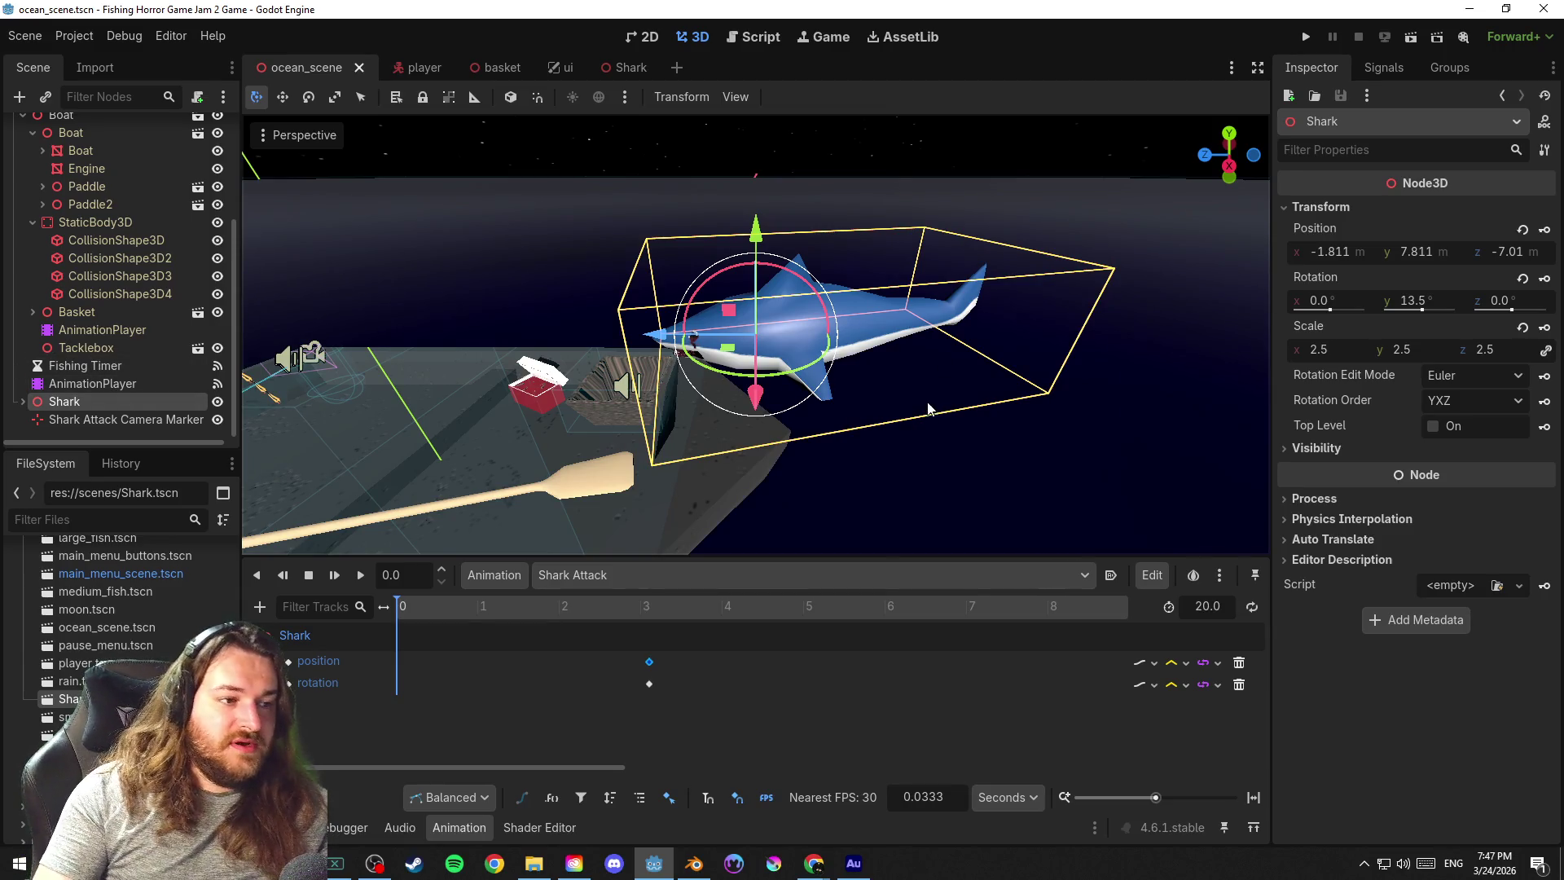
Orbit to view the shark's side and begin translating it away from the boat
left_click_drag(906, 370, 1063, 429)
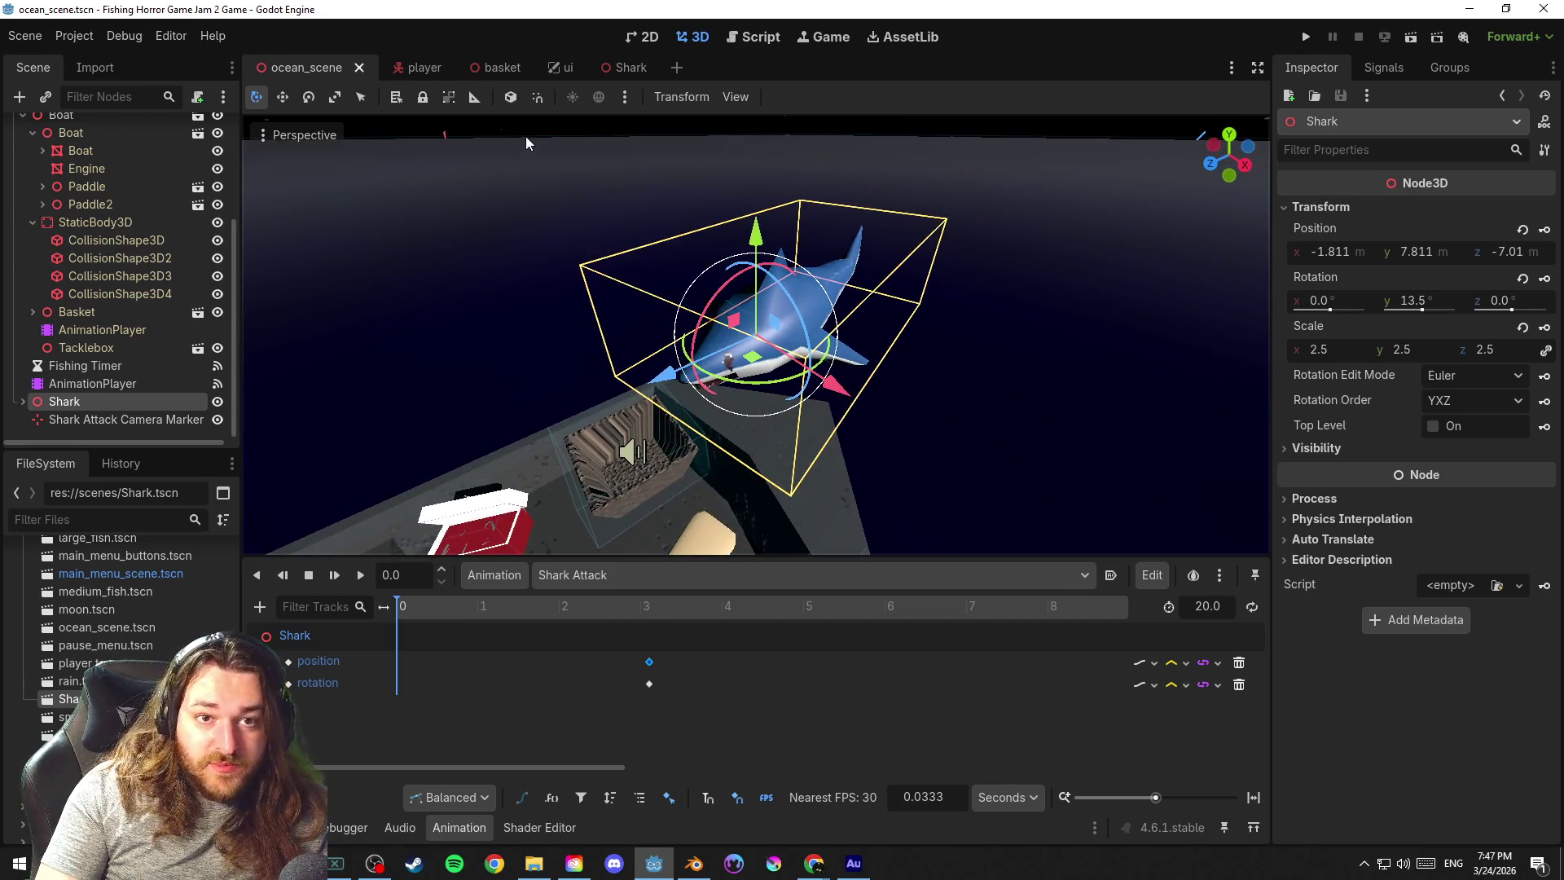
left_click_drag(1079, 365, 1117, 330)
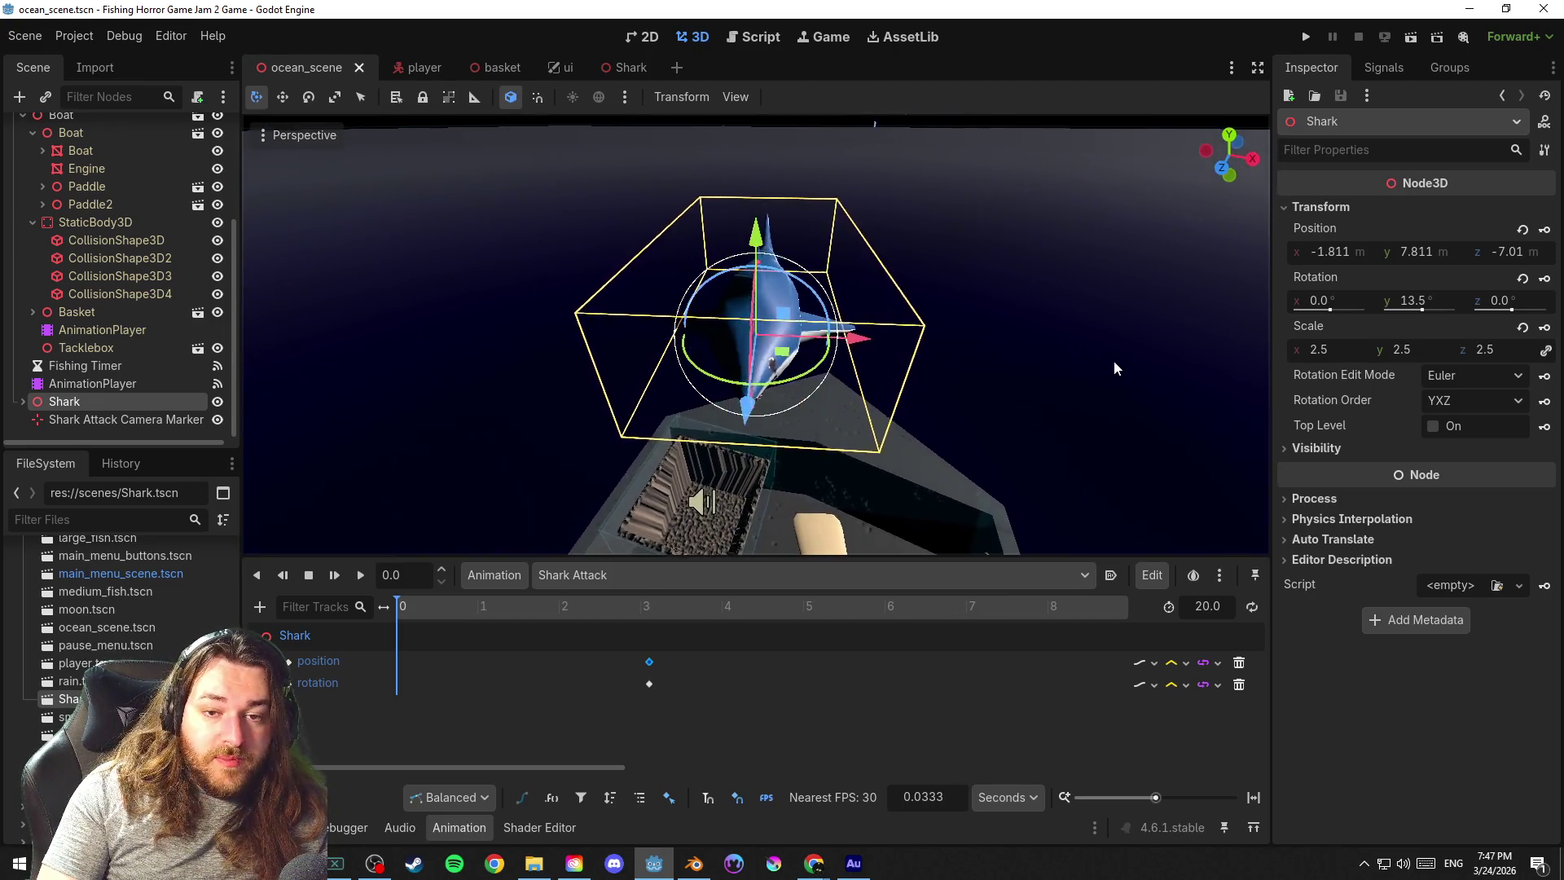
mouse_move(1117, 330)
left_mouse_down()
mouse_move(929, 357)
mouse_move(806, 440)
mouse_move(654, 329)
left_mouse_up()
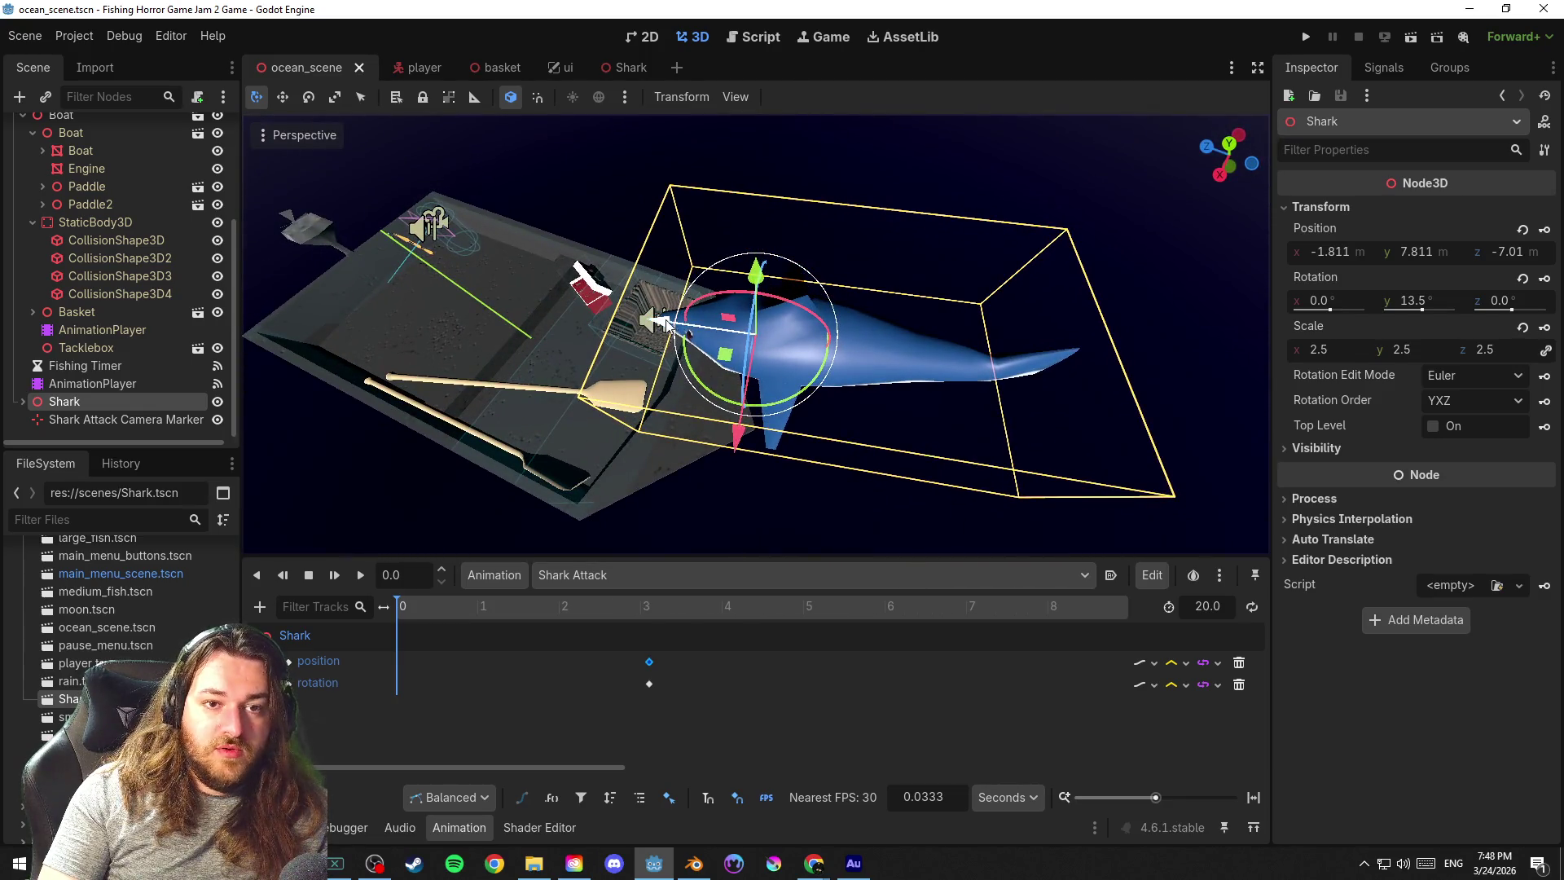
key("g")
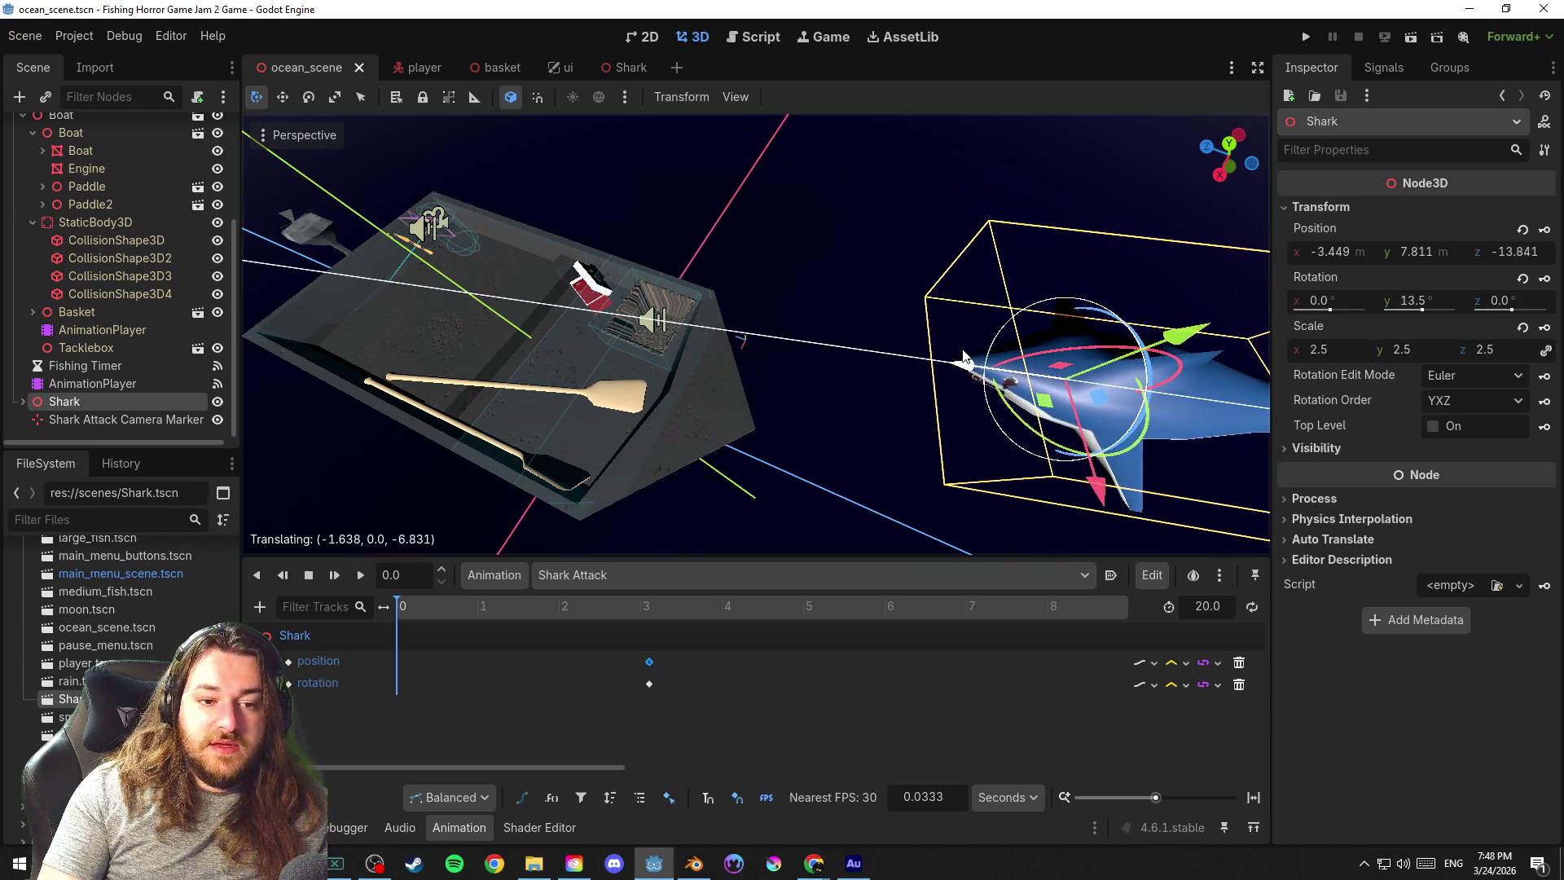
Place the shark farther back and lower from the boat, then tilt it about its side axis
left_click(963, 357)
mouse_move(798, 356)
left_mouse_down()
mouse_move(579, 274)
mouse_move(684, 352)
left_mouse_up()
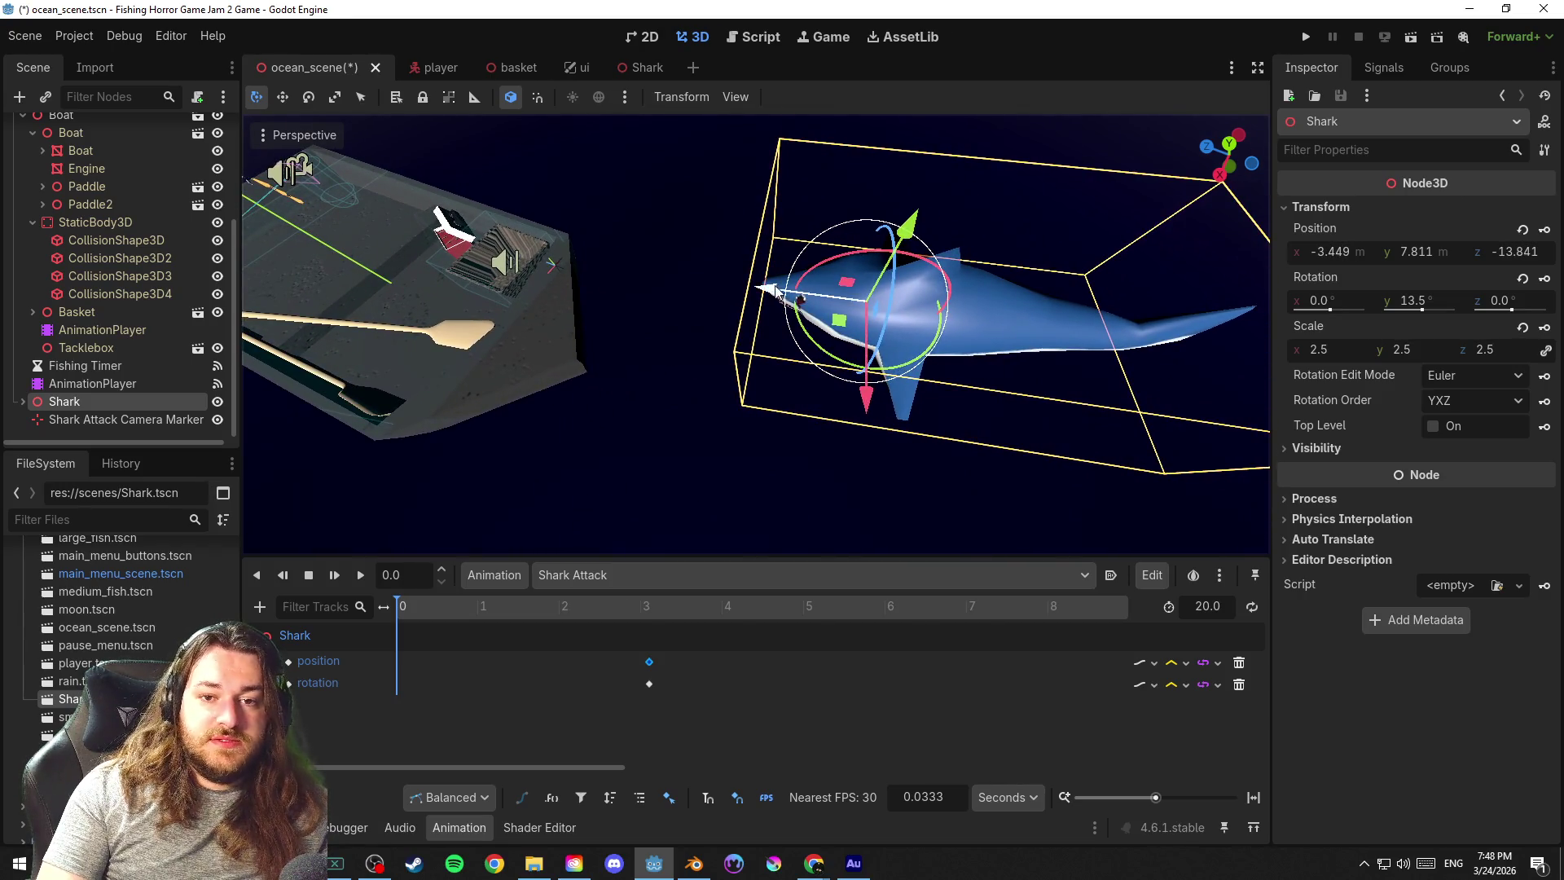
key("g")
left_click(622, 320)
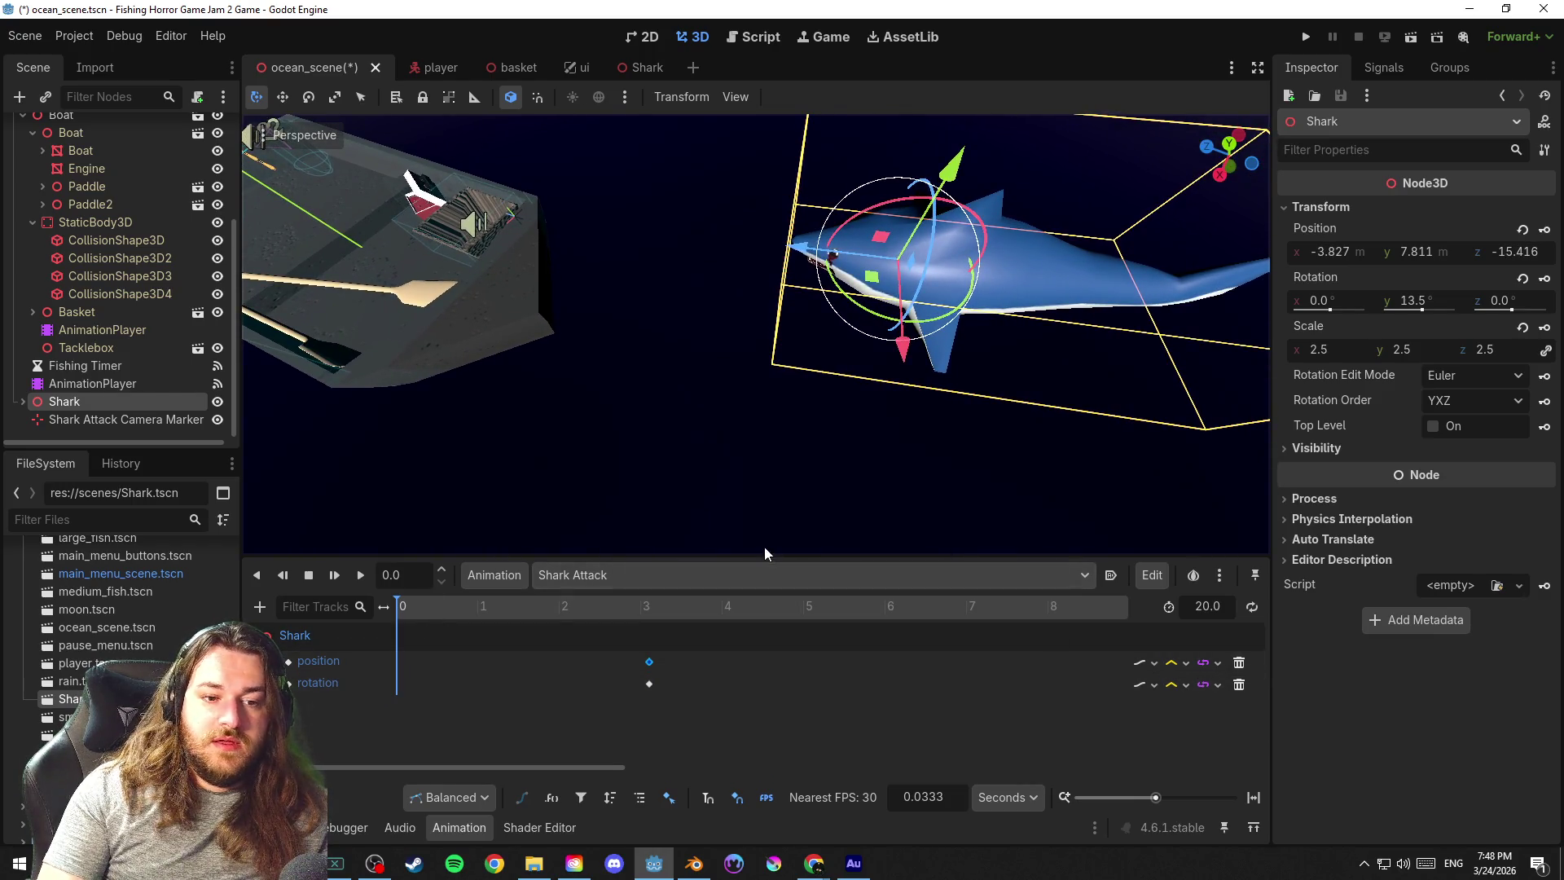
scroll(882, 479, "down", 3)
mouse_move(882, 479)
left_mouse_down()
mouse_move(915, 412)
mouse_move(846, 188)
mouse_move(859, 308)
left_mouse_up()
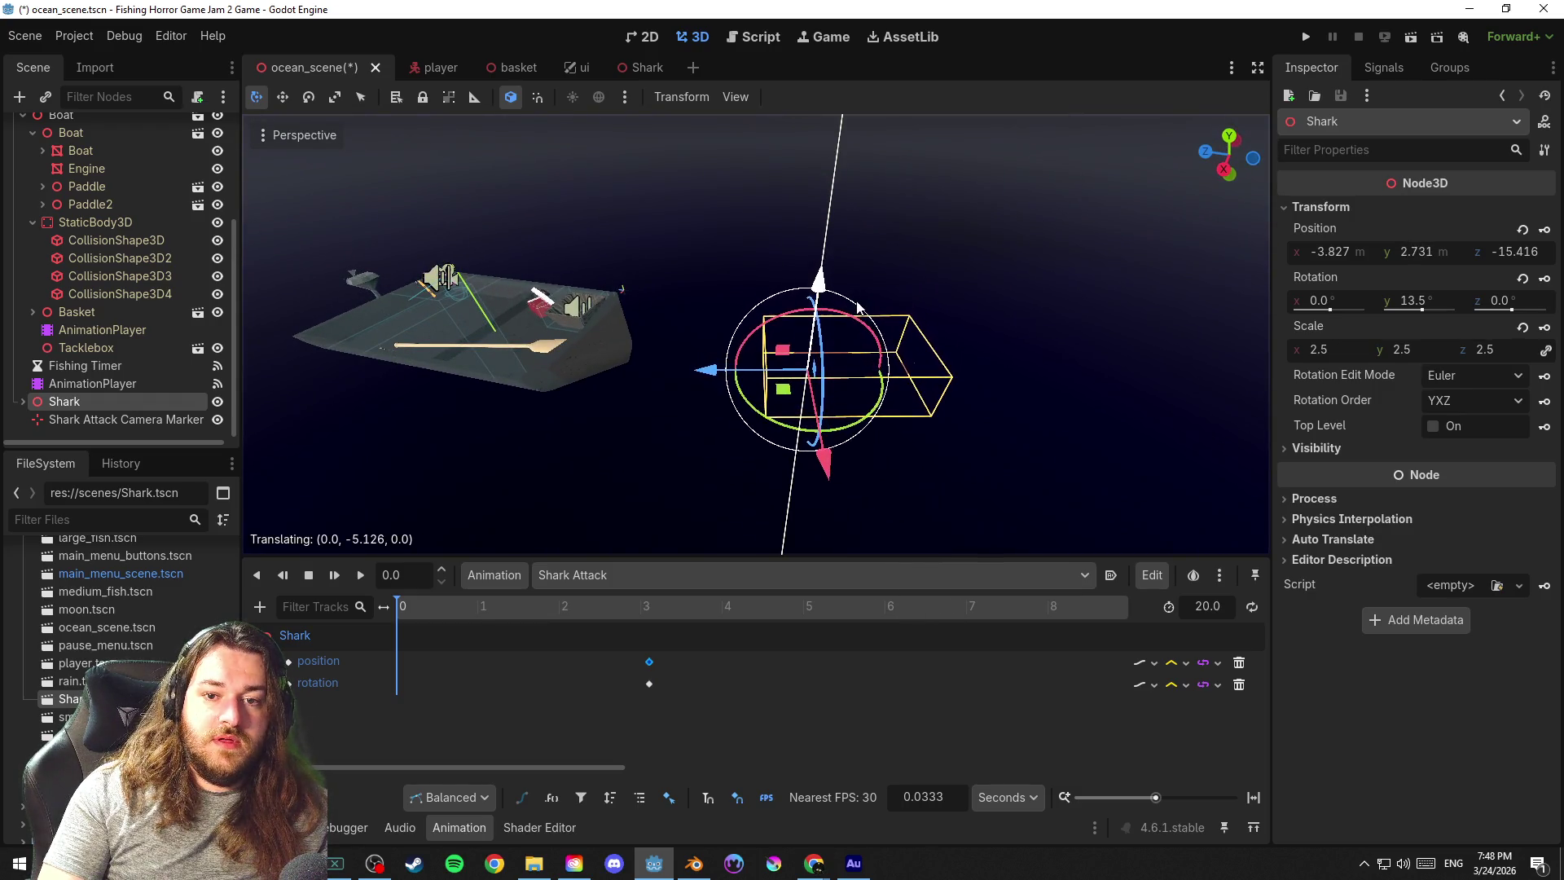
mouse_move(840, 315)
left_mouse_down()
mouse_move(890, 324)
mouse_move(928, 357)
mouse_move(890, 326)
left_mouse_up()
Key the shark's distant, tilted pose at time 0, save, and play Shark Attack
left_click(1544, 230)
left_click(1544, 278)
key("ctrl+s")
left_click(360, 575)
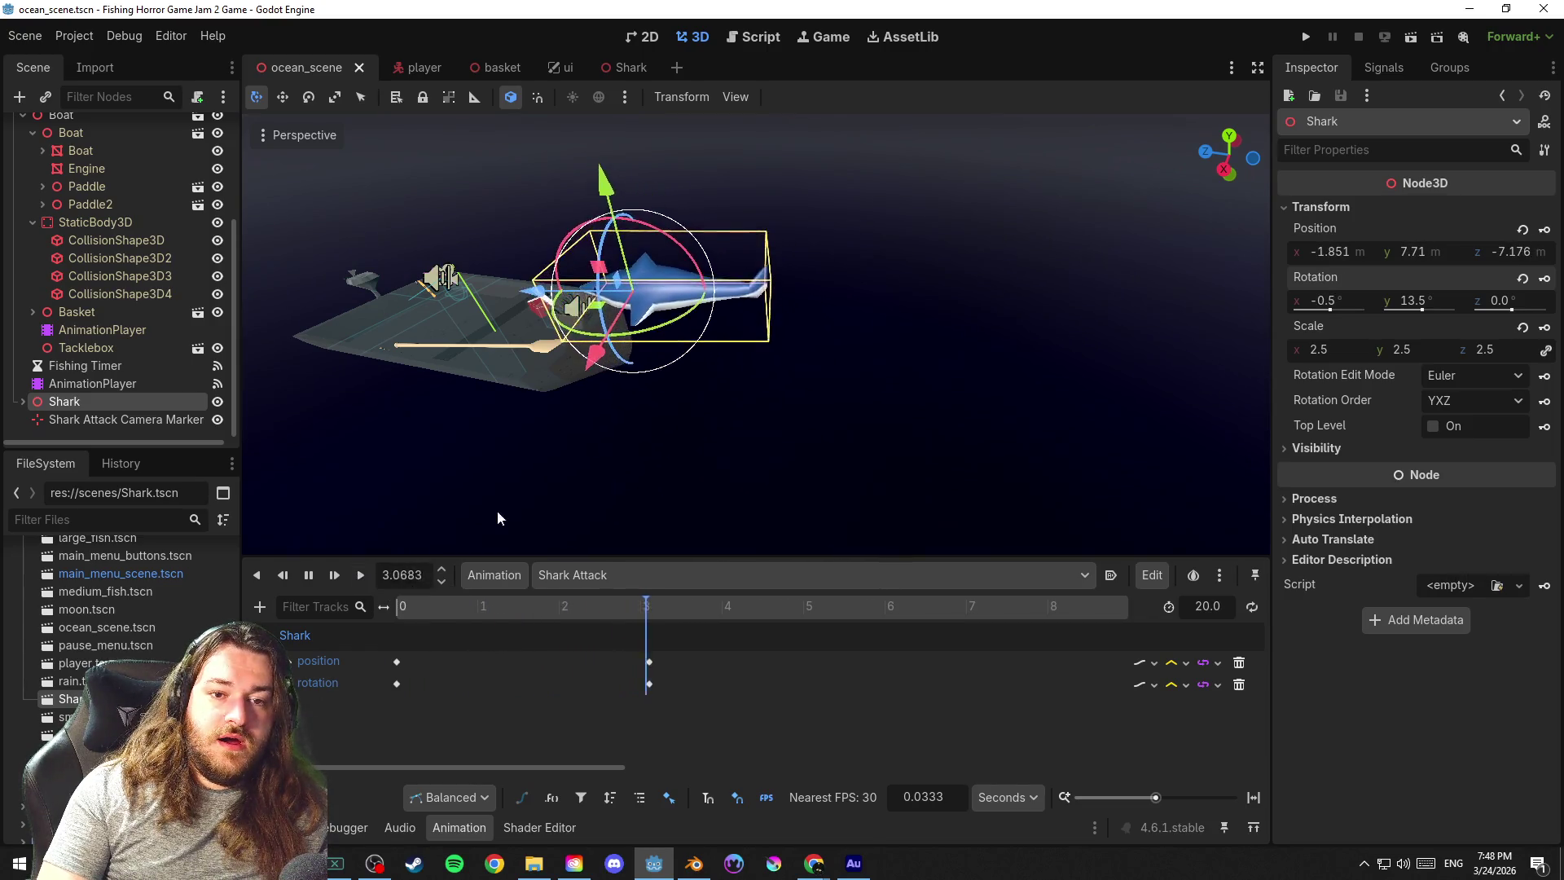
Stop playback, nudge the 3-second attack keyframes slightly earlier, save and replay
left_click_drag(498, 510, 782, 404)
scroll(782, 403, "up", 3)
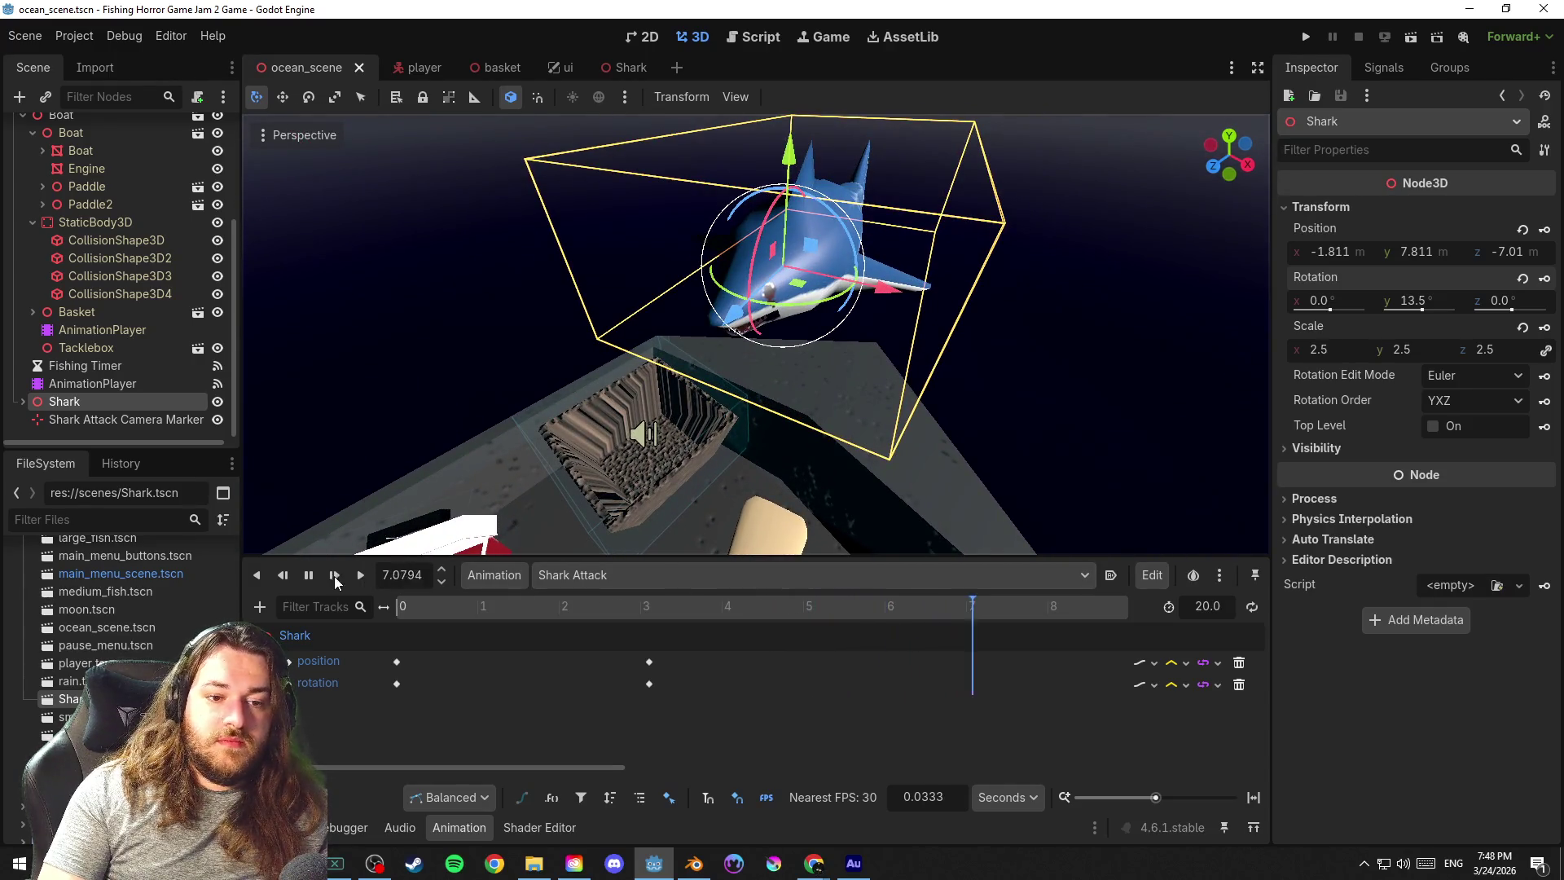
left_click(308, 575)
key("ctrl+s")
left_click_drag(689, 722, 649, 667)
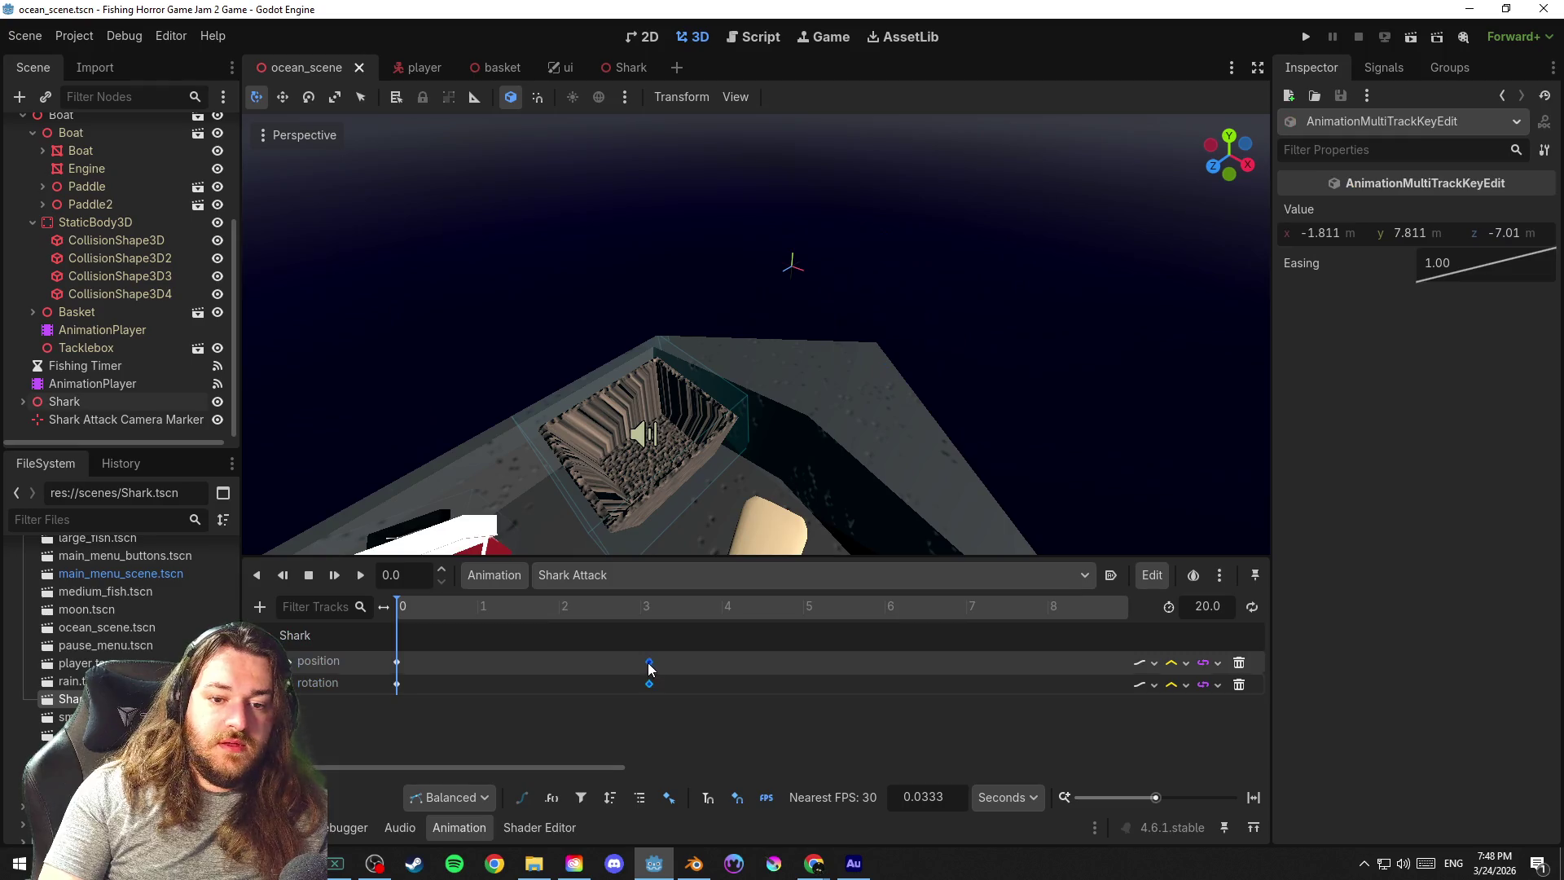
left_click_drag(501, 662, 474, 663)
key("ctrl+s")
left_click(359, 575)
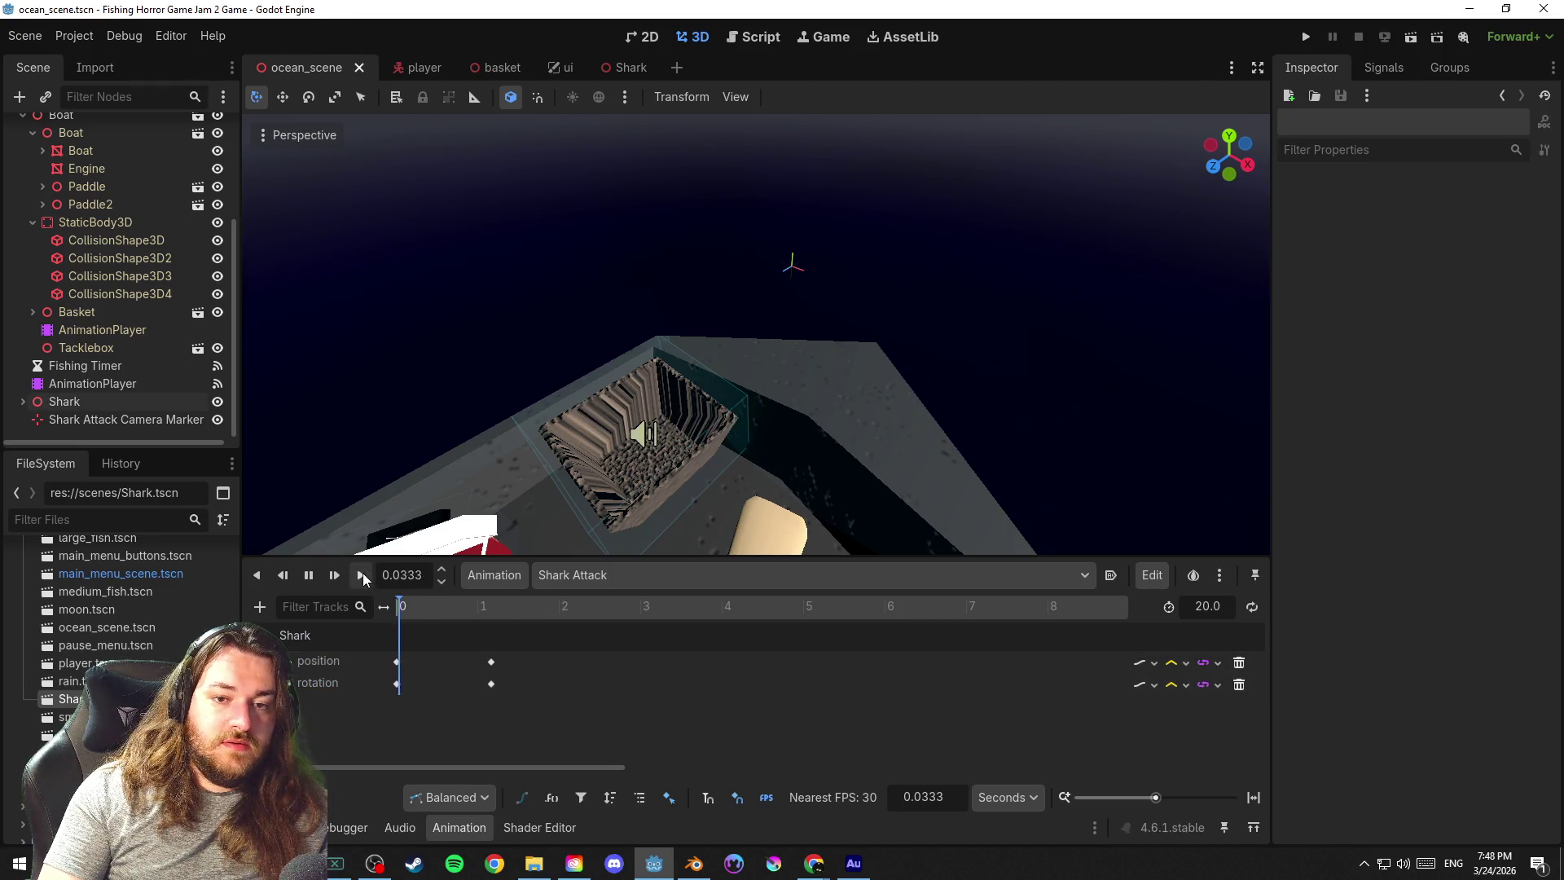
Move the attack keyframes to about 0.7 seconds and preview the faster shark approach
mouse_move(539, 708)
left_mouse_down()
mouse_move(465, 645)
mouse_move(475, 666)
left_mouse_up()
left_click(514, 703)
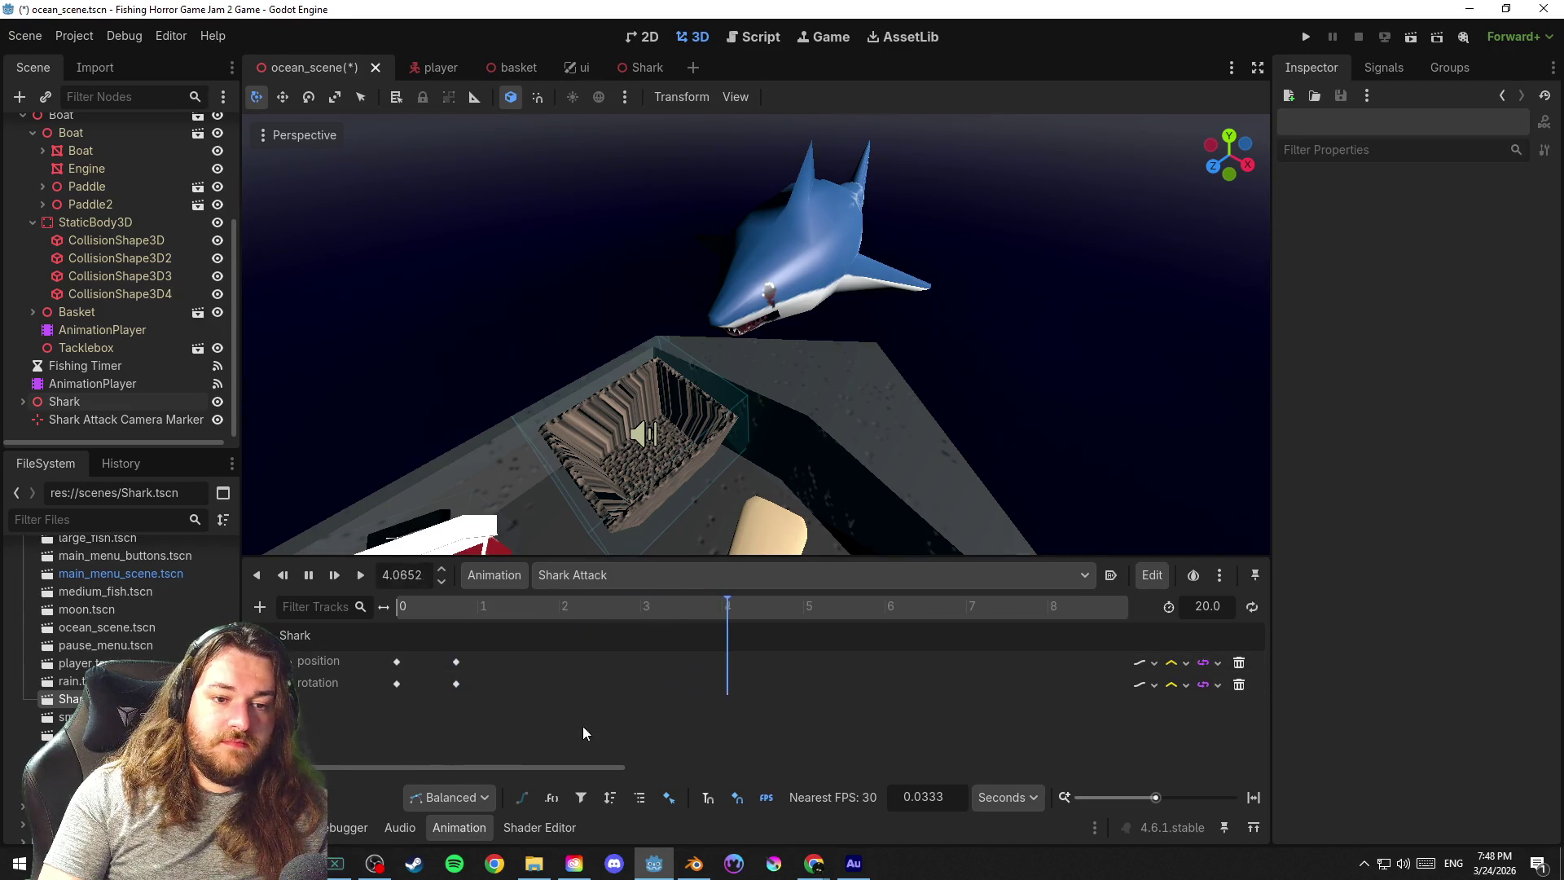
left_click(310, 575)
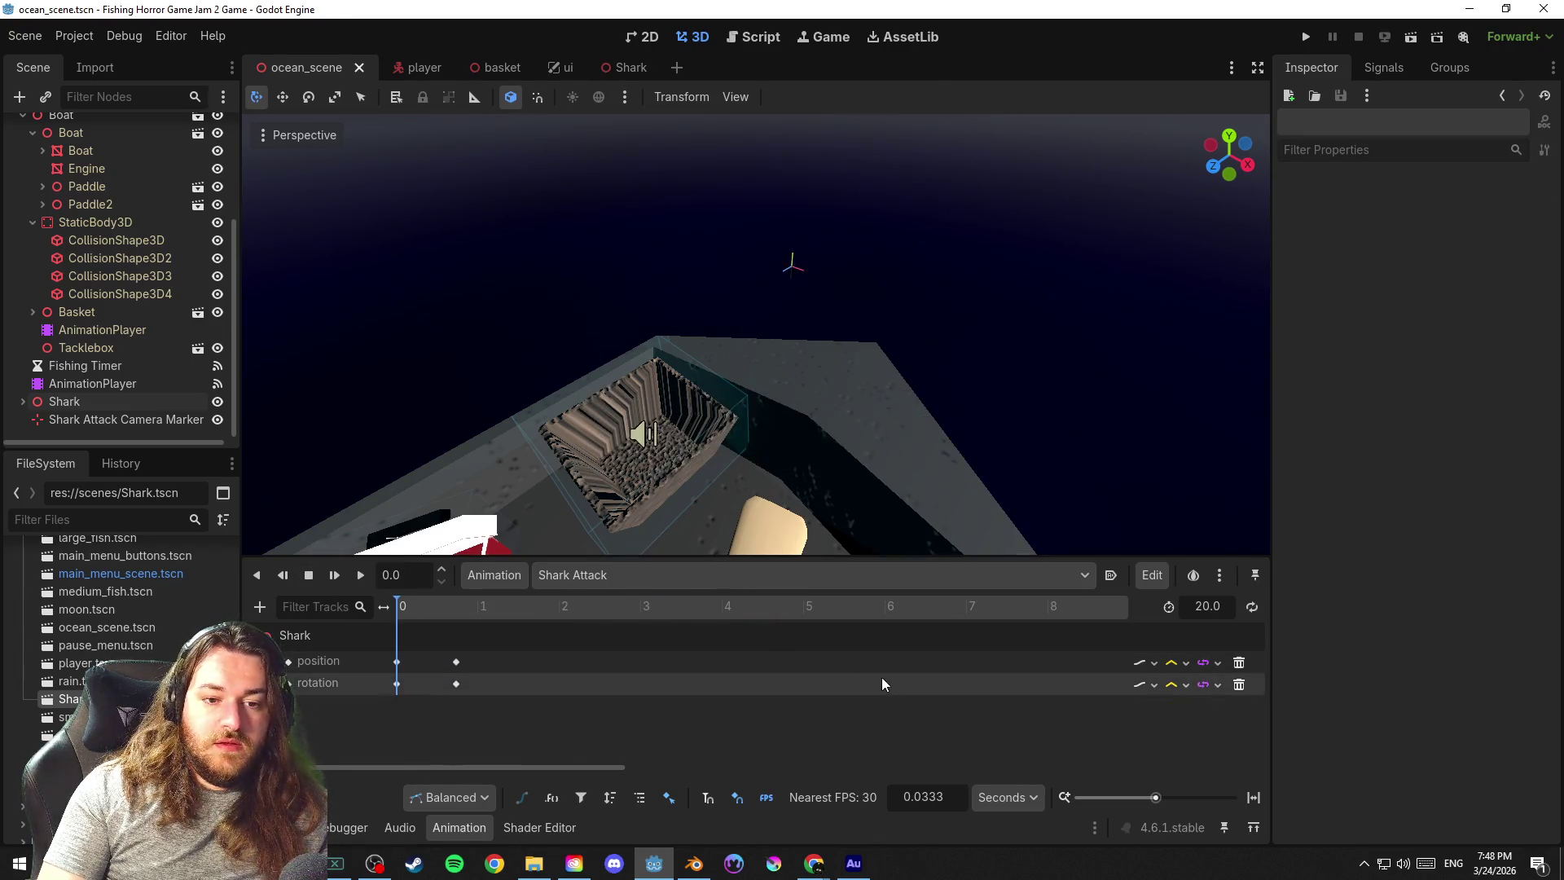
left_click(359, 576)
left_click(310, 575)
left_click(339, 588)
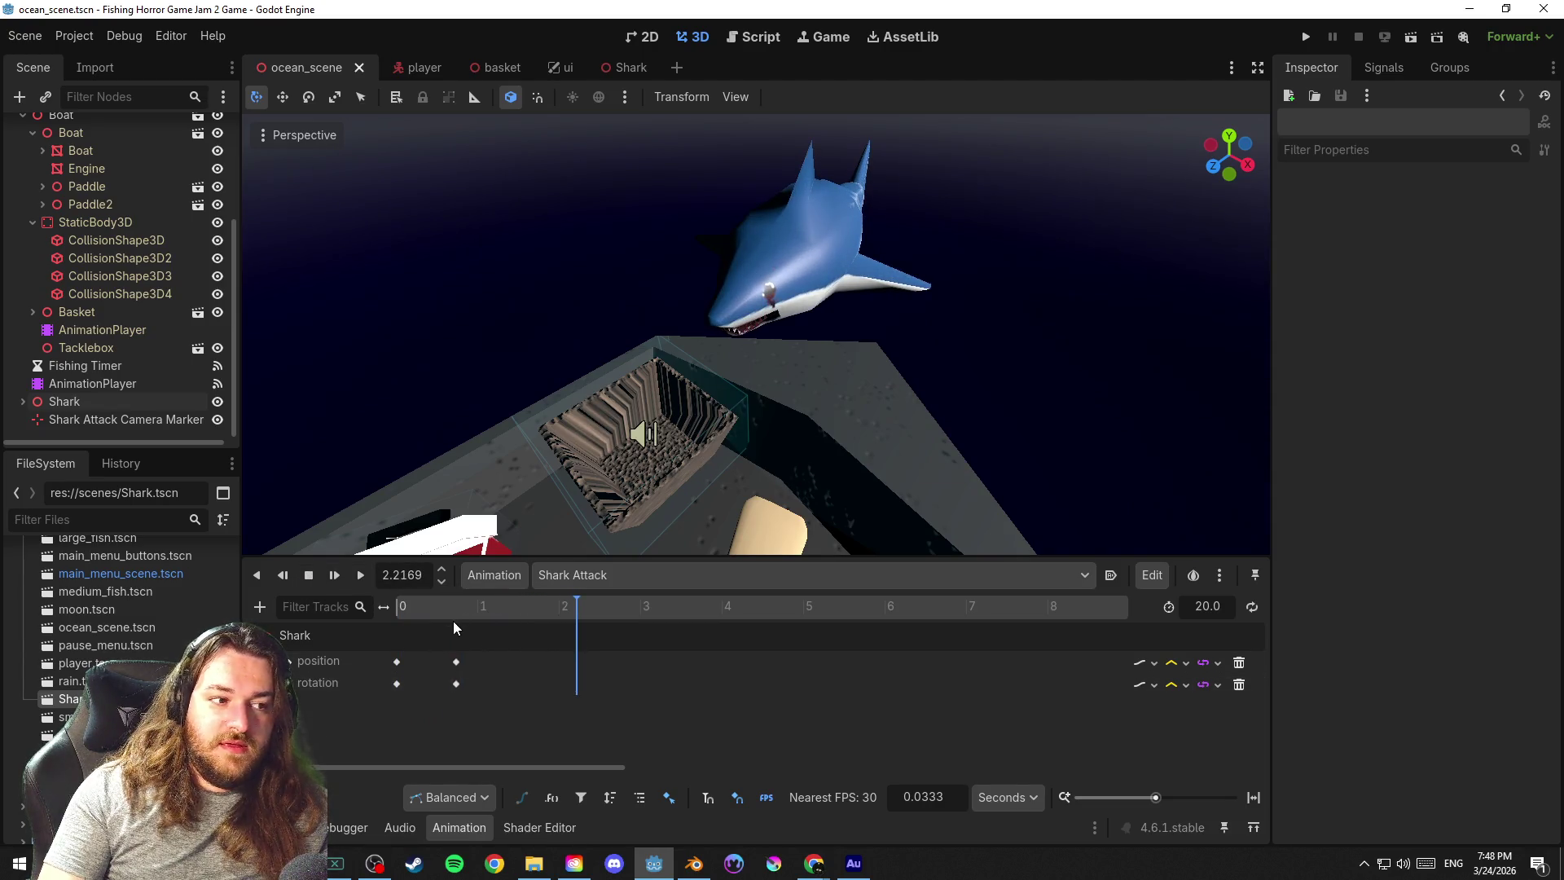
left_click(770, 217)
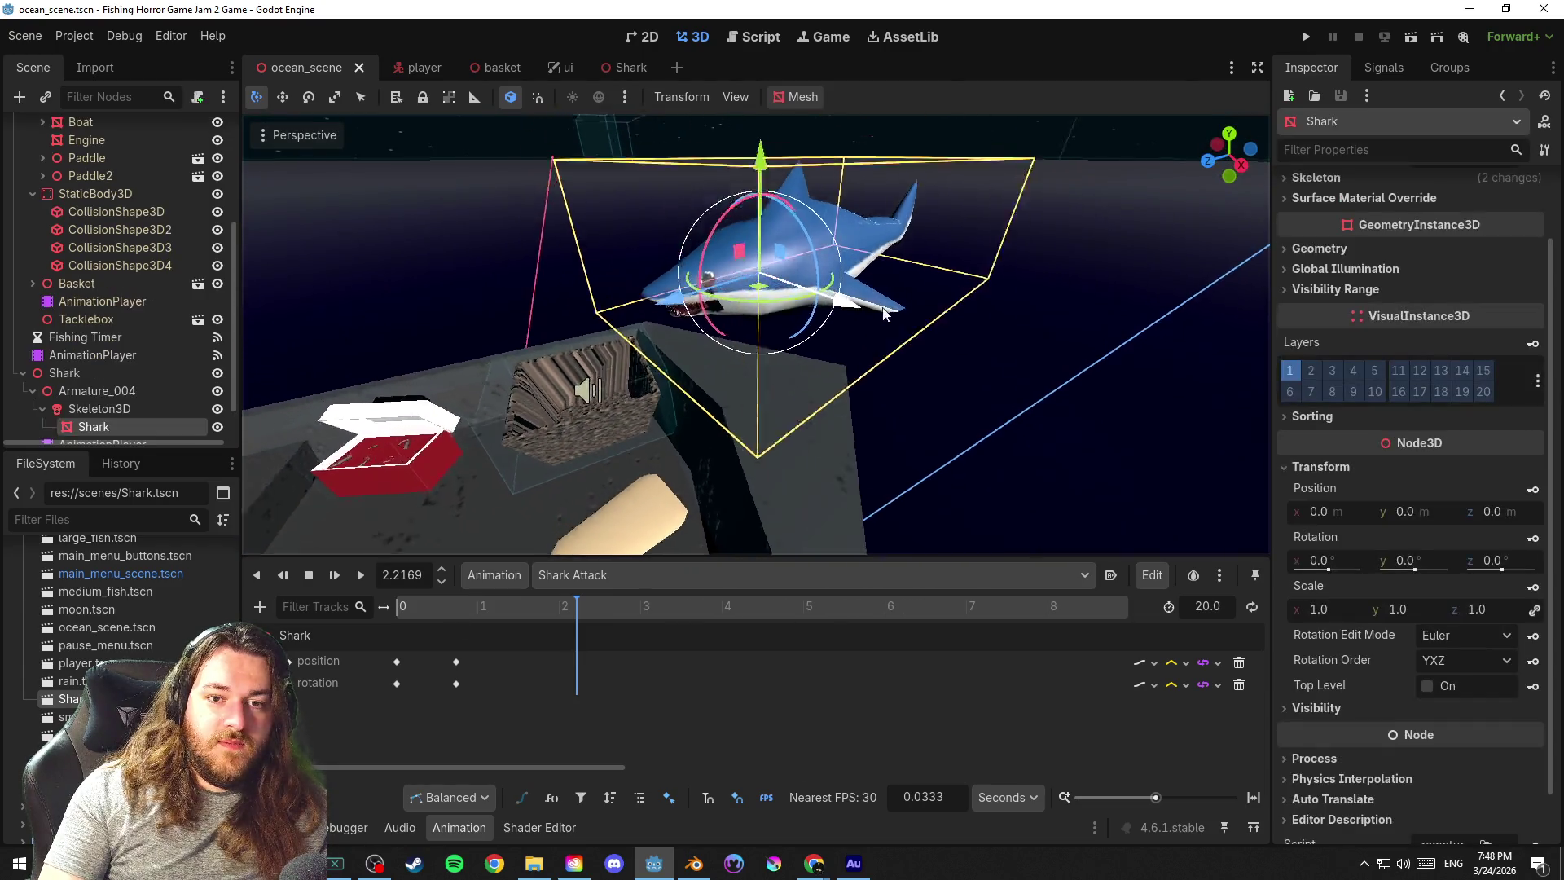
scroll(884, 366, "up", 3)
Save, select the shark's Skeleton3D and enable bone posing in the viewport
key("ctrl+s")
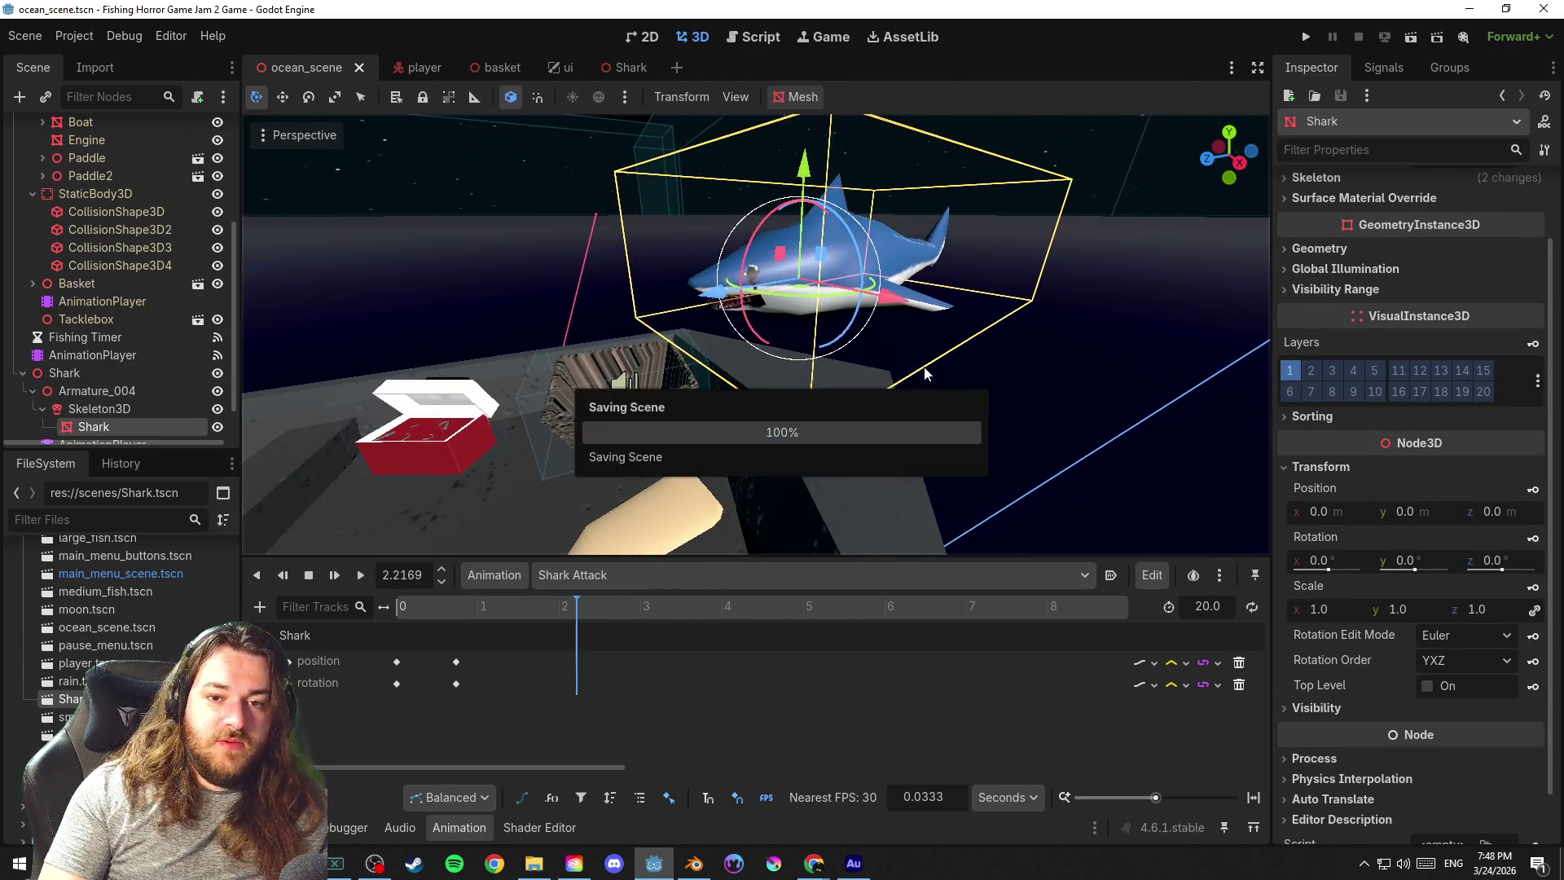
scroll(932, 371, "up", 3)
scroll(141, 366, "down", 2)
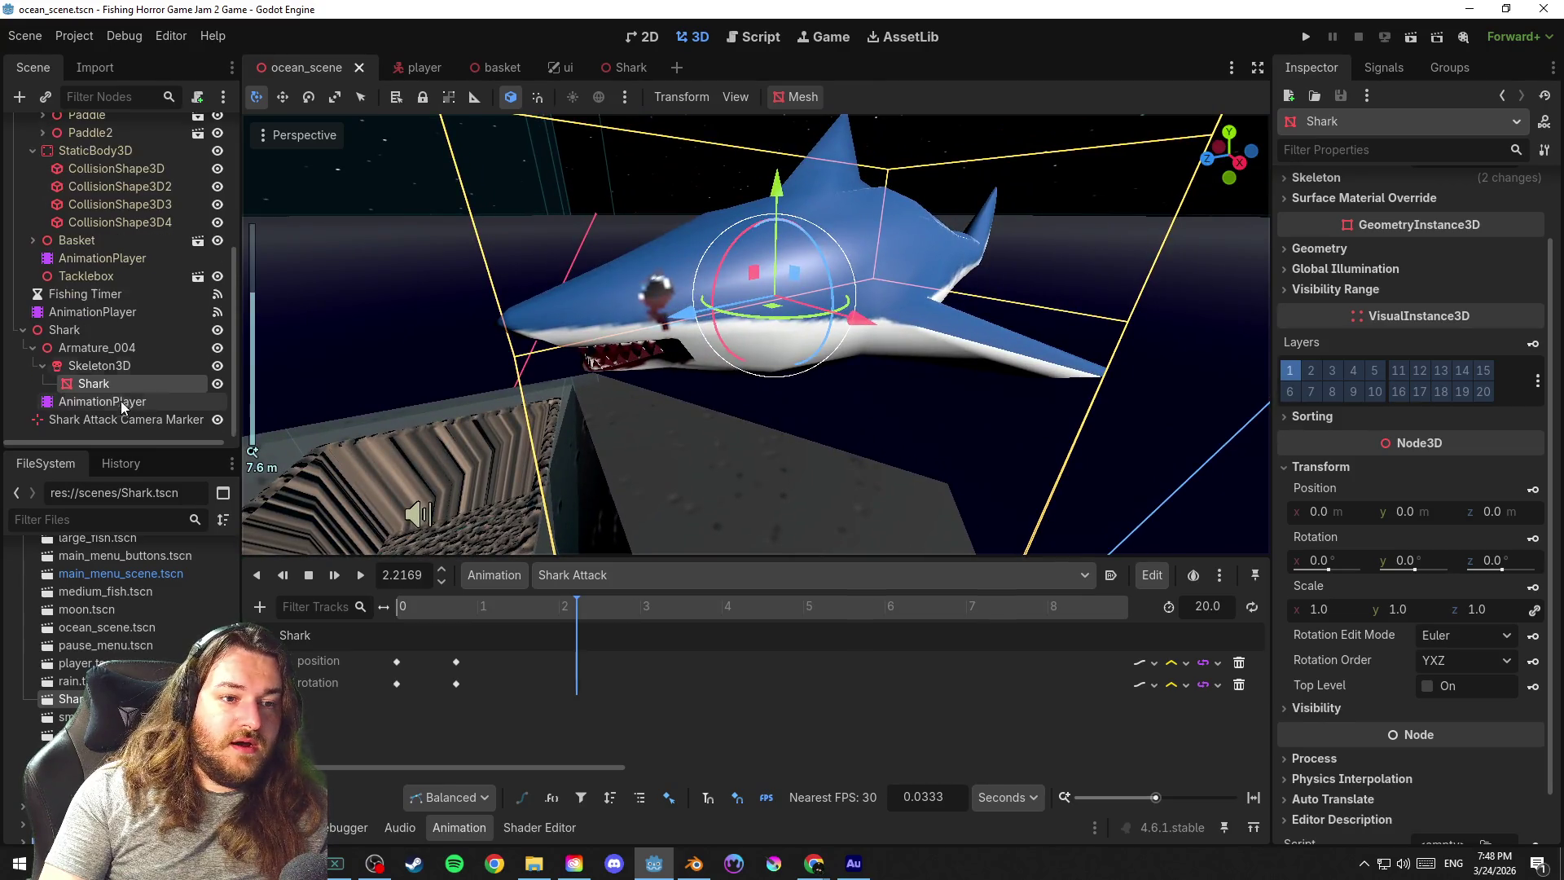
left_click(129, 352)
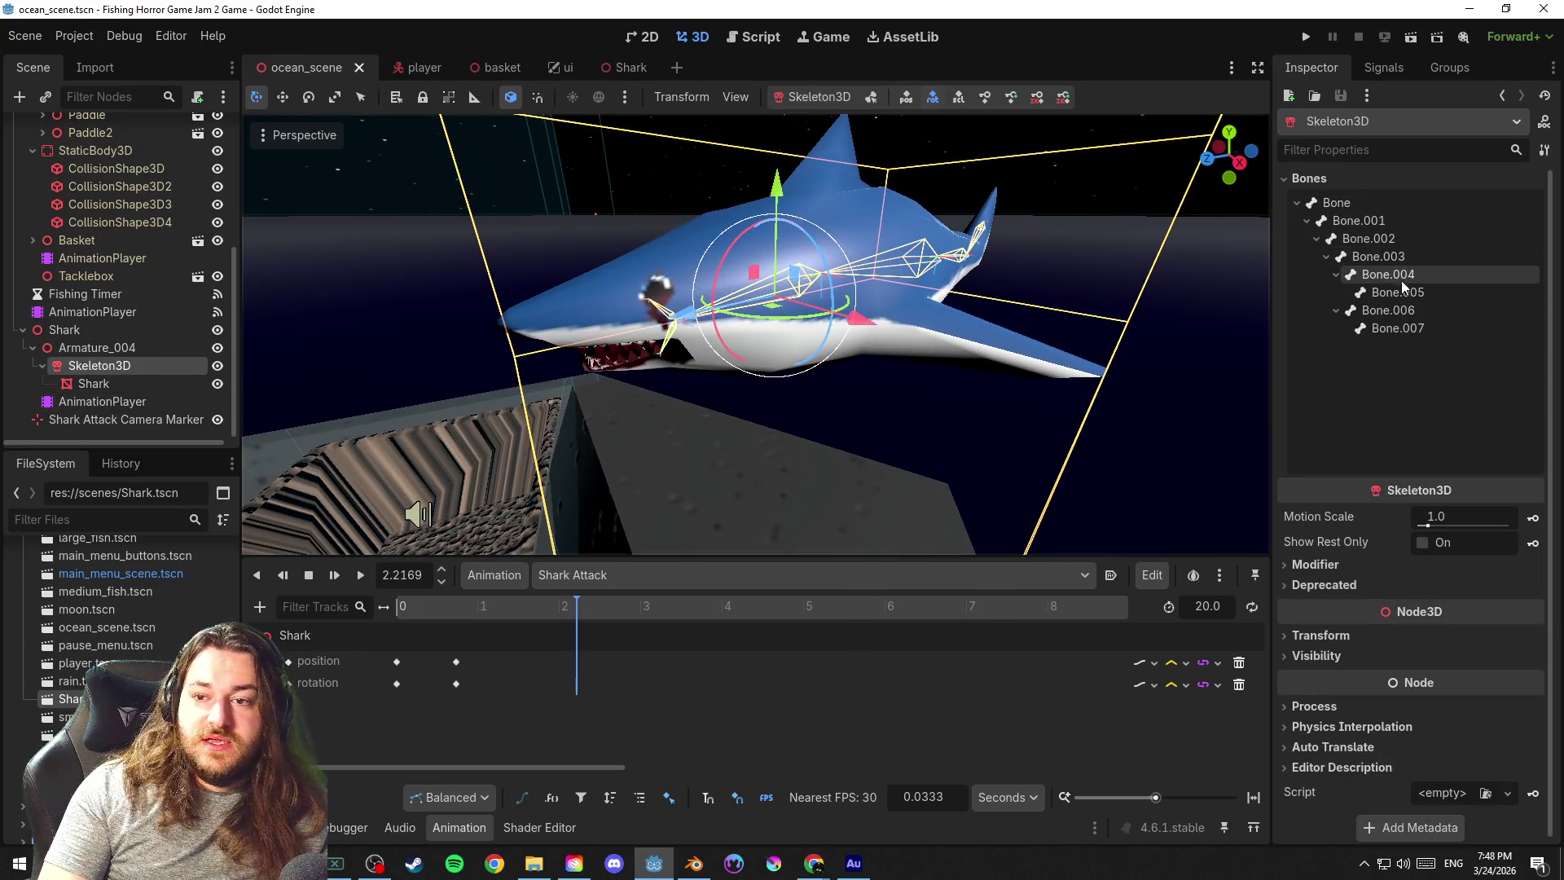
left_click(1401, 278)
left_click_drag(1234, 371, 1191, 346)
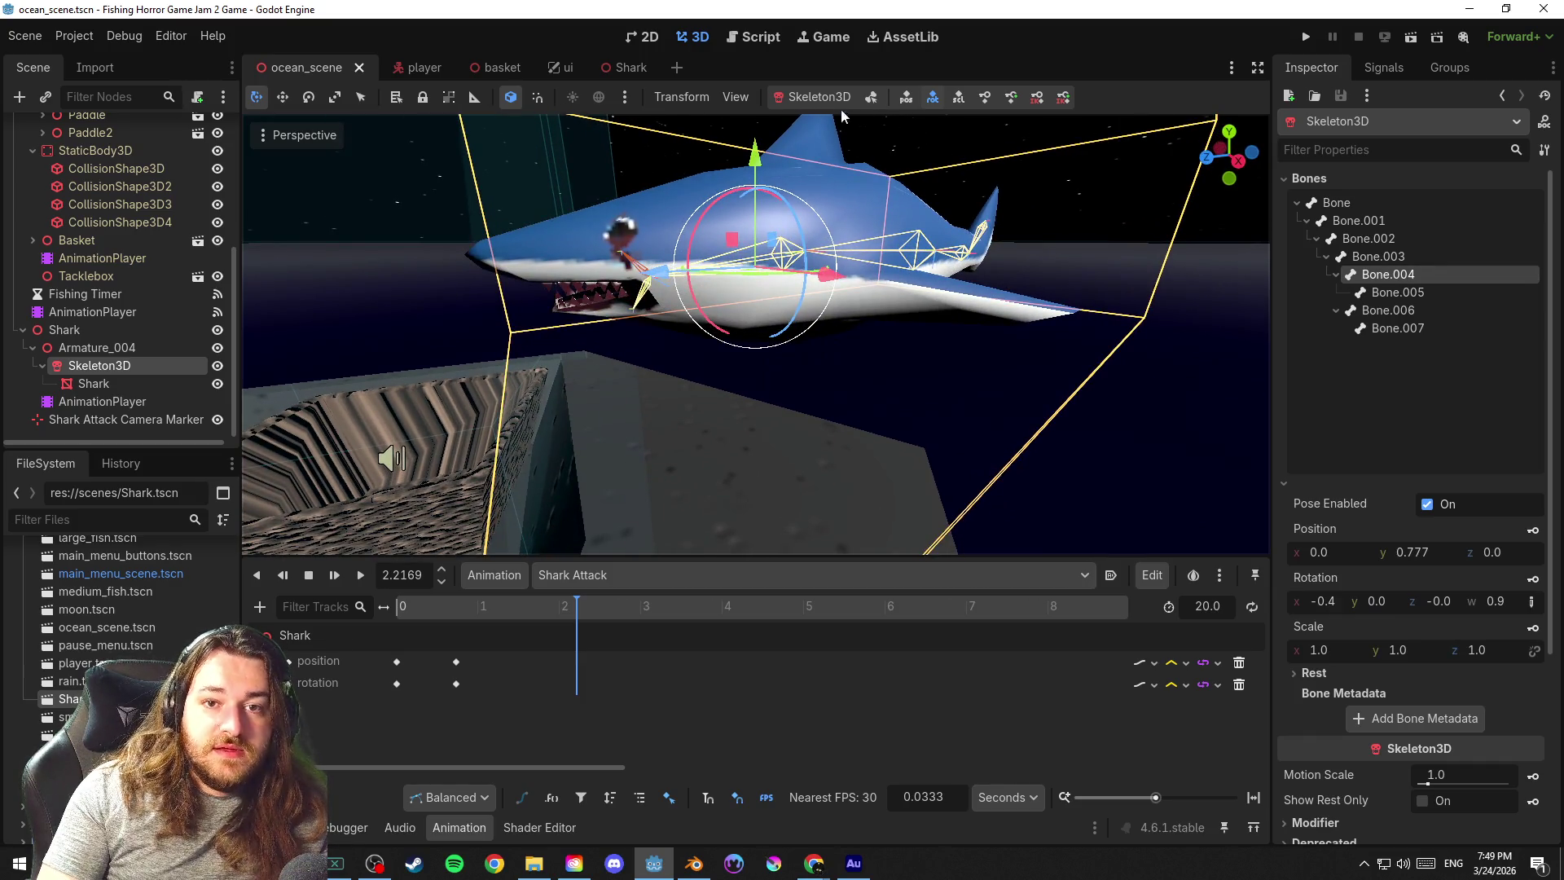
left_click(870, 97)
Compare the head and jaw bones, settle on Bone.005 and rotate it to tilt the shark's head
left_click(623, 255)
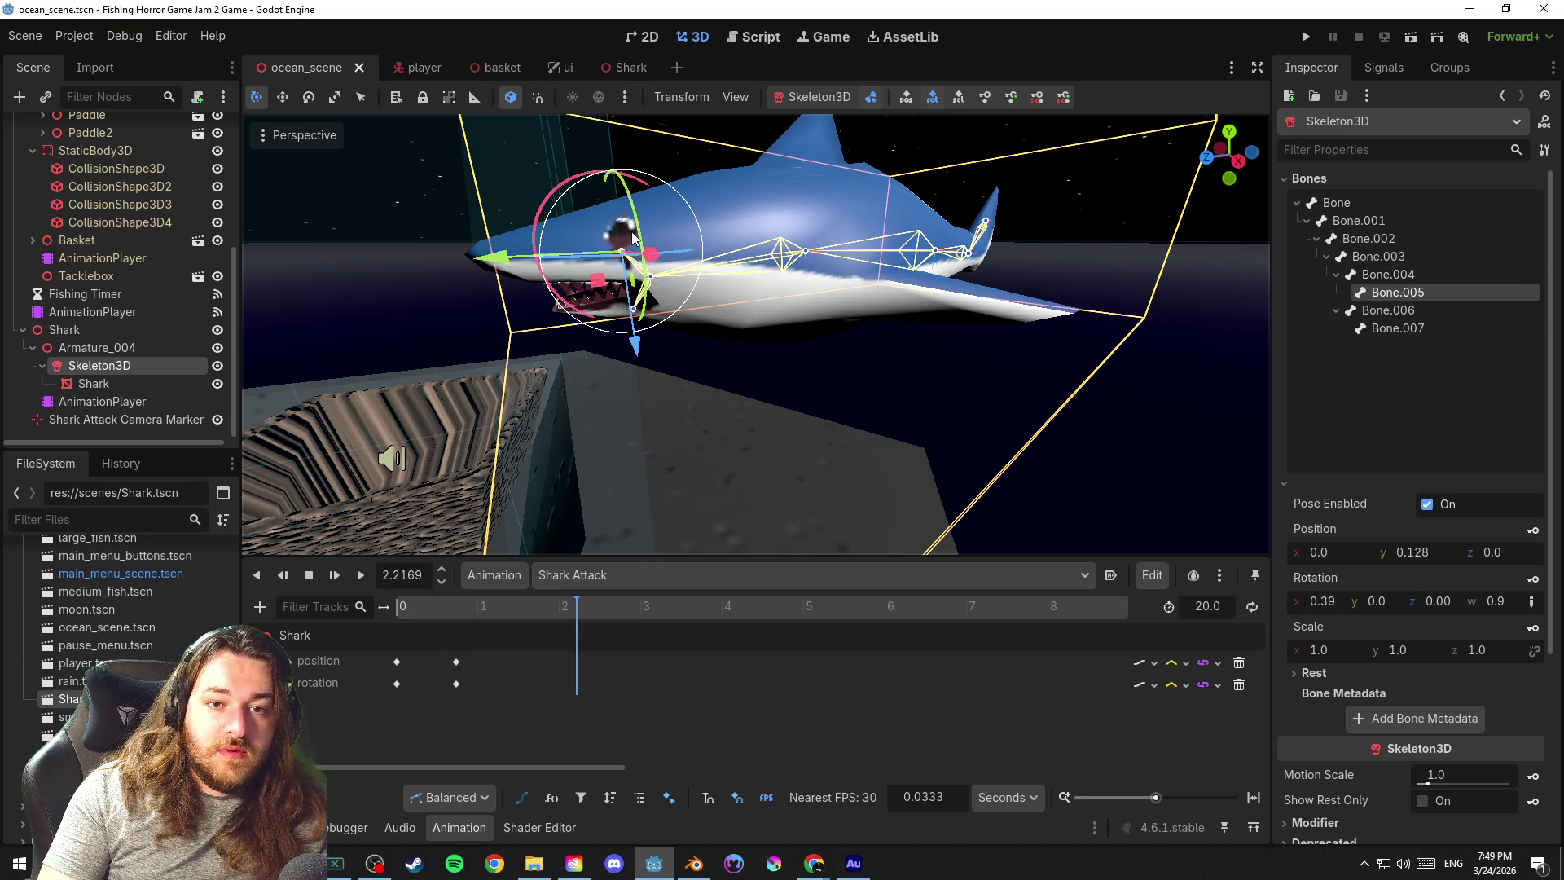
left_click(655, 278)
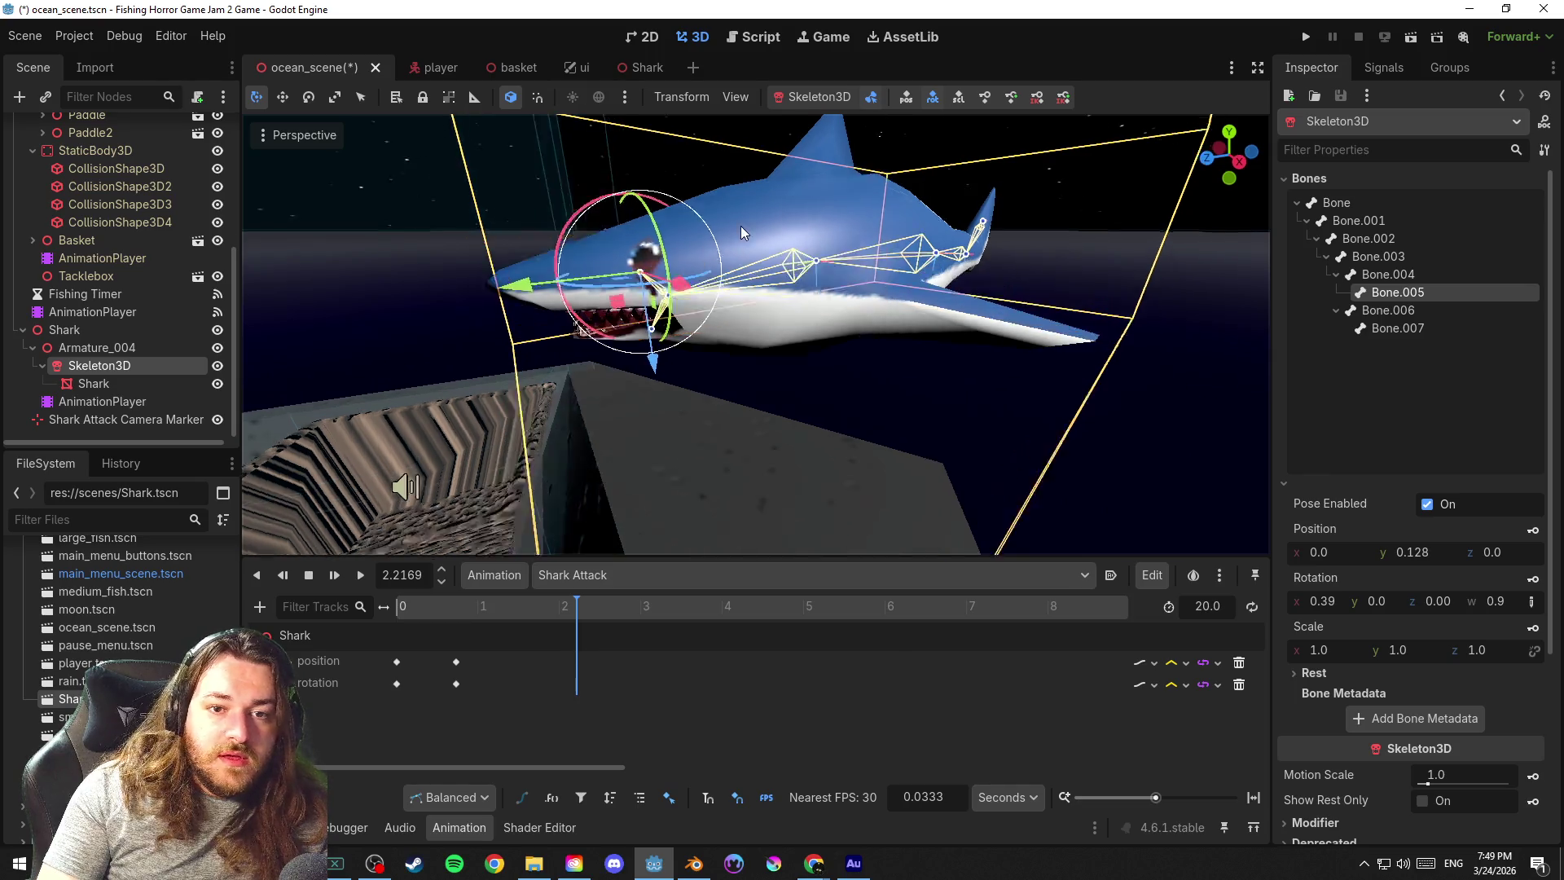
left_click(693, 309)
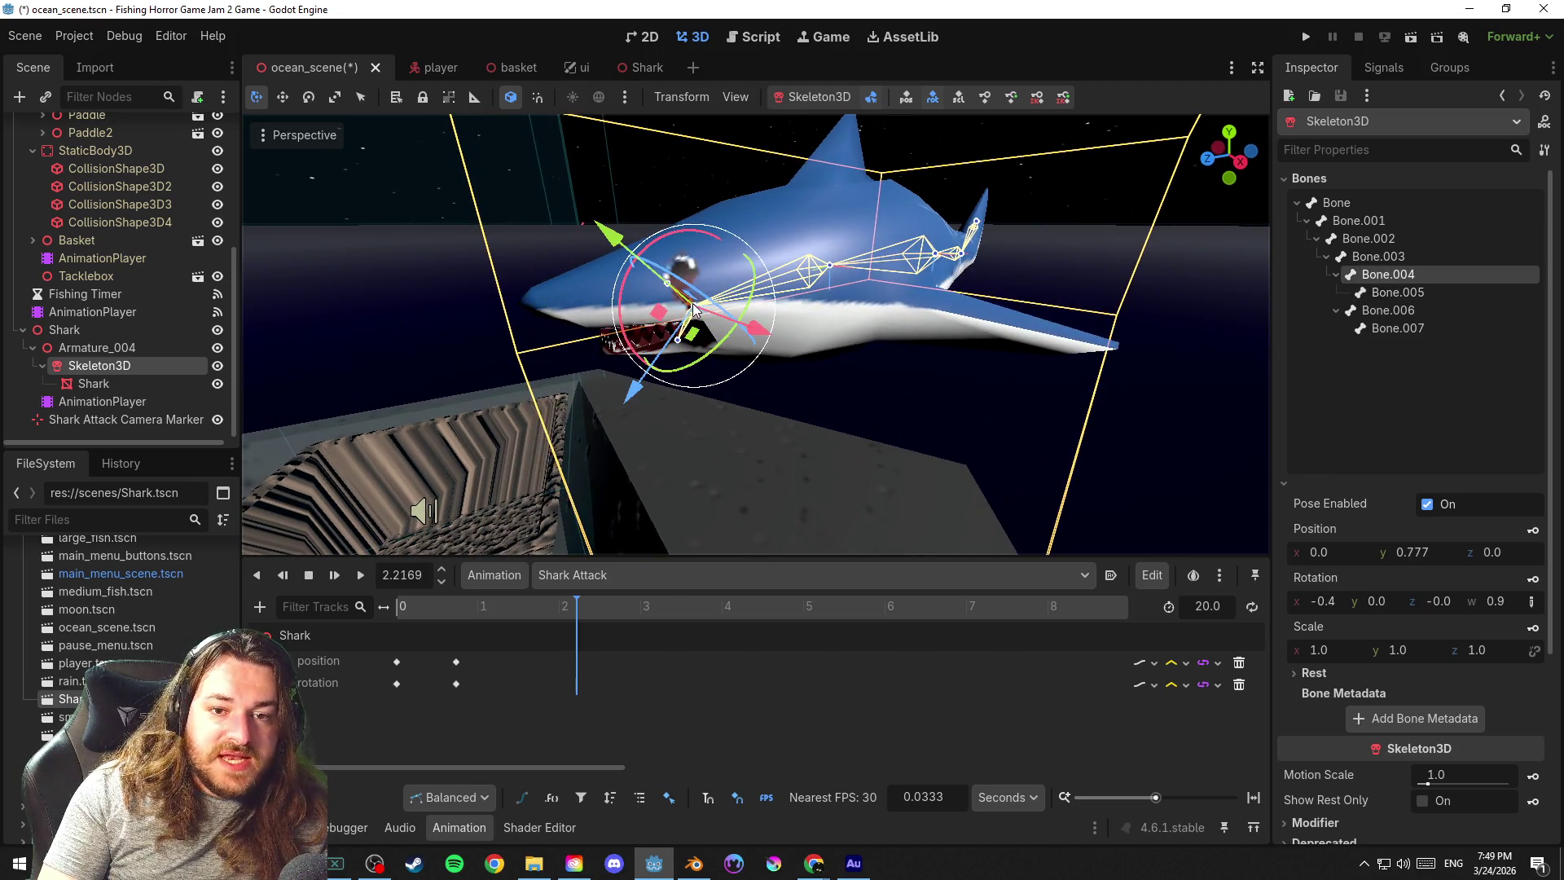
left_click(677, 346)
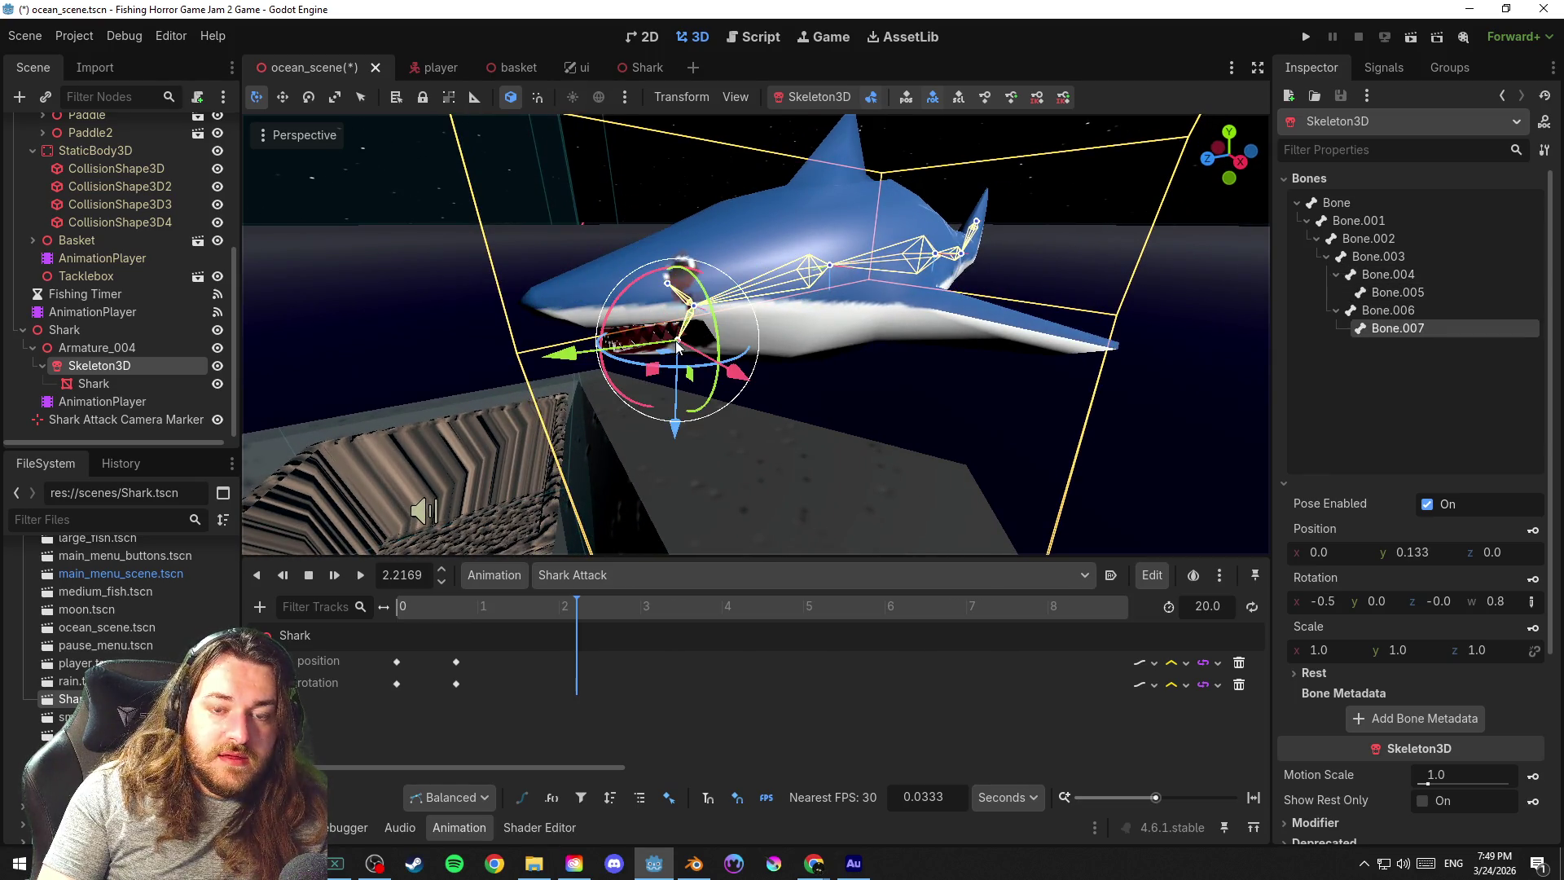
left_click(1415, 316)
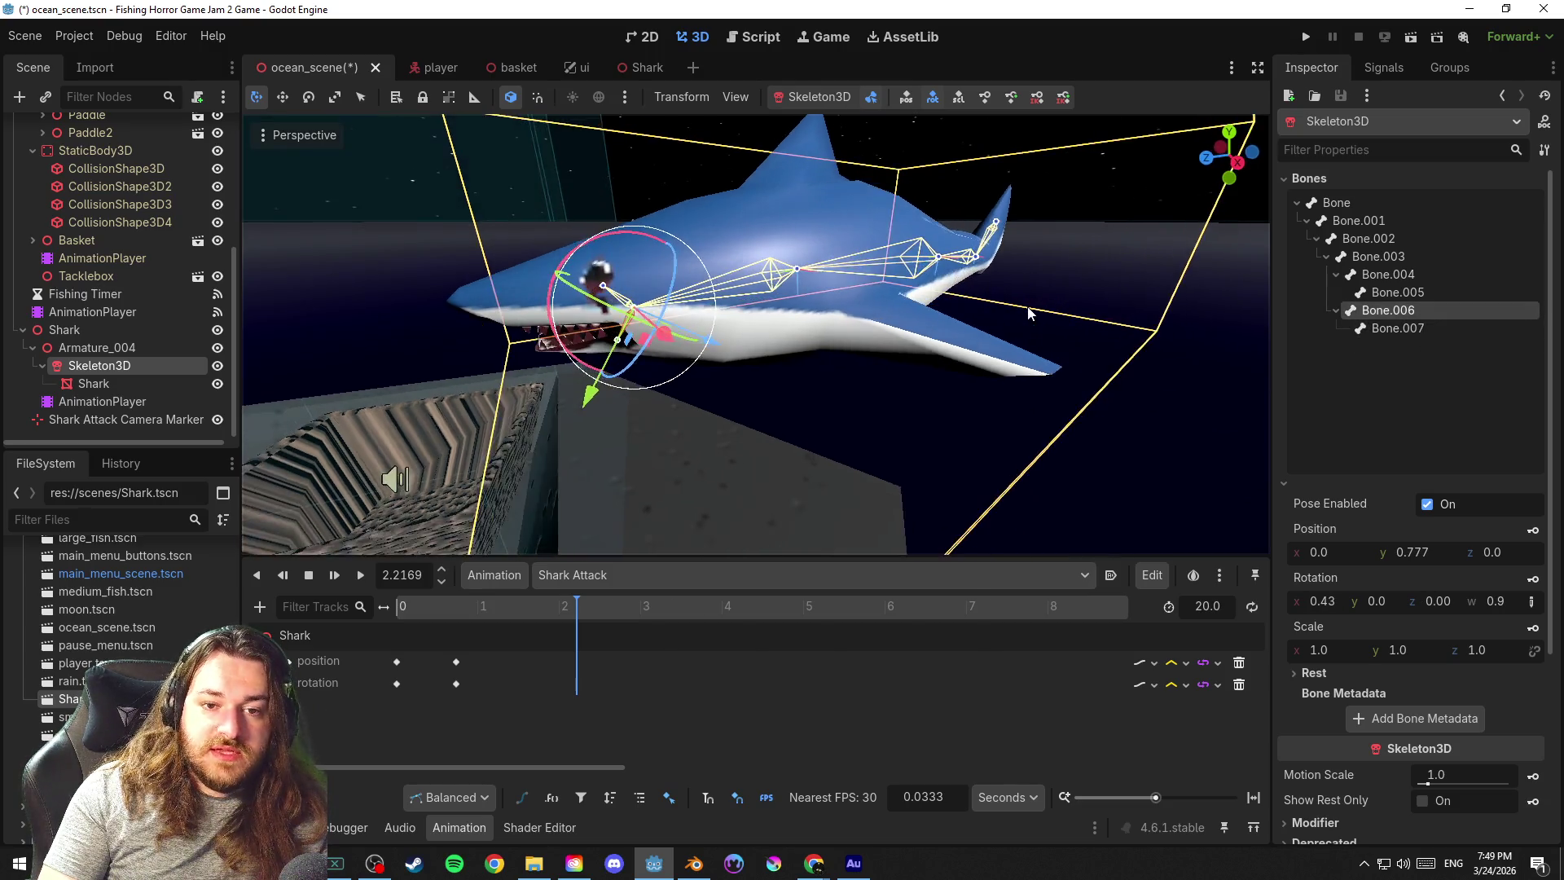
left_click(1416, 292)
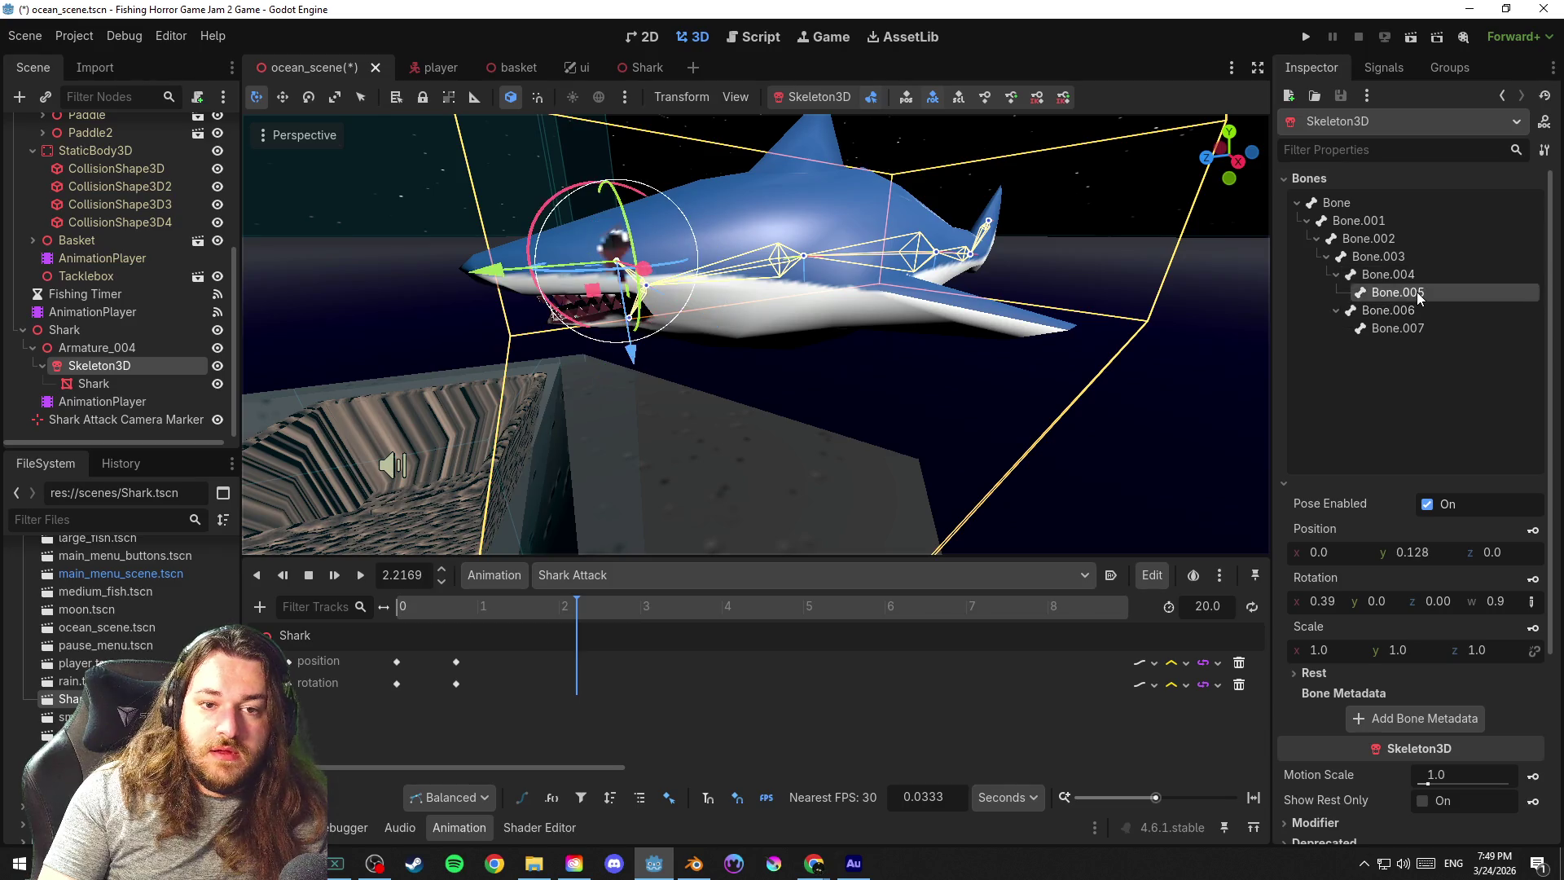
left_click(1426, 331)
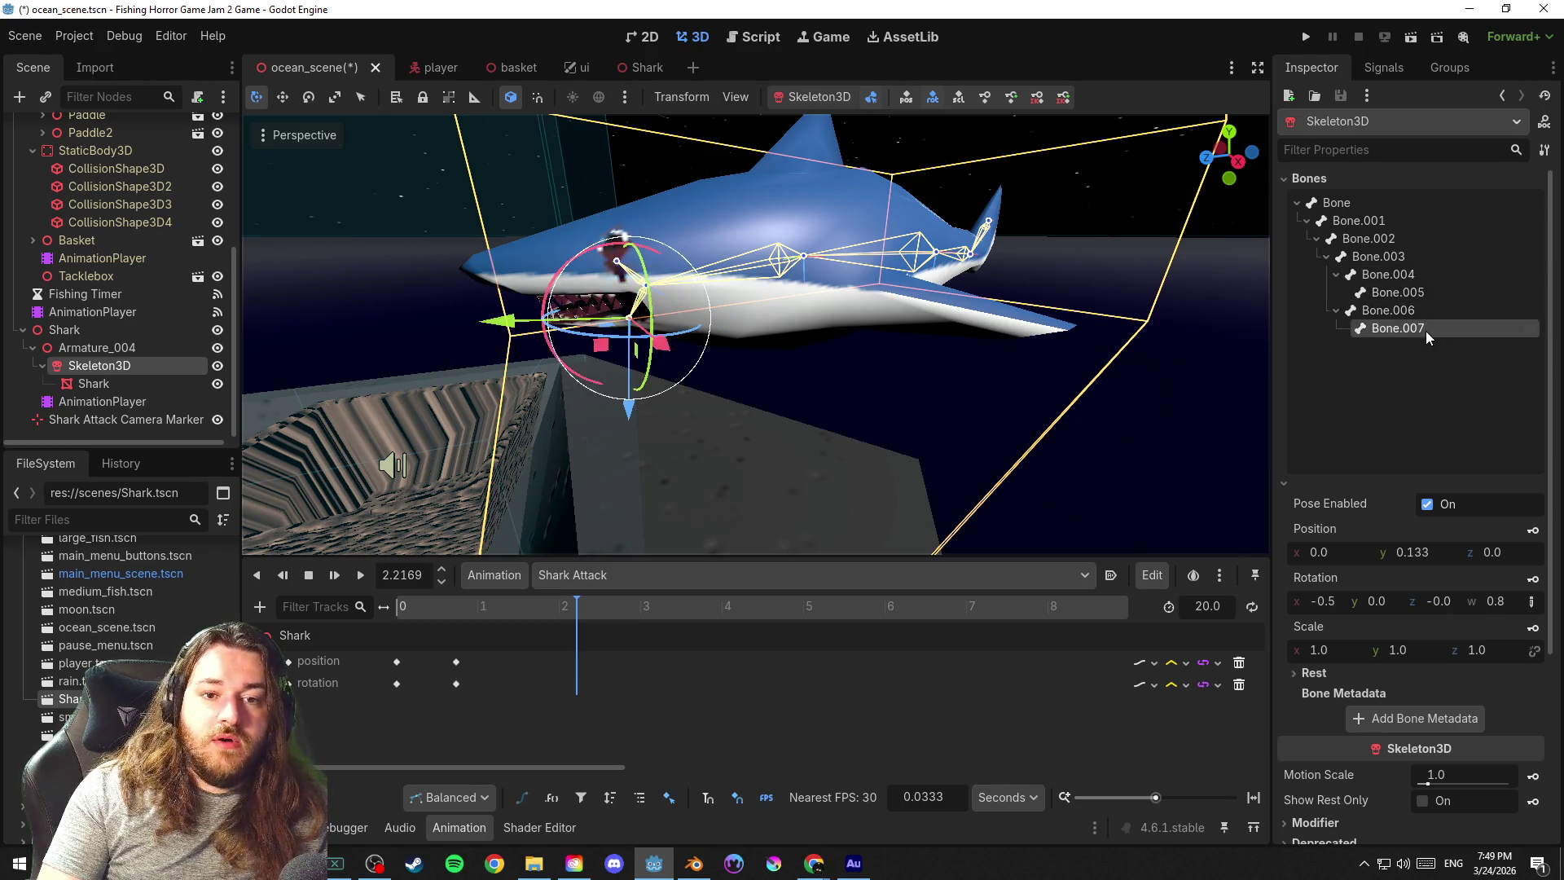
left_click(1424, 291)
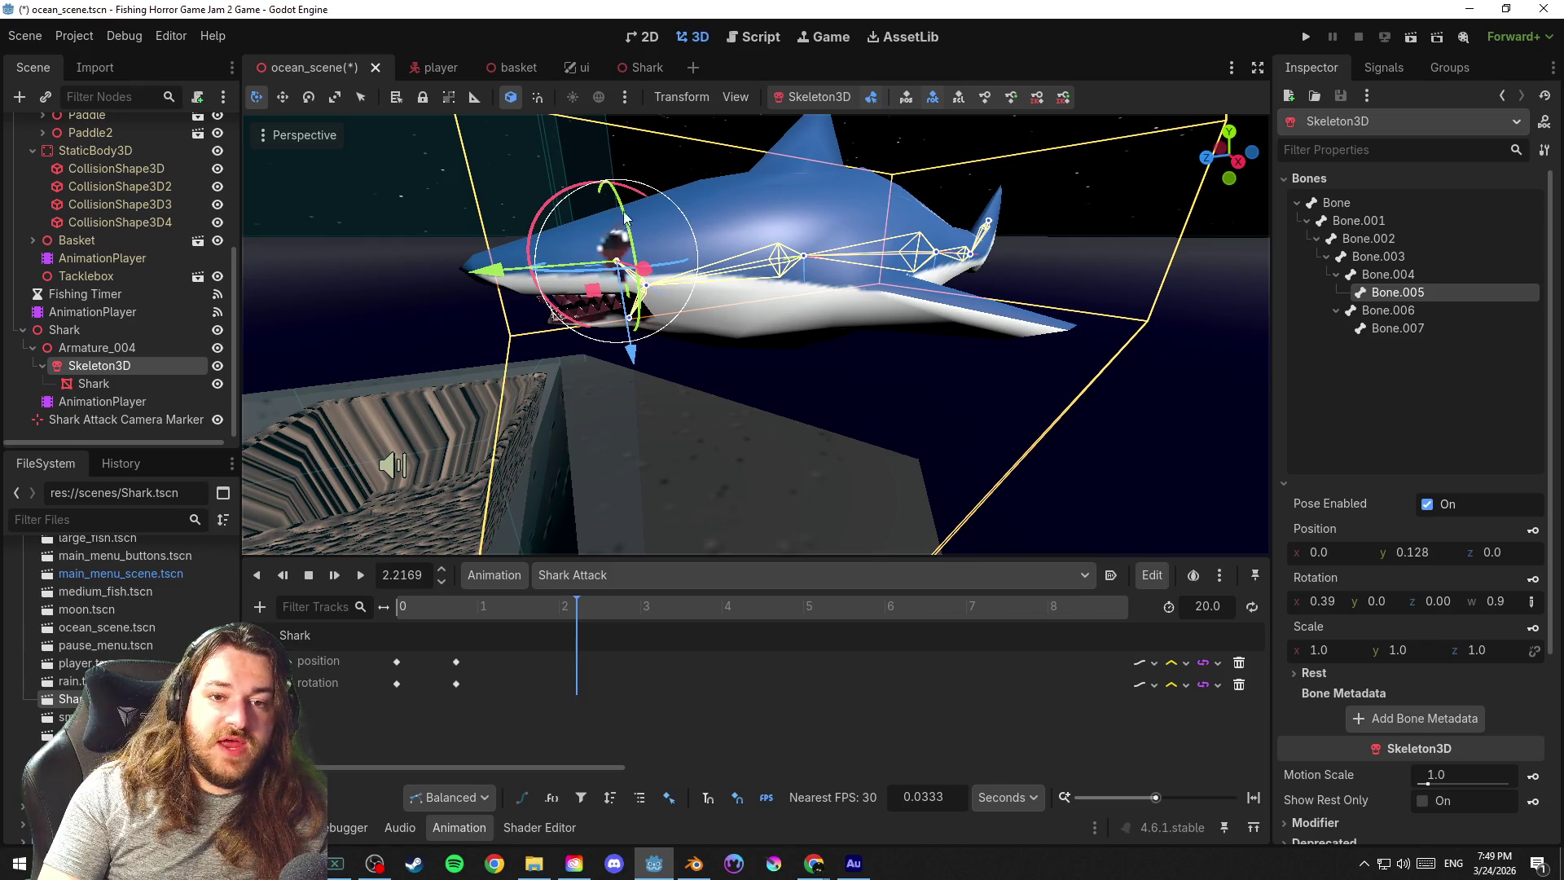
mouse_move(560, 195)
left_mouse_down()
mouse_move(586, 183)
mouse_move(574, 159)
left_mouse_up()
Rotate Bone.004 and Bone.006 to open the shark's jaw, refine Bone.004, and save
left_click(1397, 277)
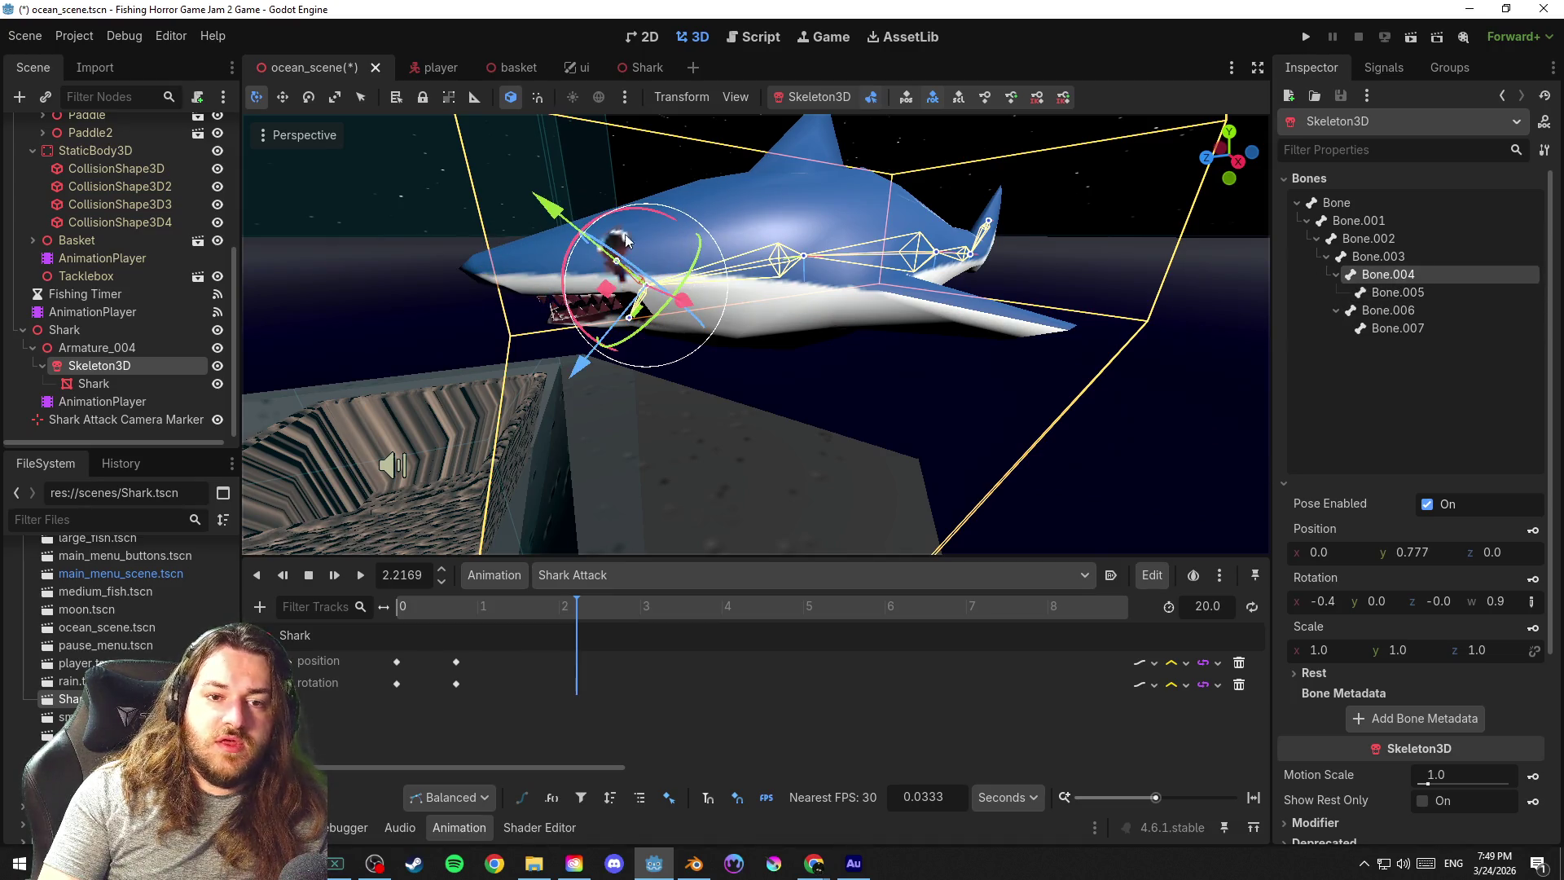
left_click_drag(624, 241, 590, 211)
left_click(1386, 309)
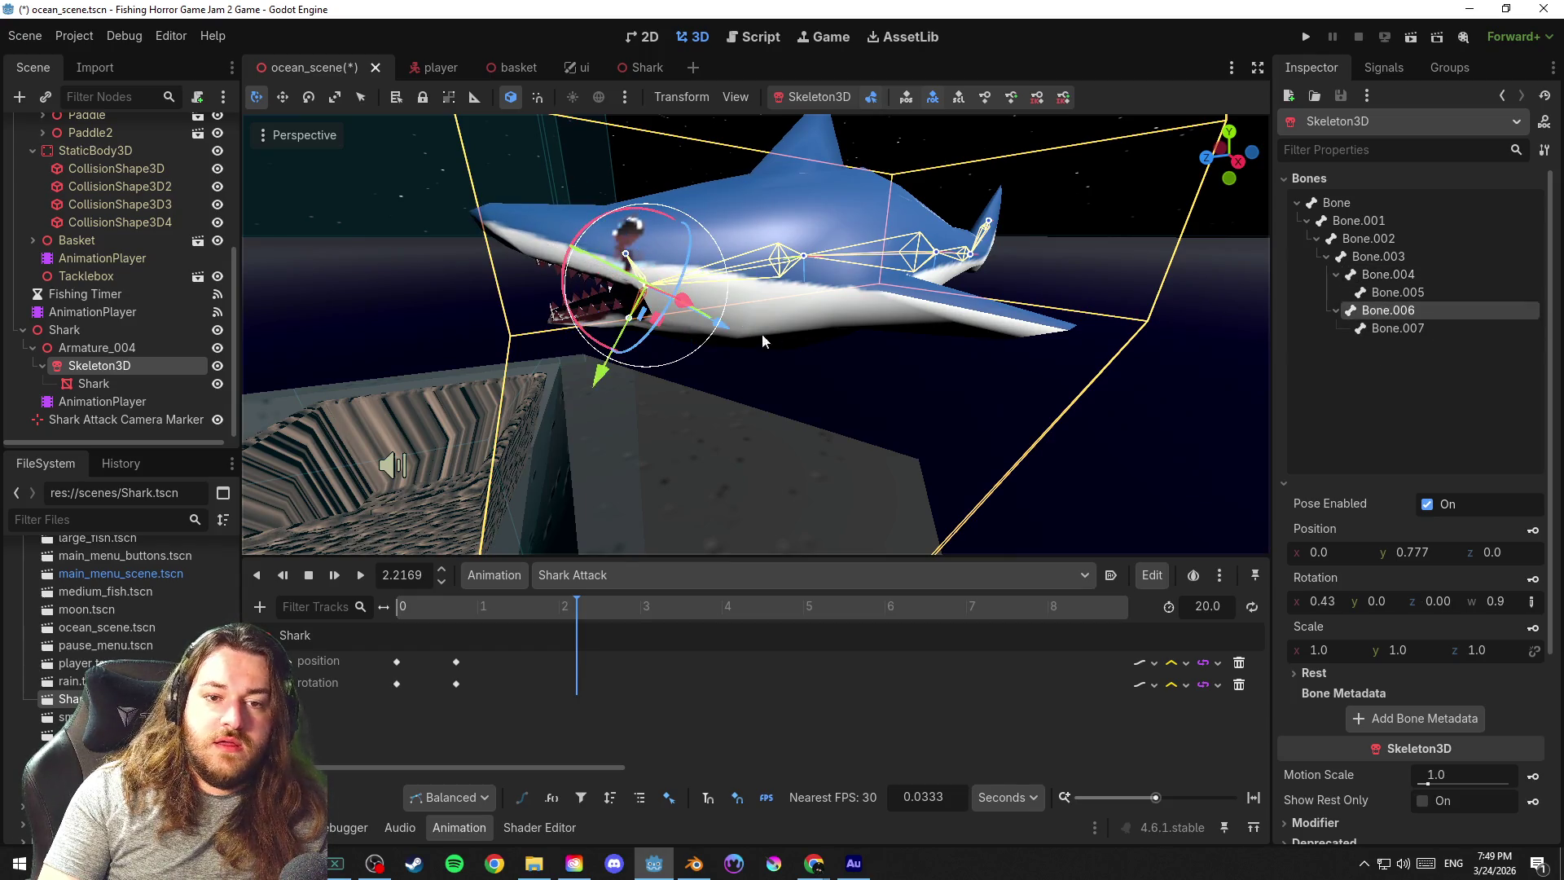
mouse_move(659, 317)
left_mouse_down()
mouse_move(590, 355)
mouse_move(747, 407)
left_mouse_up()
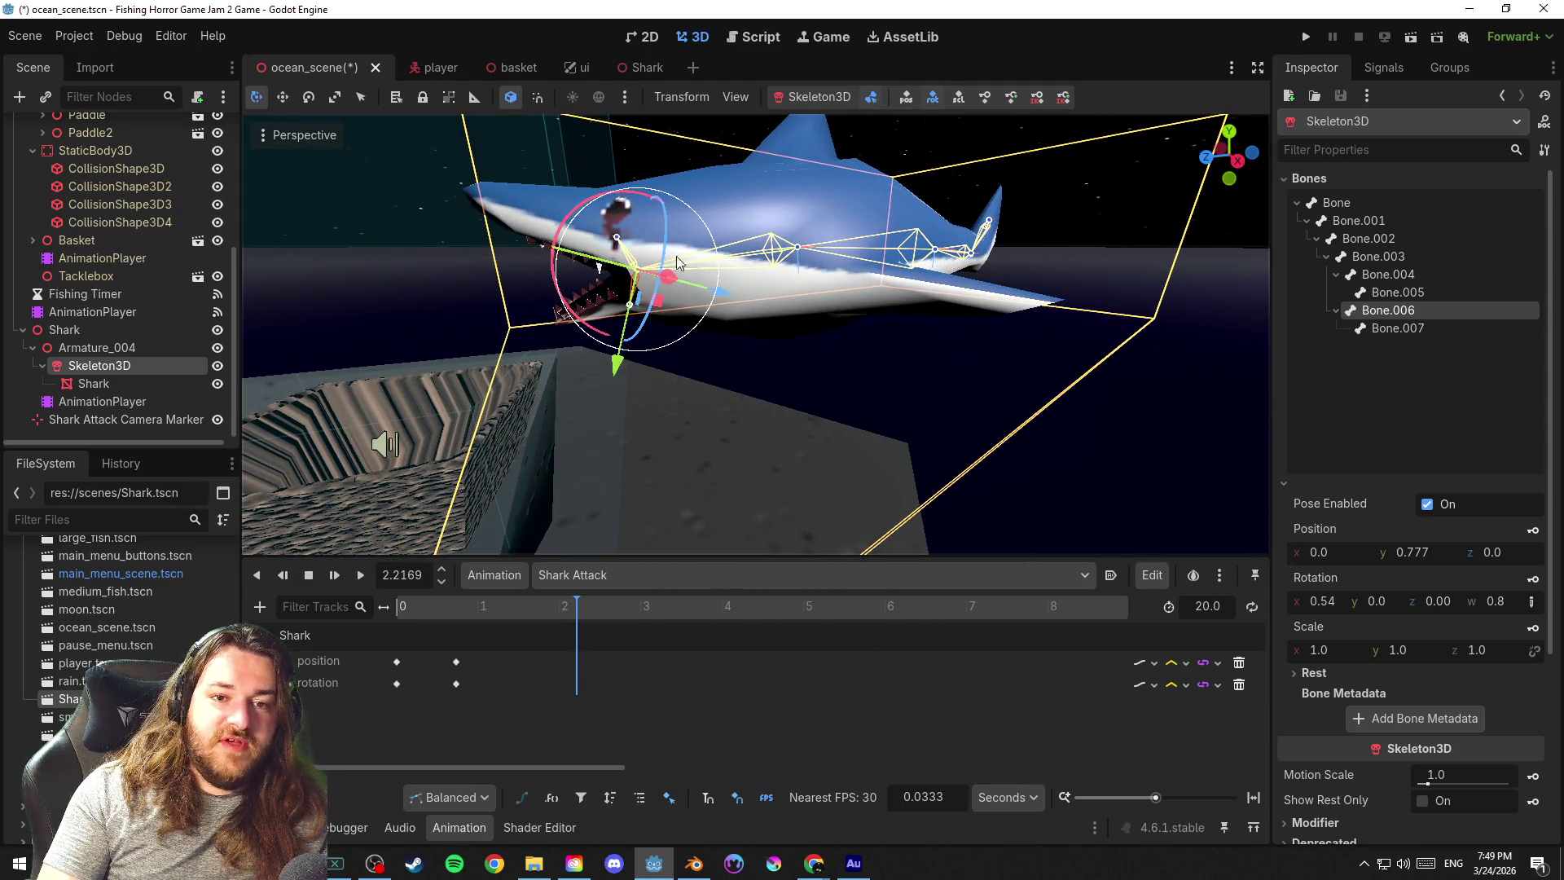
left_click(1386, 274)
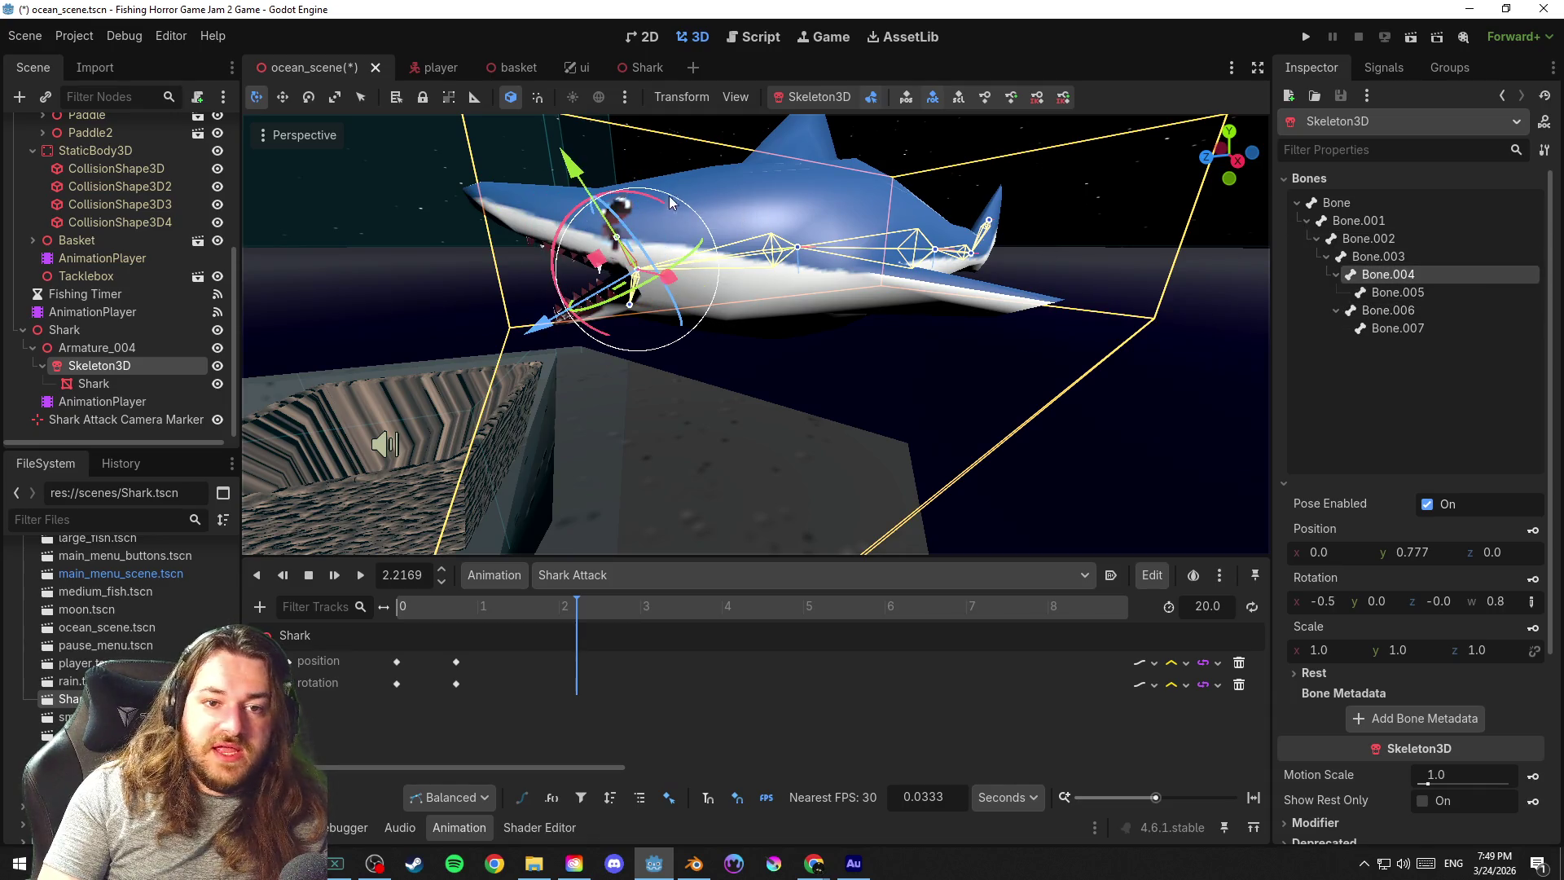
mouse_move(584, 212)
left_mouse_down()
mouse_move(825, 363)
mouse_move(805, 353)
left_mouse_up()
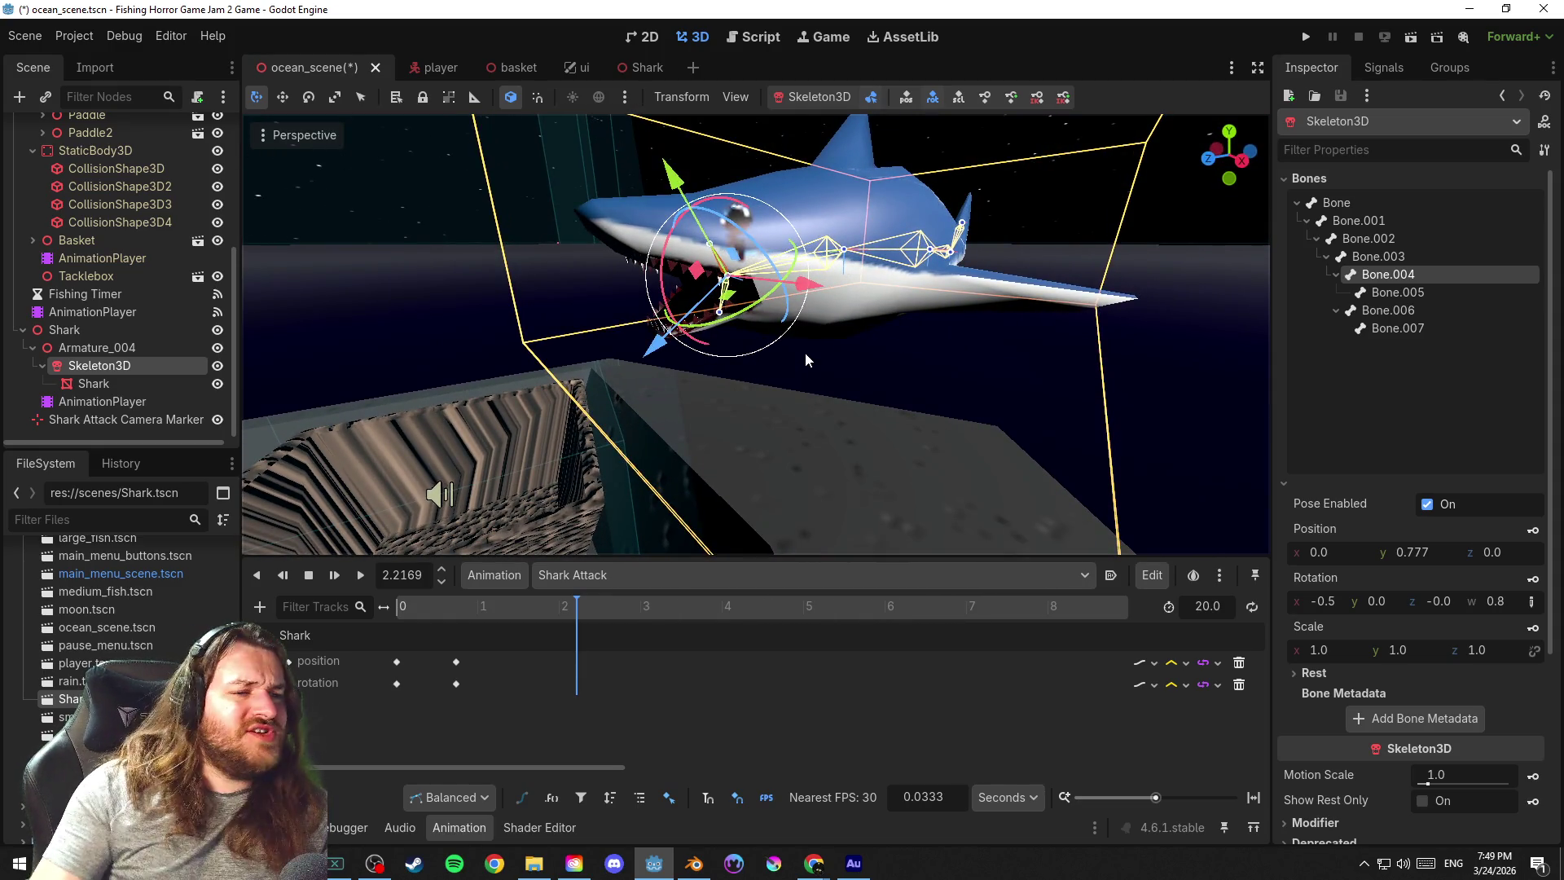
key("ctrl+s")
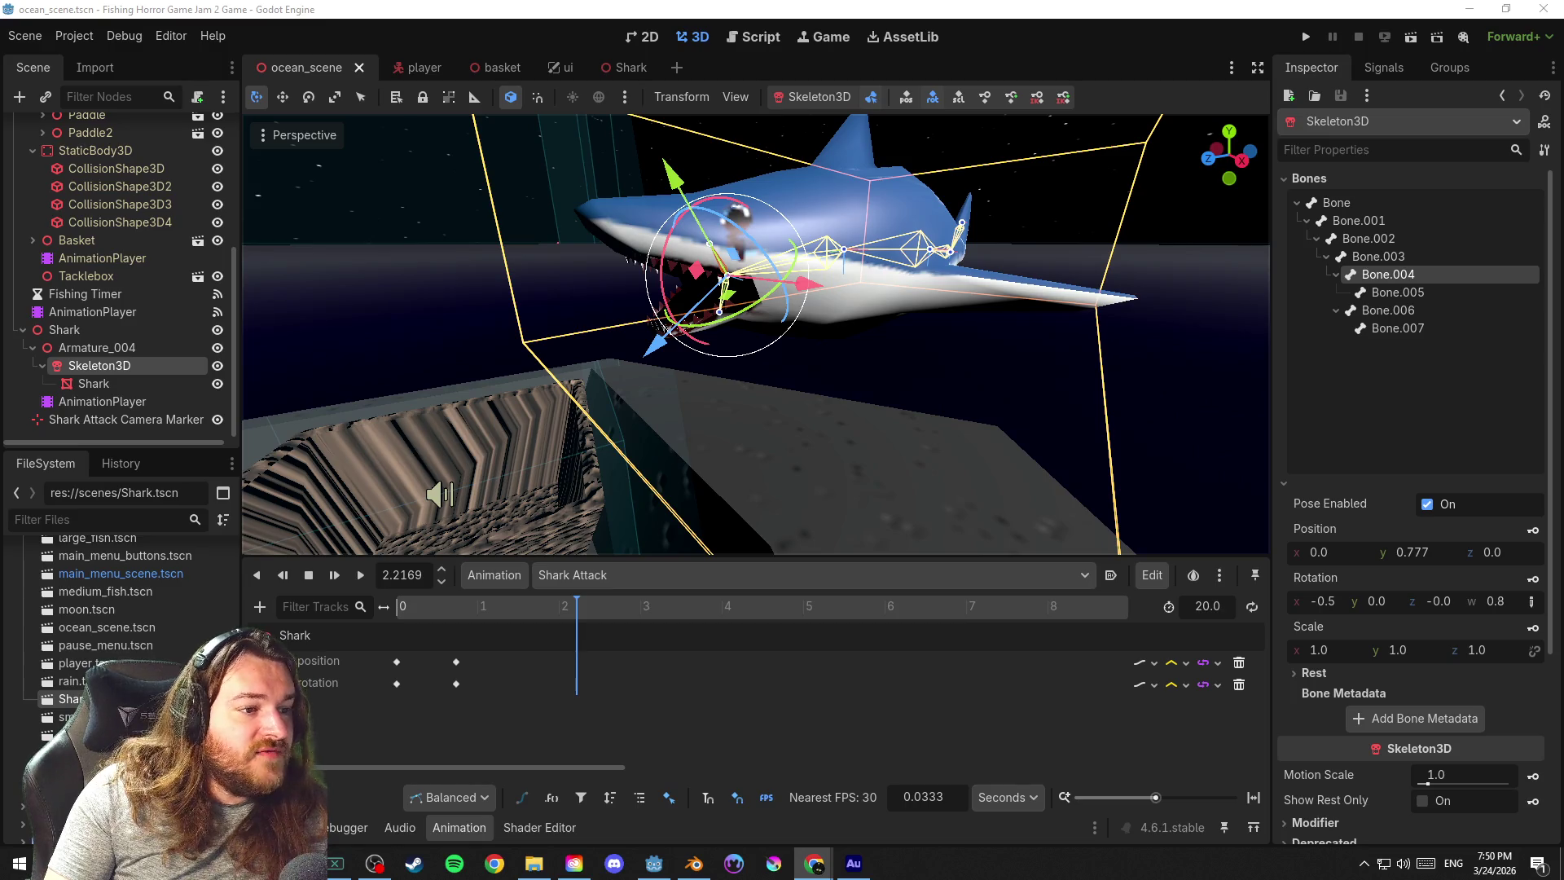
Leave bone posing, browse the Shark node's context actions without choosing any, and save
key("w")
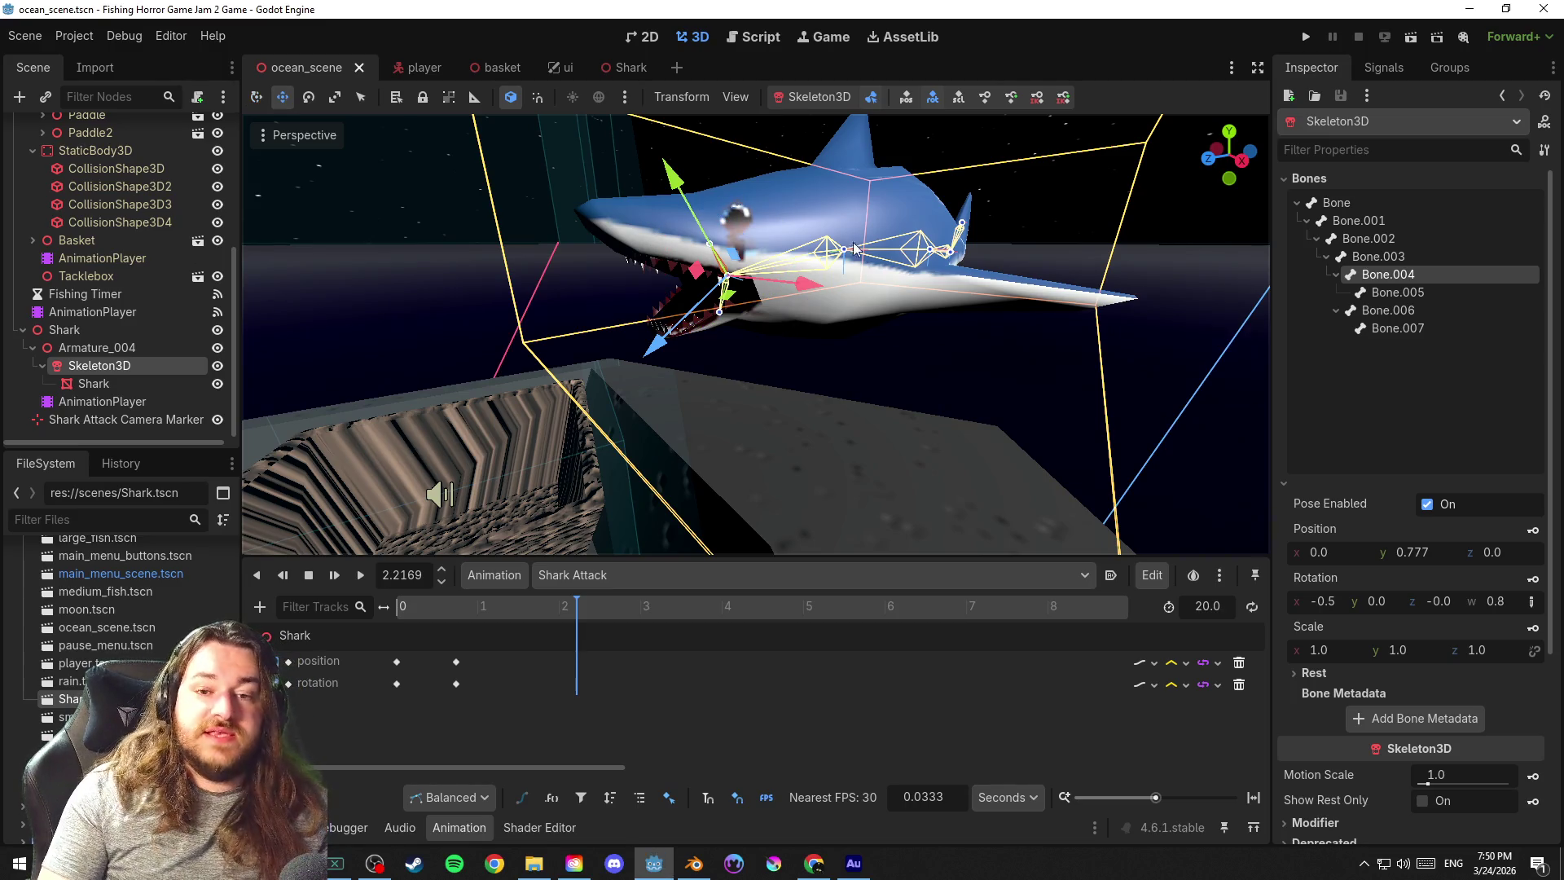
left_click(829, 249)
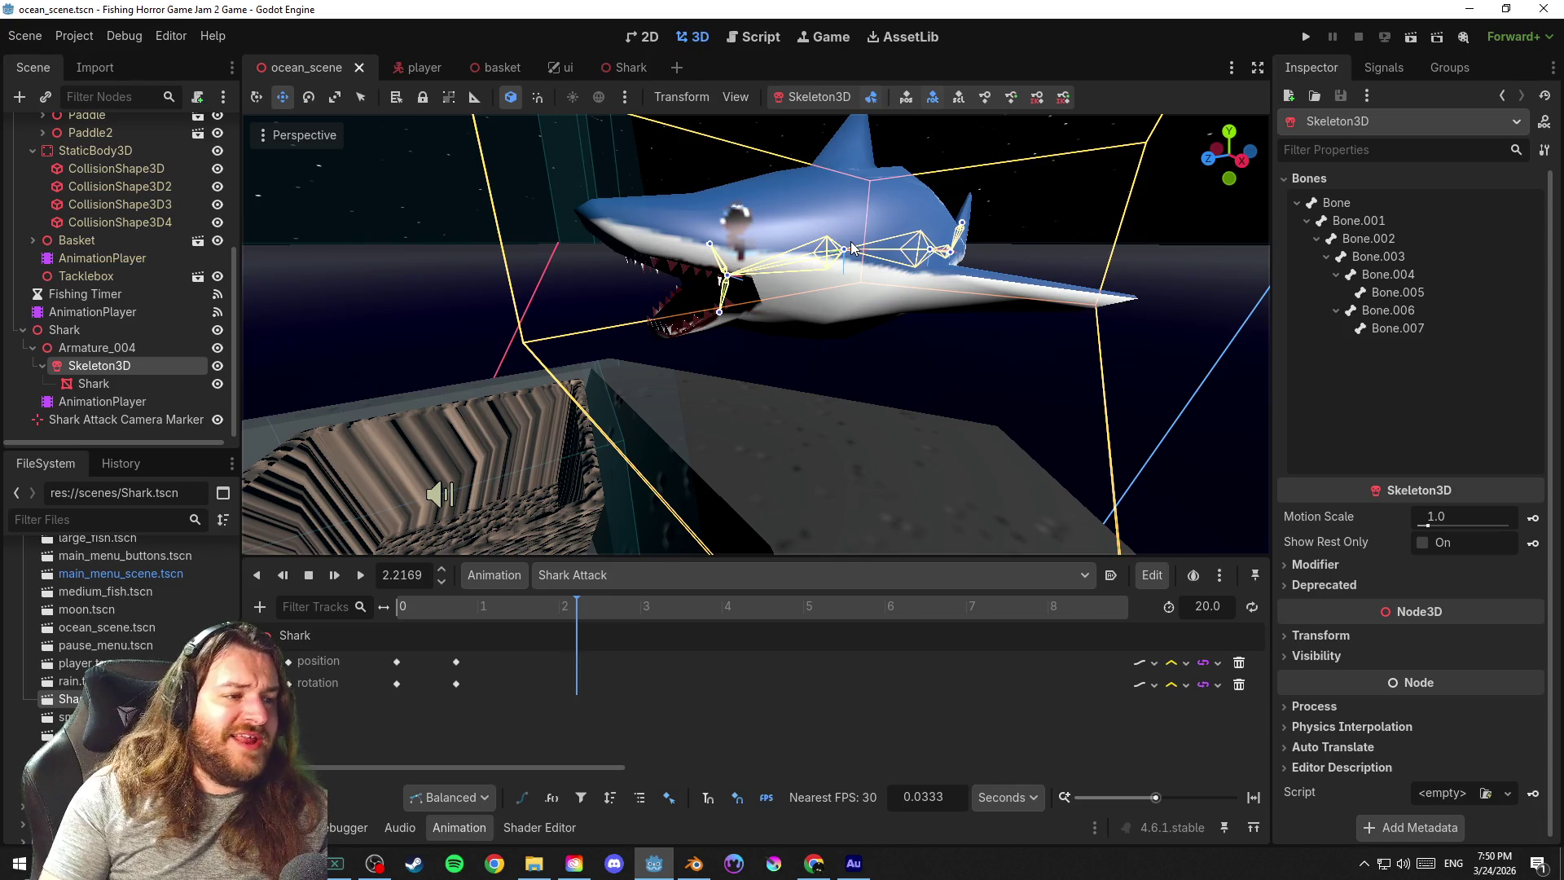
left_click(73, 331)
left_click(22, 330)
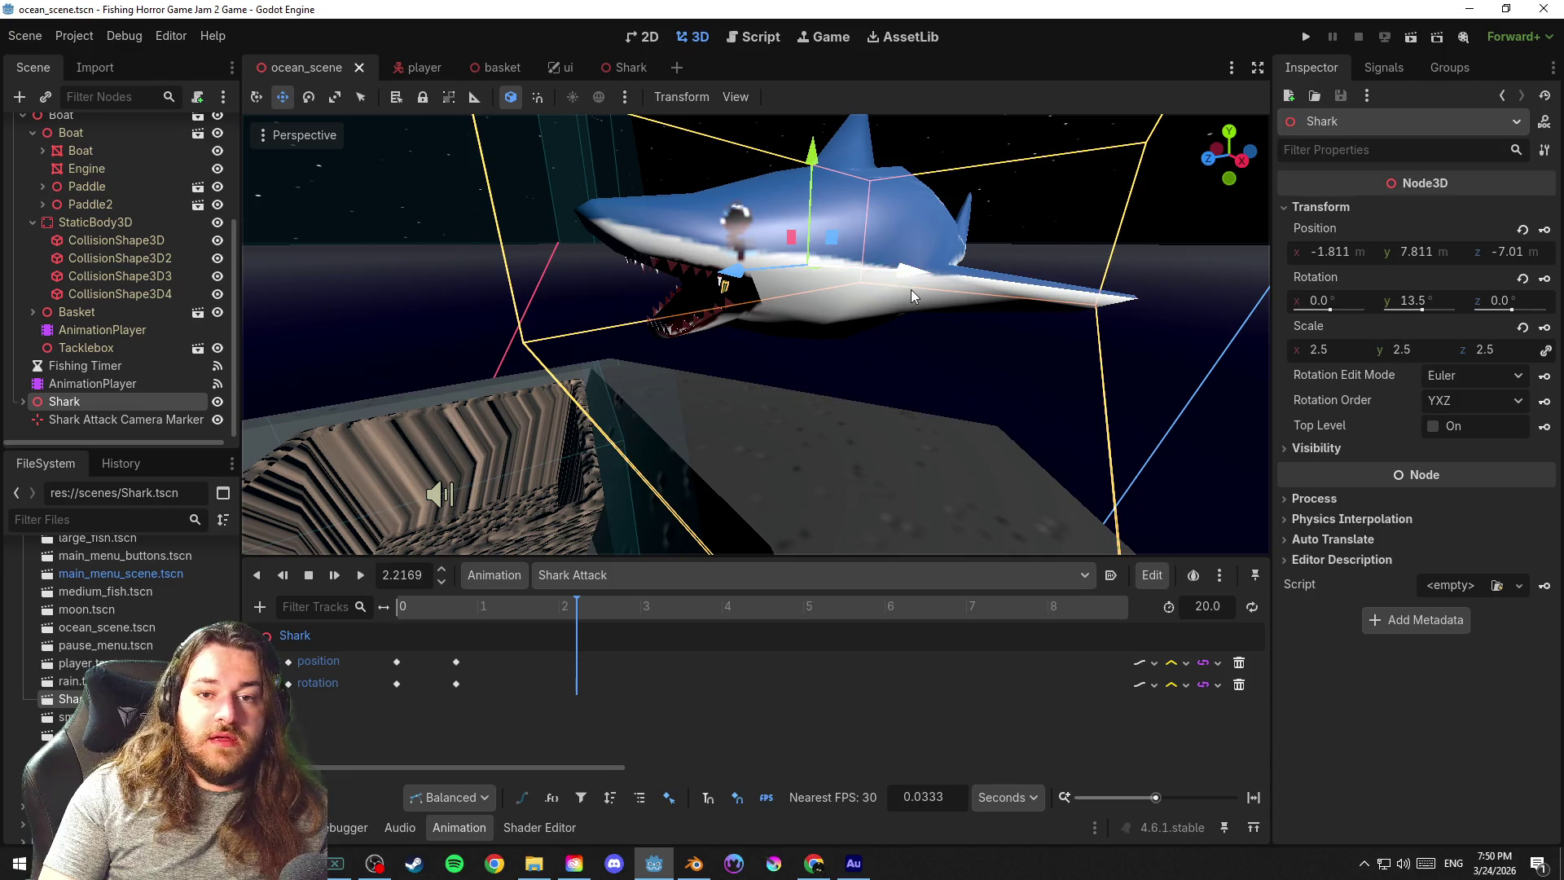
right_click(94, 405)
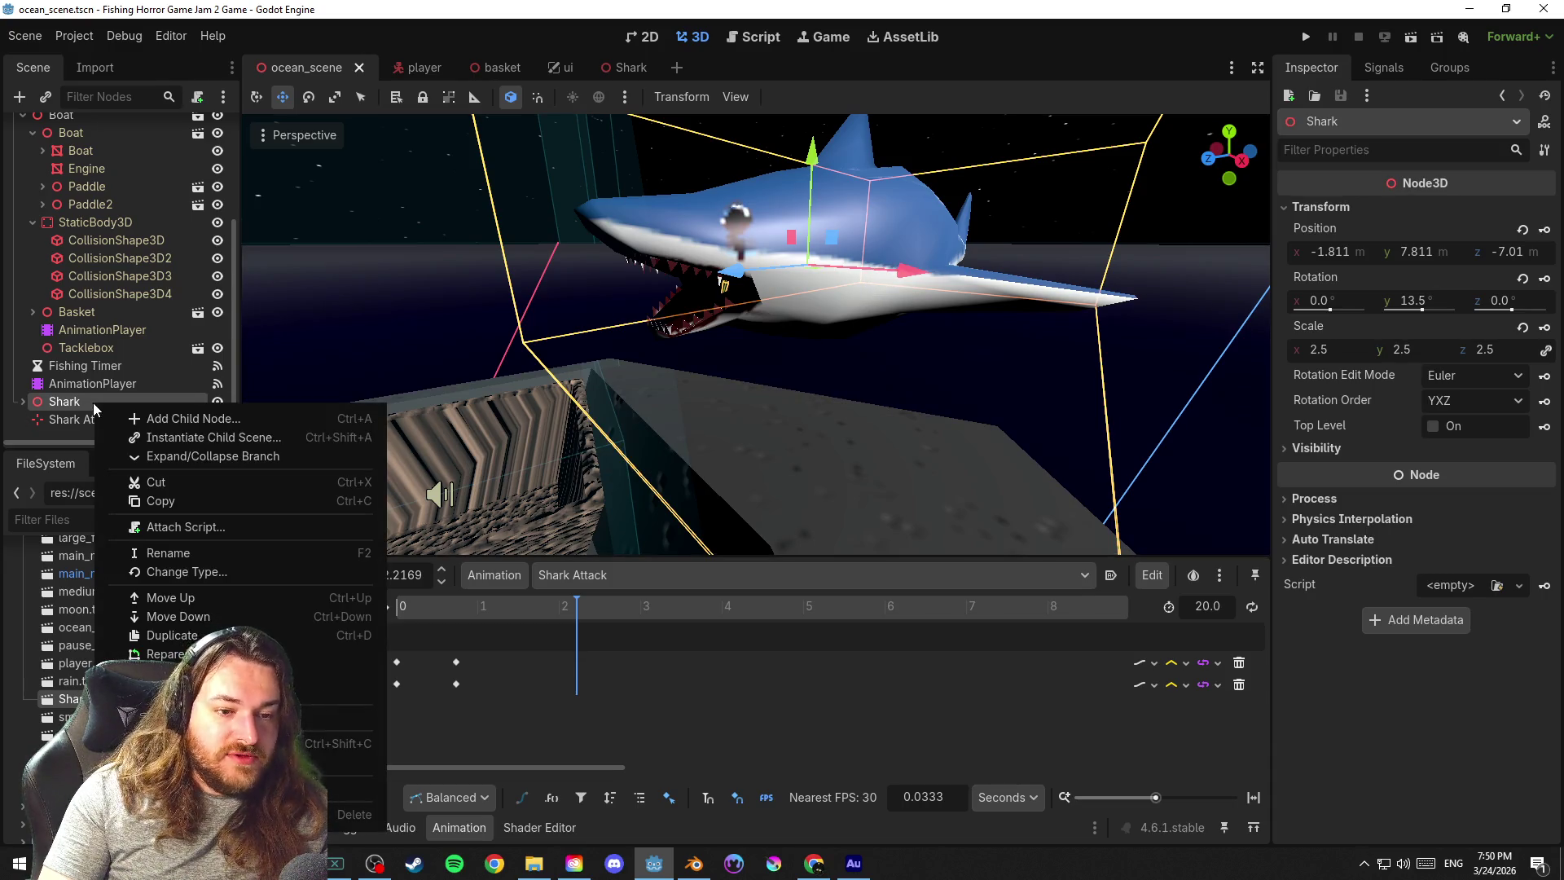
left_click(72, 402)
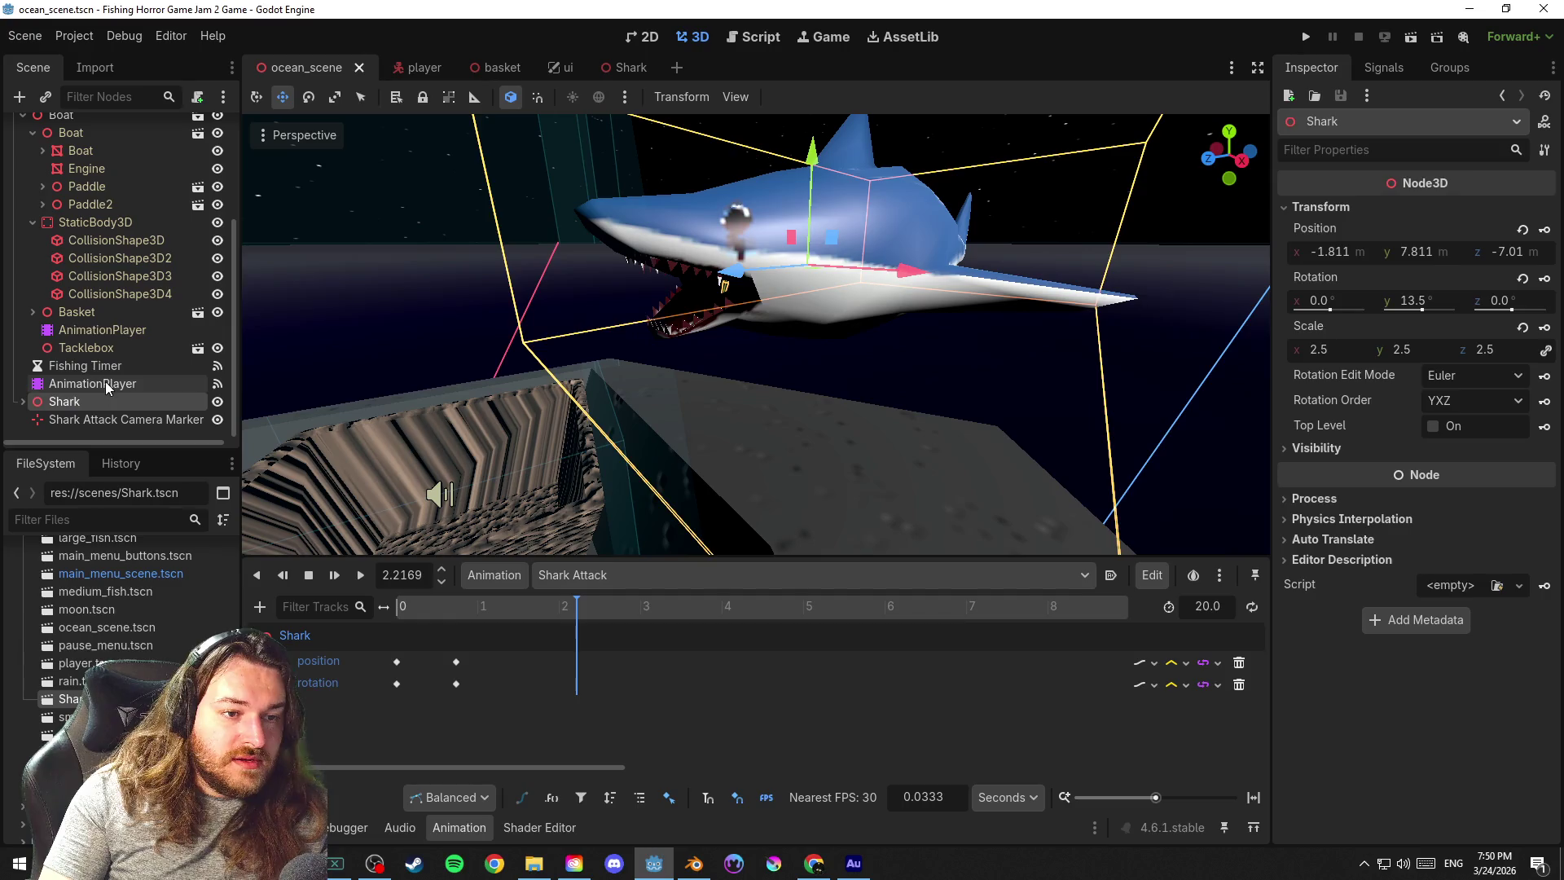
left_click(105, 381)
right_click(75, 401)
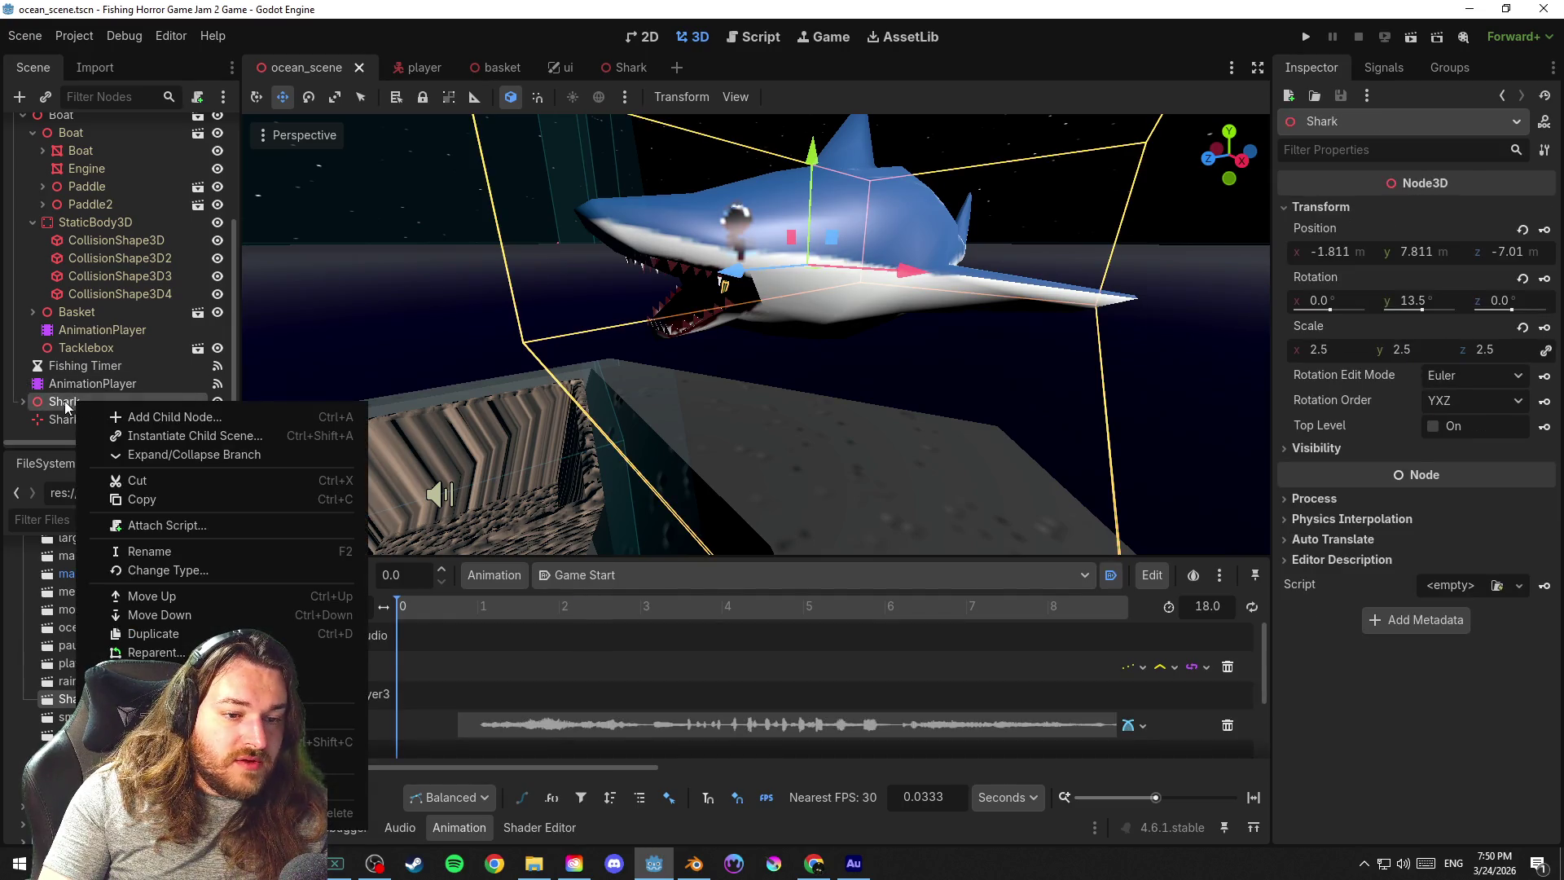
left_click(63, 400)
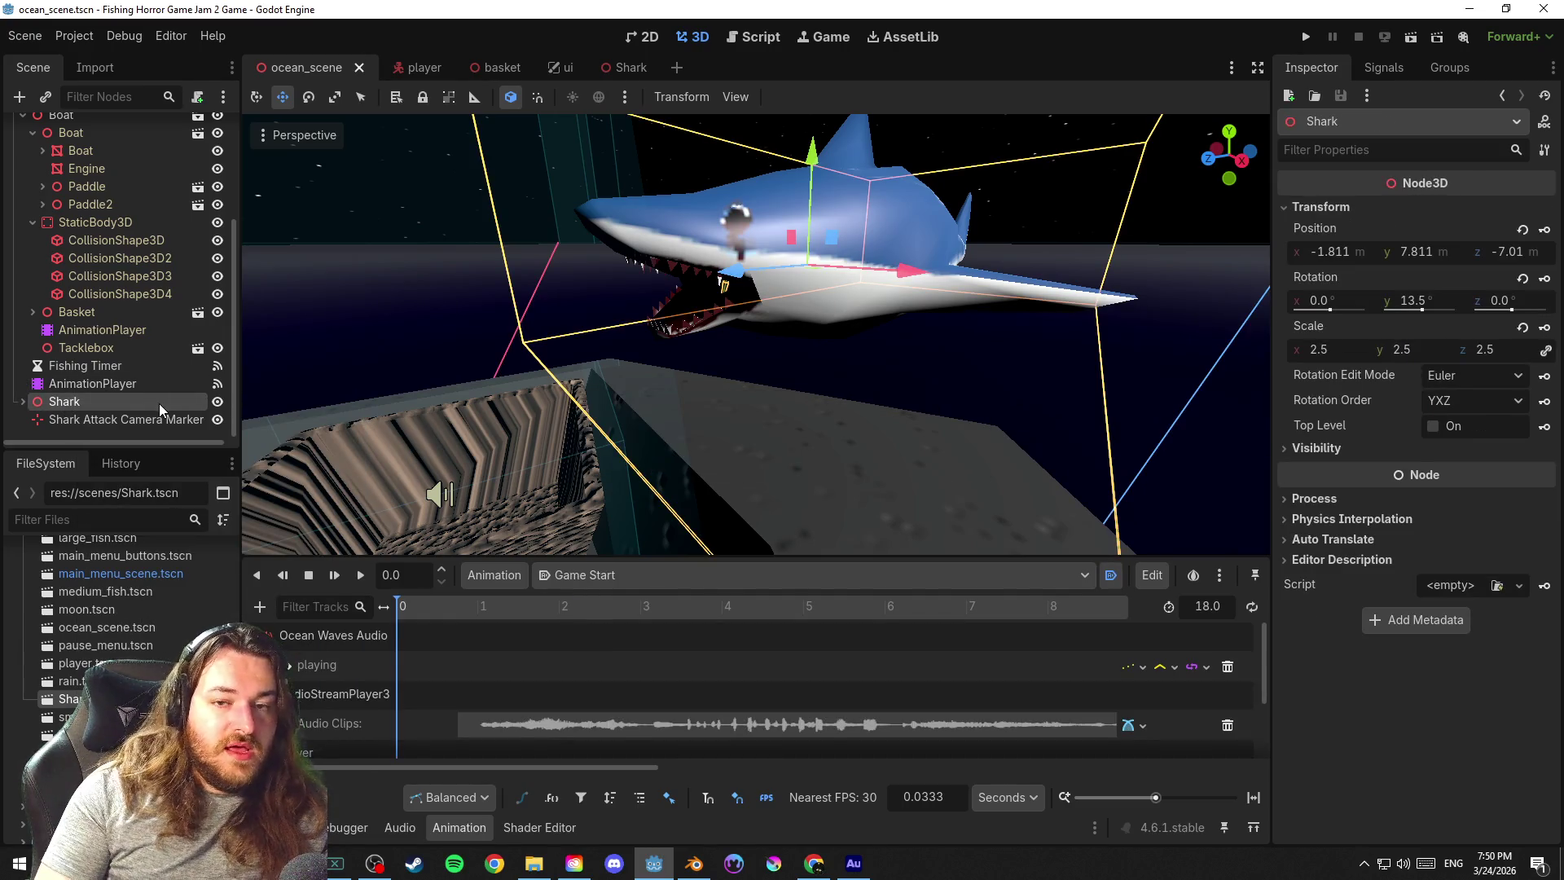
right_click(124, 402)
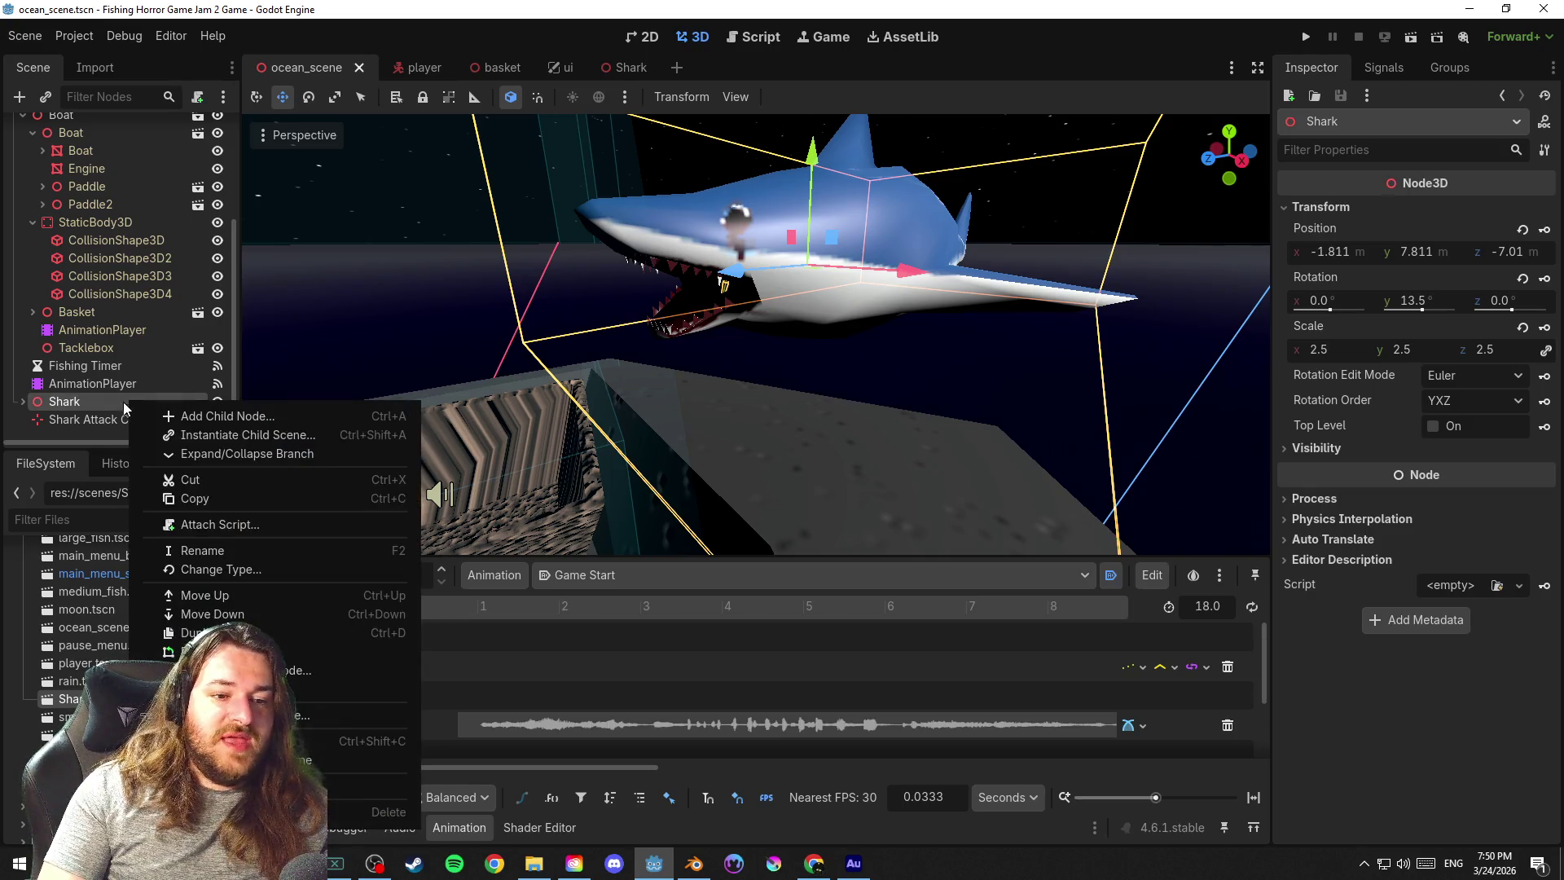
left_click(82, 405)
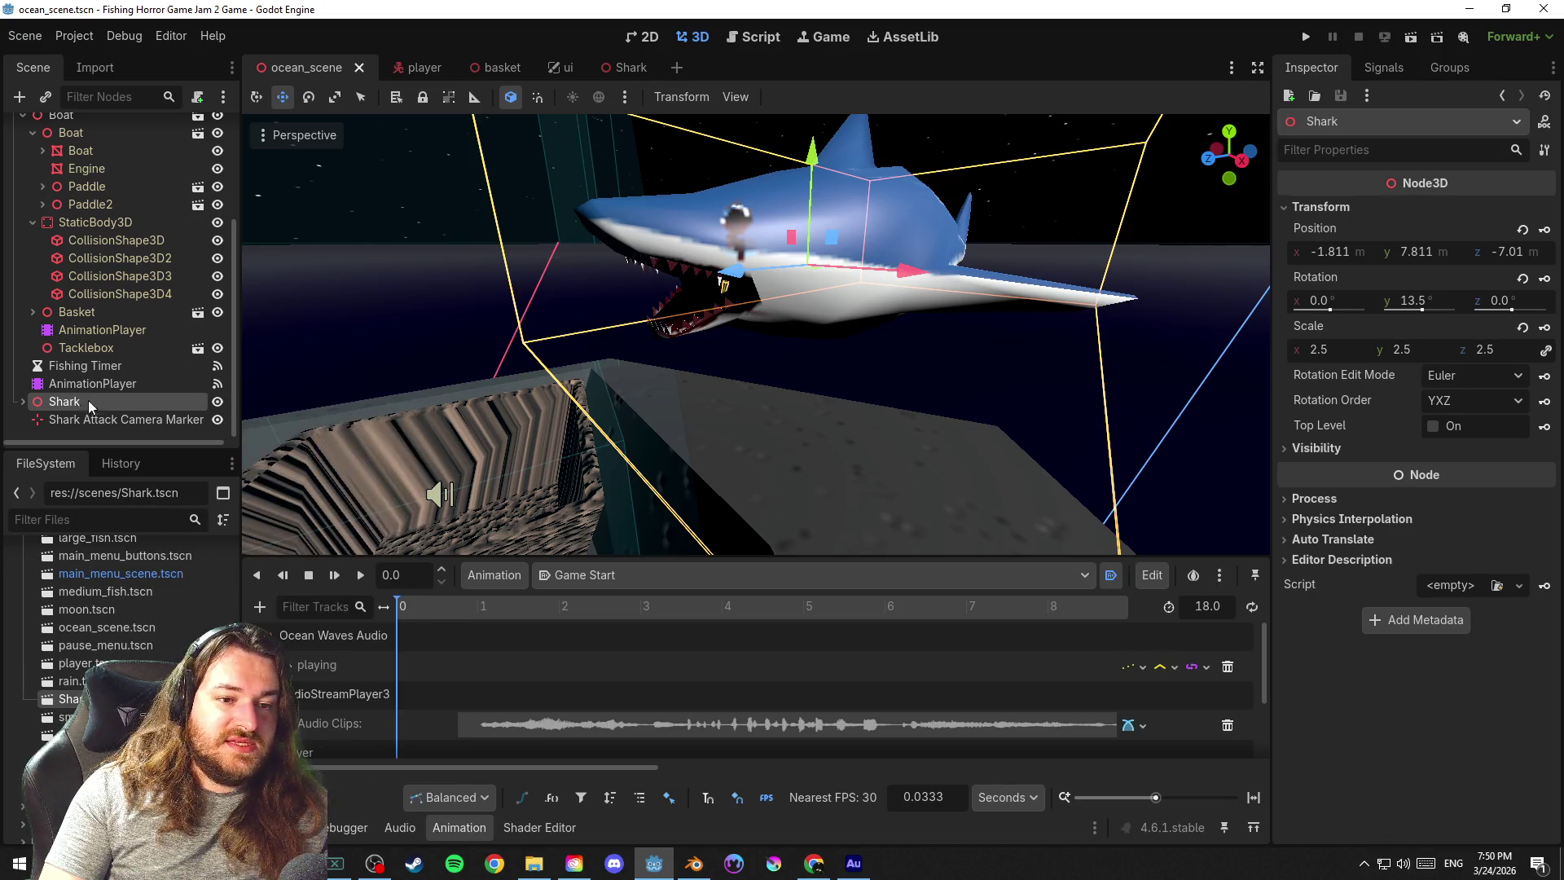
left_click(101, 384)
left_click(97, 405)
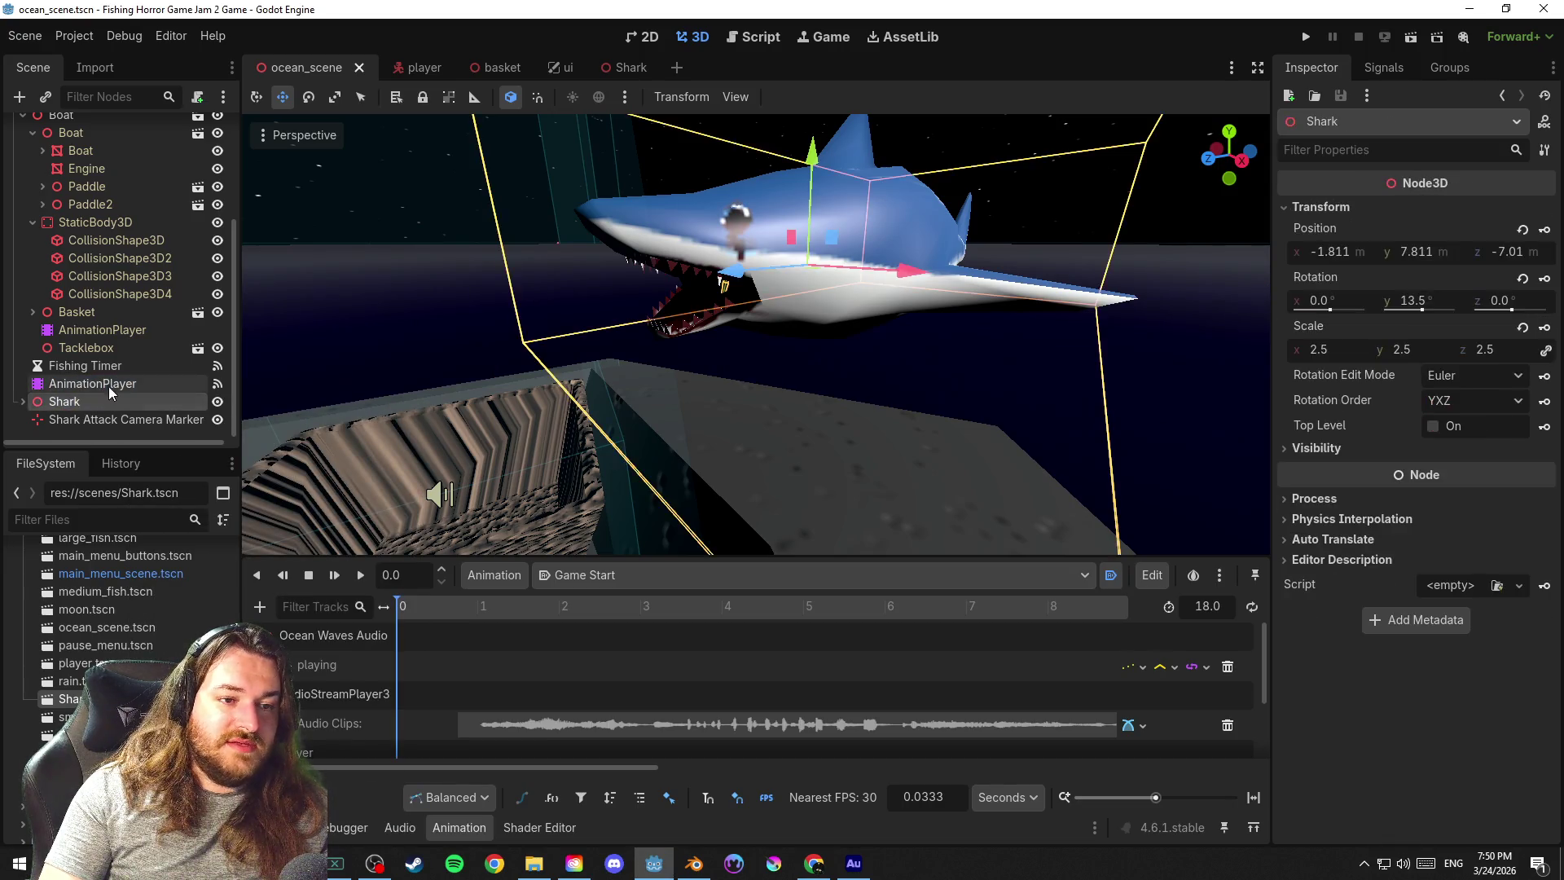
key("ctrl+s")
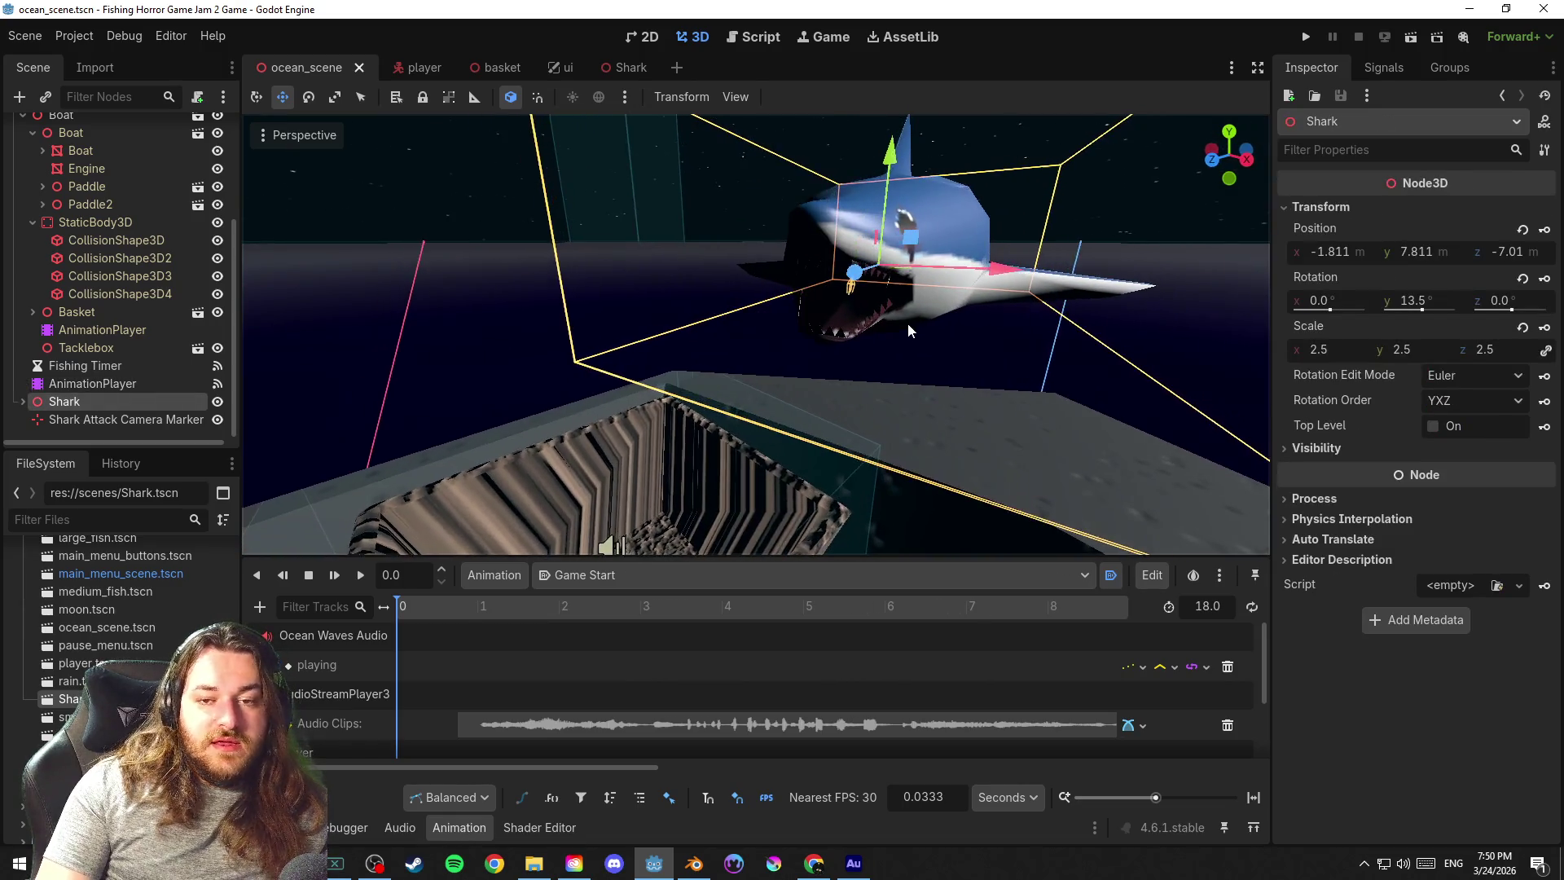
scroll(969, 342, "down", 5)
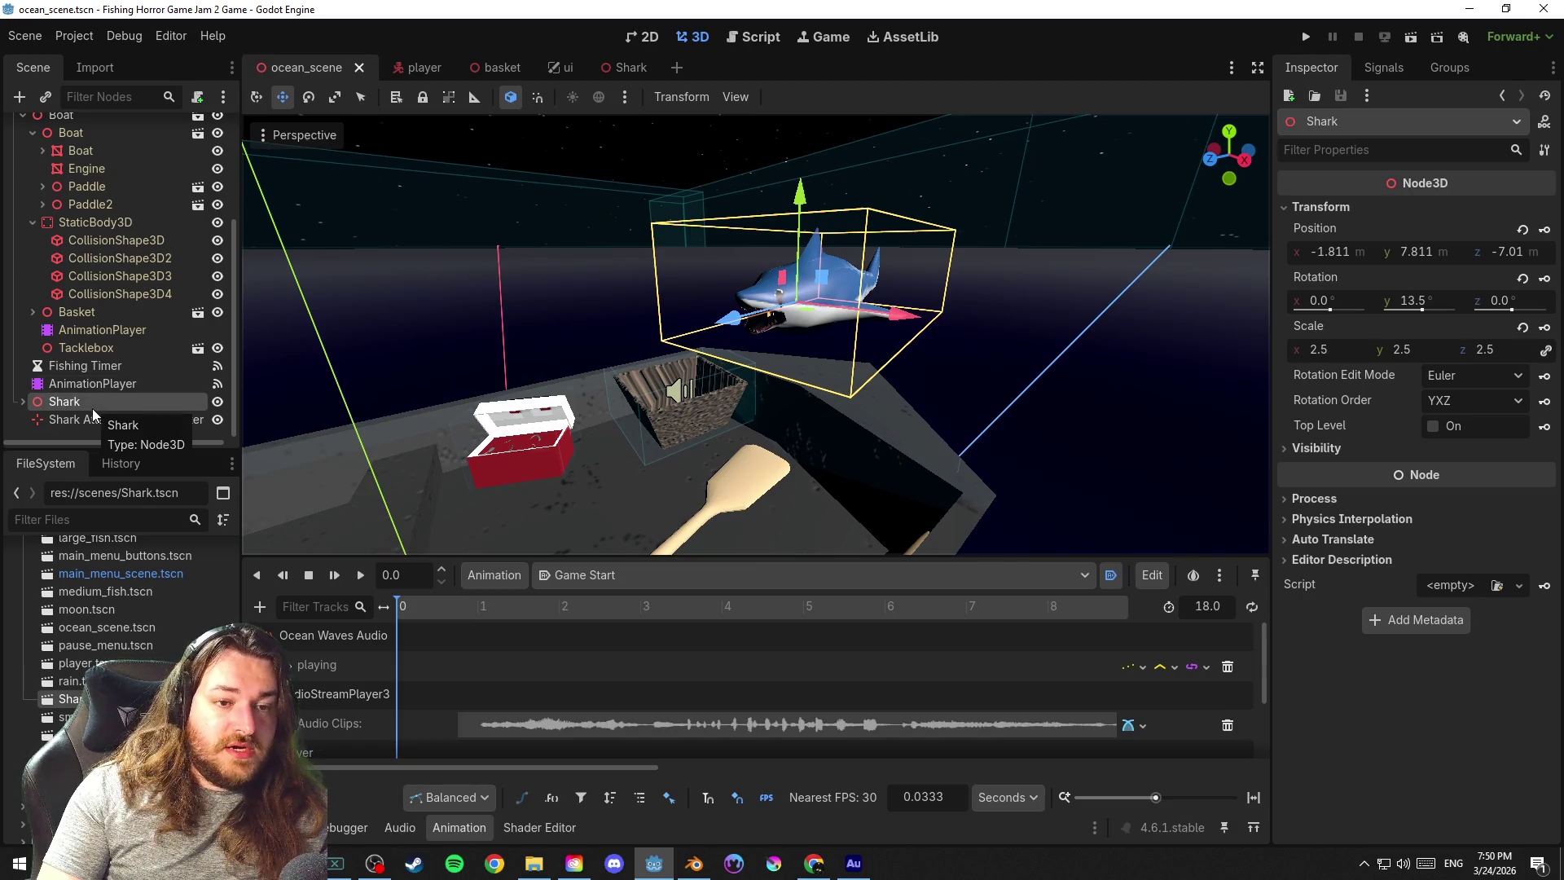
Expand the Shark node and select its Skeleton3D to show the bone hierarchy
left_click(23, 402)
left_click(143, 365)
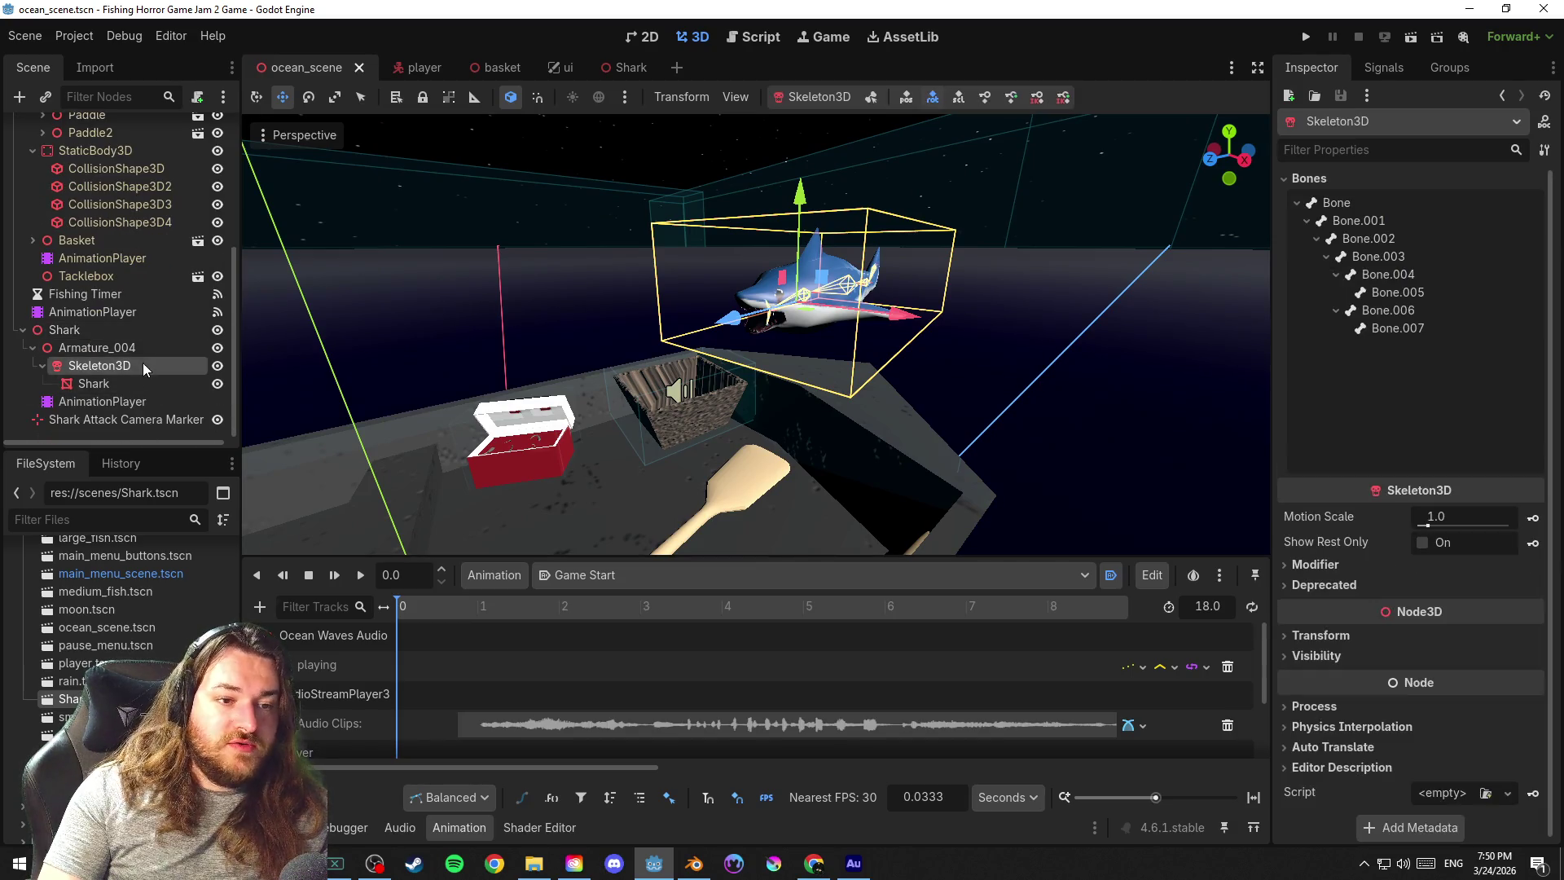
scroll(903, 408, "up", 5)
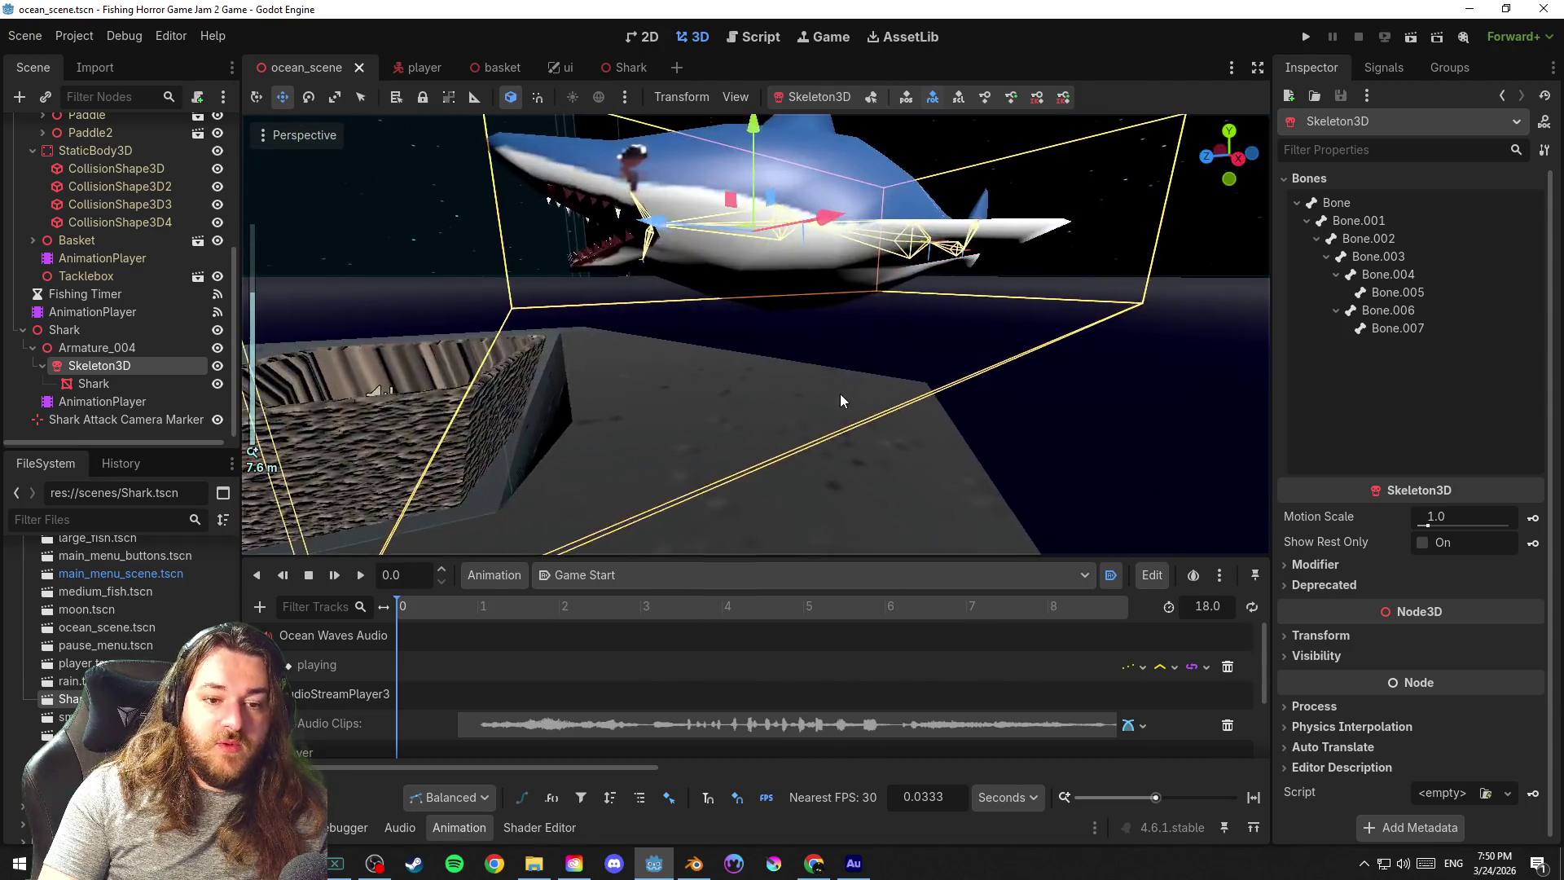
Load Shark Attack on the shark's AnimationPlayer and scrub to 0.73 s with Skeleton3D selected
left_click(618, 577)
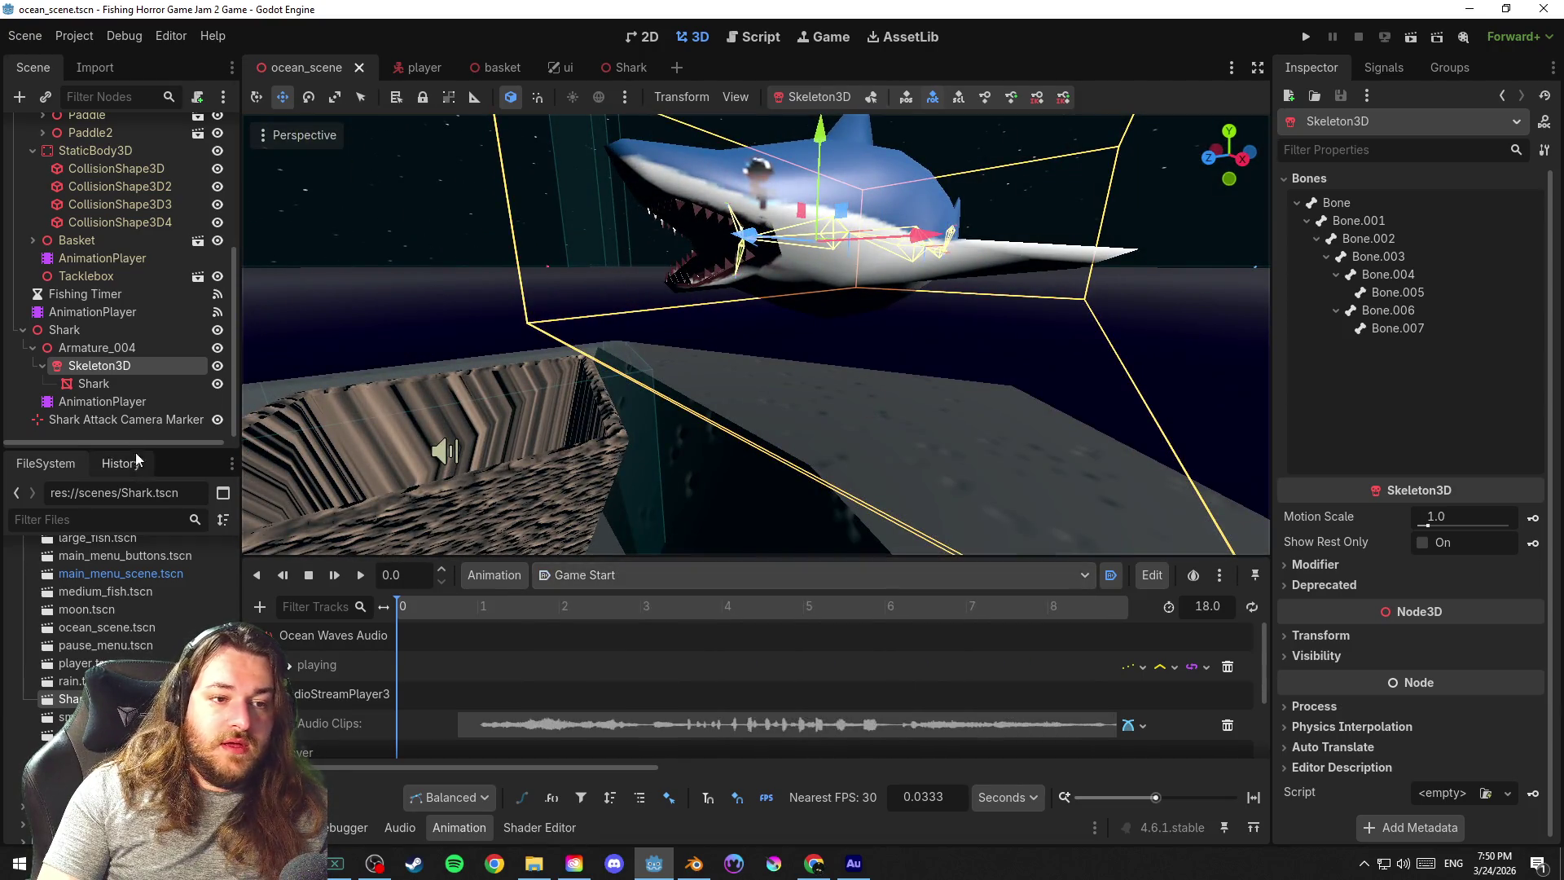
left_click(108, 403)
left_click(98, 349)
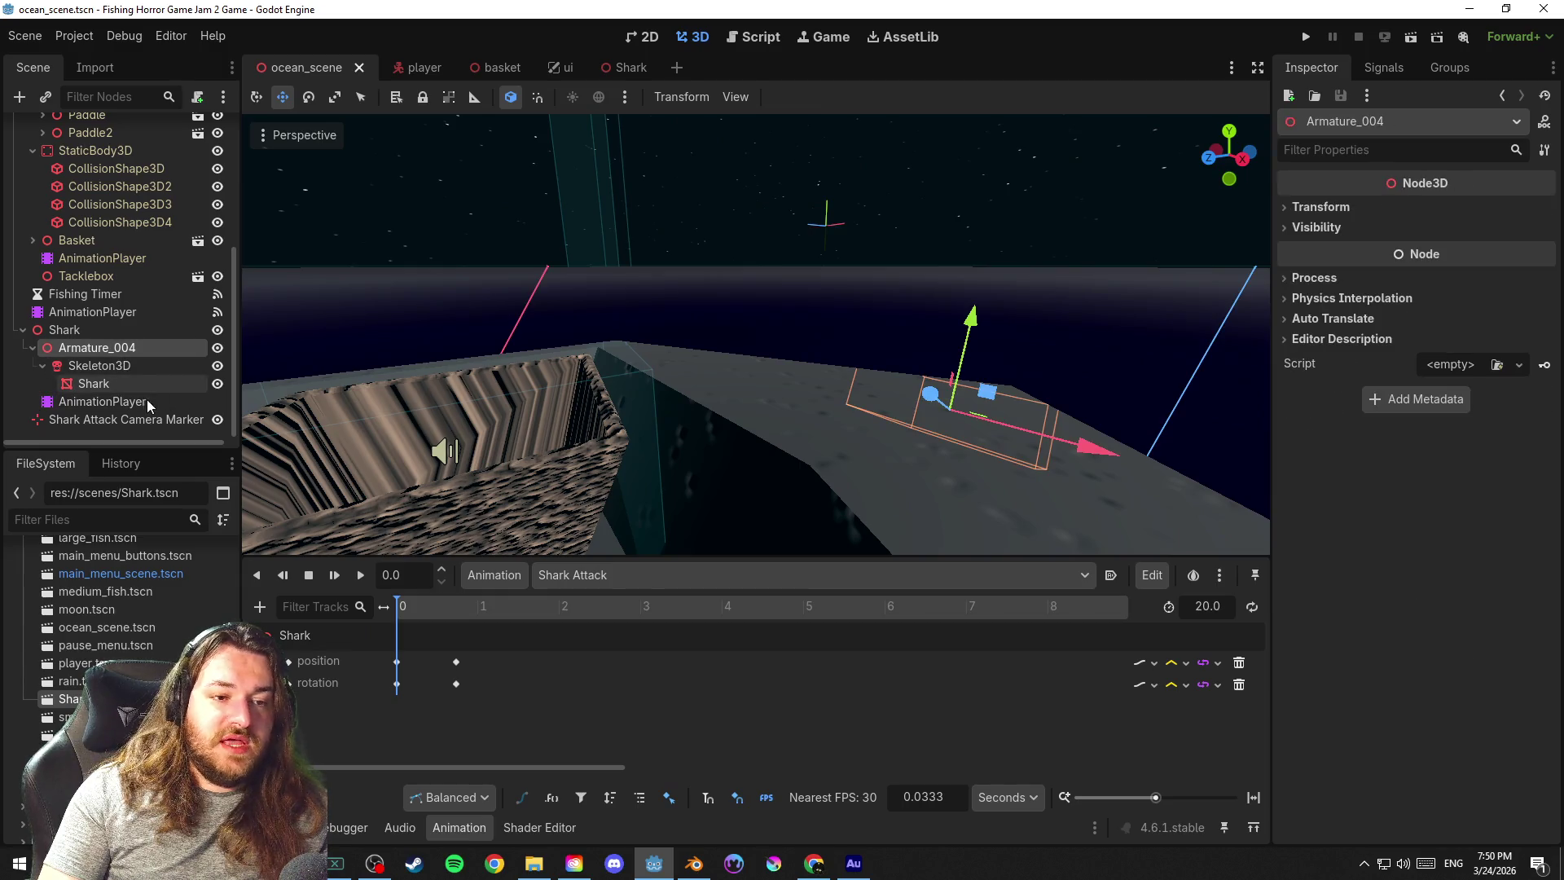
left_click_drag(435, 608, 458, 610)
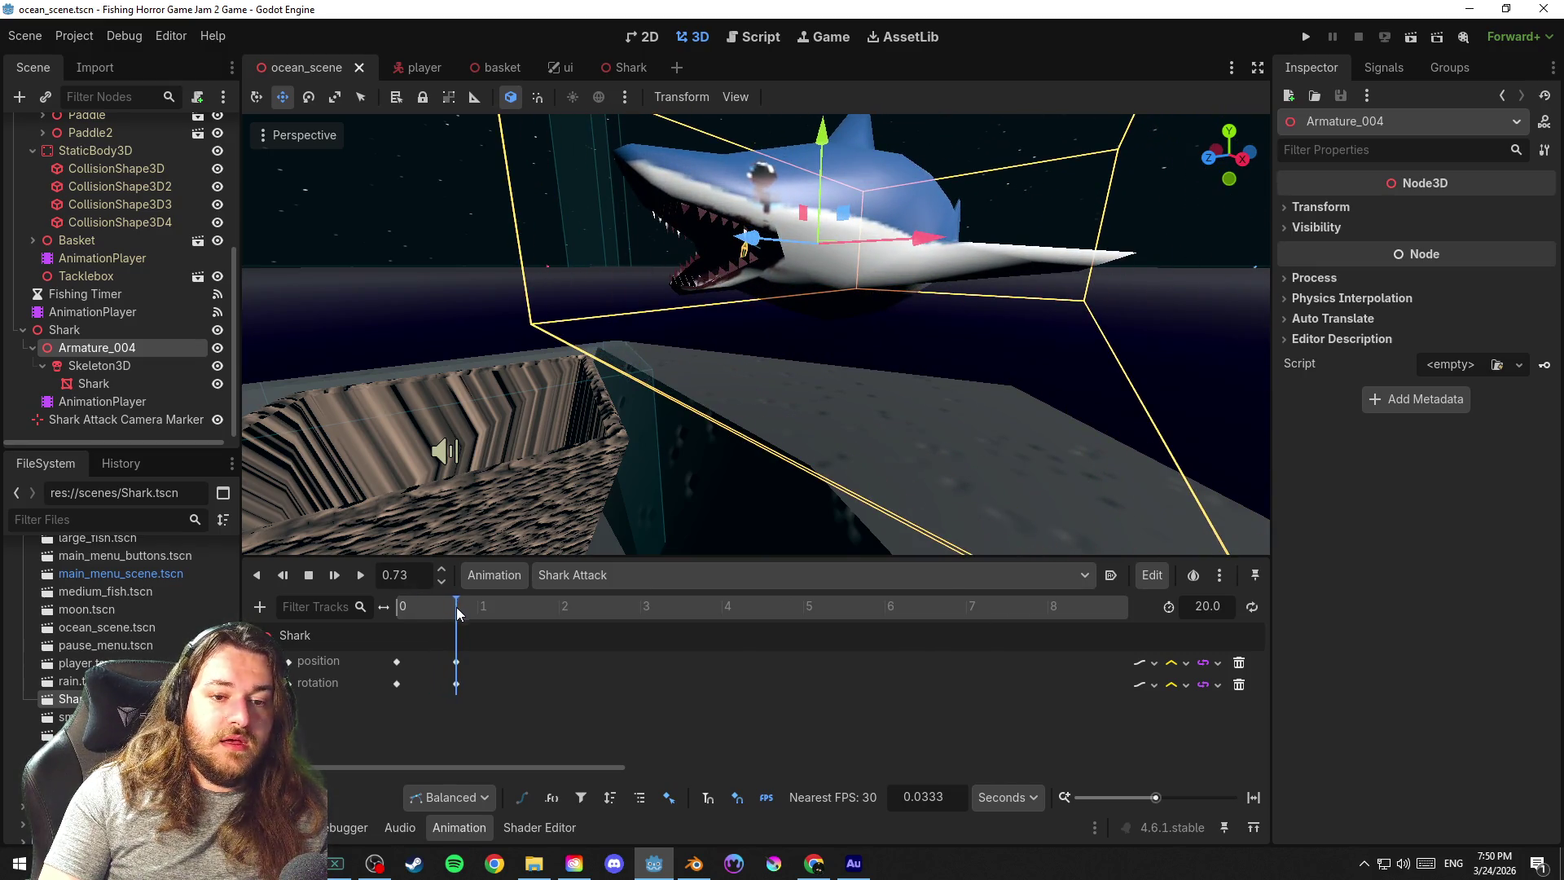
left_click(110, 366)
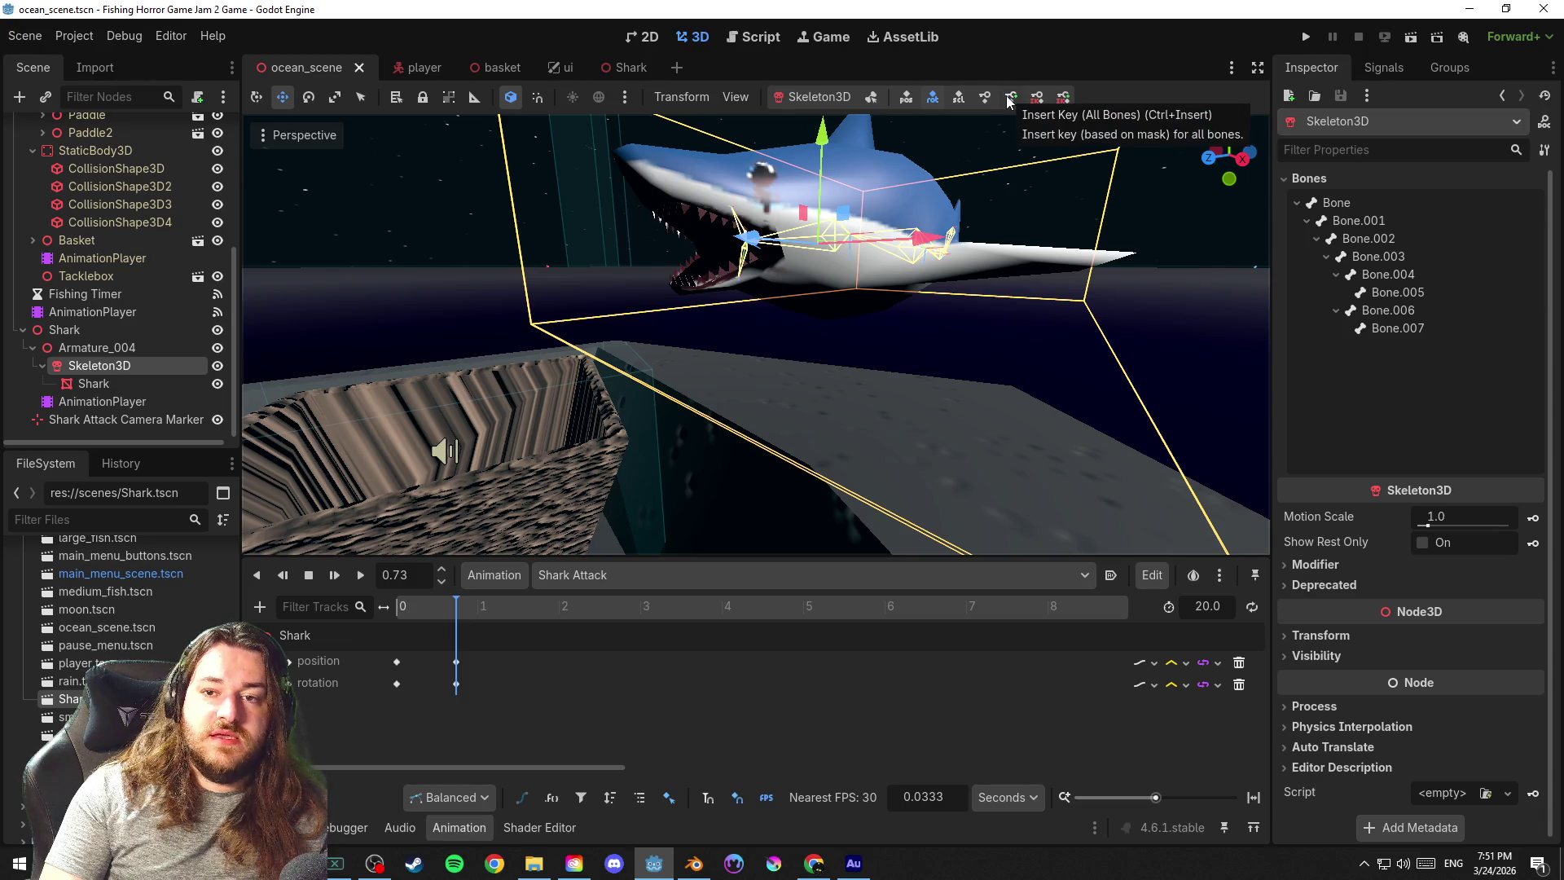
Insert keys for all eight shark bones, creating their tracks, save, and enlarge the track list
left_click(1011, 98)
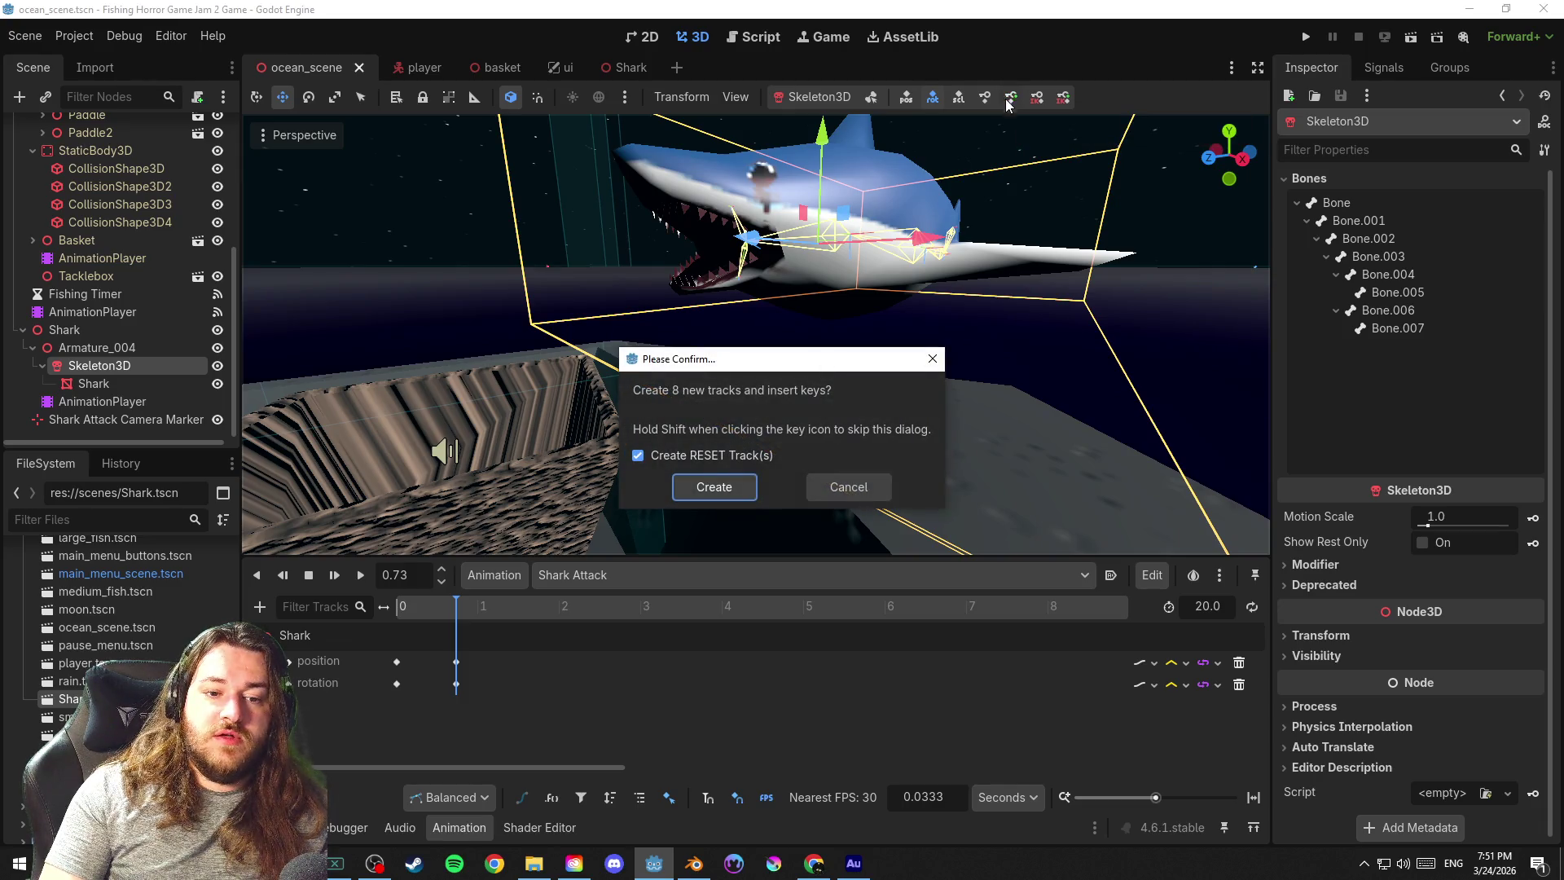
left_click(714, 486)
scroll(503, 680, "down", 5)
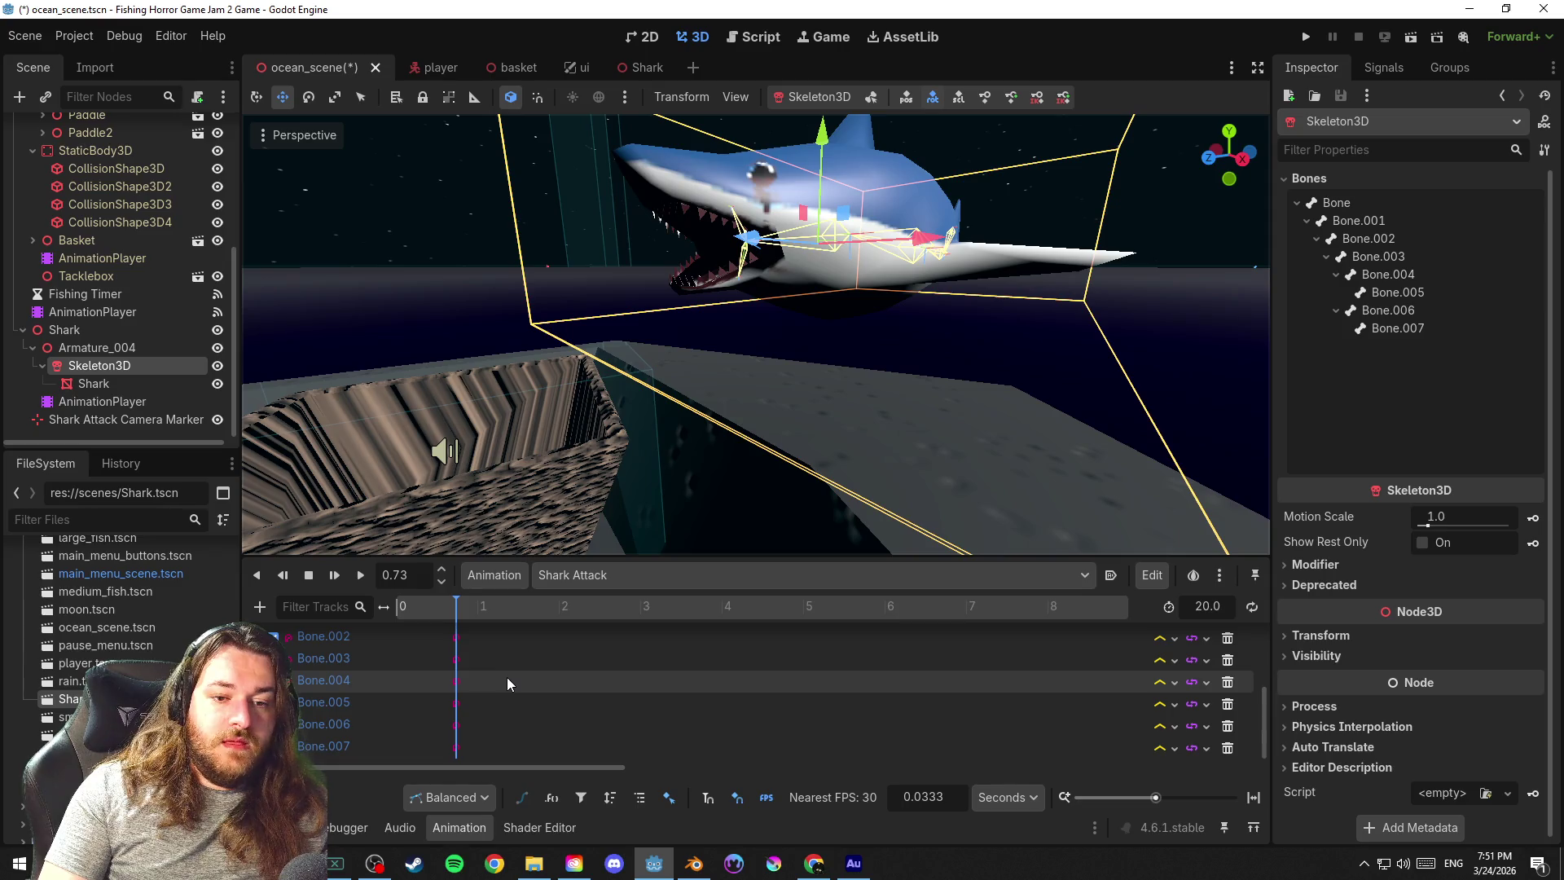
key("ctrl+s")
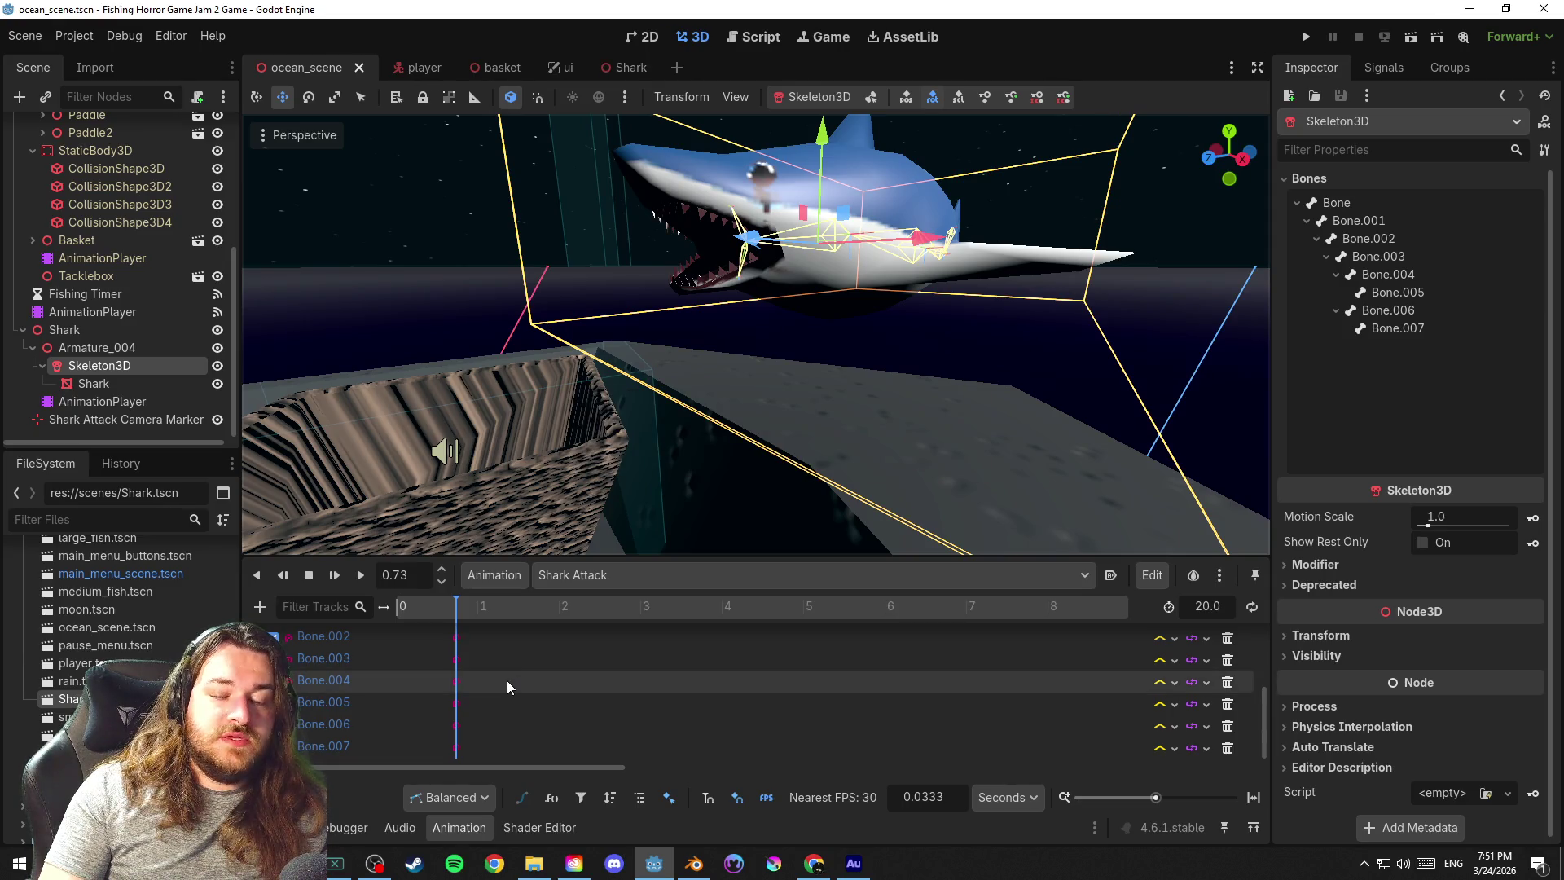
left_click_drag(460, 605, 494, 605)
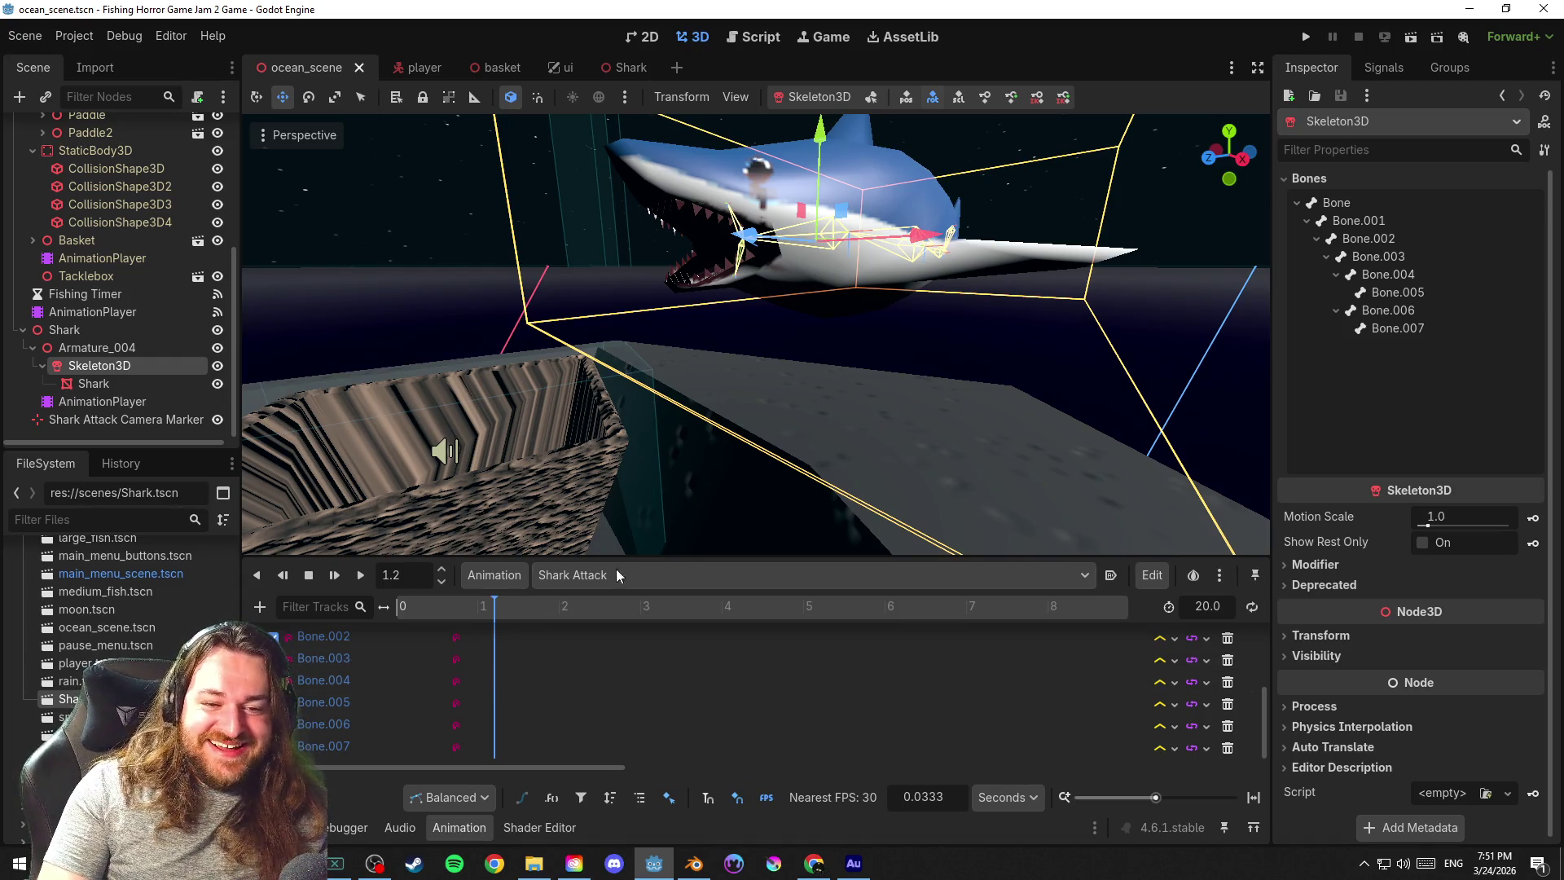
left_click_drag(753, 557, 770, 476)
scroll(754, 347, "up", 2)
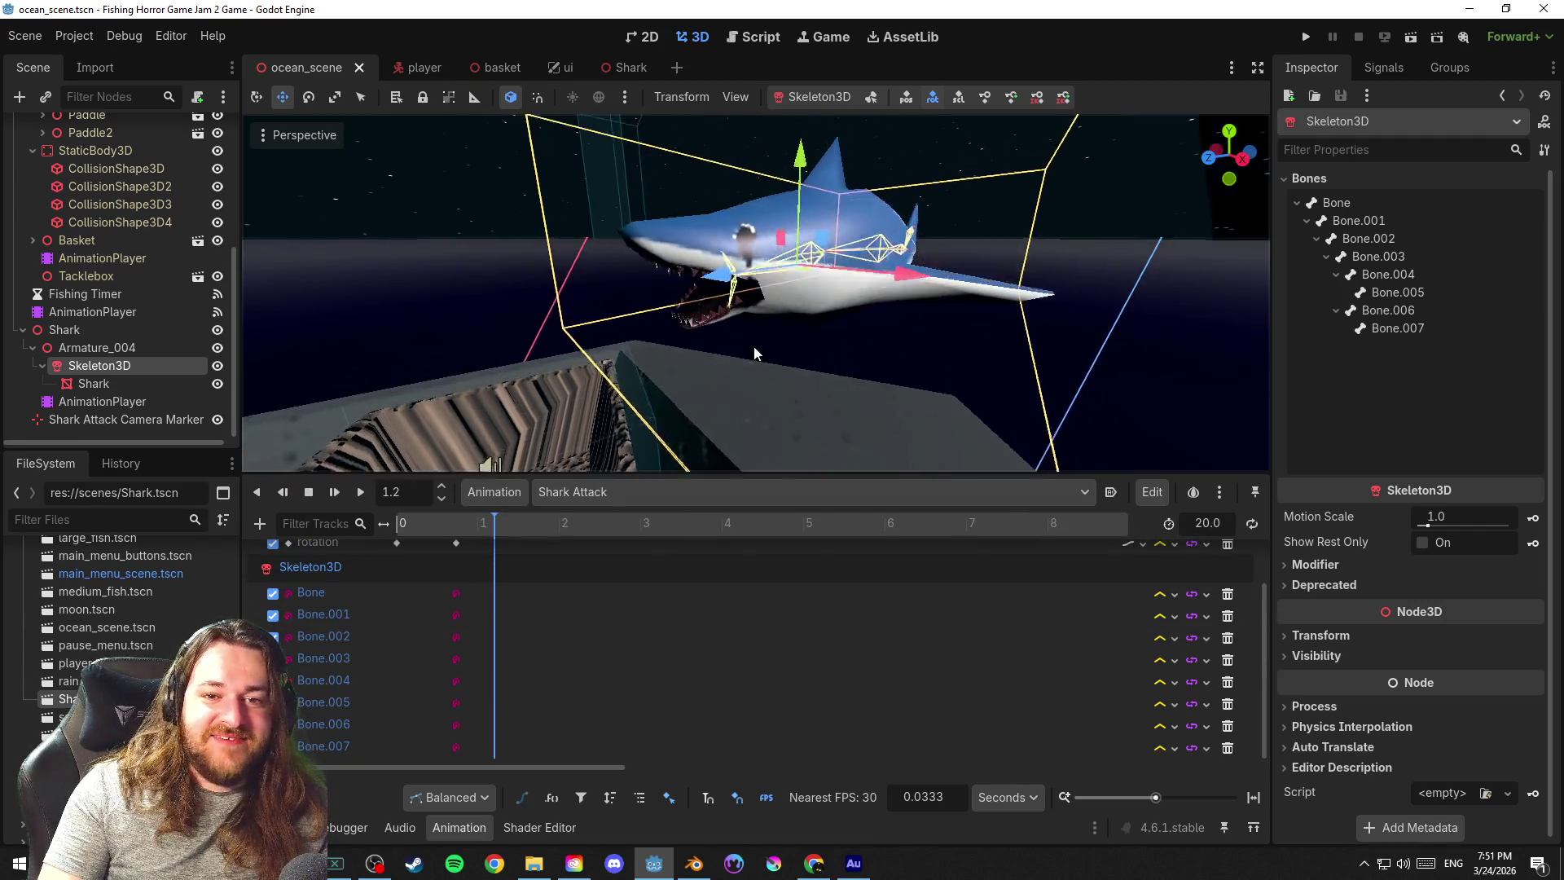
scroll(756, 338, "up", 2)
scroll(758, 347, "up", 2)
key("ctrl+s")
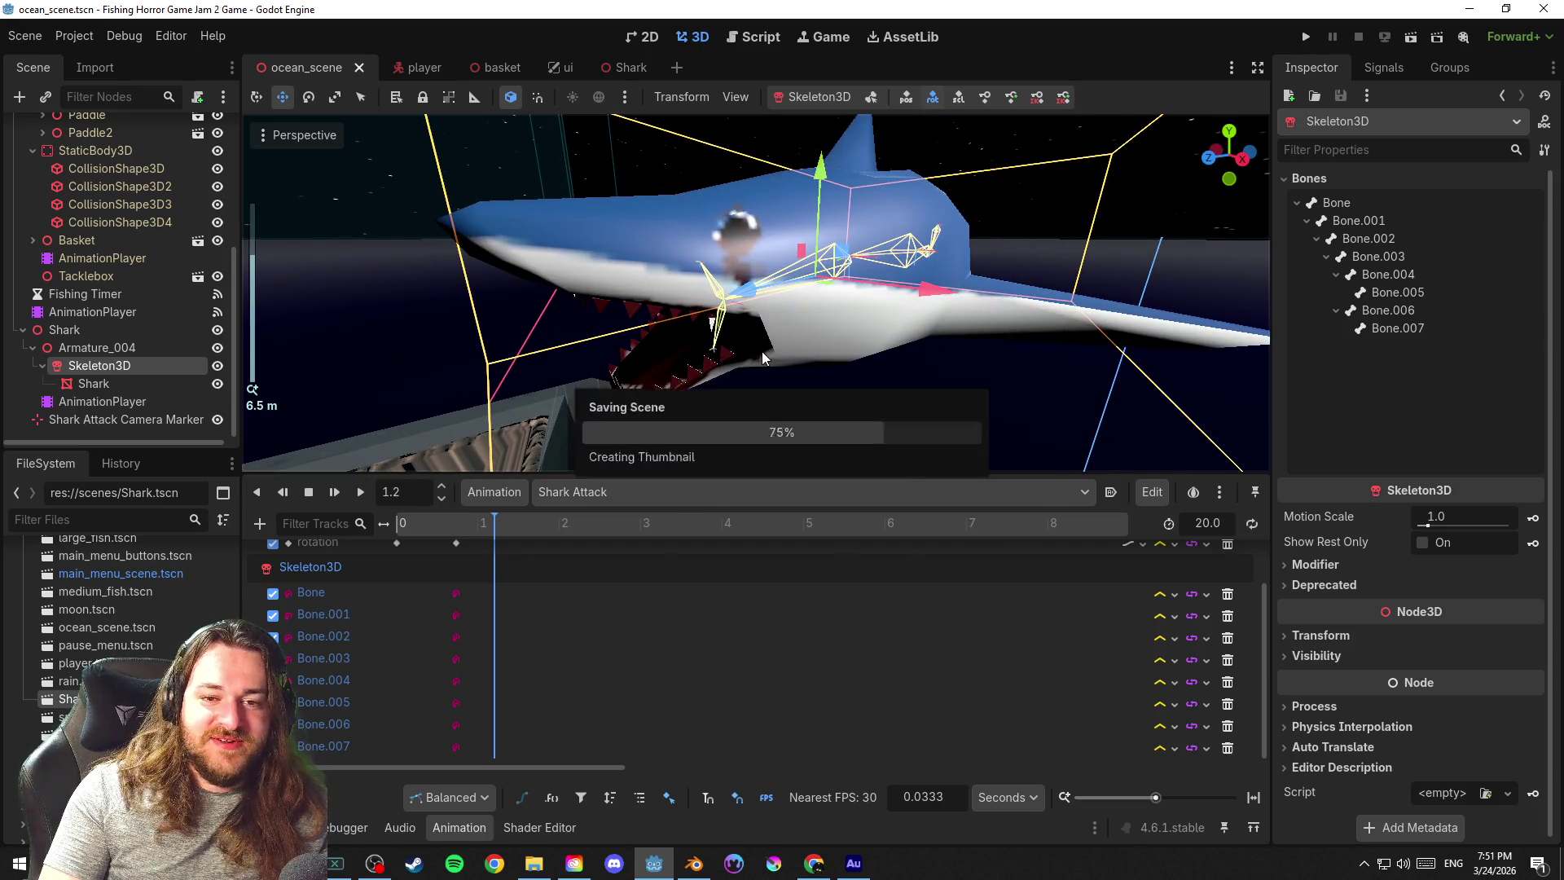
scroll(763, 352, "down", 2)
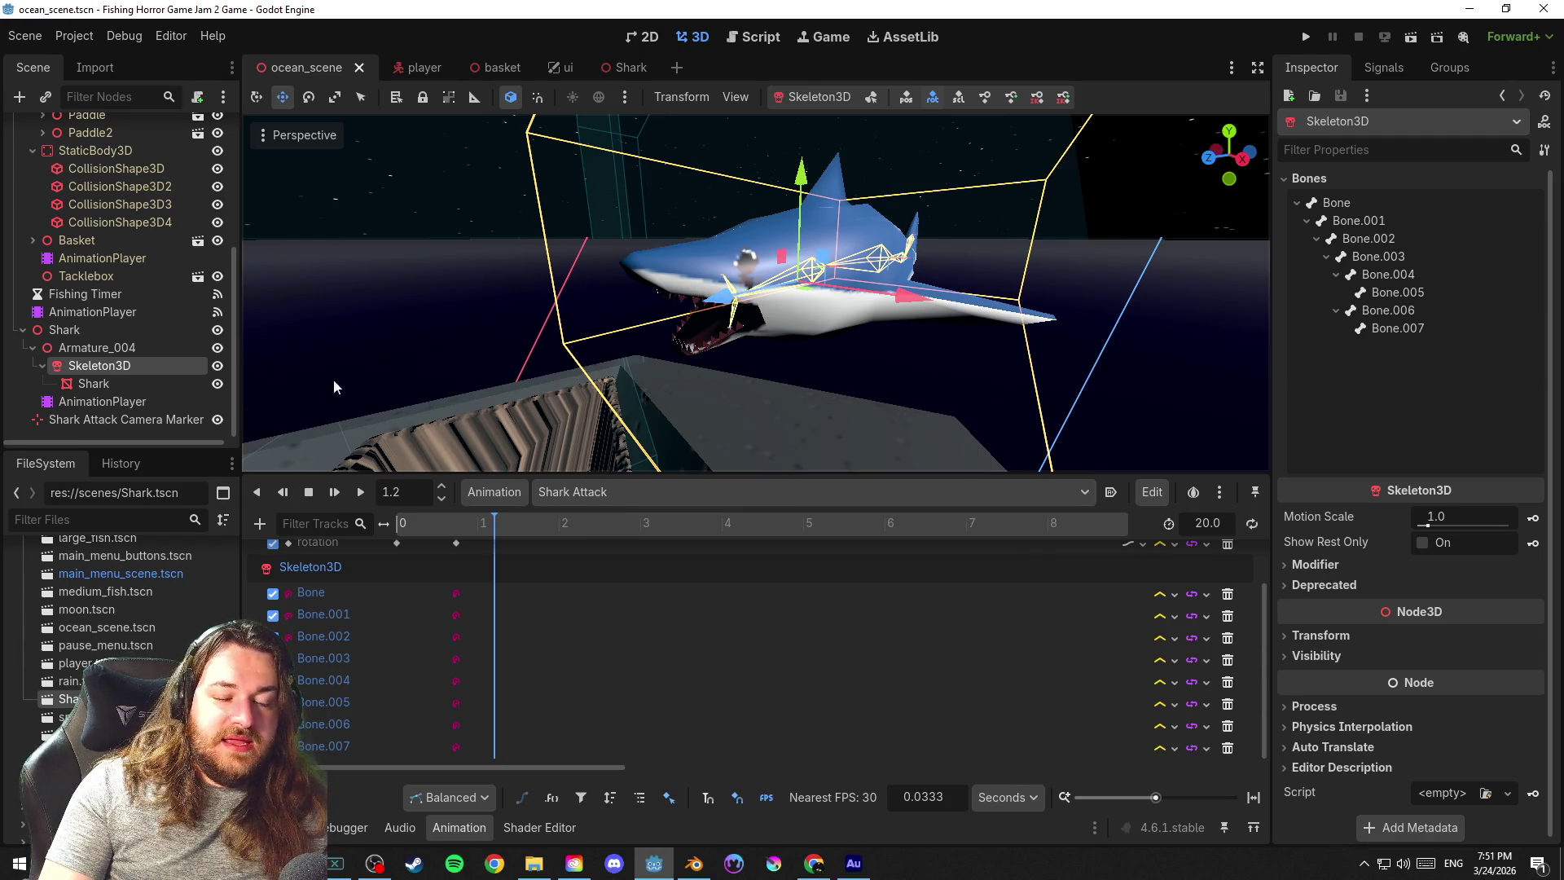
scroll(837, 352, "up", 2)
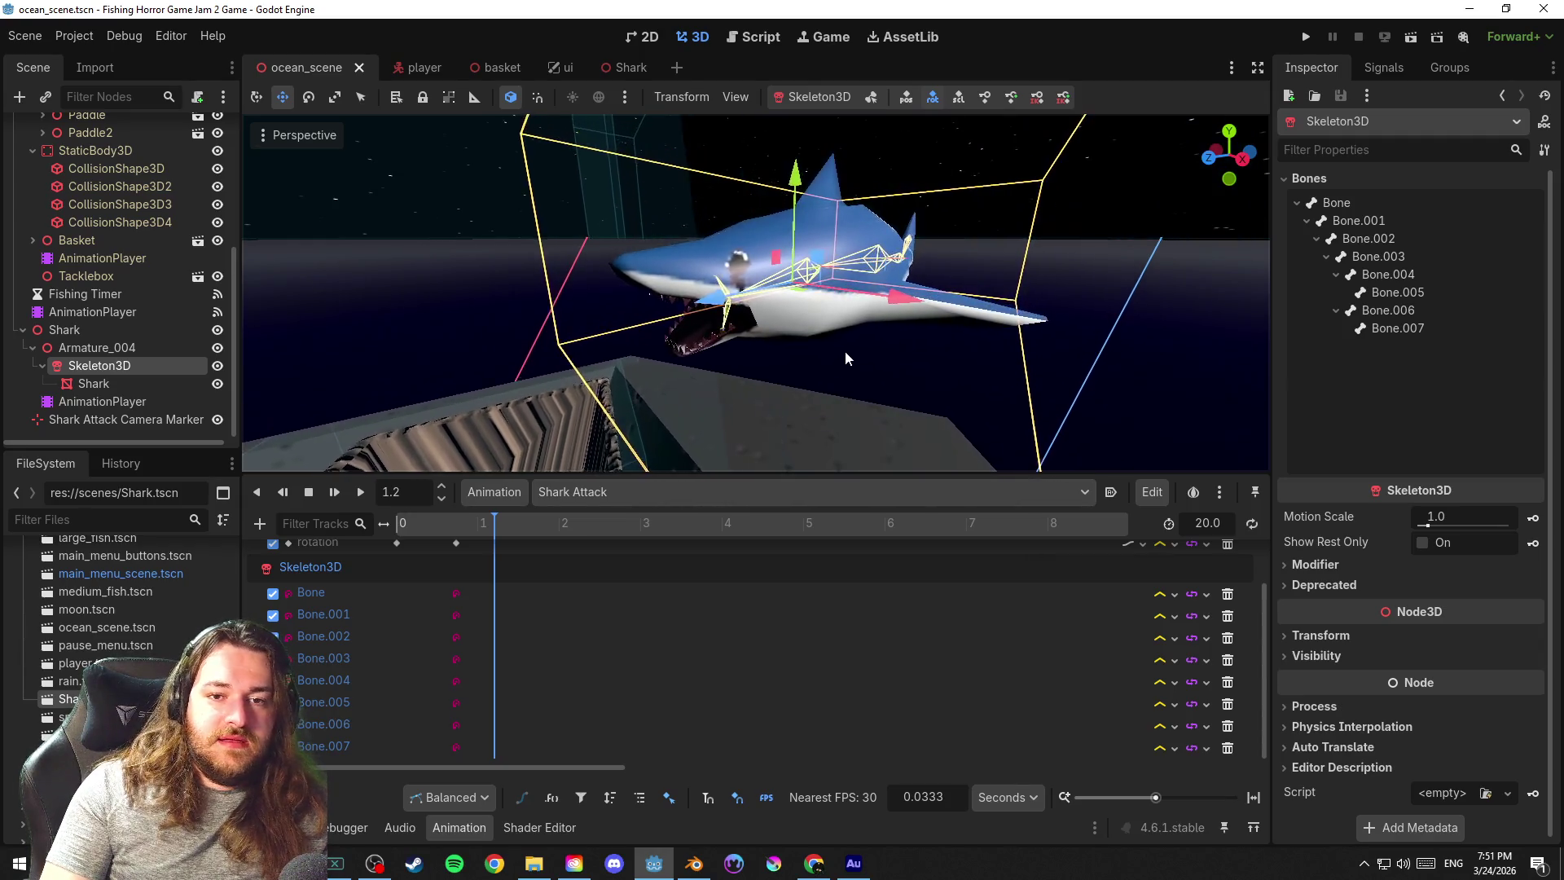
scroll(847, 343, "down", 1)
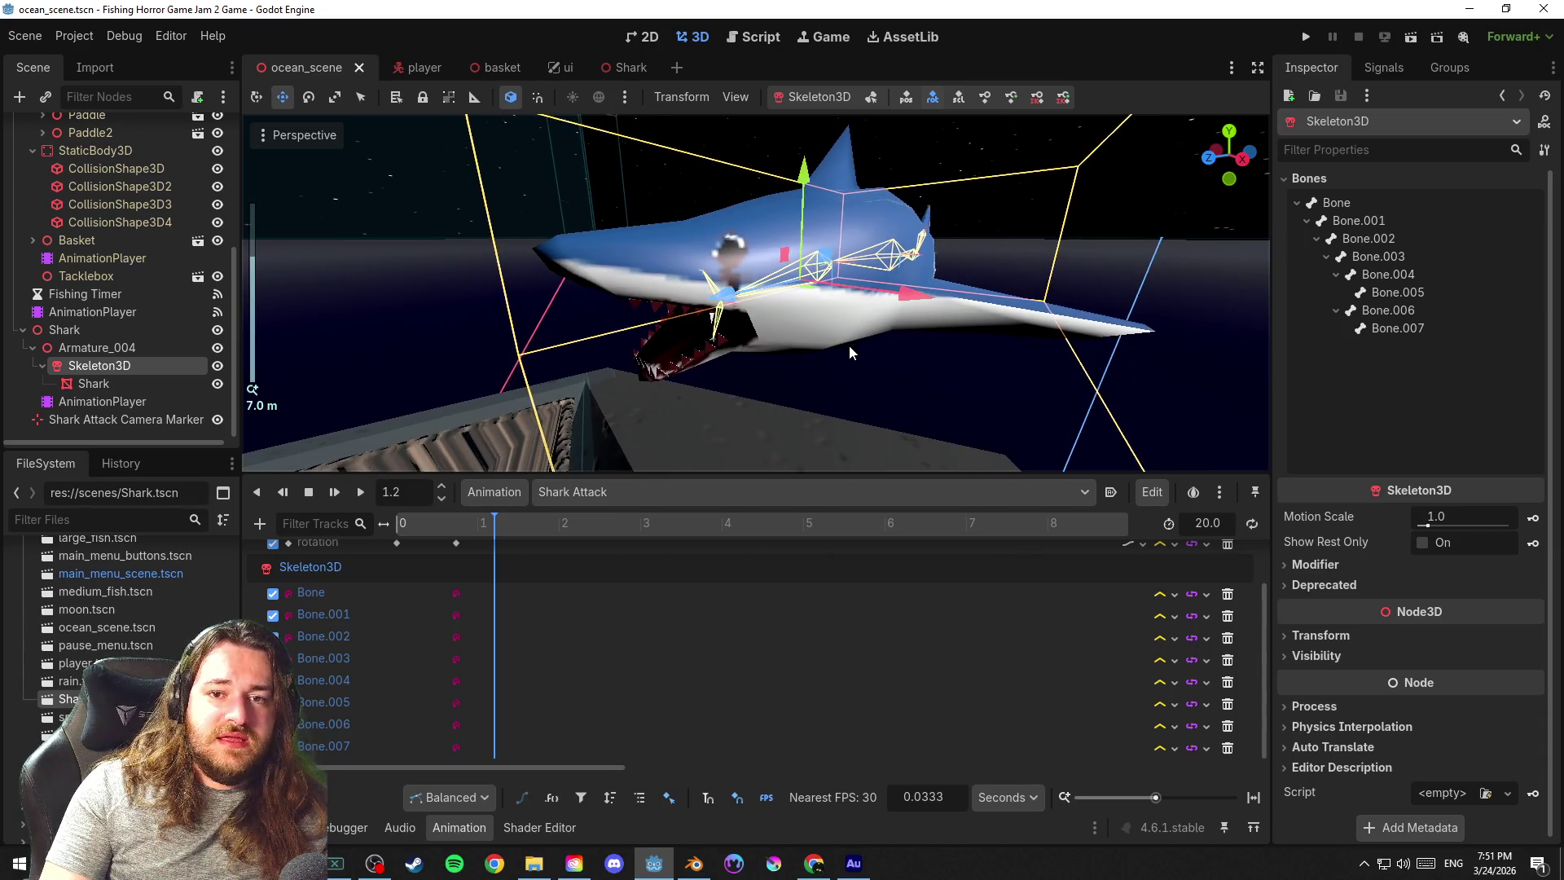
scroll(850, 342, "up", 1)
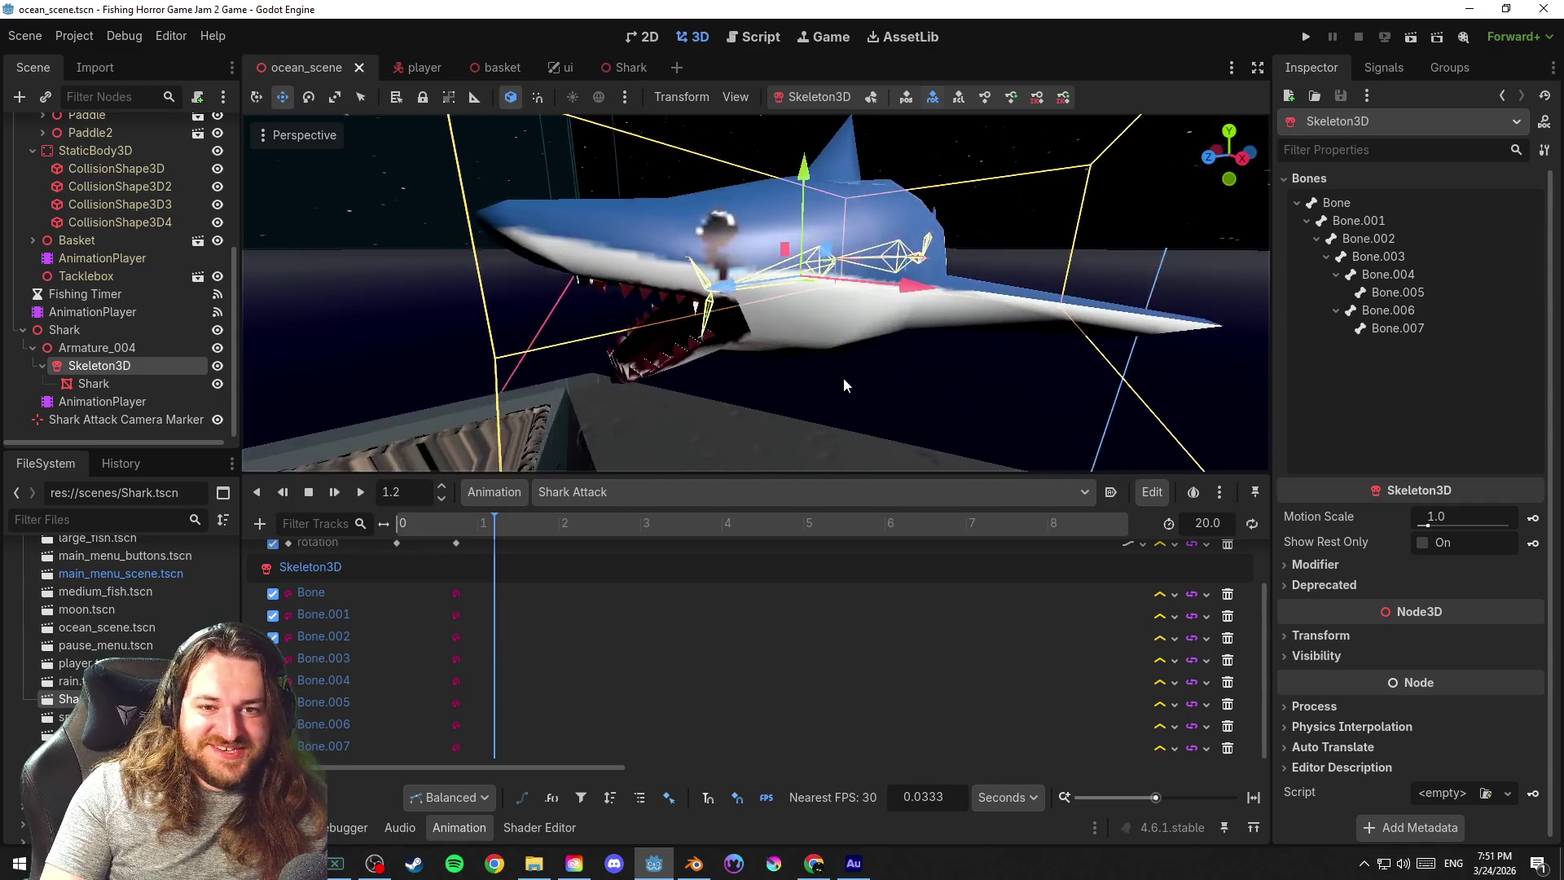
scroll(835, 372, "up", 1)
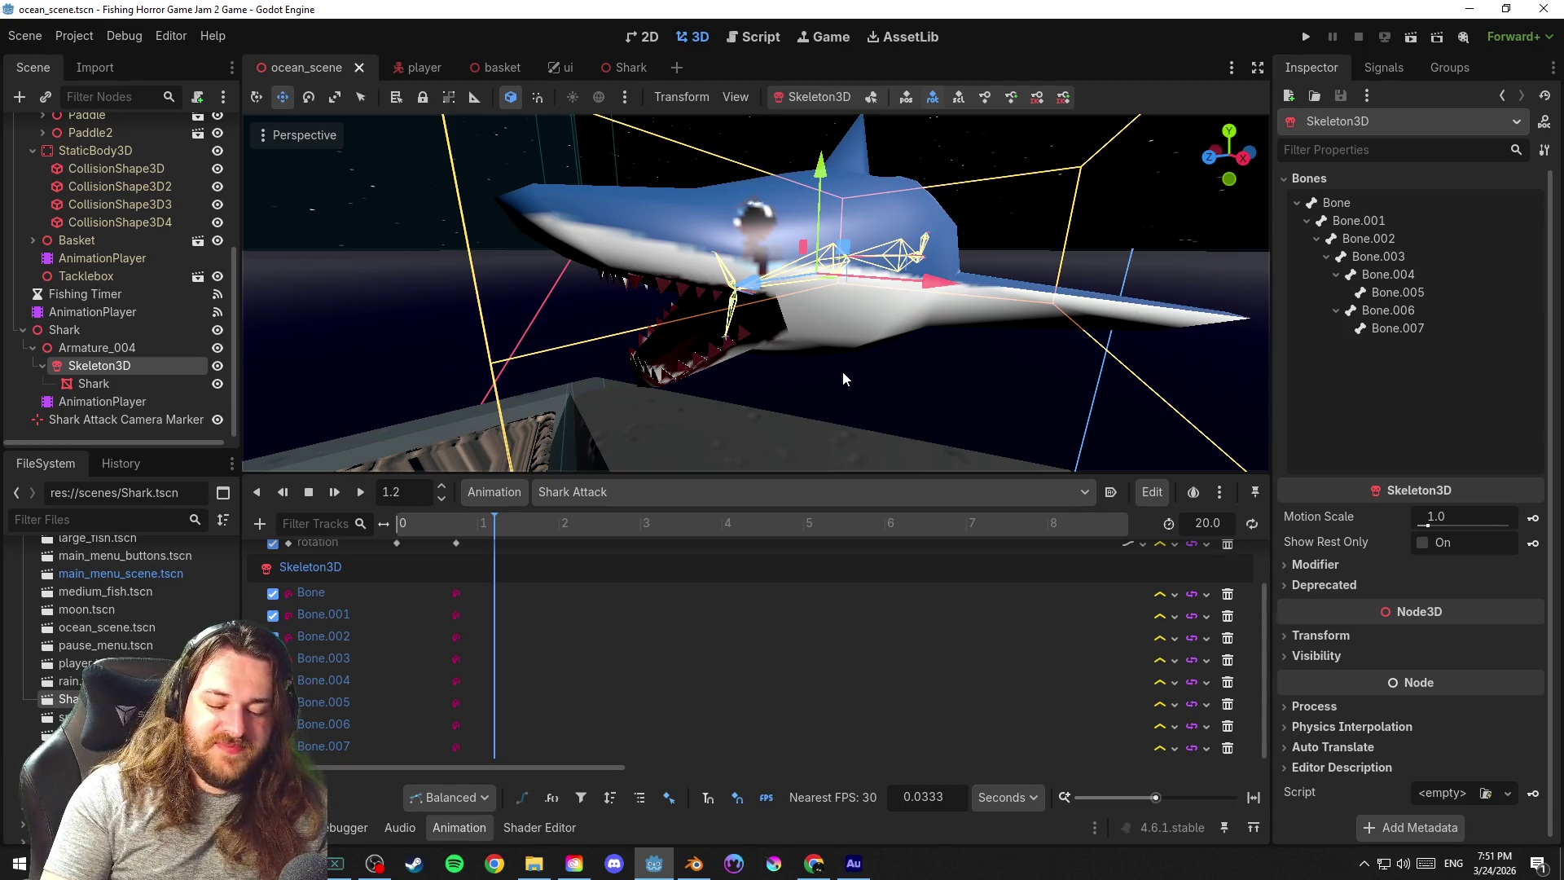
key("ctrl+s")
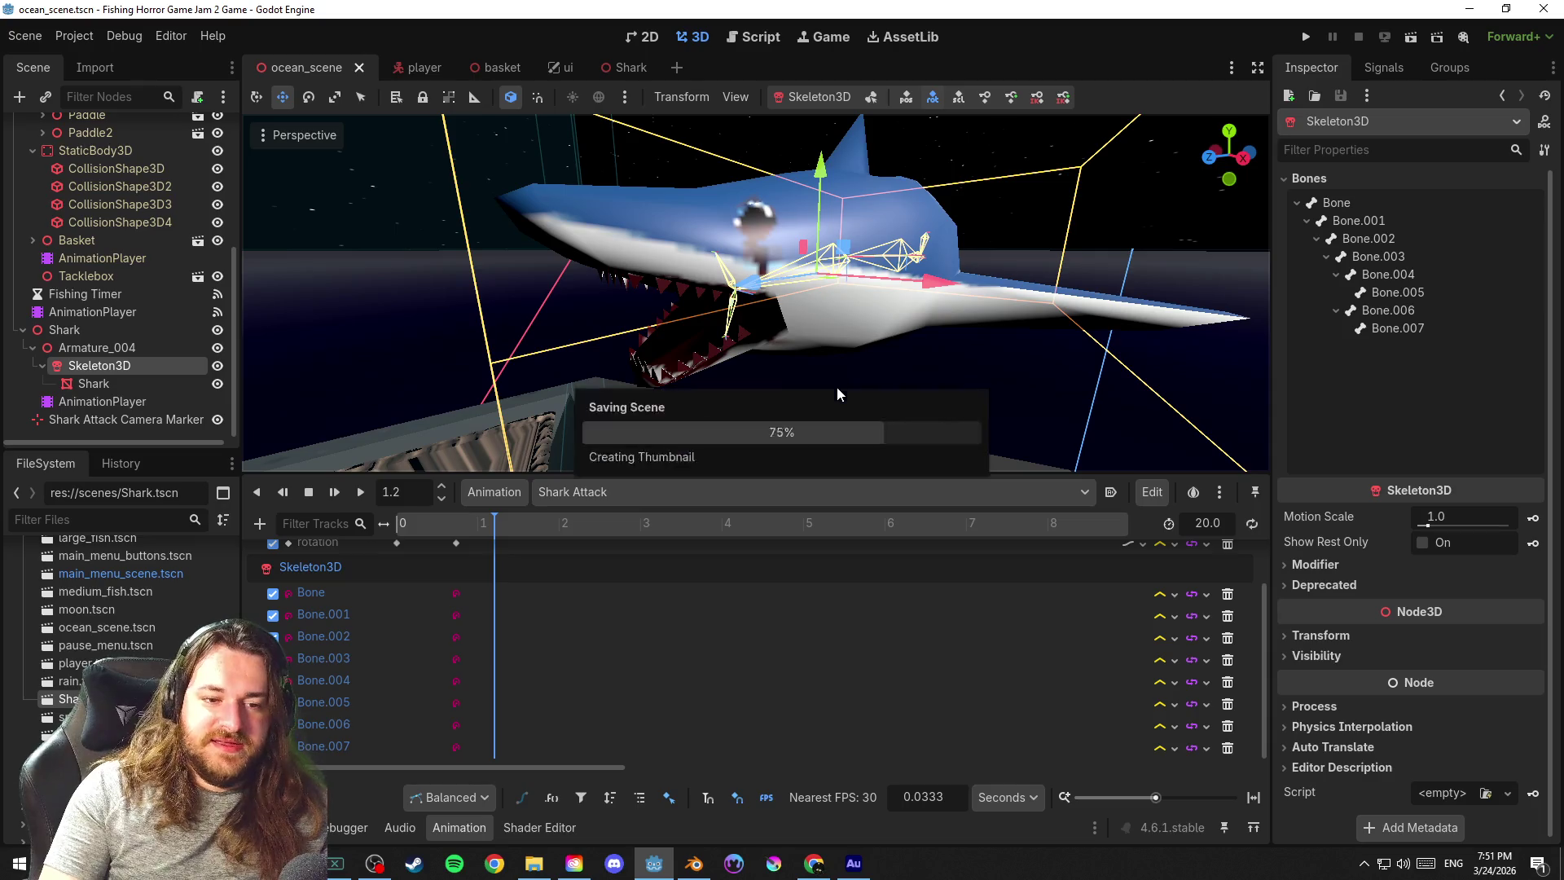
scroll(619, 640, "up", 1)
scroll(623, 642, "down", 1)
scroll(612, 642, "up", 1)
scroll(617, 645, "down", 1)
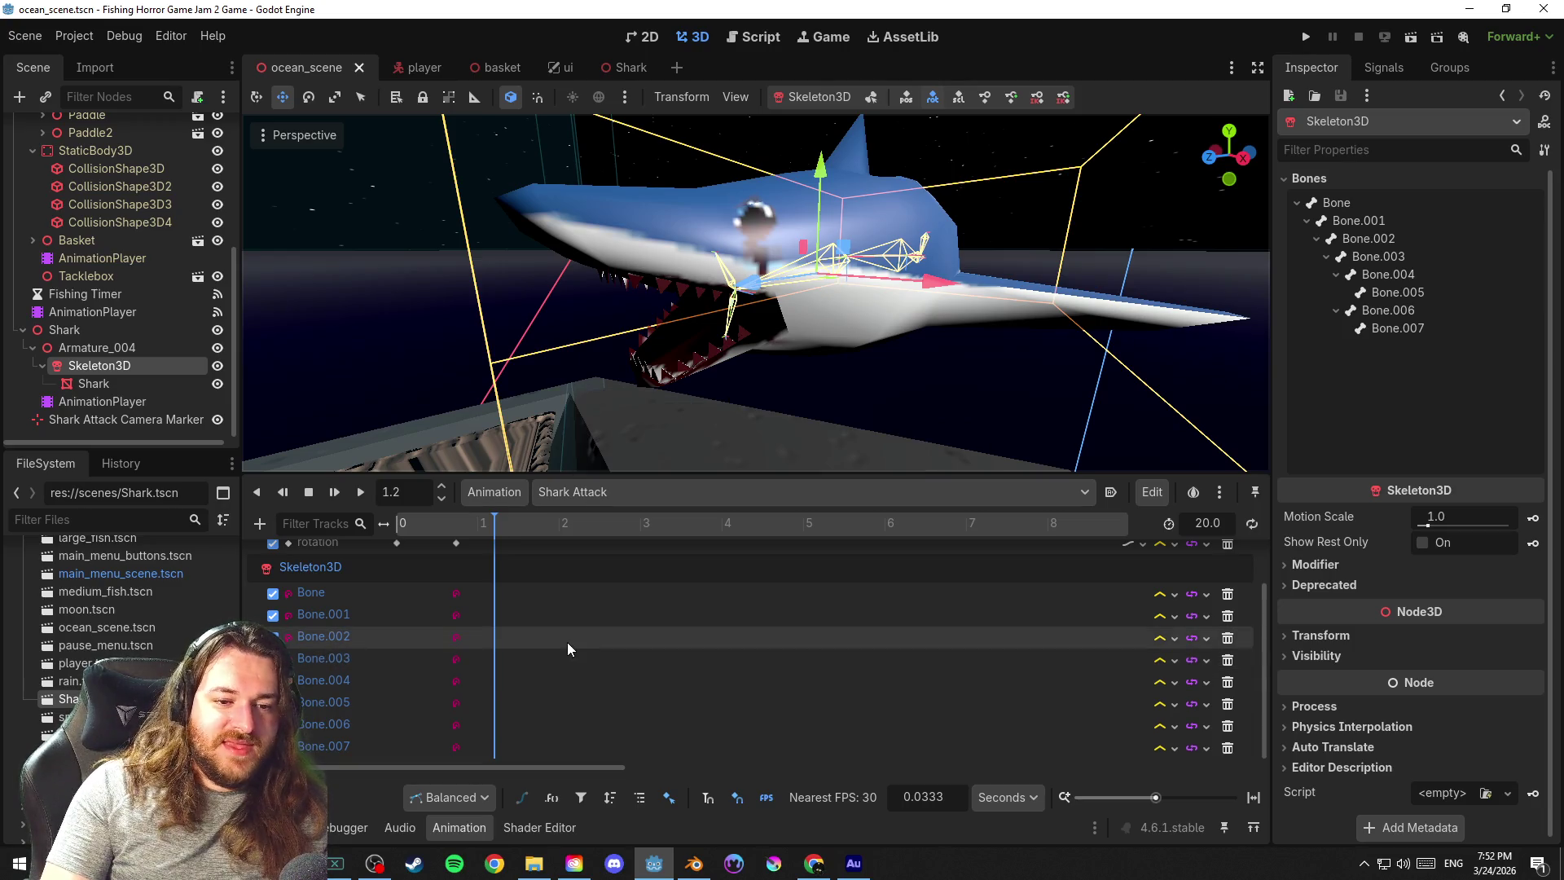
double_click(364, 703)
Duplicate the Bone.003 key from 0.73 s to 0.28 s, then scrub forward to about 0.72 s
left_click(374, 676)
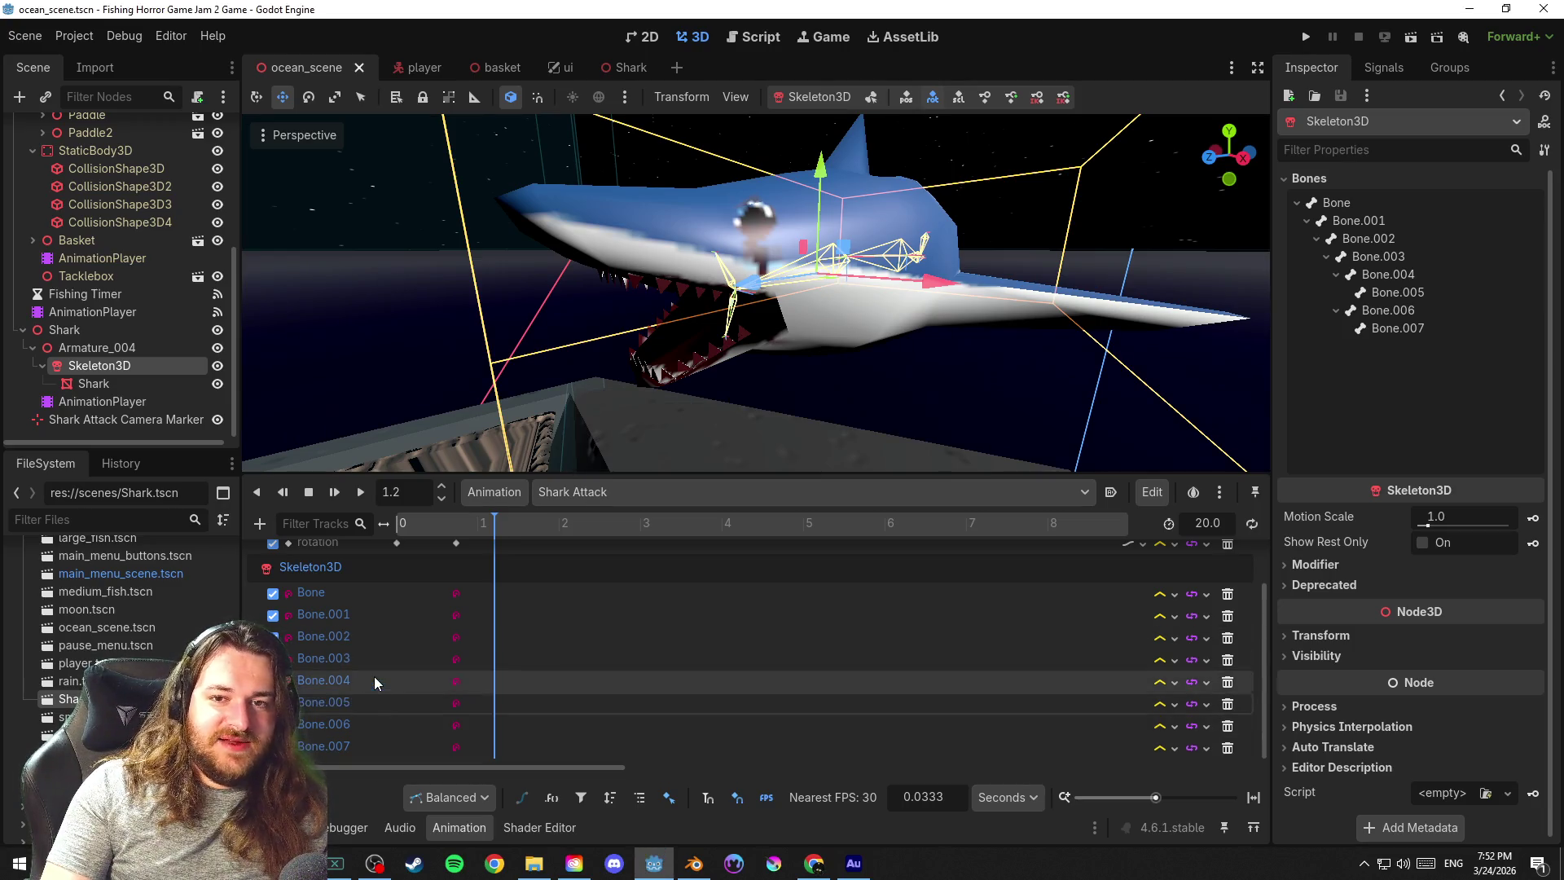
left_click(455, 659)
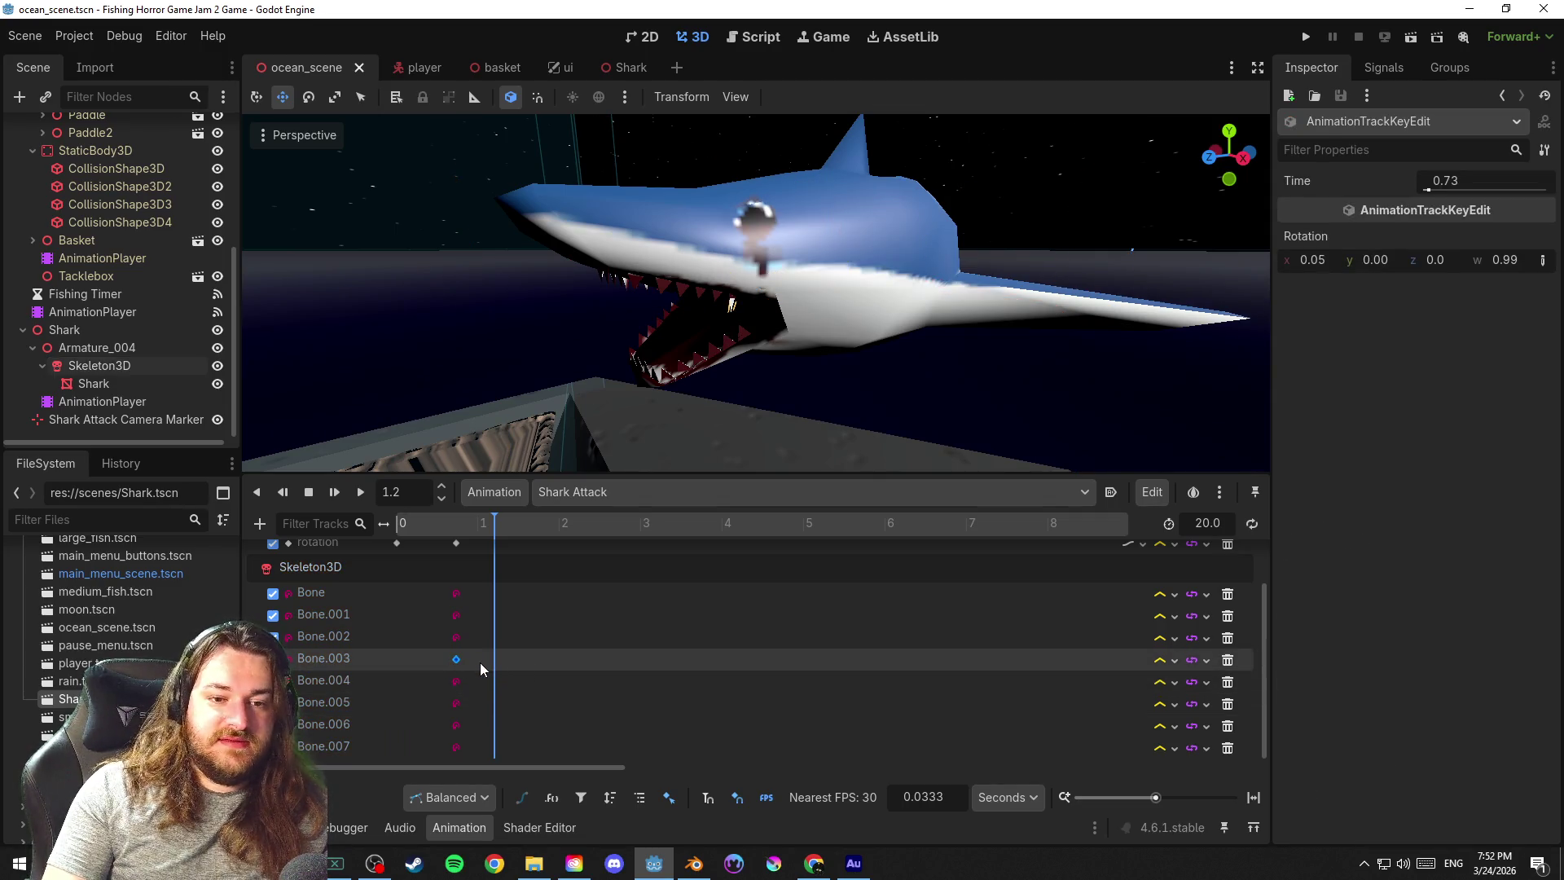
mouse_move(431, 522)
left_mouse_down()
mouse_move(381, 523)
mouse_move(419, 528)
left_mouse_up()
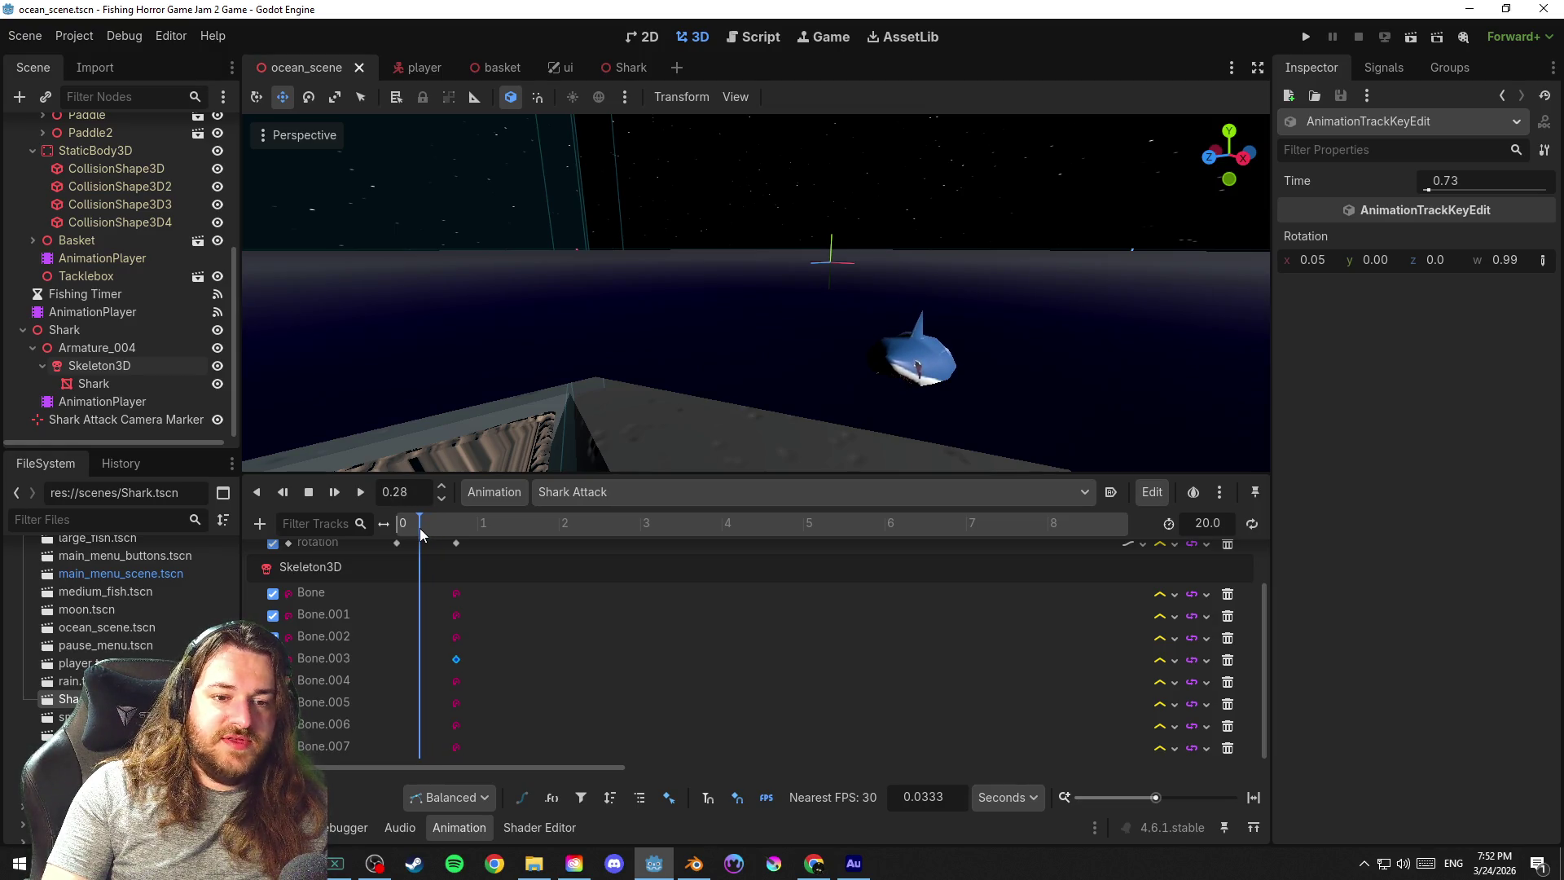
key("ctrl+d")
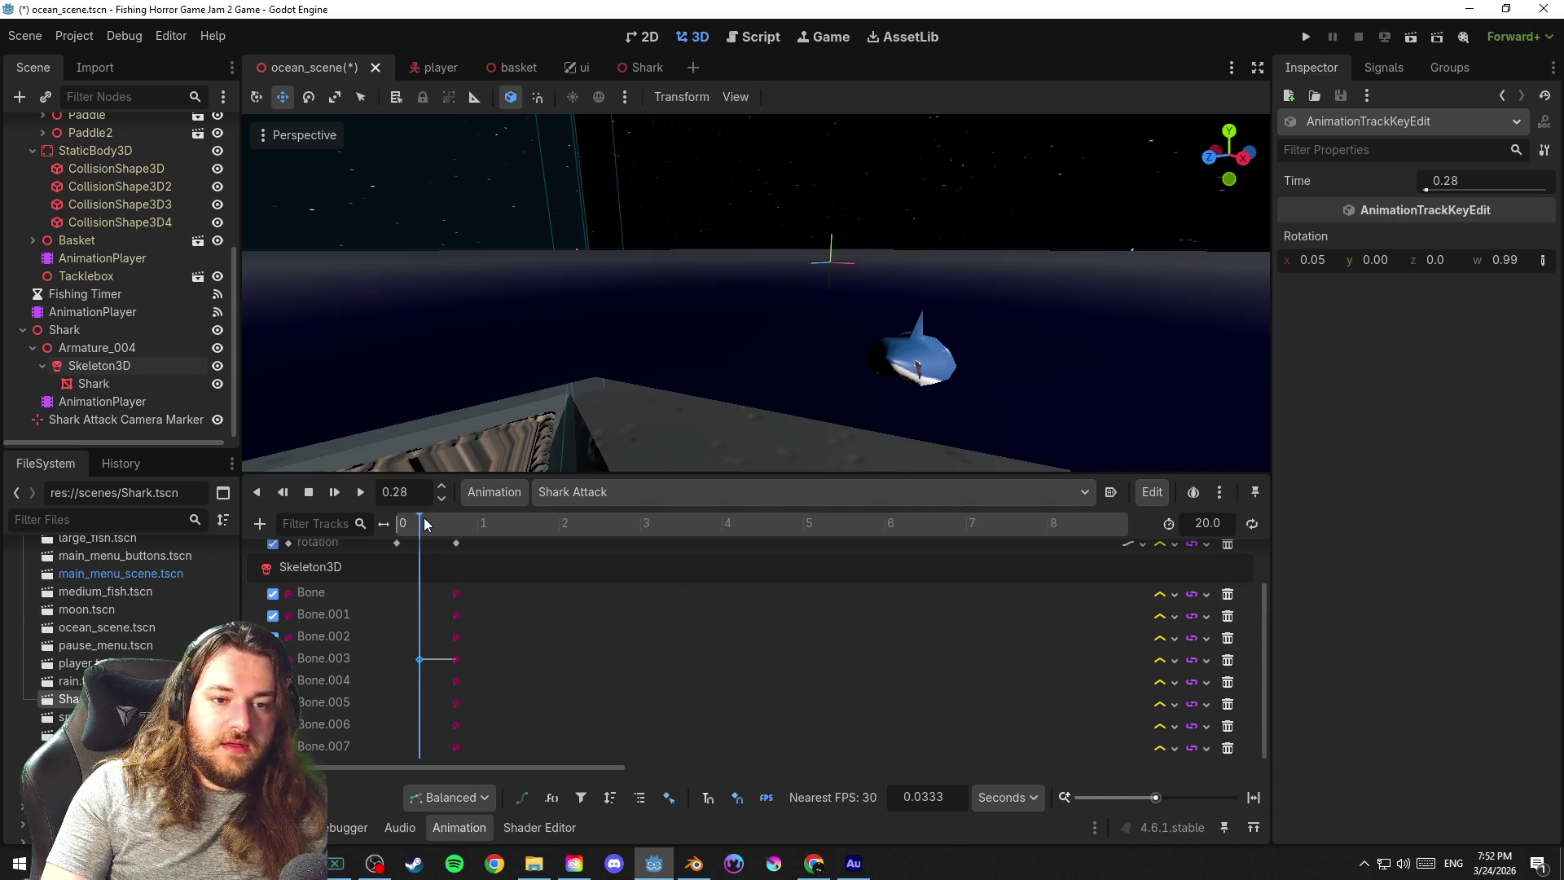
left_click_drag(424, 524, 457, 523)
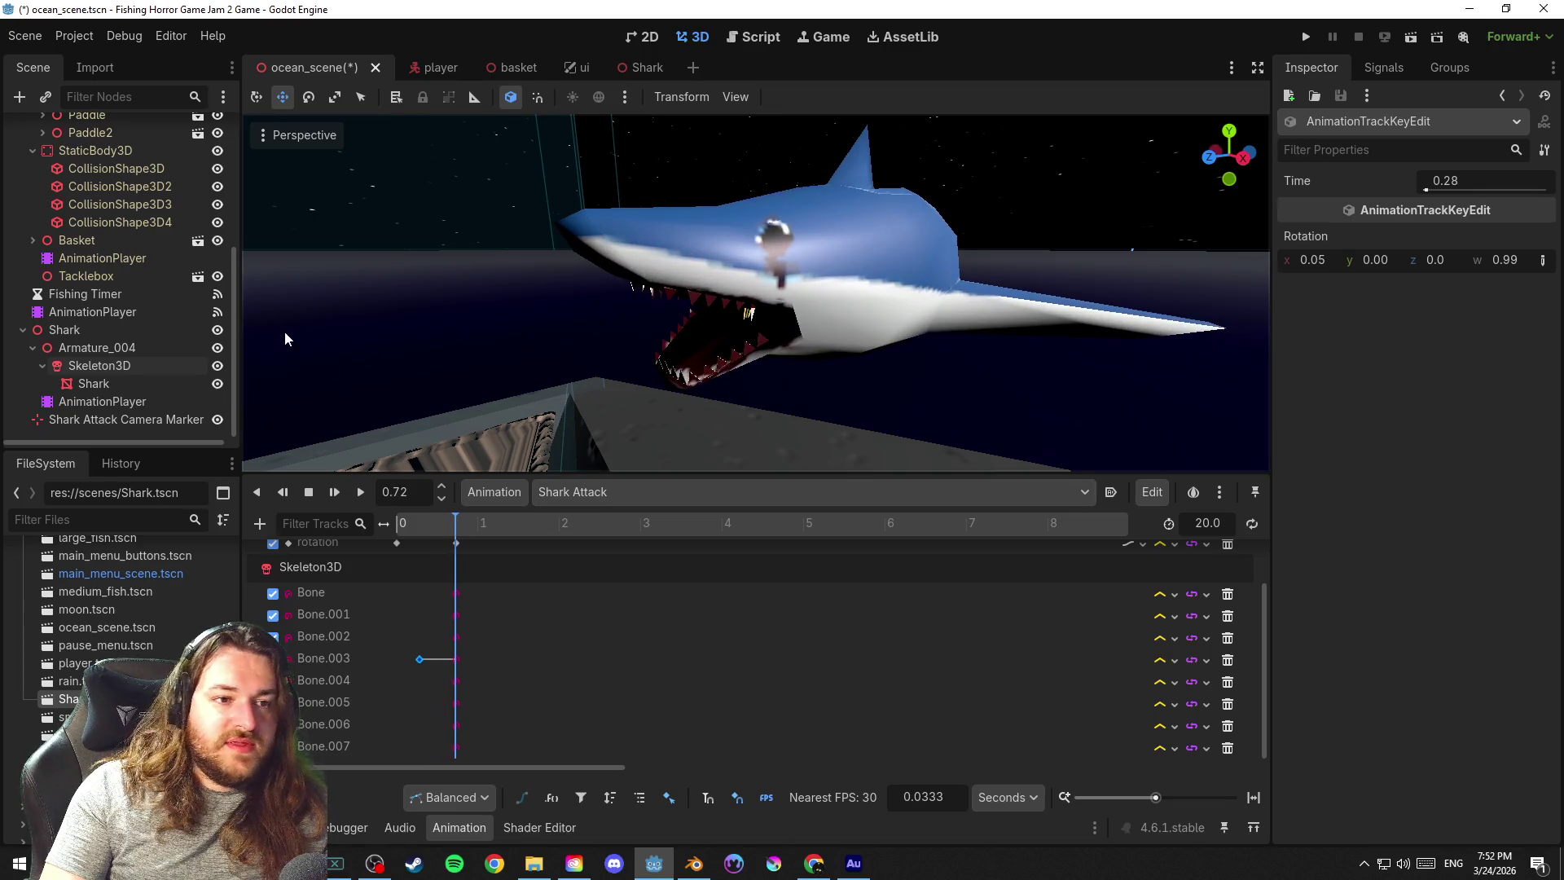
Inspect the shark's Bone.006 pose values, reselect the Bone.003 key and scrub back to about 0.29 s
left_click(111, 367)
left_click_drag(924, 331, 854, 339)
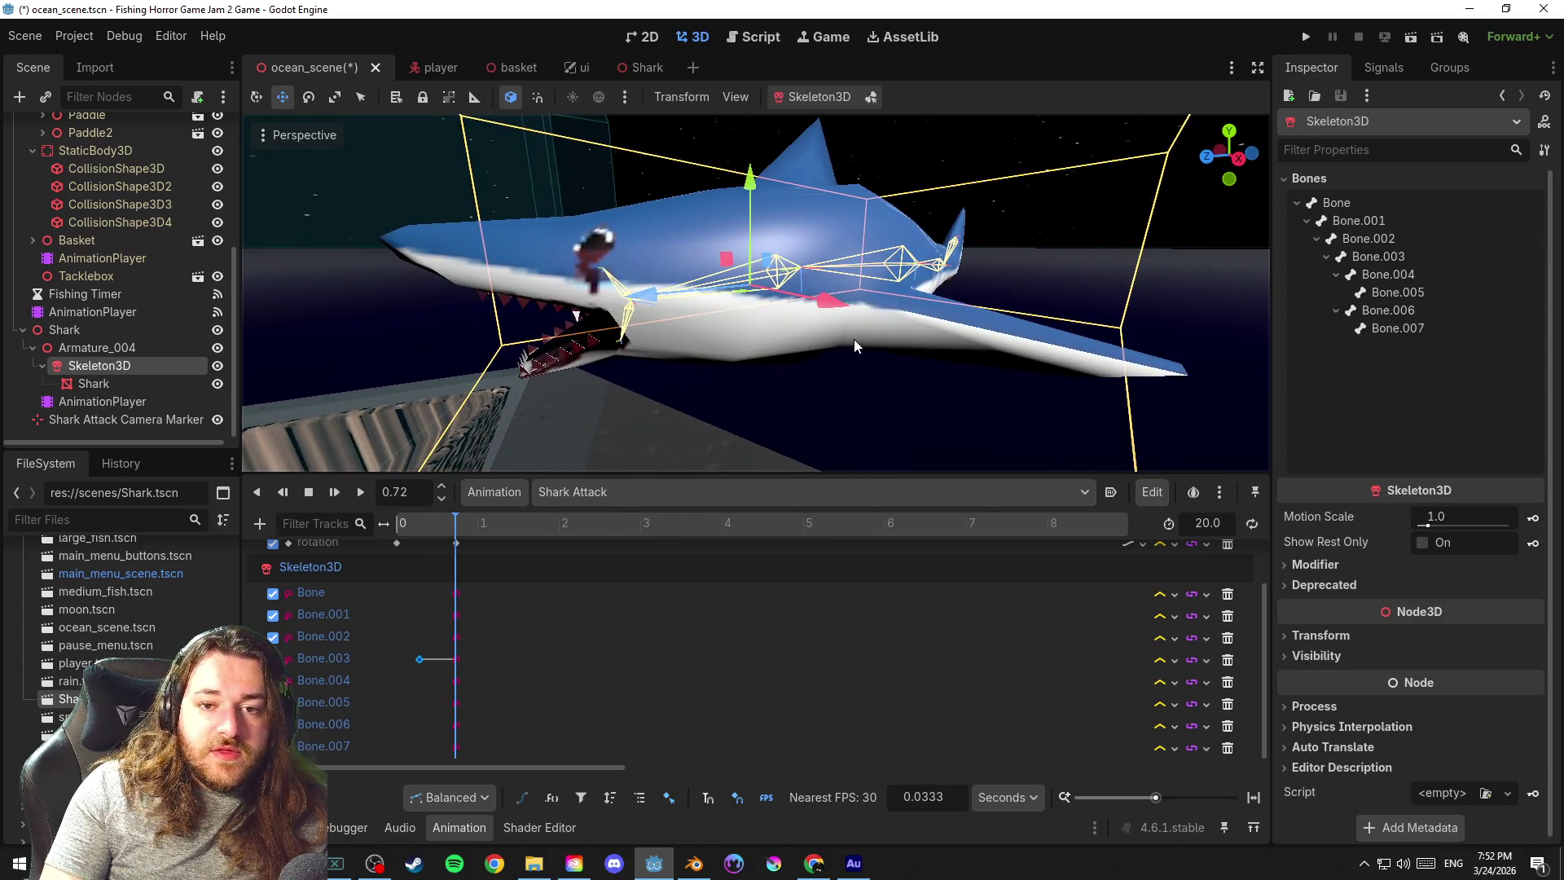
left_click(1410, 252)
left_click(1420, 312)
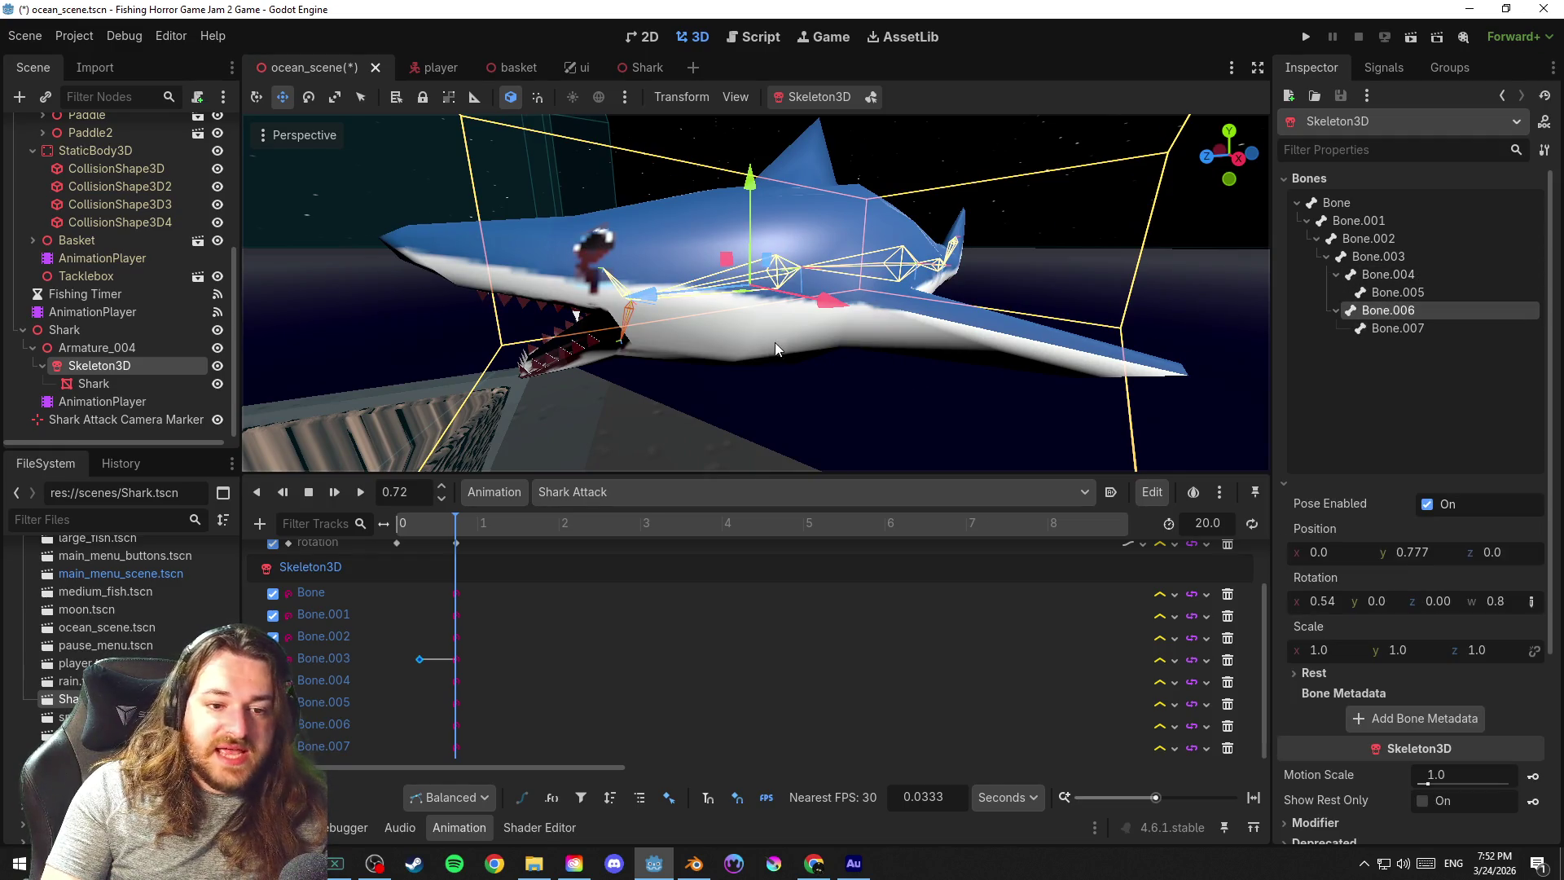
left_click(419, 660)
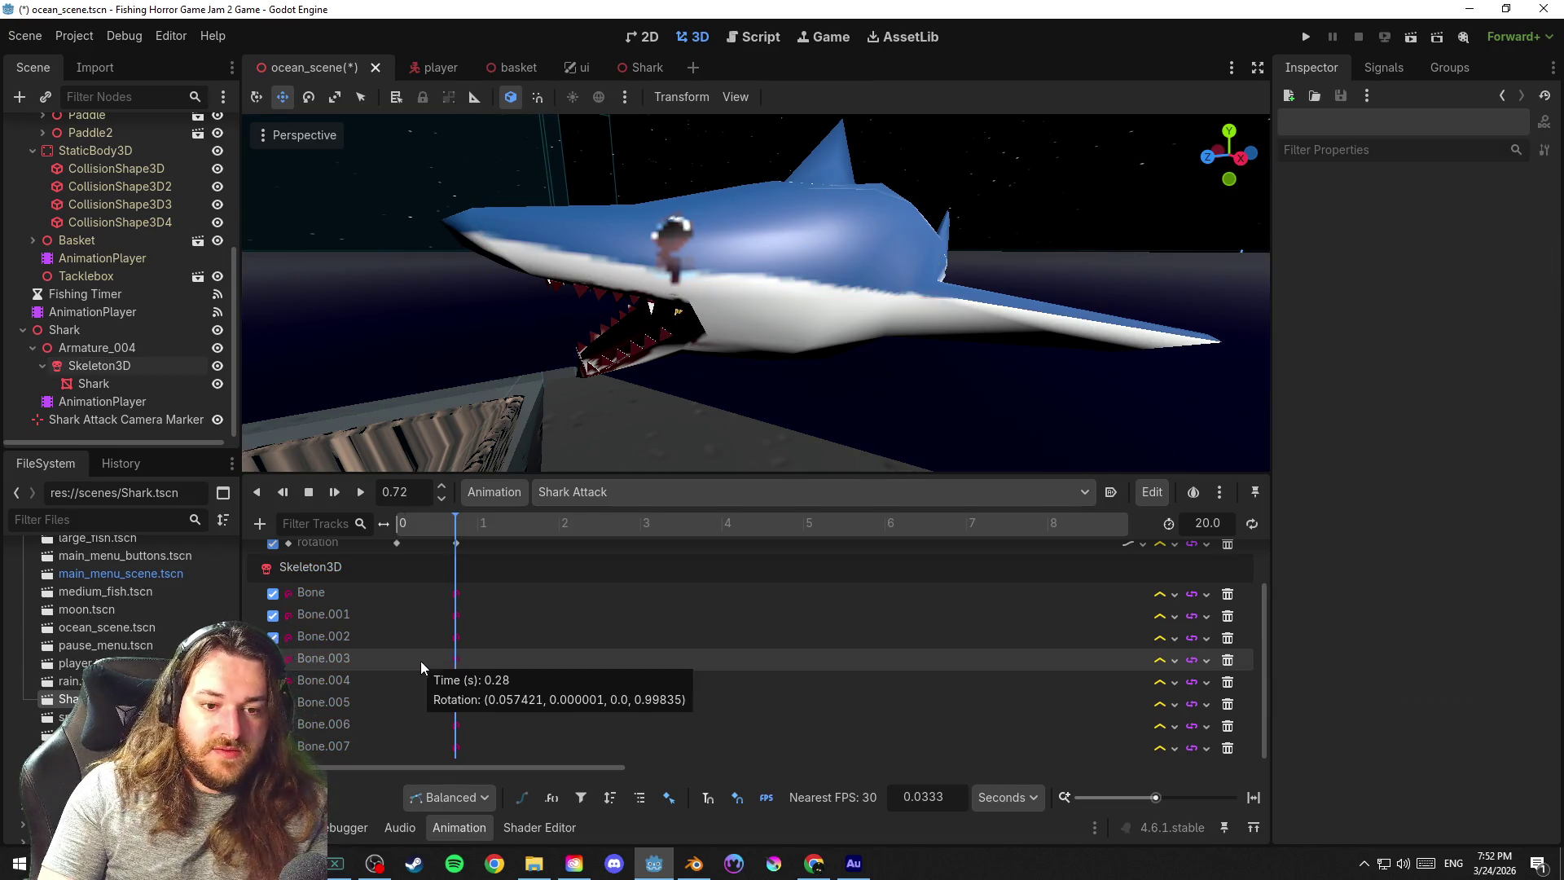
left_click(436, 524)
left_click_drag(437, 524, 420, 525)
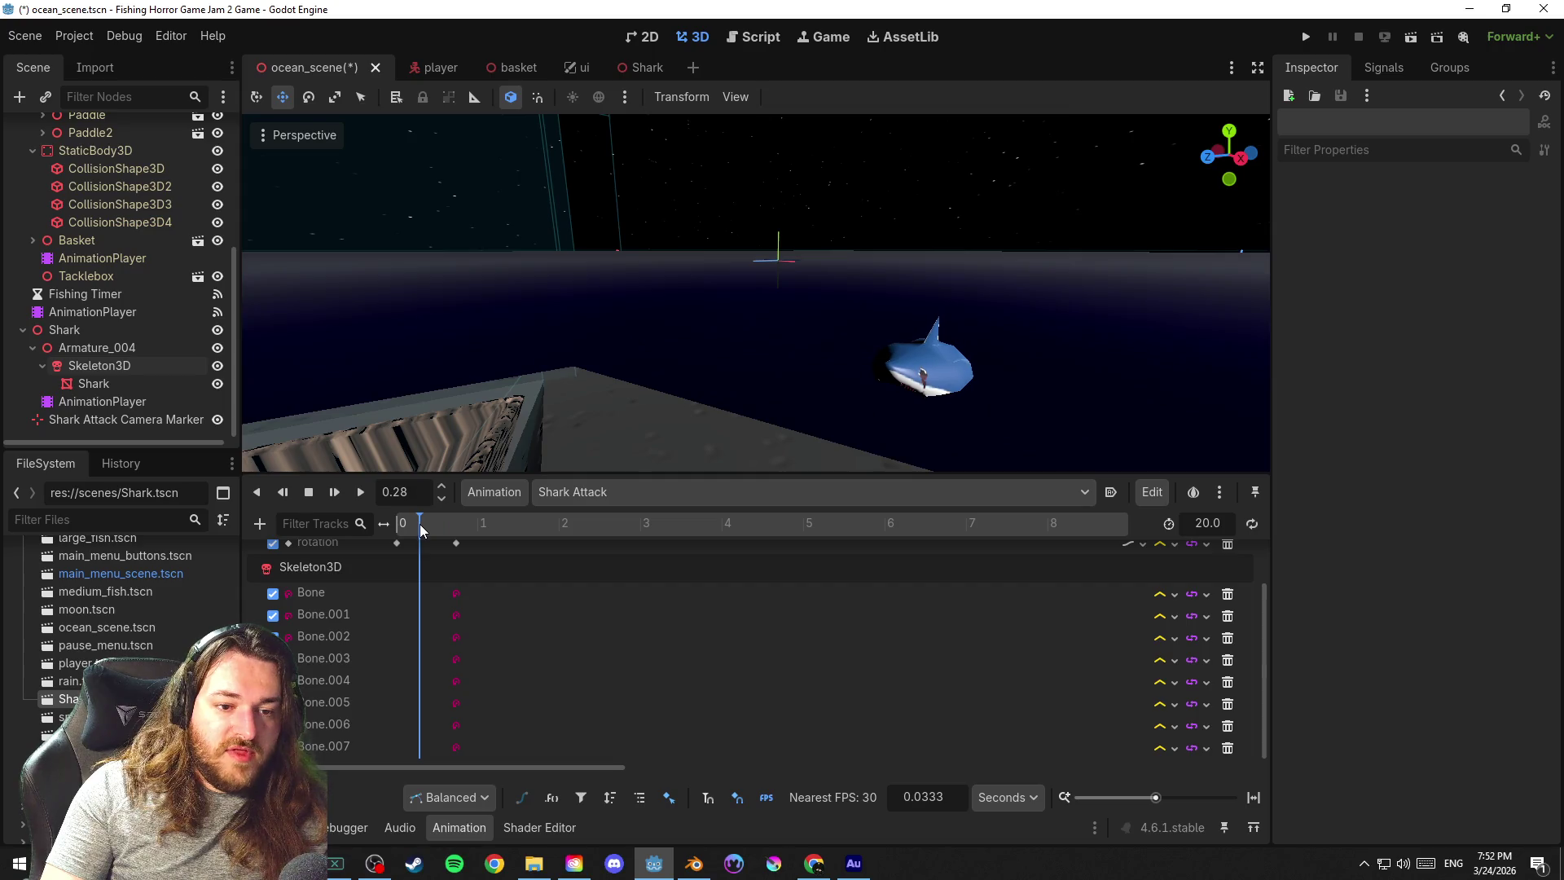
left_click(455, 680)
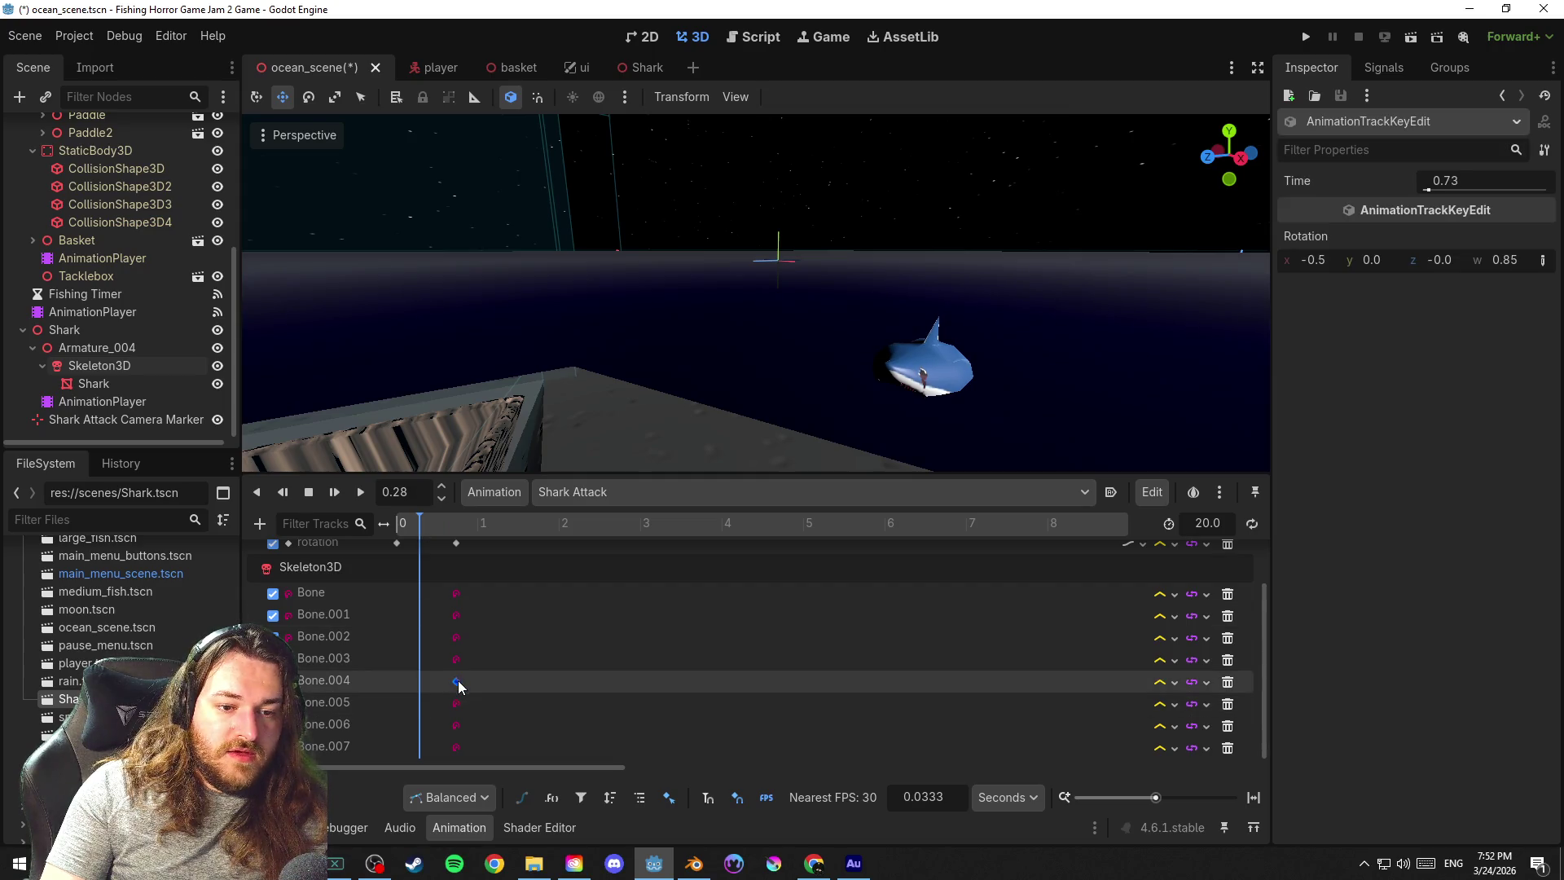
left_click(457, 726, "shift")
left_click(417, 523)
key("bracketleft")
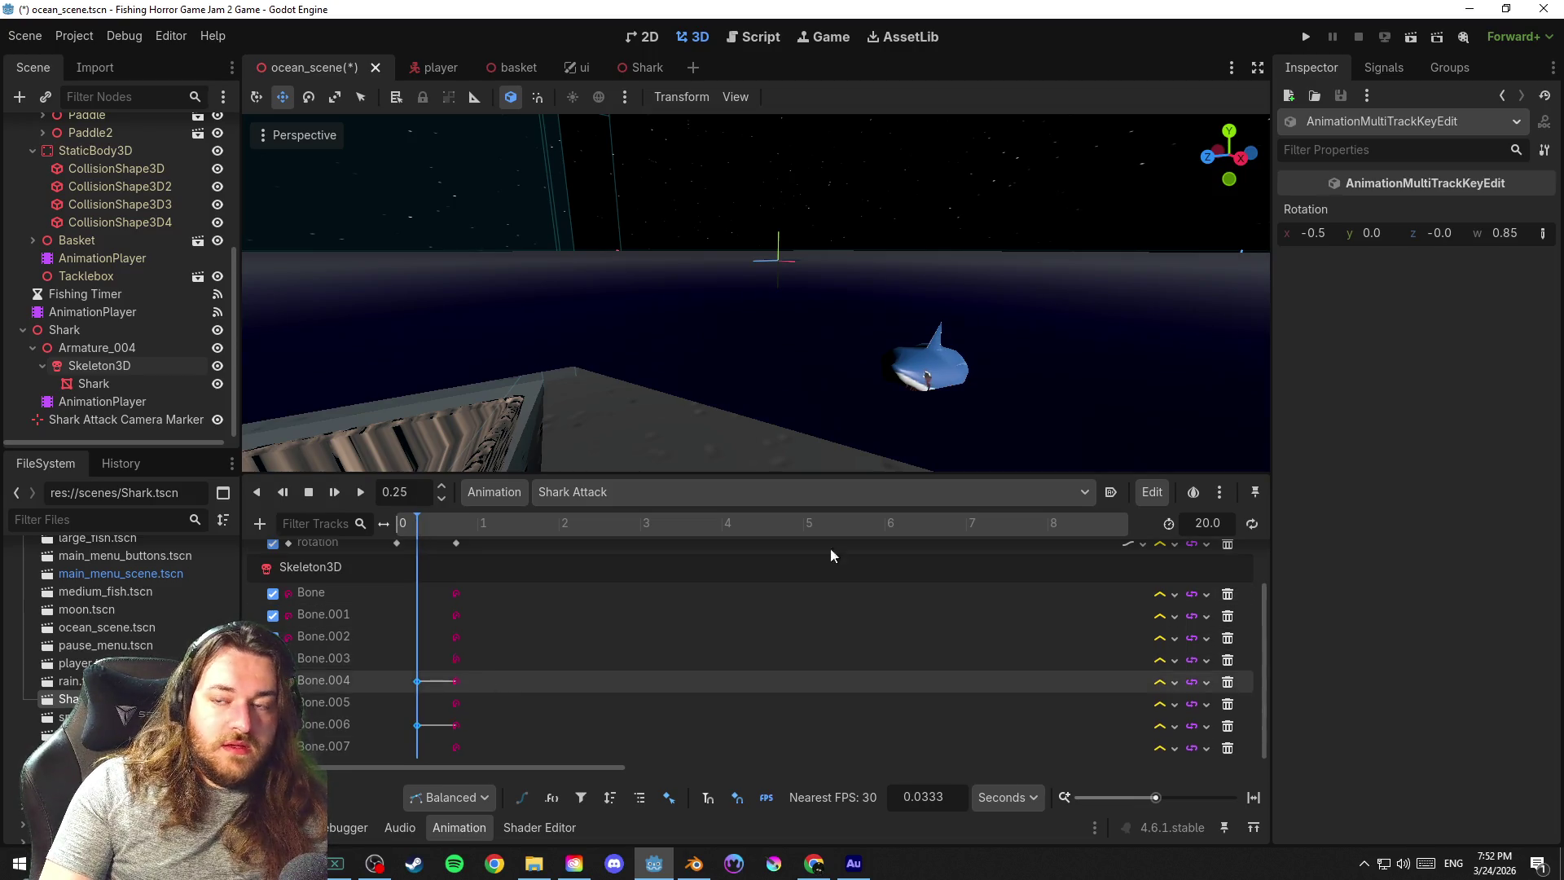
left_click(418, 680)
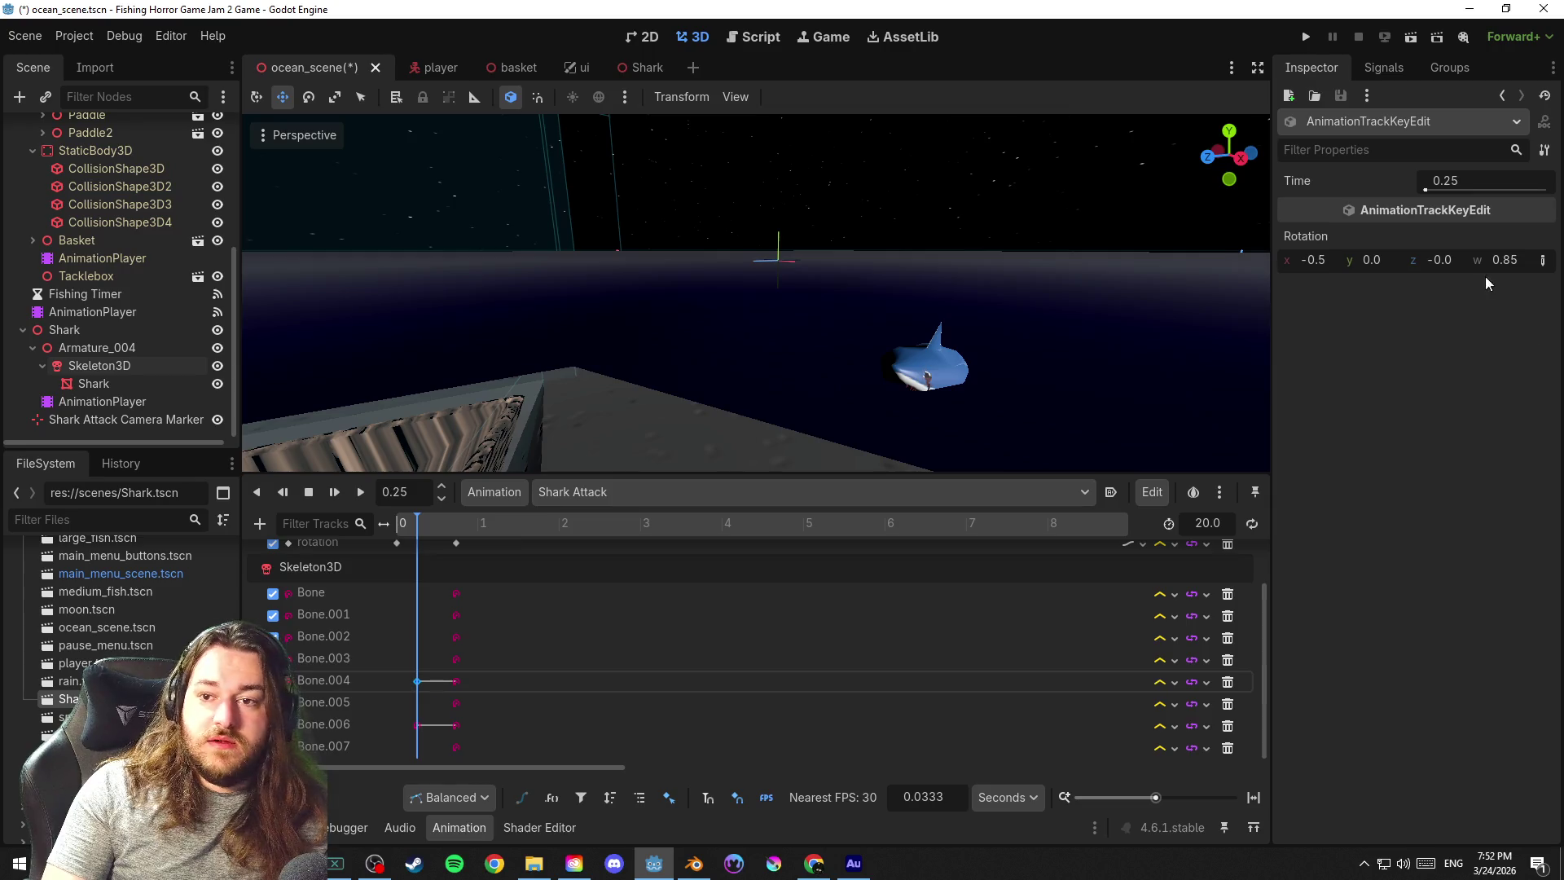
left_click(427, 522)
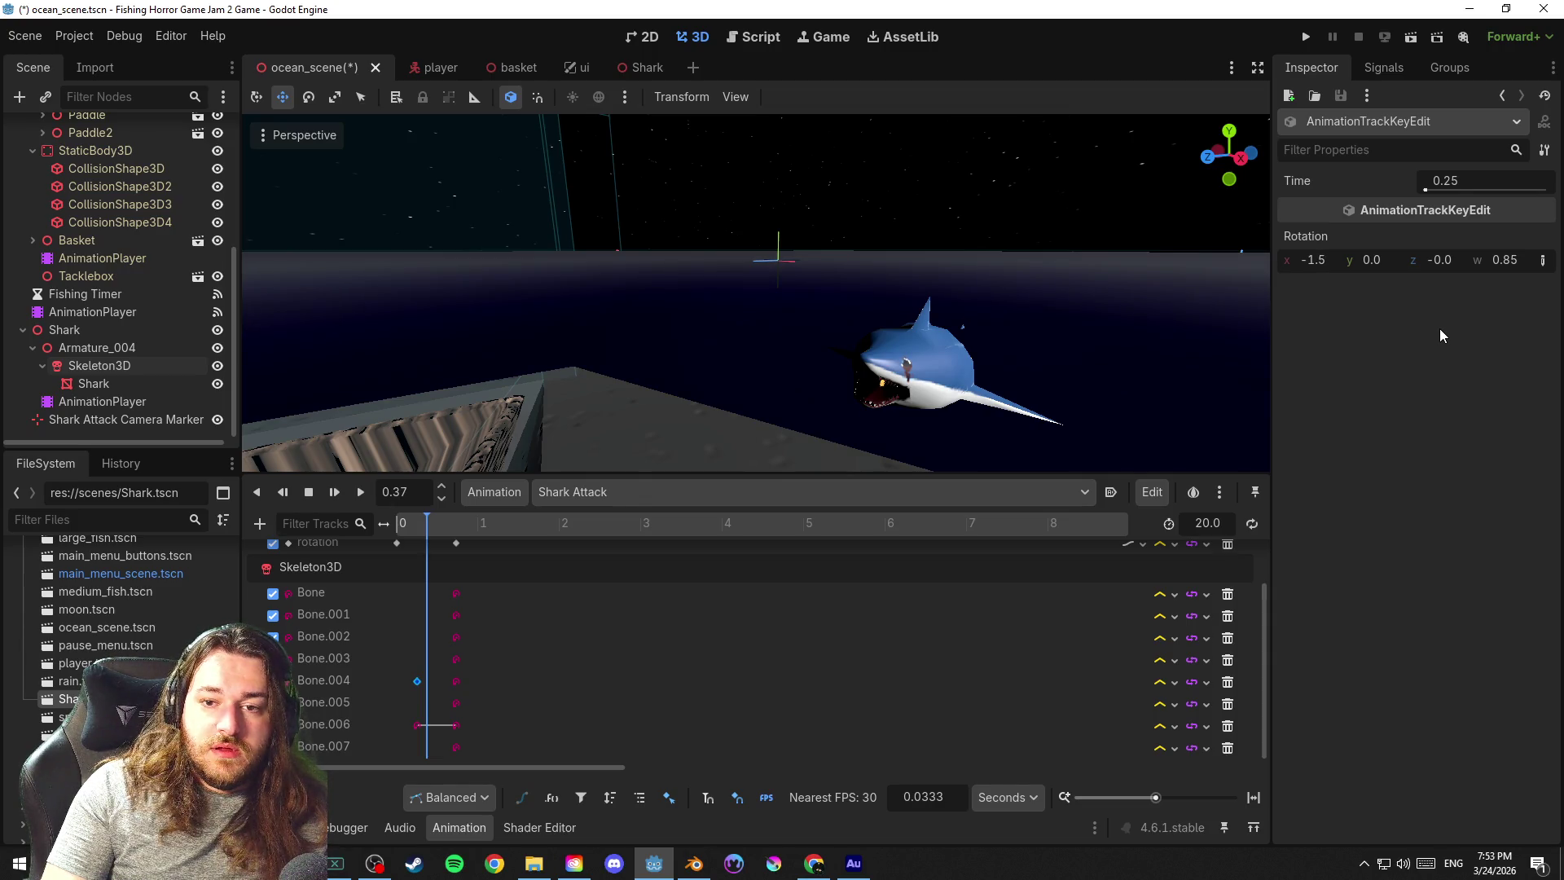
left_click(422, 523)
left_click_drag(420, 523, 432, 525)
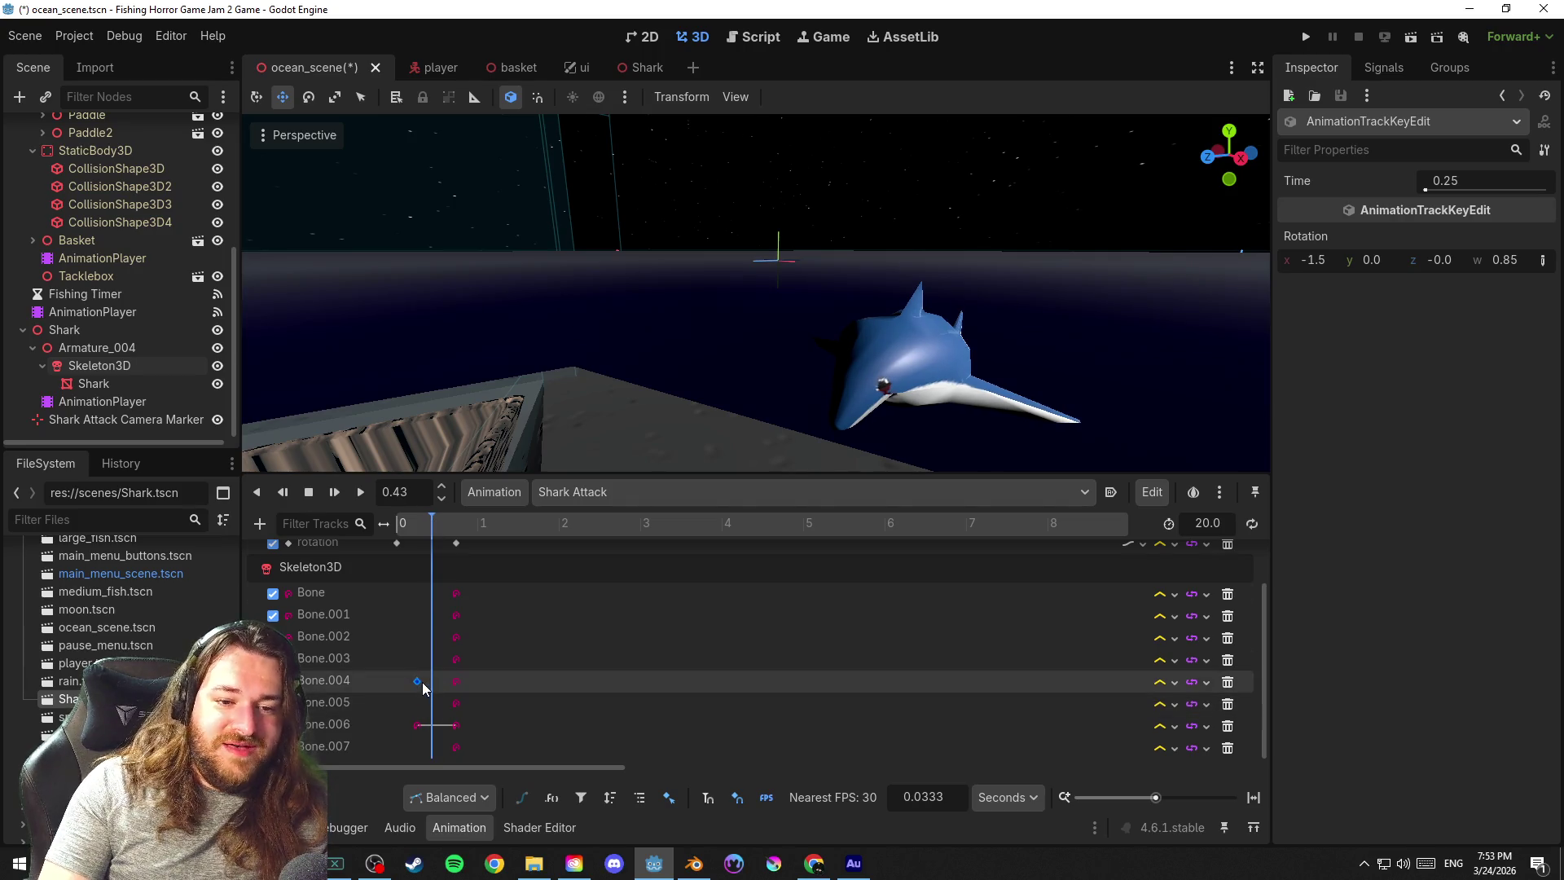
key("Delete")
left_click(414, 717)
key("Delete")
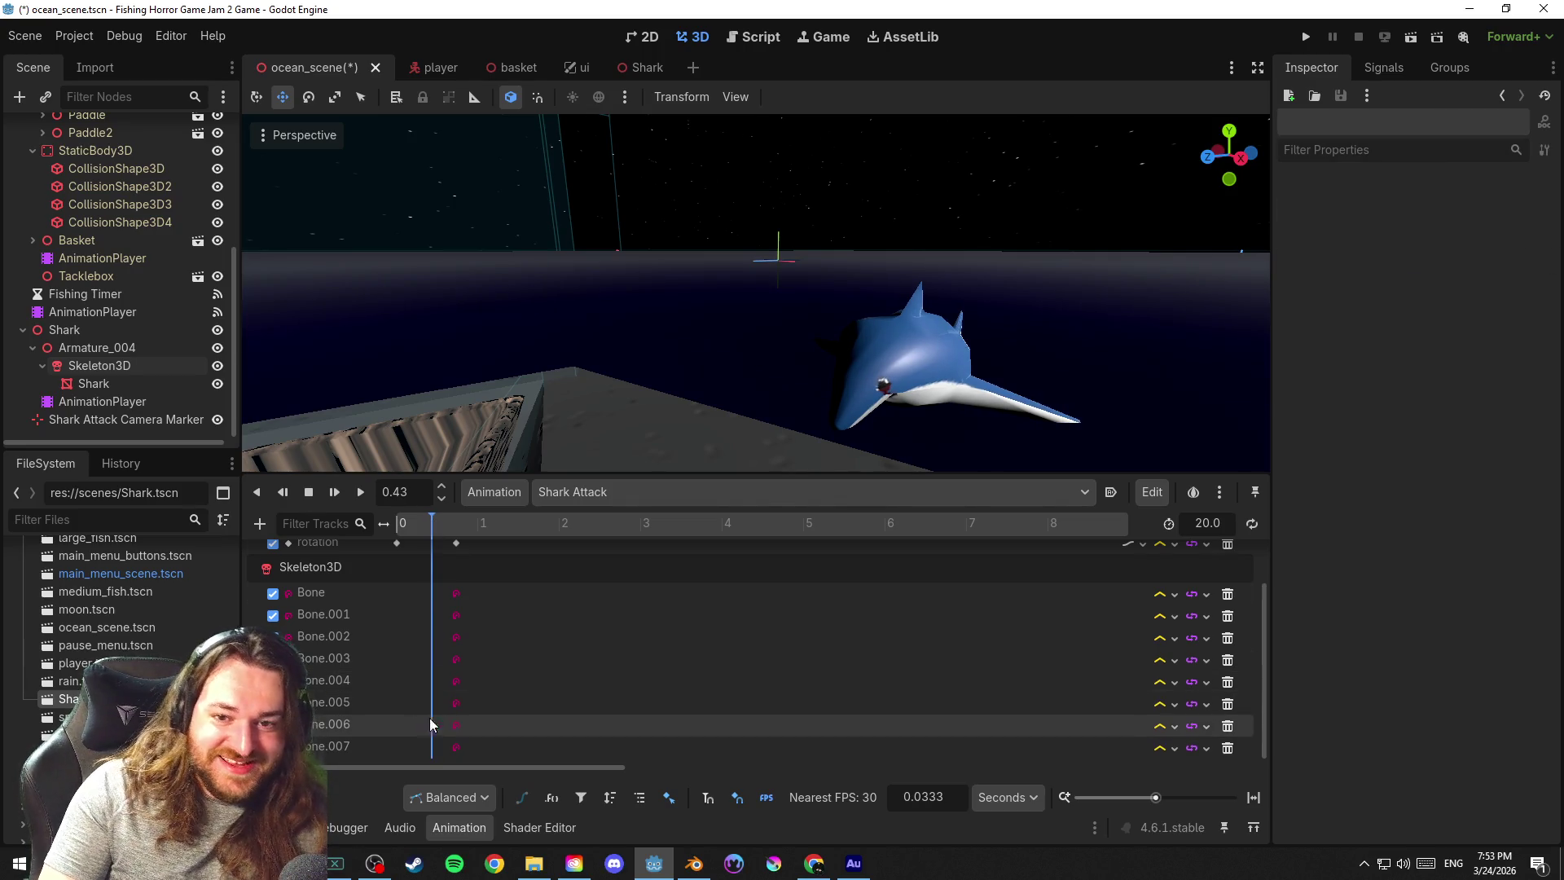
left_click(451, 659)
left_click(448, 526)
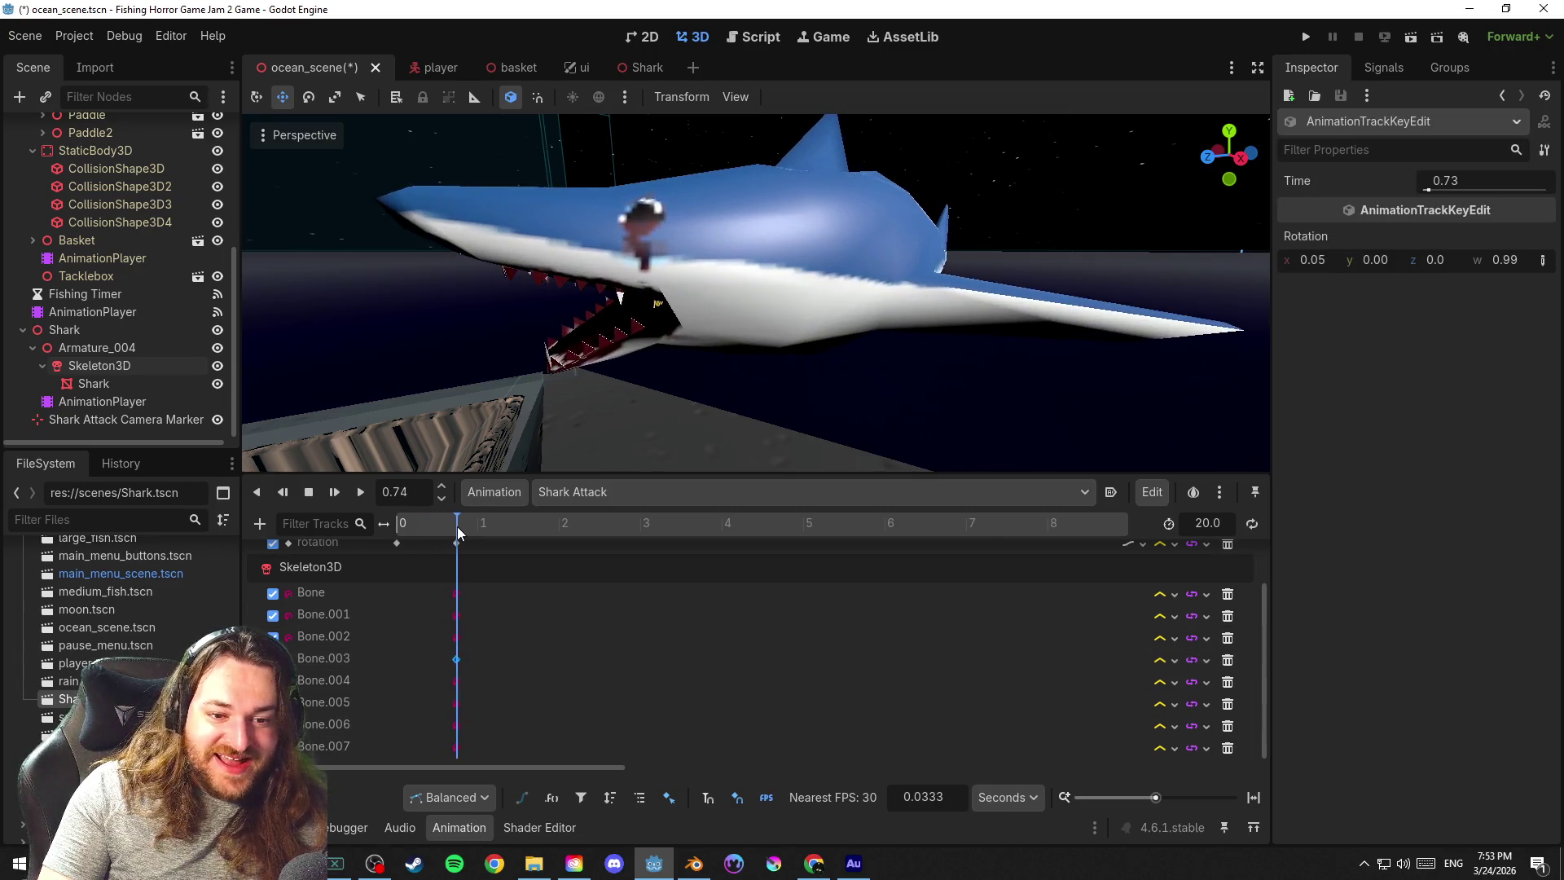
mouse_move(446, 527)
left_mouse_down()
mouse_move(407, 535)
mouse_move(436, 544)
mouse_move(421, 547)
left_mouse_up()
Save the scene, select all eight shark bone keys and slide them earlier to about 0.3 s
key("ctrl+s")
left_click(455, 593)
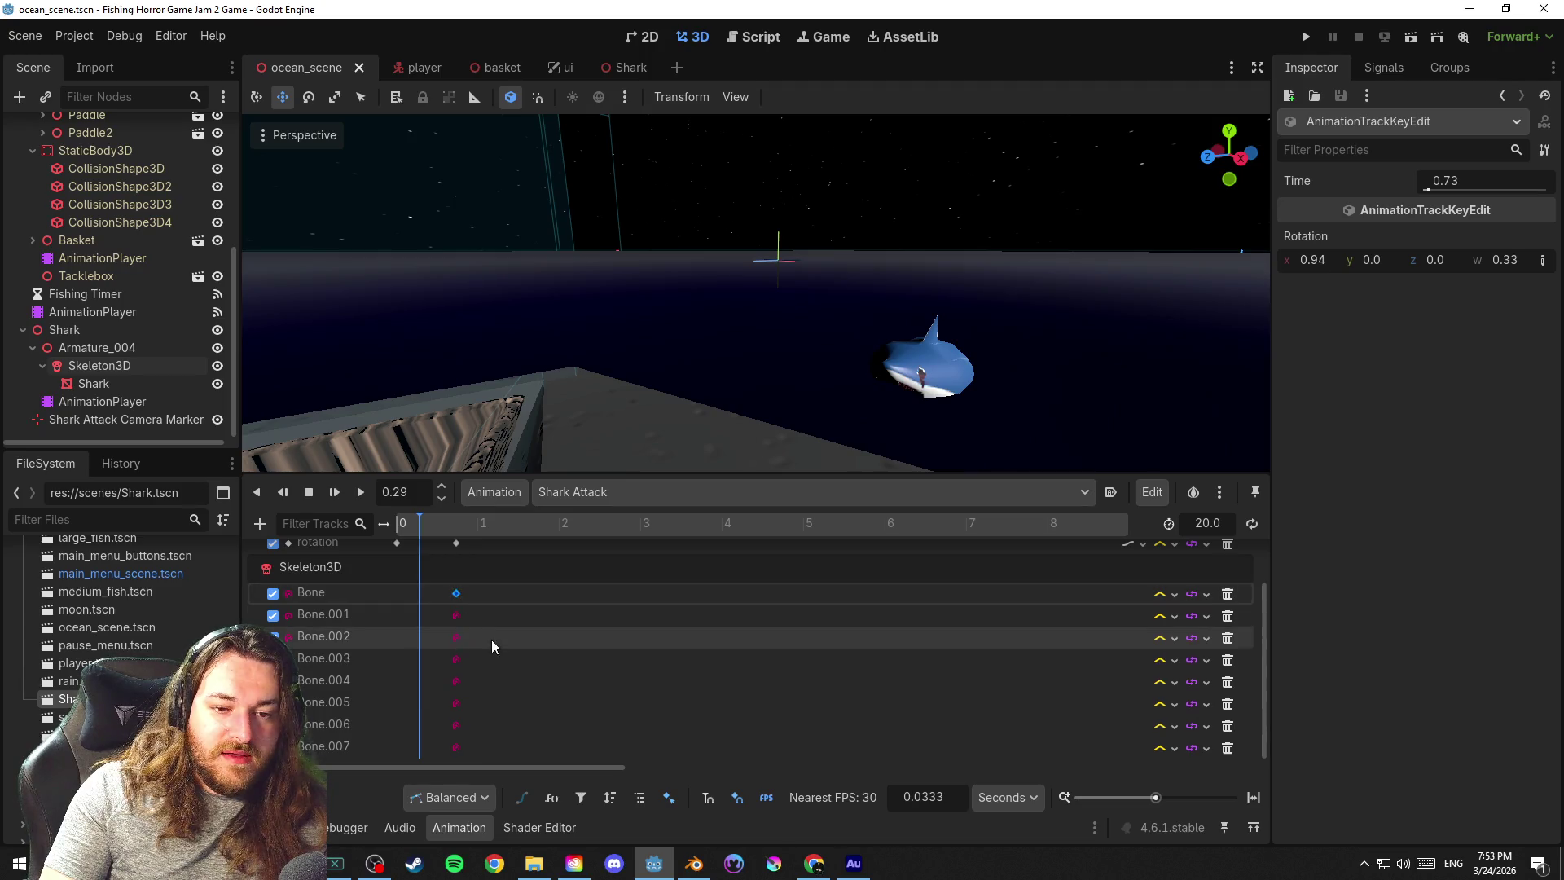
left_click(455, 747, "shift")
left_click(456, 615, "shift")
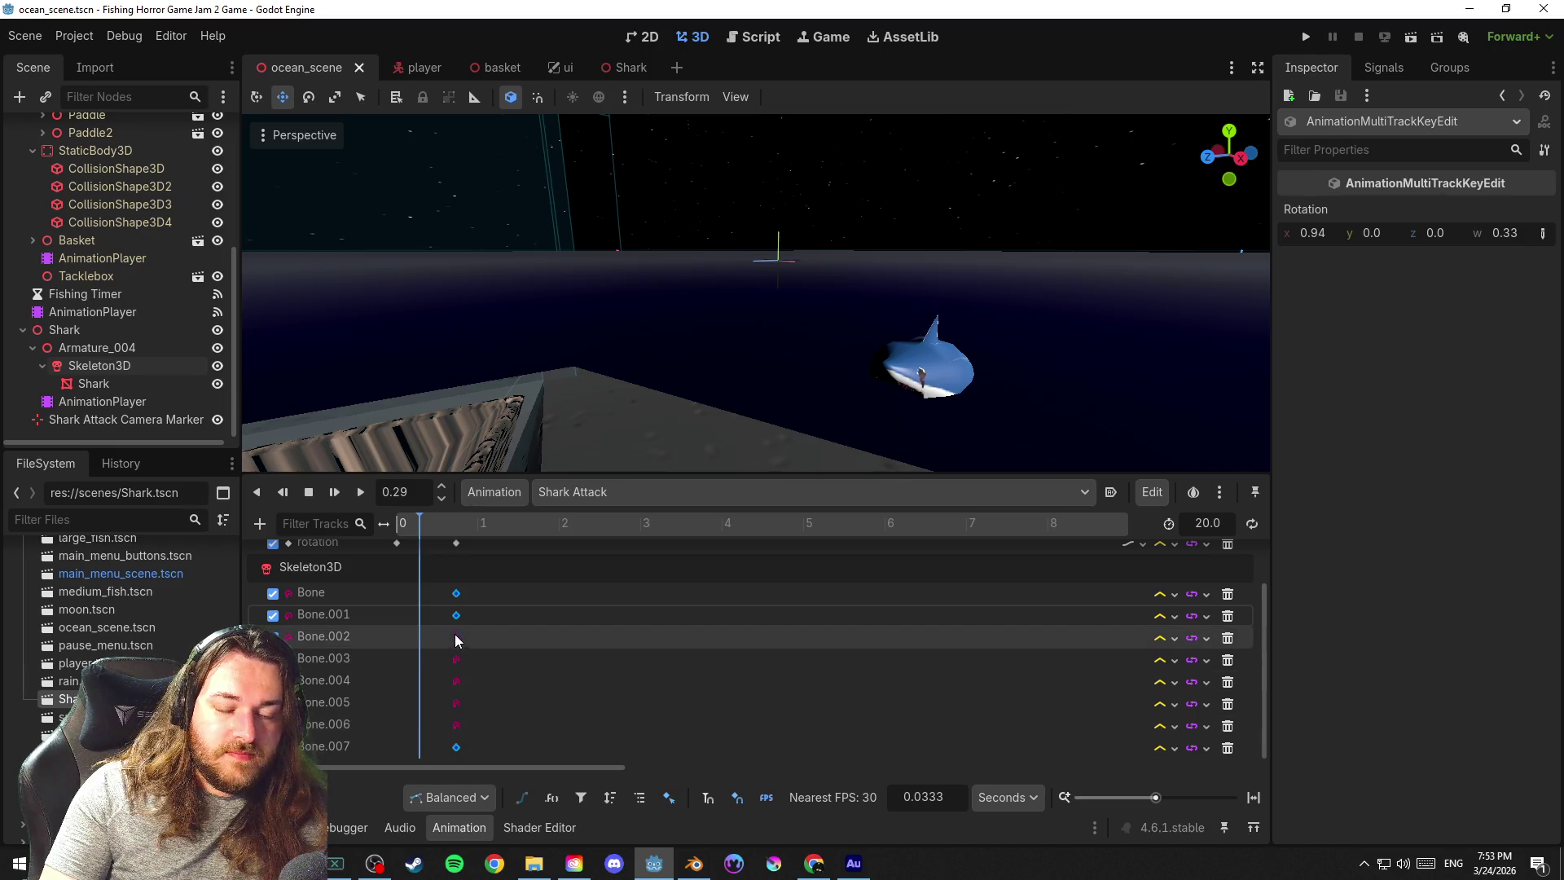
left_click_drag(455, 633, 457, 756)
left_click(455, 593, "shift")
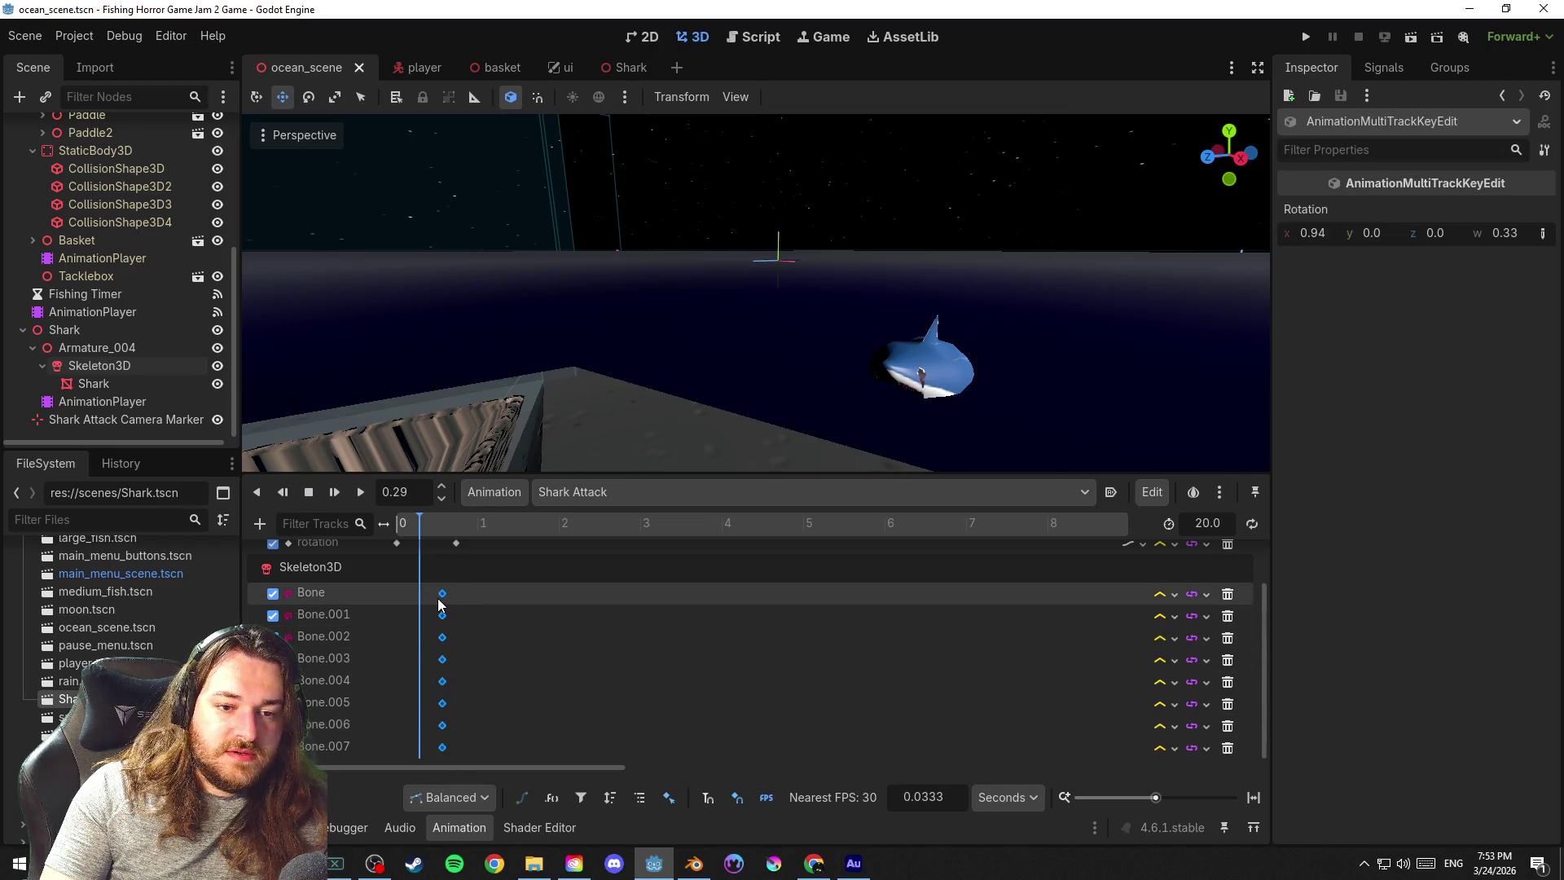
Preview the bite by scrubbing from 0.32 s, select the Bone.004 and Bone.006 keys, then Skeleton3D
left_click(424, 514)
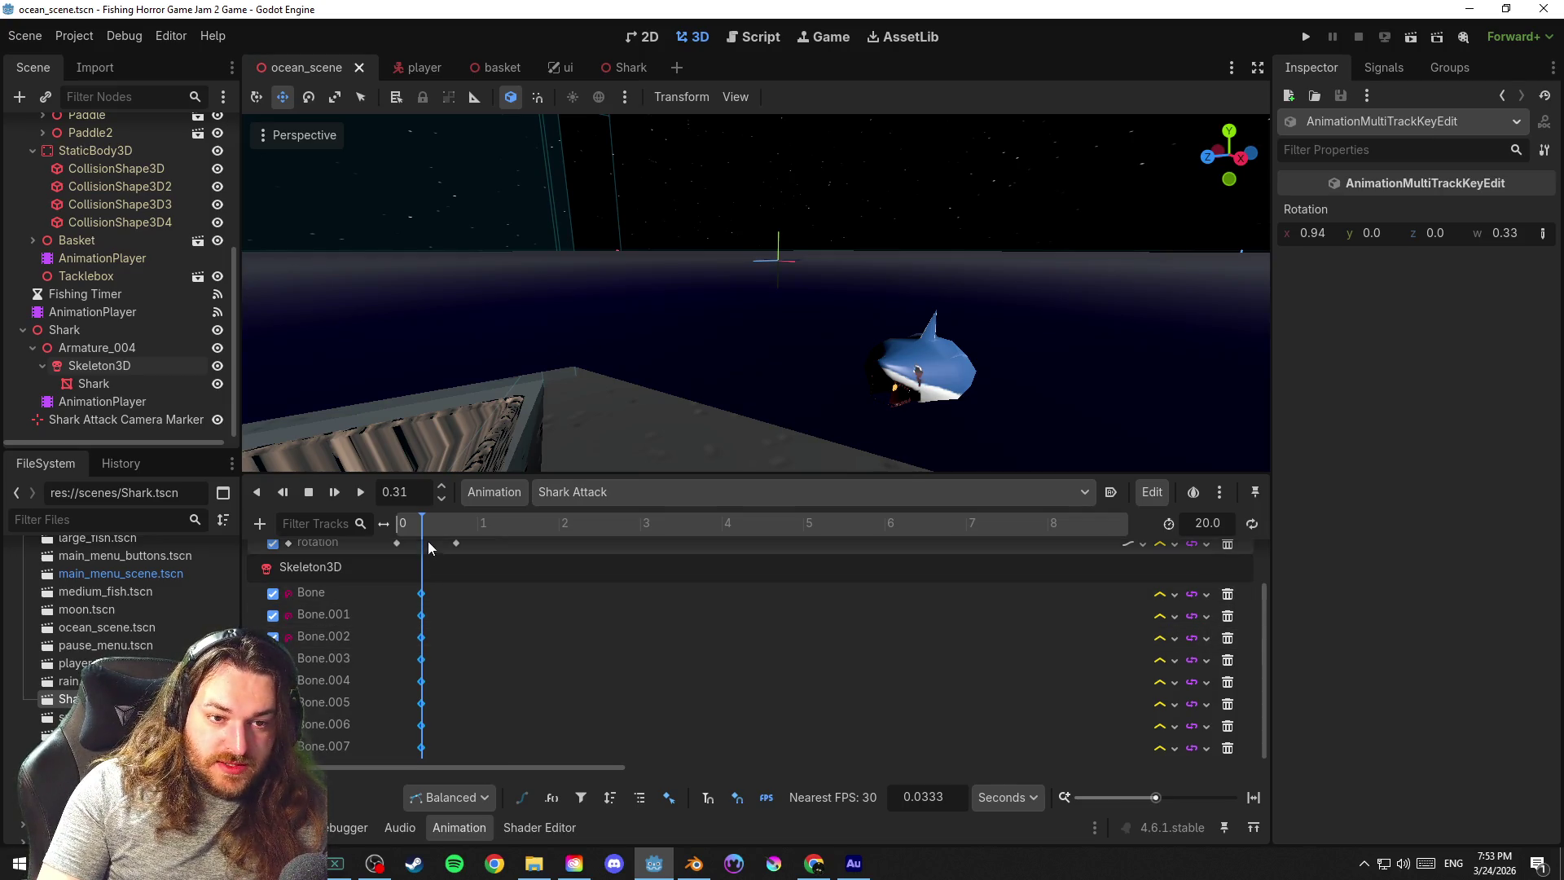
mouse_move(422, 518)
left_mouse_down()
mouse_move(459, 527)
mouse_move(402, 530)
mouse_move(459, 536)
left_mouse_up()
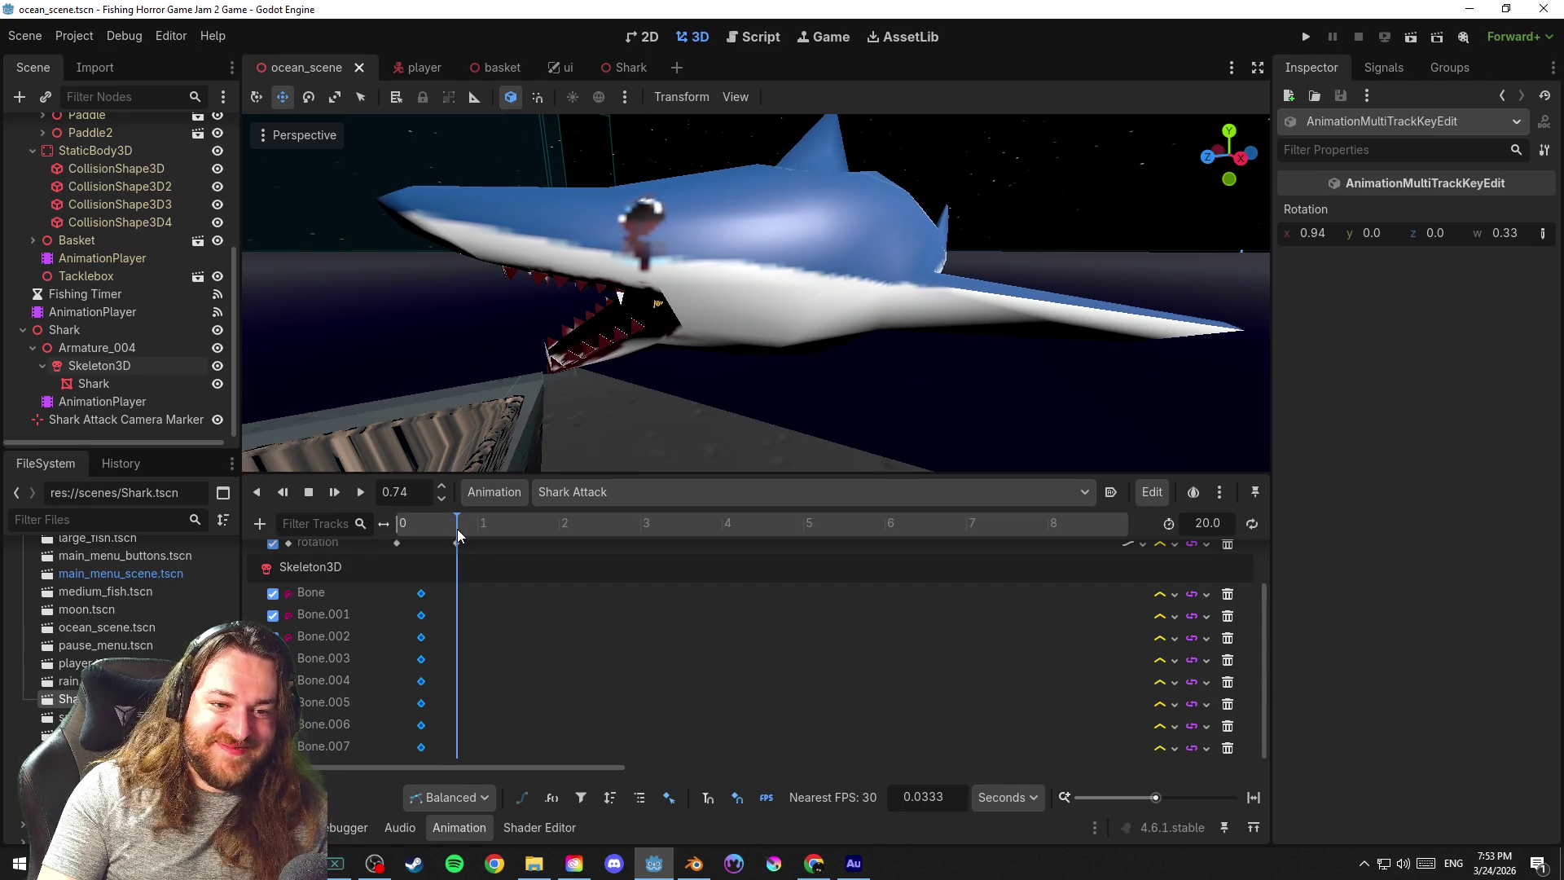
left_click(421, 680)
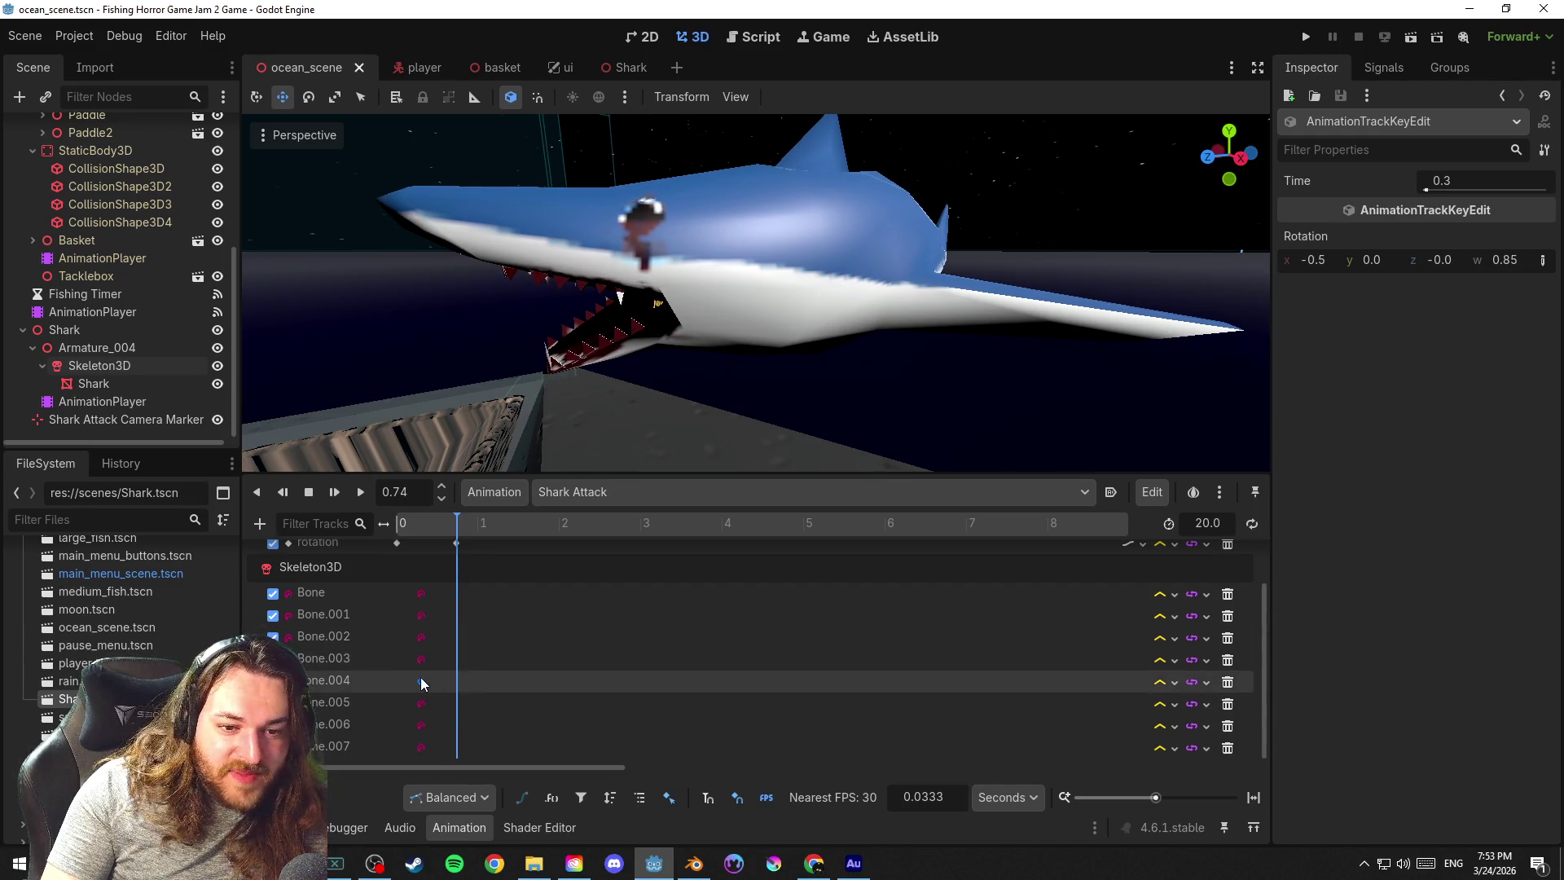
left_click(421, 724, "shift")
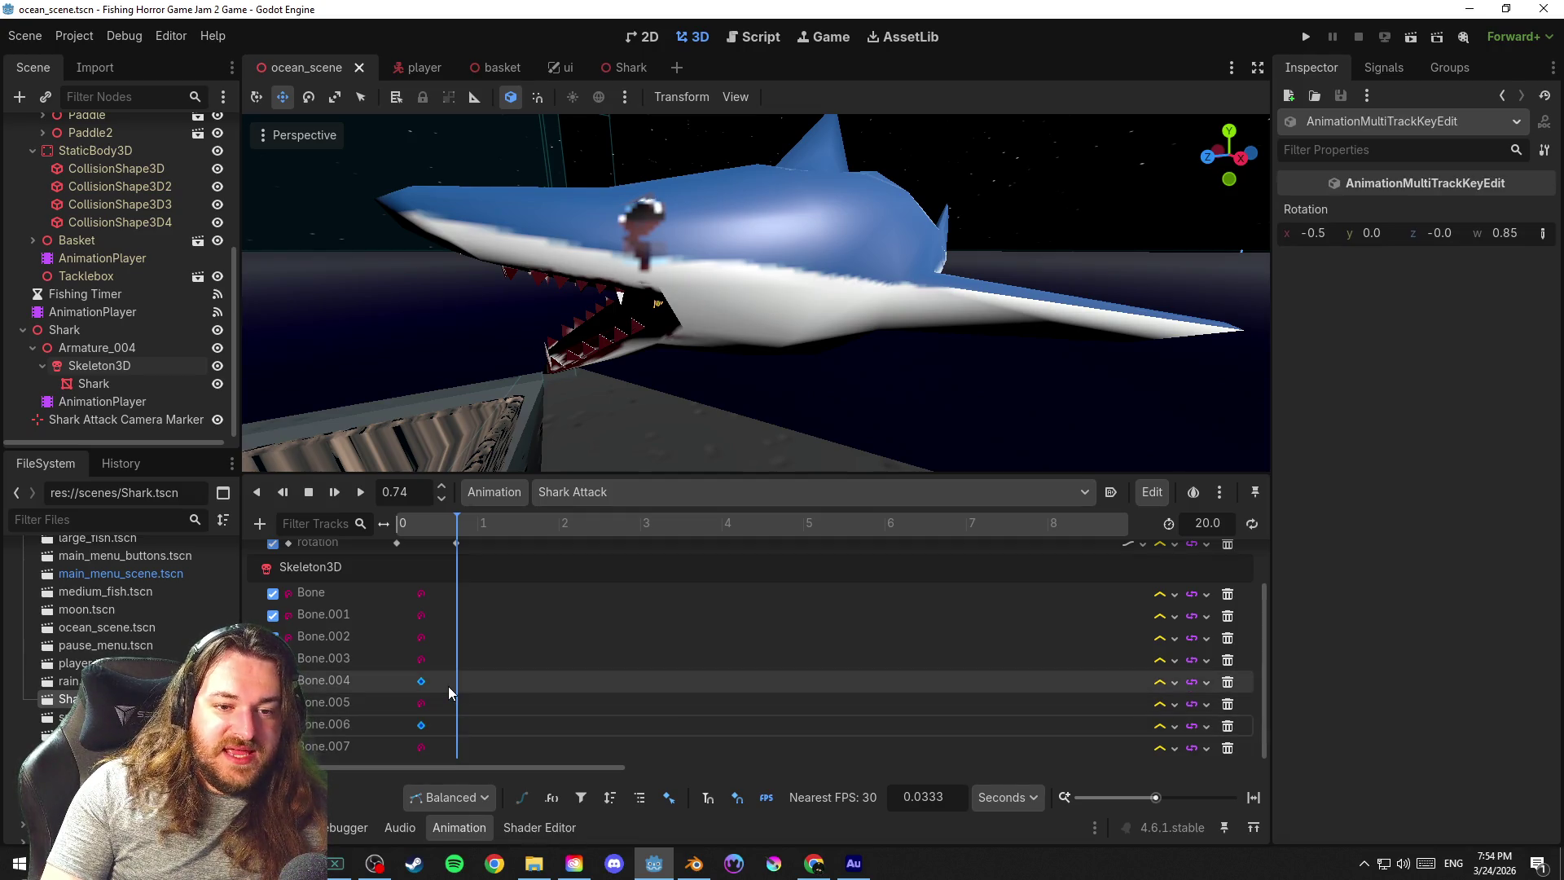
left_click(137, 367)
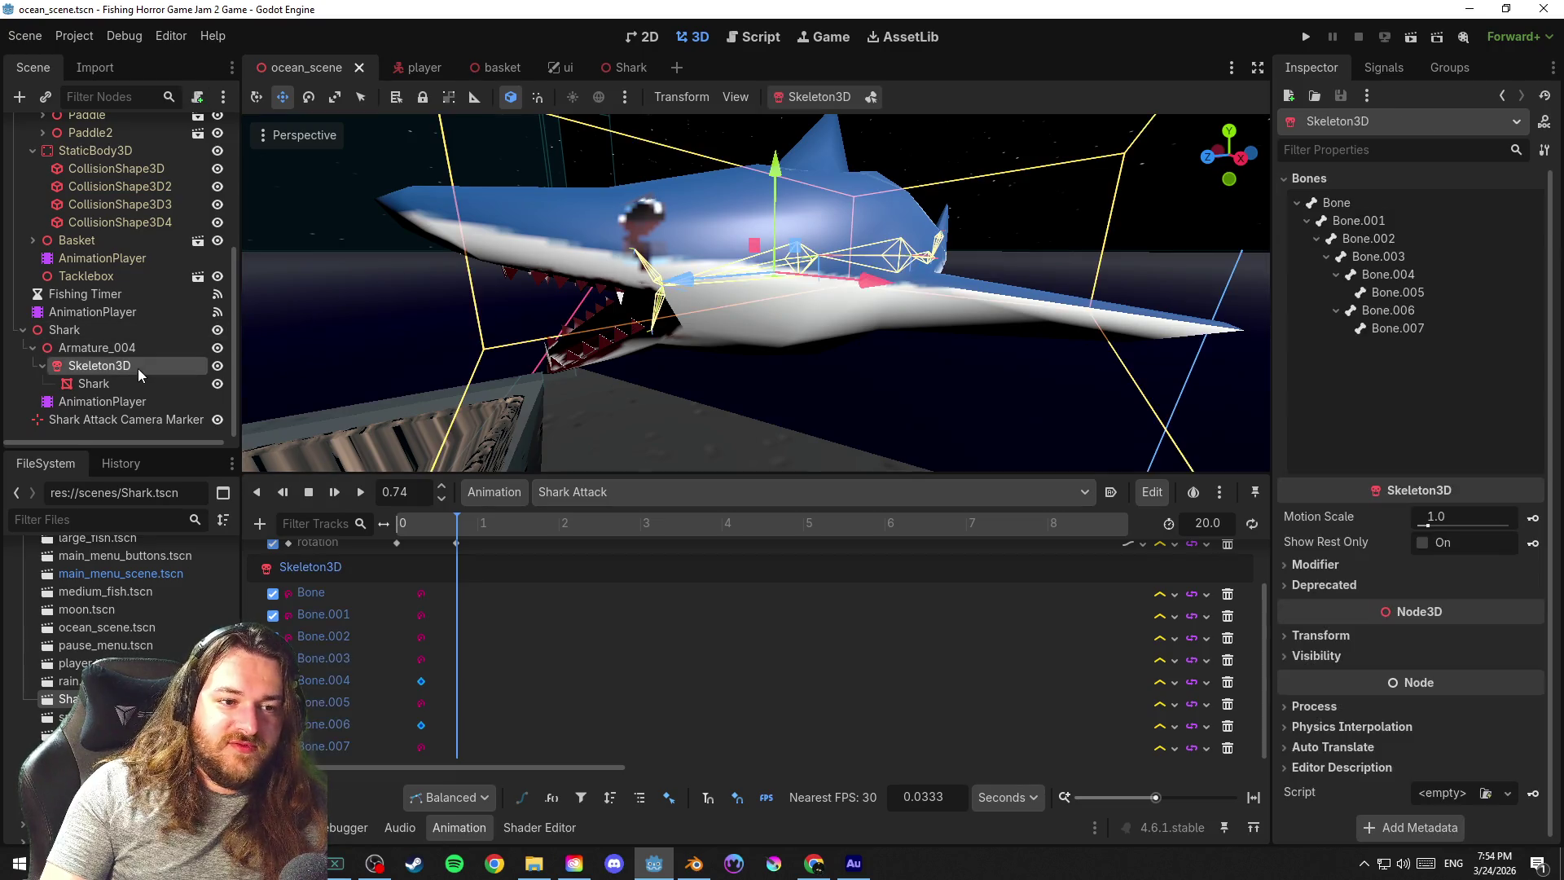
left_click(1406, 277)
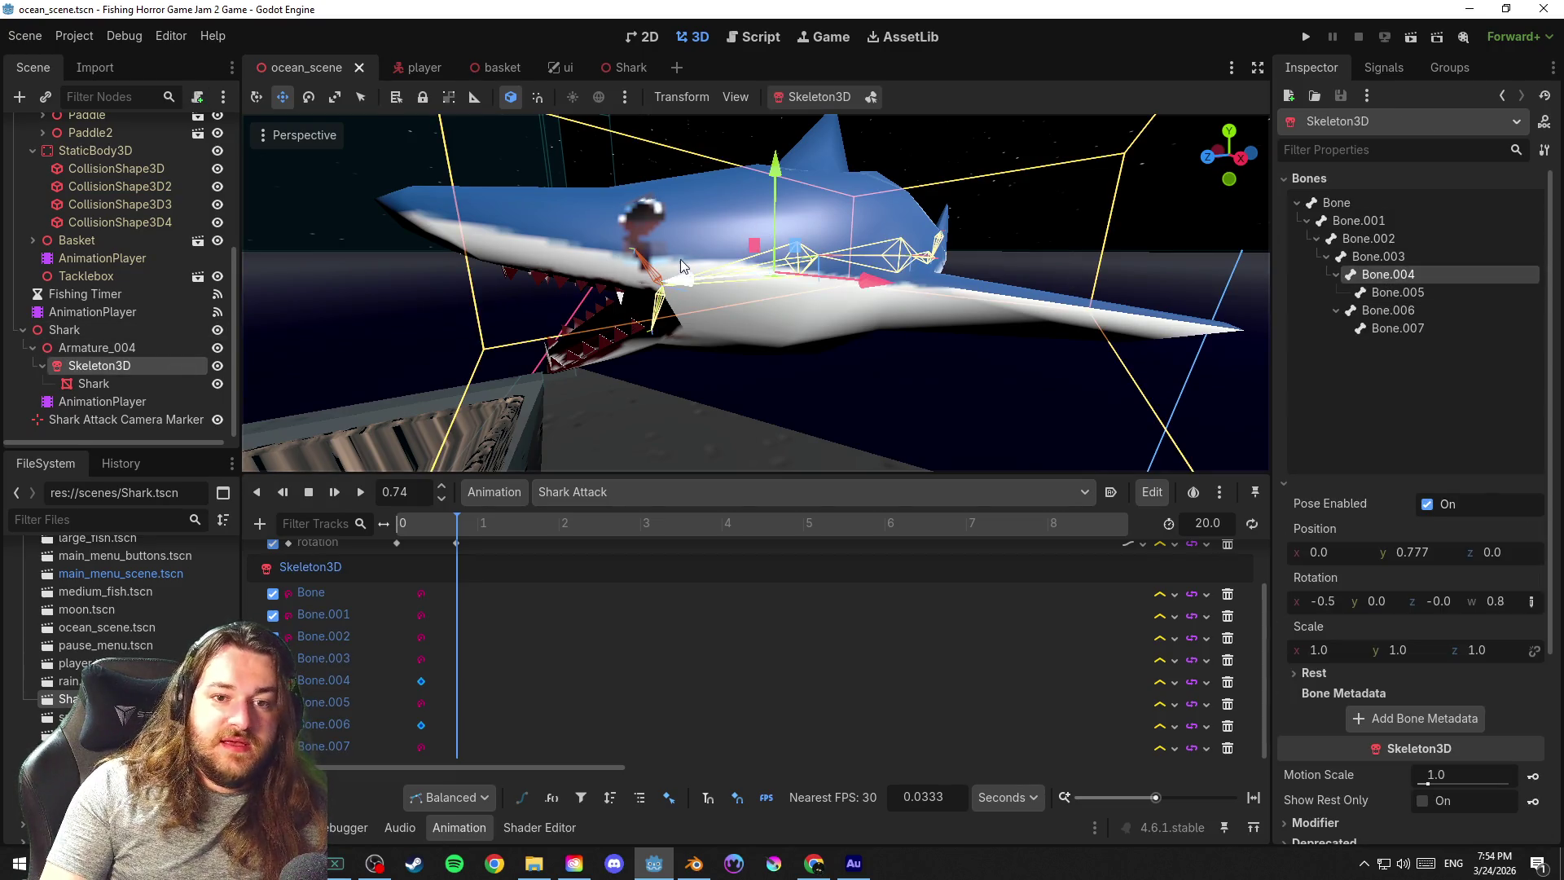
left_click(875, 97)
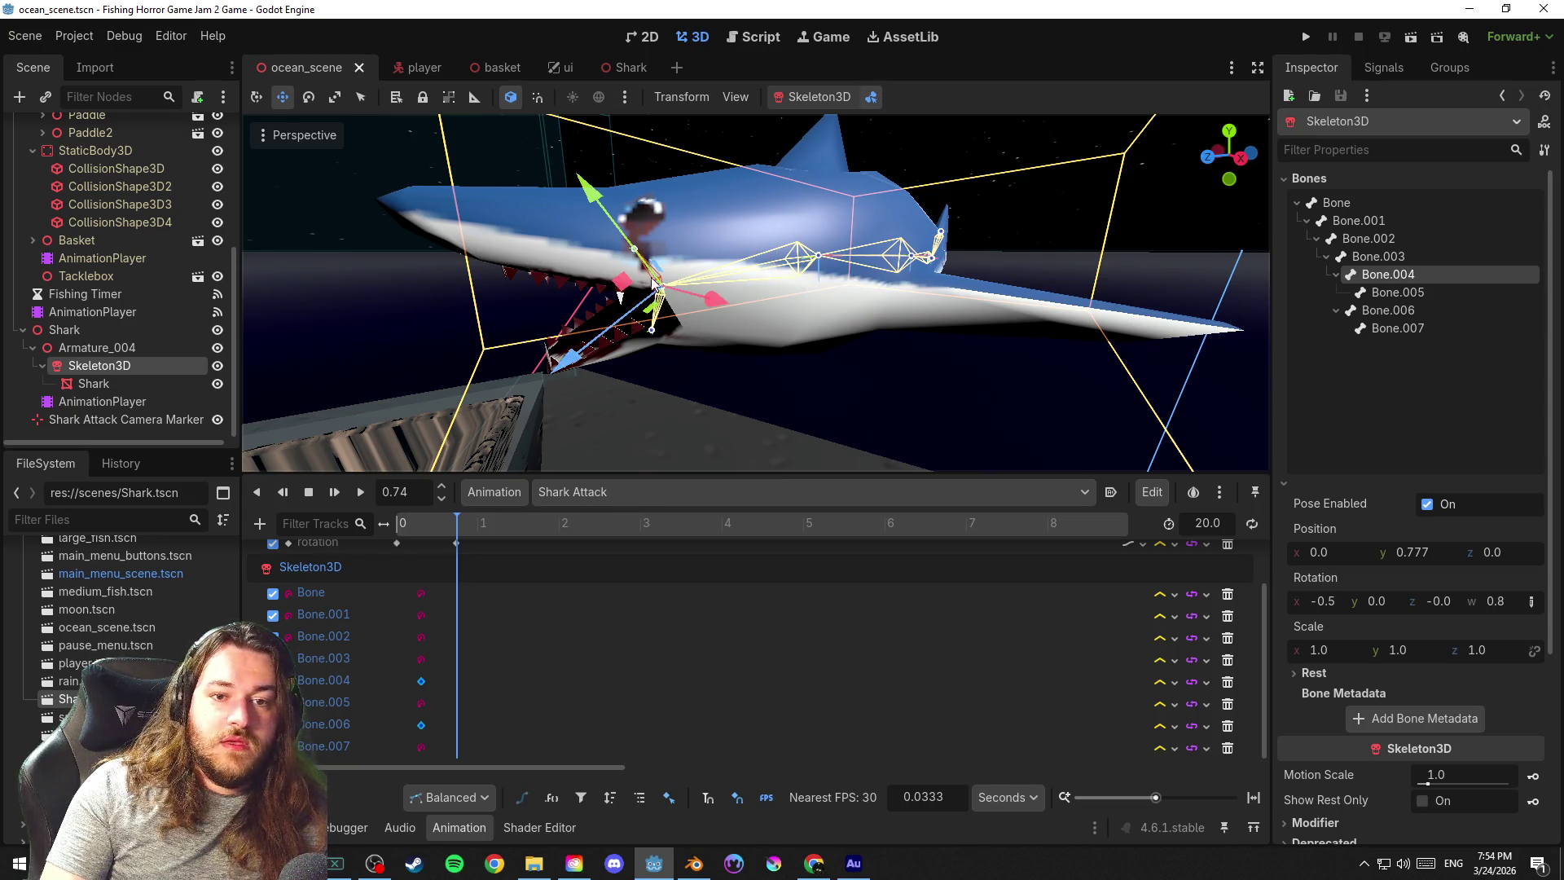
key("r")
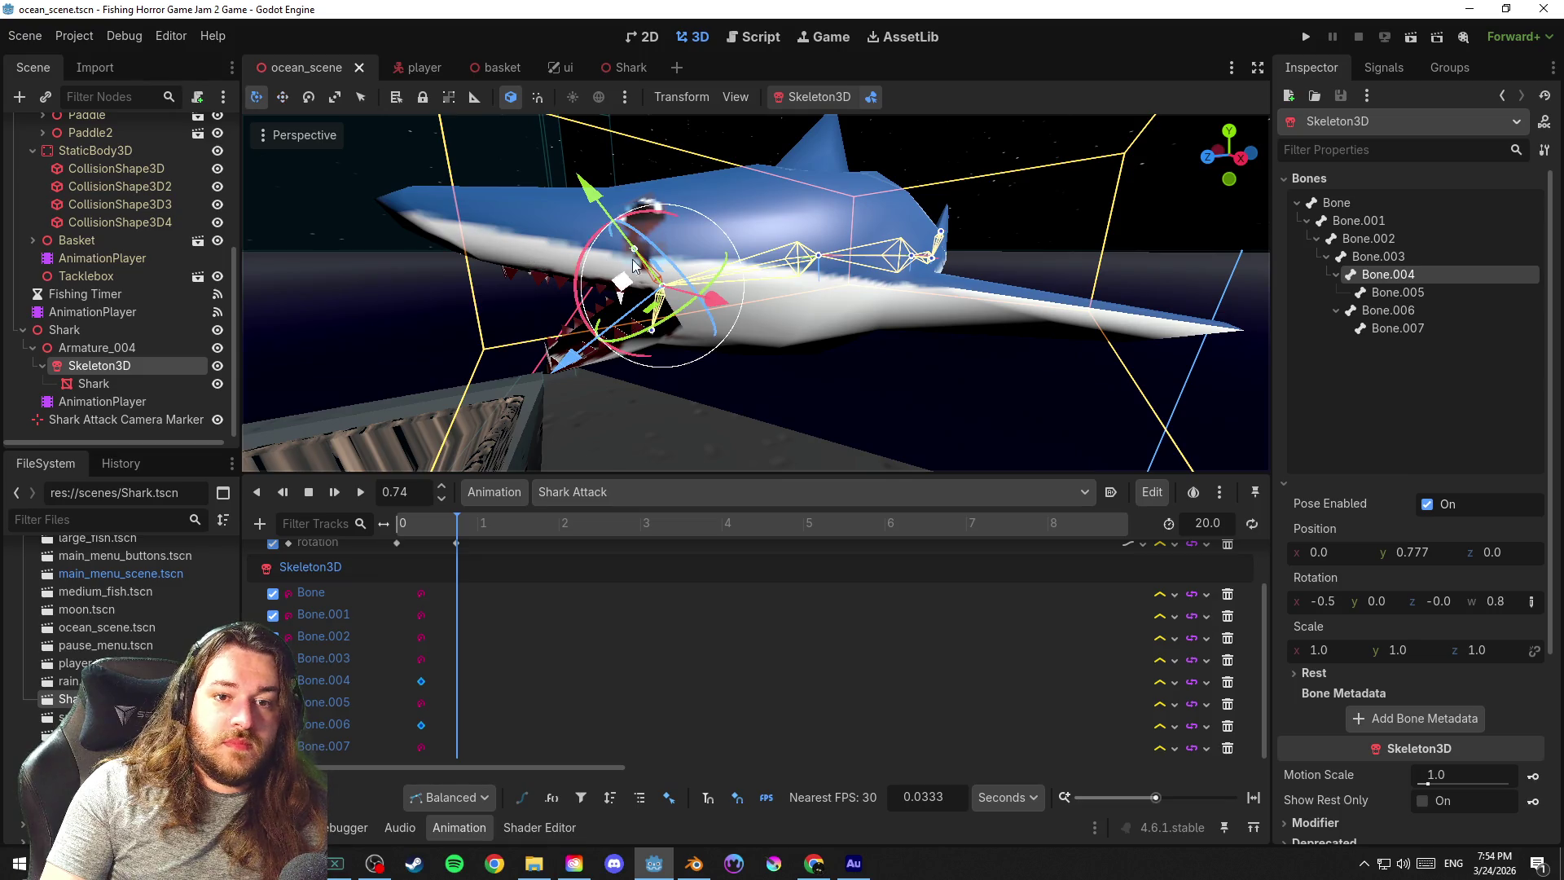
left_click(612, 382)
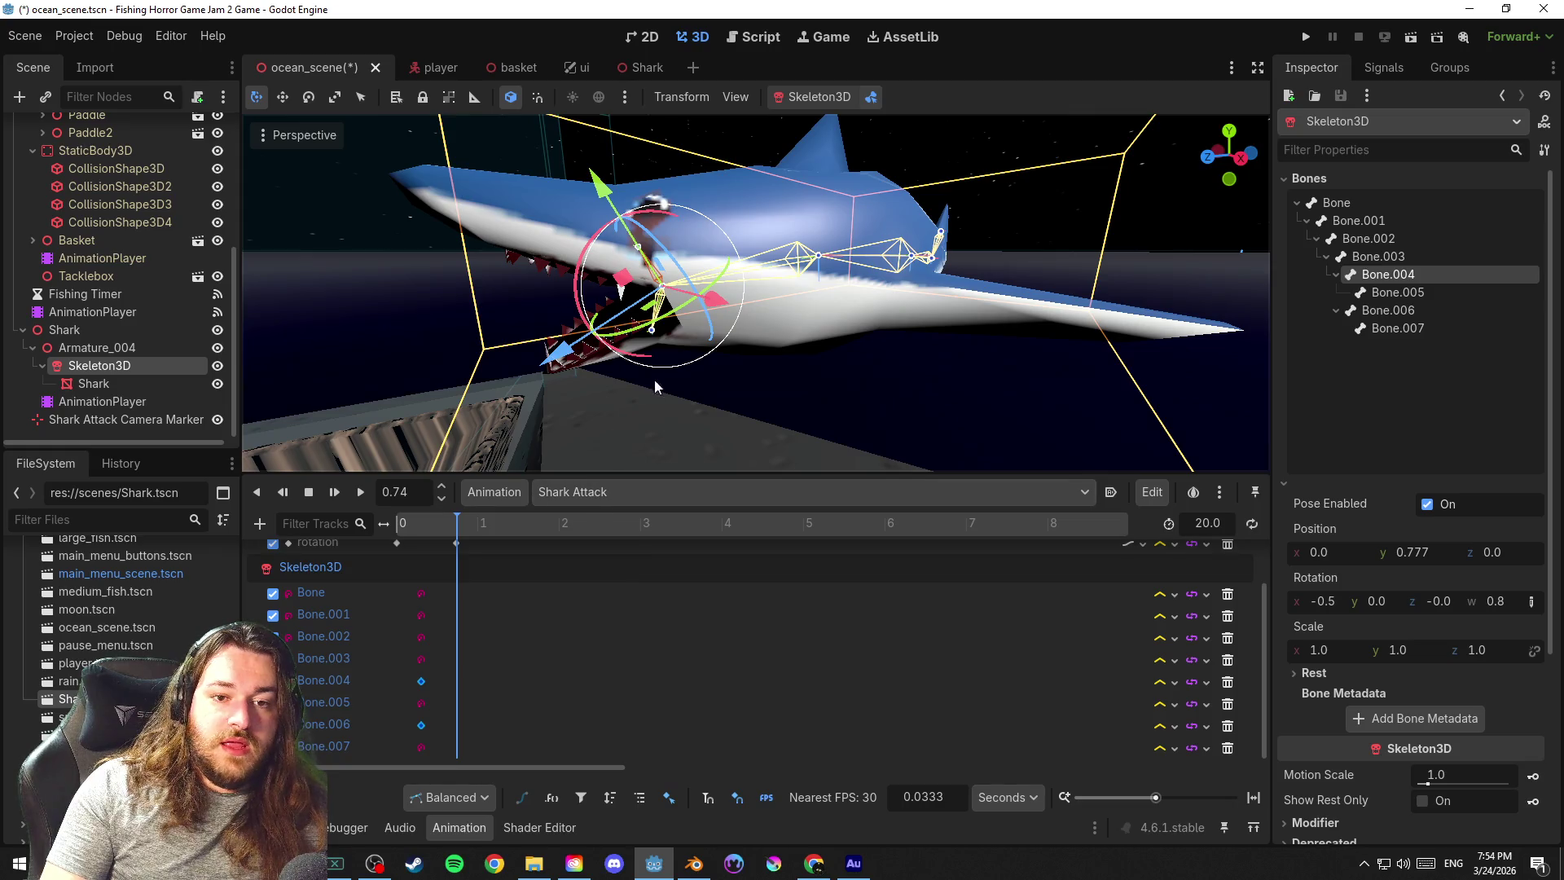
left_click(1355, 311)
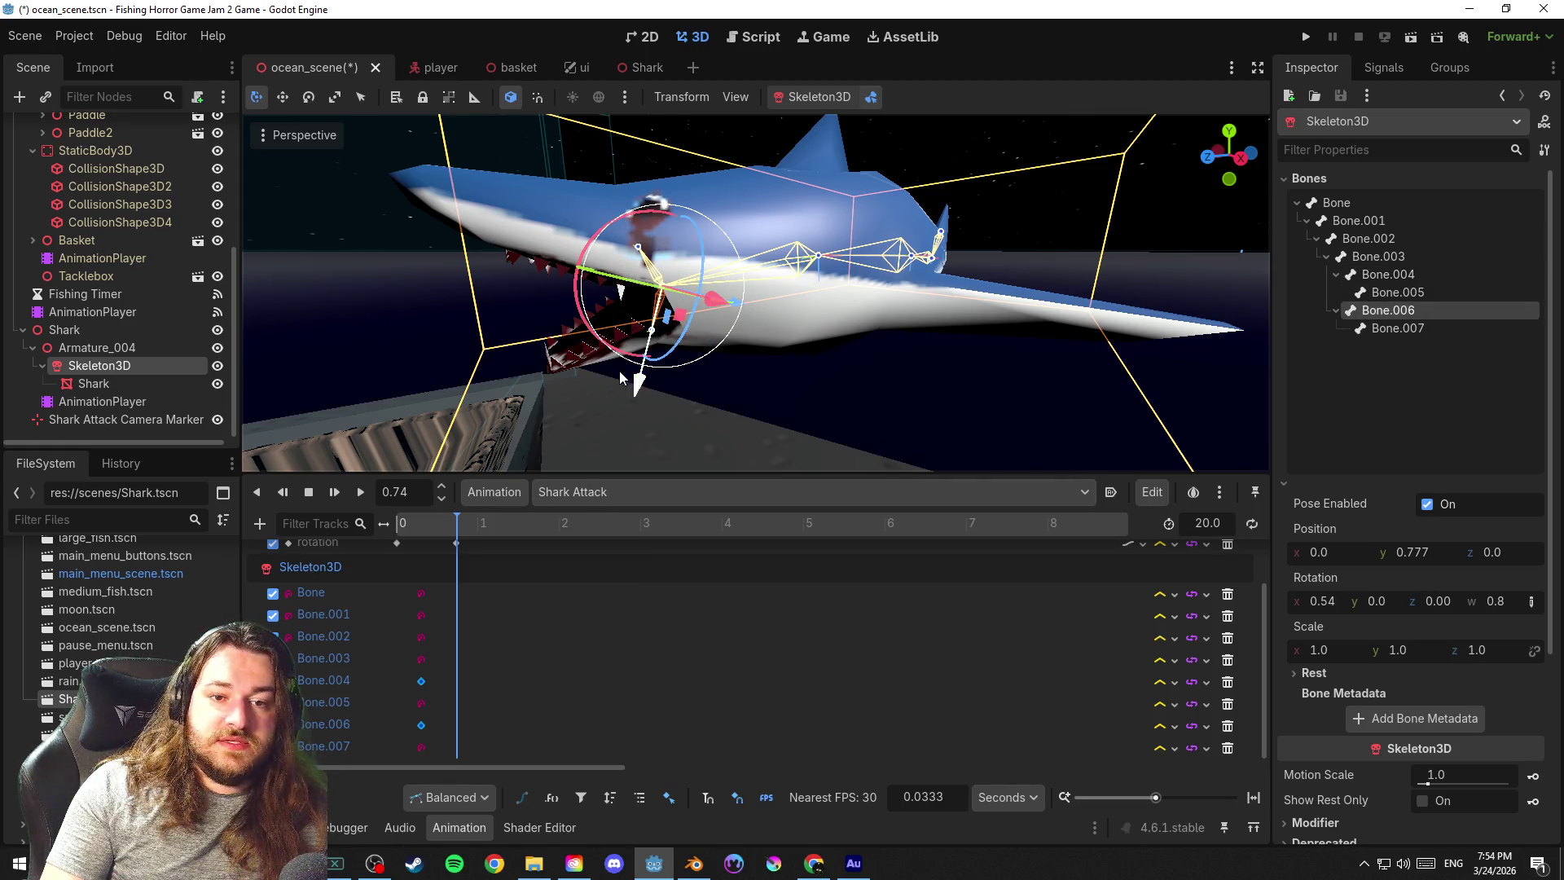
left_click_drag(612, 352, 618, 359)
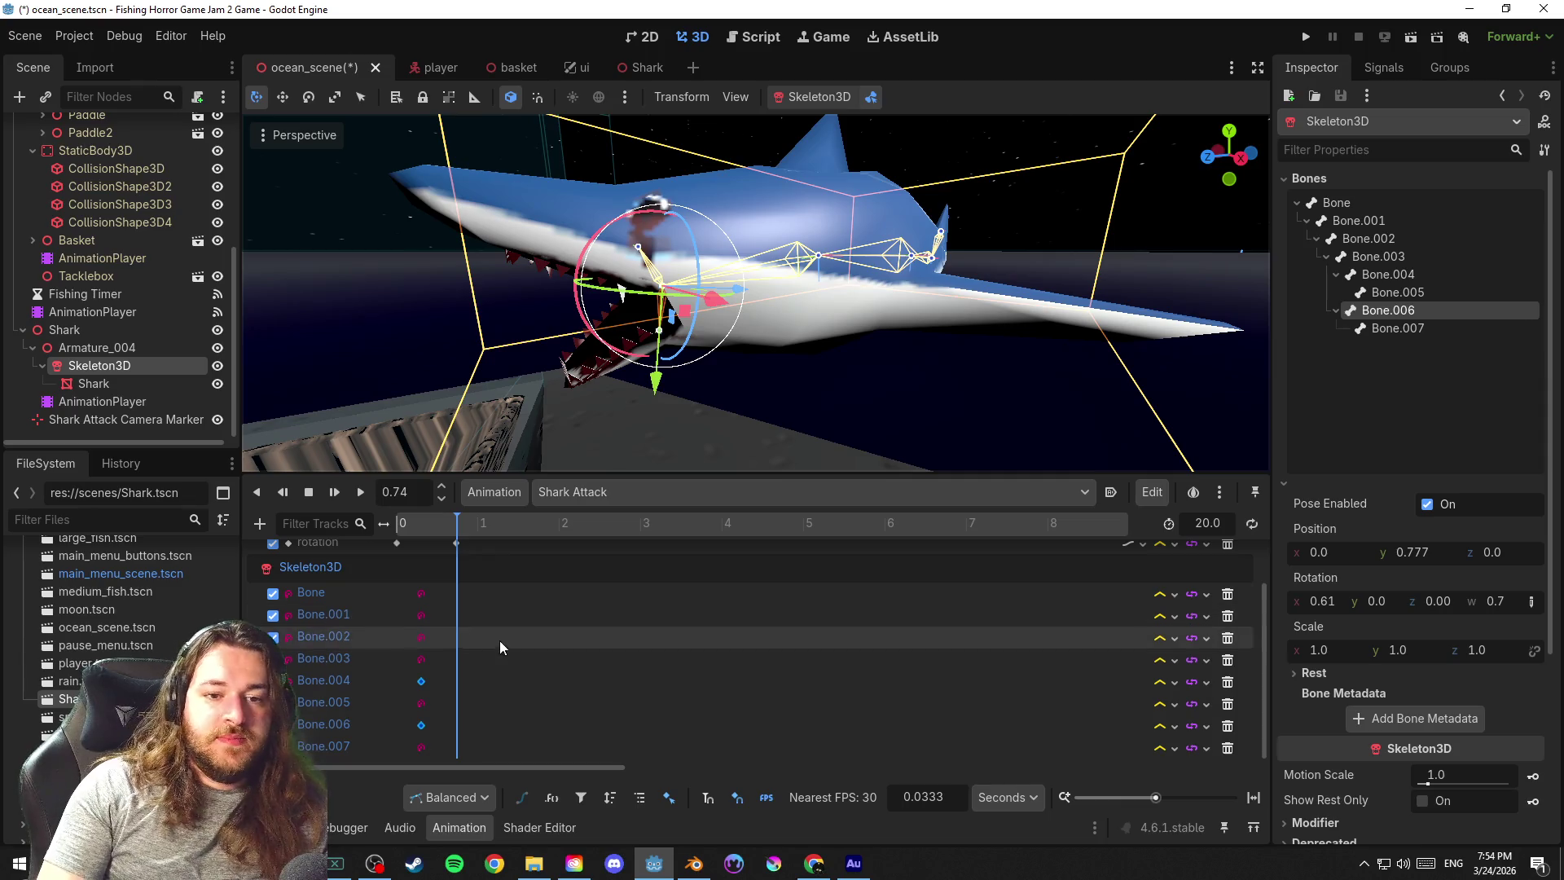
left_click(821, 98)
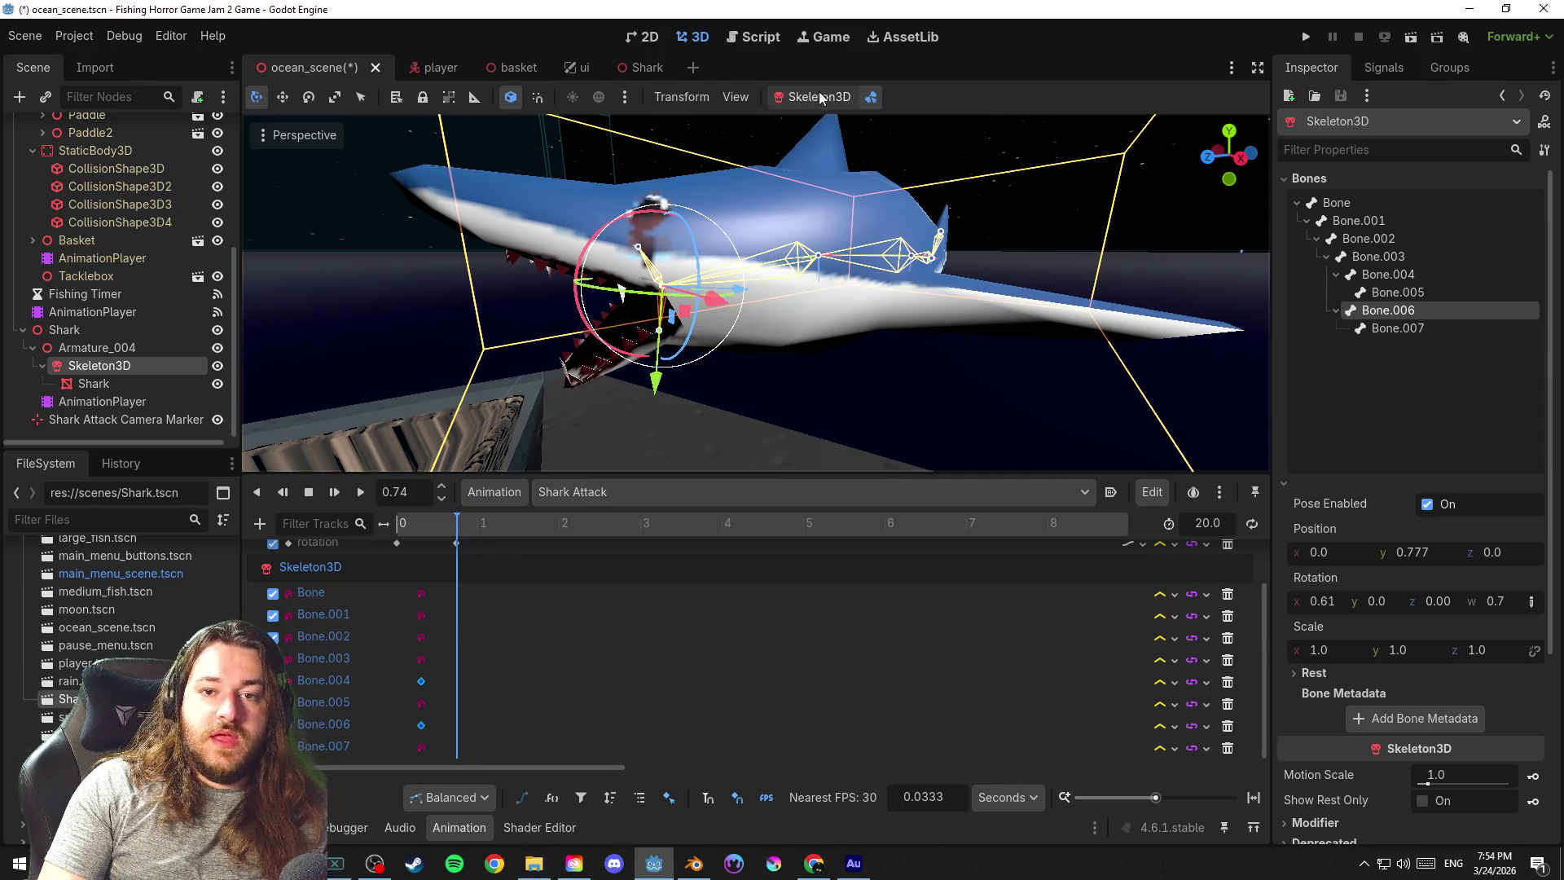
left_click(871, 98)
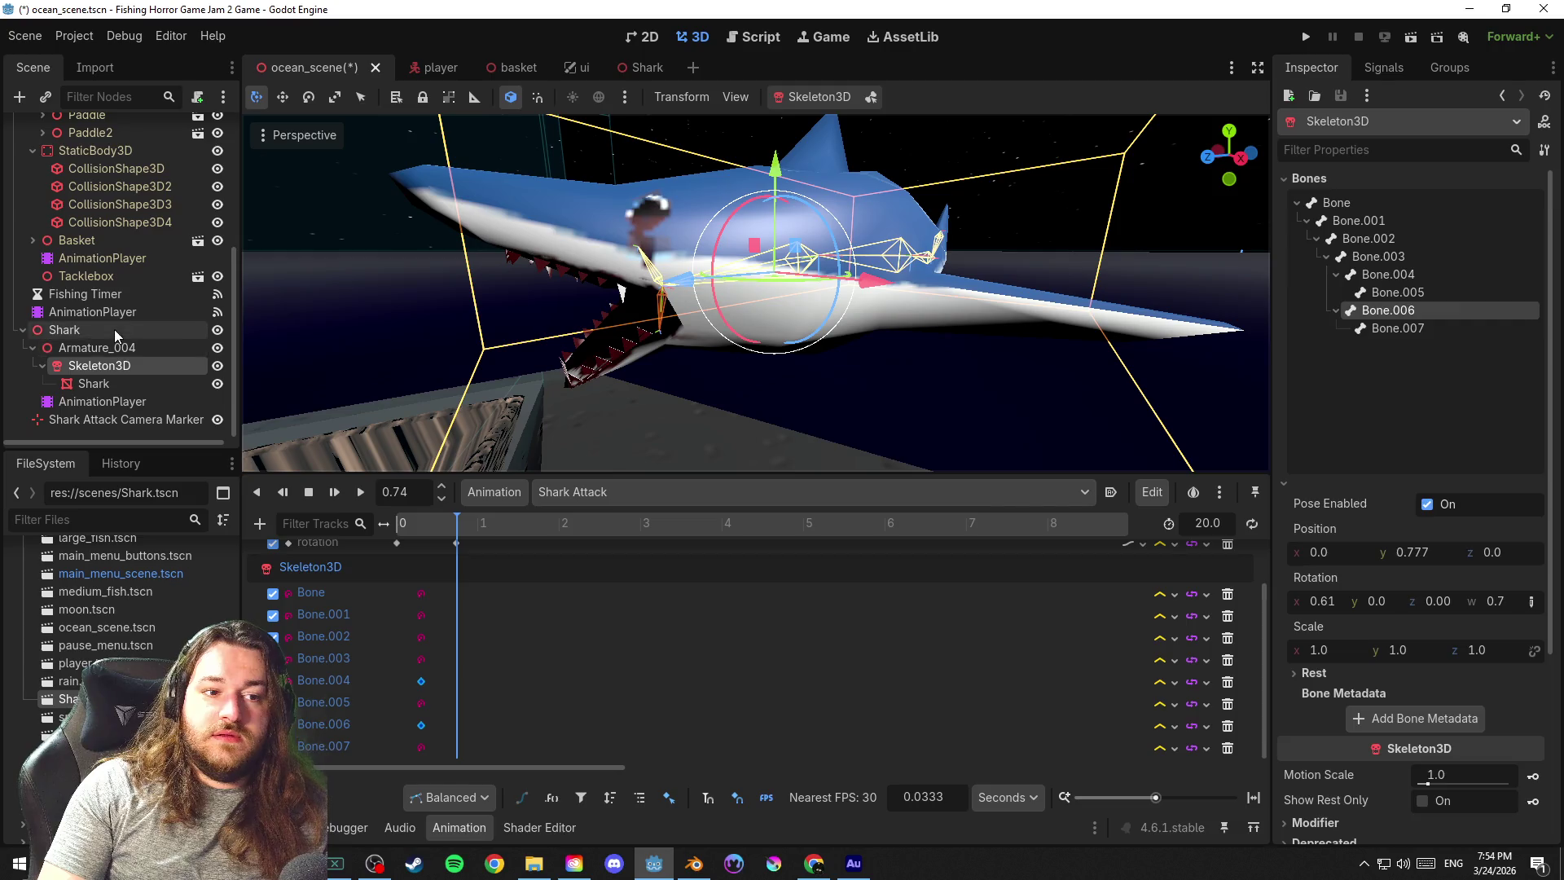
left_click(114, 328)
key("Down")
key("Down")
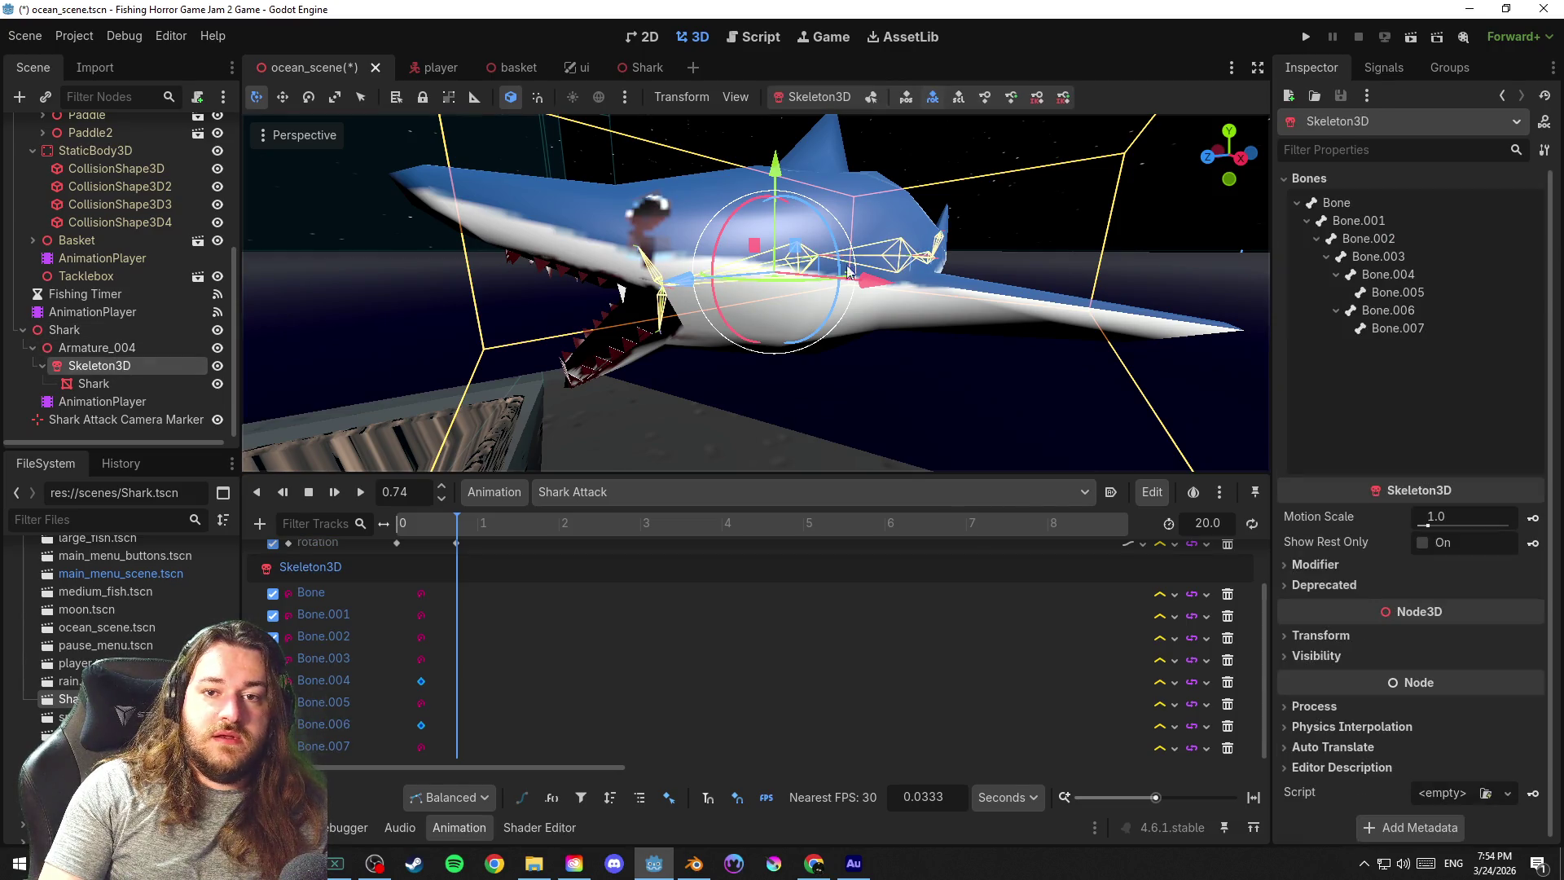
left_click(1013, 99)
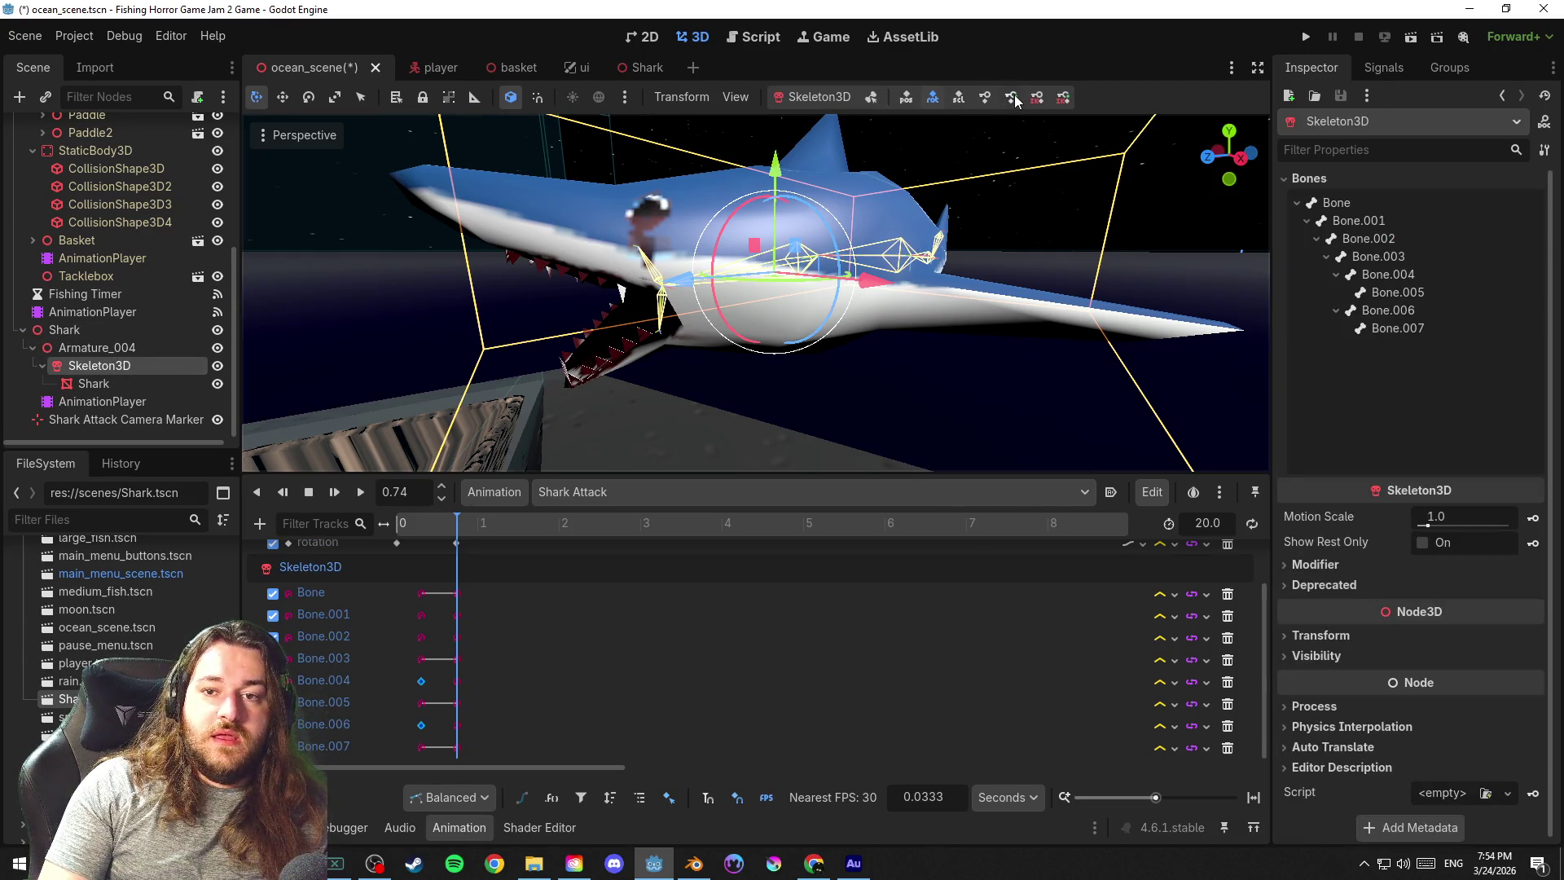
key("ctrl+s")
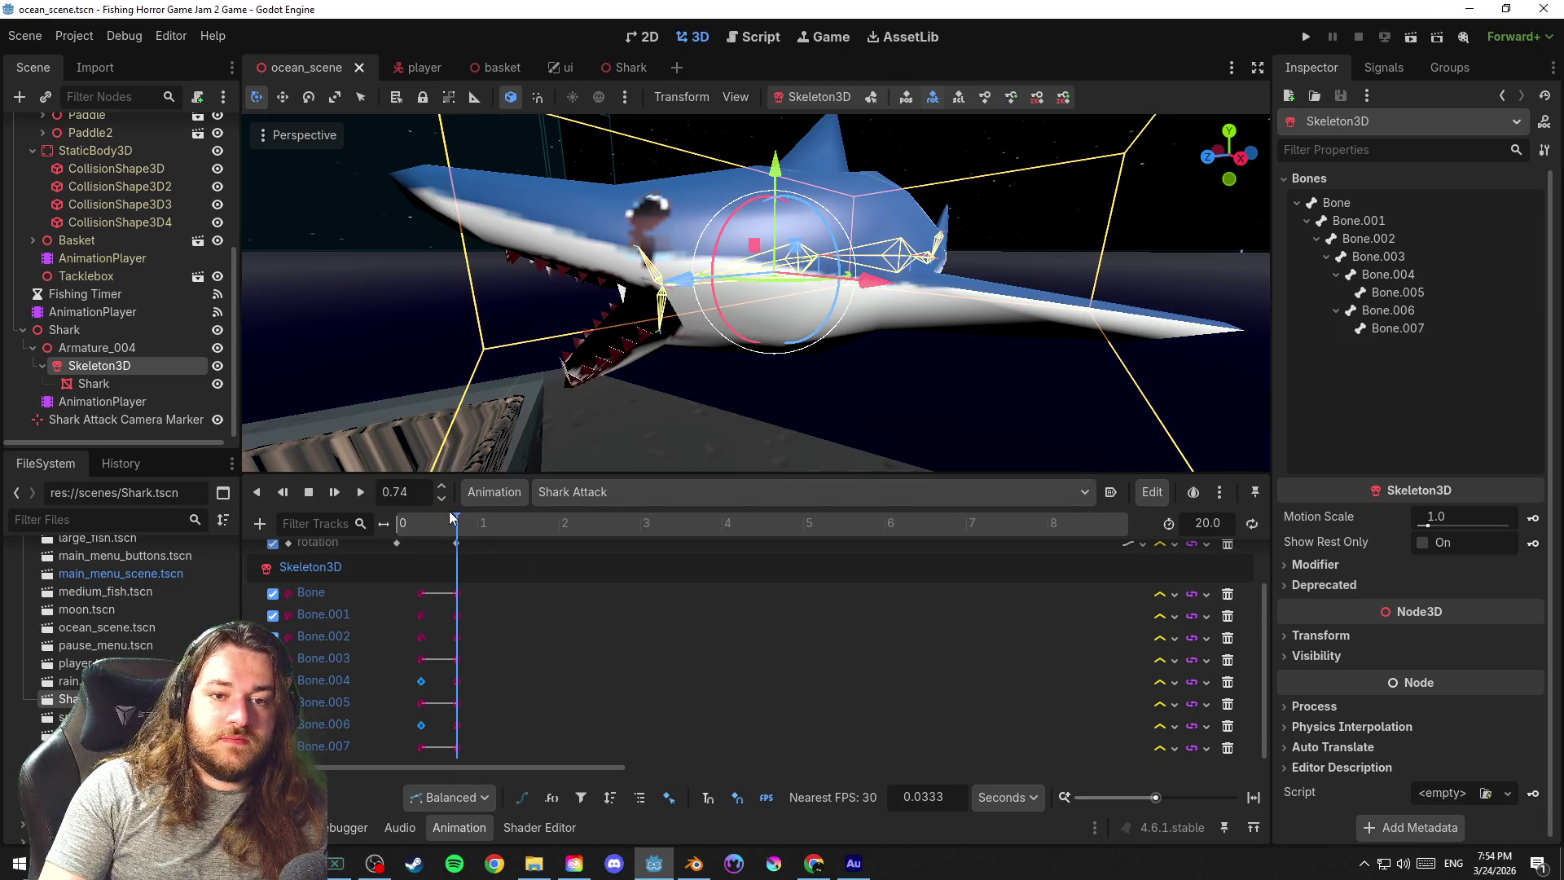
mouse_move(452, 522)
left_mouse_down()
mouse_move(418, 524)
mouse_move(430, 531)
left_mouse_up()
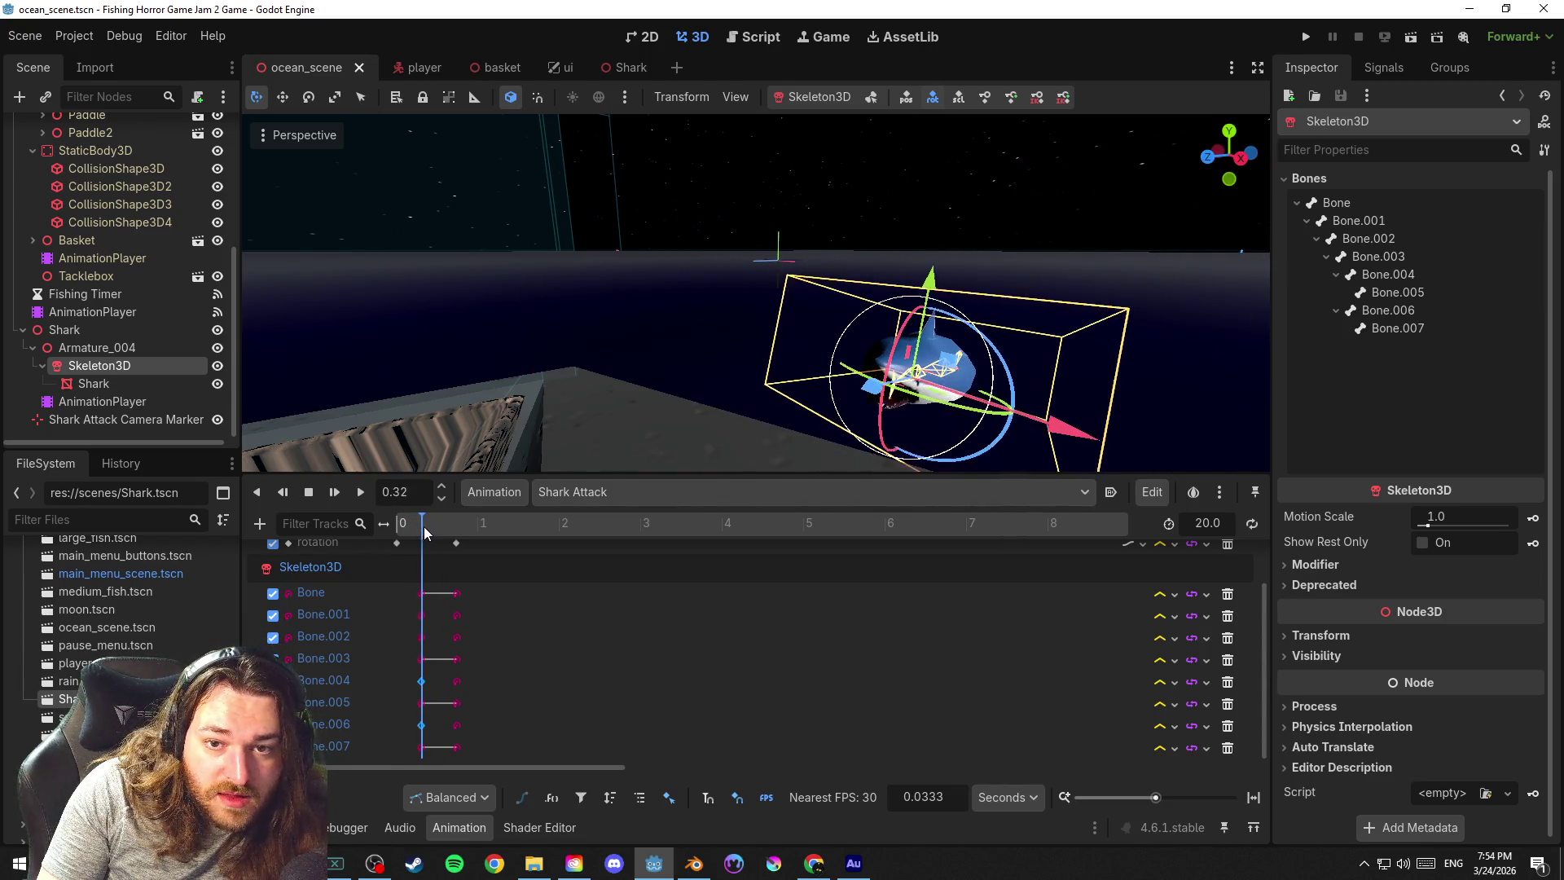
left_click_drag(429, 531, 449, 533)
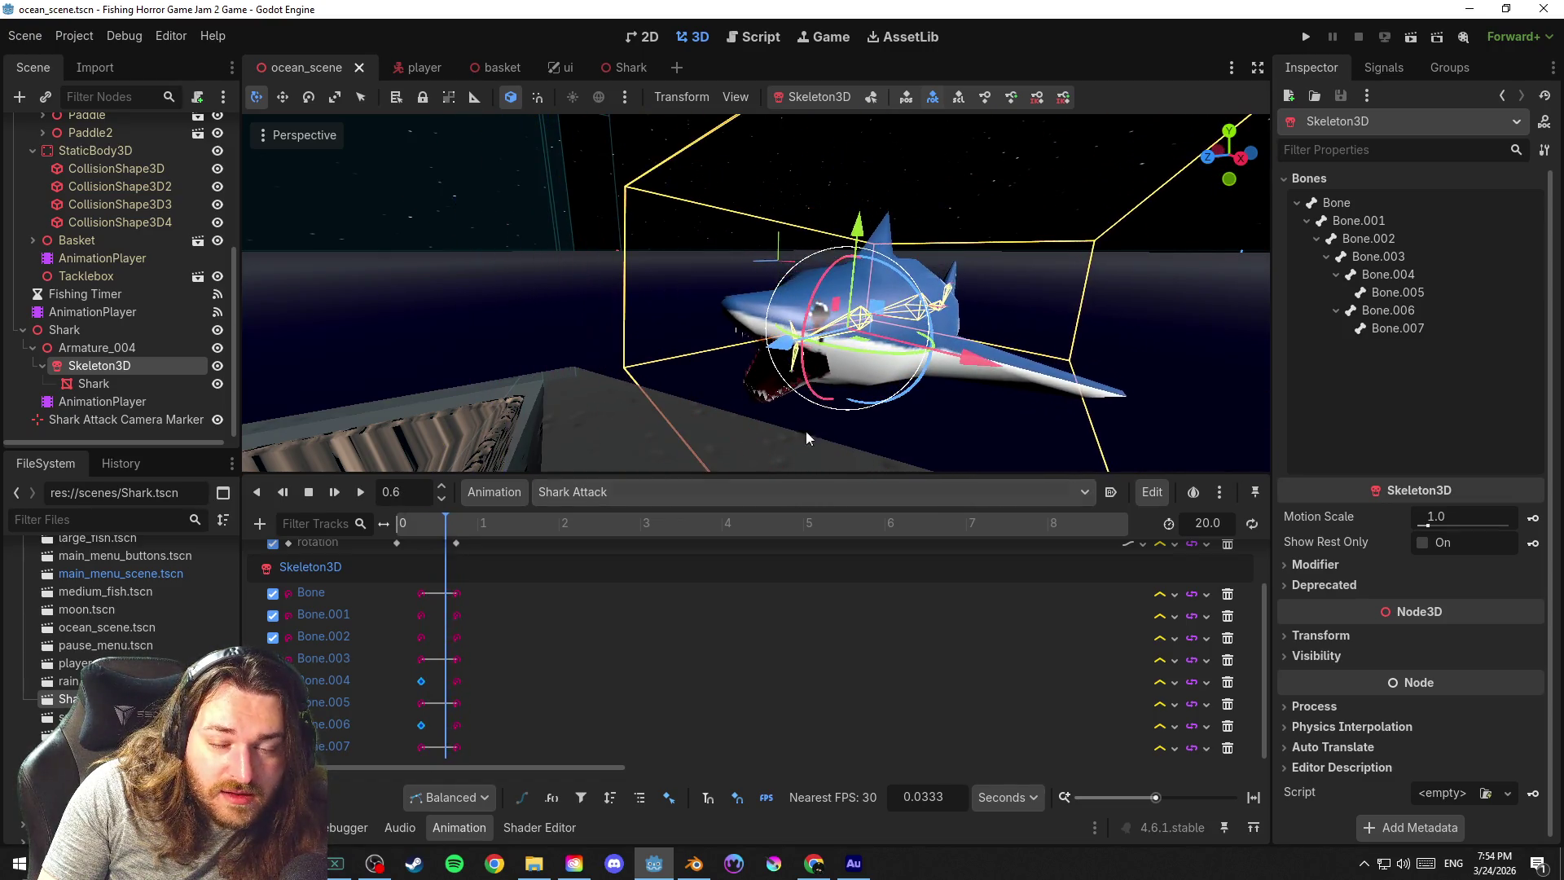
left_click_drag(901, 328, 873, 316)
mouse_move(452, 524)
left_mouse_down()
mouse_move(416, 526)
mouse_move(450, 530)
mouse_move(411, 541)
left_mouse_up()
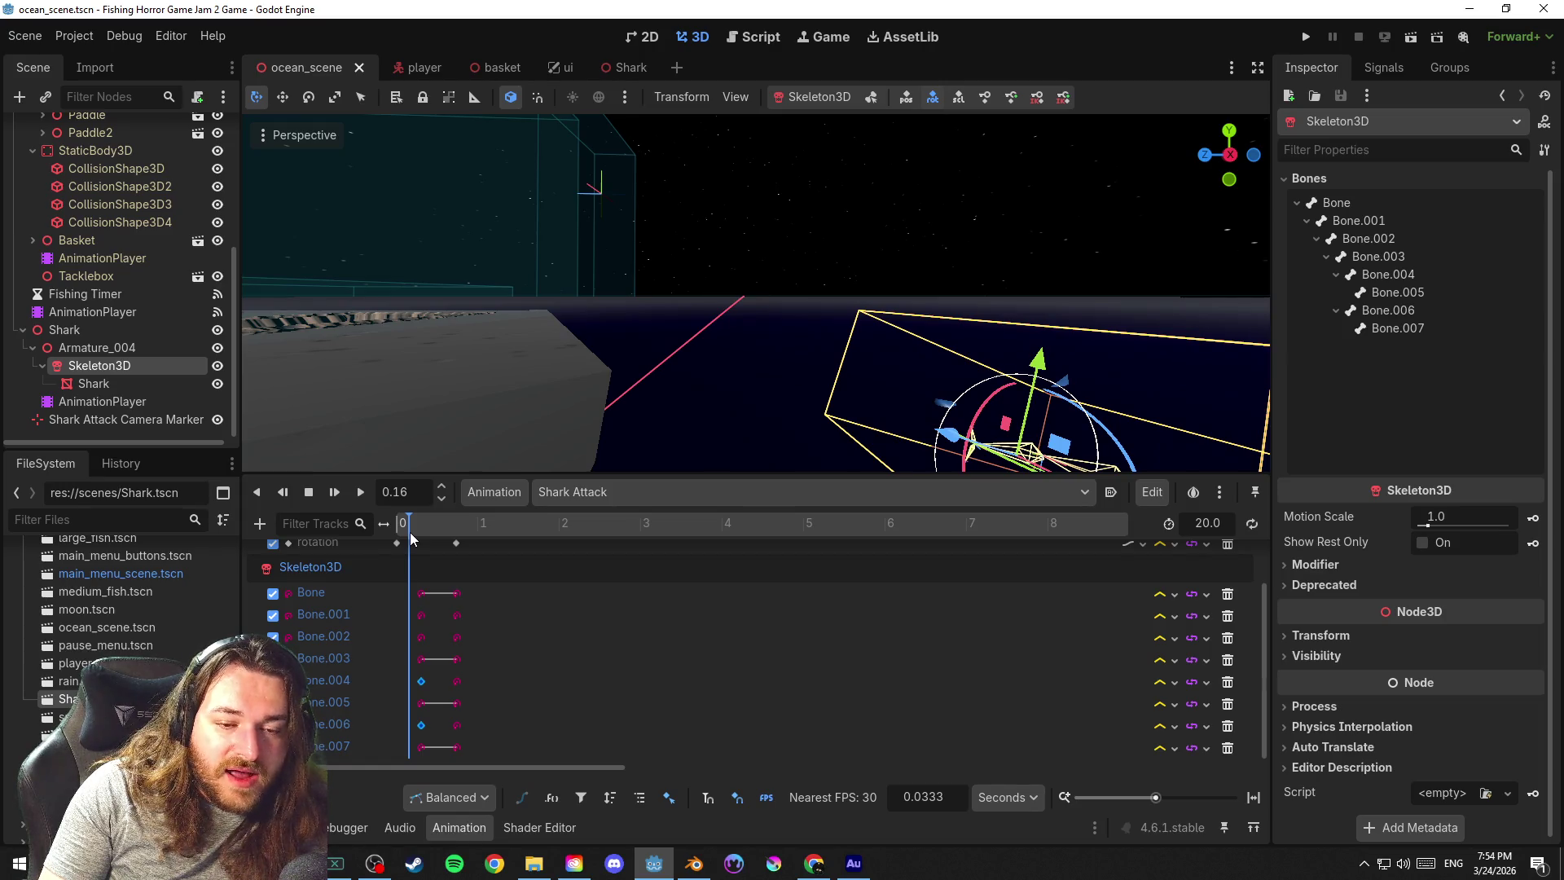
left_click_drag(720, 419, 714, 305)
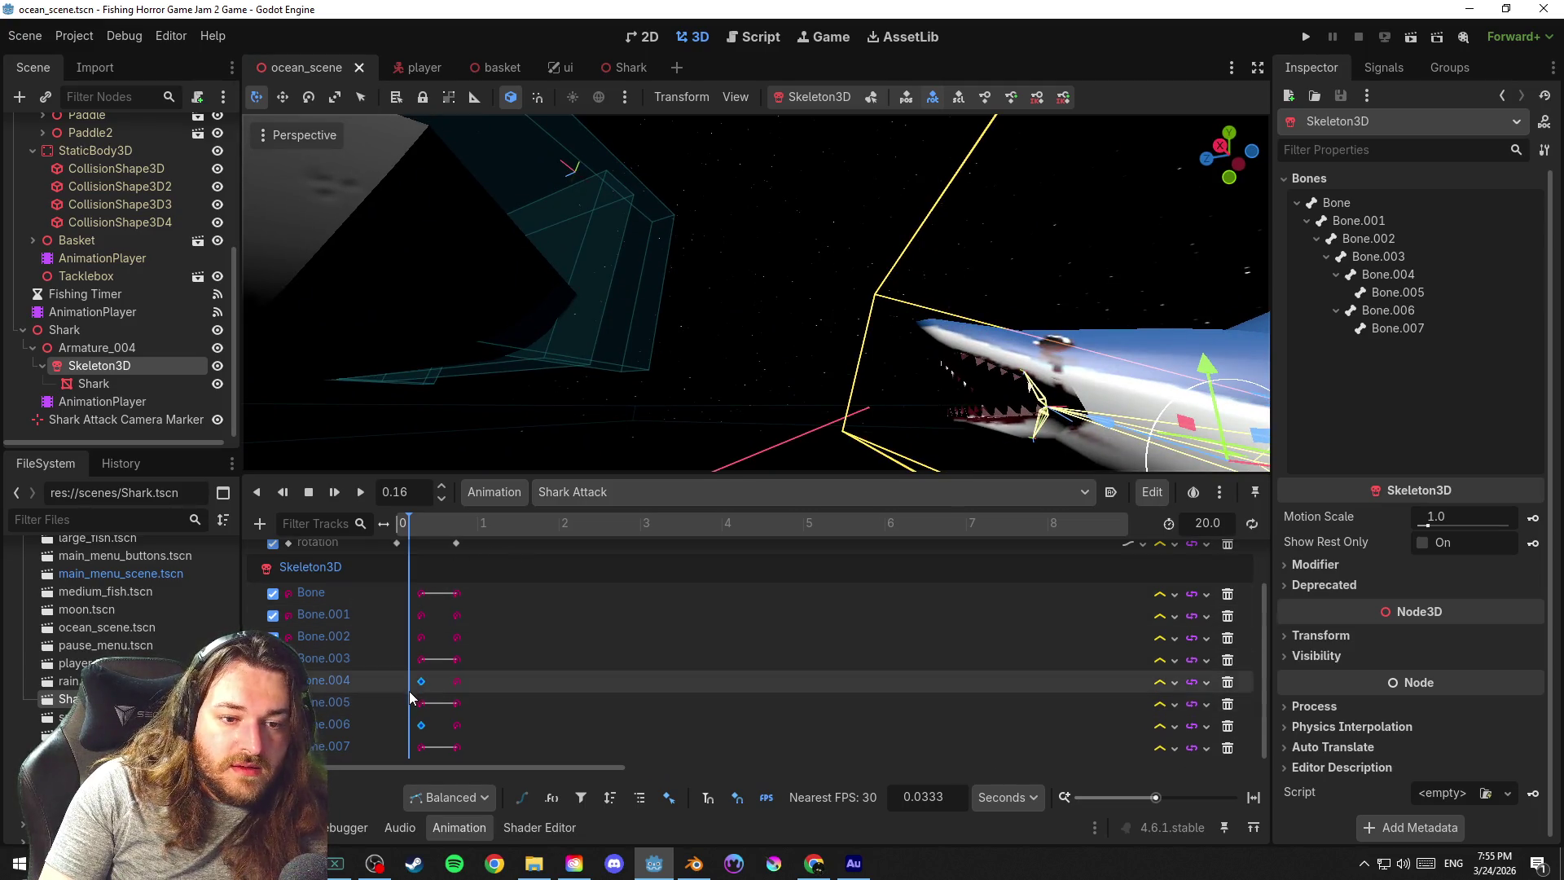
In skeleton edit mode, rotate Bone.004 and Bone.006 to reshape the shark's mouth and head
left_click(876, 98)
left_click(1026, 377)
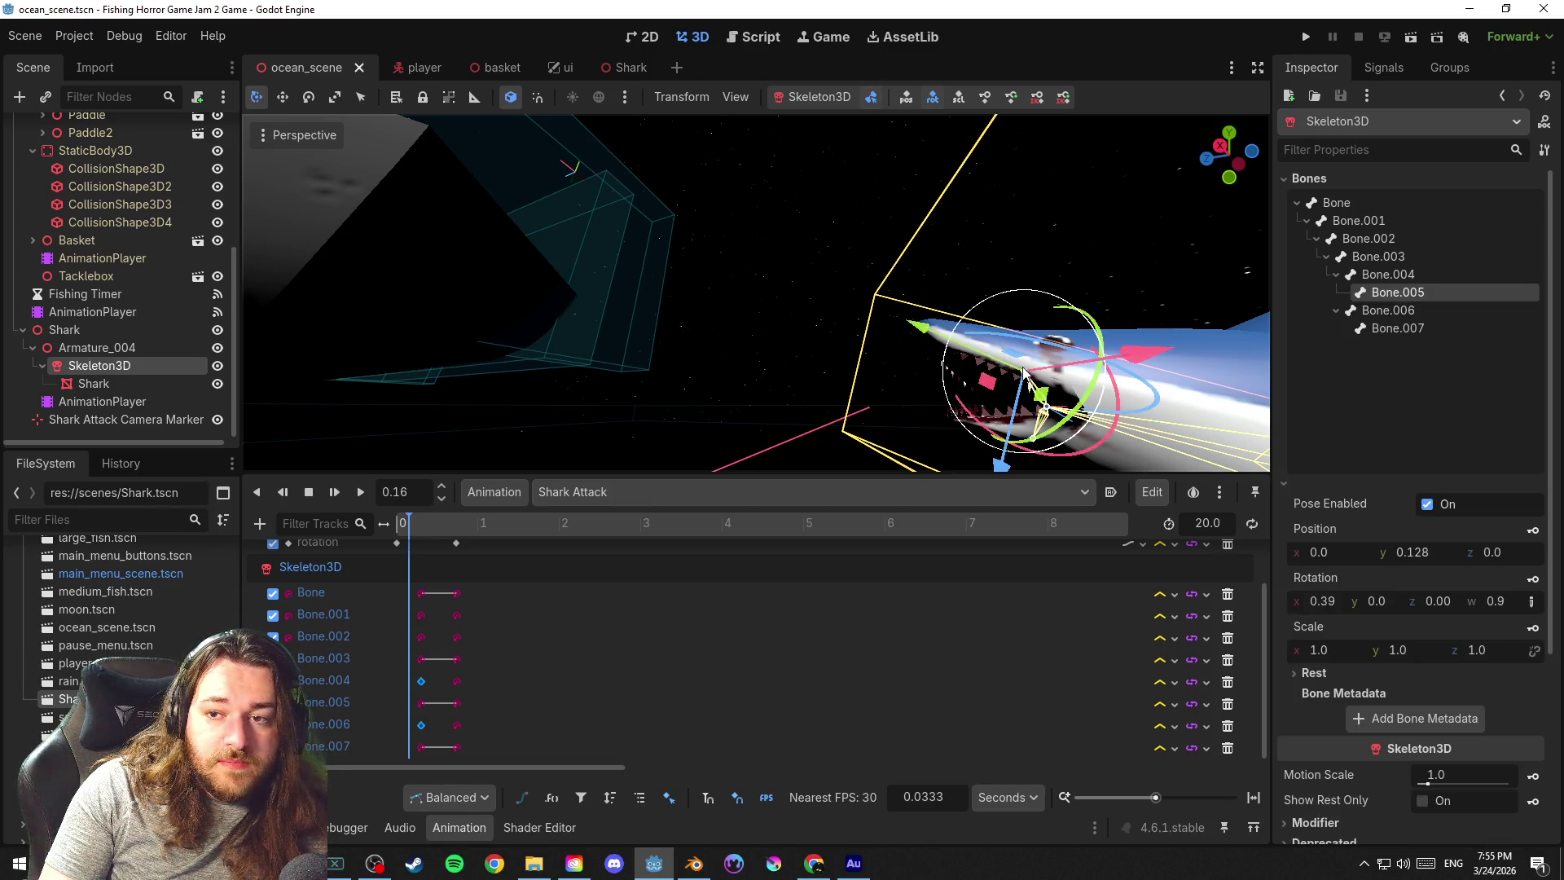
left_click(1388, 274)
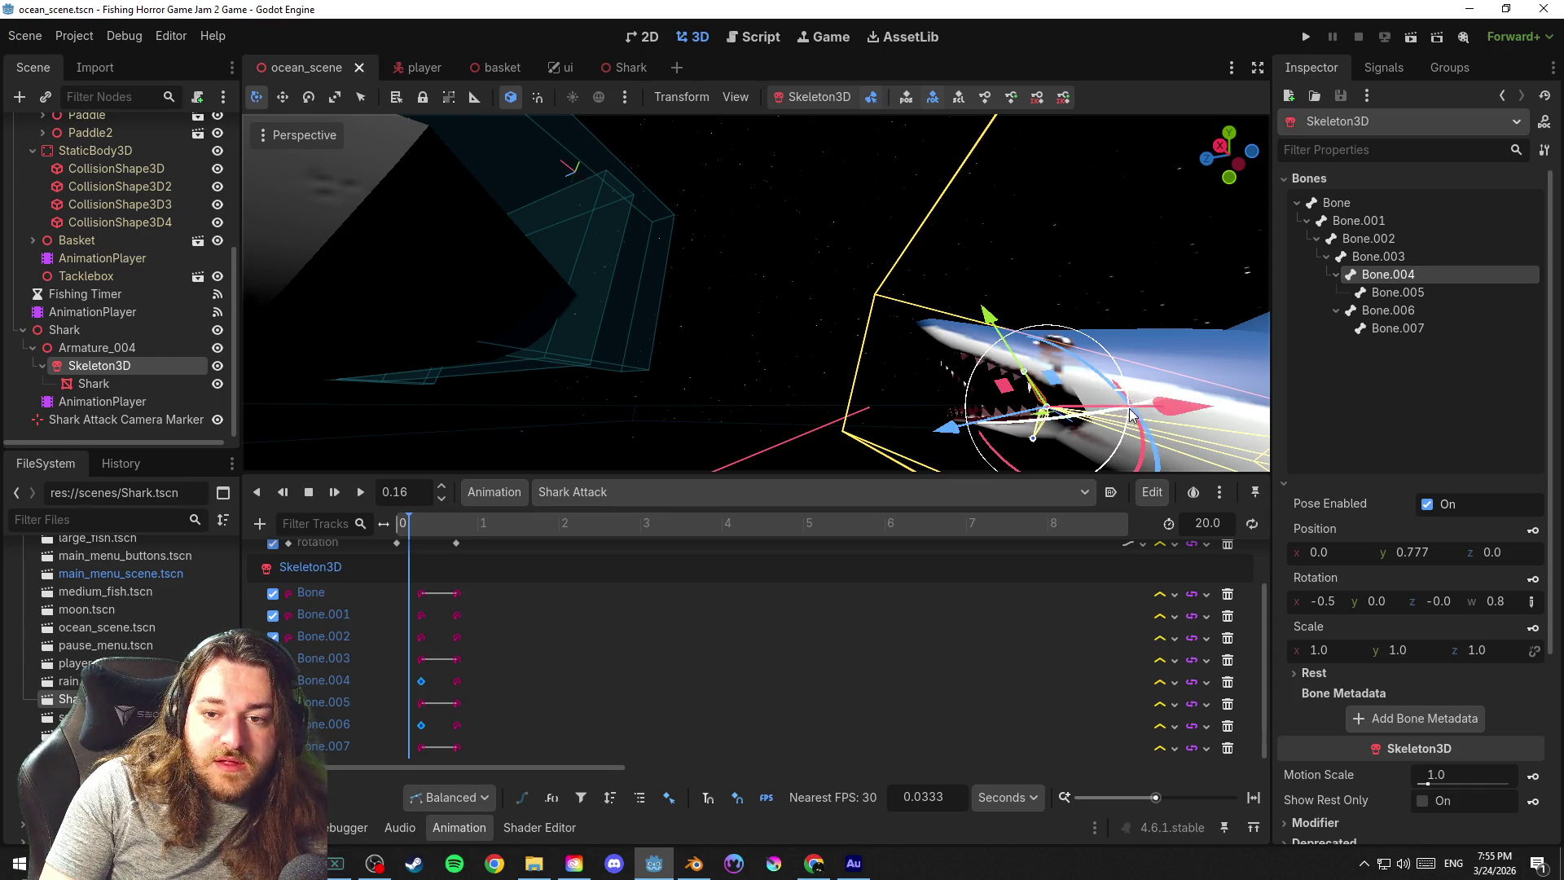
mouse_move(1138, 469)
left_mouse_down()
mouse_move(1141, 447)
mouse_move(1096, 440)
left_mouse_up()
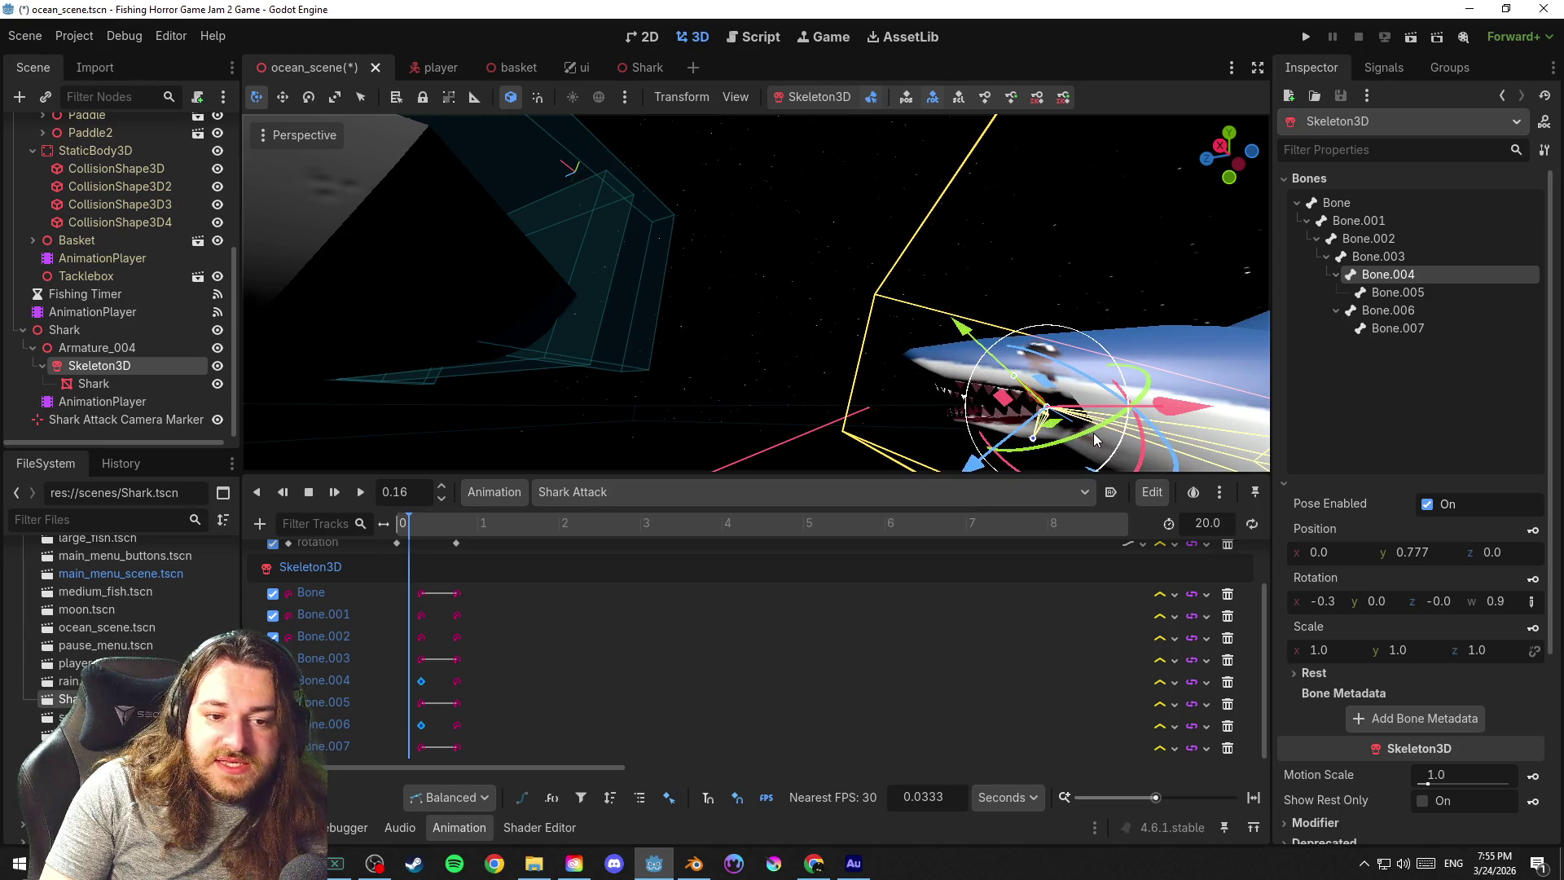
left_click(1406, 311)
left_click_drag(999, 455, 973, 443)
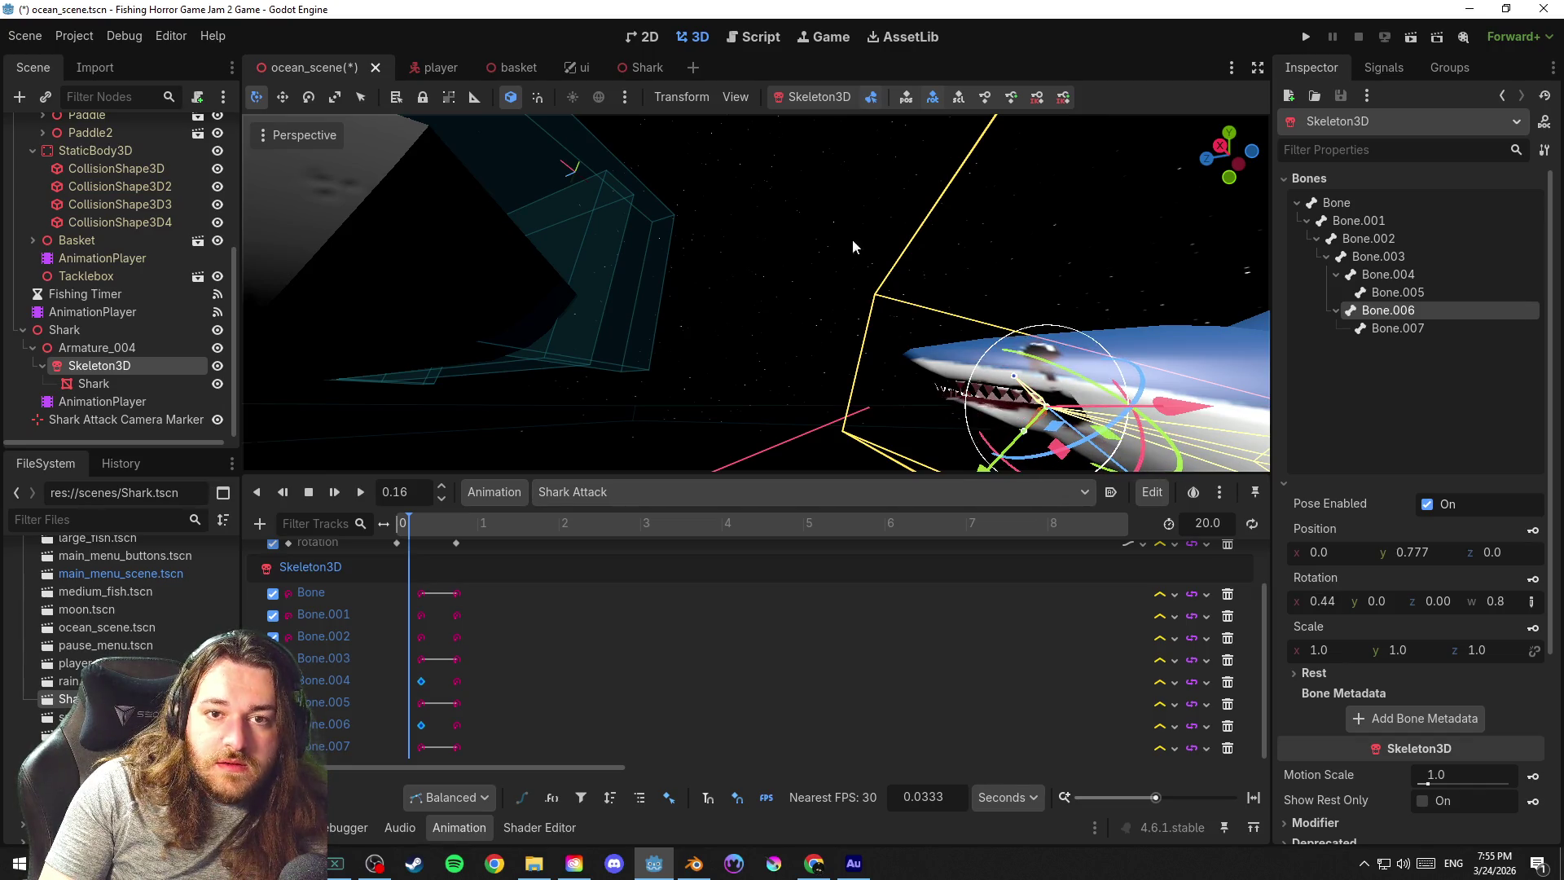
Save the scene and start playing the Shark Attack animation
key("ctrl+s")
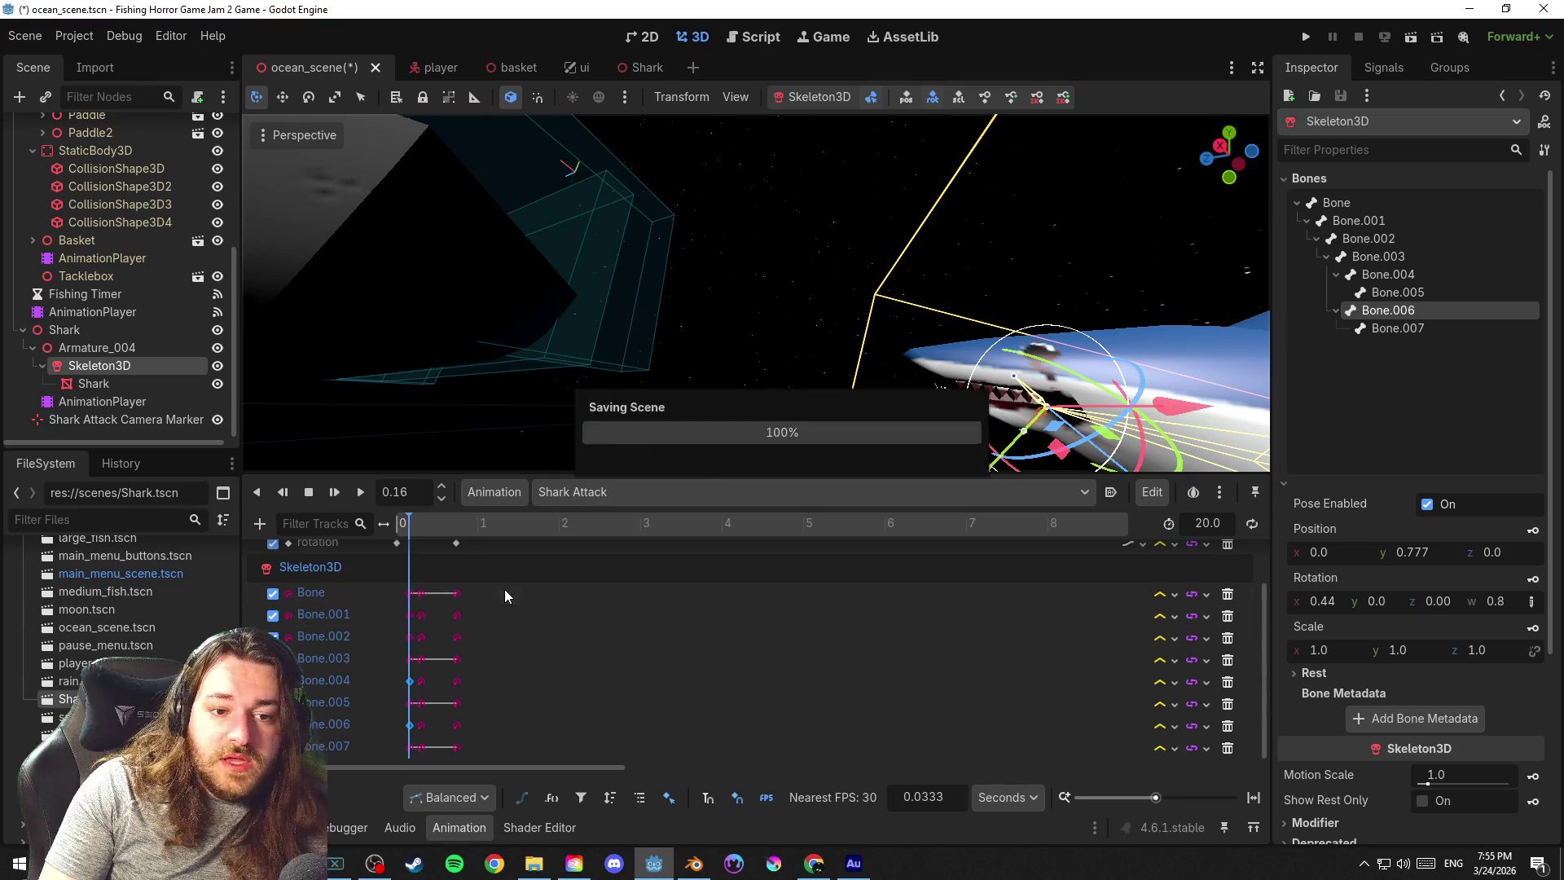
mouse_move(724, 363)
left_mouse_down()
mouse_move(877, 439)
mouse_move(515, 528)
left_mouse_up()
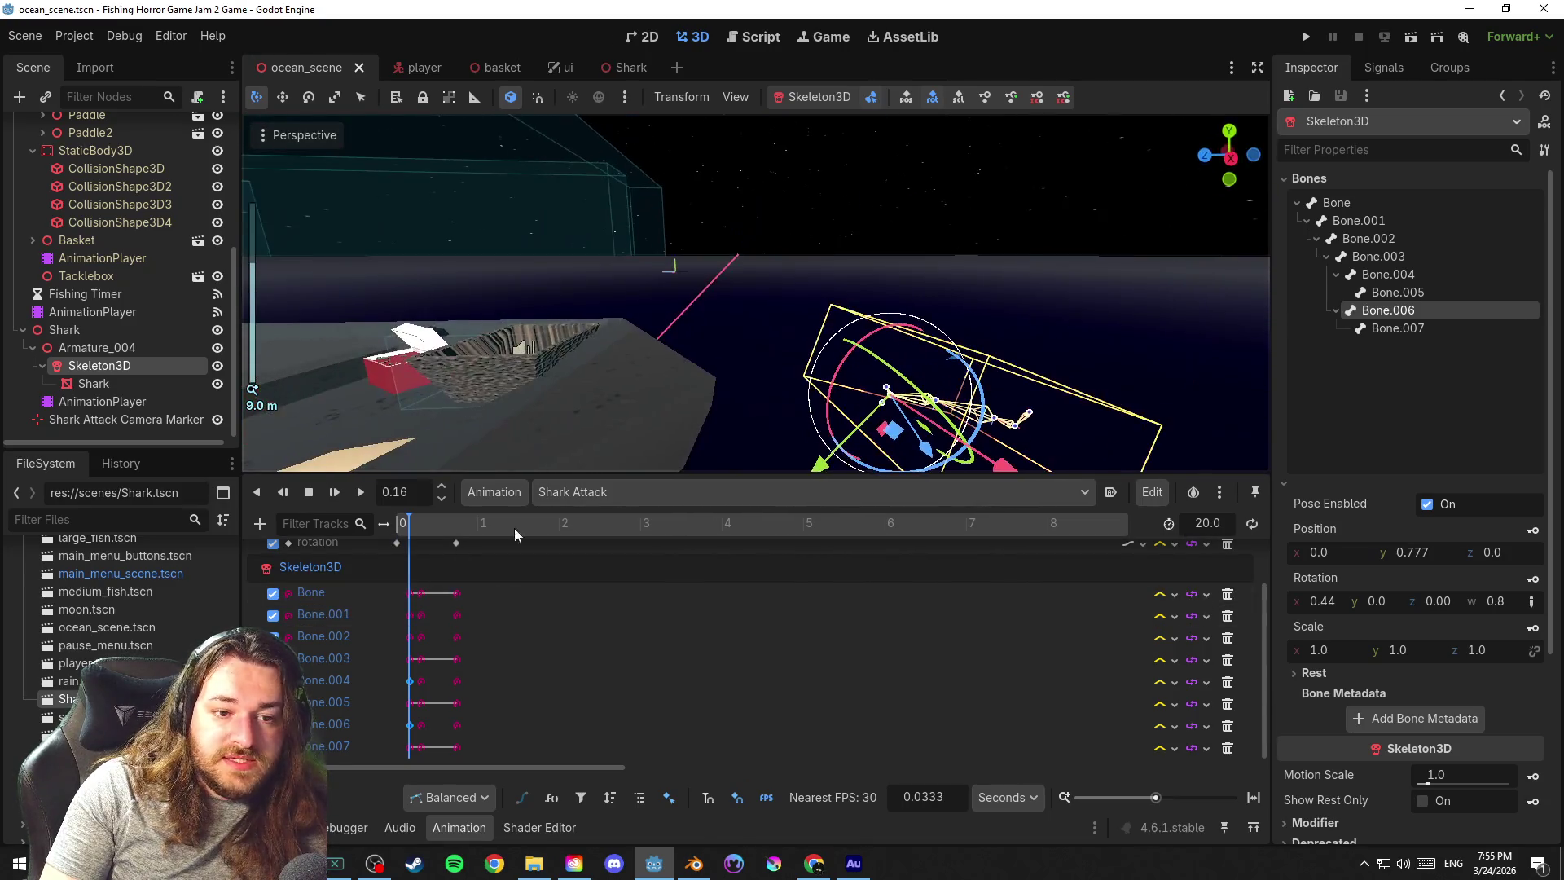
left_click(358, 492)
Replay Shark Attack from the start several times while saving, then stop back at the start pose
mouse_move(600, 437)
left_mouse_down()
mouse_move(800, 425)
mouse_move(874, 374)
left_mouse_up()
scroll(899, 376, "up", 5)
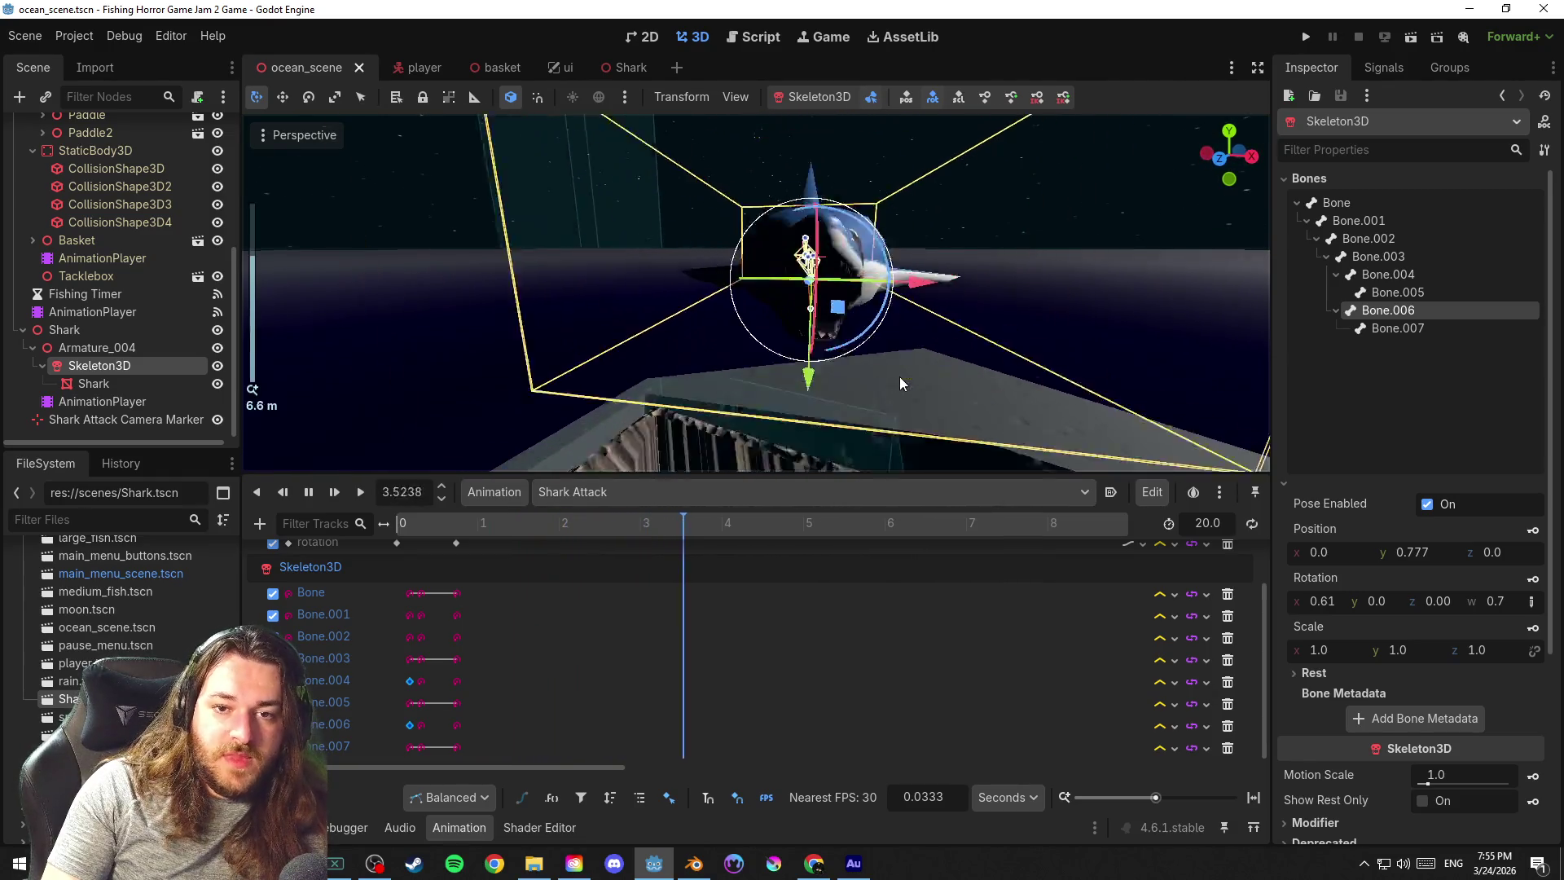
key("ctrl+s")
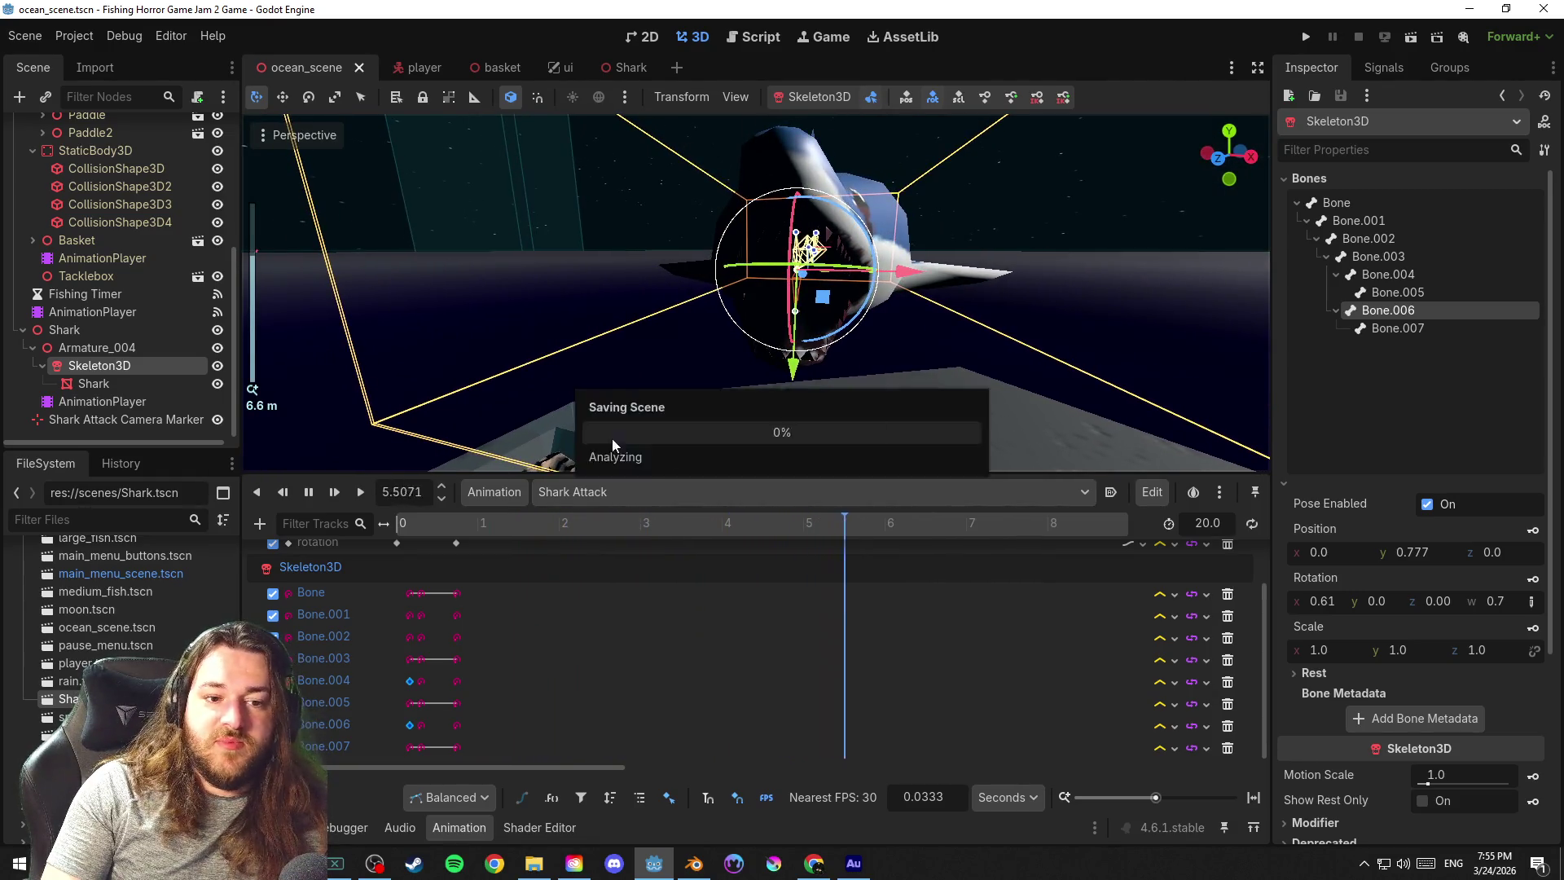
double_click(308, 491)
left_click(359, 492)
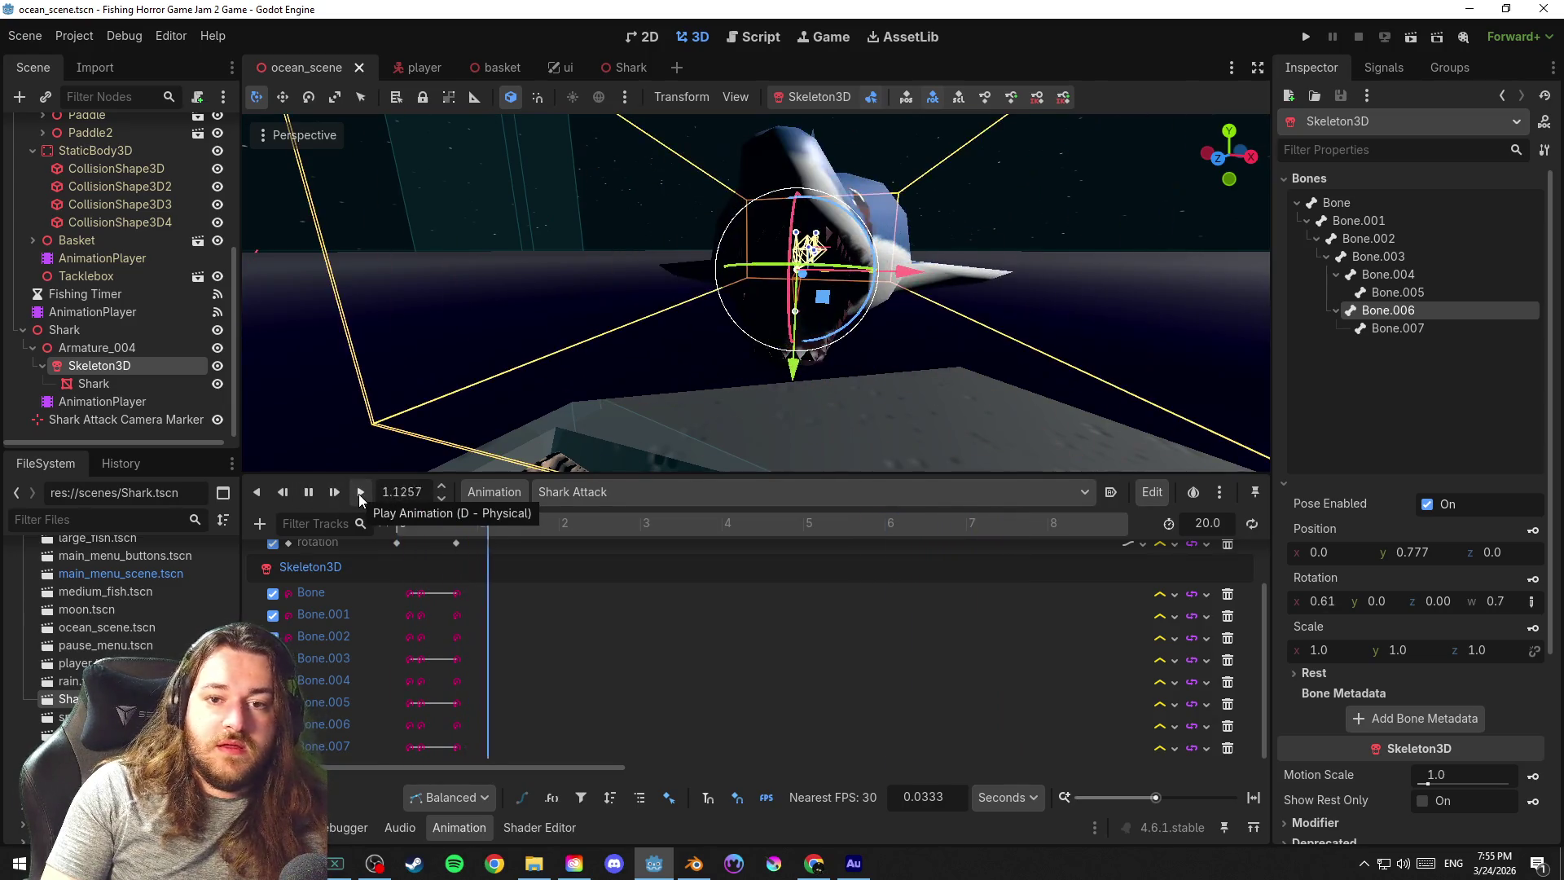
scroll(795, 384, "down", 5)
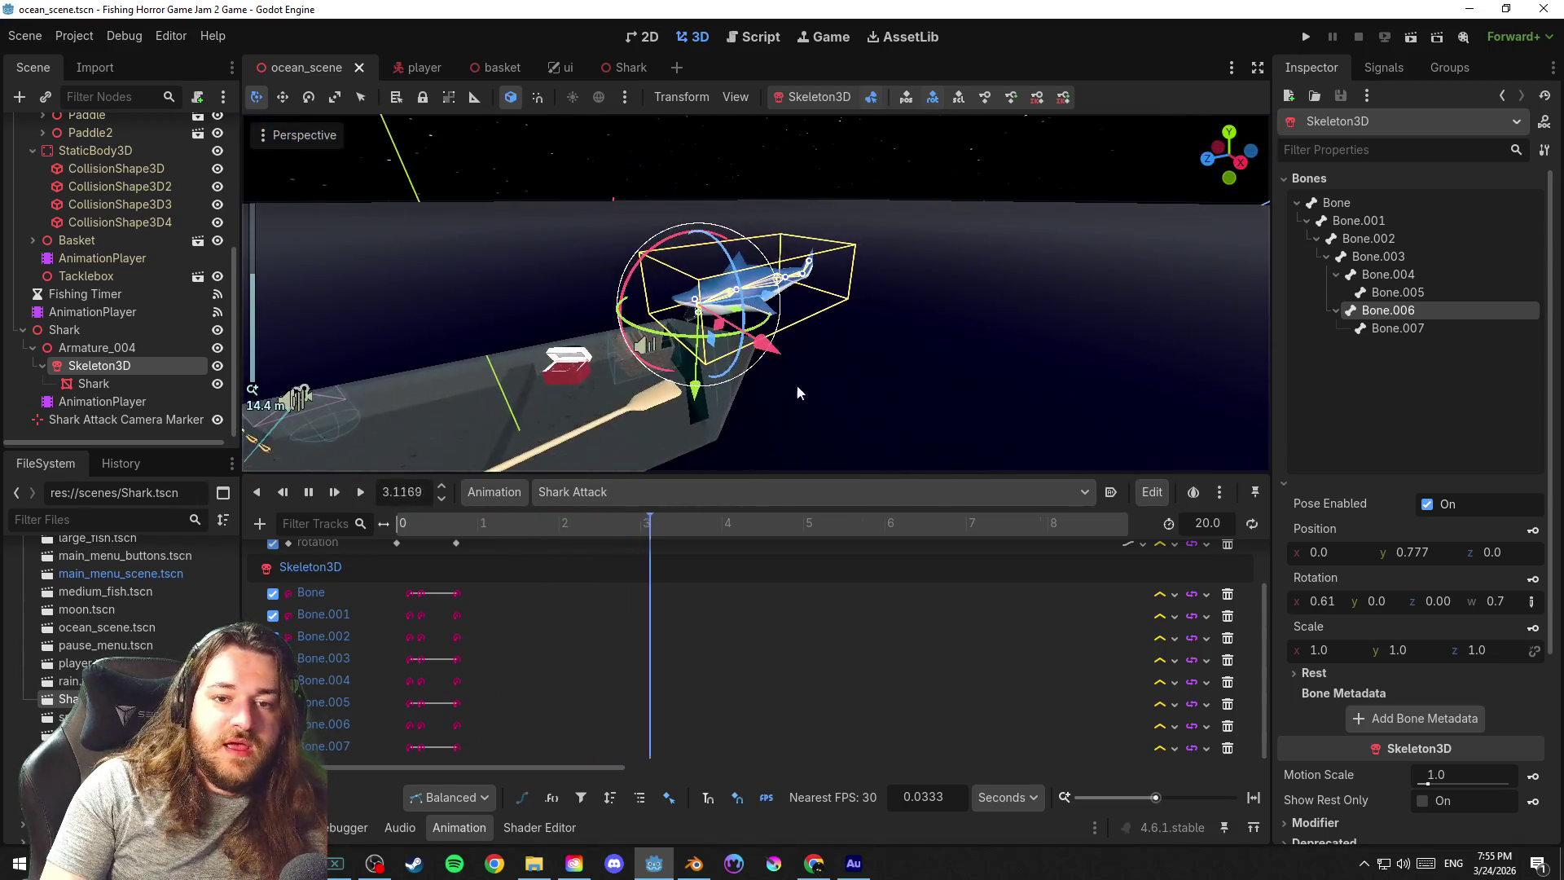
scroll(819, 381, "up", 5)
key("ctrl+s")
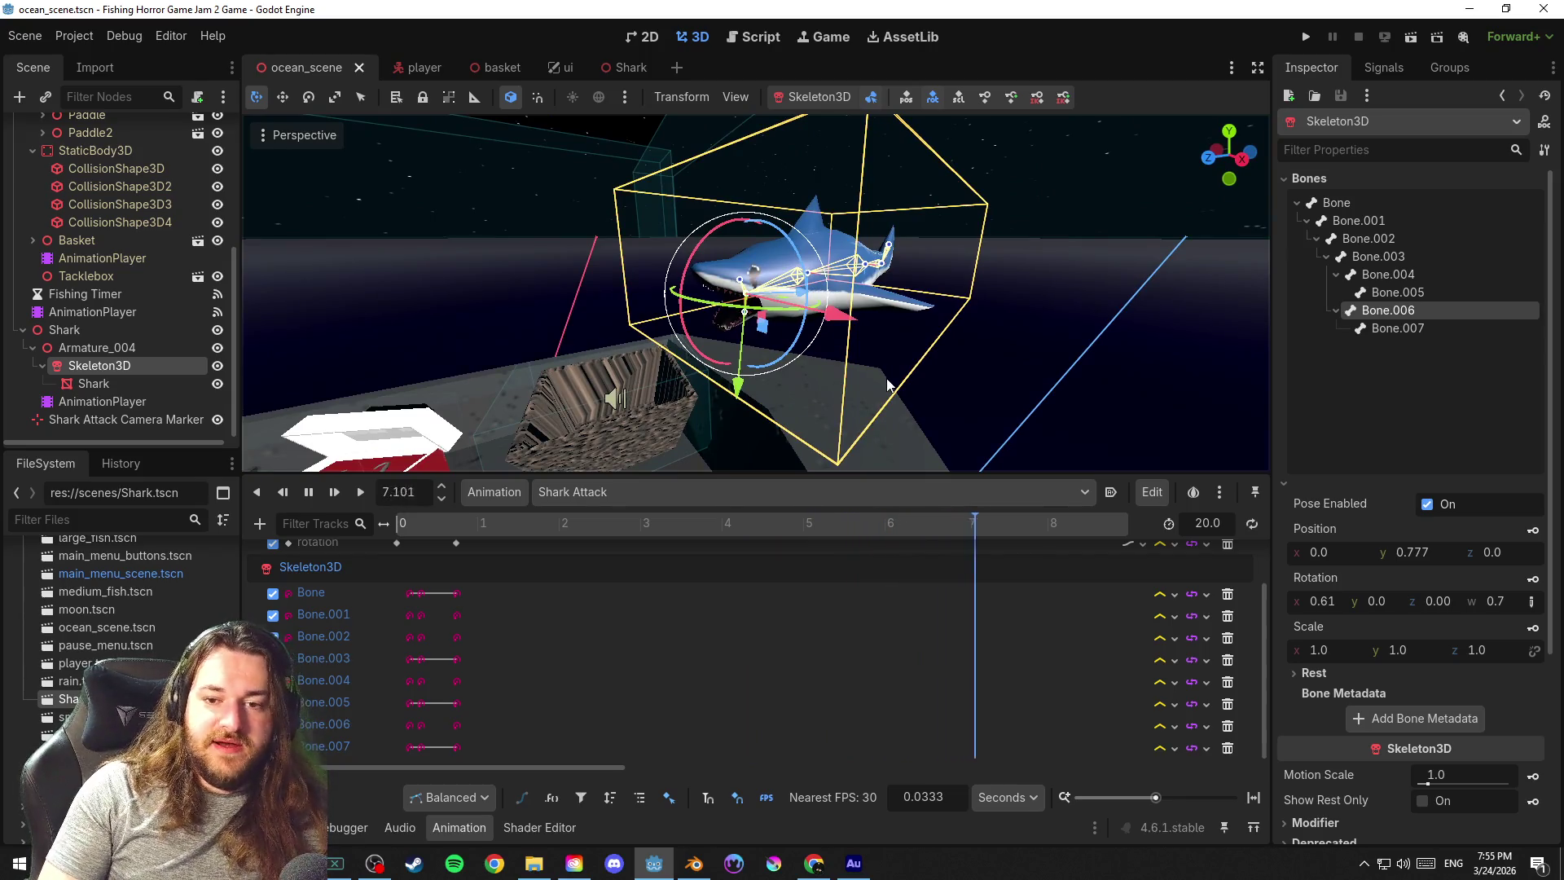
scroll(996, 370, "down", 5)
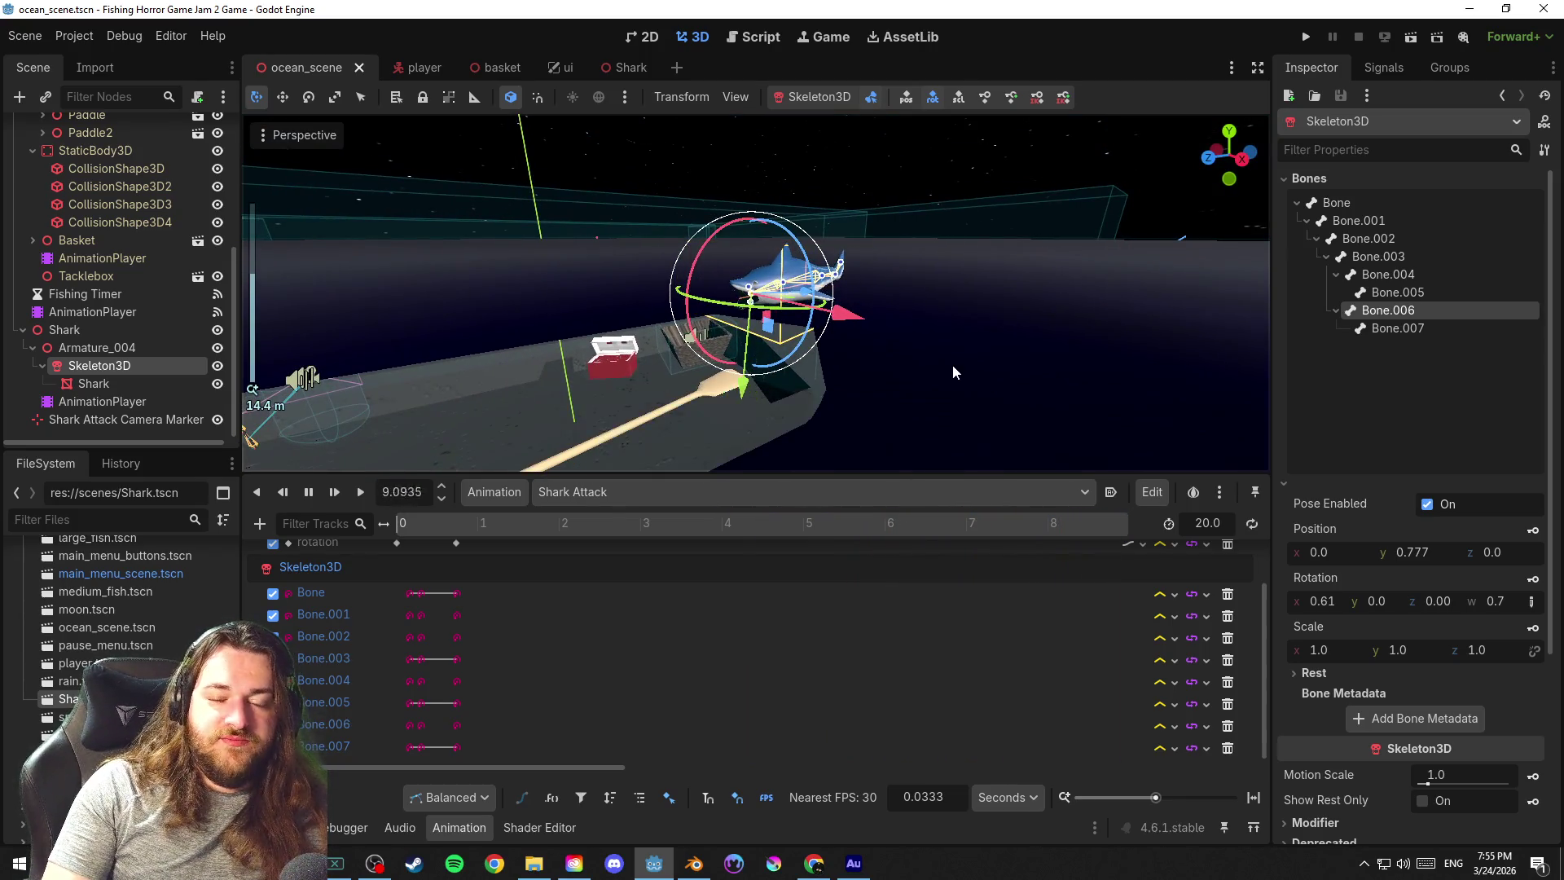
key("shift+d")
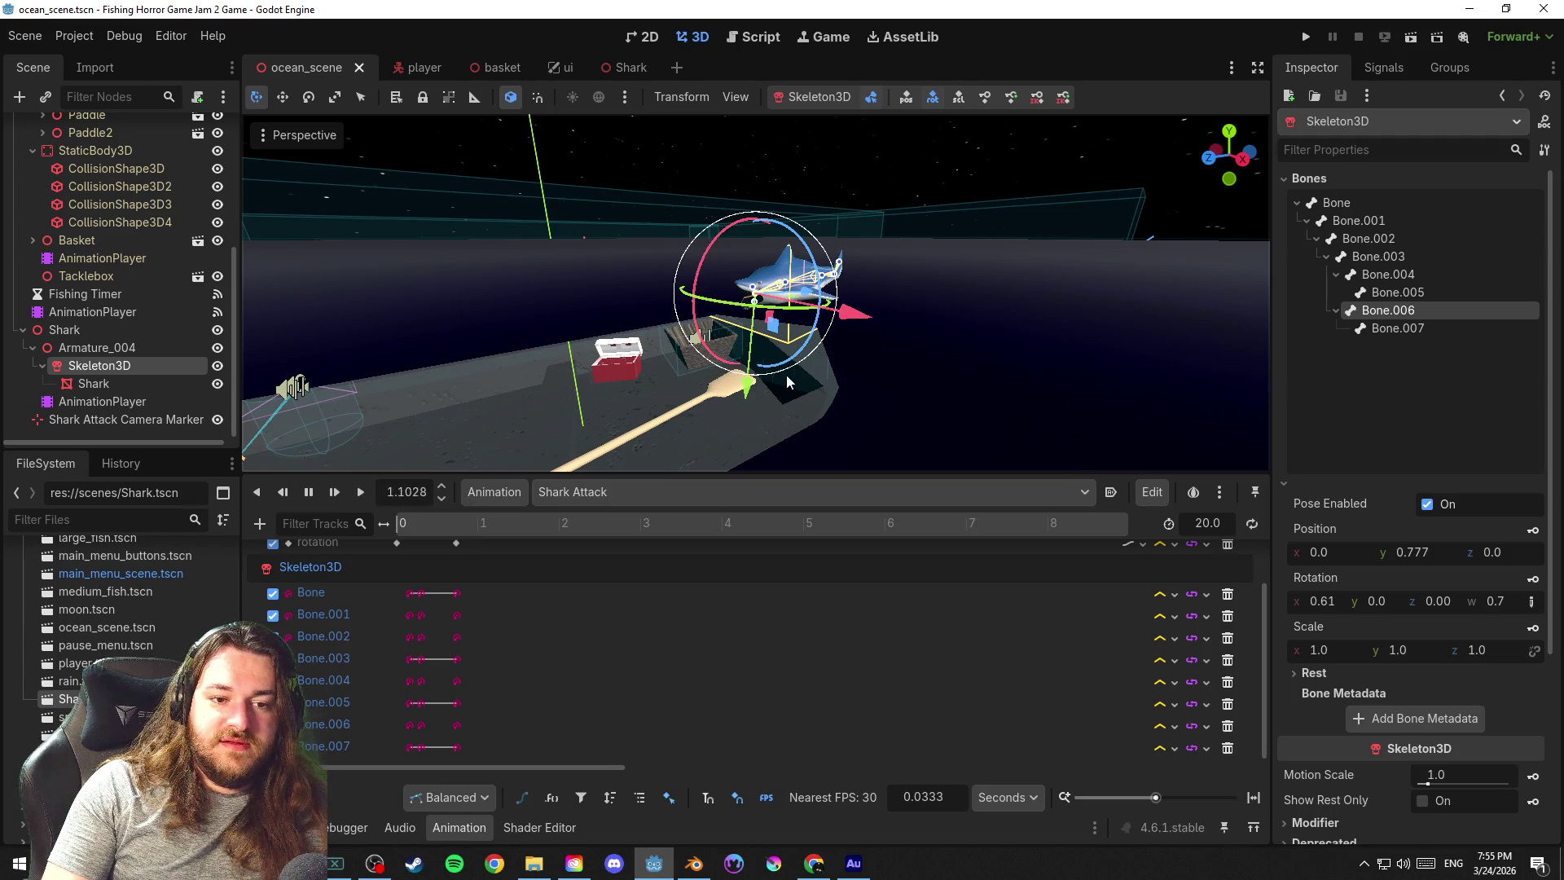
left_click(285, 492)
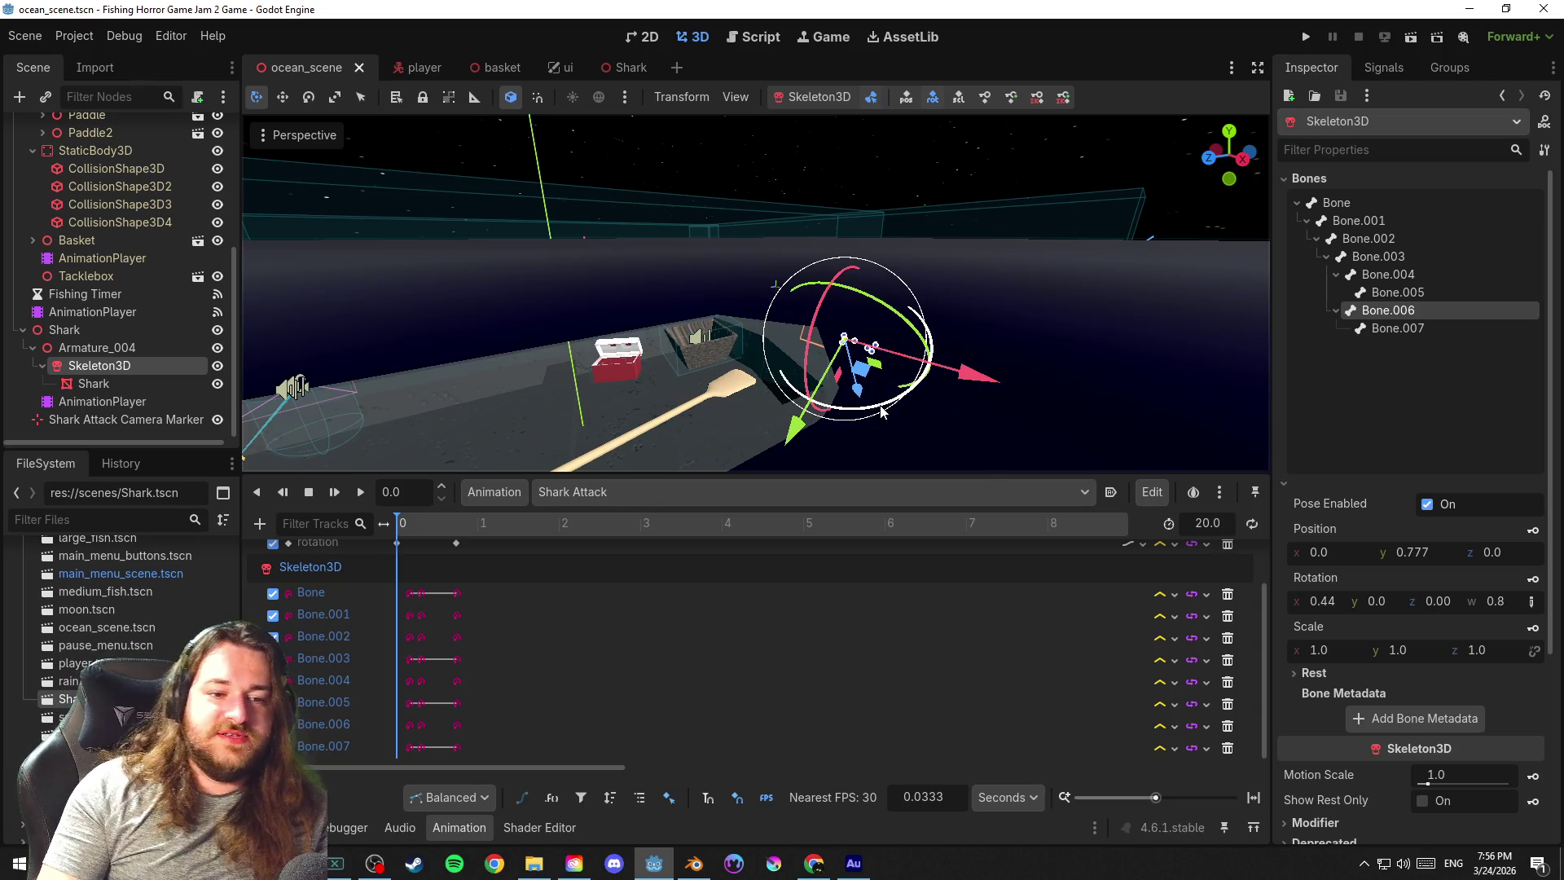
Save the scene and orbit in over the boat, selecting the Boat before switching to Blender
left_click_drag(810, 416, 975, 283)
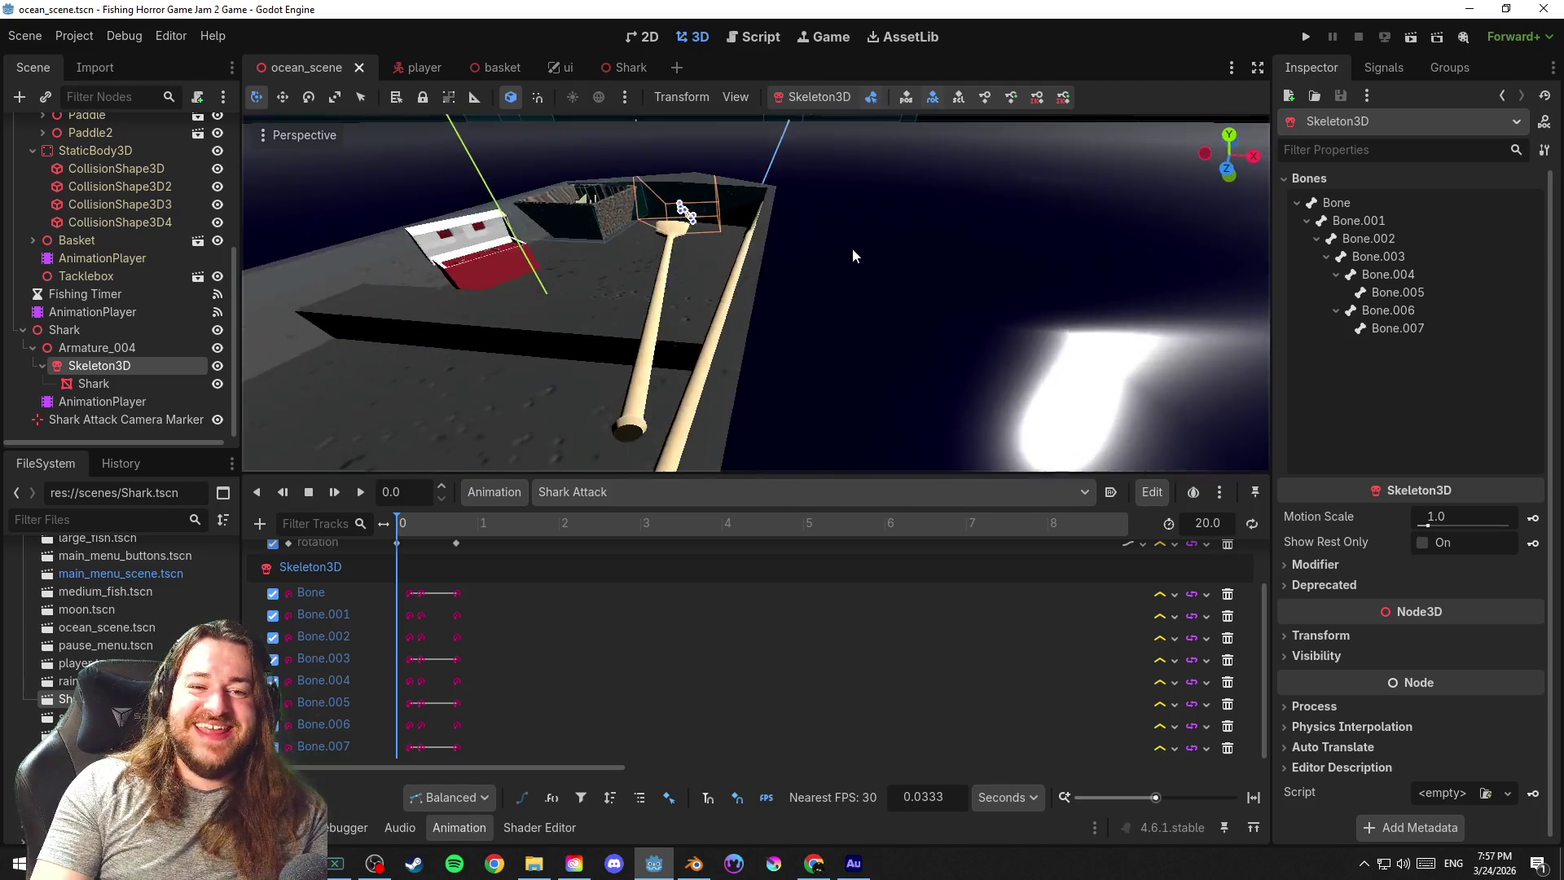
scroll(805, 272, "down", 3)
key("ctrl+s")
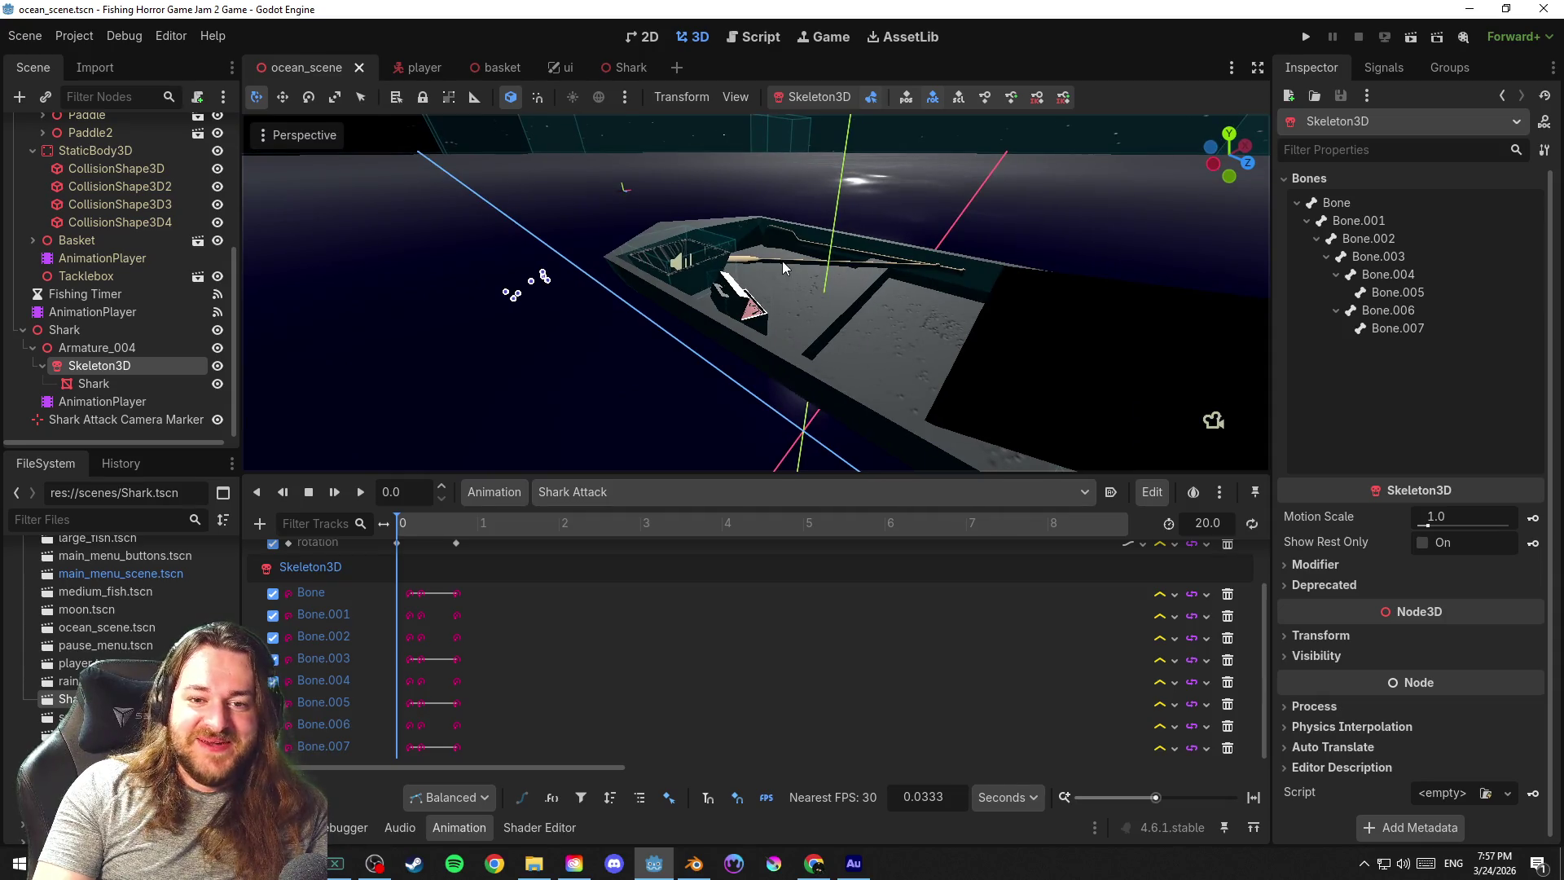
left_click_drag(789, 259, 763, 308)
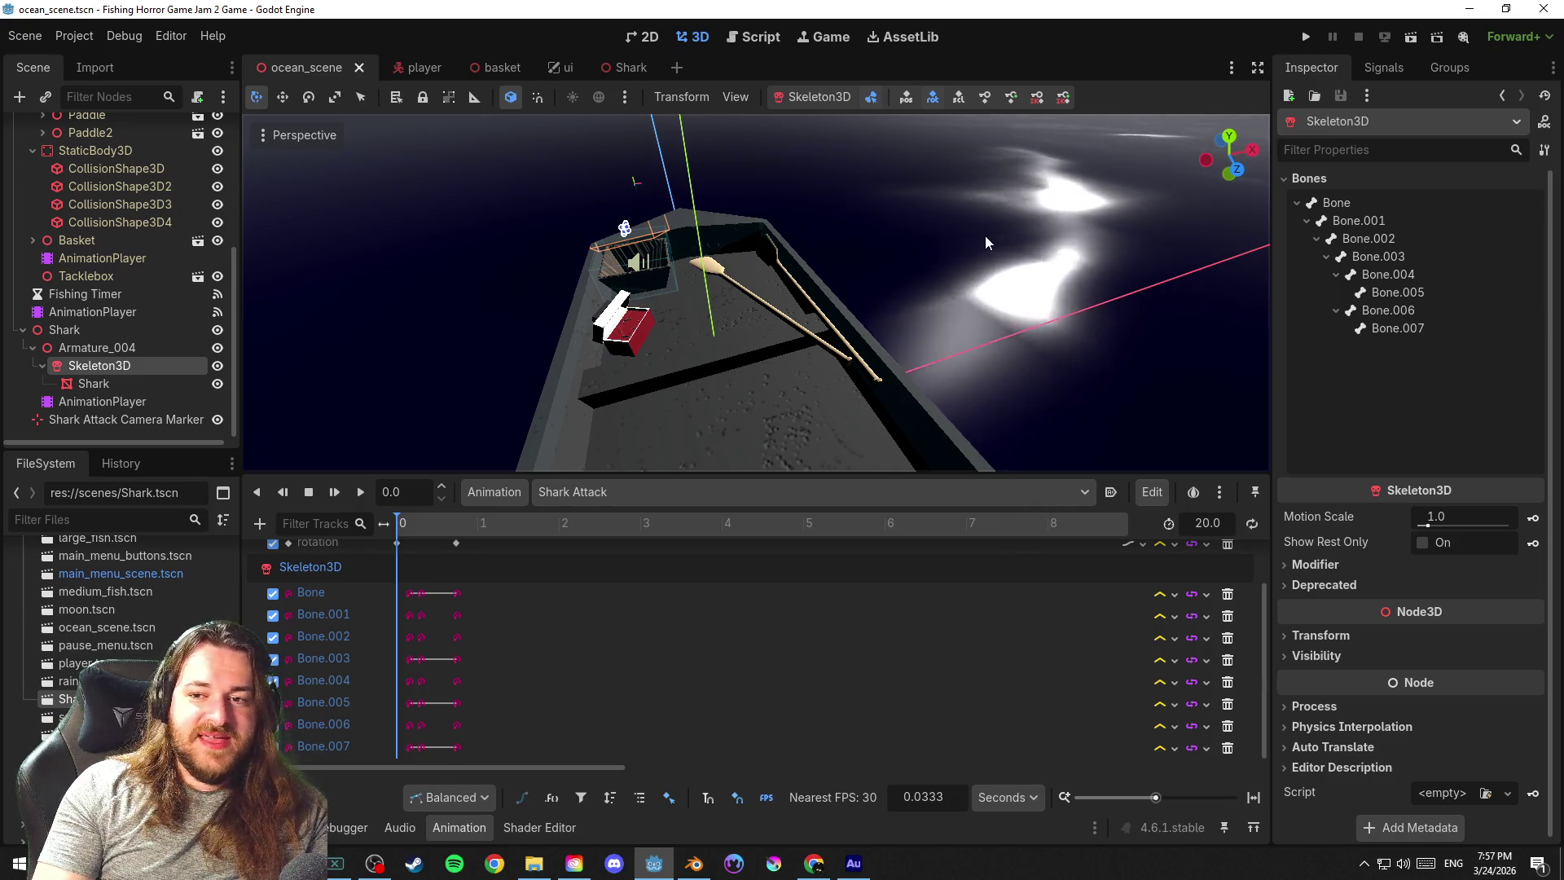
left_click(623, 229)
mouse_move(843, 245)
left_mouse_down()
mouse_move(801, 258)
mouse_move(855, 282)
mouse_move(844, 293)
left_mouse_up()
left_click(757, 318)
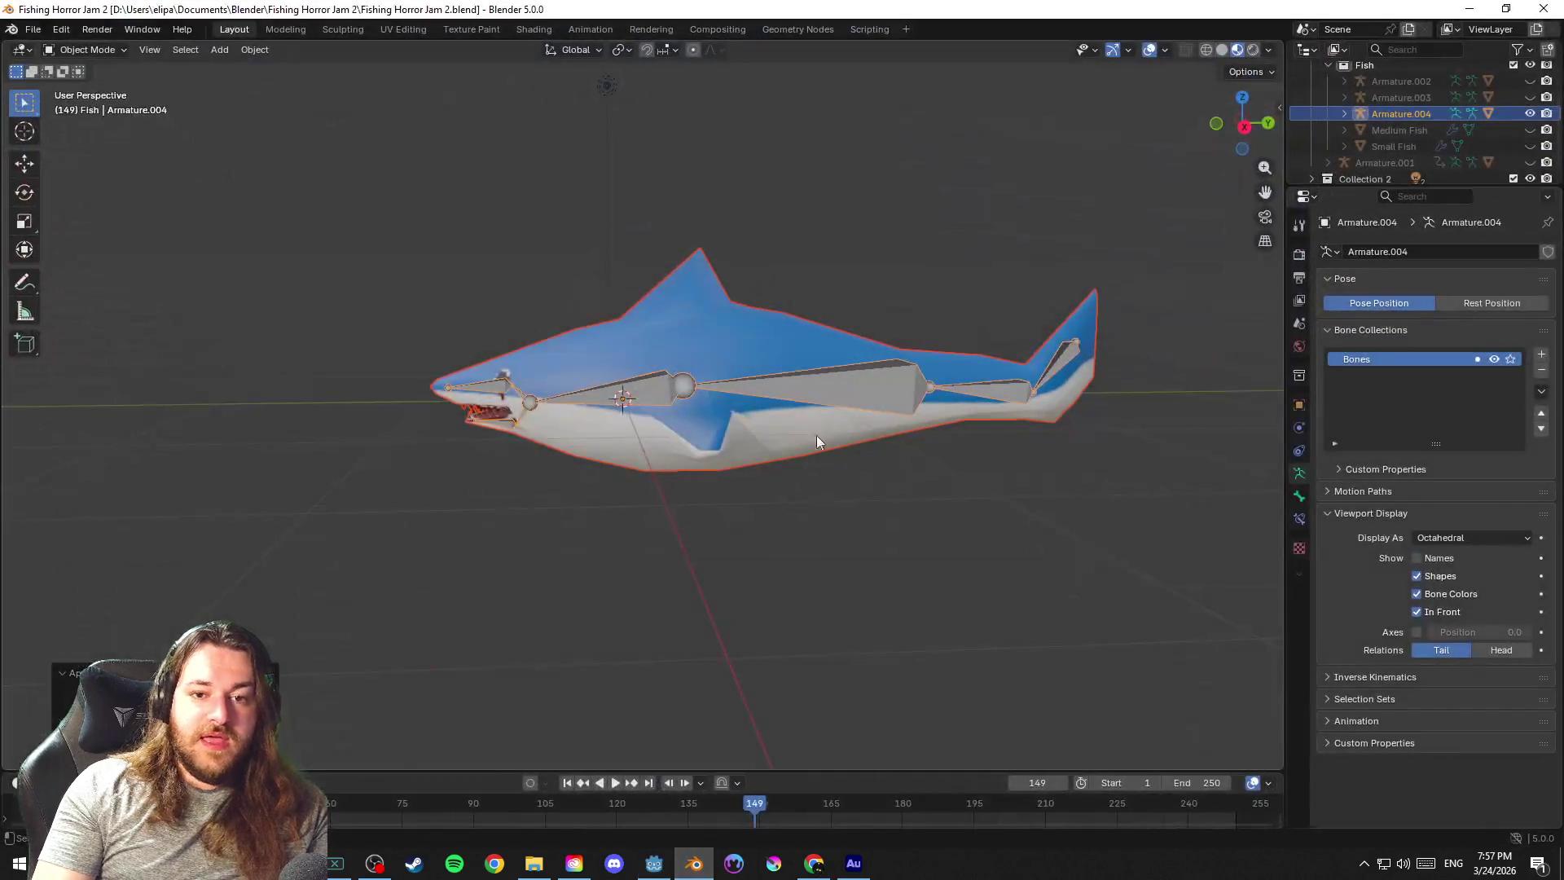
Hide the shark, save, and select the Paddle under the Boat collection in the Outliner
key("ctrl+s")
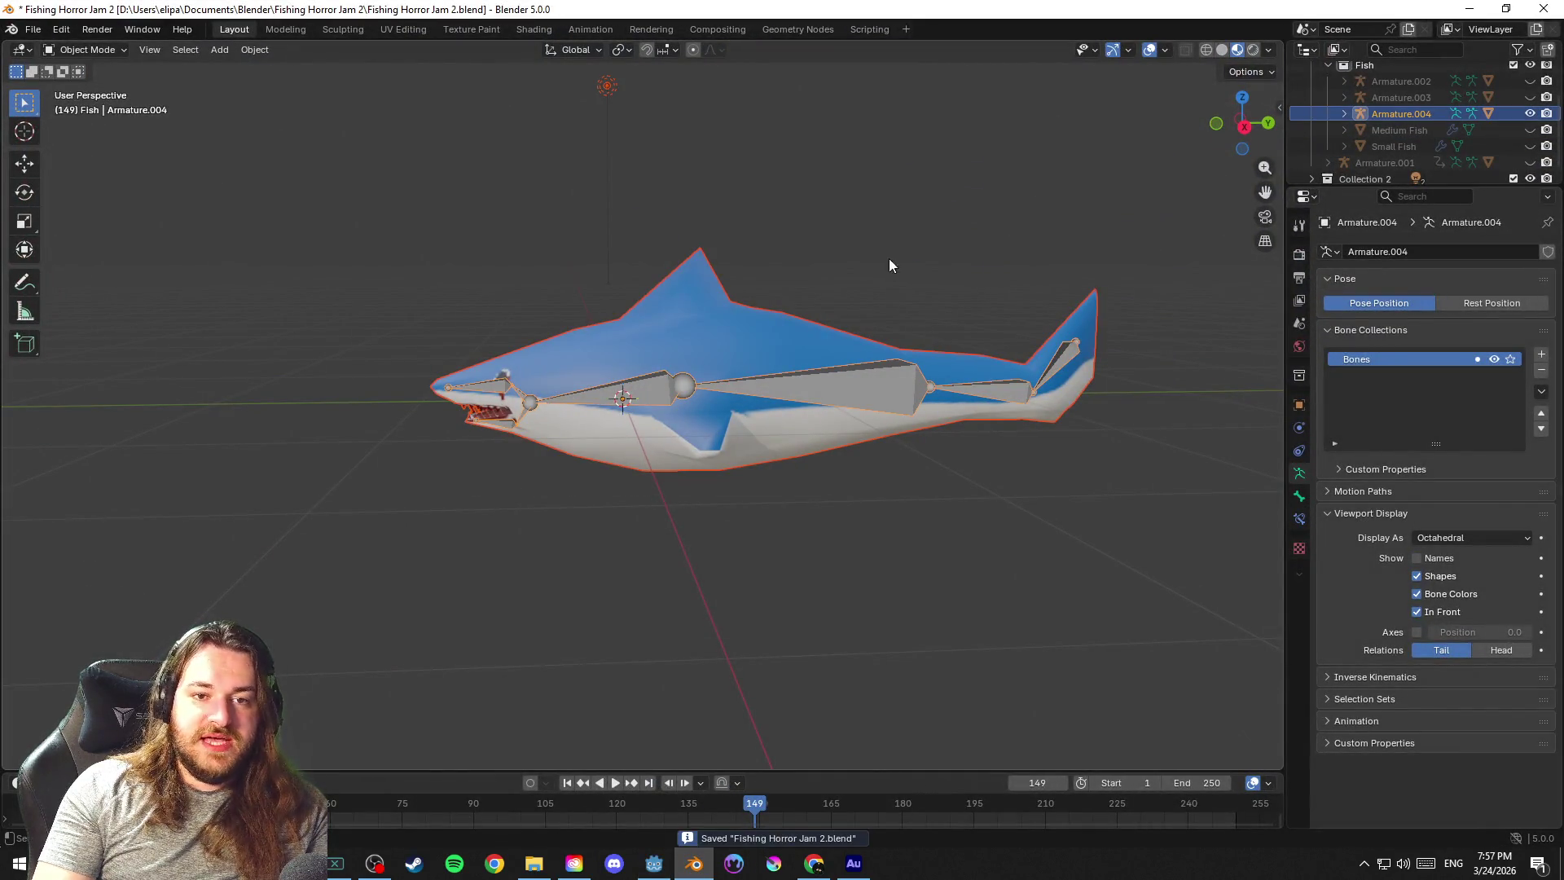
key("h")
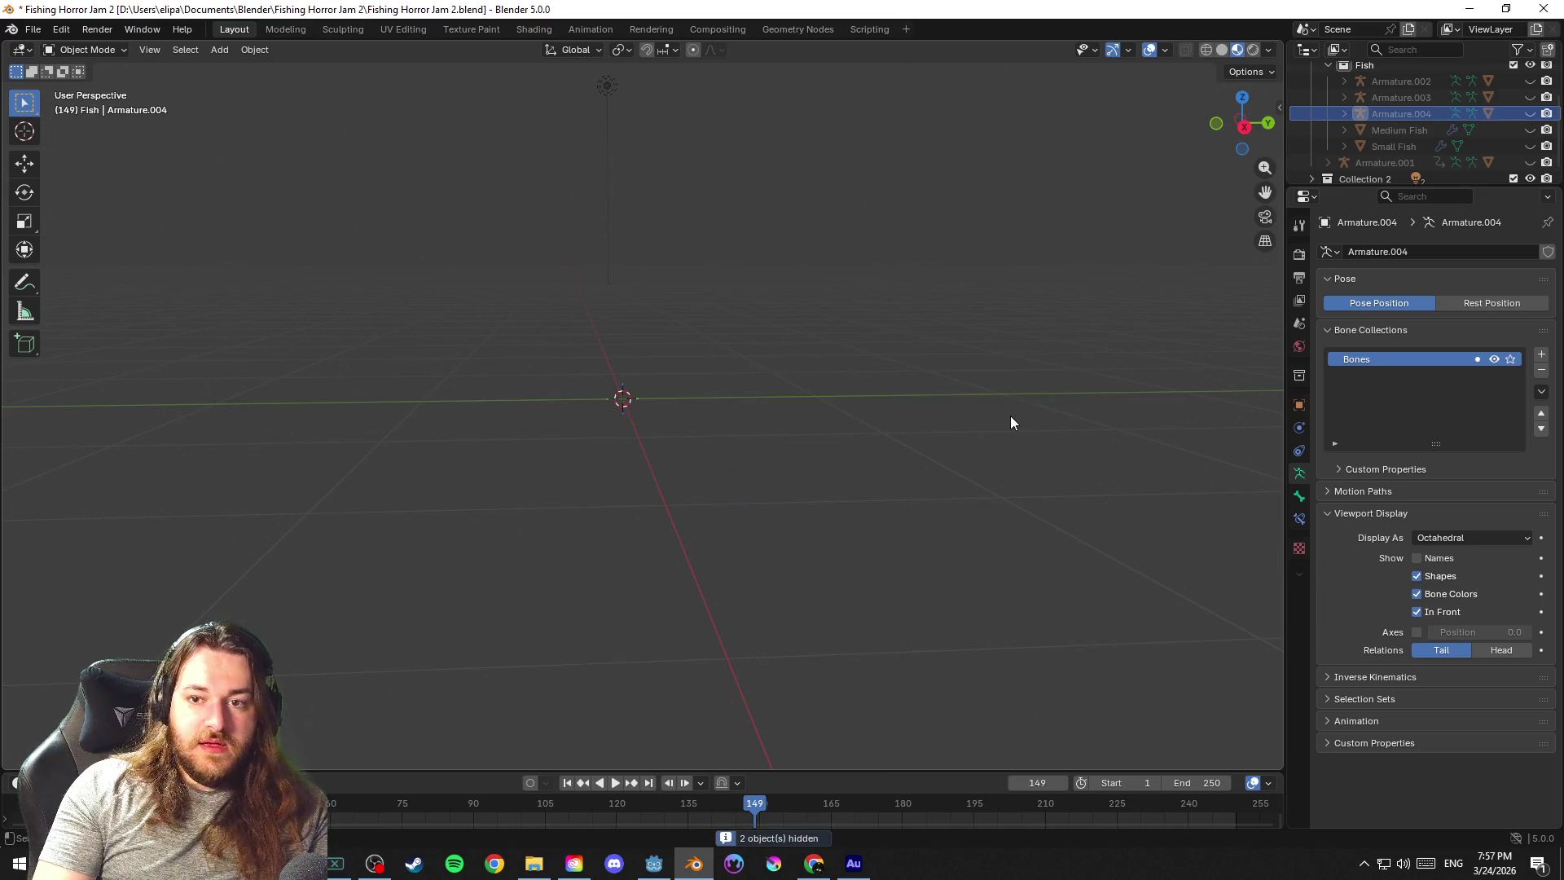
key("ctrl+s")
scroll(1381, 159, "up", 2)
left_click(1328, 103)
scroll(1397, 111, "down", 2)
left_click(1343, 87)
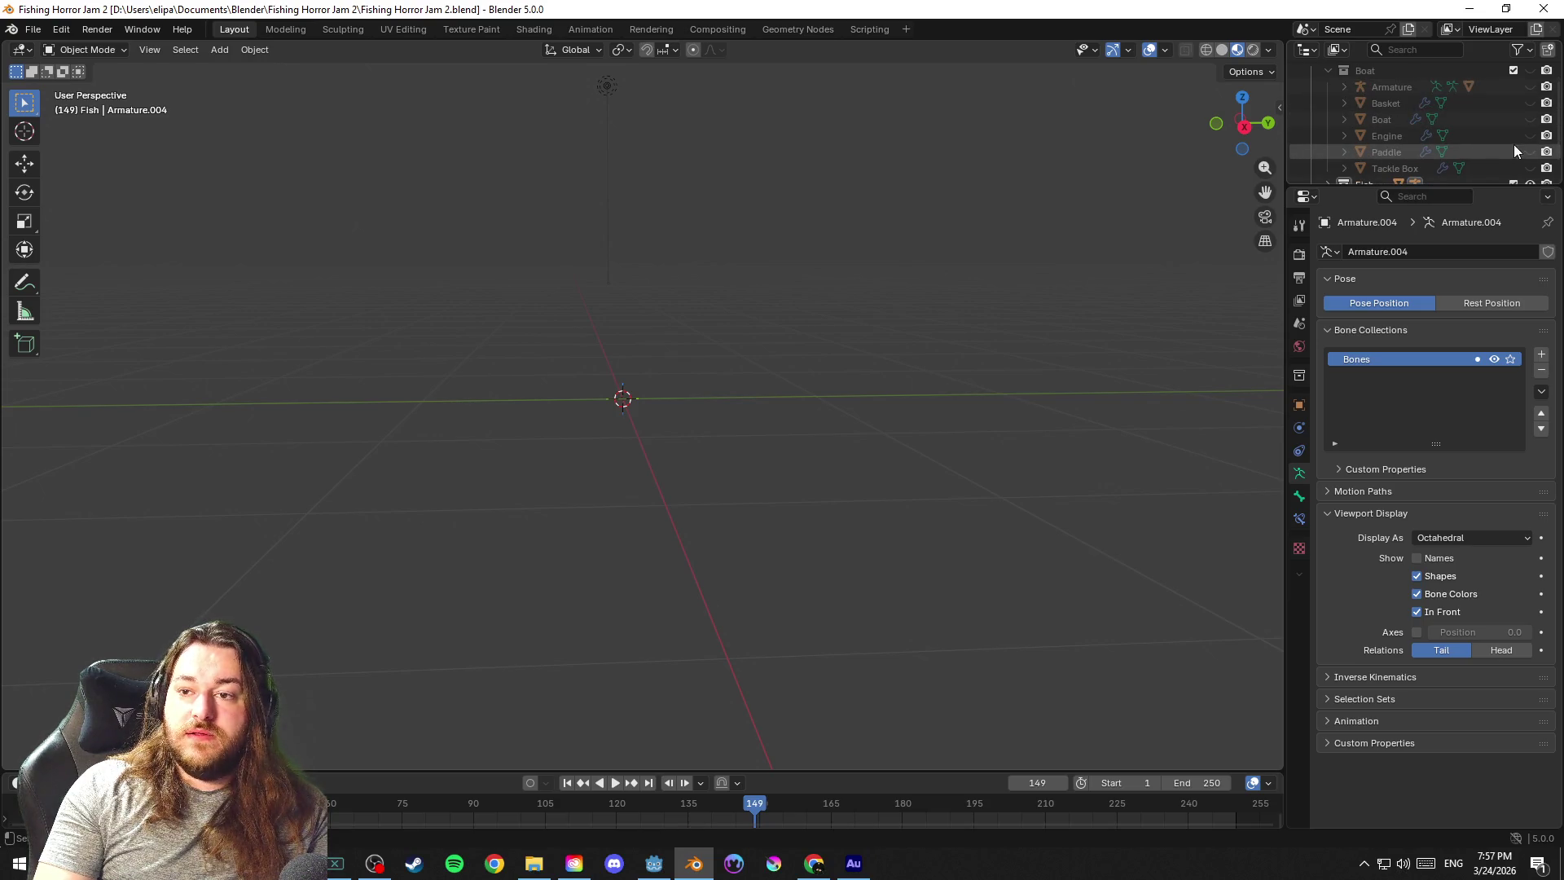
left_click(1398, 150)
scroll(1415, 151, "up", 2)
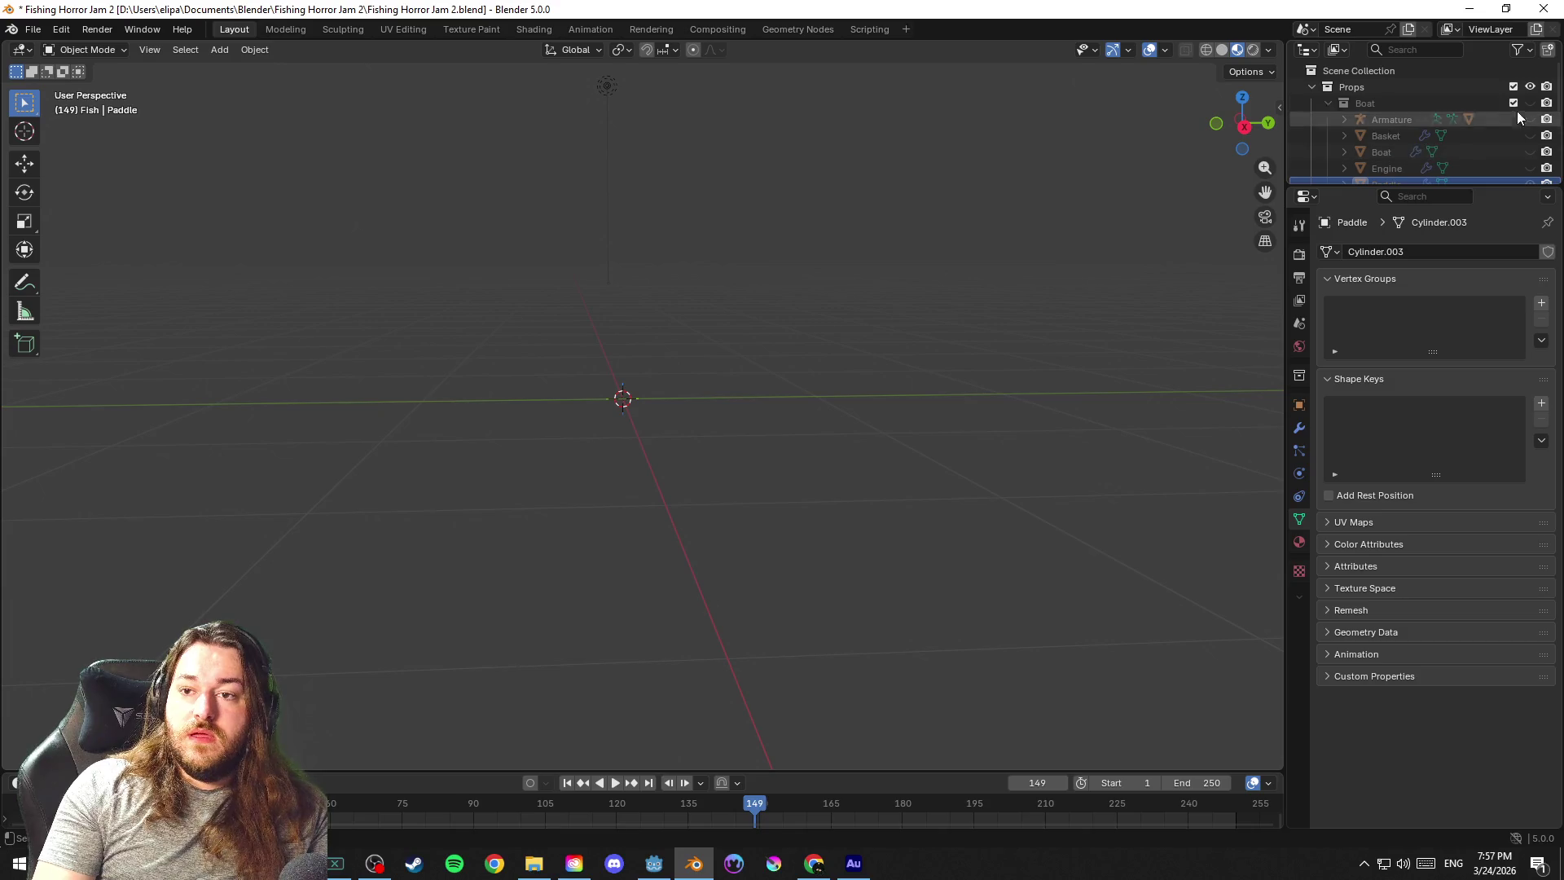
scroll(1430, 123, "down", 2)
scroll(1075, 233, "down", 3)
mouse_move(1035, 260)
left_mouse_down()
mouse_move(1059, 290)
mouse_move(693, 322)
left_mouse_up()
Hide the fishing pole so the Paddle stands alone, and save the file
left_click(633, 319)
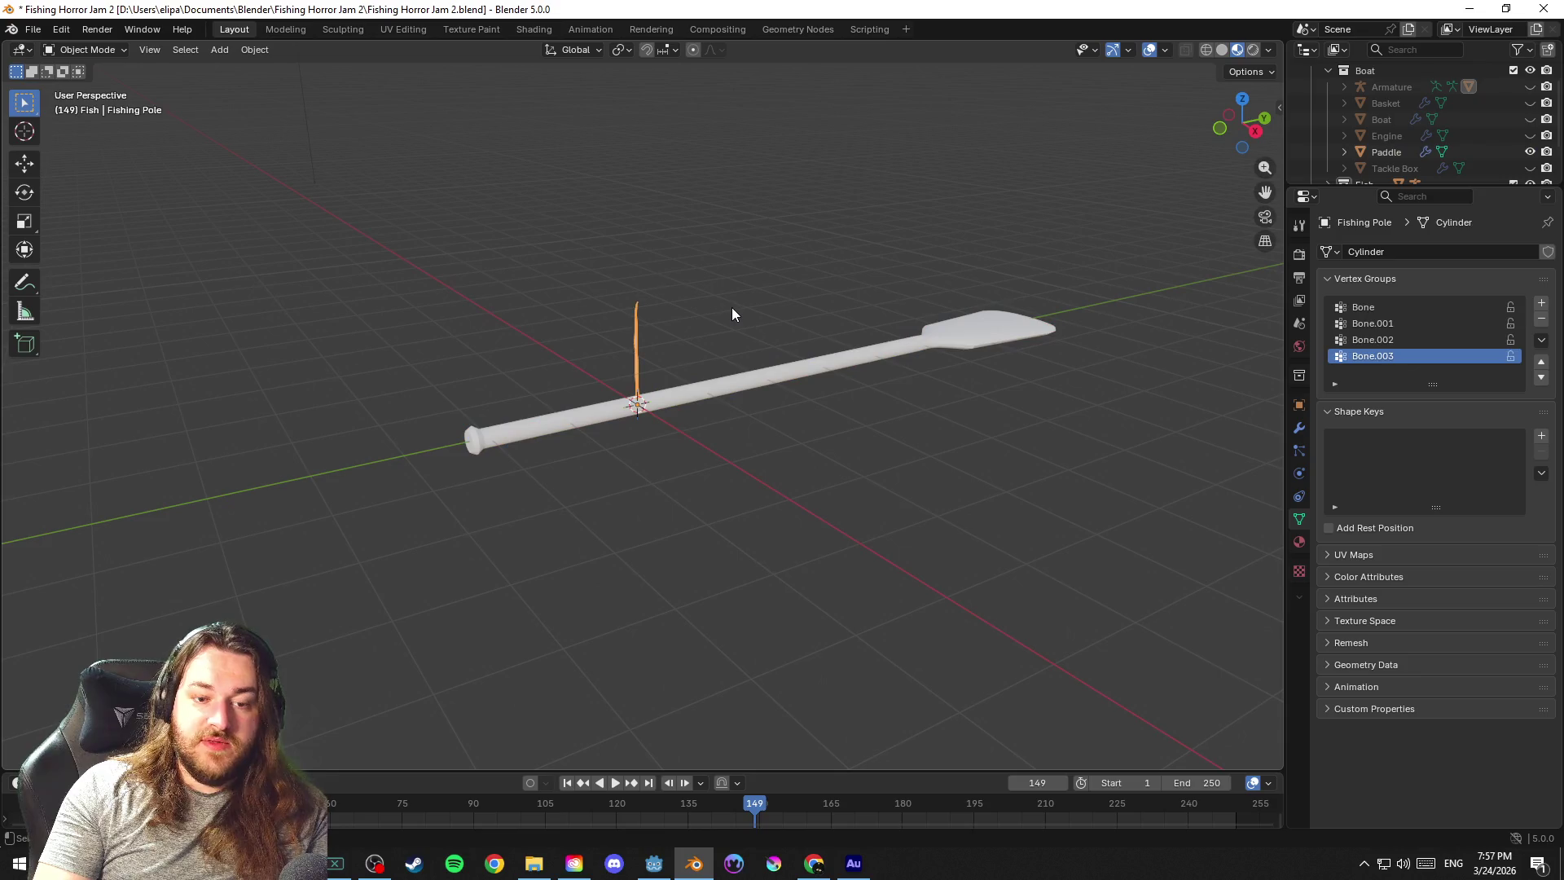
key("h")
left_click(815, 358)
key("ctrl+s")
mouse_move(873, 270)
left_mouse_down()
mouse_move(836, 326)
mouse_move(1026, 301)
mouse_move(893, 263)
mouse_move(833, 306)
mouse_move(1013, 323)
mouse_move(876, 318)
left_mouse_up()
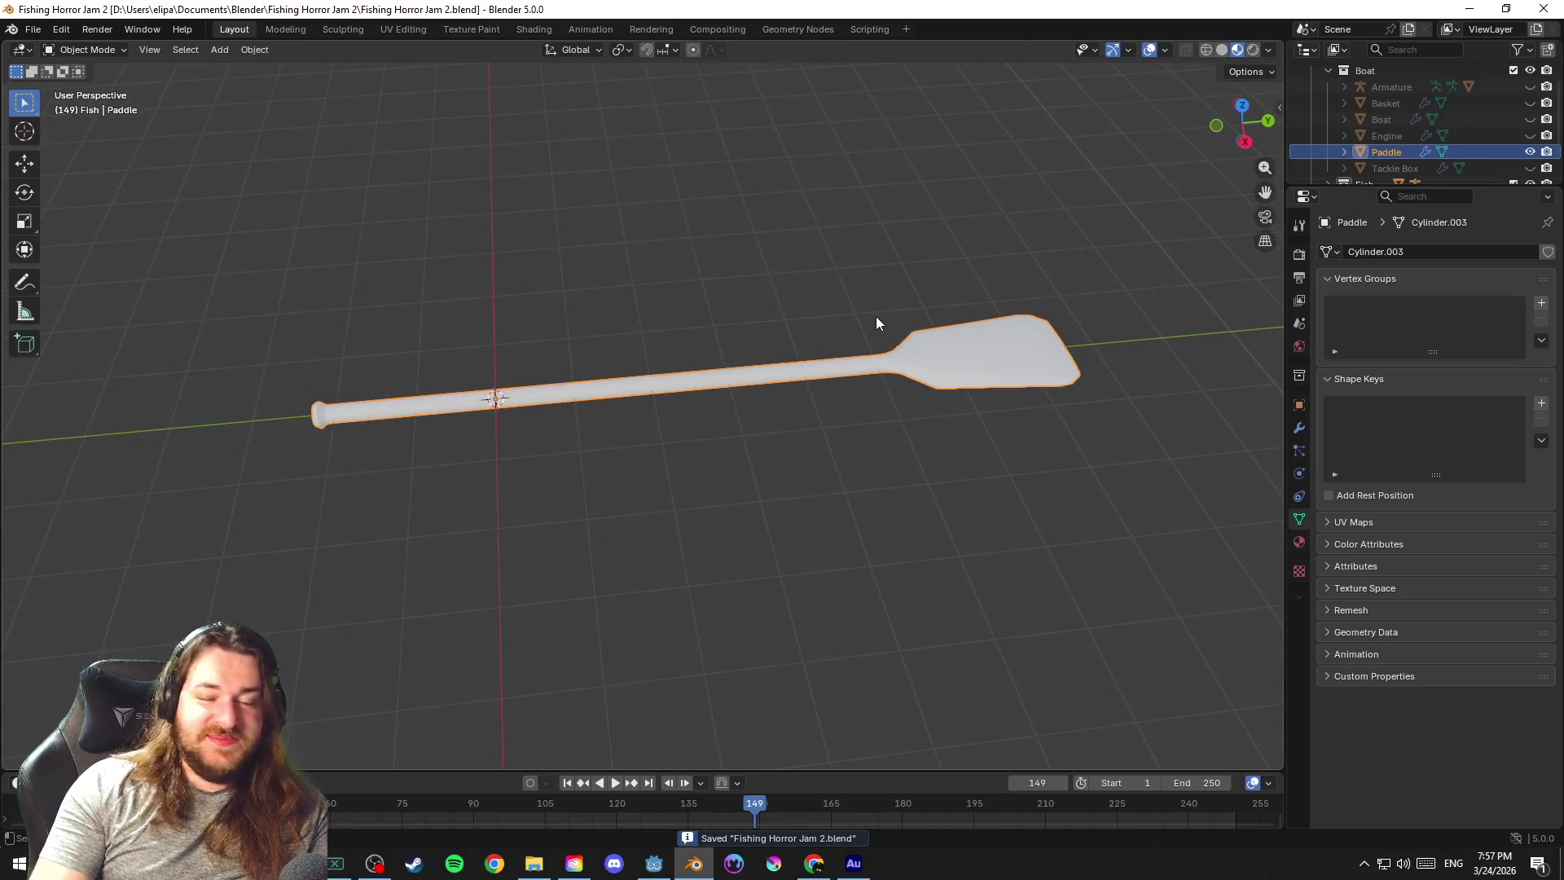
left_click(875, 319)
Enter Edit Mode on the paddle, abandoning a first loop-cut attempt and clearing the selection
left_click(777, 382)
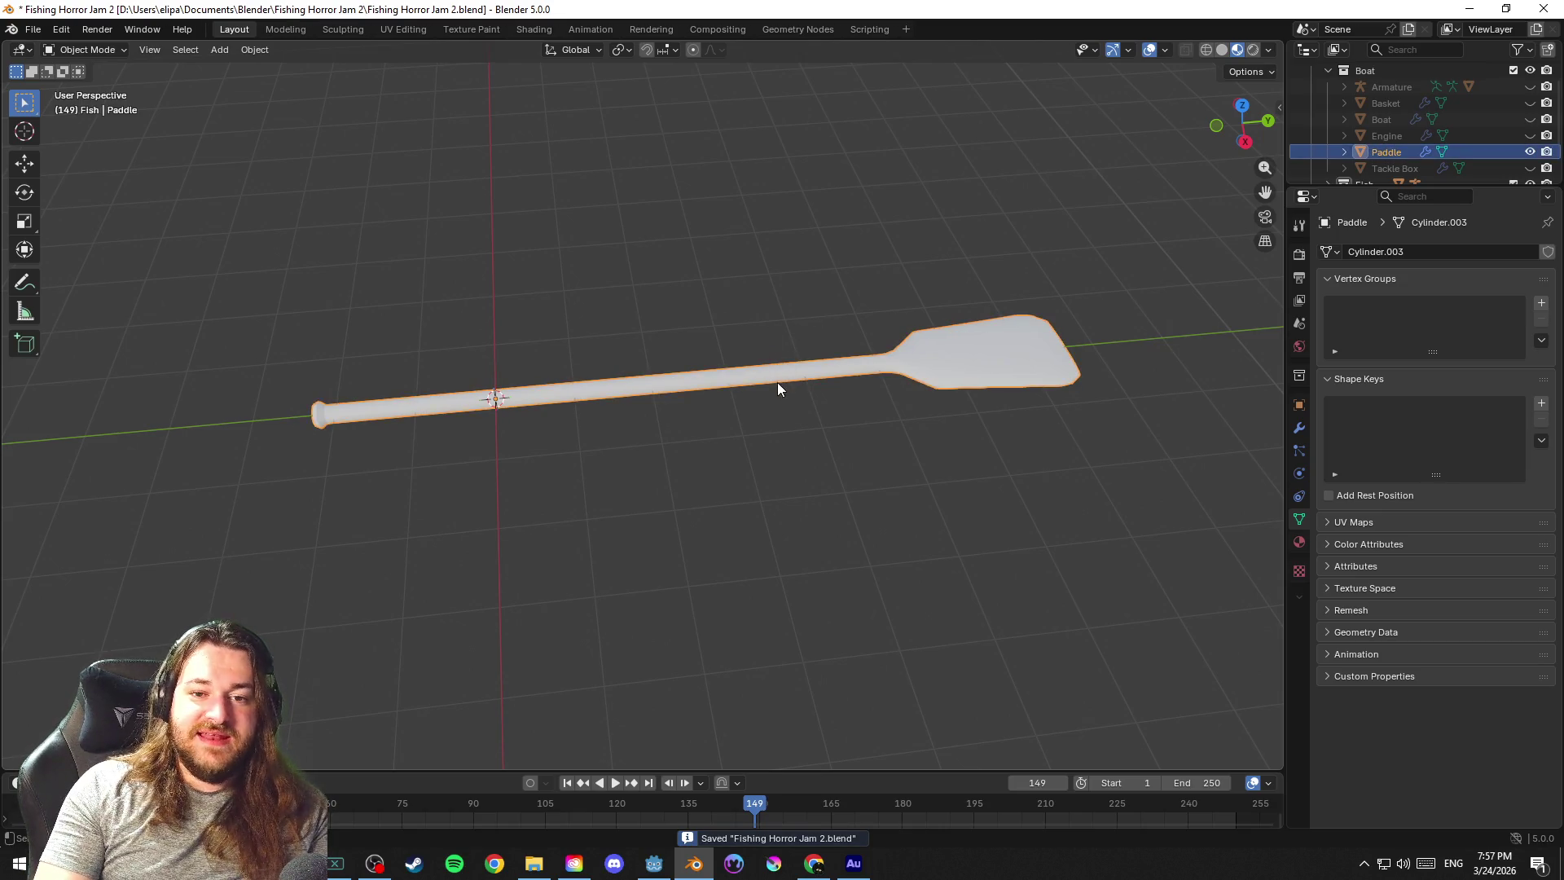
left_click_drag(777, 383, 1104, 338)
scroll(537, 312, "up", 5)
mouse_move(537, 312)
left_mouse_down()
mouse_move(794, 302)
mouse_move(707, 273)
mouse_move(698, 197)
mouse_move(685, 277)
left_mouse_up()
key("Tab")
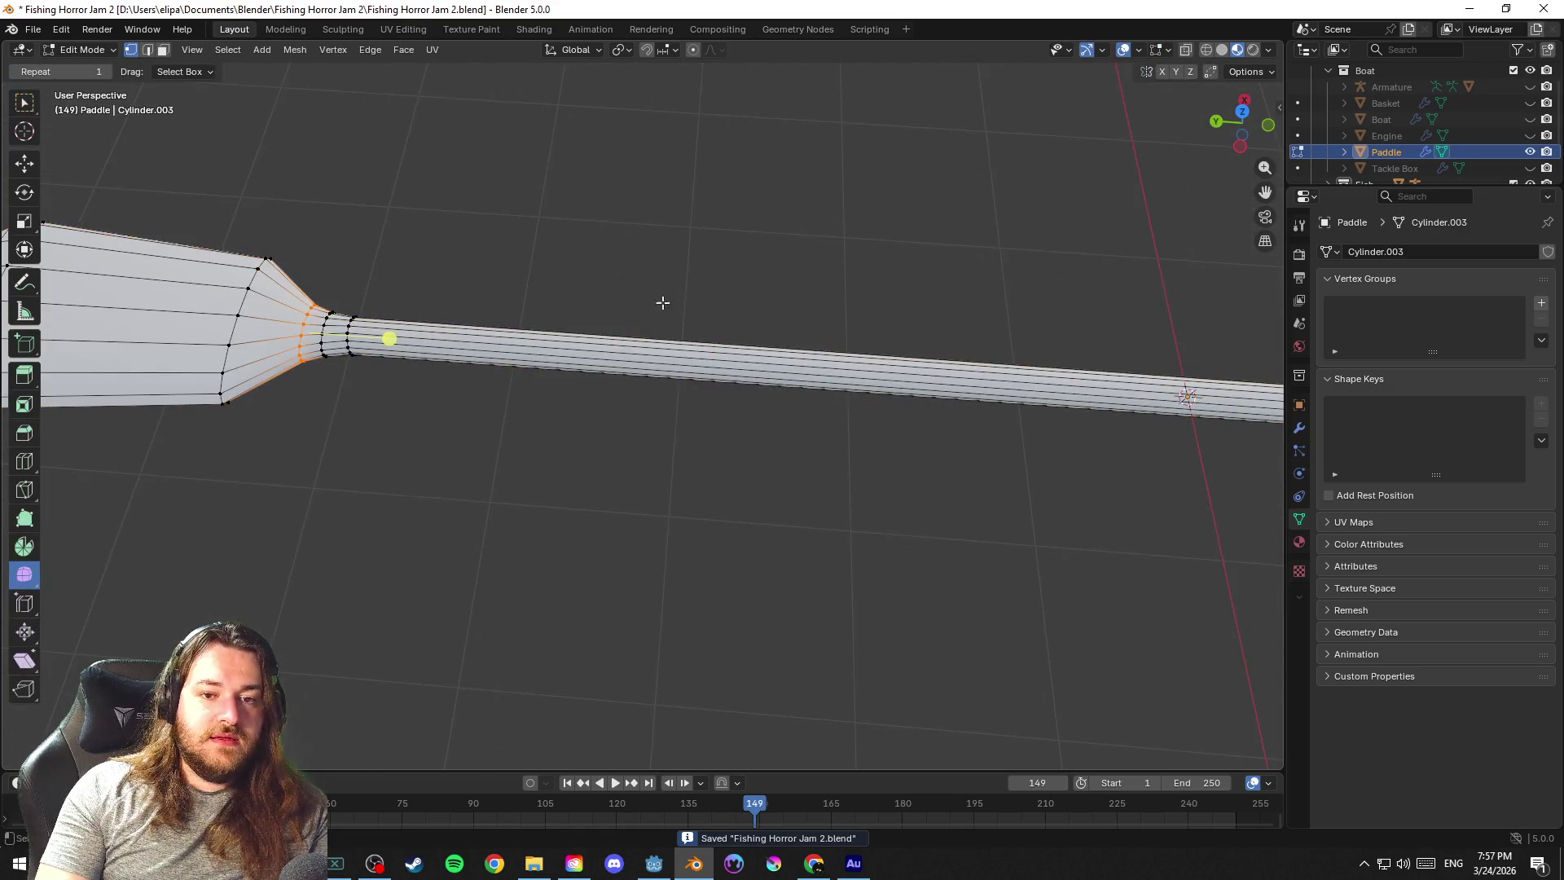
scroll(553, 301, "up", 2)
scroll(562, 306, "down", 3)
scroll(660, 266, "down", 3)
scroll(730, 276, "down", 2)
left_click_drag(808, 285, 826, 285)
scroll(558, 354, "up", 2)
scroll(603, 297, "up", 1)
scroll(615, 314, "up", 1)
key("ctrl+r")
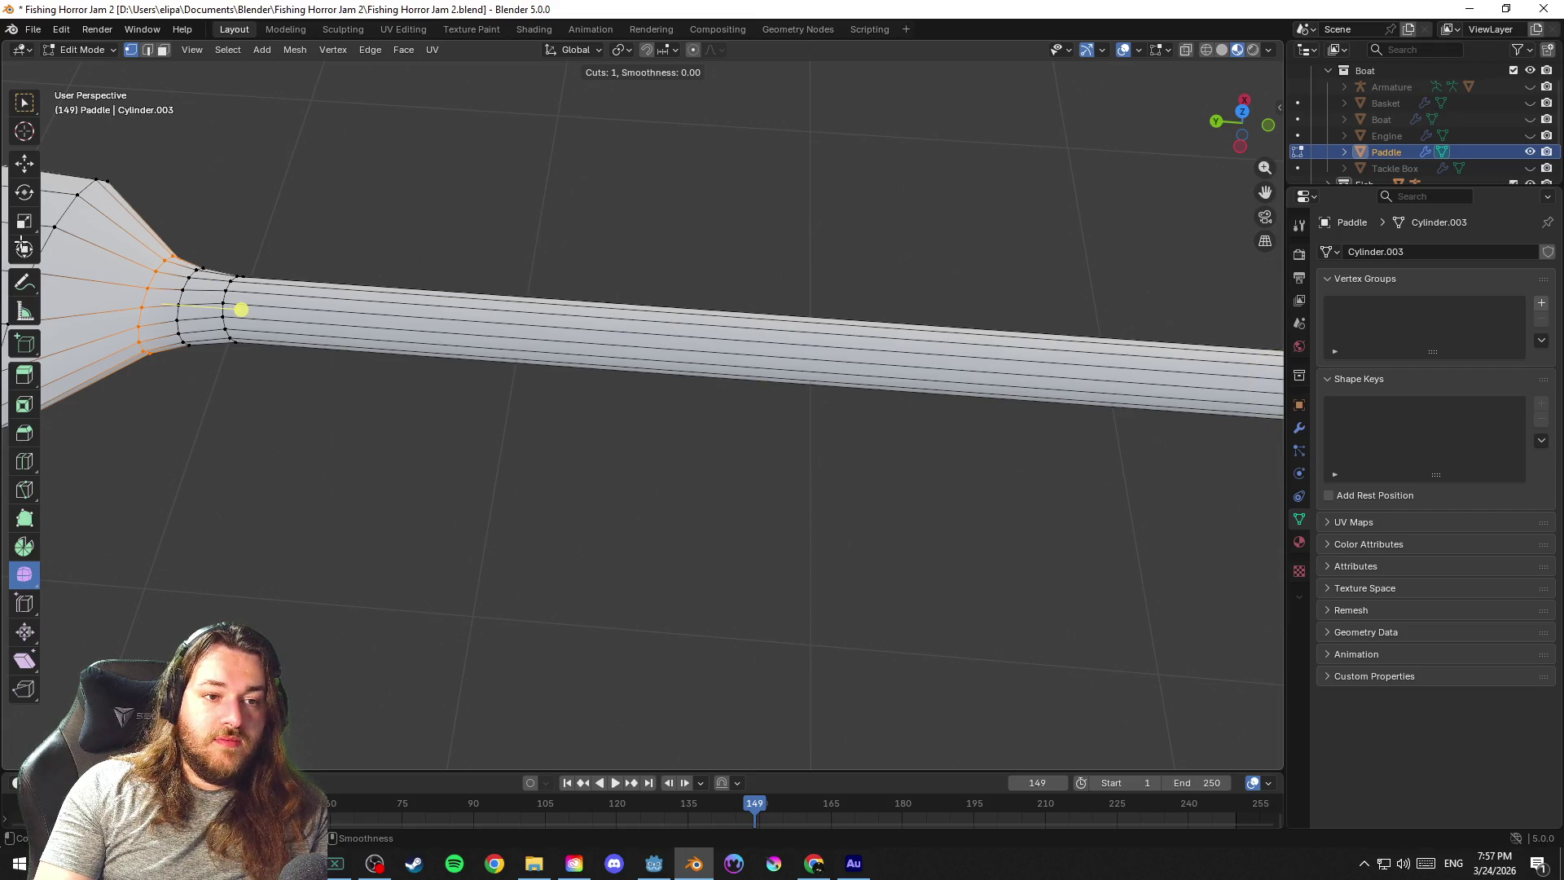
key("Escape")
key("Tab")
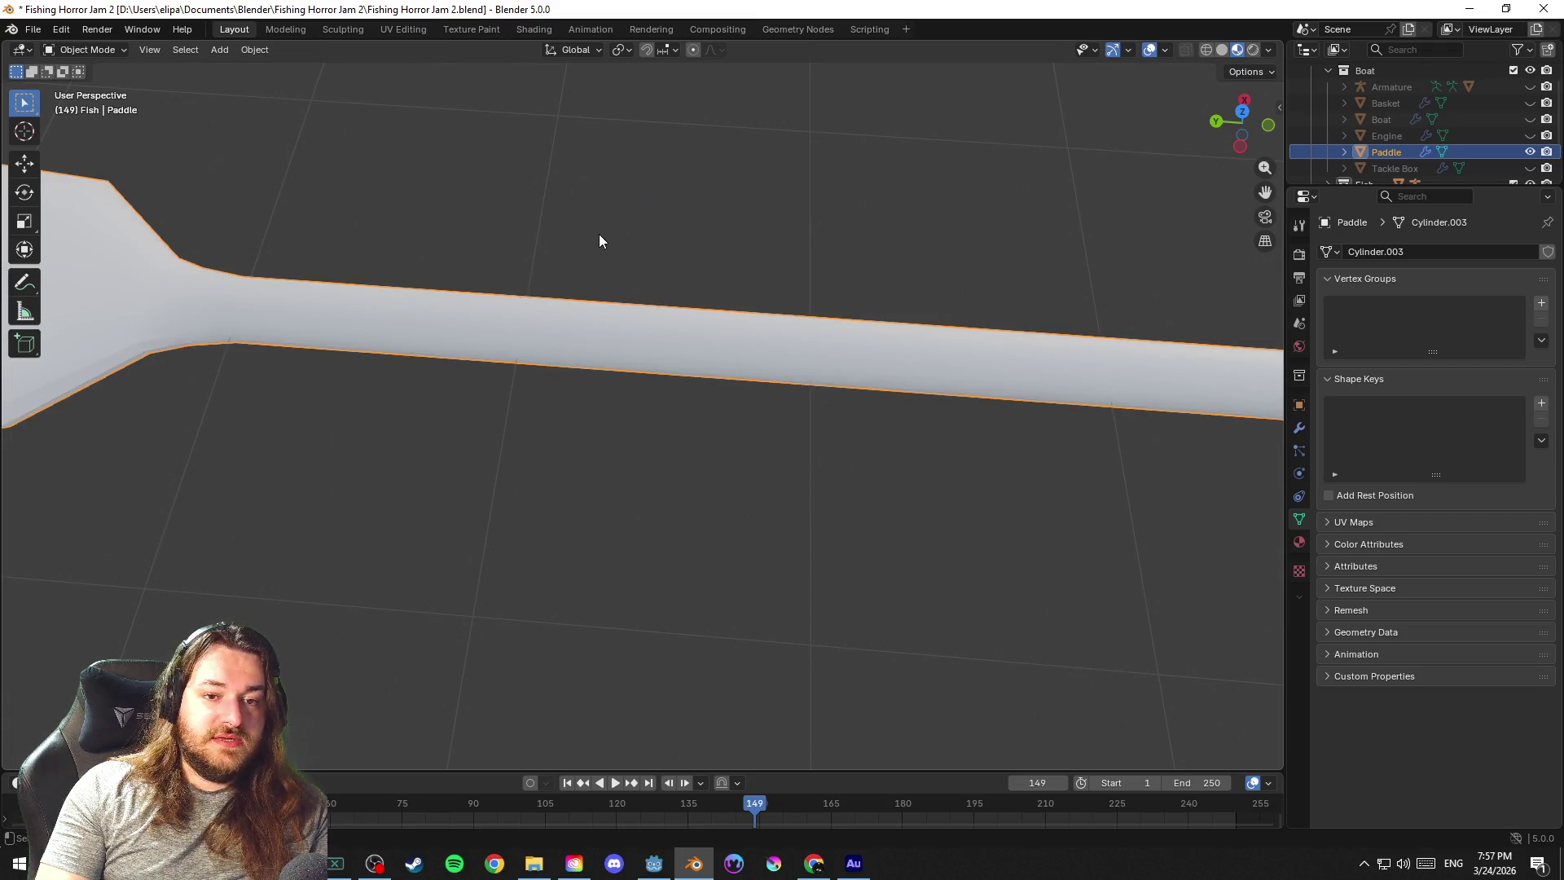
key("Tab")
key("alt+a")
Place two closely spaced loop cuts around the middle of the shaft and save the file
key("ctrl+r")
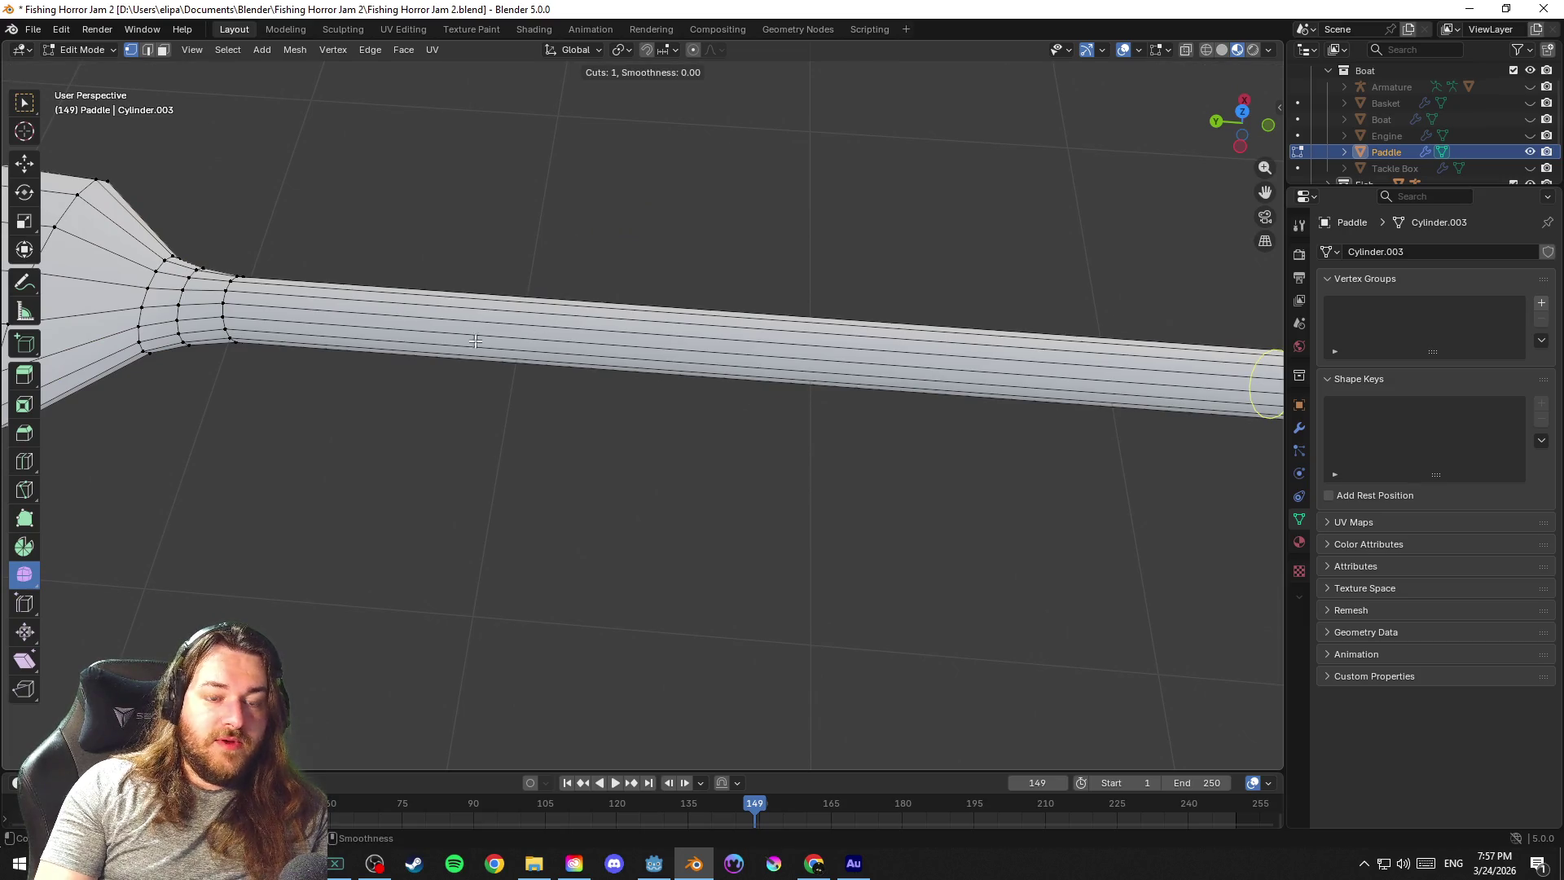
left_click(761, 350)
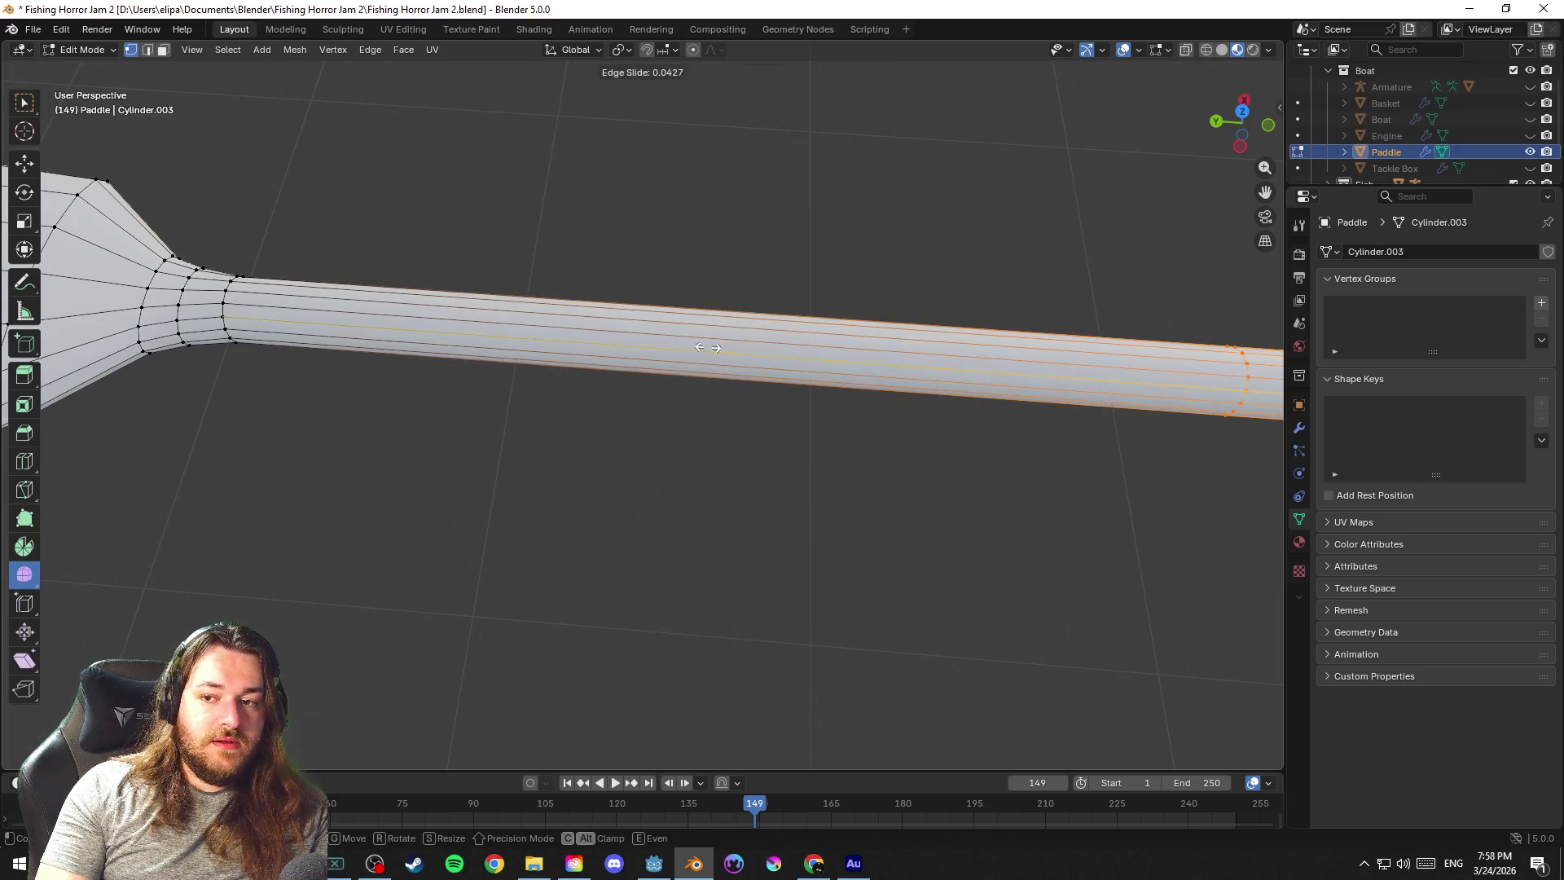
left_click(1222, 274)
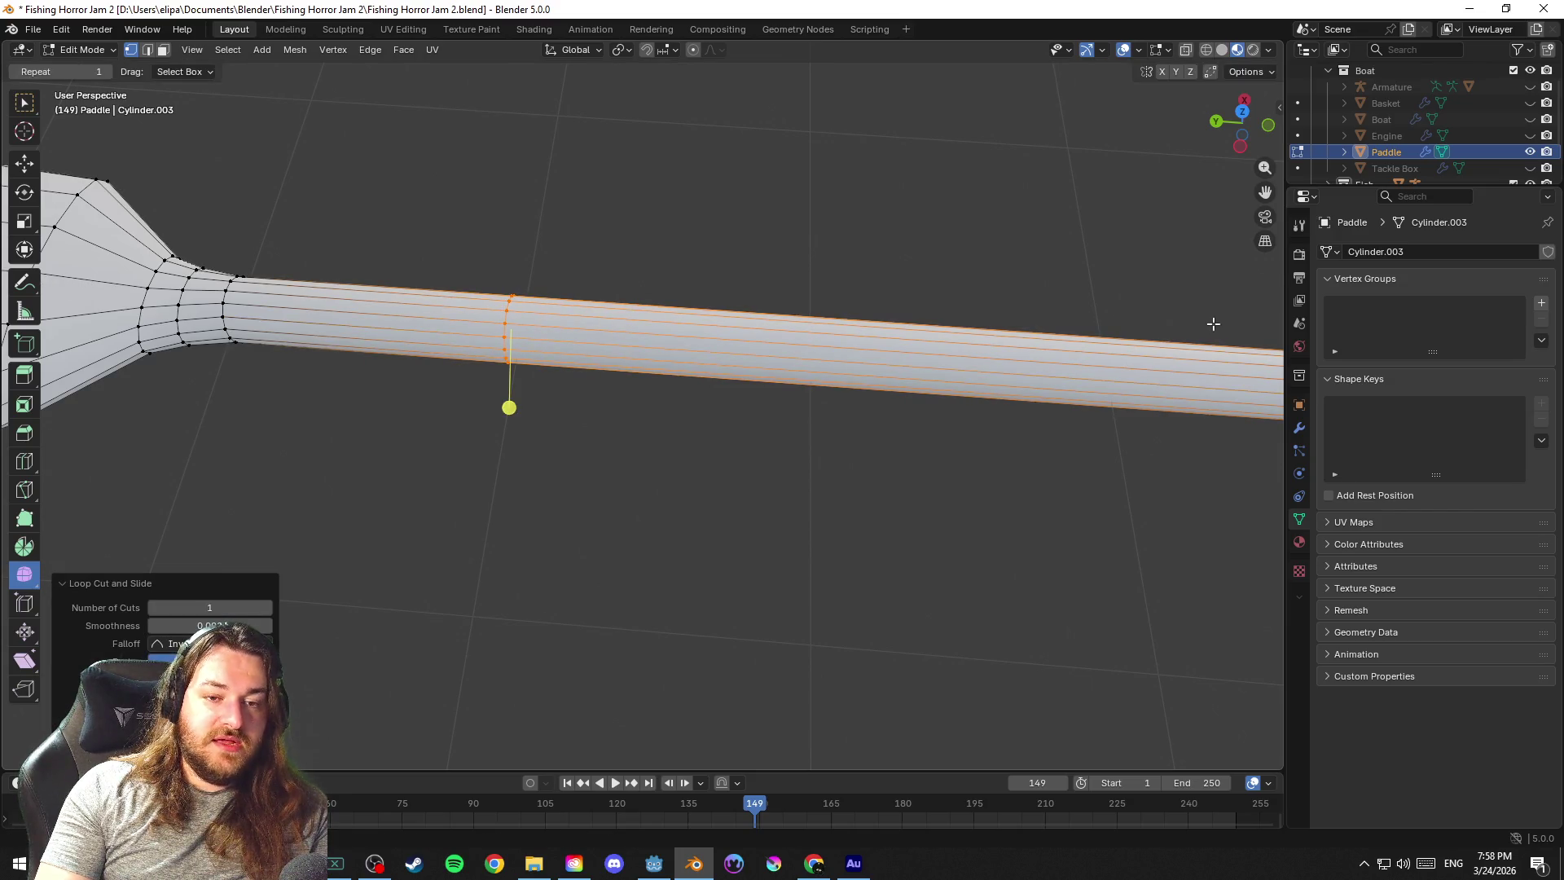
scroll(618, 433, "up", 1)
scroll(695, 426, "up", 2)
scroll(646, 421, "up", 1)
left_click_drag(647, 422, 676, 458)
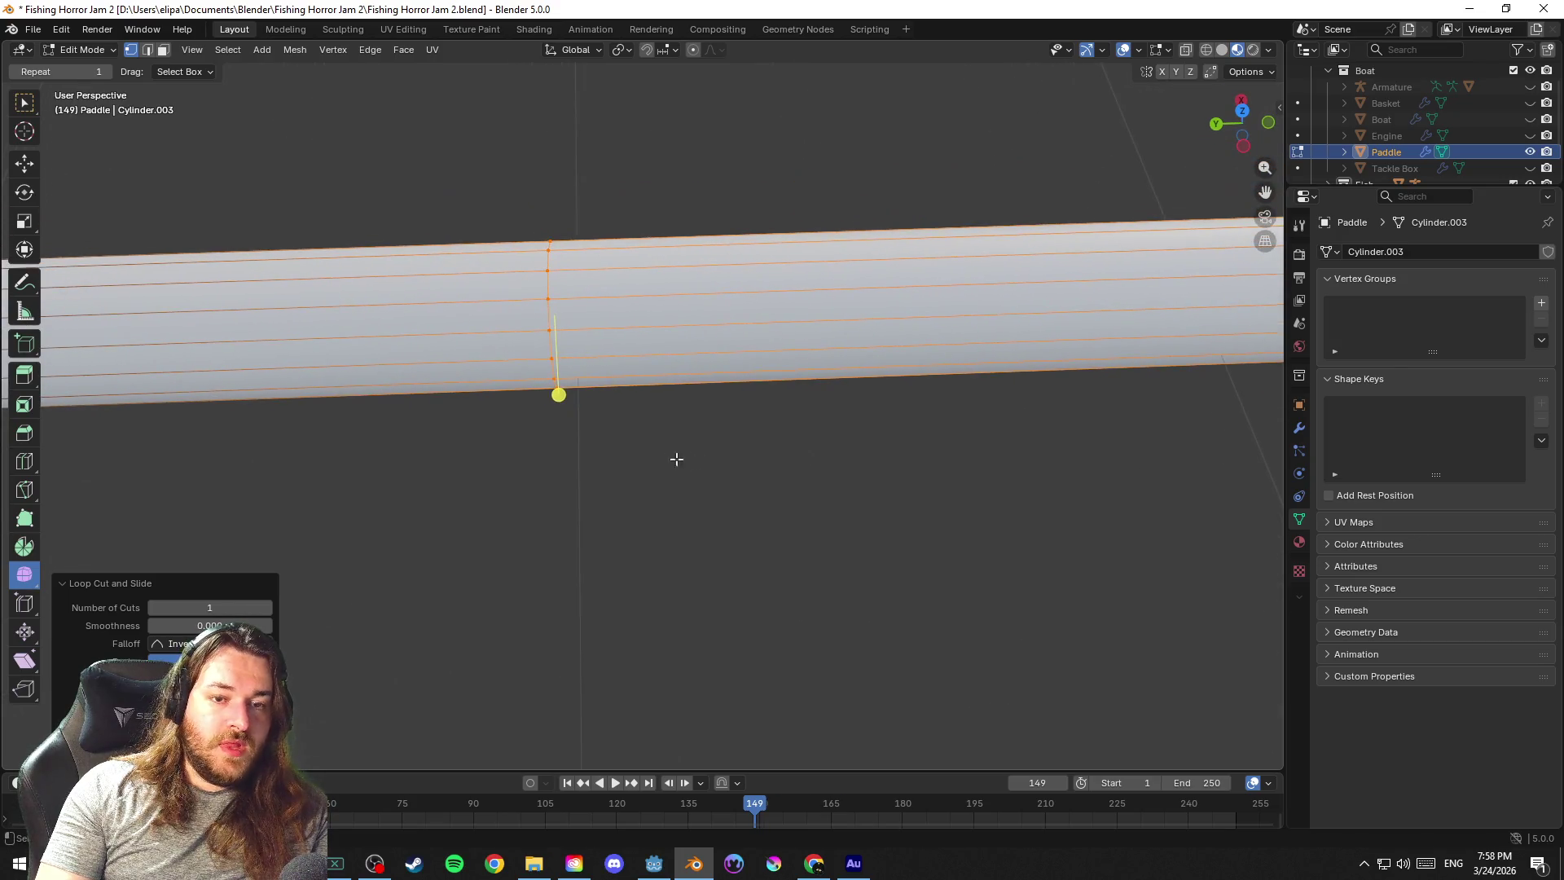
left_click(630, 455)
left_click(605, 299)
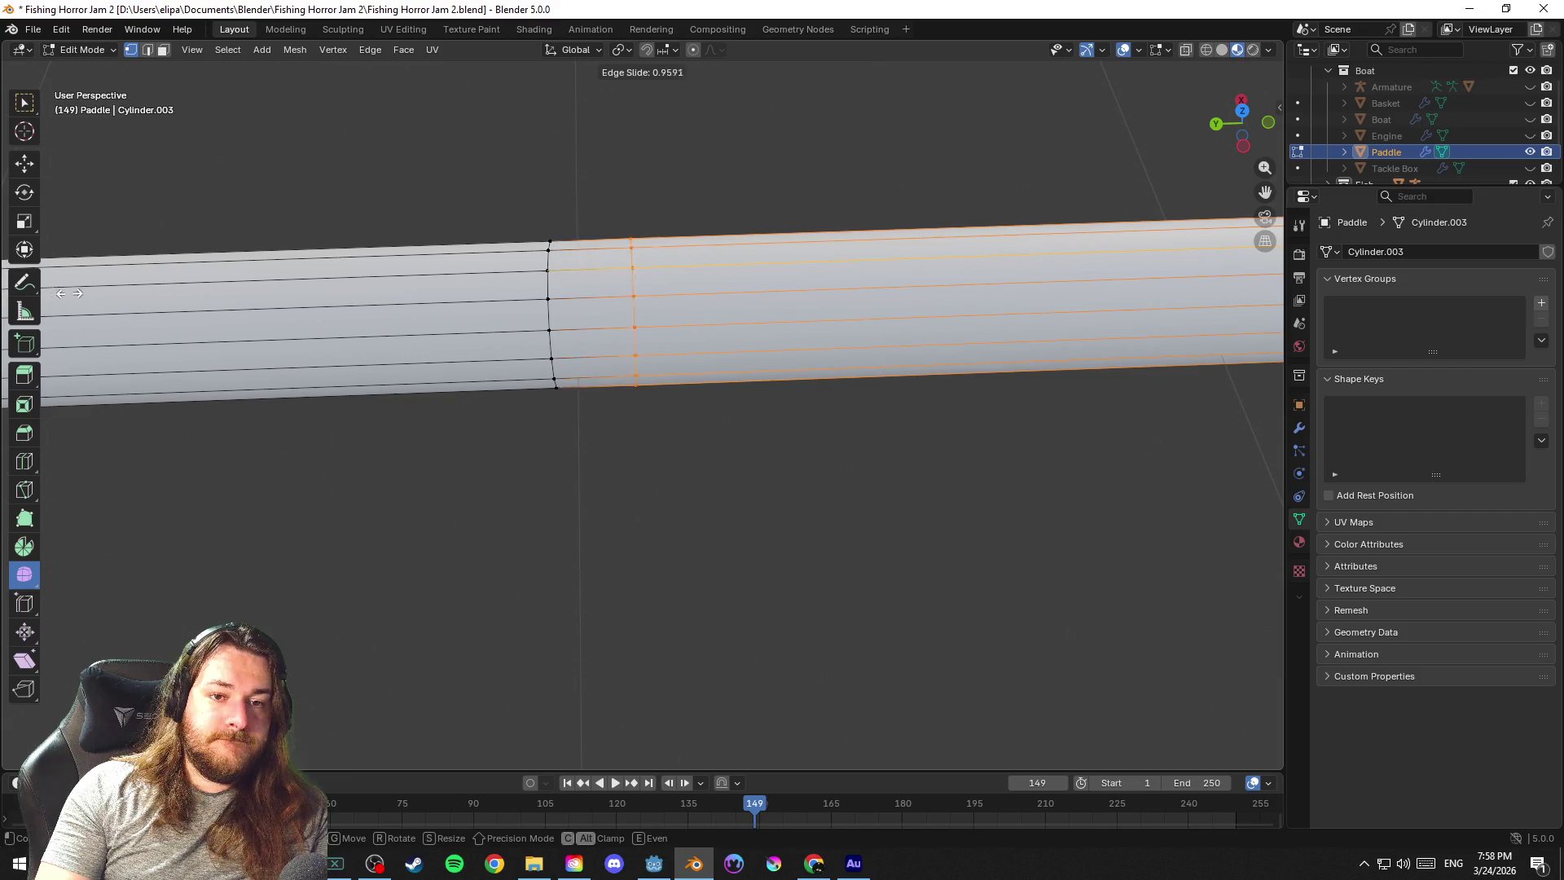
left_click(112, 291)
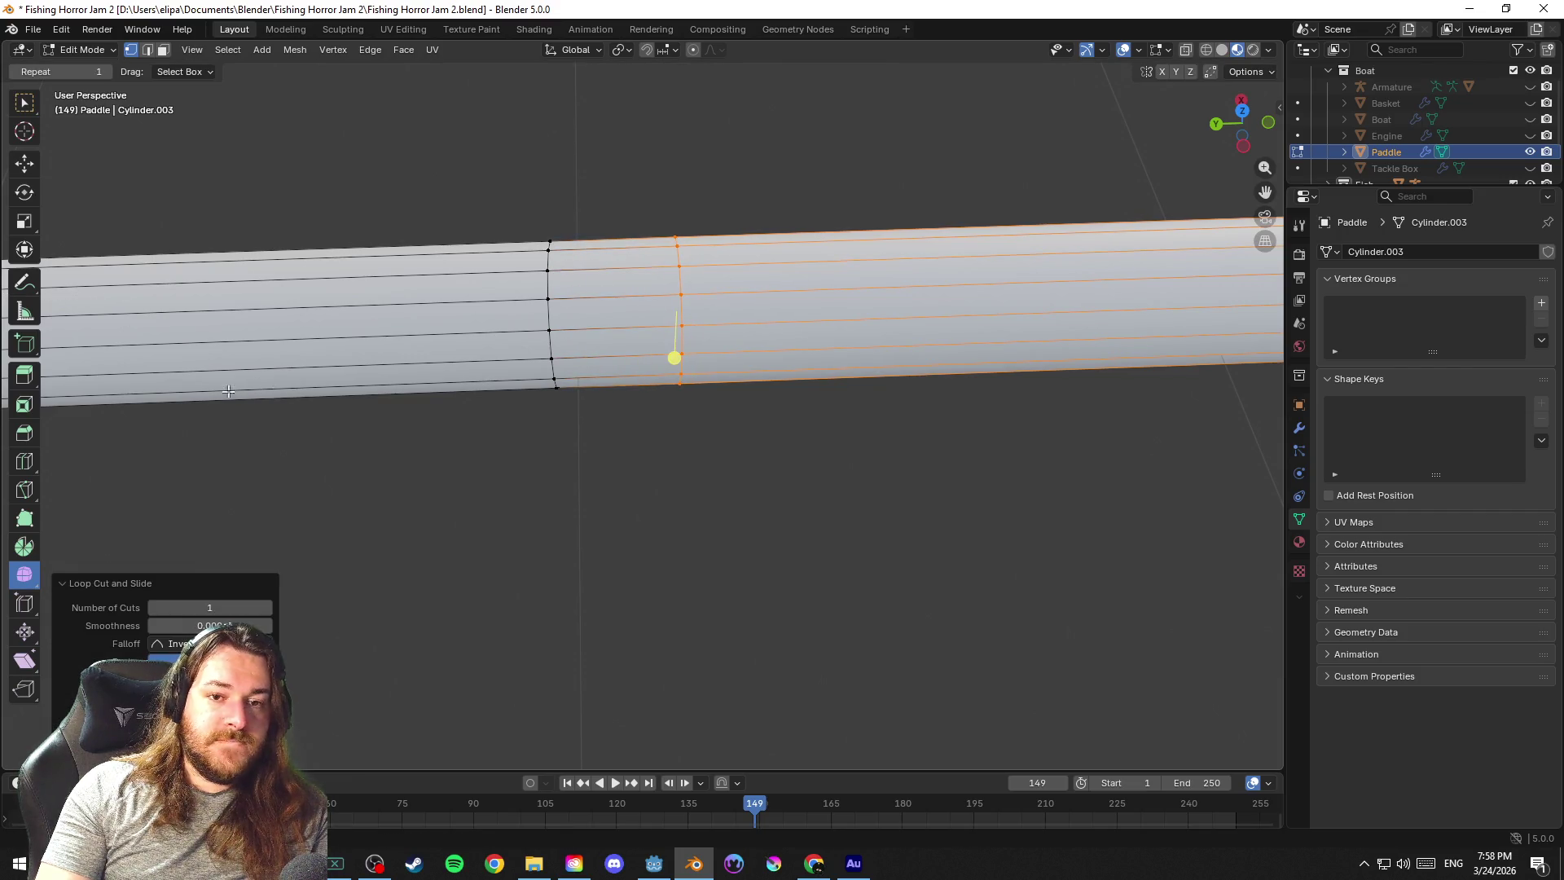
left_click(678, 435)
key("ctrl+s")
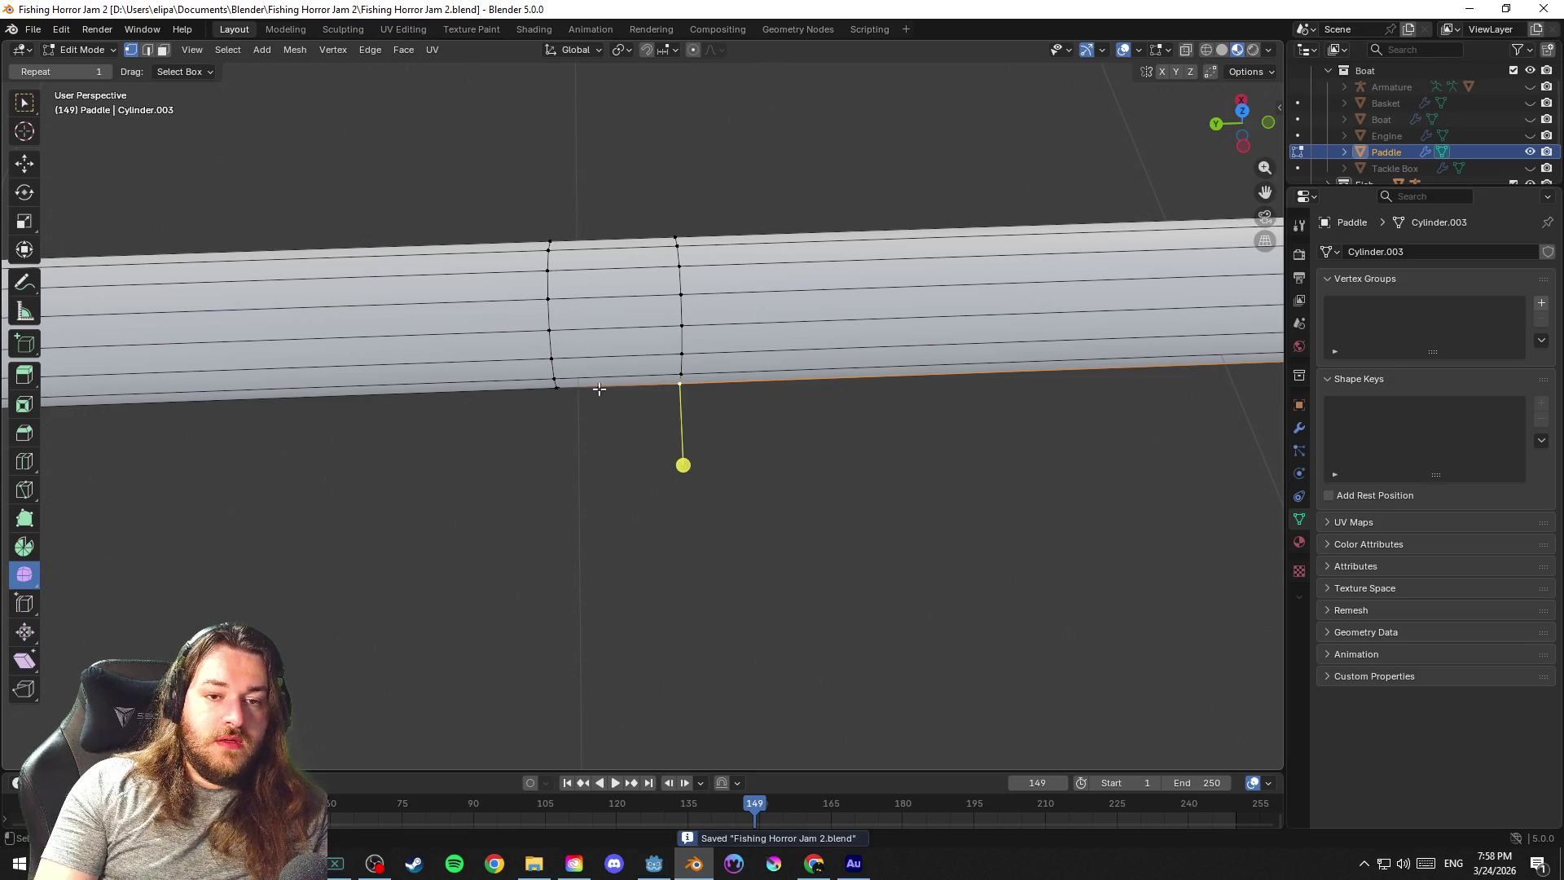
Select the band between the two loops for the vertex operations menu
left_click(548, 283, "alt")
left_click(681, 281, "alt+shift")
right_click(685, 280)
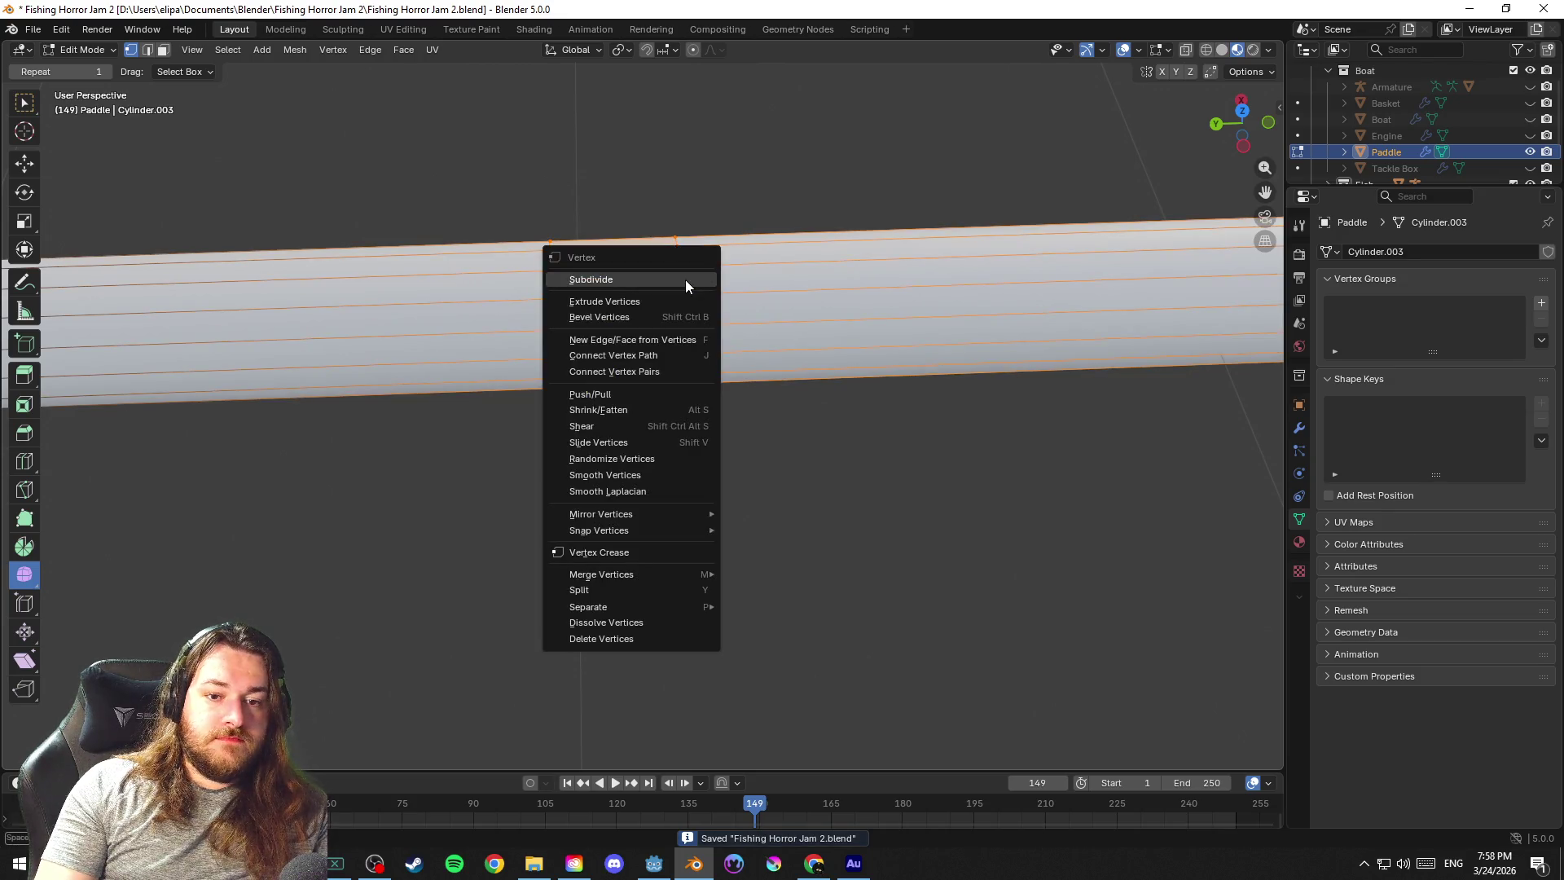
mouse_move(588, 606)
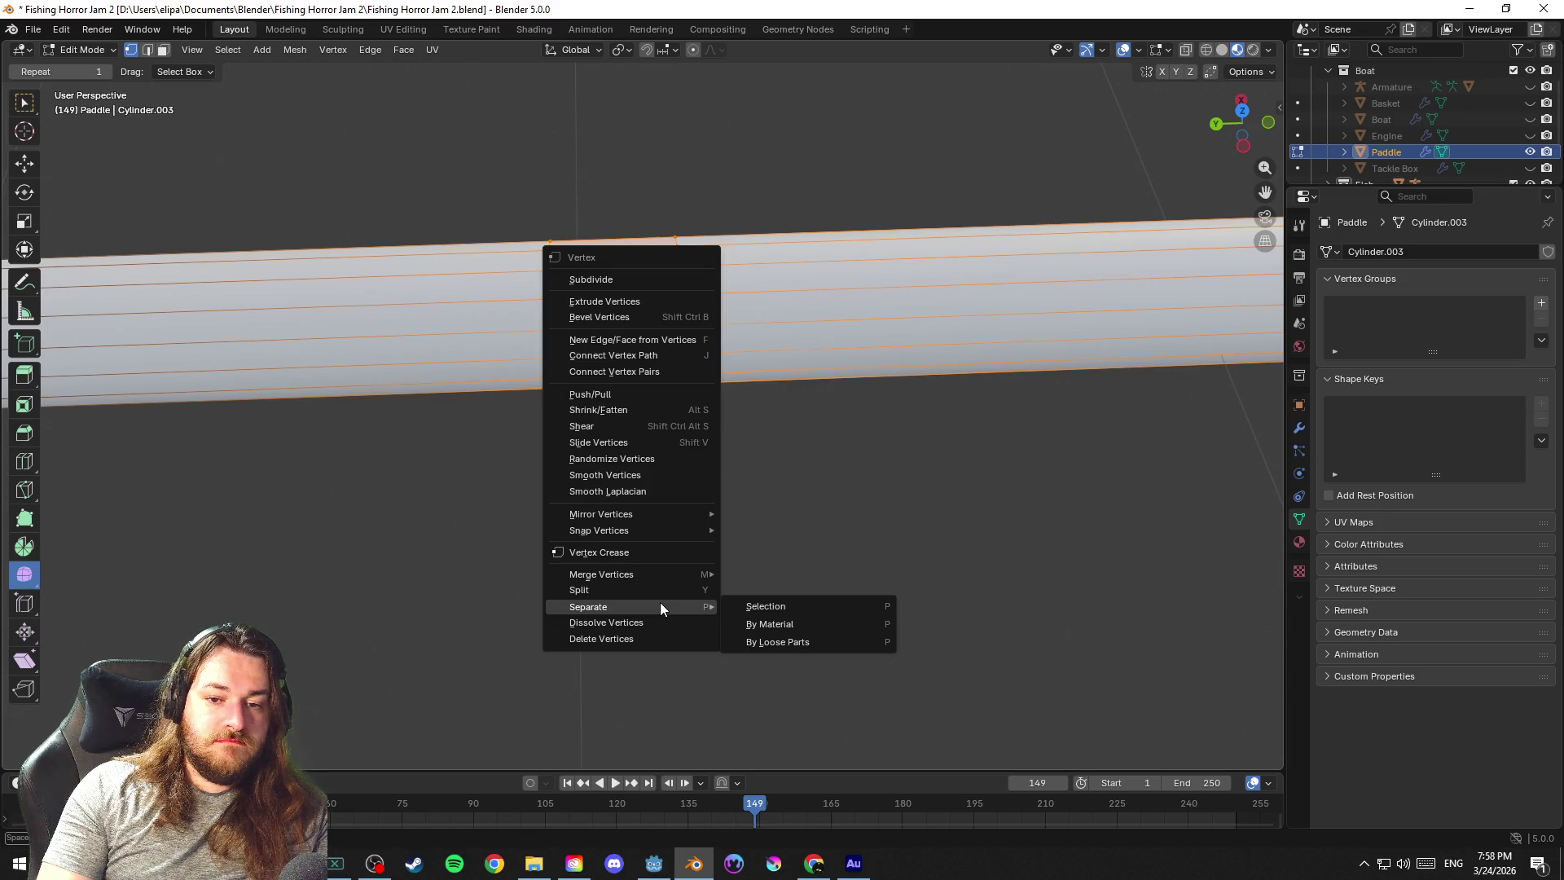
Separate the band into Paddle.001 and delete it, leaving a gap between the two shaft pieces
left_click(790, 606)
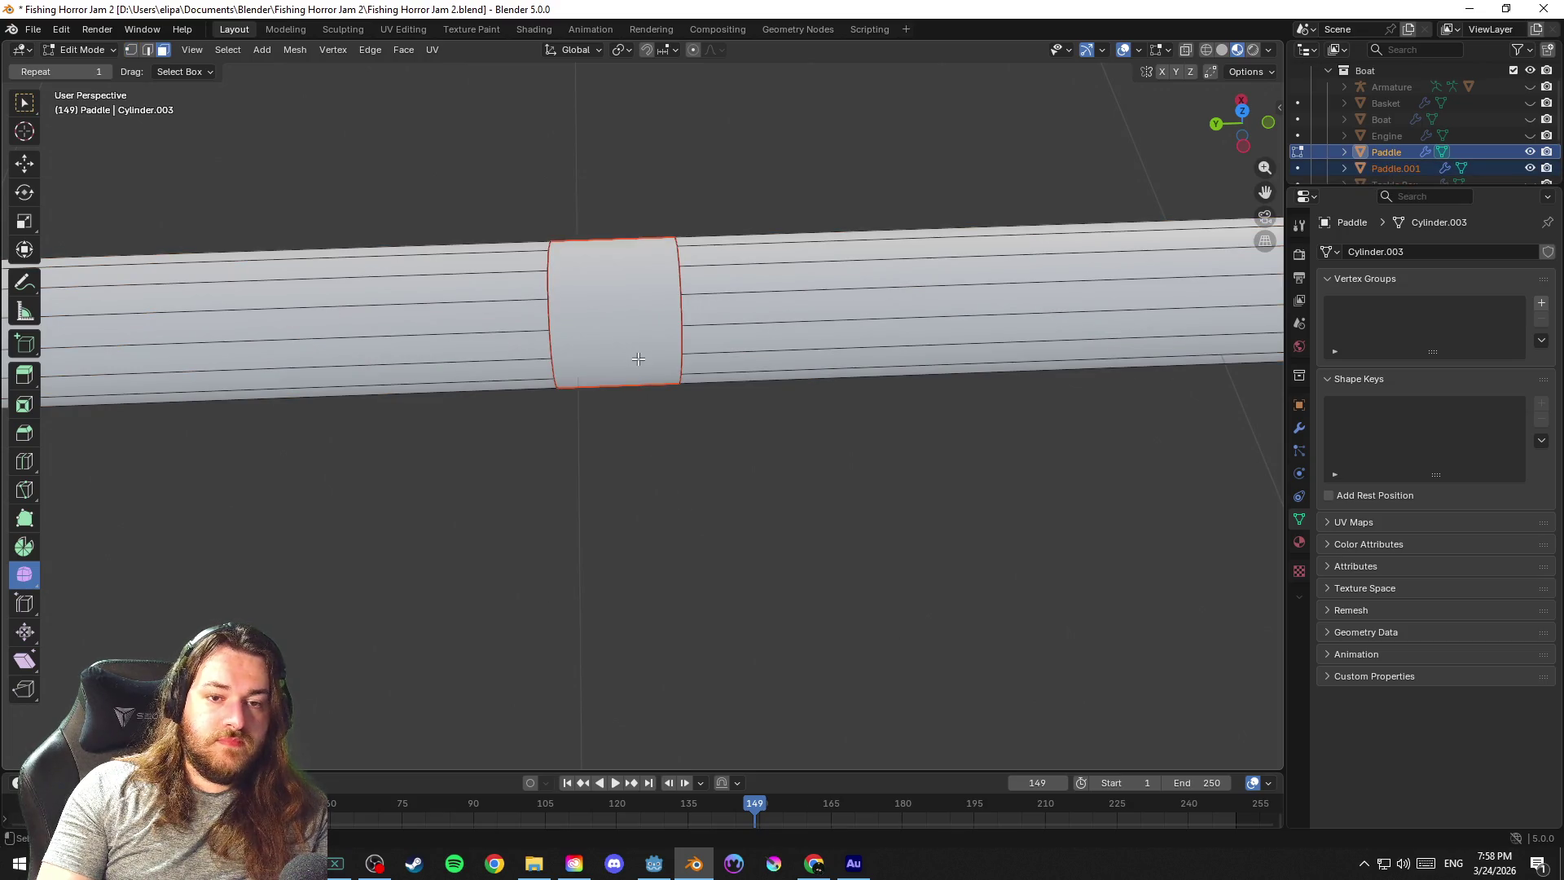
left_click_drag(639, 358, 642, 347)
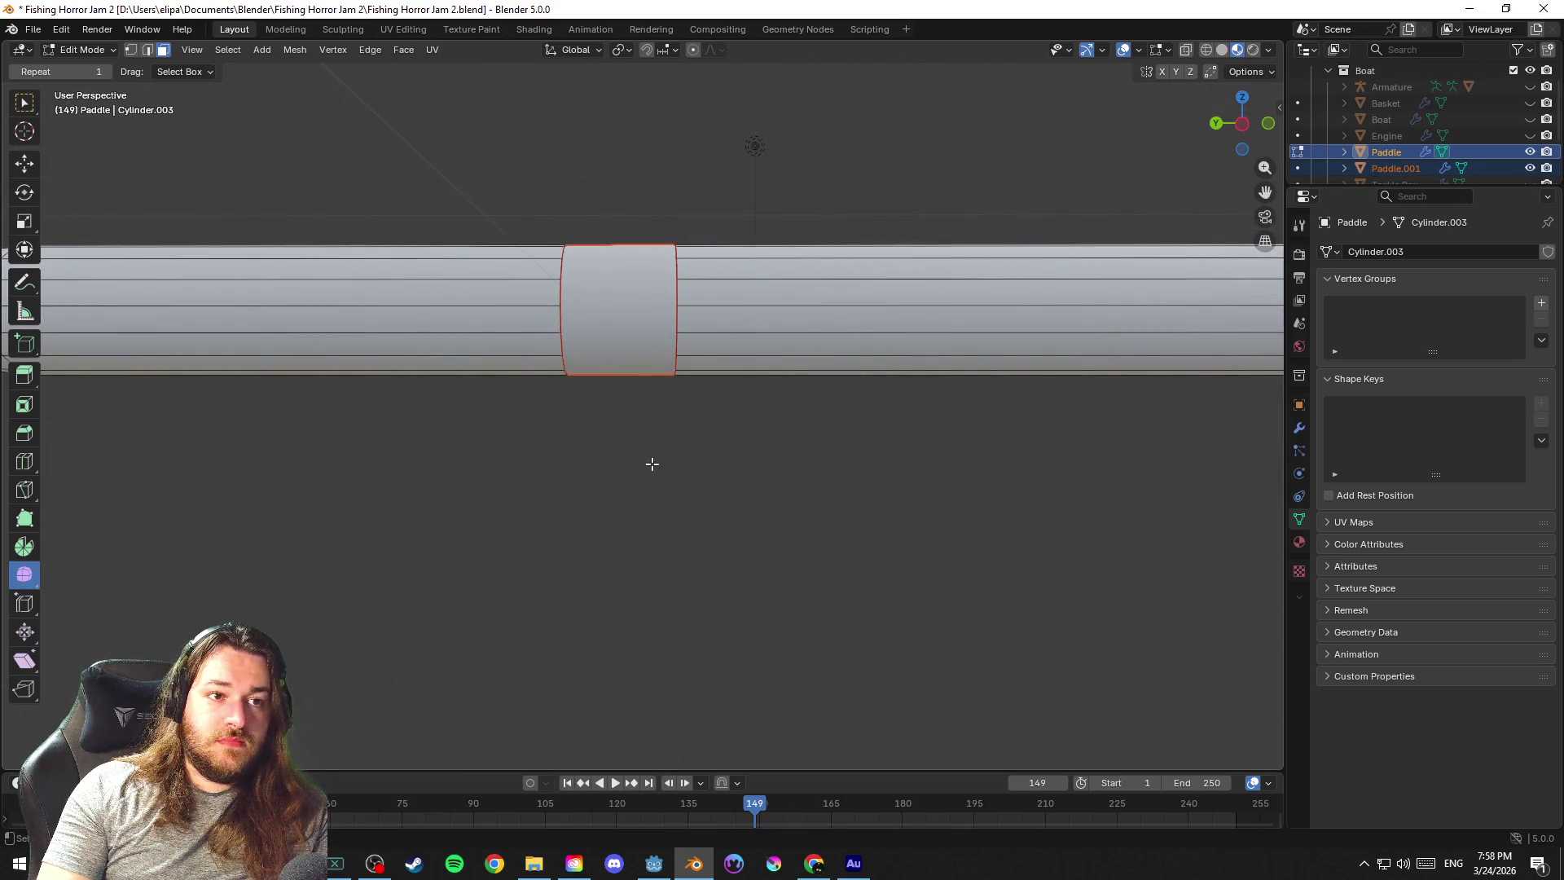
key("Tab")
left_click(638, 343)
key("x")
left_click(638, 342)
mouse_move(625, 369)
left_mouse_down()
mouse_move(619, 440)
mouse_move(547, 441)
mouse_move(609, 477)
mouse_move(806, 468)
mouse_move(673, 460)
mouse_move(715, 465)
left_mouse_up()
left_click(757, 263)
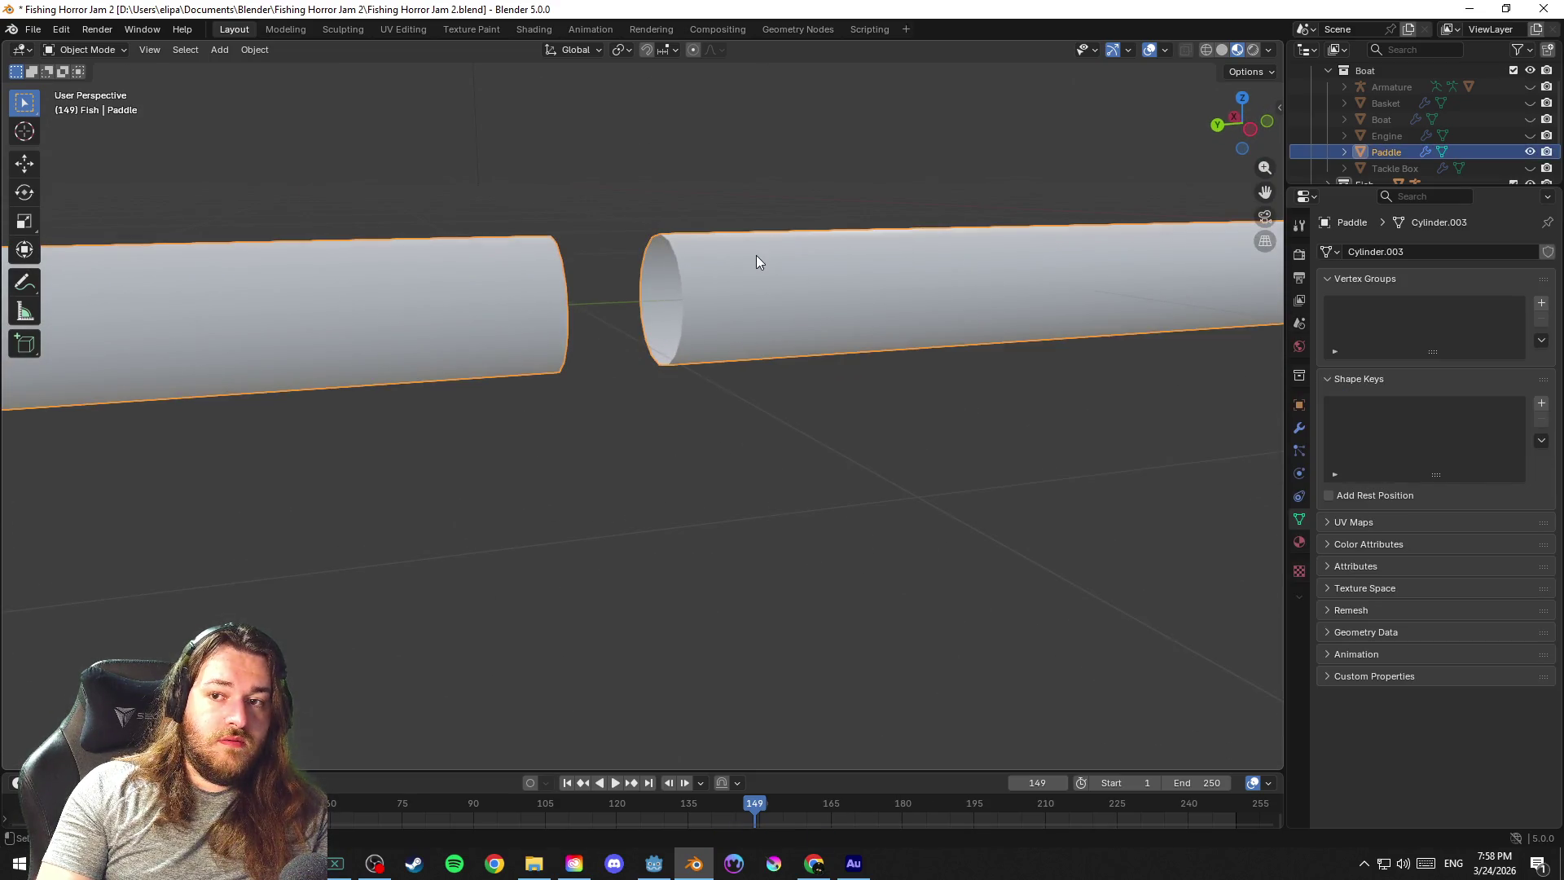
Enter Edit Mode on the paddle in vertex select, viewing the shaft ends side-on
mouse_move(756, 262)
left_mouse_down()
mouse_move(698, 422)
mouse_move(662, 435)
left_mouse_up()
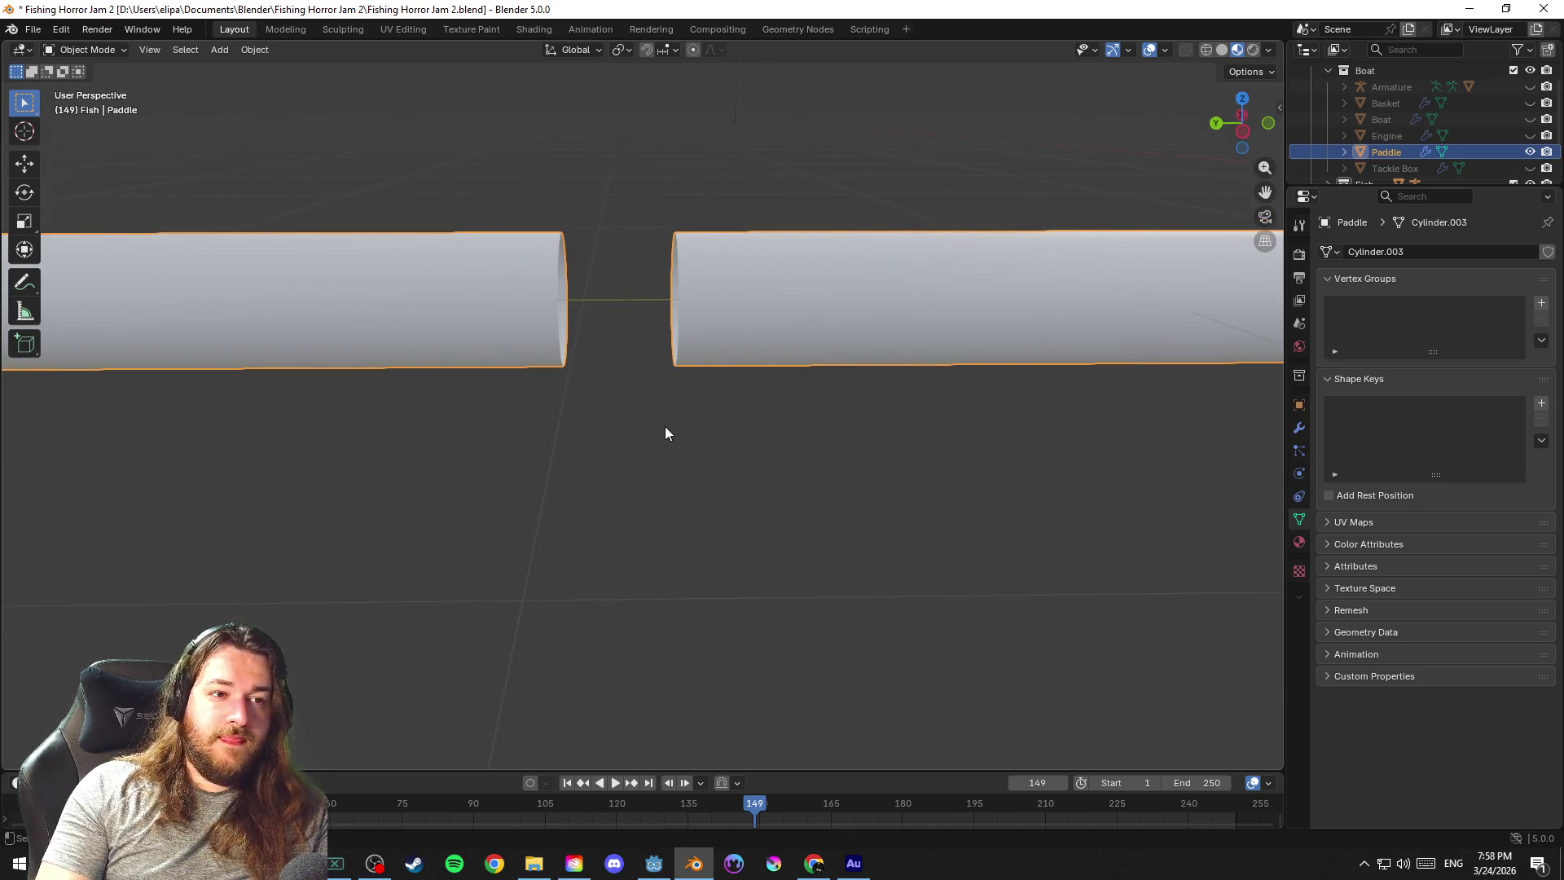
key("Tab")
mouse_move(648, 422)
left_mouse_down()
mouse_move(673, 412)
mouse_move(705, 465)
mouse_move(531, 457)
mouse_move(765, 490)
mouse_move(688, 489)
mouse_move(525, 429)
mouse_move(645, 440)
mouse_move(622, 443)
left_mouse_up()
scroll(604, 468, "down", 5)
scroll(631, 478, "up", 3)
scroll(646, 480, "up", 4)
key("1")
mouse_move(663, 377)
left_mouse_down()
mouse_move(563, 224)
mouse_move(604, 220)
mouse_move(548, 198)
mouse_move(641, 235)
left_mouse_up()
Select the left piece's open end ring and begin extruding it toward the gap
left_click(497, 202)
key("g")
key("g")
key("ctrl+l")
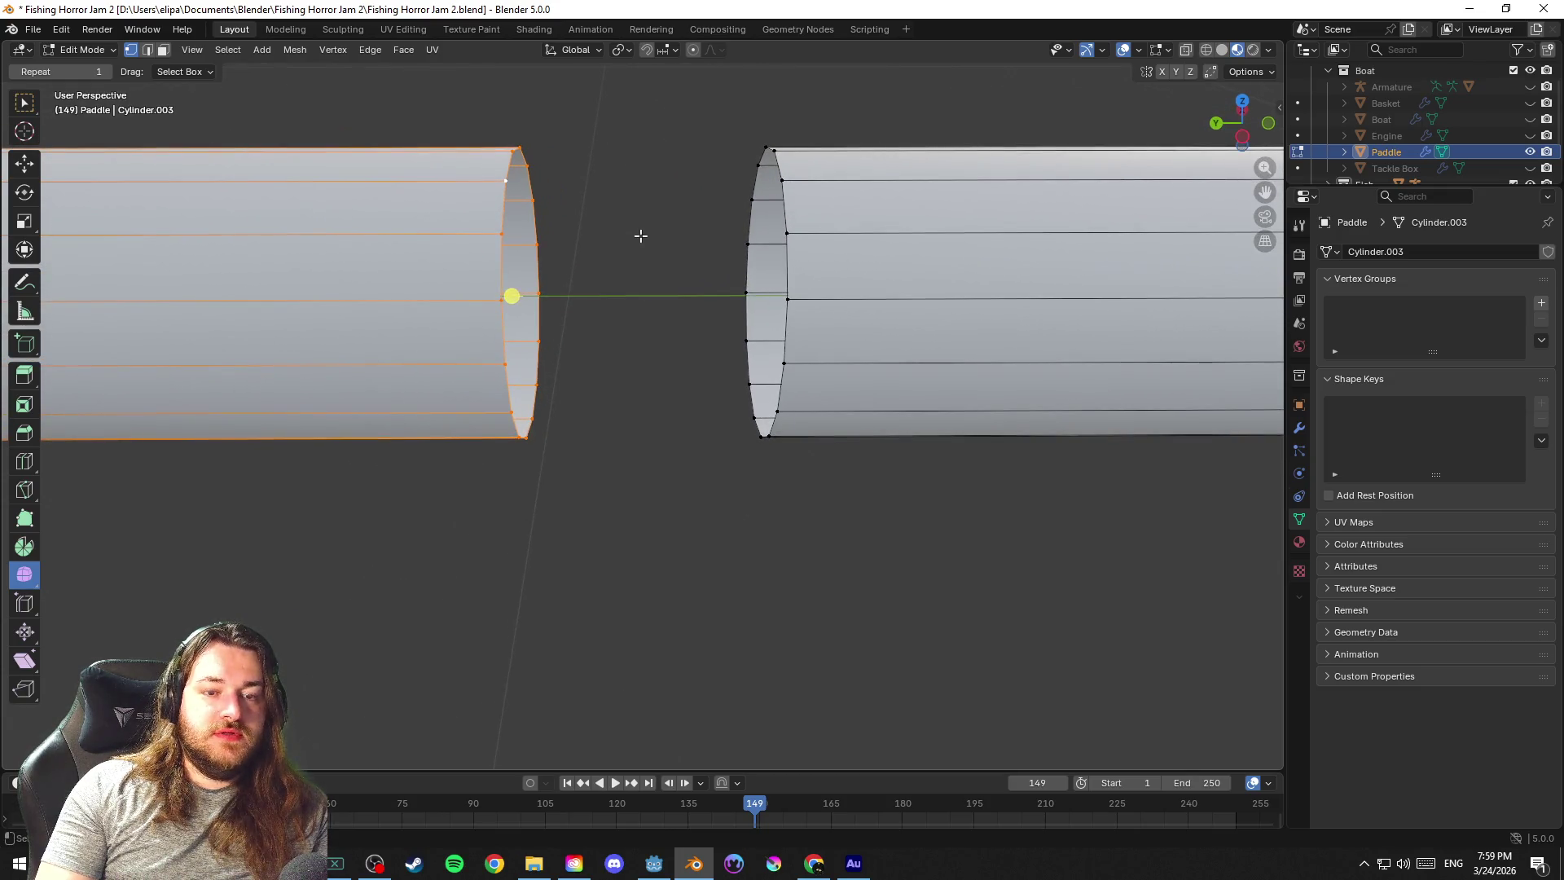
key("ctrl+z")
key("e")
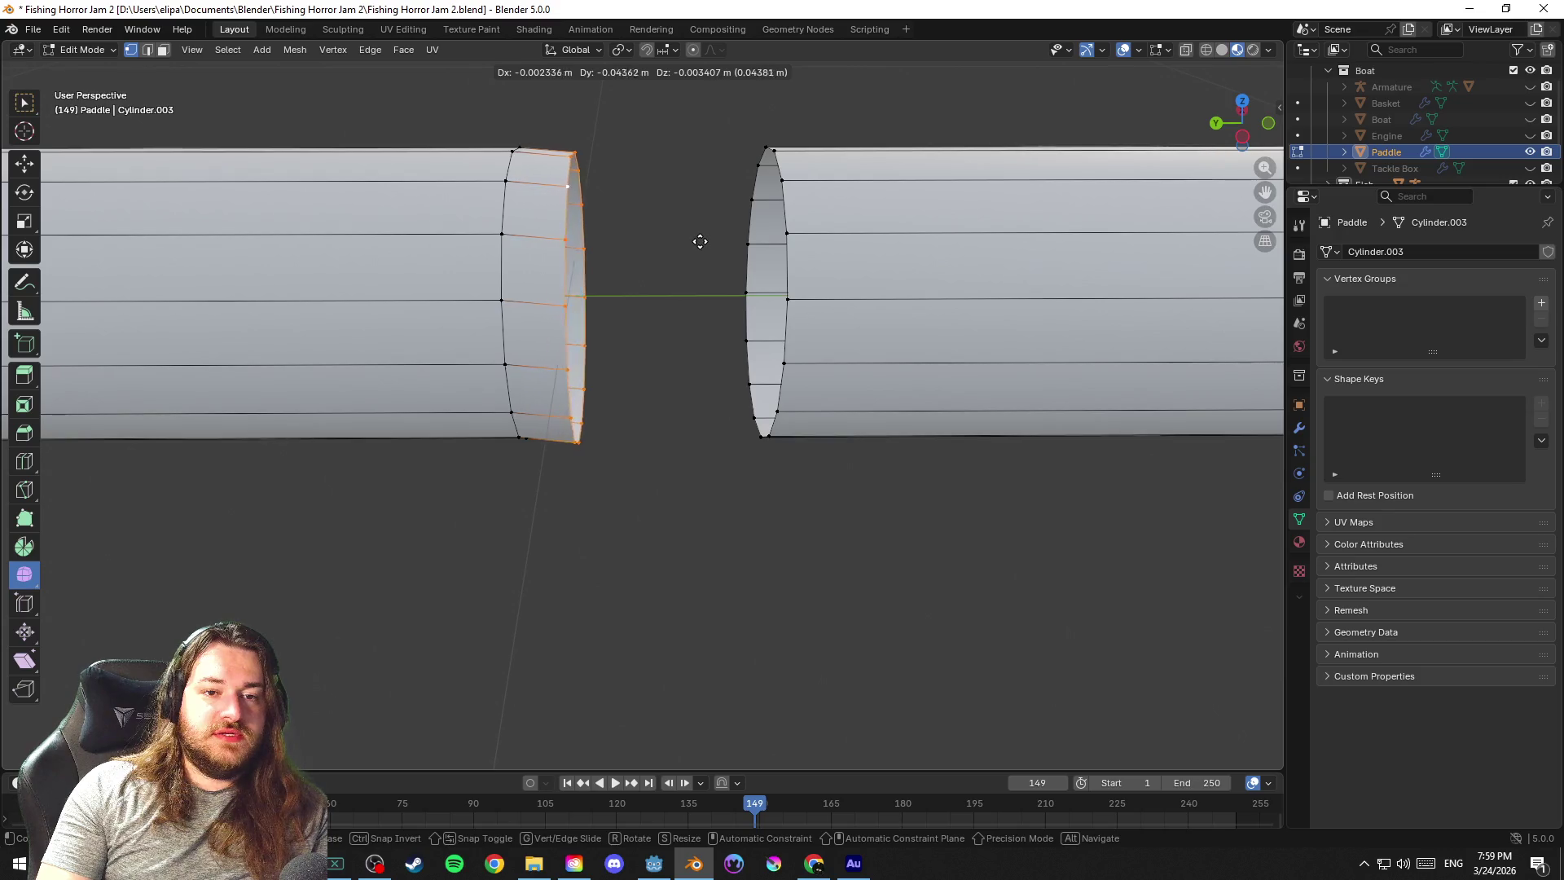
Confirm the extrusion and offset the end vertices along Y into a jagged tip
left_click(744, 240)
left_click_drag(678, 247, 660, 162)
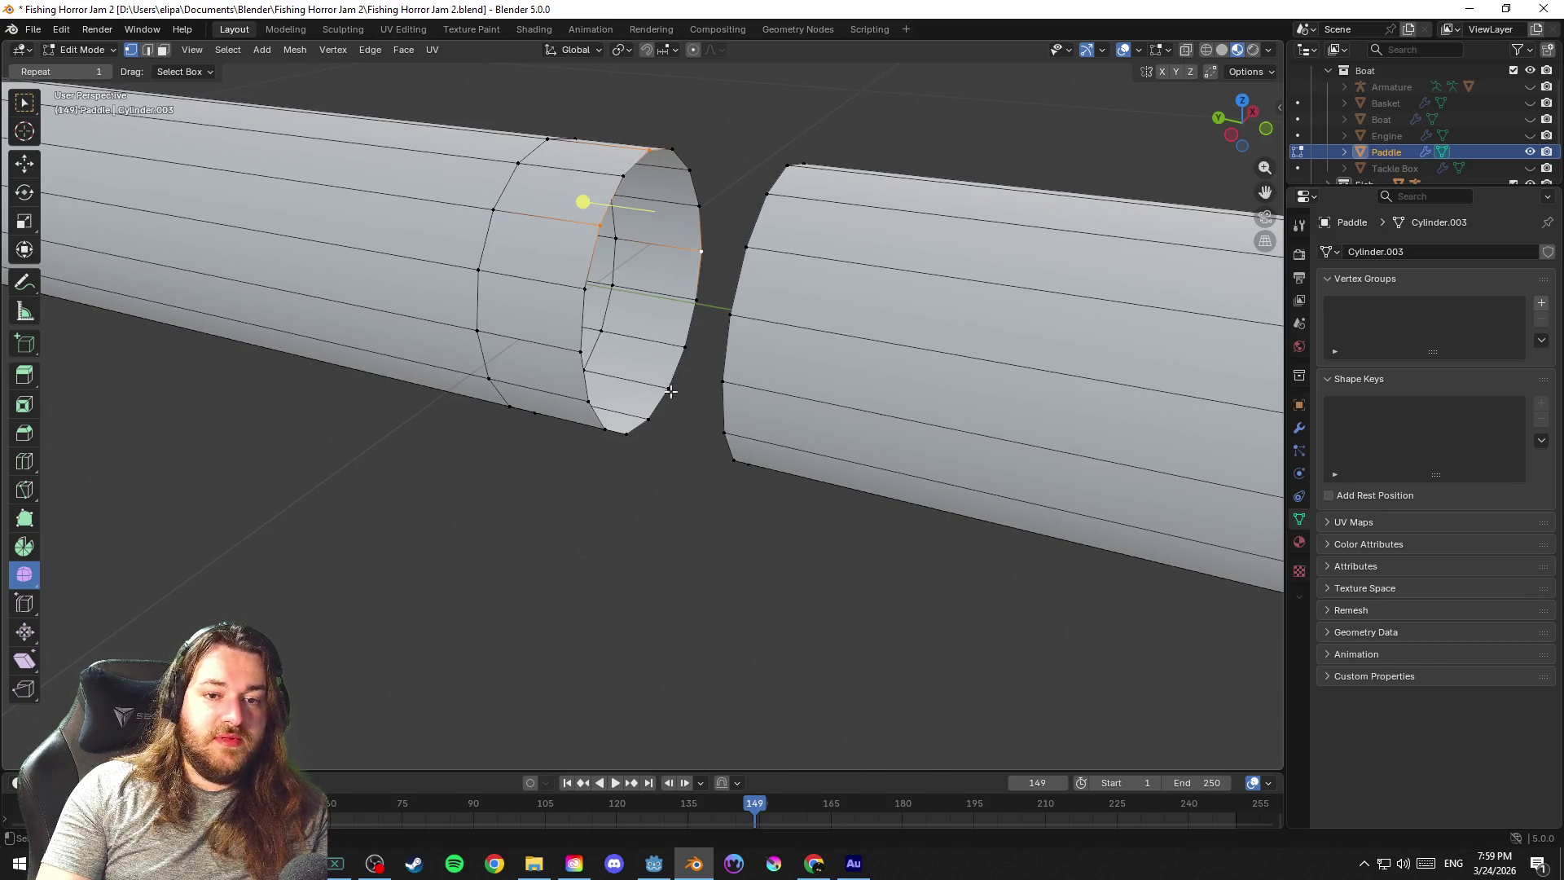
left_click_drag(613, 419, 701, 374)
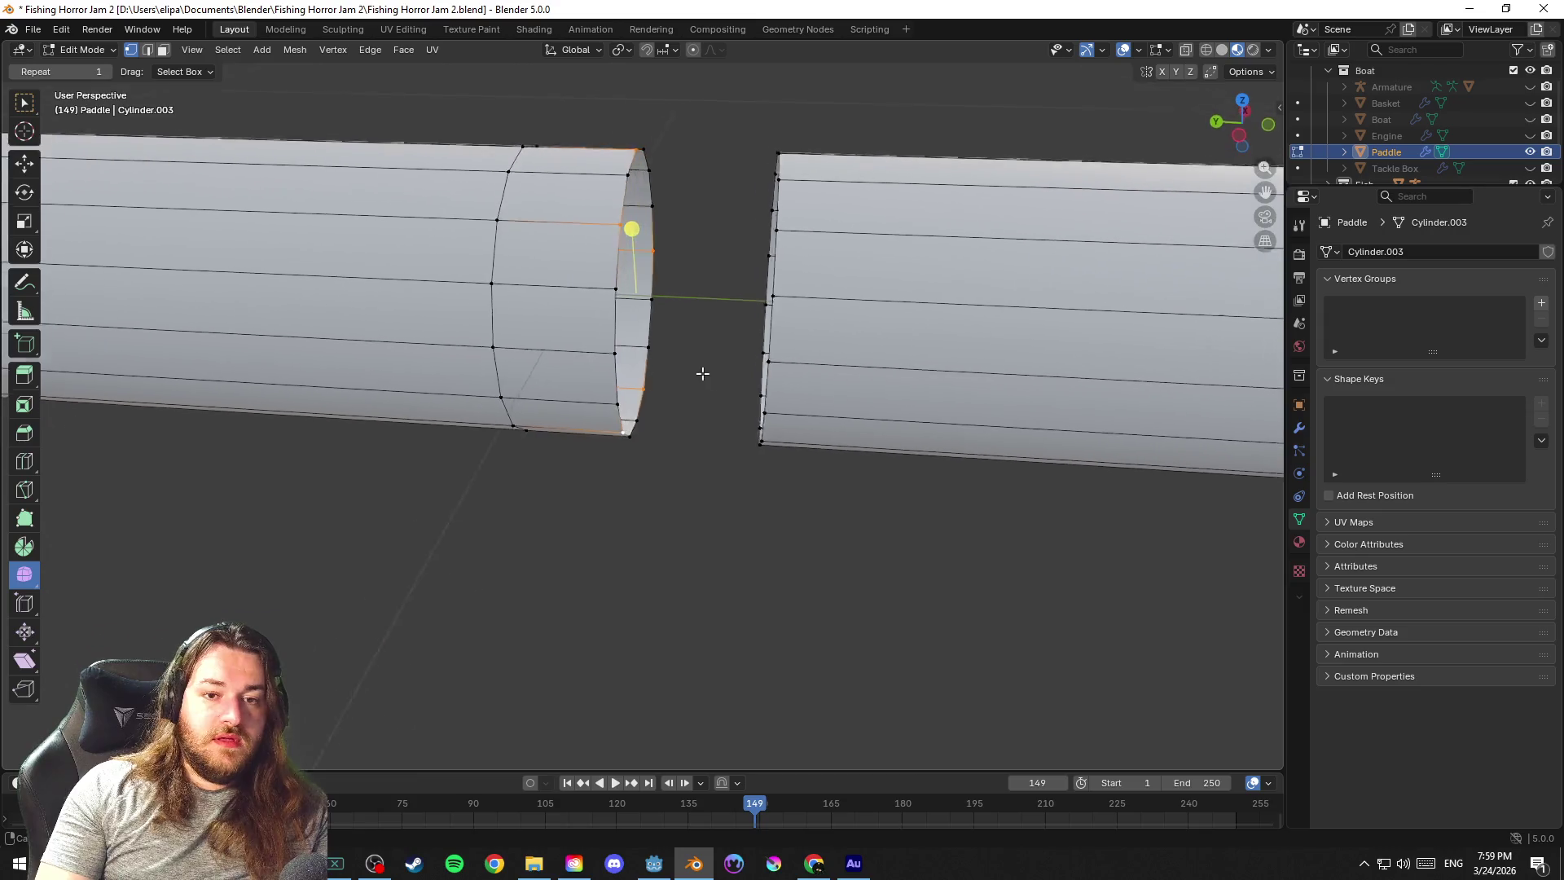
key("g")
key("y")
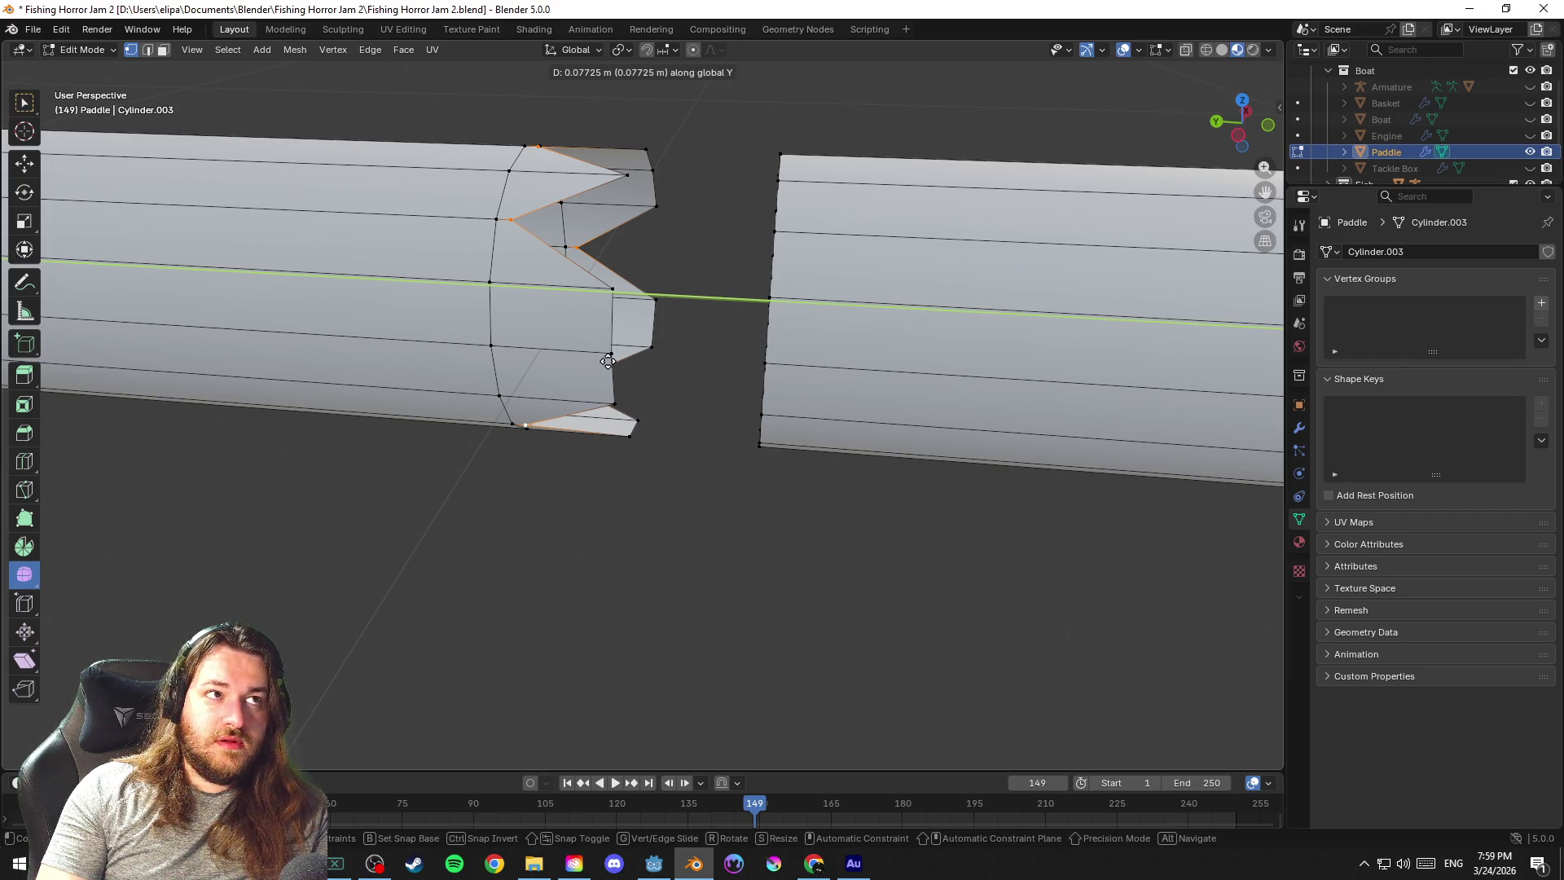
left_click(674, 318)
Fill the open end ring with a cap face and nudge its rim vertices along Y
mouse_move(690, 319)
left_mouse_down()
mouse_move(733, 269)
mouse_move(716, 275)
left_mouse_up()
key("f")
left_click(615, 215)
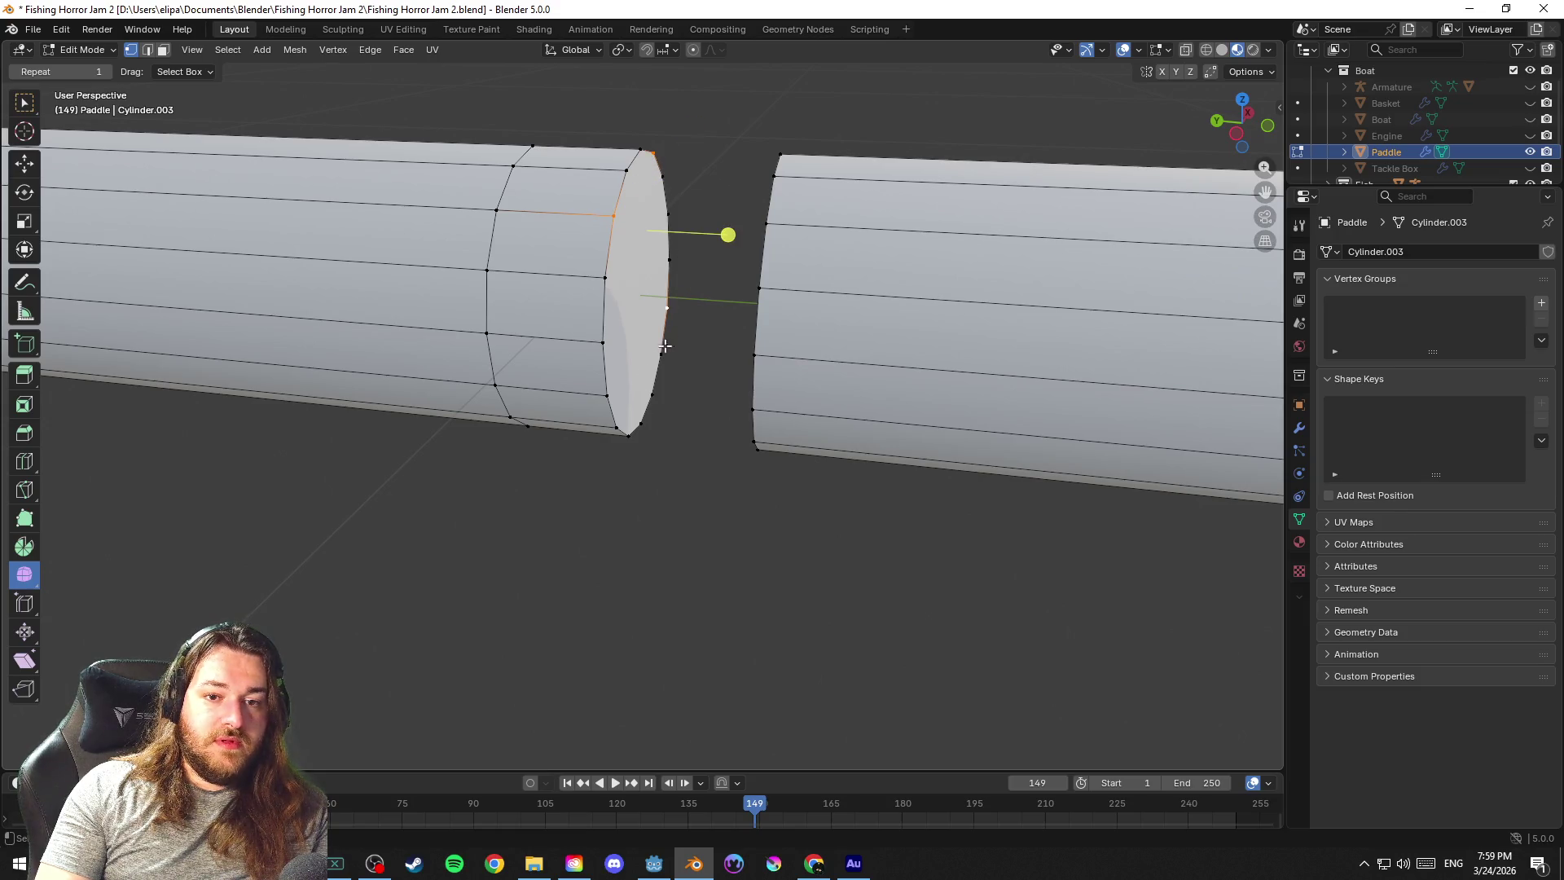
left_click_drag(698, 401, 694, 401)
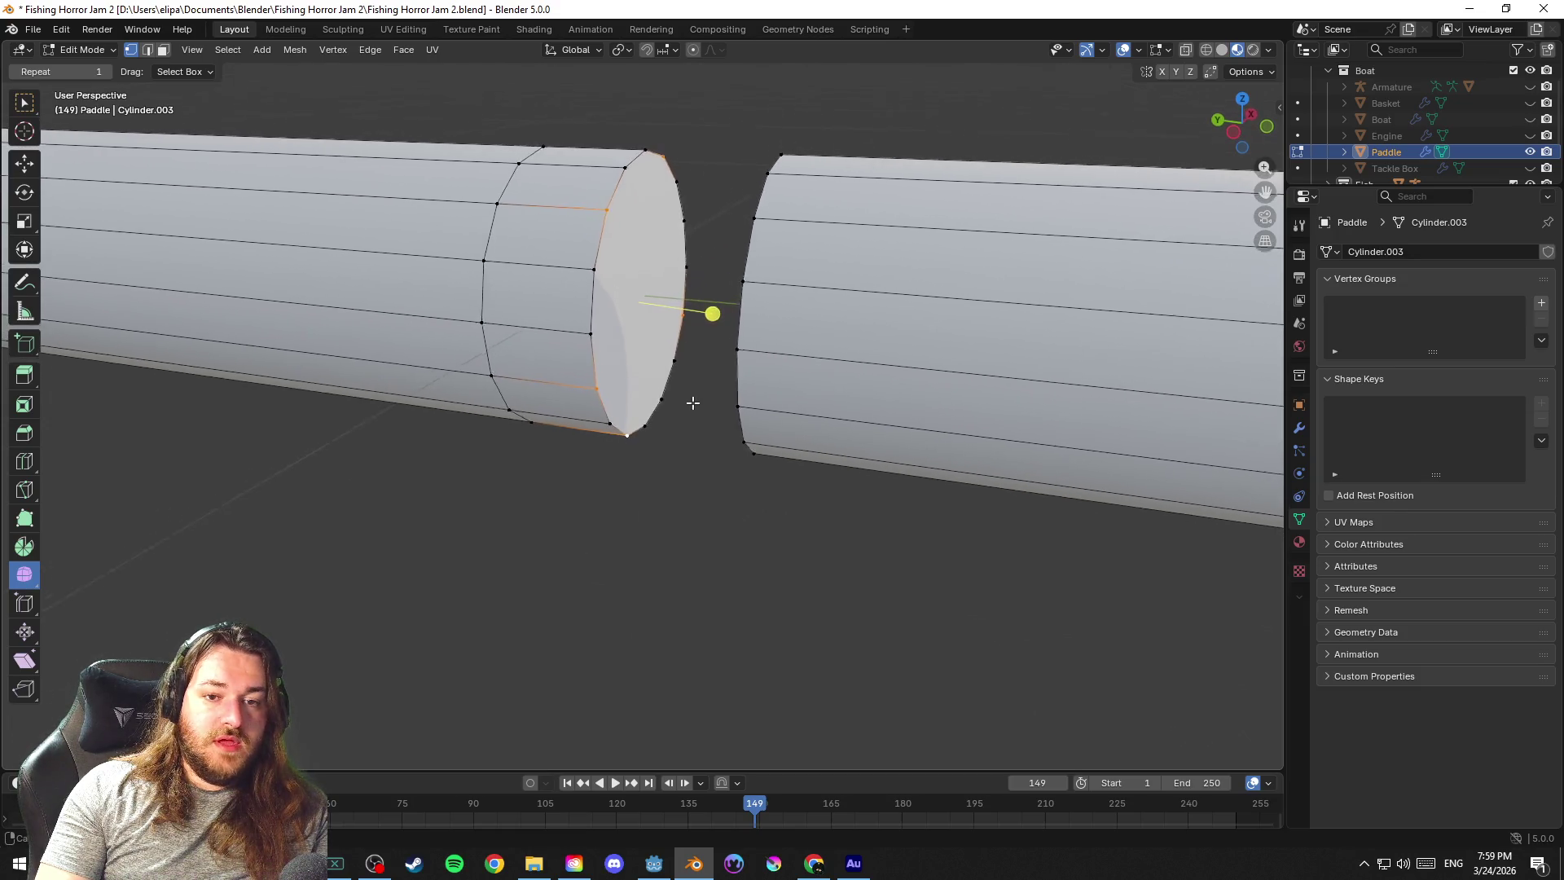
key("g")
key("y")
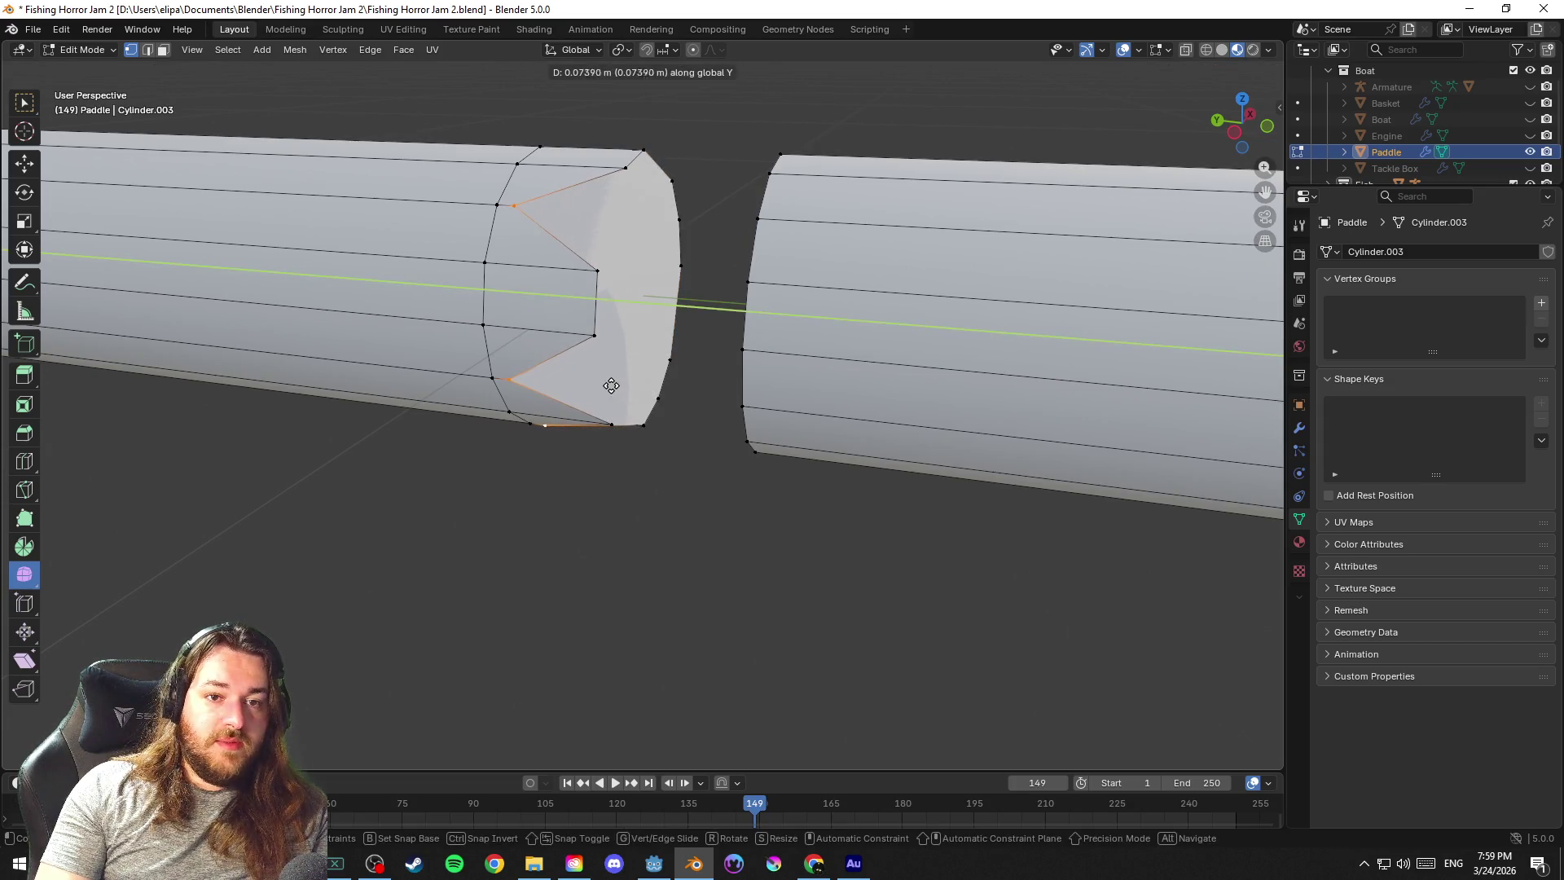
left_click(611, 385)
Undo the cap move, then select and delete the end cap face to hollow the tip
mouse_move(623, 500)
left_mouse_down()
mouse_move(718, 500)
mouse_move(660, 496)
mouse_move(659, 477)
mouse_move(596, 462)
left_mouse_up()
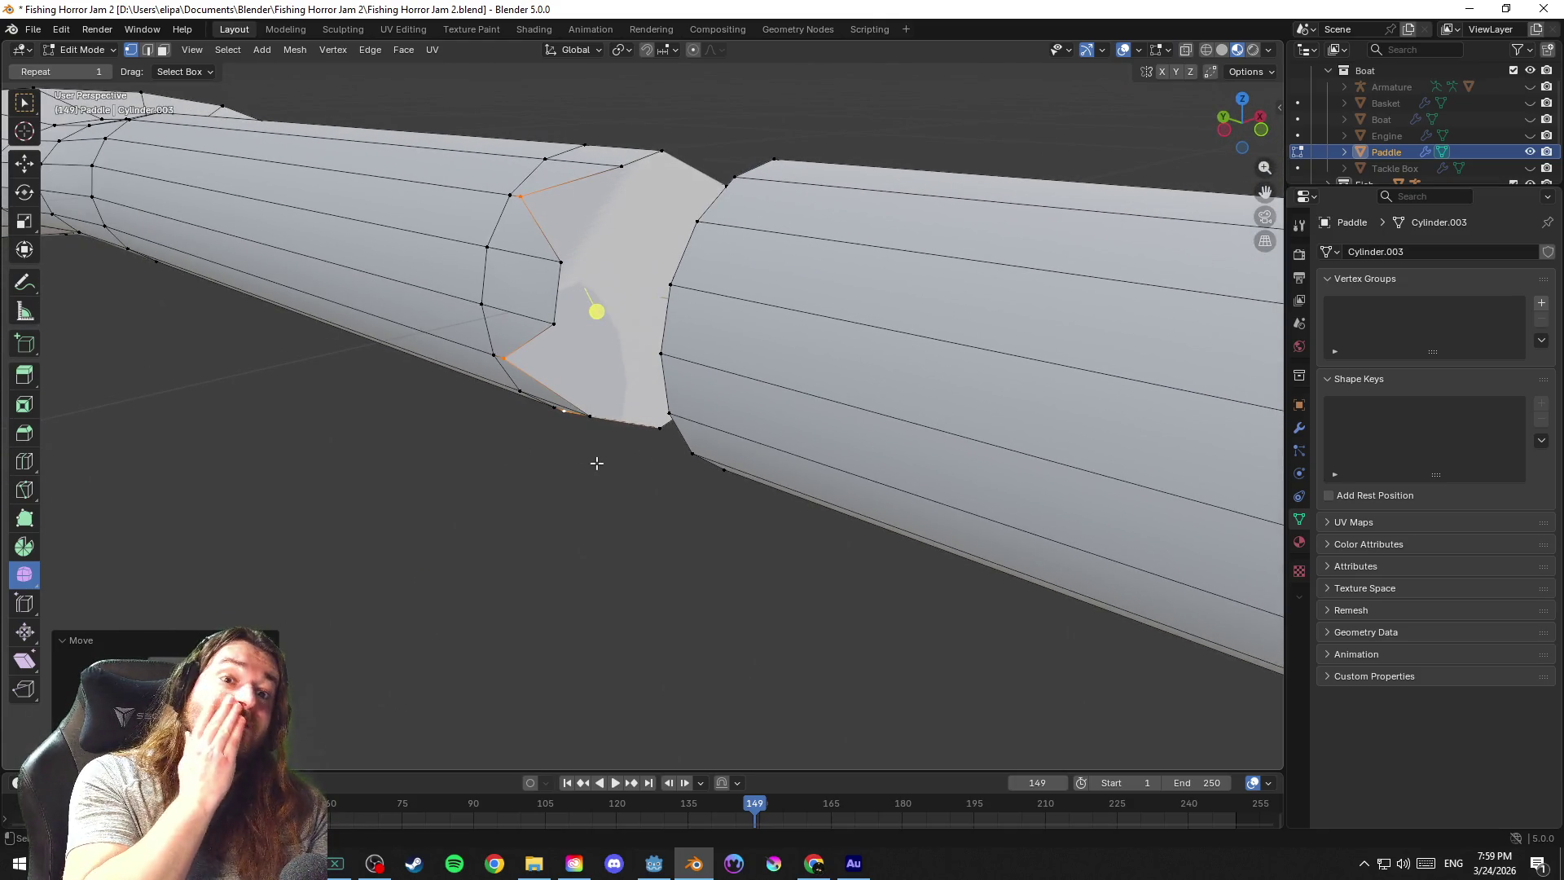
scroll(594, 462, "up", 3)
mouse_move(631, 408)
left_mouse_down()
mouse_move(759, 381)
mouse_move(770, 421)
mouse_move(742, 428)
left_mouse_up()
scroll(772, 421, "down", 3)
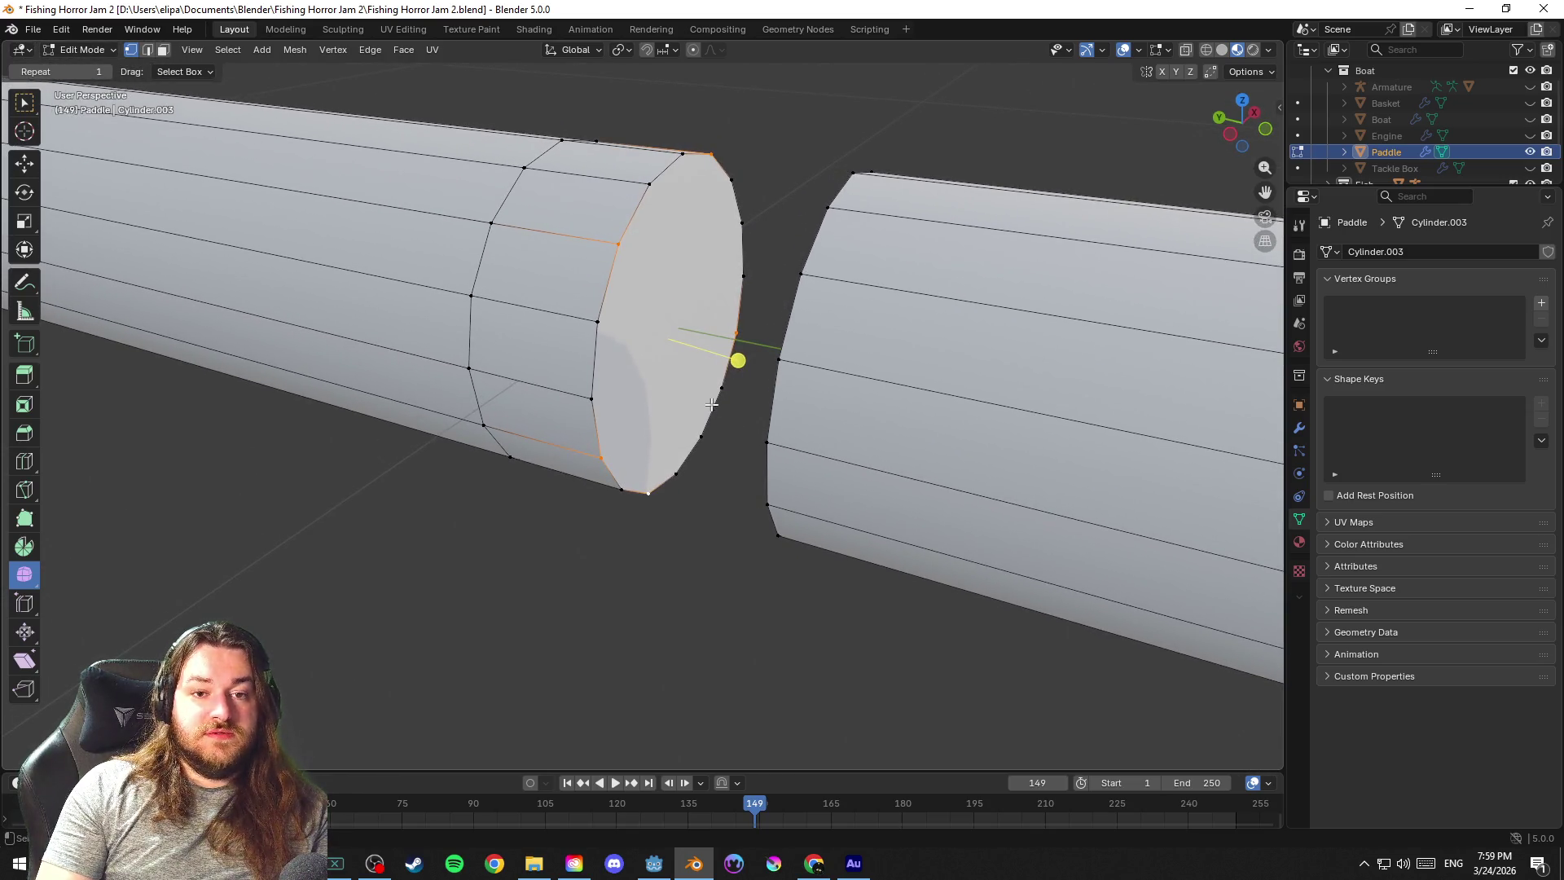
key("ctrl+z")
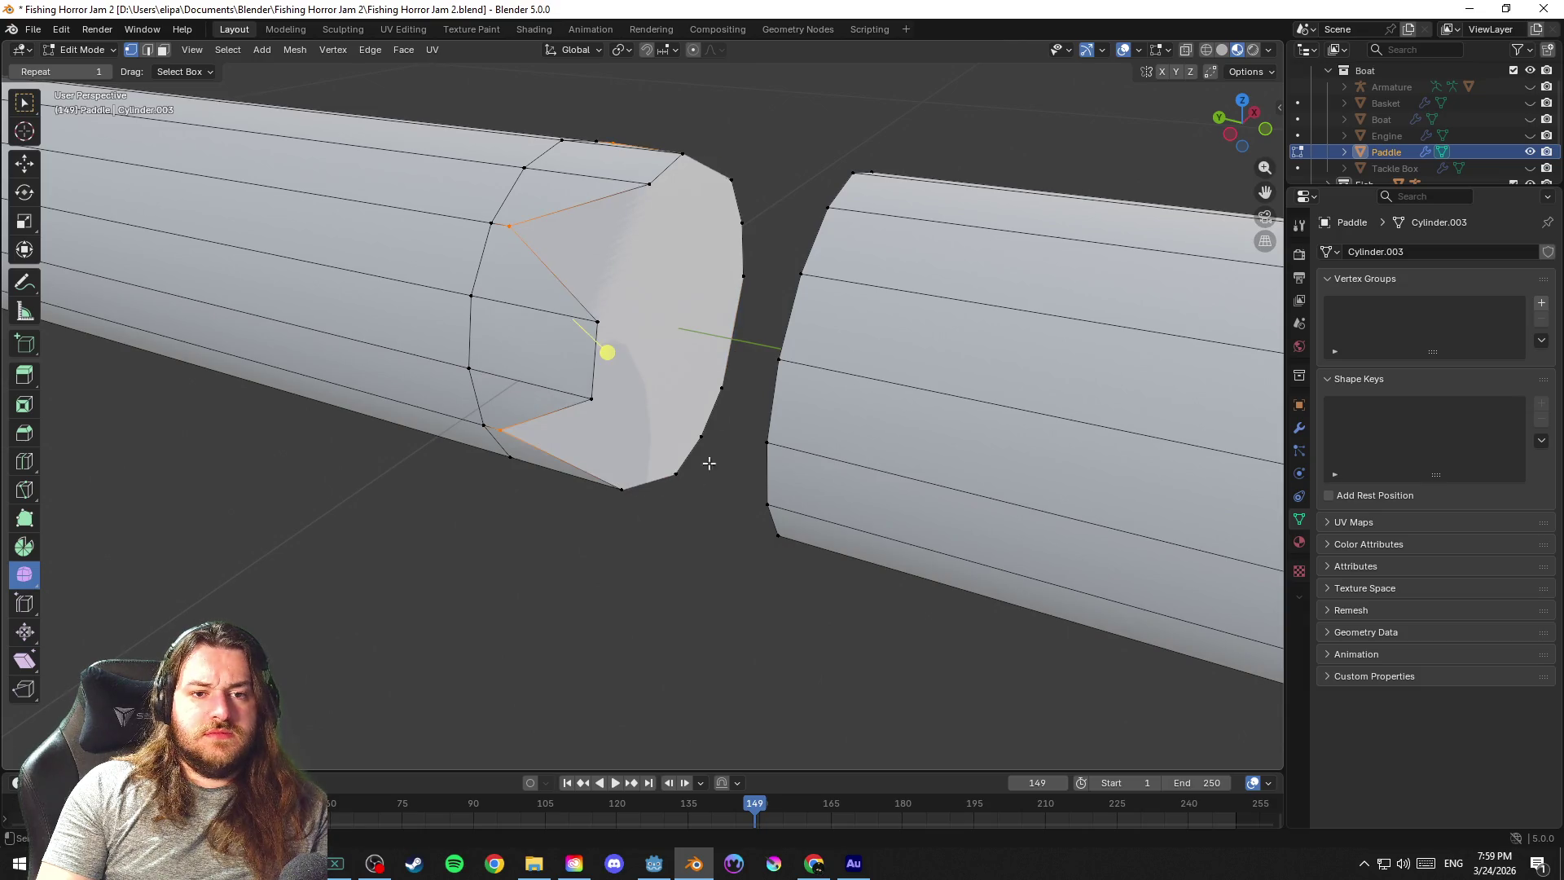
mouse_move(687, 505)
left_mouse_down()
mouse_move(402, 393)
mouse_move(781, 499)
mouse_move(693, 485)
mouse_move(728, 485)
left_mouse_up()
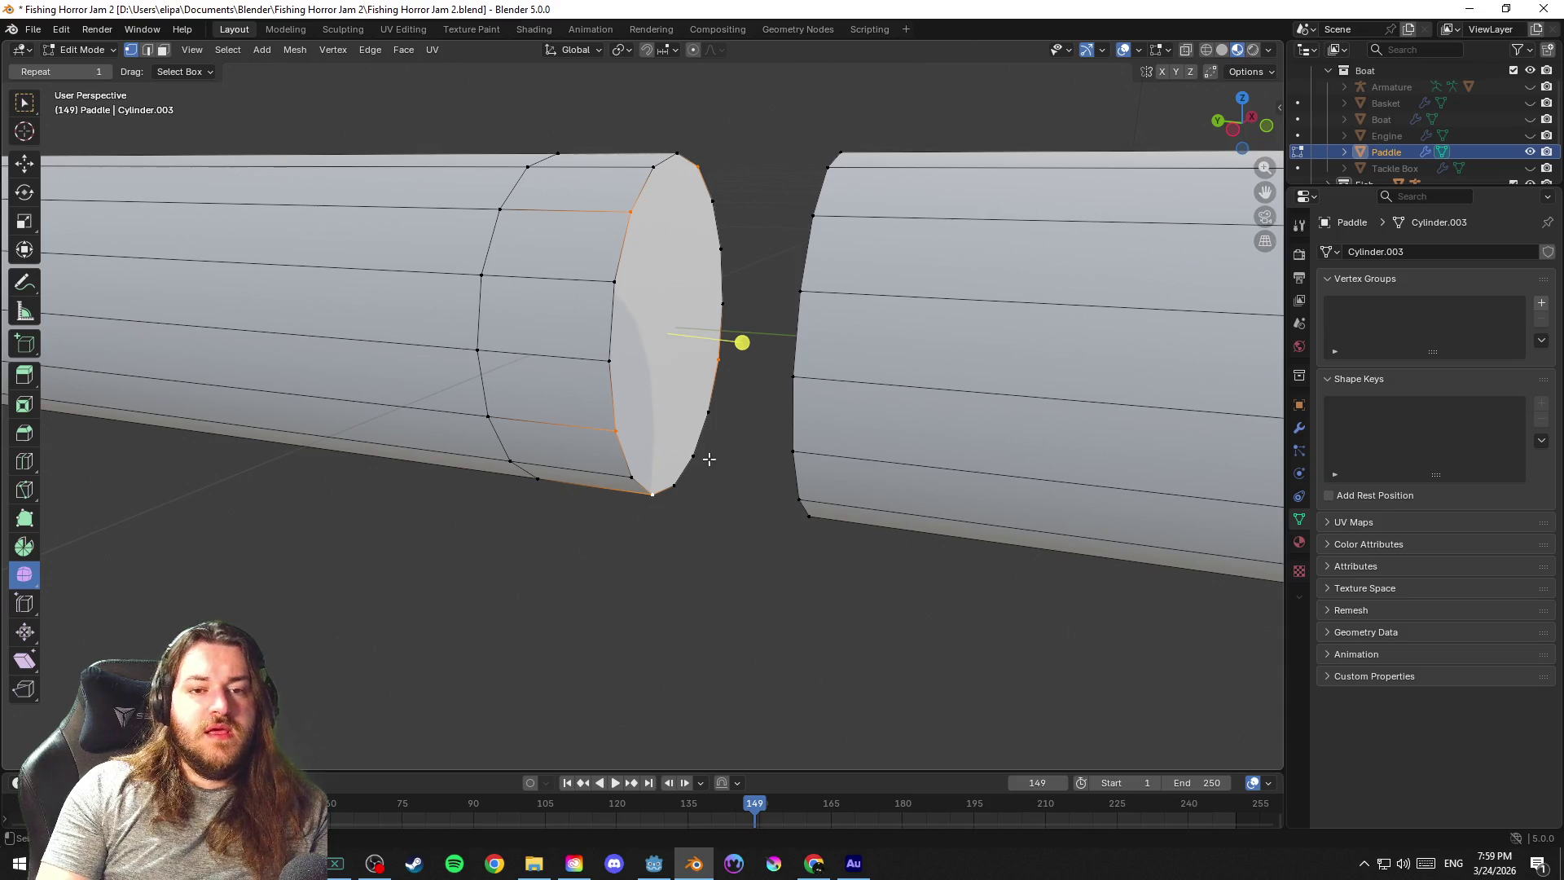
key("x")
left_click(706, 457)
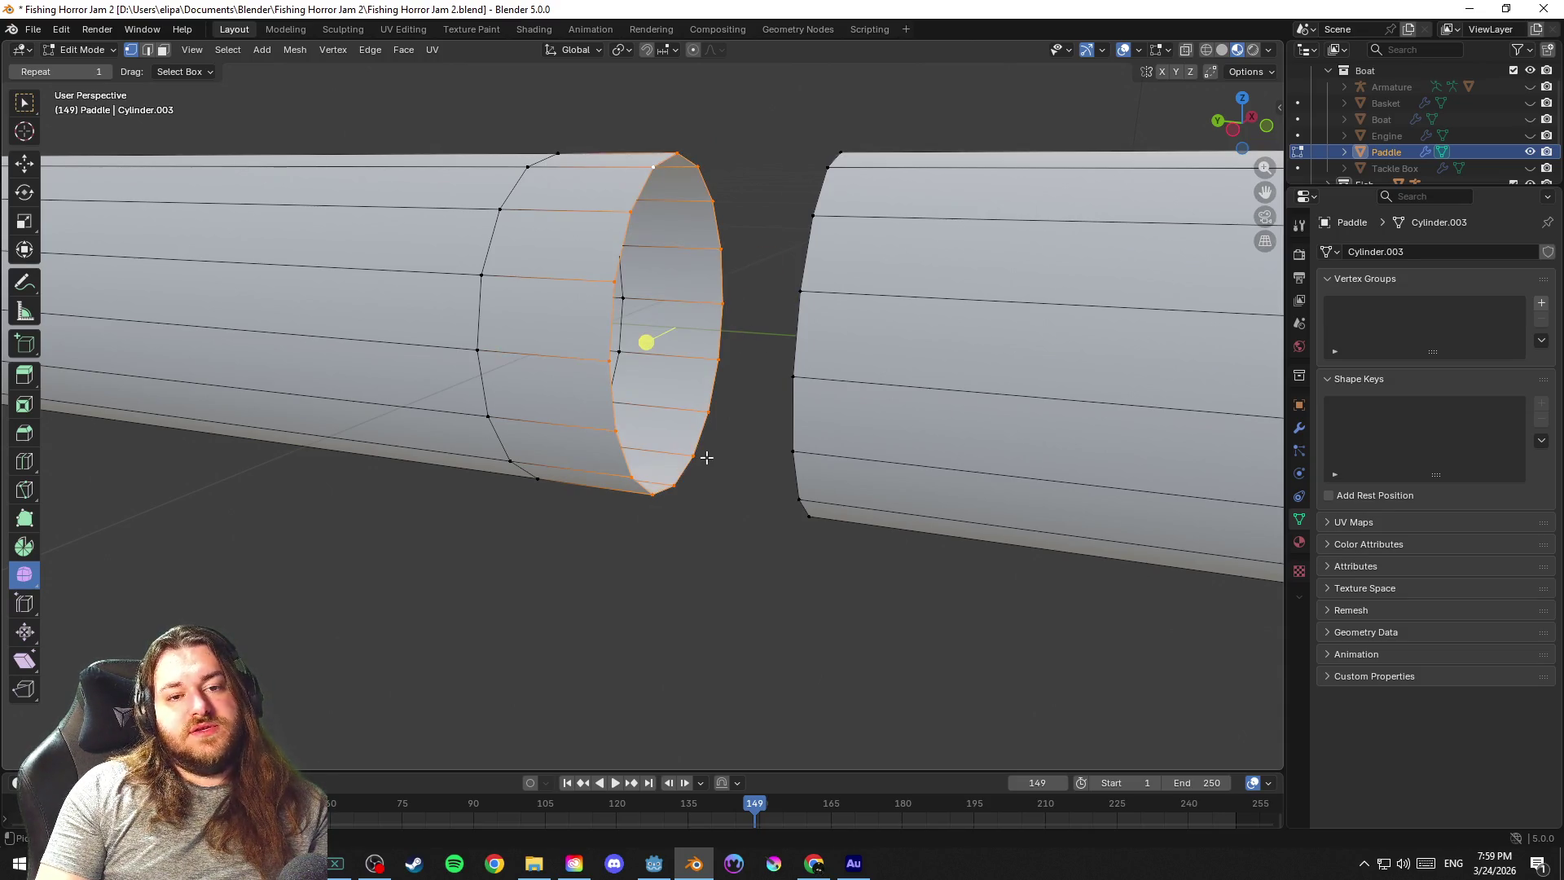
left_click_drag(725, 363, 692, 320)
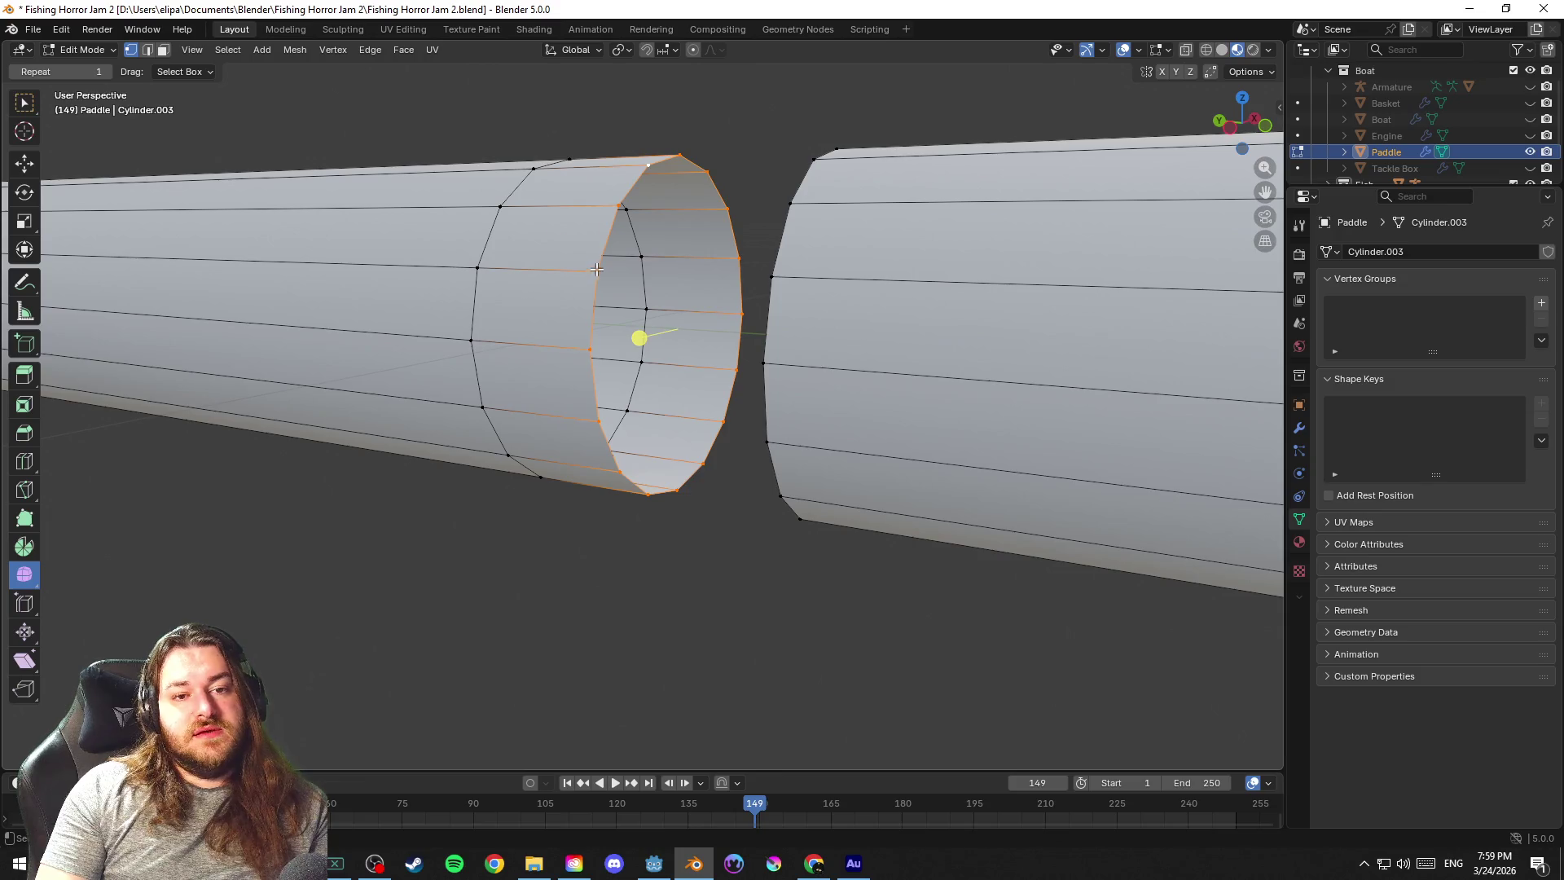
left_click(555, 245)
left_click(603, 209)
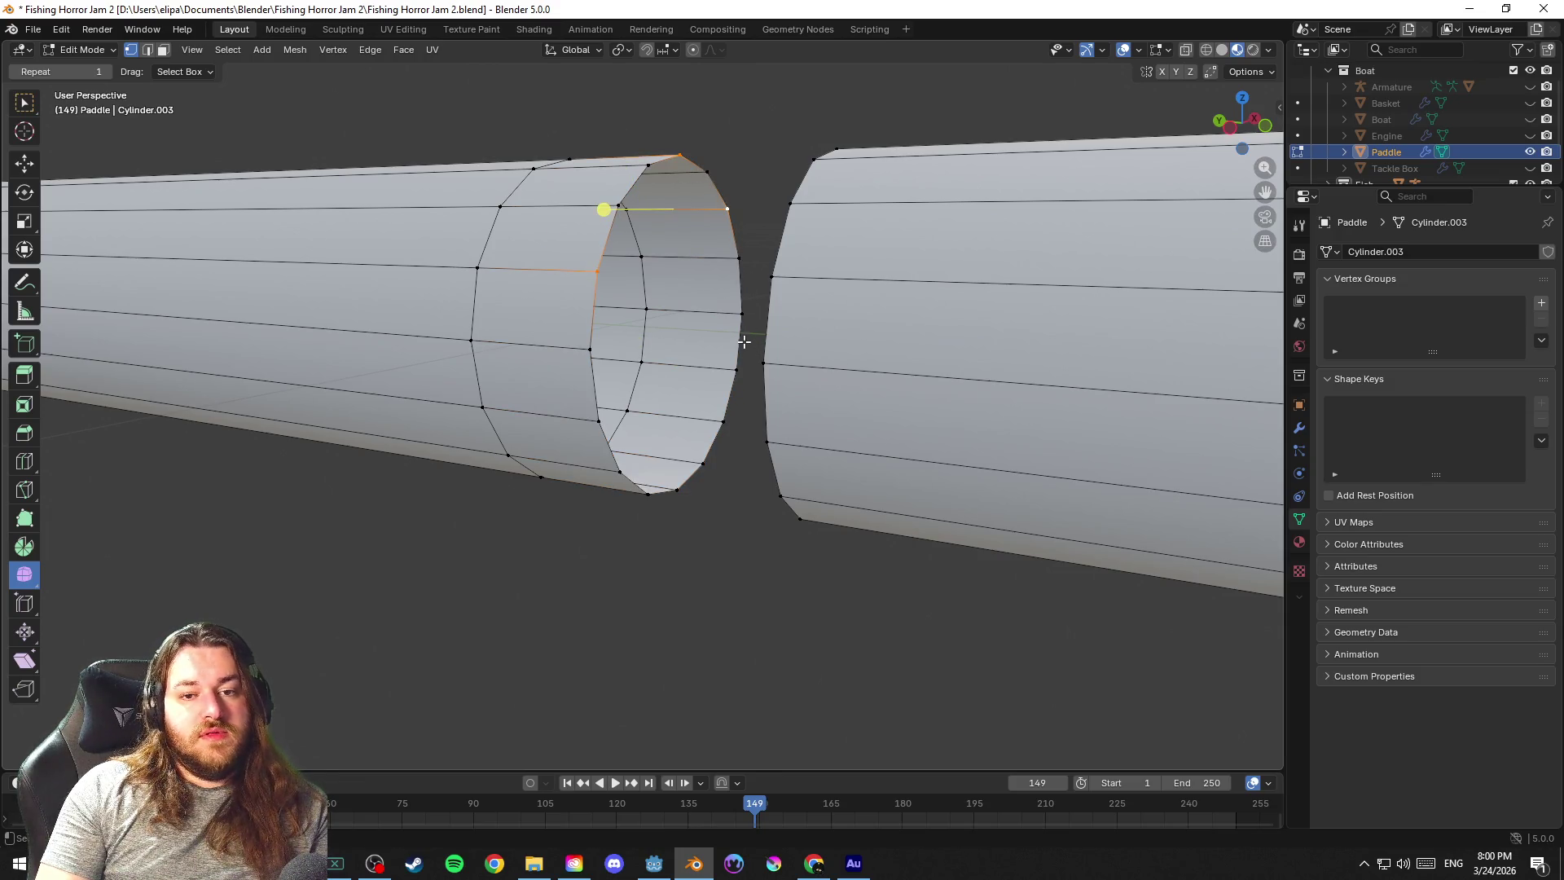
left_click(708, 458, "alt")
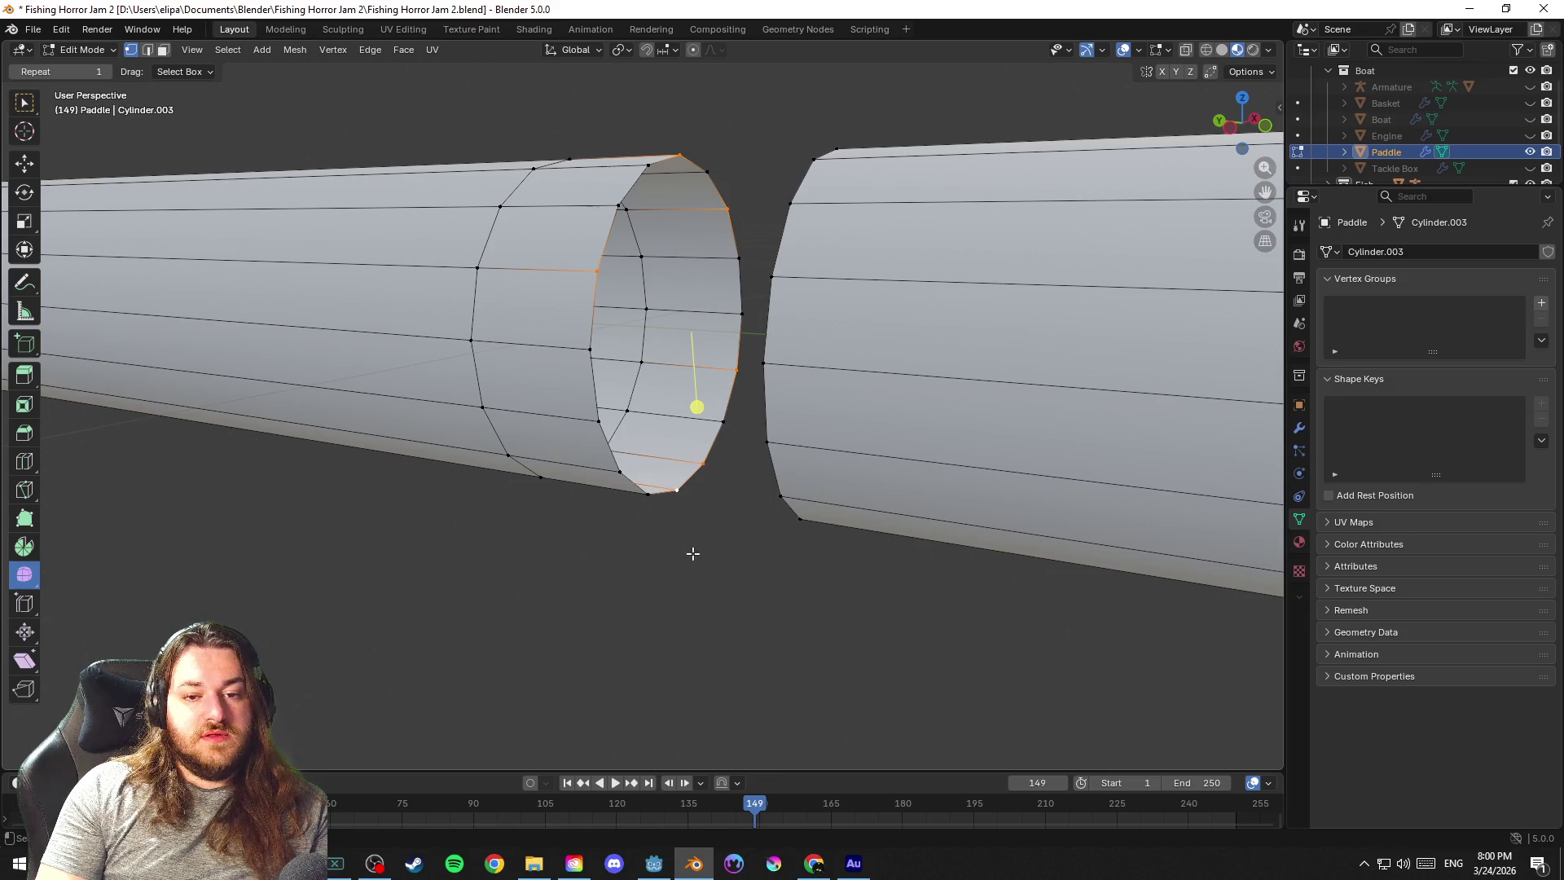
left_click_drag(635, 504, 720, 546)
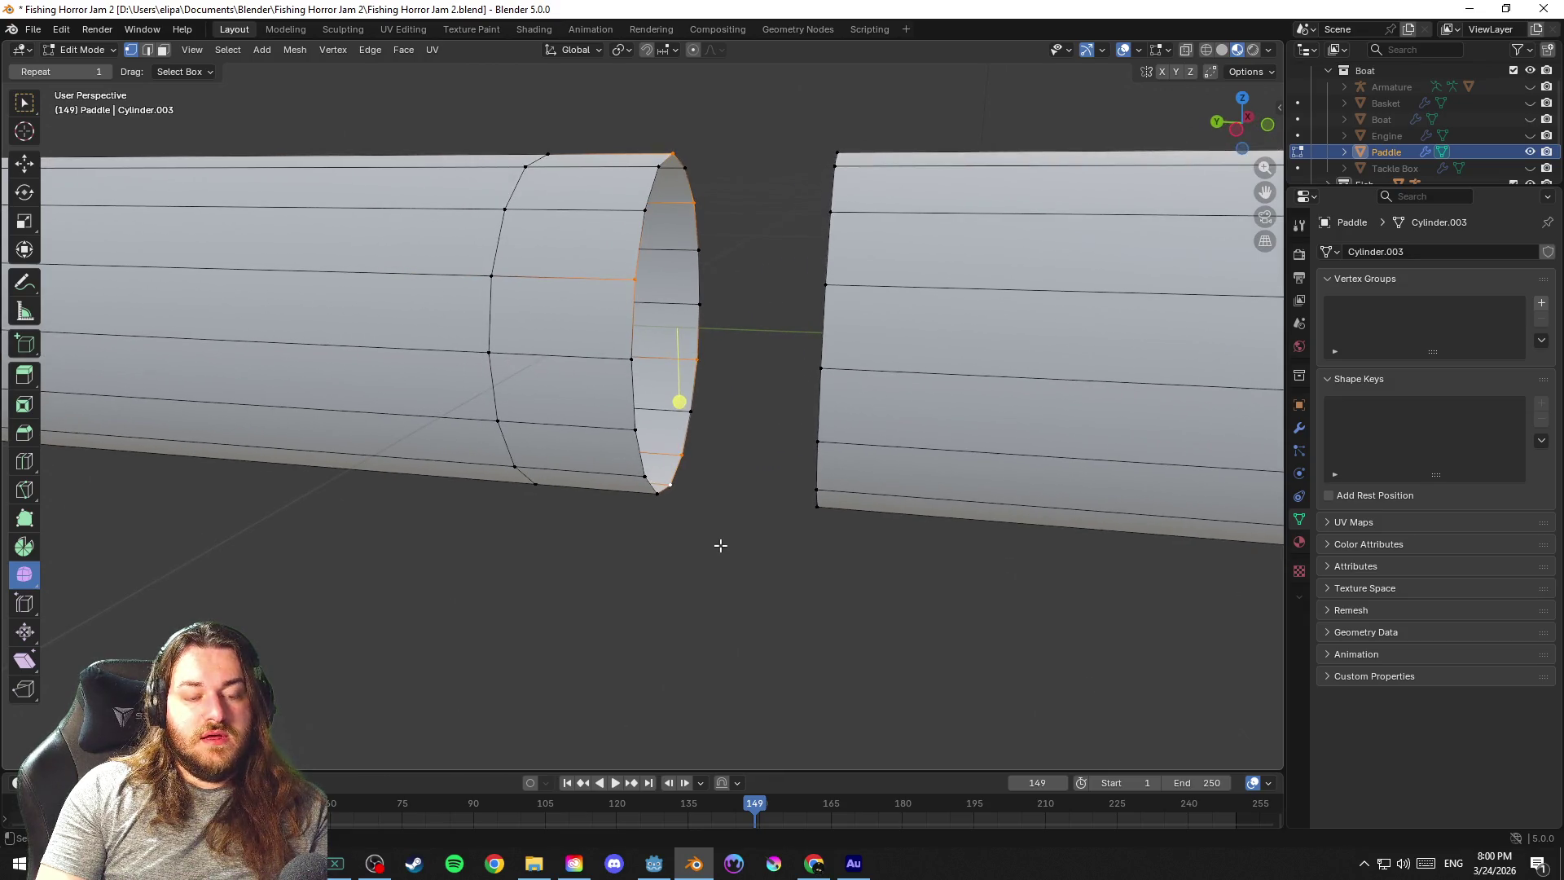
key("g")
key("y")
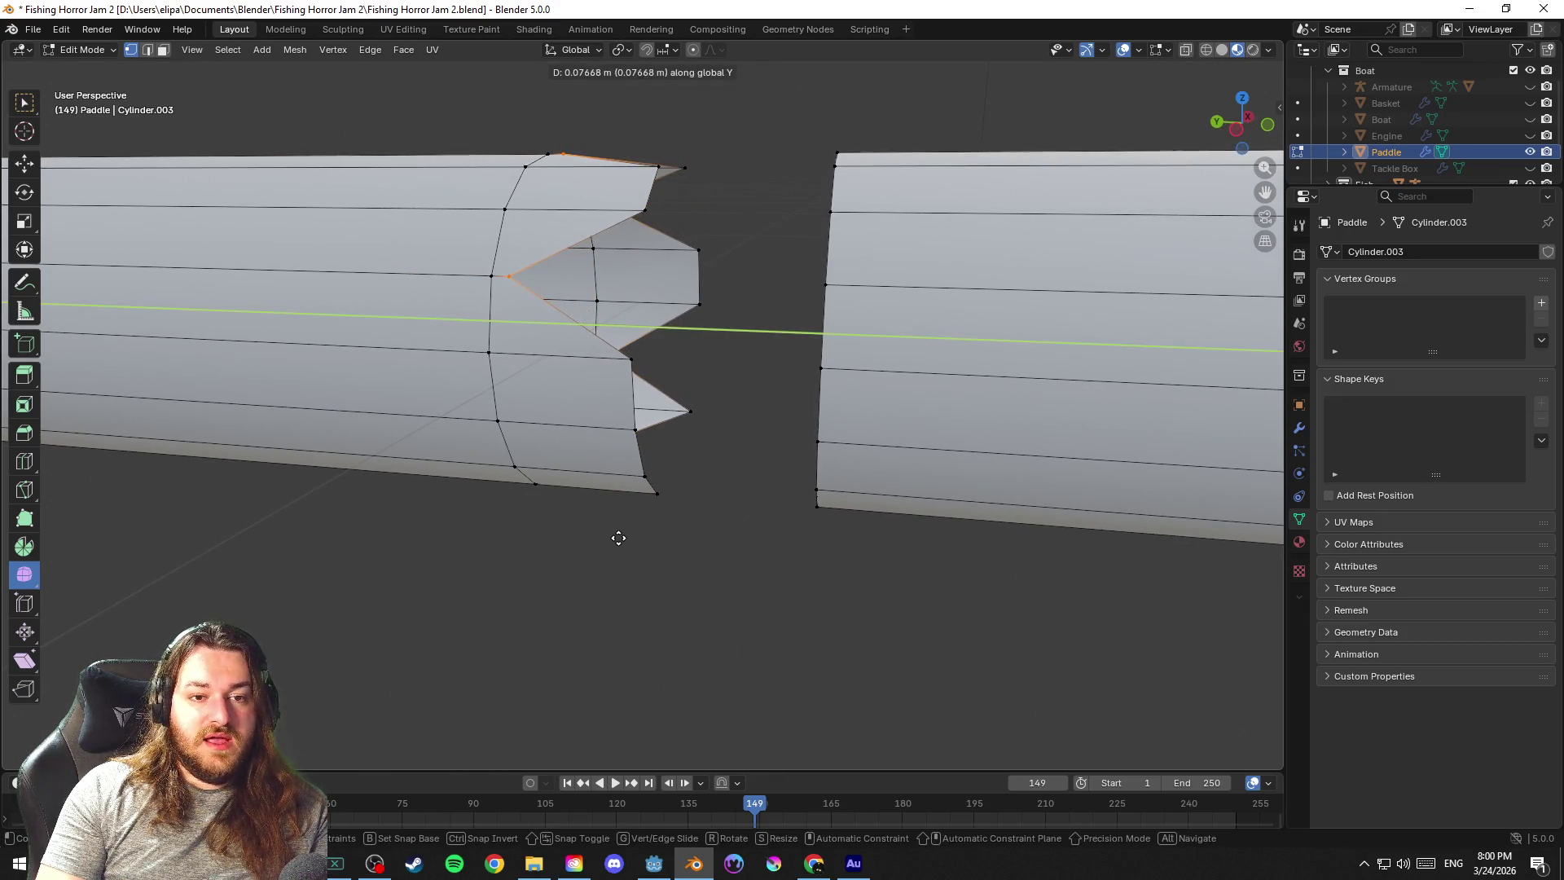
left_click(616, 538)
left_click(676, 550)
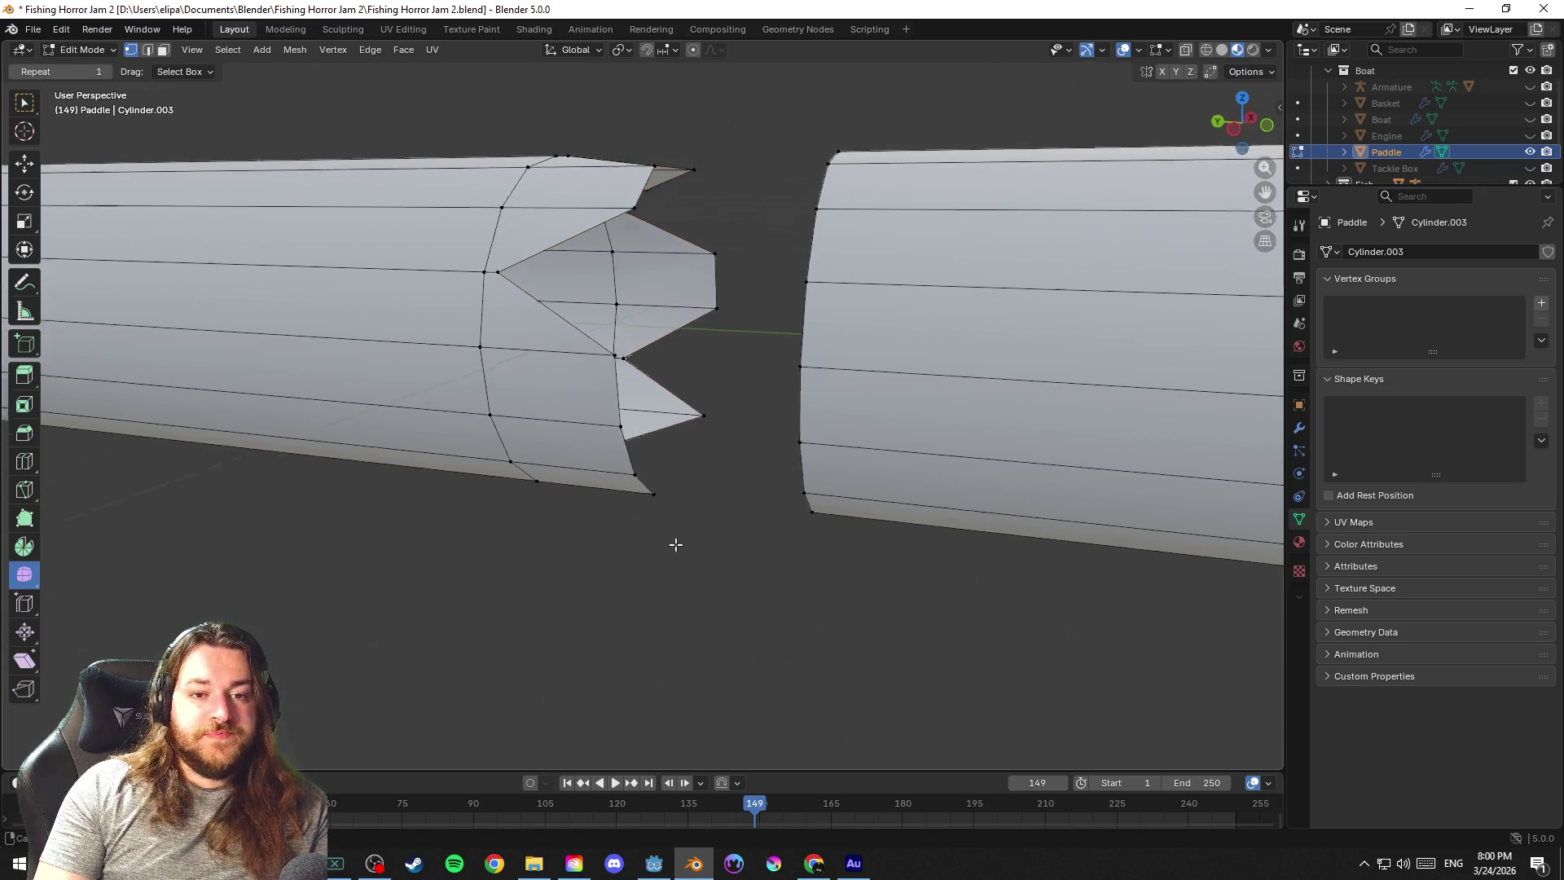
left_click_drag(675, 550, 652, 545)
mouse_move(561, 294)
left_mouse_down()
mouse_move(401, 391)
mouse_move(383, 374)
mouse_move(671, 432)
mouse_move(775, 404)
mouse_move(882, 263)
mouse_move(902, 313)
left_mouse_up()
key("ctrl+z")
left_click(893, 308, "shift")
mouse_move(864, 187)
left_mouse_down()
mouse_move(688, 97)
mouse_move(788, 406)
mouse_move(763, 333)
left_mouse_up()
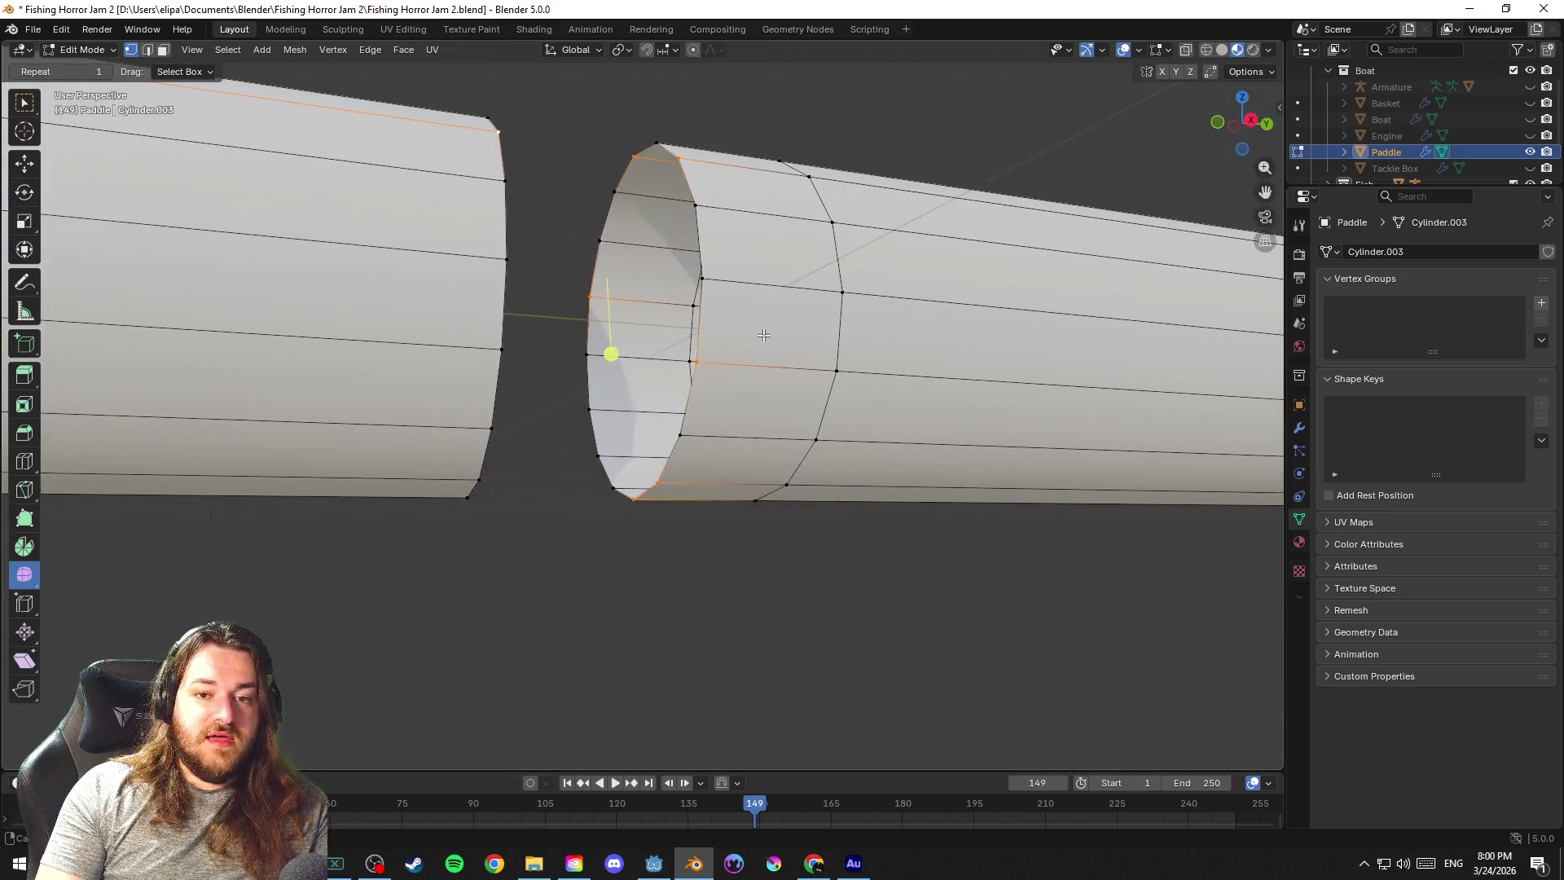
Start a Y-constrained move on the right piece's end vertices and cancel it
left_click_drag(485, 368, 629, 324)
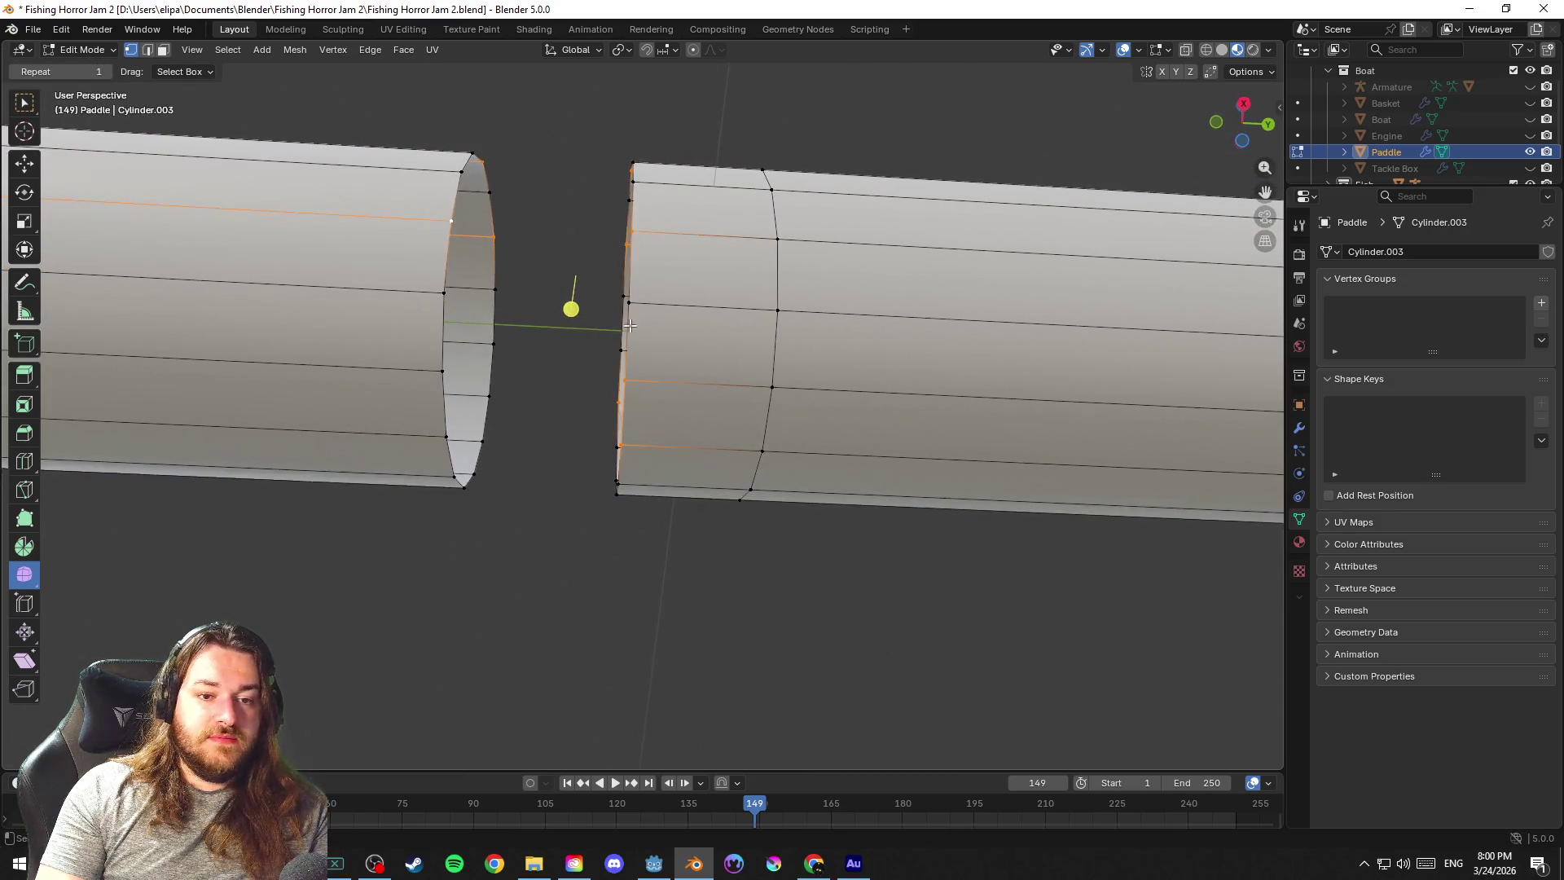
mouse_move(447, 376)
left_mouse_down()
mouse_move(541, 500)
mouse_move(685, 489)
mouse_move(750, 512)
mouse_move(789, 597)
mouse_move(828, 366)
left_mouse_up()
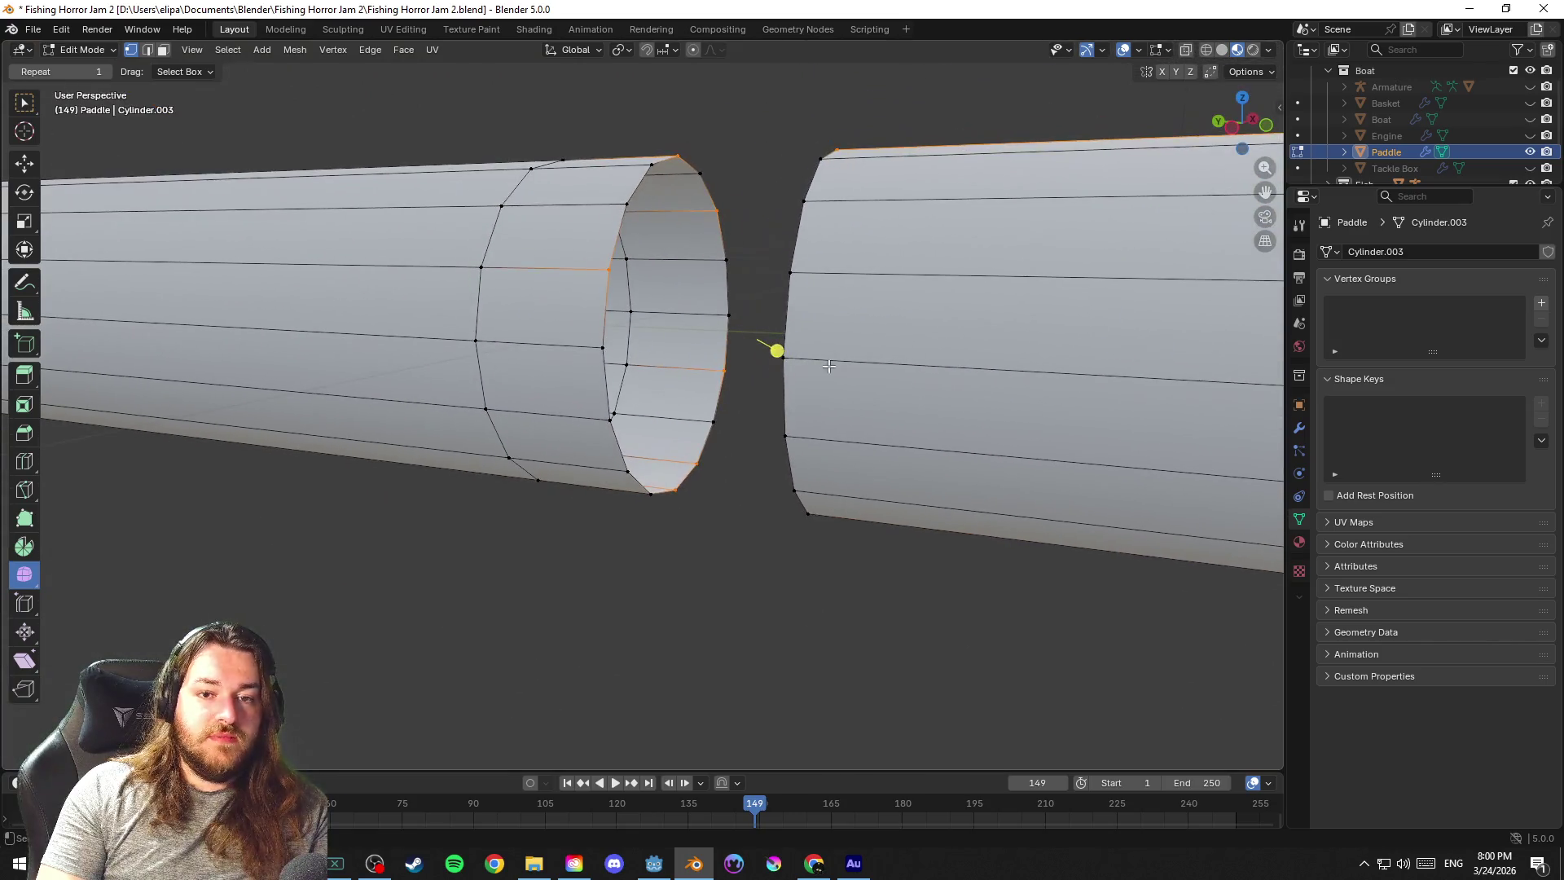
left_click_drag(785, 267, 911, 283)
key("g")
key("y")
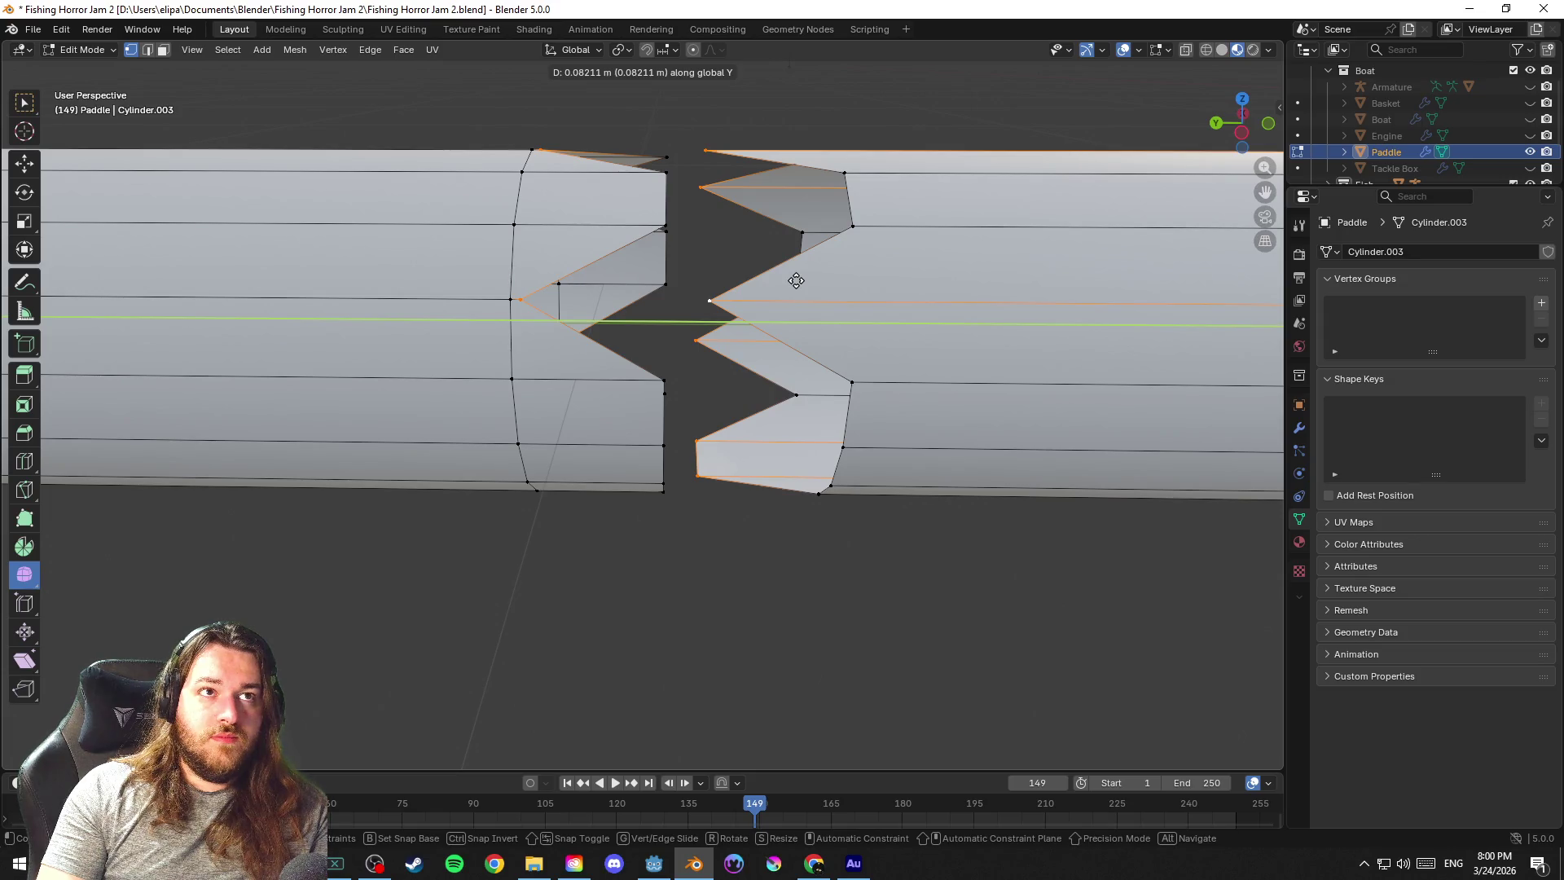
key("Escape")
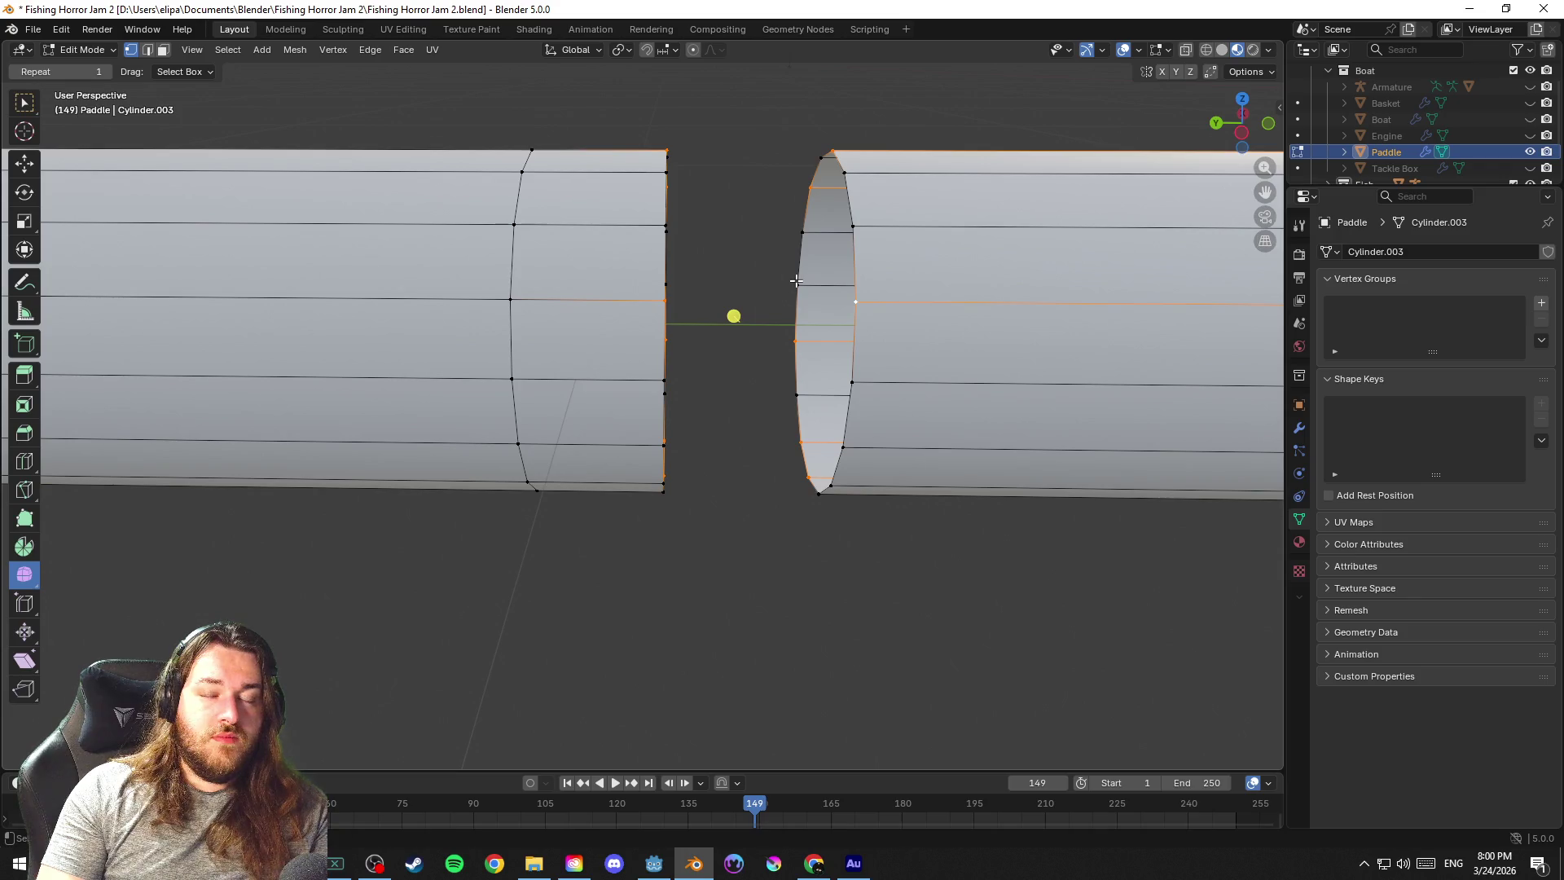
Edge-slide the left piece's nearby loop farther back from the open end and deselect
left_click(517, 256)
key("ctrl+l")
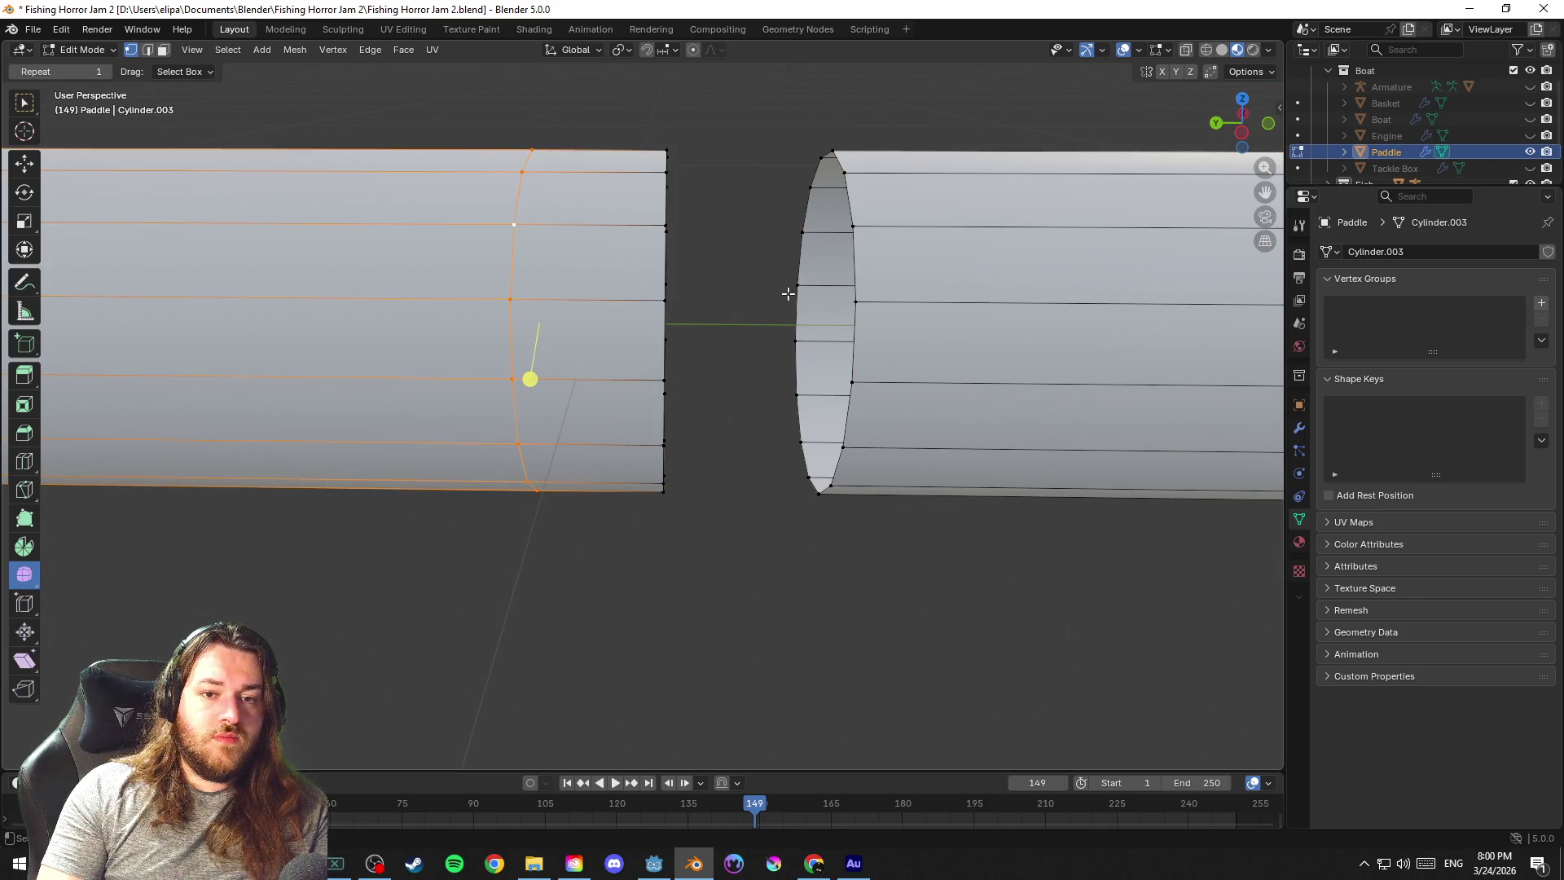
key("g")
key("g")
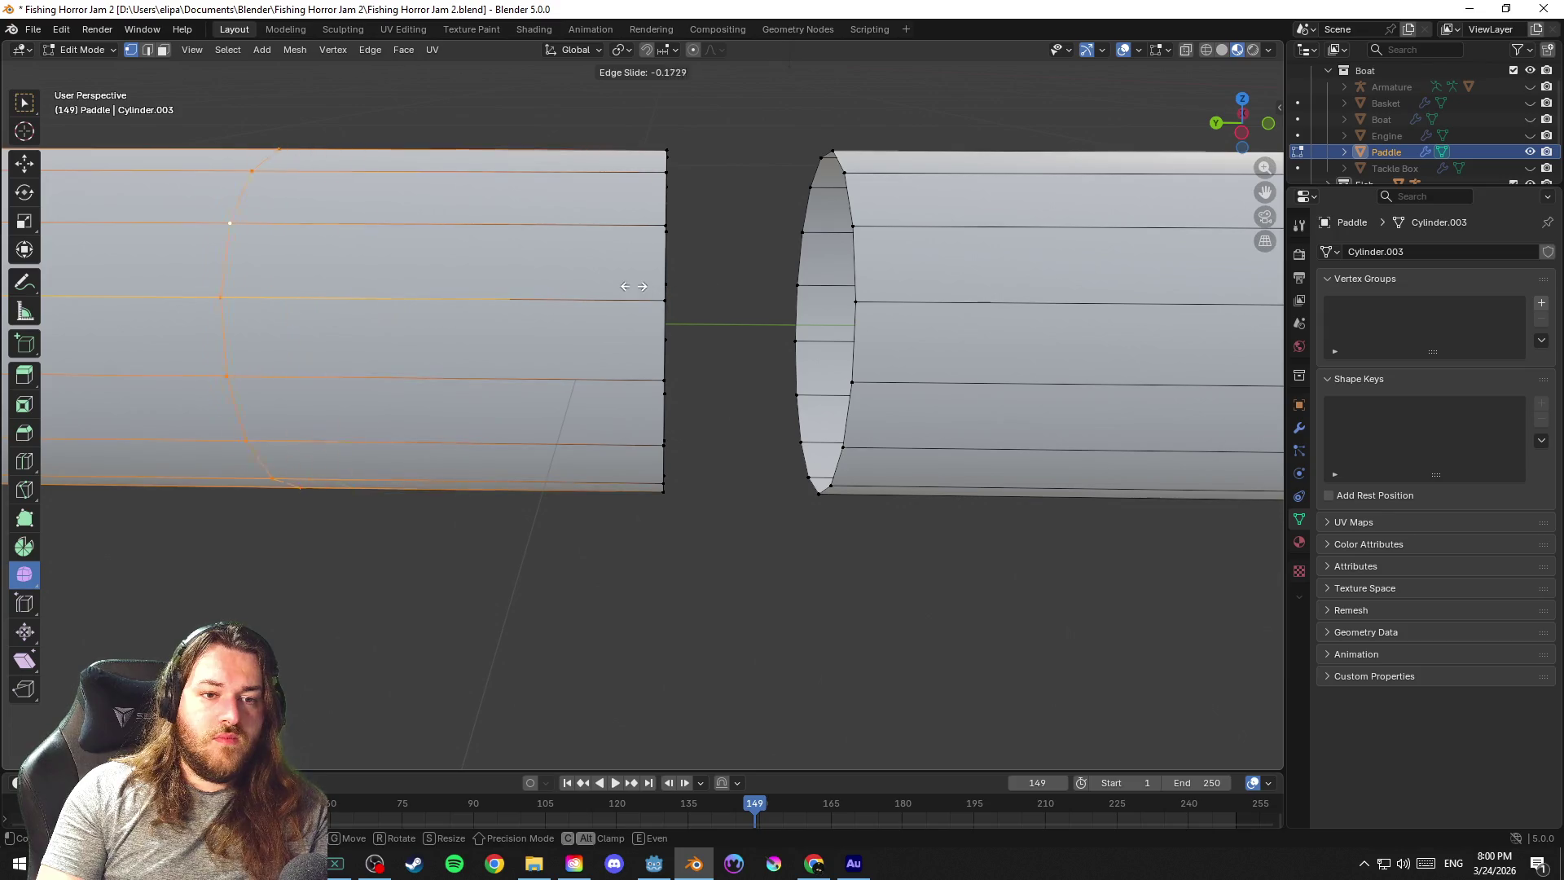
left_click(574, 284)
left_click(764, 519)
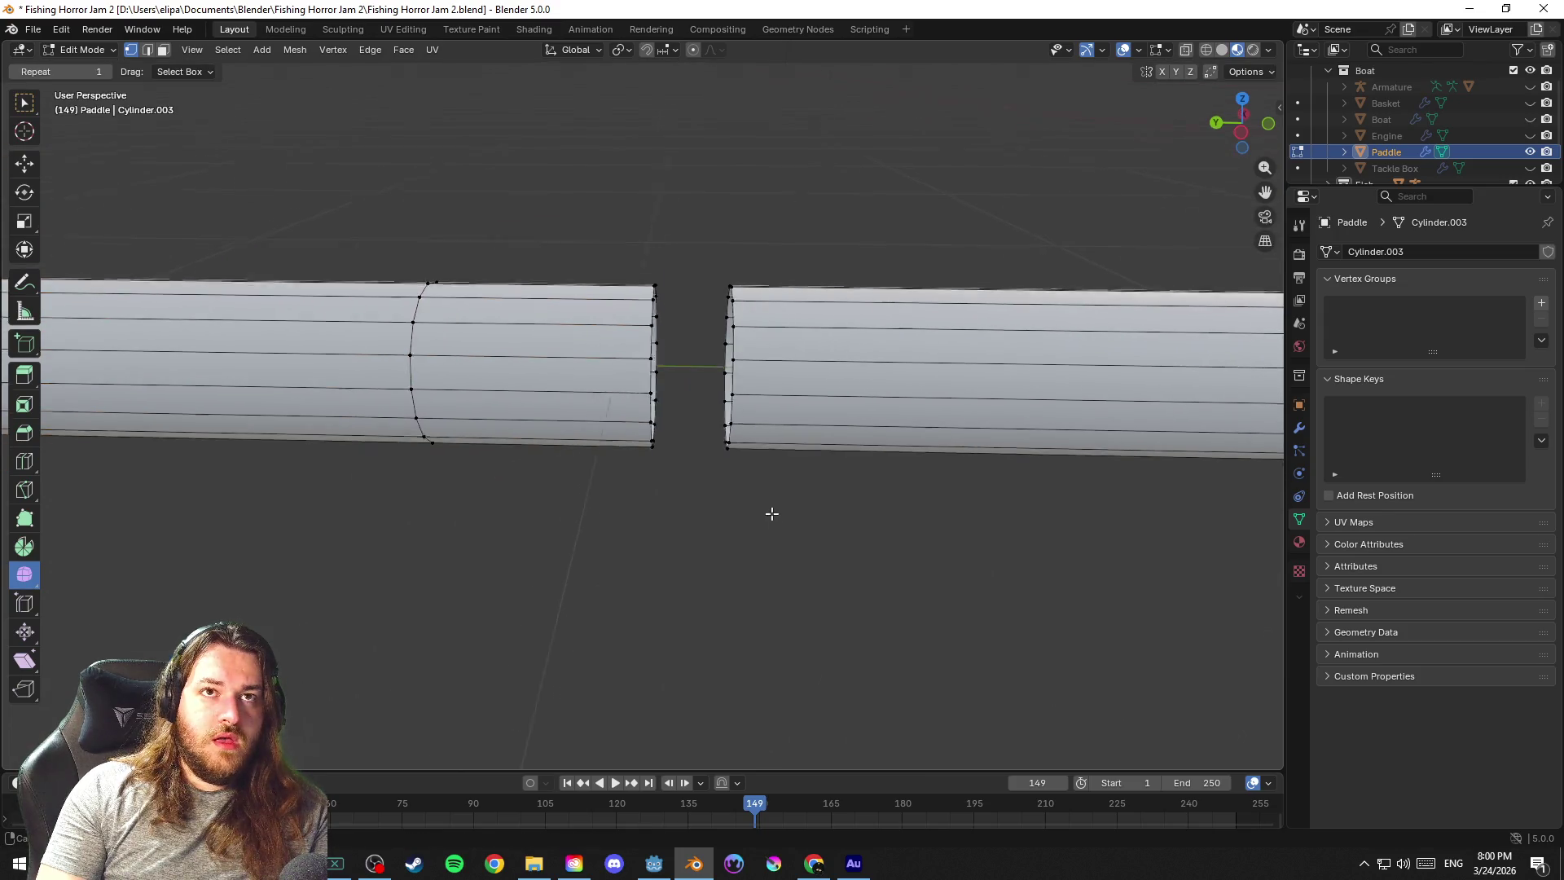
left_click_drag(747, 497, 780, 505)
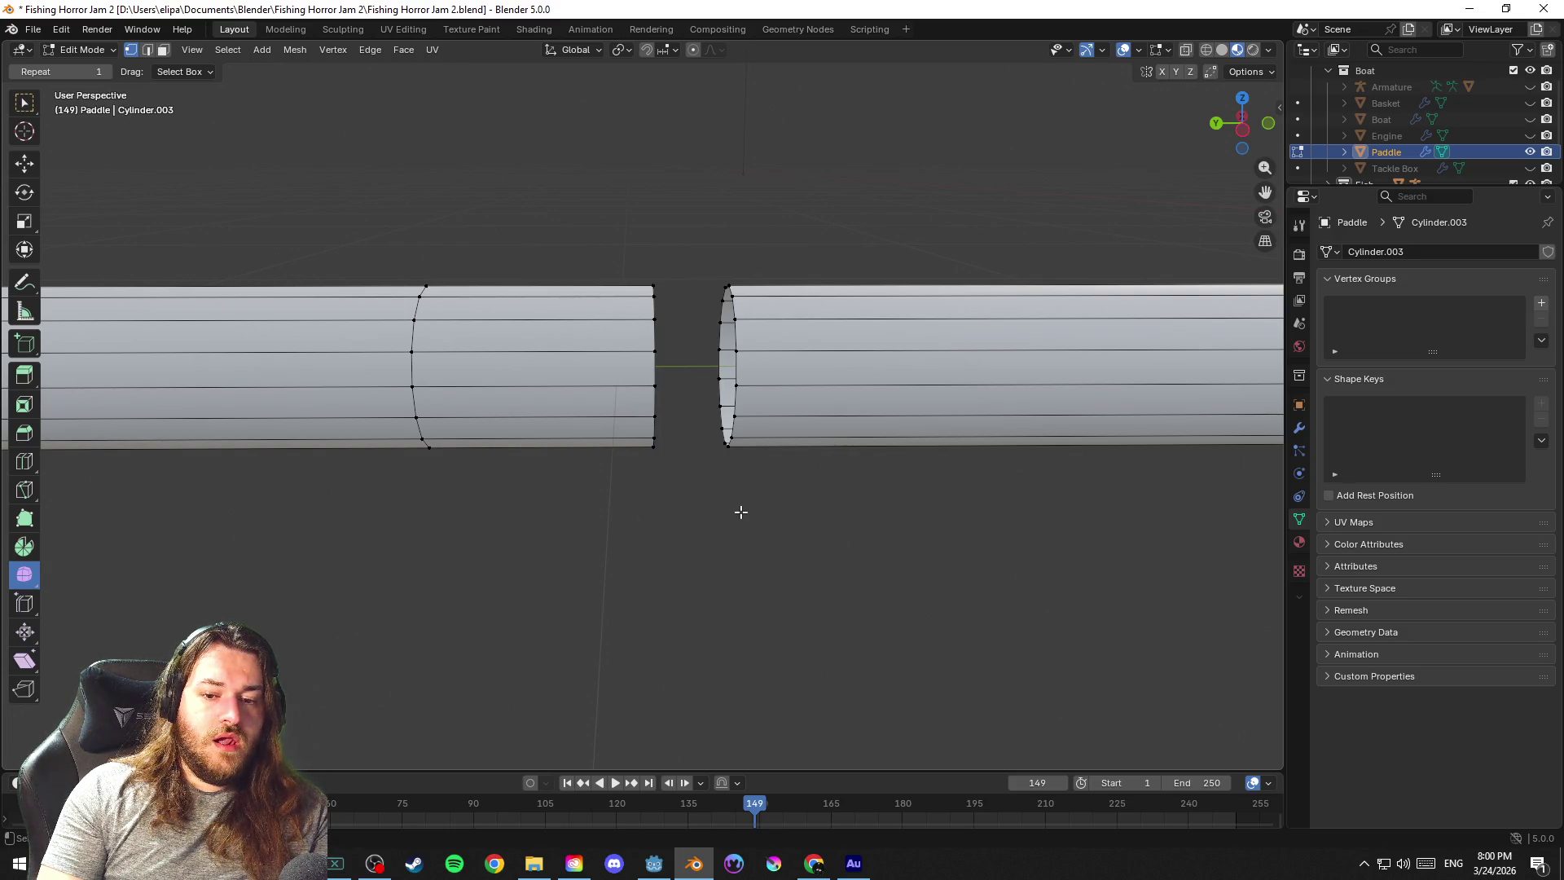
scroll(739, 512, "down", 2)
scroll(741, 513, "down", 3)
scroll(745, 520, "down", 3)
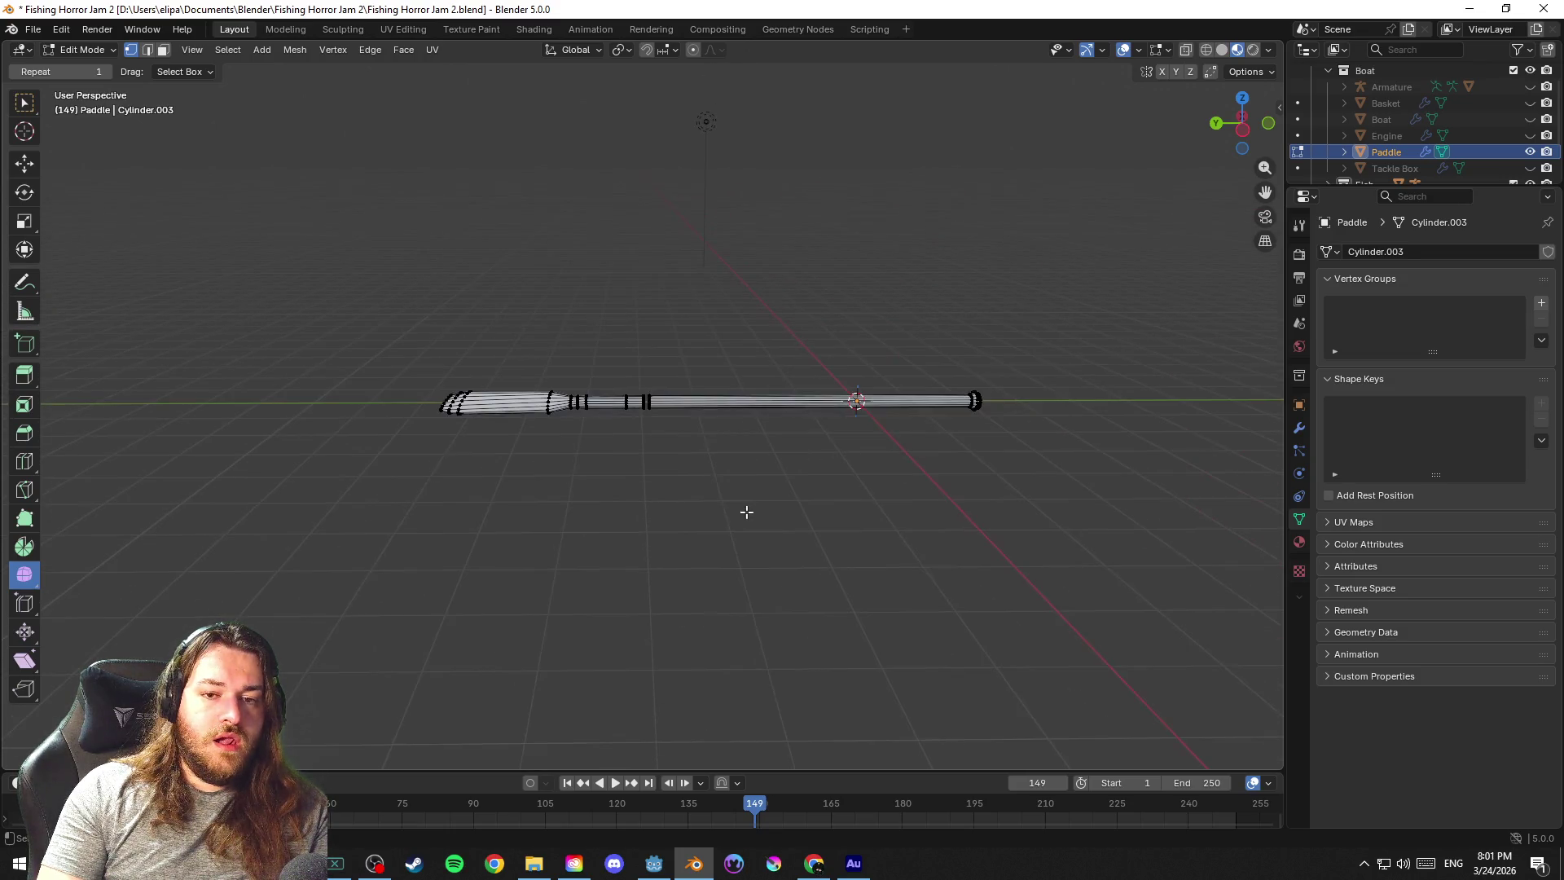
left_click_drag(753, 529, 751, 538)
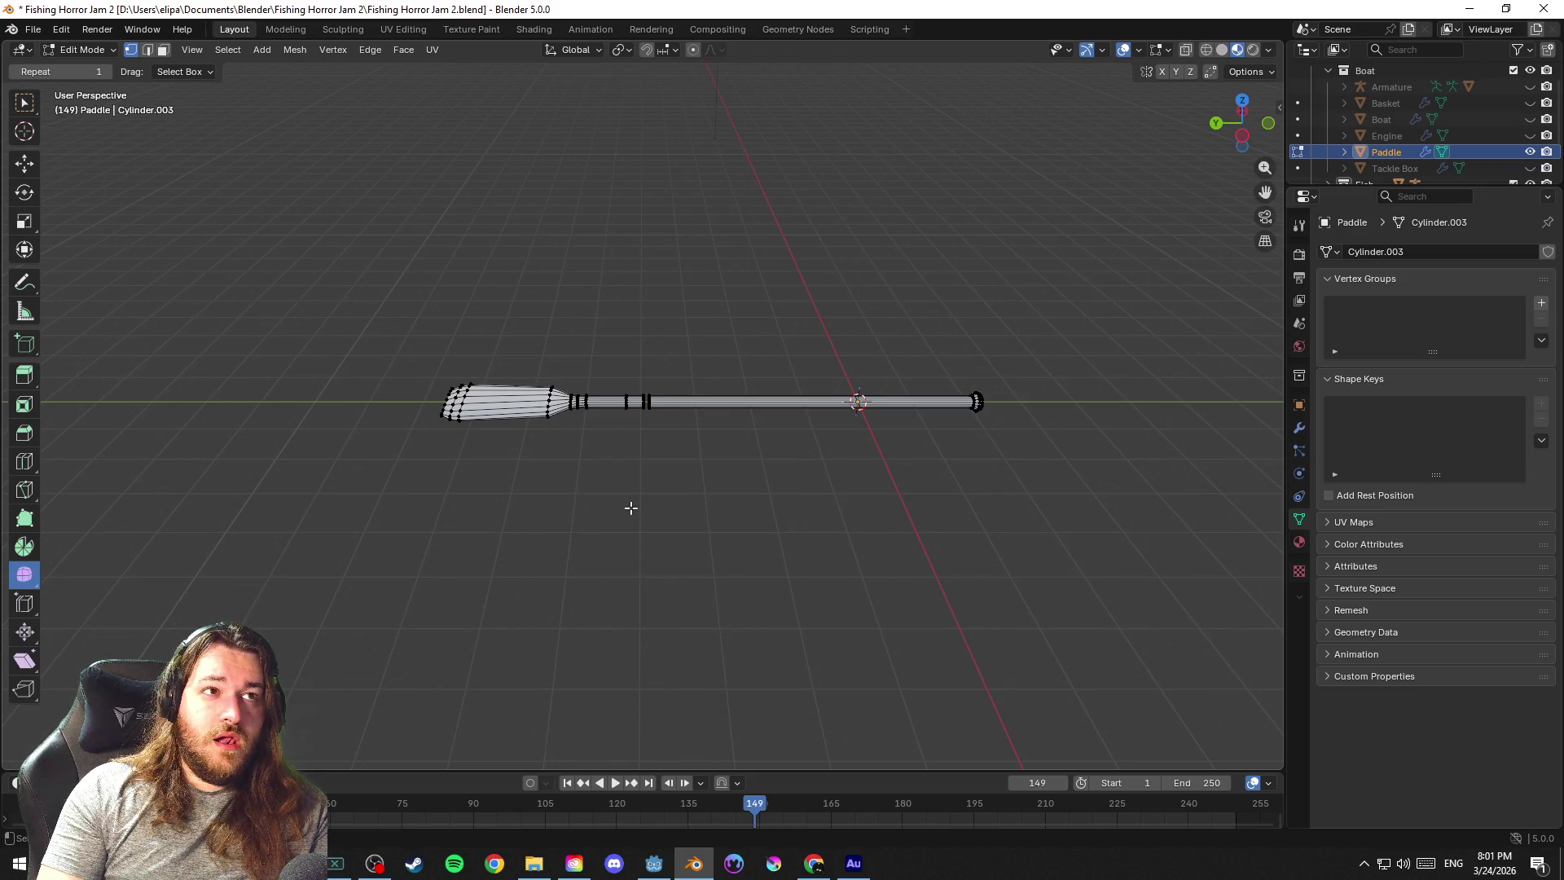
scroll(631, 508, "up", 3)
scroll(652, 500, "up", 3)
scroll(702, 500, "up", 2)
left_click_drag(701, 499, 657, 491)
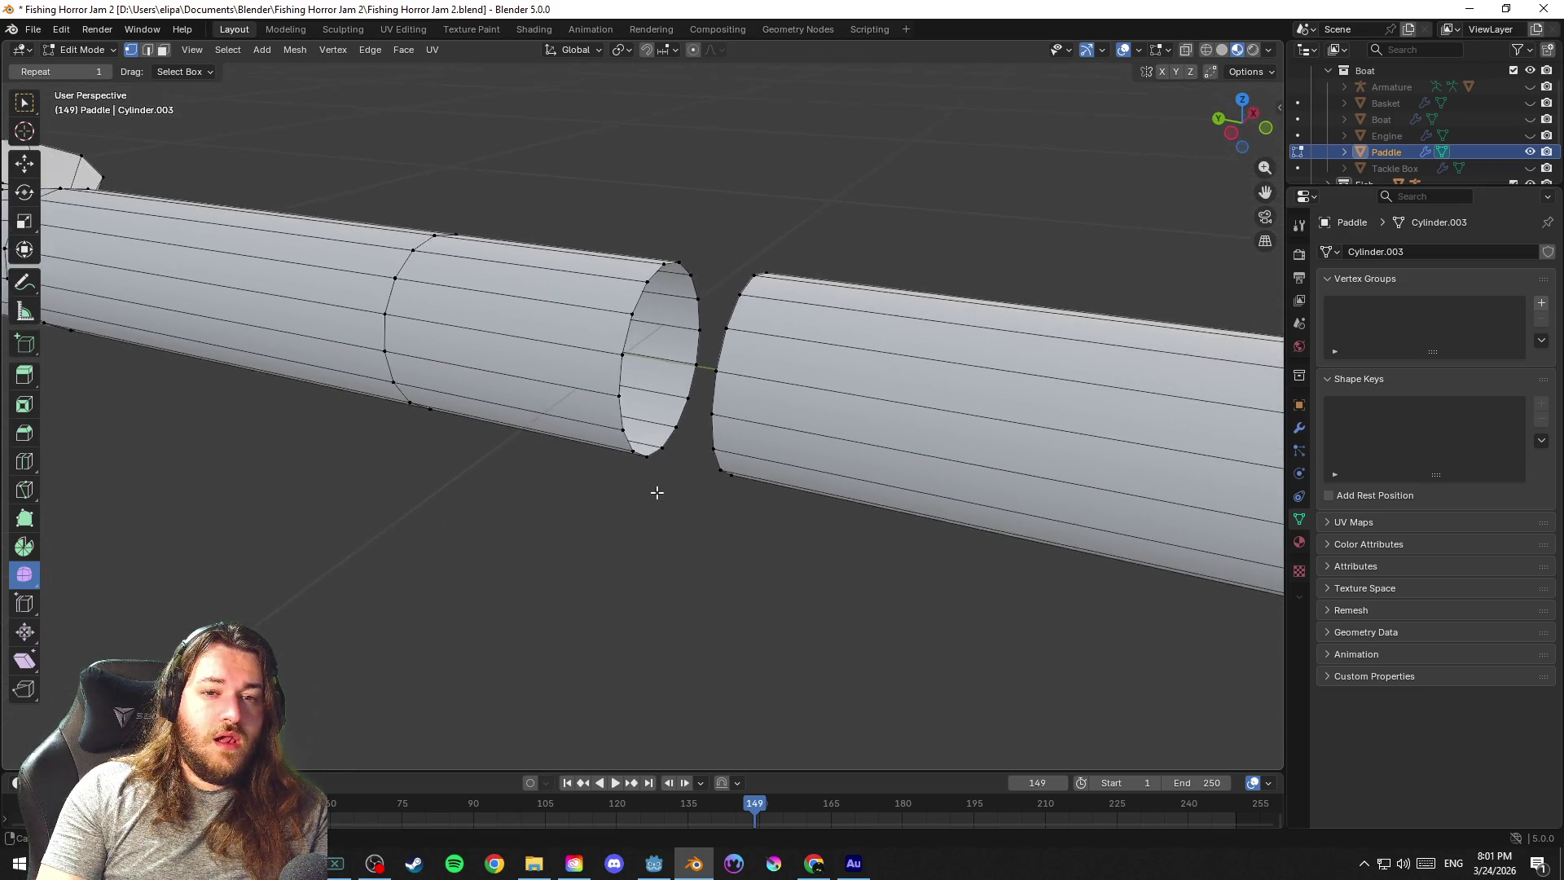
scroll(657, 491, "up", 2)
scroll(649, 490, "up", 1)
scroll(644, 487, "up", 1)
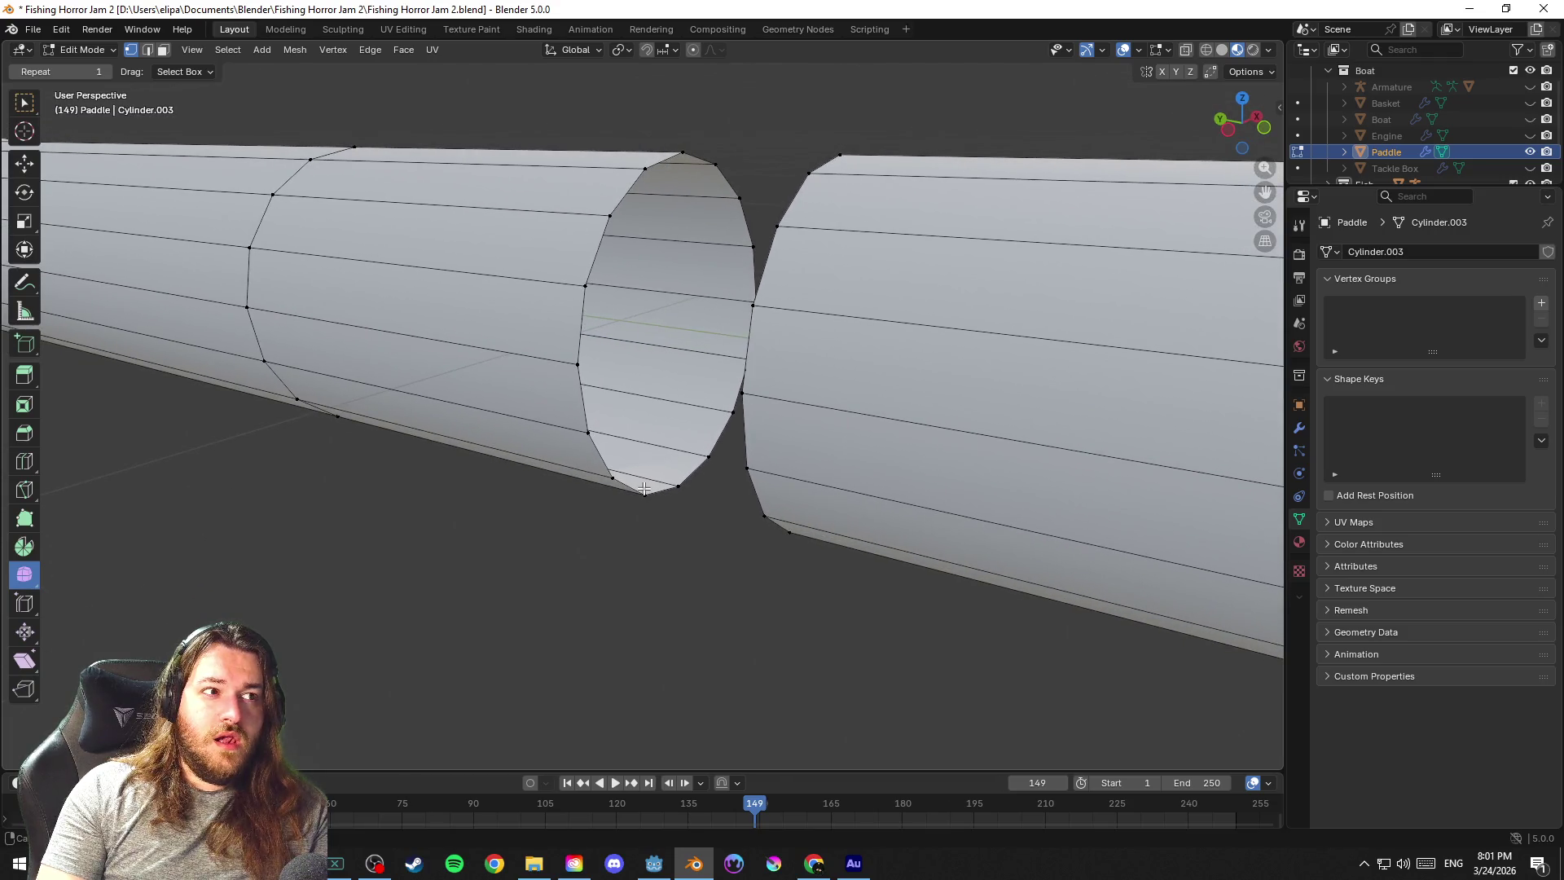
left_click_drag(643, 487, 662, 492)
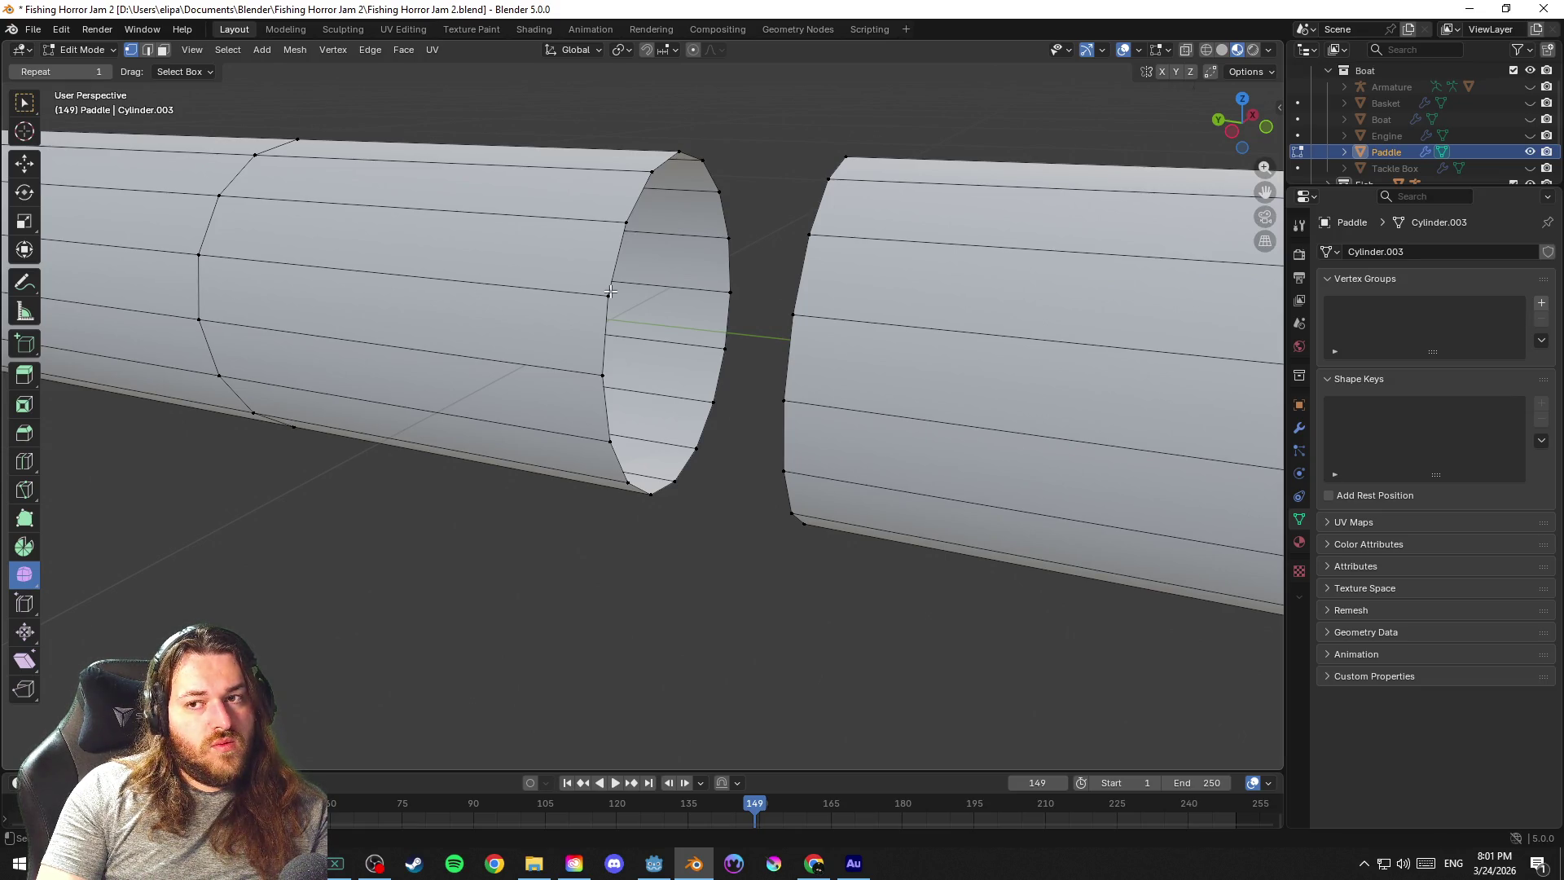
scroll(695, 307, "down", 3)
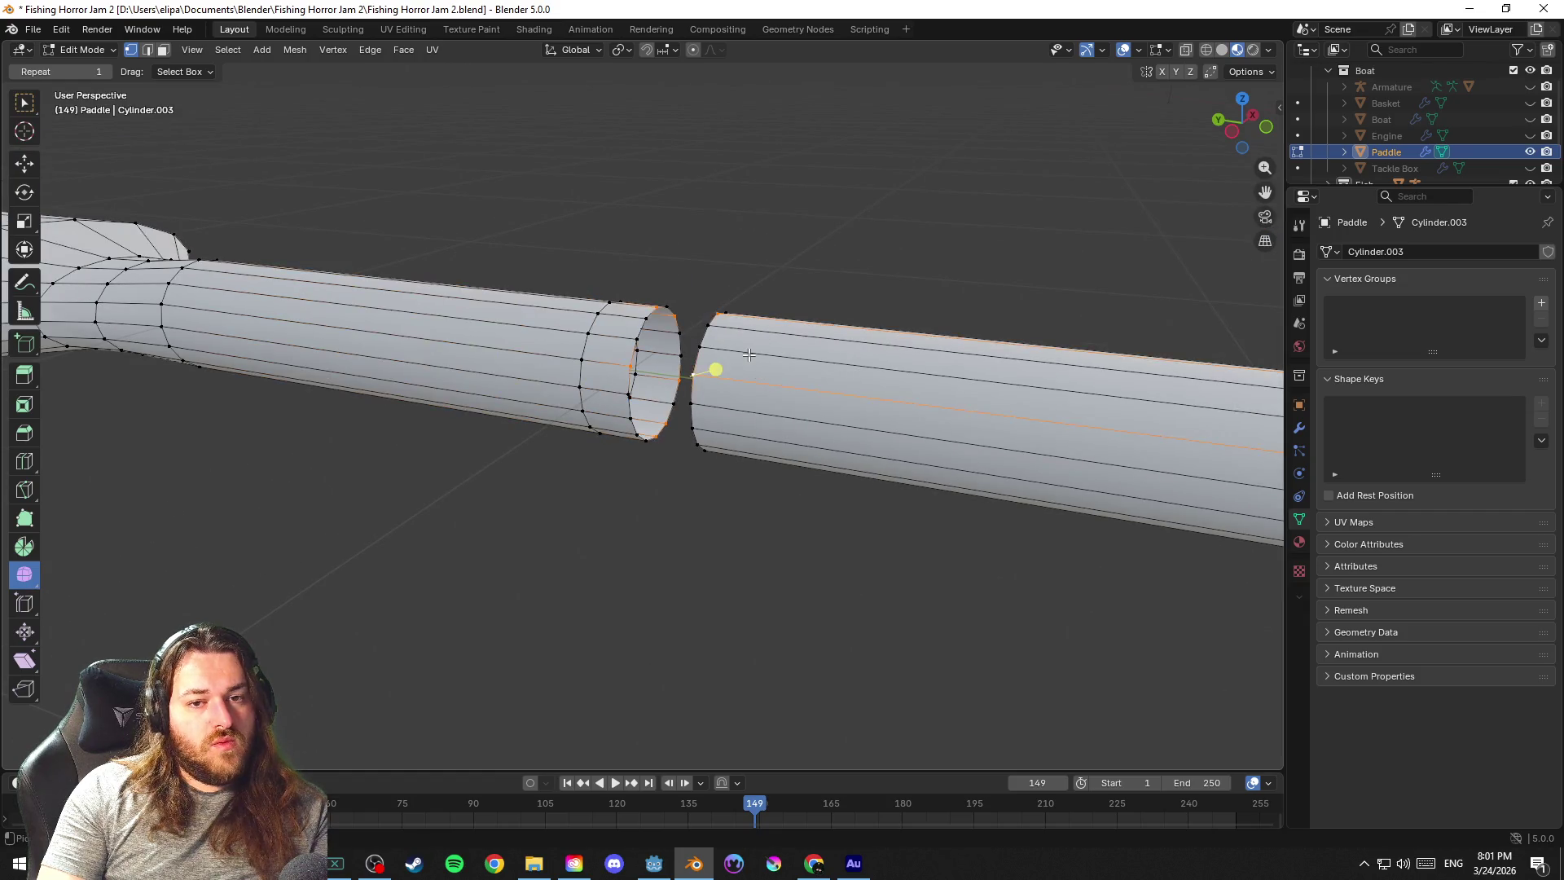
key("Tab")
key("Tab")
Return to Object Mode and save the Blender file
left_click(746, 276)
key("Tab")
key("ctrl+s")
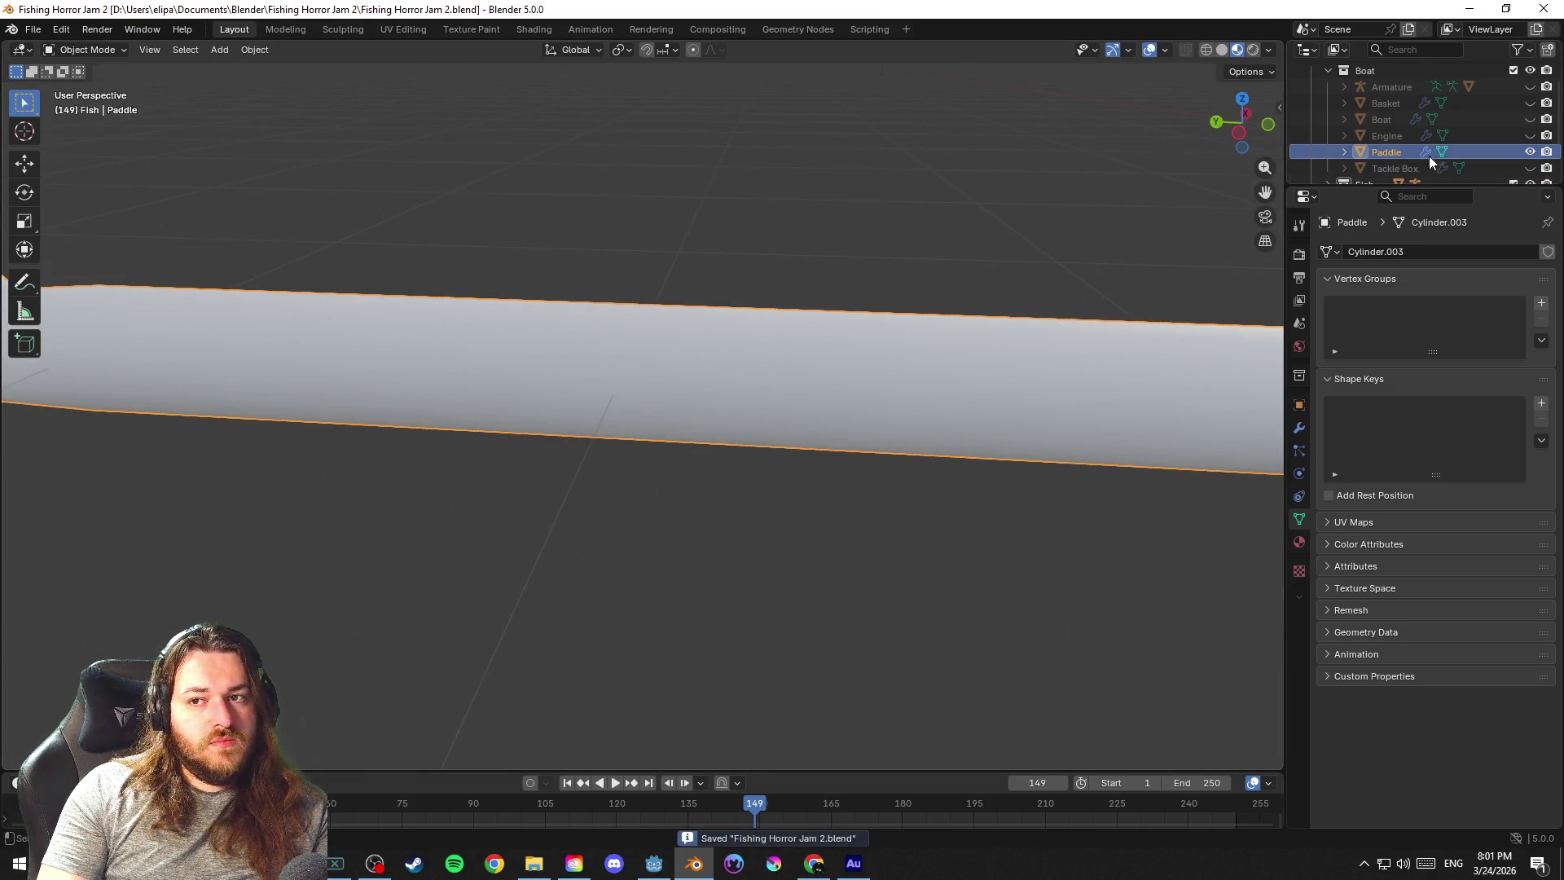
right_click(1383, 151)
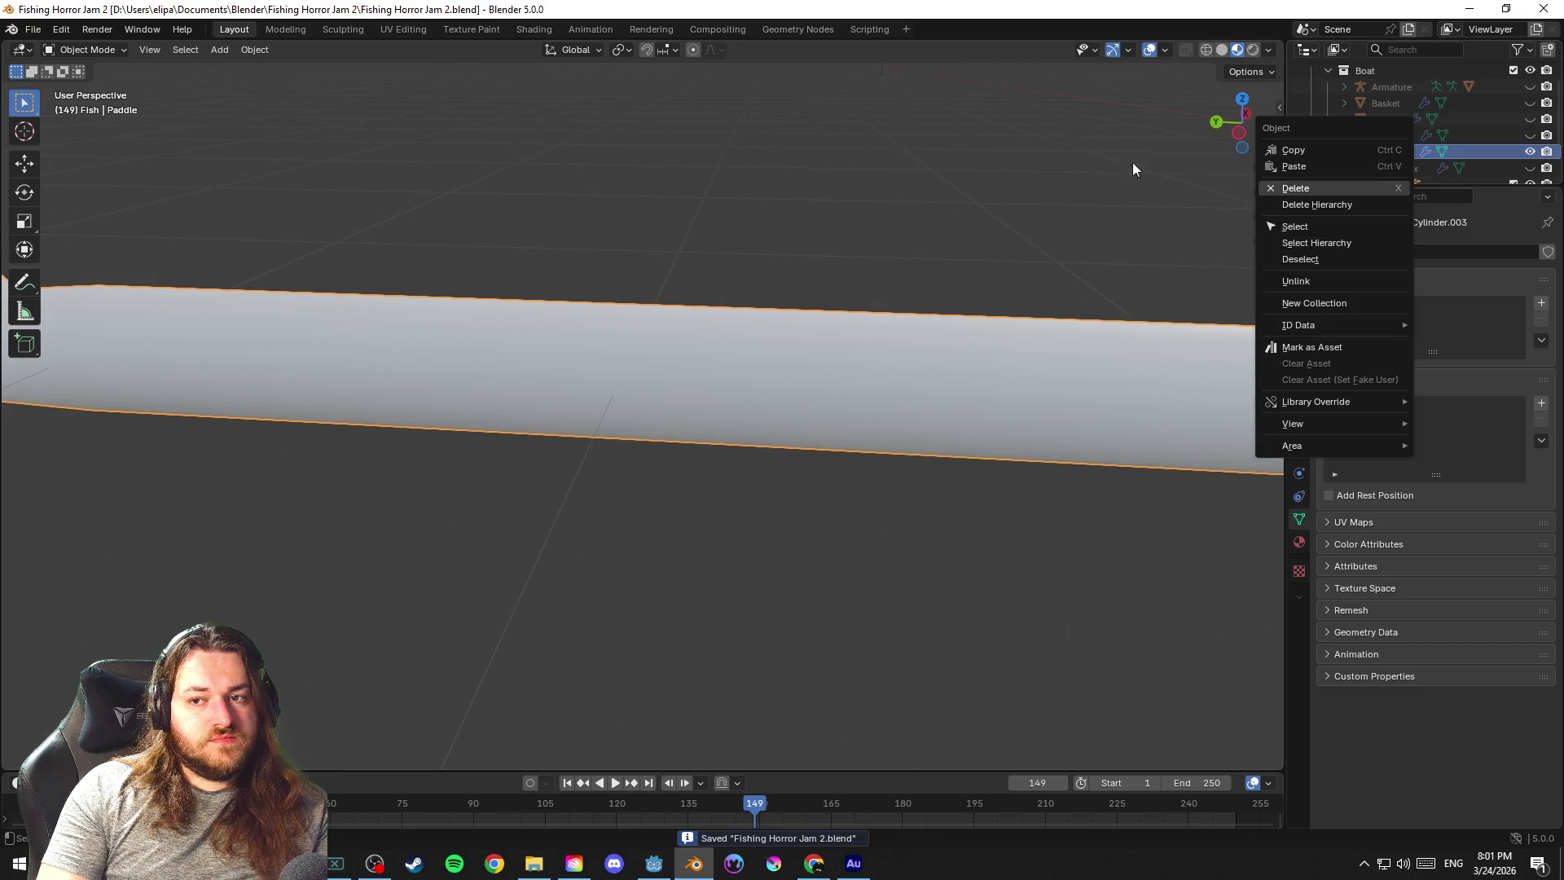
key("shift+a")
key("Escape")
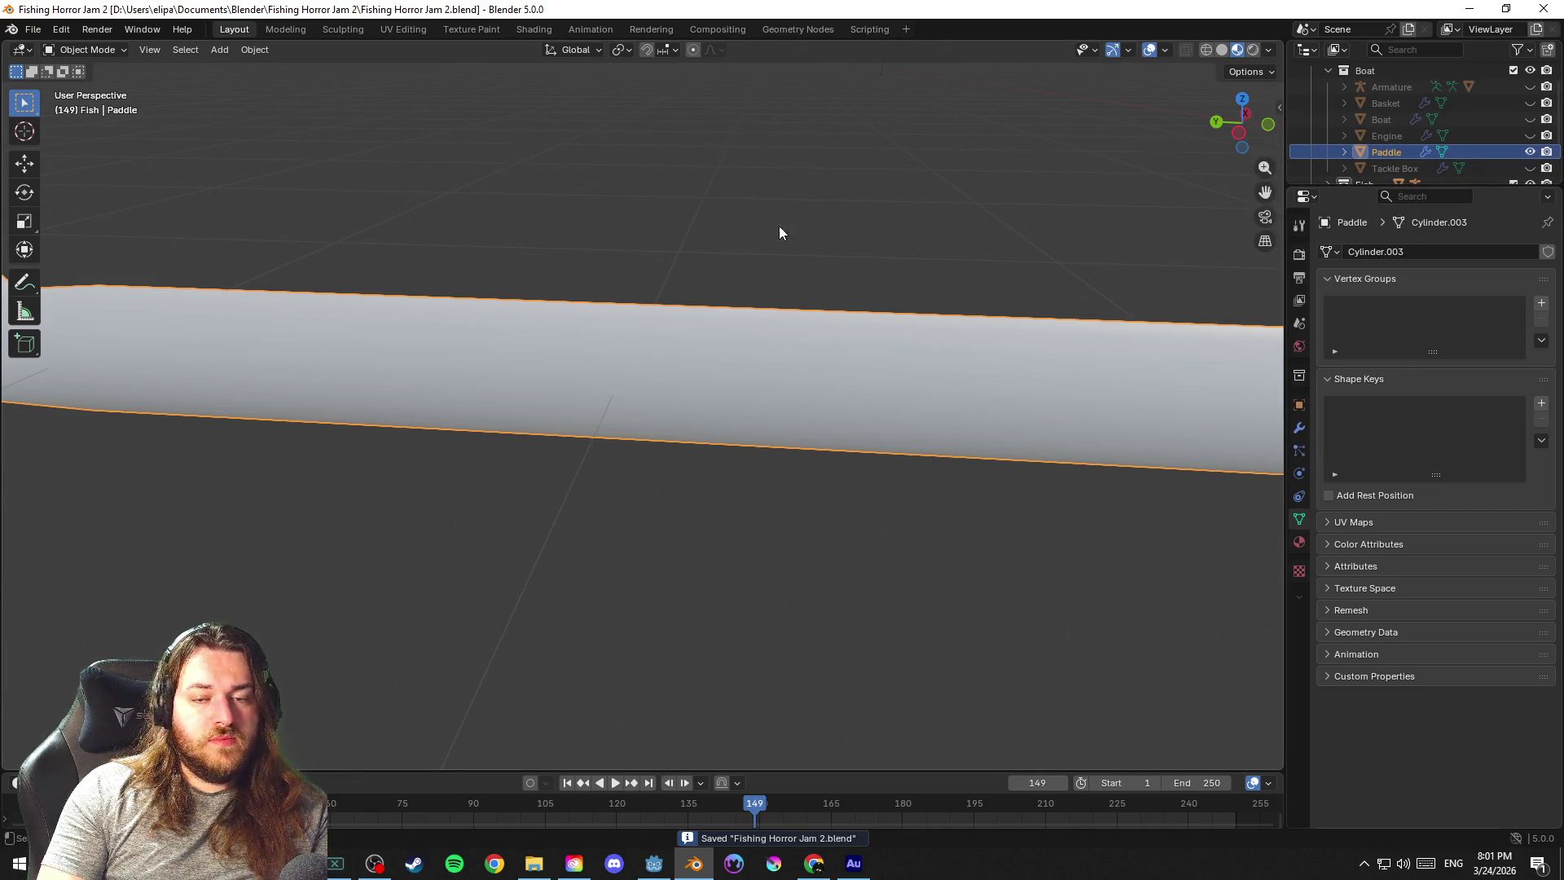
Duplicate the Paddle in place, rename the copy 'Broken Paddle' and save
key("shift+d")
right_click(945, 224)
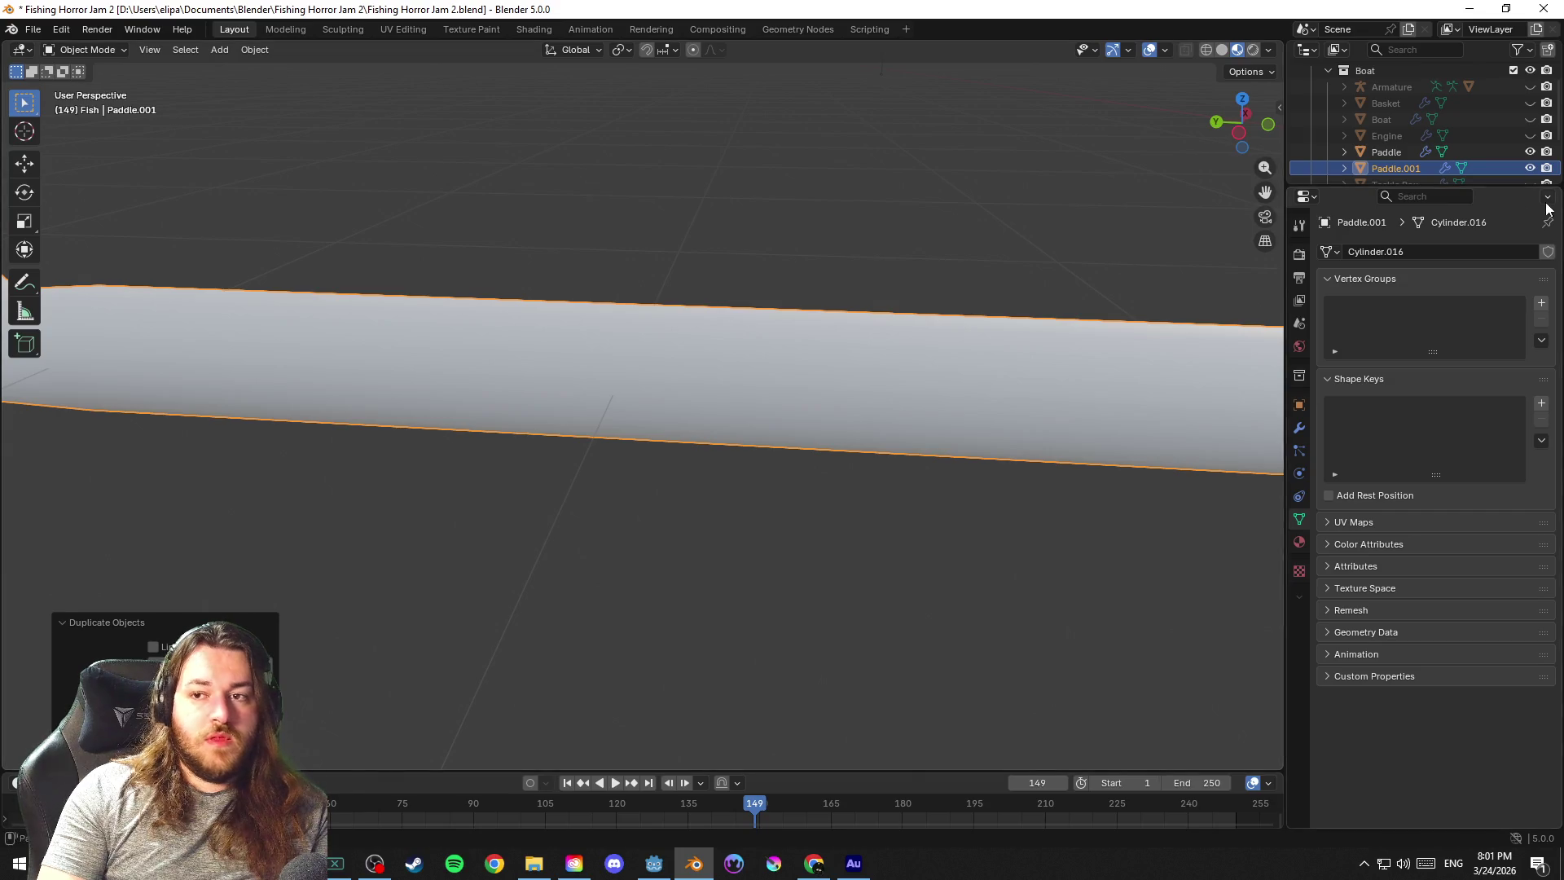
scroll(1404, 165, "down", 2)
key("F2")
type("Broken Paddle")
key("Return")
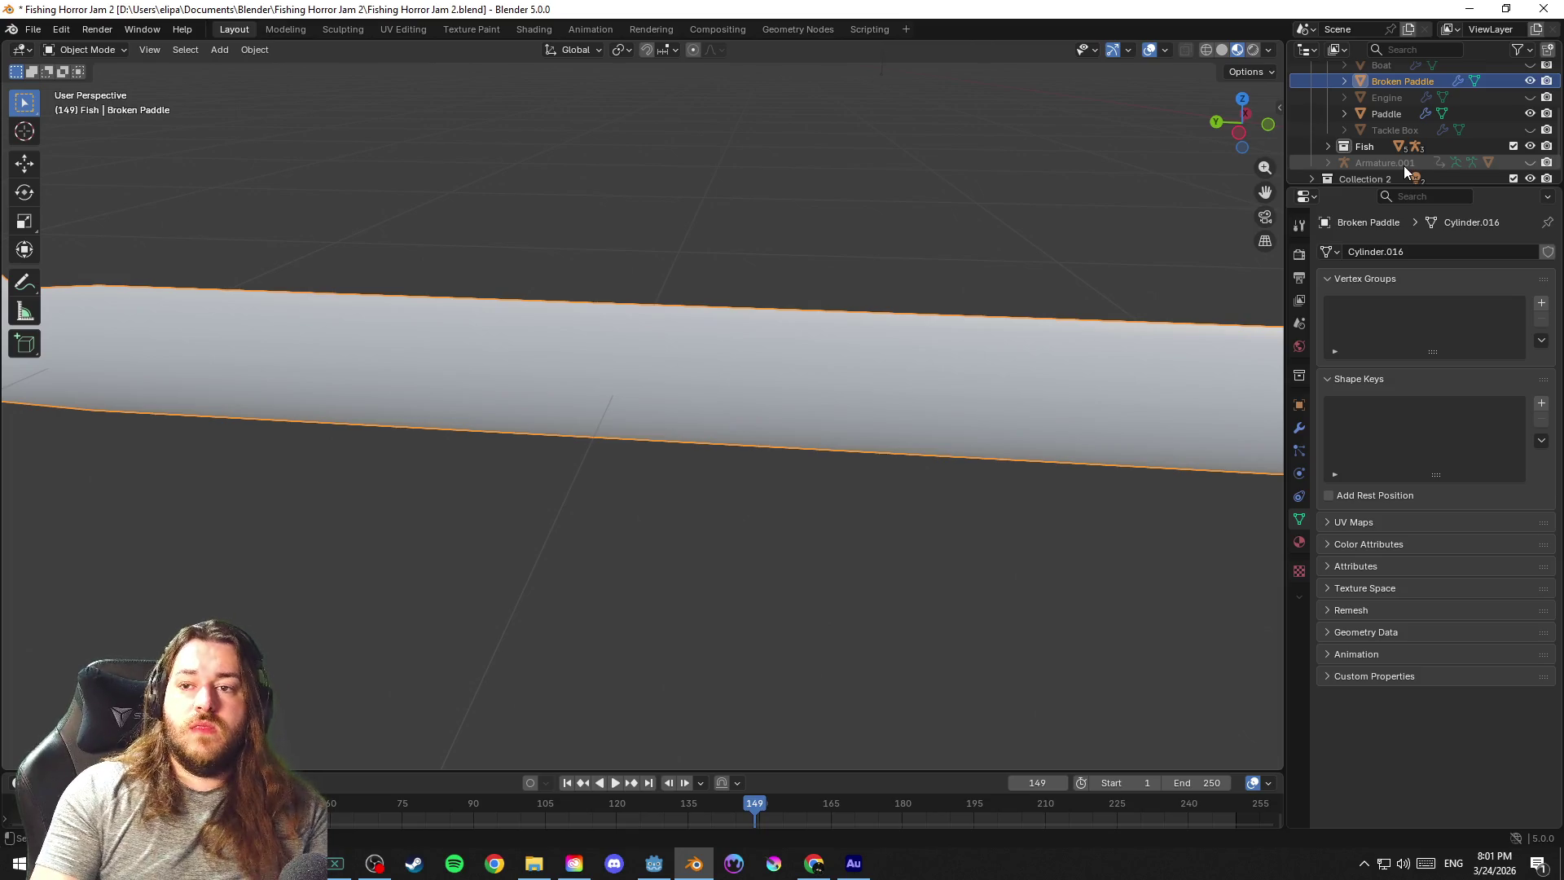
key("ctrl+s")
Hide the original Paddle and enter Edit Mode on Broken Paddle
left_click(865, 385)
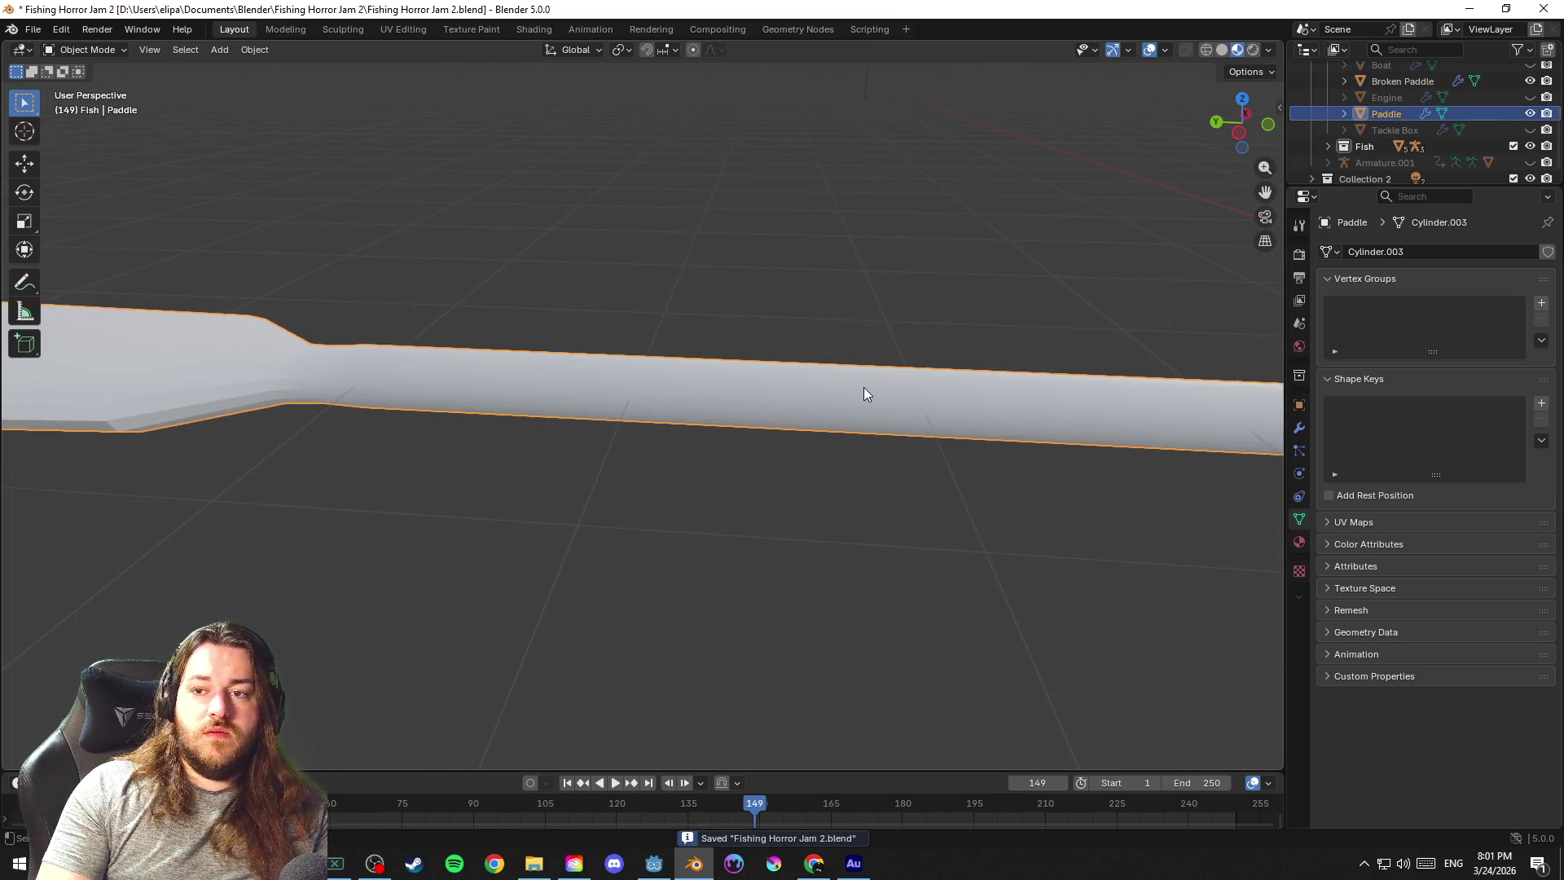
left_click(1527, 114)
left_click(1401, 81)
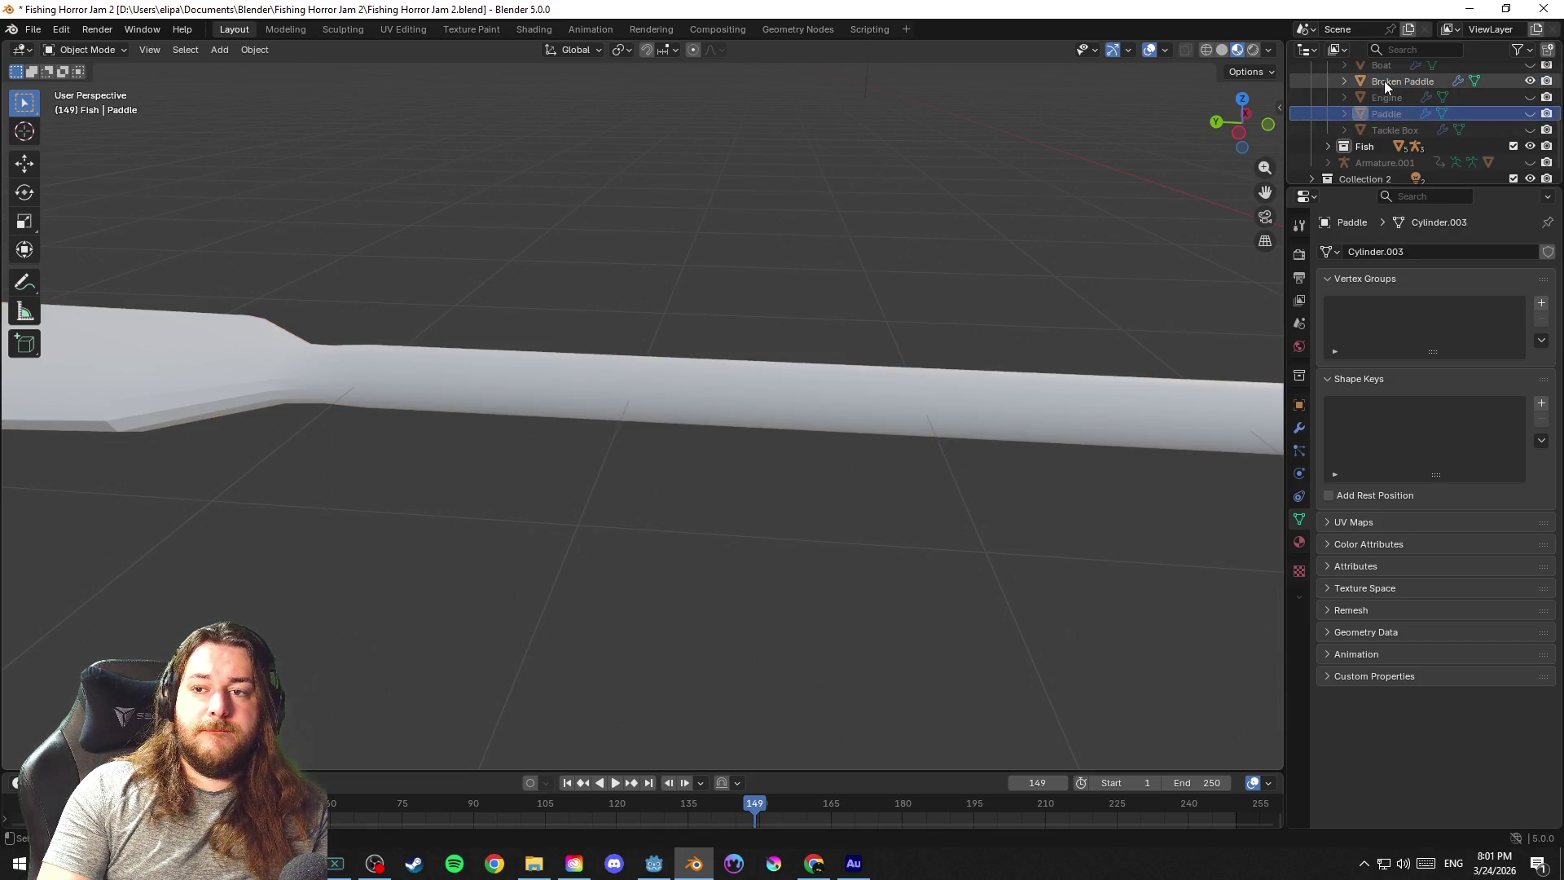
key("Tab")
scroll(578, 465, "up", 4)
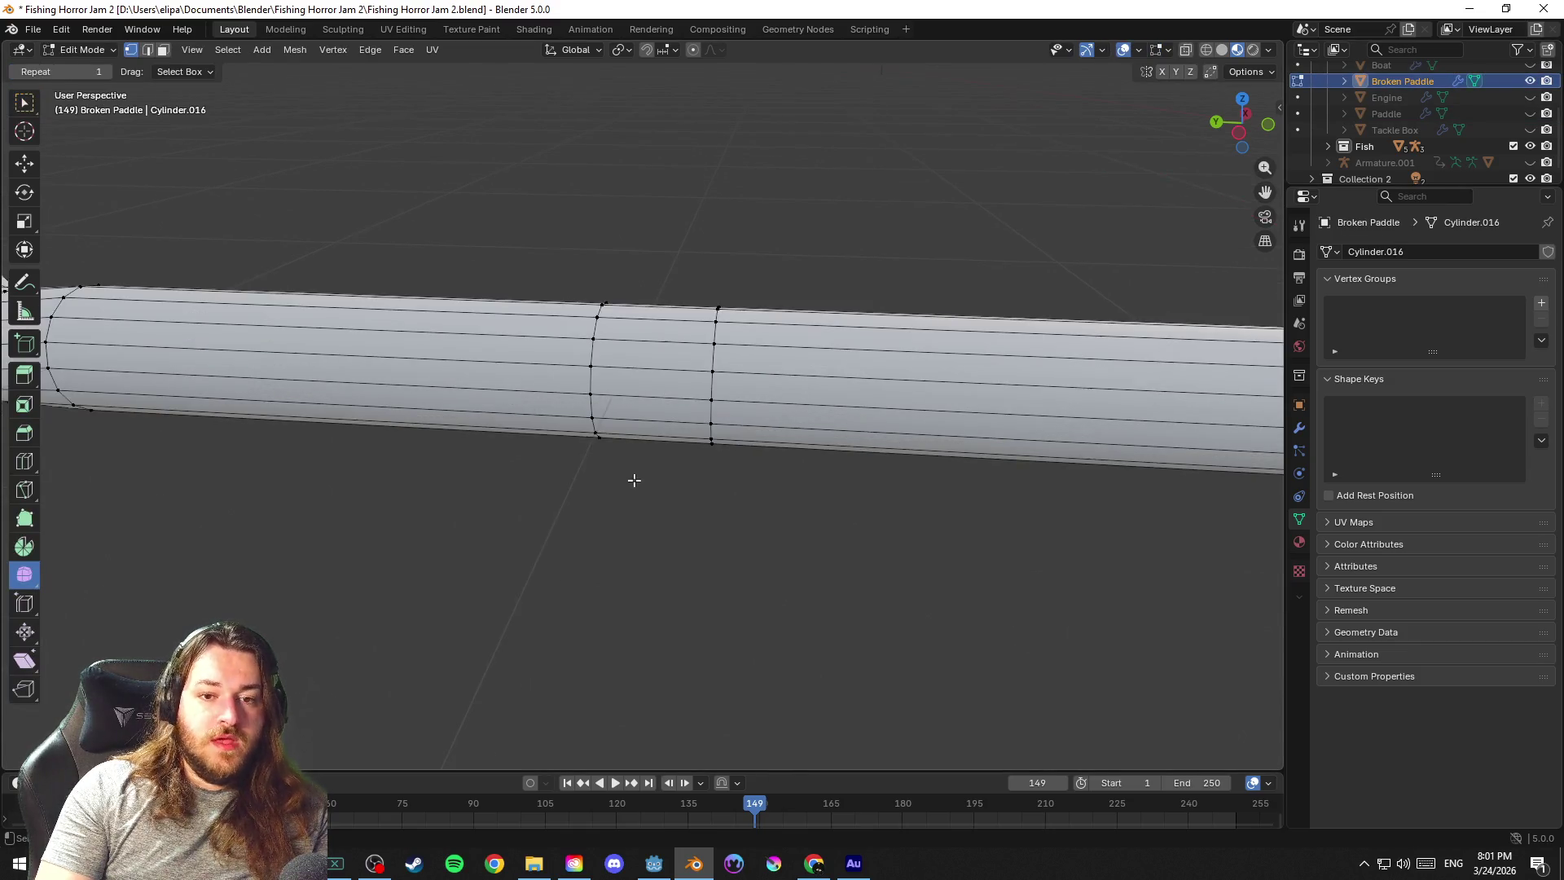
scroll(635, 482, "up", 1)
Select the shaft's middle face band in edge mode and delete its vertices
key("3")
key("2")
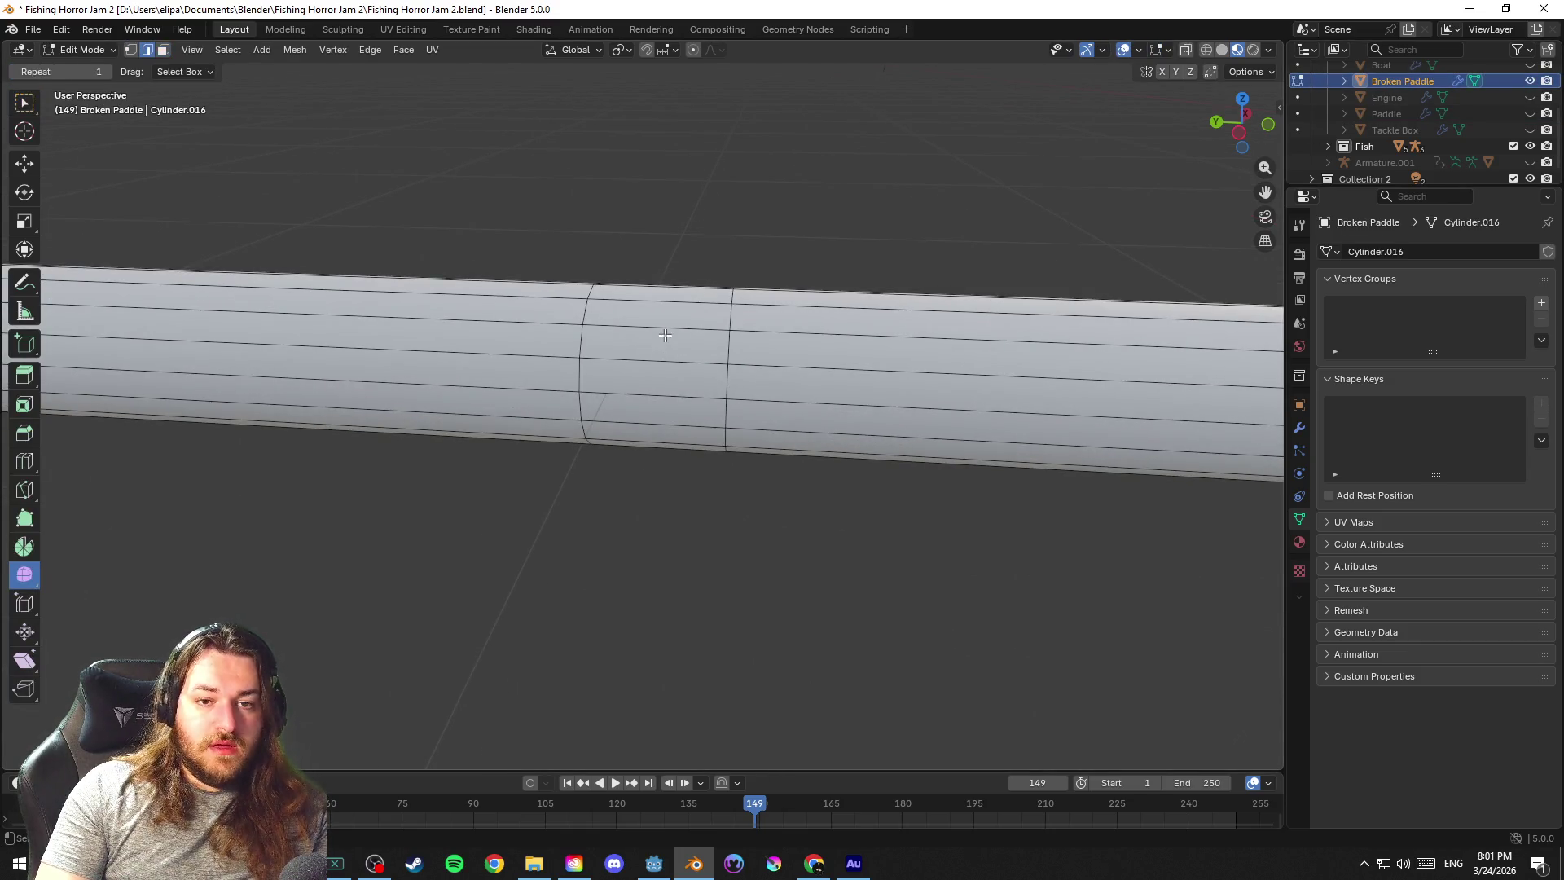
left_click(659, 330, "alt")
key("x")
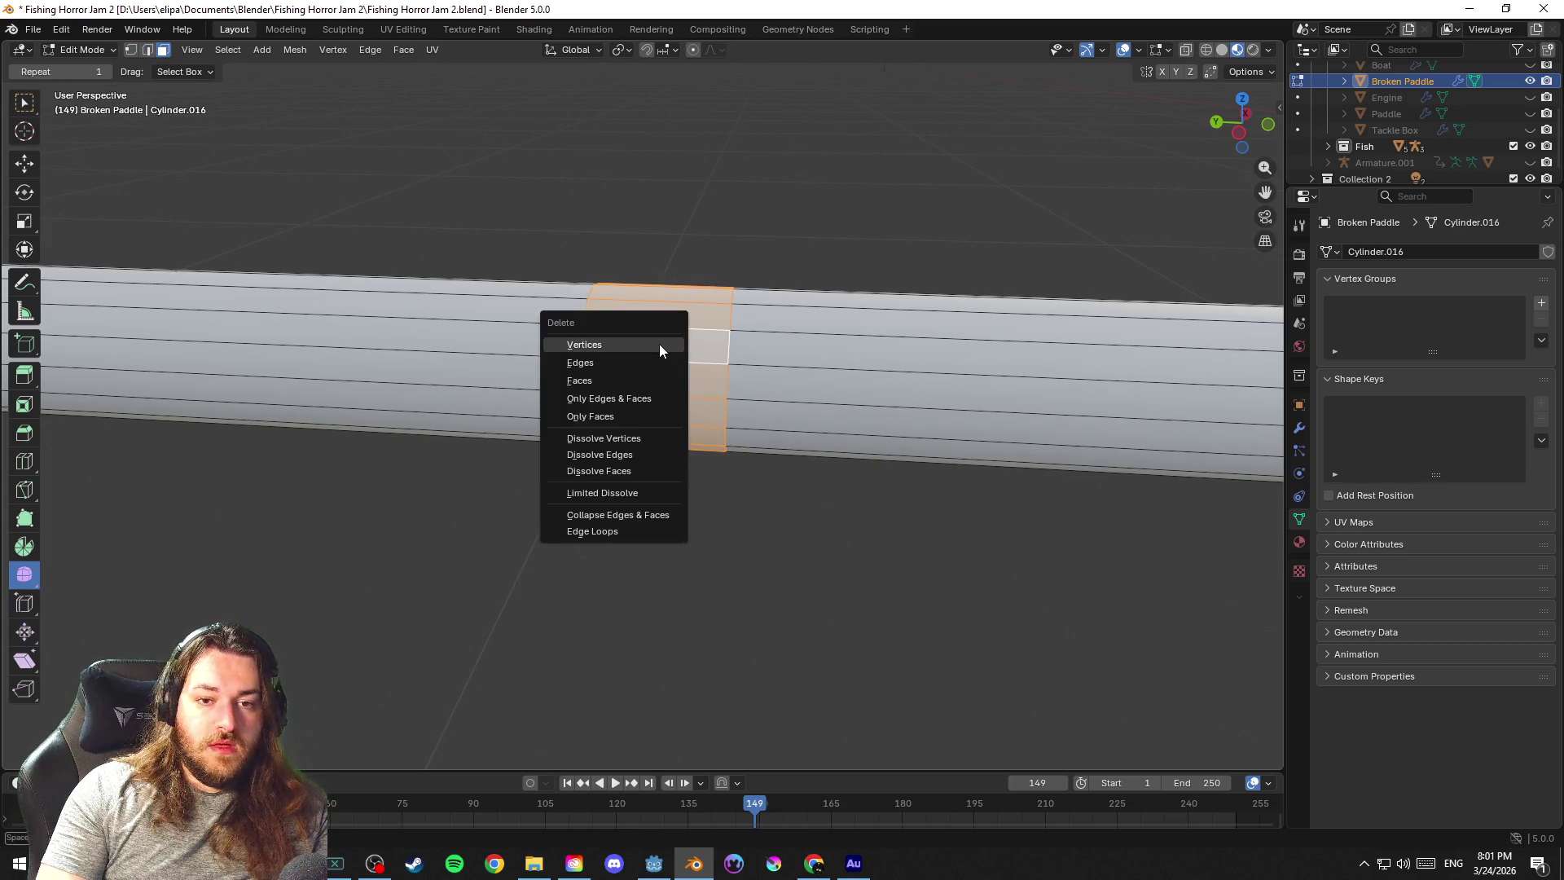
left_click(659, 343)
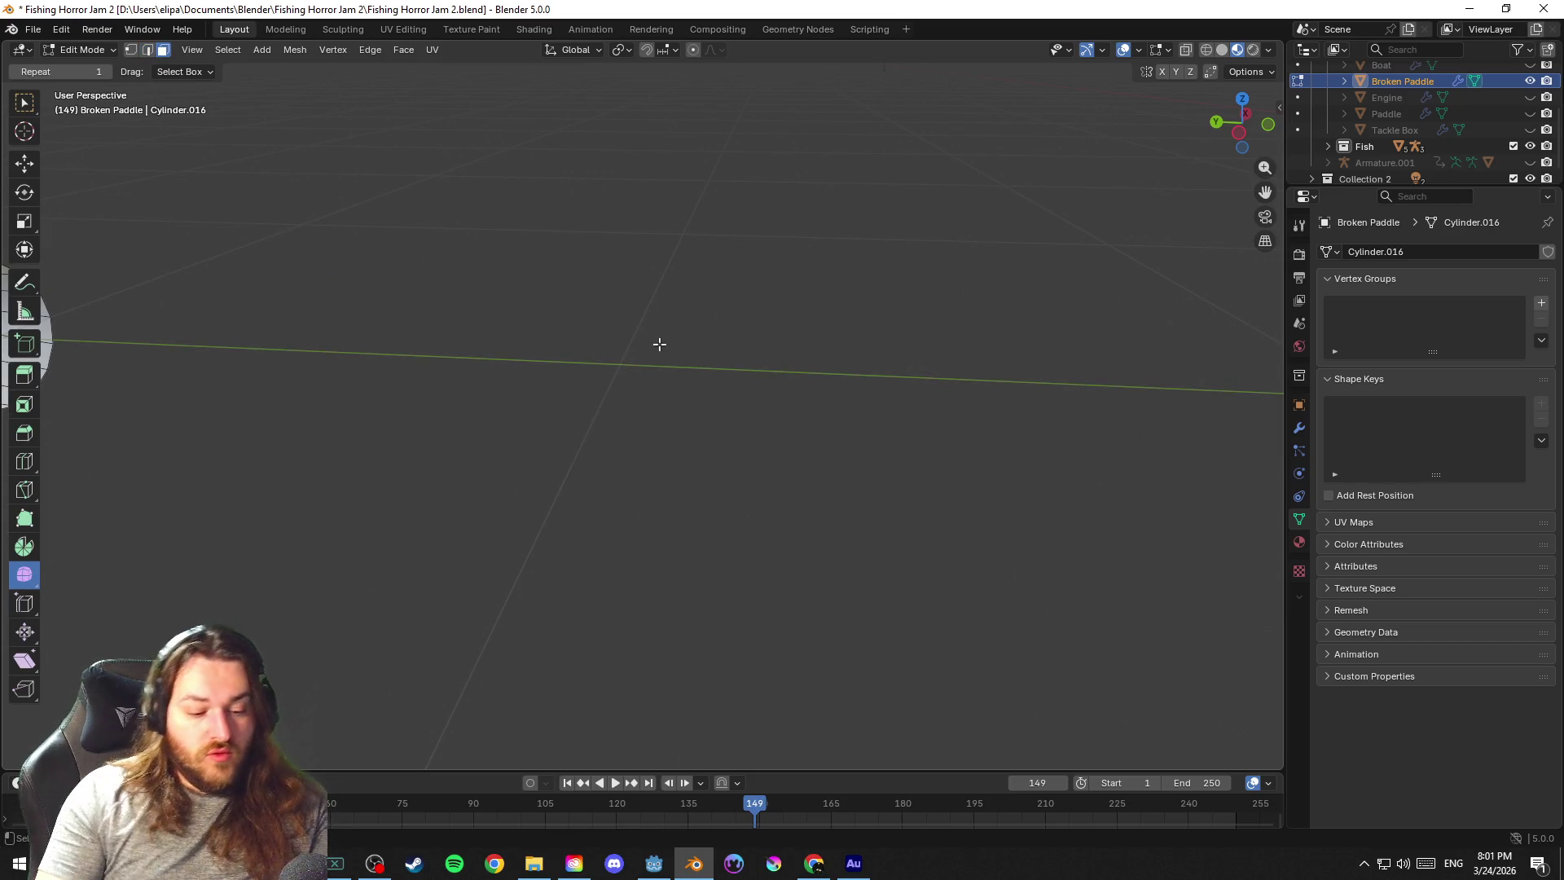
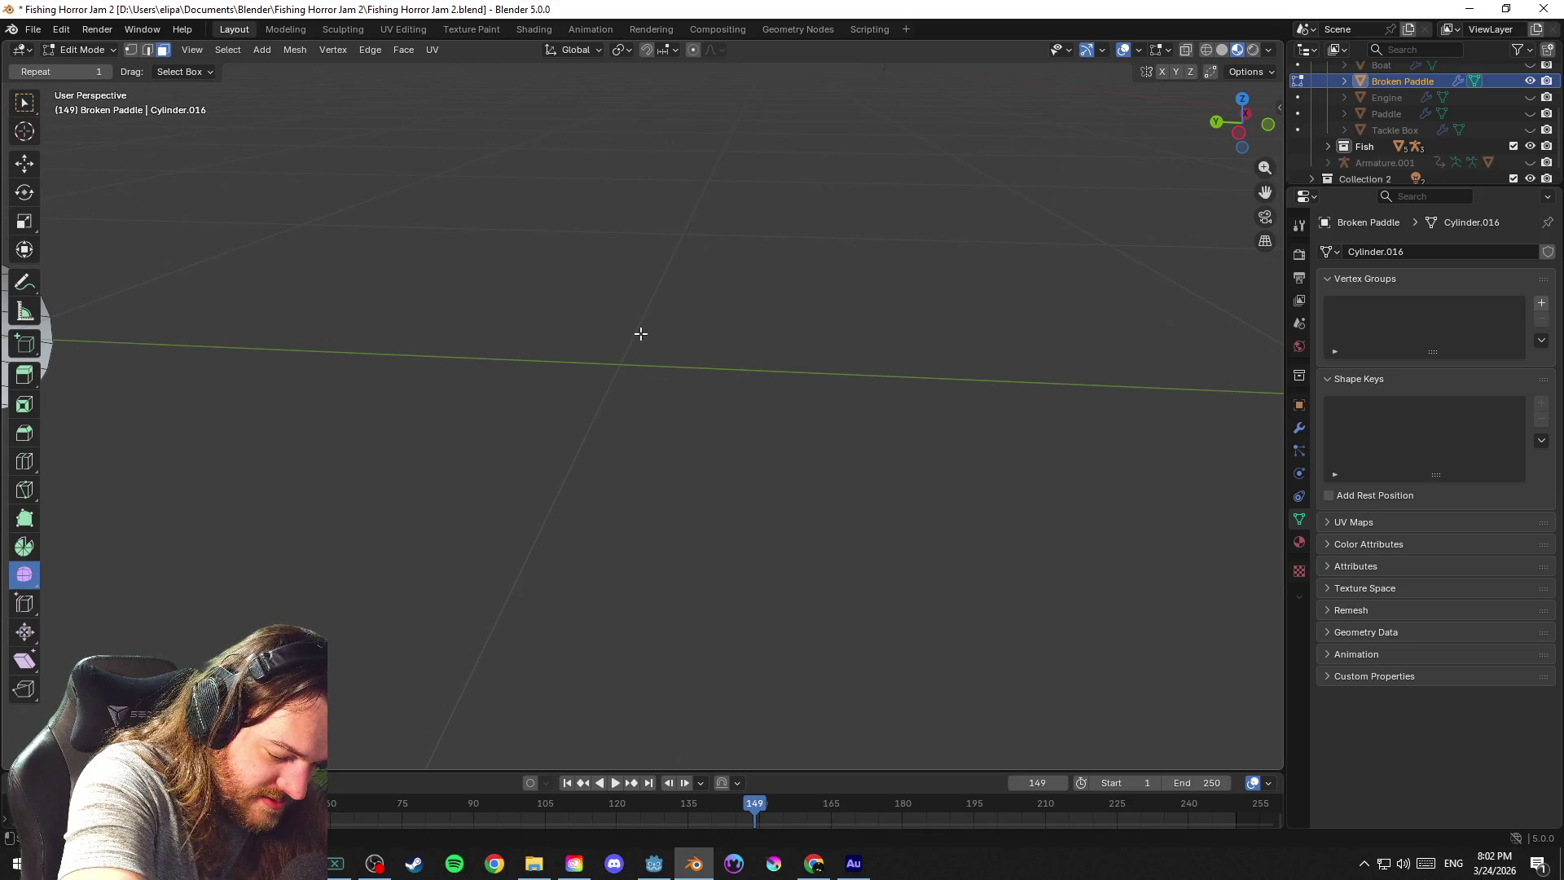
Start timeline playback in the 3D viewport
key("space")
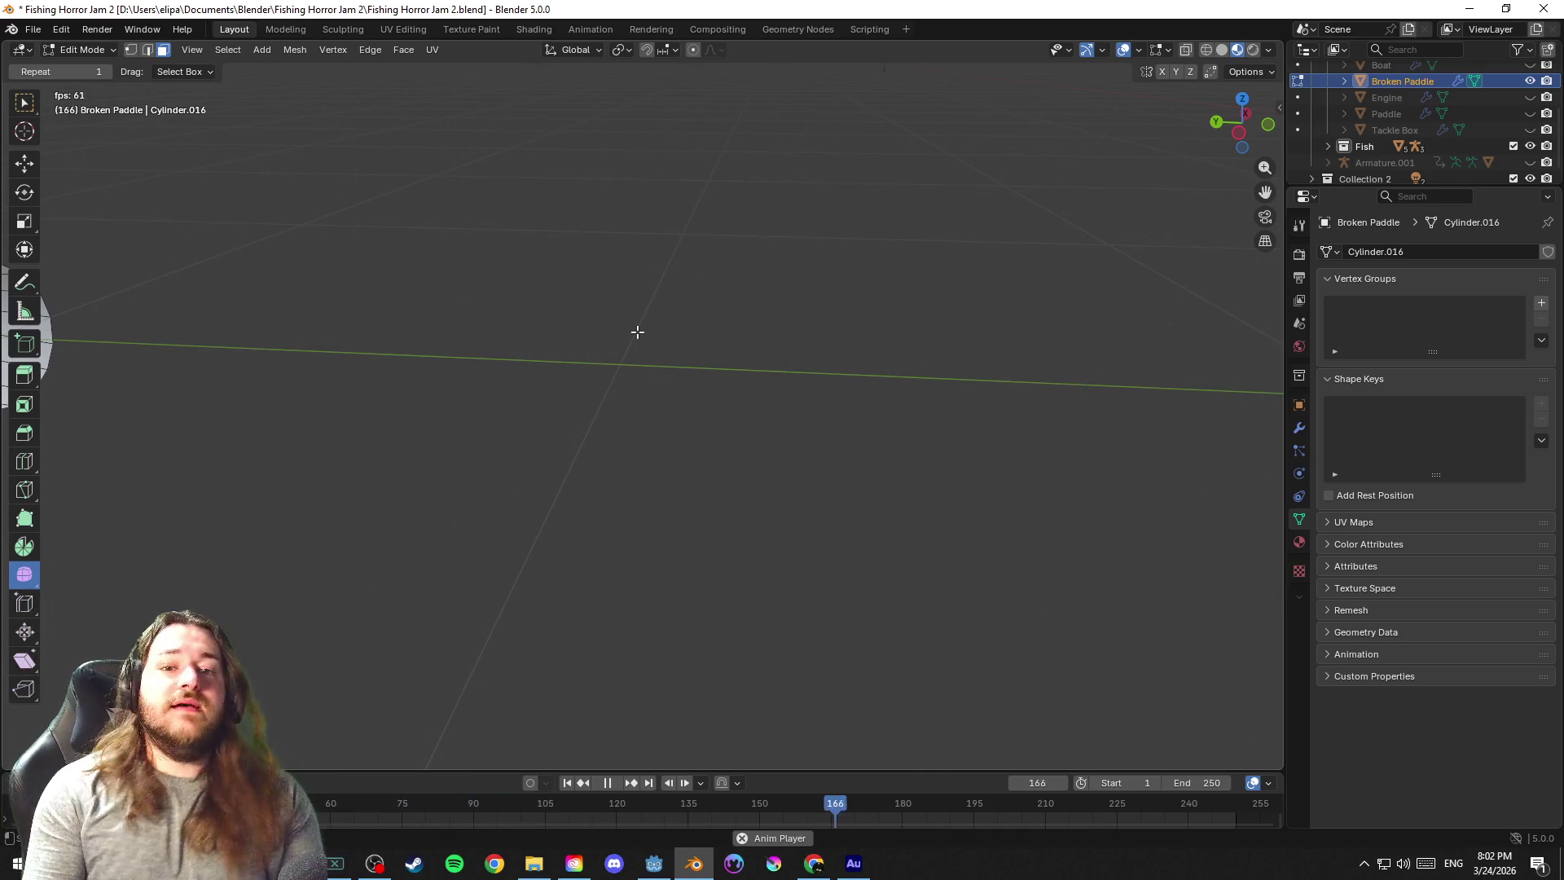
scroll(624, 374, "down", 3)
Stop playback, unhide the handle and select the two vertex rings bounding the middle section
key("space")
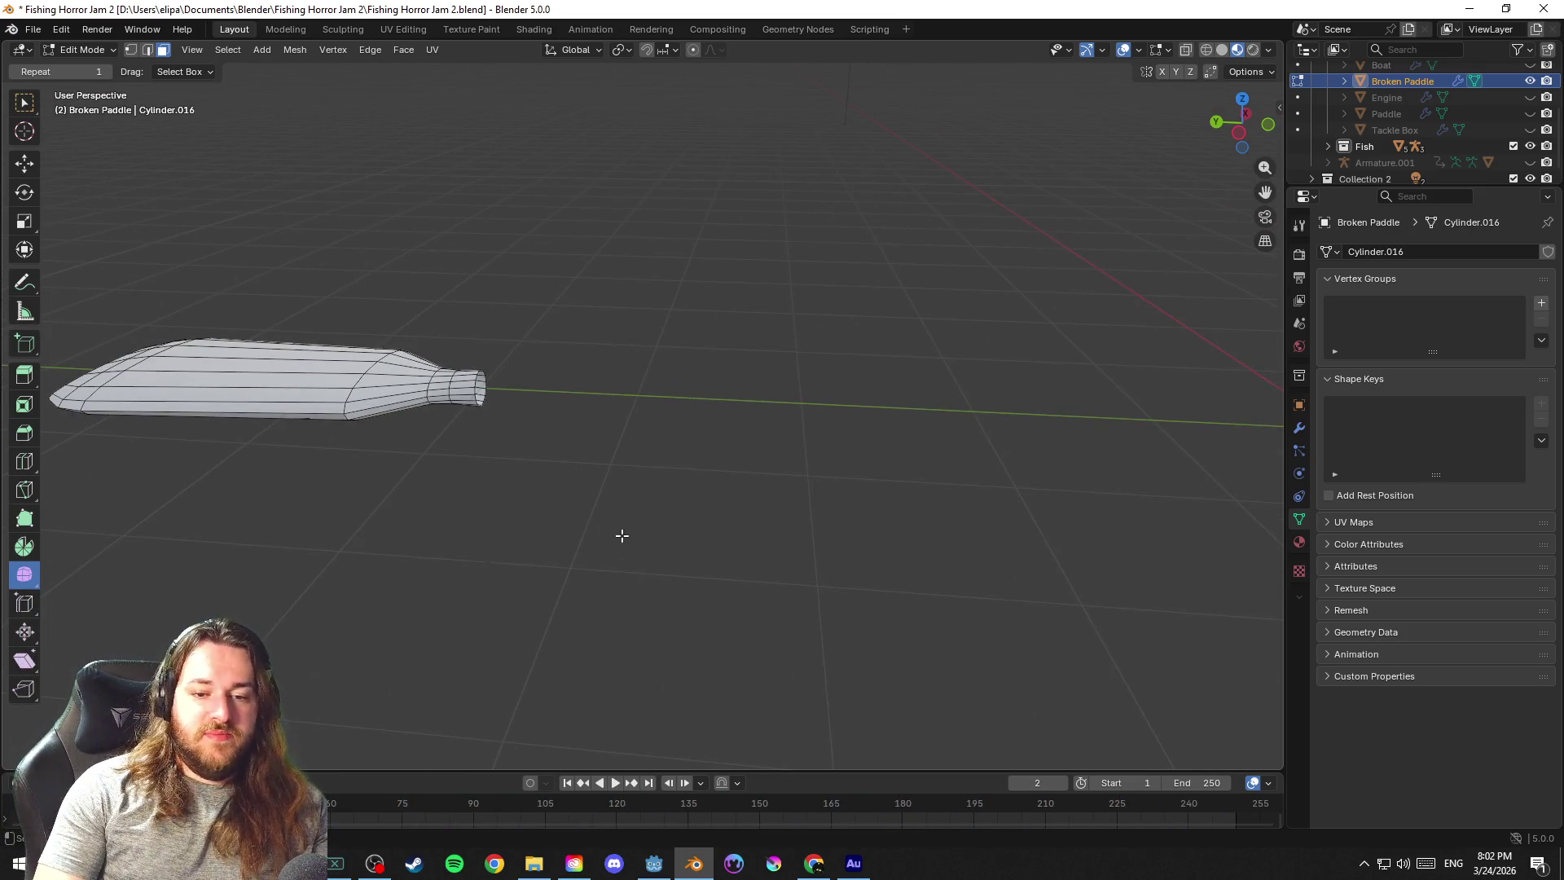
scroll(635, 537, "down", 3)
key("alt+h")
scroll(722, 506, "up", 2)
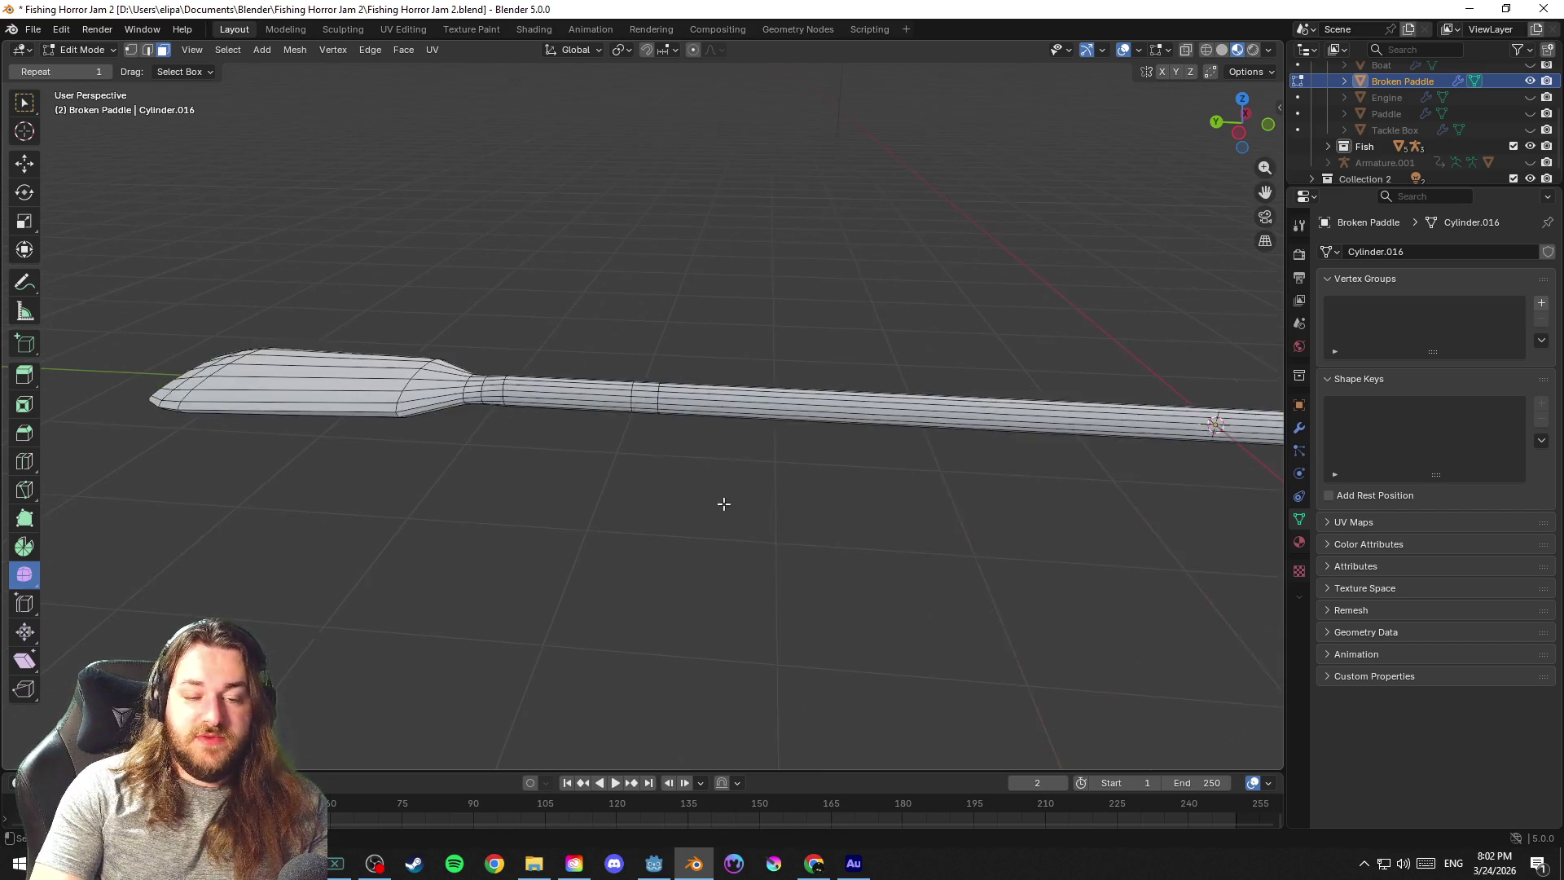
scroll(698, 551, "up", 3)
scroll(666, 441, "up", 3)
key("2")
left_click(648, 373)
scroll(647, 373, "up", 2)
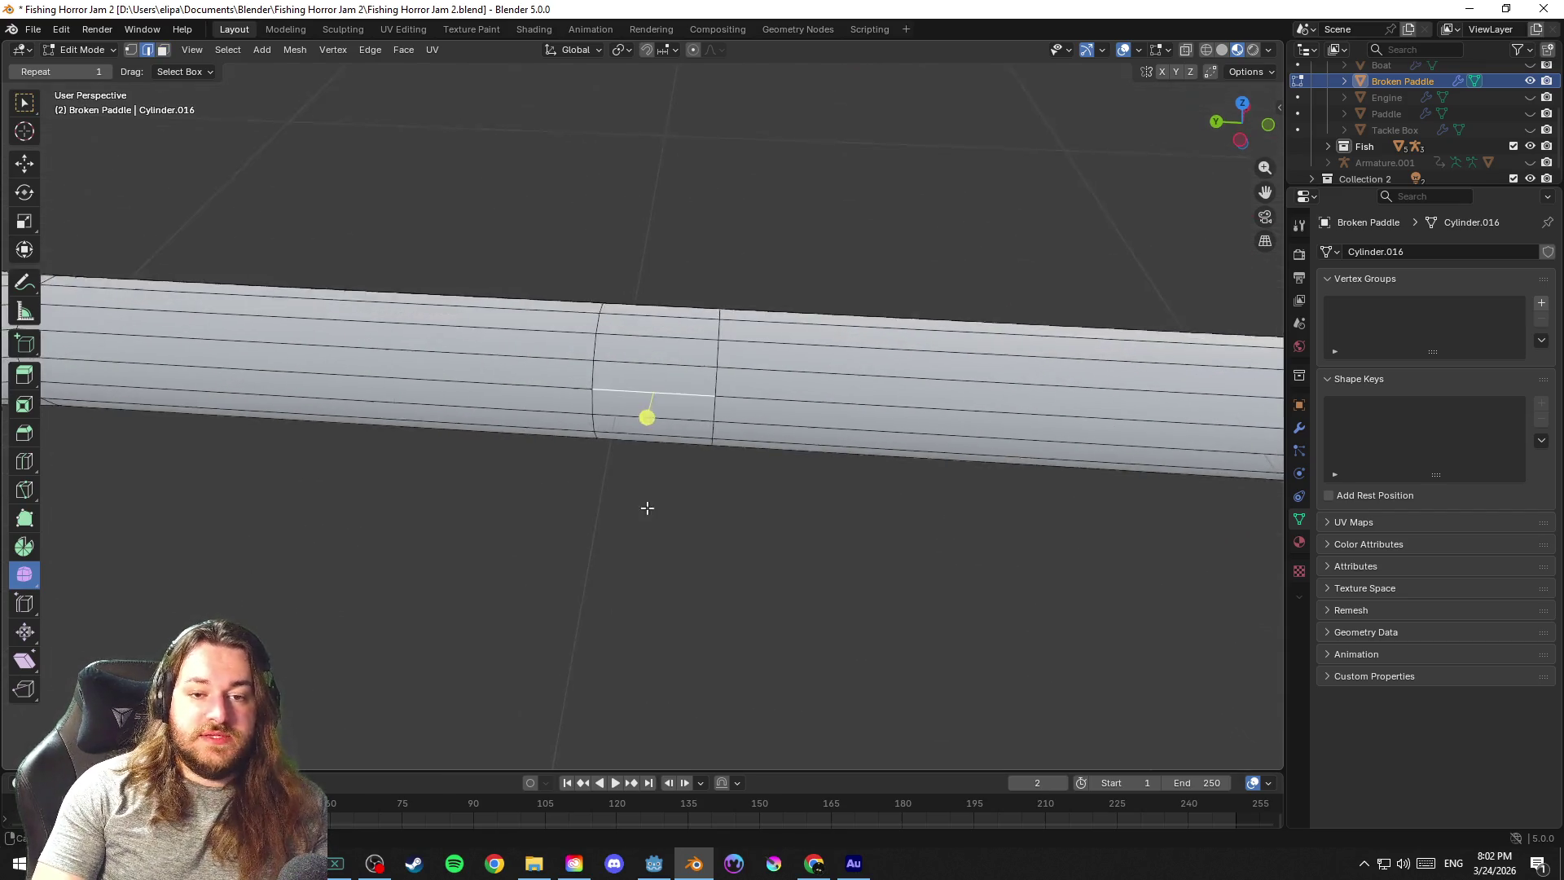
left_click(673, 386, "alt")
key("1")
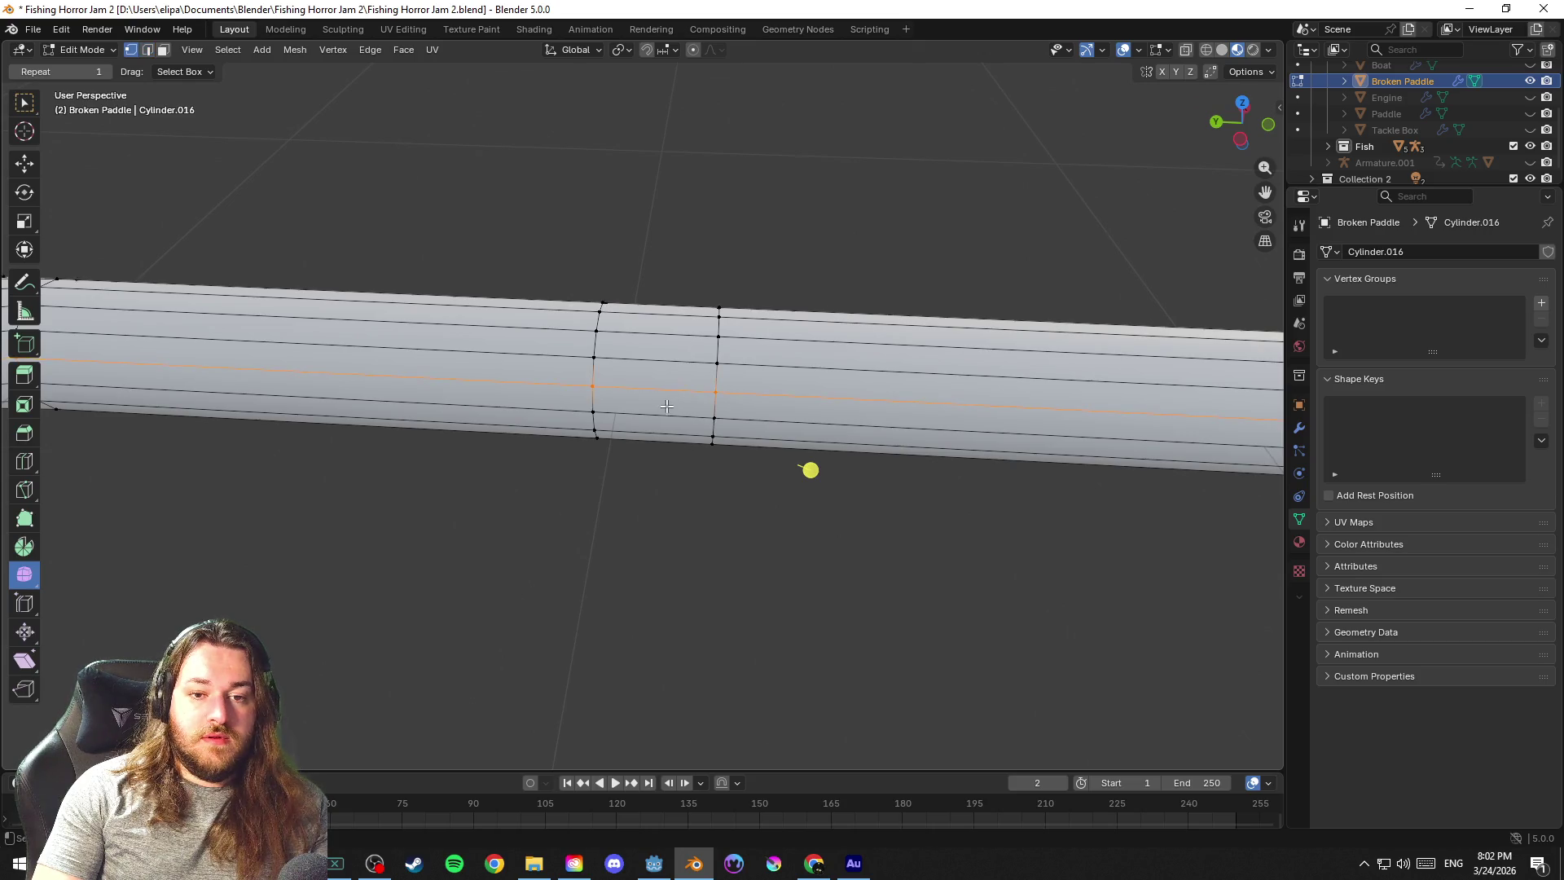
key("alt+a")
left_click(596, 346)
key("ctrl+l")
left_click(719, 355, "shift")
key("ctrl+l")
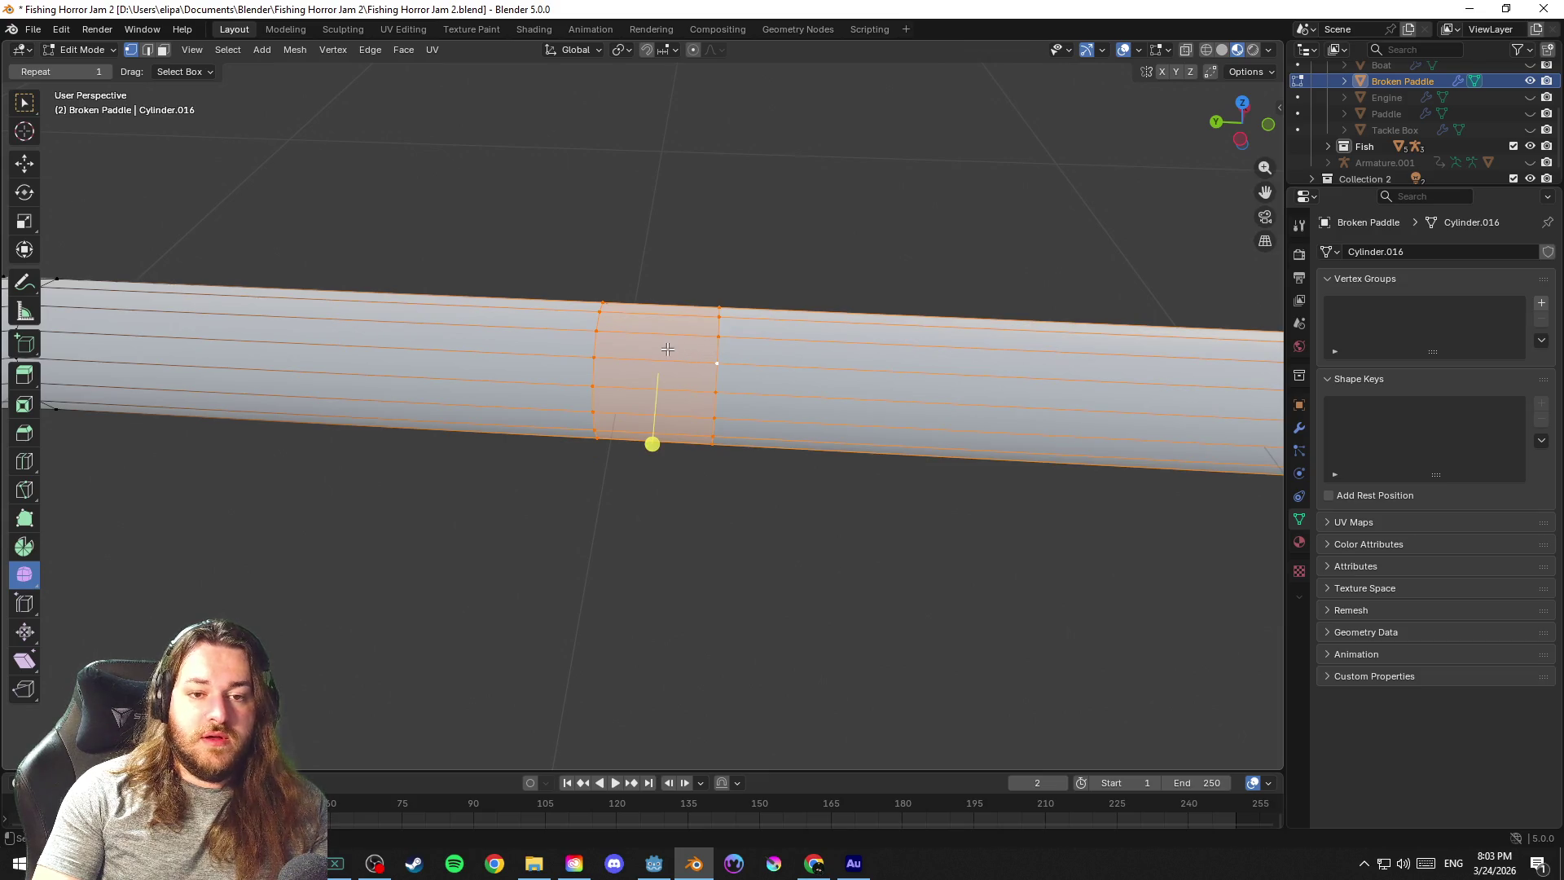
Separate the middle section into its own object, check playback from frame zero, and save
key("ctrl+v")
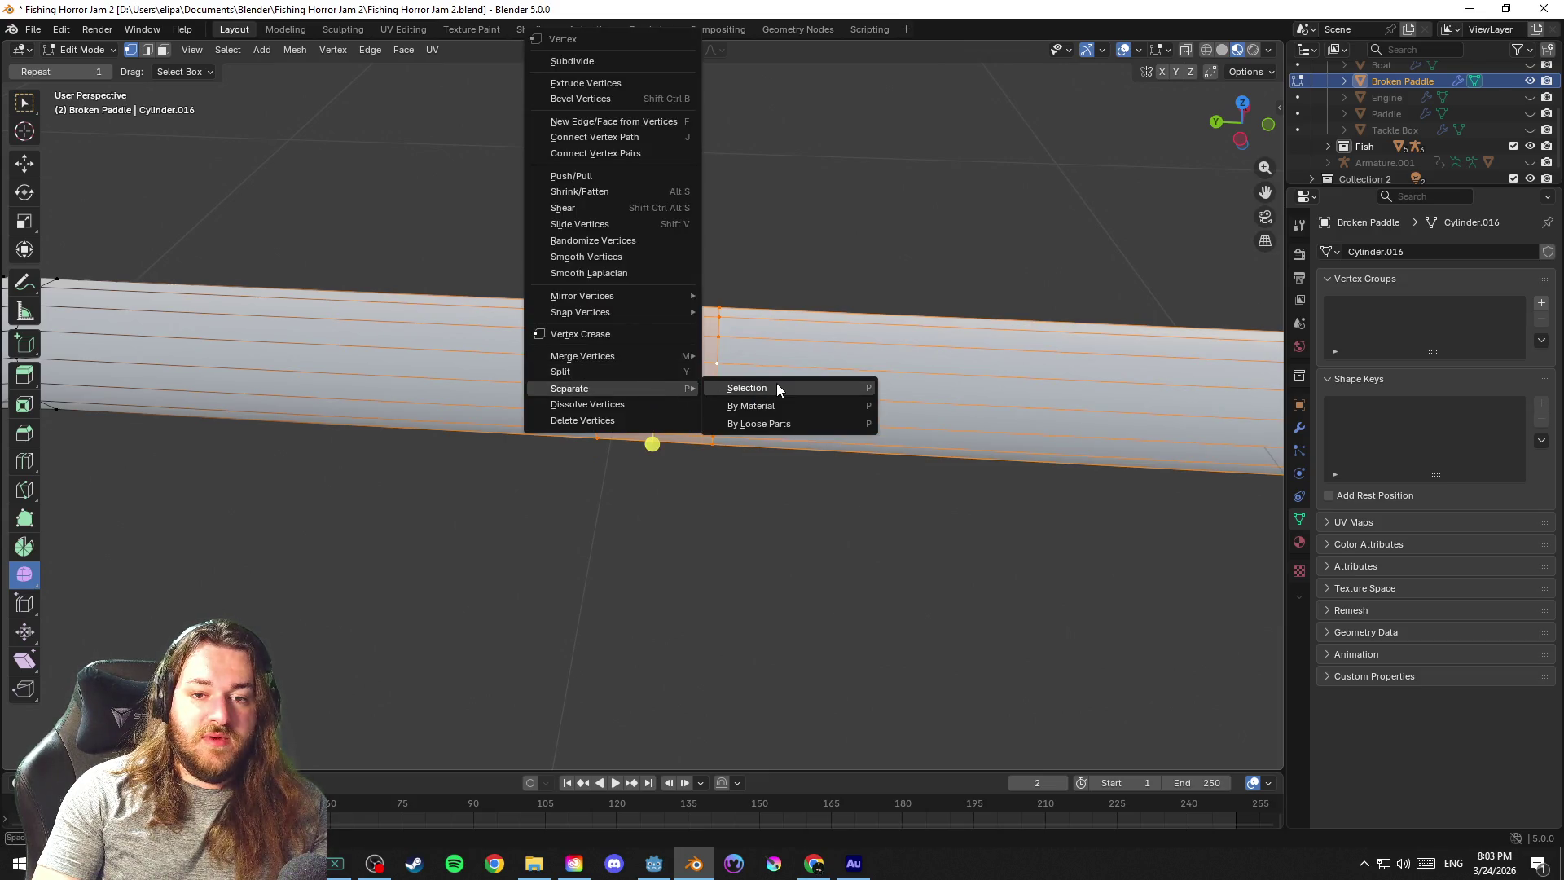
left_click(775, 388)
key("Tab")
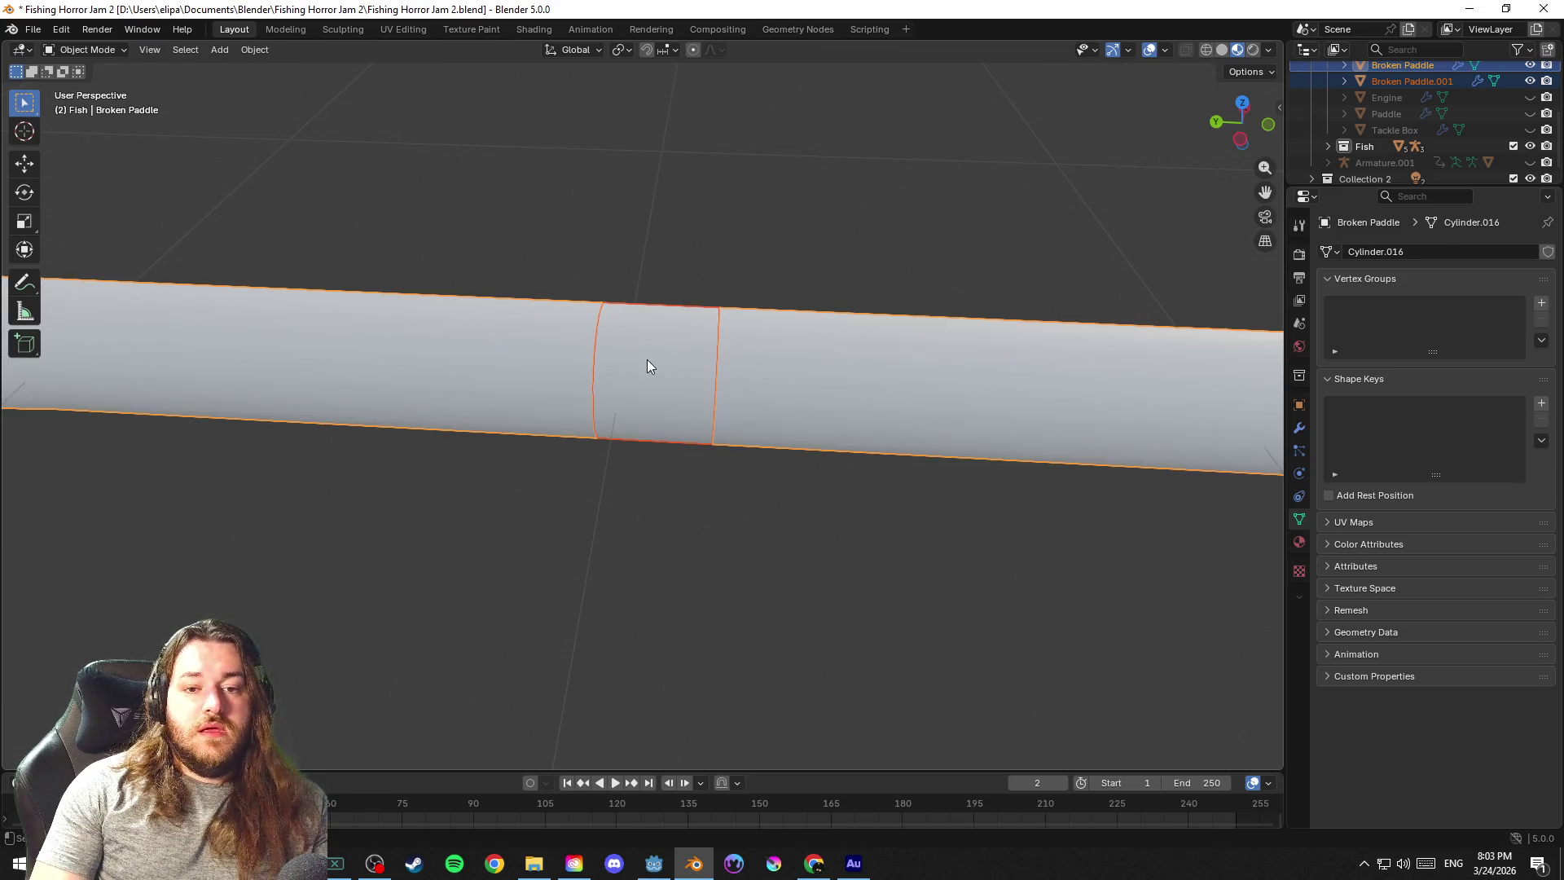
left_click(651, 407)
key("space")
key("Tab")
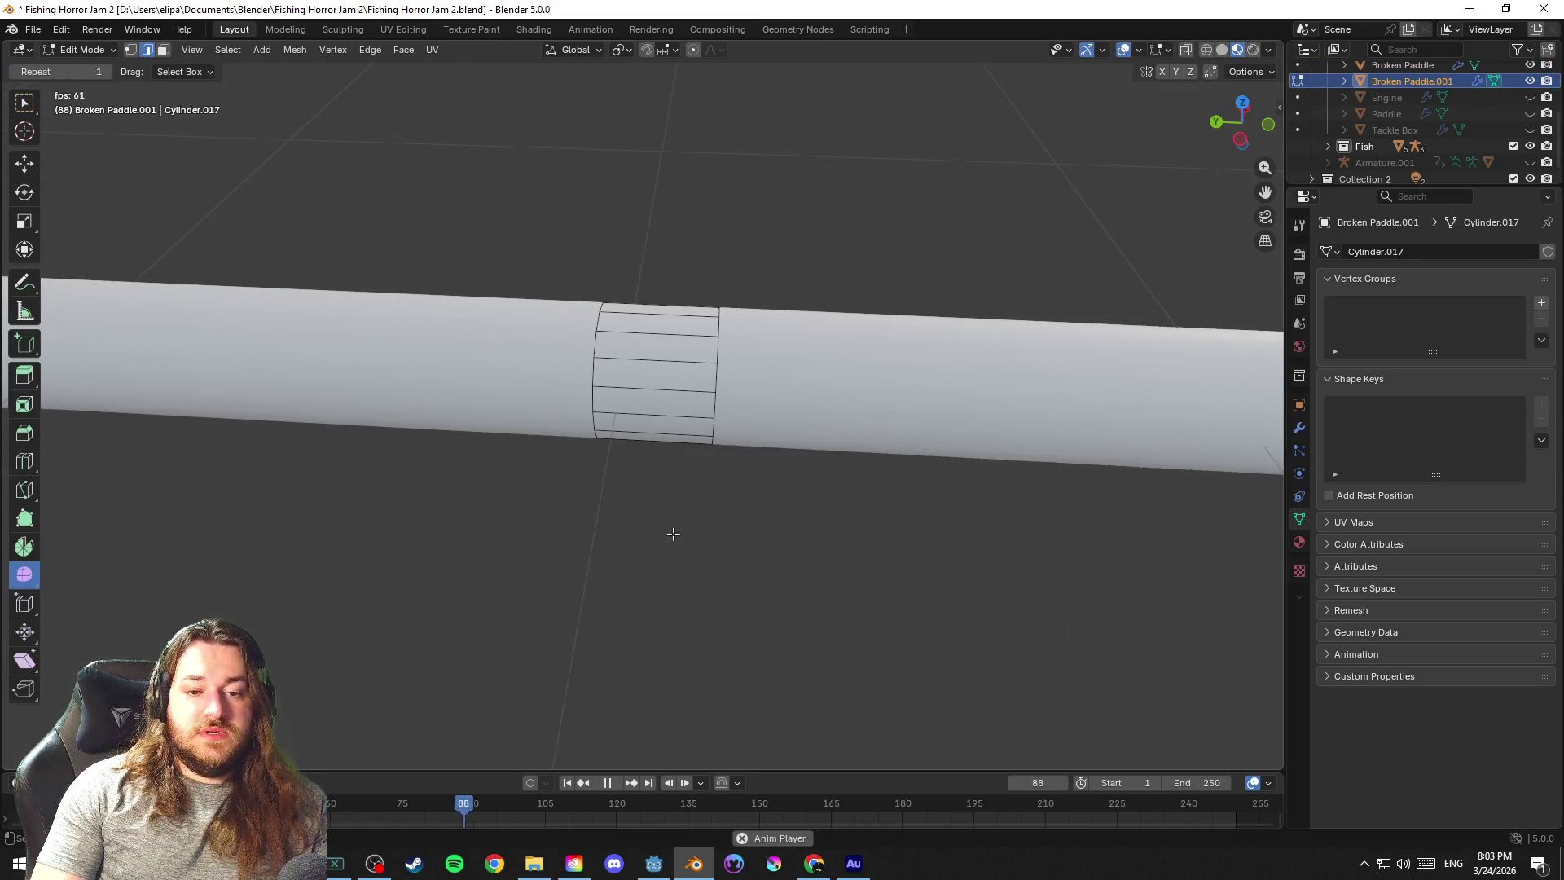
key("space")
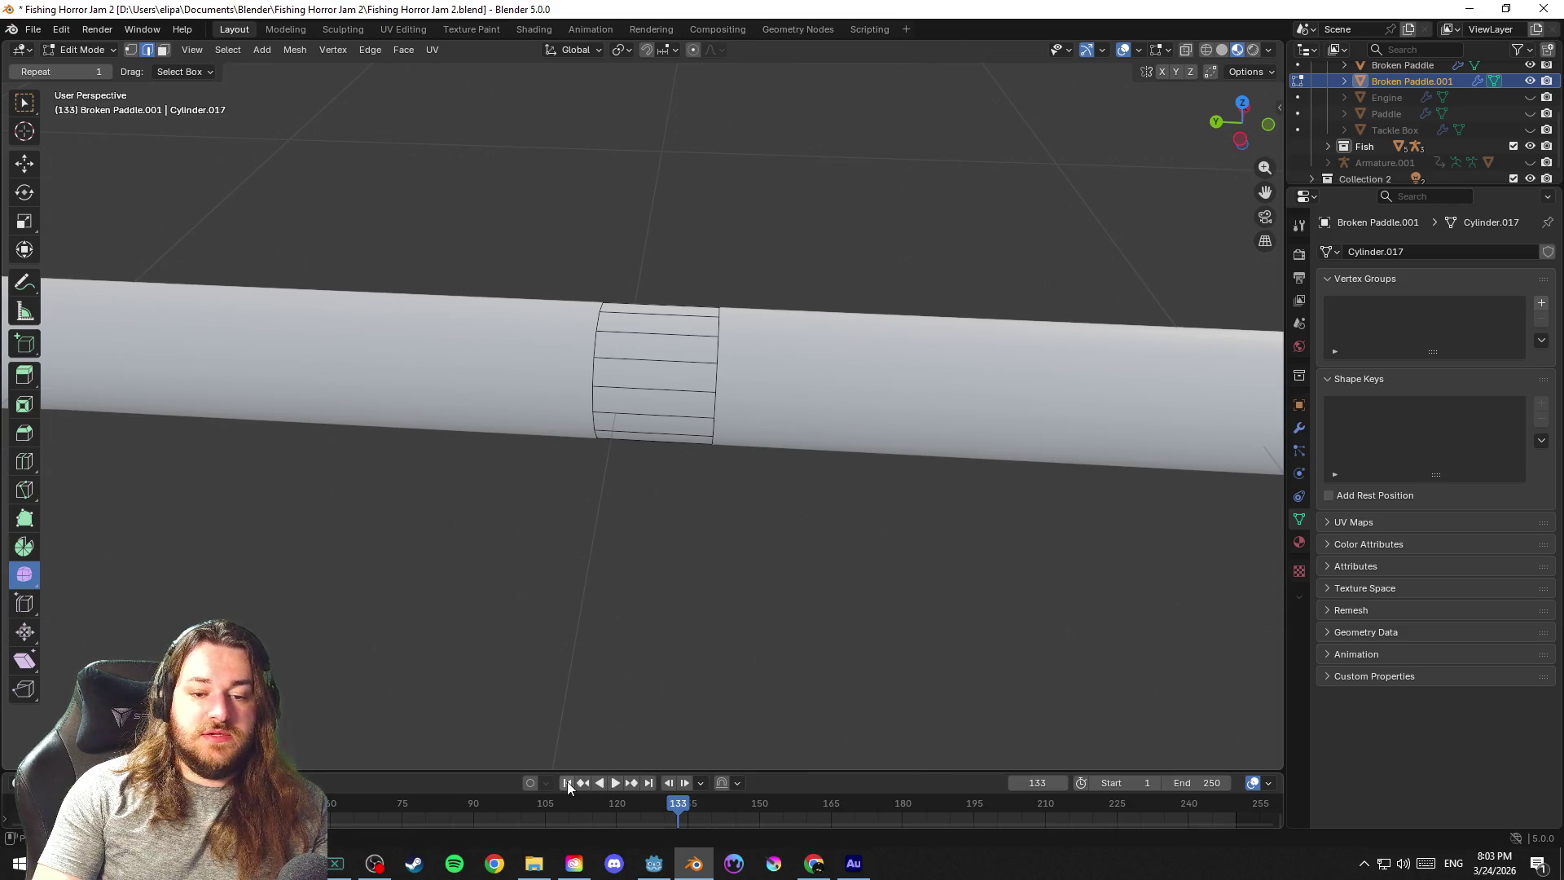
key("shift+Left")
key("space")
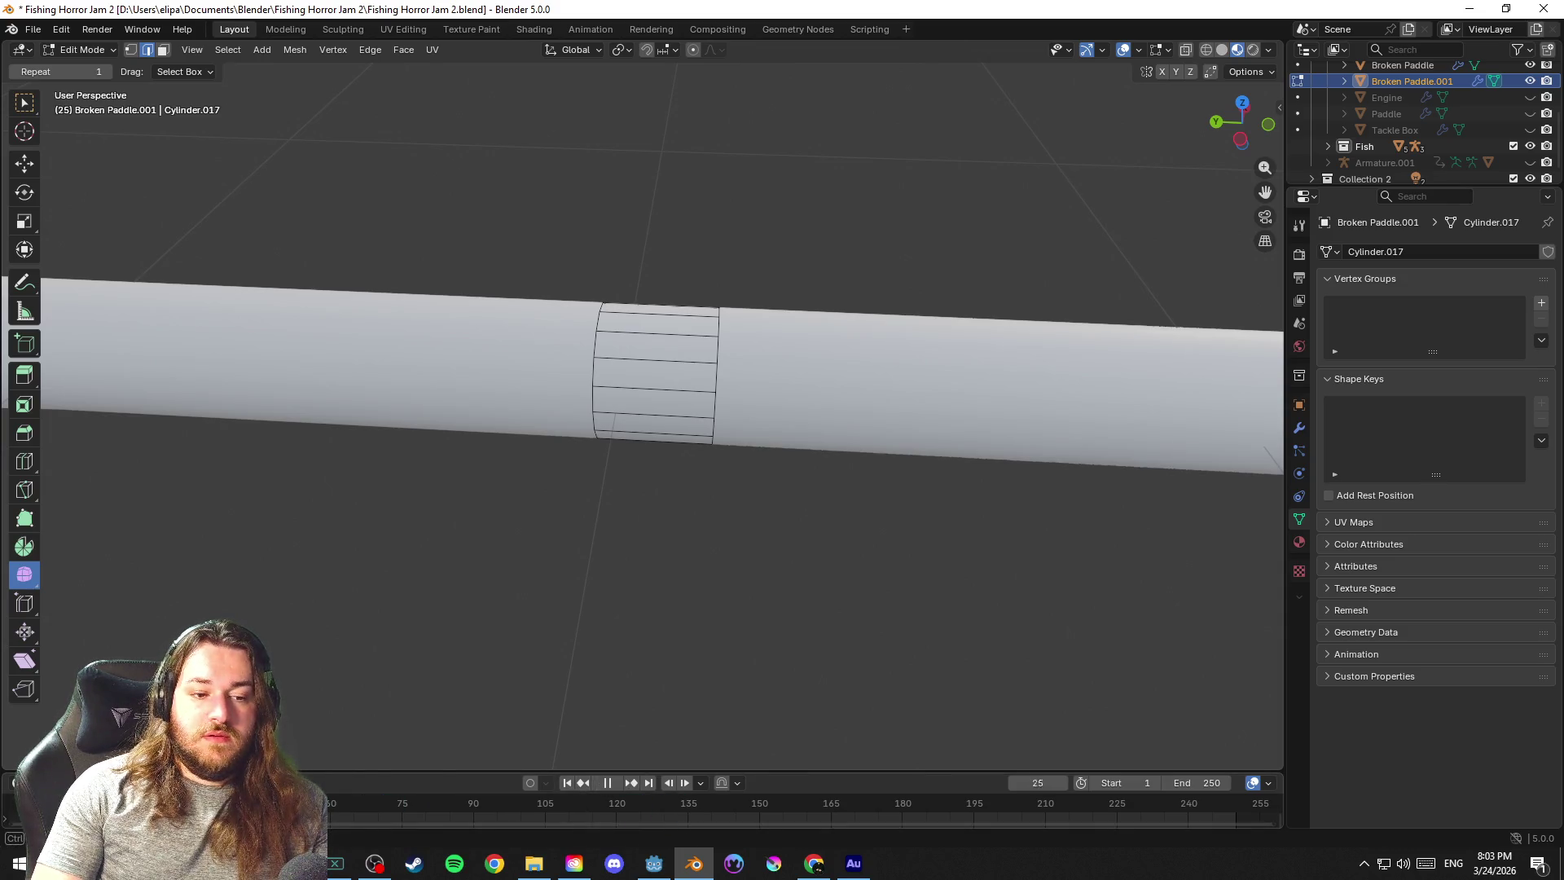
key("space")
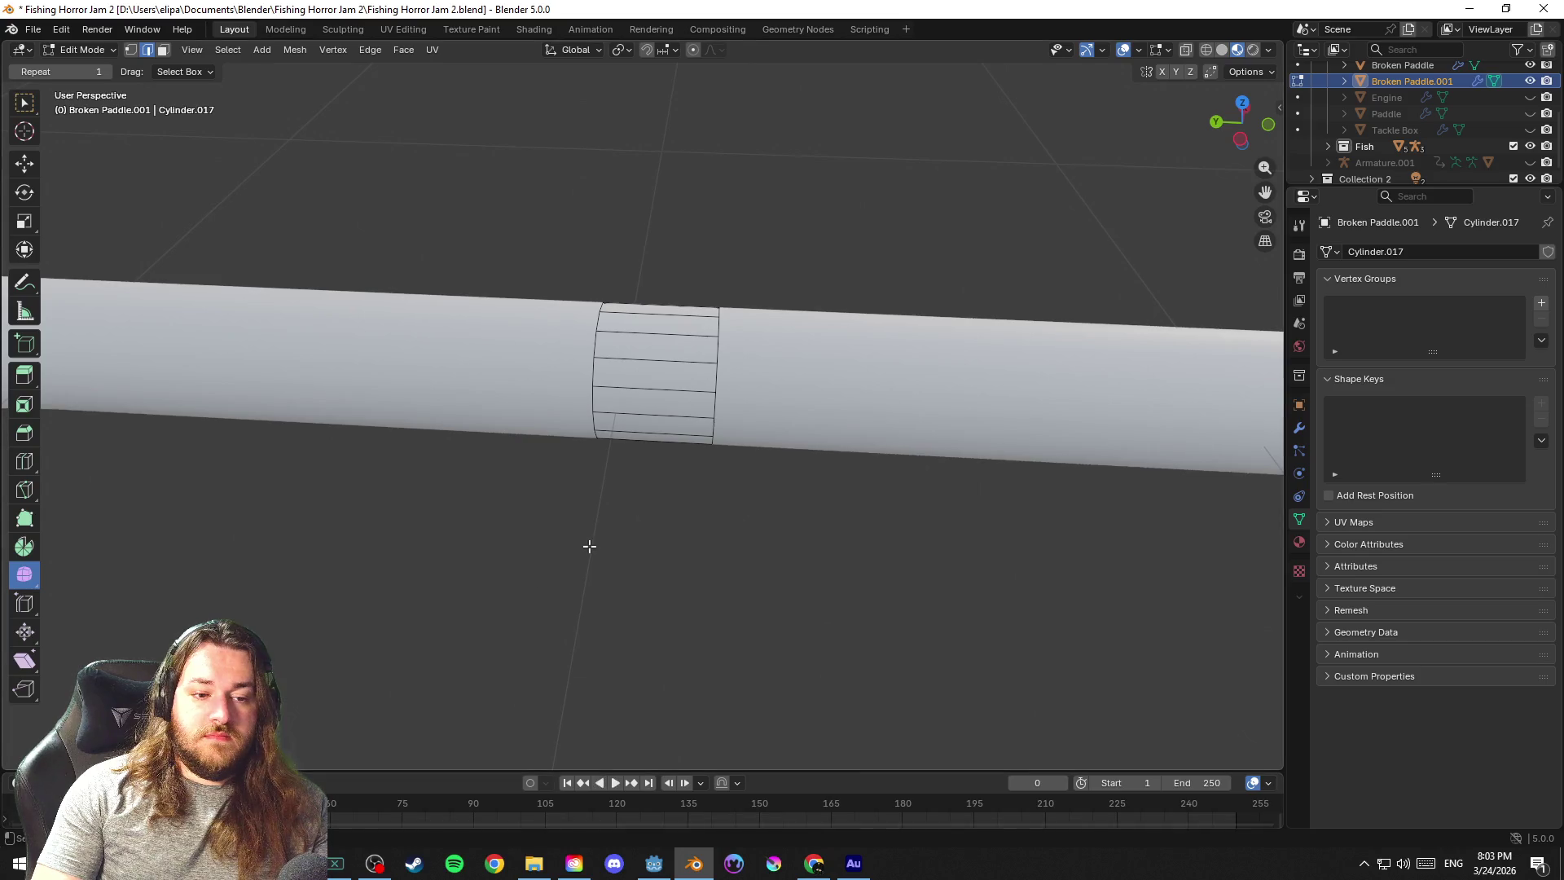
key("ctrl+s")
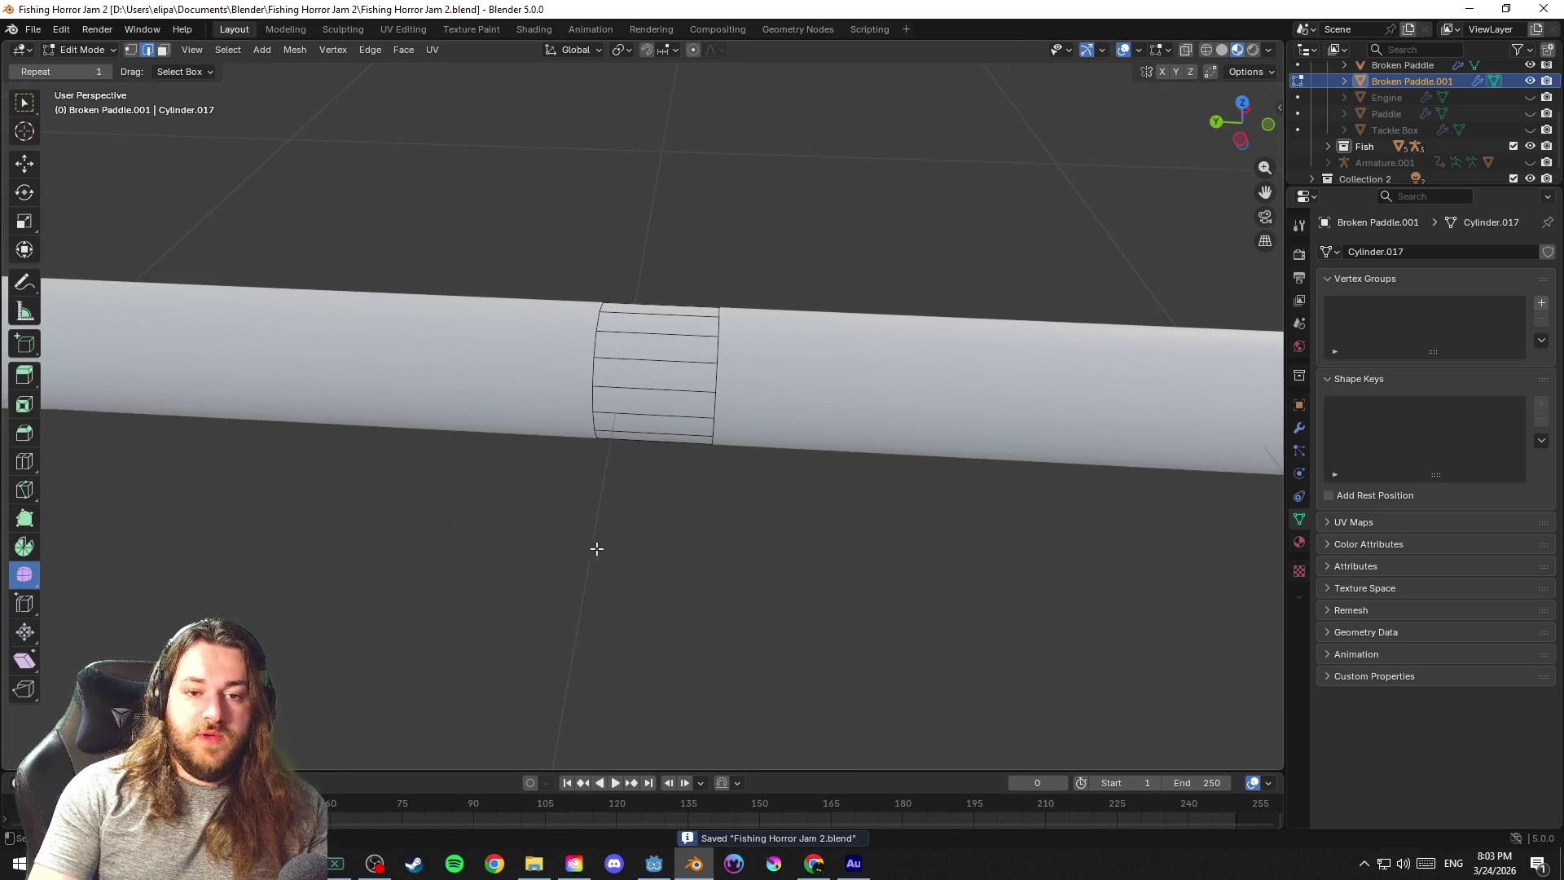
In Object Mode, delete the separated middle cylinder piece to leave a gap in the handle
key("1")
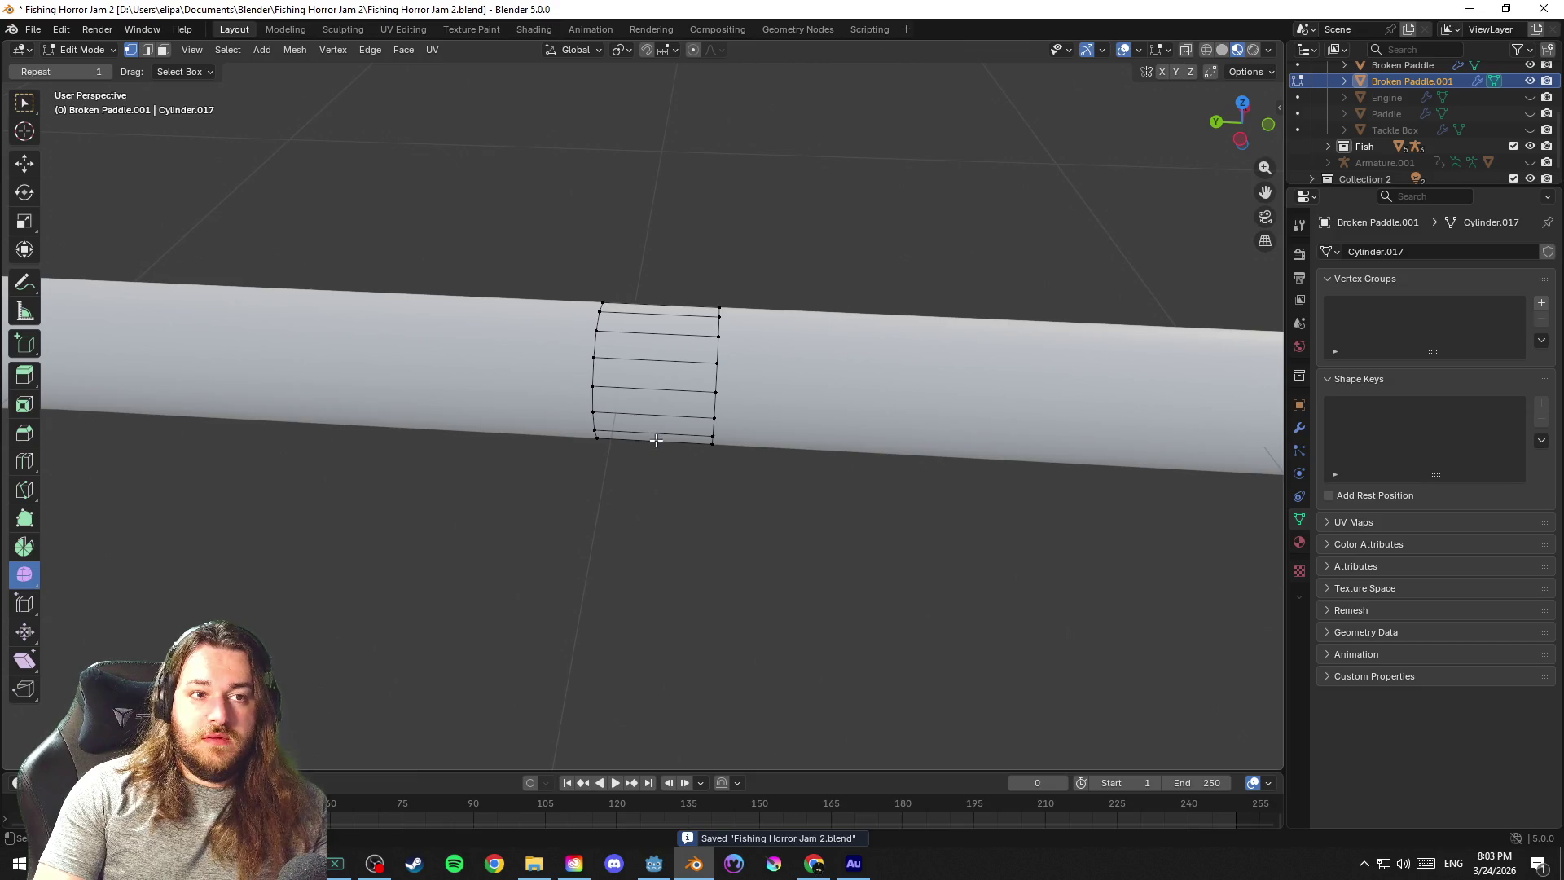
key("Tab")
left_click(669, 553)
left_click(668, 377)
key("x")
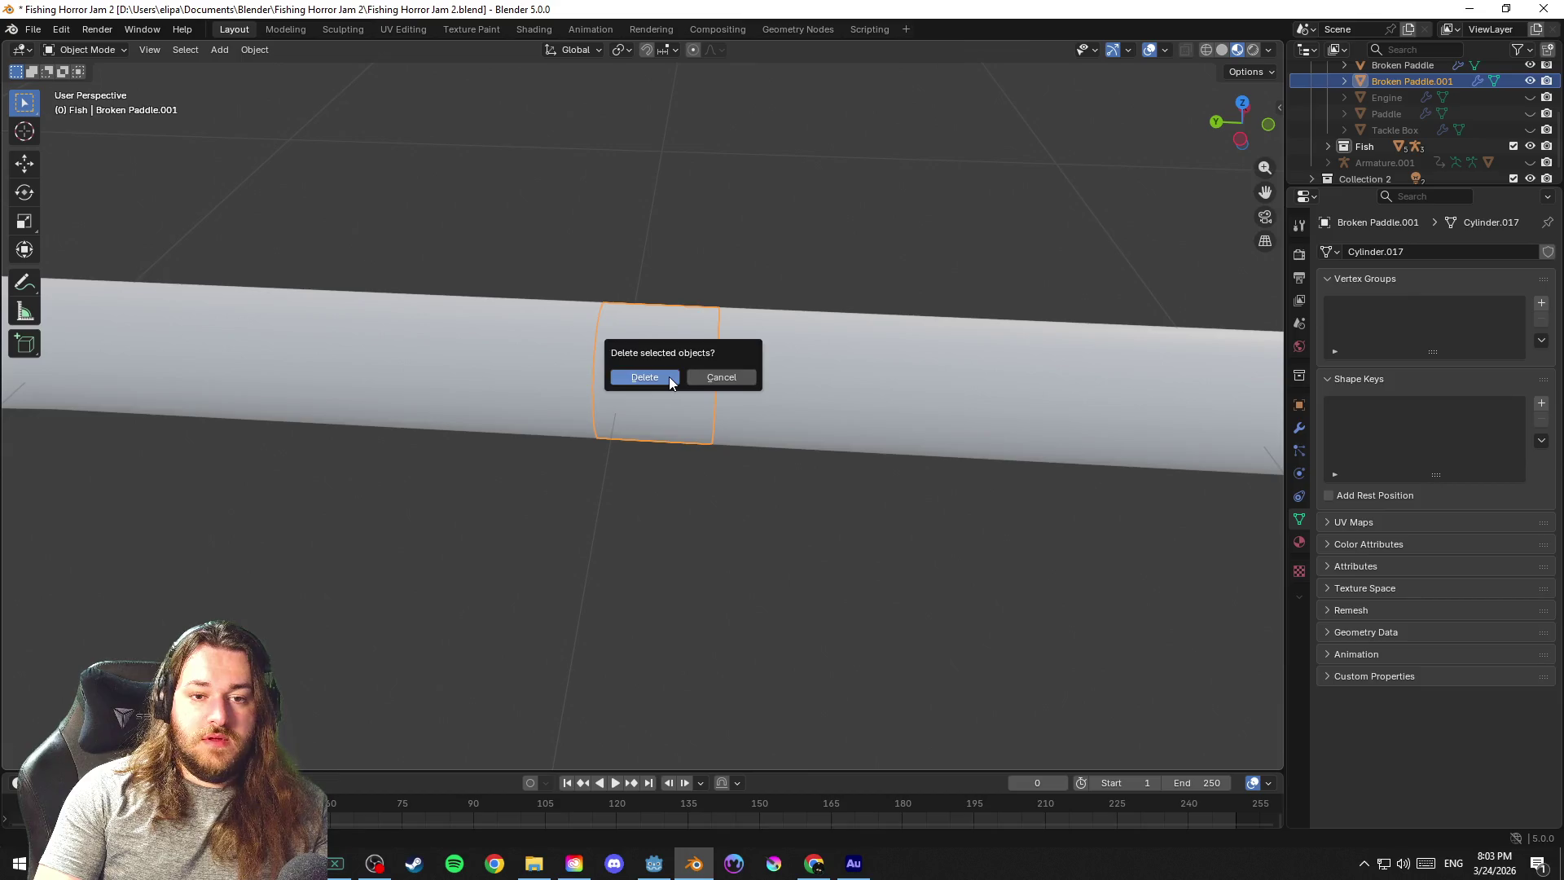
left_click(669, 377)
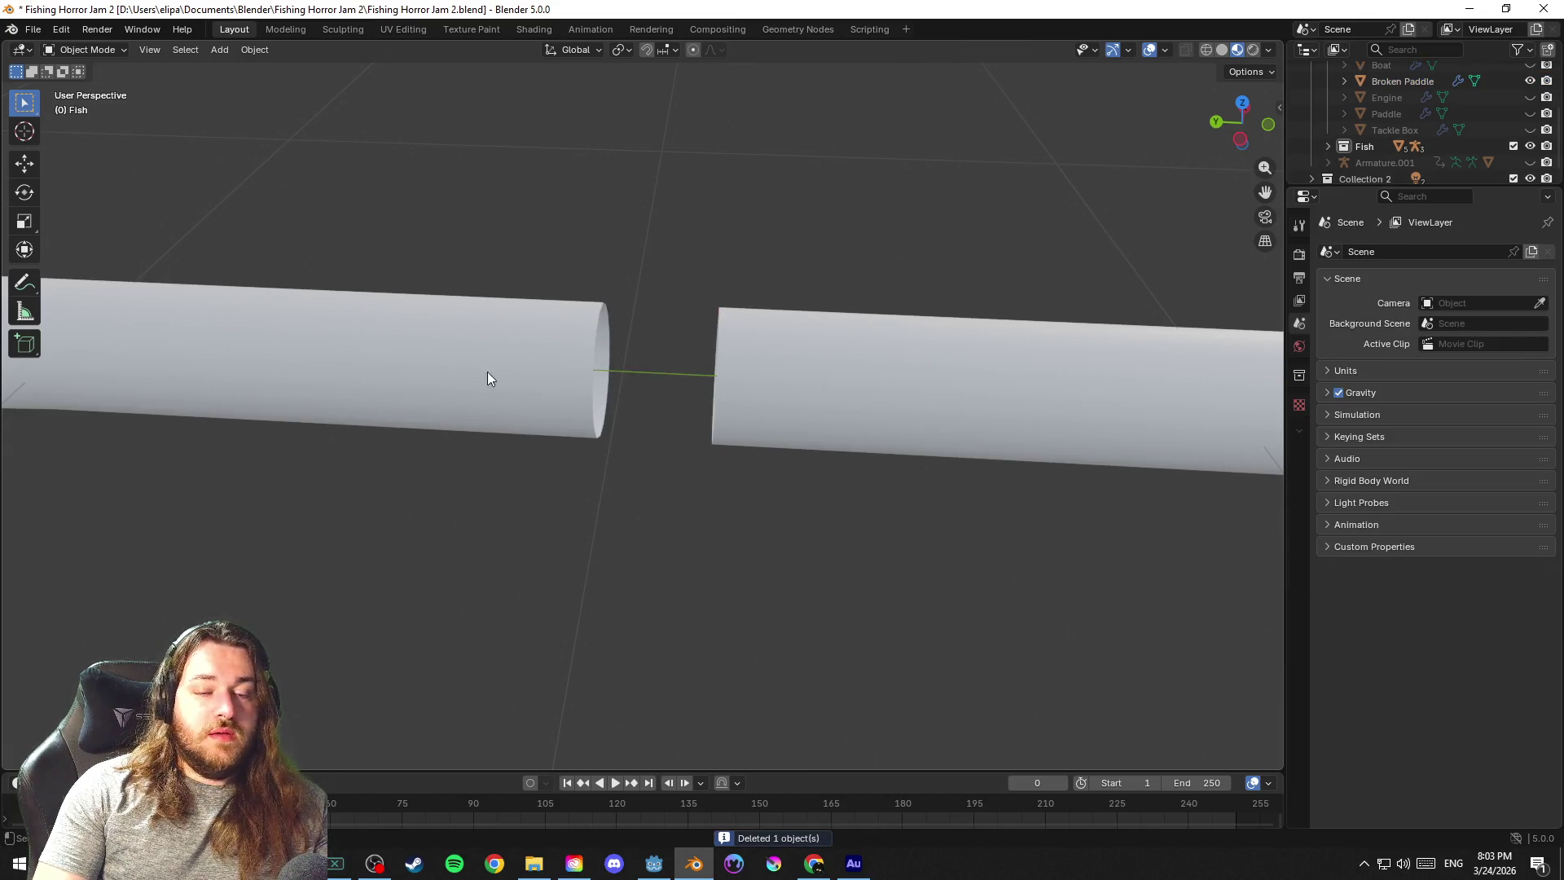
Enter Edit Mode on Broken Paddle, save, and orbit to view the two handle pieces
left_click(445, 334)
key("Tab")
key("ctrl+s")
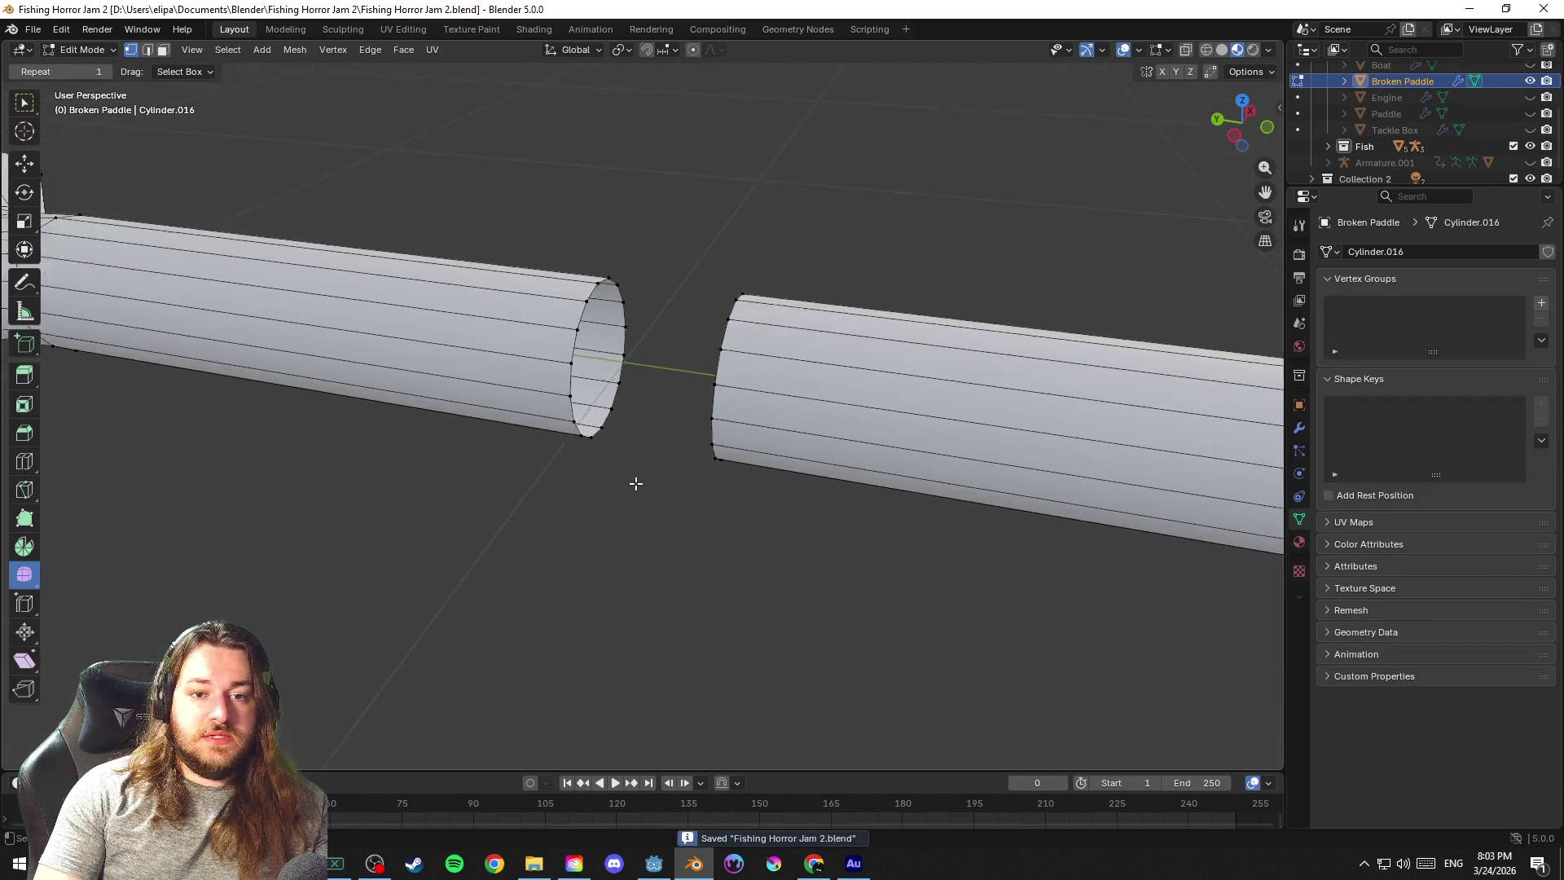
left_click_drag(635, 483, 666, 475)
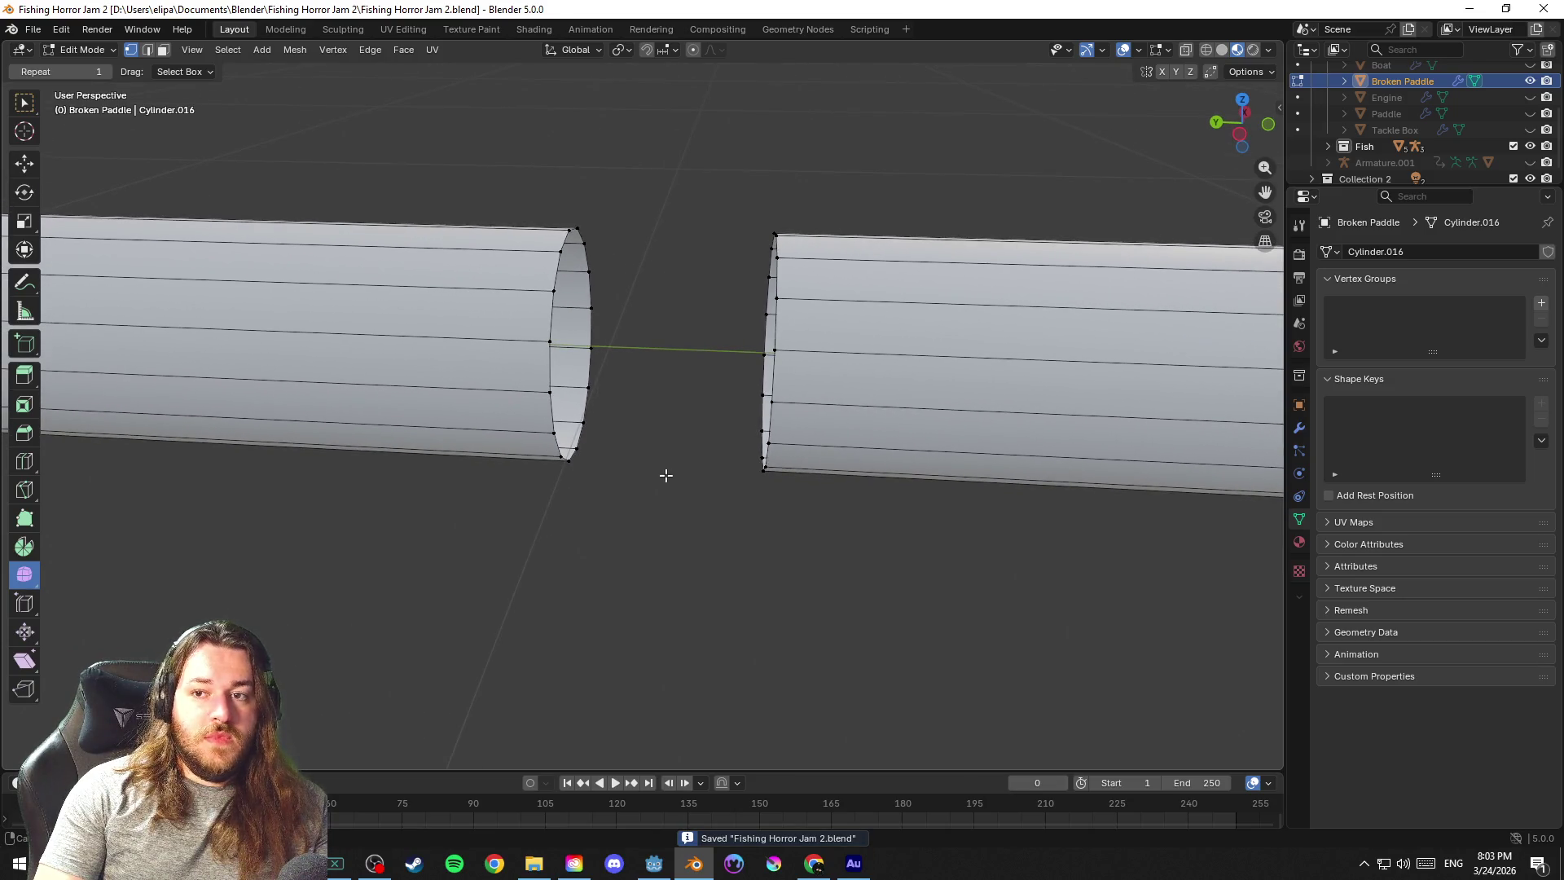
left_click_drag(666, 474, 677, 477)
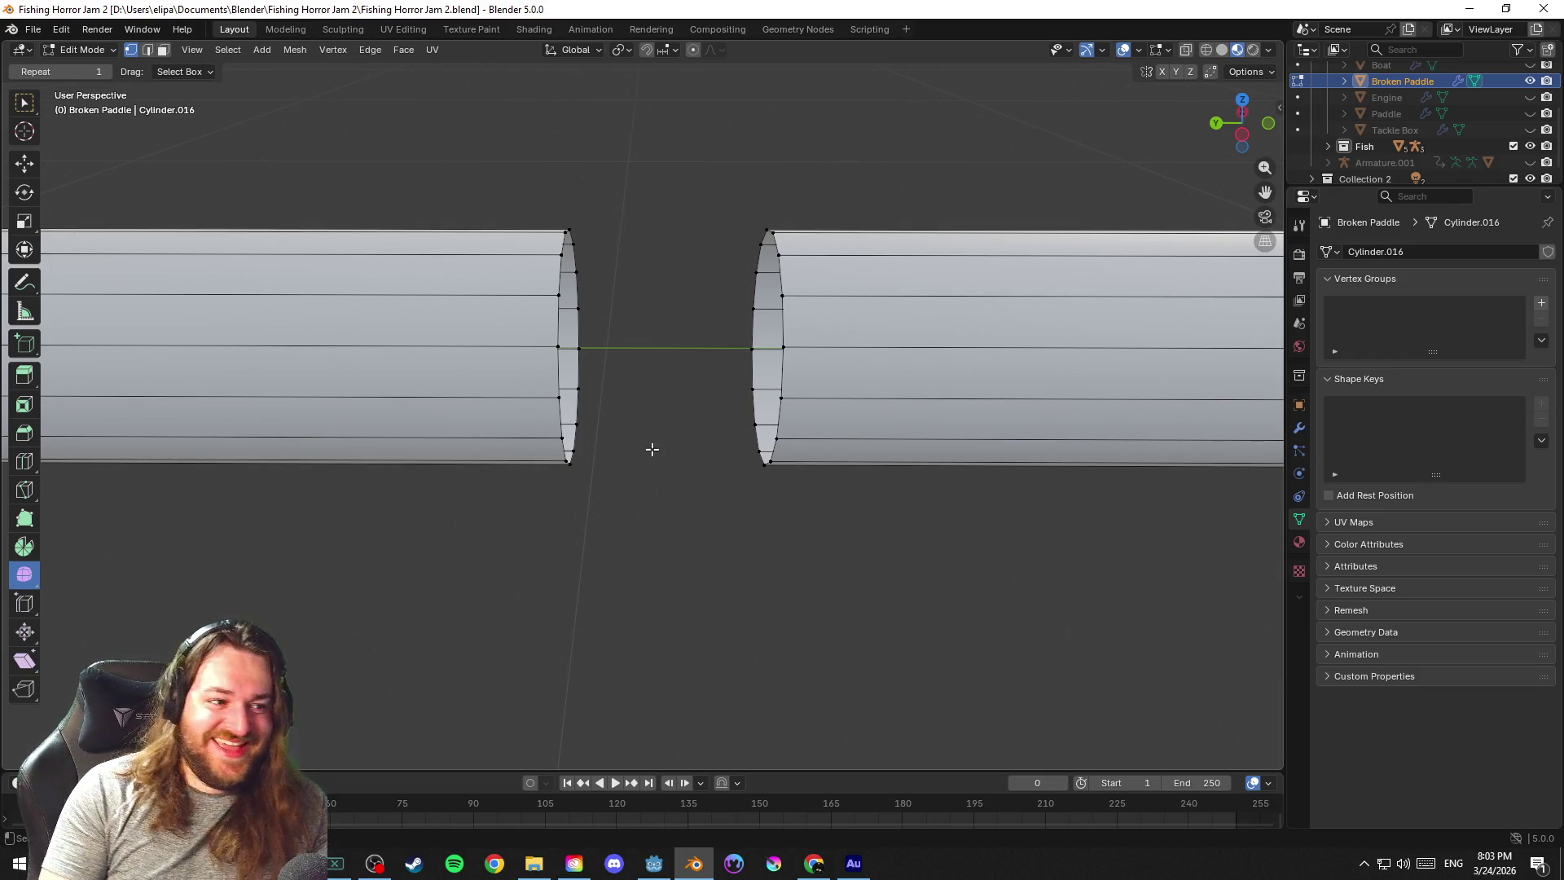
scroll(649, 433, "down", 4)
scroll(660, 433, "down", 5)
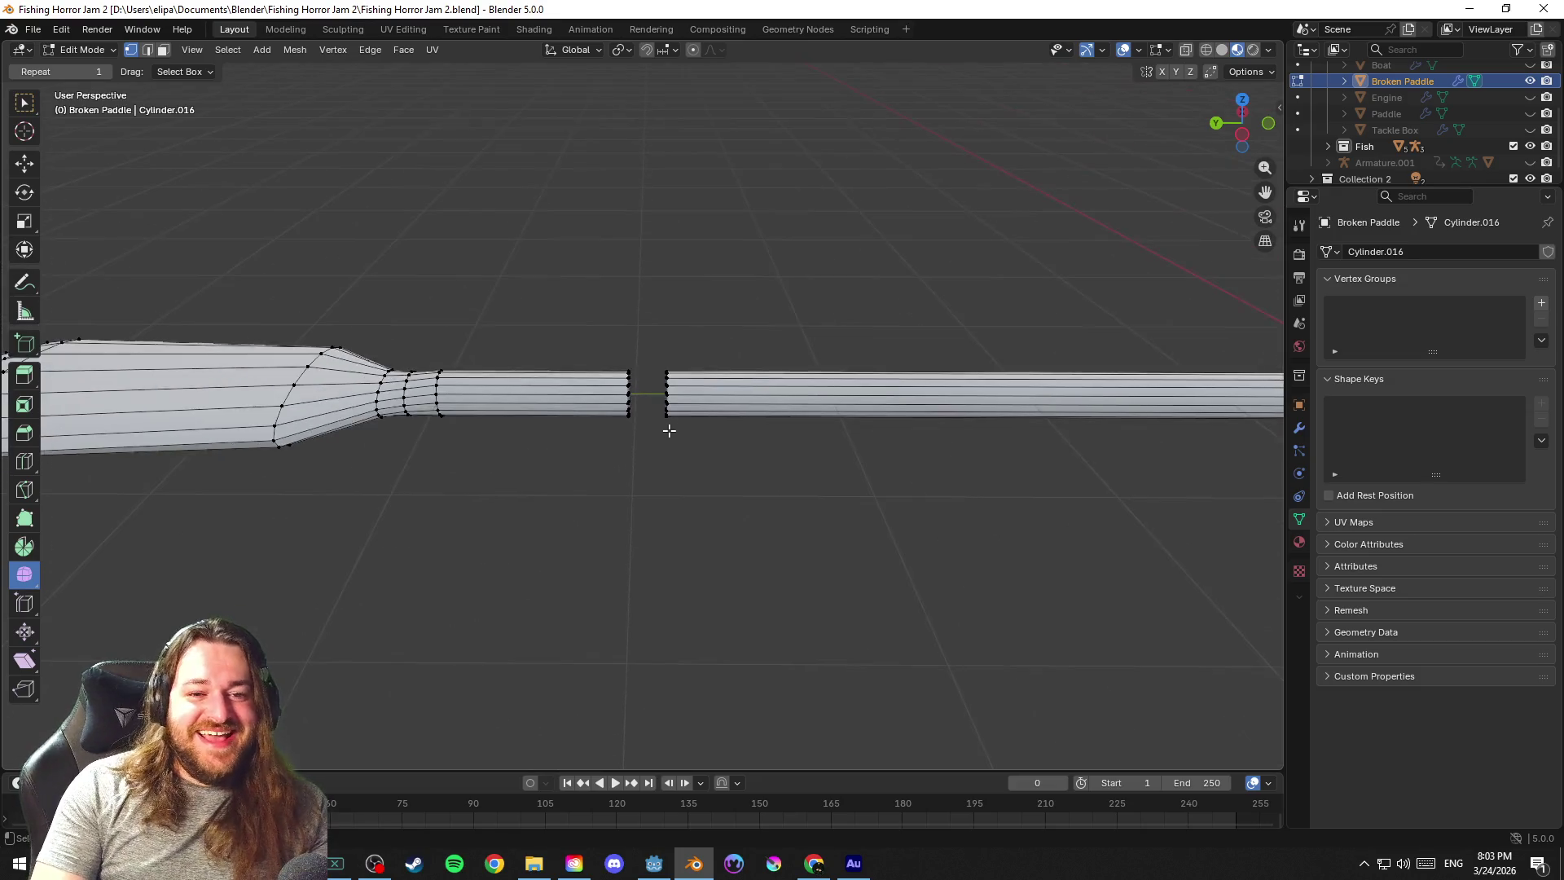
scroll(668, 433, "down", 3)
scroll(660, 437, "up", 2)
scroll(665, 440, "up", 4)
scroll(678, 438, "up", 4)
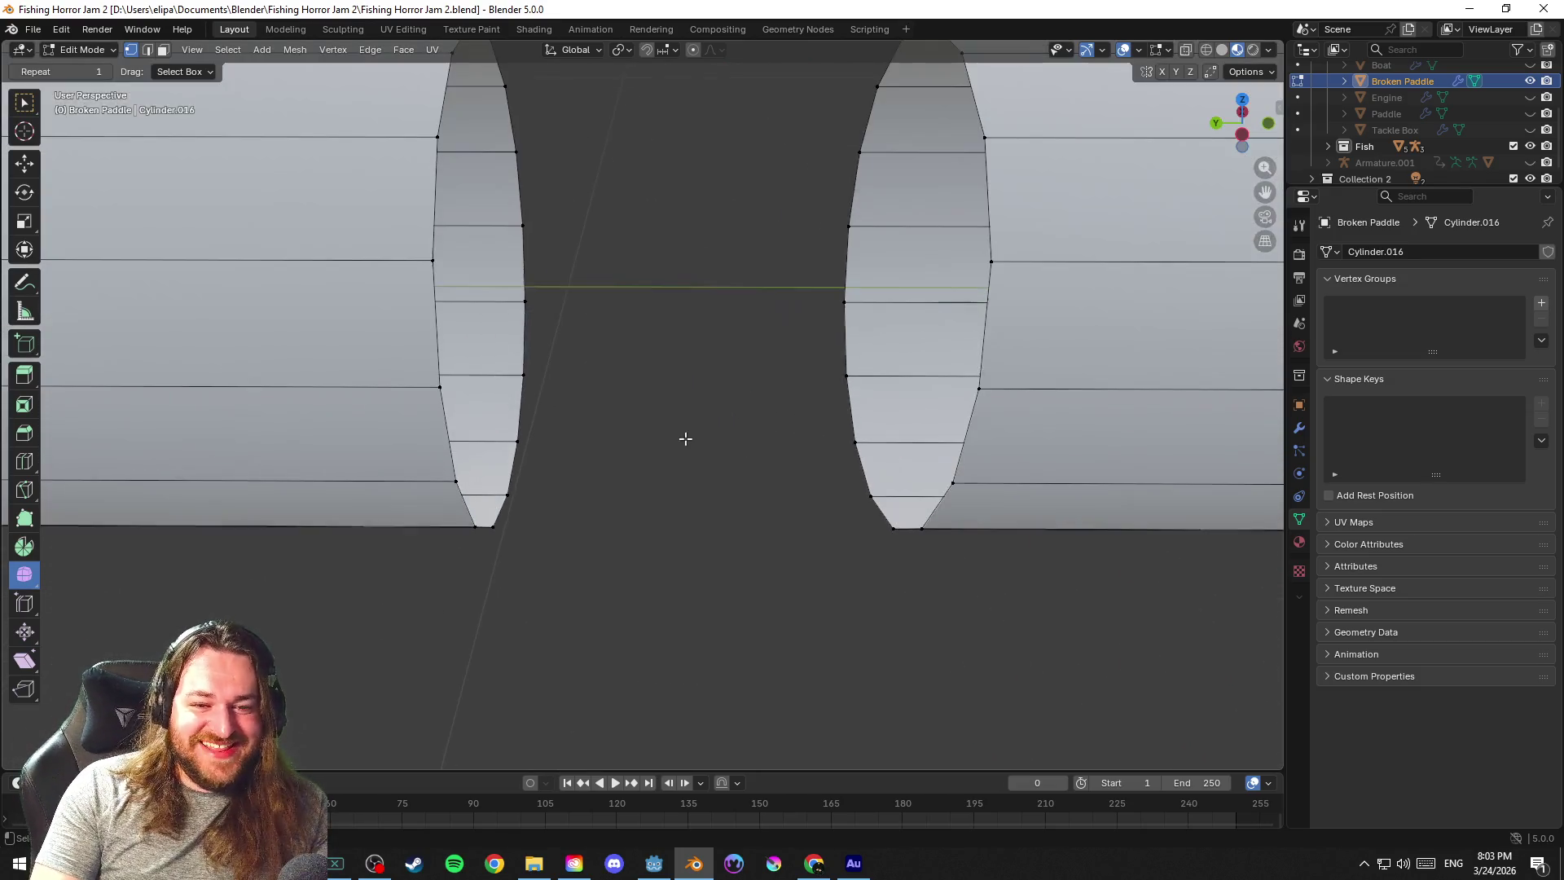
mouse_move(713, 429)
left_mouse_down()
mouse_move(705, 439)
mouse_move(722, 378)
mouse_move(689, 414)
mouse_move(702, 408)
mouse_move(570, 315)
mouse_move(646, 350)
mouse_move(618, 346)
mouse_move(718, 353)
mouse_move(660, 341)
left_mouse_up()
Save, select the right handle piece and fill its open end with a face
key("ctrl+s")
key("l")
key("ctrl+i")
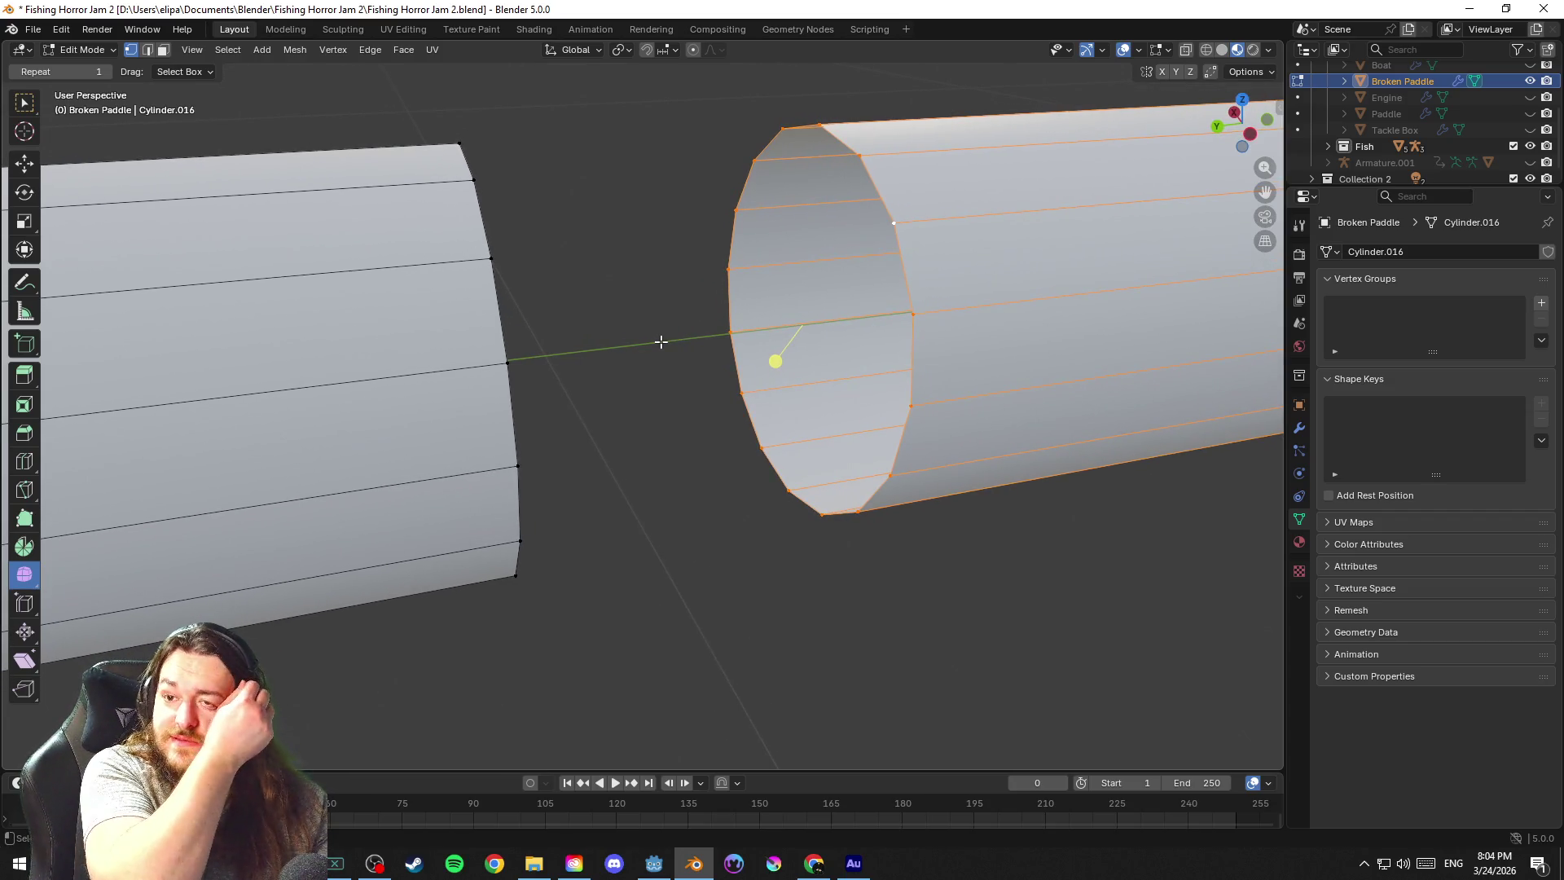
mouse_move(674, 301)
left_mouse_down()
mouse_move(718, 298)
mouse_move(659, 353)
left_mouse_up()
key("f")
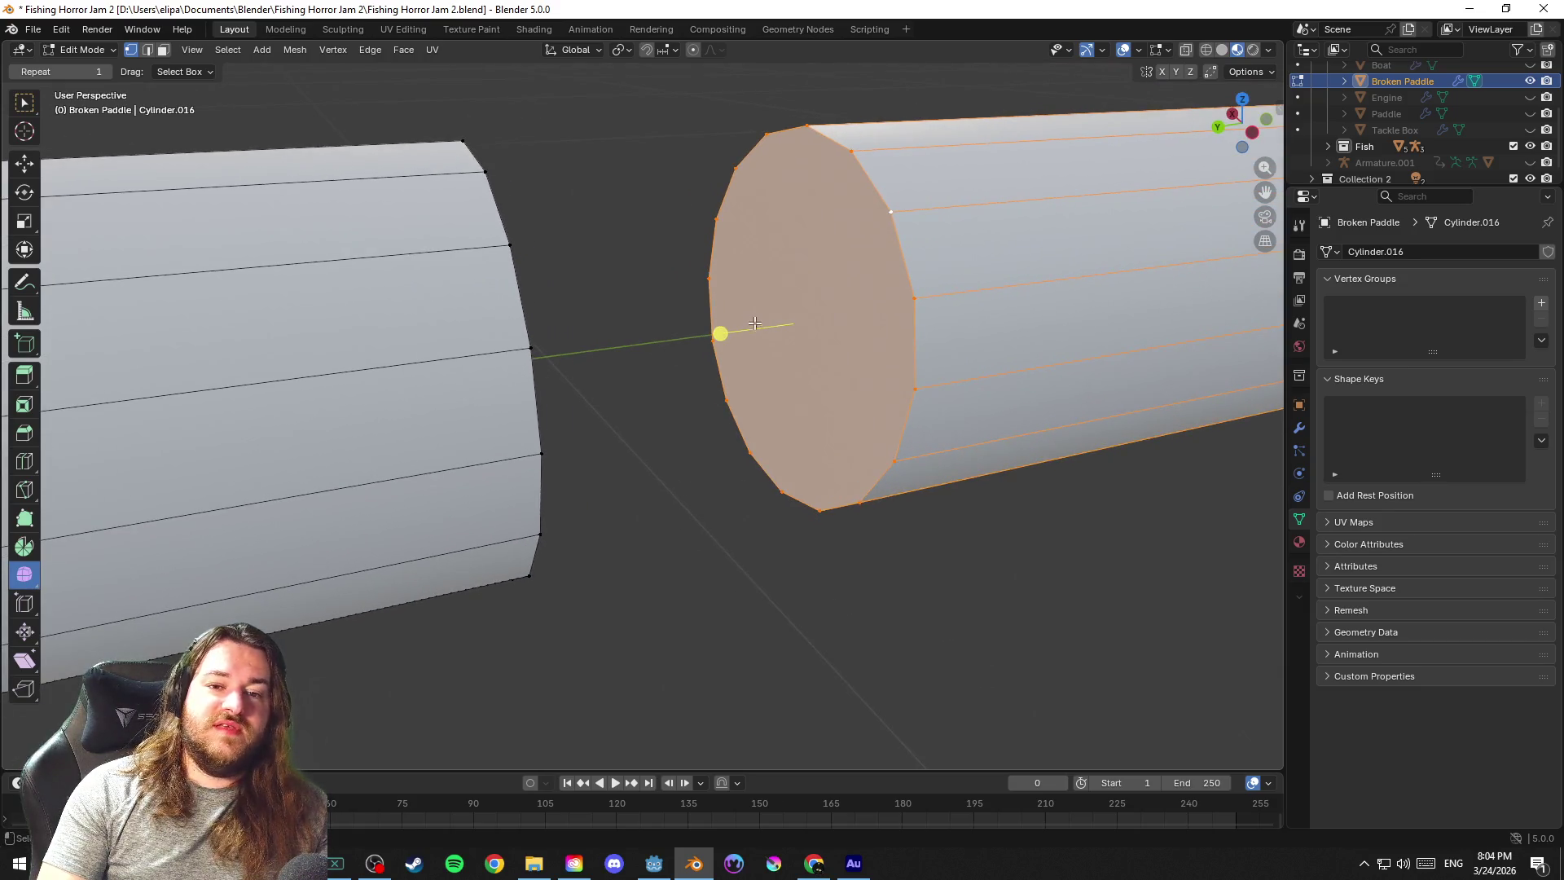
left_click(735, 170)
Select the cap's rim vertices and edges and subdivide a cap edge to get a centre point
left_click(890, 214, "shift")
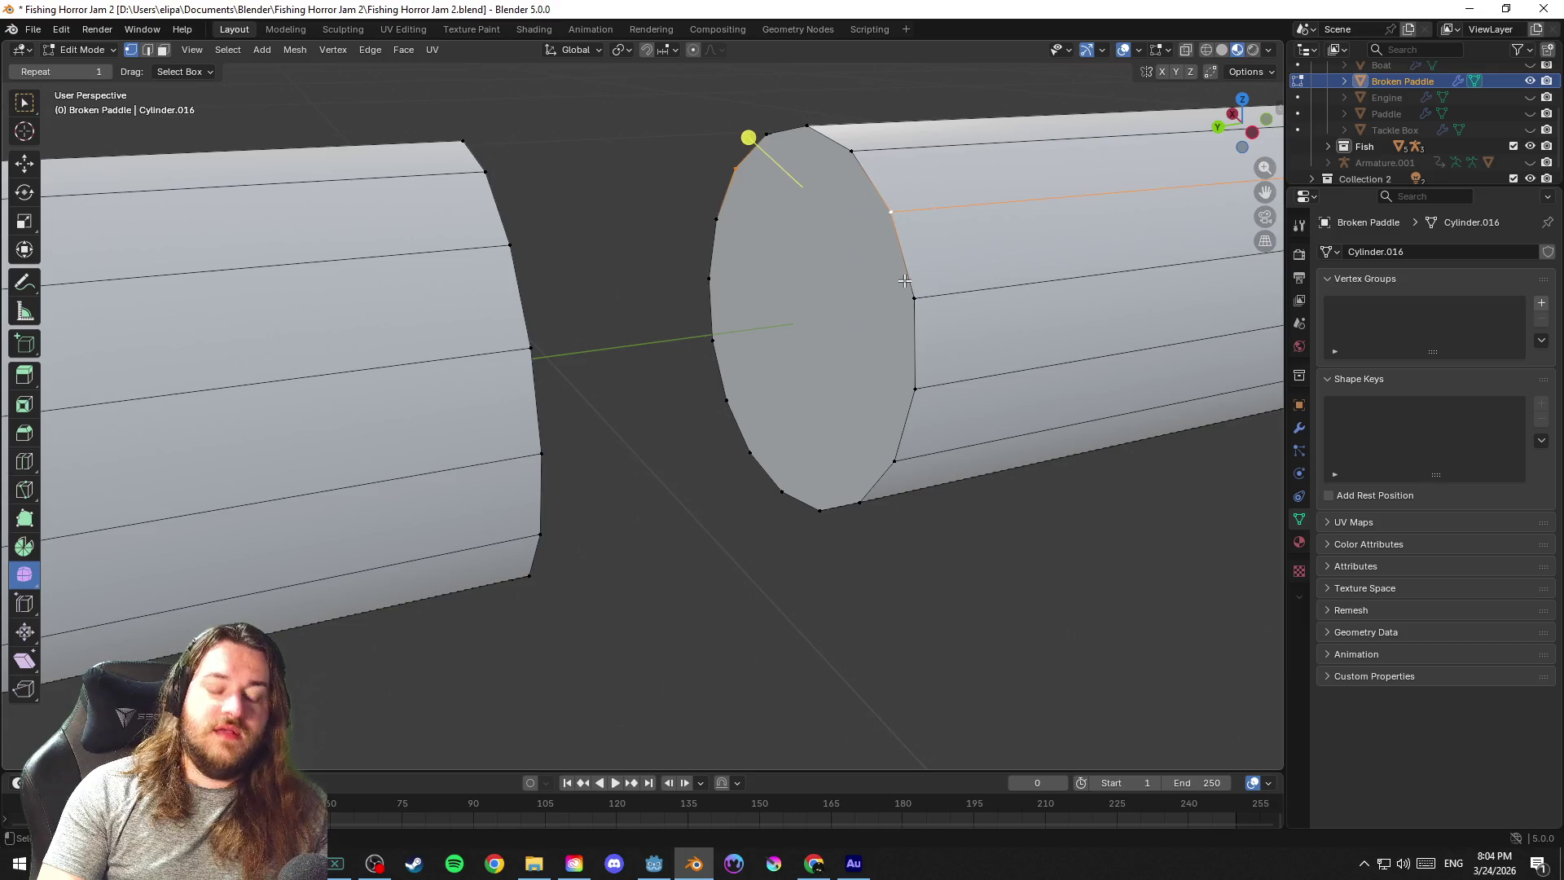
left_click(715, 279)
left_click(912, 389, "shift")
left_click(733, 395)
left_click(862, 503, "shift")
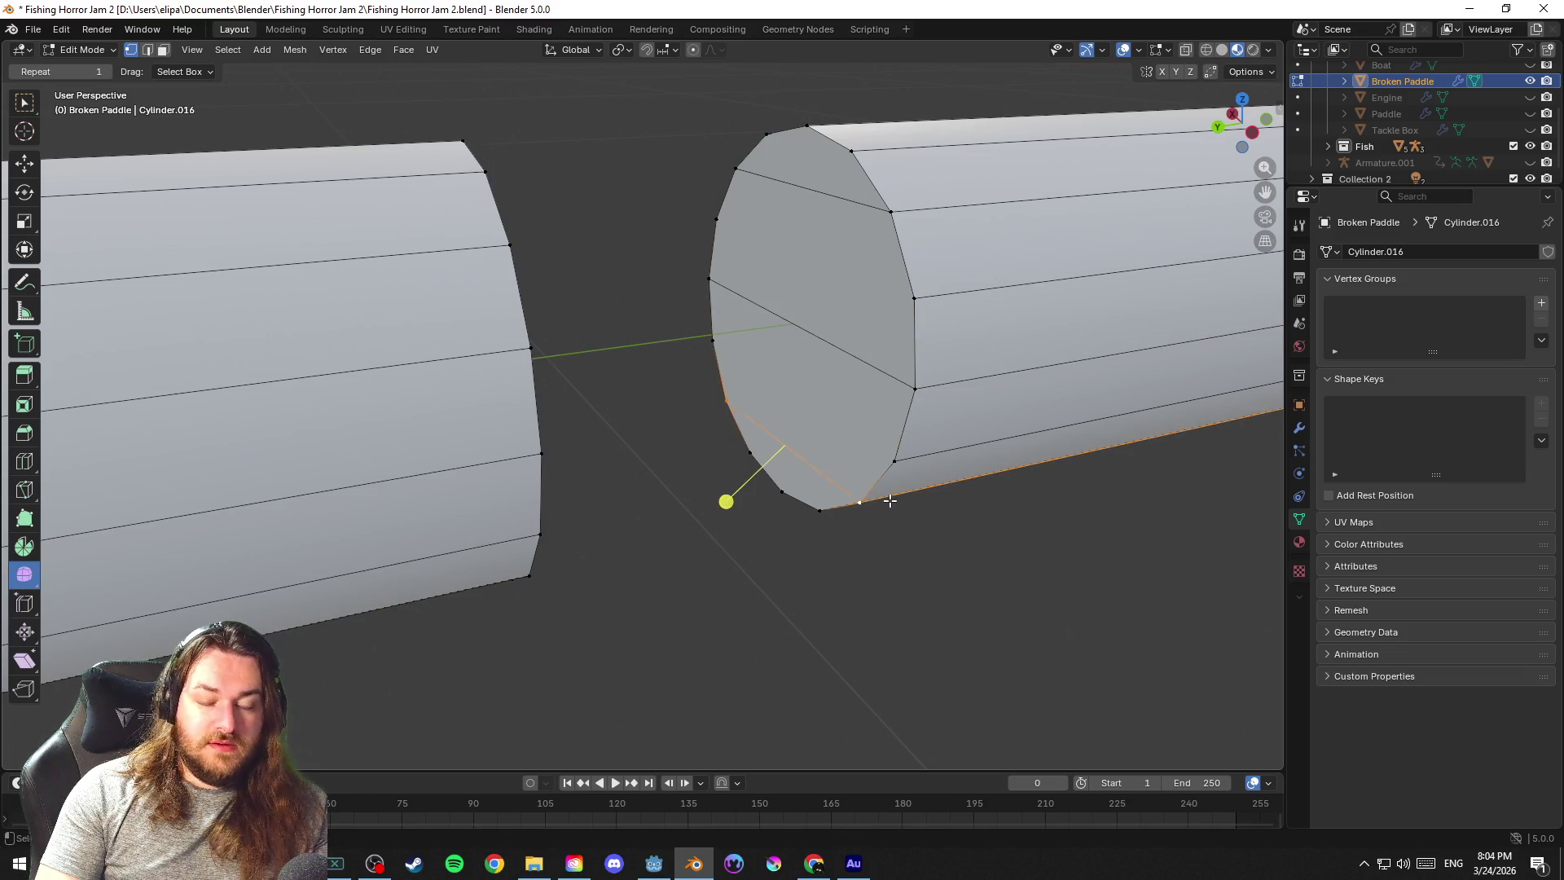
key("2")
left_click(843, 350)
key("ctrl+e")
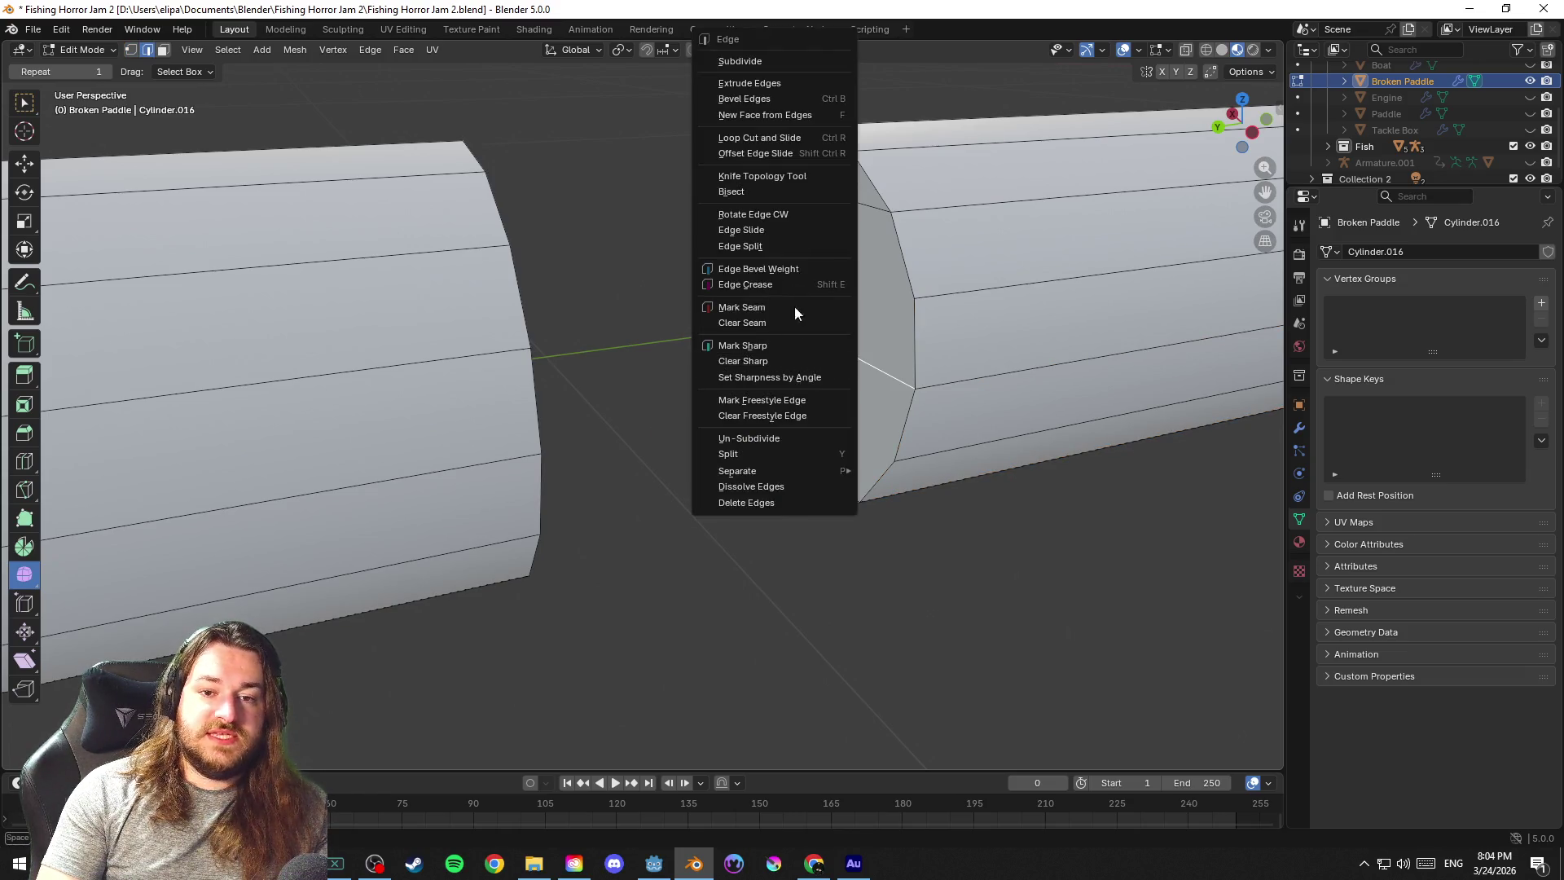
key("Escape")
left_click(749, 137)
key("ctrl+e")
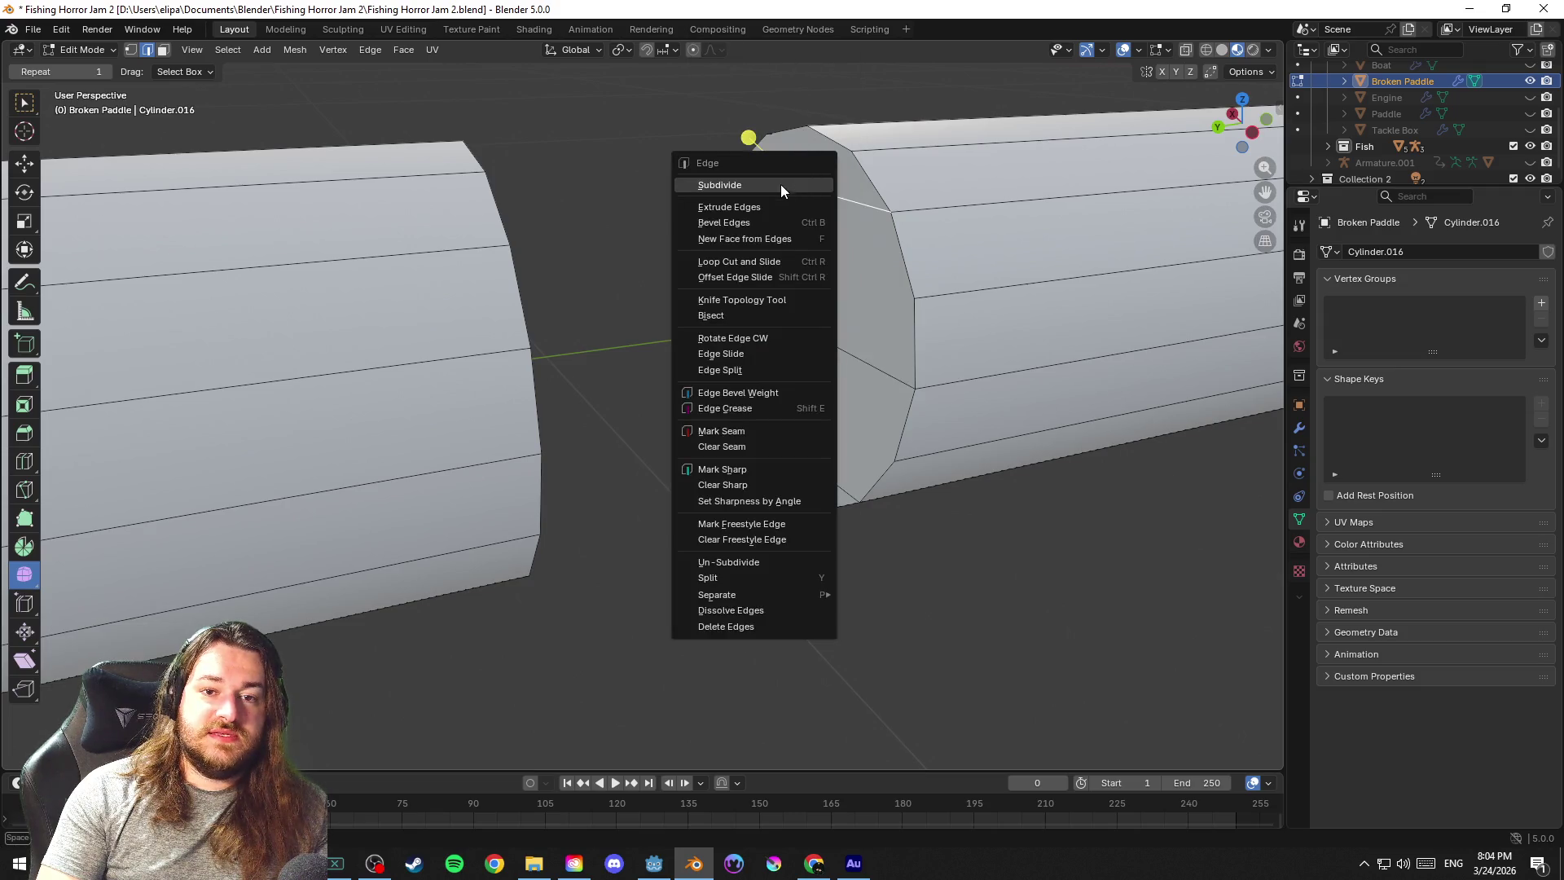
left_click(781, 184)
Pick cap edges to cut new edges through the centre, deselect everything and save
key("ctrl+e")
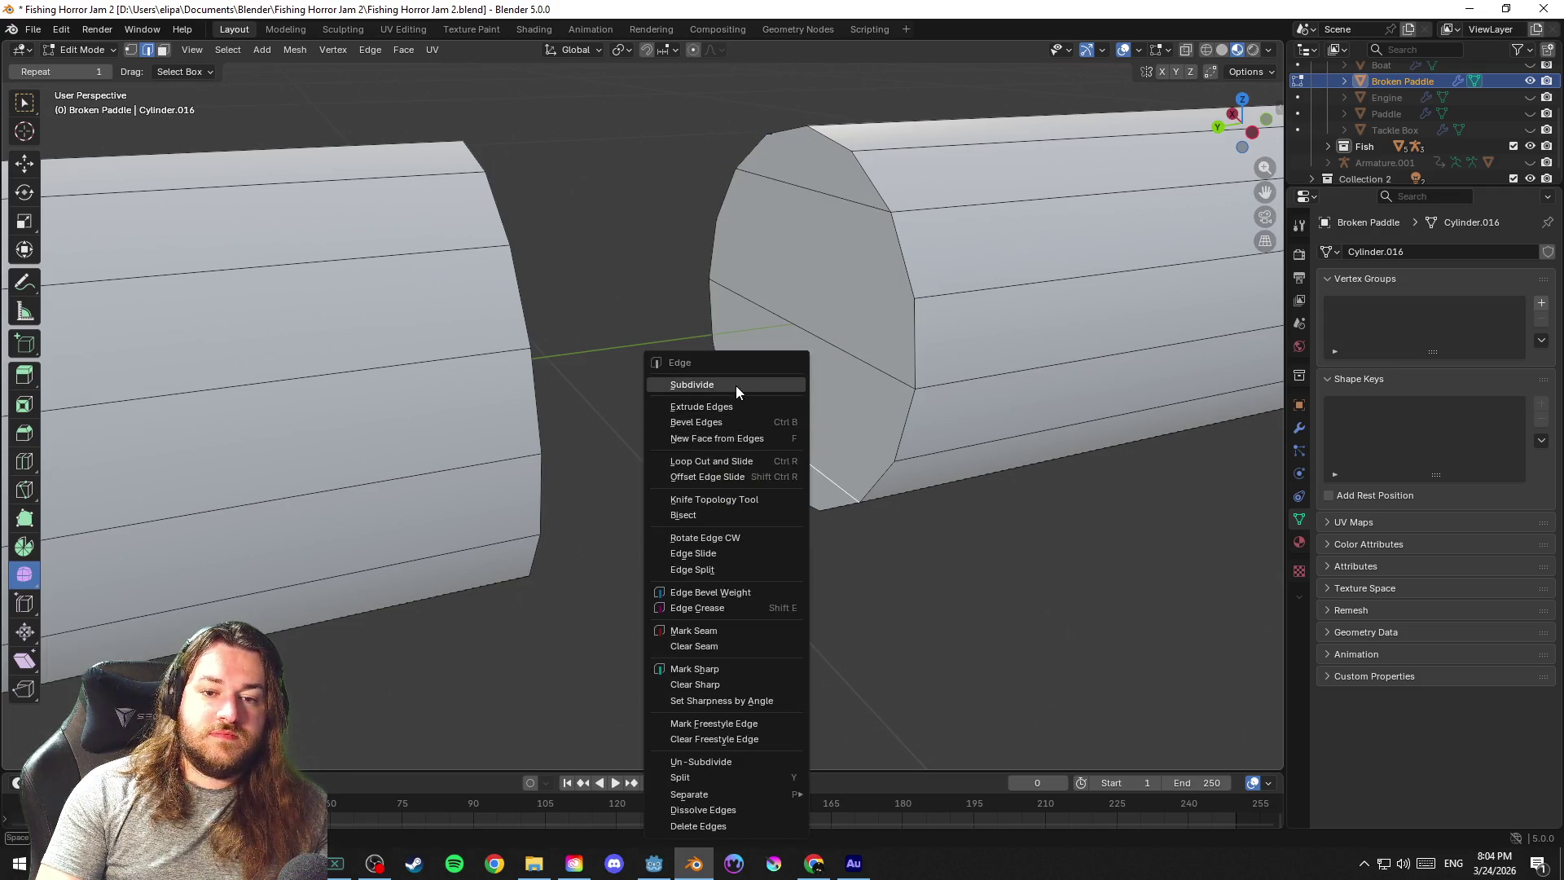
left_click(736, 384)
left_click(782, 492)
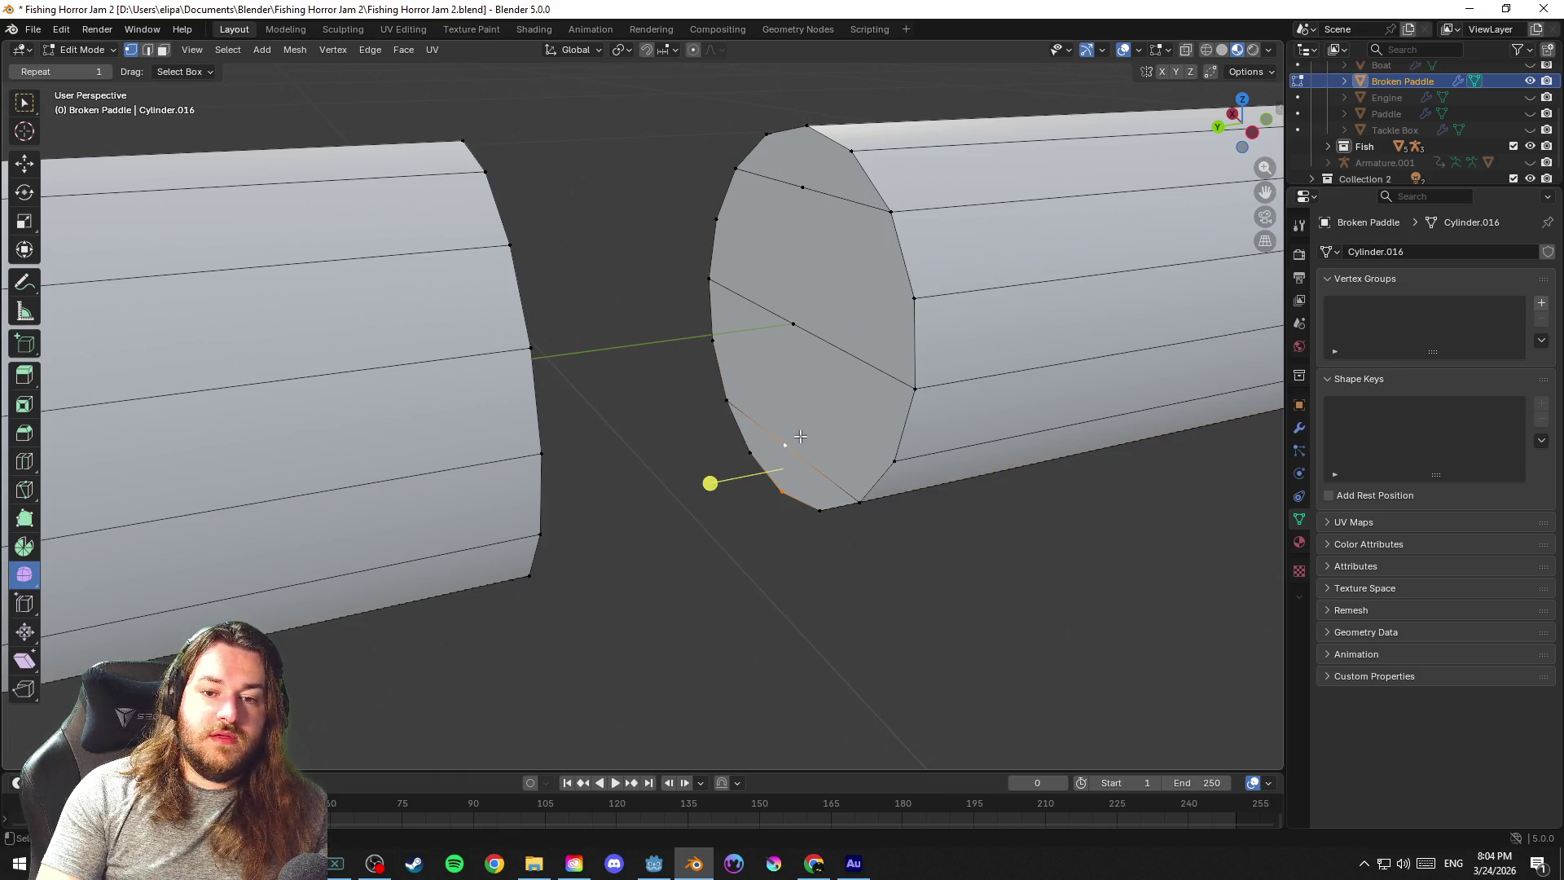
left_click(797, 318, "shift")
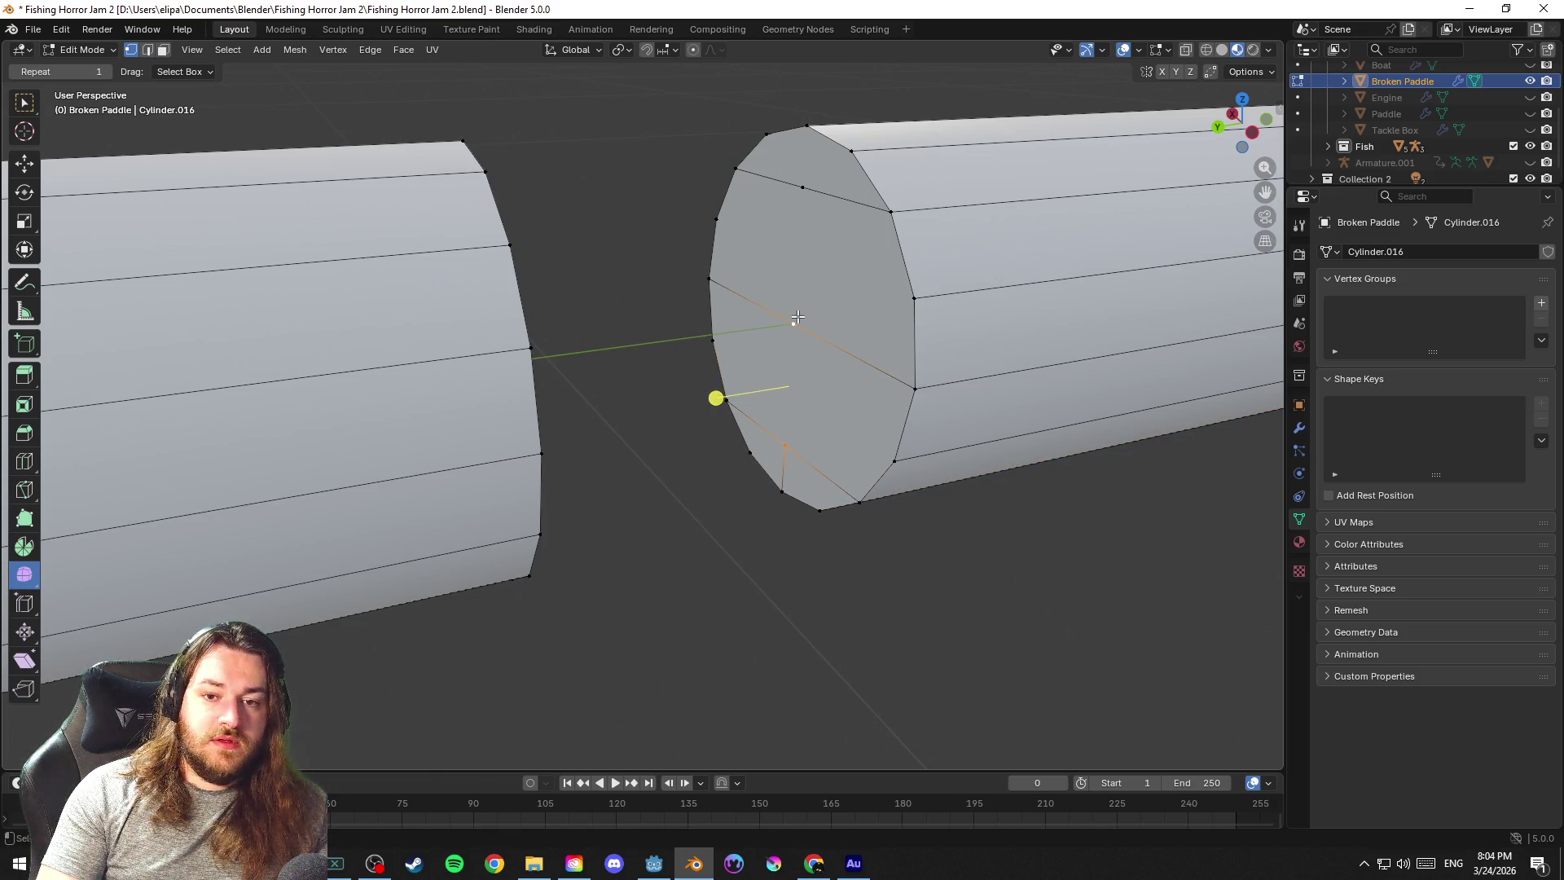
left_click(797, 320)
left_click(816, 191, "shift")
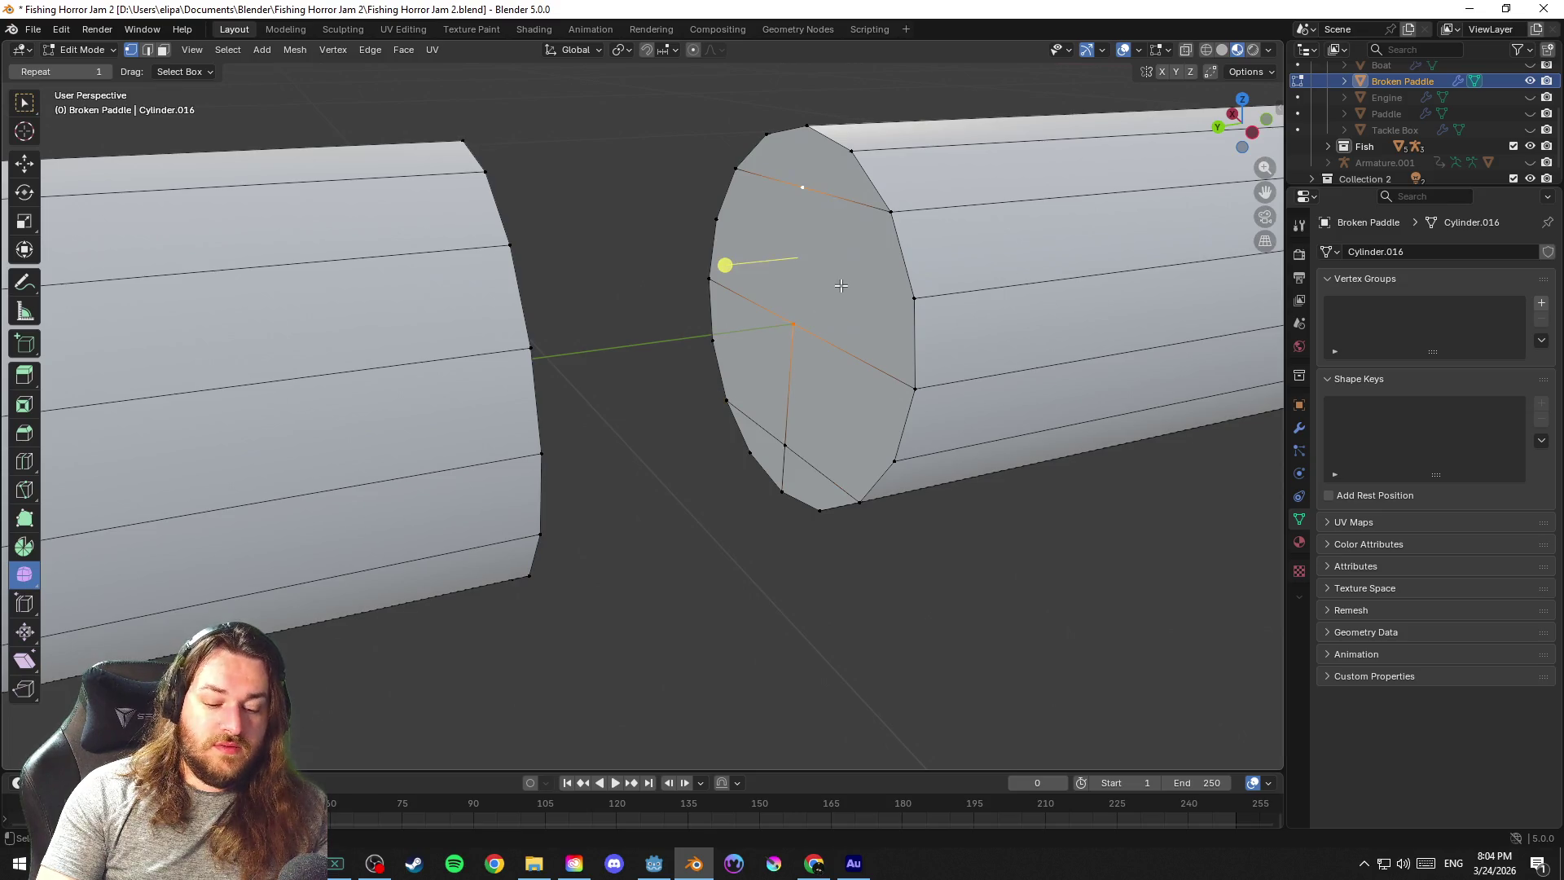
left_click(821, 217)
left_click(849, 270, "shift")
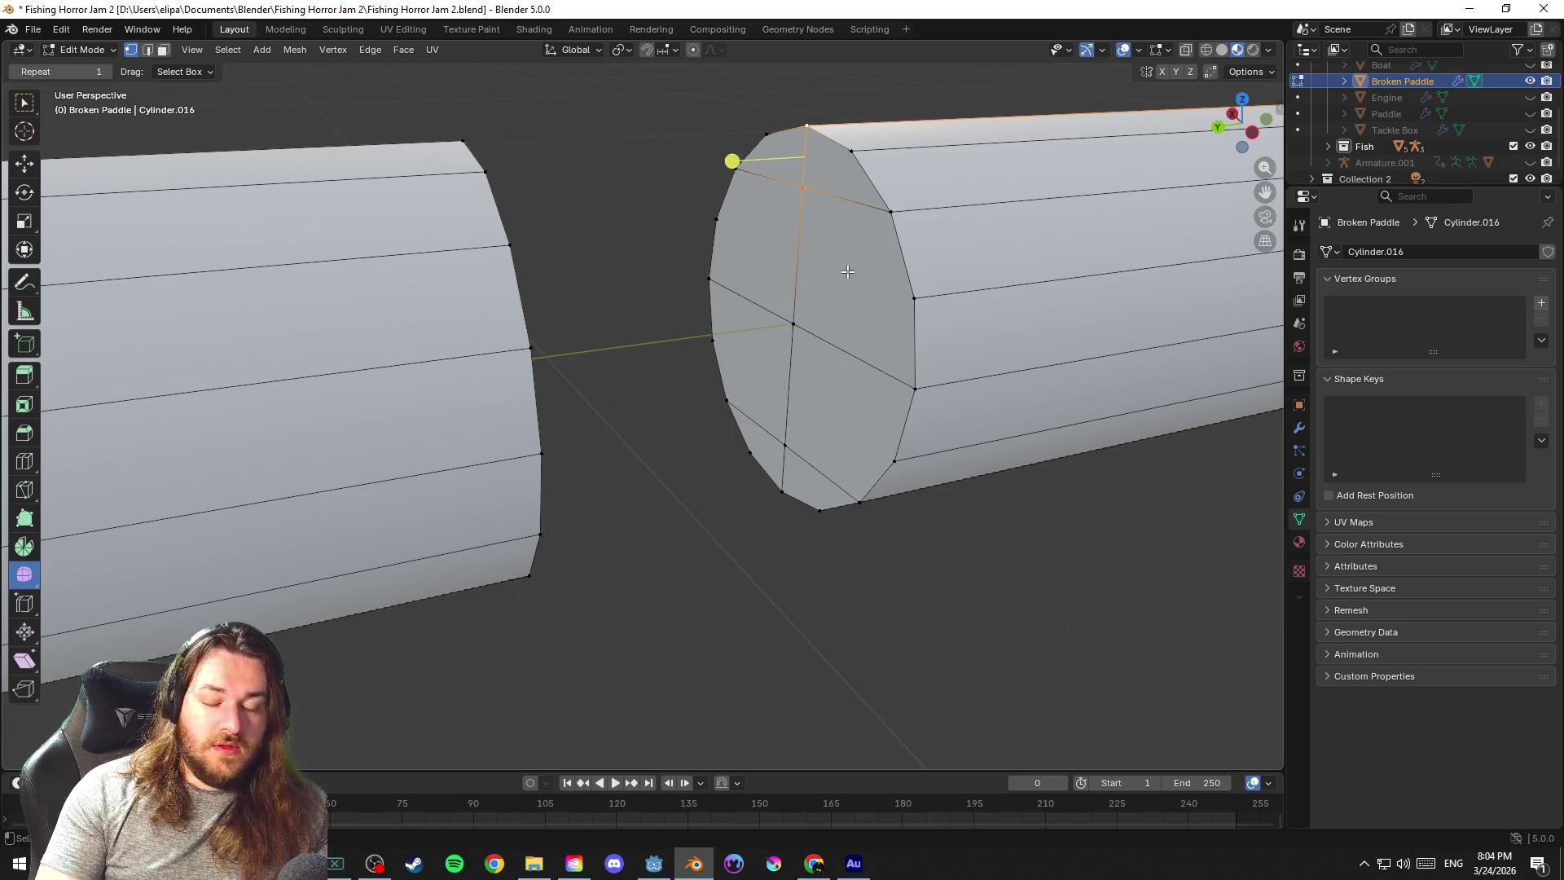
key("alt+a")
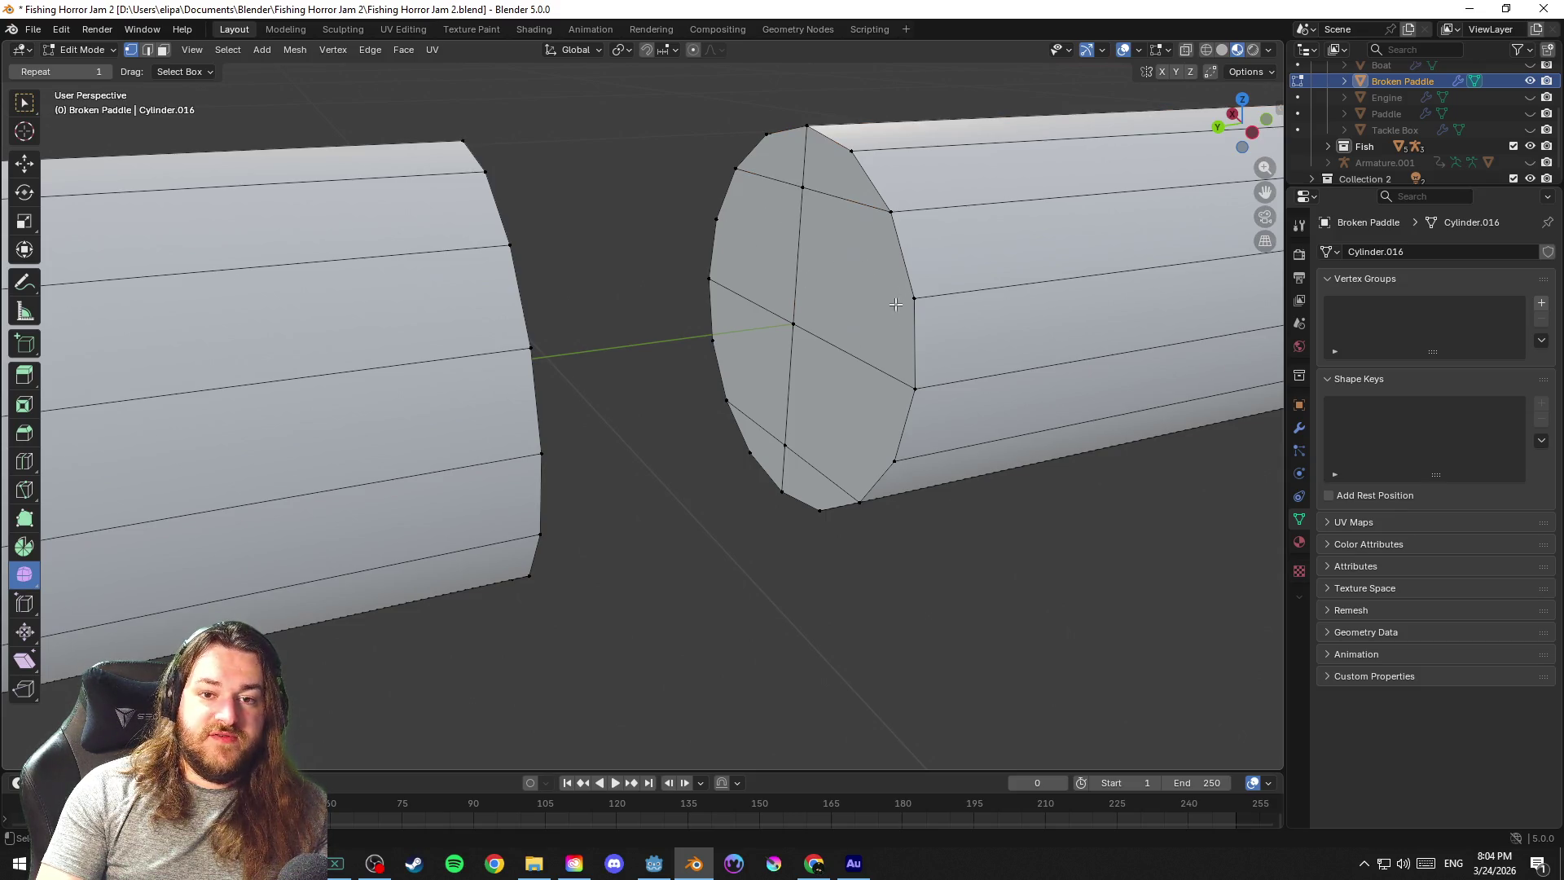
key("ctrl+s")
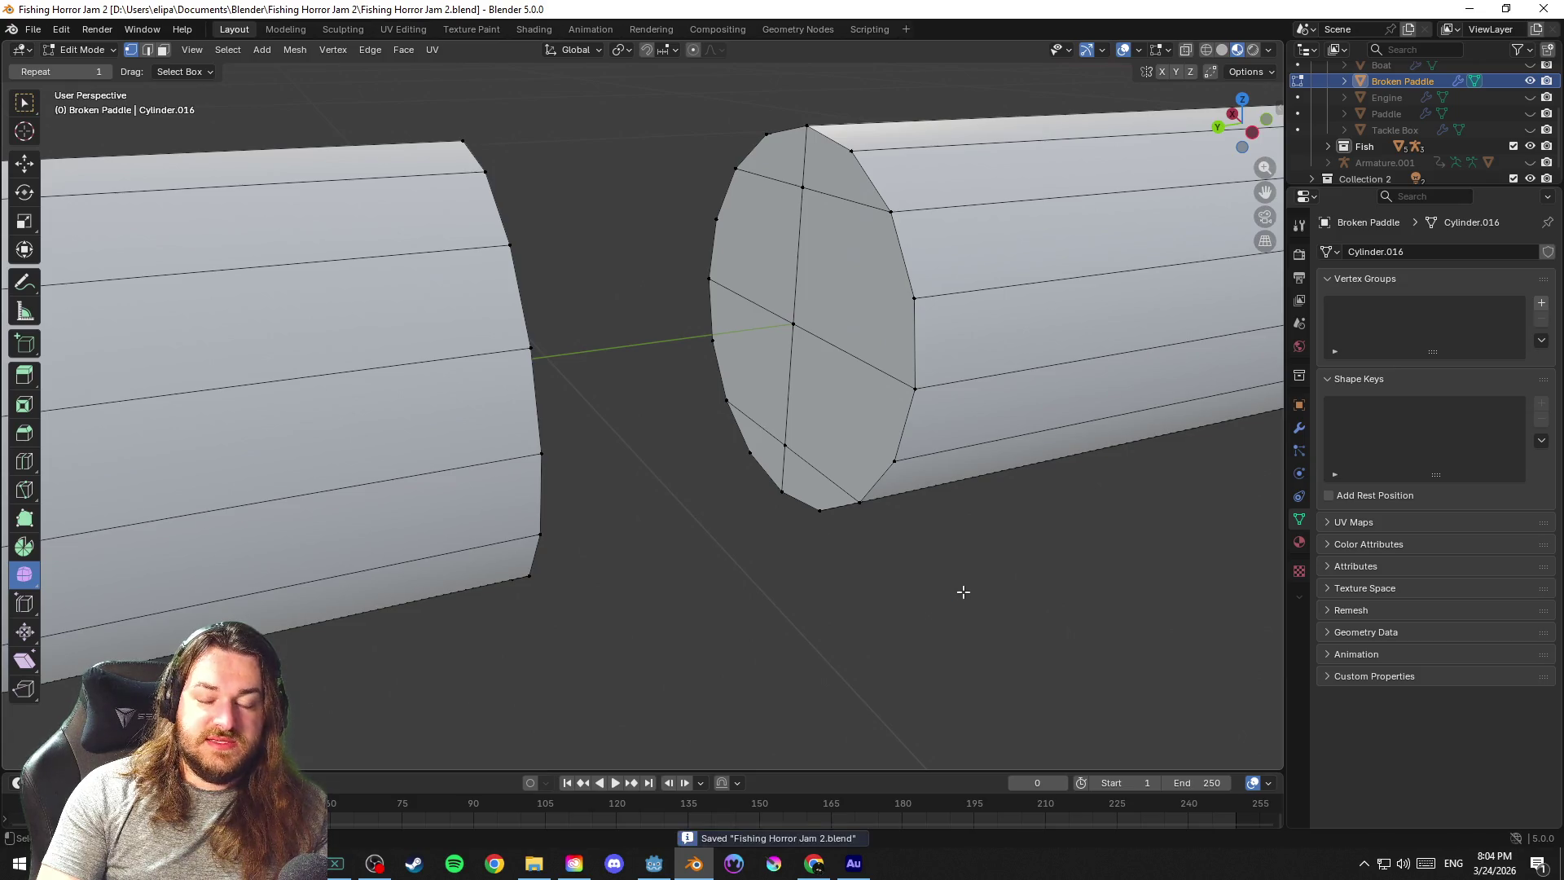
mouse_move(964, 550)
left_mouse_down()
mouse_move(917, 545)
mouse_move(877, 500)
left_mouse_up()
Move the end cap and its centre vertex along Y to pull the cap into a cone
left_click(734, 263)
left_click(725, 319, "shift")
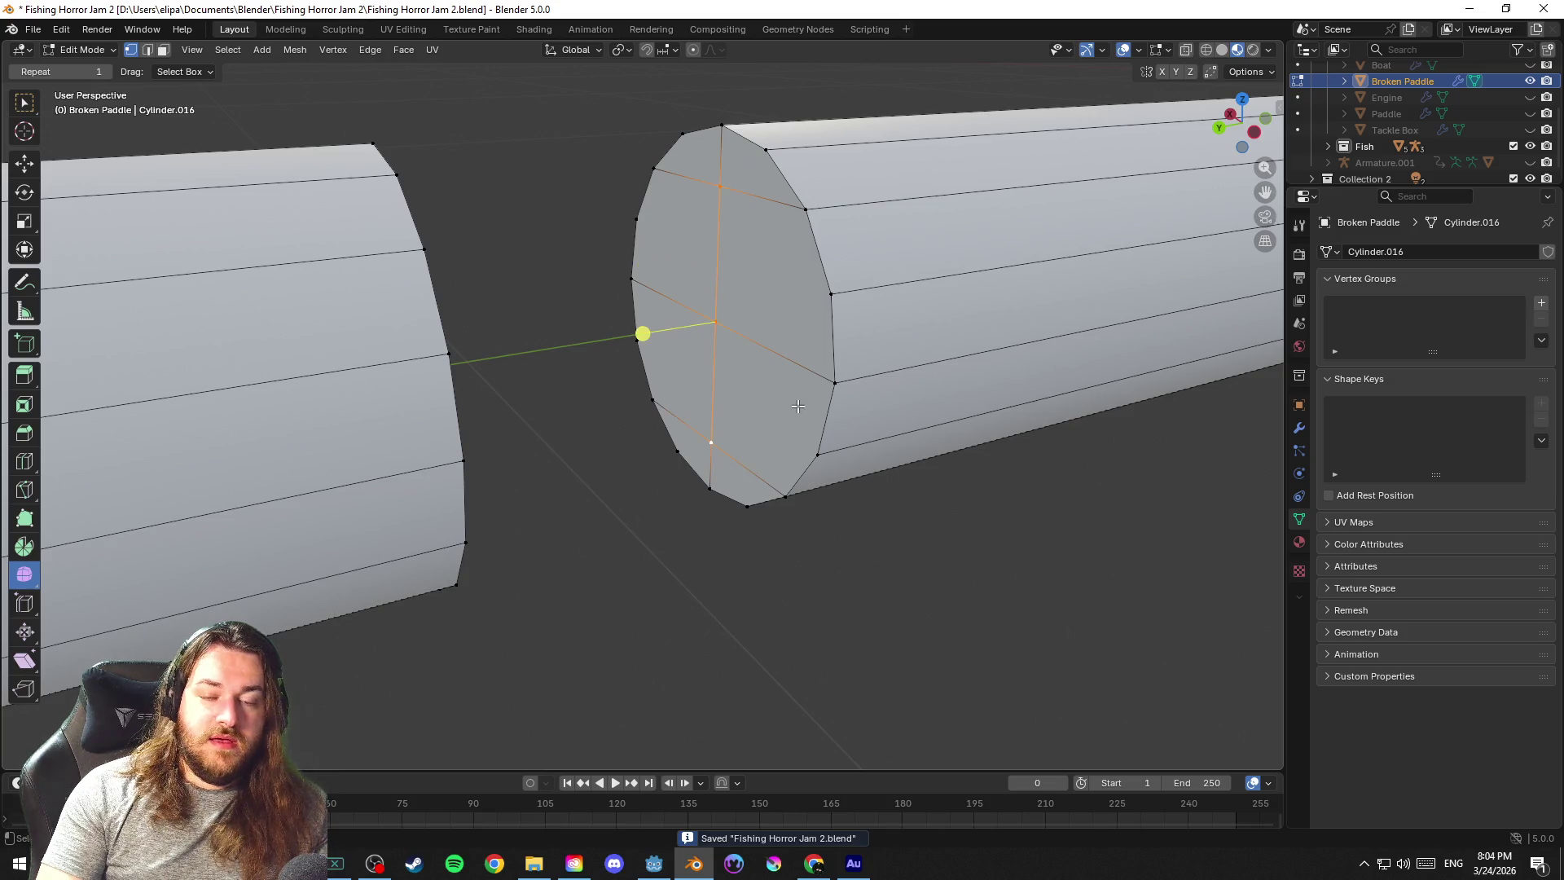
left_click_drag(704, 453, 725, 414)
key("g")
key("y")
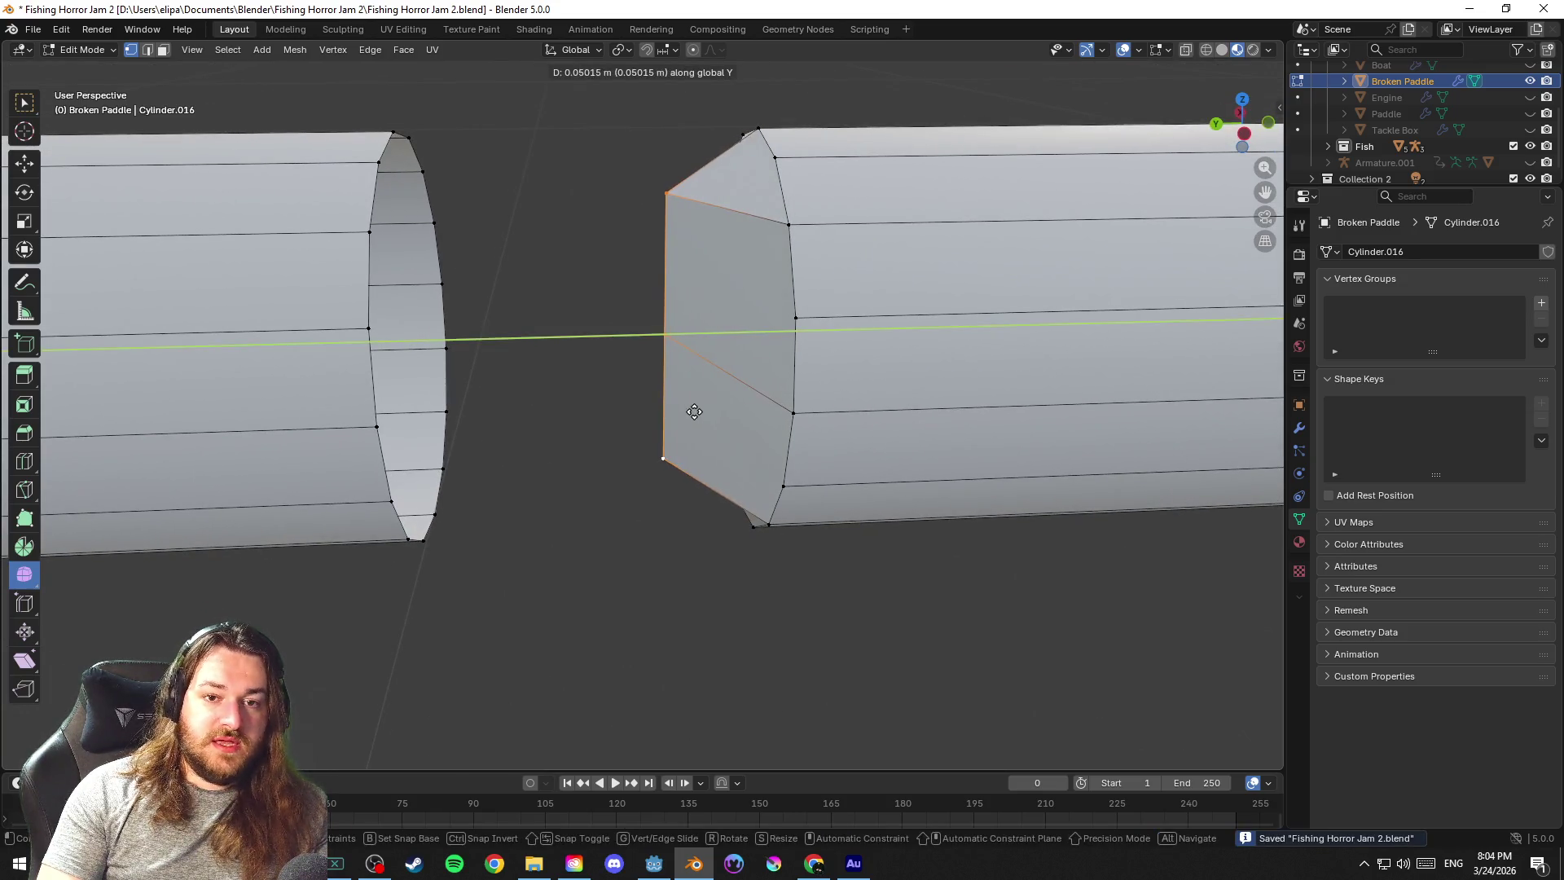
left_click(668, 343)
key("g")
key("y")
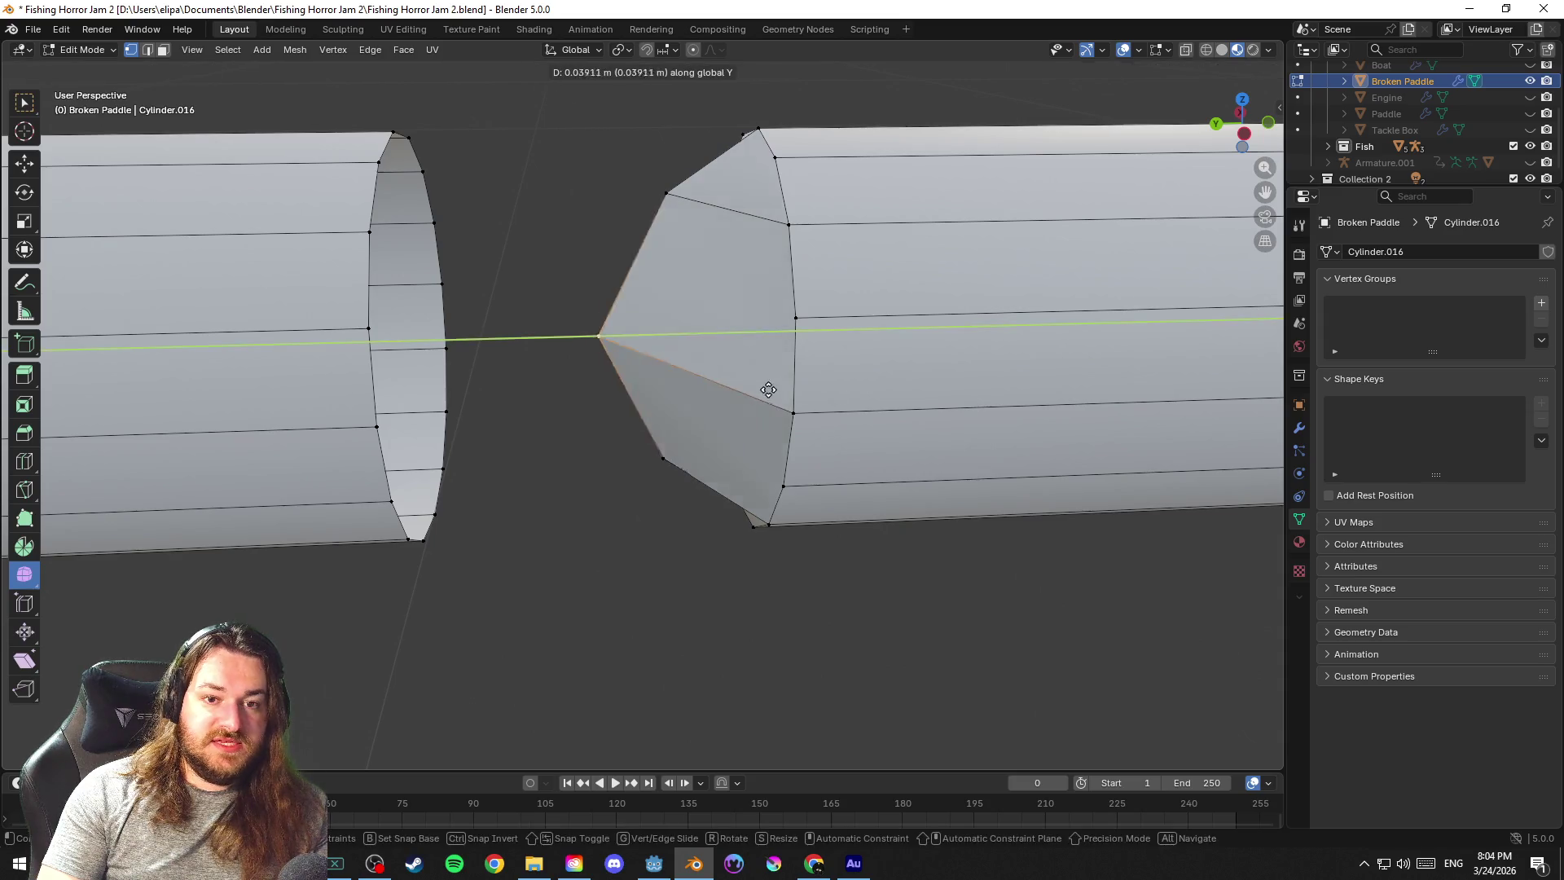
left_click(613, 379)
scroll(702, 524, "down", 8)
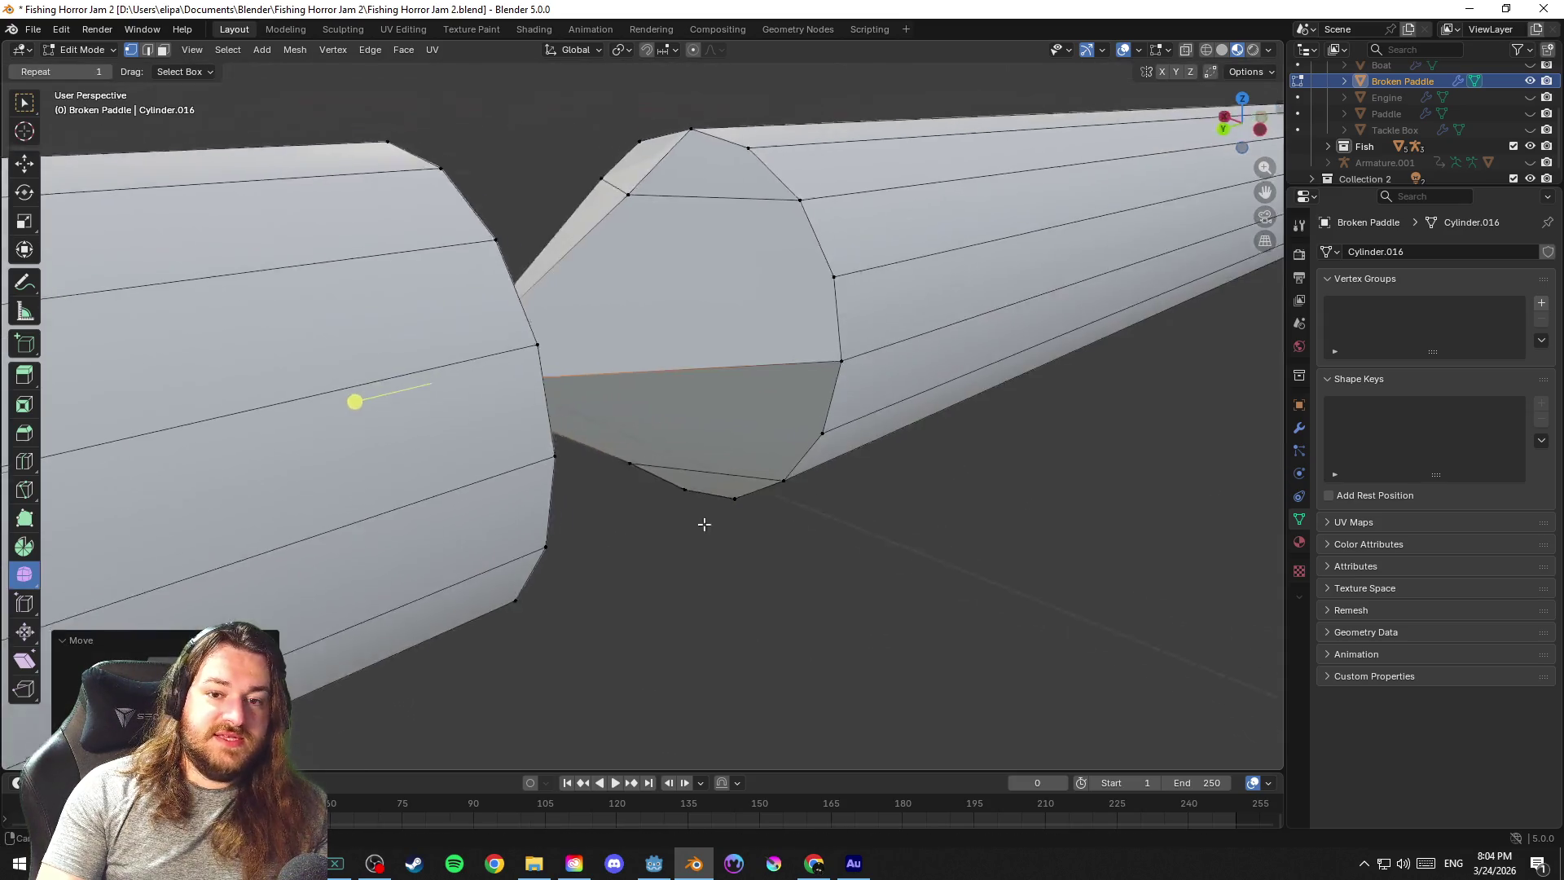
Adjust the cone tip's position along Y toward the gap and clear the selection
left_click_drag(743, 526, 705, 521)
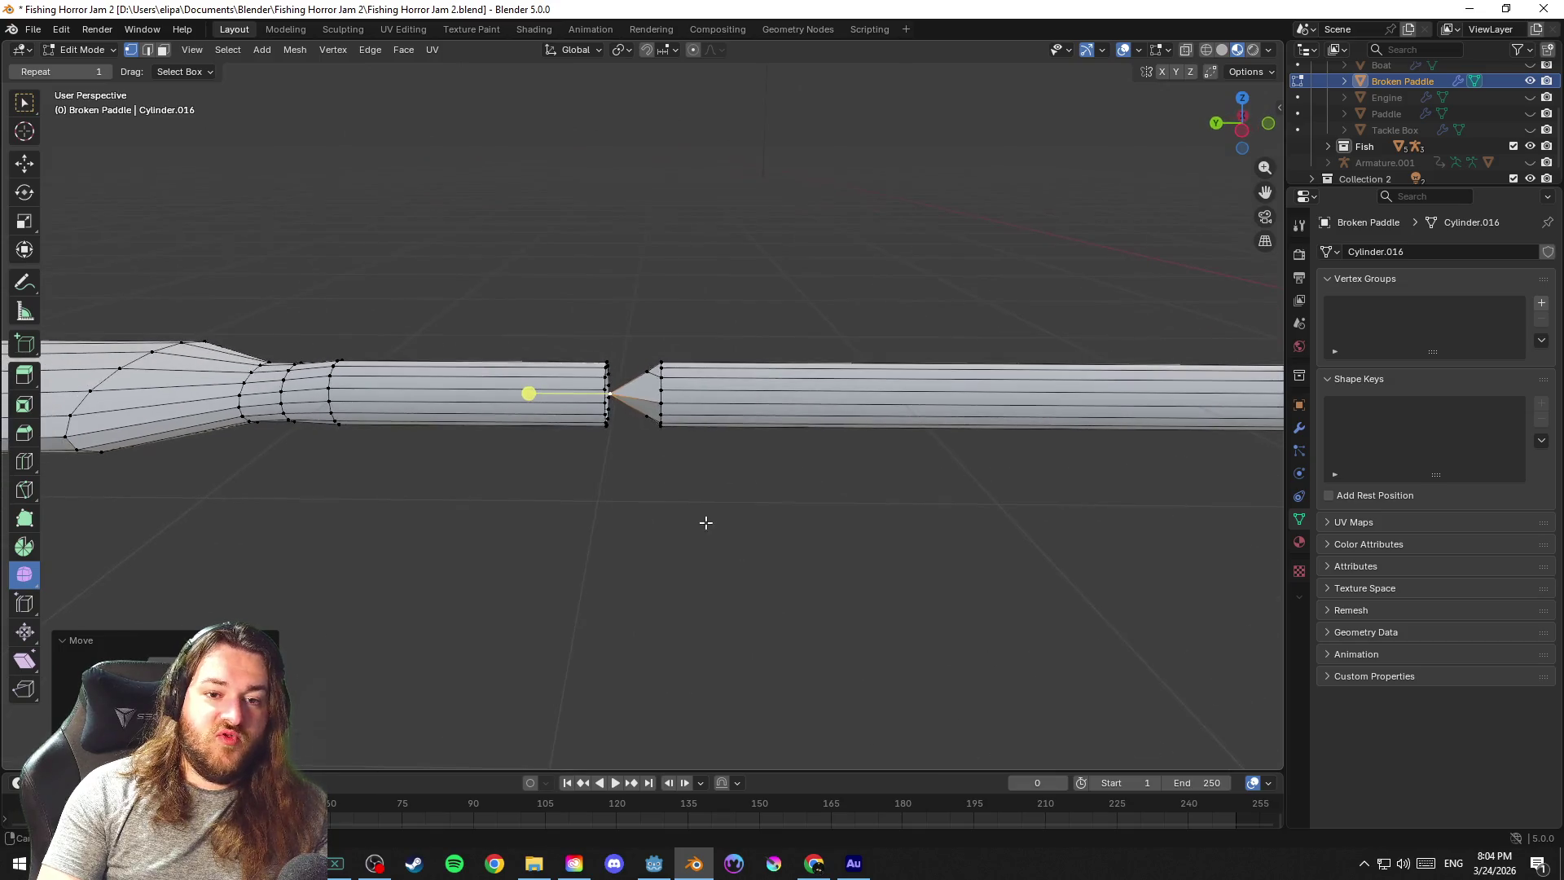
scroll(660, 503, "up", 2)
scroll(625, 489, "up", 2)
scroll(626, 487, "up", 2)
scroll(630, 487, "up", 1)
key("g")
key("y")
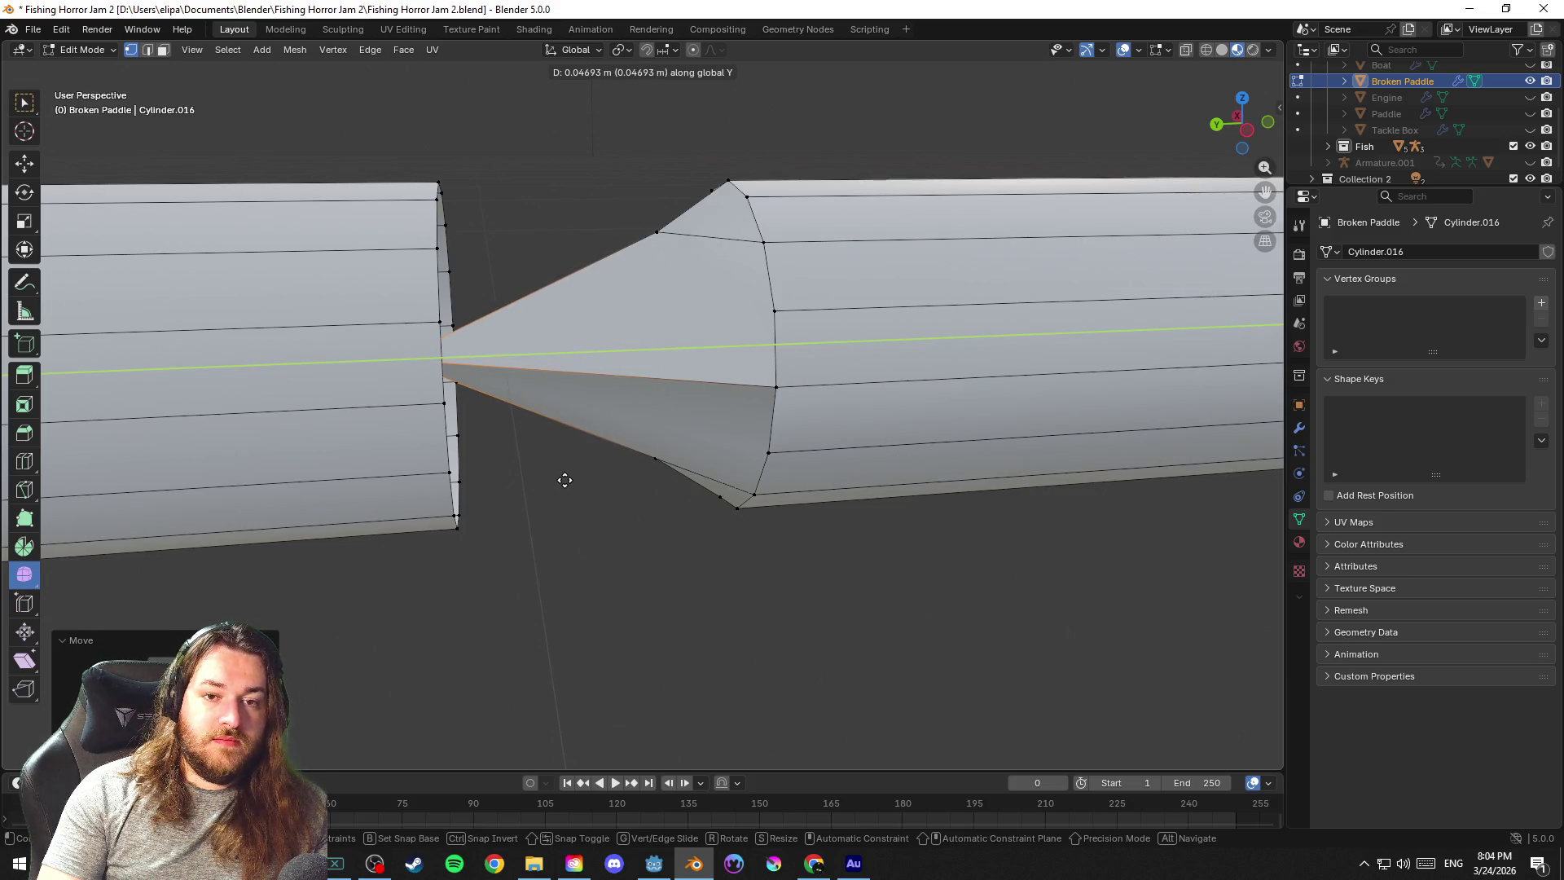
left_click(632, 480)
left_click(624, 557)
Select the edge loop at the cone's base and slide it toward the cone
left_click_drag(612, 552, 950, 516)
left_click(529, 313)
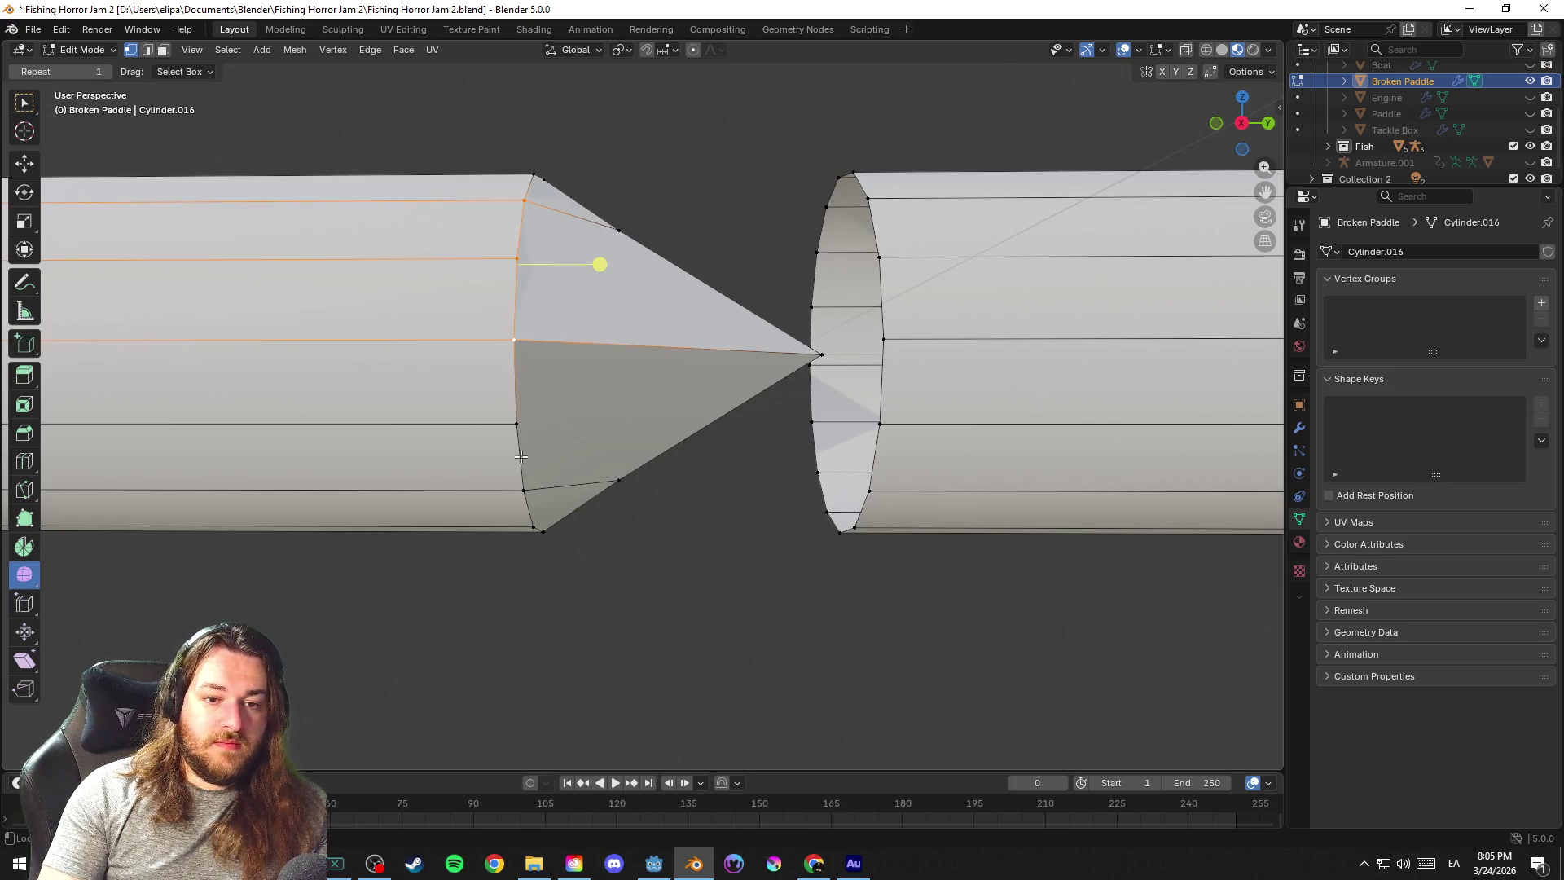
left_click_drag(521, 456, 605, 499)
left_click(587, 553, "ctrl")
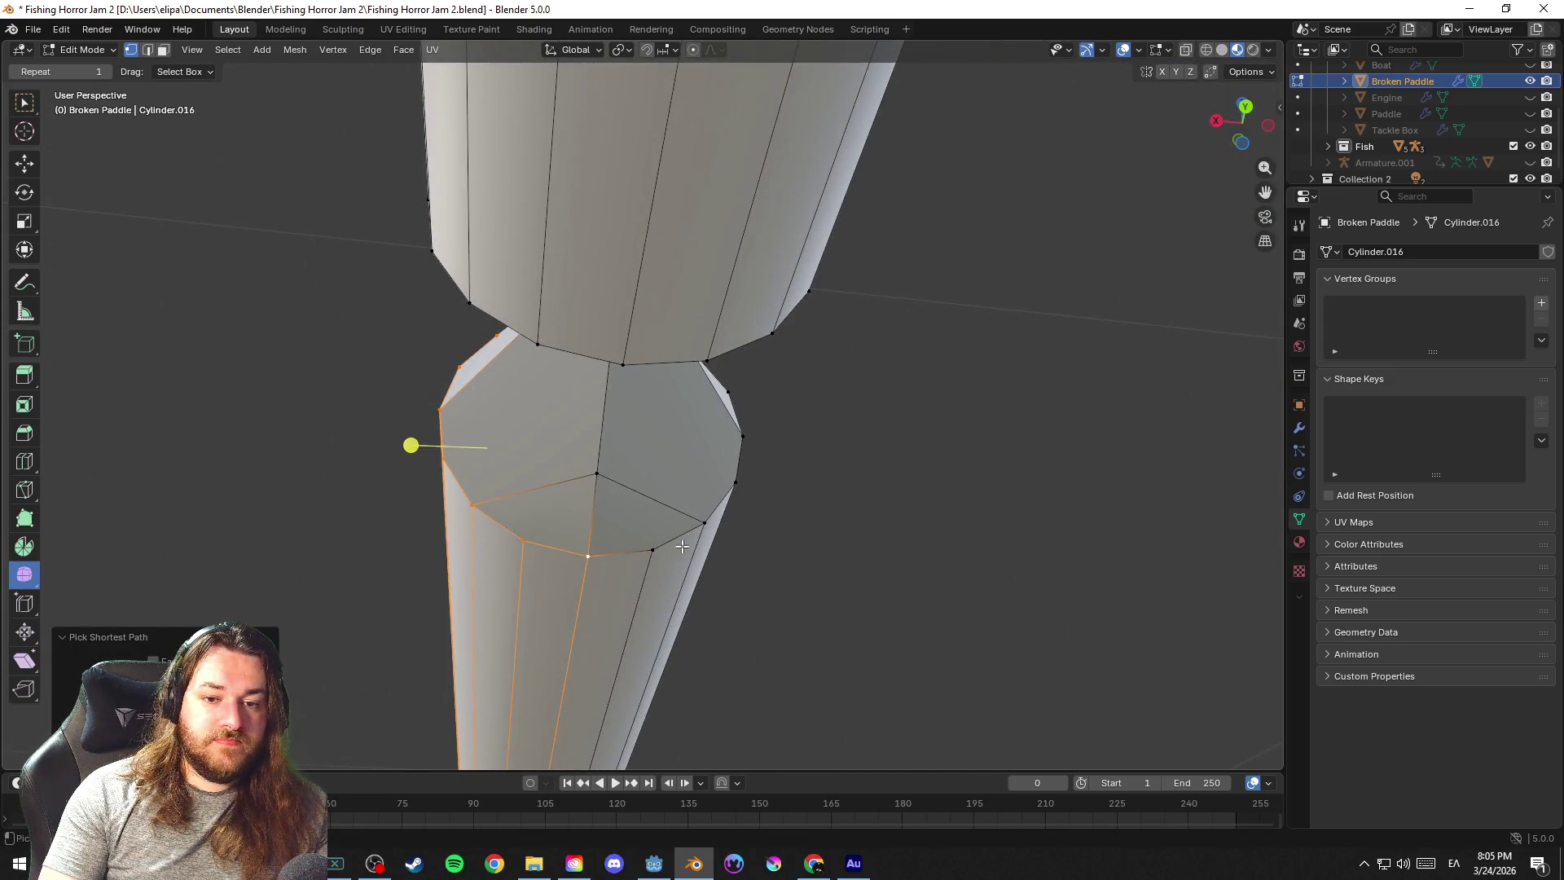
left_click_drag(845, 547, 788, 586)
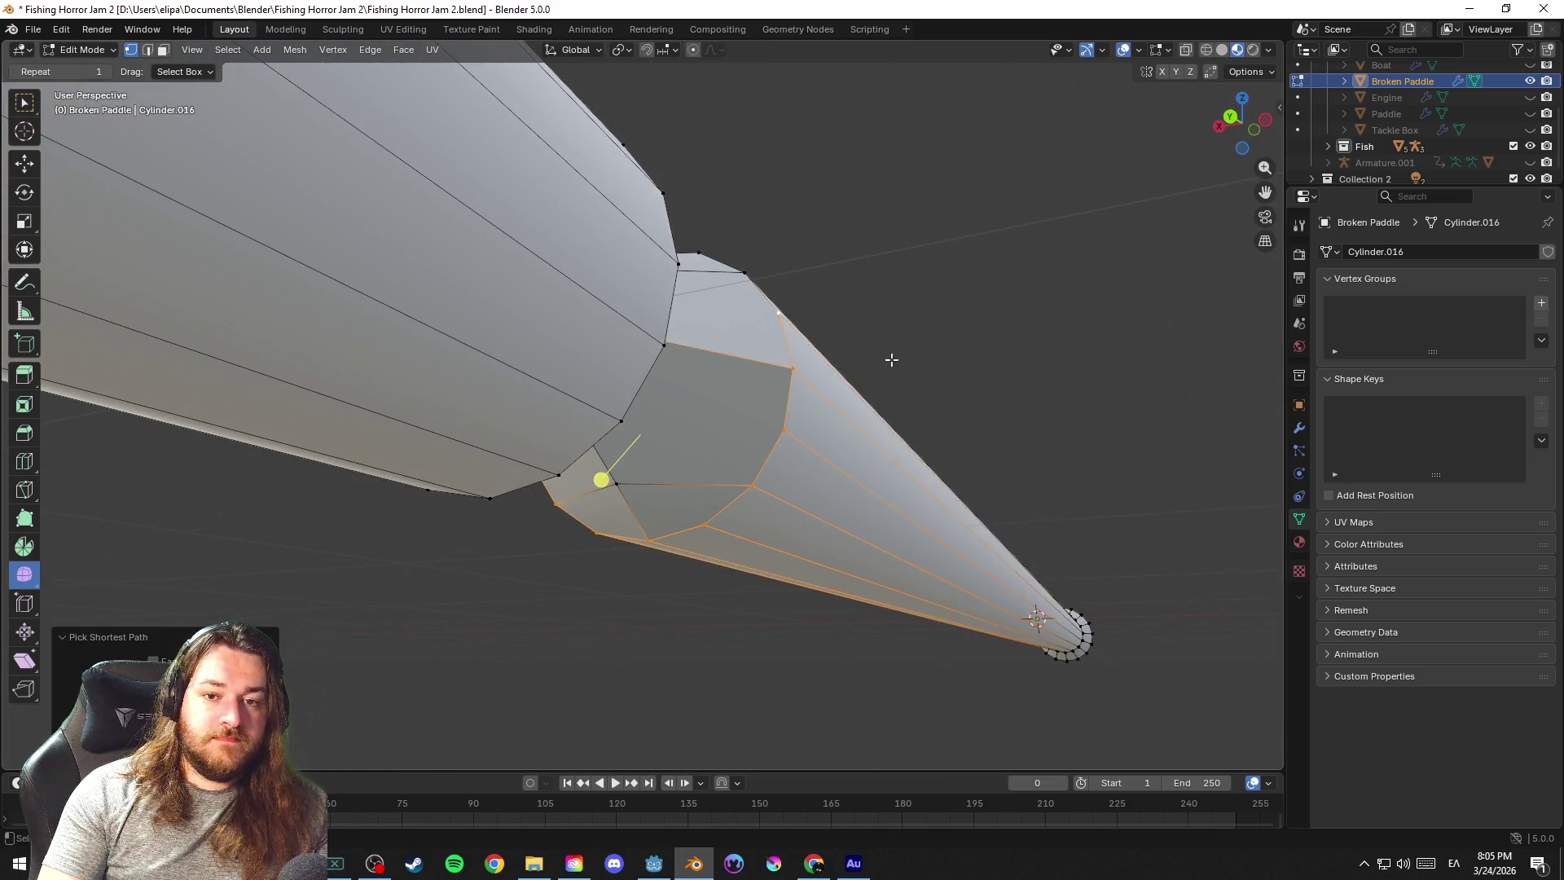
left_click_drag(891, 355, 891, 525)
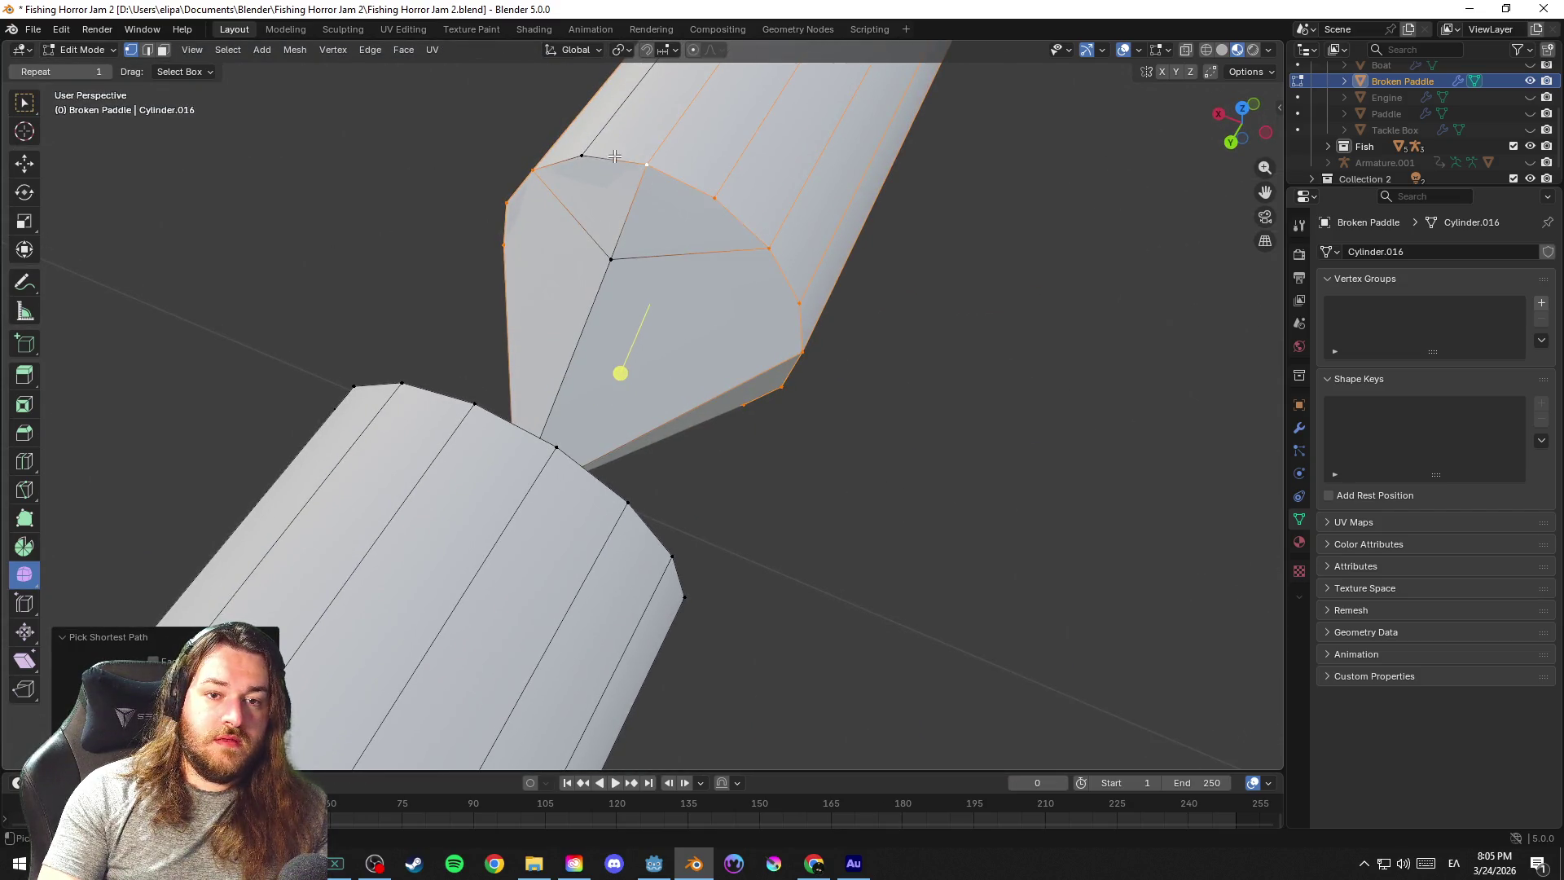
mouse_move(776, 401)
left_mouse_down()
mouse_move(904, 314)
mouse_move(804, 235)
mouse_move(635, 352)
mouse_move(649, 346)
left_mouse_up()
key("g")
key("g")
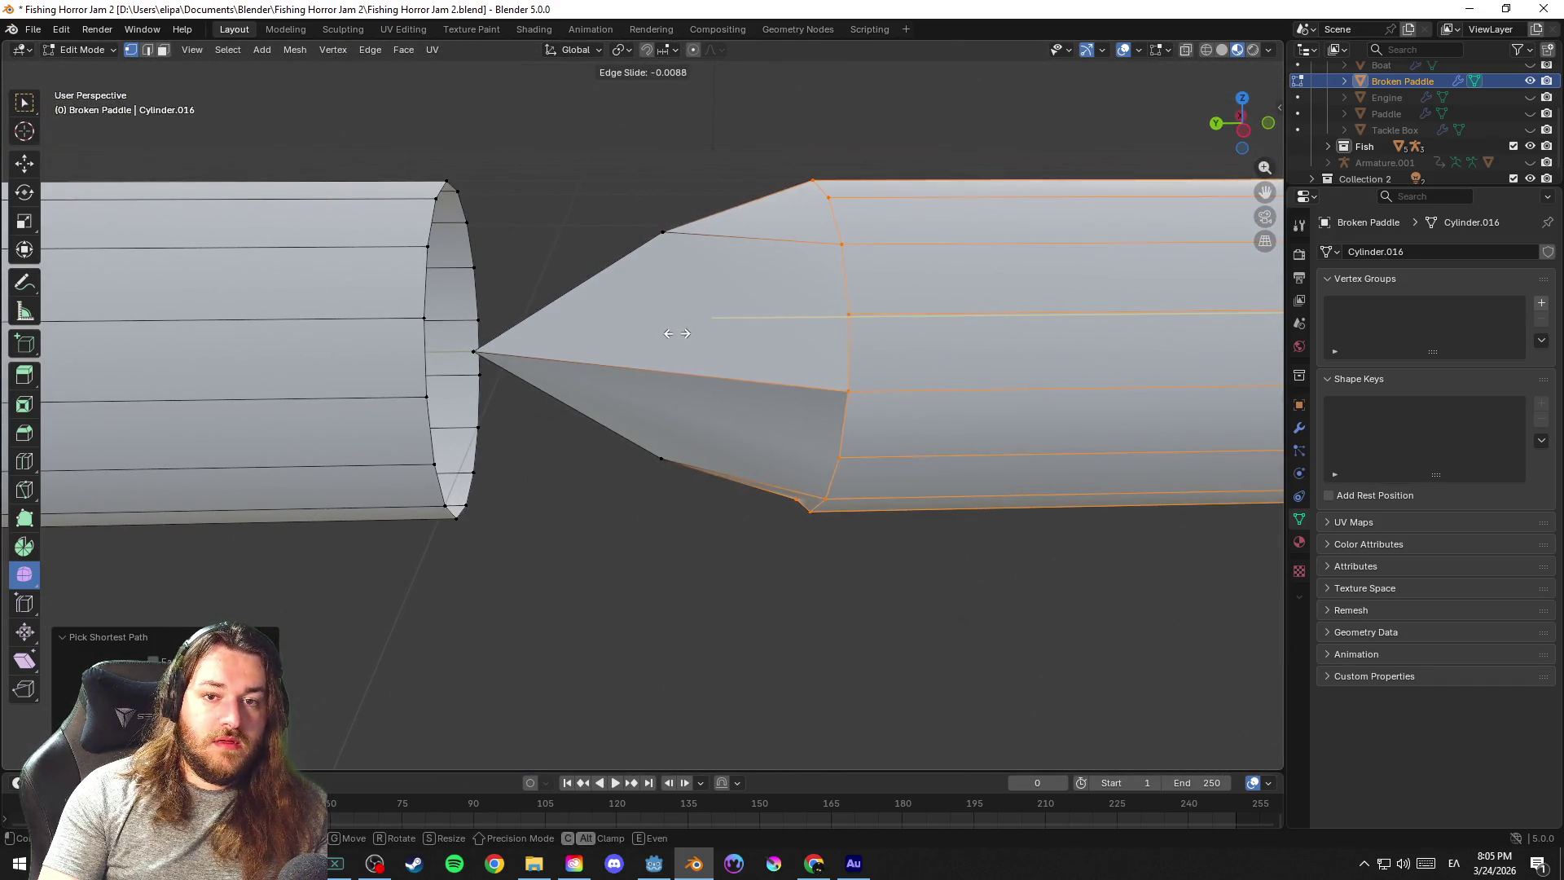
left_click(683, 333)
left_click(689, 632)
scroll(677, 614, "down", 2)
Save the file, inspect the paddle in Object Mode, then select the whole left cylinder piece
mouse_move(677, 615)
left_mouse_down()
mouse_move(621, 600)
mouse_move(729, 615)
left_mouse_up()
scroll(748, 612, "down", 3)
scroll(748, 612, "down", 2)
scroll(722, 545, "up", 2)
scroll(725, 541, "up", 3)
scroll(726, 542, "up", 1)
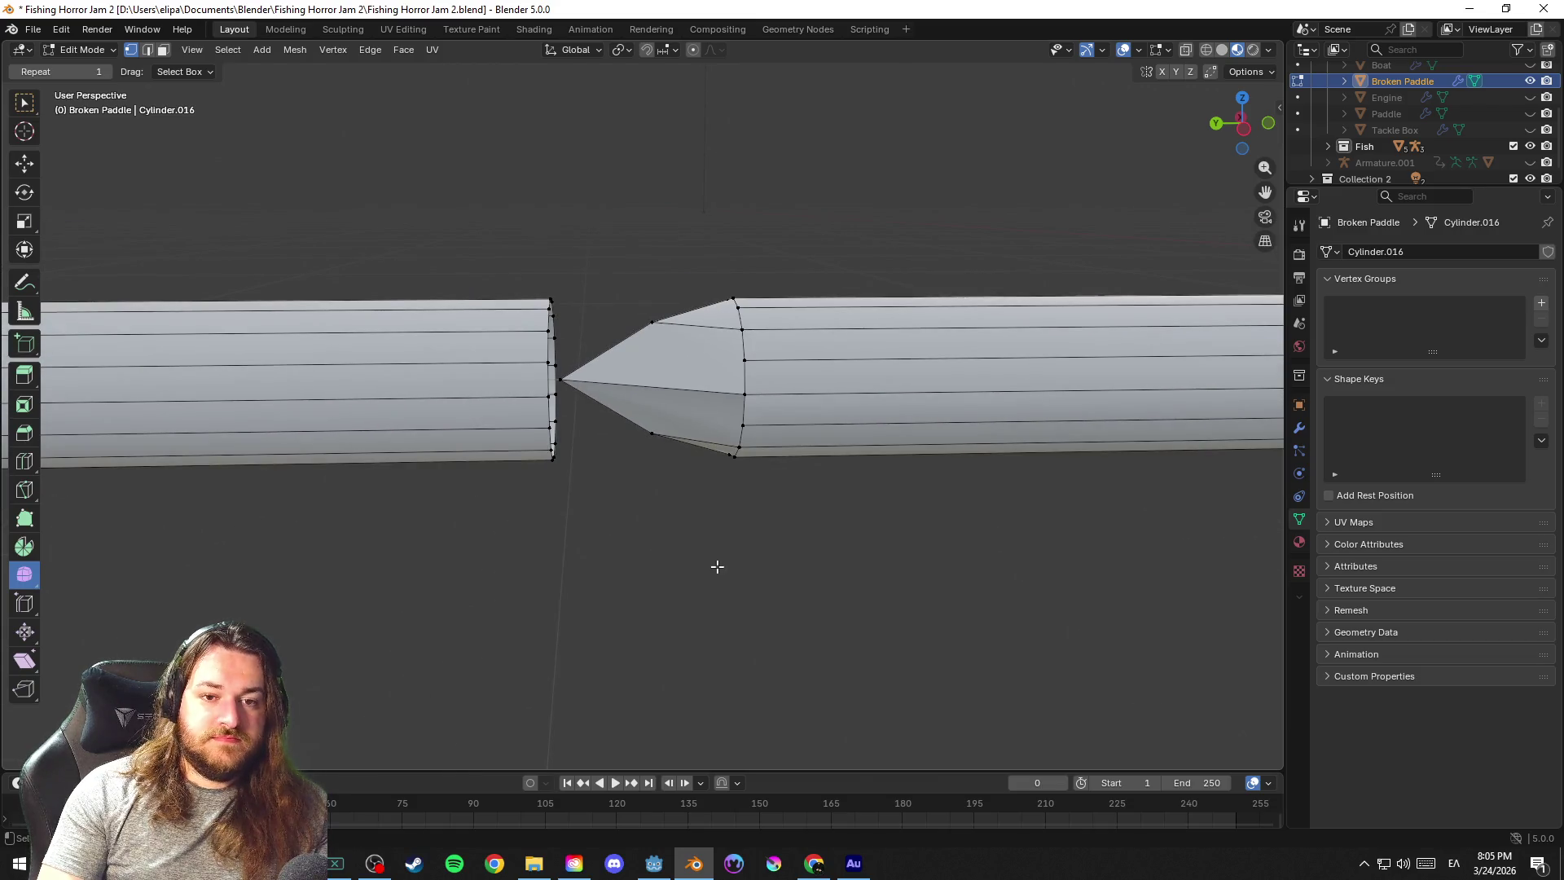
key("ctrl+s")
left_click_drag(716, 566, 663, 566)
key("Tab")
scroll(739, 587, "down", 3)
mouse_move(747, 593)
left_mouse_down()
mouse_move(853, 666)
mouse_move(780, 645)
left_mouse_up()
scroll(572, 490, "down", 1)
scroll(617, 492, "up", 4)
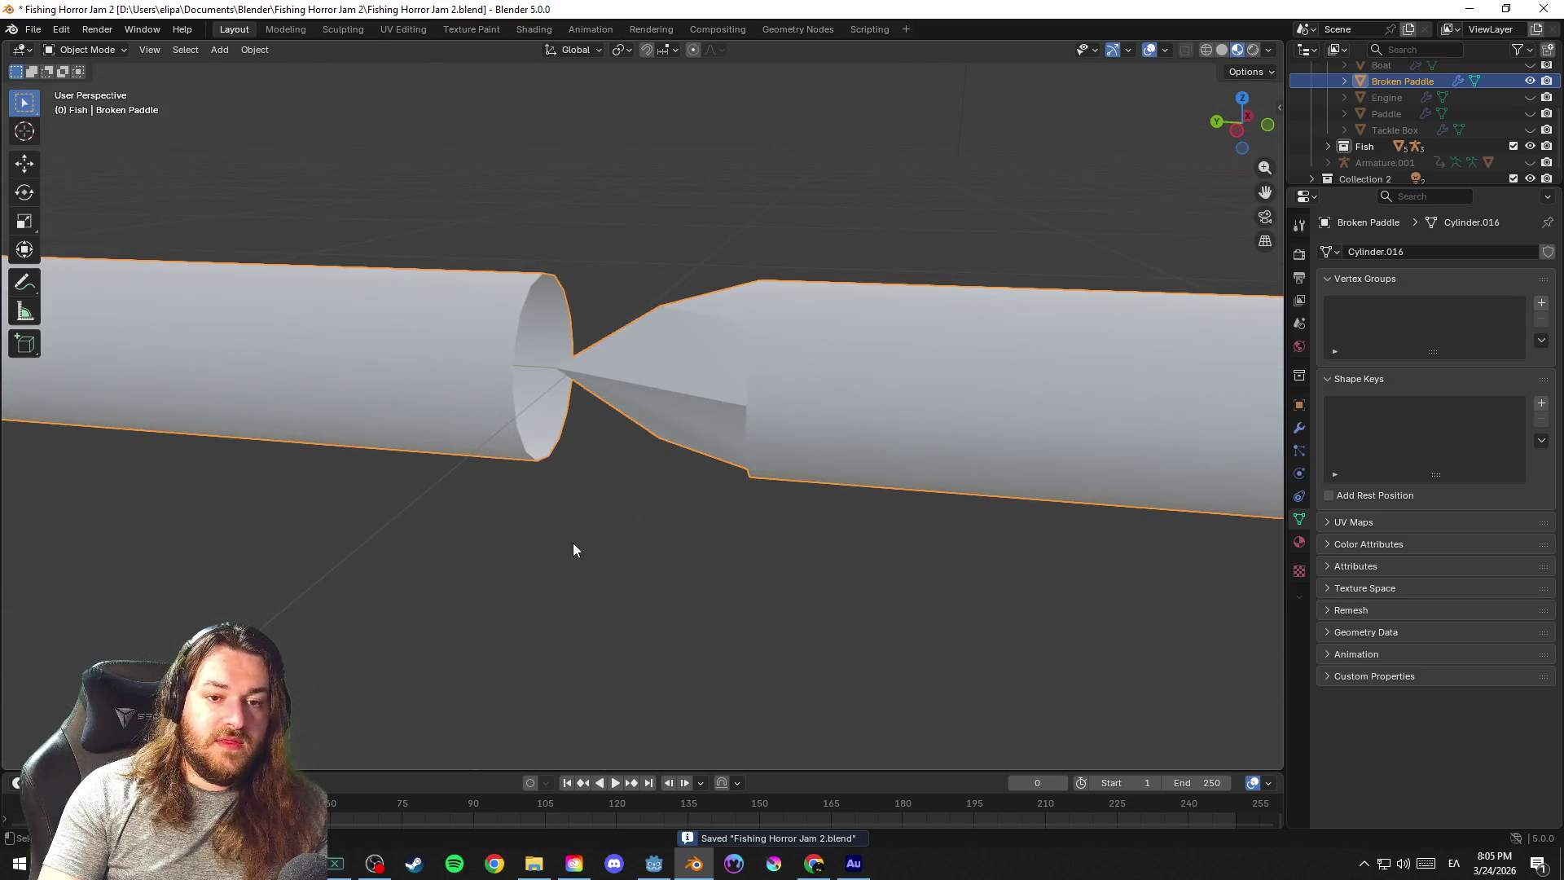
key("Tab")
key("k")
scroll(597, 545, "up", 1)
key("l")
Fill the left piece's open end with a face and pick the cylinder edge to split
left_click_drag(630, 528, 587, 523)
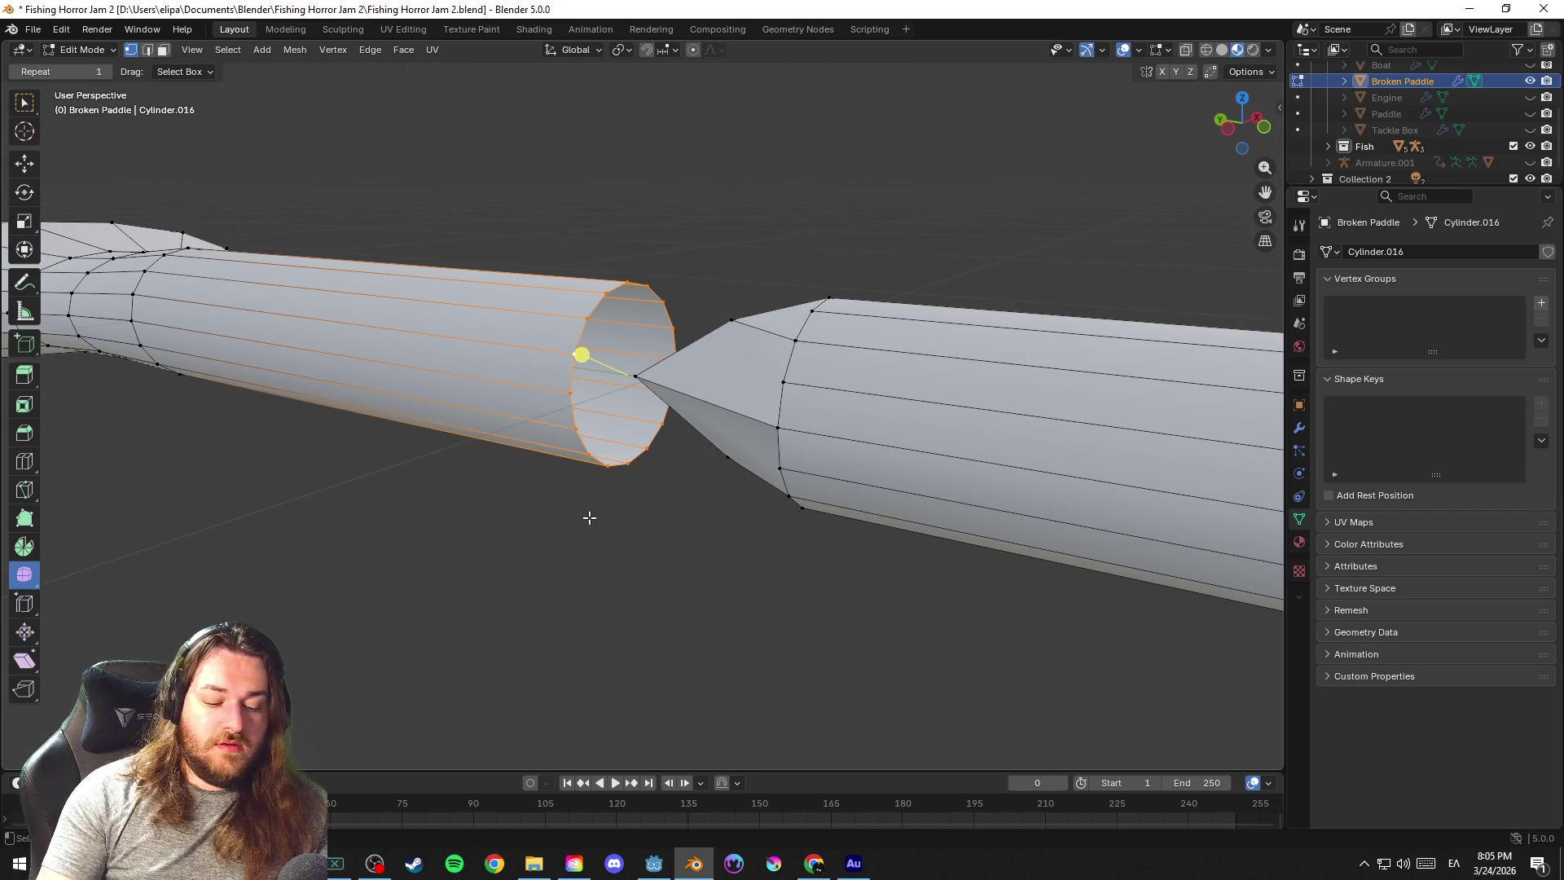
key("f")
scroll(599, 550, "up", 3)
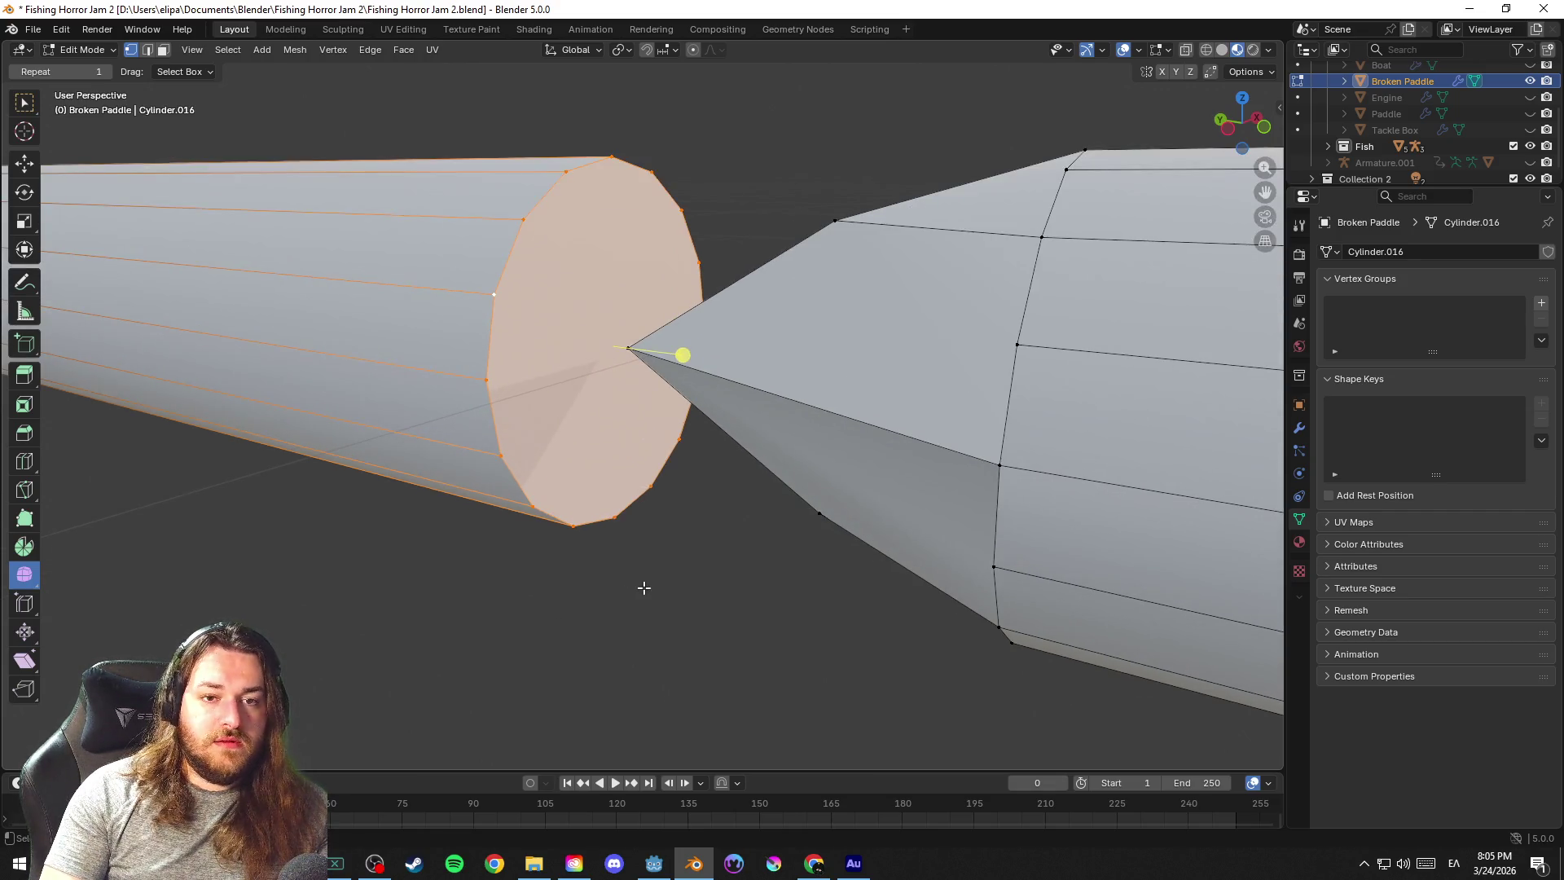
left_click(632, 600)
left_click(536, 201)
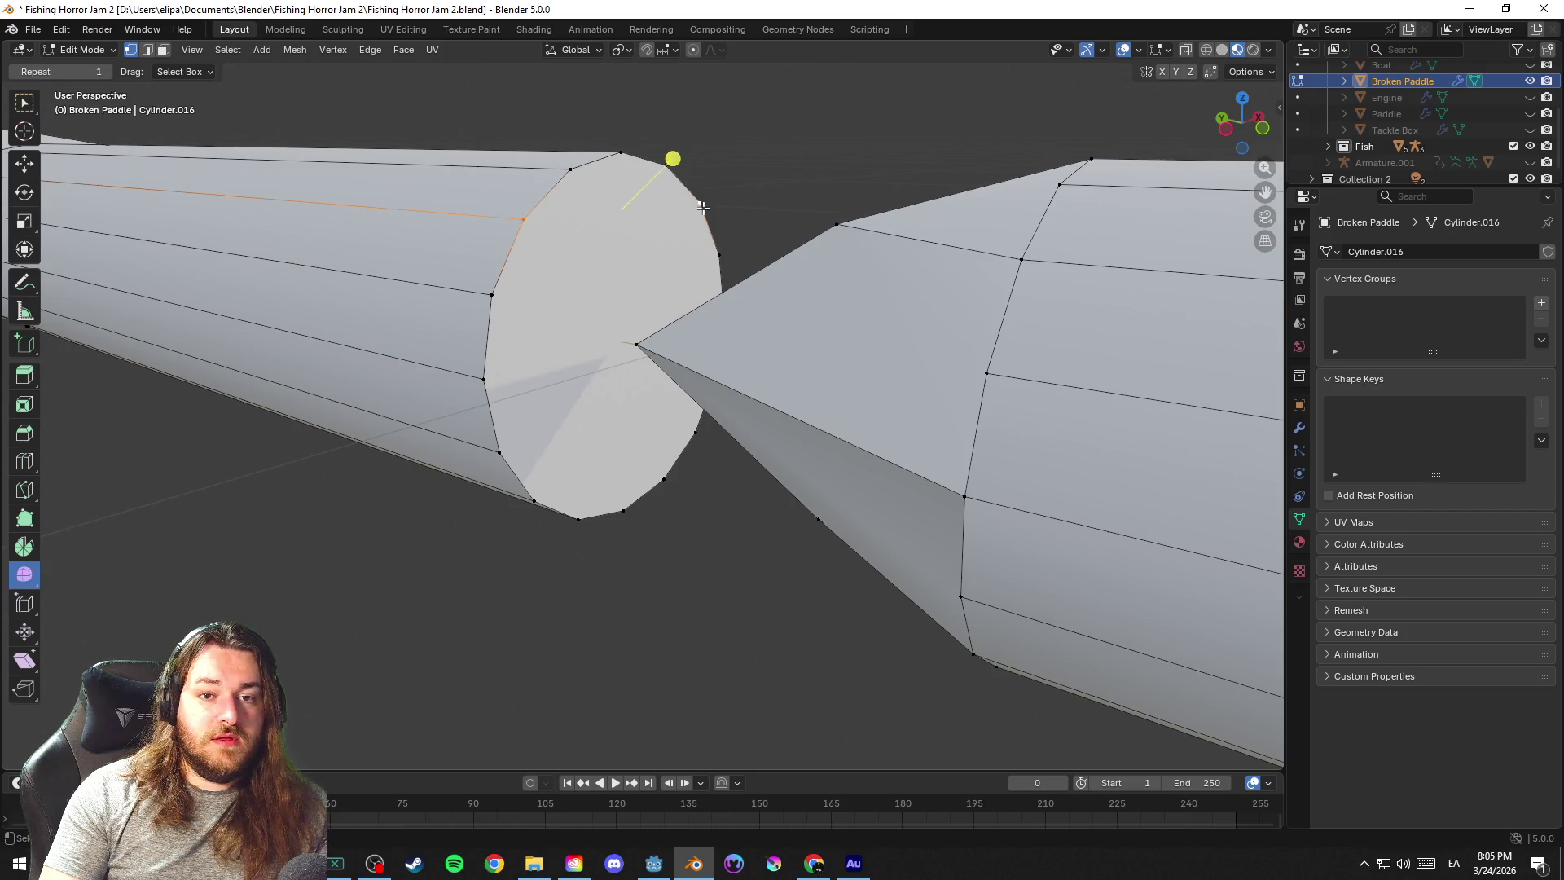
left_click_drag(540, 328, 704, 279)
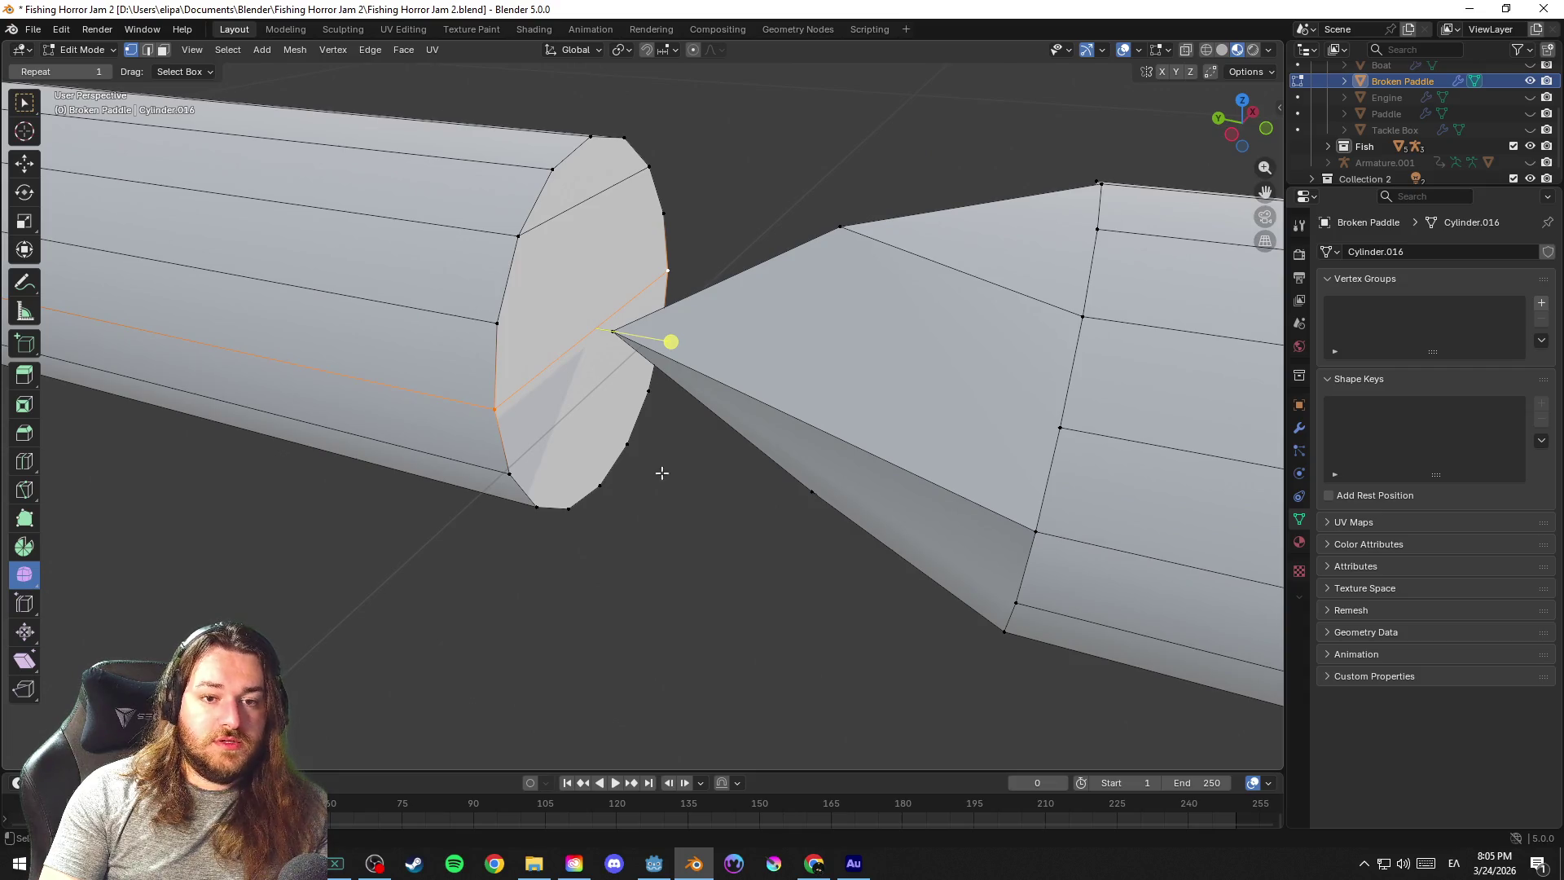
left_click_drag(660, 471, 543, 506)
left_click(538, 510)
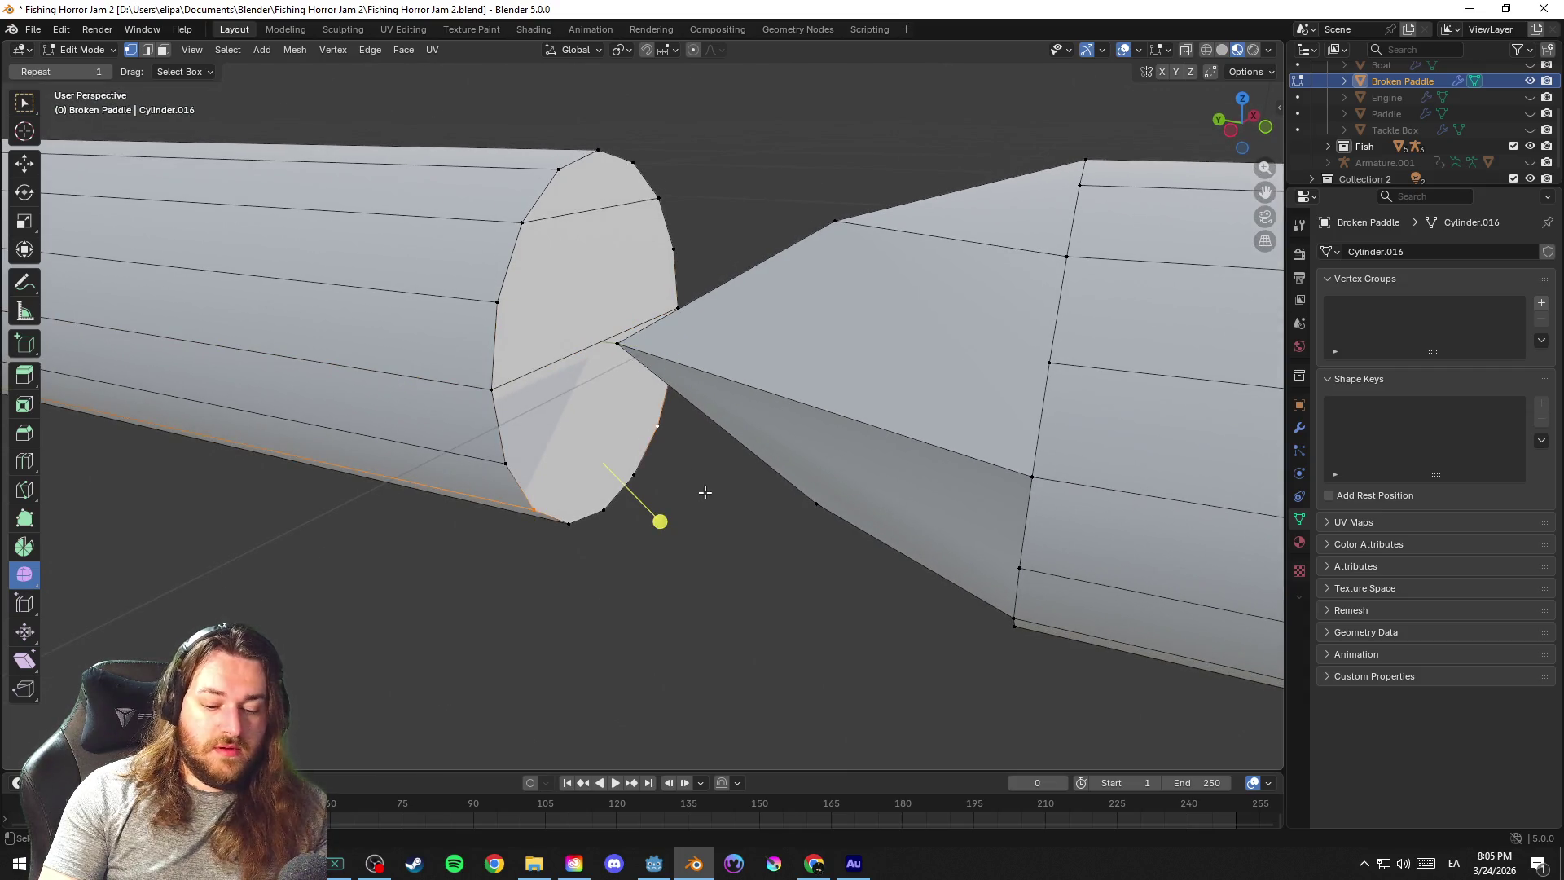
left_click_drag(706, 492, 671, 521)
Subdivide the chosen edge and the horizontal edge across the new end face
key("2")
right_click(590, 411)
left_click(590, 410)
left_click(578, 368)
right_click(577, 369)
left_click(578, 368)
Join the top, centre and bottom cap vertices with new edges meeting at the centre
key("1")
left_click(610, 245)
right_click(609, 246)
left_click(621, 241)
left_click(621, 241, "shift")
left_click(625, 260)
left_click(618, 372, "shift")
left_click(618, 368)
left_click(620, 494, "shift")
left_click(620, 495)
left_click(621, 546, "shift")
key("Return")
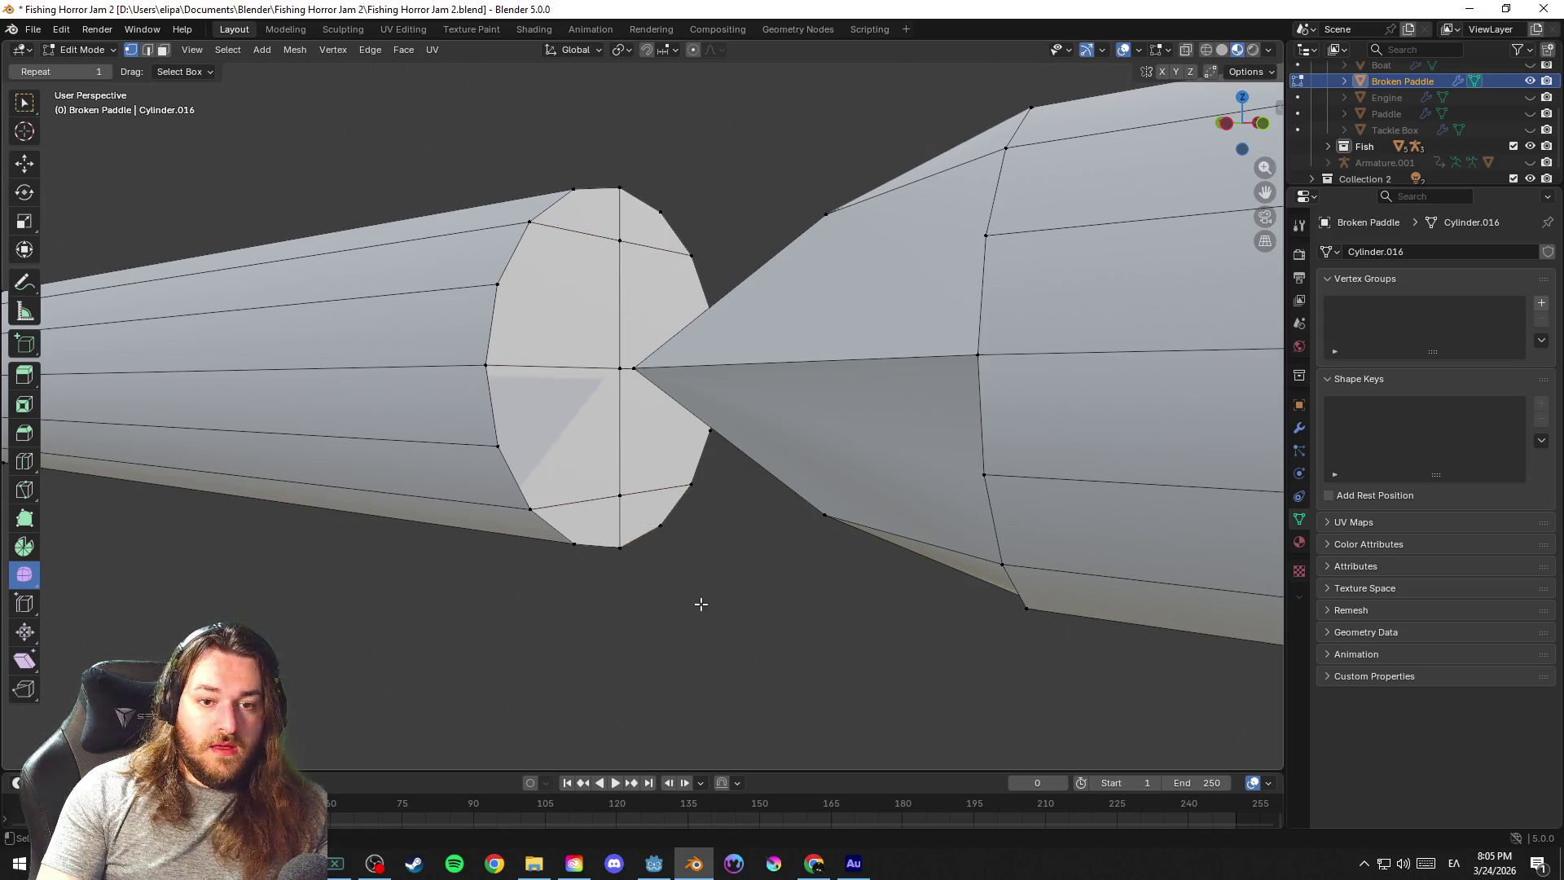
Save, recess the cap slightly along Y into the cylinder, save again and leave Edit Mode
key("ctrl+s")
key("k")
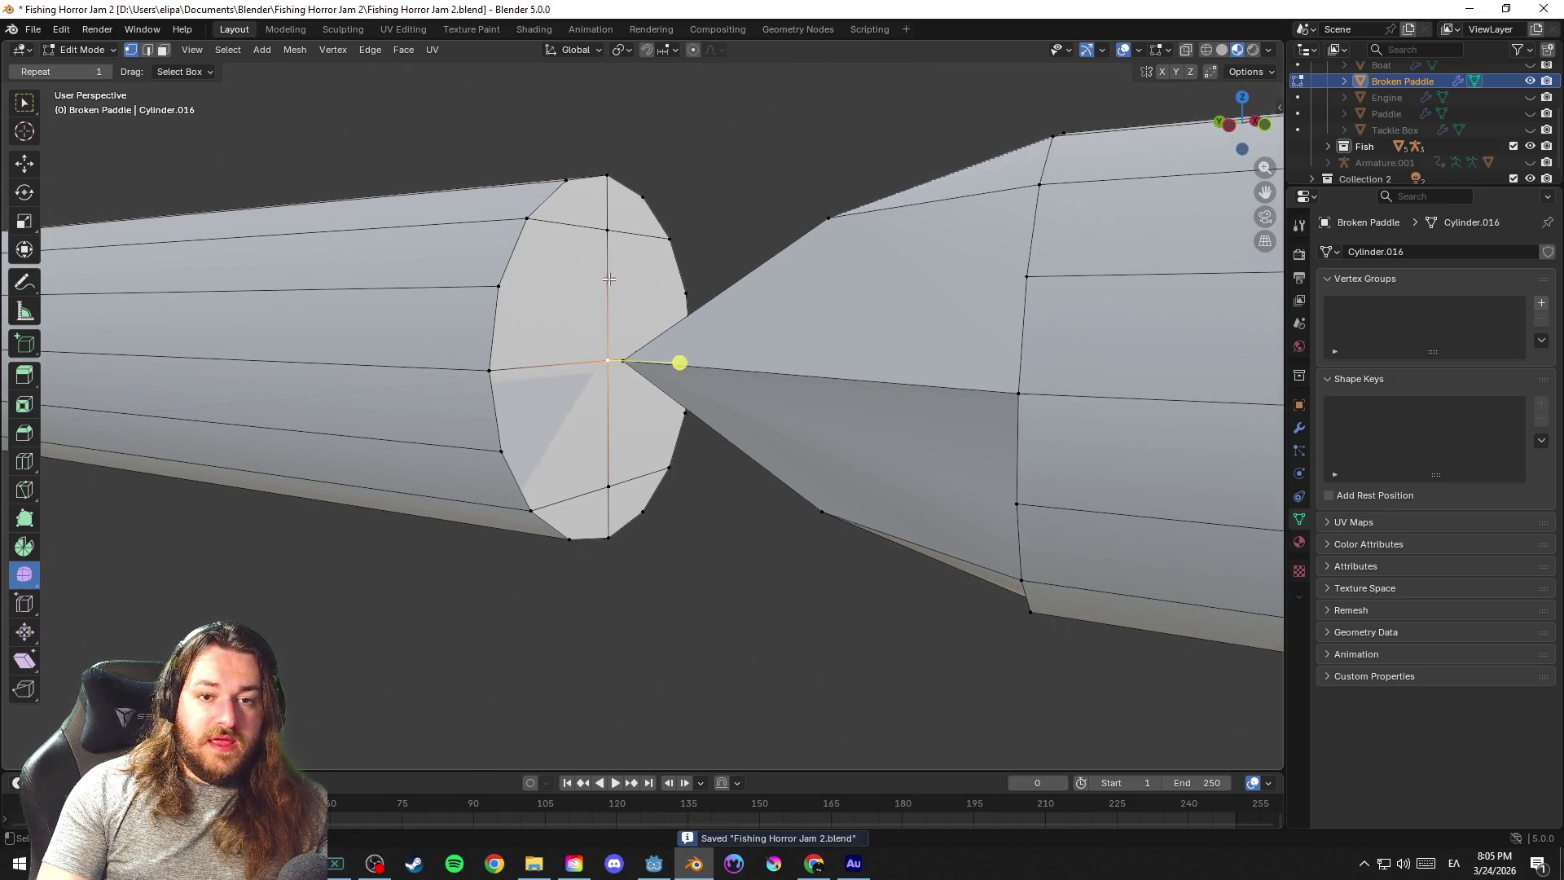
key("g")
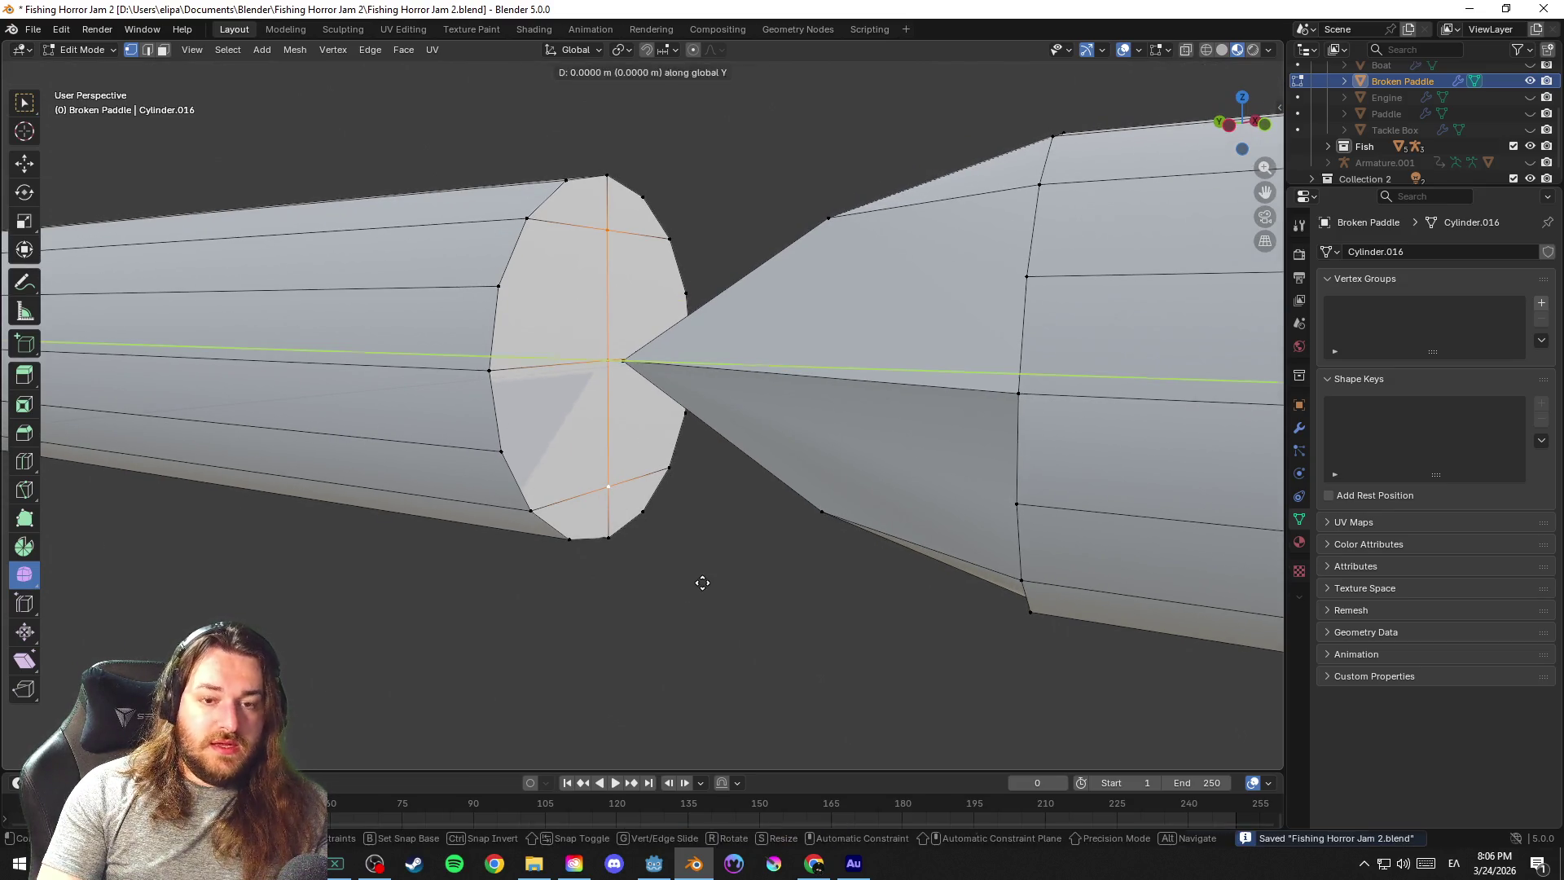
left_click(614, 562)
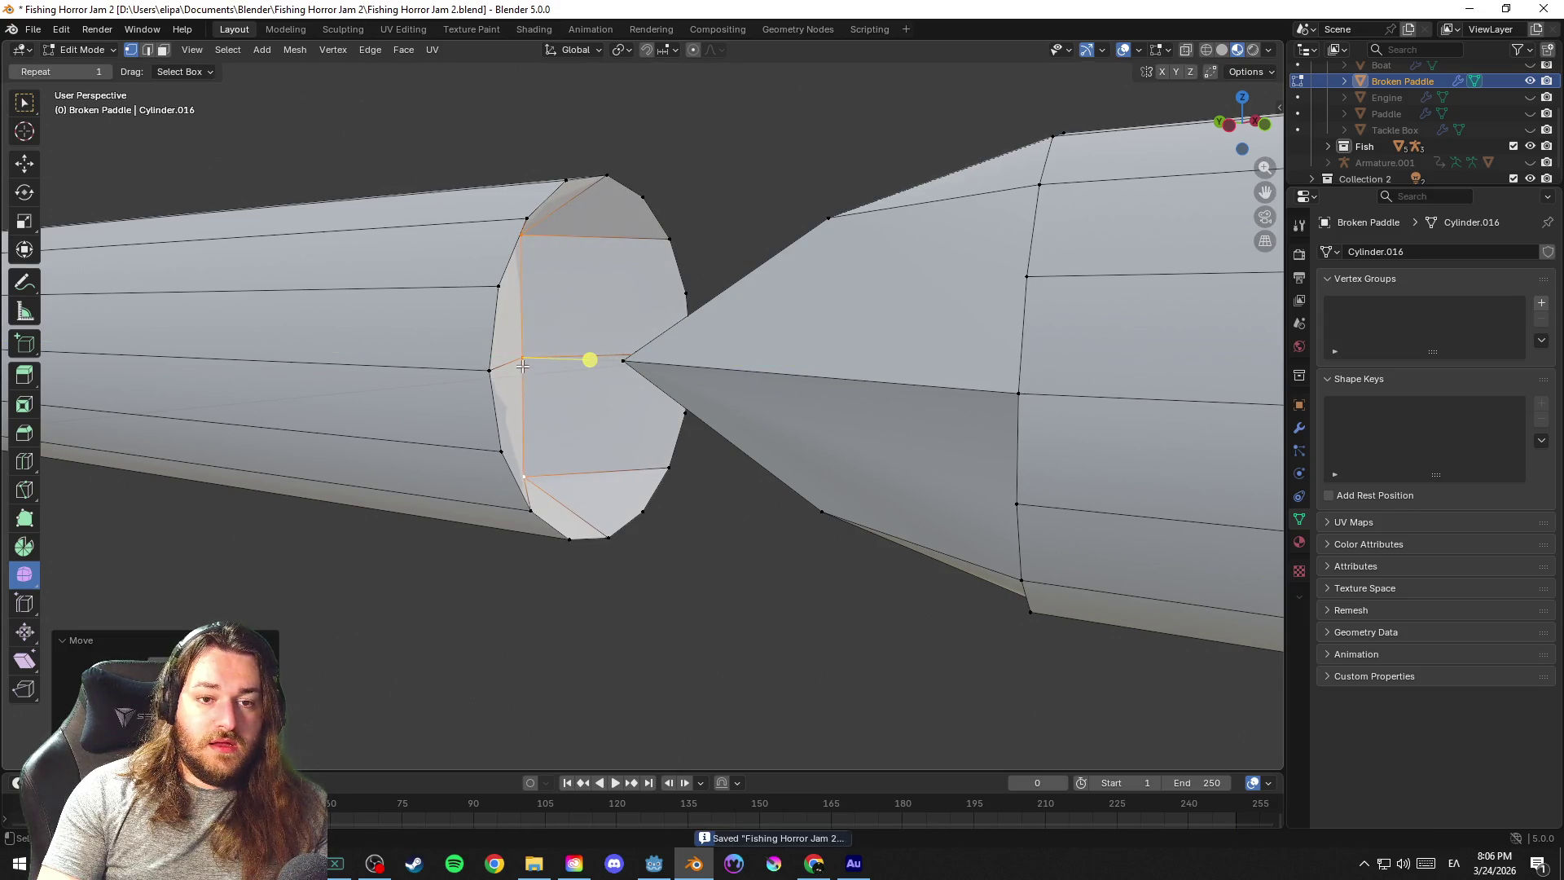
key("g")
key("y")
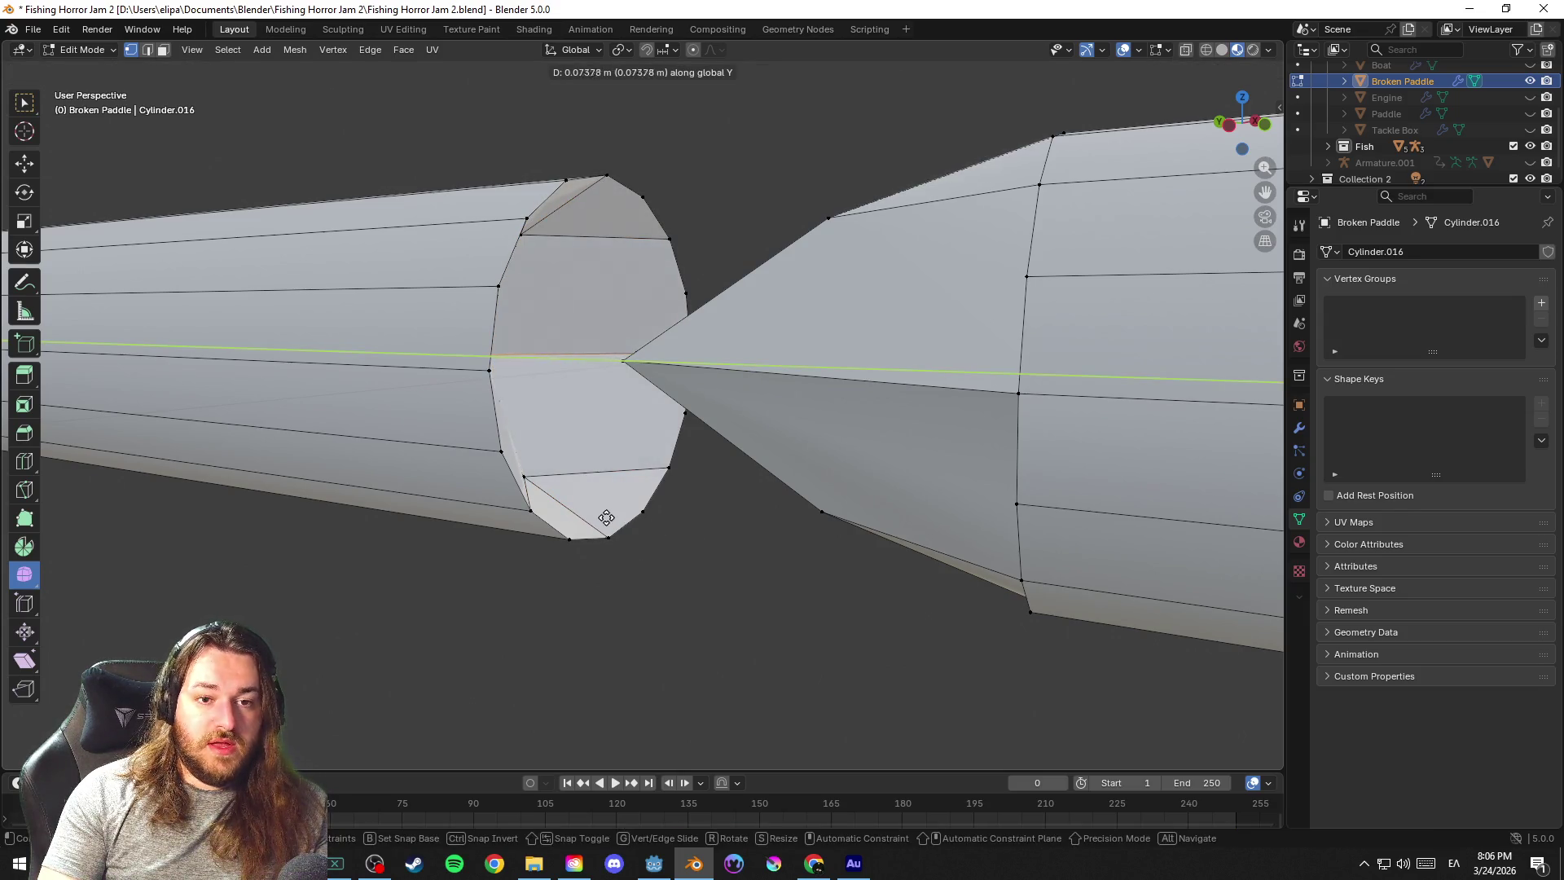
left_click(612, 532)
scroll(672, 611, "down", 5)
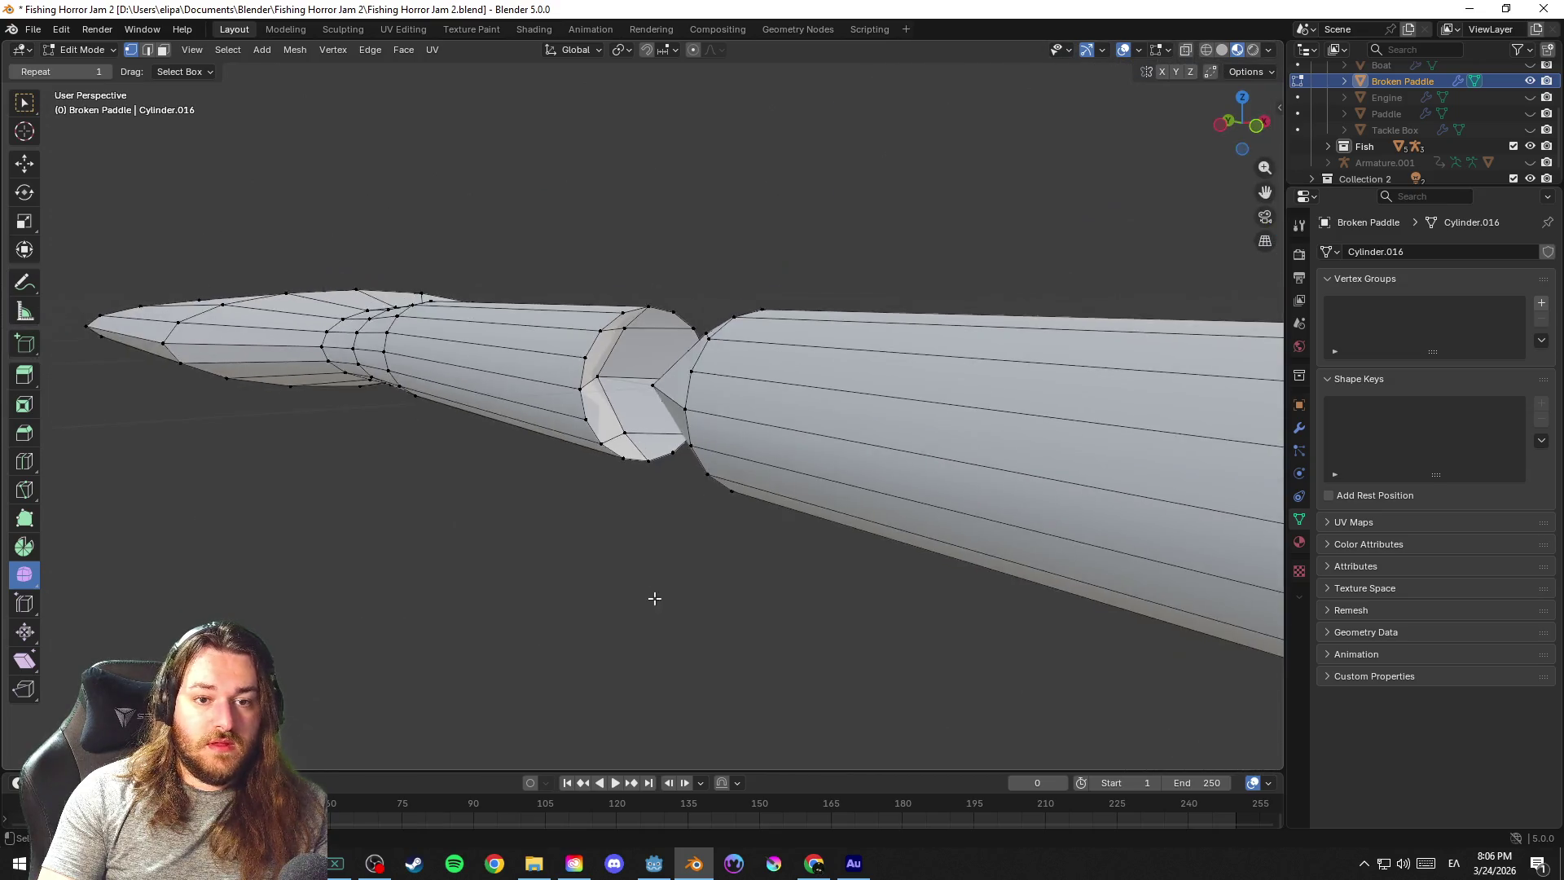
key("ctrl+s")
scroll(703, 609, "down", 3)
scroll(726, 621, "down", 2)
scroll(733, 618, "down", 2)
key("Tab")
key("Tab")
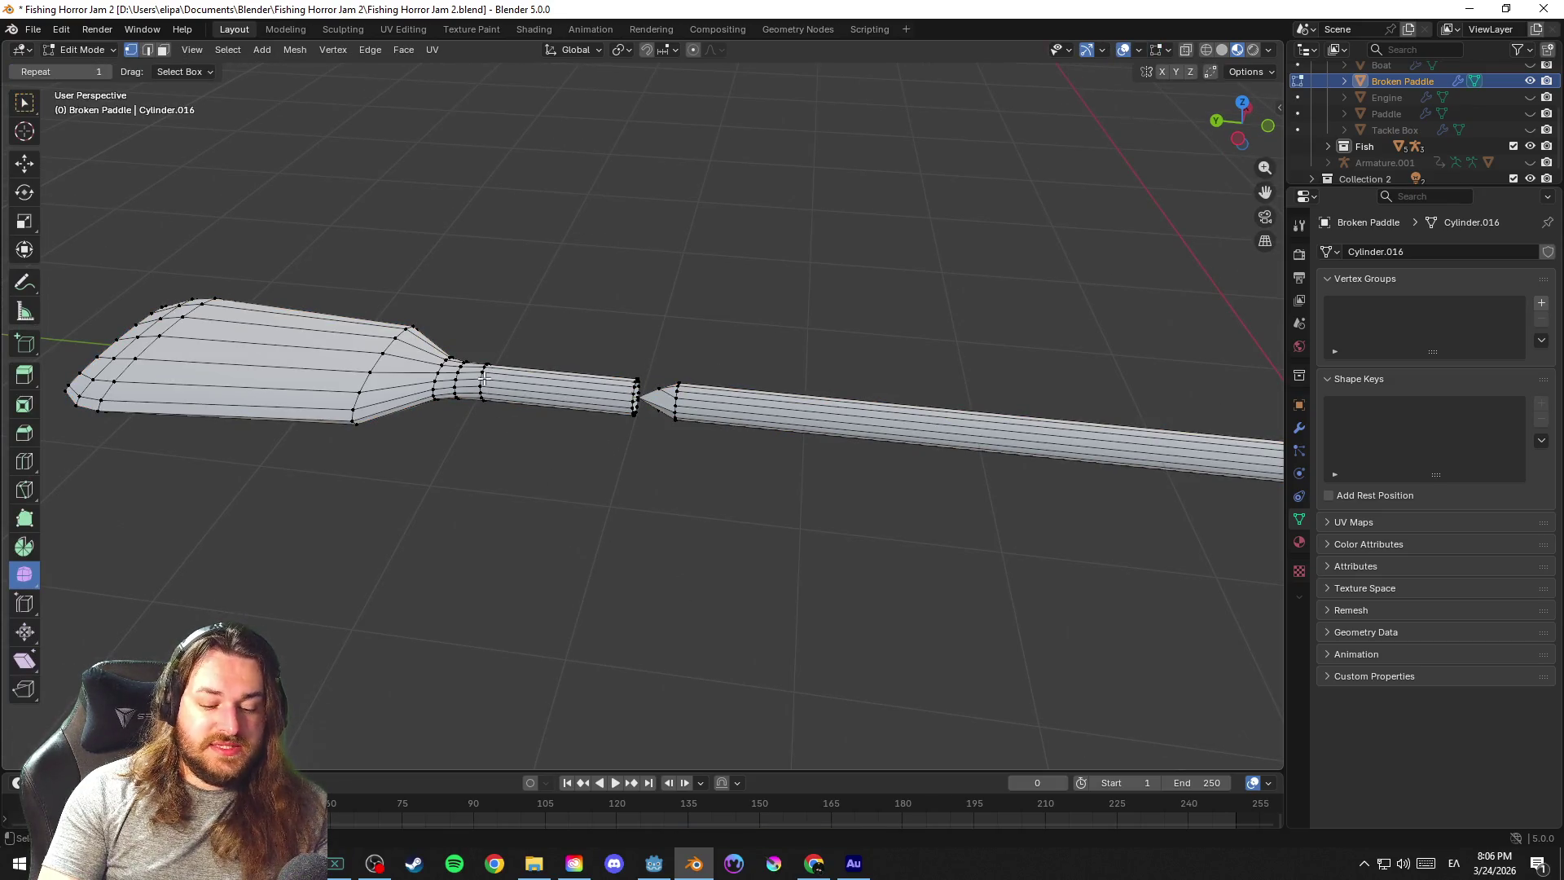
Separate the connected shaft geometry into its own object, Broken Paddle.001
key("l")
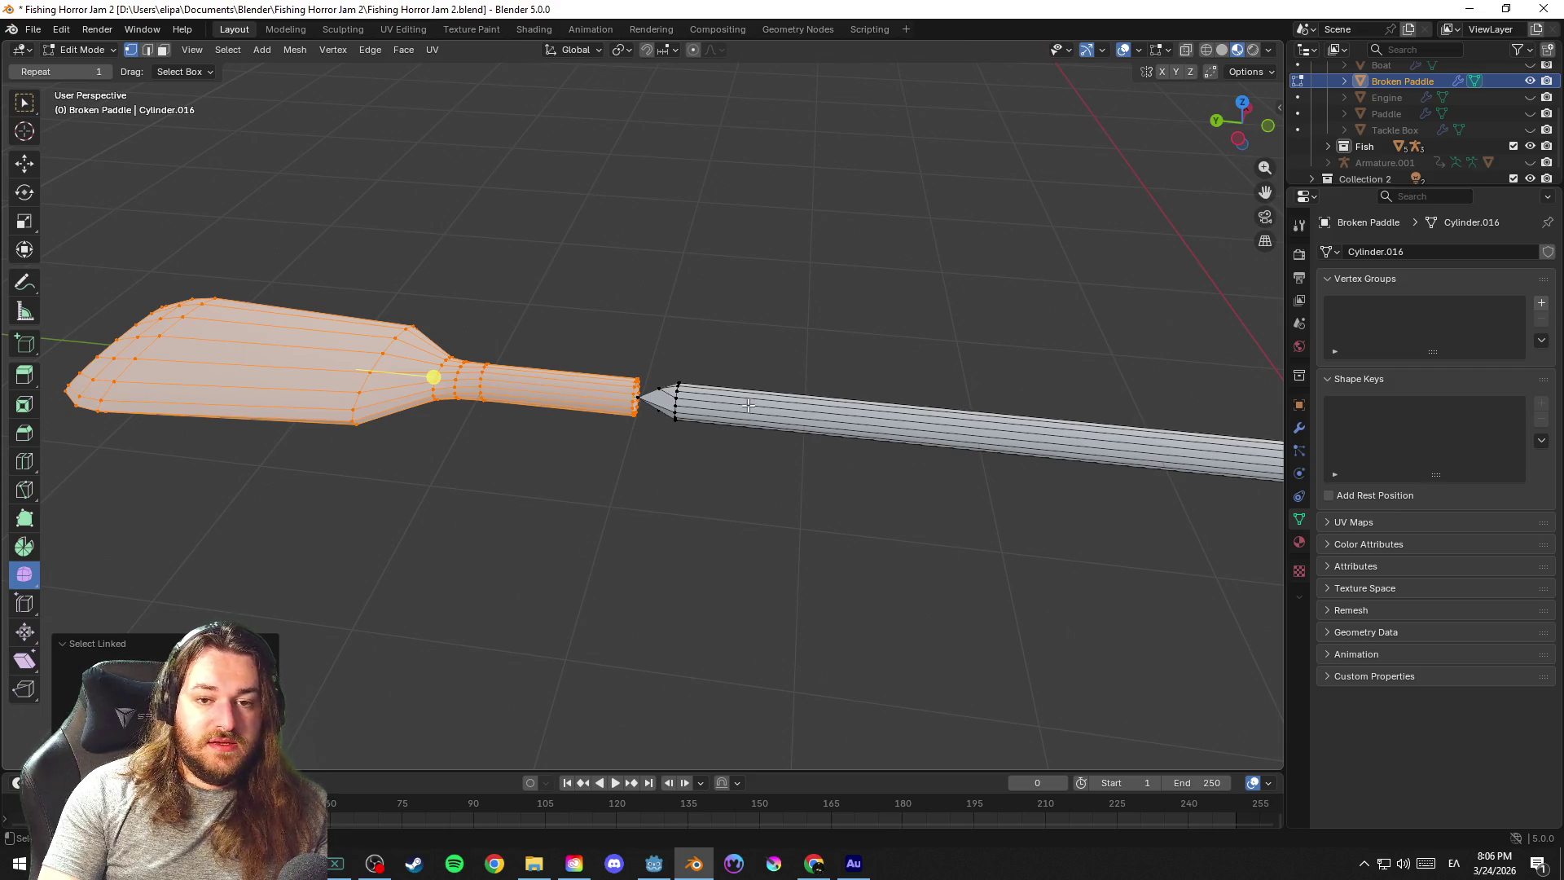
key("k")
key("Escape")
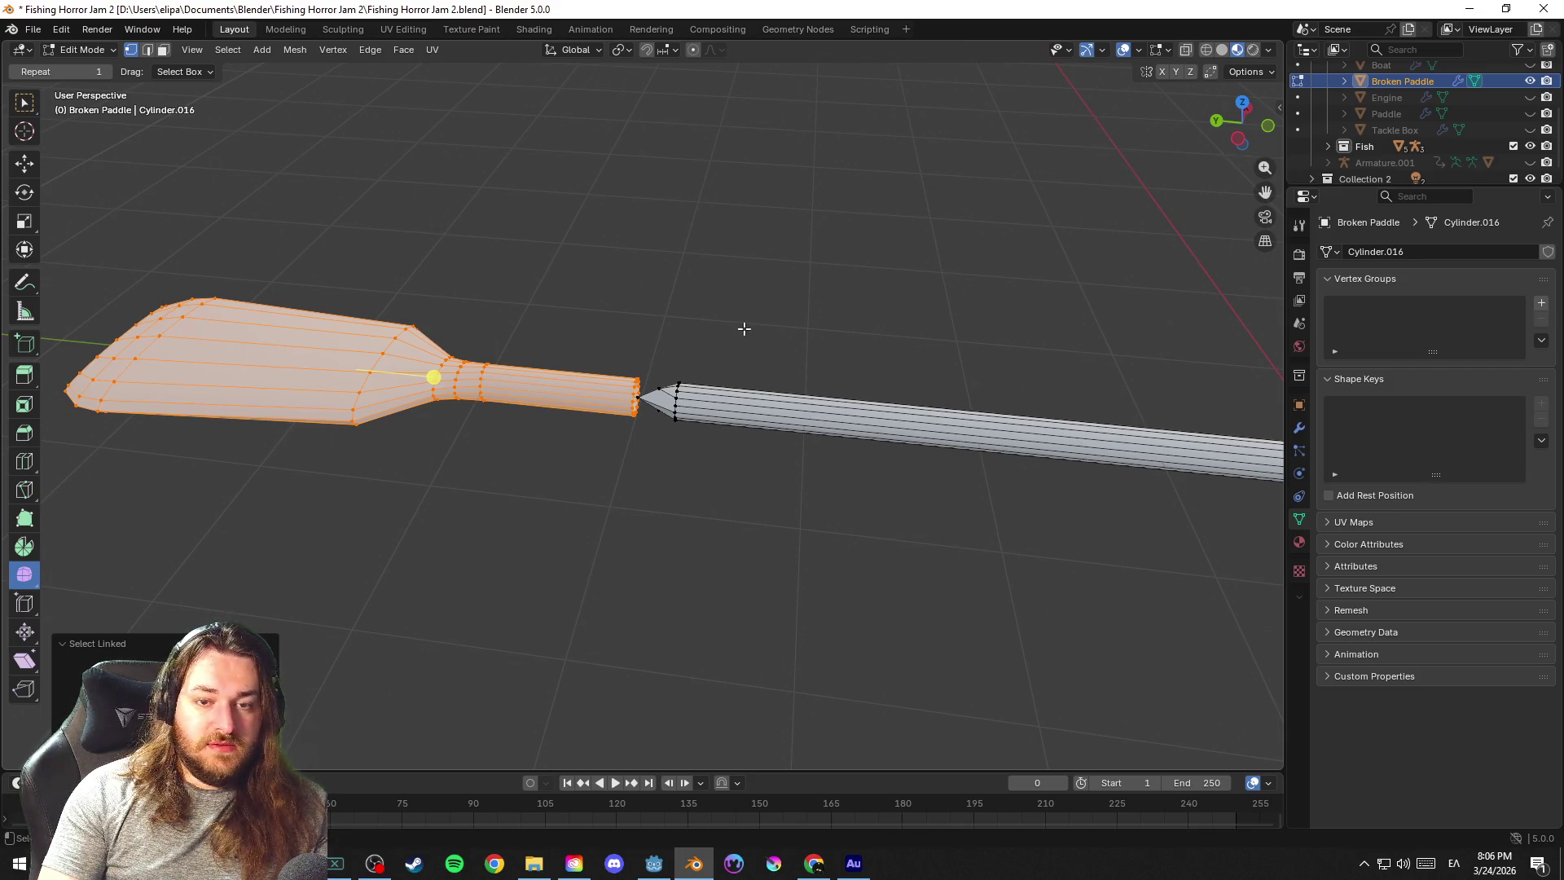
key("l")
right_click(675, 400)
mouse_move(581, 728)
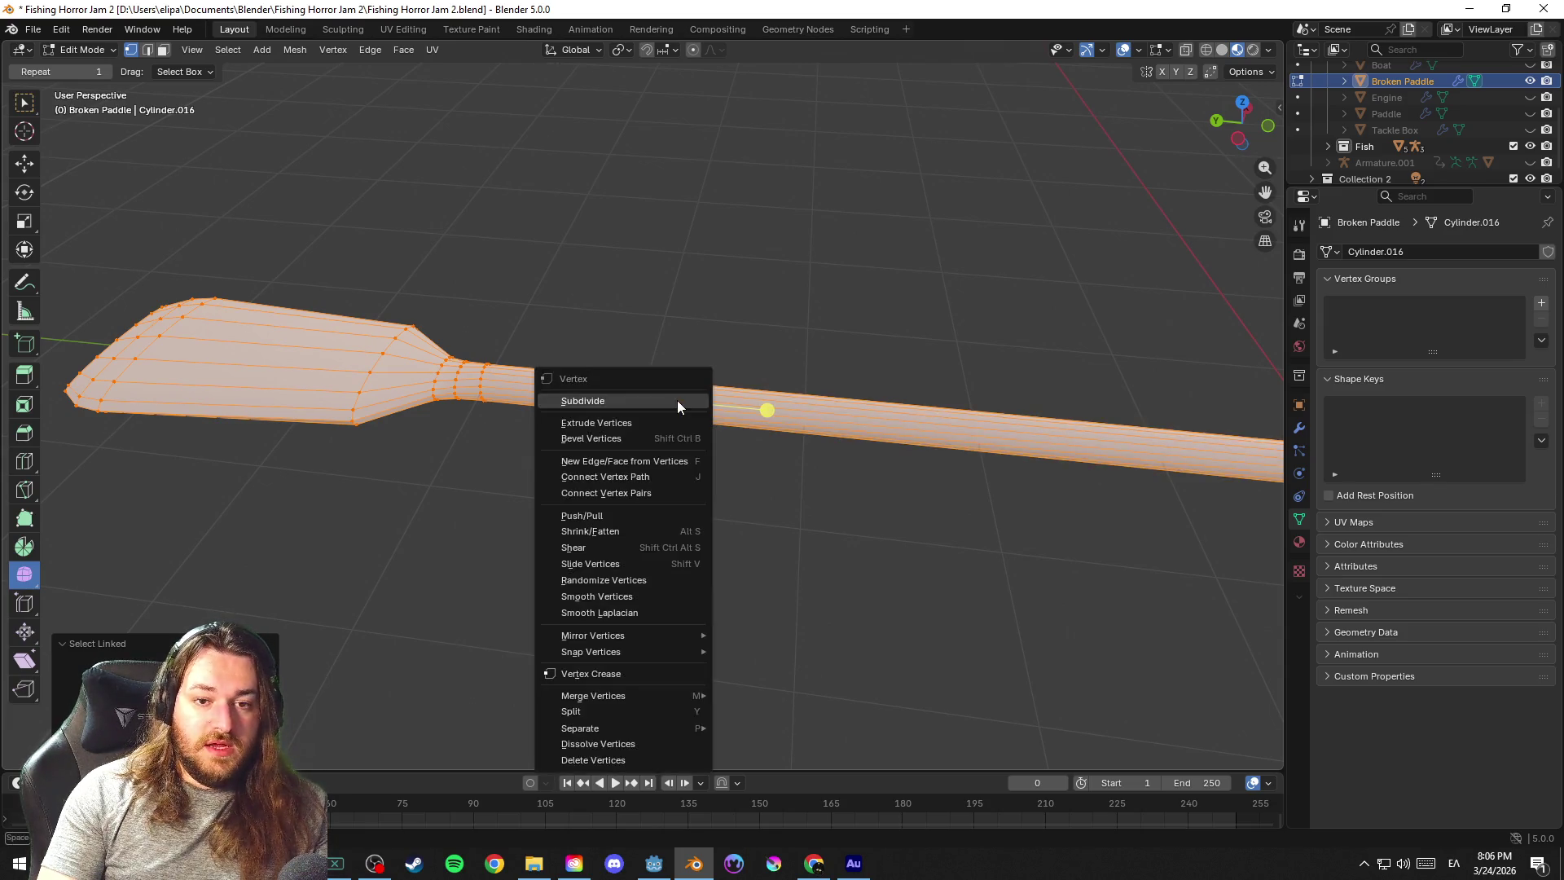
left_click(788, 764)
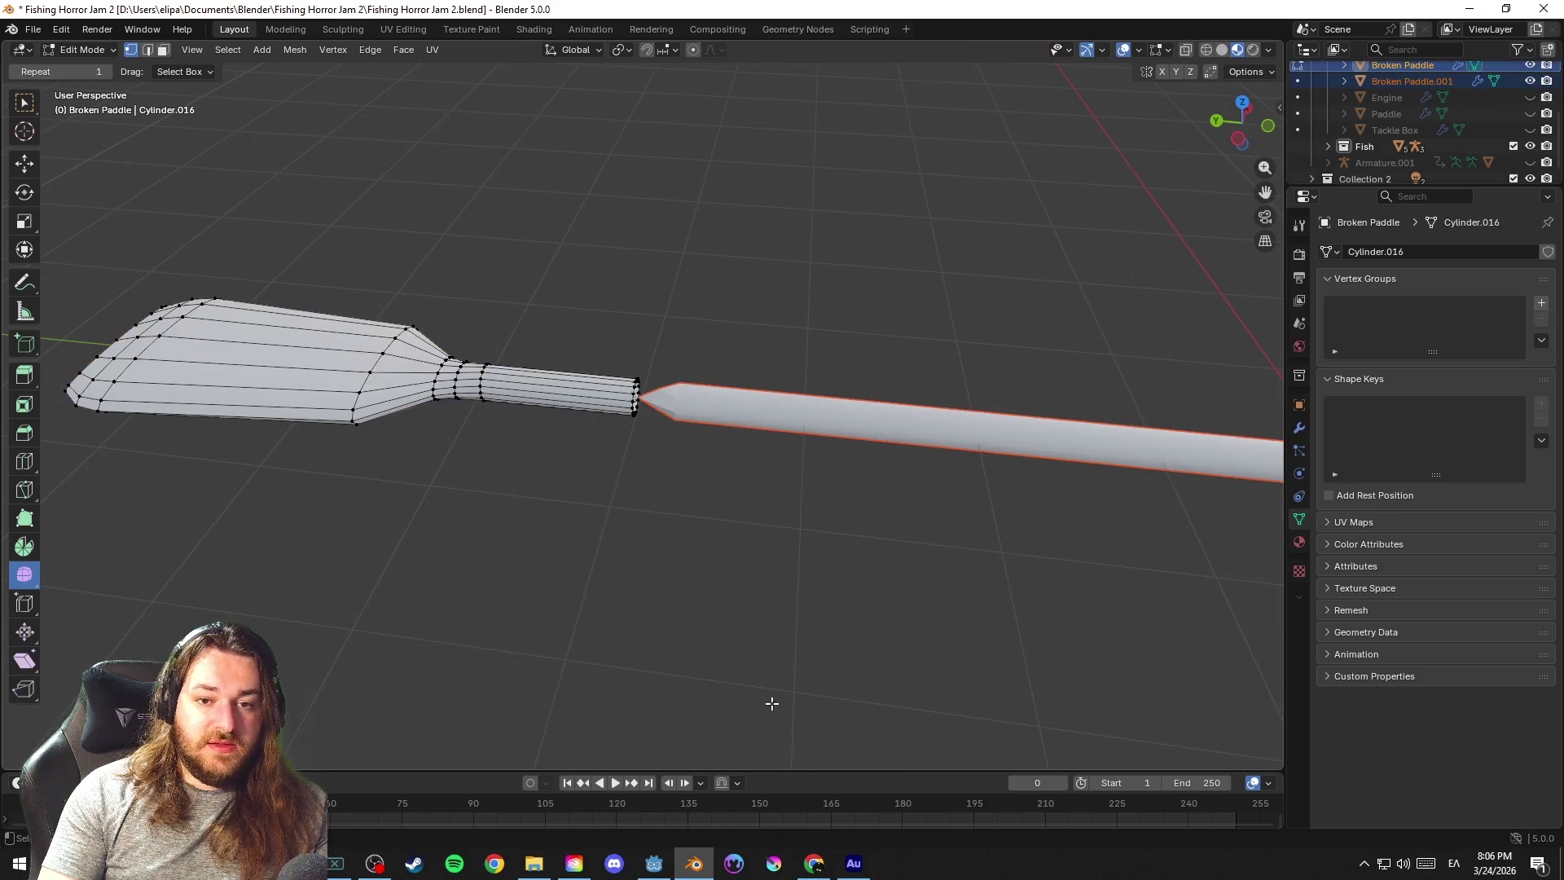
Save the file, return to Object Mode and select the separated shaft
key("ctrl+s")
left_click(1403, 65)
key("Tab")
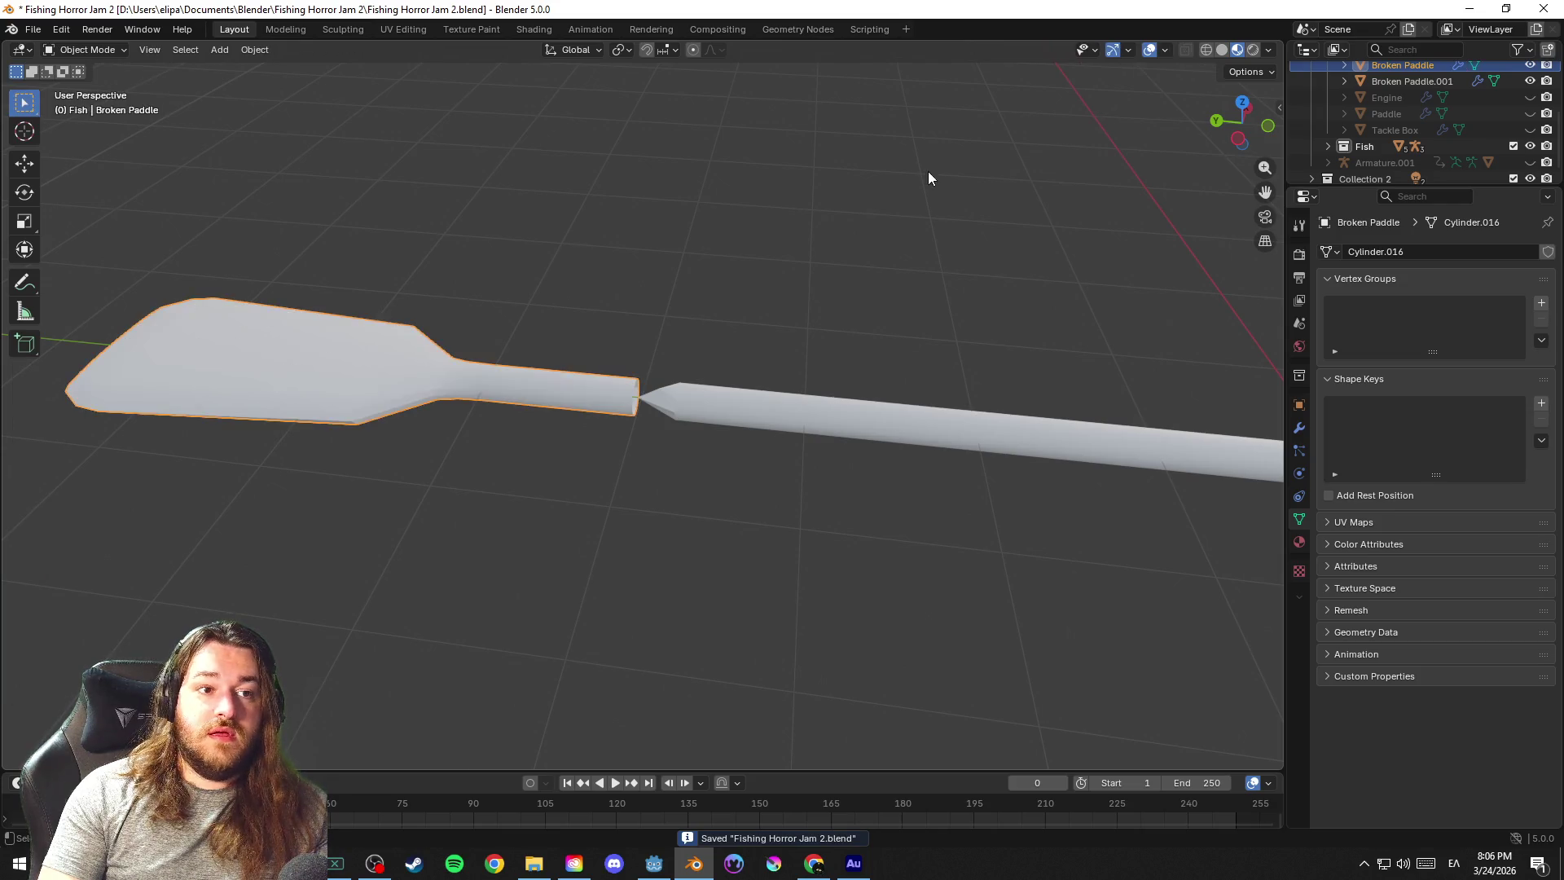
left_click(858, 443)
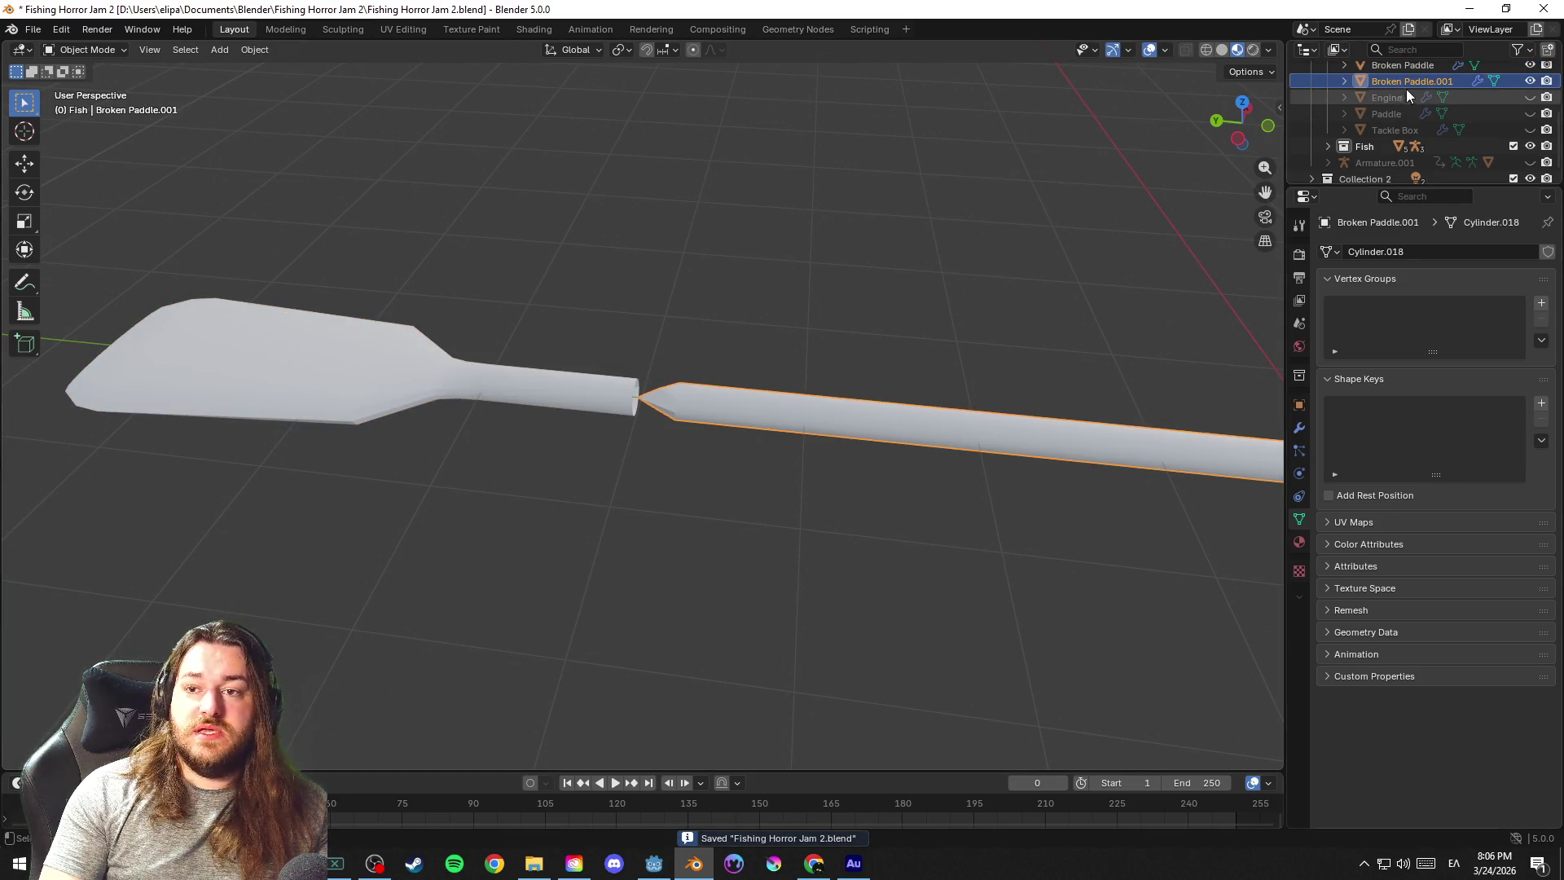
scroll(1410, 85, "up", 2)
Rename the pieces Broken Paddle Spear and Broken Paddle Head in the Outliner
double_click(1455, 114)
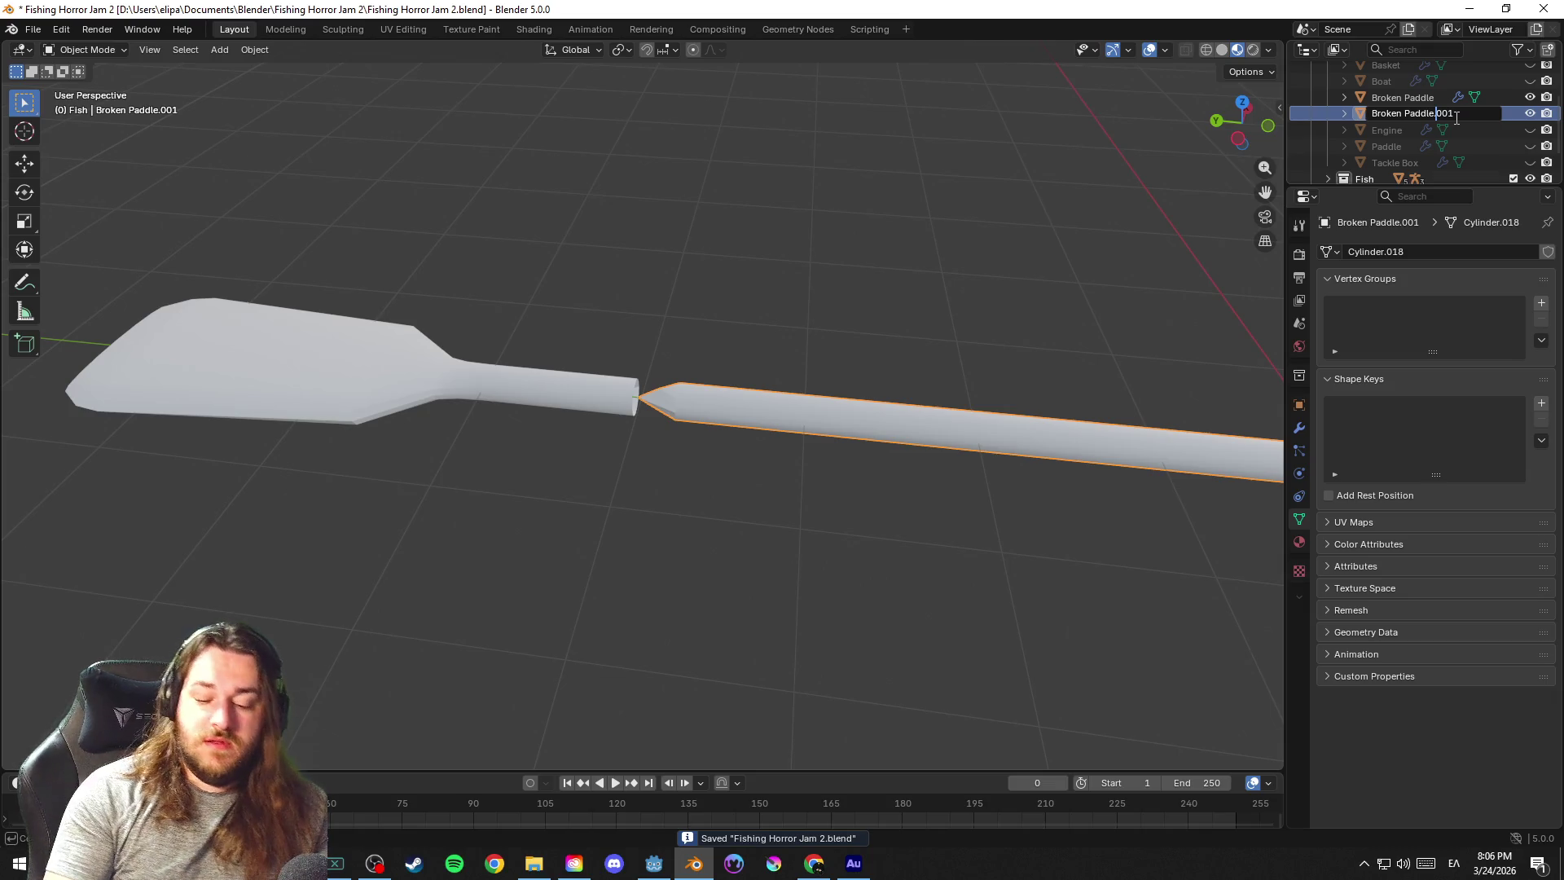
key("BackSpace")
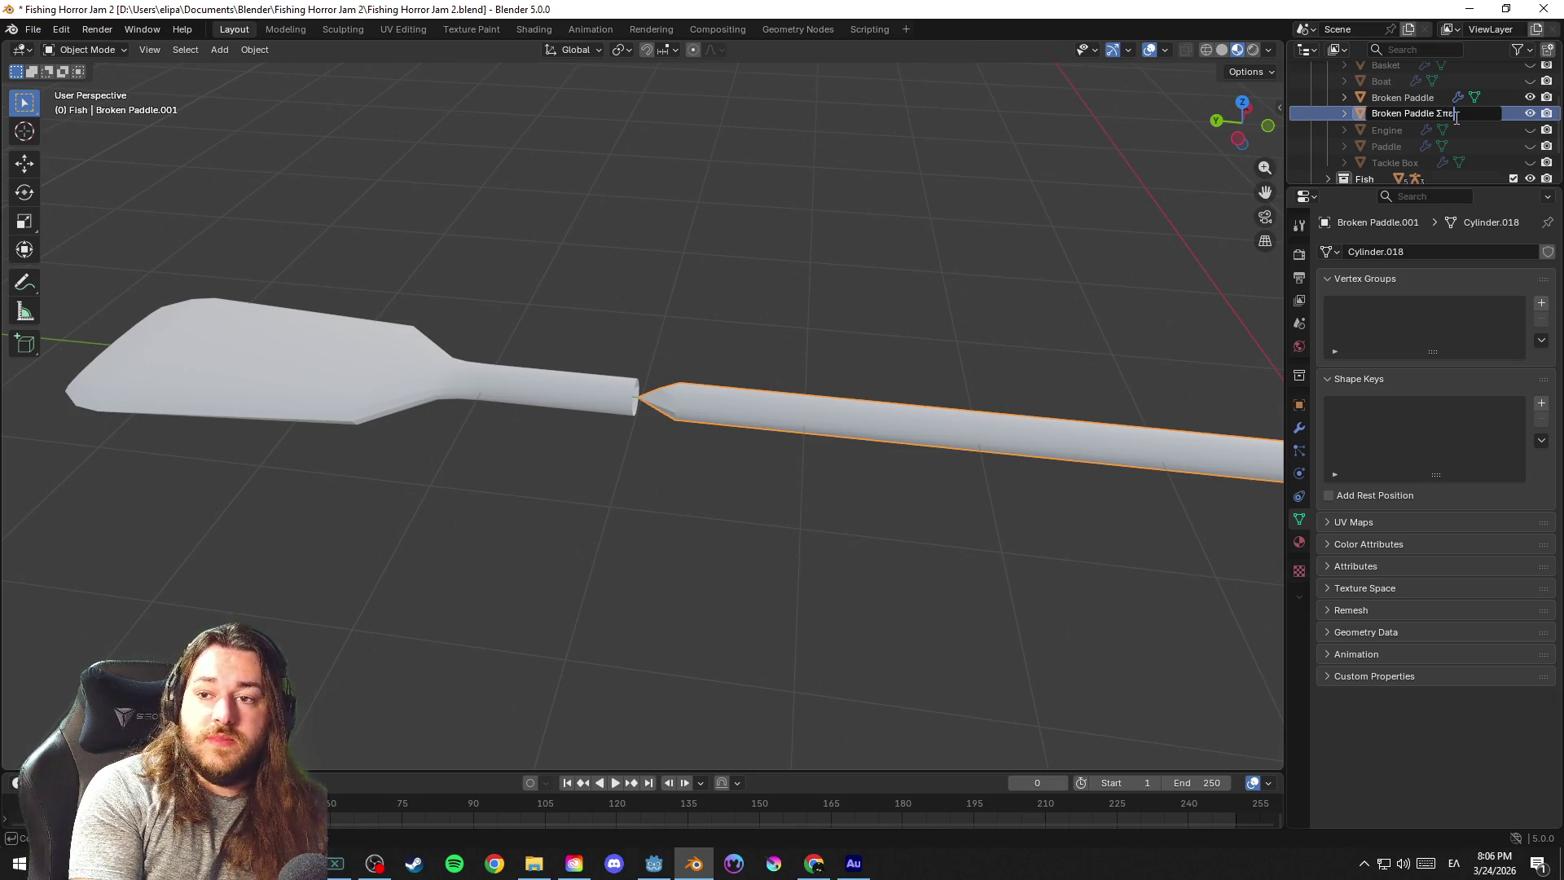
type("S")
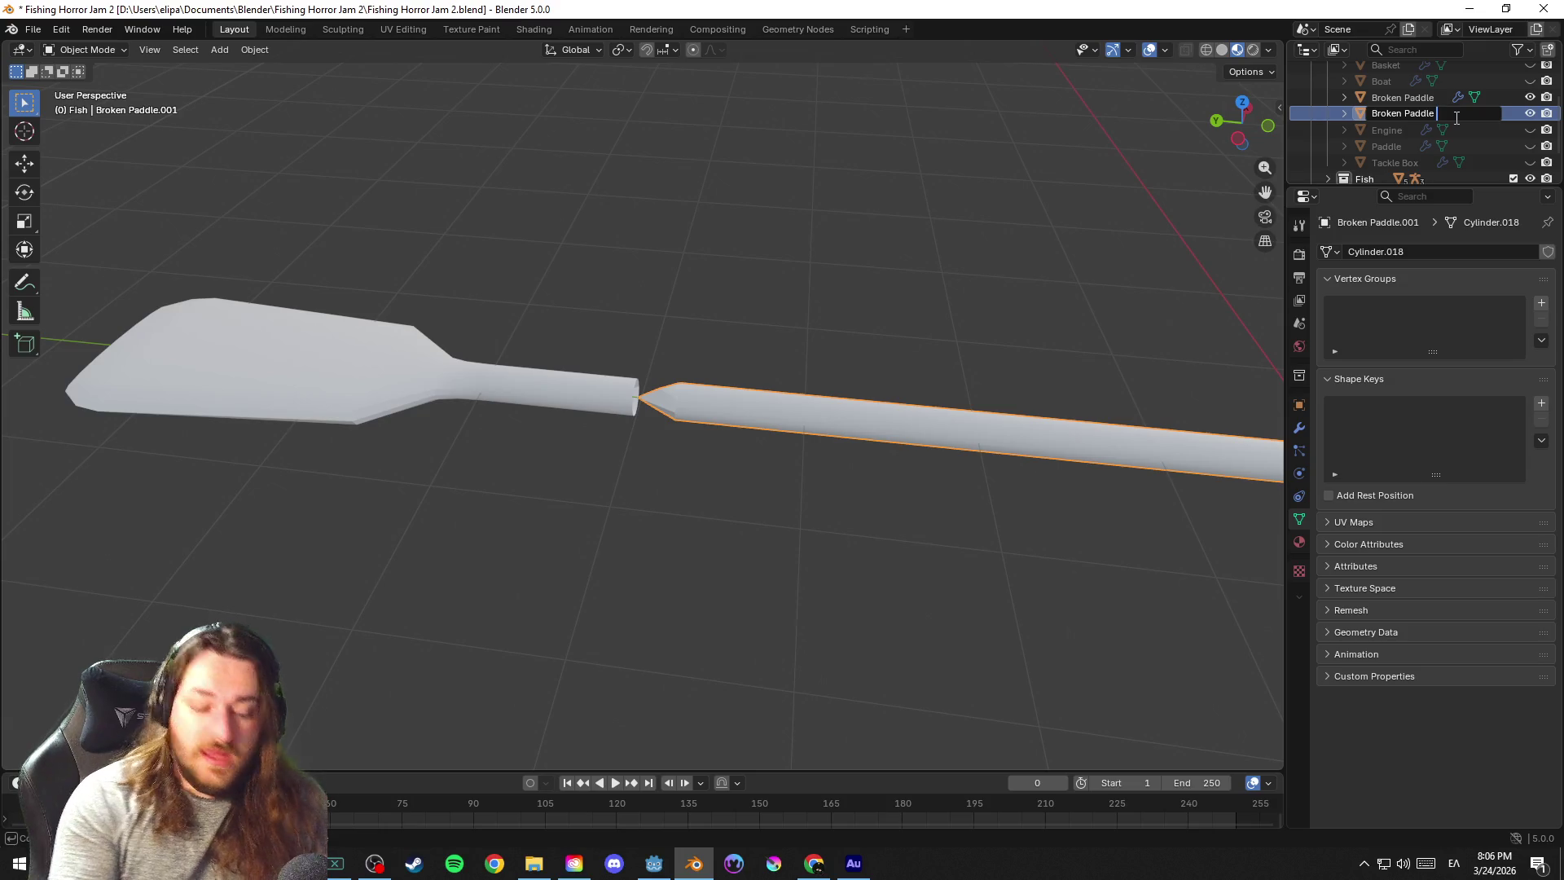
type("pear")
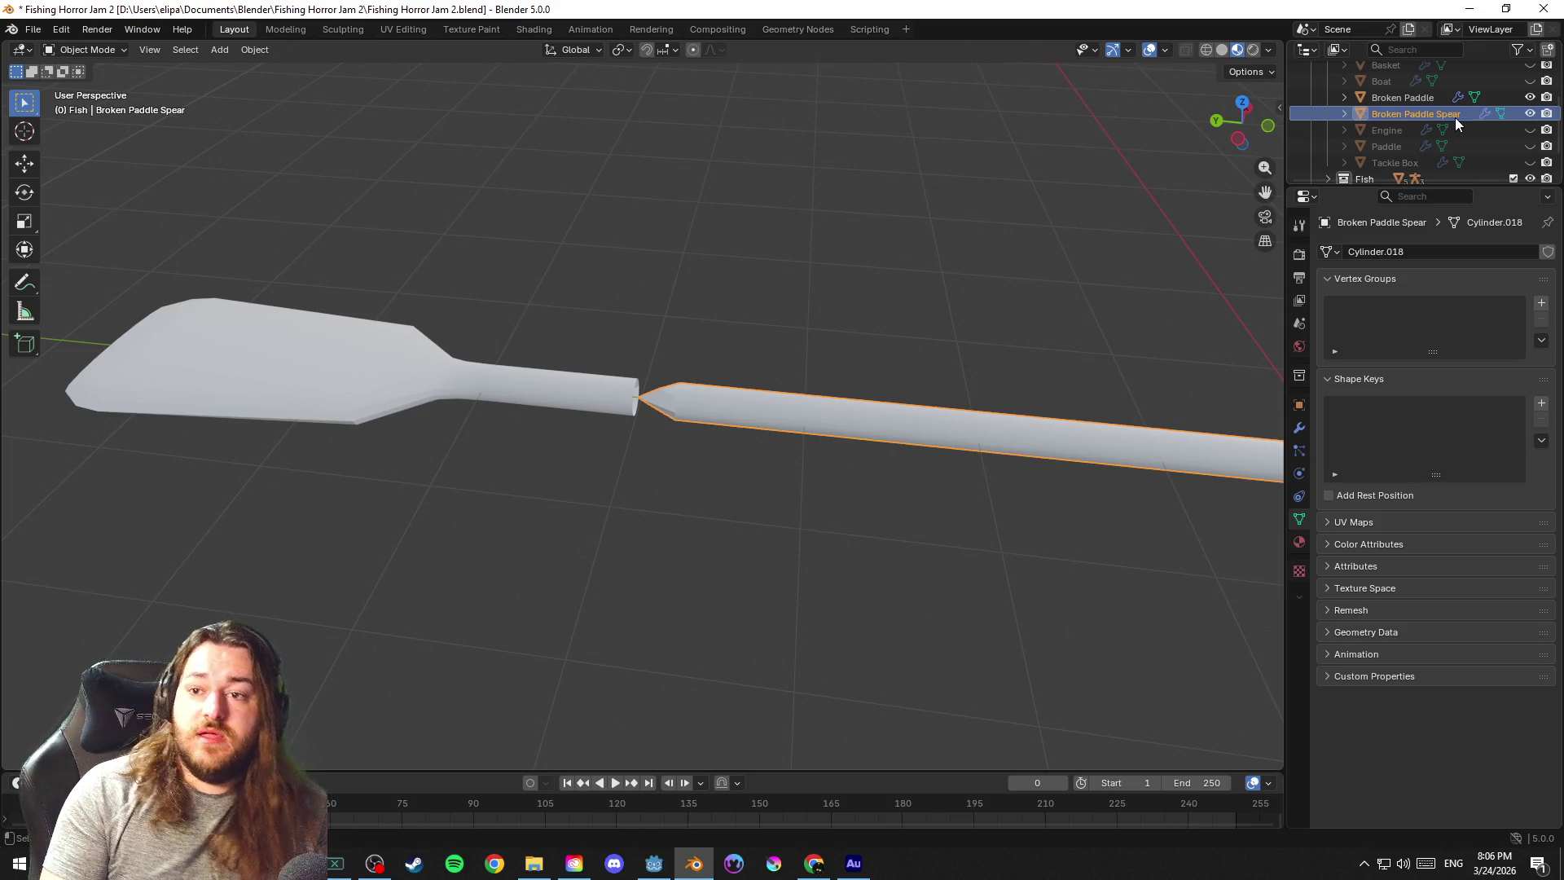
key("Return")
double_click(1434, 99)
type("Head")
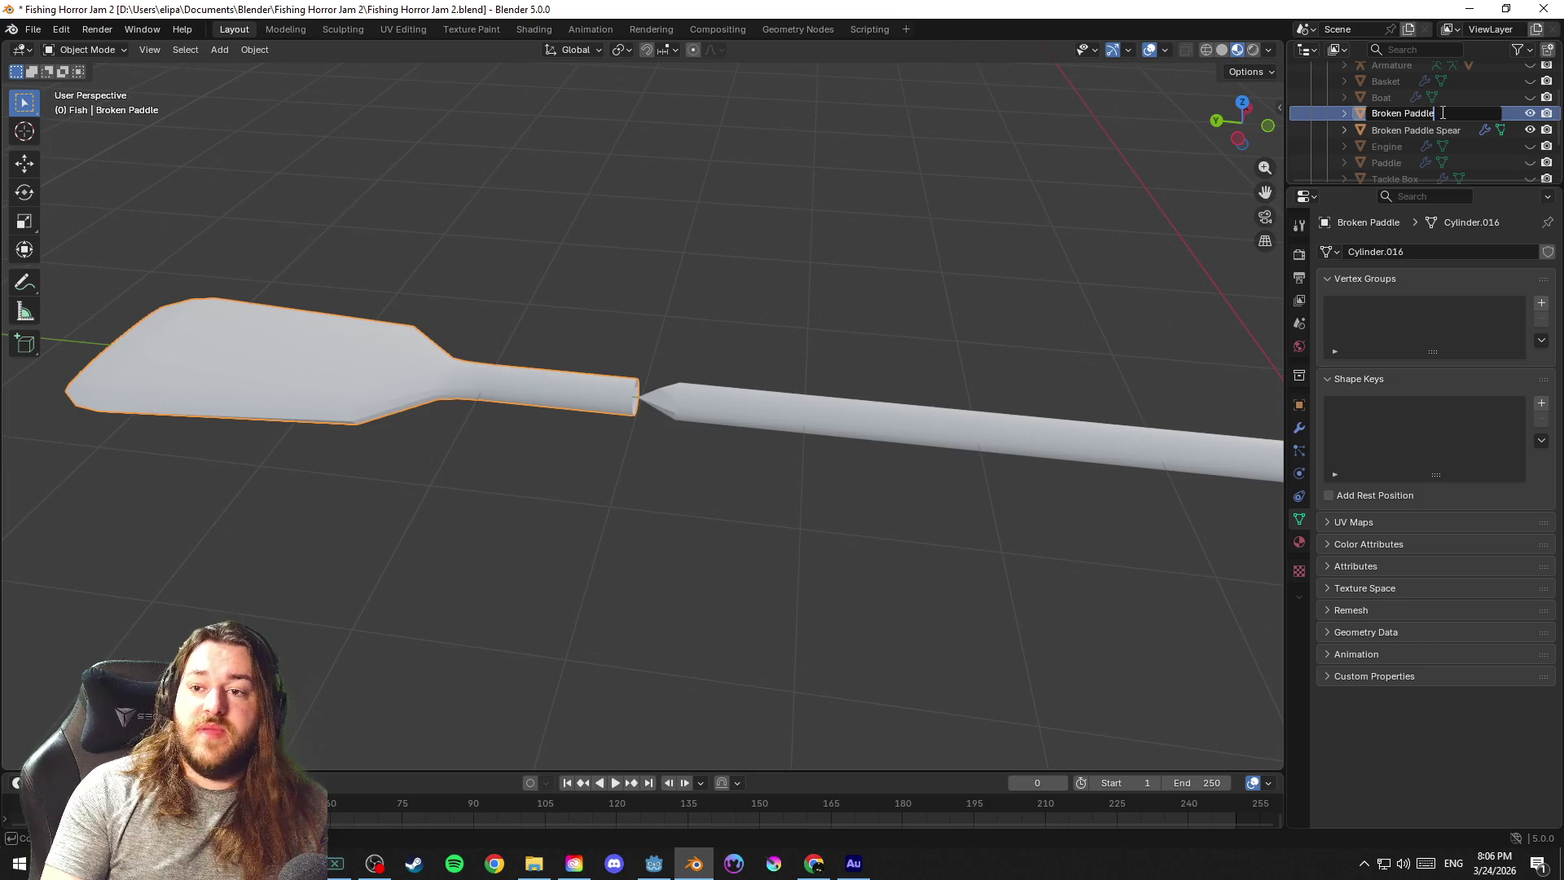
key("Return")
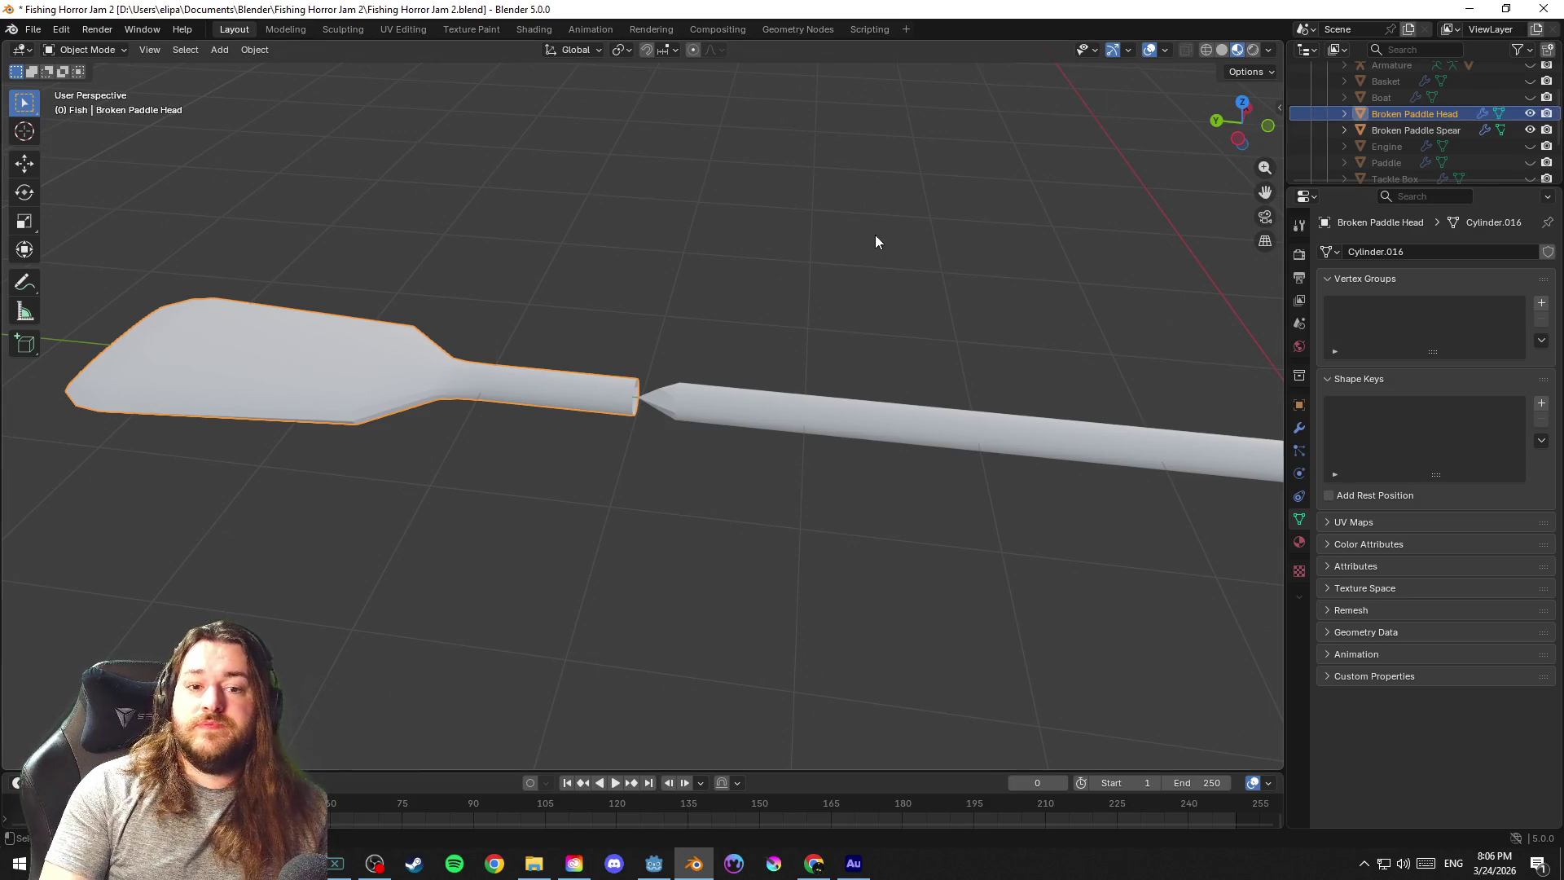
Frame both pieces, save the file and make the spear the active object
left_click(875, 234)
key("Home")
key("ctrl+s")
key("a")
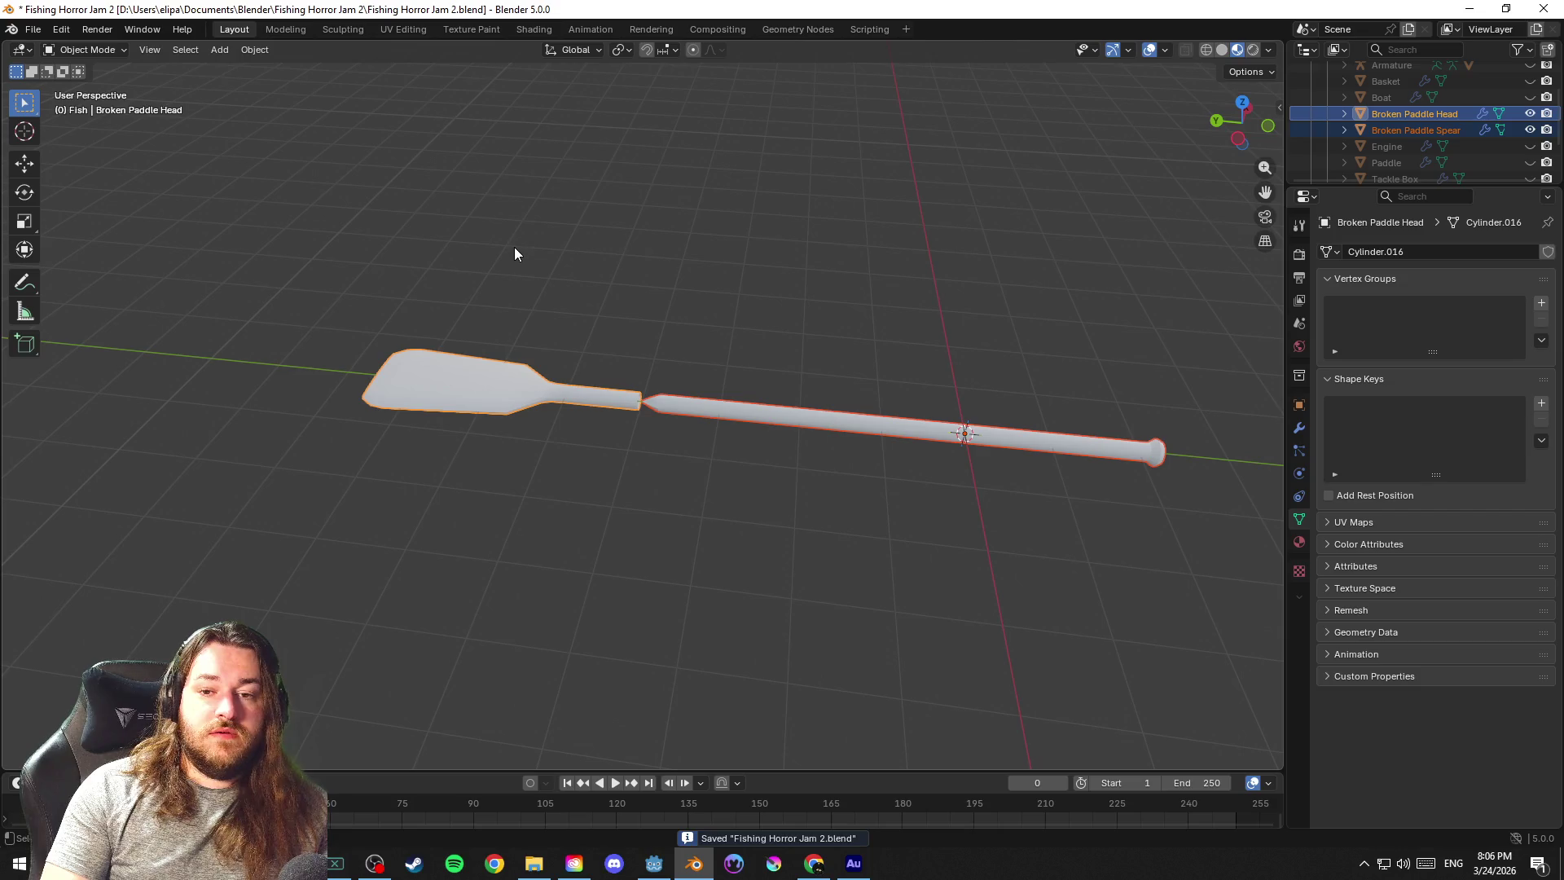
left_click(707, 407, "shift")
left_click(32, 29)
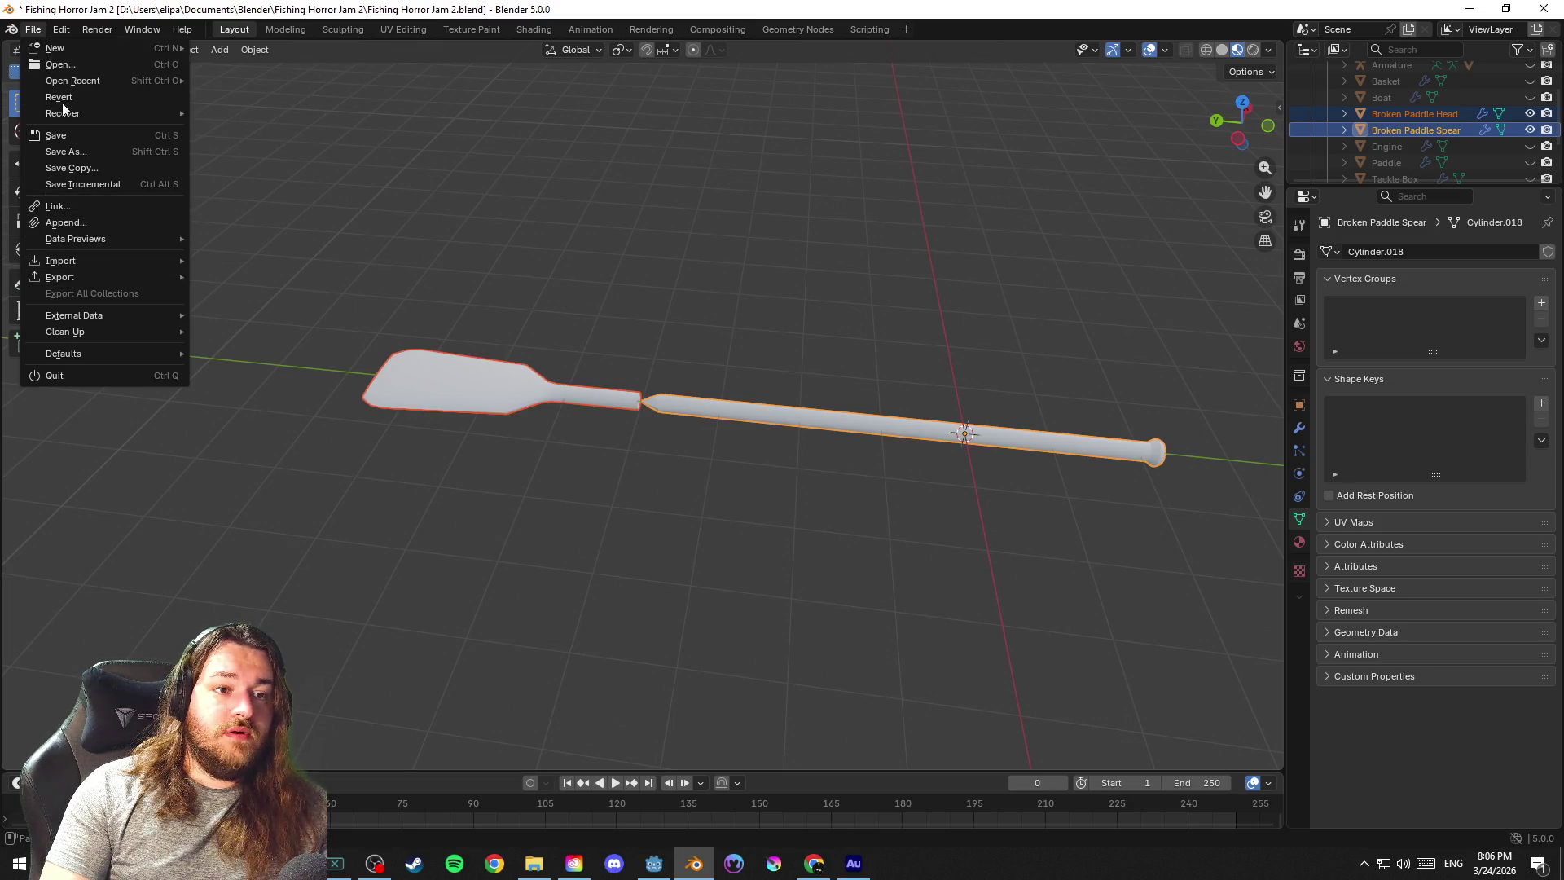
Save, select only the paddle head and start a glTF 2.0 export
left_click(56, 135)
left_click(33, 27)
left_click(511, 358)
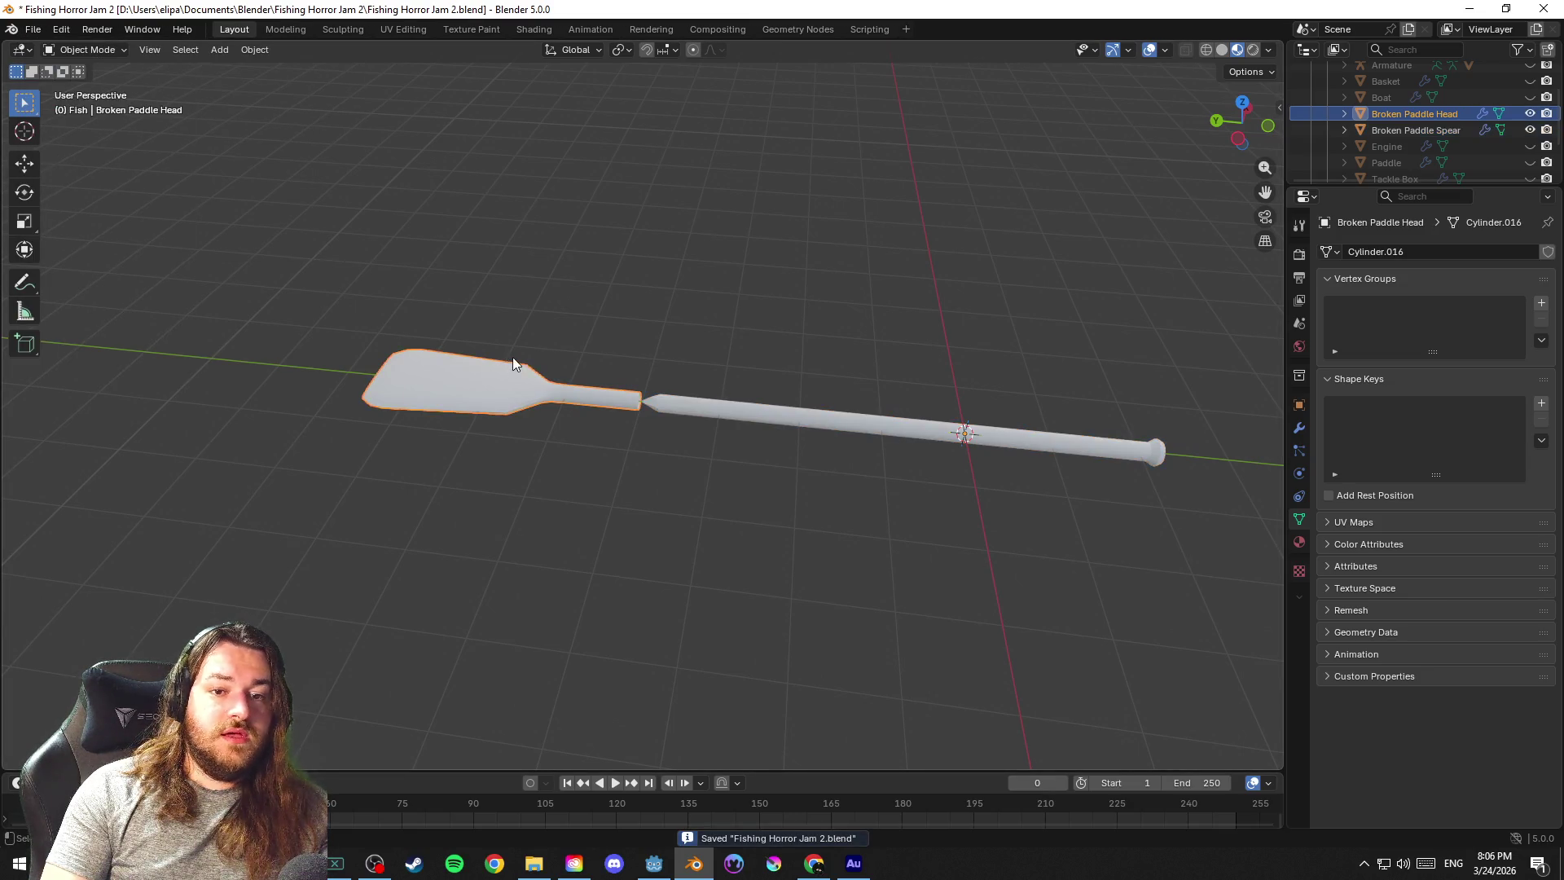
left_click(33, 27)
mouse_move(59, 276)
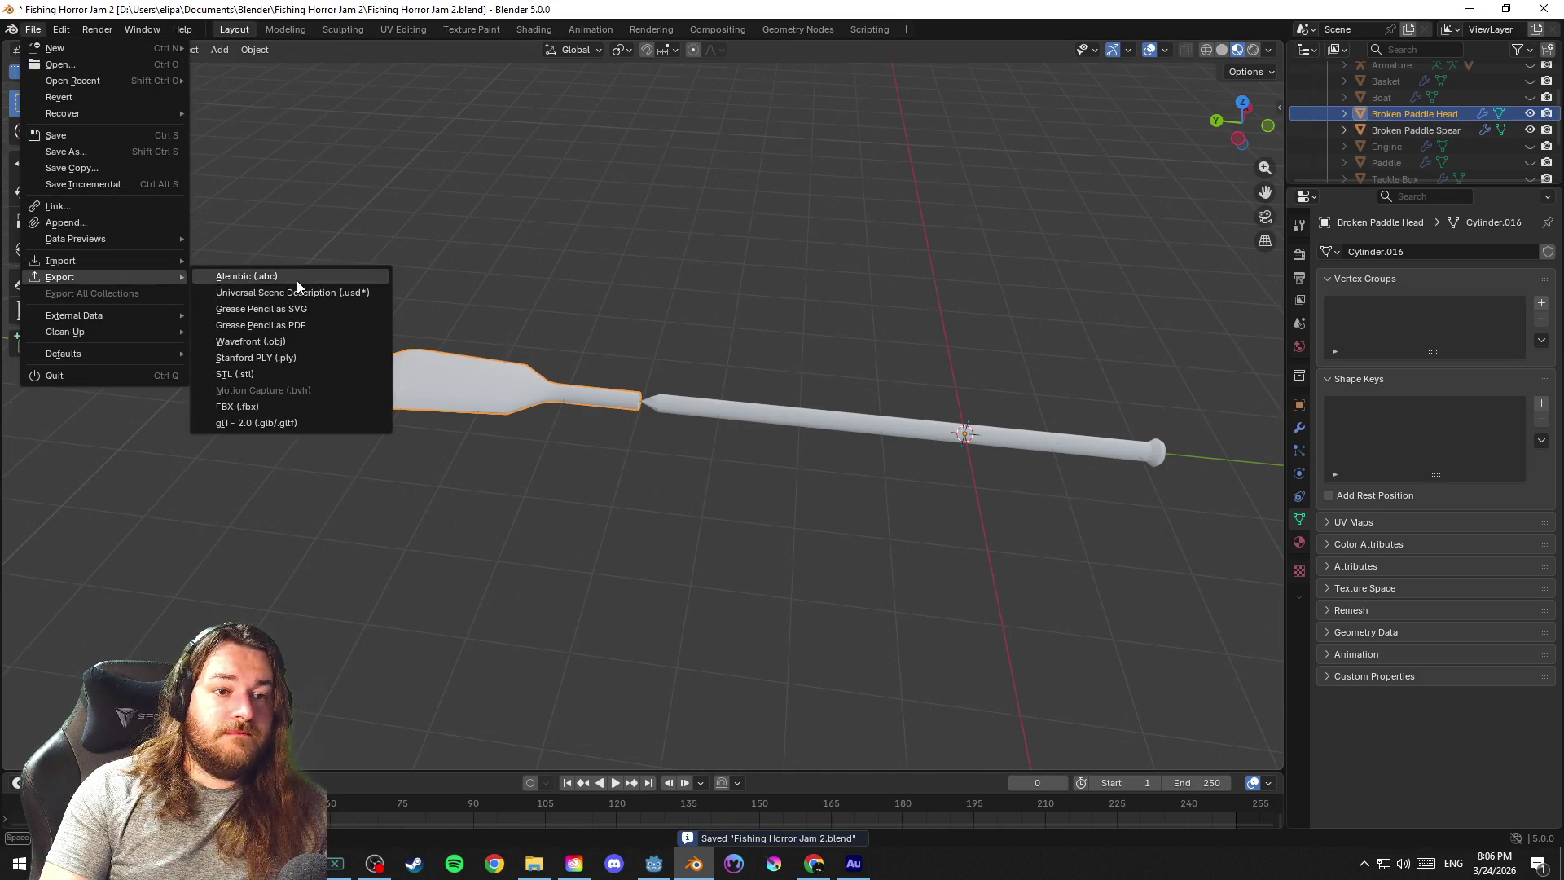
left_click(296, 425)
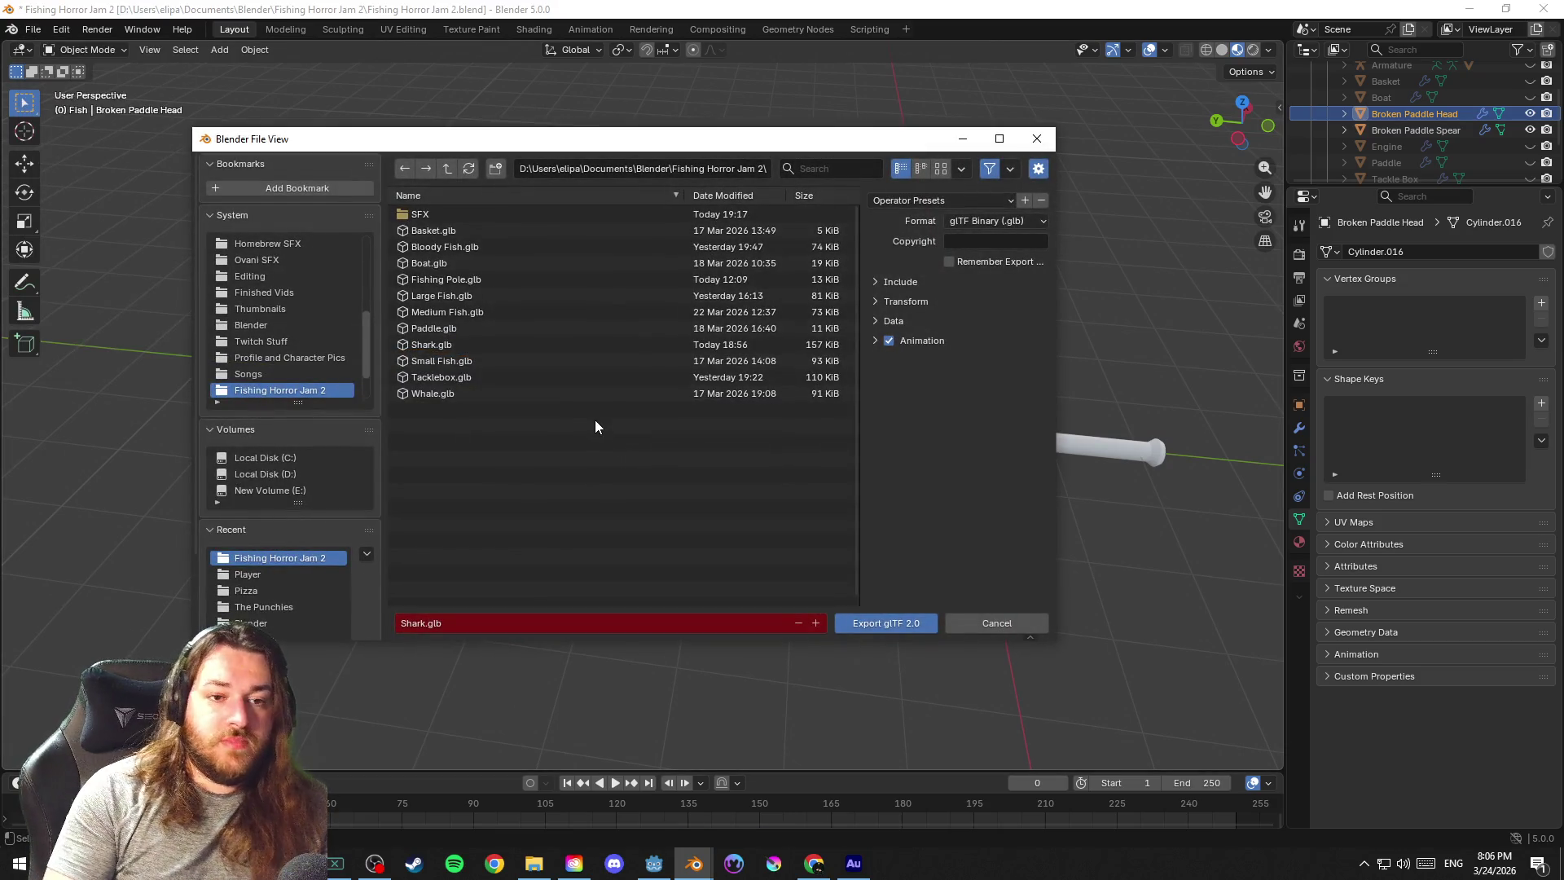
Export Broken Paddle Head.glb with the Eli Standard preset into Fishing Horror Jam 2
left_click(515, 623)
type("Broken Paddle Head")
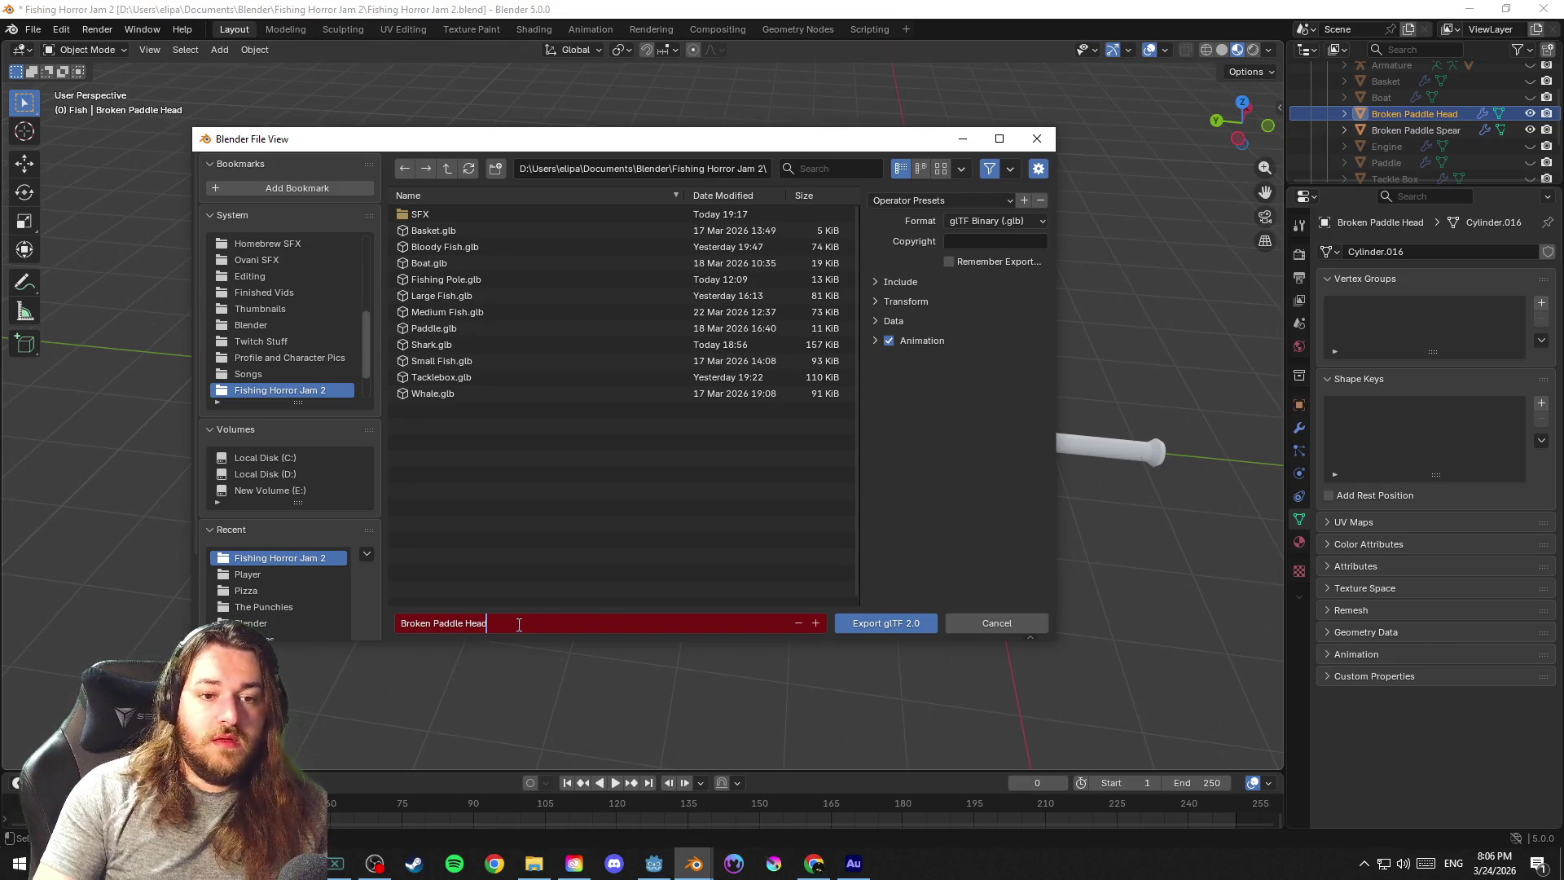
key("Return")
left_click(947, 199)
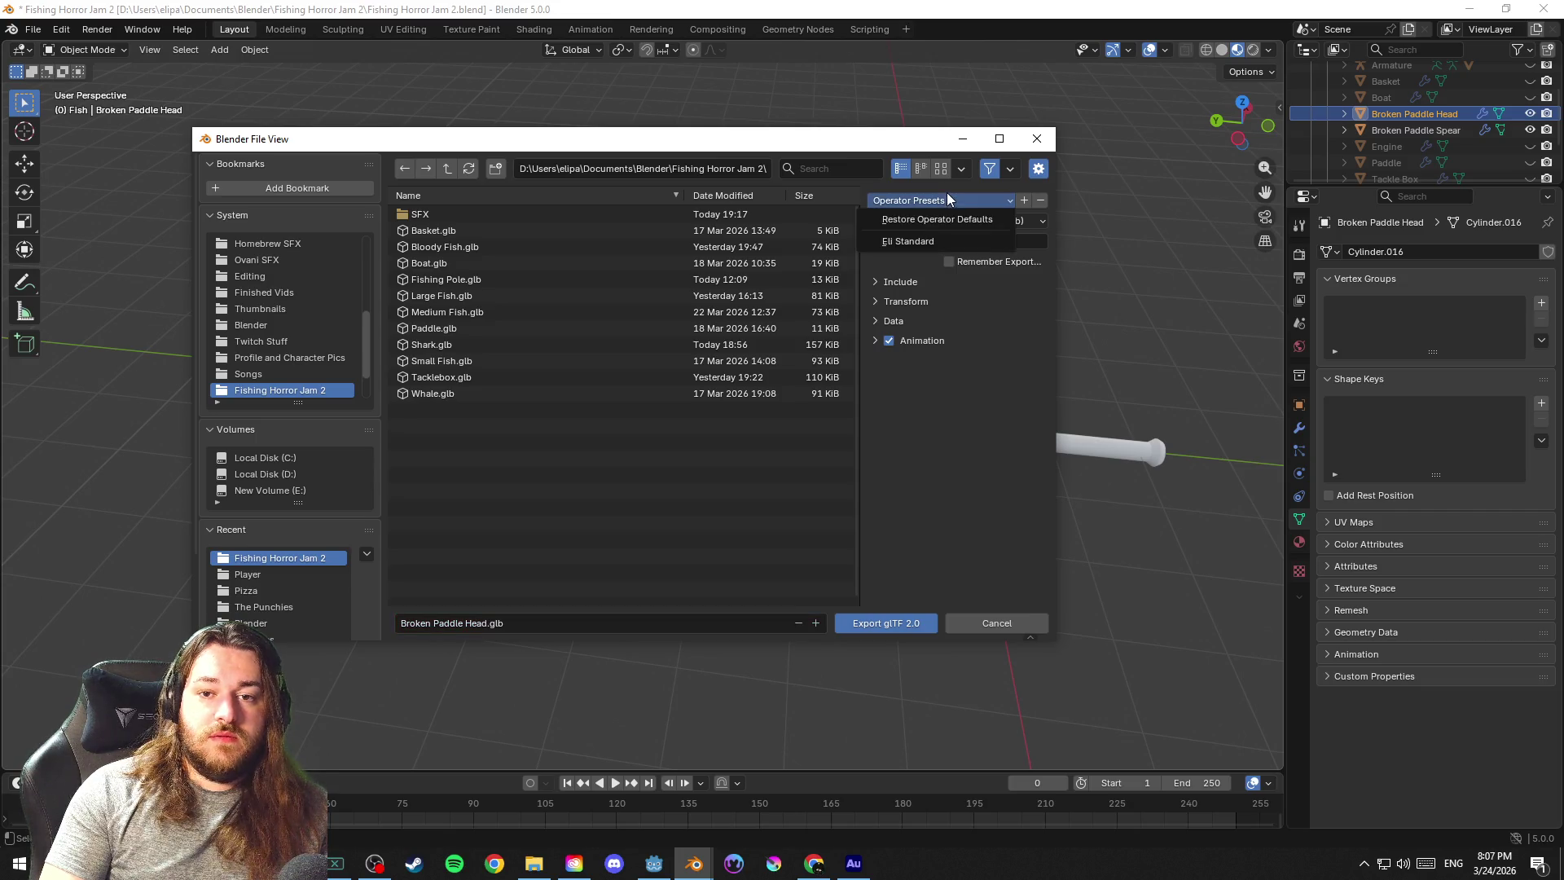
left_click(929, 240)
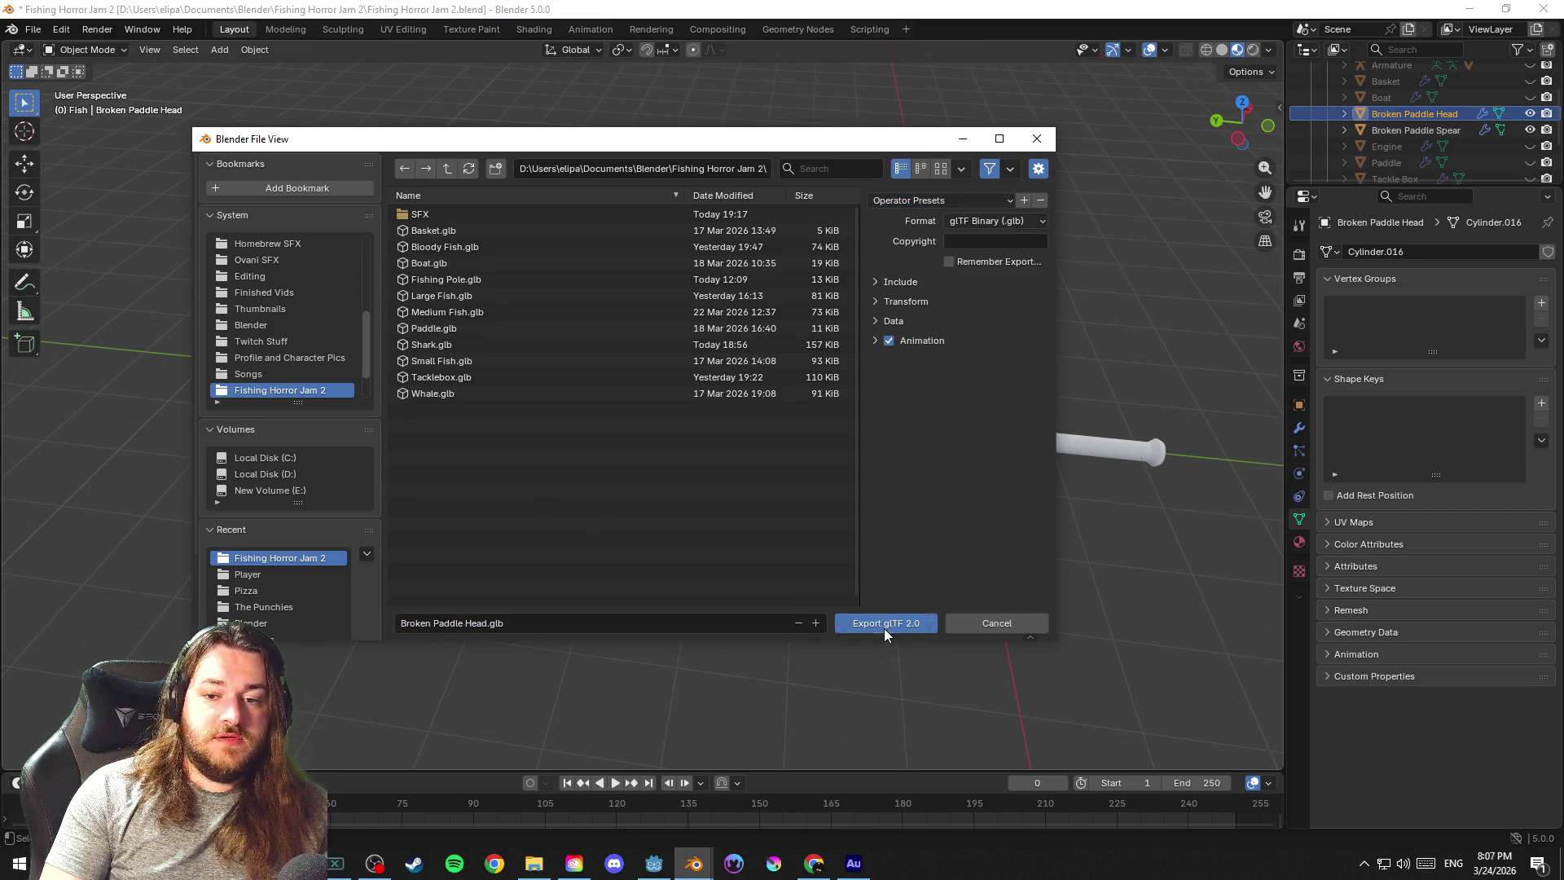
left_click(884, 625)
left_click(738, 415)
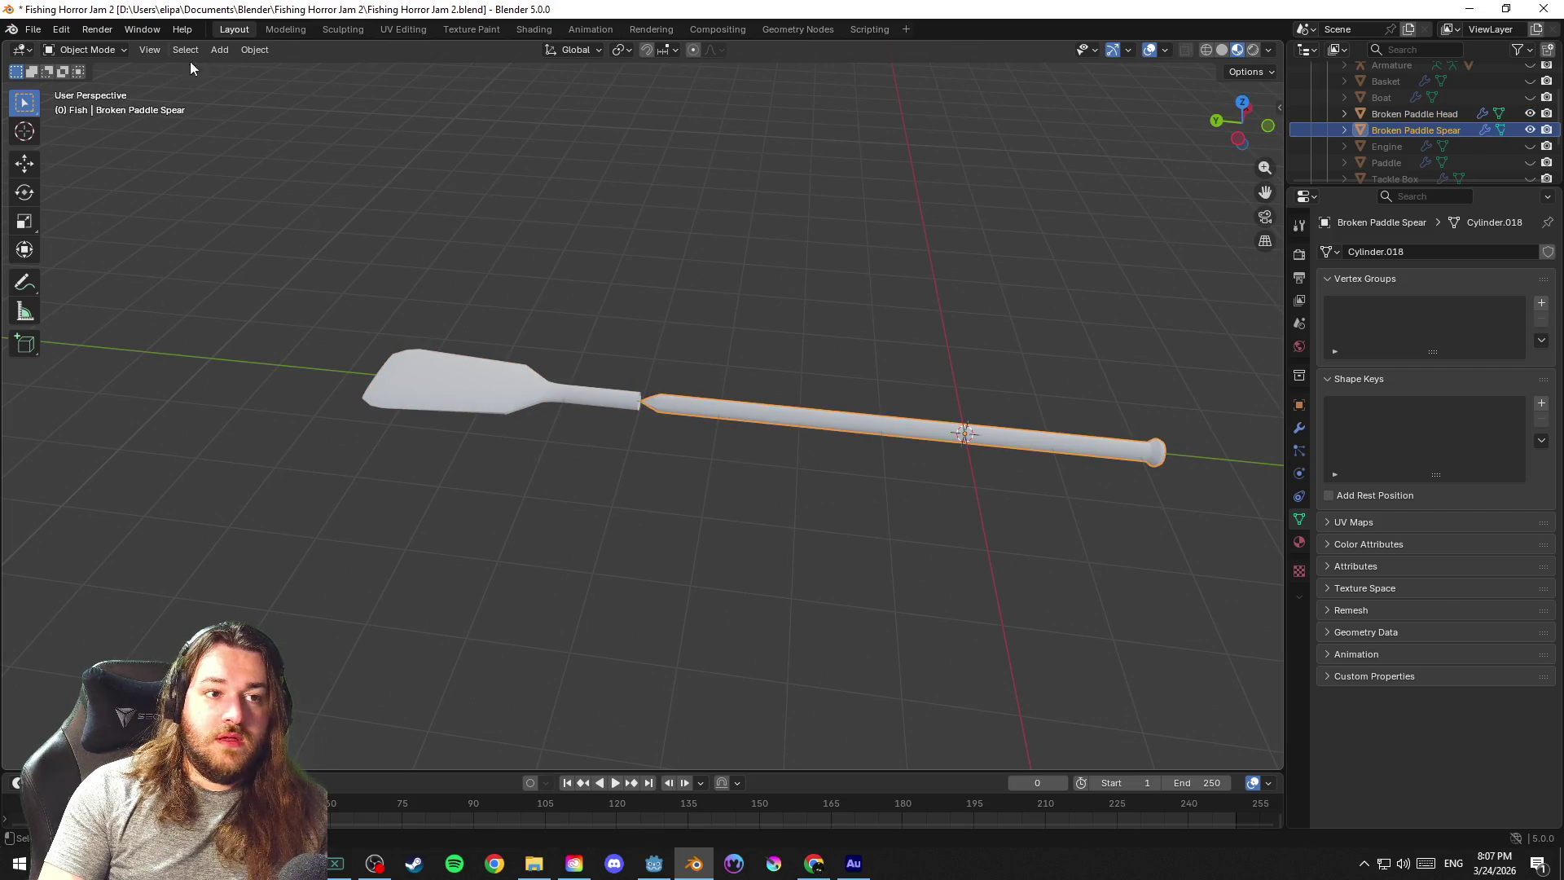
Start a glTF export of the spear named Broken Paddle Spear.glb
left_click(33, 28)
left_click(257, 421)
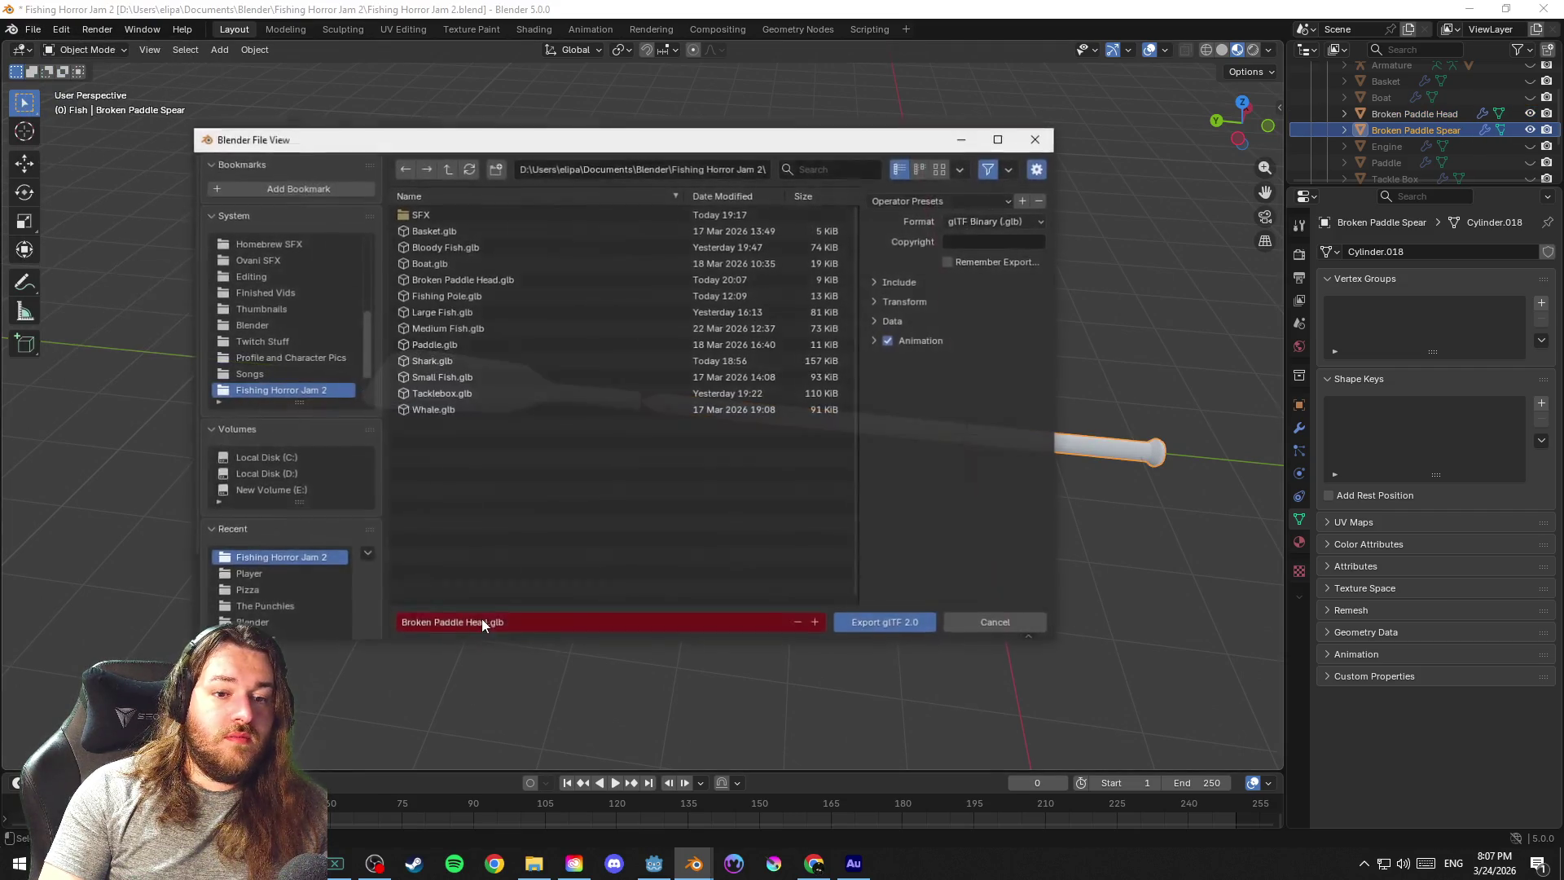
left_click(526, 620)
key("BackSpace")
key("BackSpace")
key("BackSpace")
type("Spear")
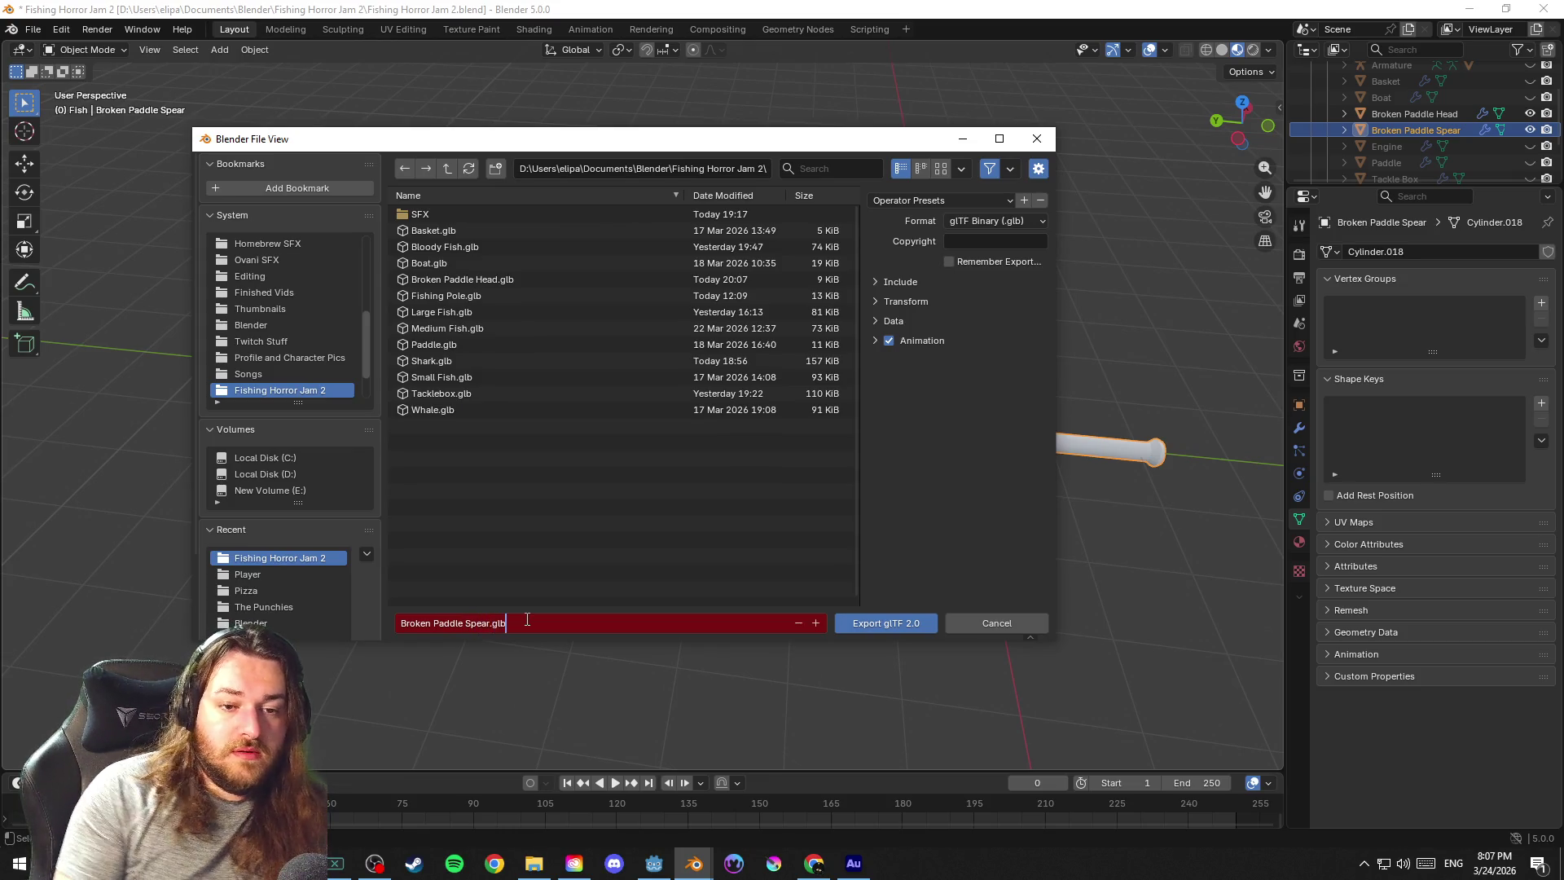
key("Return")
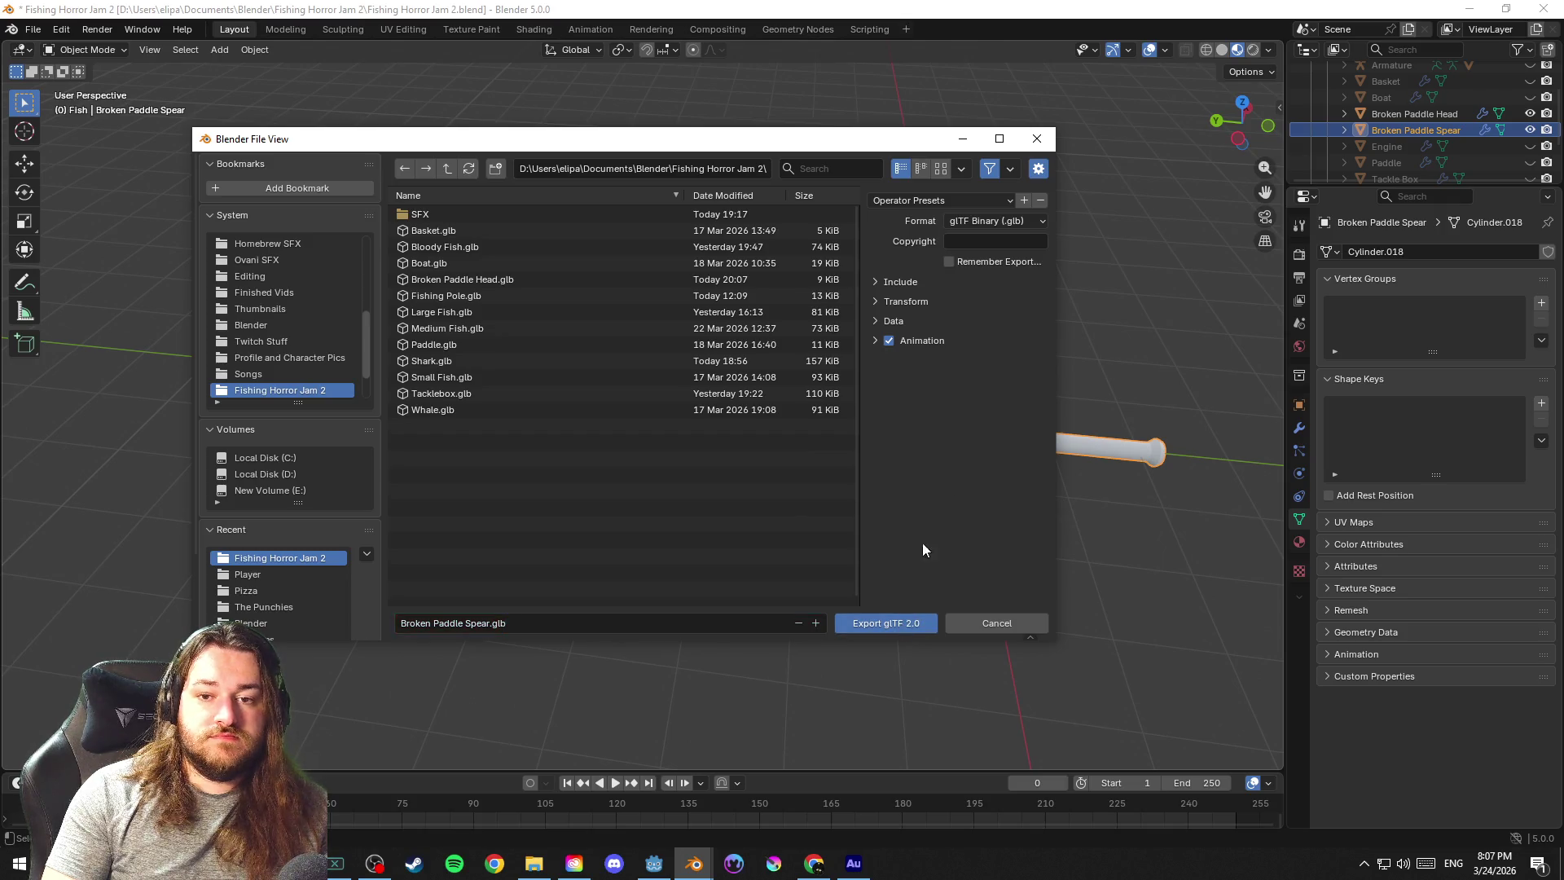
Review the include, data, material and mesh export settings, then export the spear
left_click(912, 282)
left_click(900, 318)
left_click(909, 382)
left_click(899, 362)
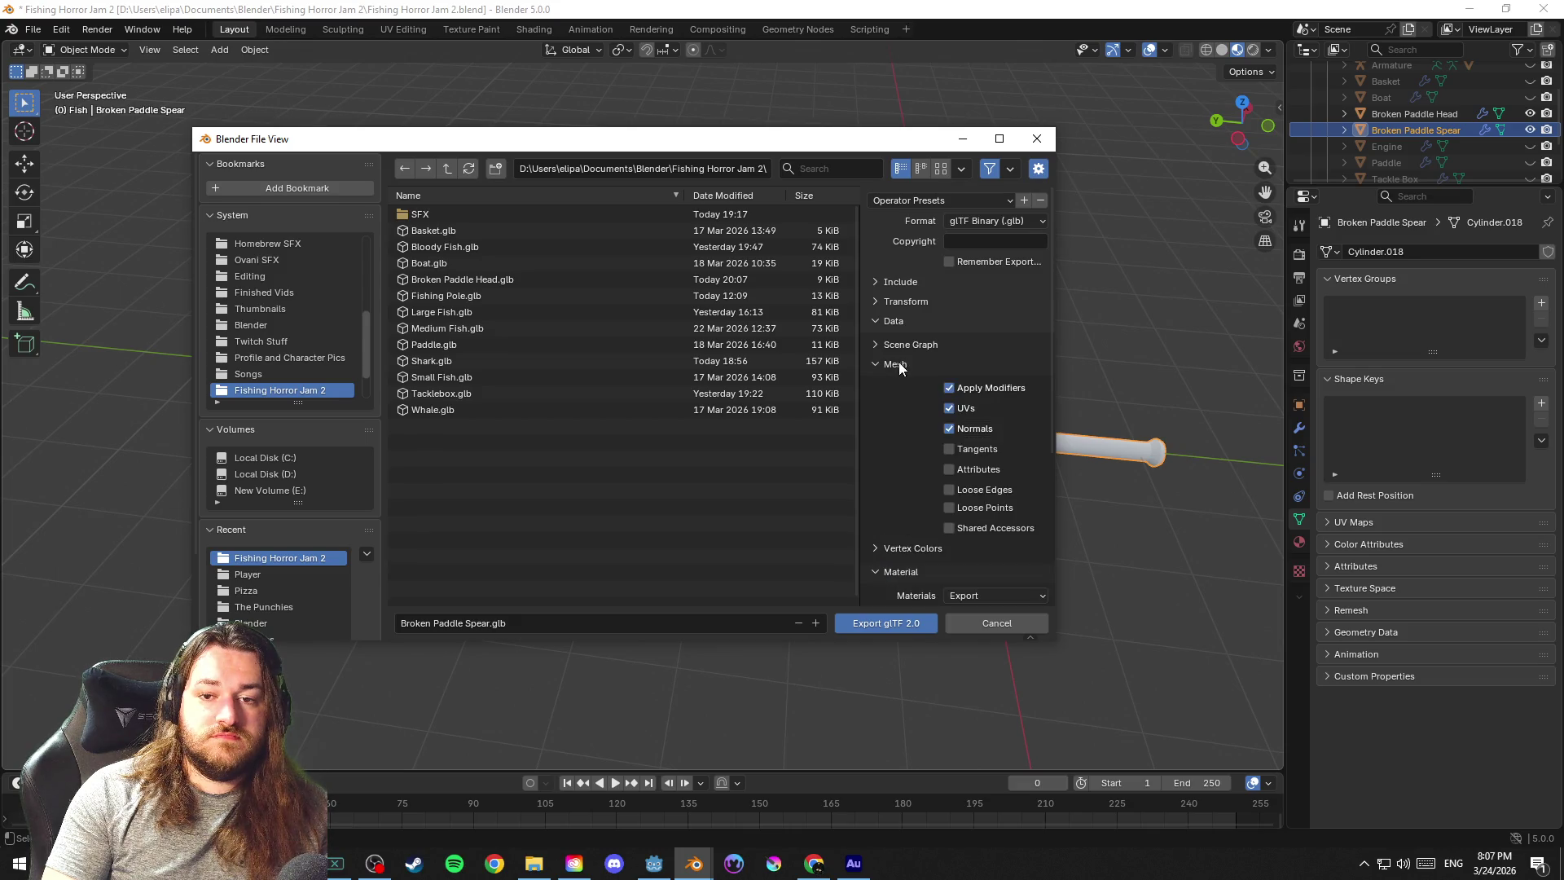
left_click(903, 376)
left_click(899, 323)
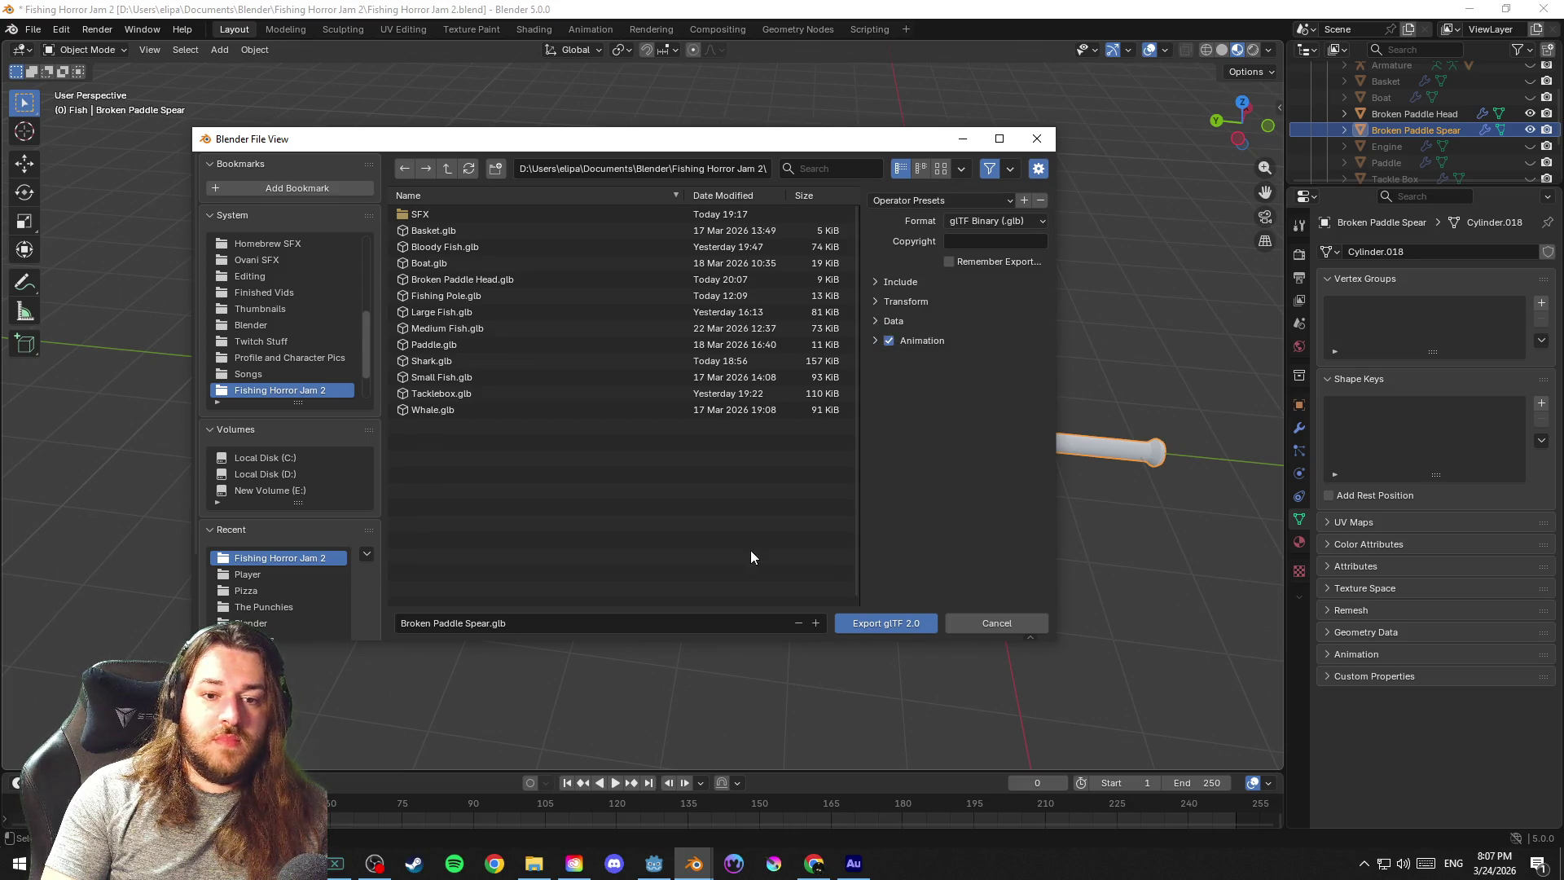
left_click(865, 623)
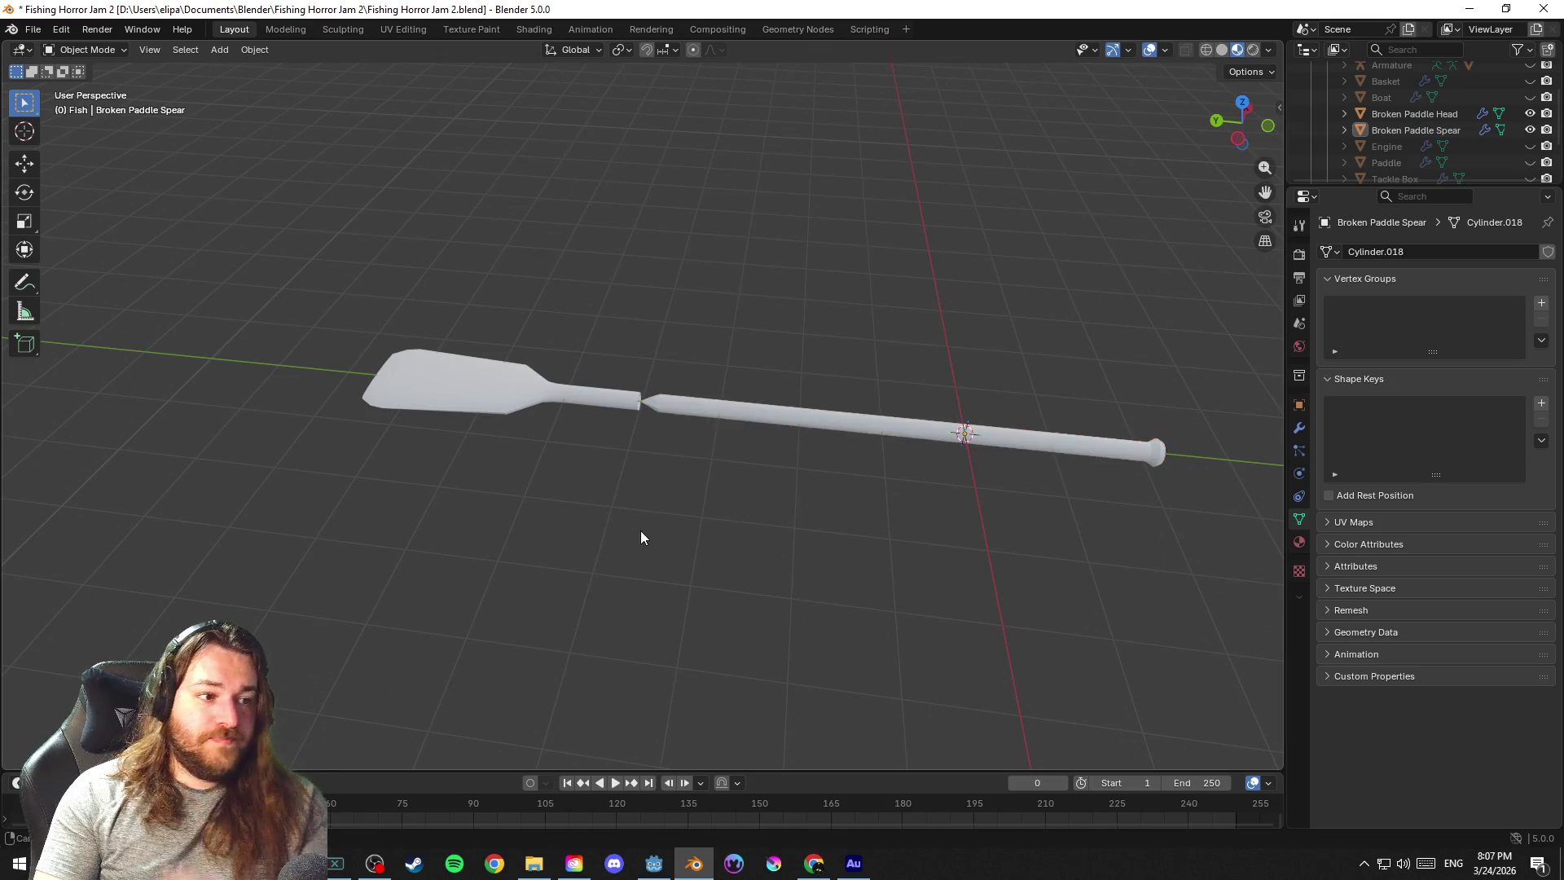
Save the Blender project and switch over to the Godot editor
key("ctrl+s")
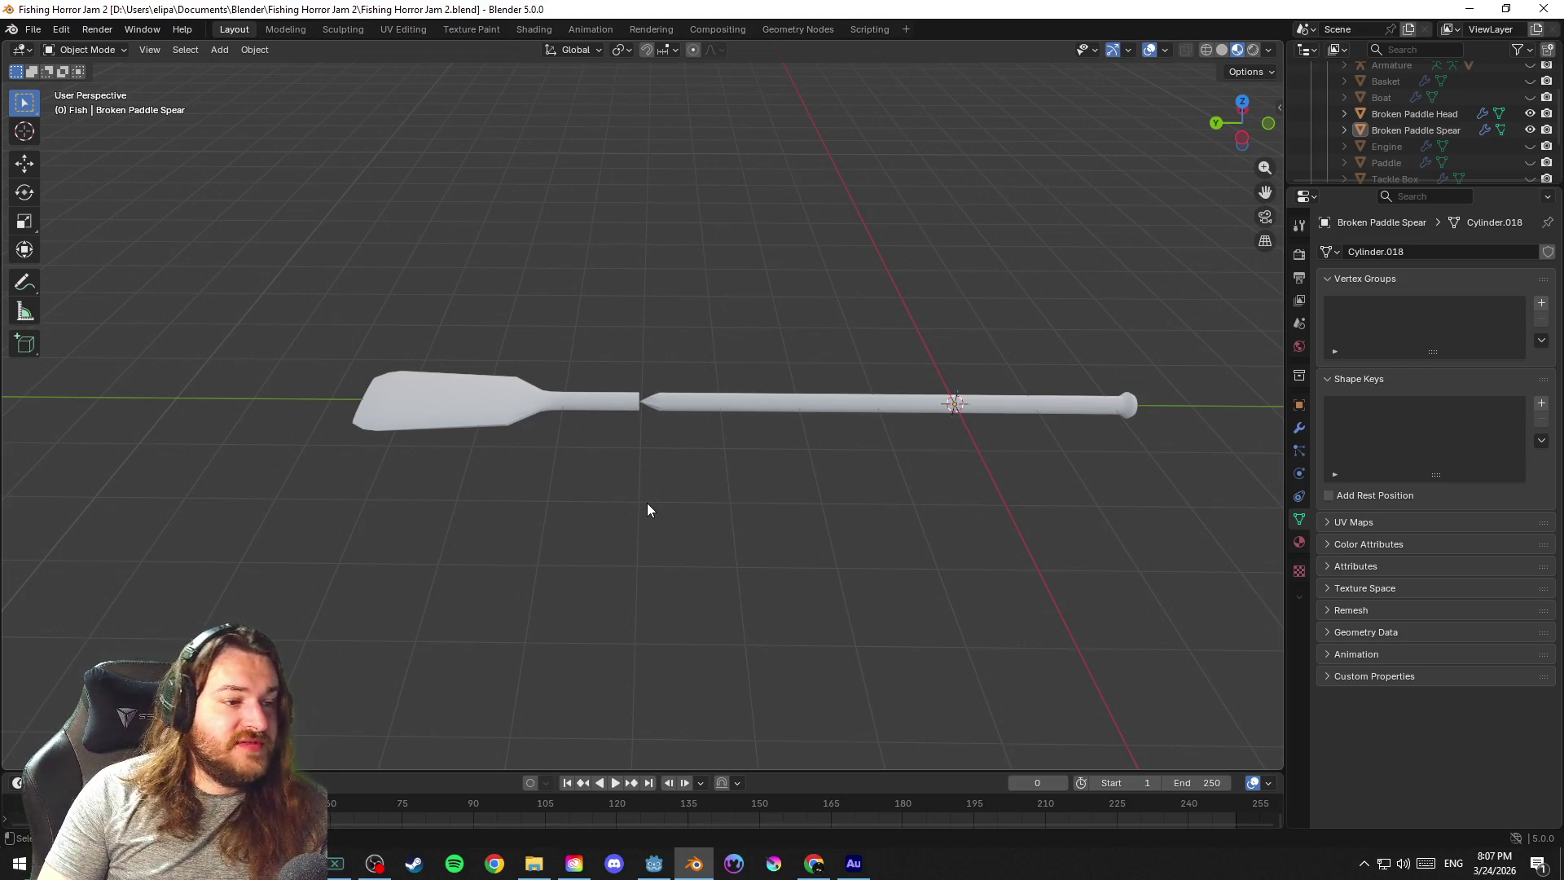
key("ctrl+s")
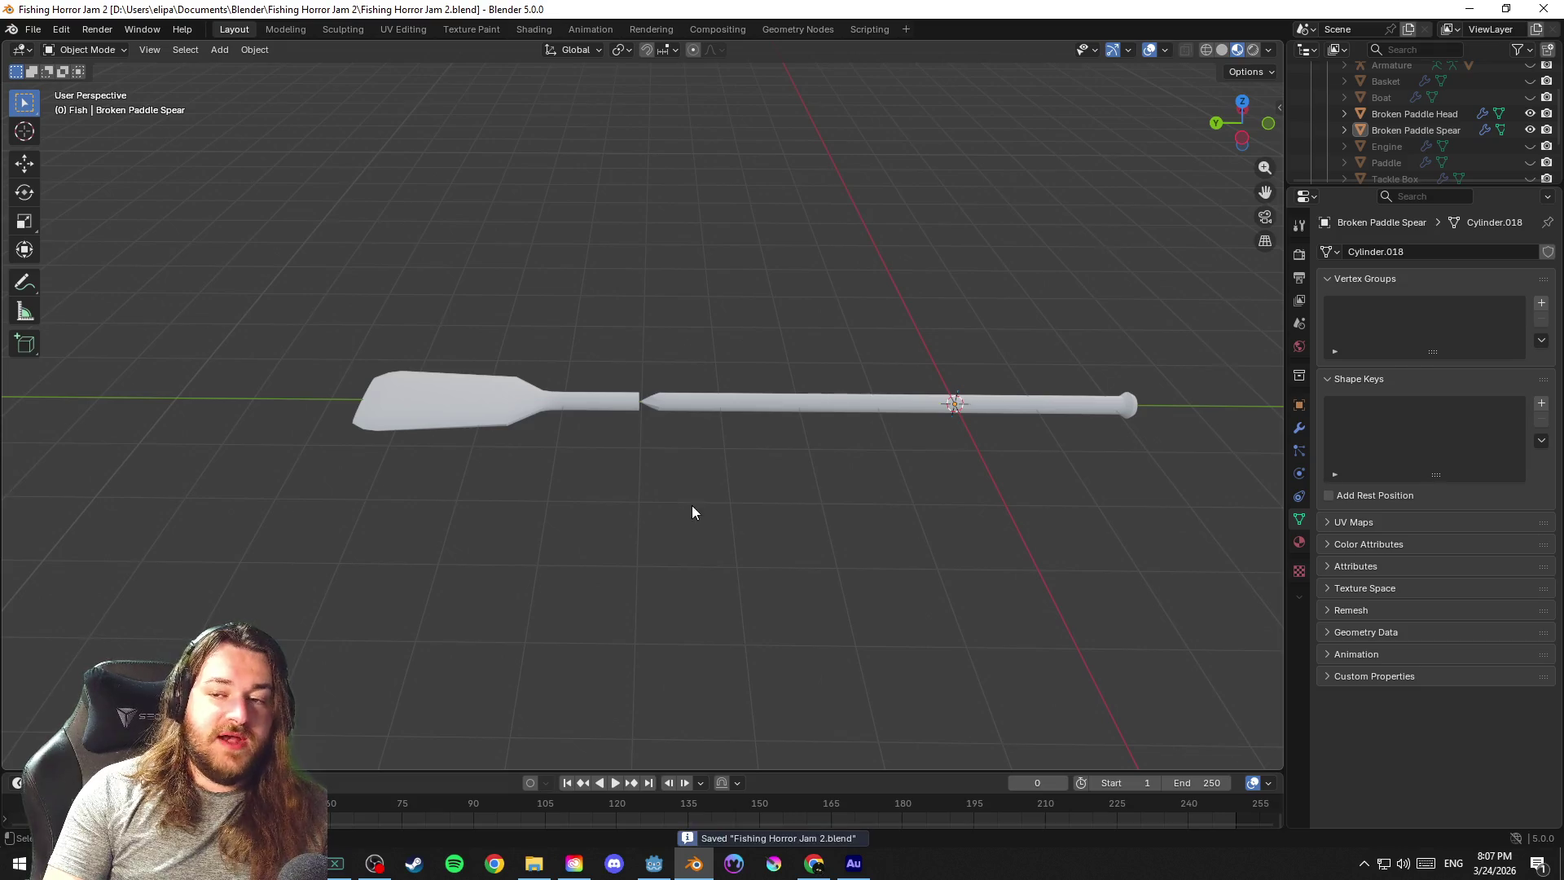
left_click(1470, 9)
scroll(952, 358, "down", 2)
scroll(948, 361, "down", 2)
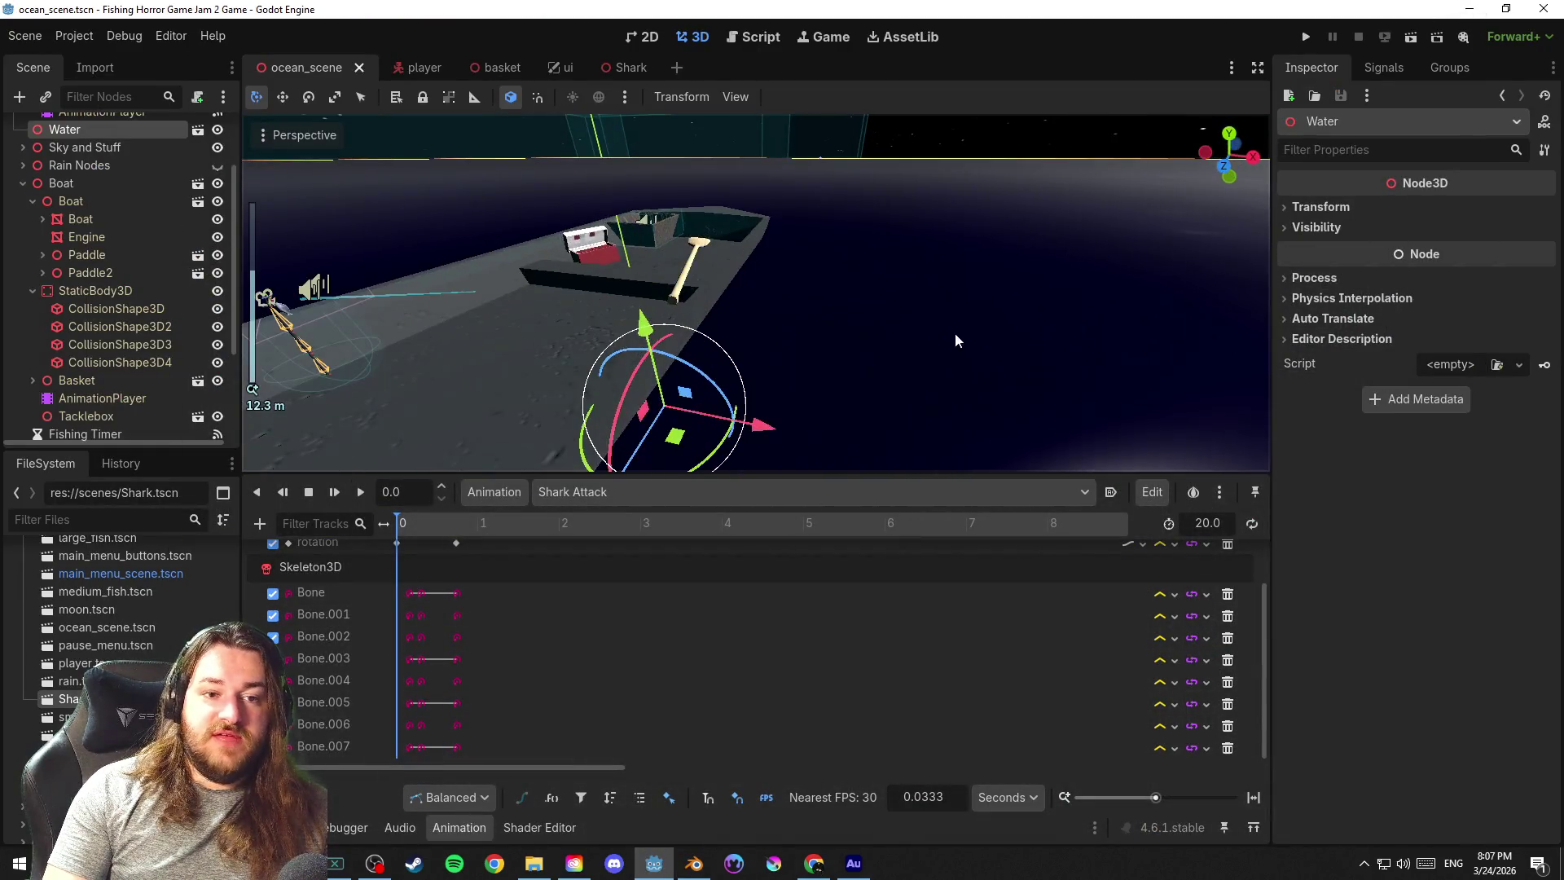
scroll(941, 367, "down", 2)
scroll(933, 374, "down", 2)
Orbit around the boat and its paddles and save the ocean scene
left_click_drag(933, 374, 1048, 381)
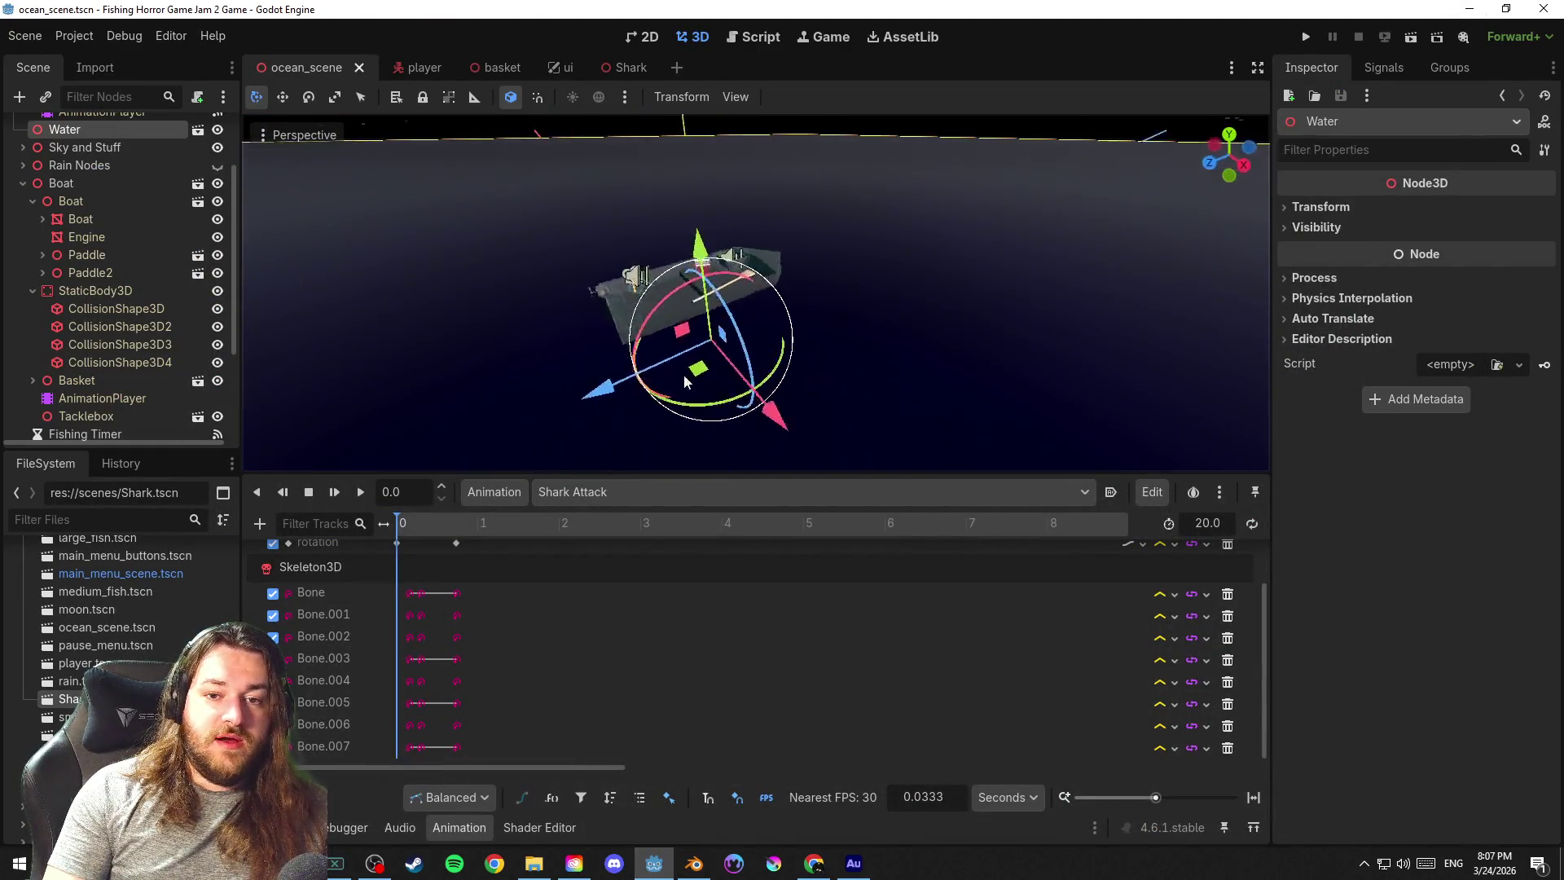
scroll(954, 372, "up", 2)
scroll(934, 373, "up", 3)
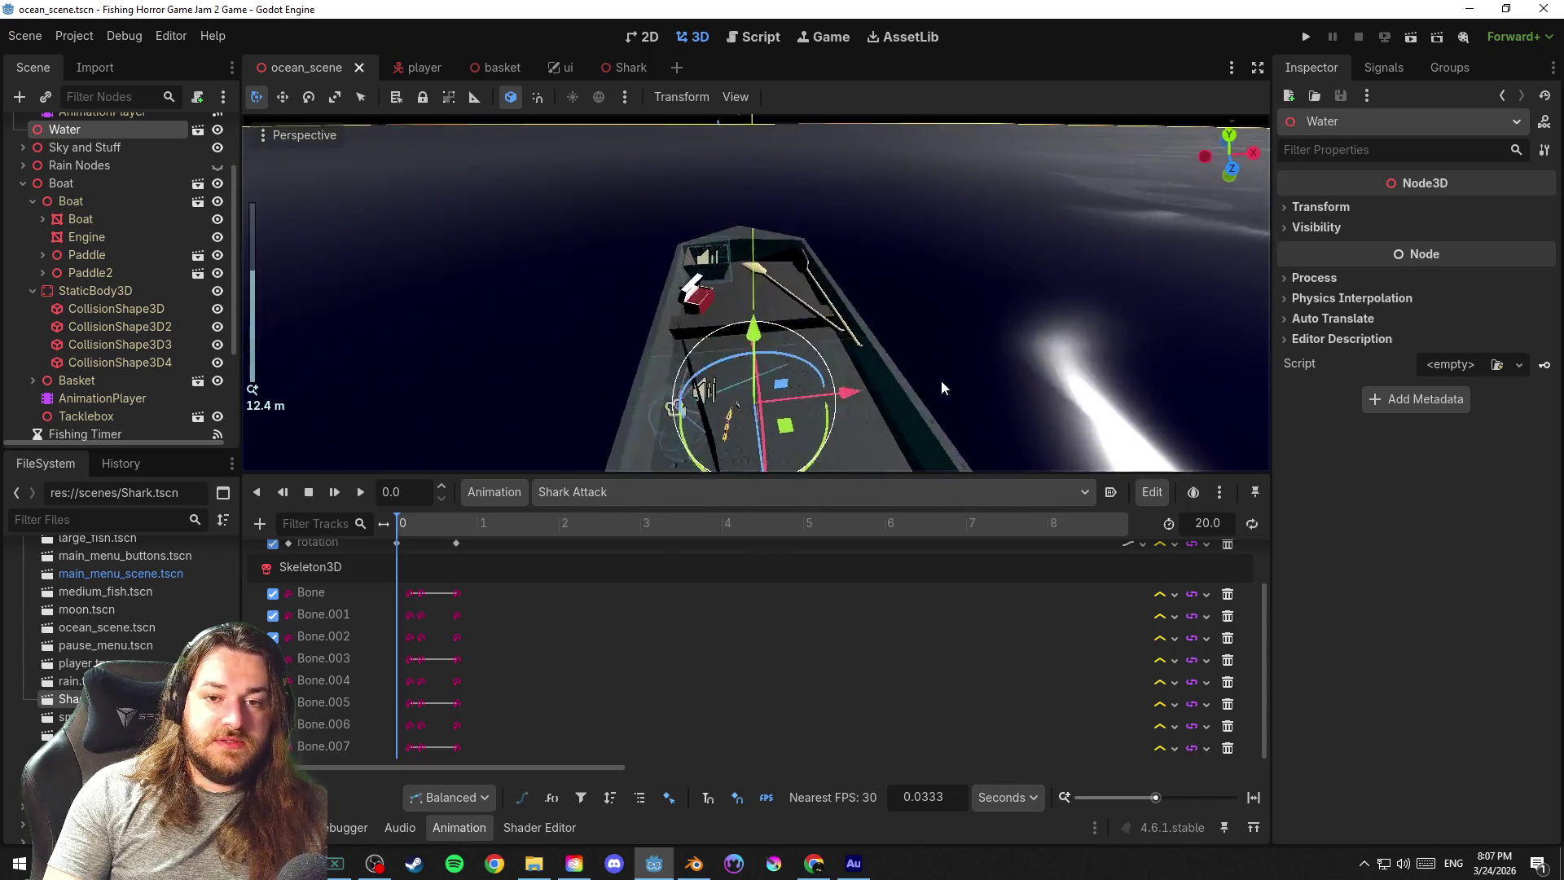
scroll(947, 384, "up", 3)
scroll(904, 384, "up", 3)
scroll(859, 385, "down", 3)
key("ctrl+s")
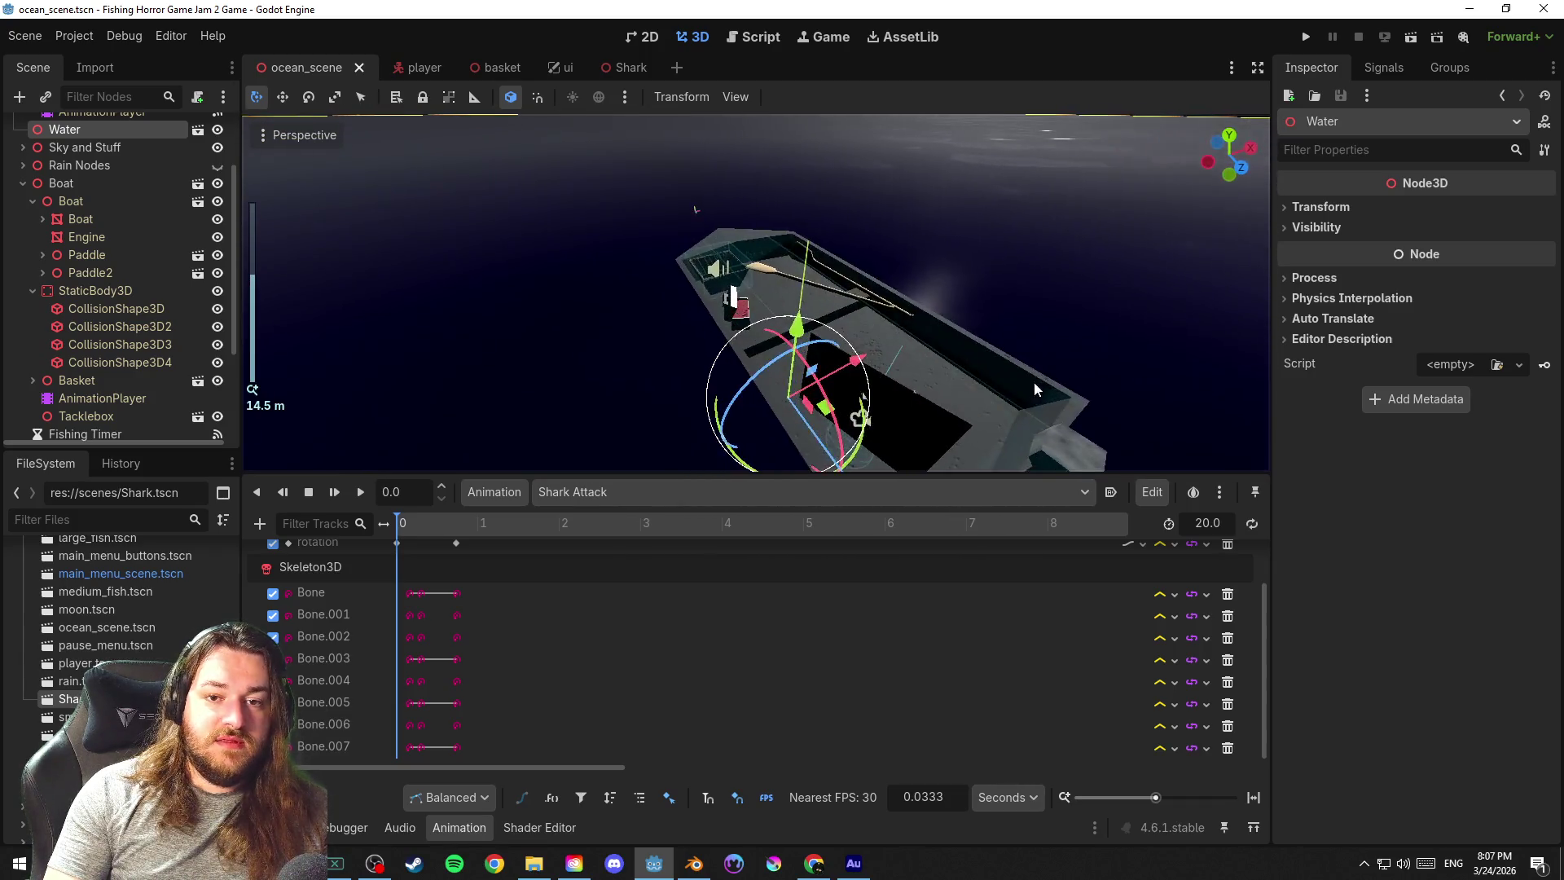
left_click_drag(862, 385, 1017, 360)
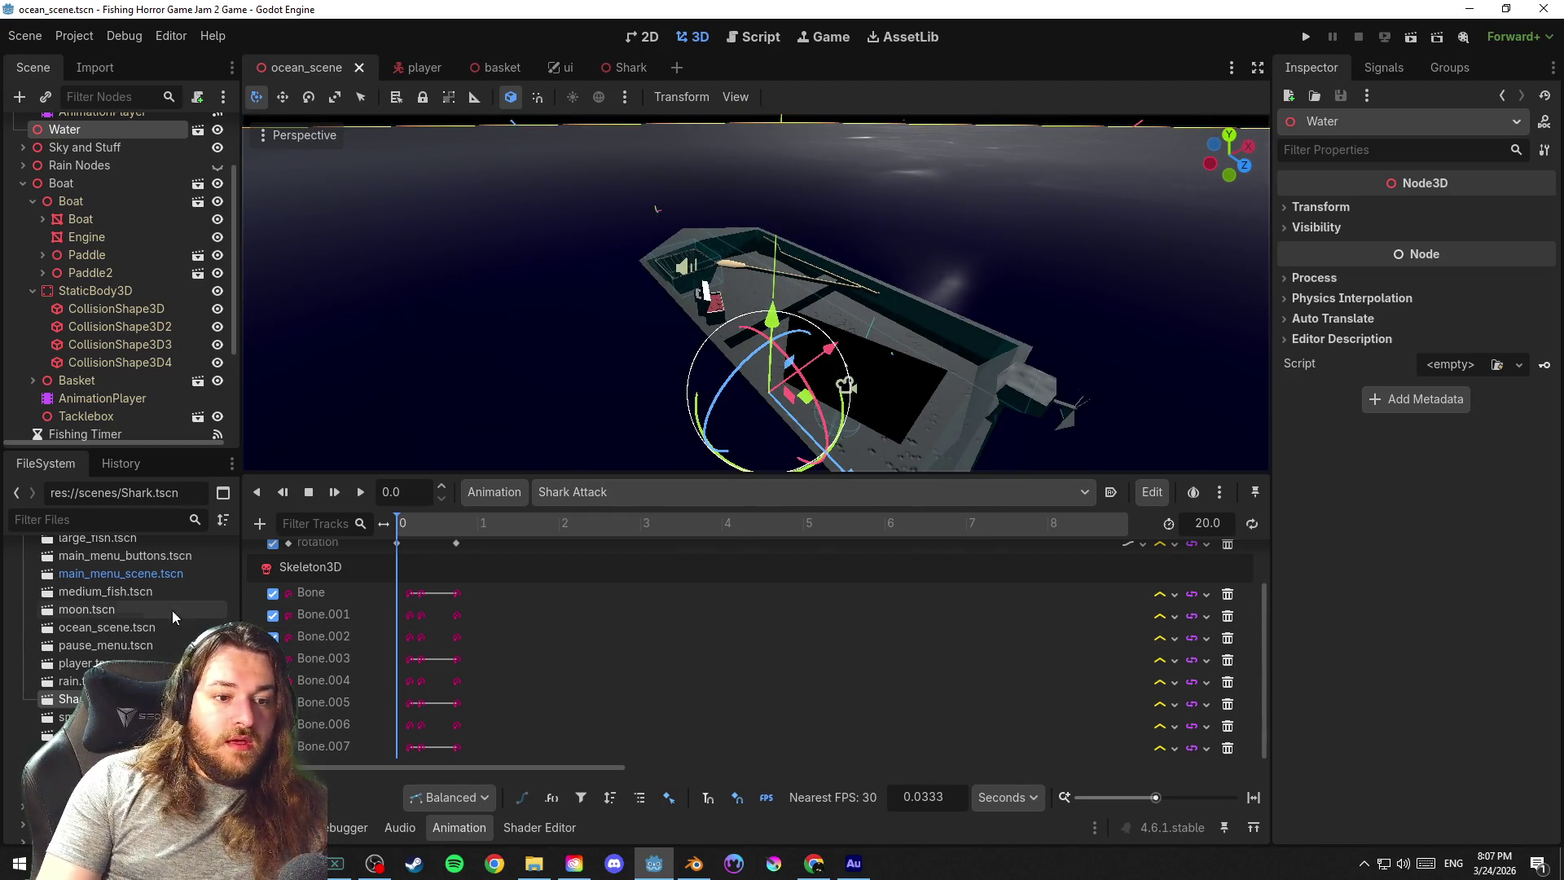
scroll(175, 642, "up", 5)
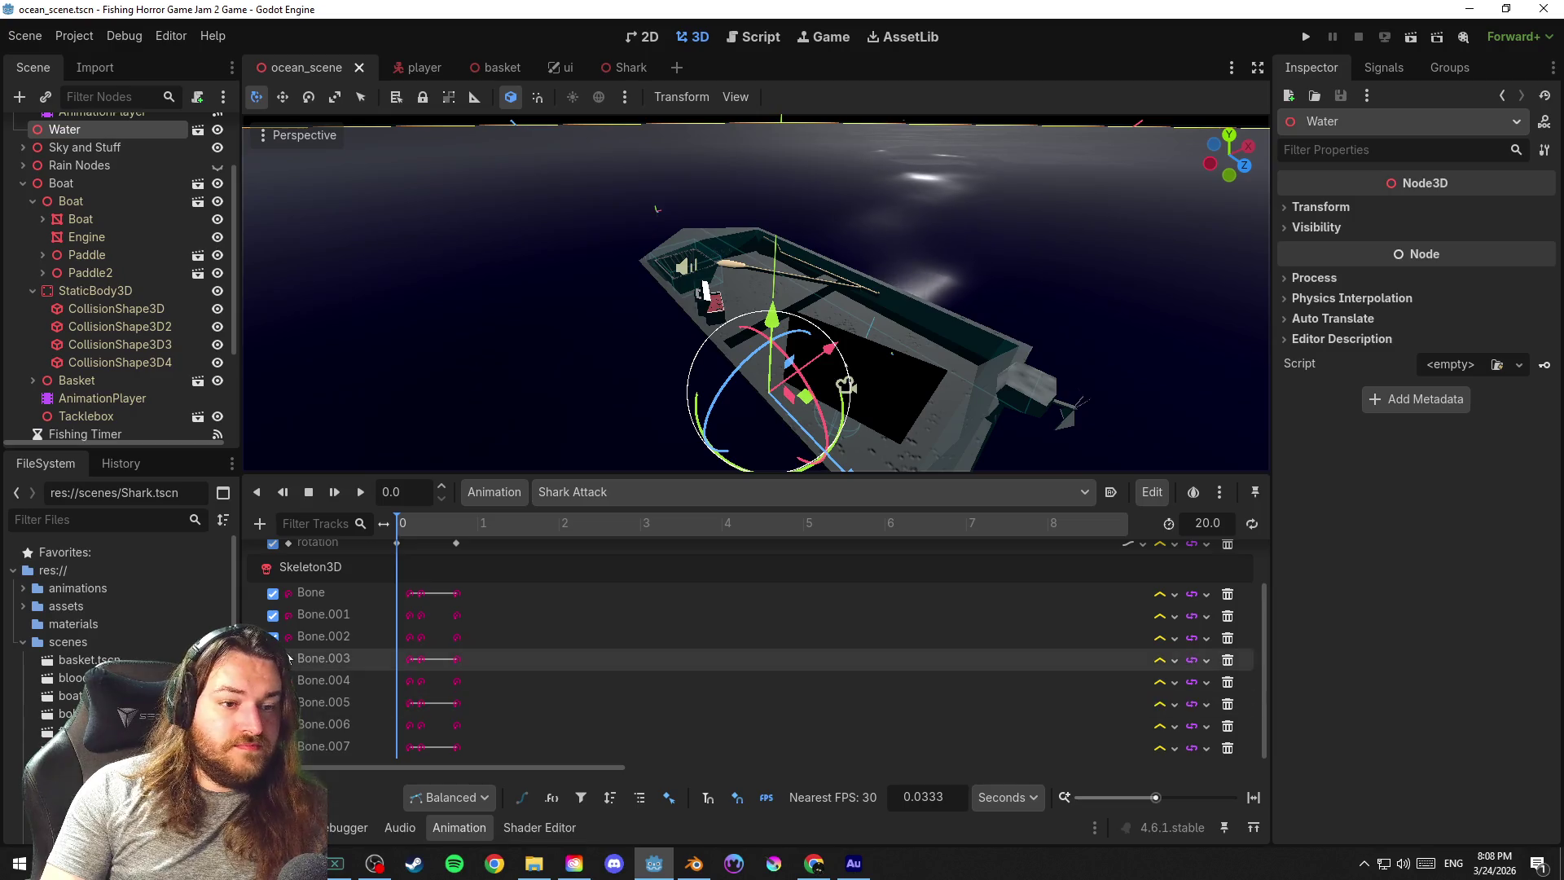
scroll(86, 607, "down", 5)
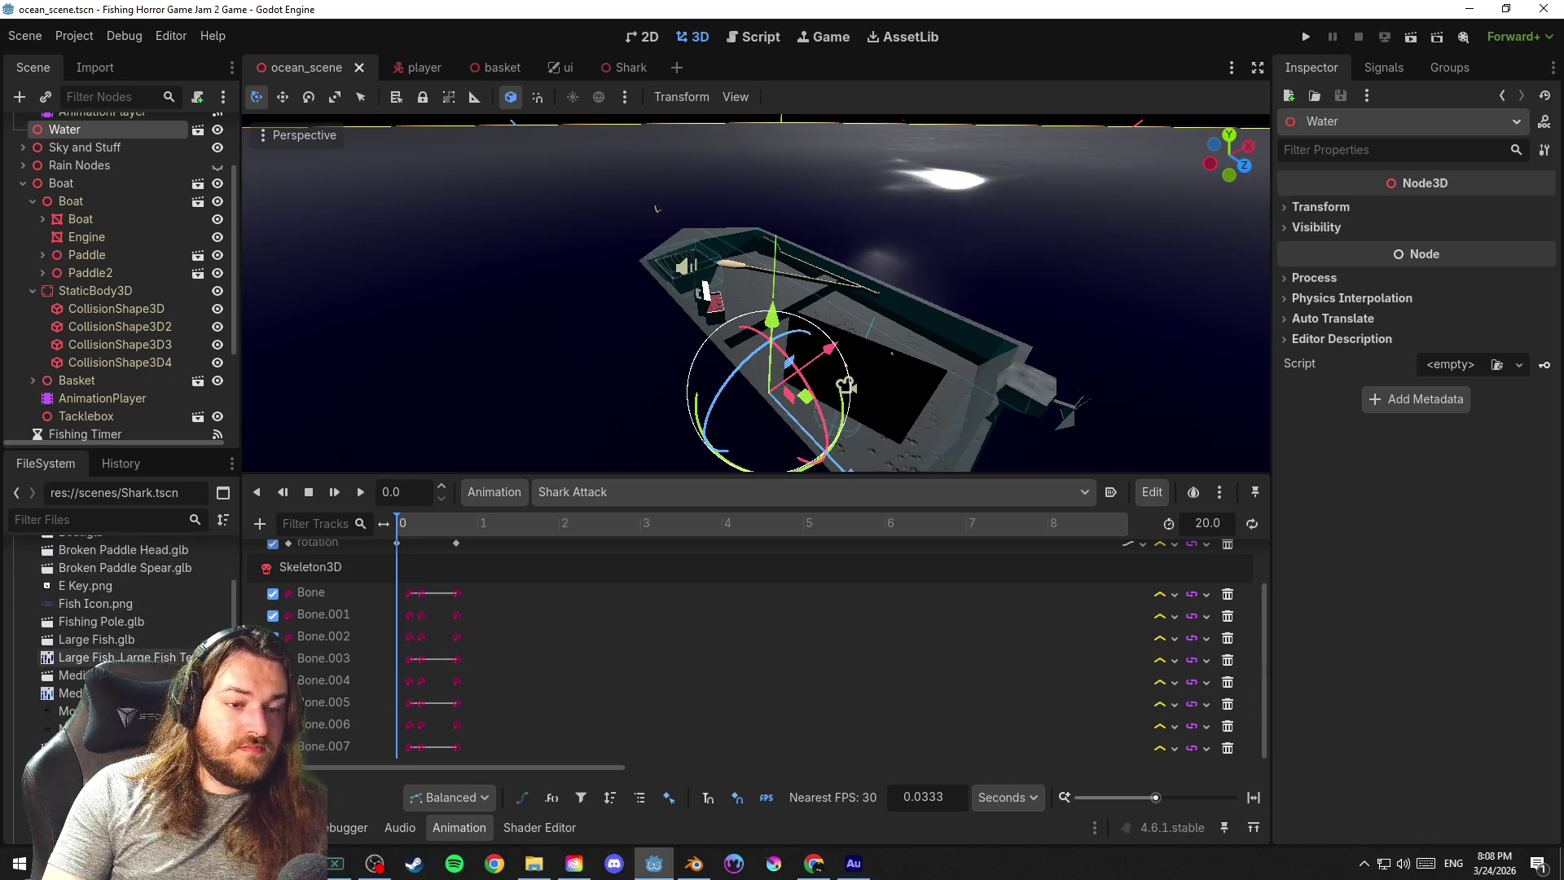
Create a new inherited scene from Broken Paddle Head.glb saved as scenes/broken_paddle_head.tscn
left_click(136, 588)
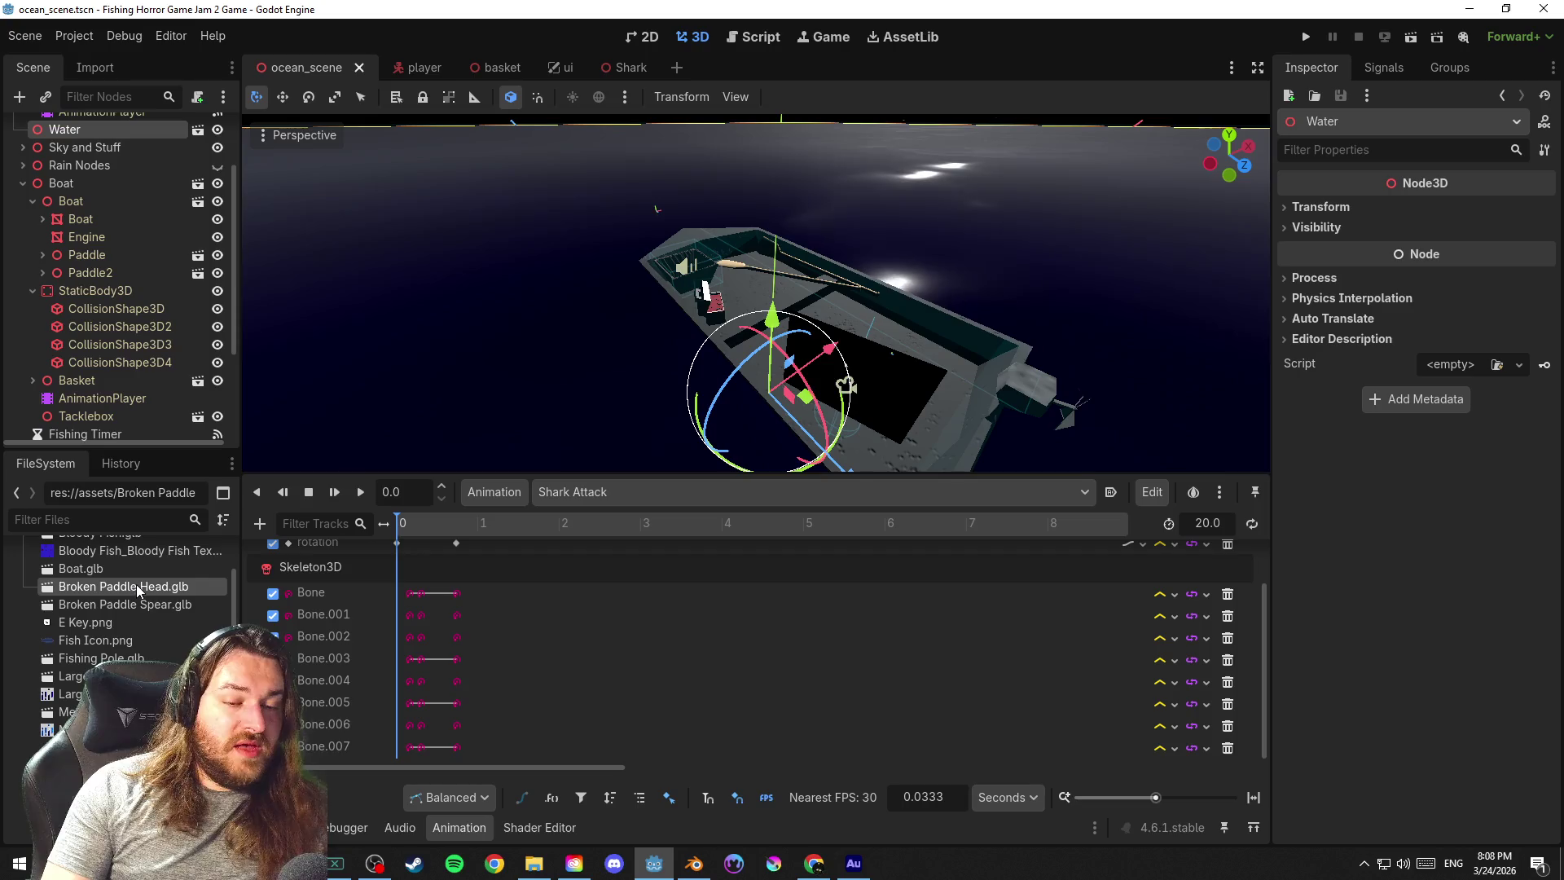
right_click(132, 591)
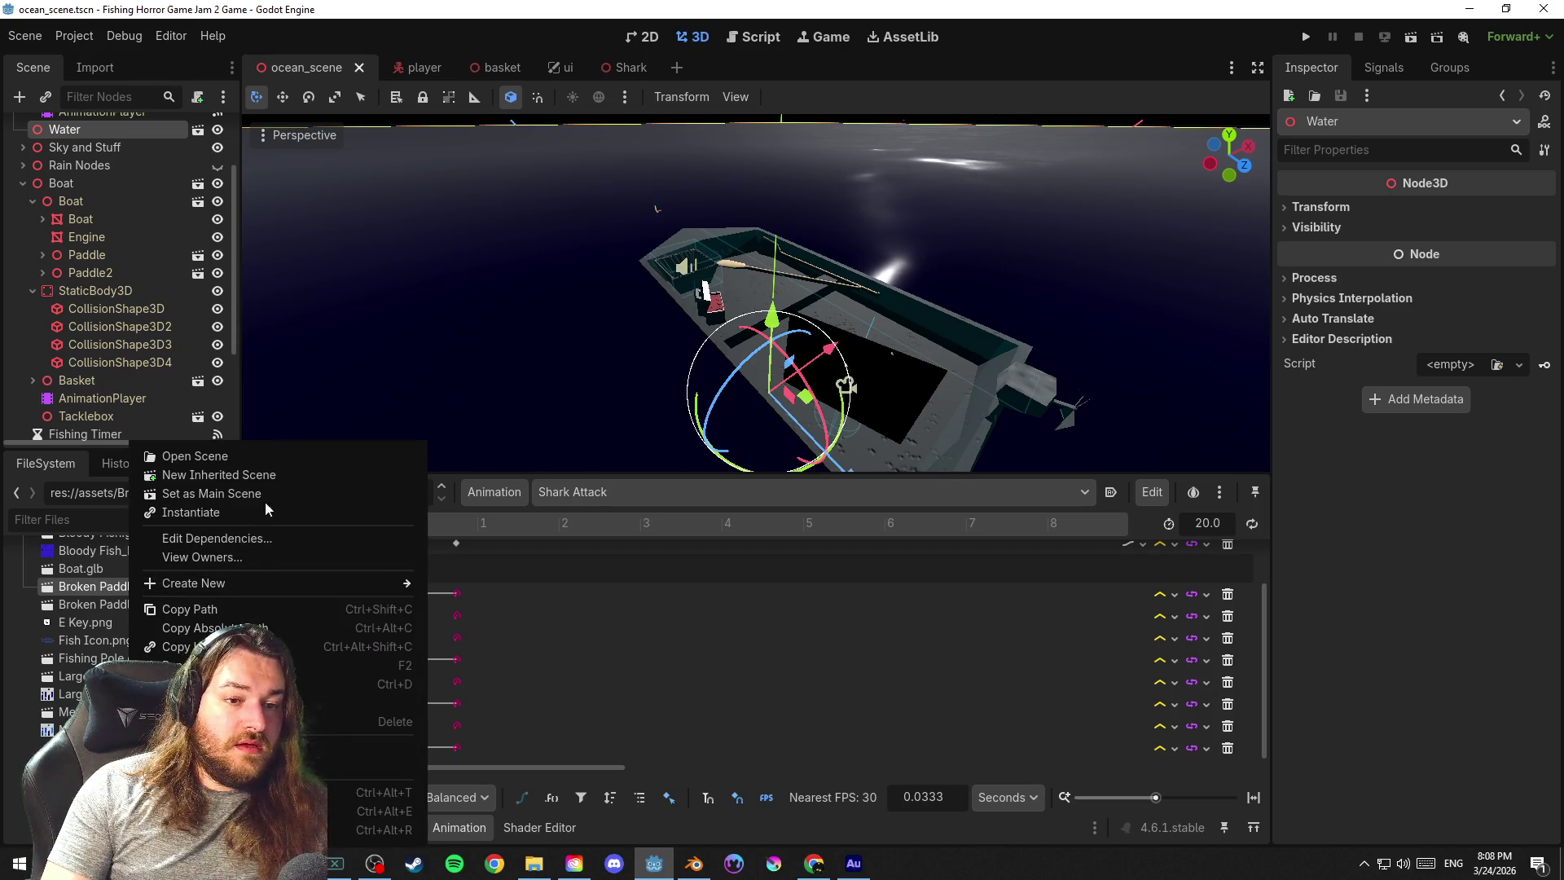
left_click(281, 474)
key("ctrl+s")
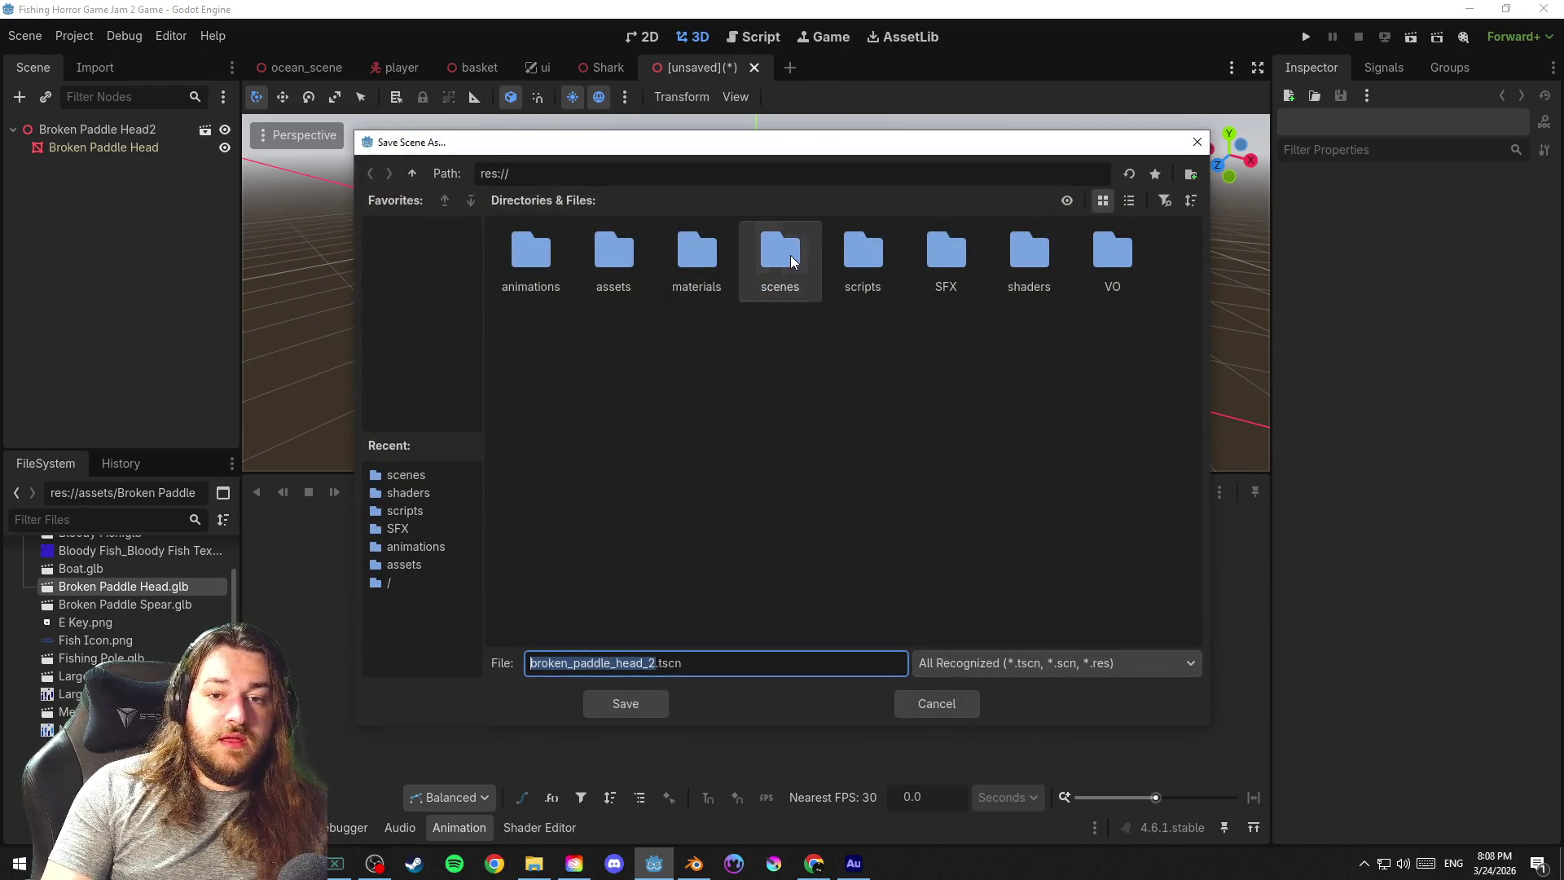
double_click(779, 257)
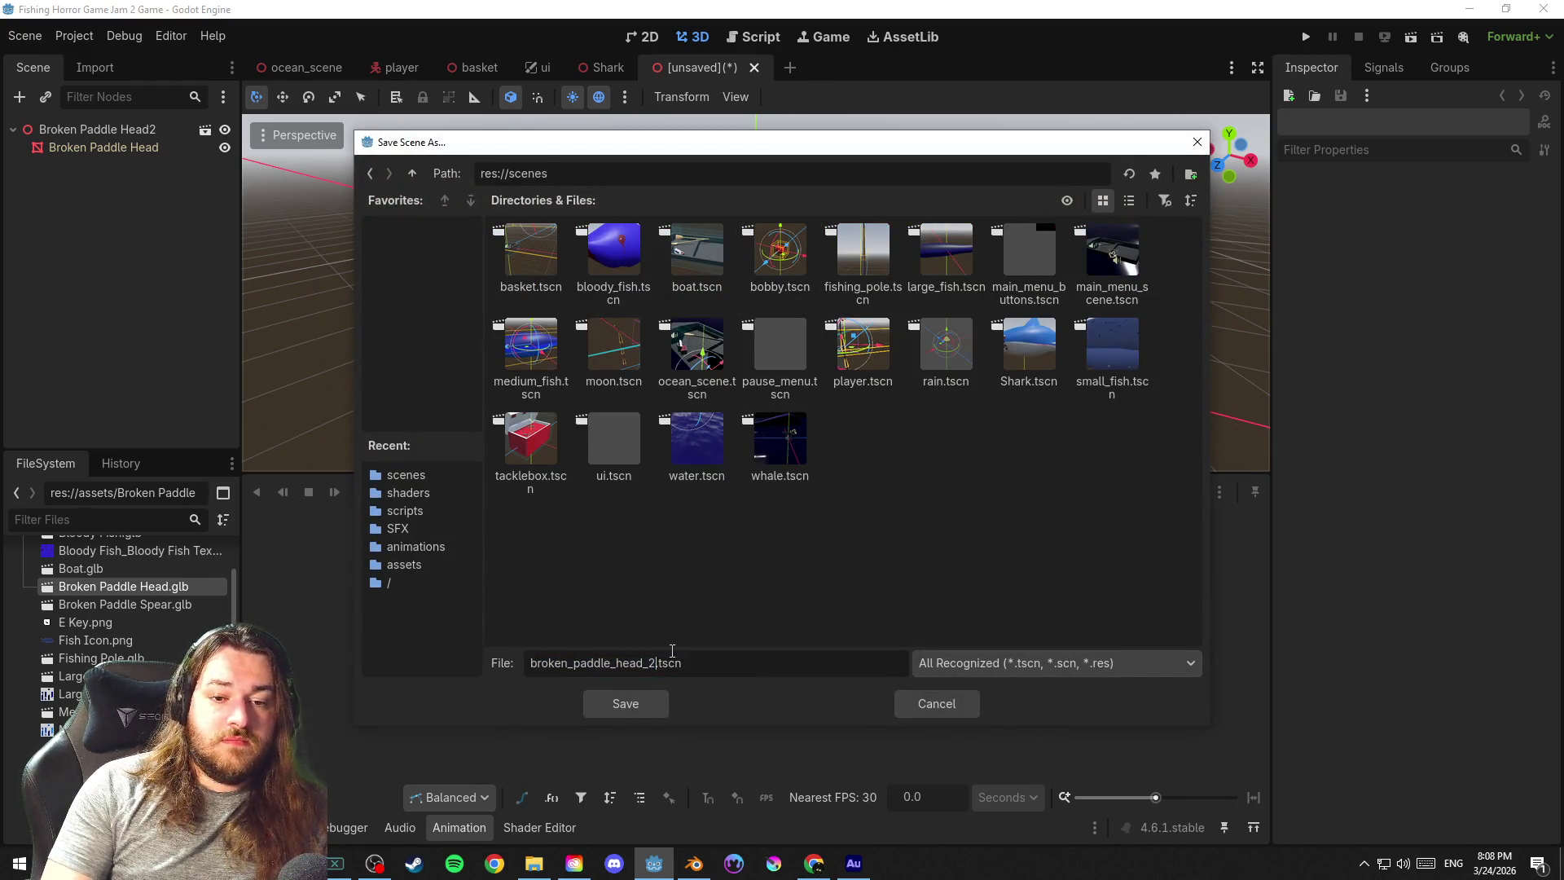
left_click(624, 703)
Name the root node Broken Paddle Head and orbit around the model
left_click(169, 135)
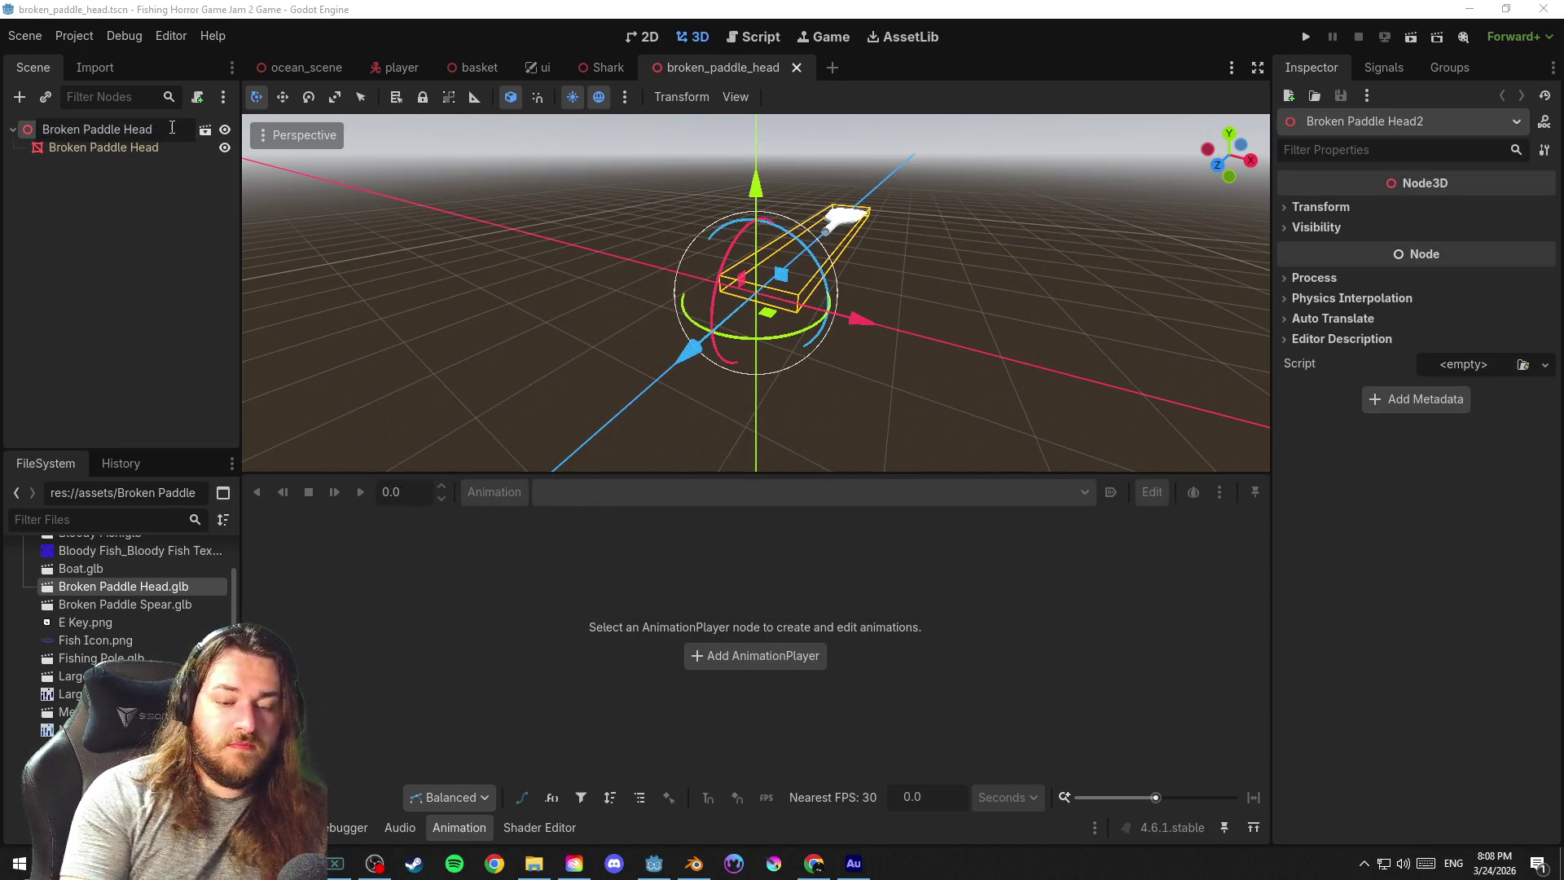
key("Return")
left_click_drag(1002, 325, 833, 341)
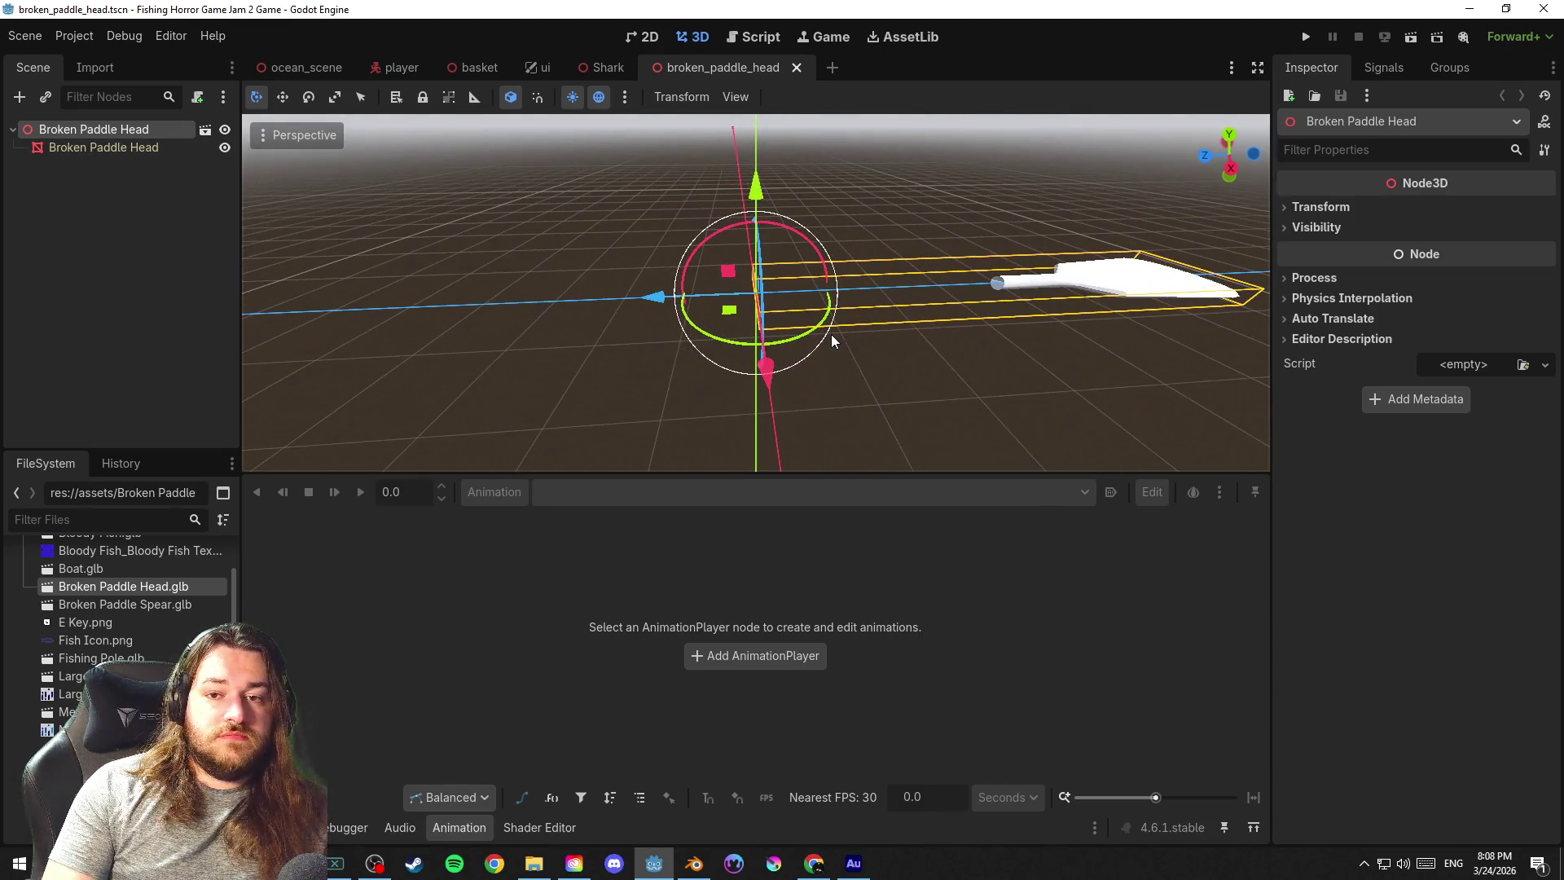
left_click_drag(1059, 355, 1049, 366)
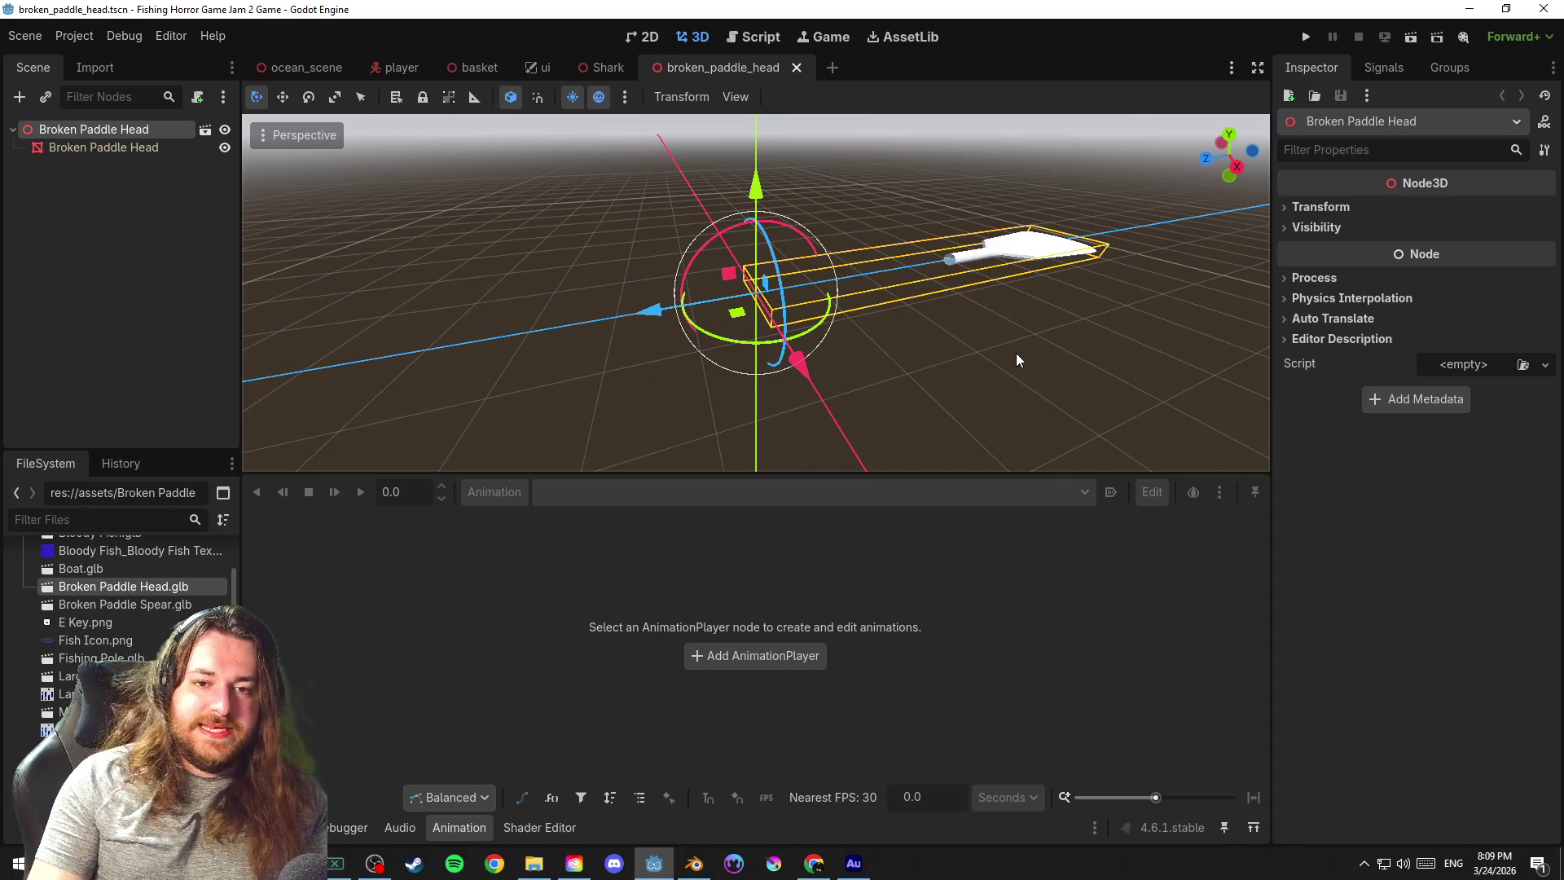
left_click(1015, 359)
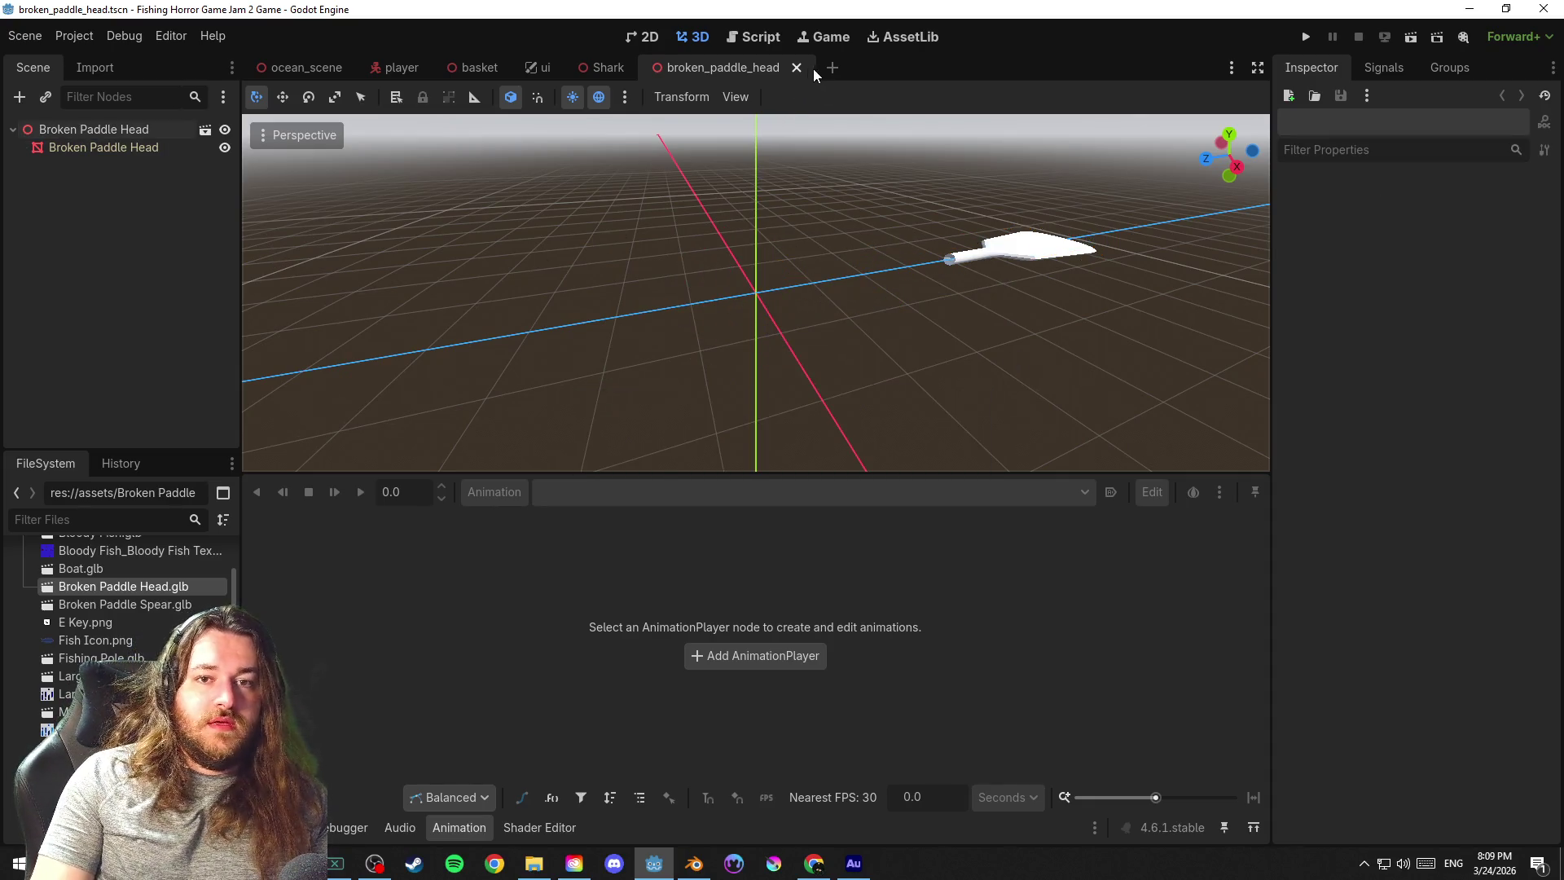
Create an inherited scene from Broken Paddle Spear.glb saved as broken_paddle_spear.tscn without the _2 suffix
left_click(795, 67)
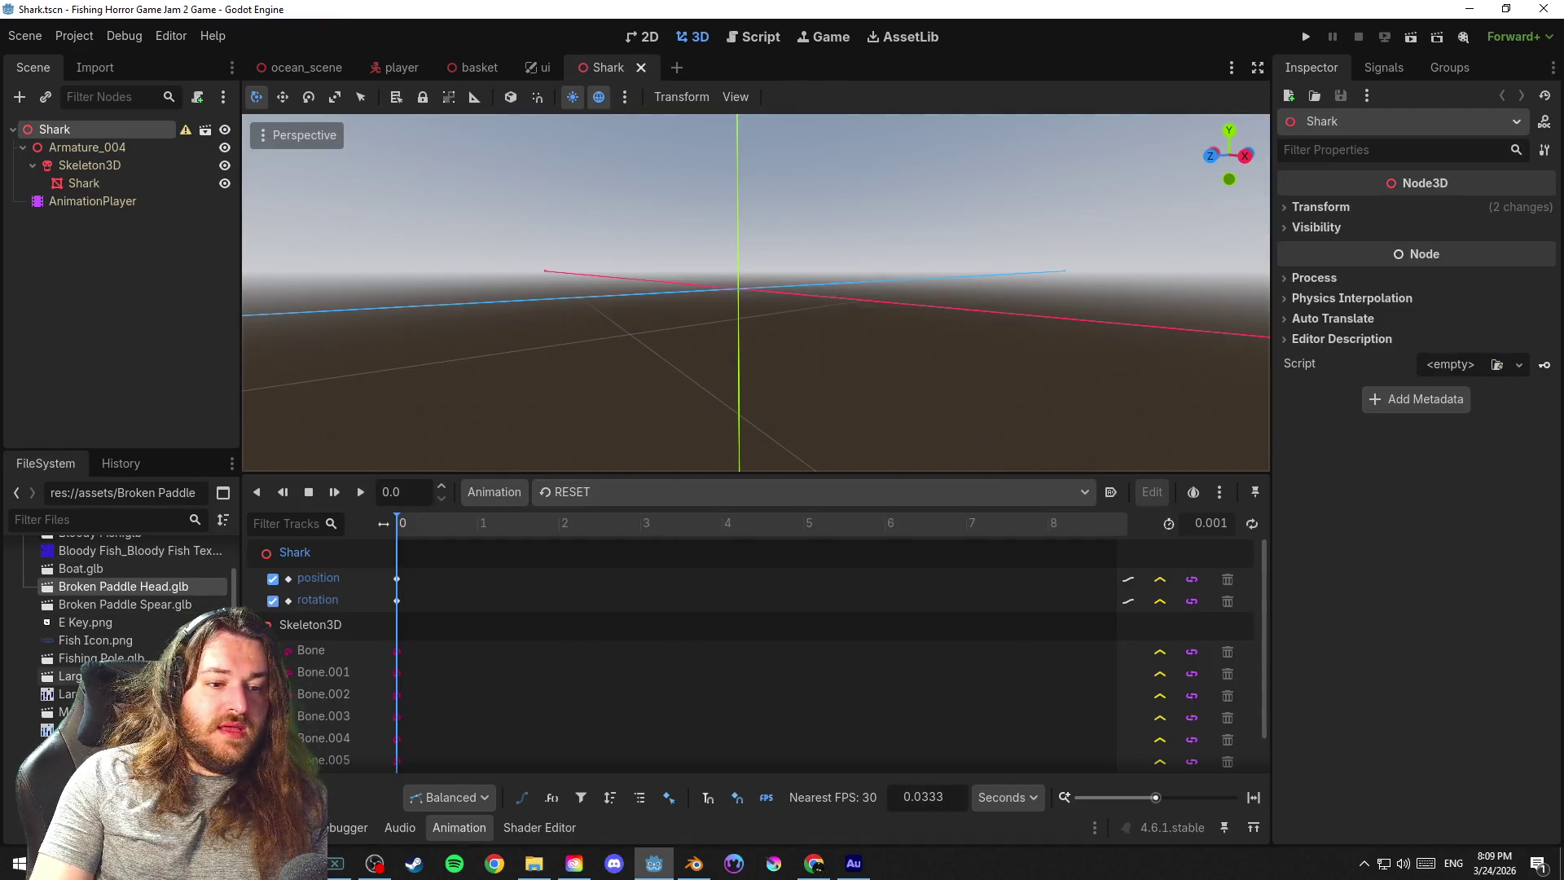
right_click(147, 604)
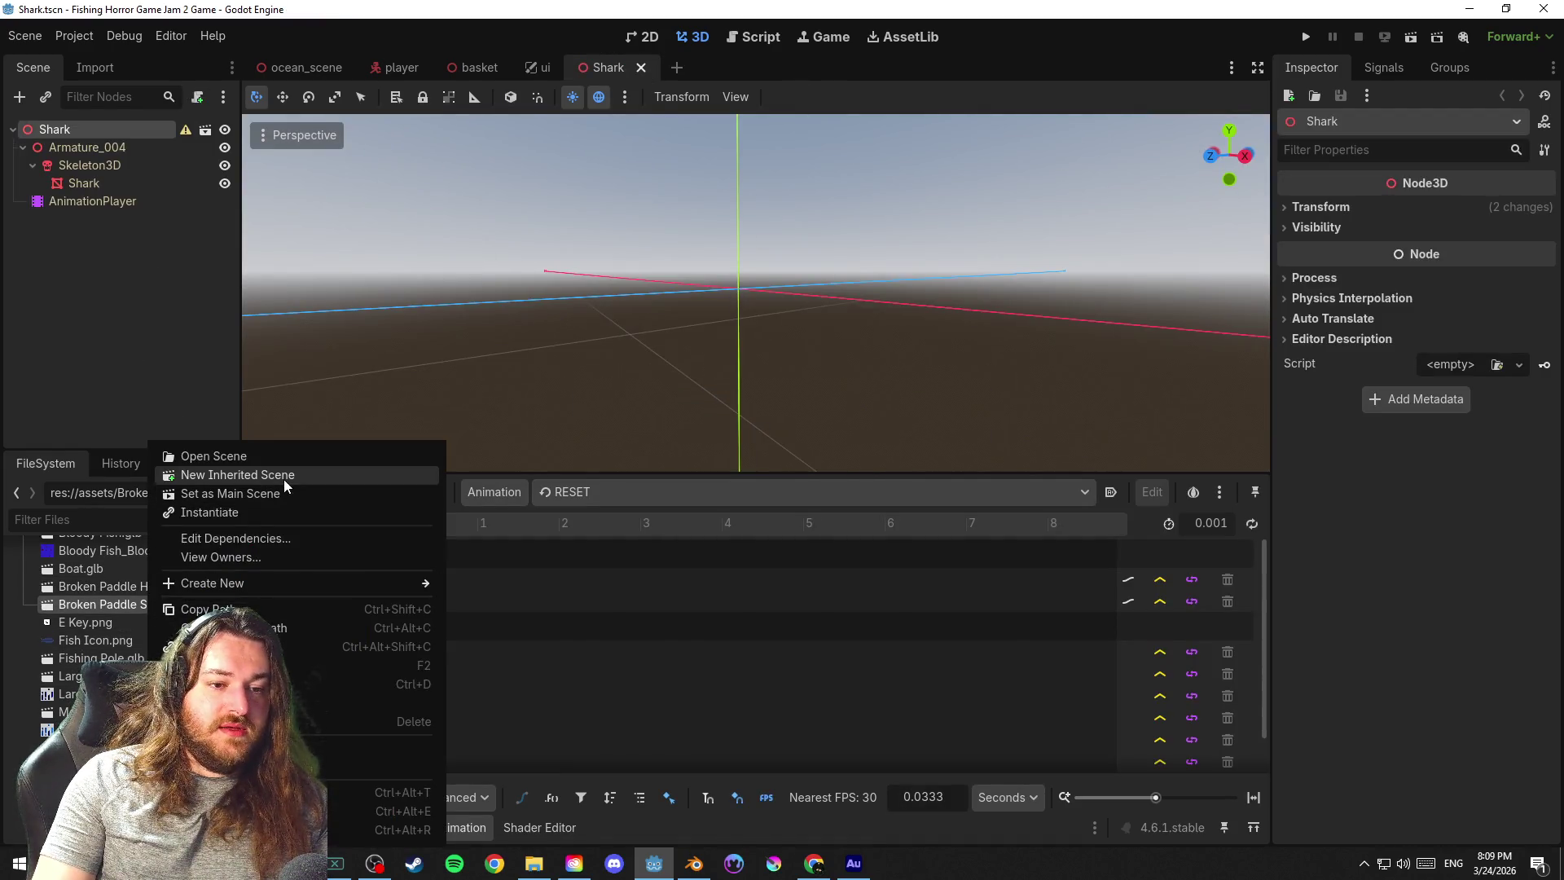
left_click(280, 475)
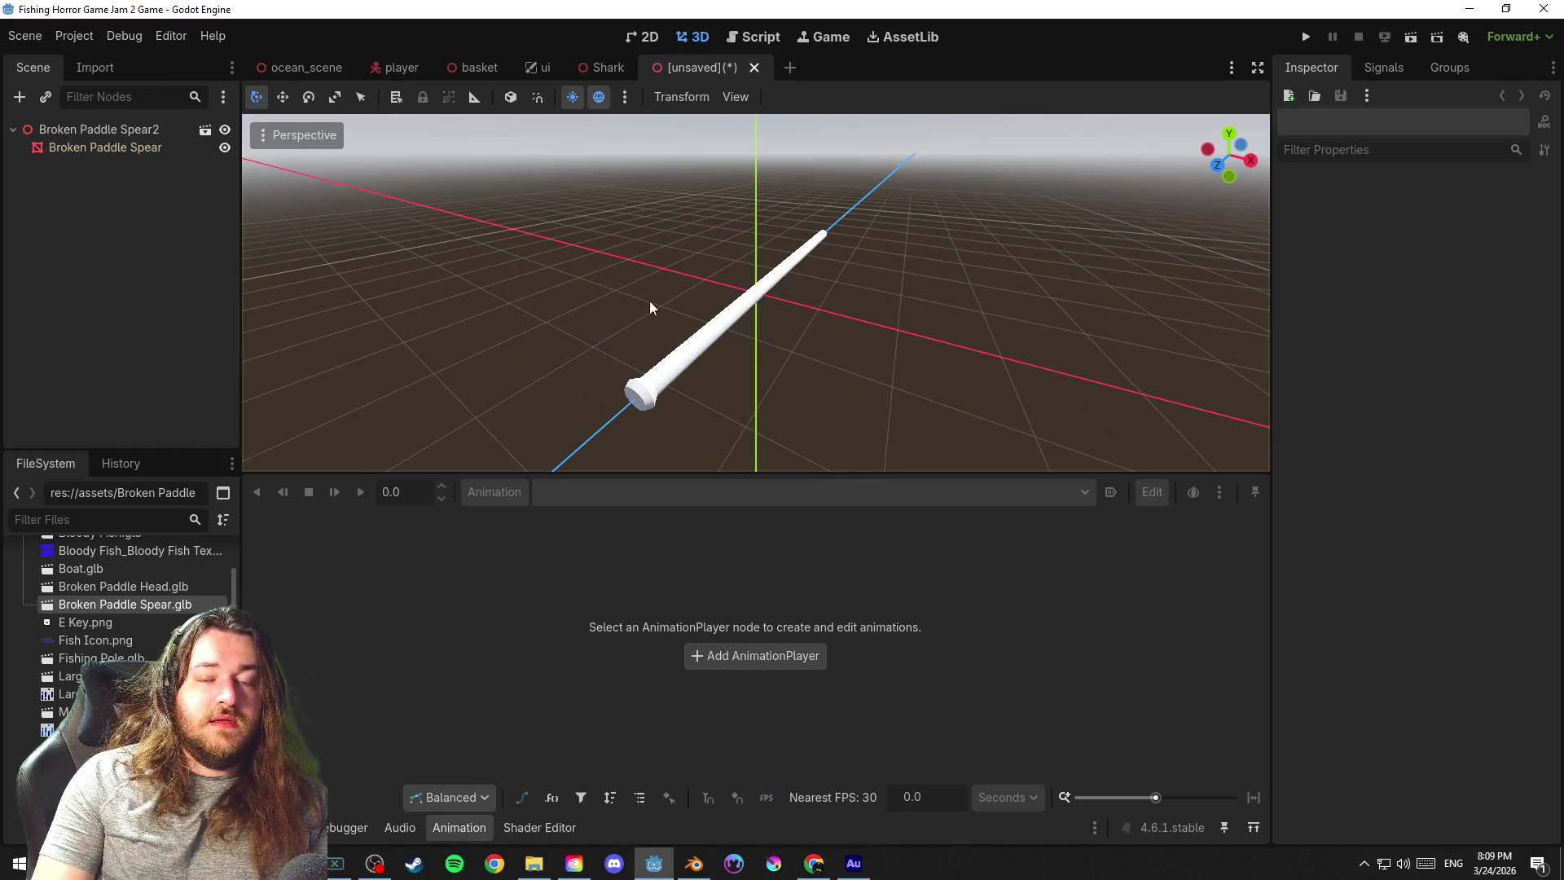
key("ctrl+s")
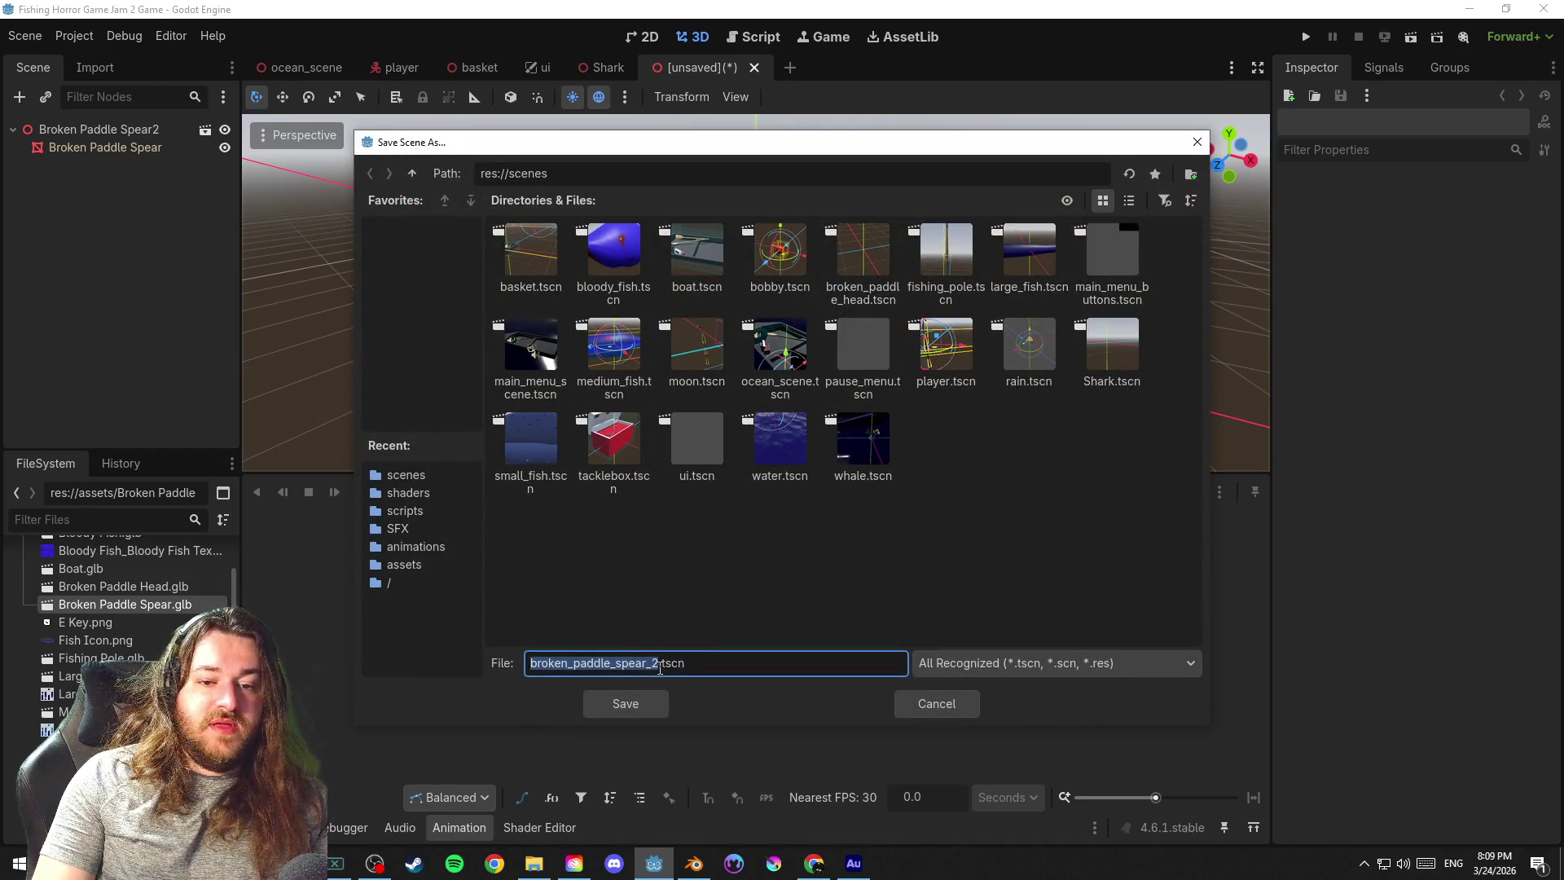
left_click(660, 664)
key("Return")
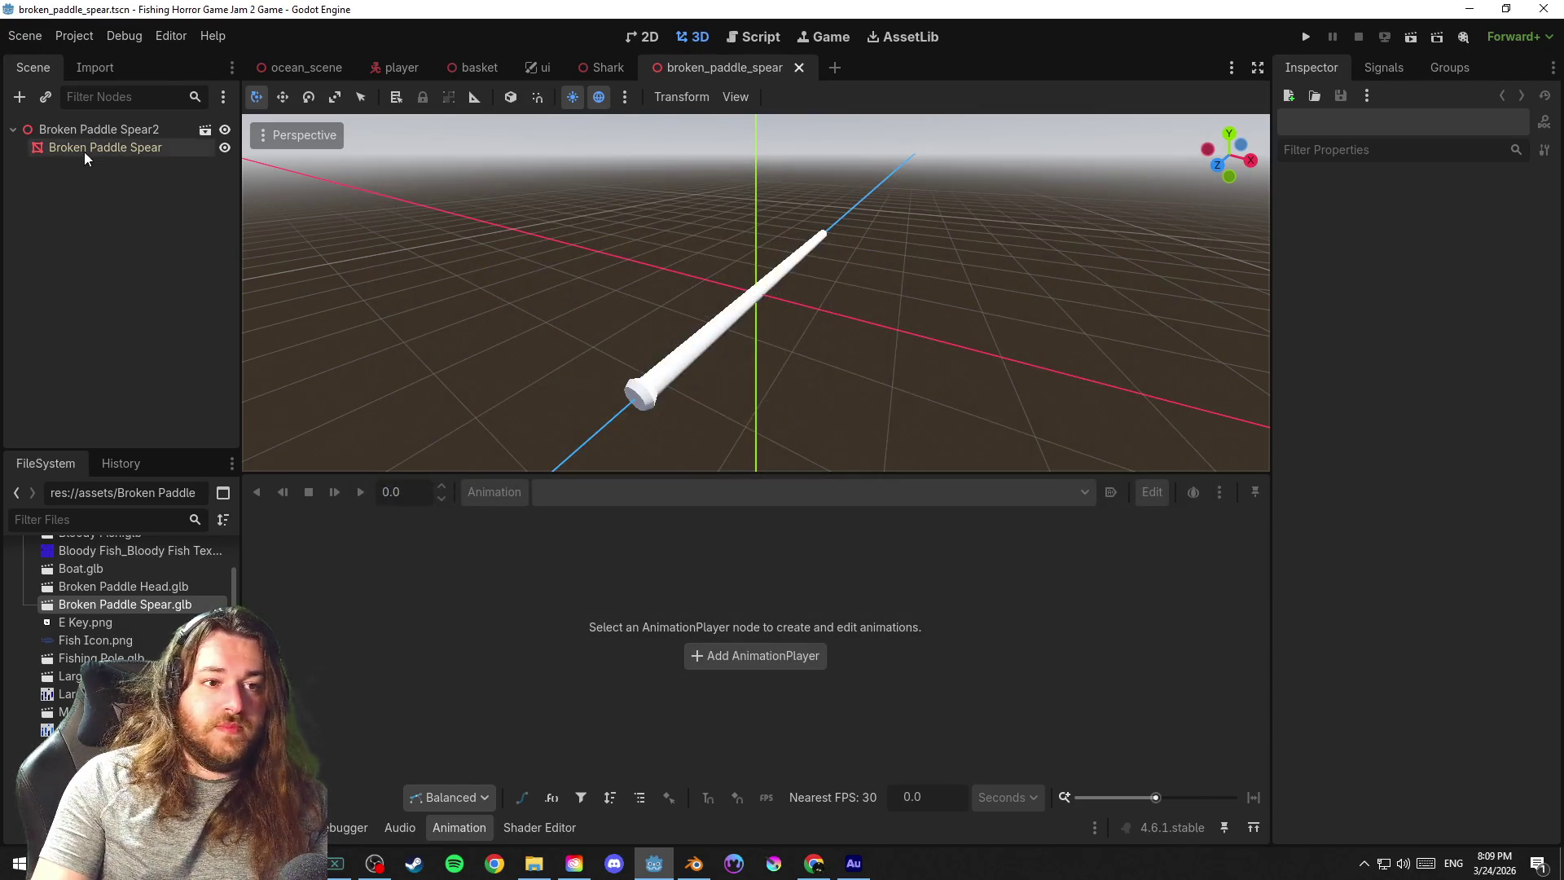
Rename the root node Broken Paddle Spear, save and orbit the spear horizontal
left_click(137, 129)
double_click(137, 128)
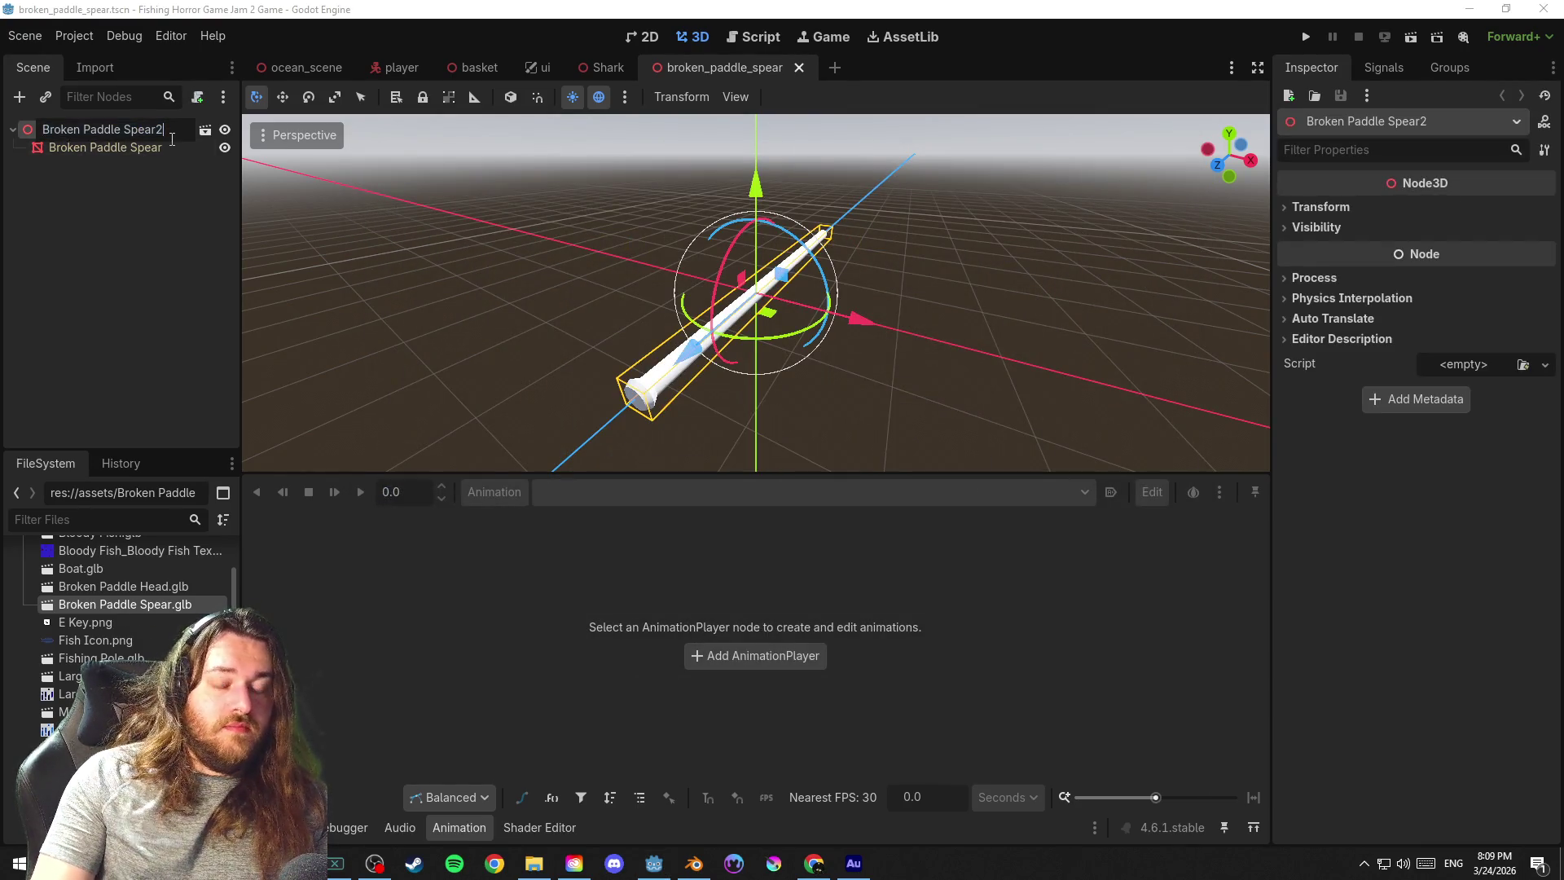
key("Return")
key("ctrl+s")
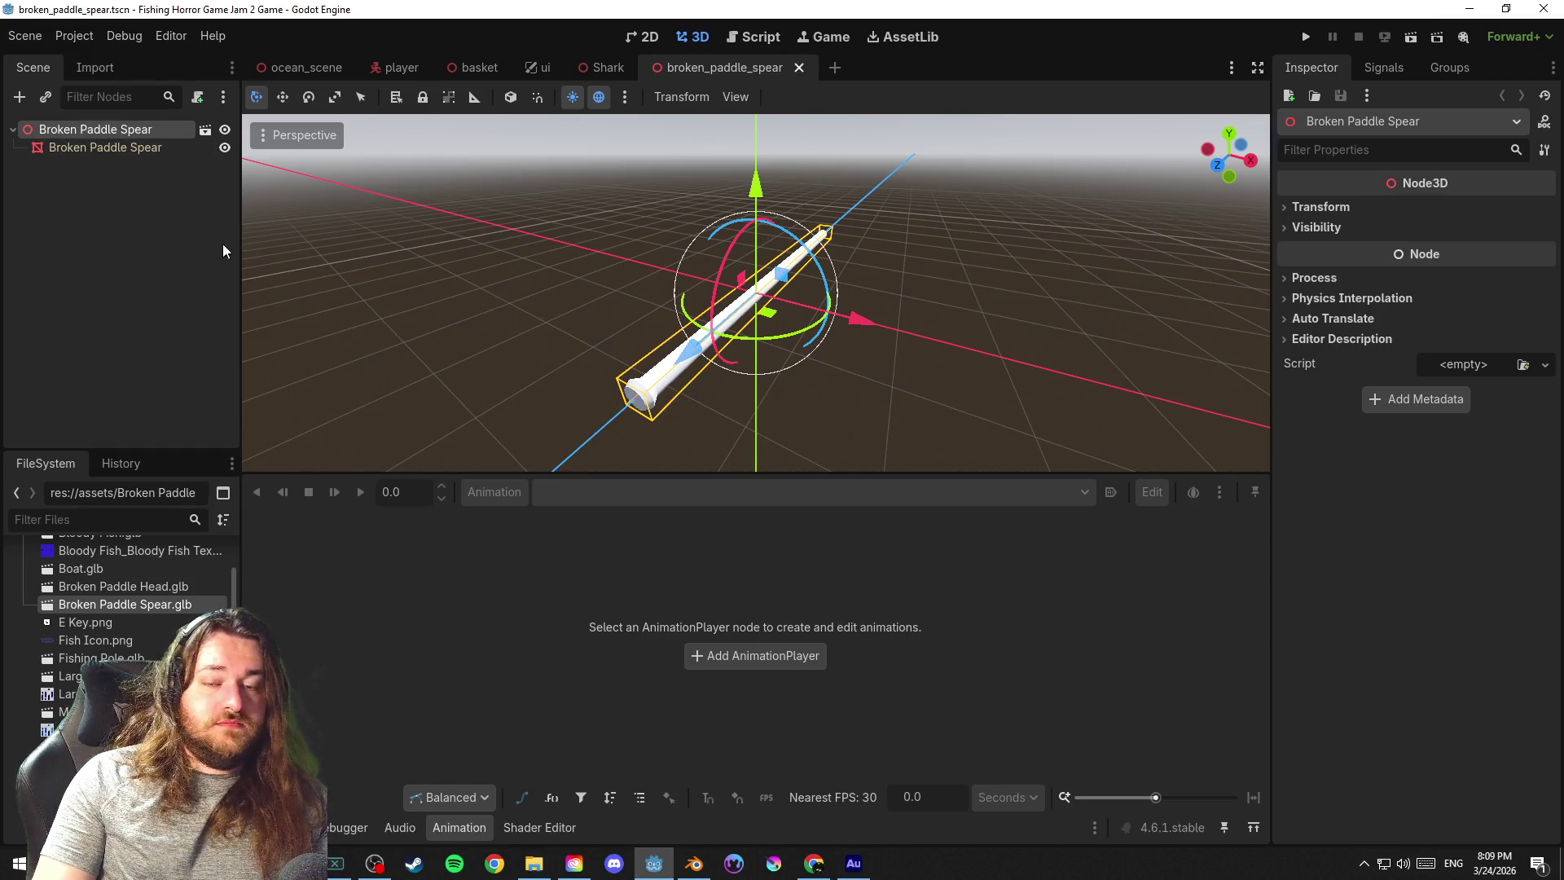
left_click_drag(550, 305, 649, 313)
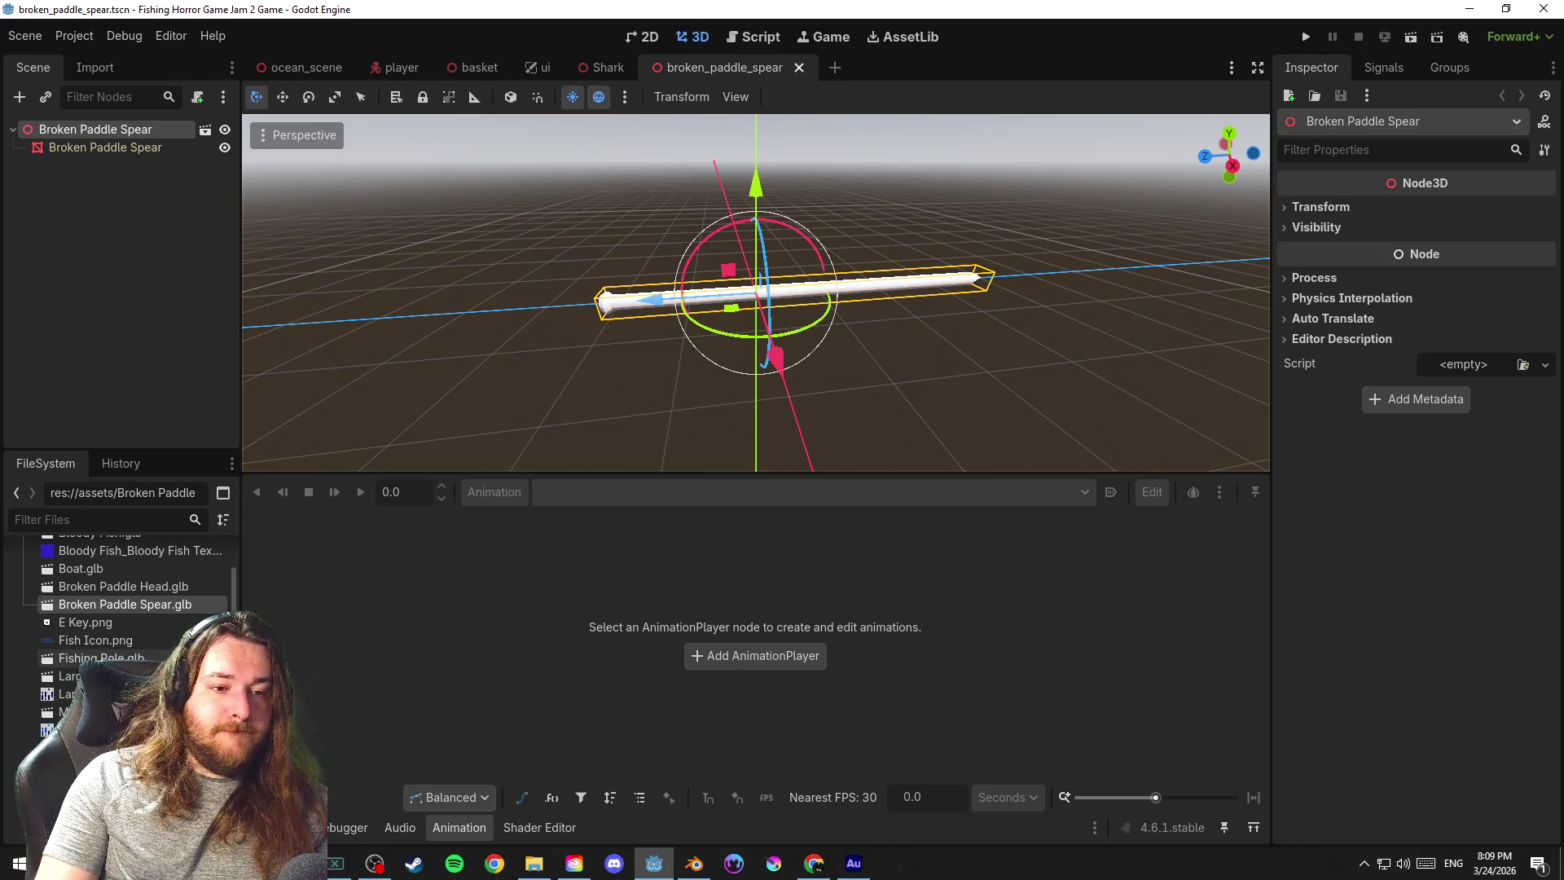
Glance at Paddle.glb's import settings and collapse the assets folder
double_click(98, 766)
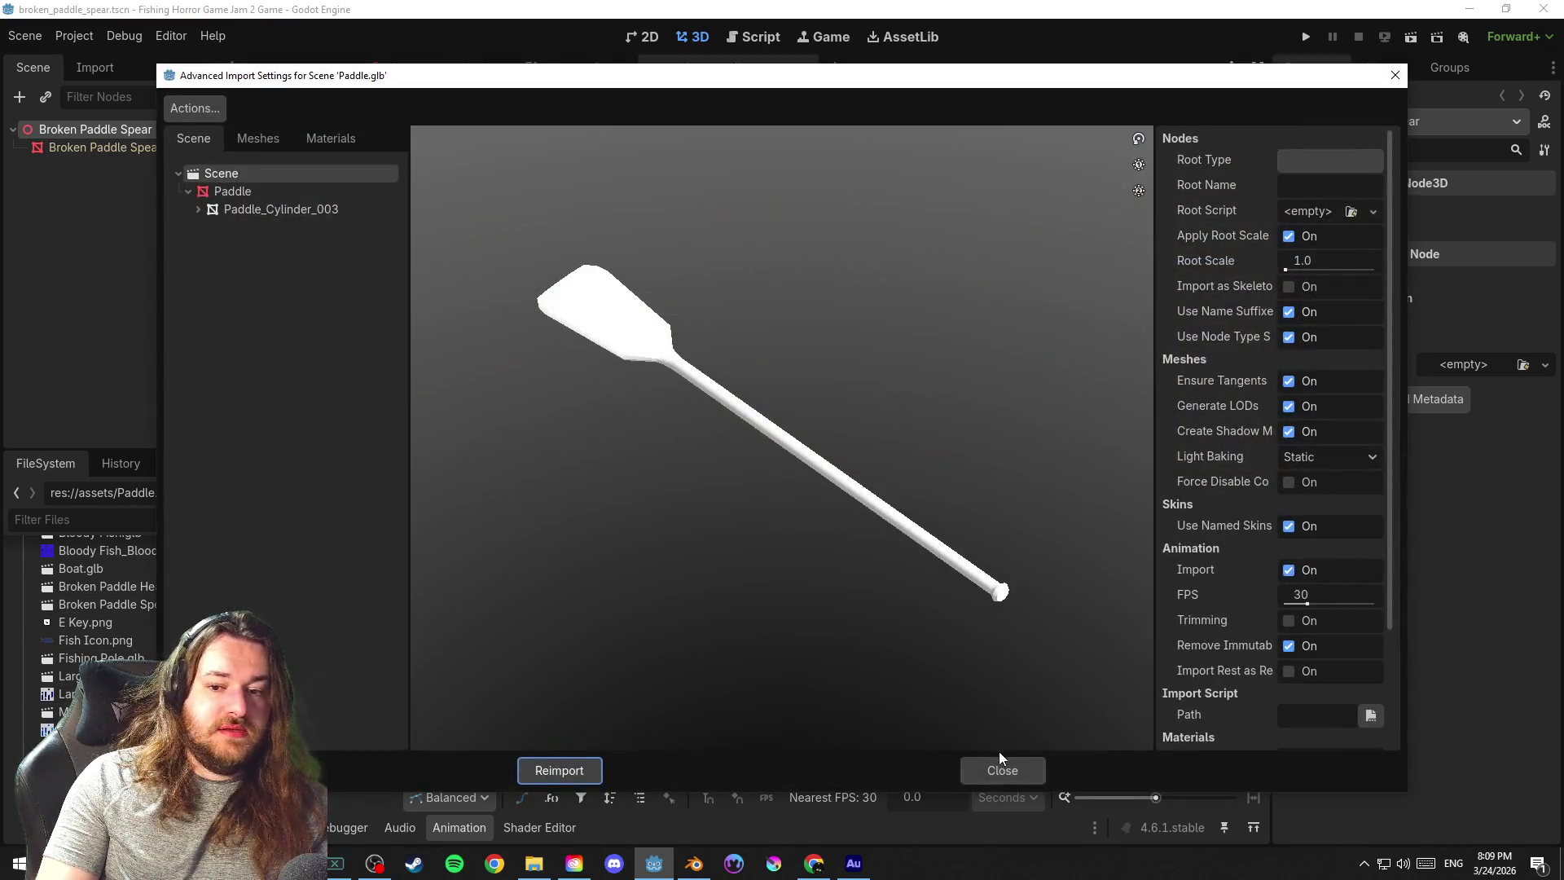
left_click(999, 767)
scroll(133, 620, "up", 3)
scroll(88, 594, "down", 5)
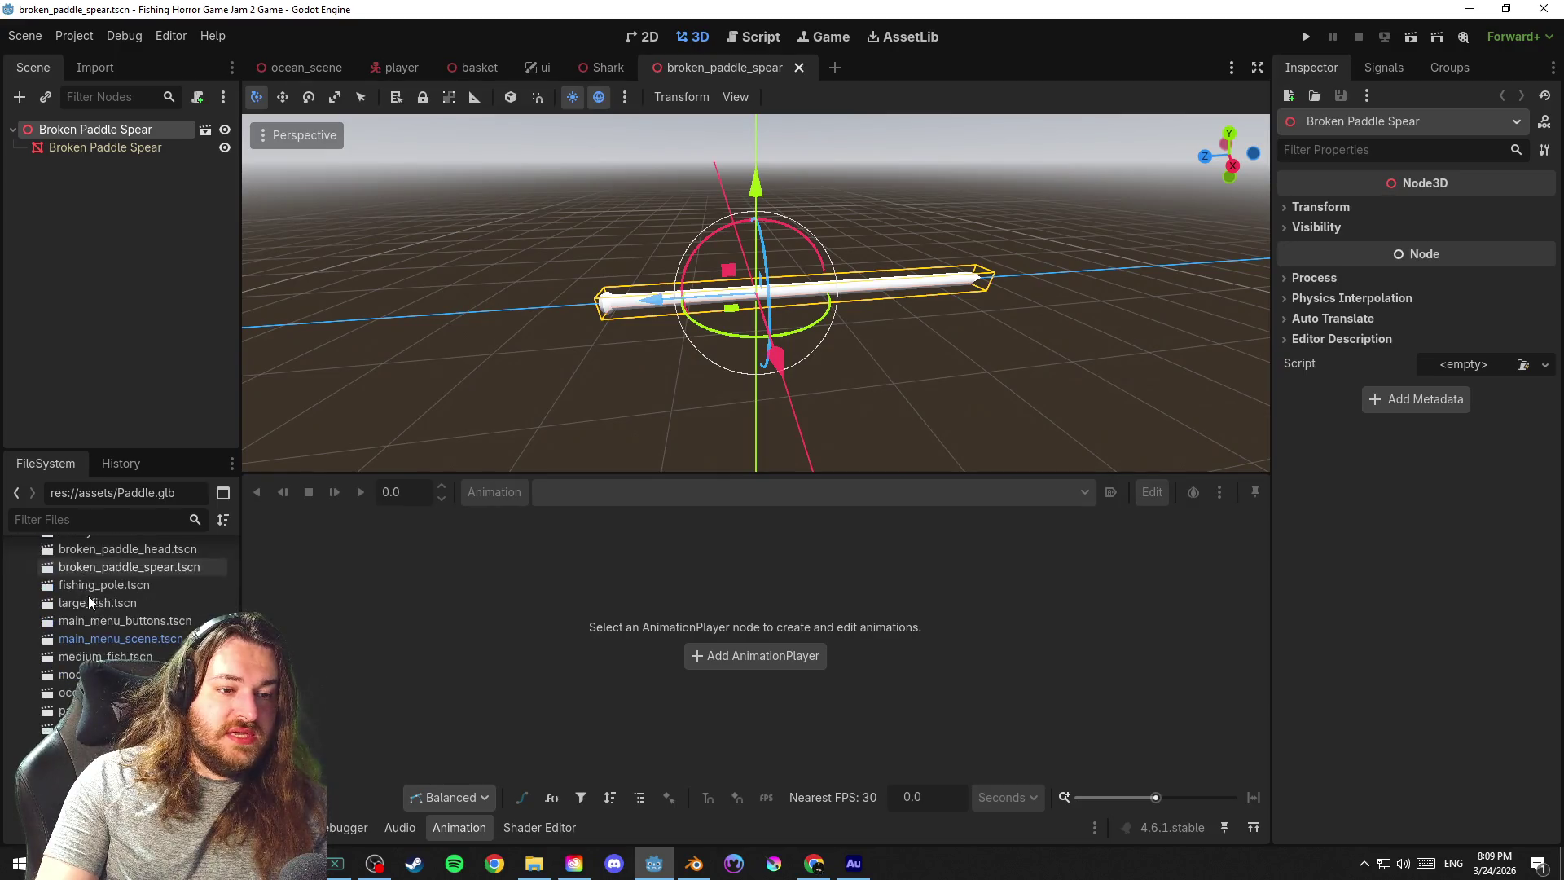
left_click(74, 712)
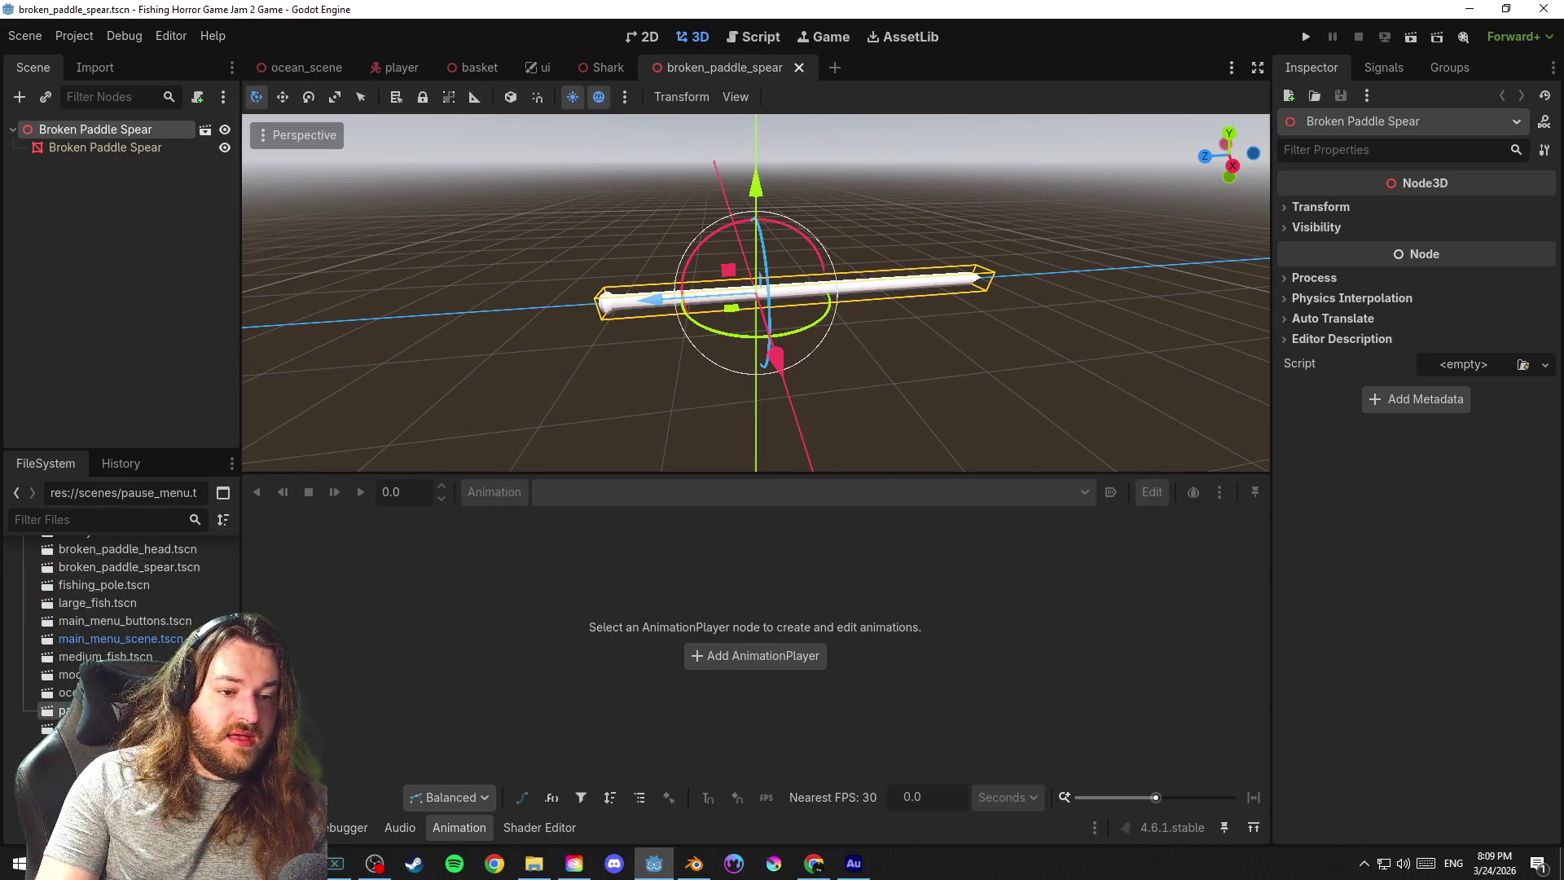
scroll(122, 623, "down", 3)
scroll(123, 623, "up", 3)
scroll(122, 624, "up", 3)
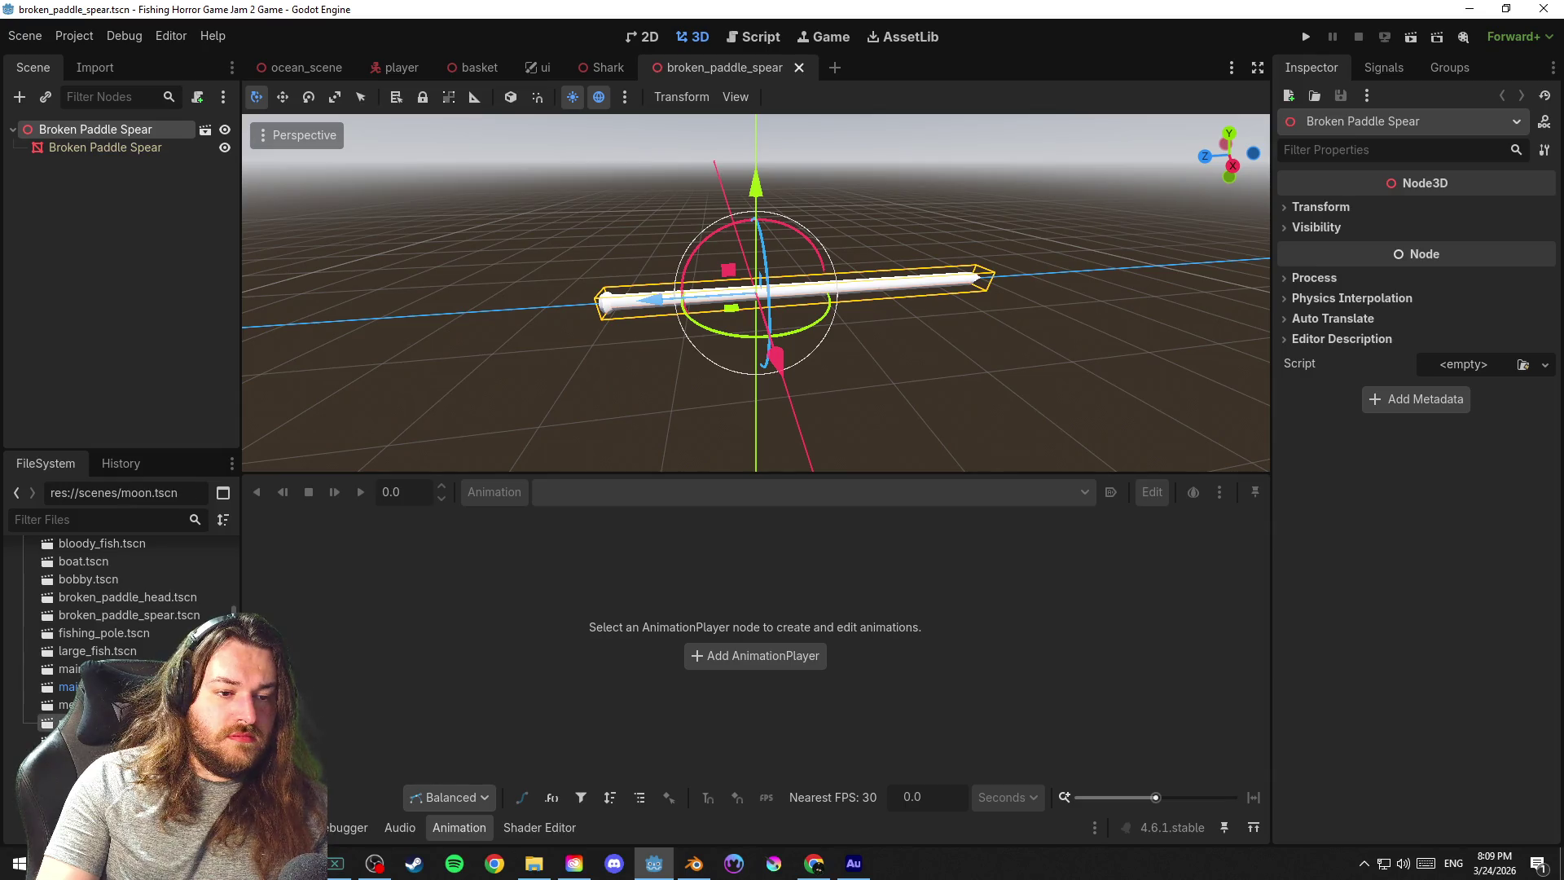
scroll(123, 623, "up", 10)
scroll(123, 623, "down", 3)
scroll(123, 624, "down", 2)
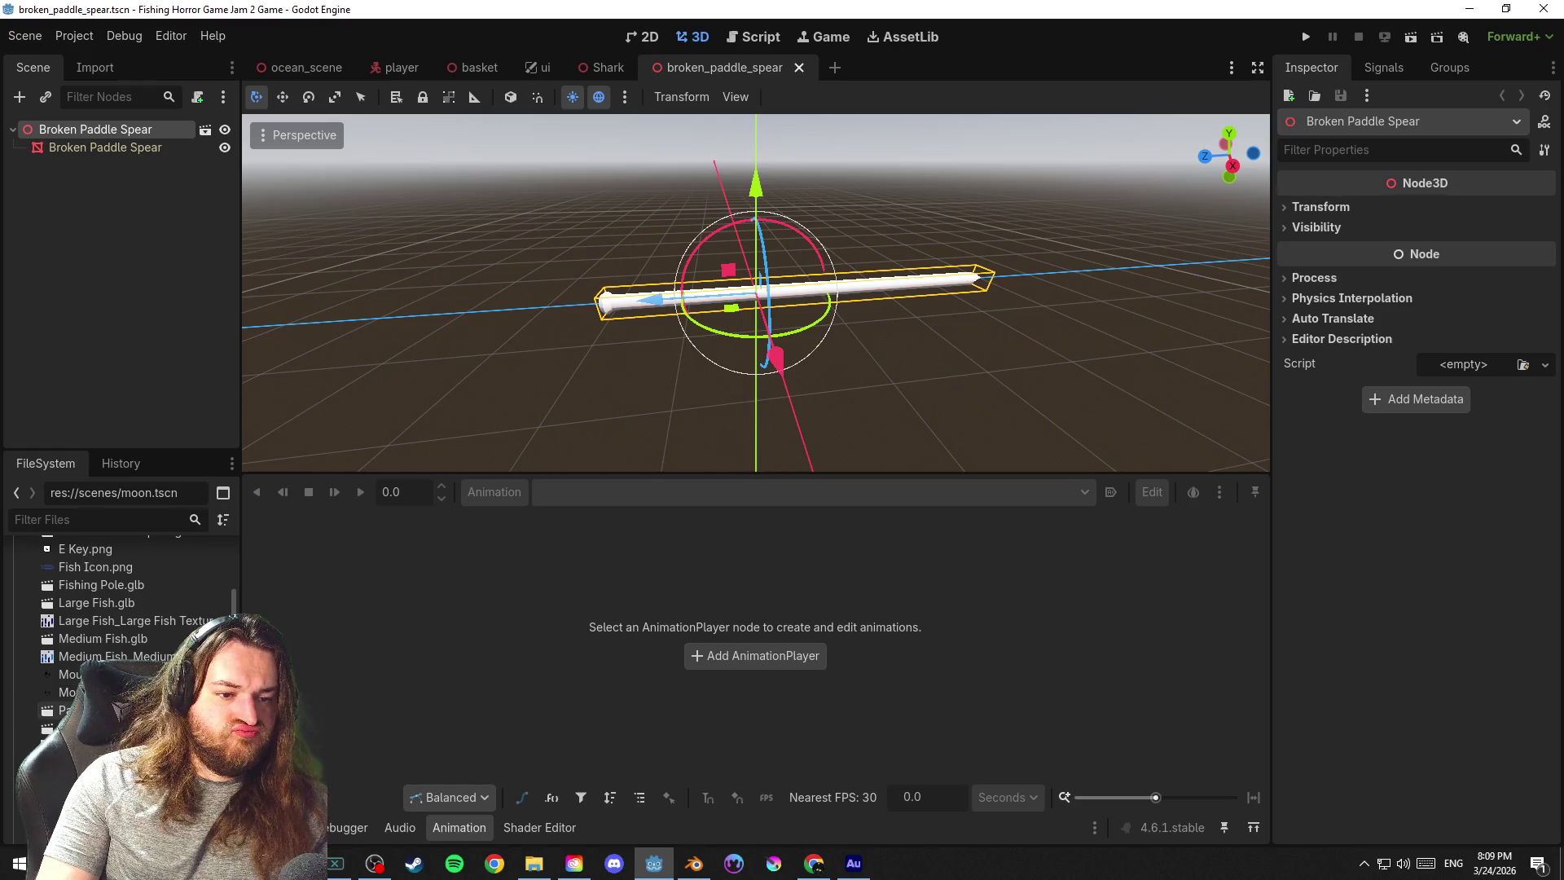
scroll(116, 709, "up", 5)
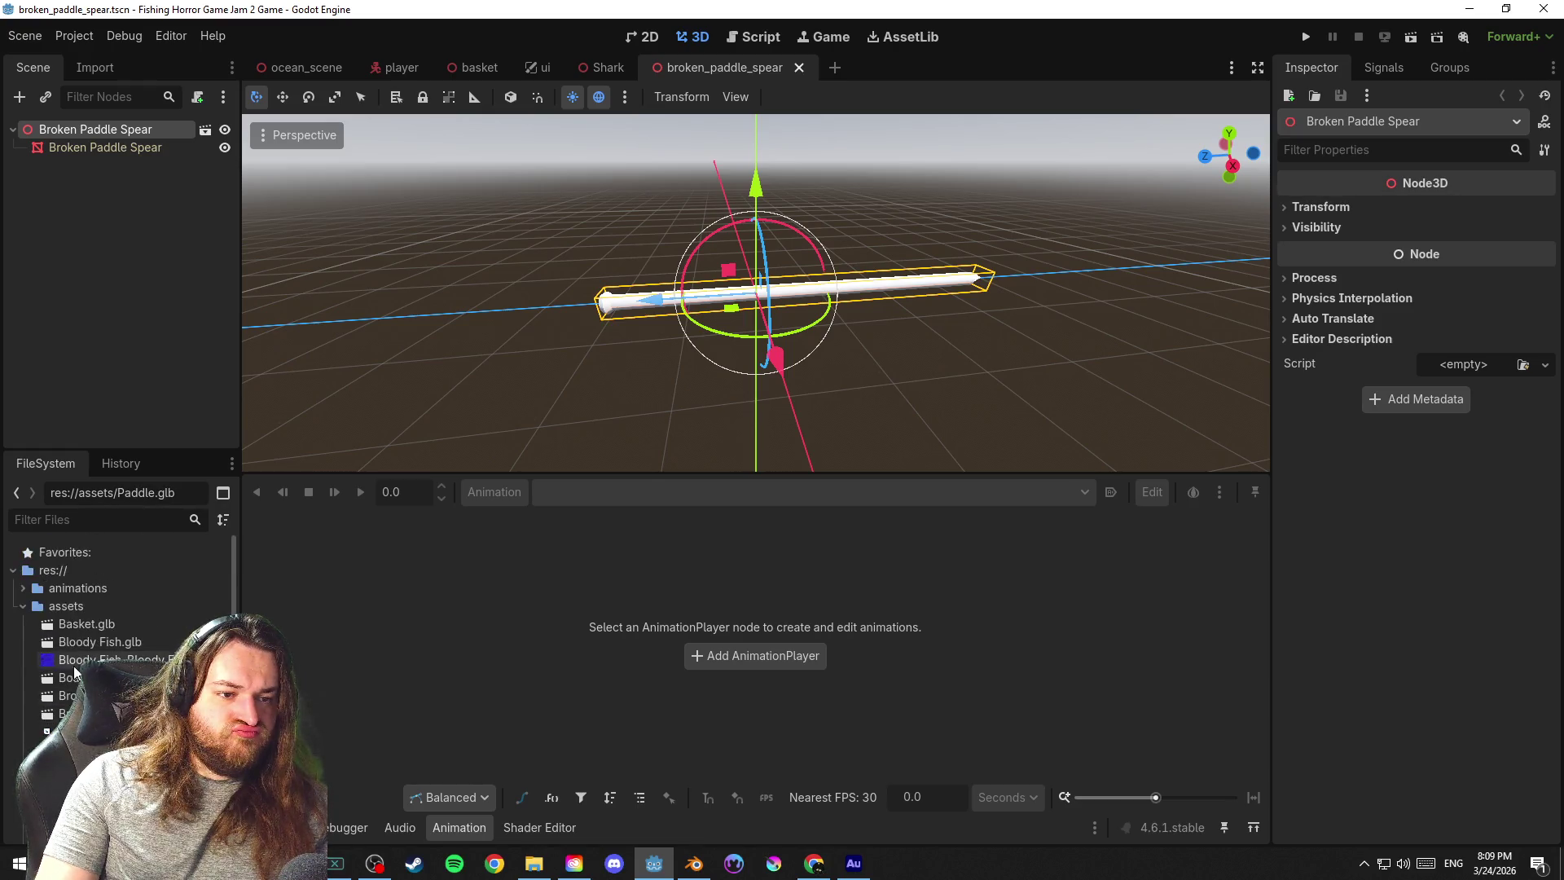
left_click(27, 606)
scroll(126, 639, "down", 3)
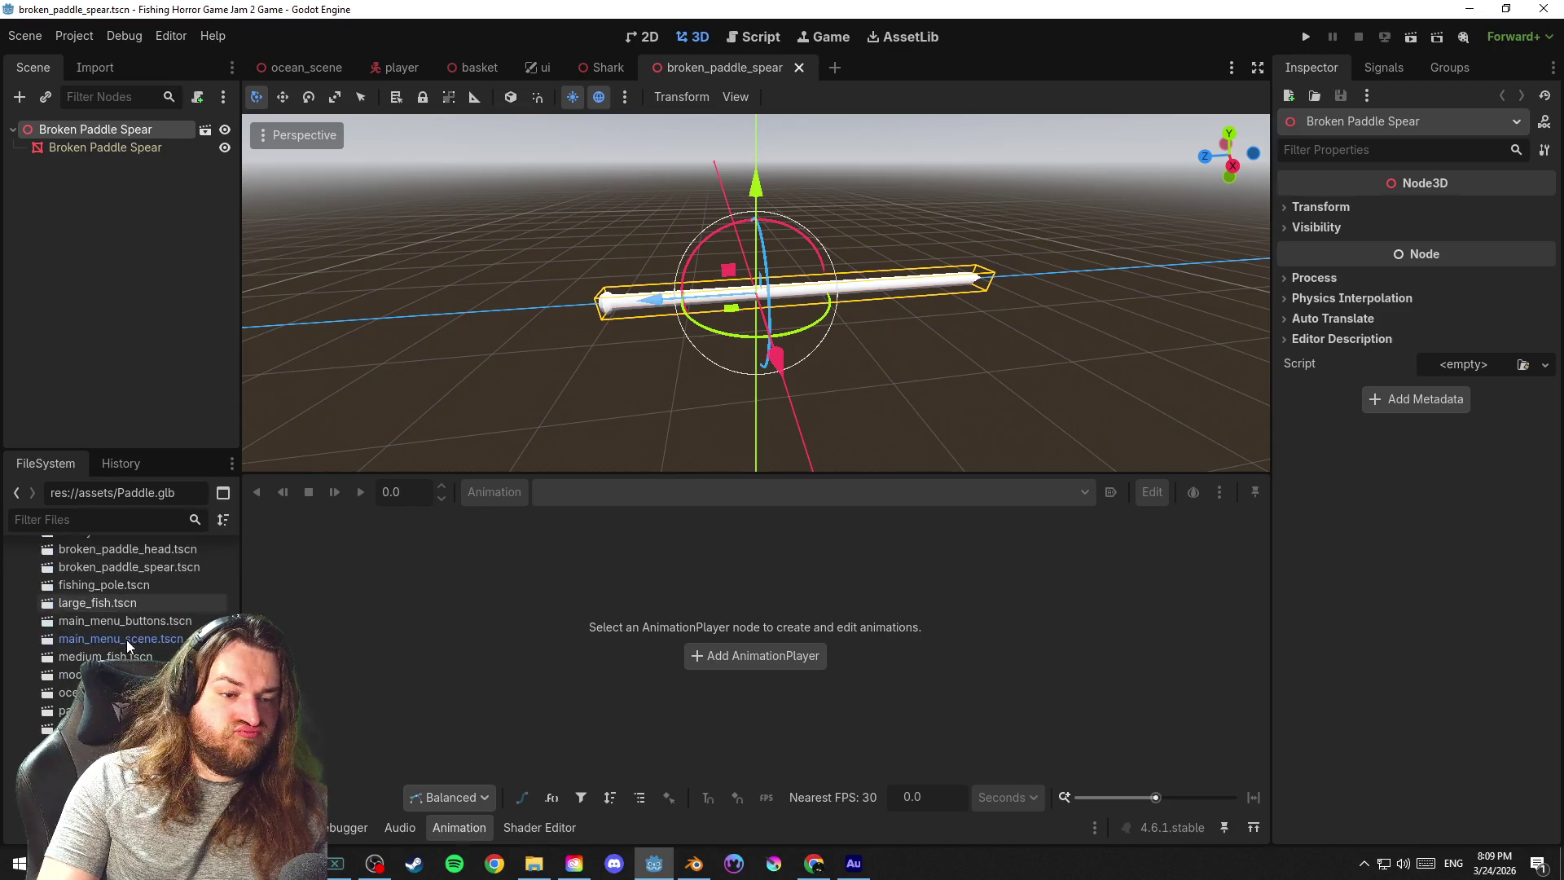
scroll(126, 632, "down", 2)
scroll(126, 632, "down", 3)
scroll(122, 586, "up", 3)
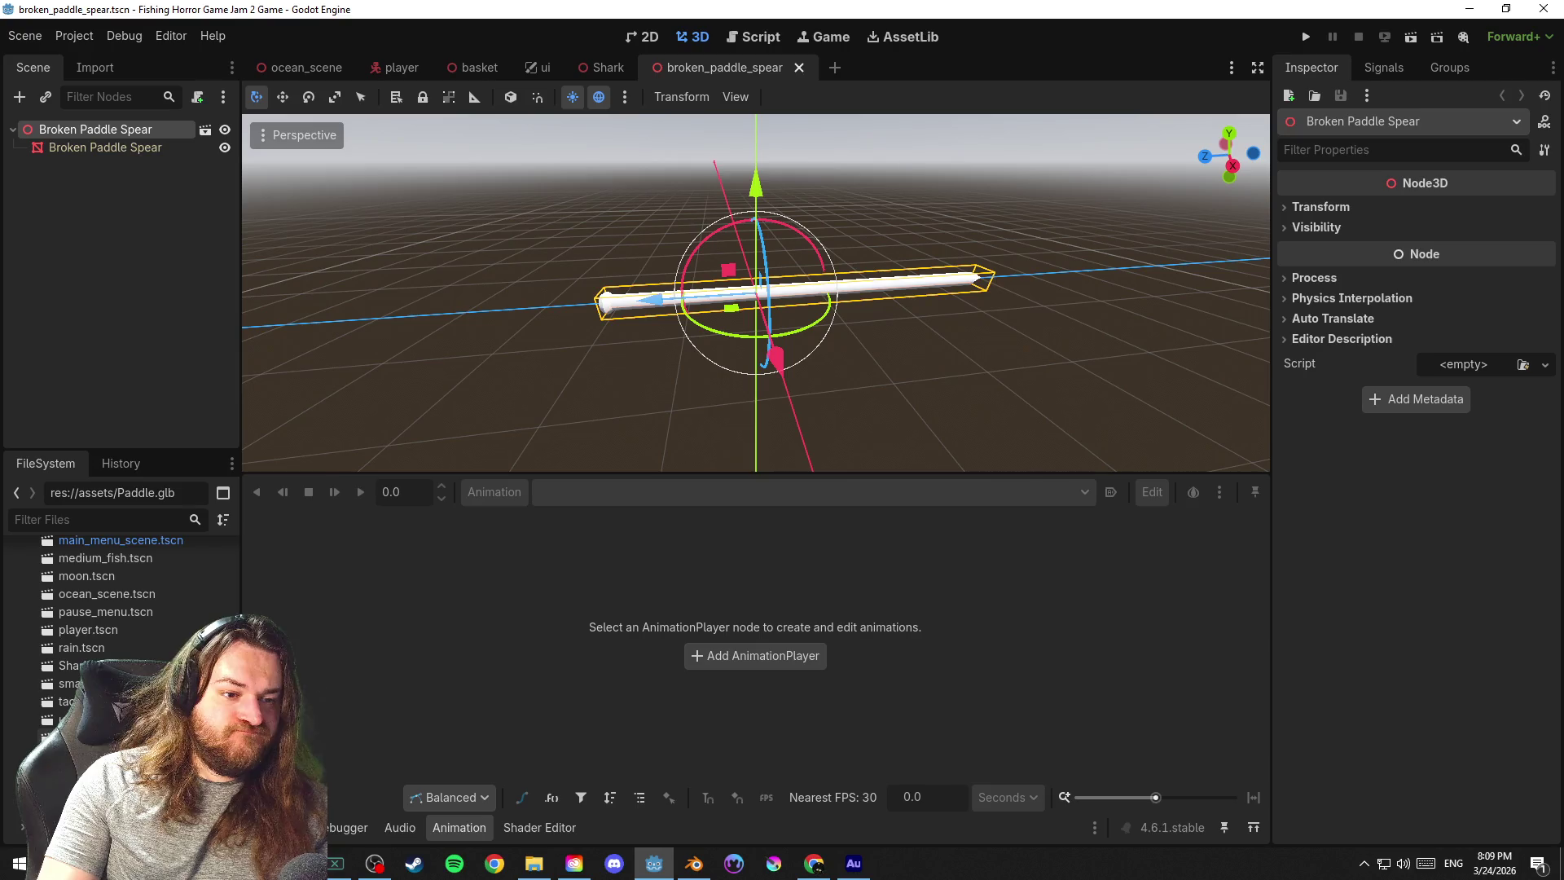
scroll(73, 635, "down", 3)
scroll(73, 636, "down", 3)
scroll(55, 663, "up", 3)
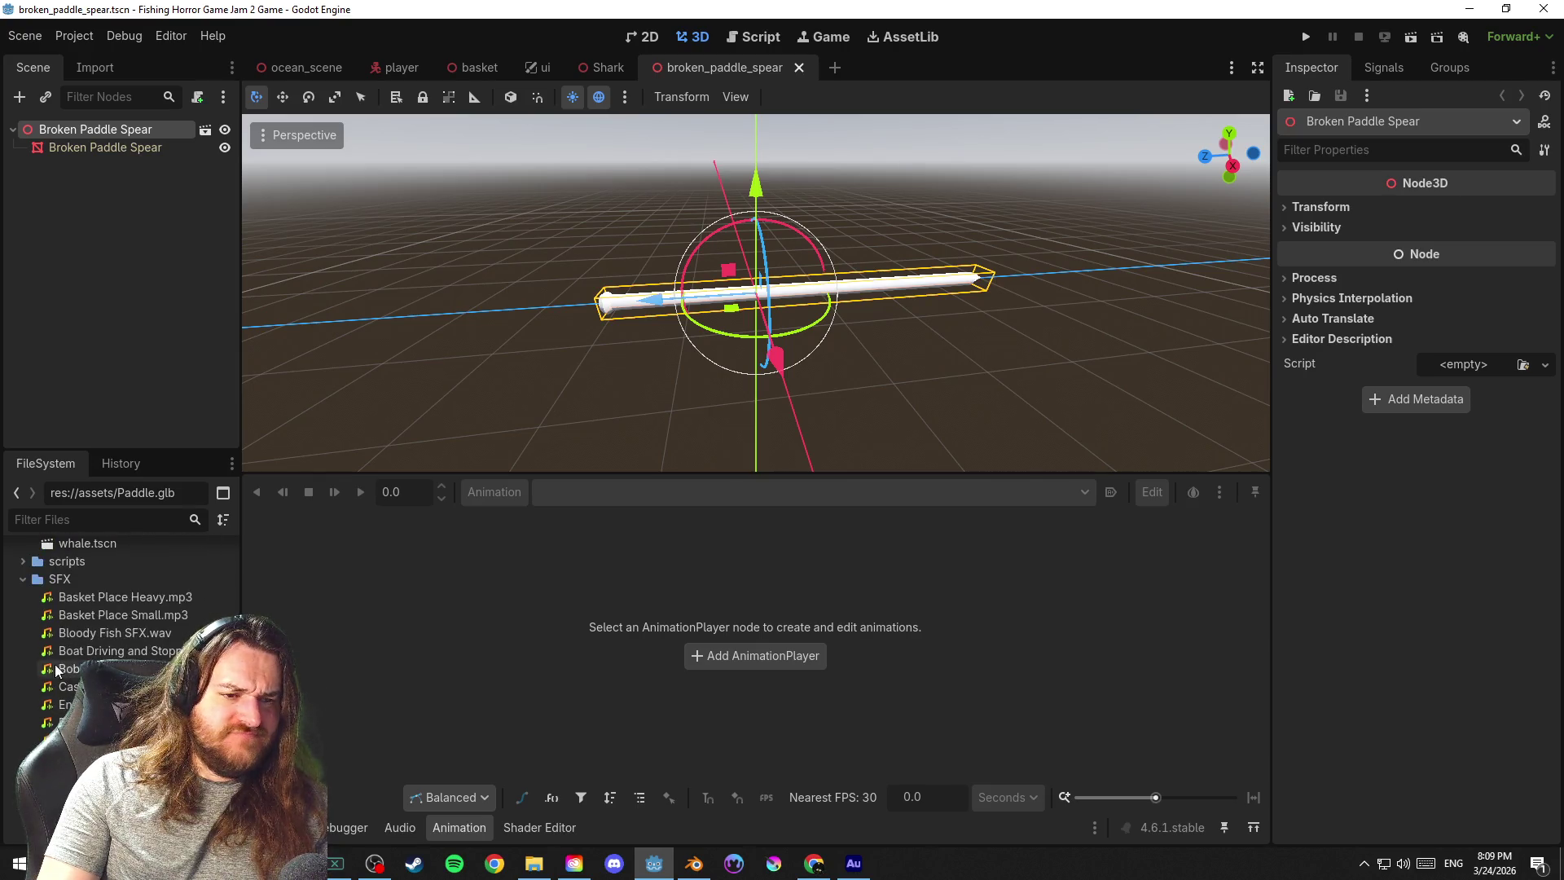
Browse past SFX, VO and large_fish to open boat.tscn
left_click(22, 578)
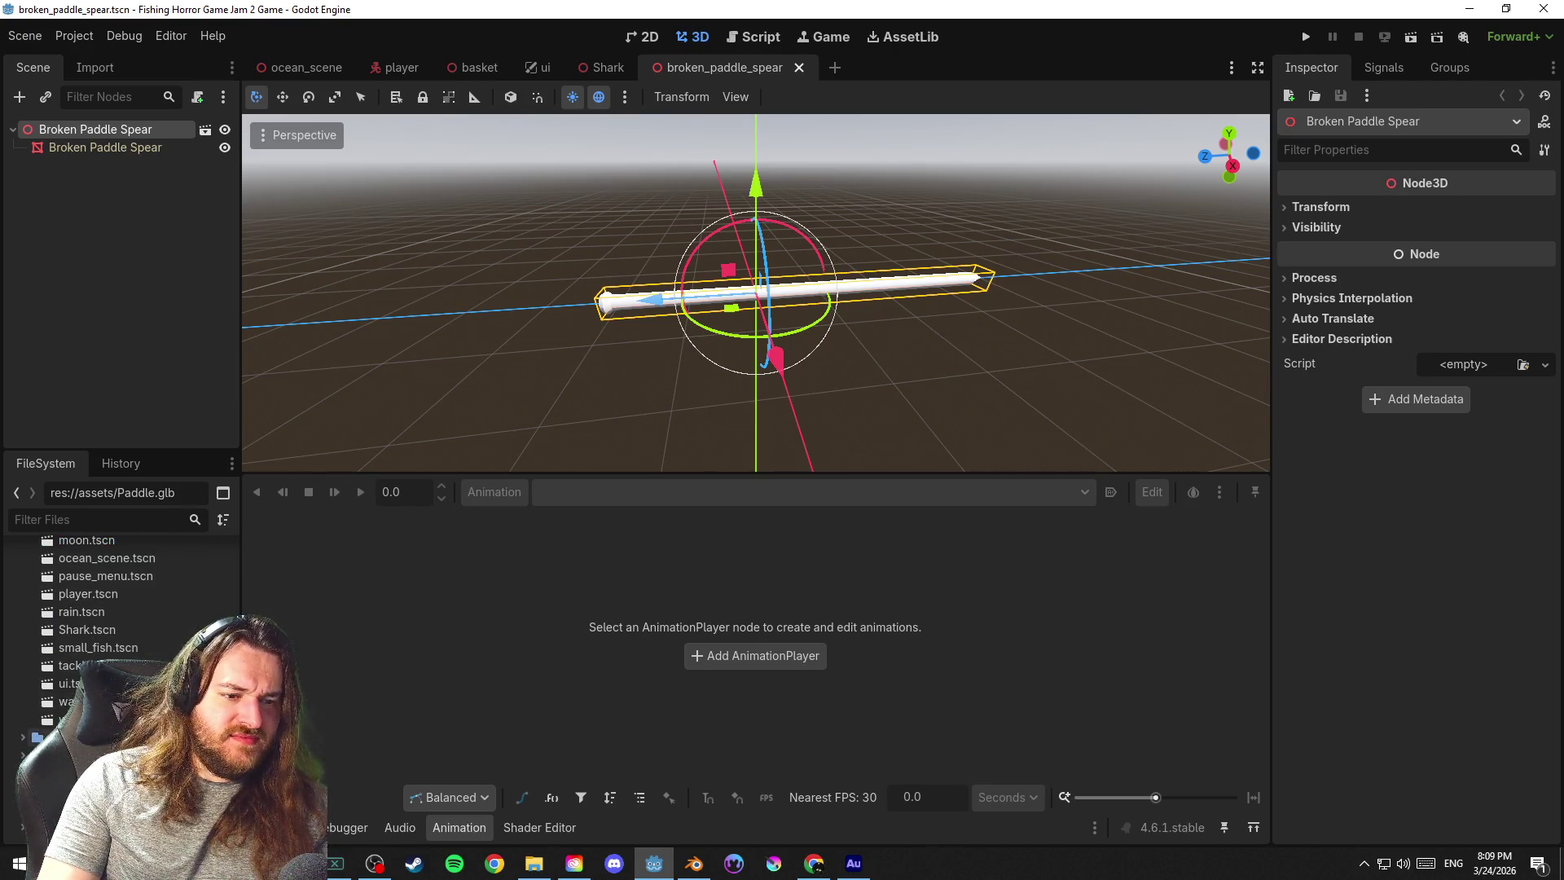
scroll(123, 587, "up", 1)
scroll(122, 588, "down", 3)
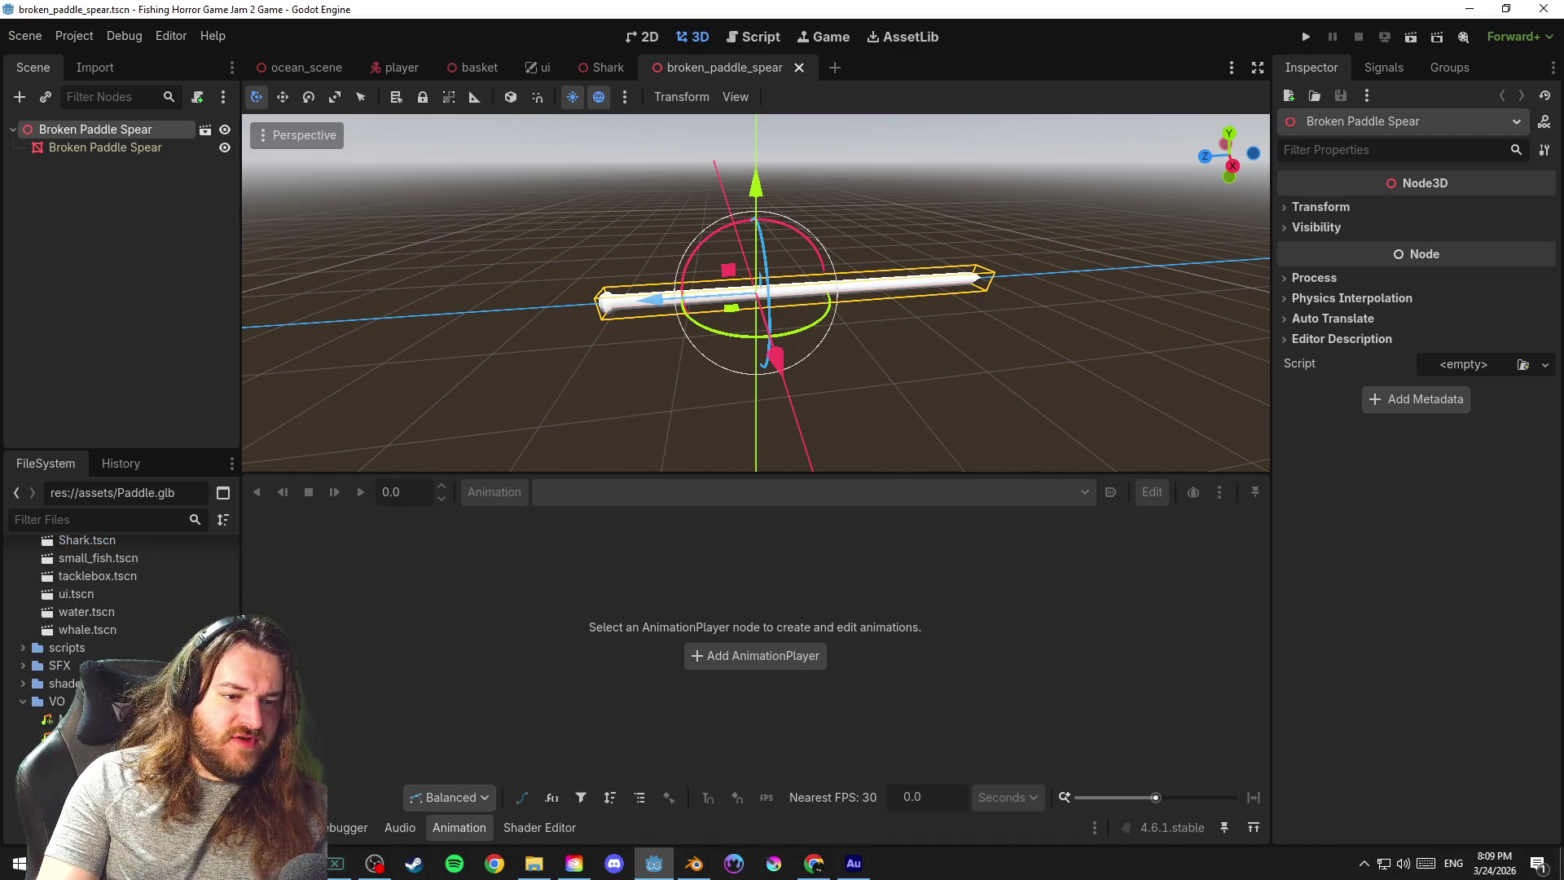
left_click(43, 706)
scroll(37, 717, "up", 1)
scroll(26, 717, "down", 1)
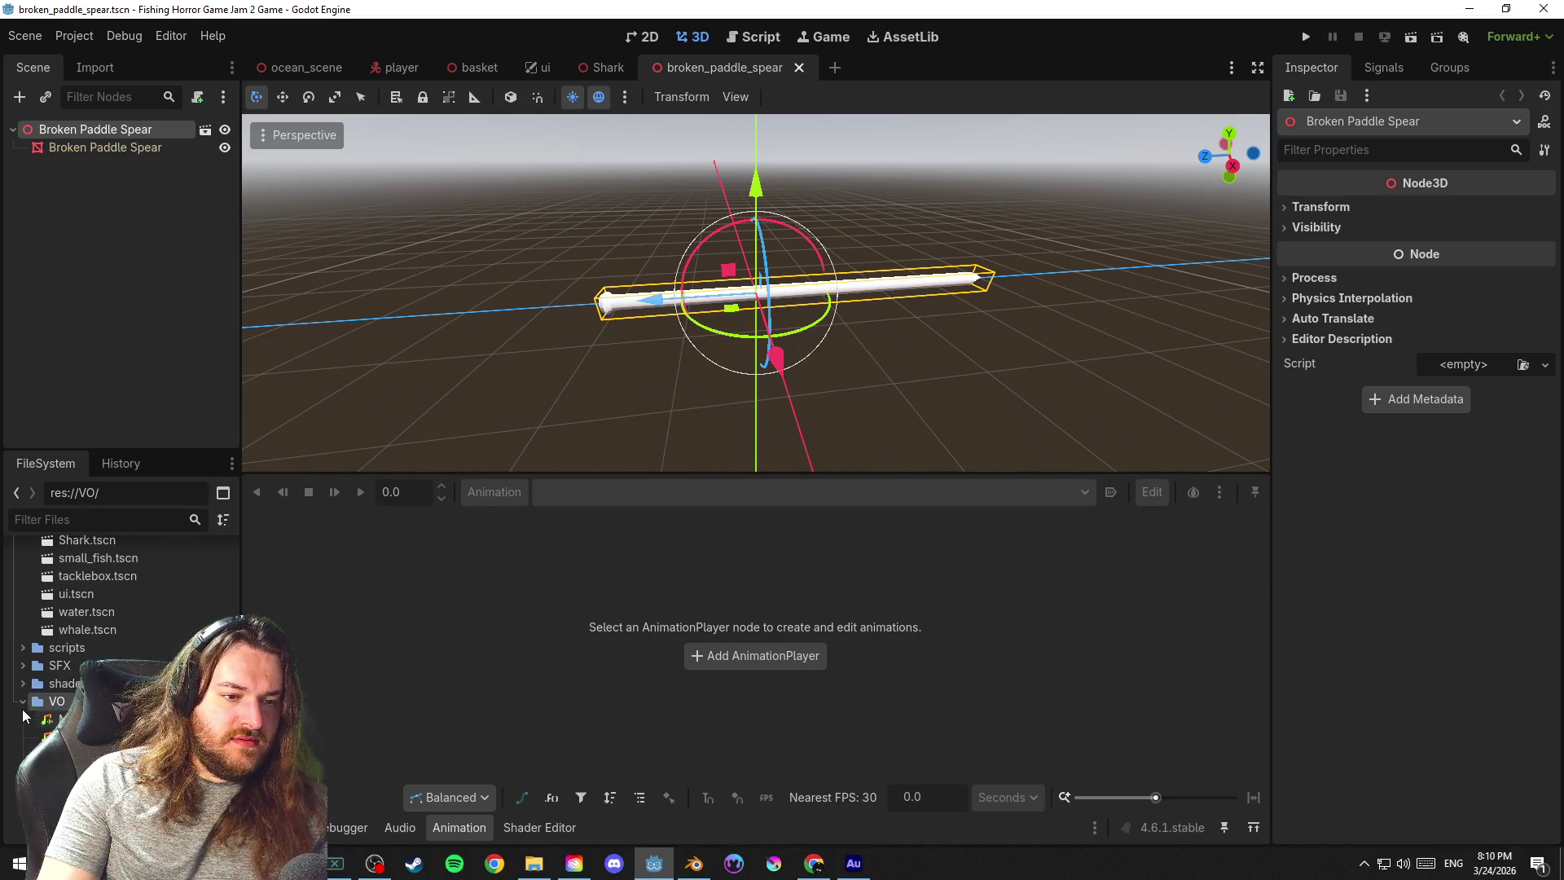
scroll(30, 704, "up", 5)
left_click(74, 688)
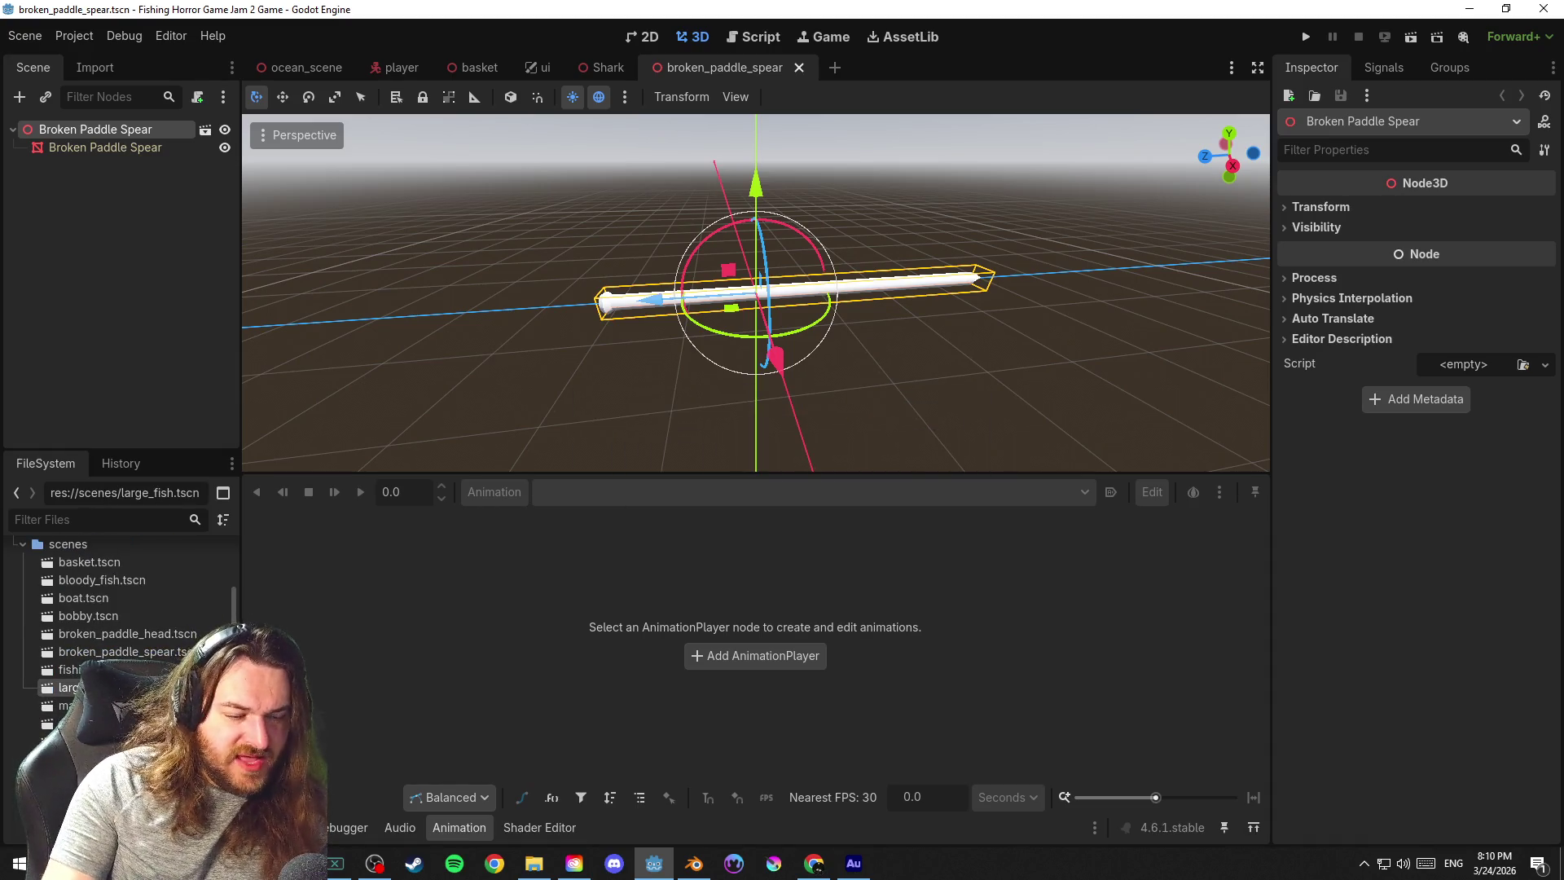
scroll(177, 666, "down", 4)
scroll(178, 665, "up", 2)
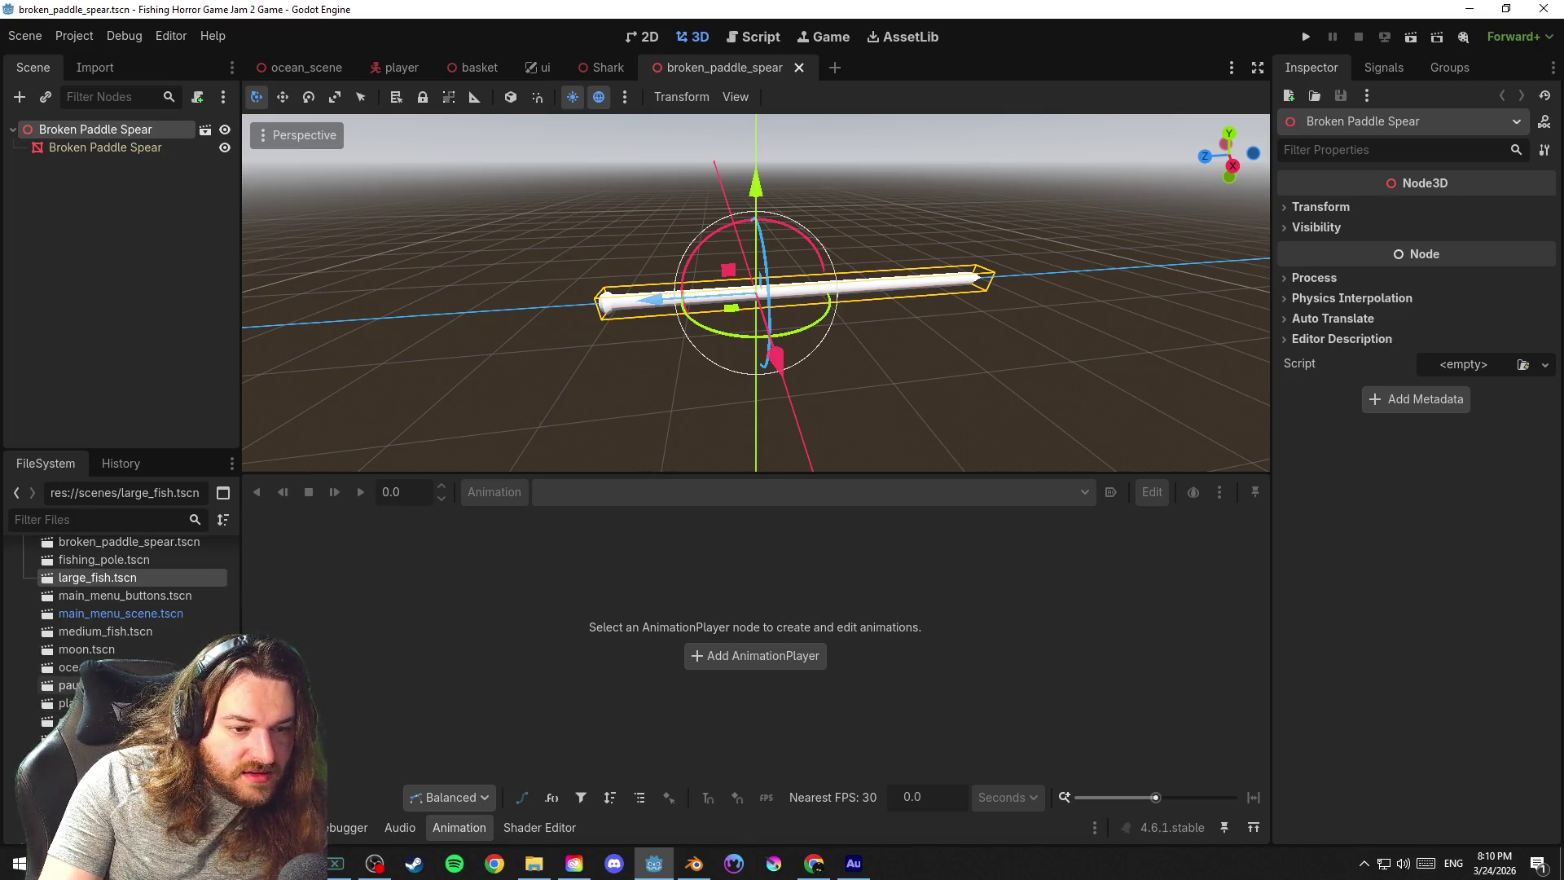
scroll(177, 665, "up", 1)
scroll(178, 665, "up", 1)
scroll(178, 665, "up", 1)
scroll(178, 665, "up", 2)
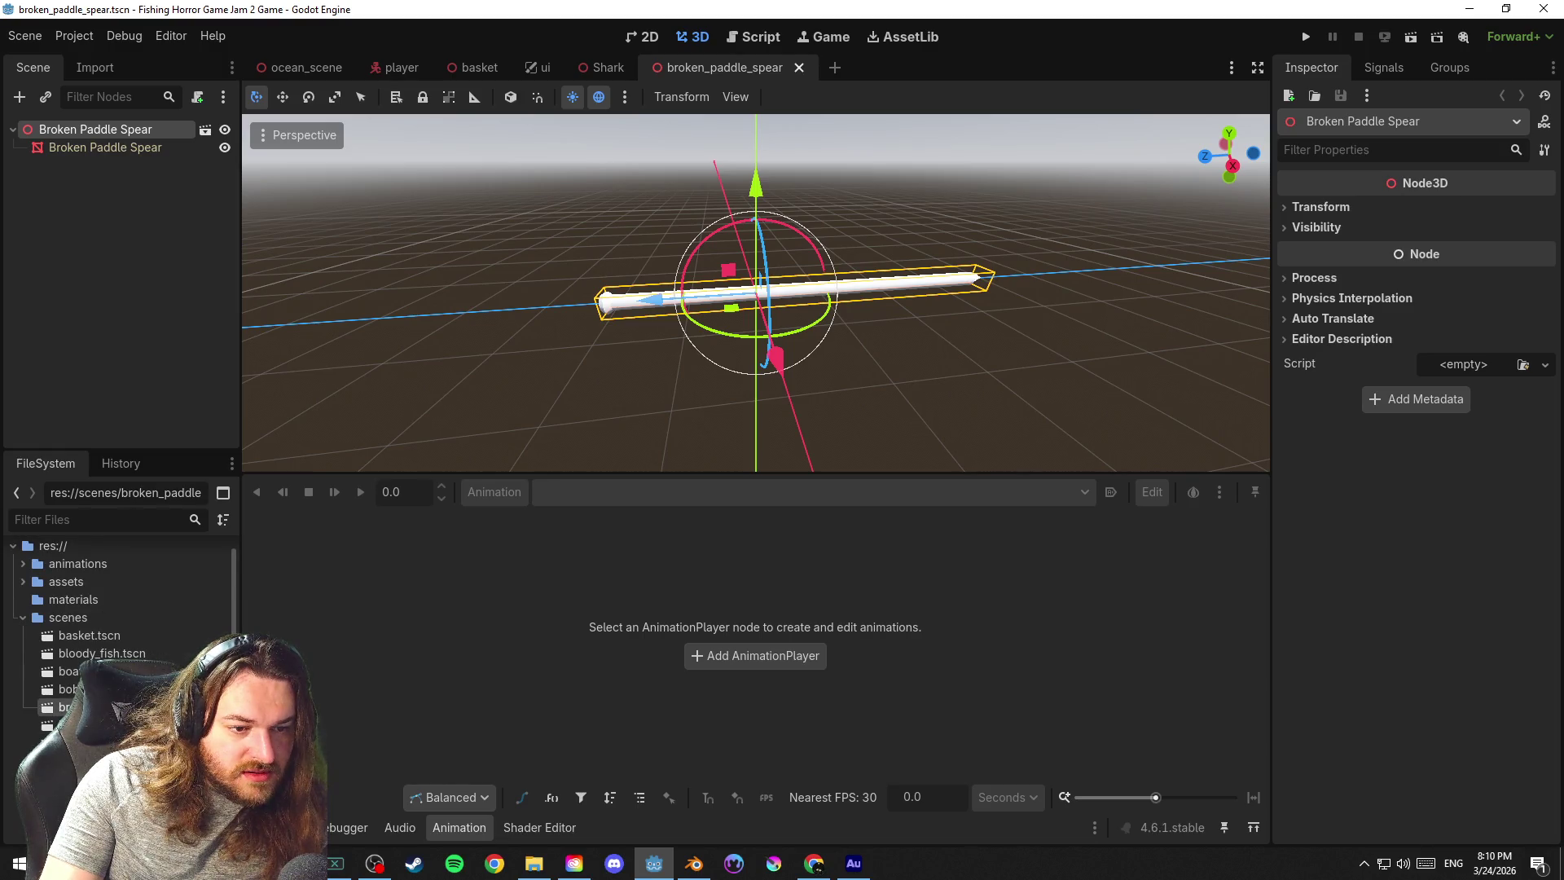
left_click(178, 671)
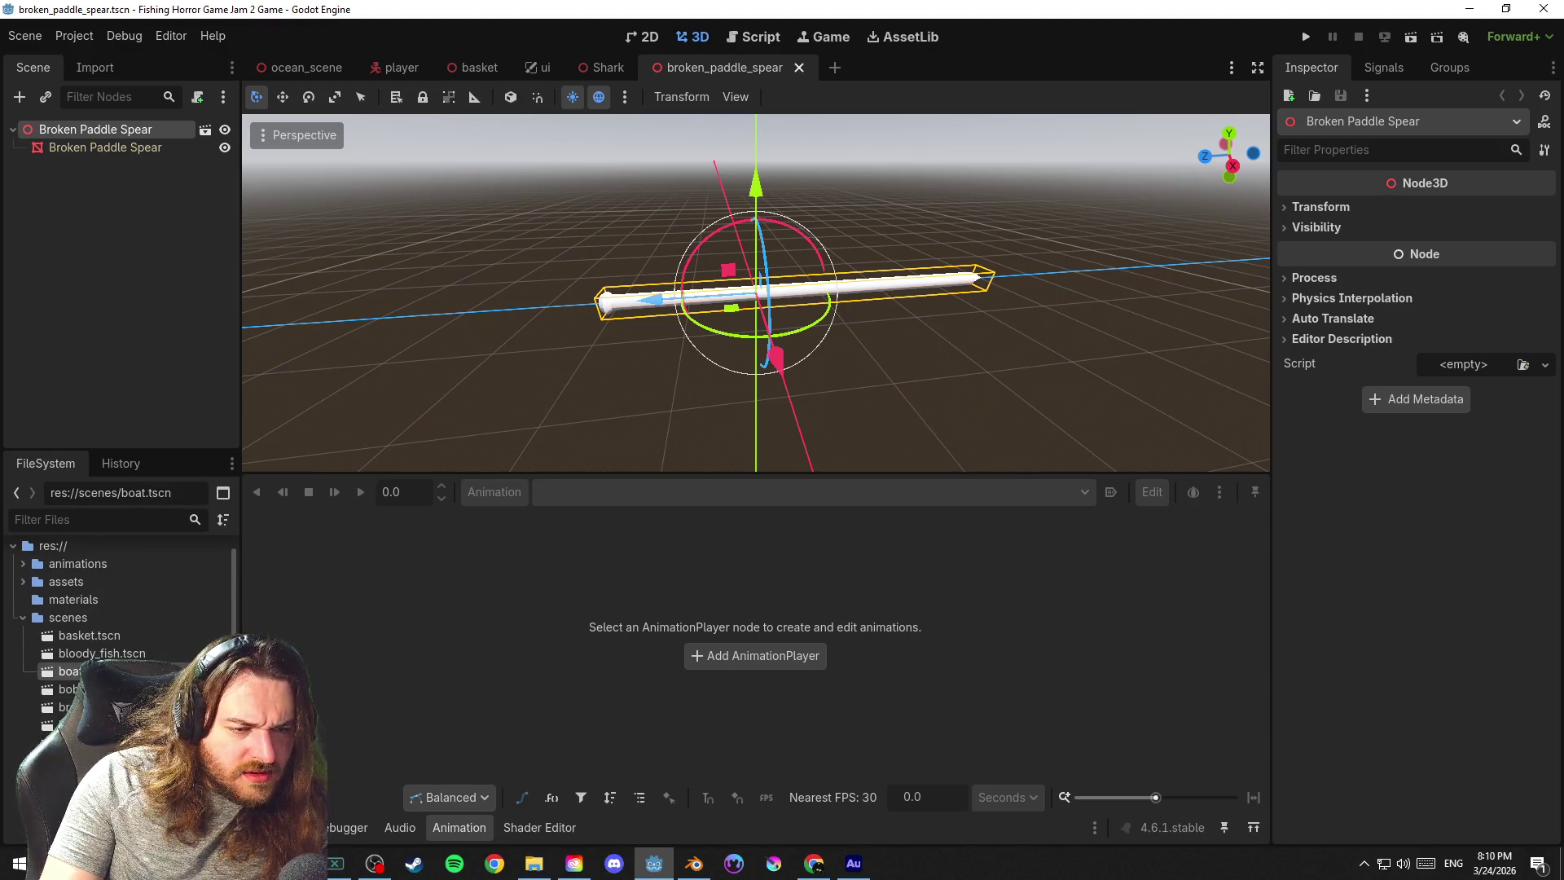
double_click(74, 670)
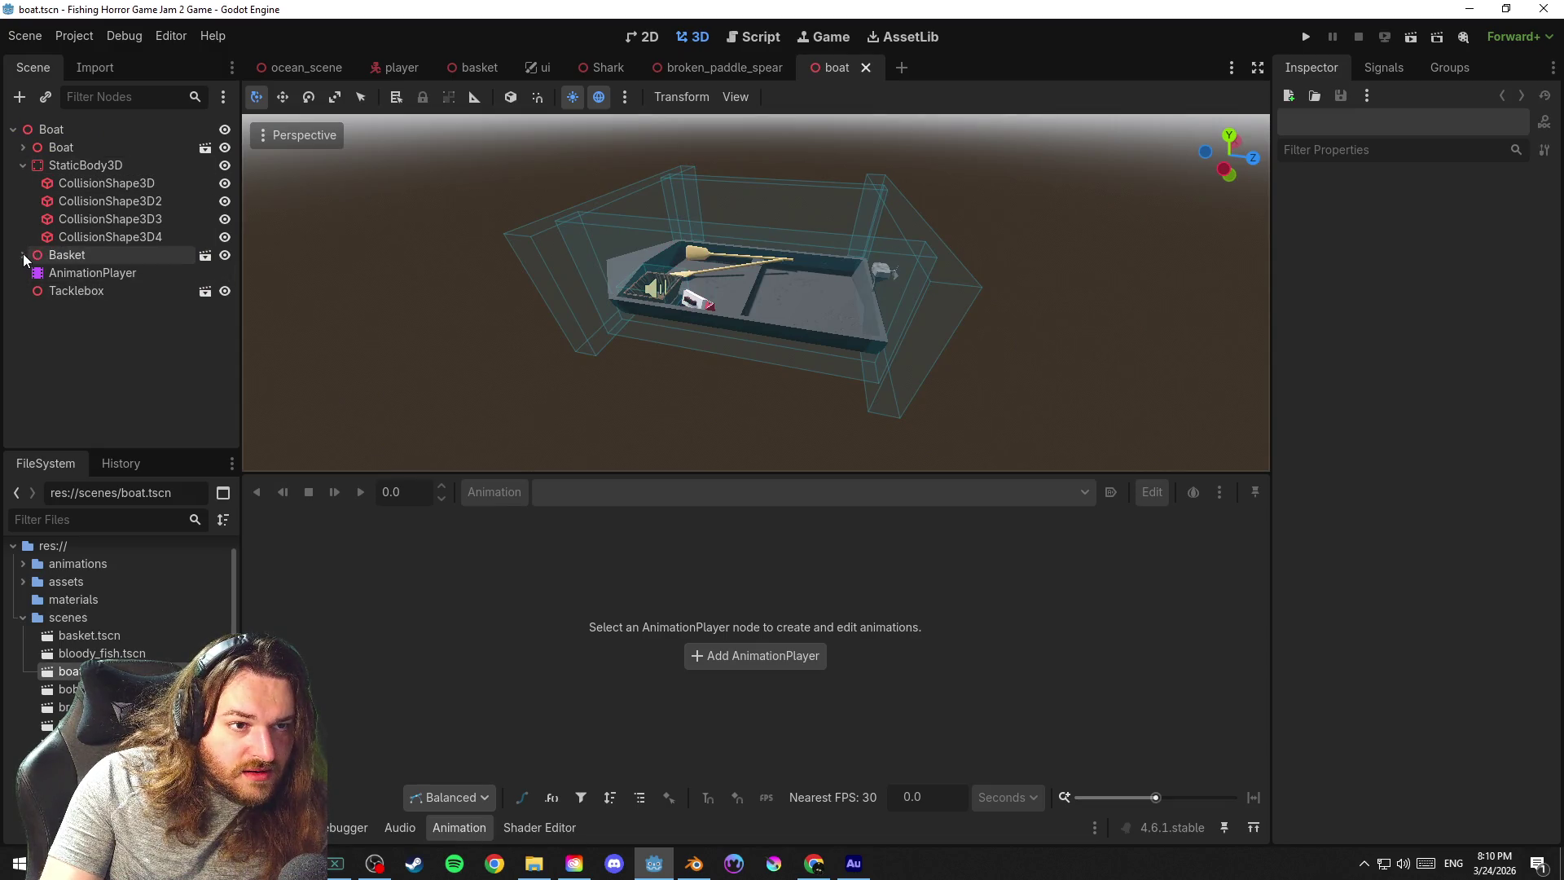
Expand the Boat node, frame the Paddle in view and save the boat scene
left_click(22, 165)
left_click(22, 147)
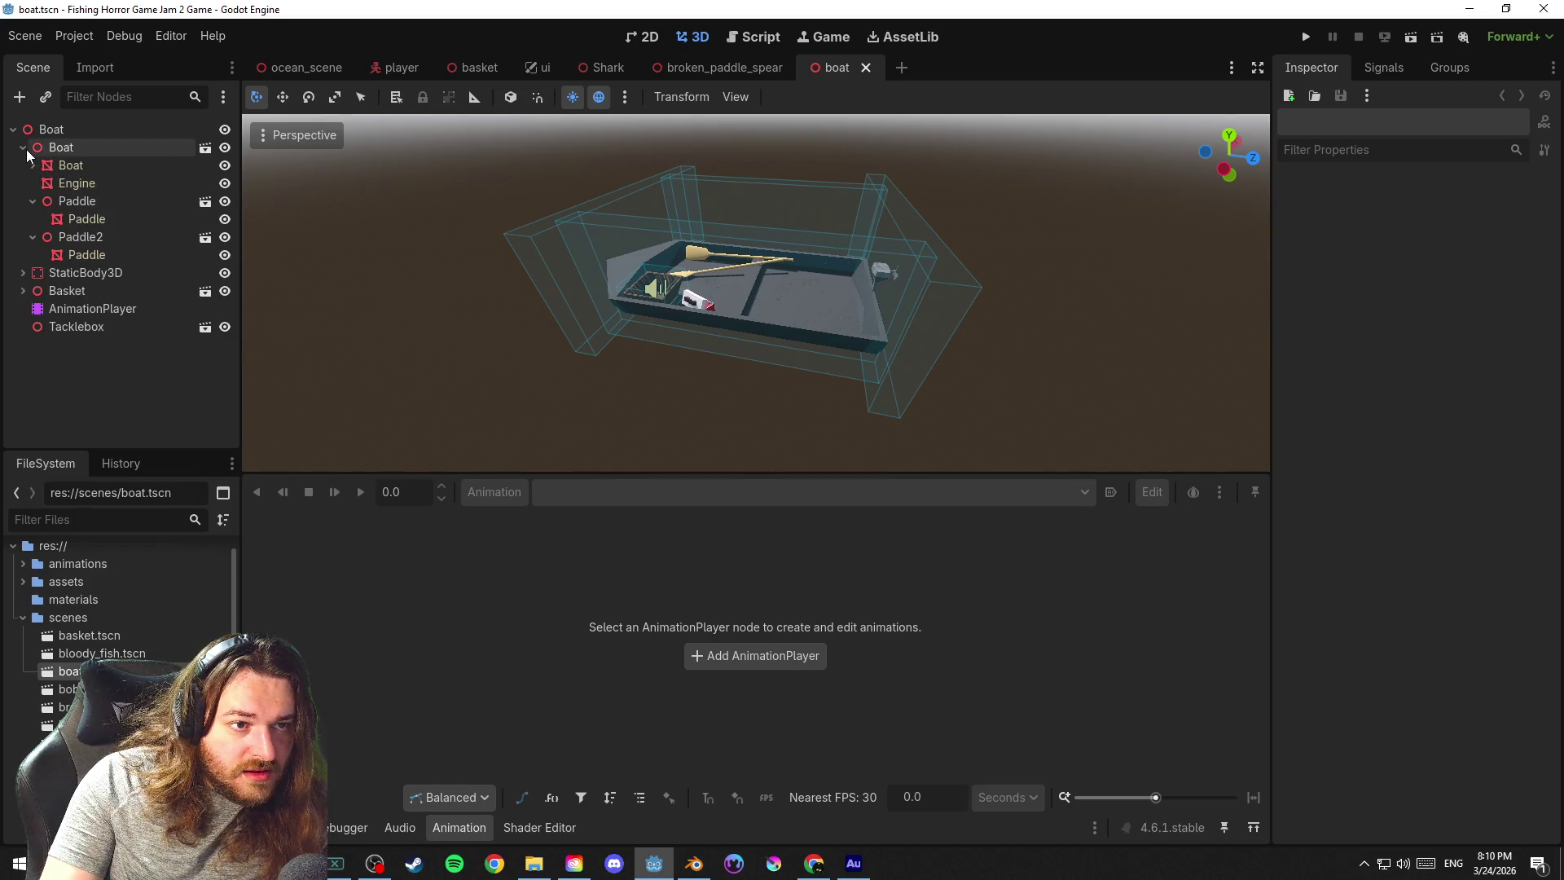
left_click(76, 201)
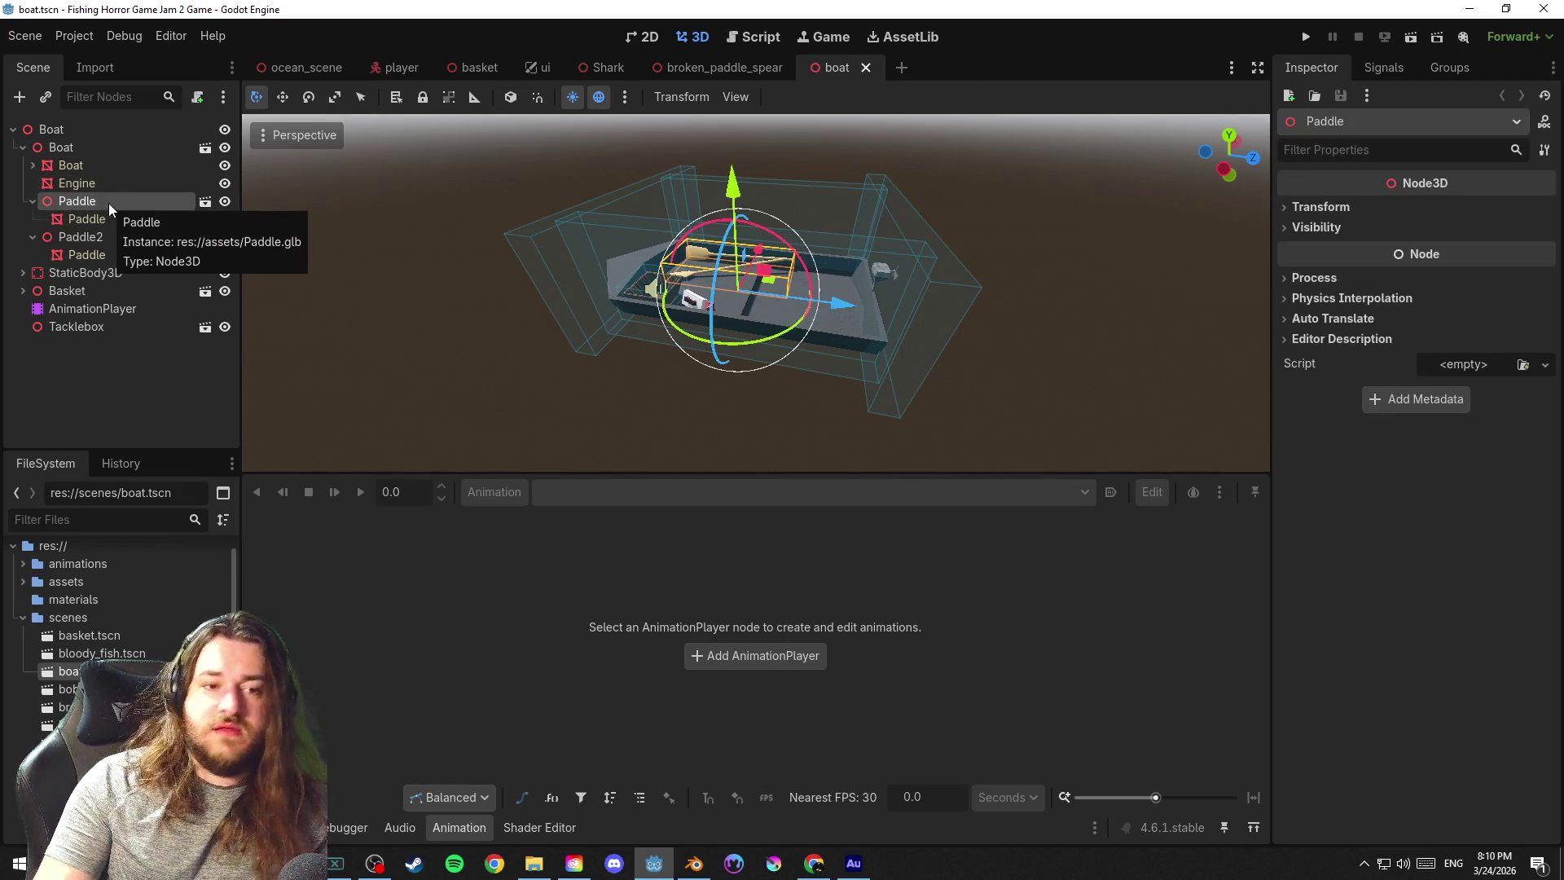
double_click(110, 204)
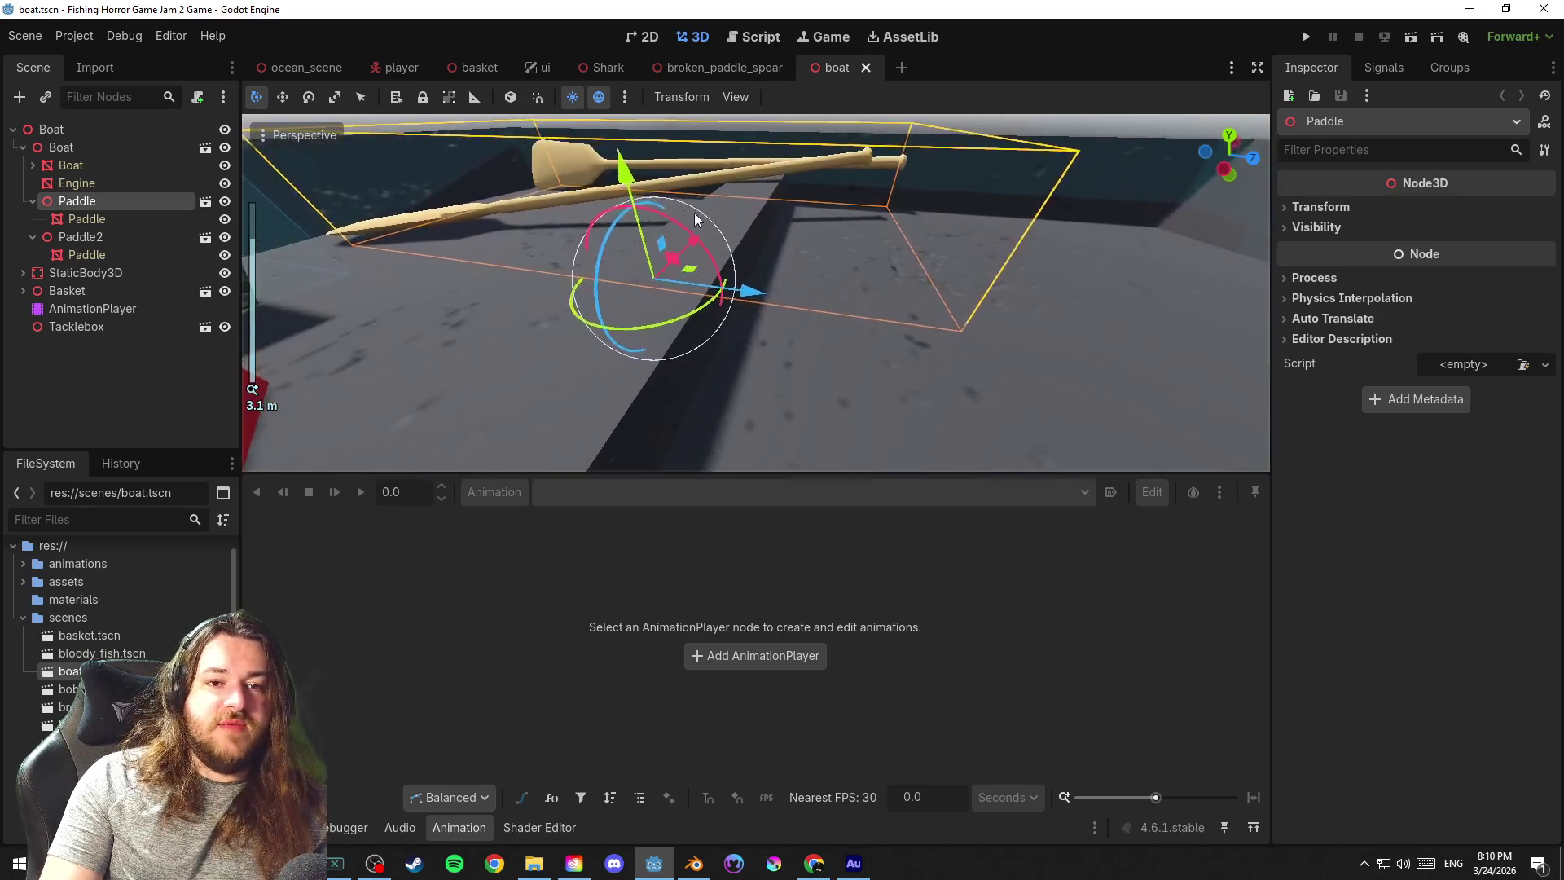
key("ctrl+s")
mouse_move(737, 330)
left_mouse_down()
mouse_move(817, 257)
mouse_move(737, 298)
mouse_move(769, 320)
mouse_move(730, 307)
left_mouse_up()
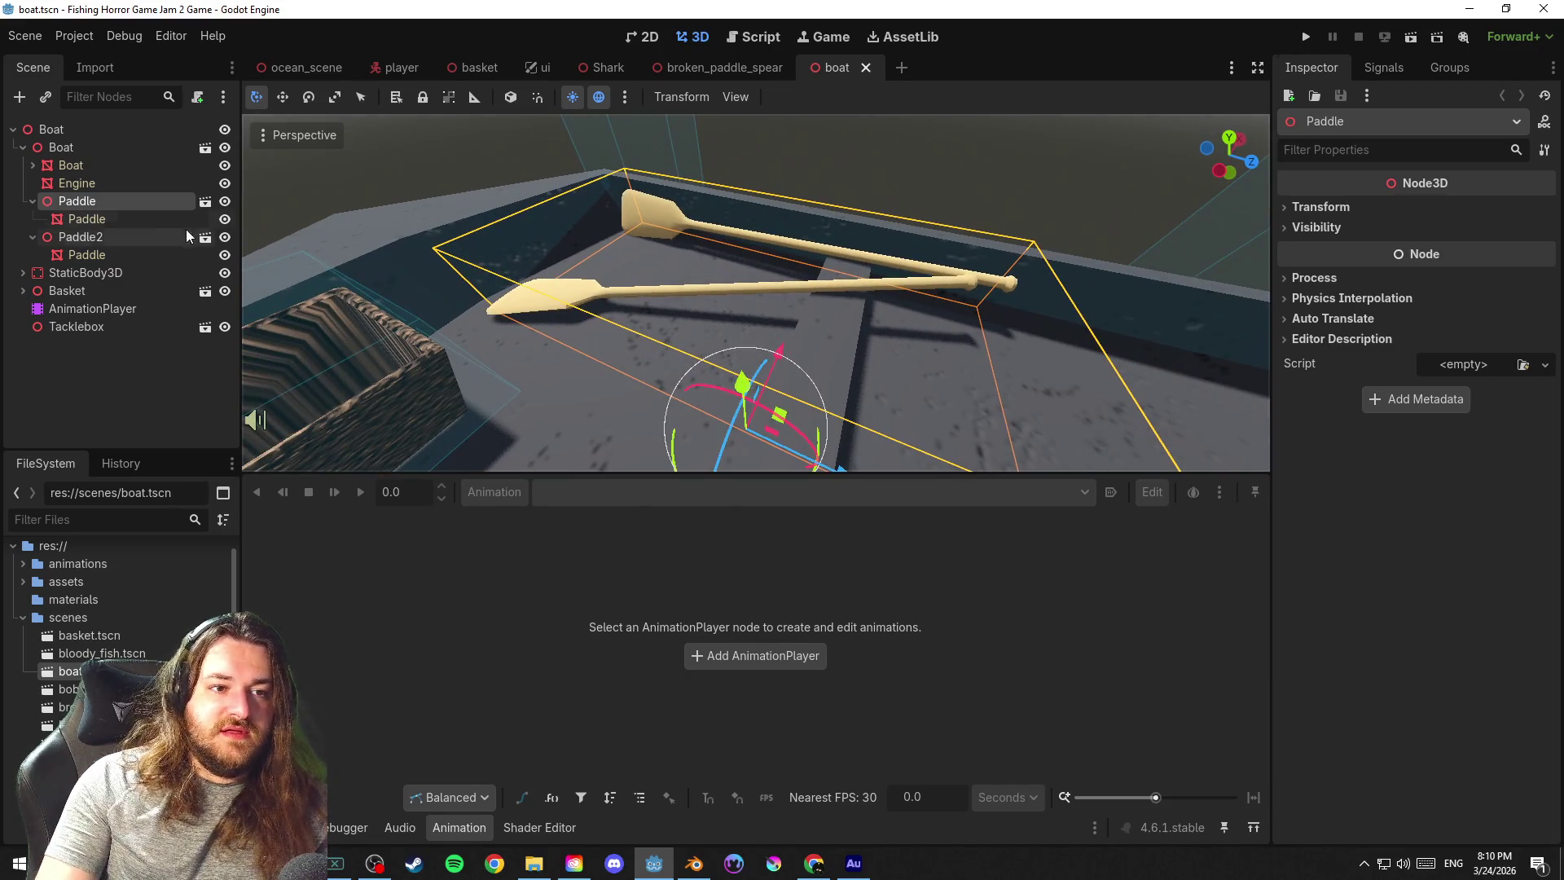
Copy the paddle mesh's wooden surface material and switch to the broken_paddle_spear scene
left_click(126, 218)
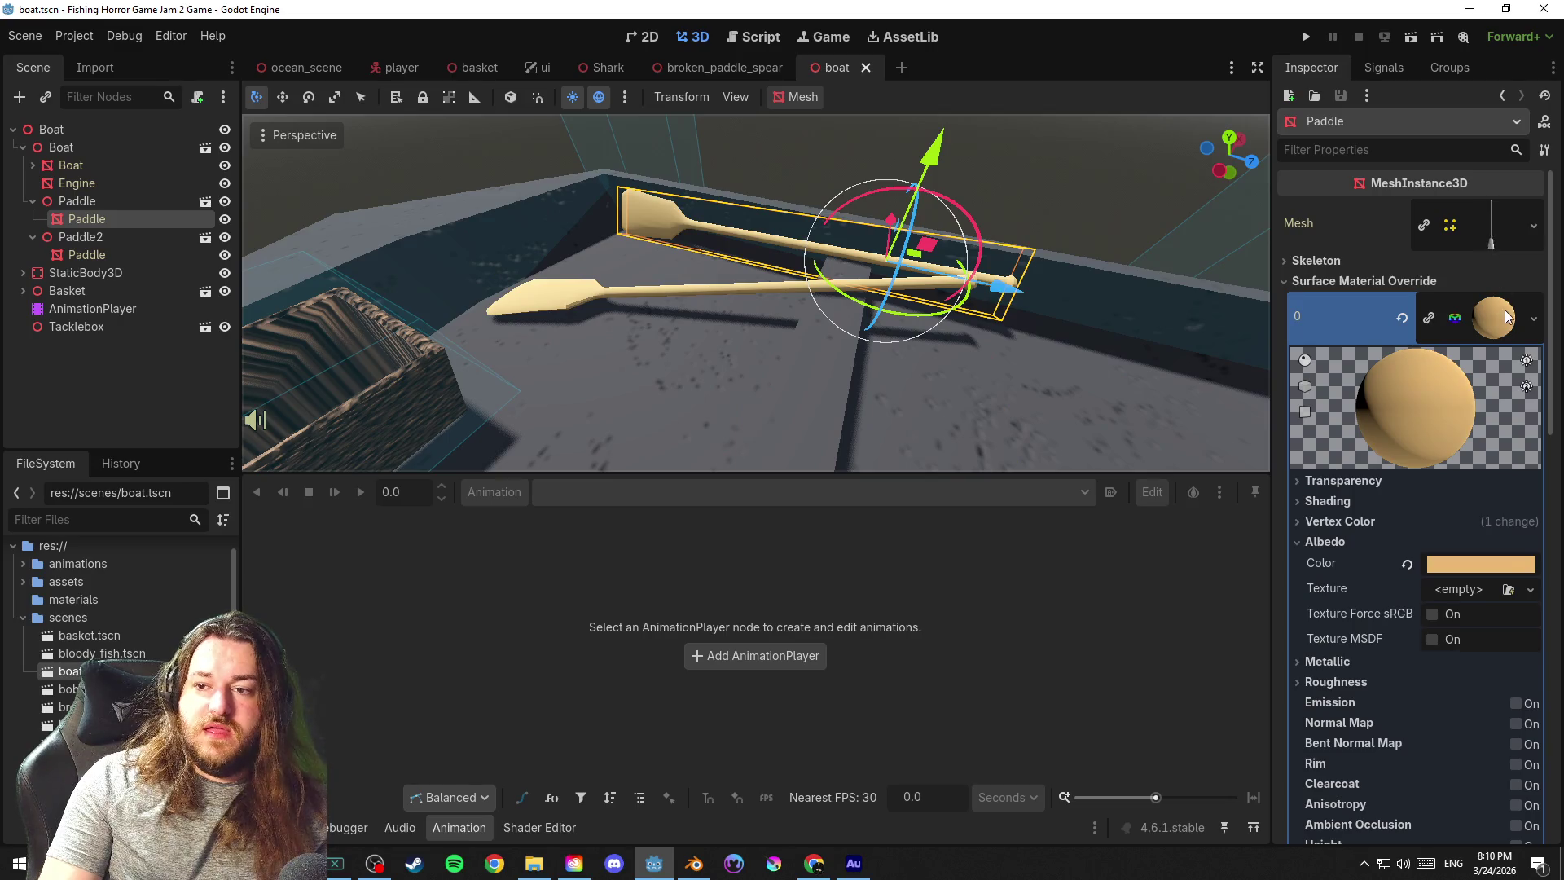
right_click(1504, 308)
left_click(1448, 545)
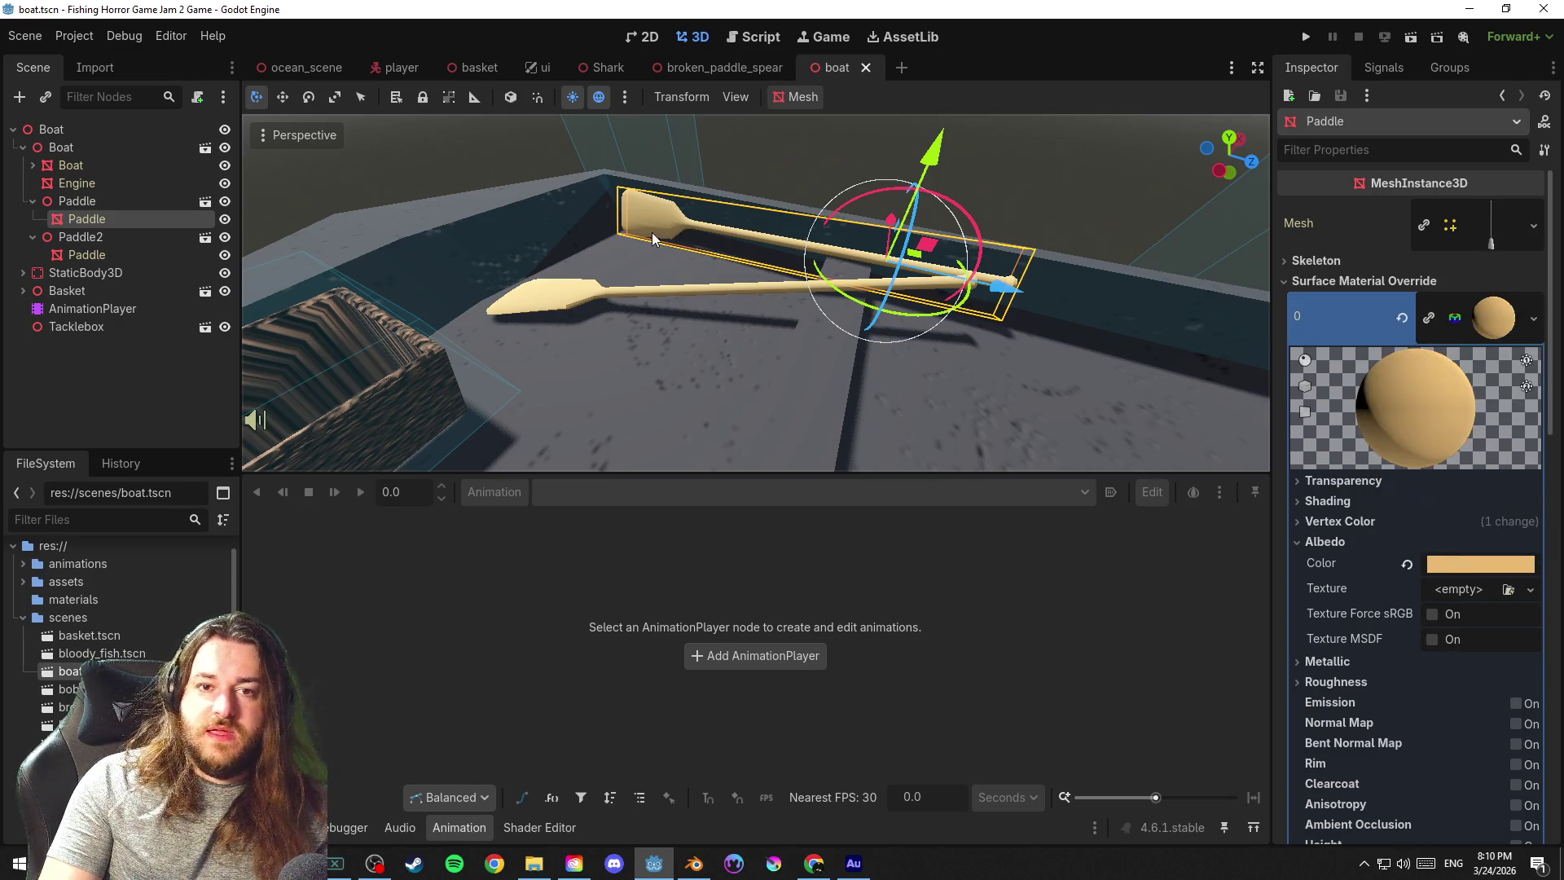
left_click(726, 68)
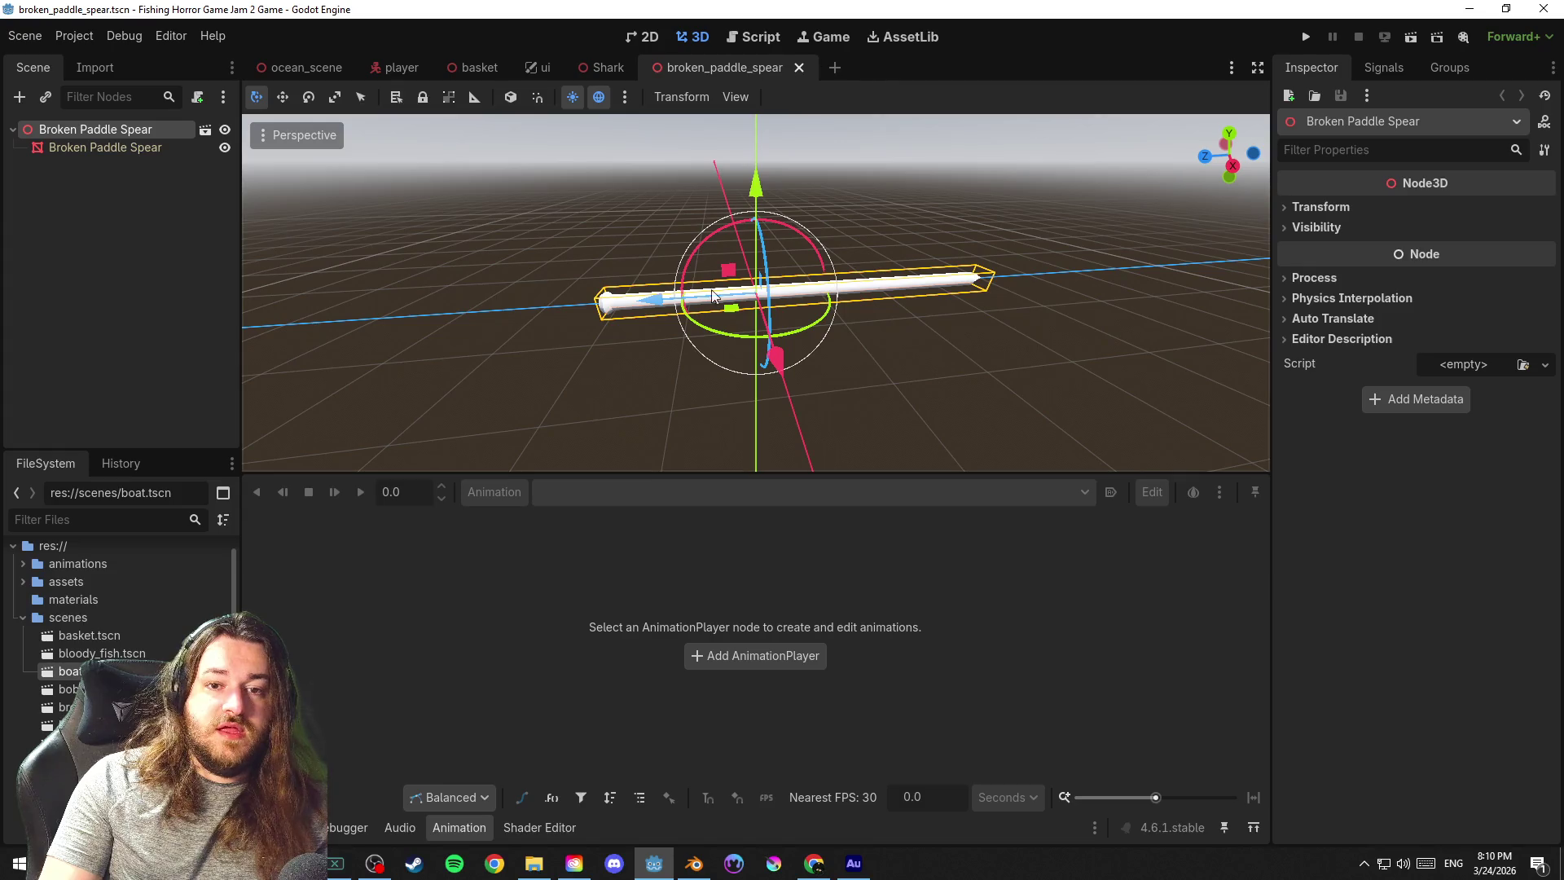
Paste the wooden material into the spear mesh's Surface Material Override slot 0 and save
left_click(938, 285)
left_click(1488, 244)
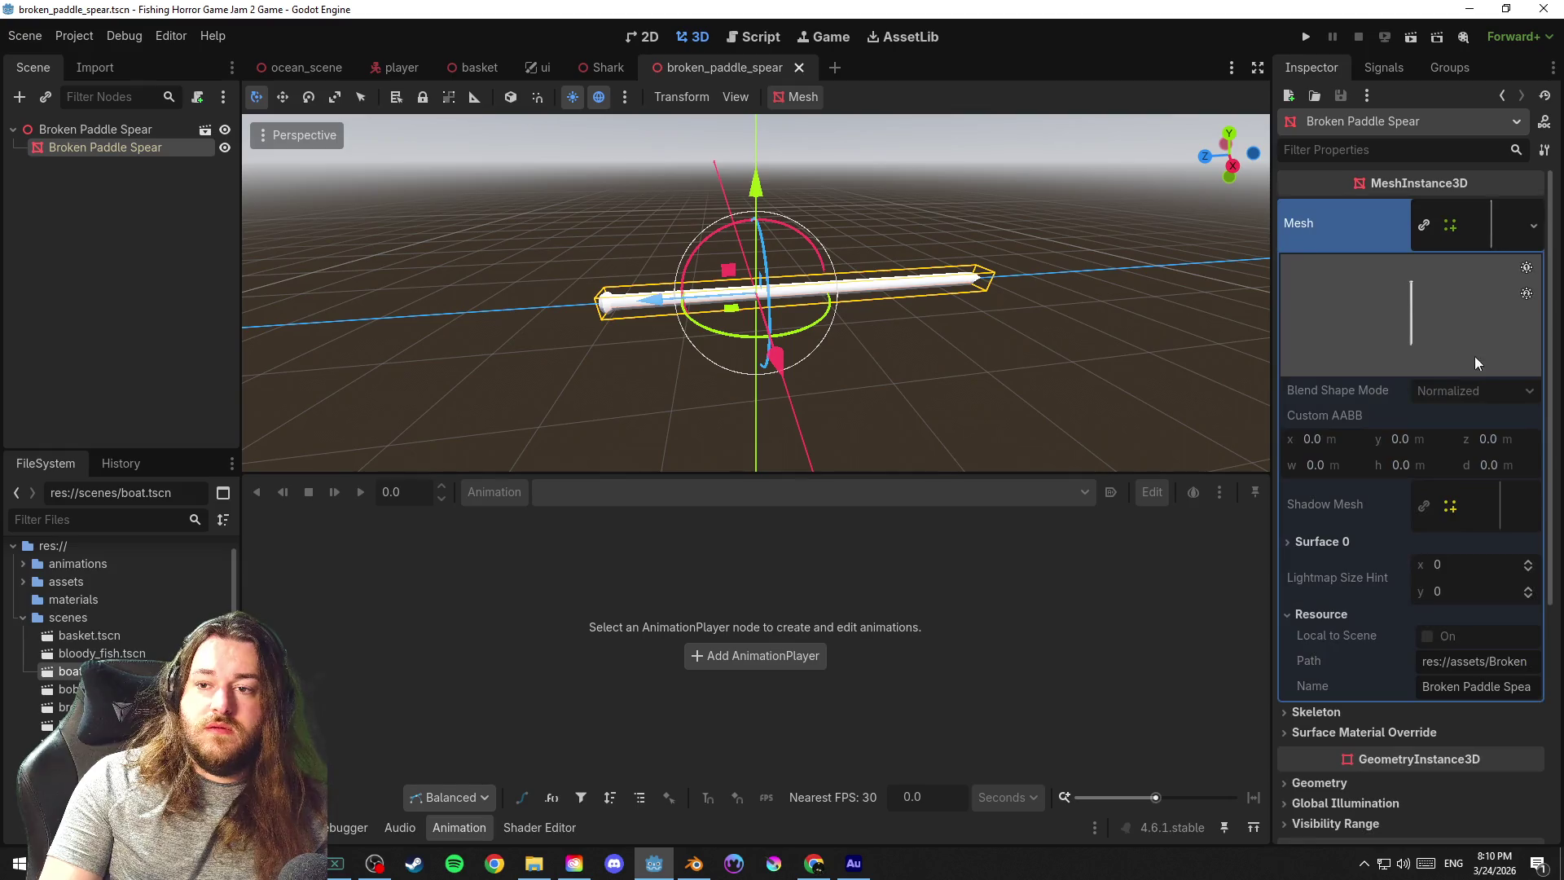
left_click(1467, 223)
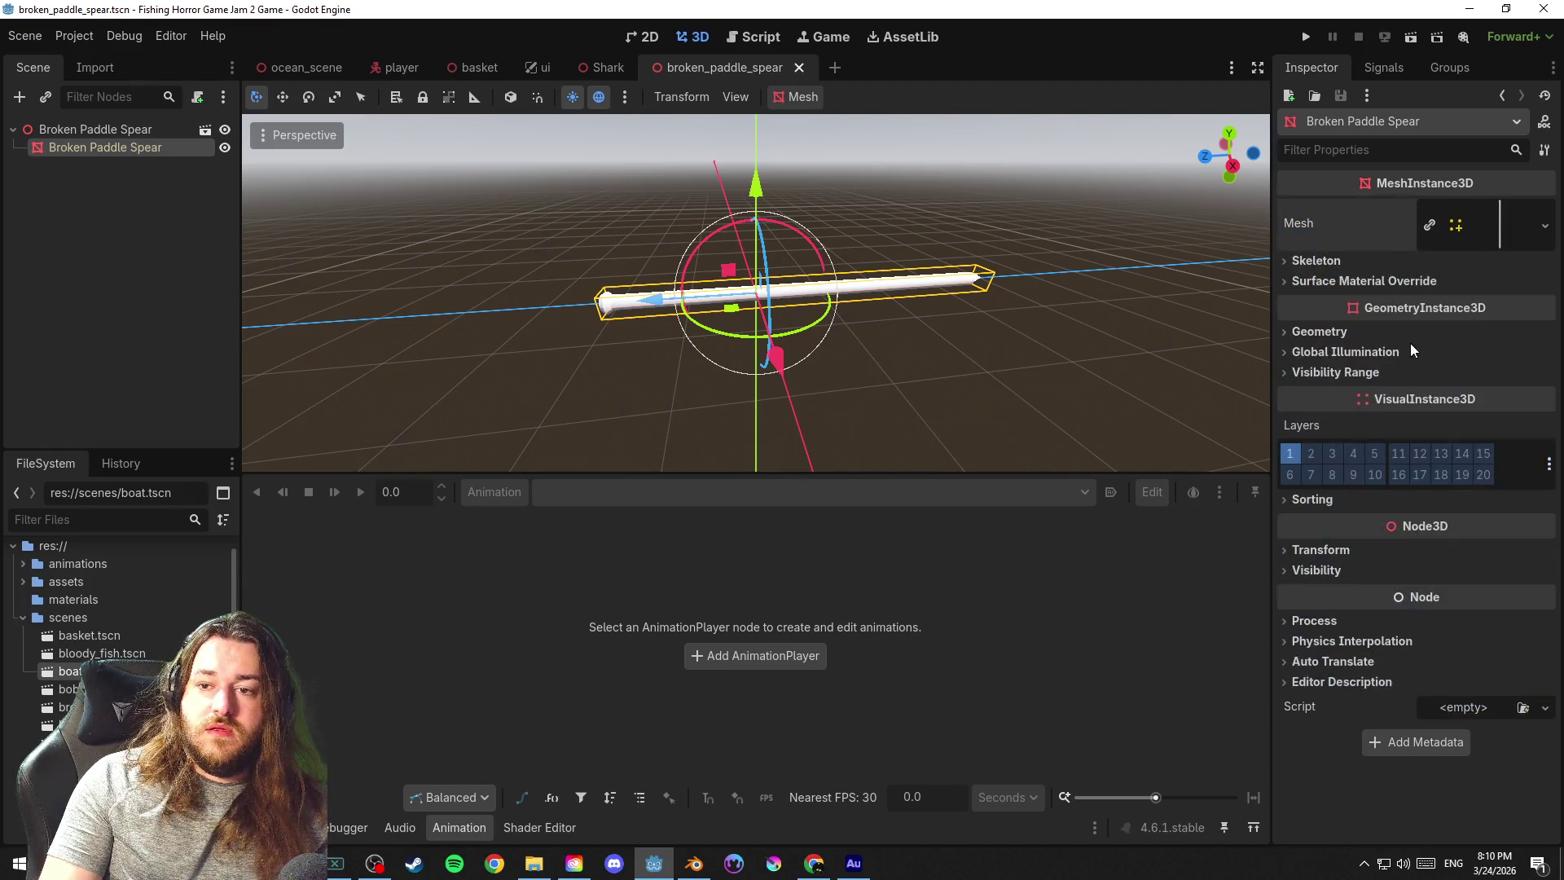
left_click(1368, 283)
left_click(1464, 301)
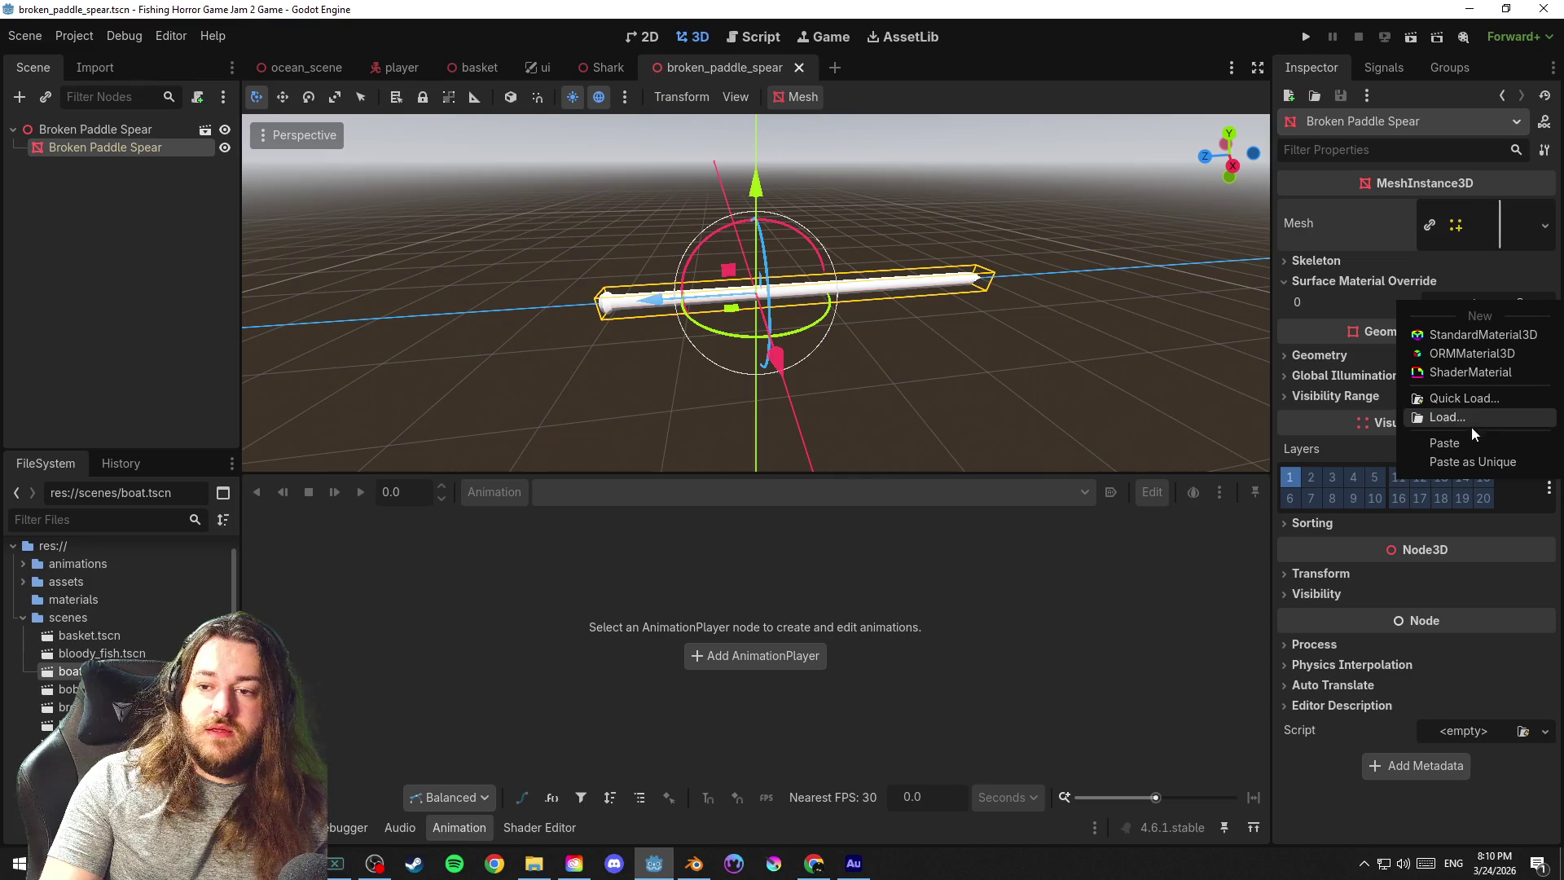
left_click(1468, 462)
key("ctrl+s")
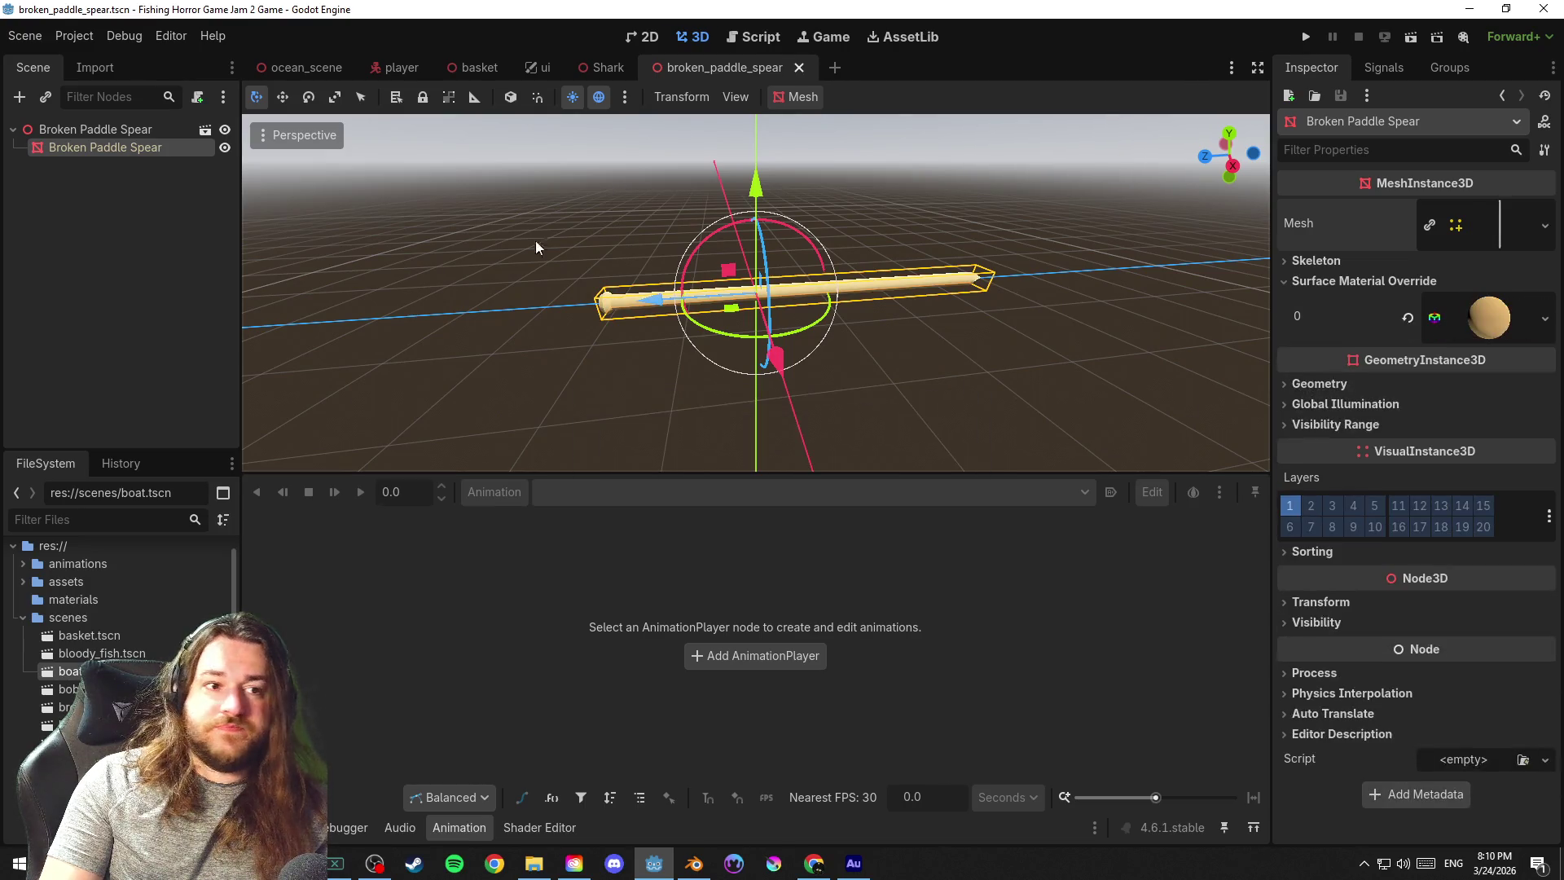
Paste the material as unique onto the paddle head mesh's slot 0 and save its scene
double_click(74, 706)
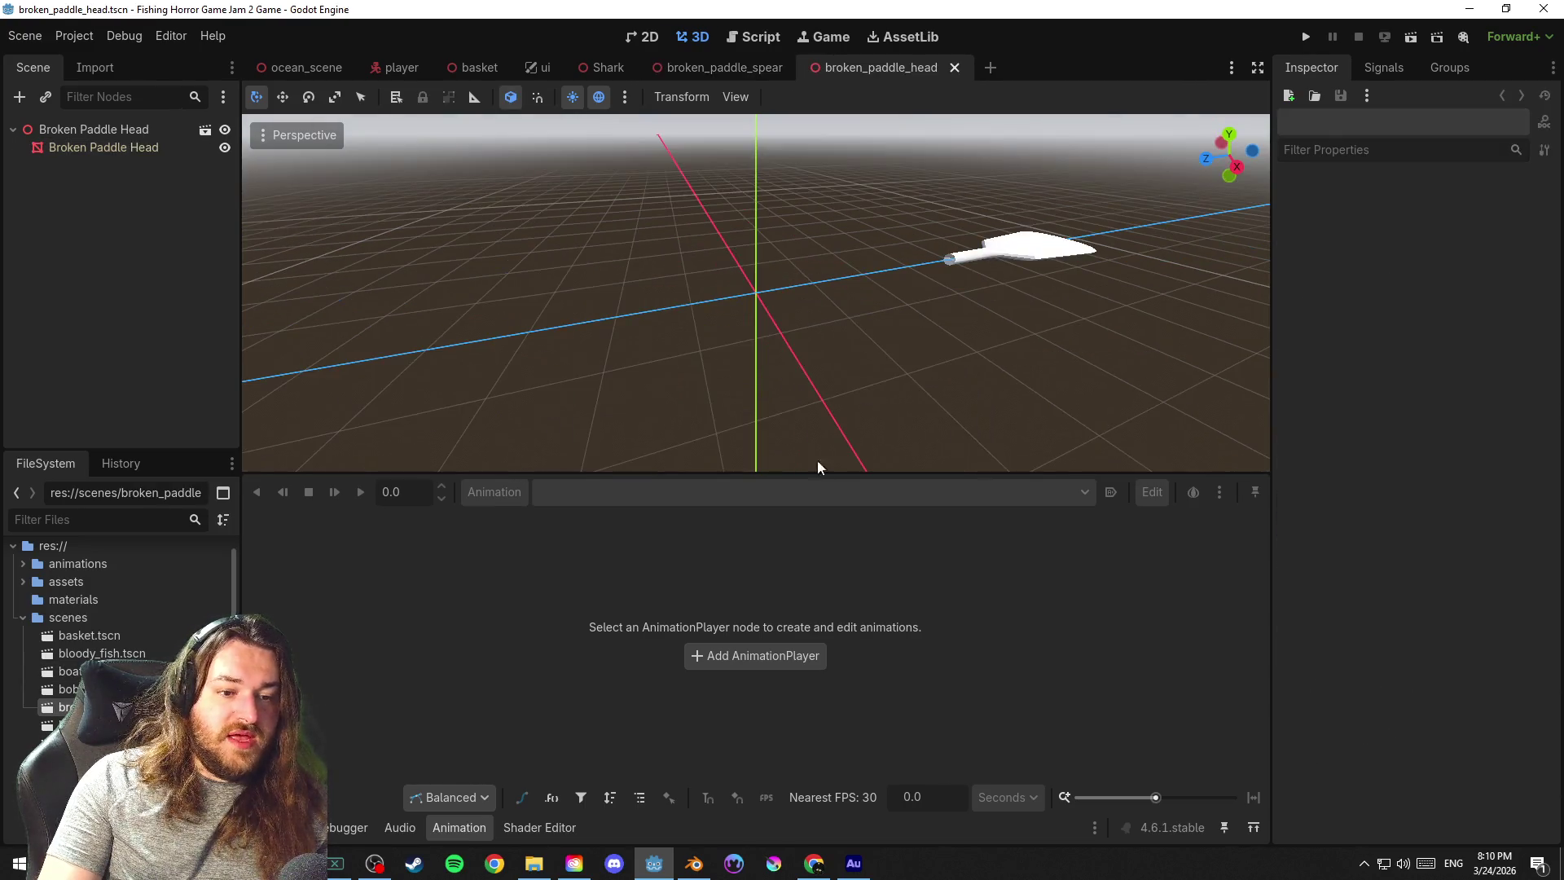
left_click(1025, 257)
left_click(1486, 230)
left_click(1483, 331)
left_click(1414, 281)
left_click(1471, 300)
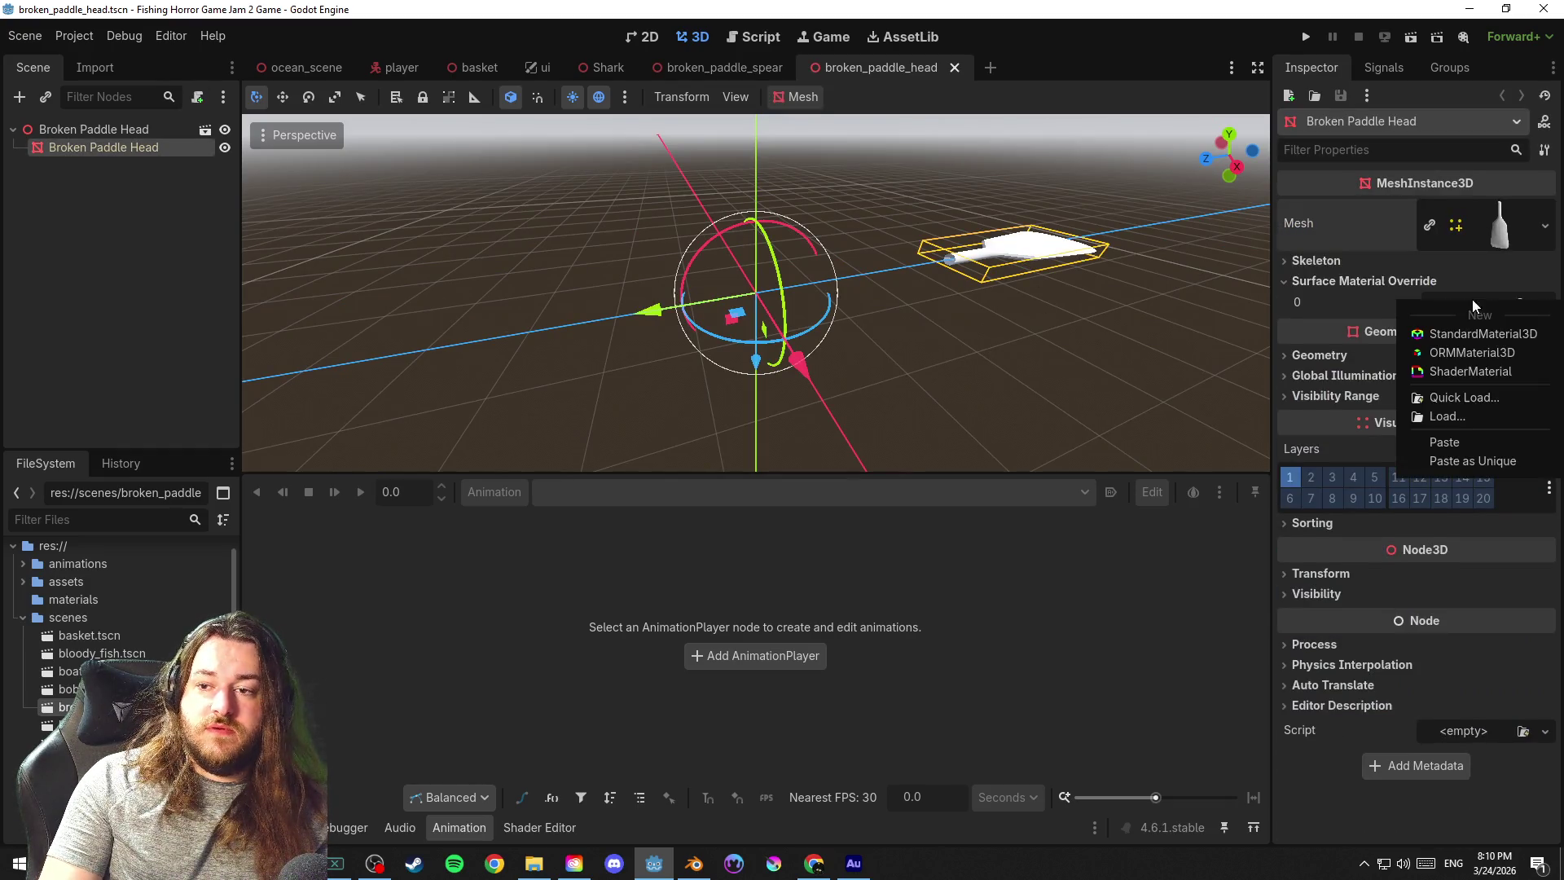
left_click(1485, 461)
left_click(1126, 351)
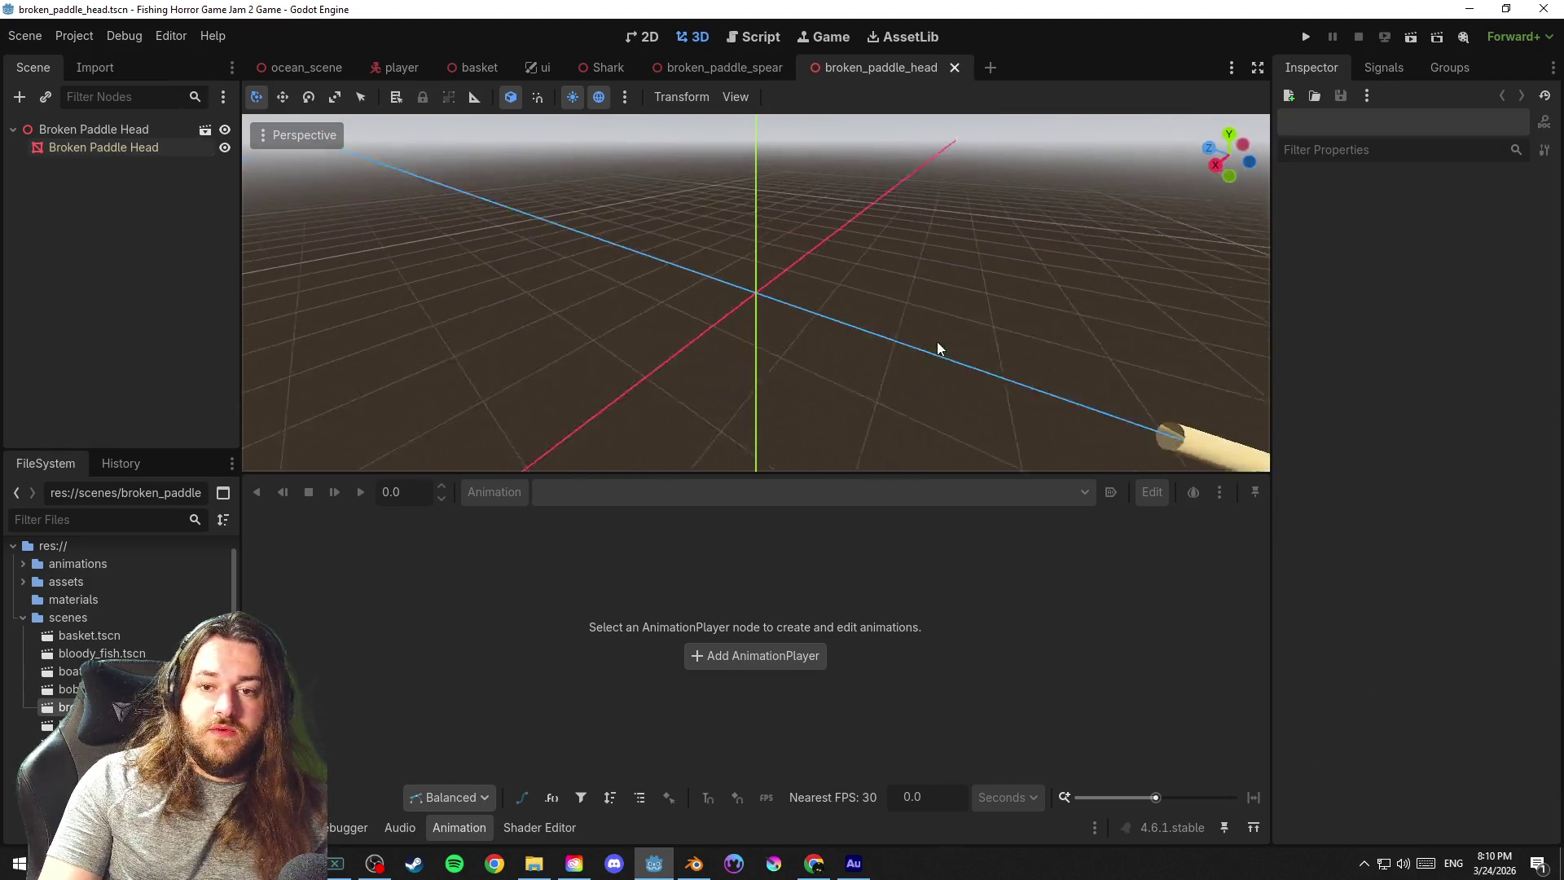
key("ctrl+s")
Close the broken paddle head and spear scenes
left_click_drag(985, 356, 1022, 297)
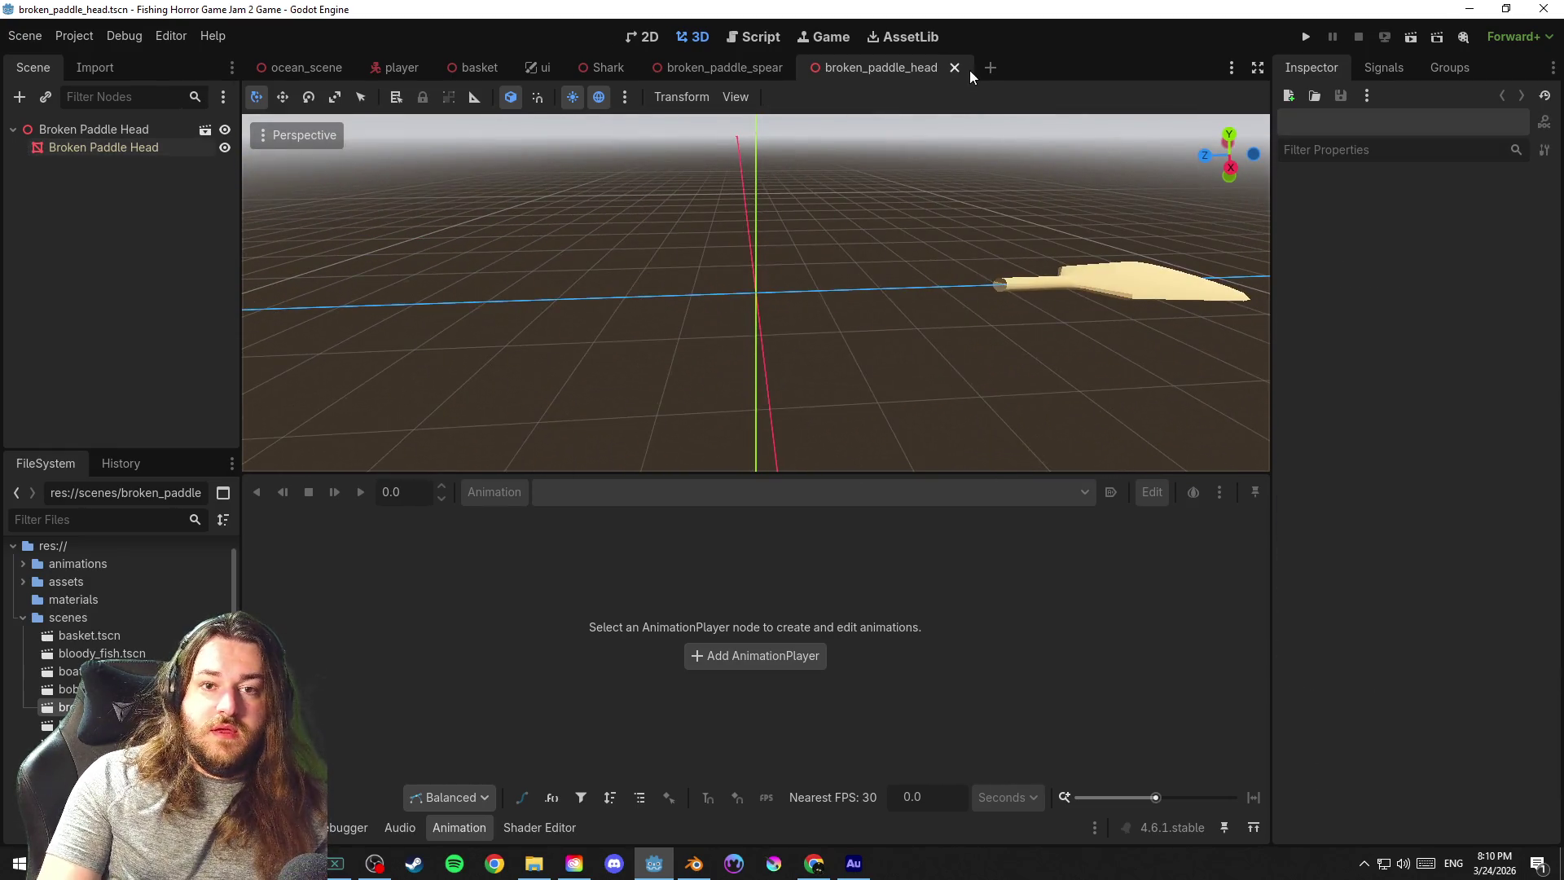
left_click(954, 67)
left_click(798, 68)
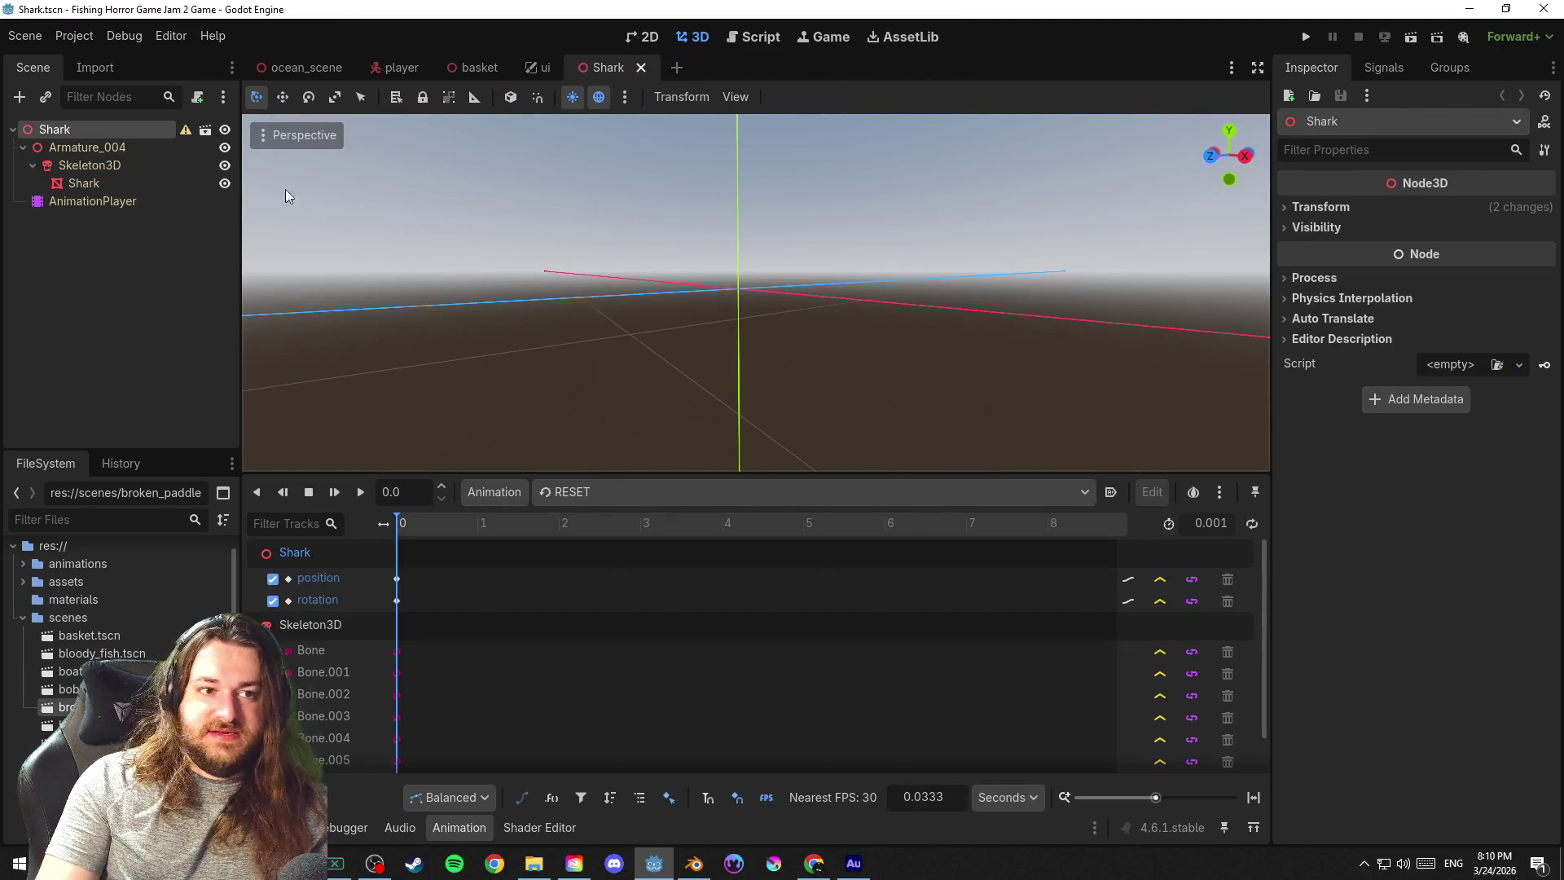
Check the Shark root's configuration warning, reset its position and rotation to zero, and save
left_click(182, 128)
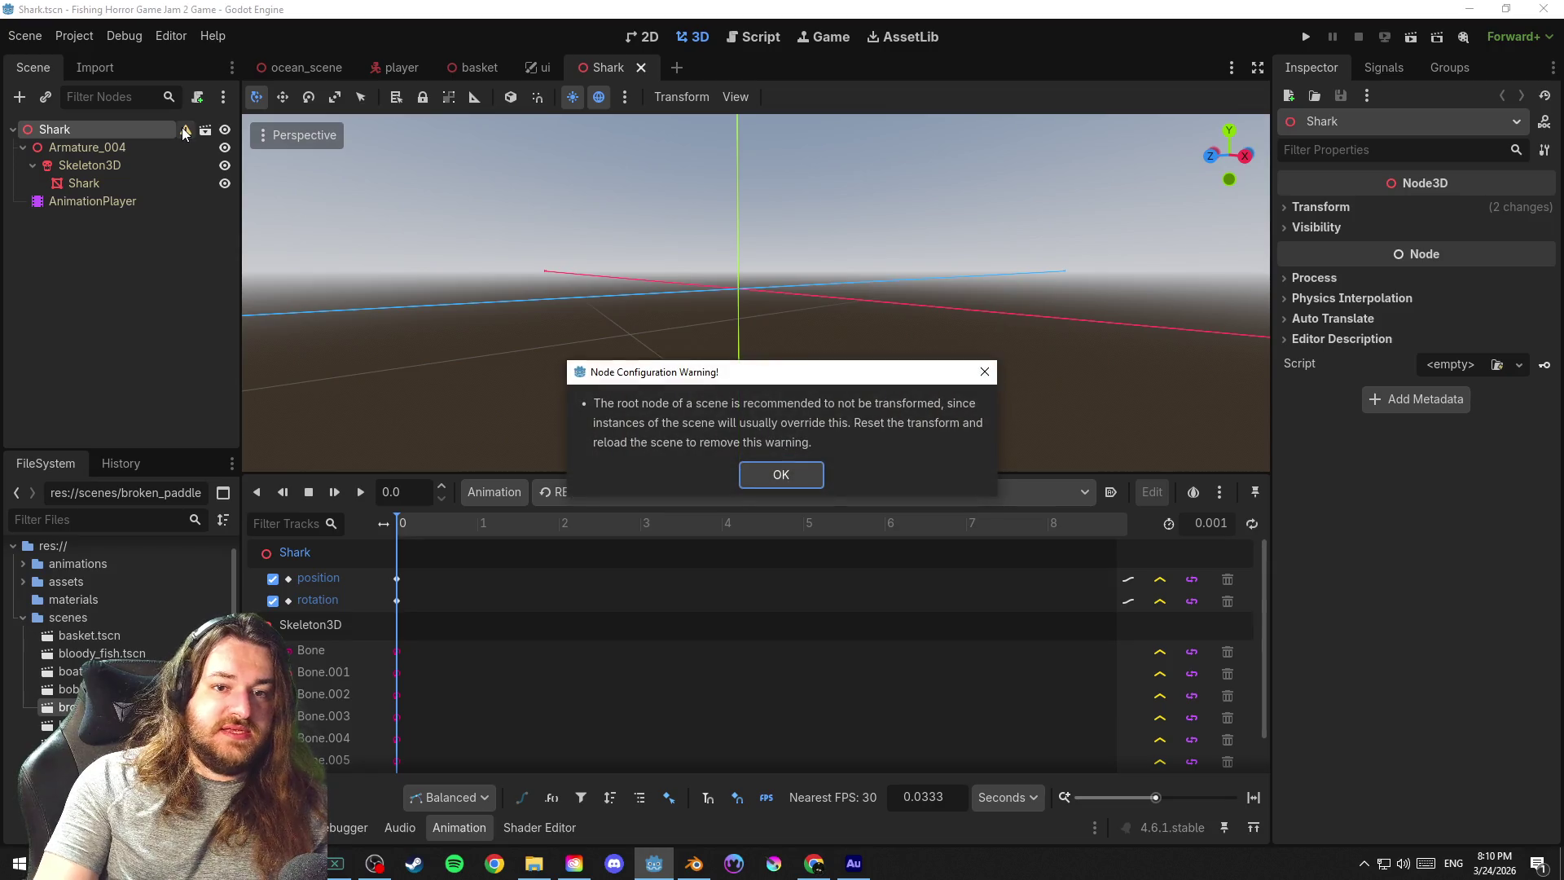
left_click(785, 475)
mouse_move(880, 373)
left_mouse_down()
mouse_move(607, 317)
mouse_move(1047, 324)
mouse_move(860, 316)
mouse_move(888, 314)
left_mouse_up()
scroll(1049, 319, "down", 5)
scroll(1052, 321, "up", 5)
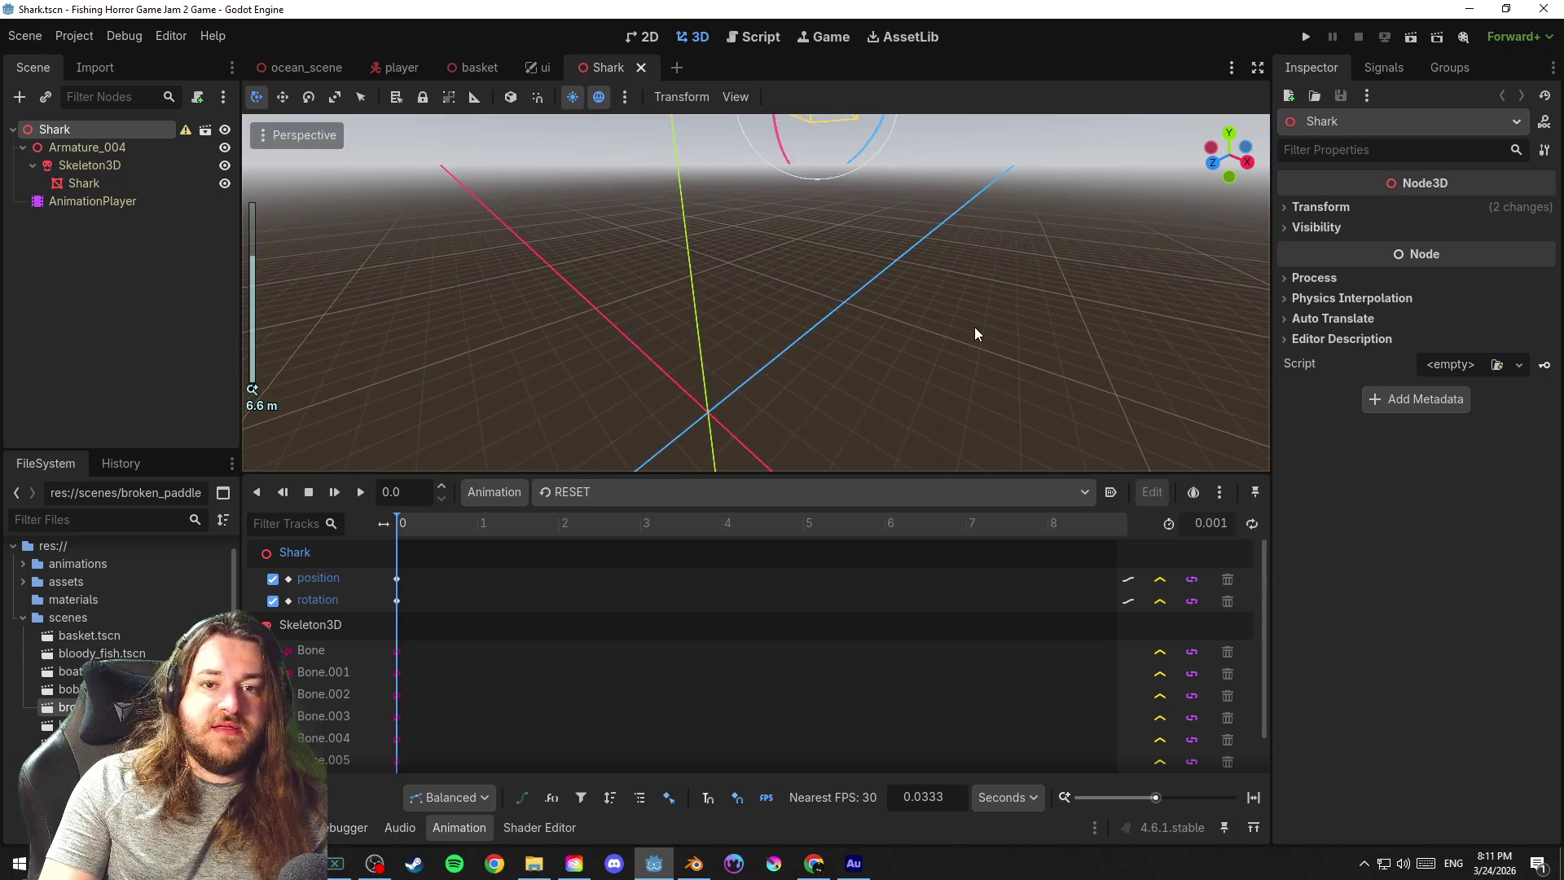
scroll(974, 328, "down", 5)
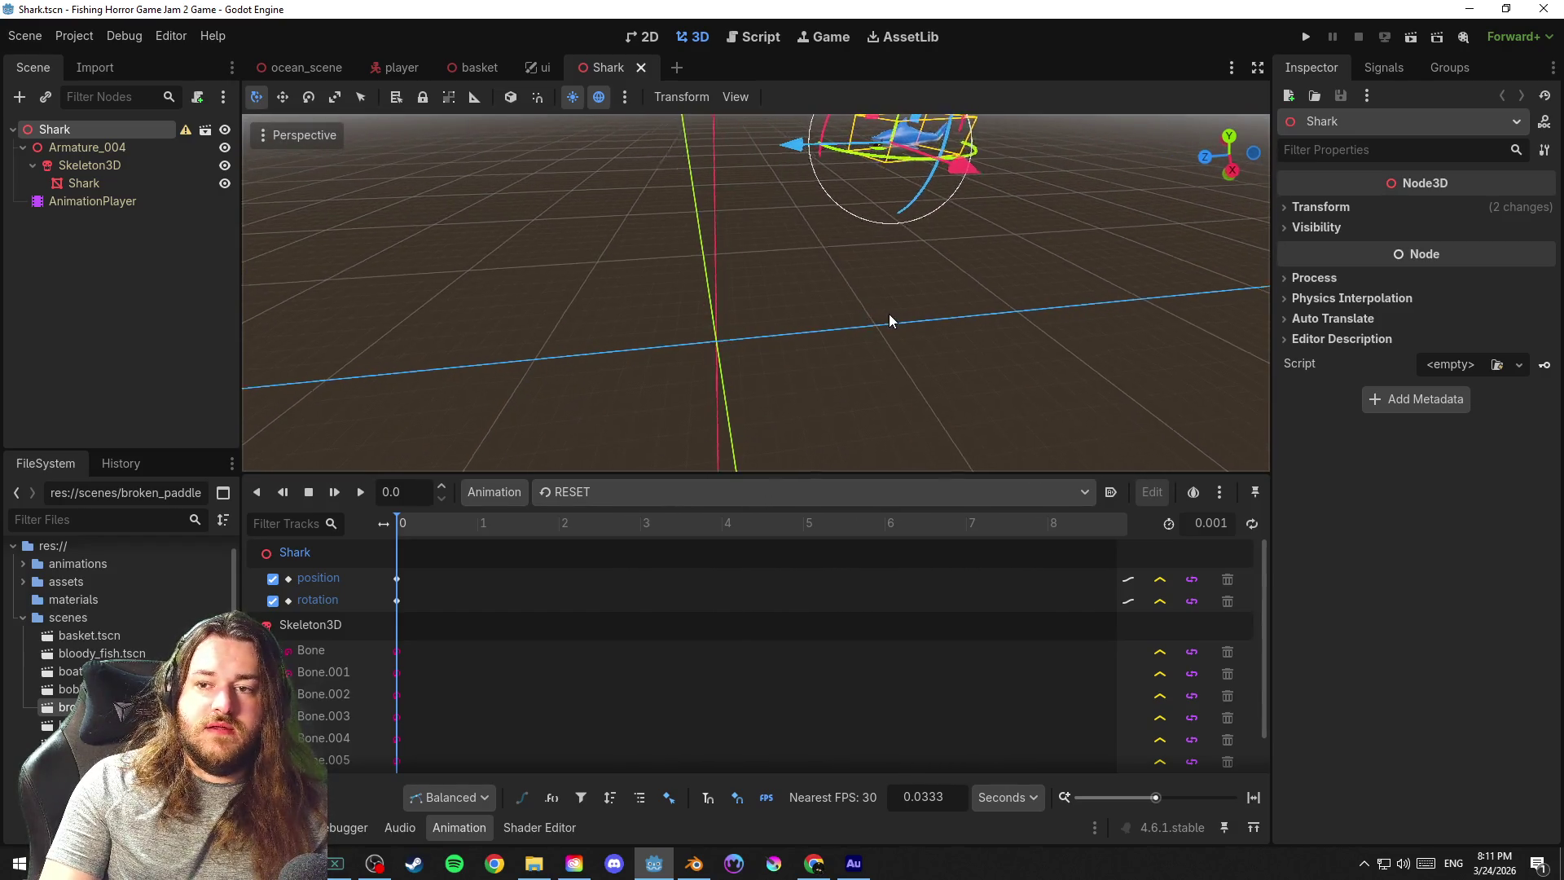
left_click(1317, 207)
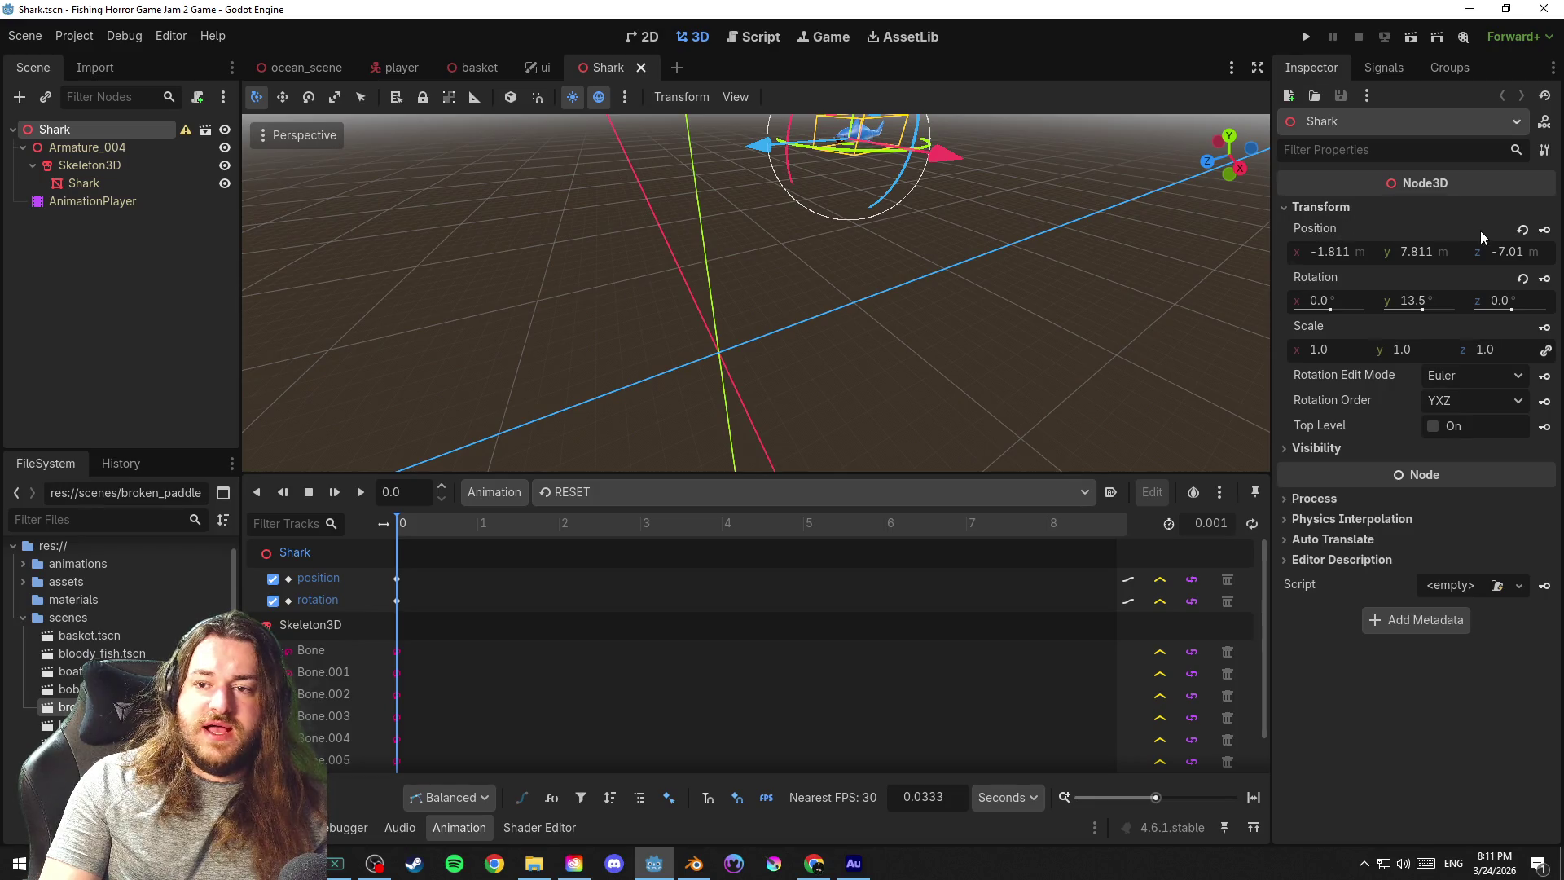
left_click(1522, 228)
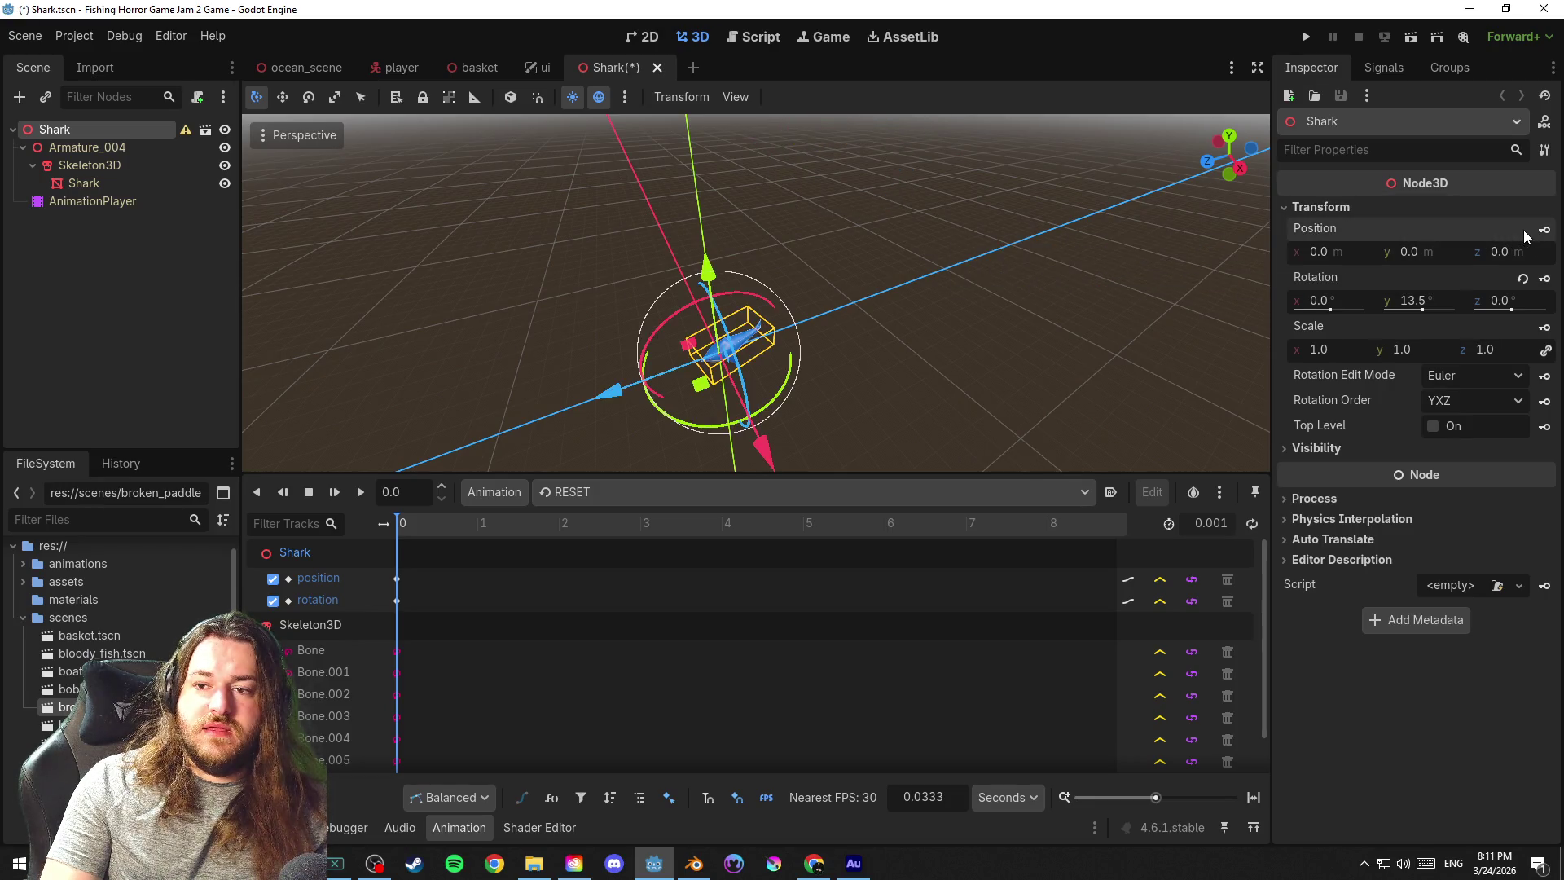
left_click(1526, 285)
scroll(927, 353, "up", 5)
scroll(983, 403, "down", 5)
key("ctrl+s")
left_click(987, 353)
Revert Bone.001, Bone.002, Bone.004 and Bone.006 on Skeleton3D to default poses and save
left_click_drag(939, 348, 1043, 265)
left_click(769, 326)
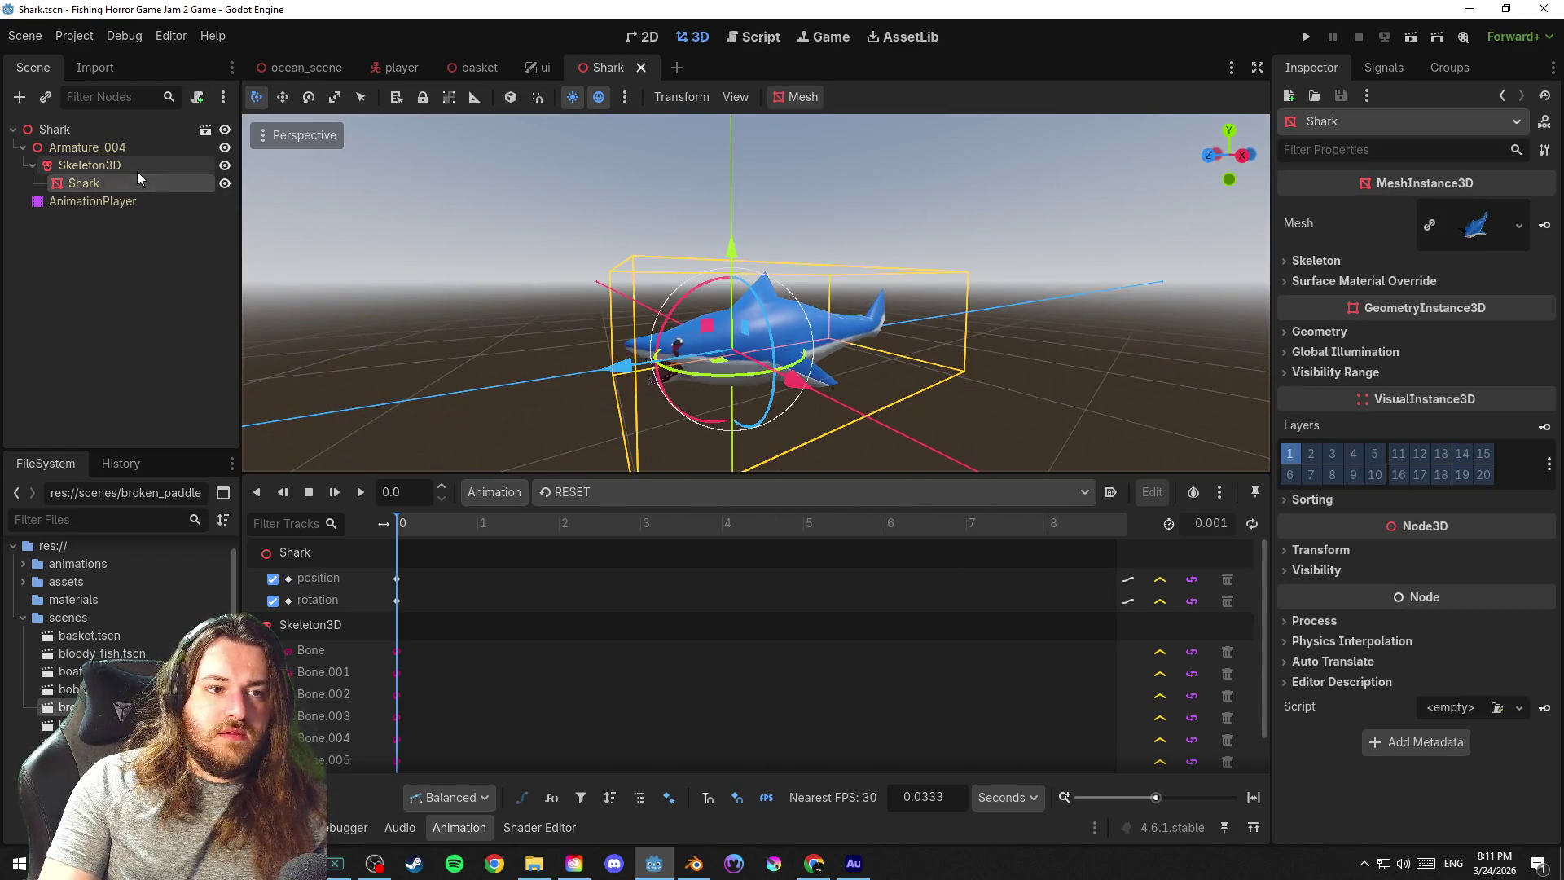
left_click(132, 167)
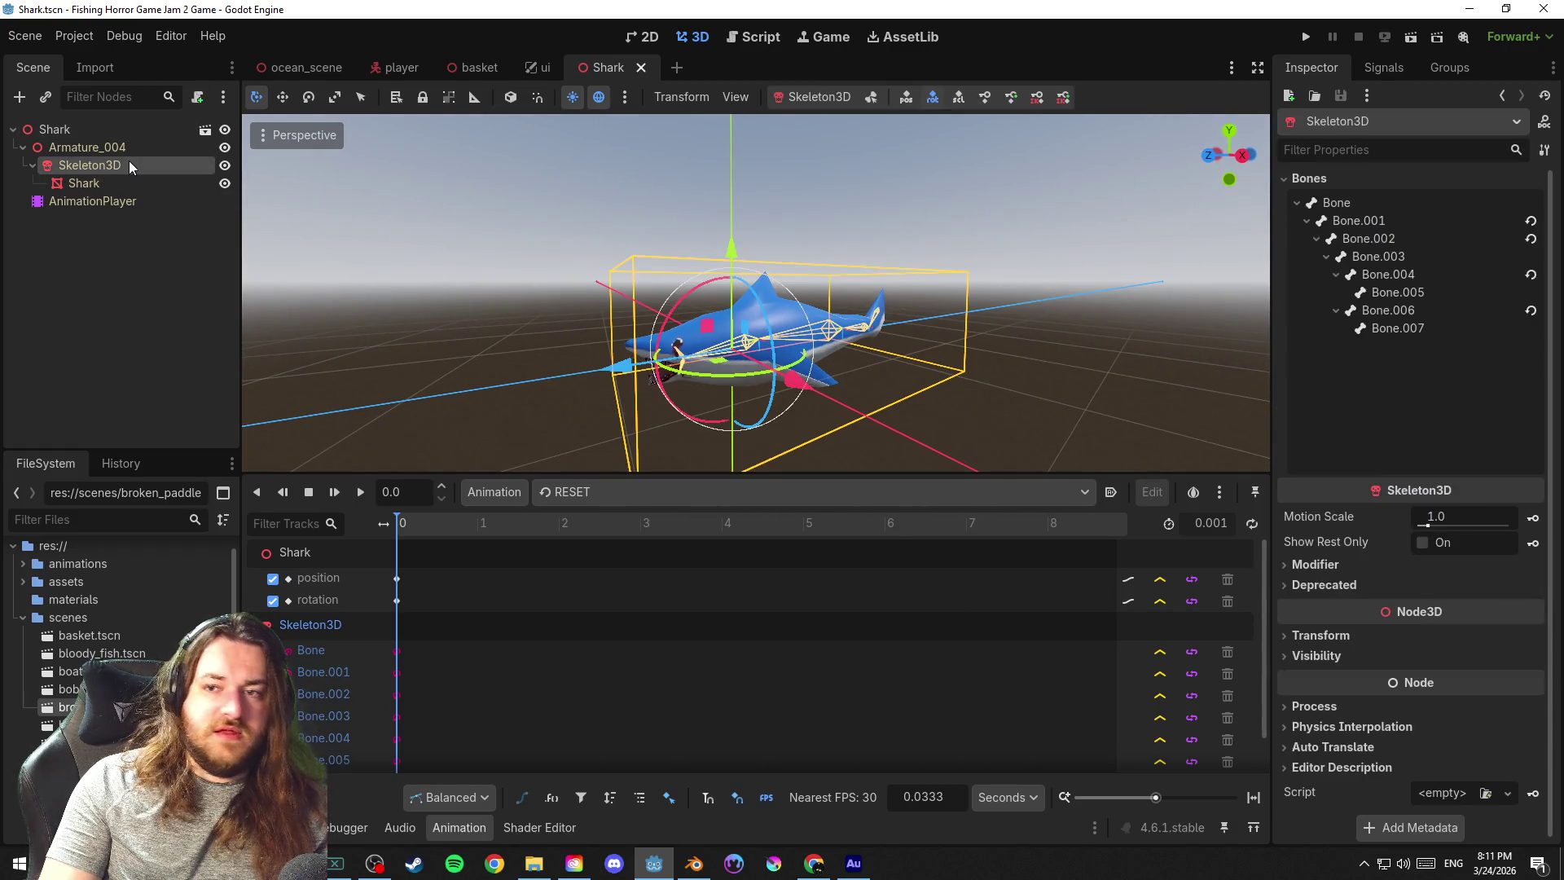
left_click(1530, 220)
left_click(1530, 239)
left_click(1530, 274)
left_click(1530, 310)
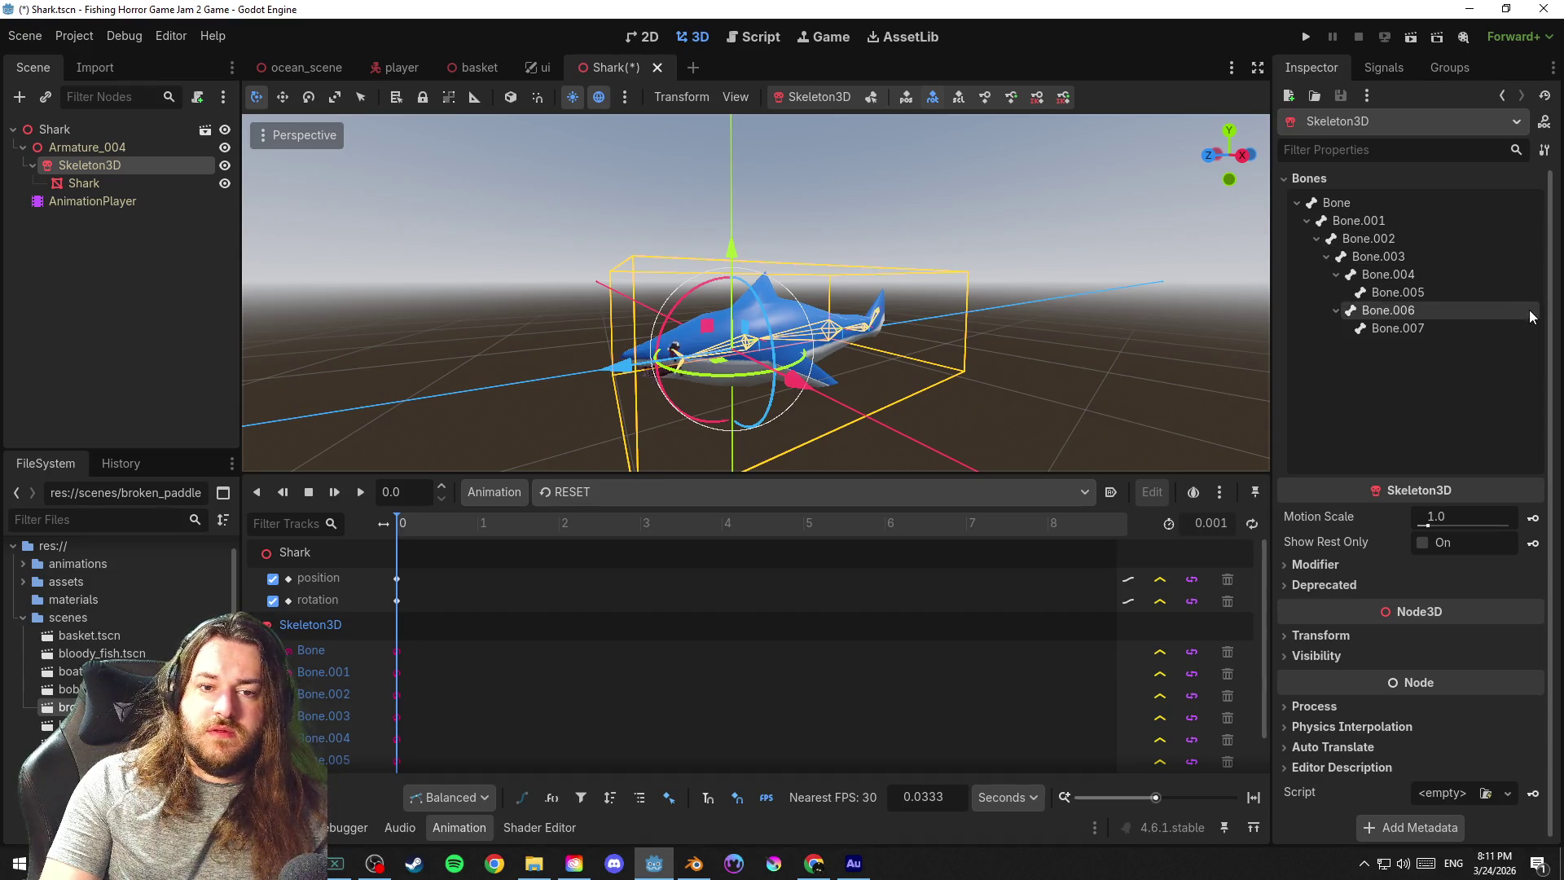
key("ctrl+s")
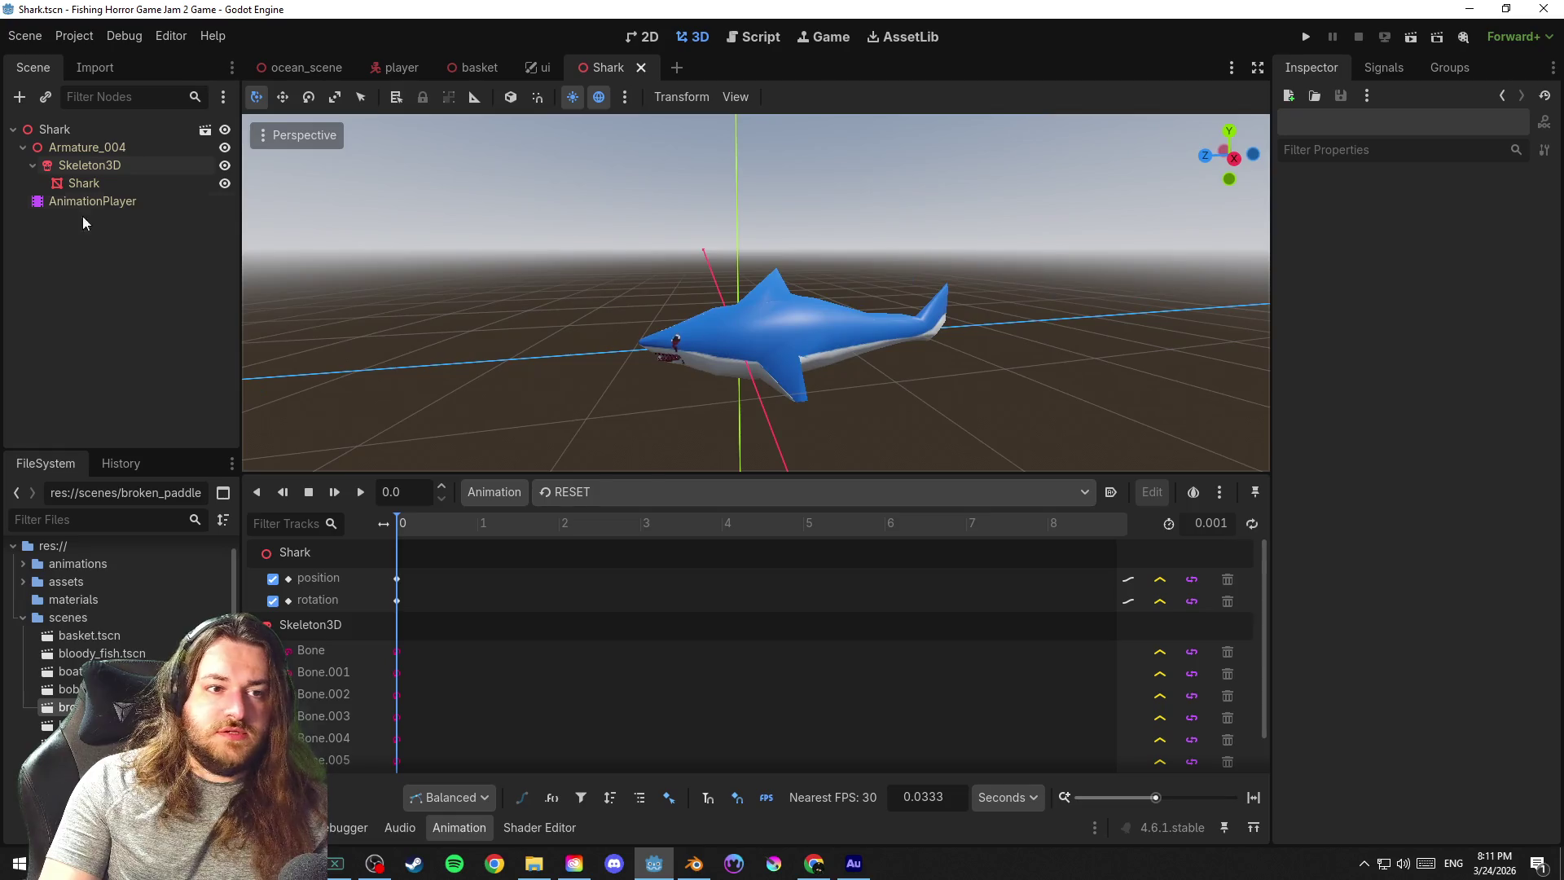
Flip the shark's AnimationPlayer between the RESET and Shark Attack animations to compare them
left_click(103, 183)
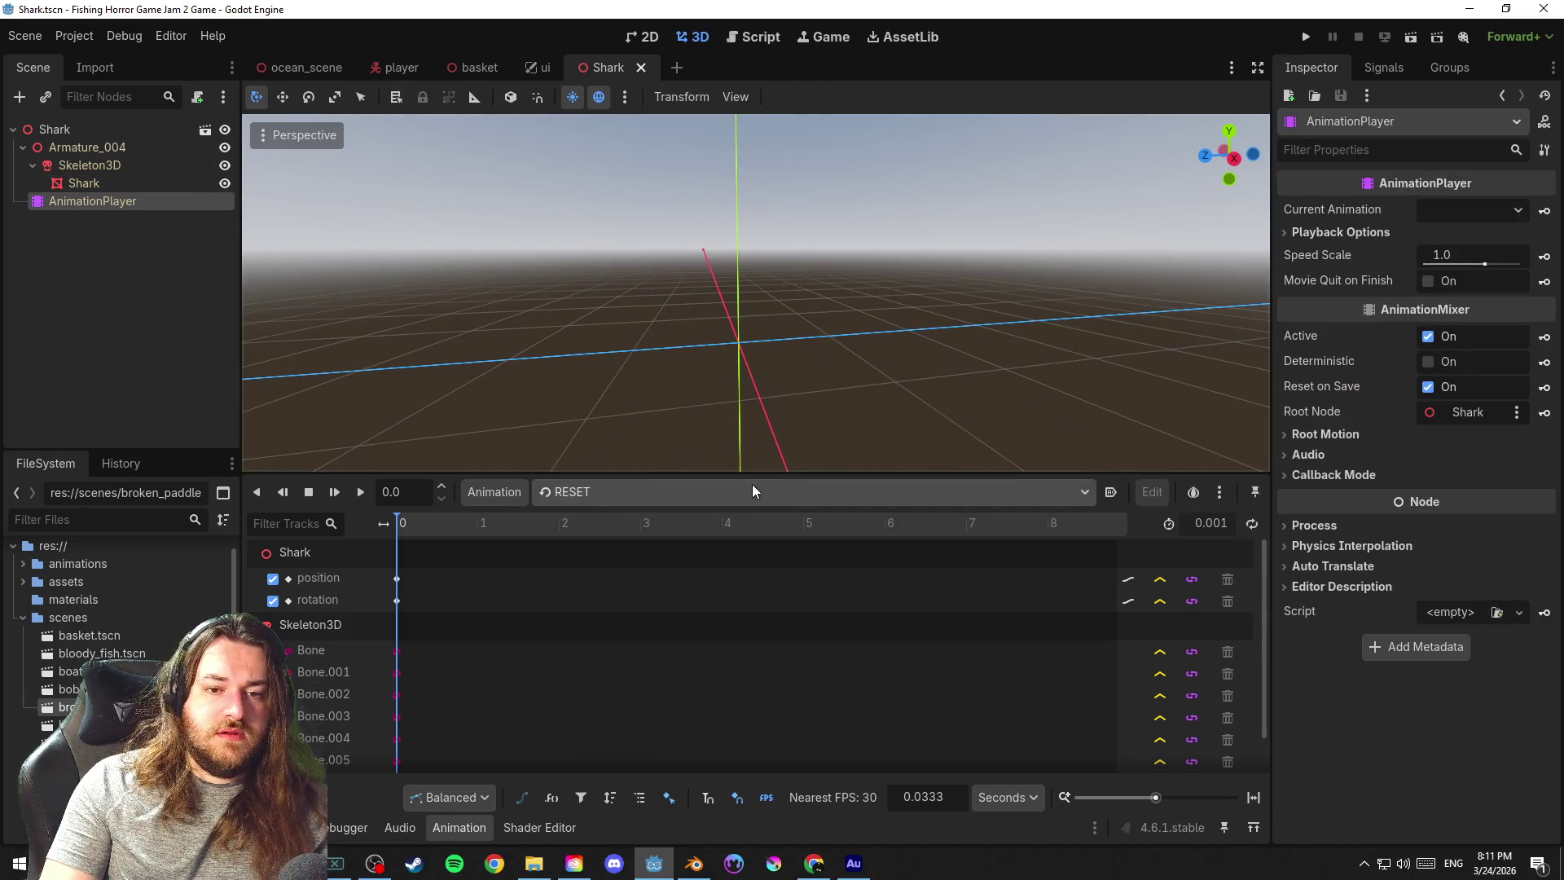
scroll(751, 463, "down", 3)
scroll(753, 460, "down", 3)
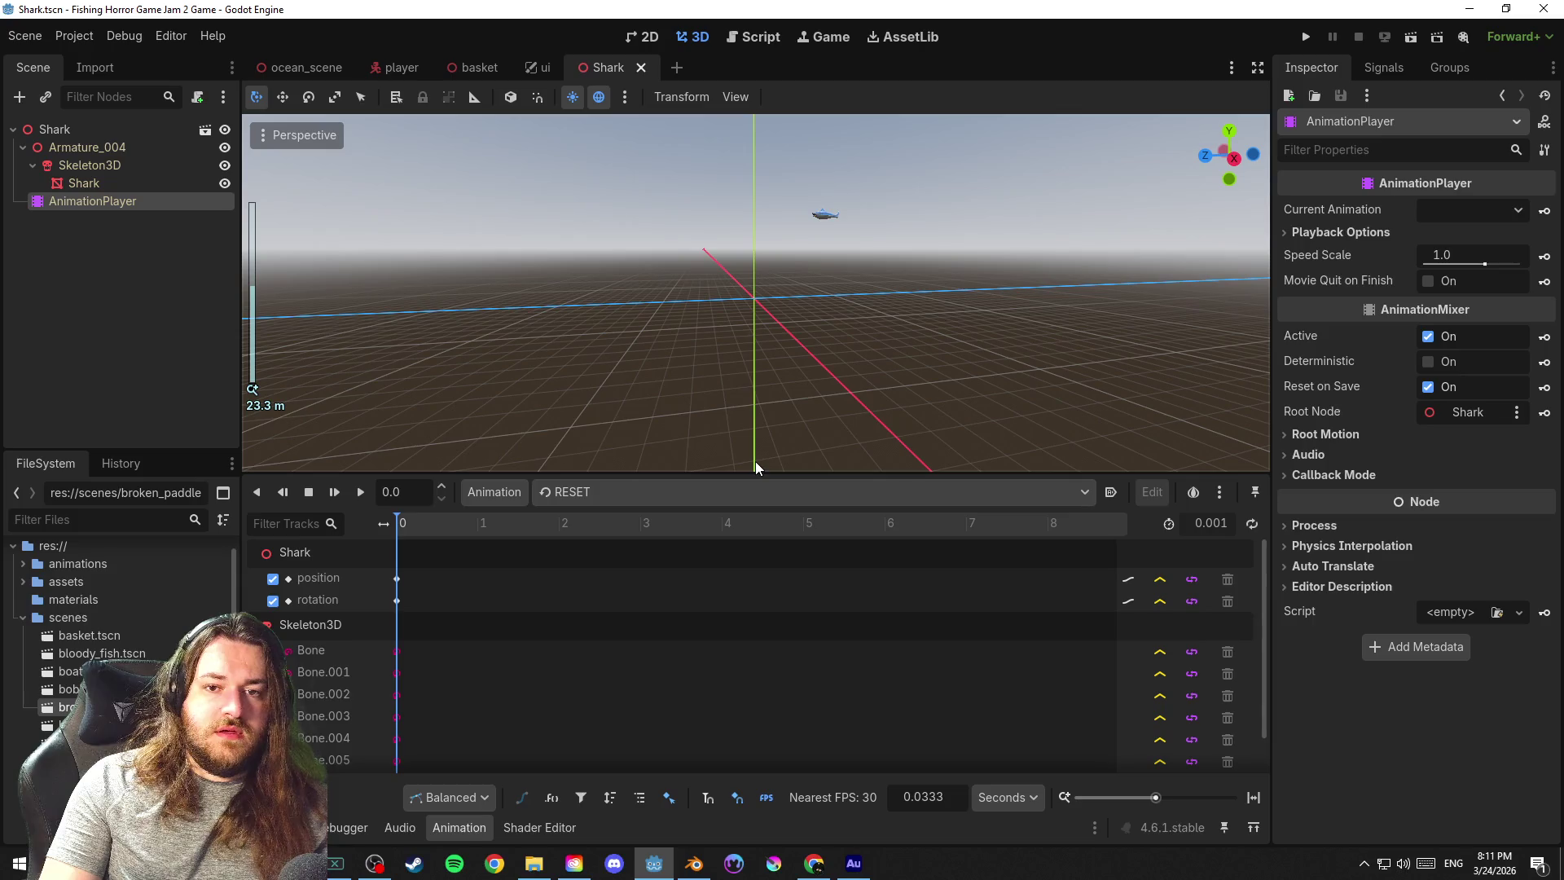
left_click(671, 492)
left_click(642, 522)
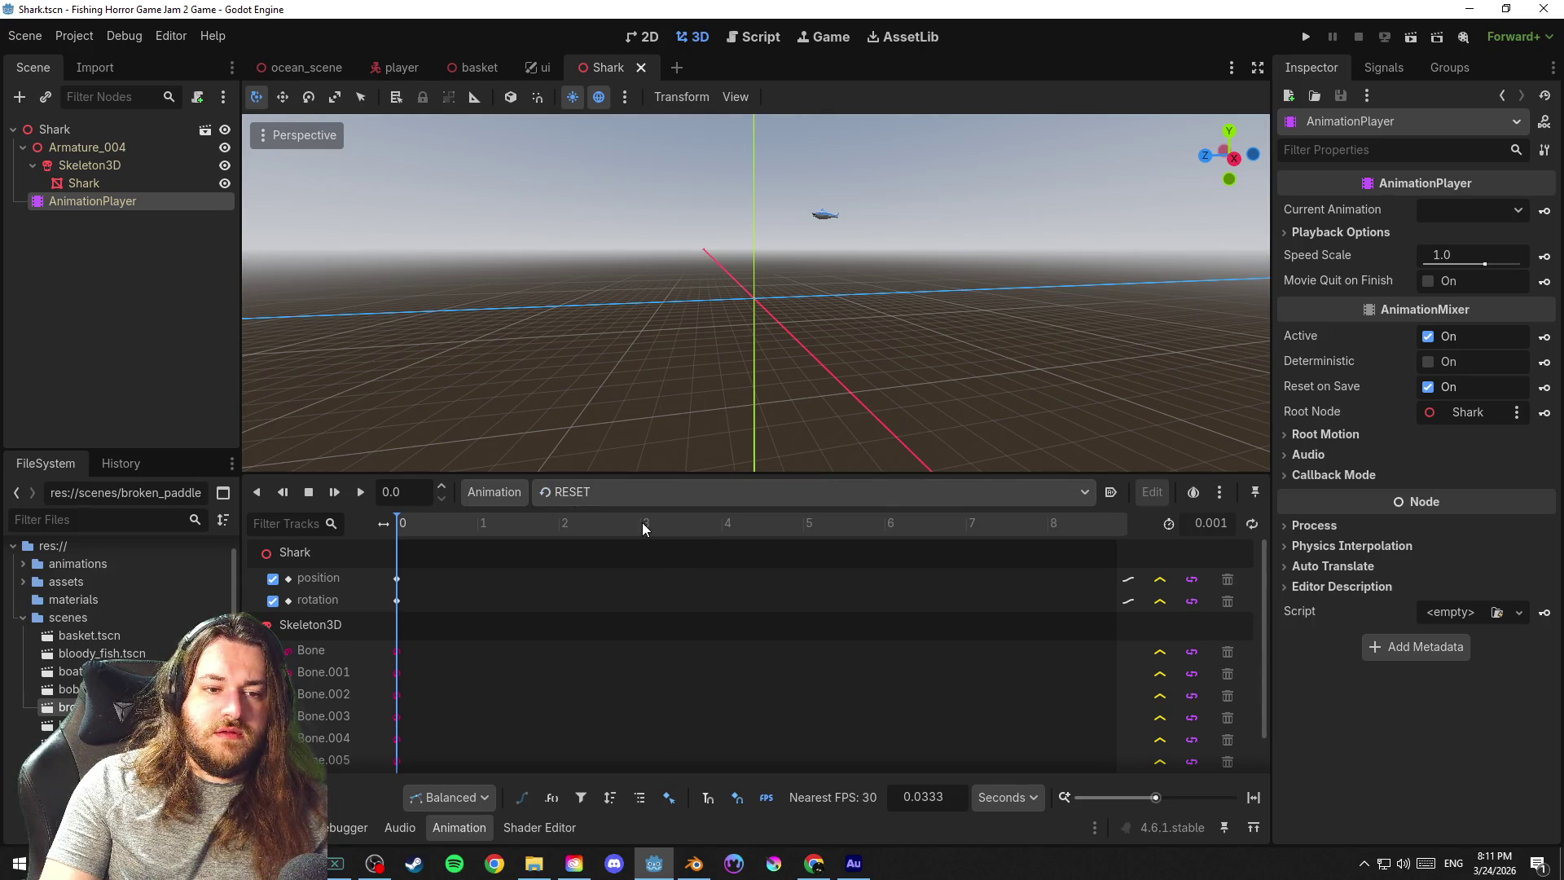
scroll(545, 637, "down", 1)
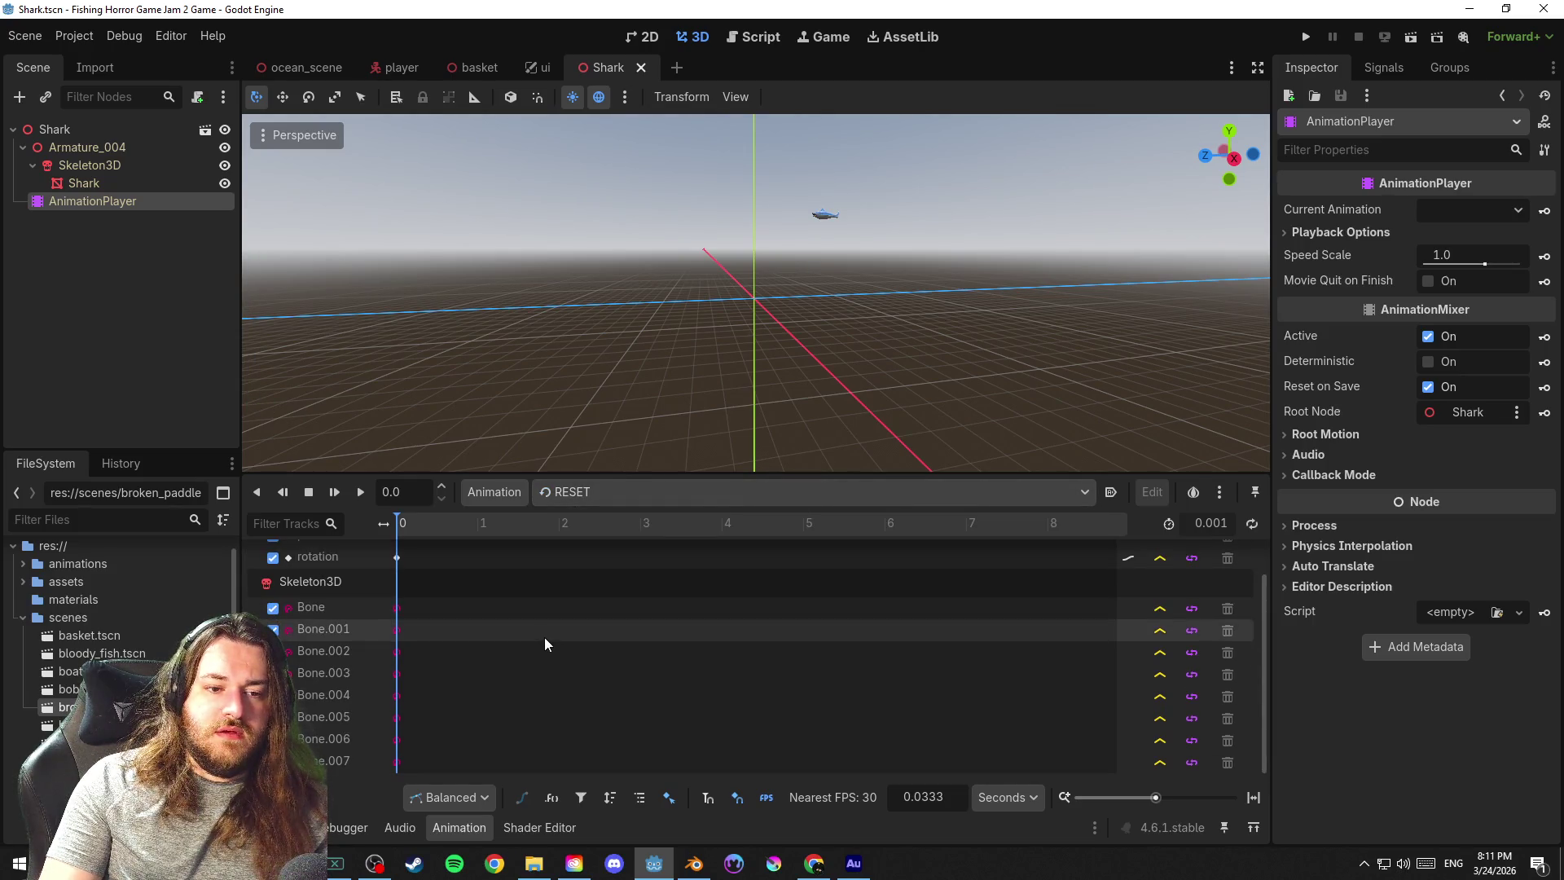
scroll(545, 644, "up", 1)
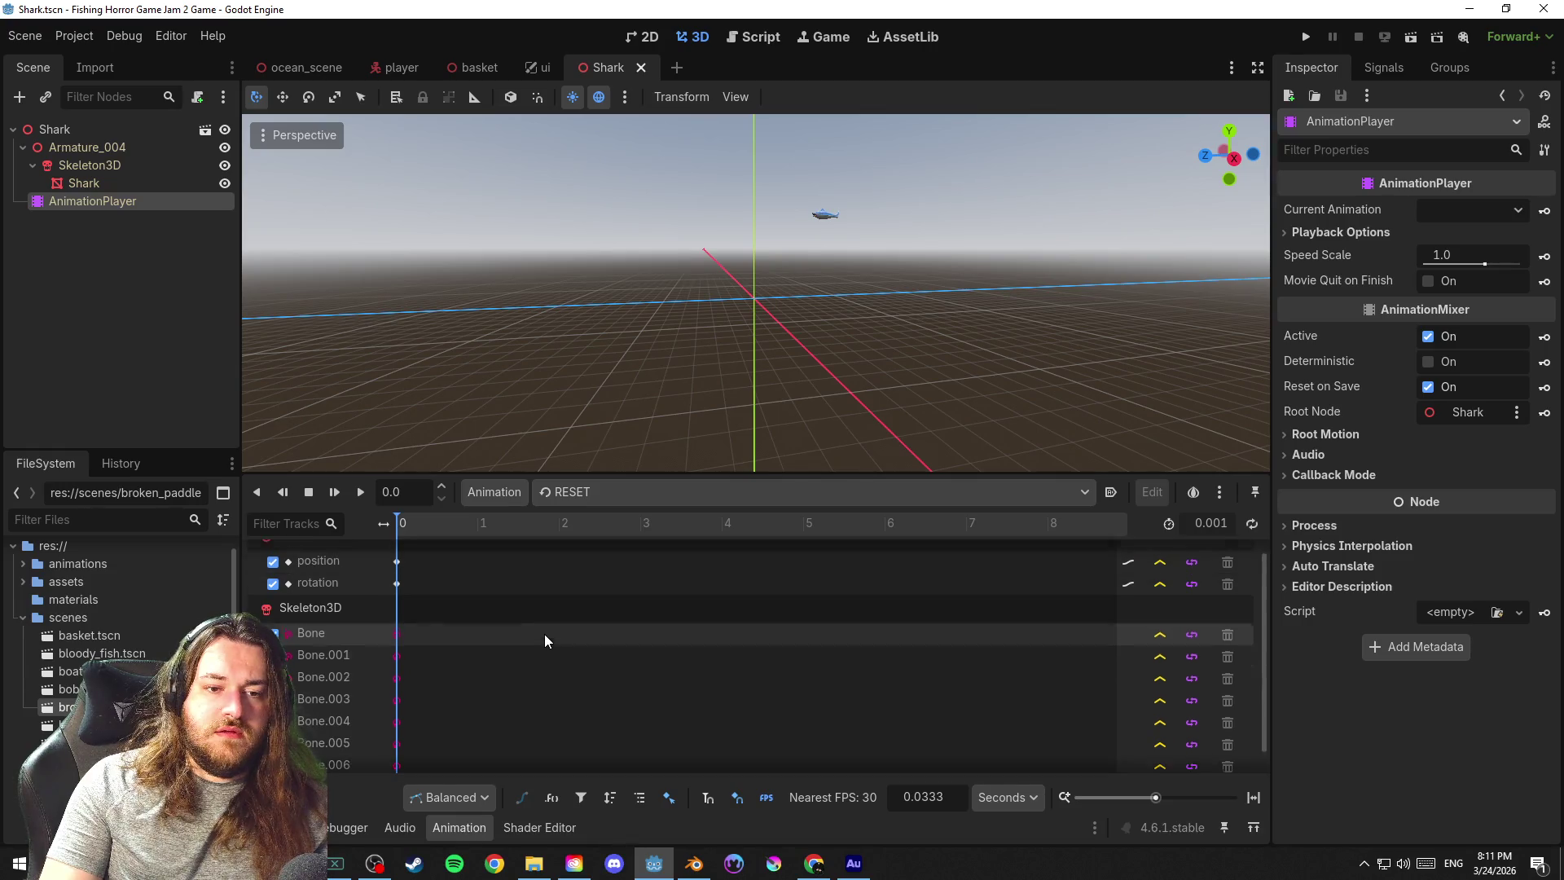
left_click(629, 492)
left_click(622, 541)
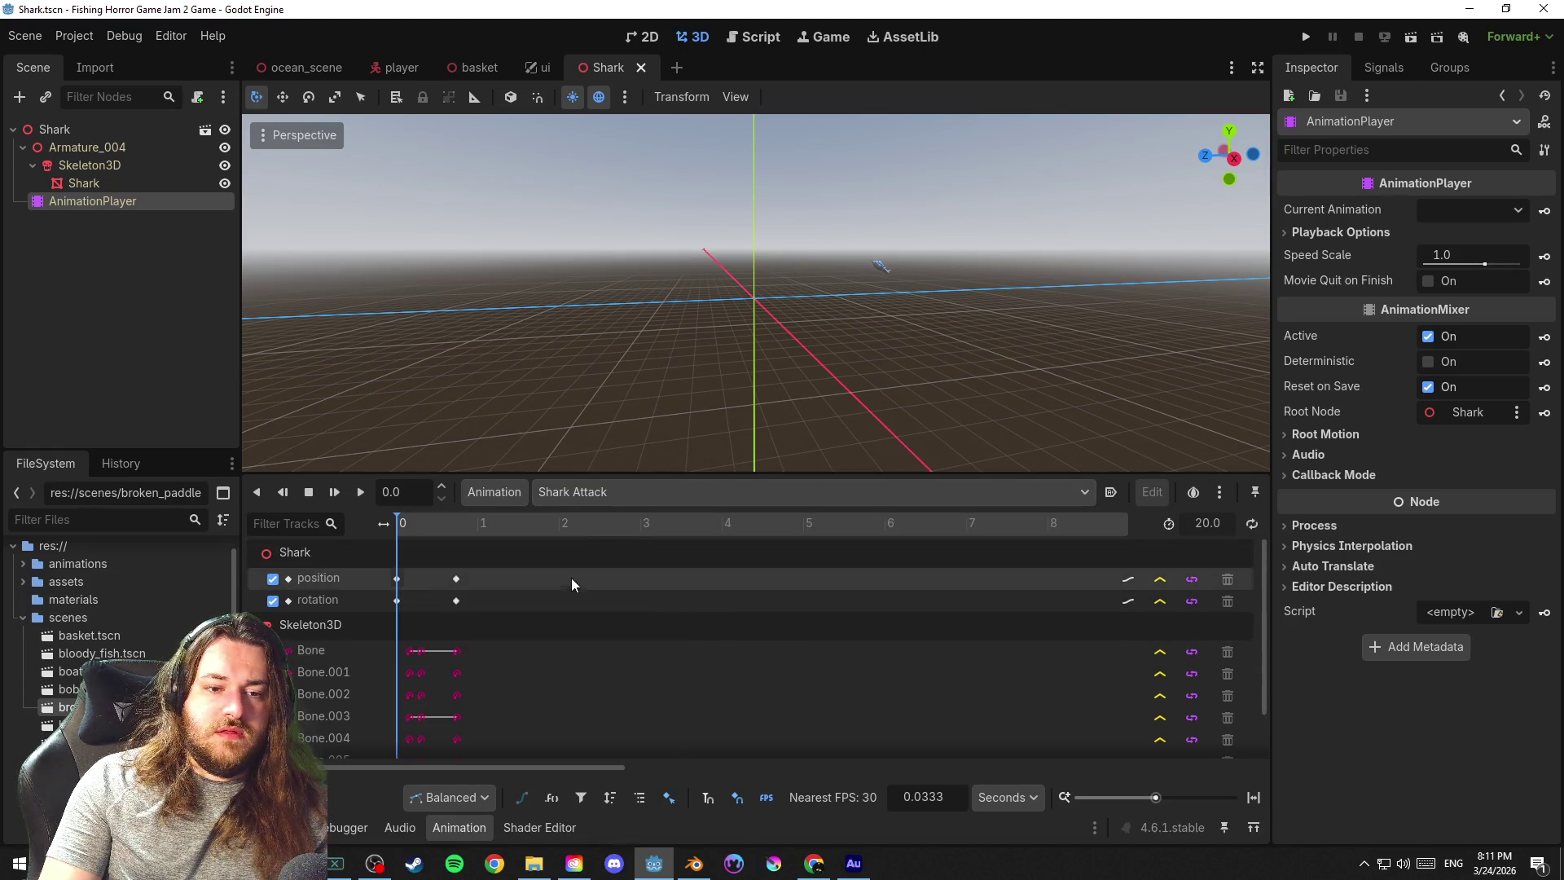
left_click(620, 488)
left_click(631, 526)
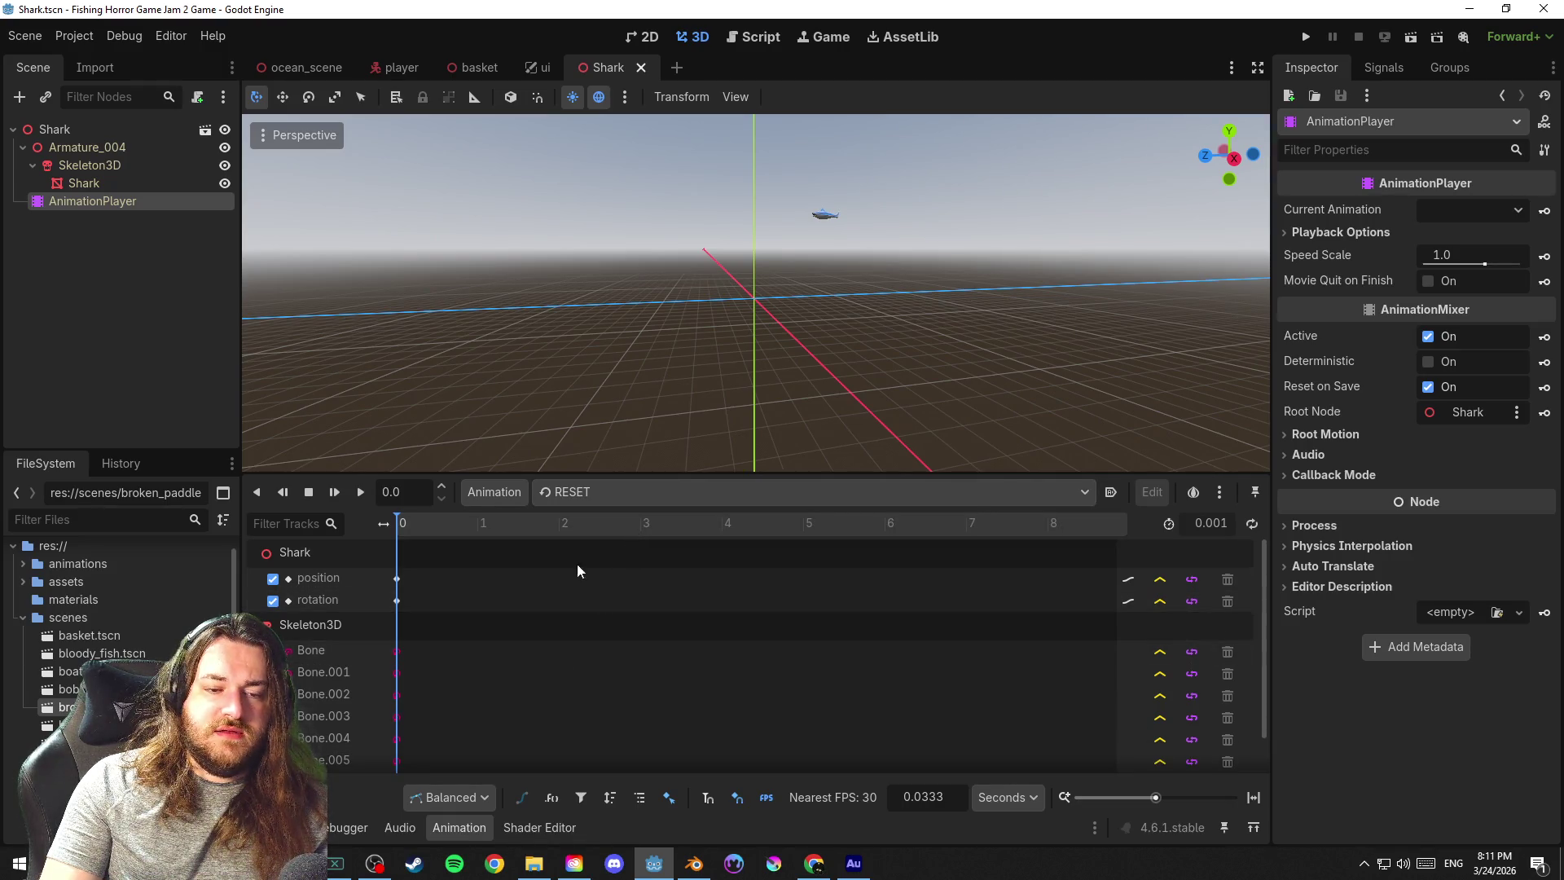
left_click(612, 492)
scroll(847, 404, "up", 3)
scroll(844, 371, "up", 3)
scroll(876, 431, "down", 3)
scroll(895, 356, "down", 3)
scroll(892, 336, "down", 2)
scroll(880, 368, "down", 2)
Inspect the Shark Attack entry in Manage Animations, confirm, and move to the ocean scene
left_click(890, 220)
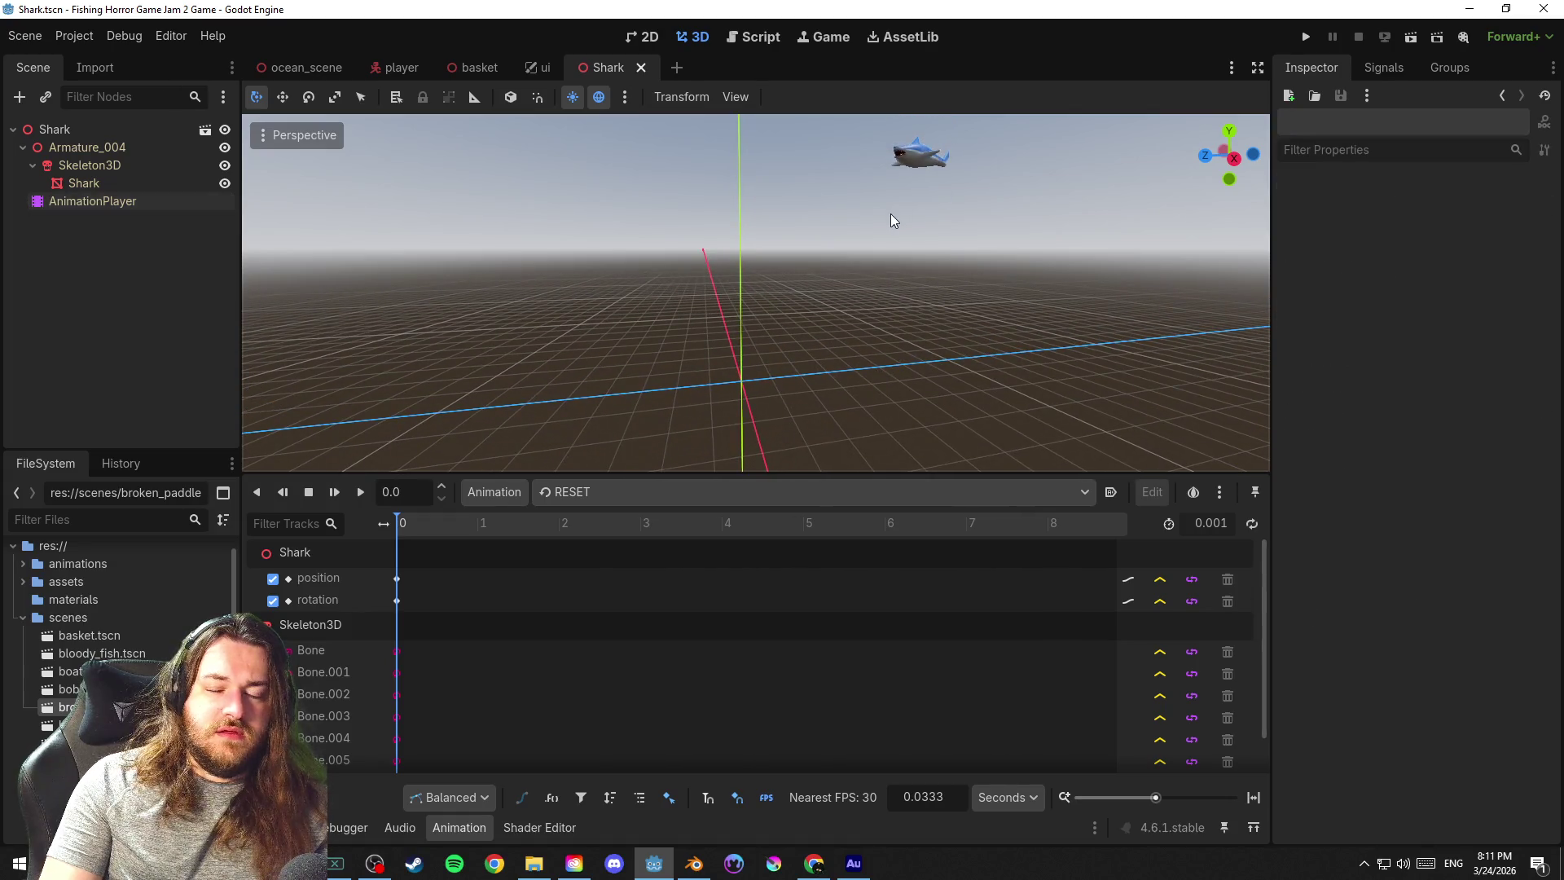
left_click(915, 157)
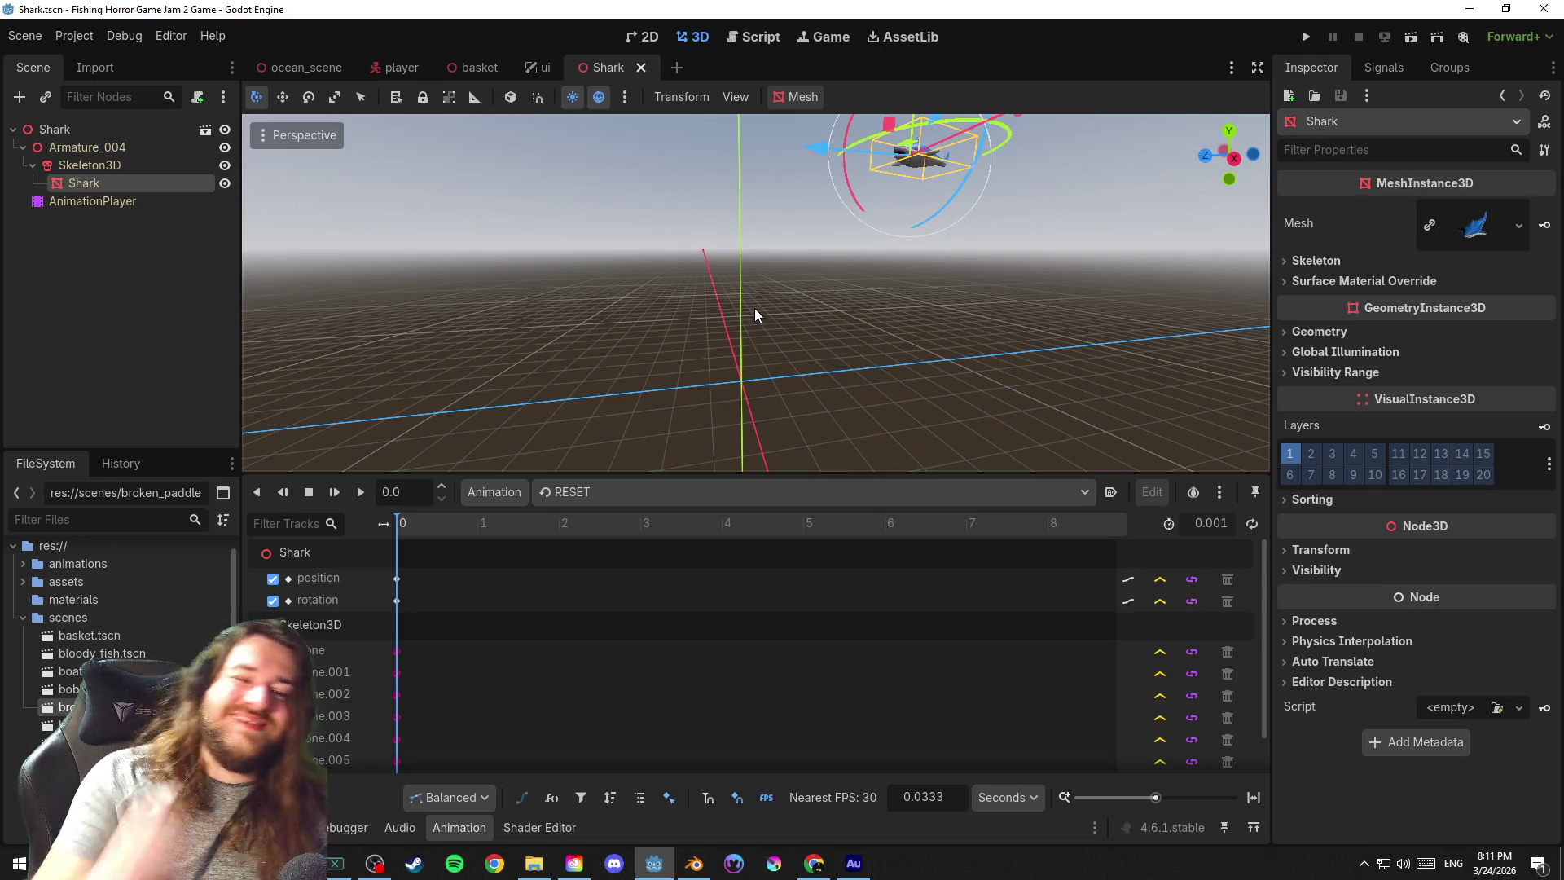
left_click(618, 488)
left_click(622, 541)
left_click(495, 491)
left_click(540, 542)
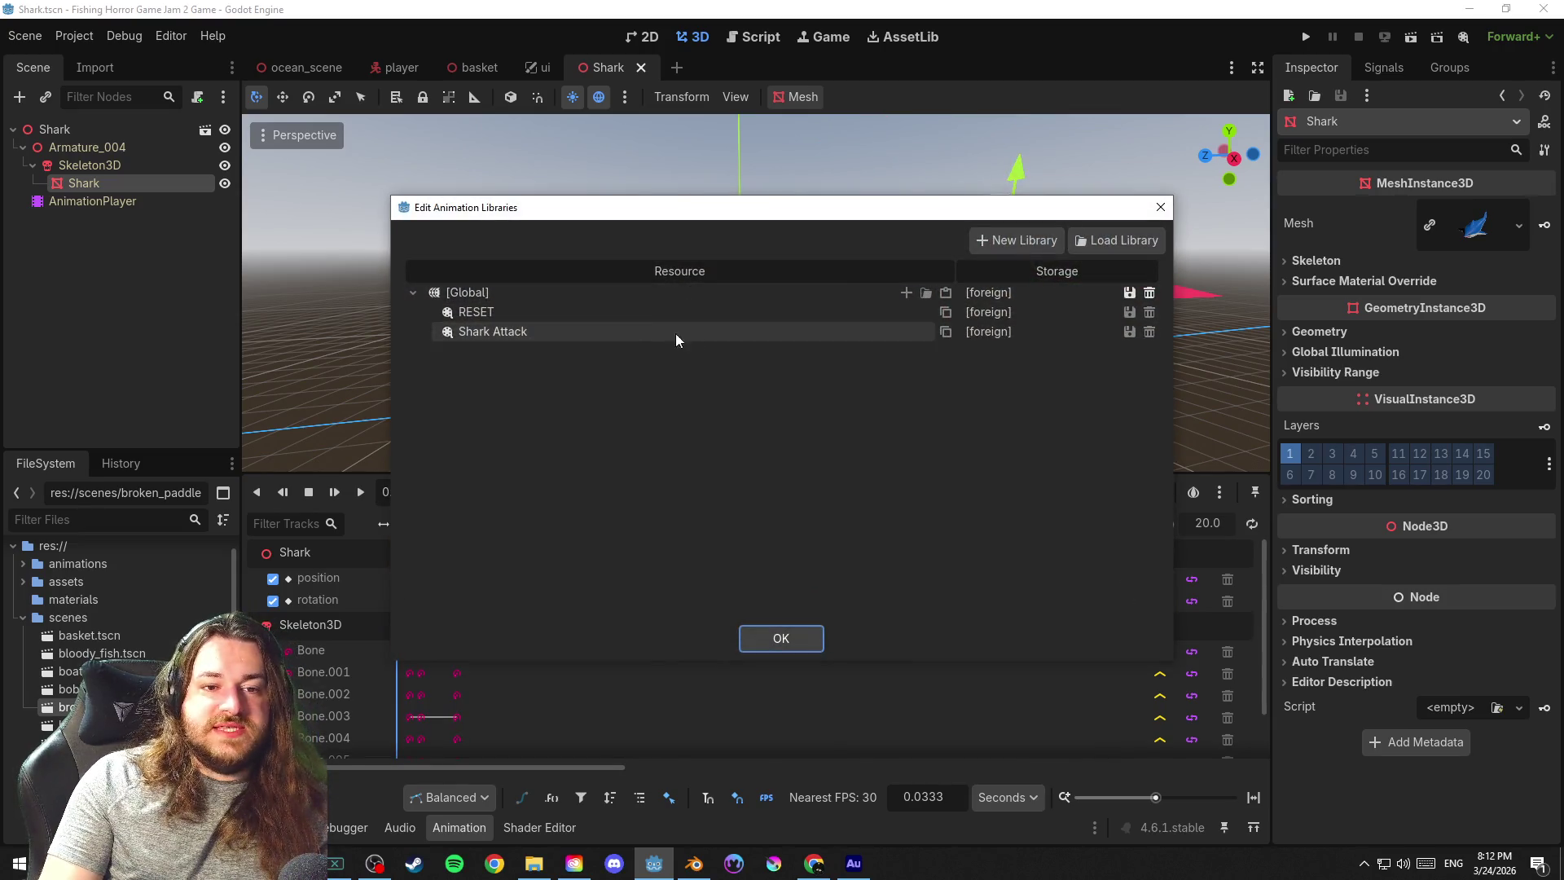
left_click(828, 330)
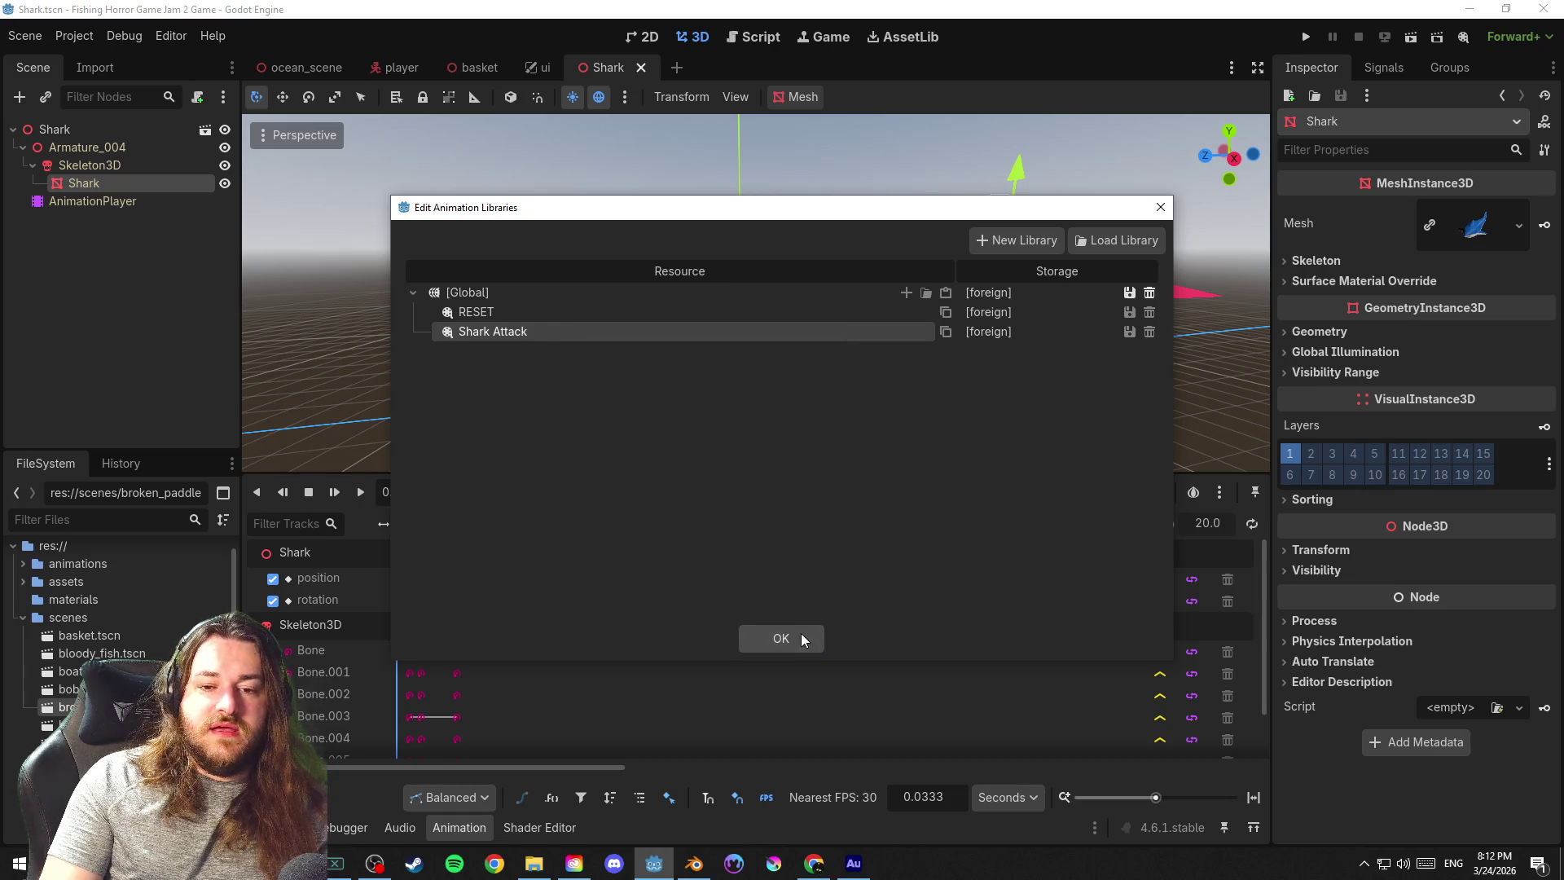
left_click(781, 637)
left_click(303, 67)
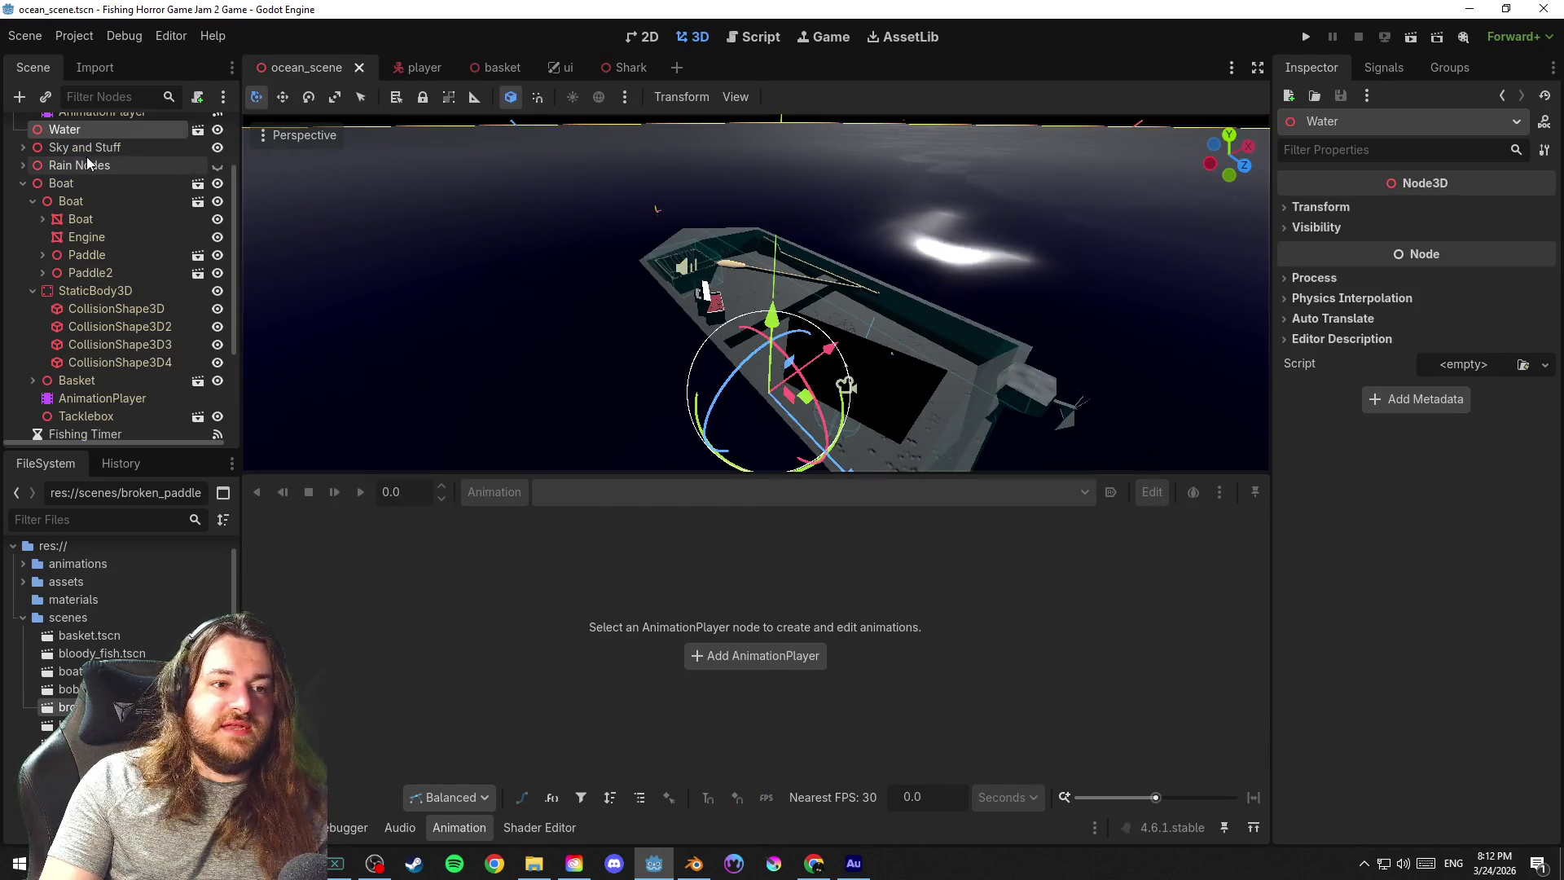
scroll(136, 365, "down", 3)
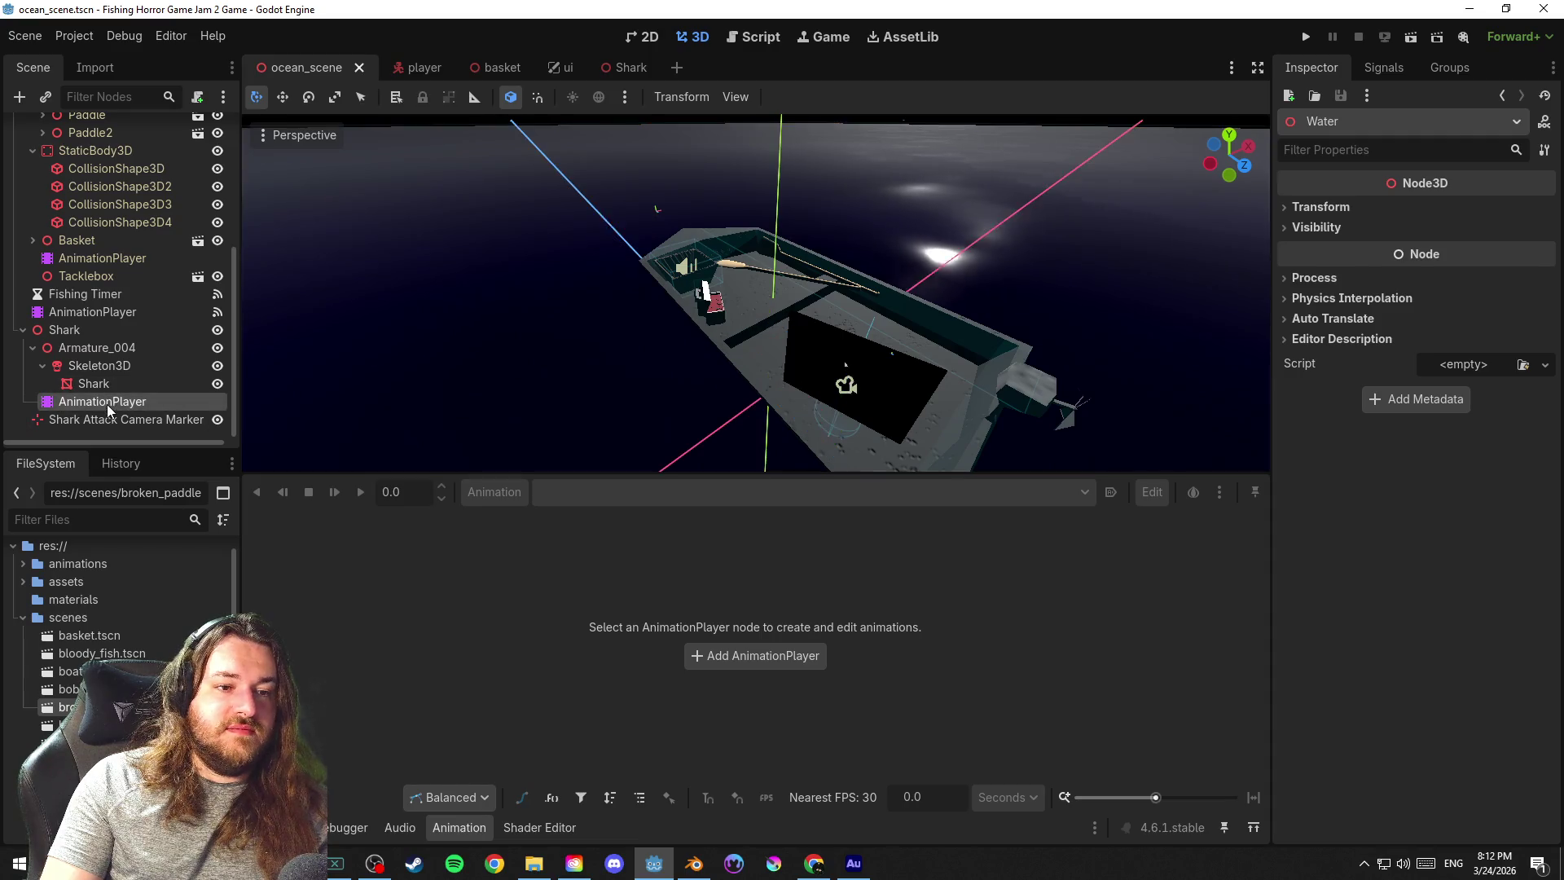
Delete RESET from the ocean scene's shark animation library, then save back in the Shark scene
left_click(105, 403)
left_click(588, 500)
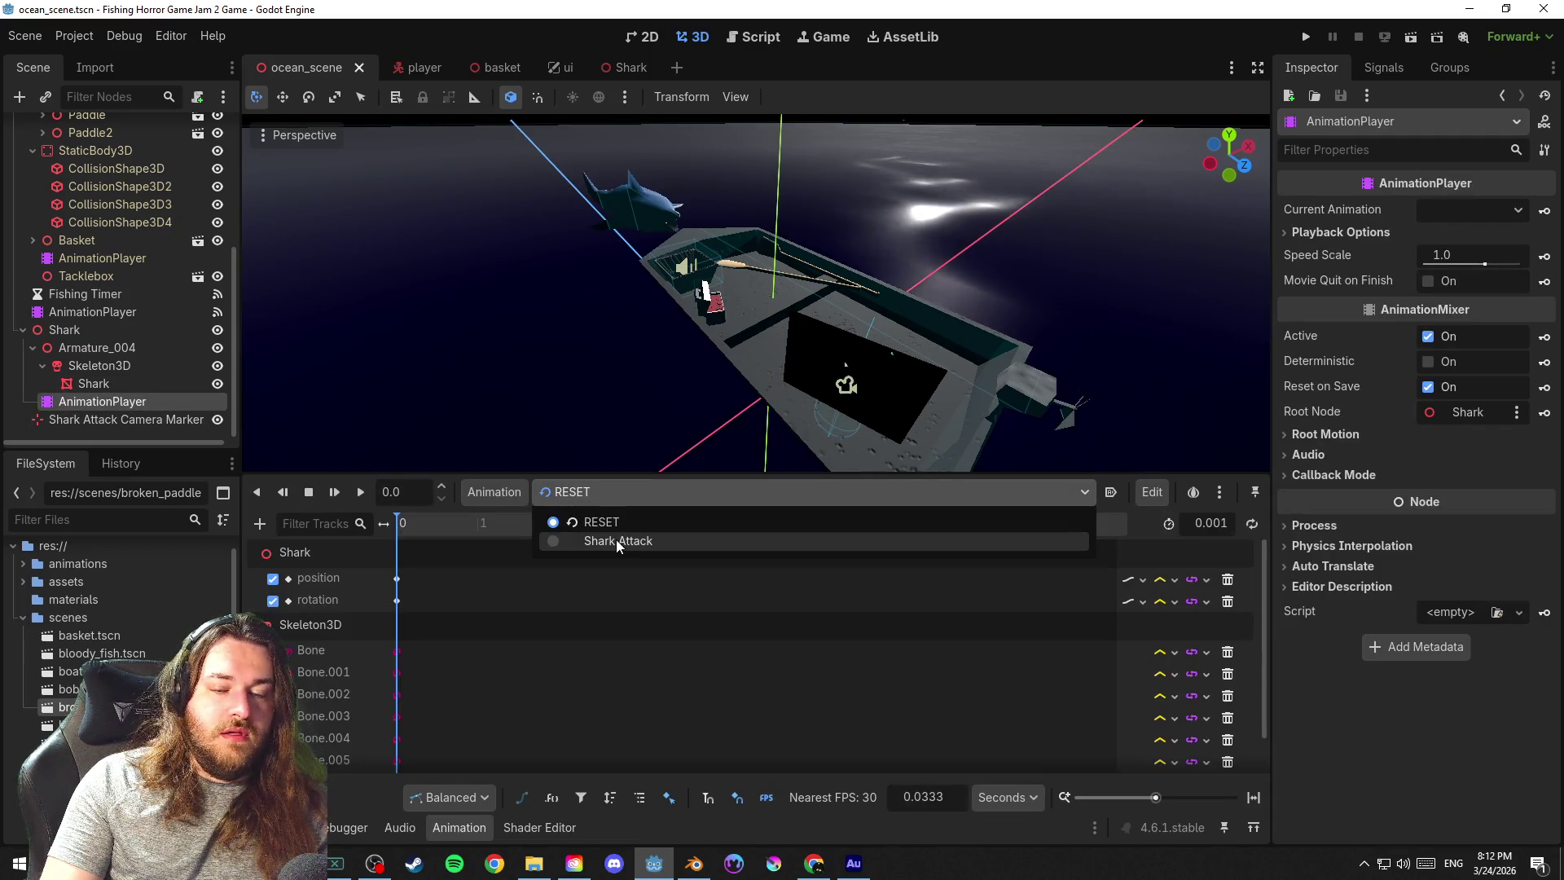
left_click(618, 525)
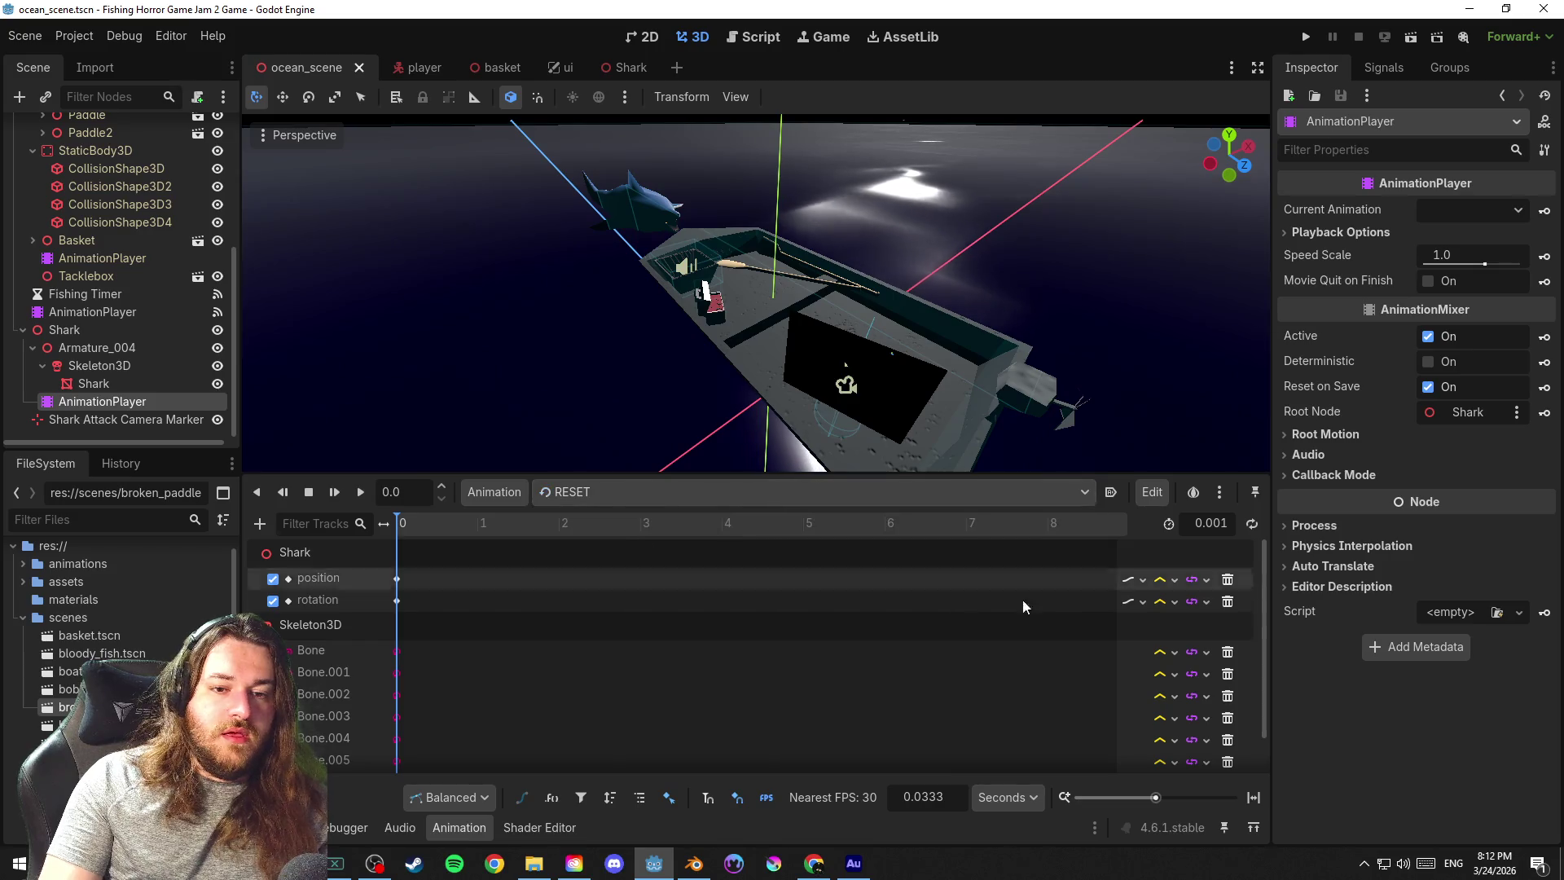
left_click(486, 491)
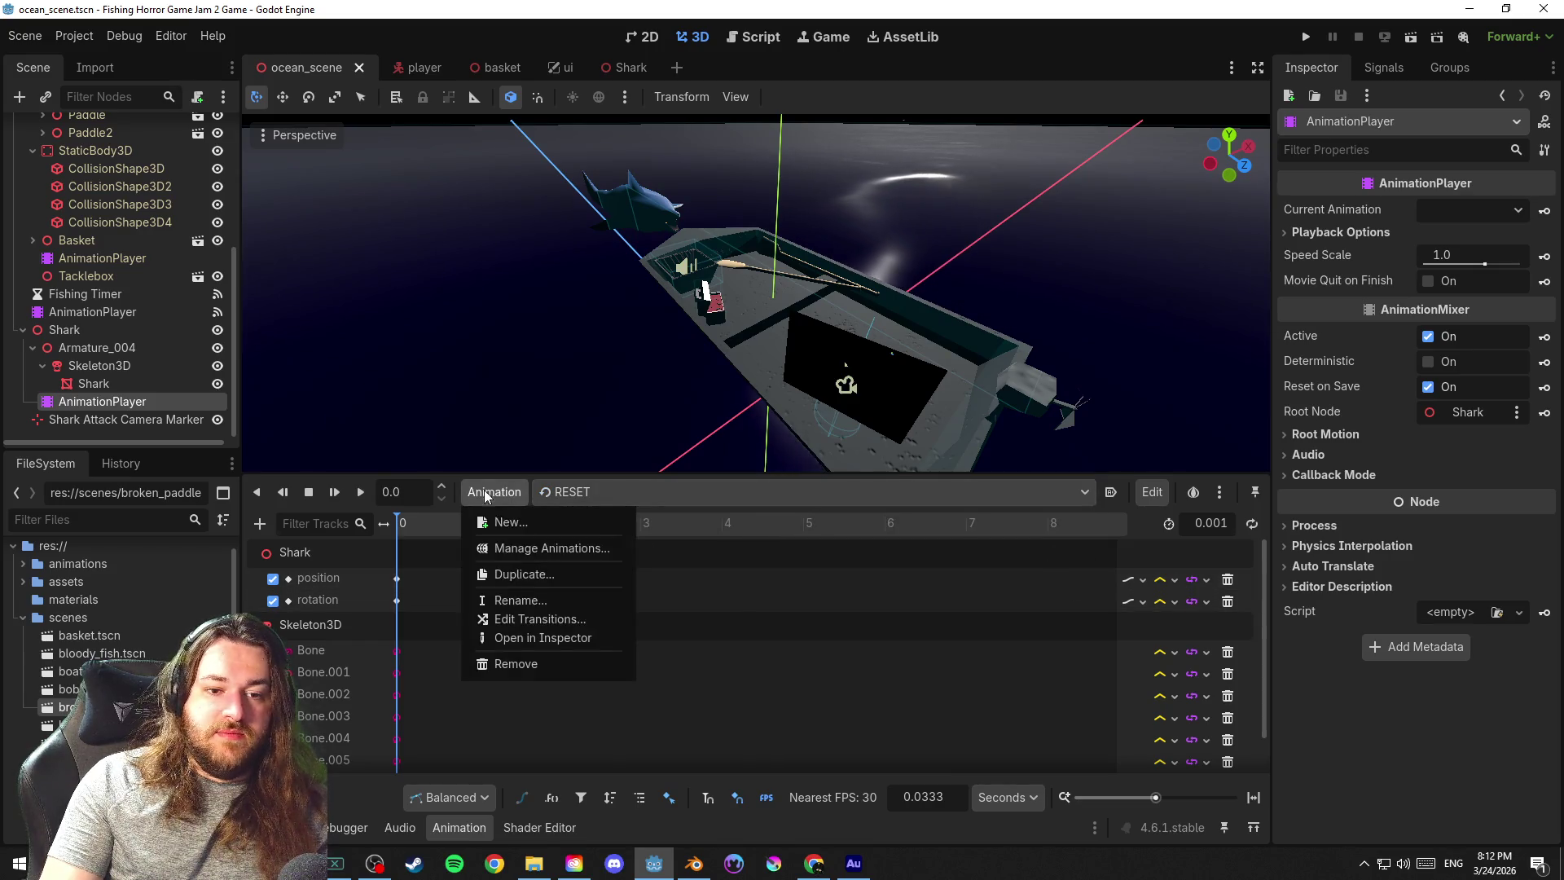
left_click(544, 547)
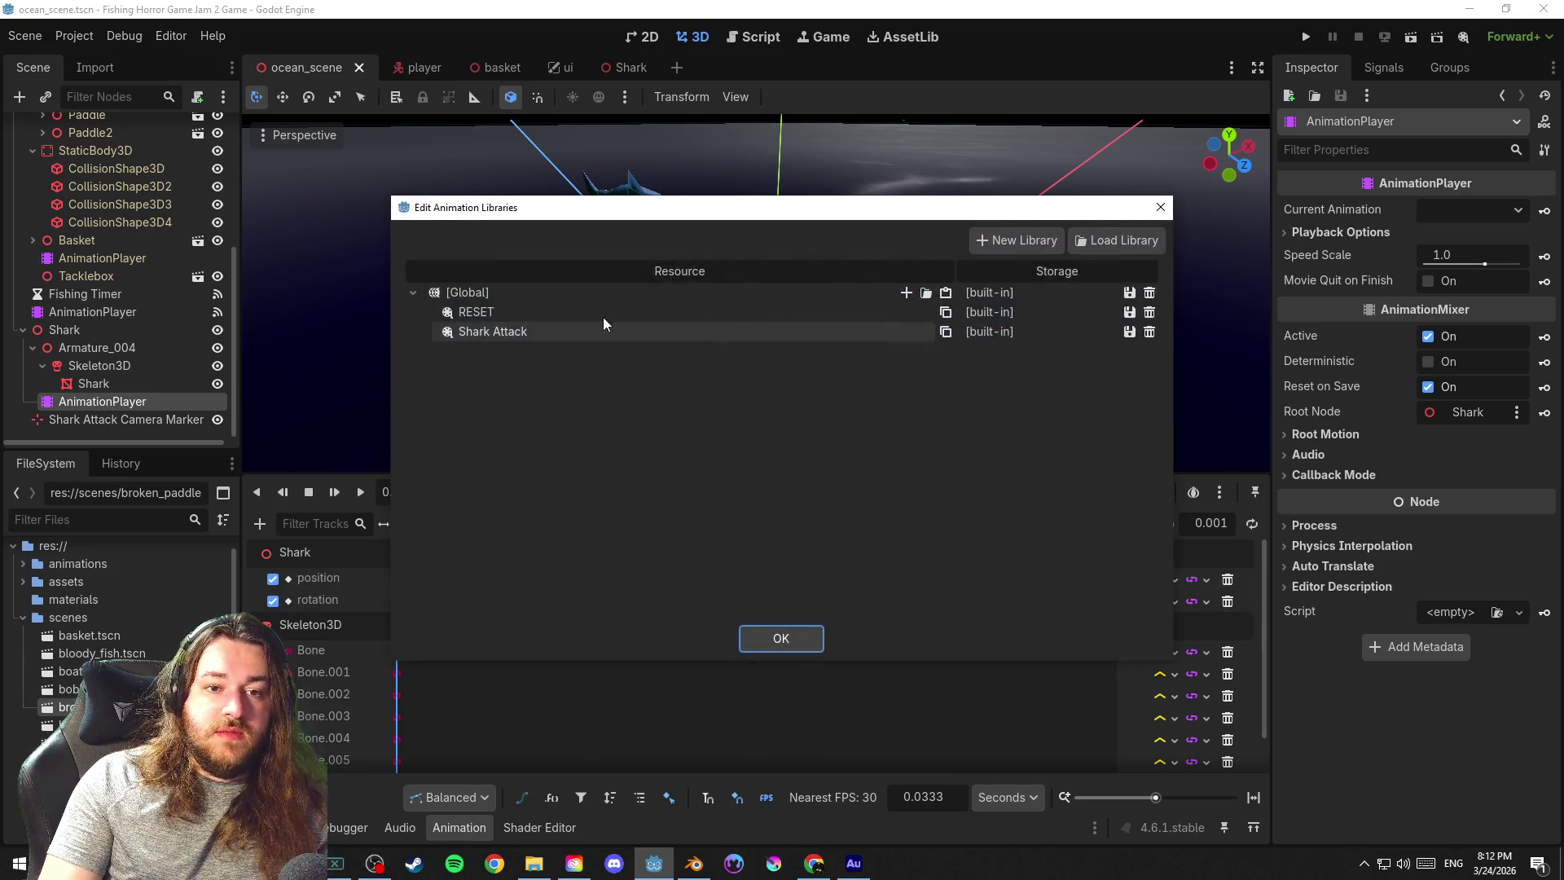
left_click(1150, 313)
left_click(810, 637)
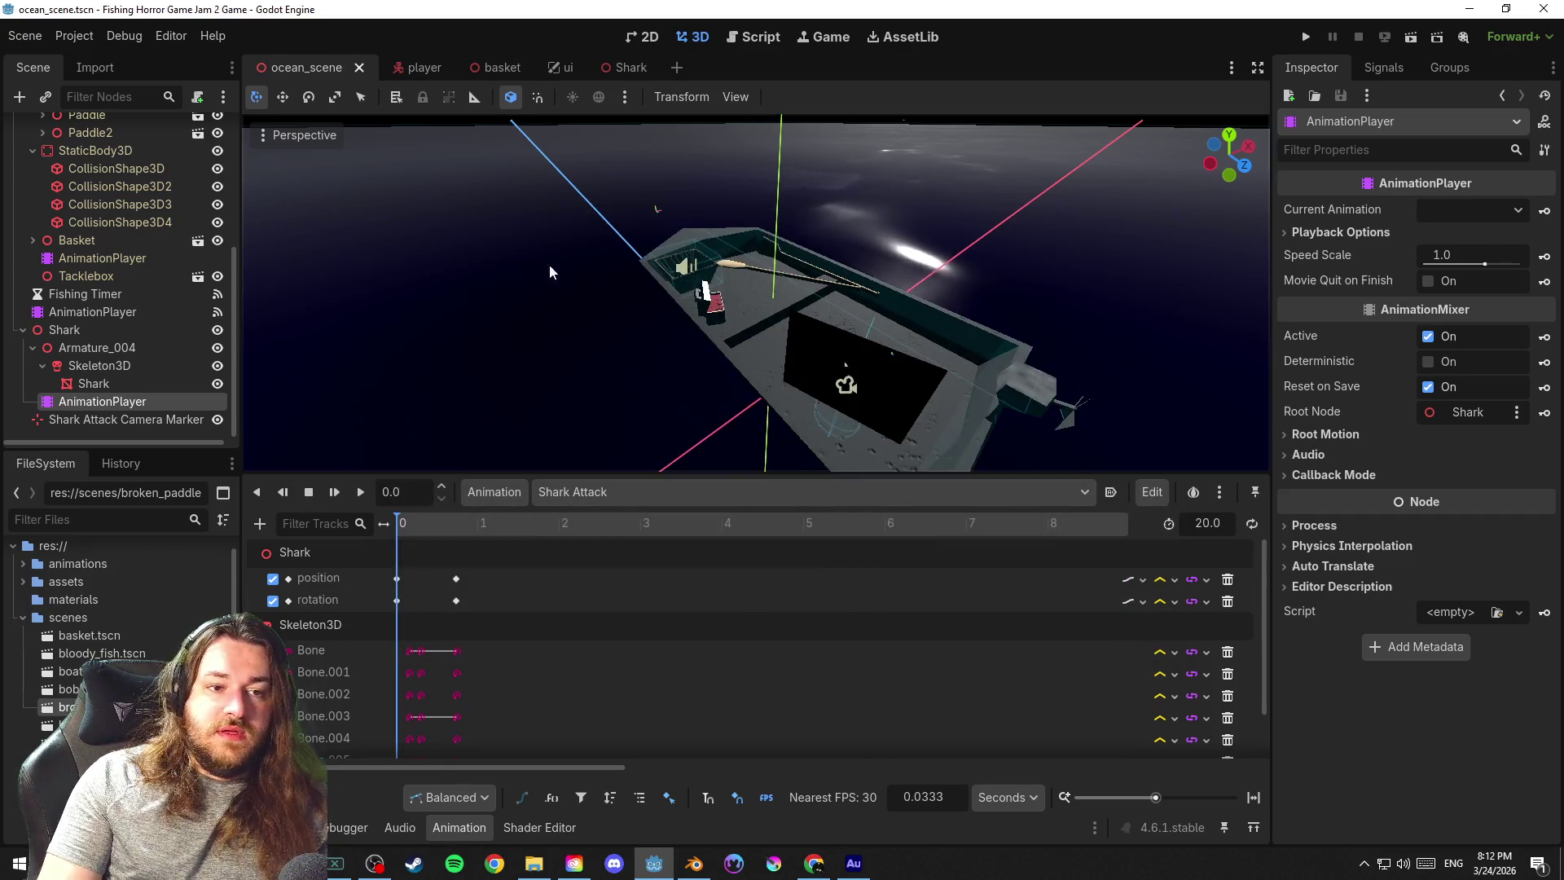
left_click(618, 69)
key("ctrl+s")
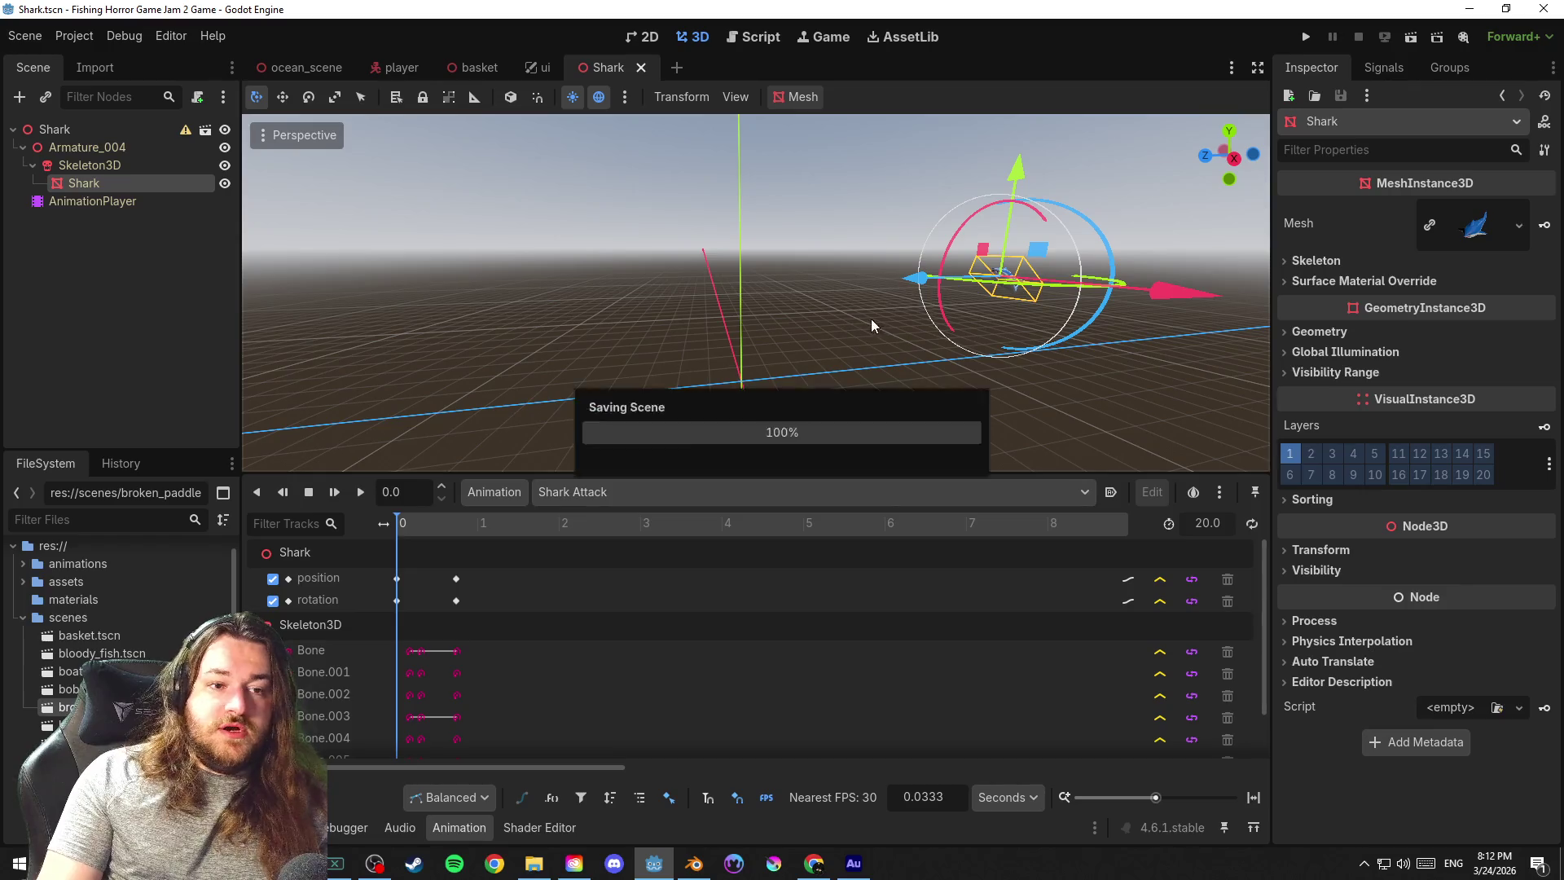
Read the Shark root's transform warning, glance at the AnimationPlayer options, and return to the ocean scene
left_click(186, 129)
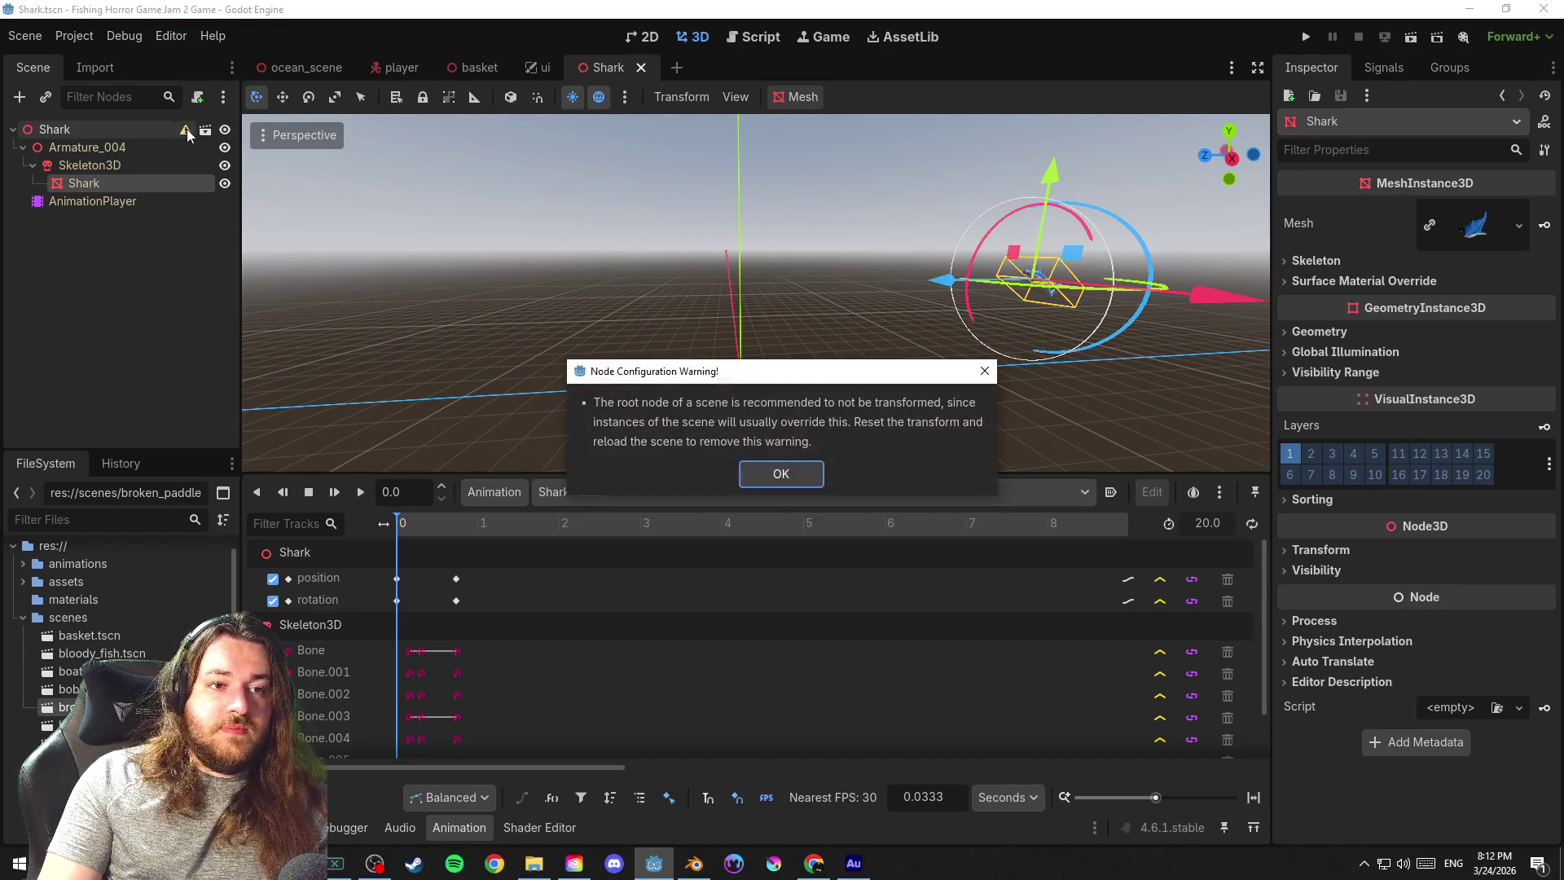
left_click(779, 475)
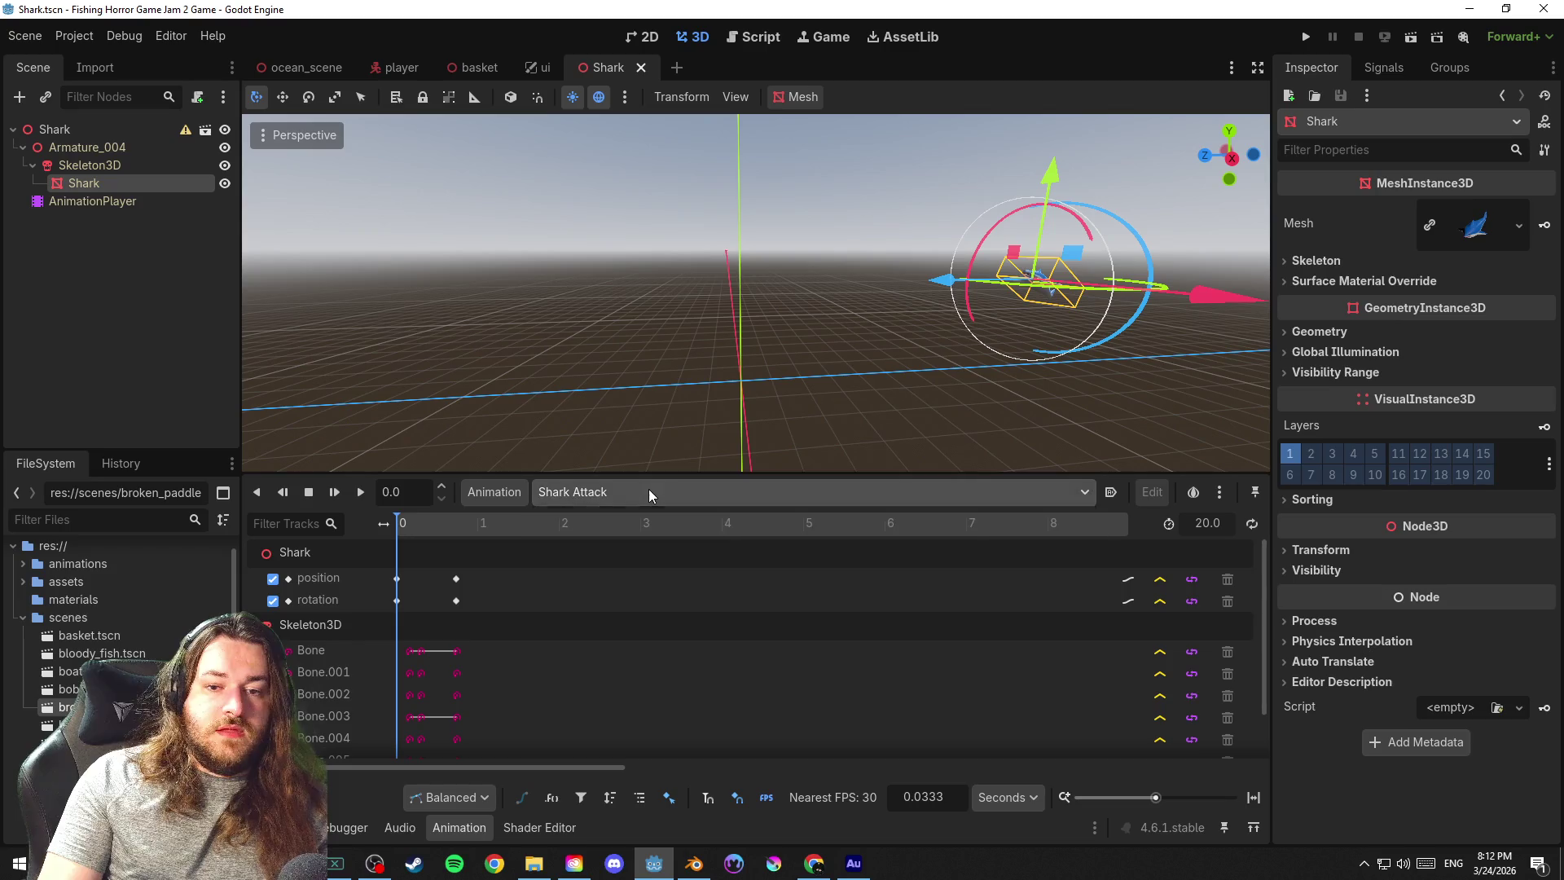
left_click_drag(869, 450, 756, 362)
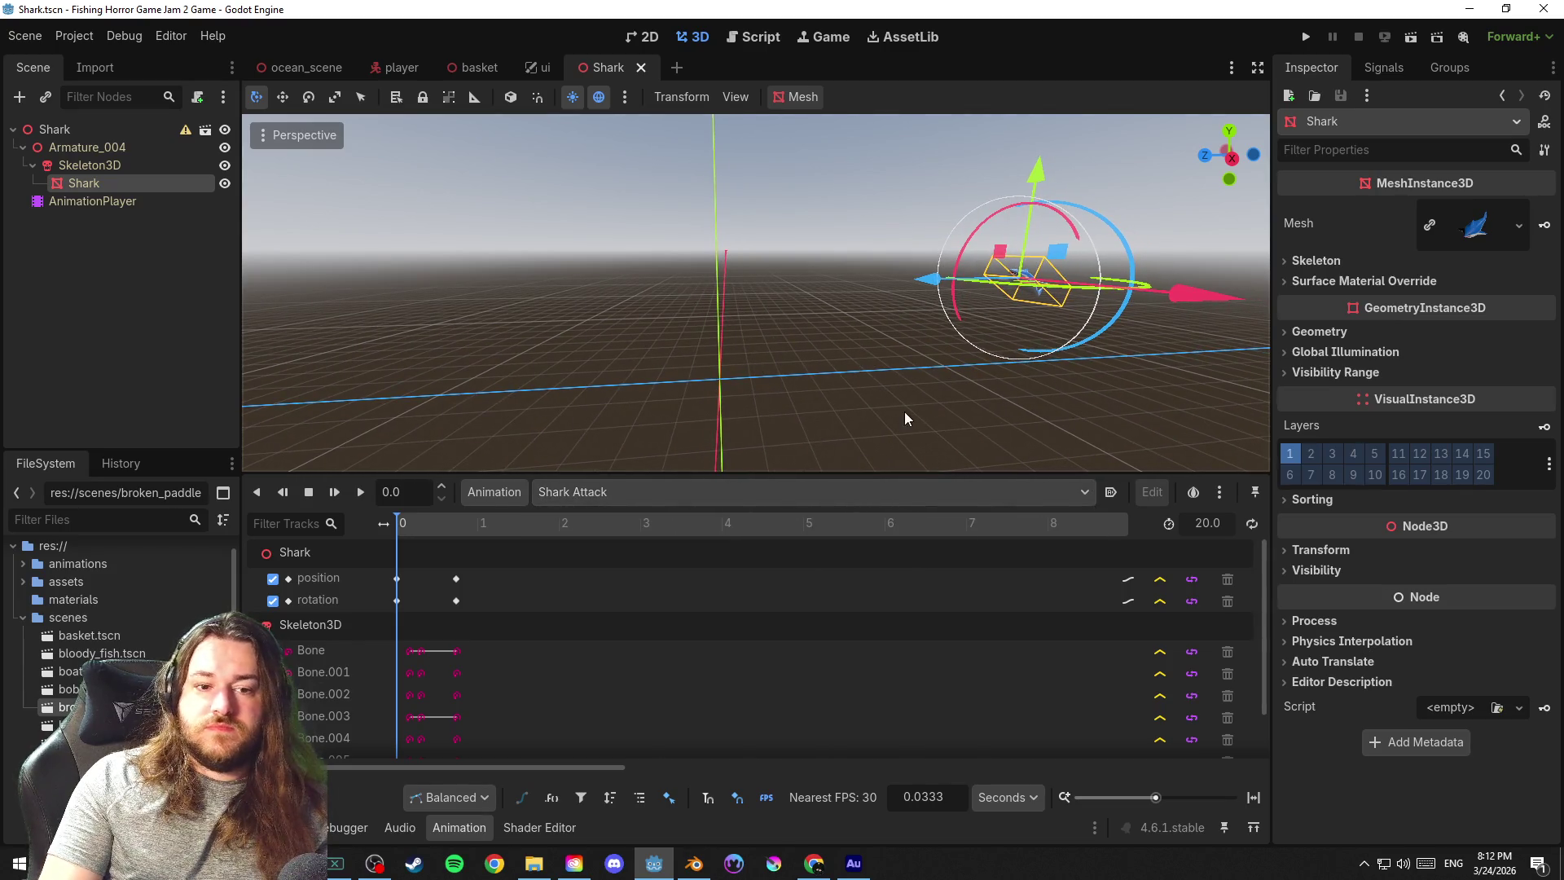
left_click(513, 493)
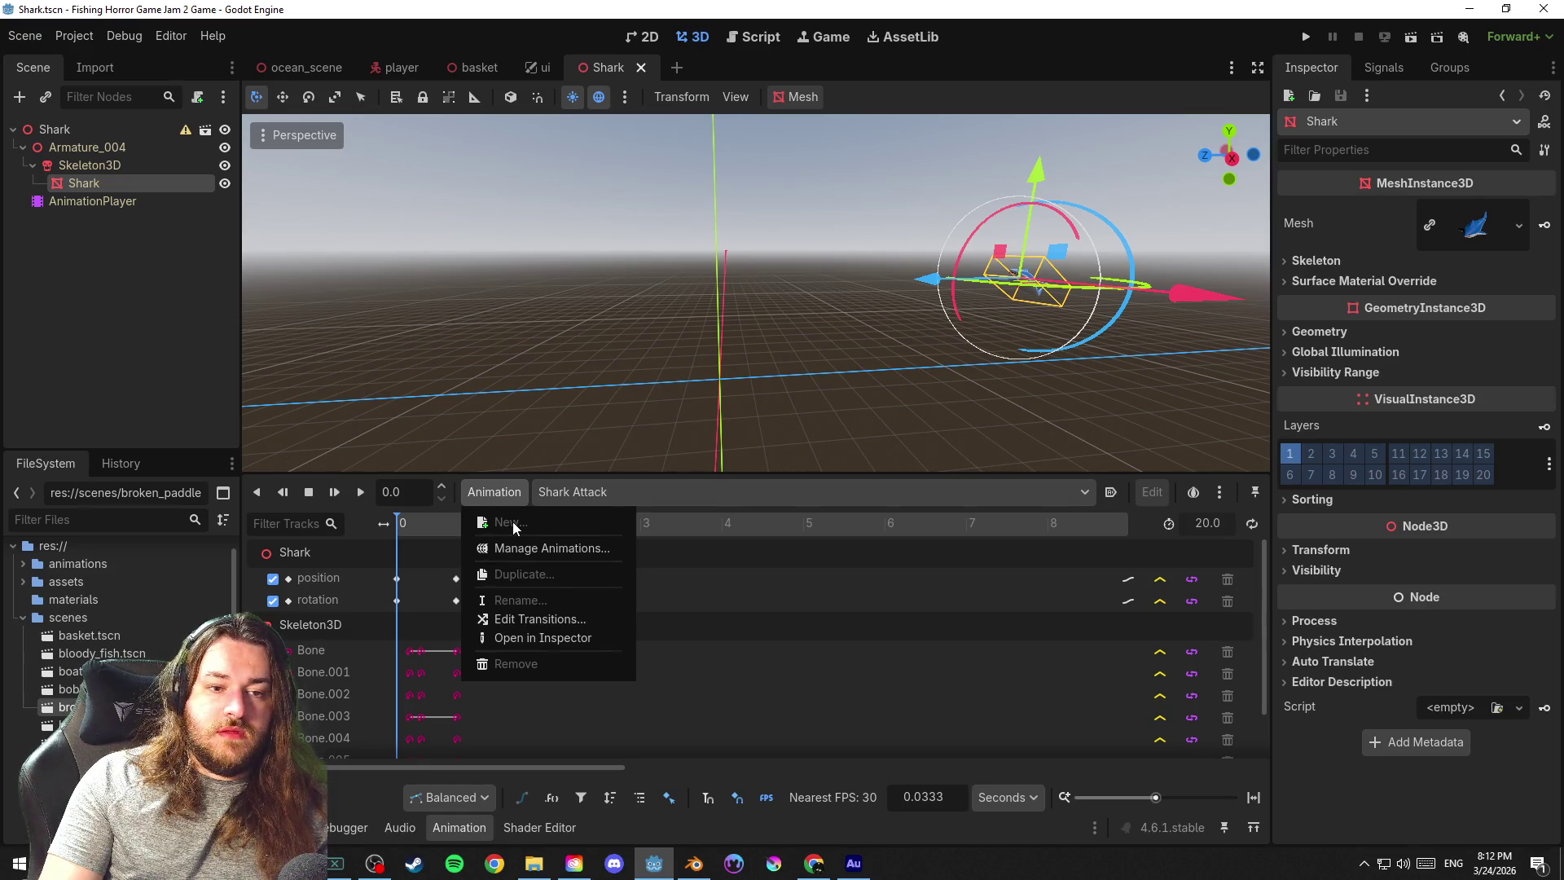
left_click(150, 193)
left_click(477, 494)
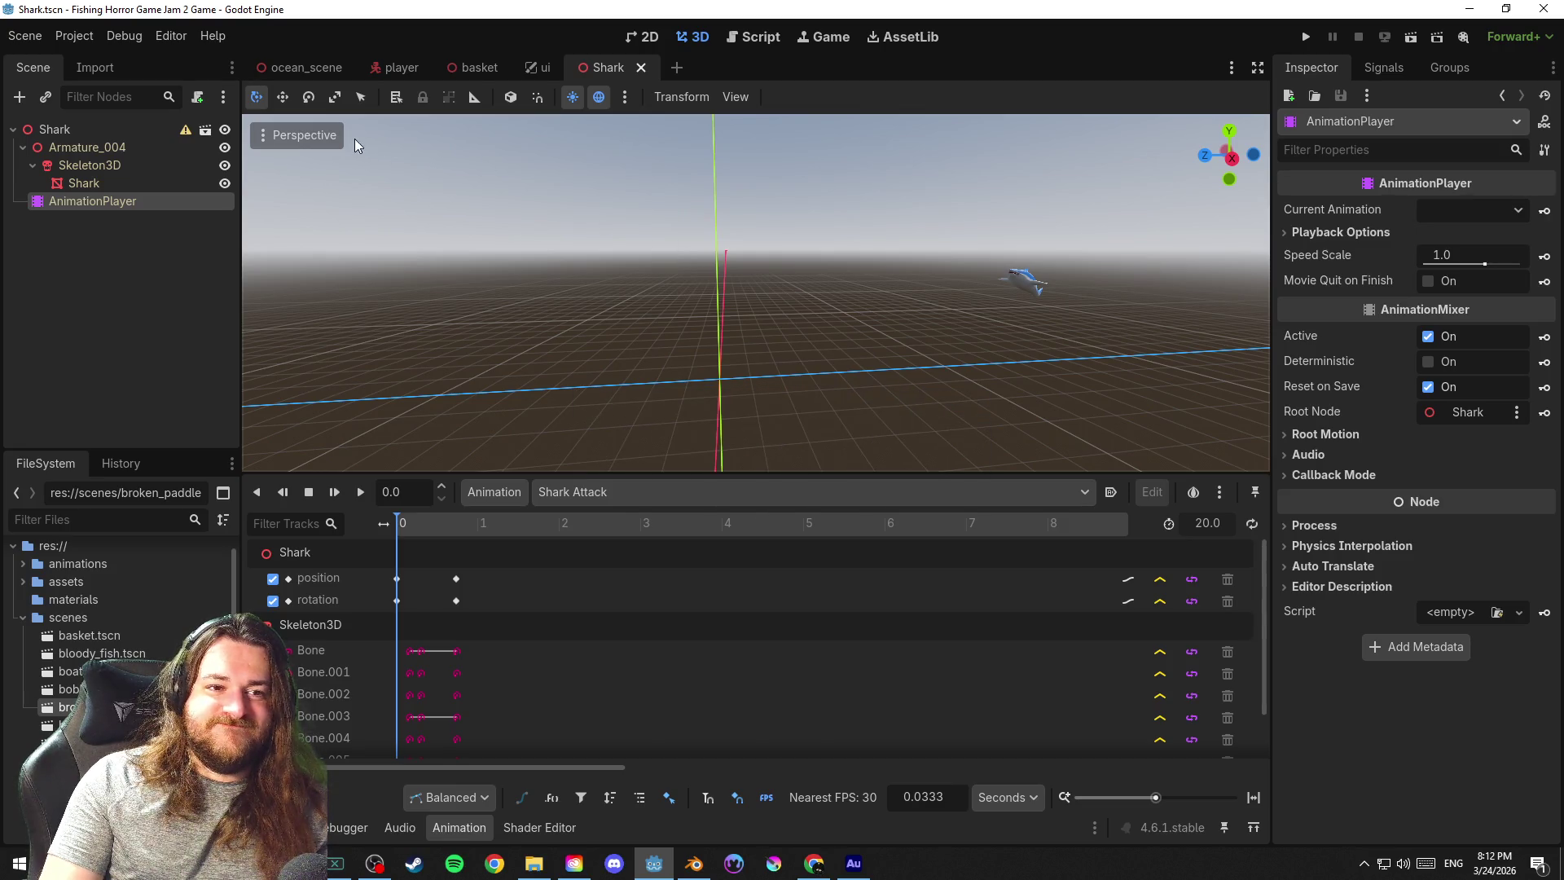
left_click(299, 68)
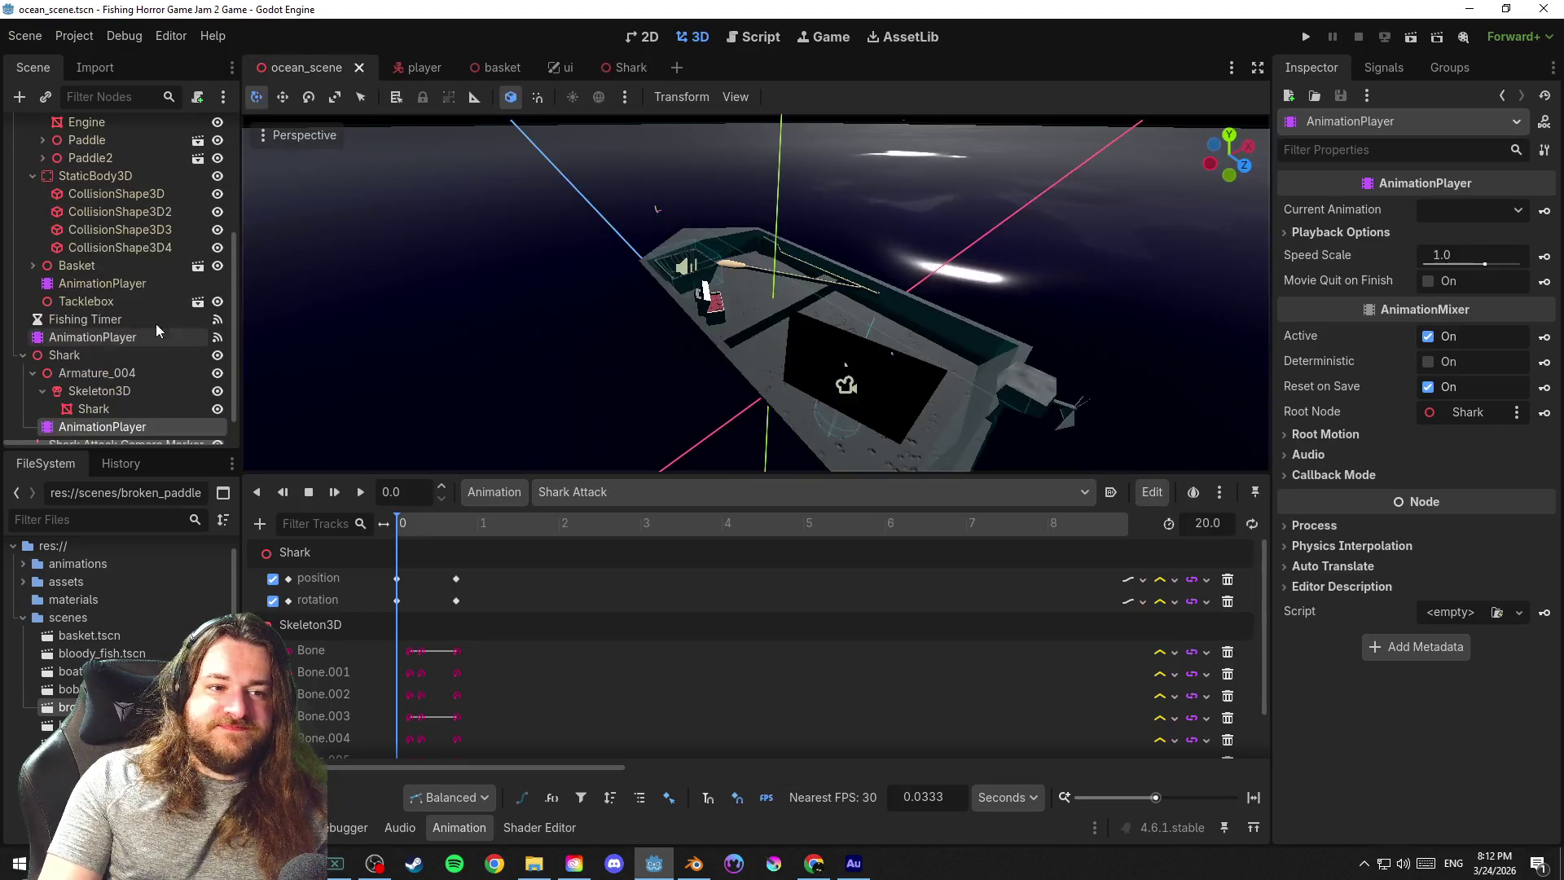
Delete the Shark instance from the ocean scene and select the Shark root in its own scene
left_click(32, 329)
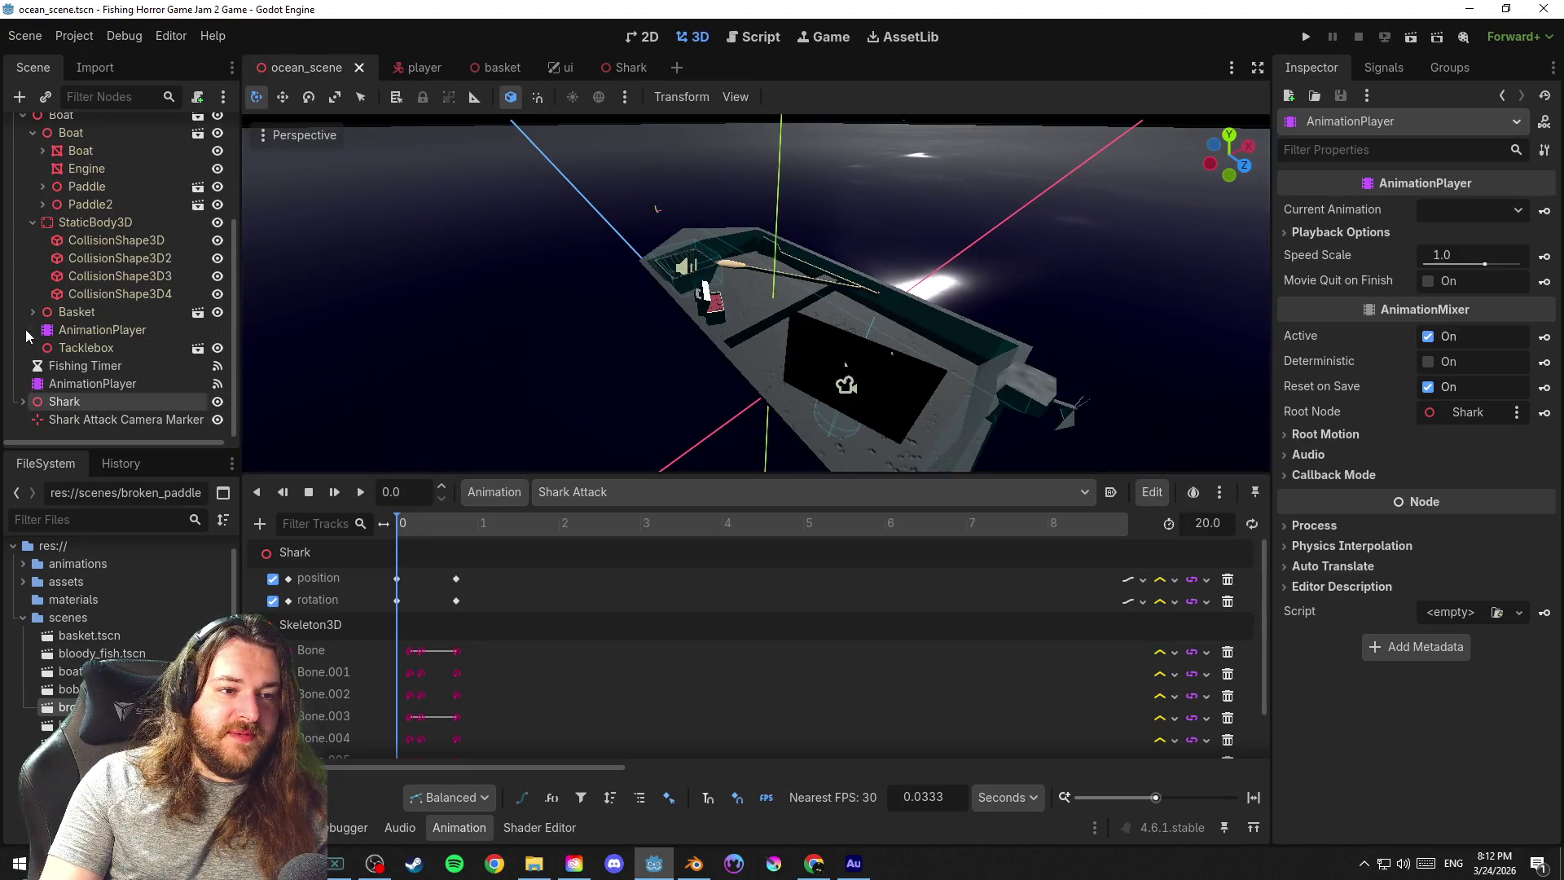
left_click(103, 403)
key("Delete")
key("Return")
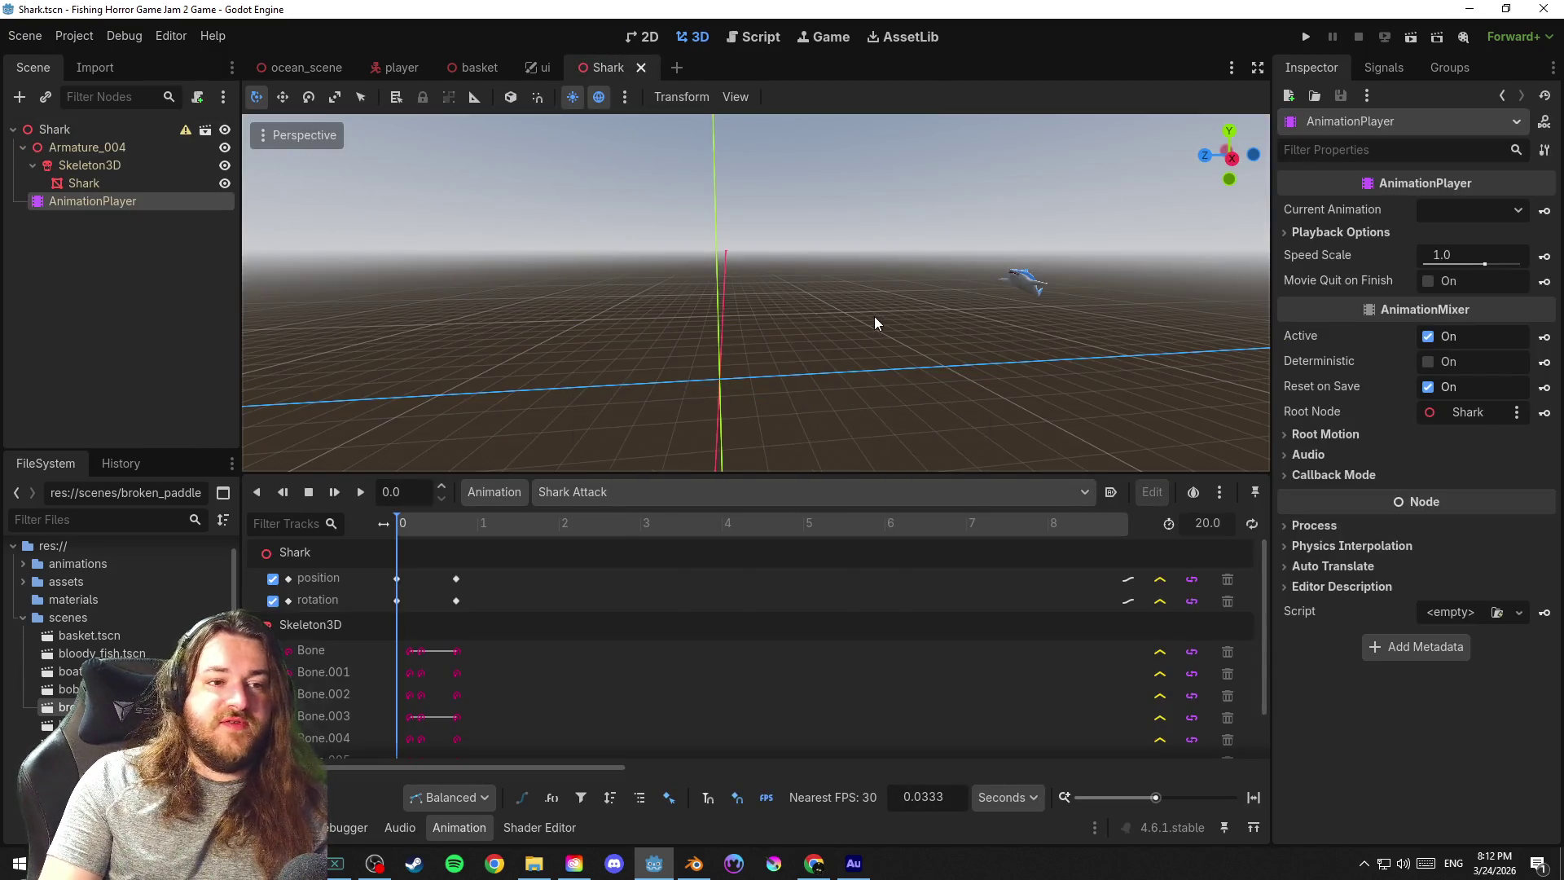
left_click(107, 129)
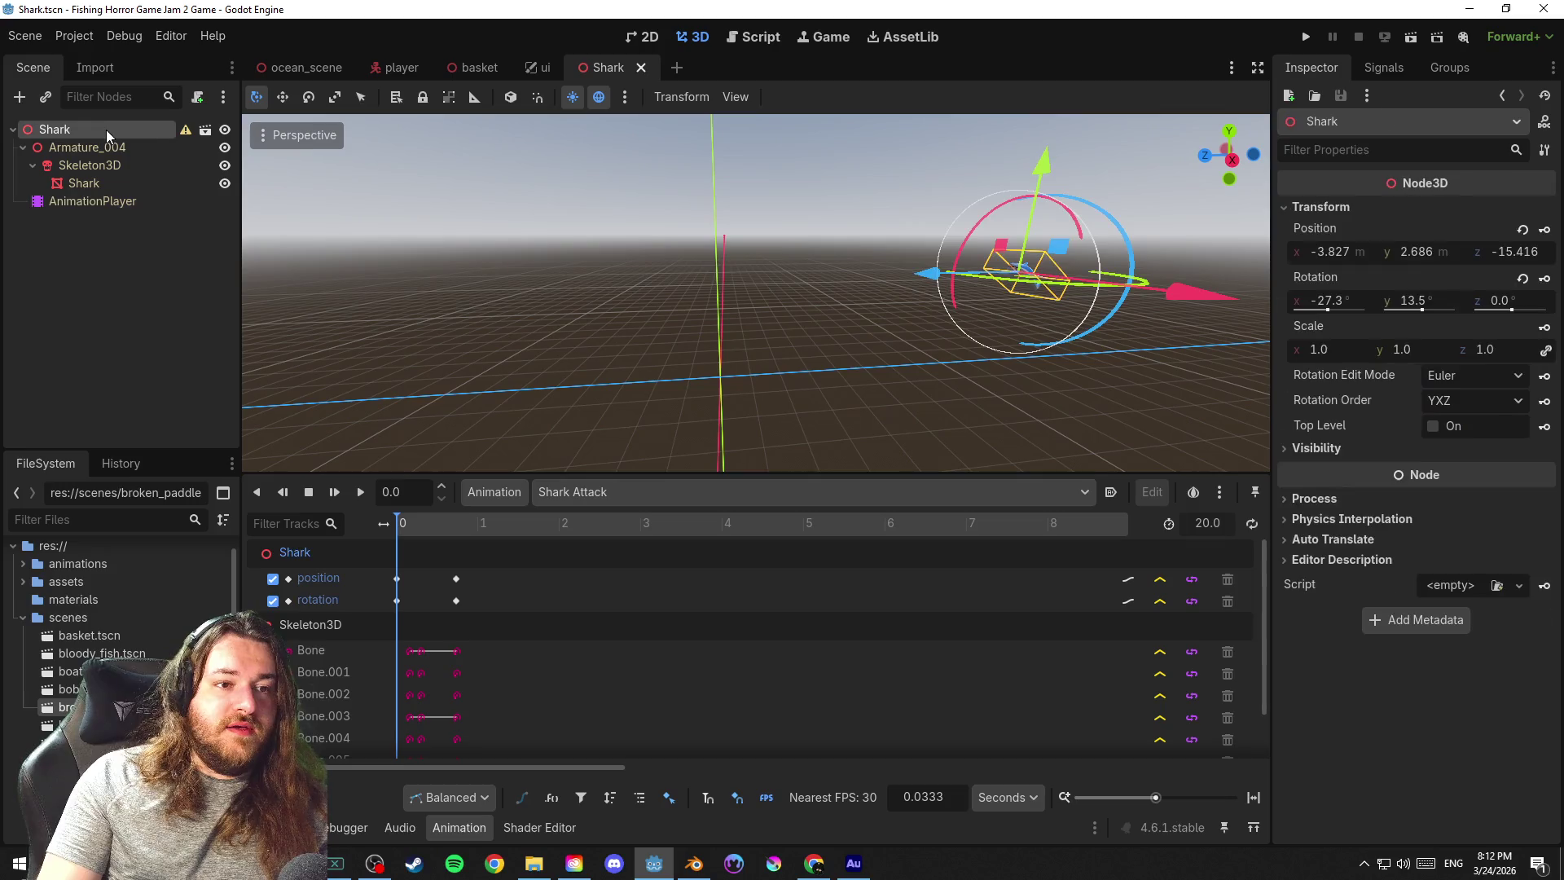
Zero the Shark root's position and rotation and save the scene
left_click(1523, 229)
left_click(1523, 277)
key("ctrl+s")
Remove the [Global] library holding Shark Attack via Manage Animations and save
left_click(495, 491)
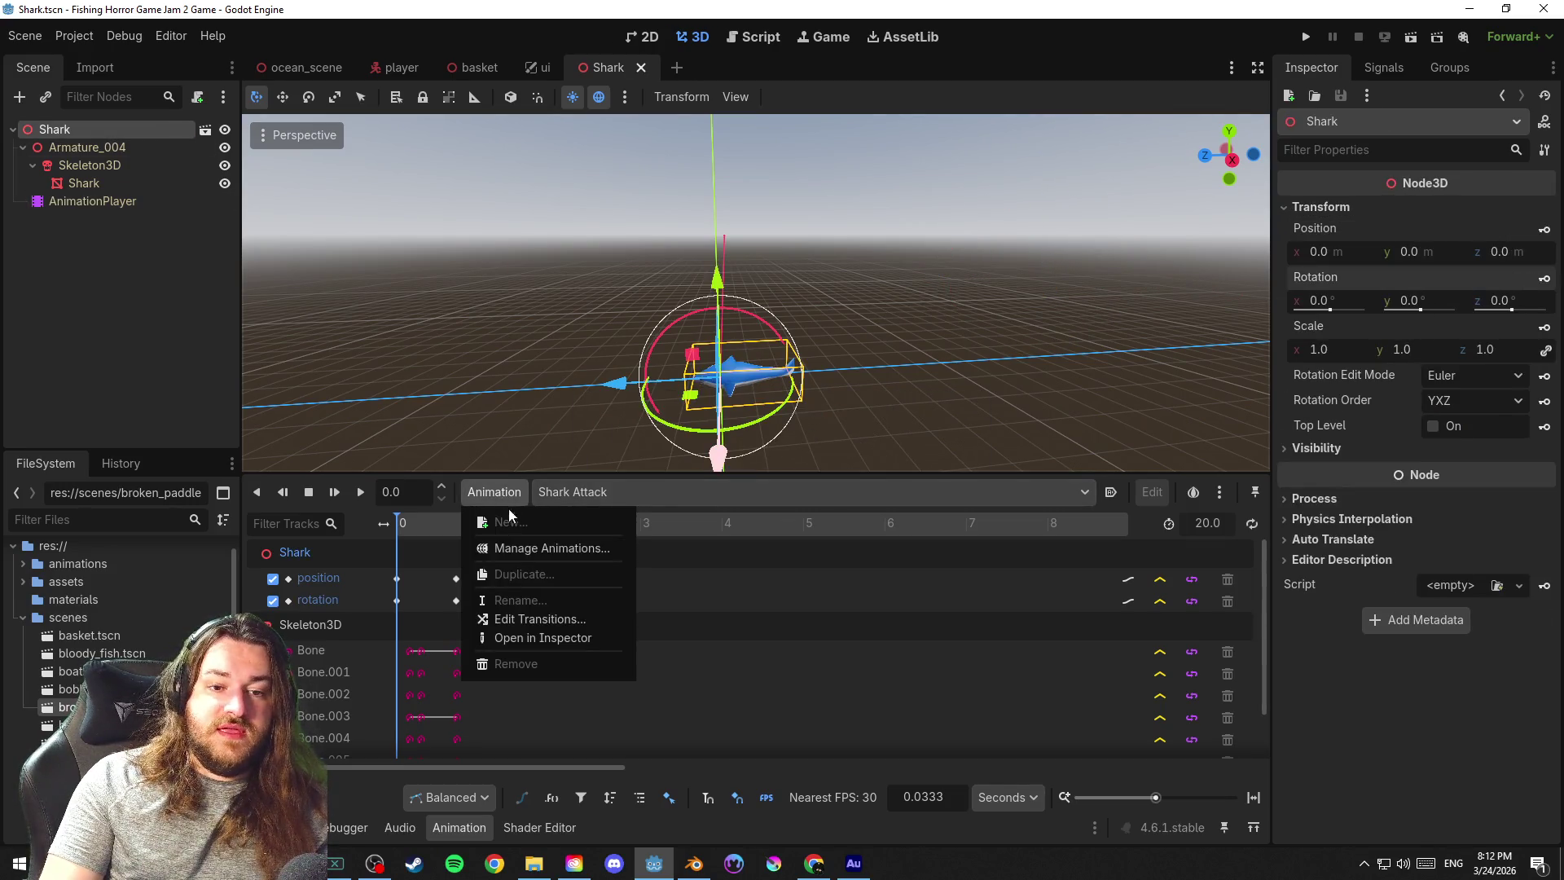
left_click(556, 553)
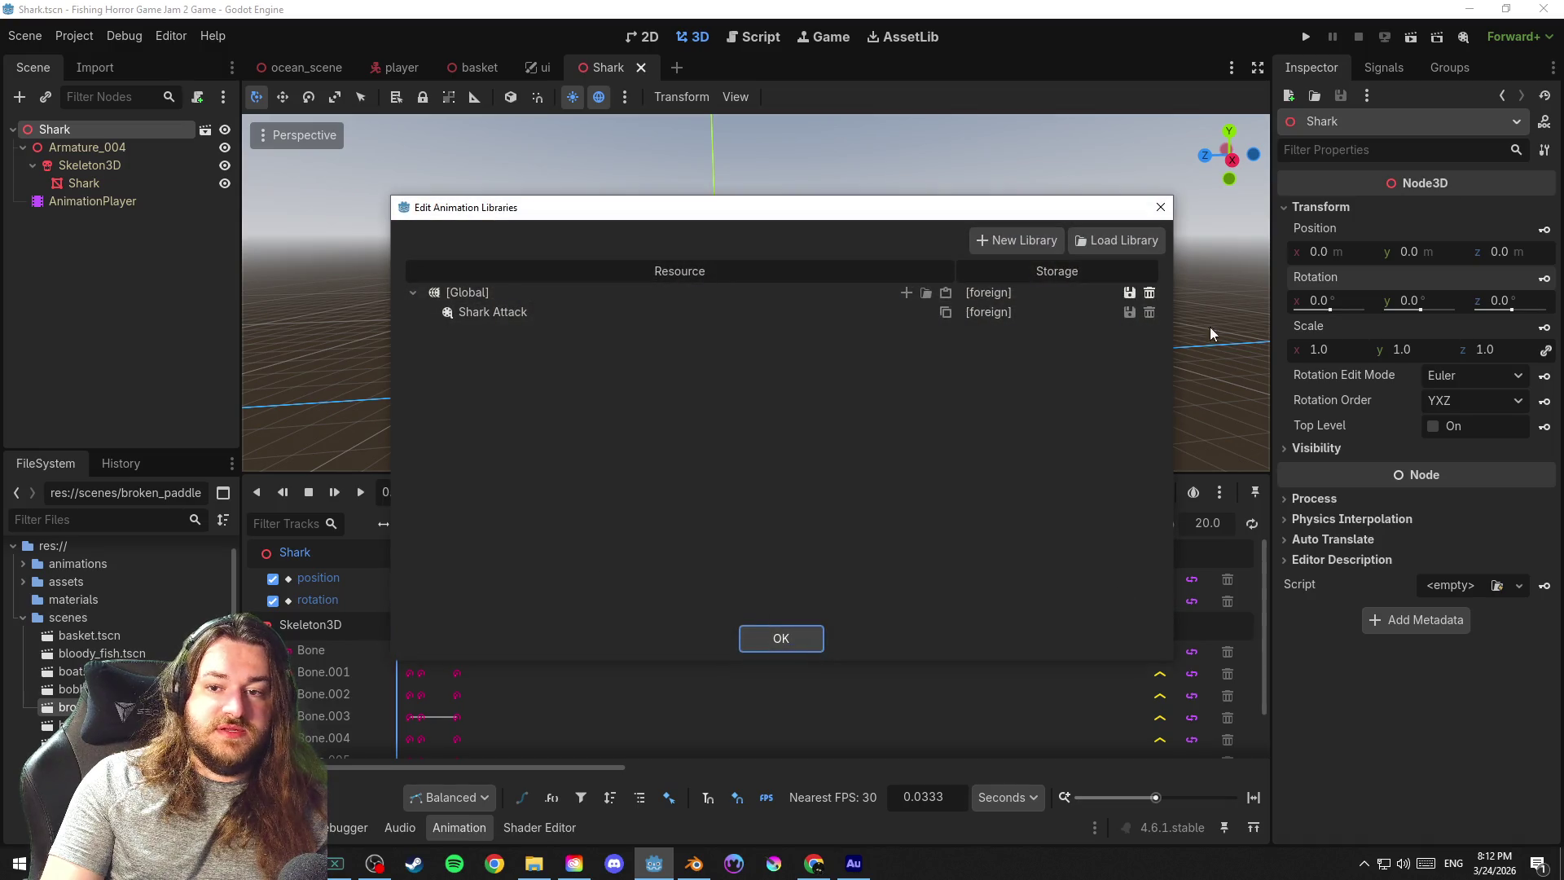
left_click(1148, 292)
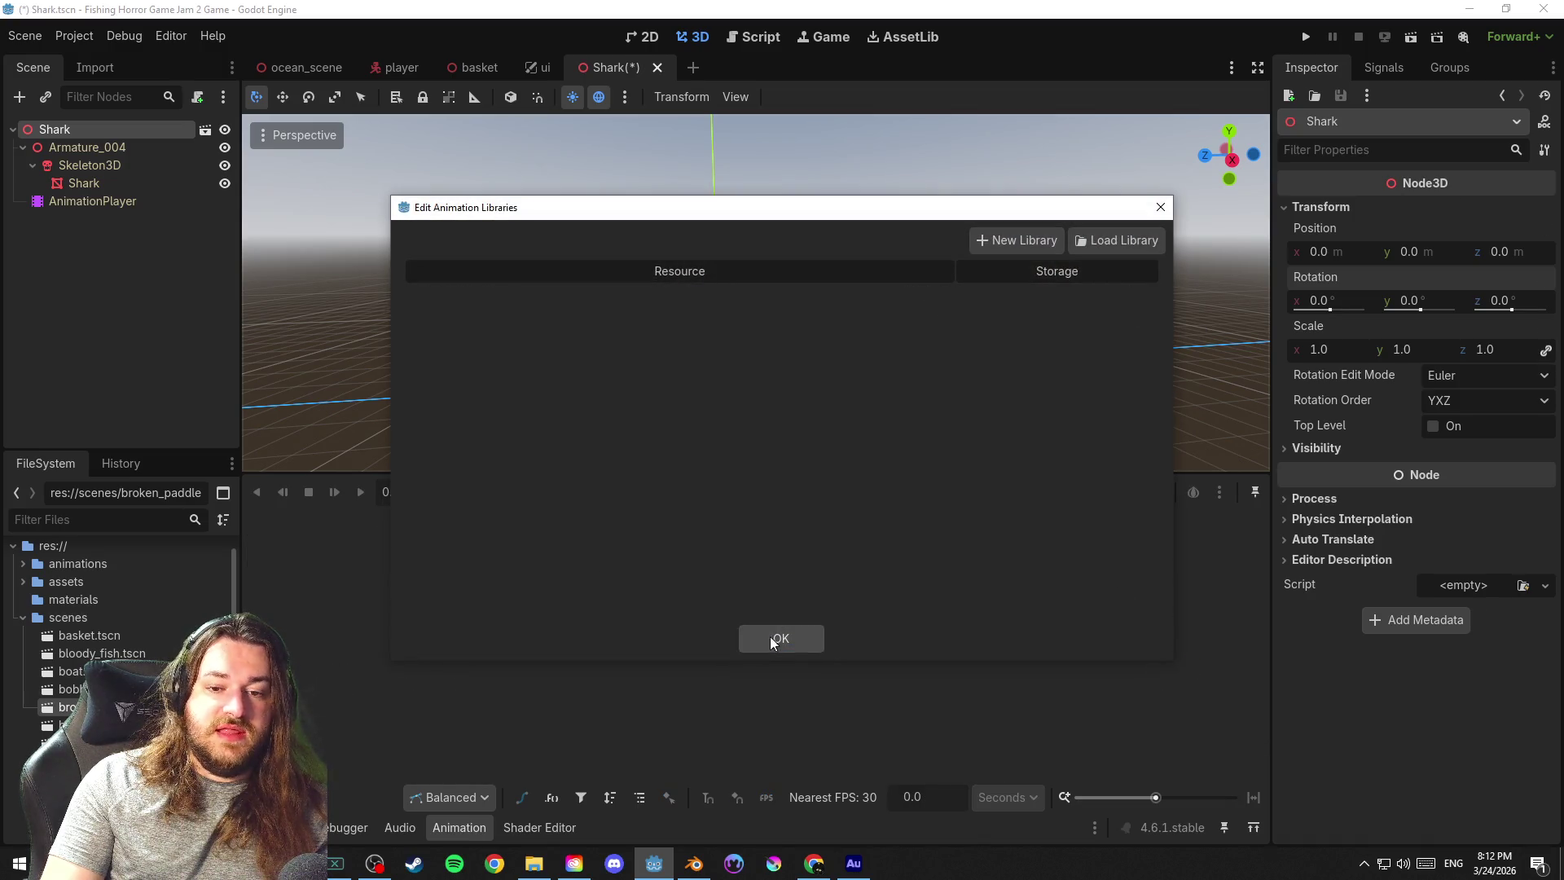
left_click(770, 636)
key("ctrl+s")
scroll(866, 375, "up", 3)
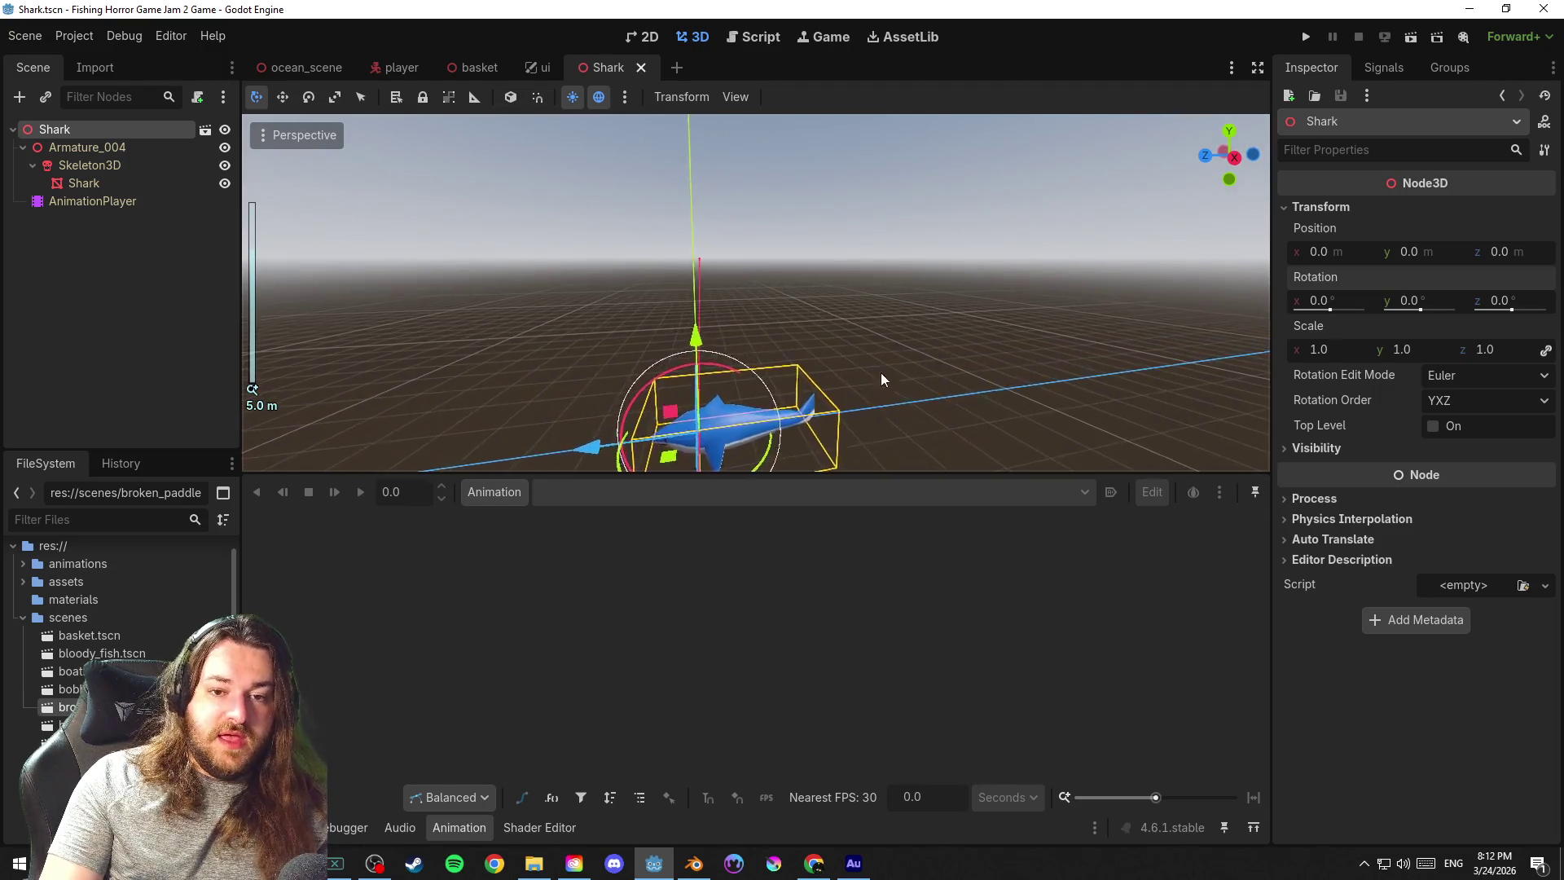
scroll(880, 372, "down", 3)
left_click(494, 492)
Create a new animation named RESET and save the Shark scene
left_click(514, 519)
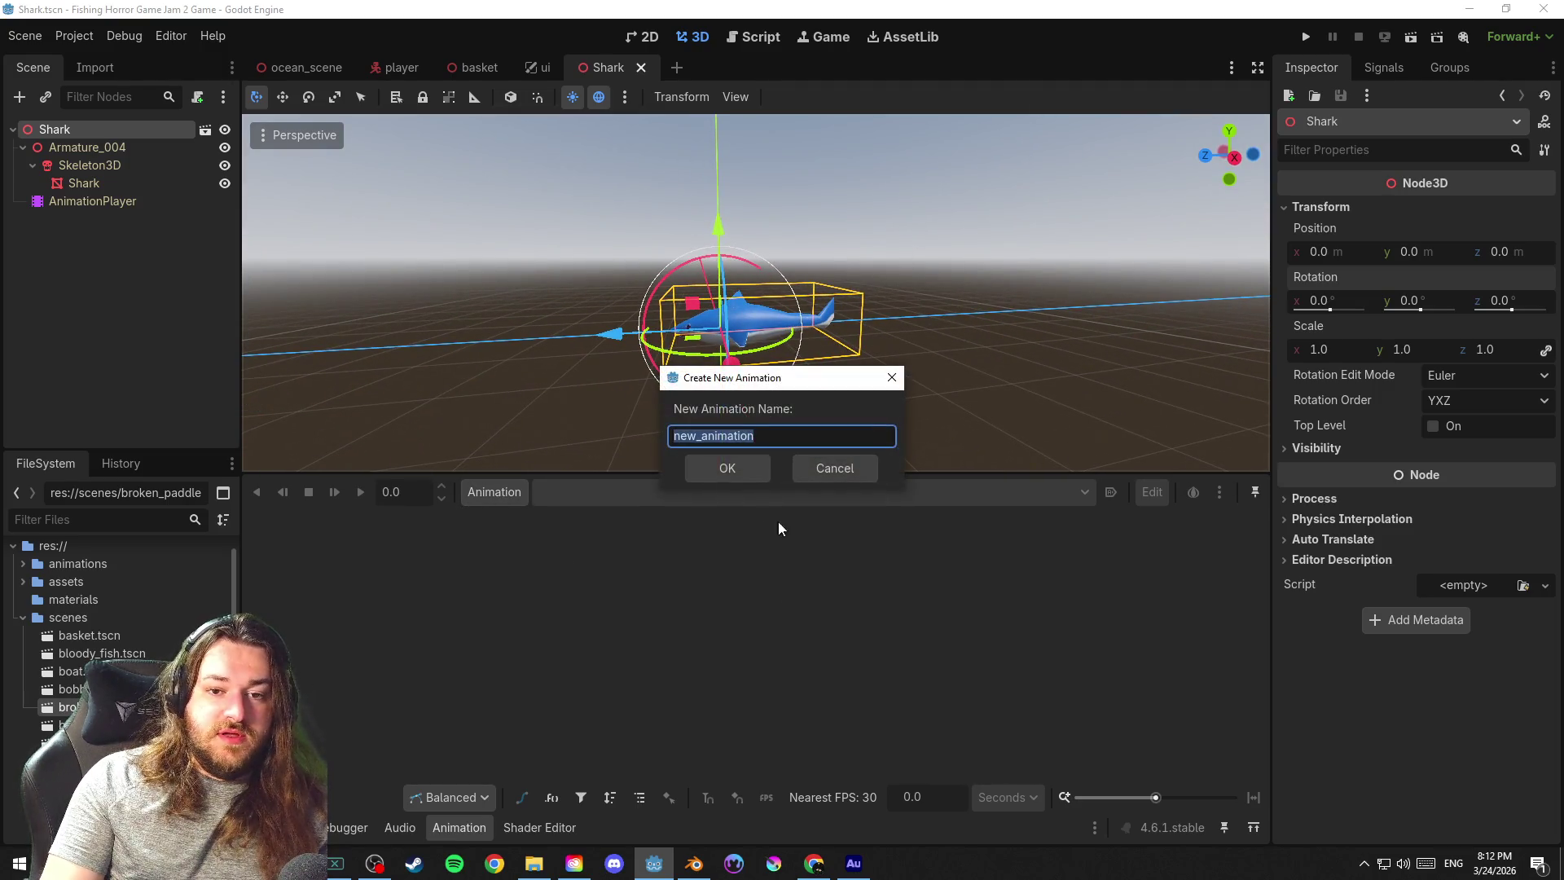
type("RE")
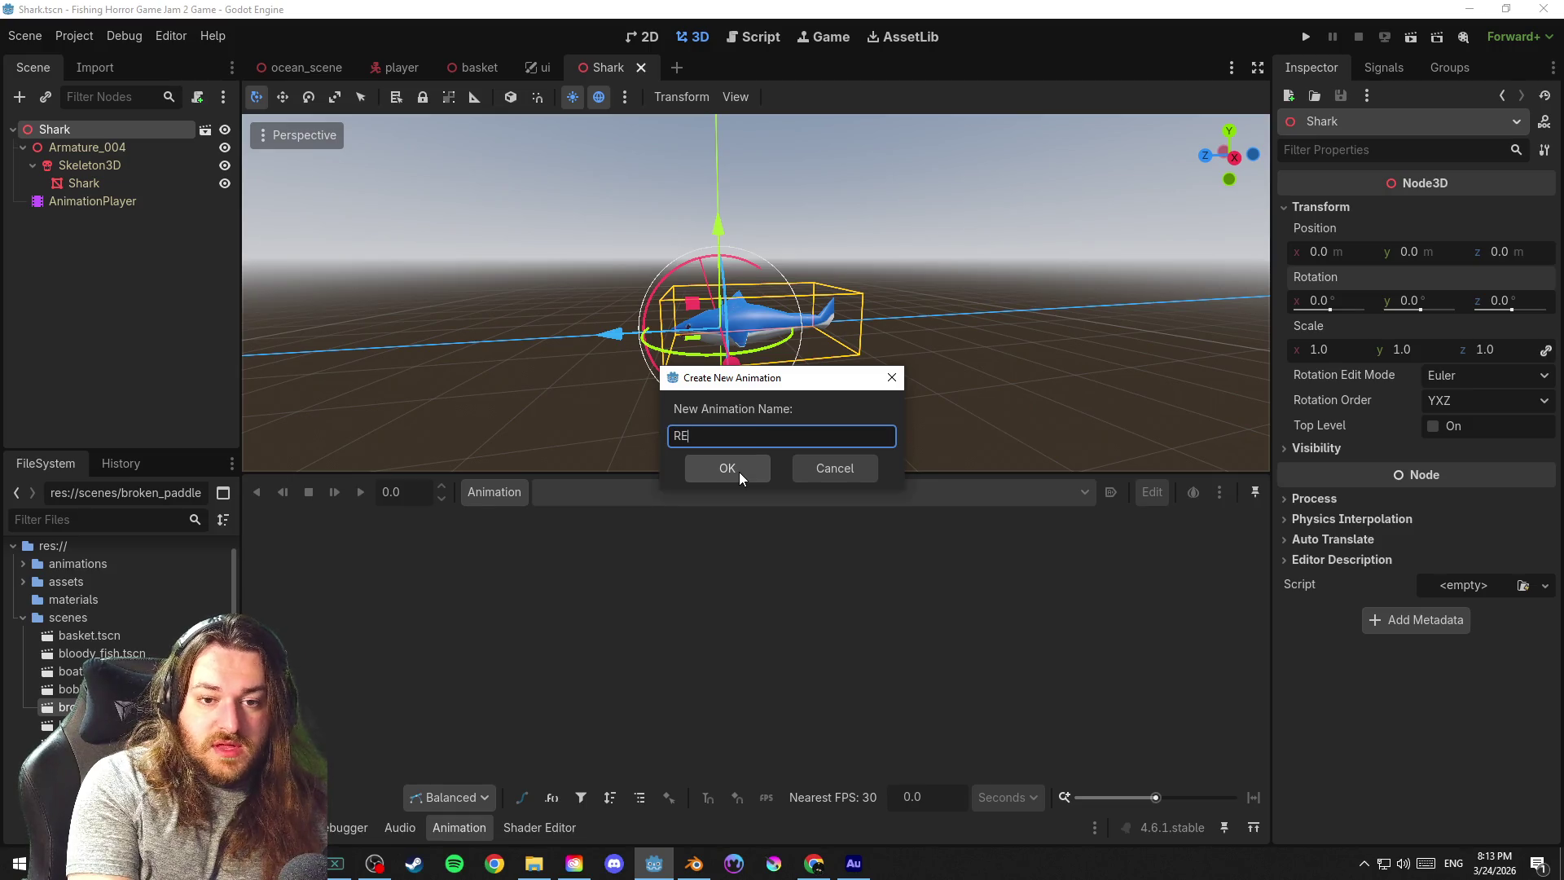
type("SET")
left_click(739, 472)
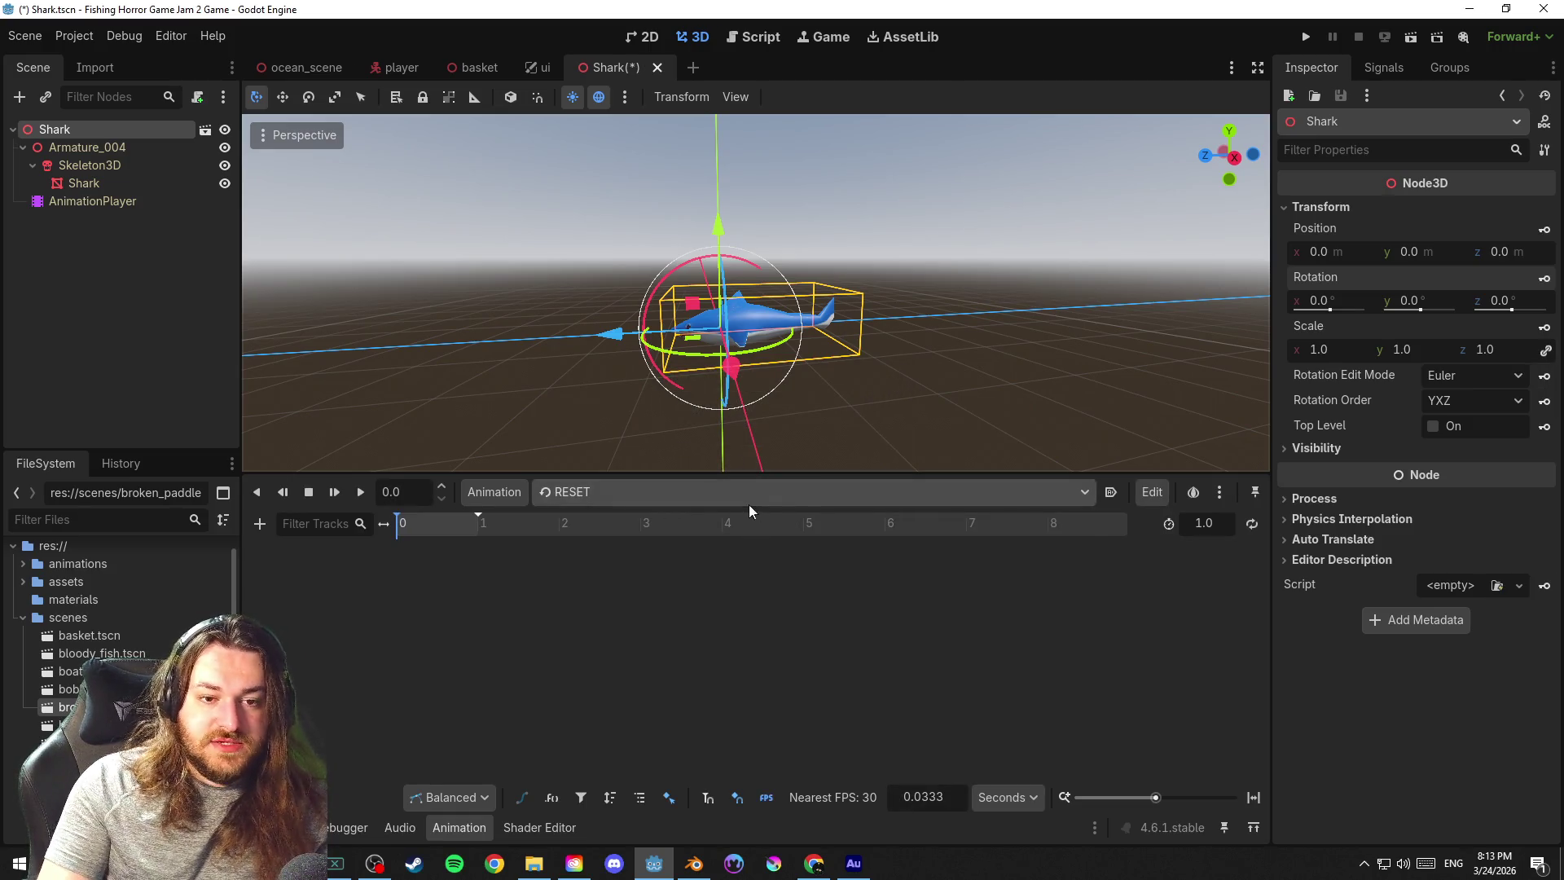
left_click(716, 486)
key("ctrl+s")
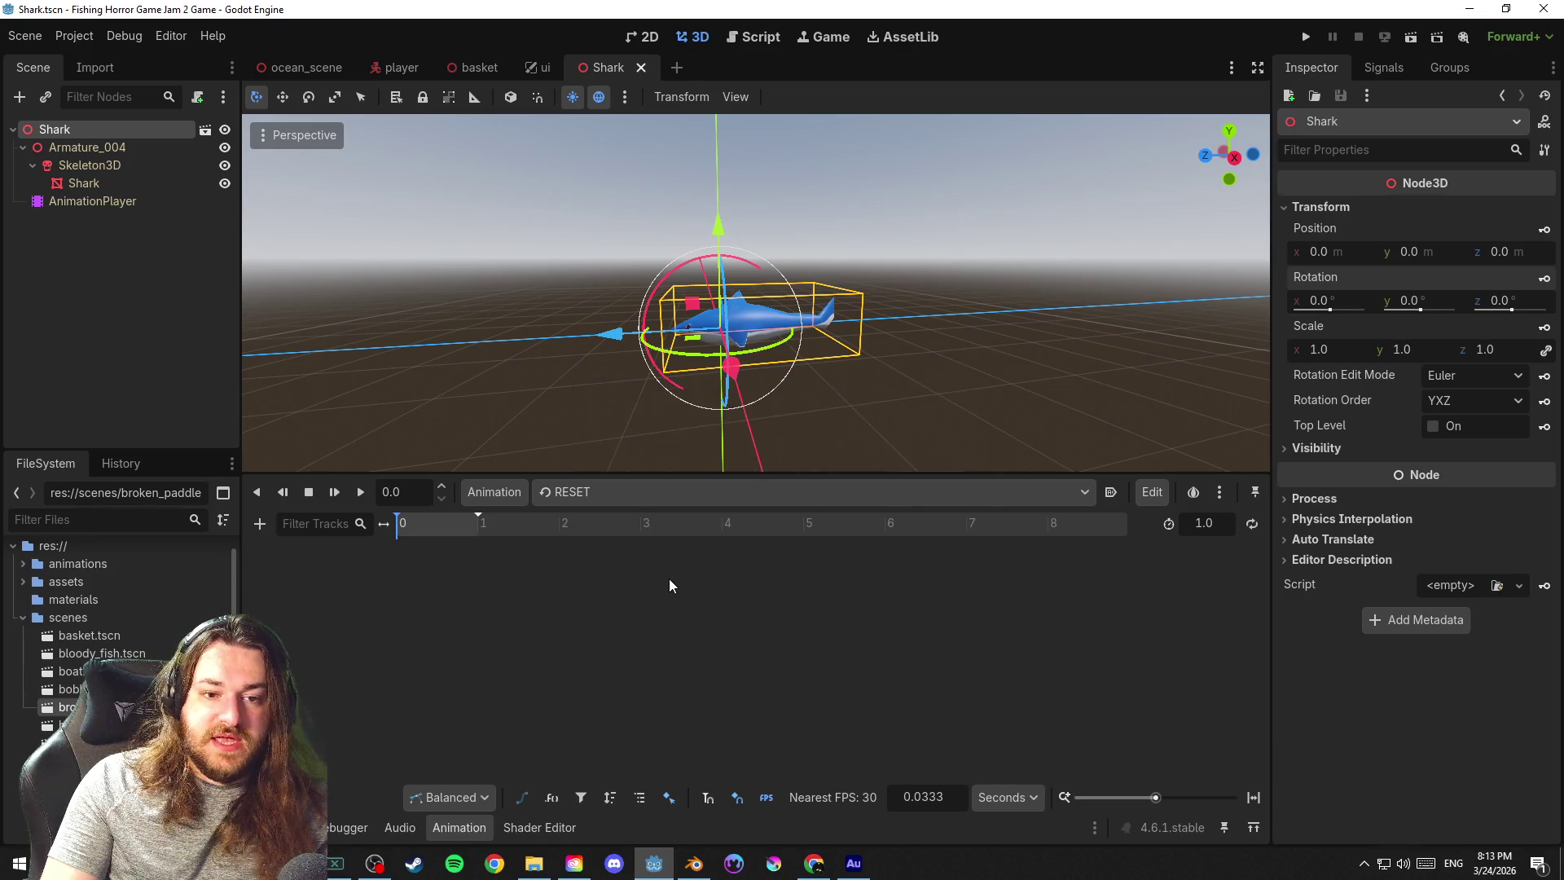
Key the Shark node's Position and Rotation into RESET as new tracks and save
left_click(1544, 229)
left_click(726, 483)
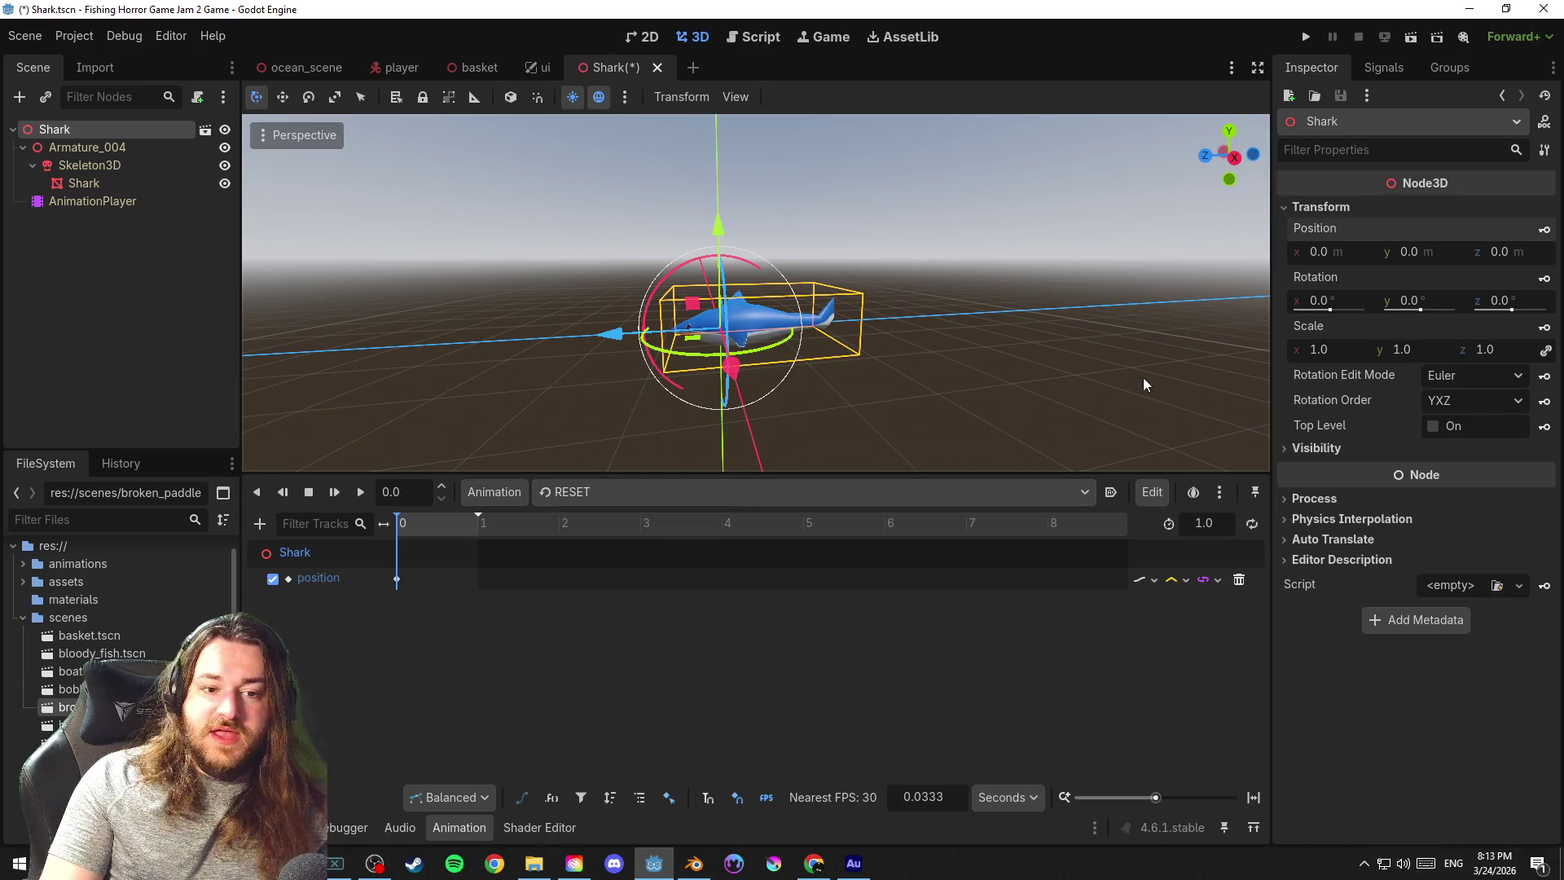
left_click(1544, 278)
left_click(727, 482)
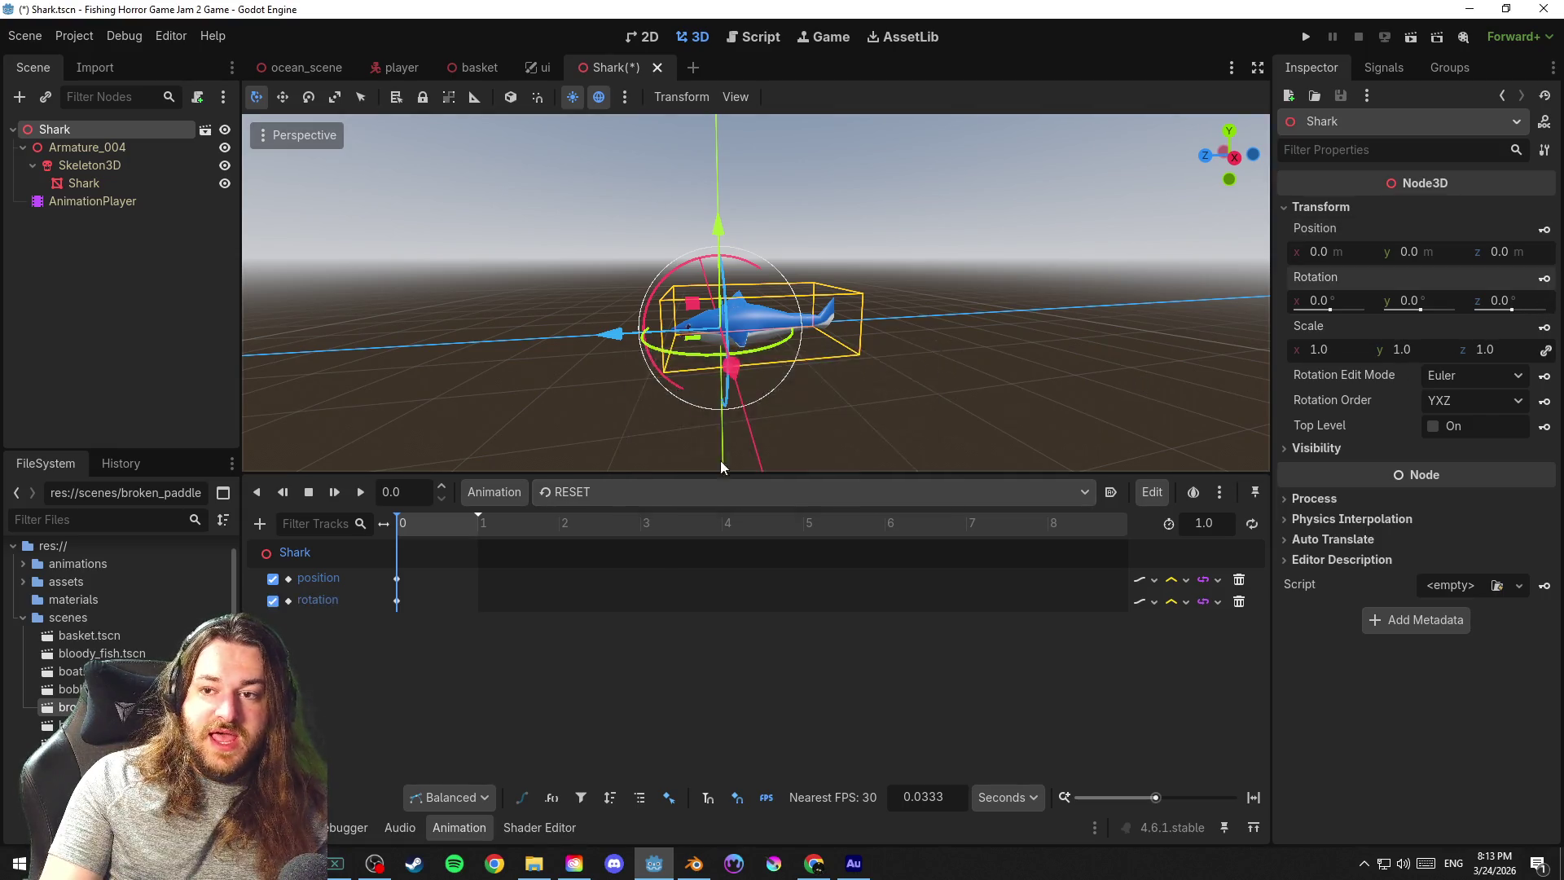
scroll(763, 358, "up", 2)
key("ctrl+s")
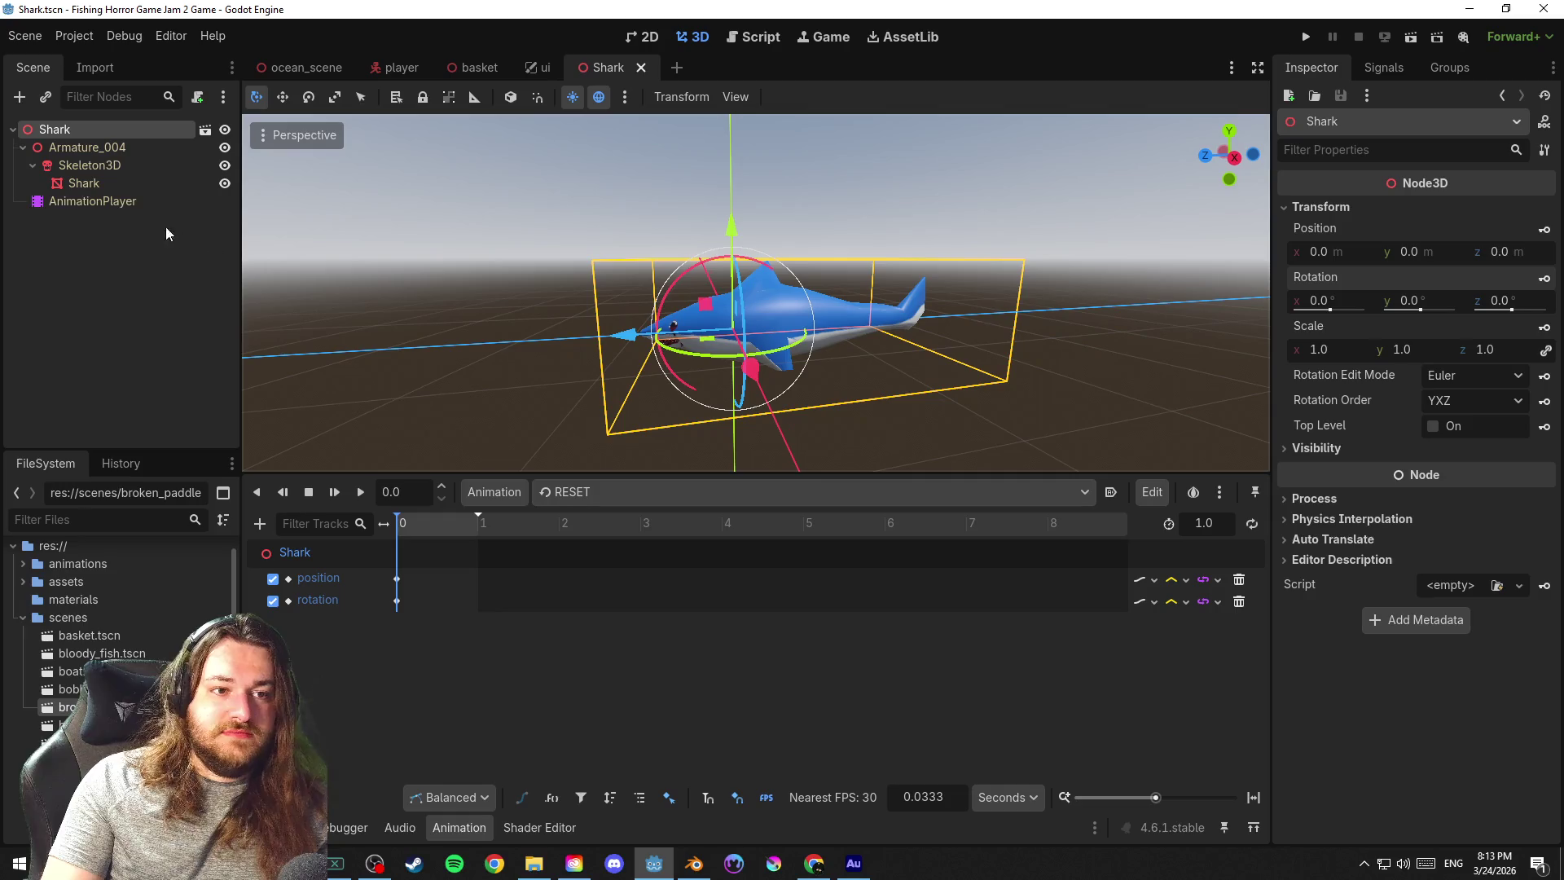
left_click(117, 164)
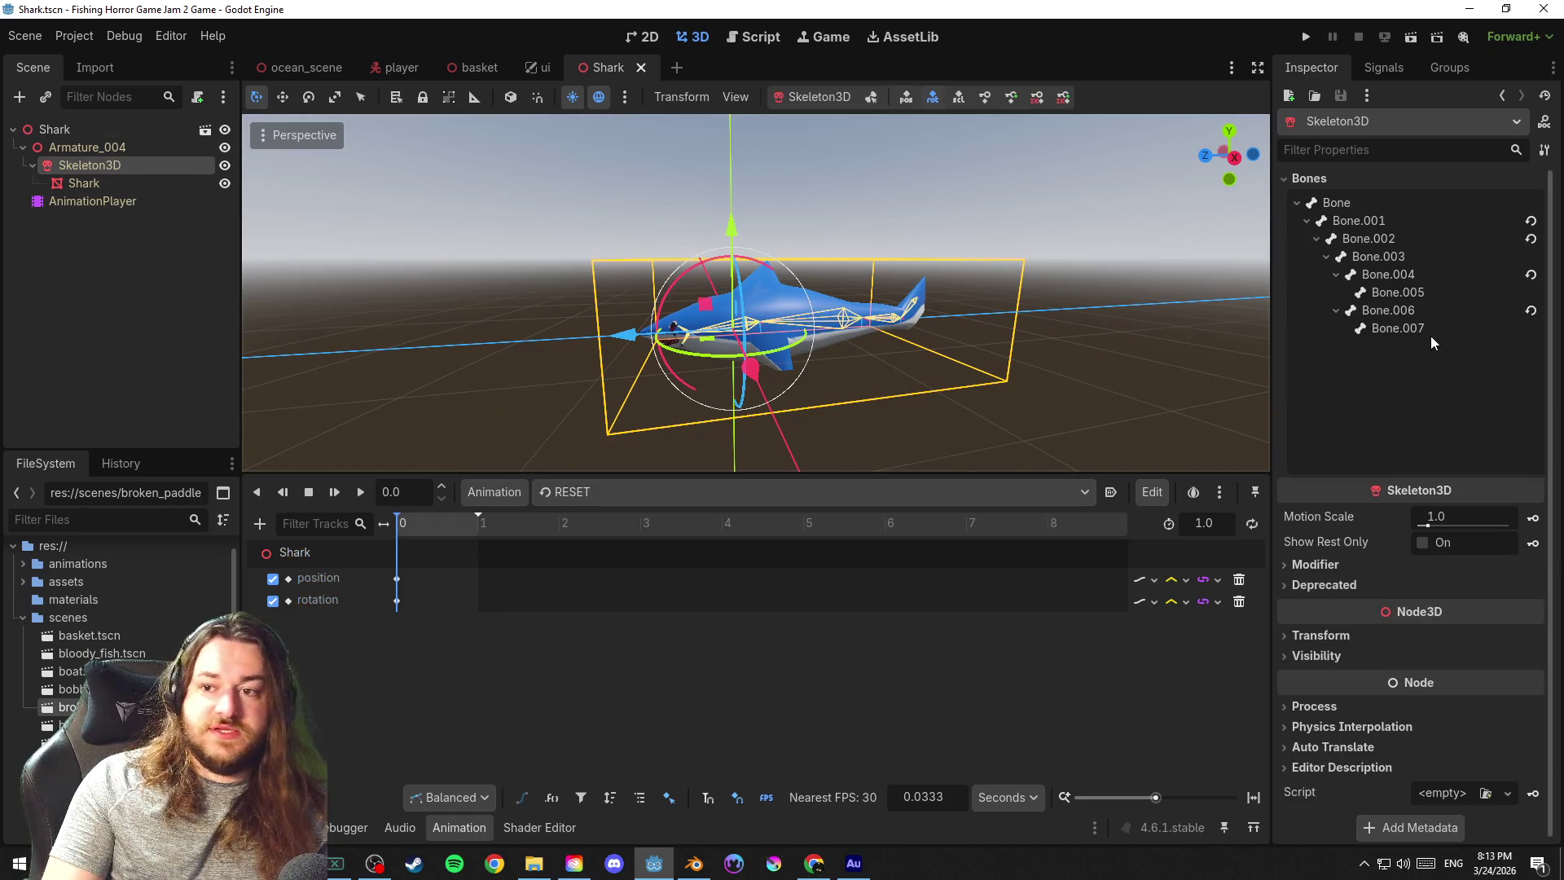
Revert the Skeleton3D bones to their rest poses and save
left_click(1531, 221)
left_click(1531, 273)
left_click(1530, 310)
key("ctrl+s")
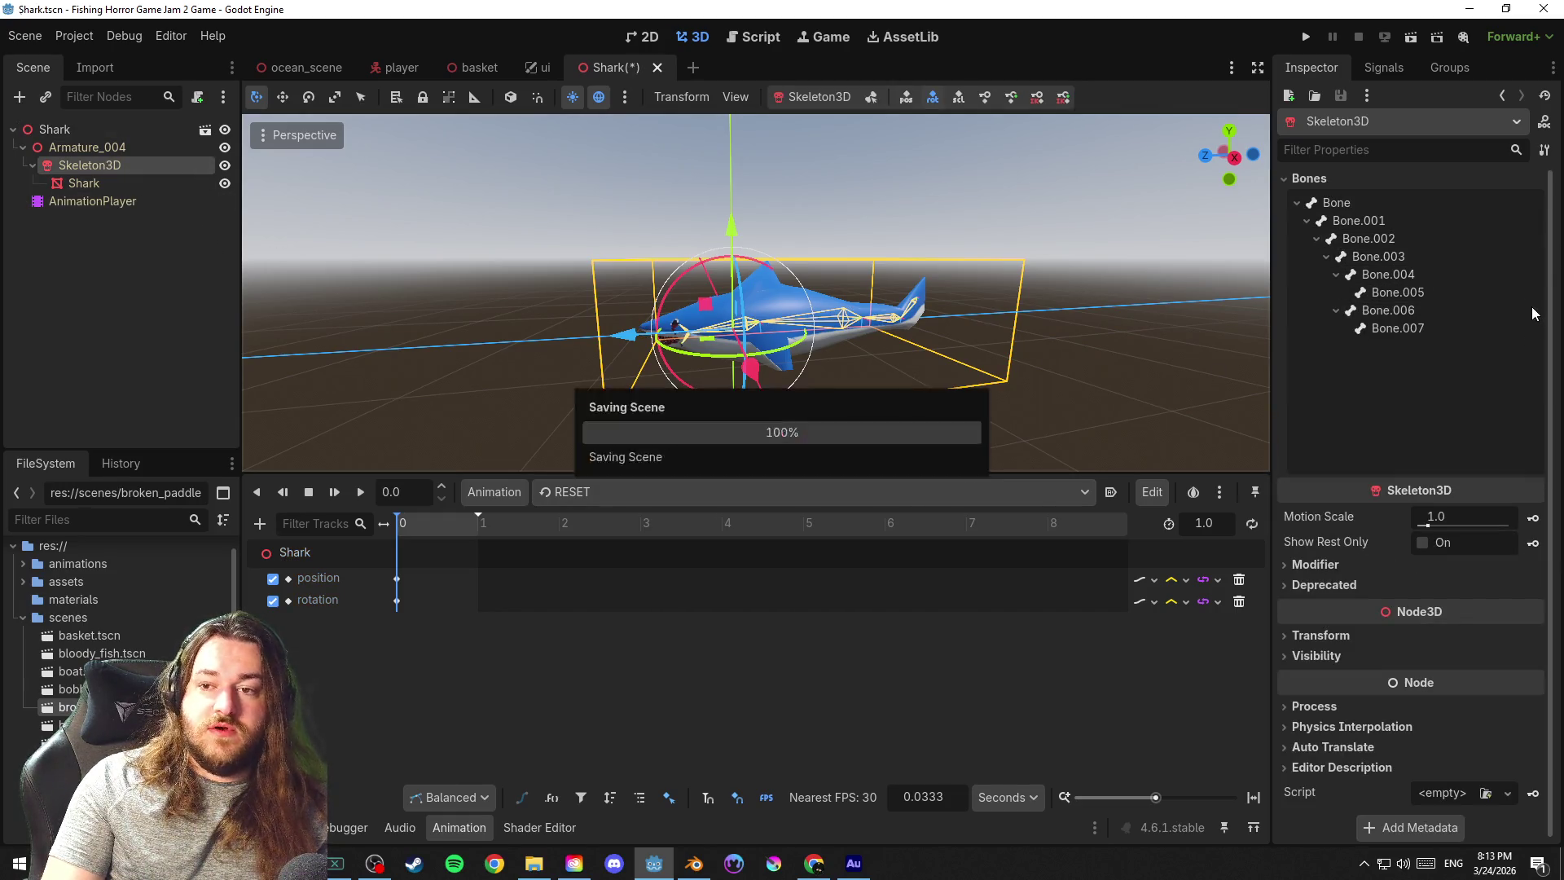
Insert keys for all eight skeleton bones into RESET, save, and reselect the Shark root
left_click(1011, 97)
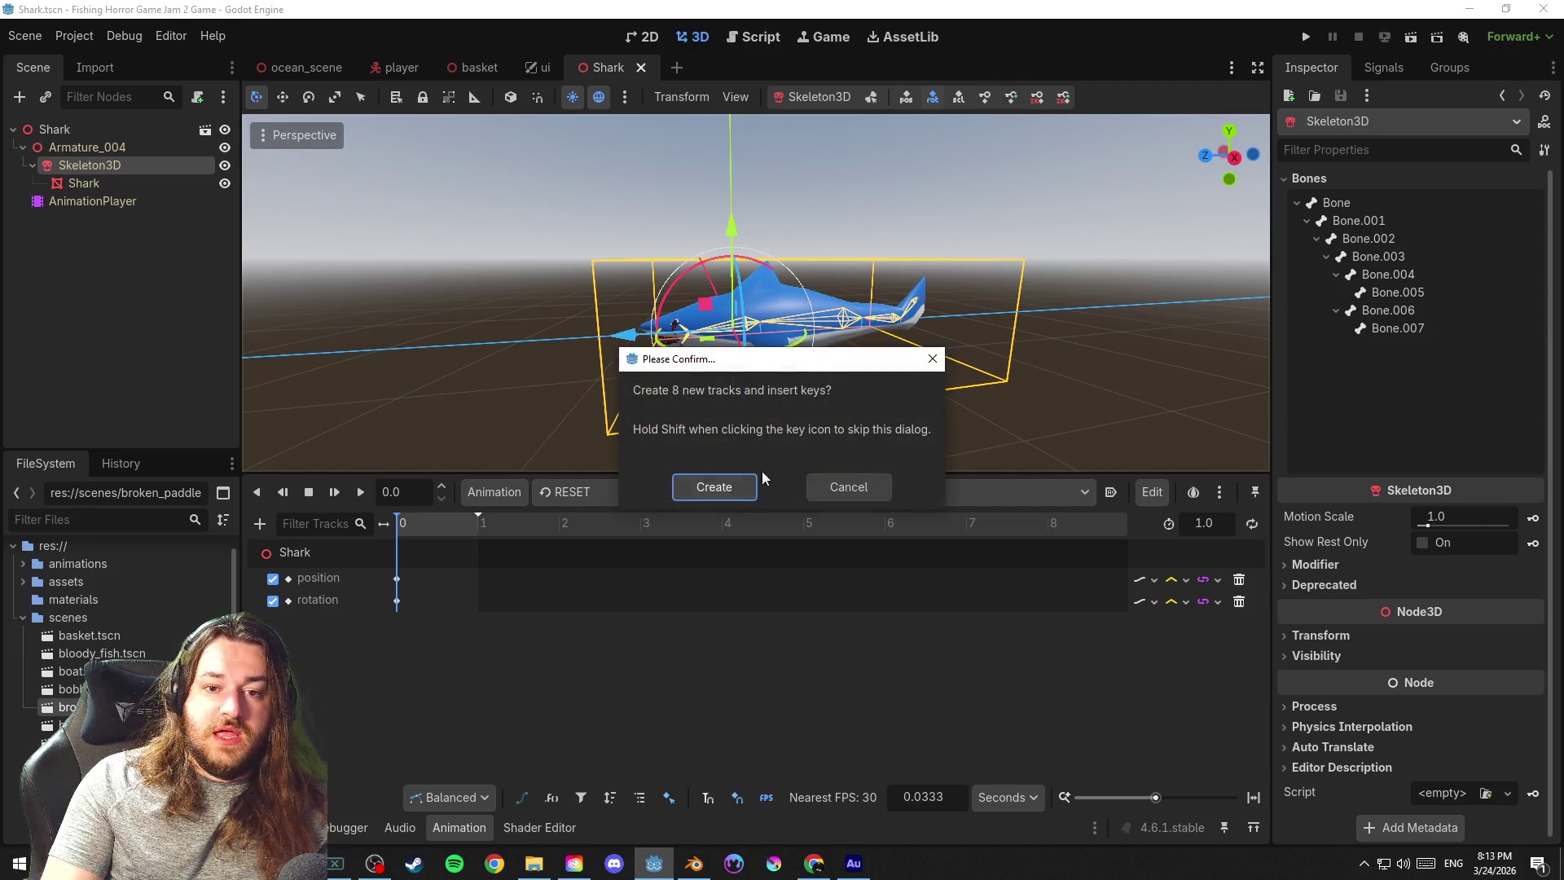
left_click(716, 490)
key("ctrl+s")
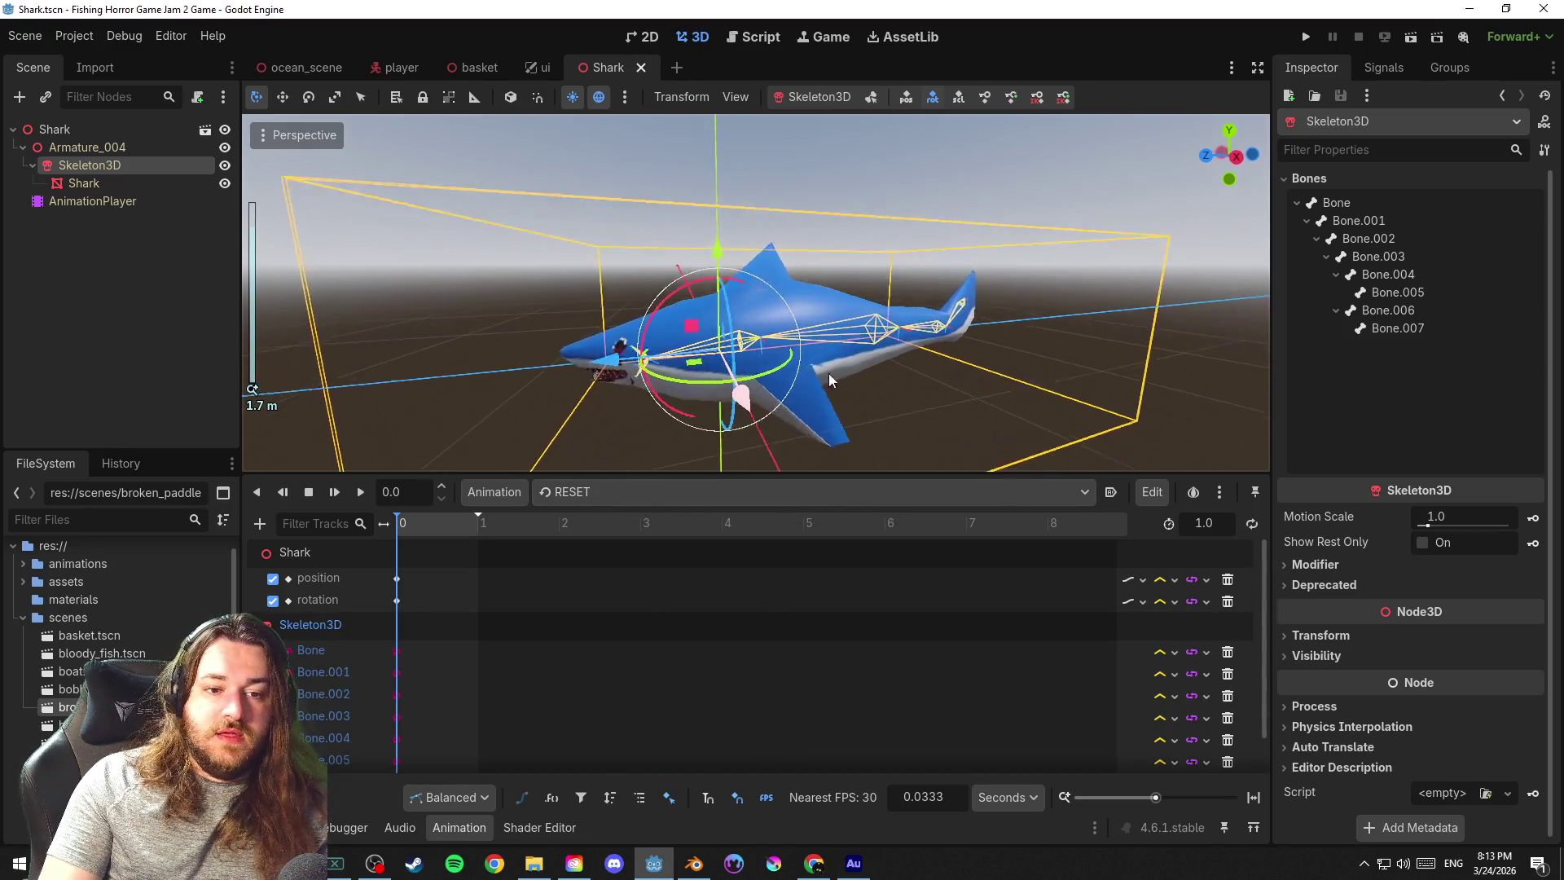
left_click_drag(737, 410, 922, 348)
scroll(922, 348, "up", 2)
mouse_move(821, 291)
left_mouse_down()
mouse_move(761, 242)
mouse_move(992, 220)
mouse_move(1104, 259)
mouse_move(785, 246)
mouse_move(823, 183)
mouse_move(929, 189)
mouse_move(954, 312)
mouse_move(857, 349)
mouse_move(1000, 325)
mouse_move(965, 299)
mouse_move(809, 297)
mouse_move(746, 352)
mouse_move(818, 376)
mouse_move(534, 318)
left_mouse_up()
scroll(911, 383, "down", 2)
left_click(138, 123)
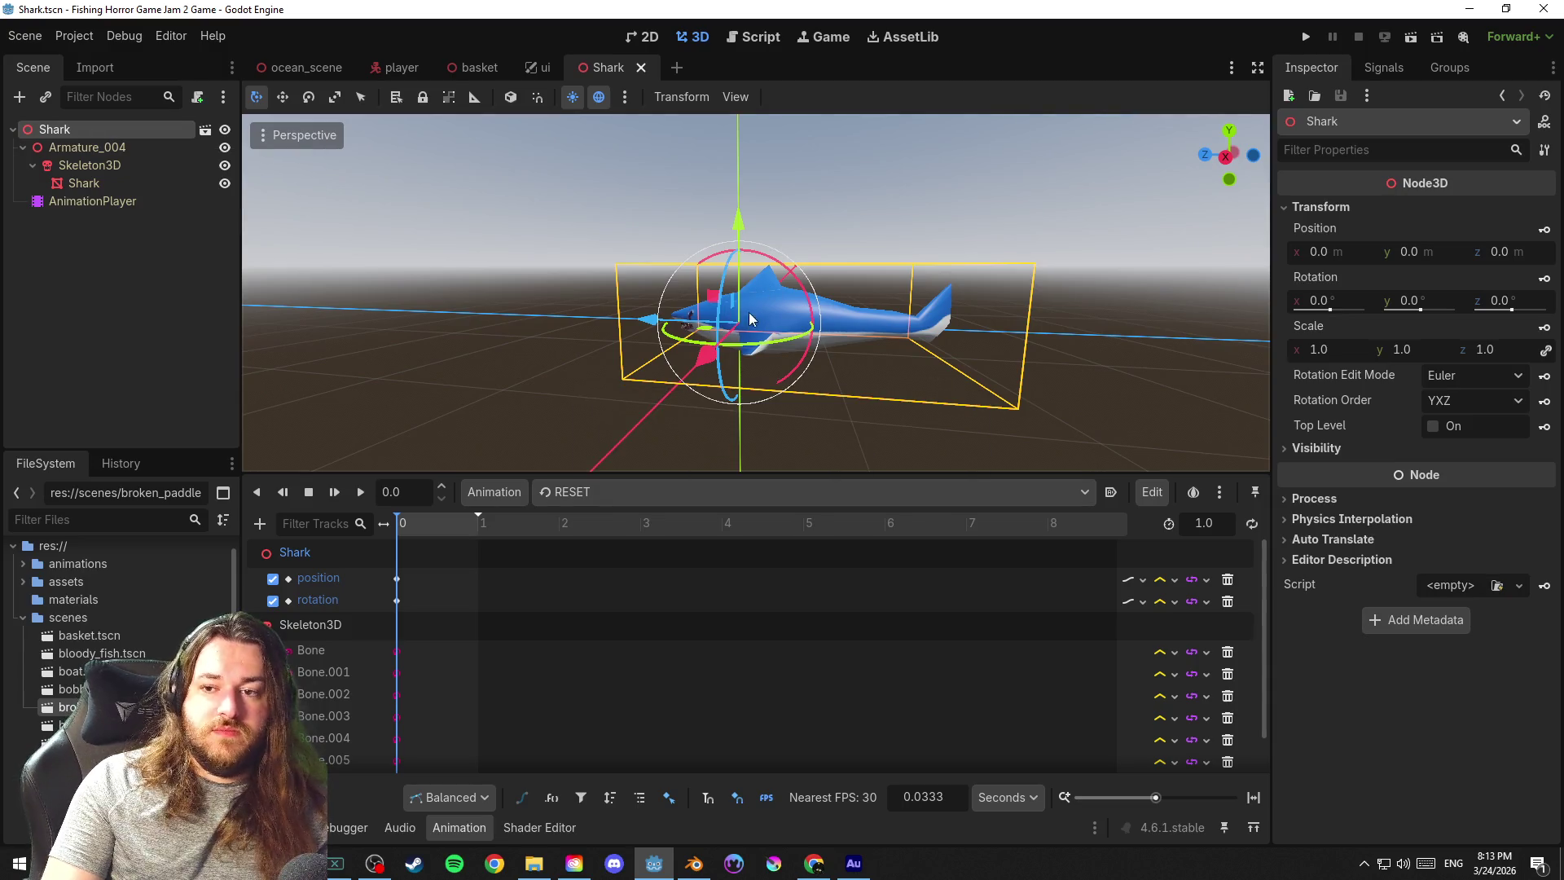
Close the Shark scene and make Basket Shark visible in the basket scene to inspect it, saving
left_click(643, 66)
left_click(514, 70)
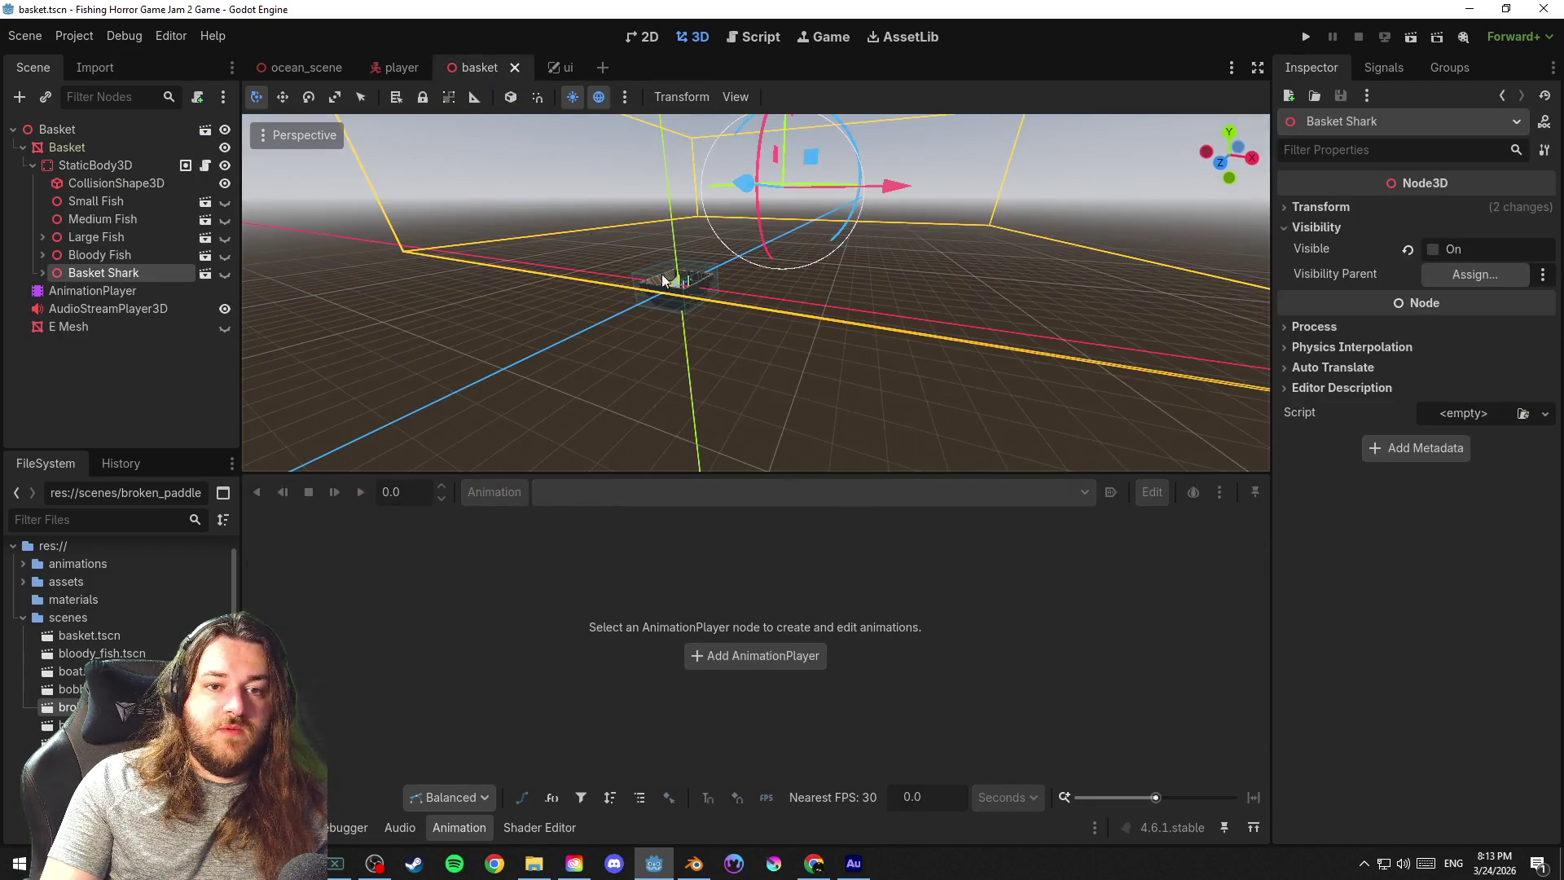
left_click_drag(850, 278, 1042, 414)
scroll(810, 304, "up", 5)
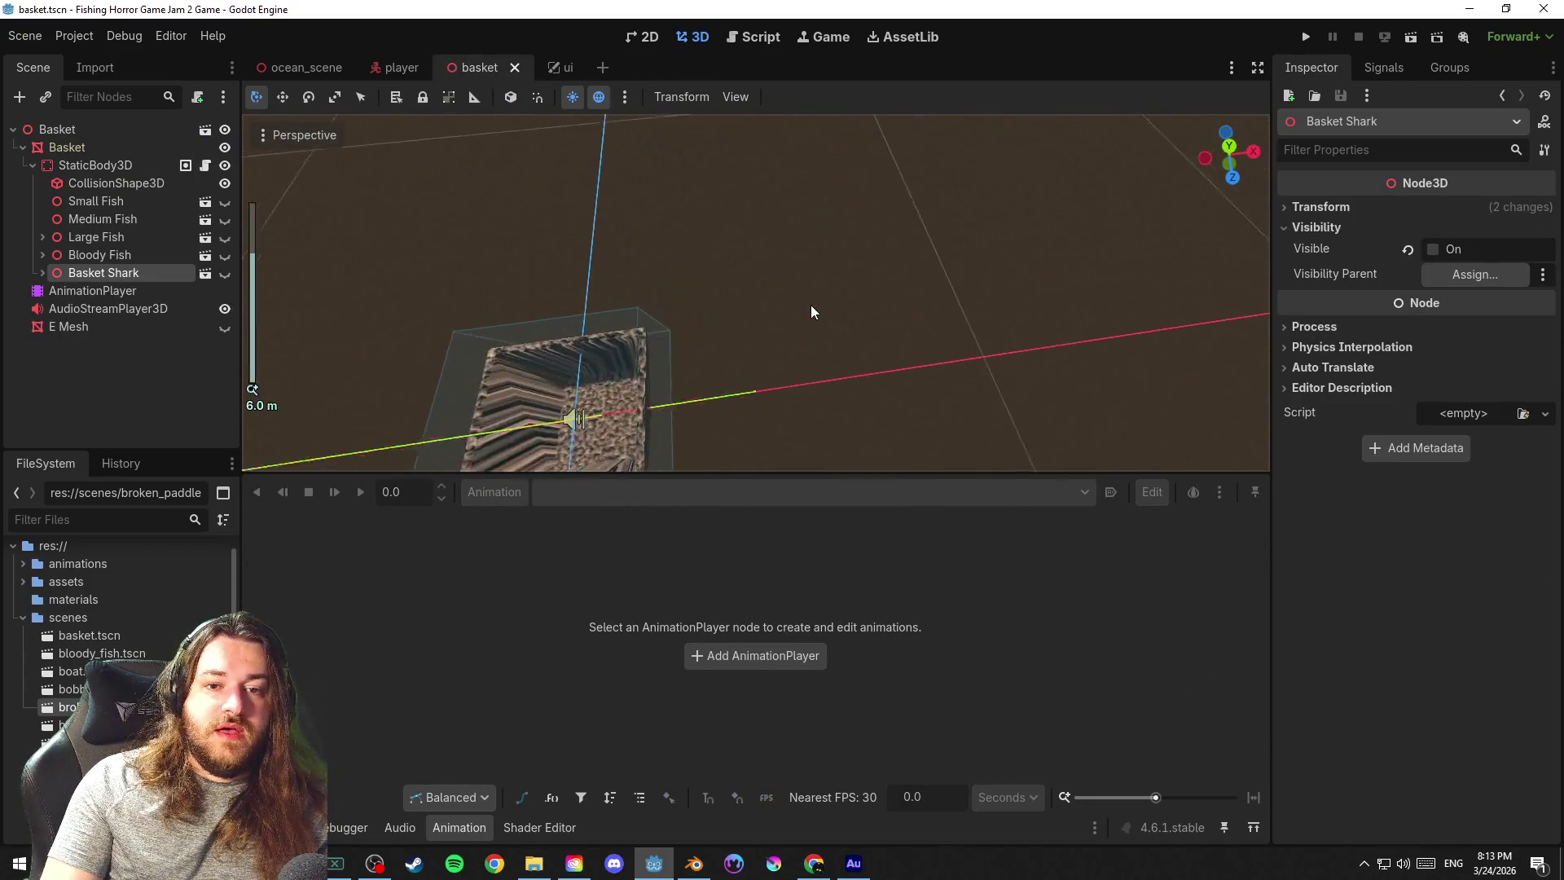
key("f")
left_click(224, 273)
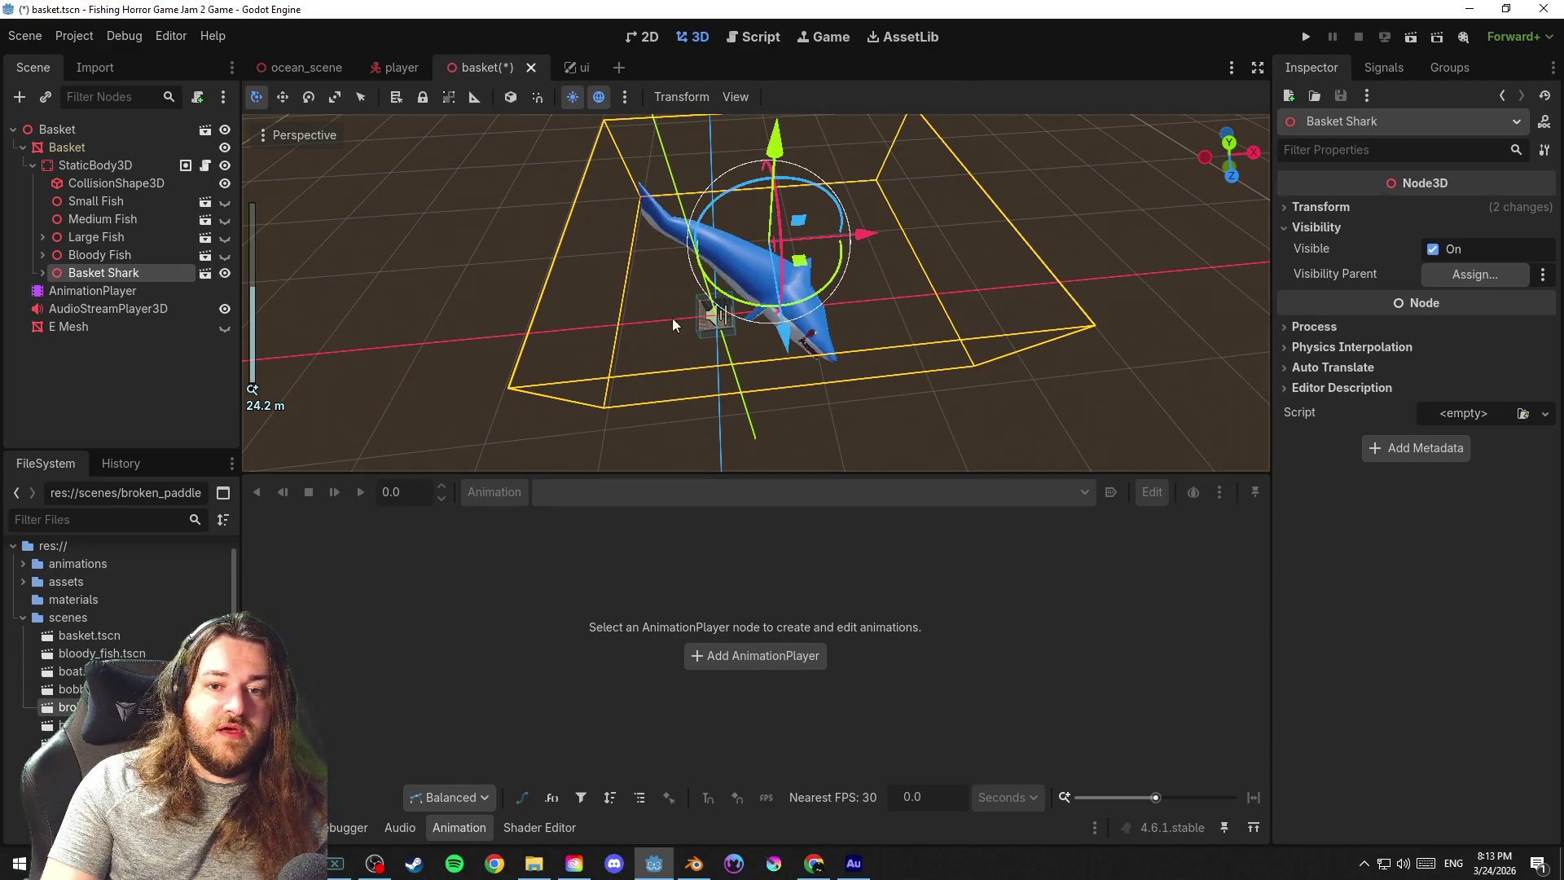
scroll(733, 317, "up", 2)
mouse_move(829, 319)
left_mouse_down()
mouse_move(696, 232)
mouse_move(851, 234)
mouse_move(595, 235)
mouse_move(863, 257)
mouse_move(842, 268)
mouse_move(876, 282)
mouse_move(892, 275)
mouse_move(751, 258)
mouse_move(1052, 269)
mouse_move(942, 269)
left_mouse_up()
key("ctrl+s")
key("ctrl+s")
Hide Basket Shark again, save the basket scene, and move to the ui scene
double_click(117, 254)
left_click(130, 274)
left_click(224, 273)
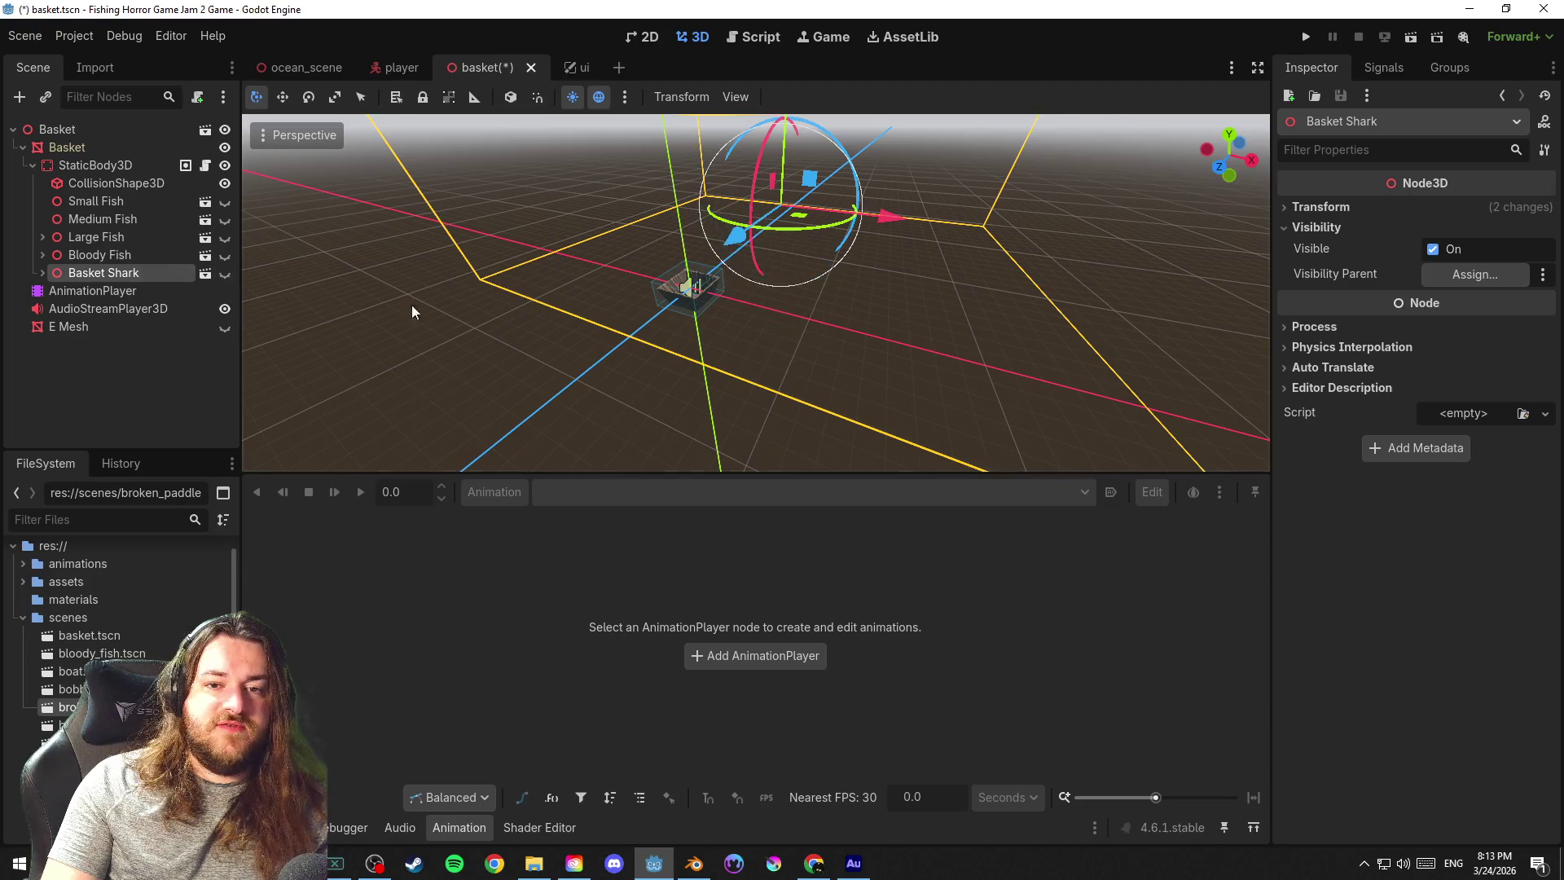
left_click_drag(412, 304, 691, 306)
key("ctrl+s")
left_click(556, 69)
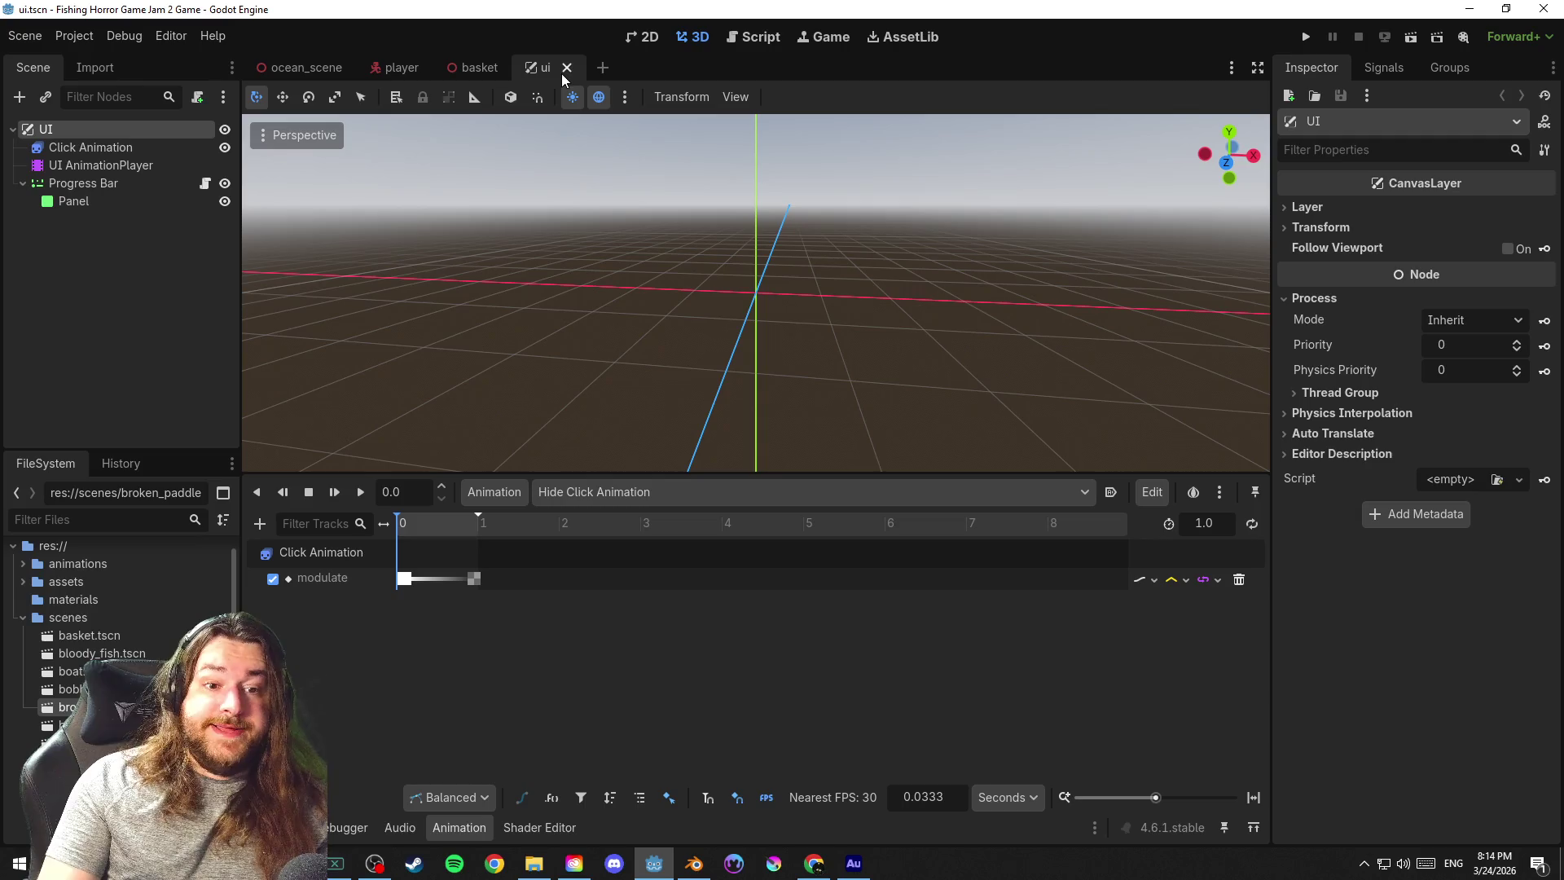
Show the ui RESET animation's modulate tracks, then close the ui scene
left_click(646, 488)
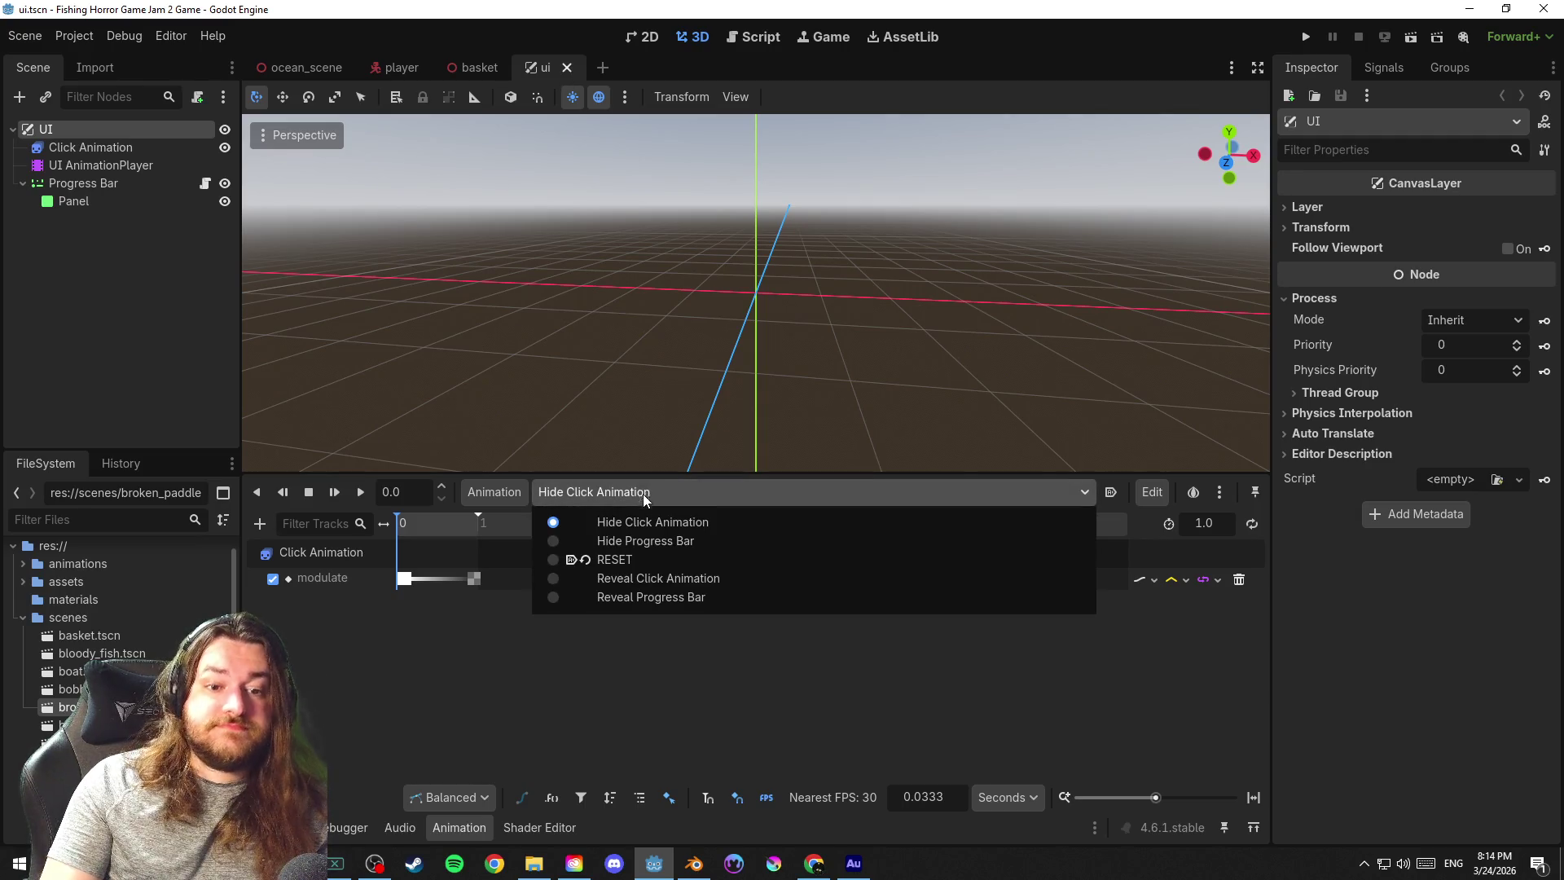
left_click(647, 558)
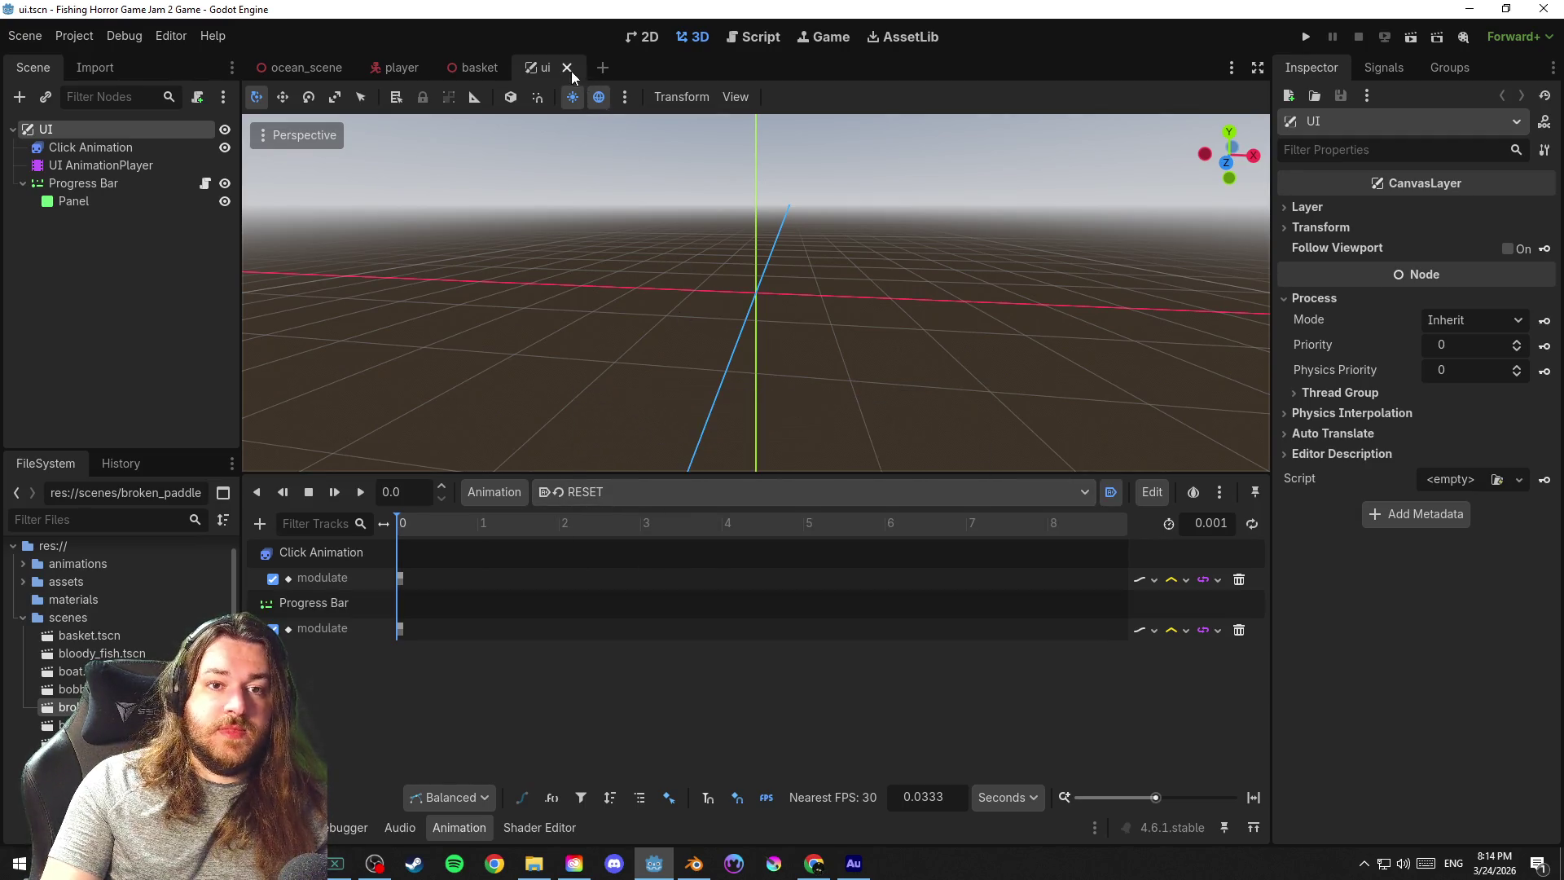
left_click(567, 68)
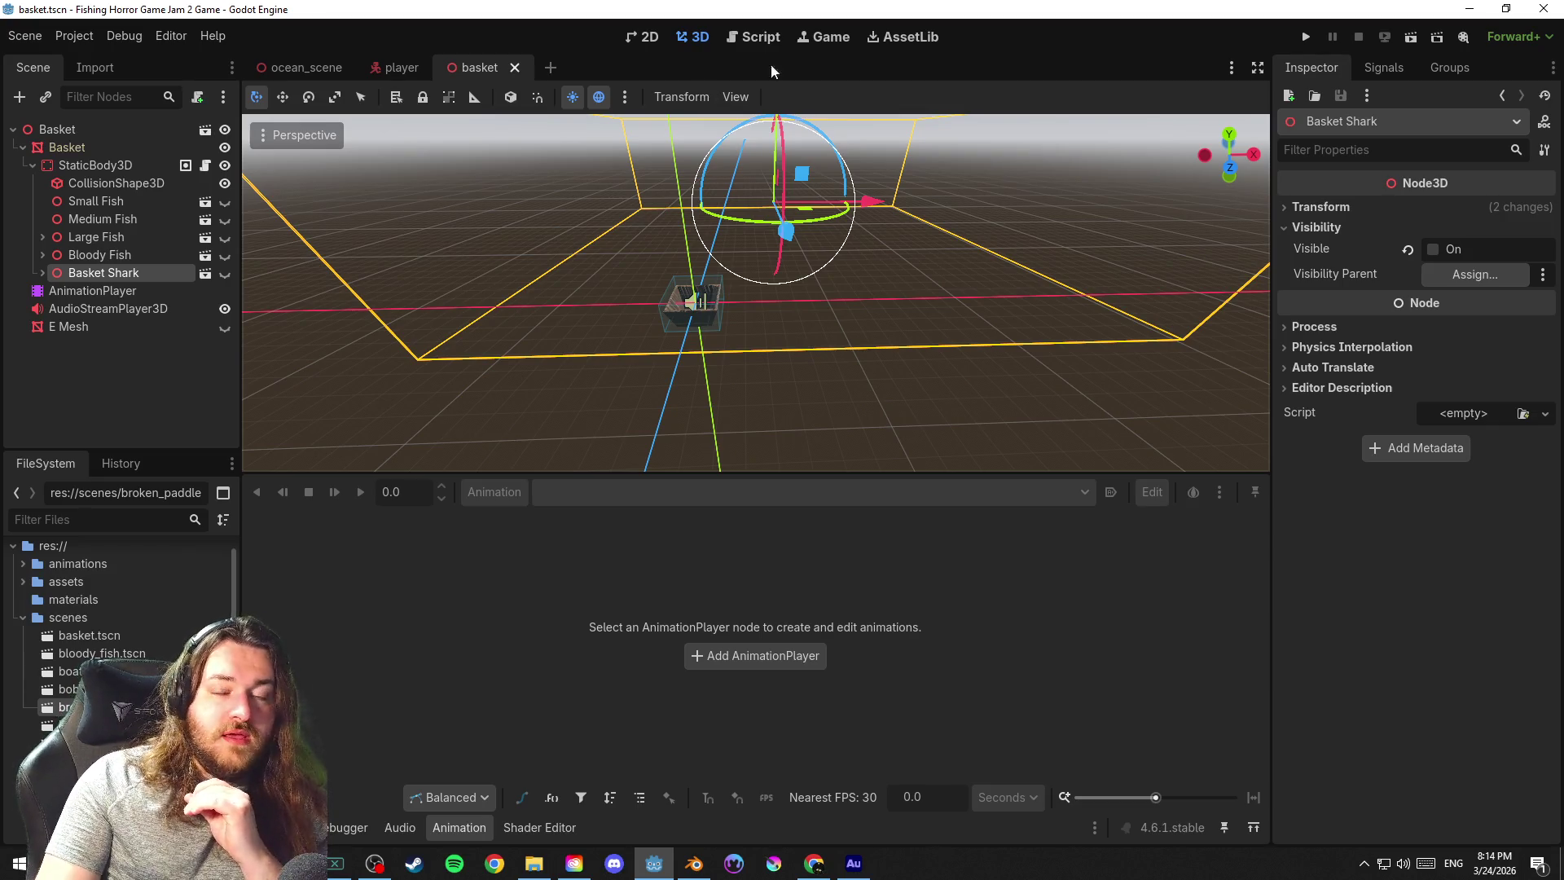
Save the basket scene and return to player.gd in the script editor
left_click(749, 38)
left_click(25, 36)
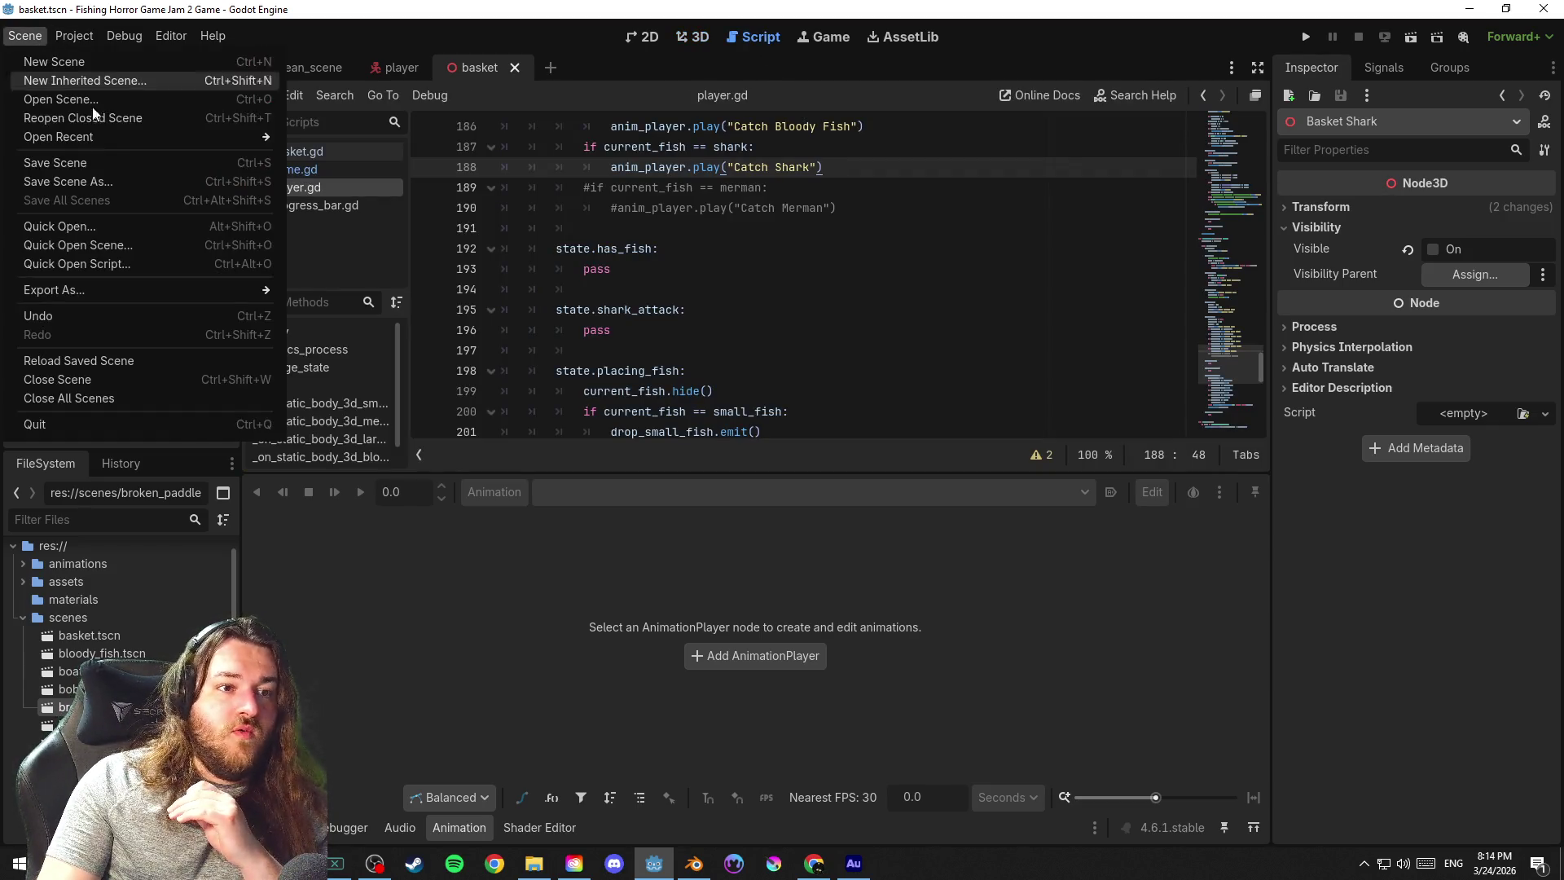
left_click(138, 159)
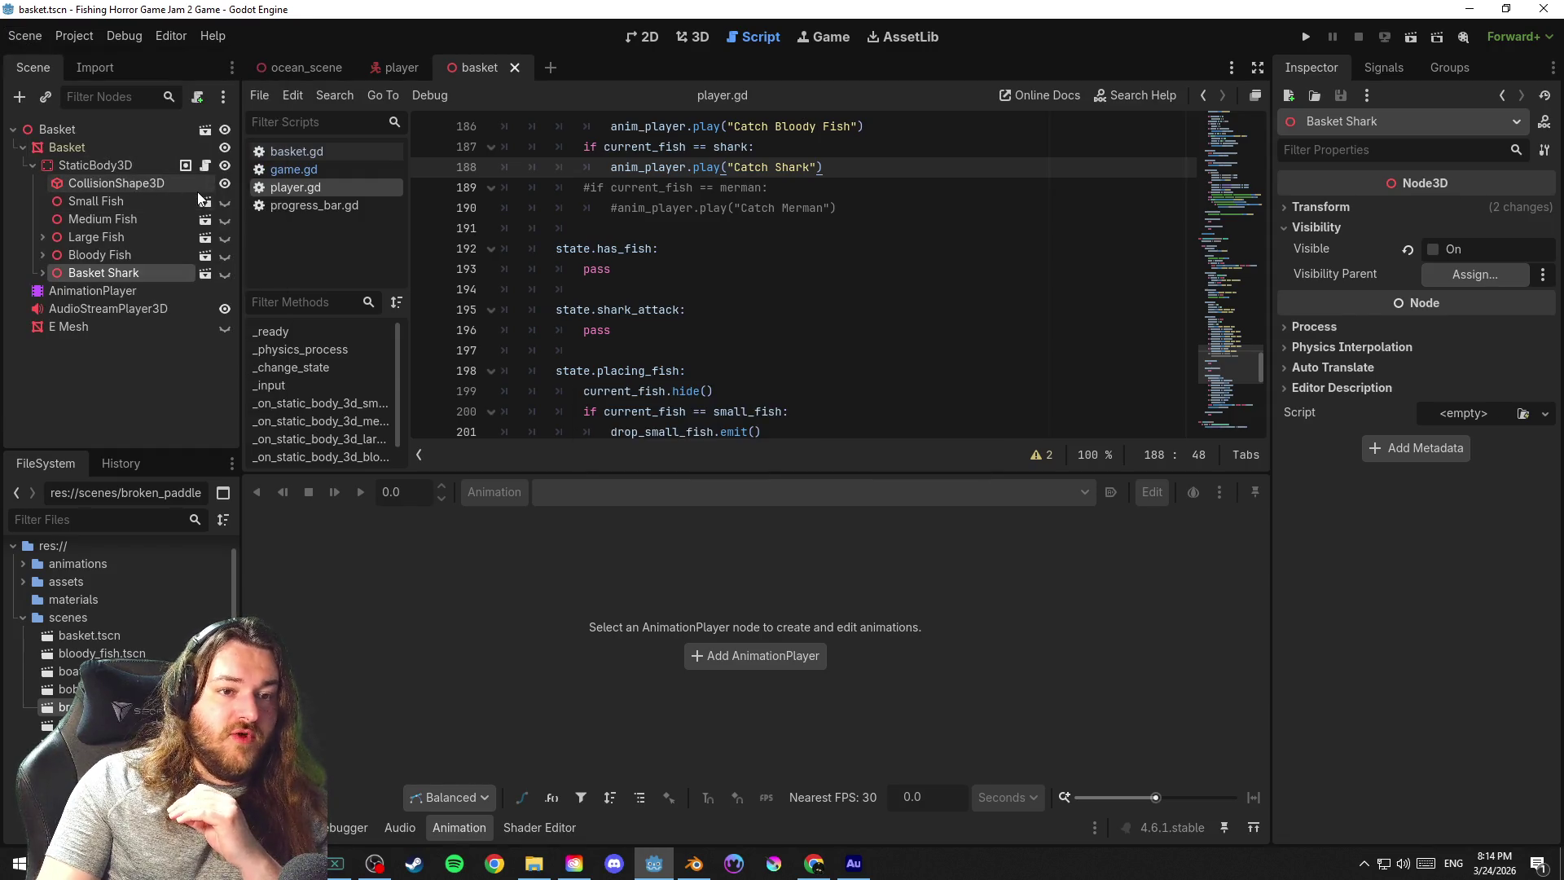
left_click(719, 233)
scroll(885, 264, "up", 3)
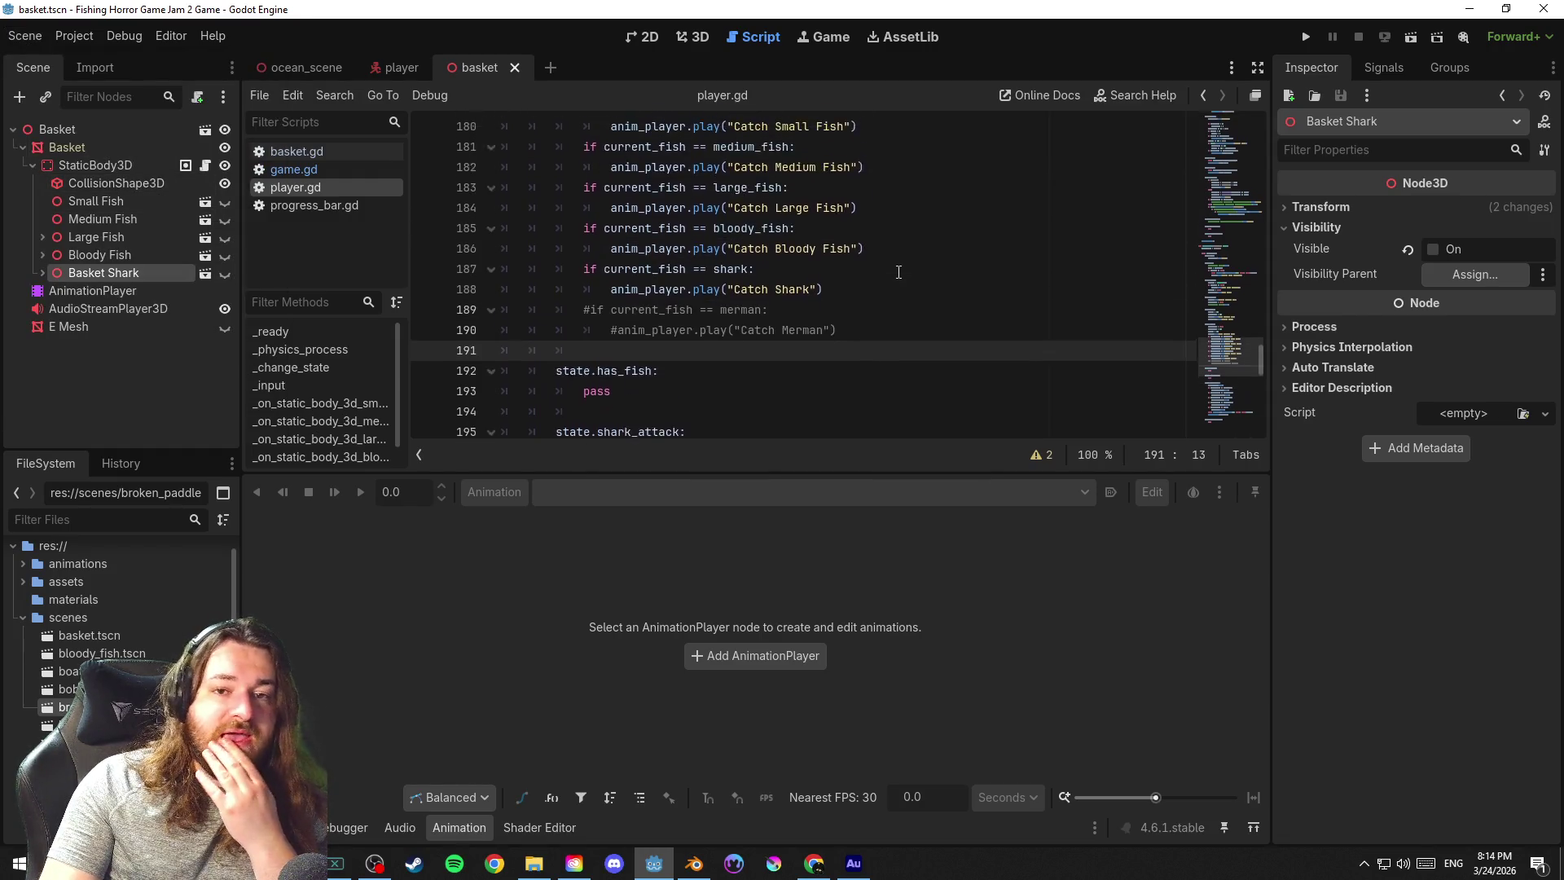
left_click(28, 35)
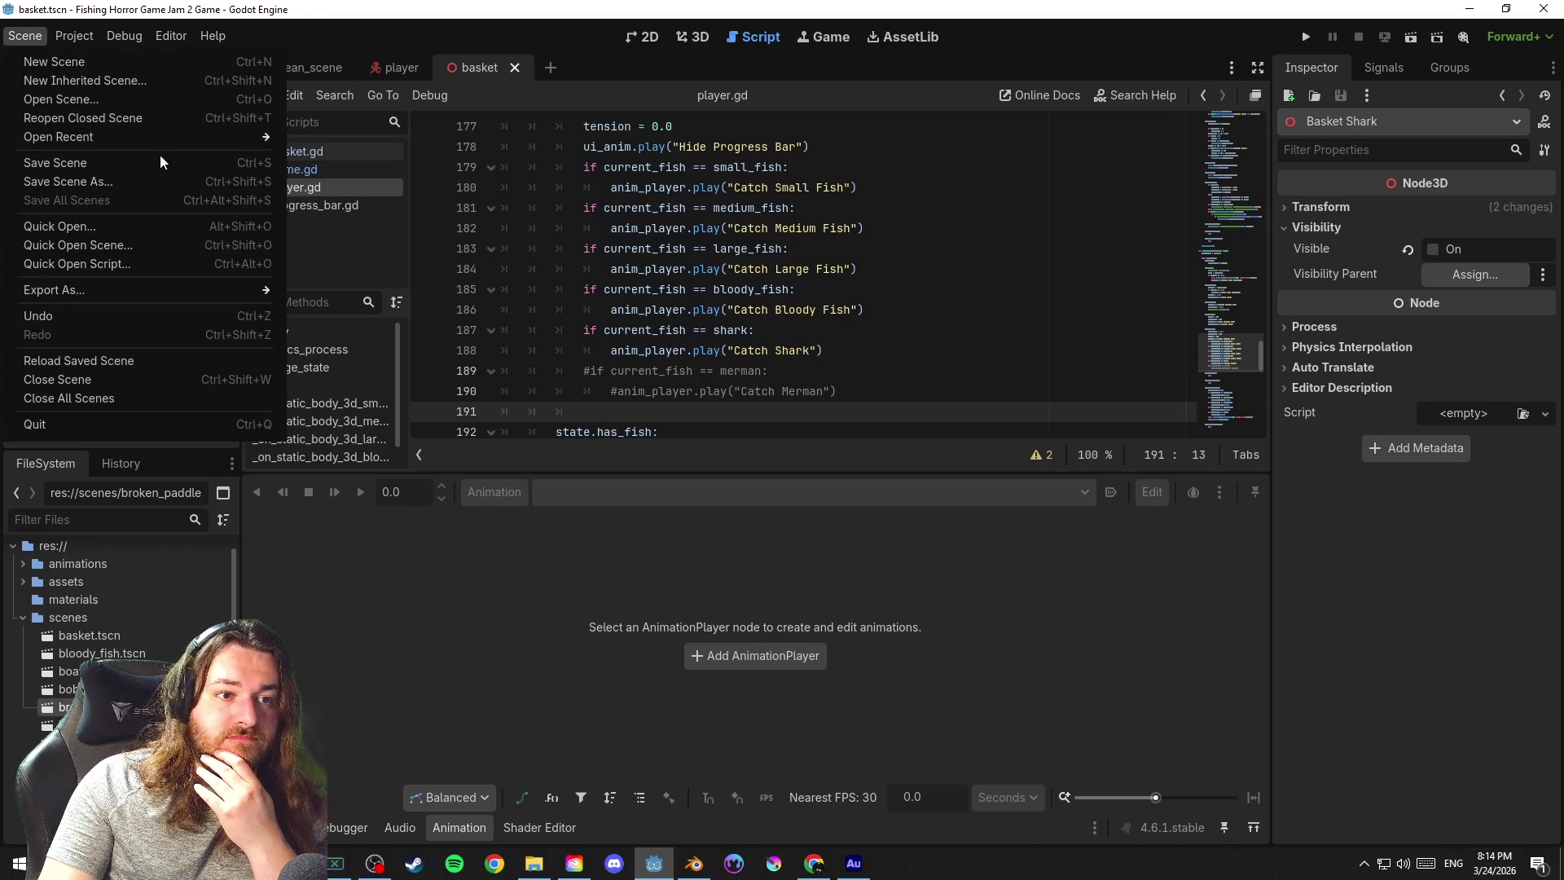
left_click(160, 163)
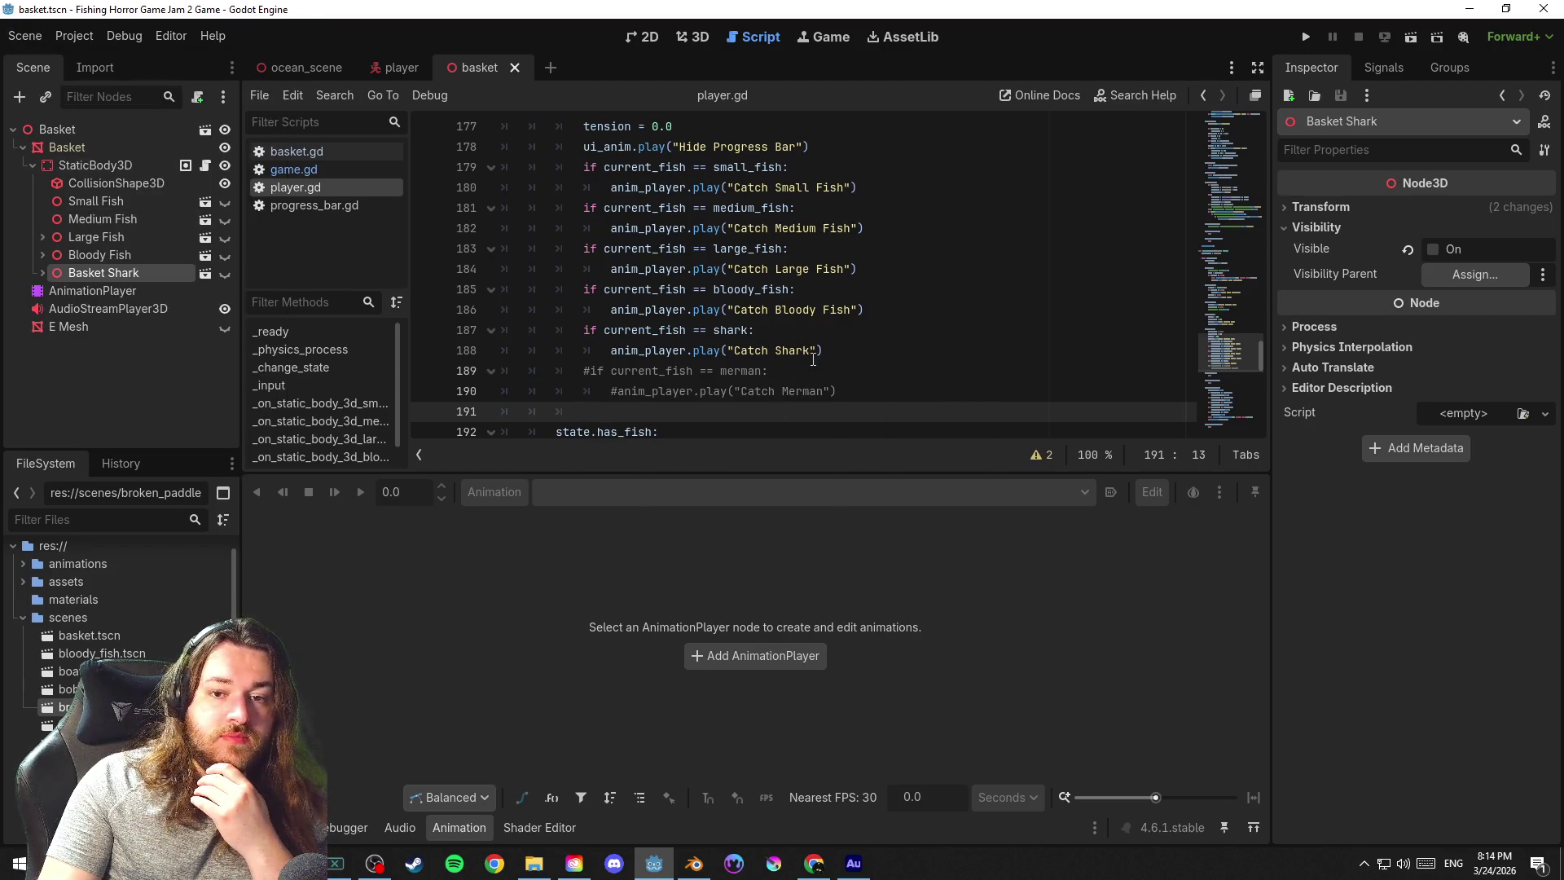
Replace 'Catch Shark' with 'Shark Attack' in the anim_player.play() call on line 188
left_click_drag(813, 354, 738, 355)
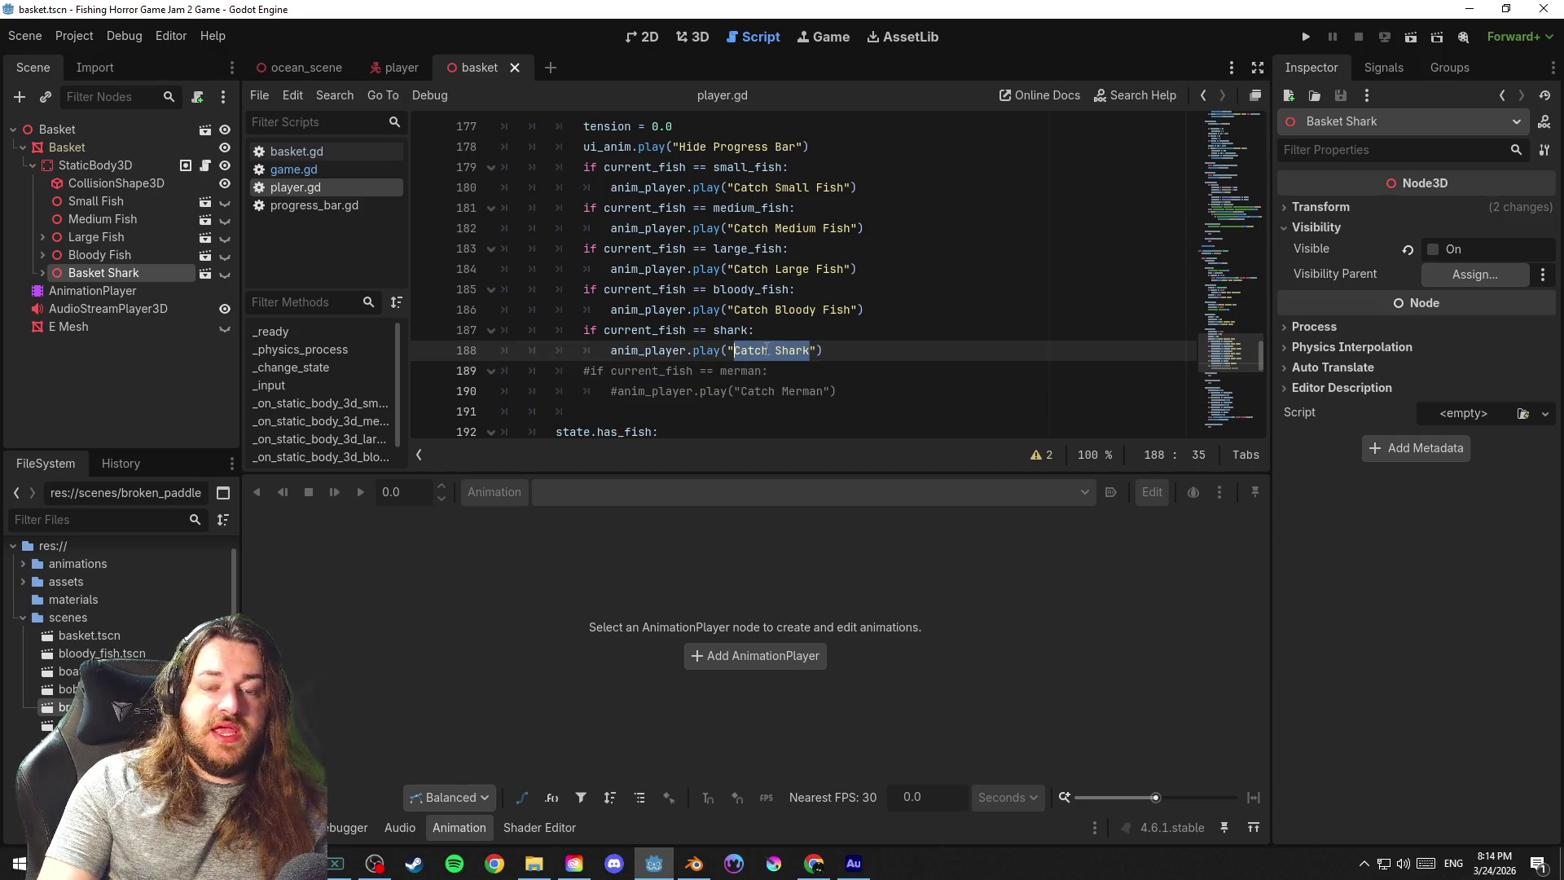
type("Sha")
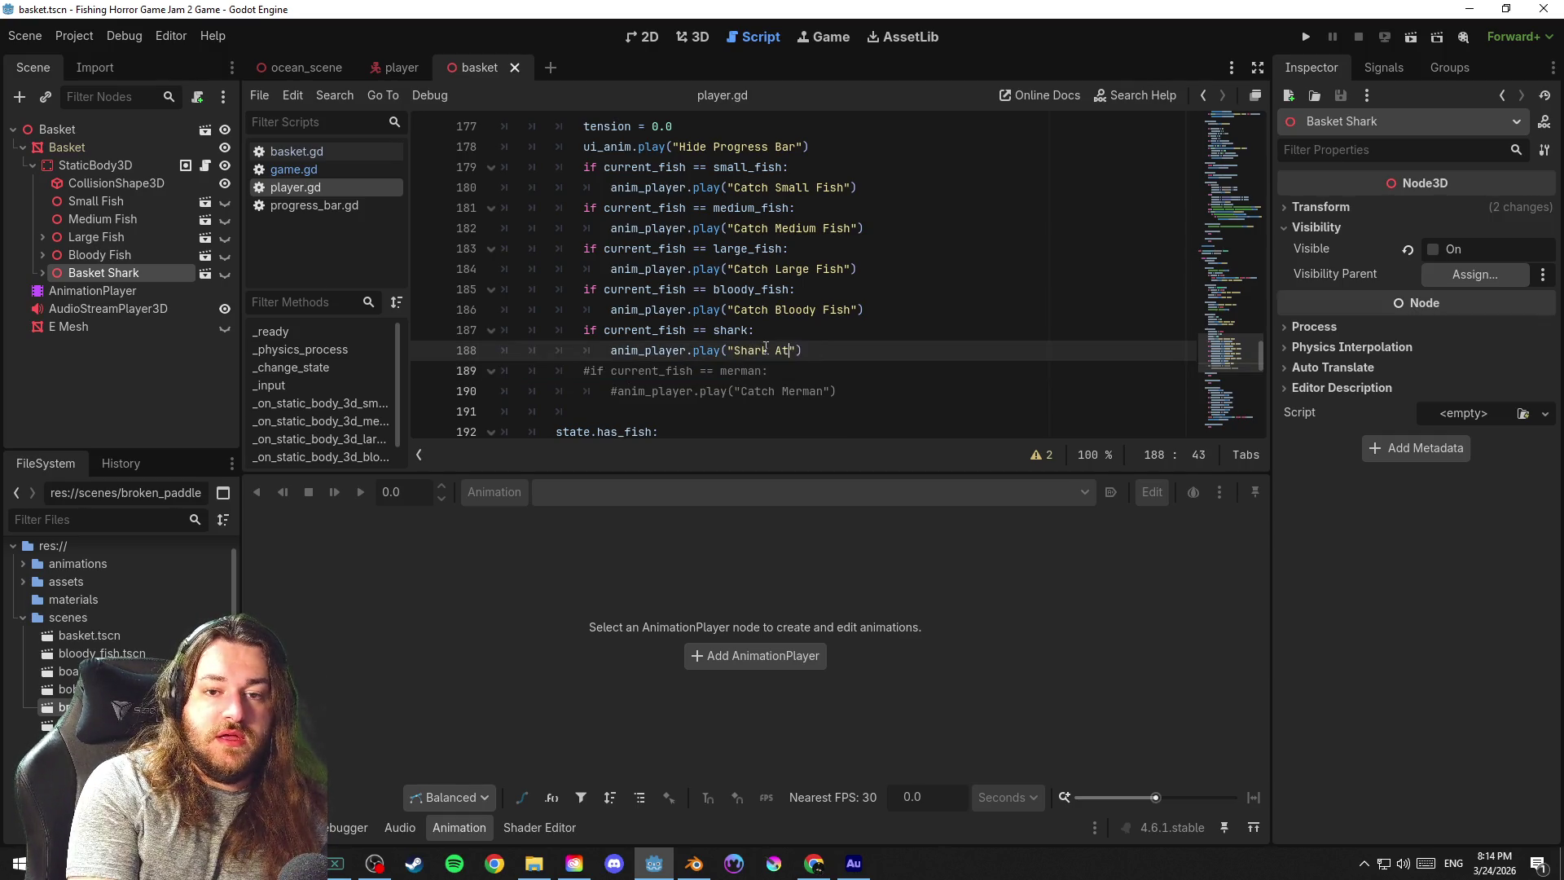
type("tack")
left_click(990, 330)
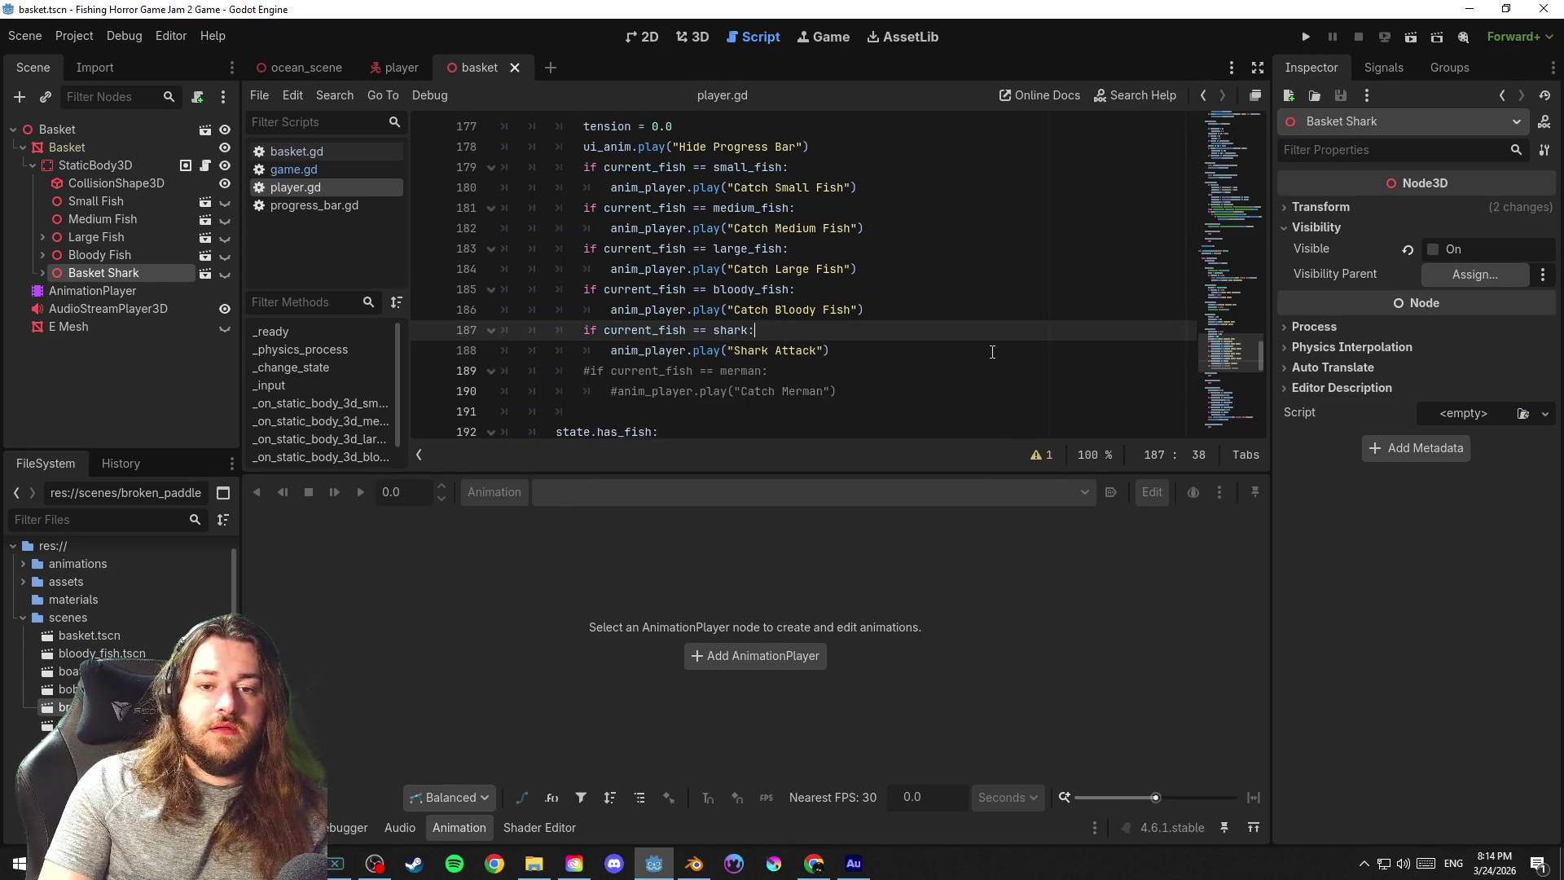
scroll(990, 349, "up", 2)
scroll(992, 352, "down", 1)
scroll(993, 352, "down", 1)
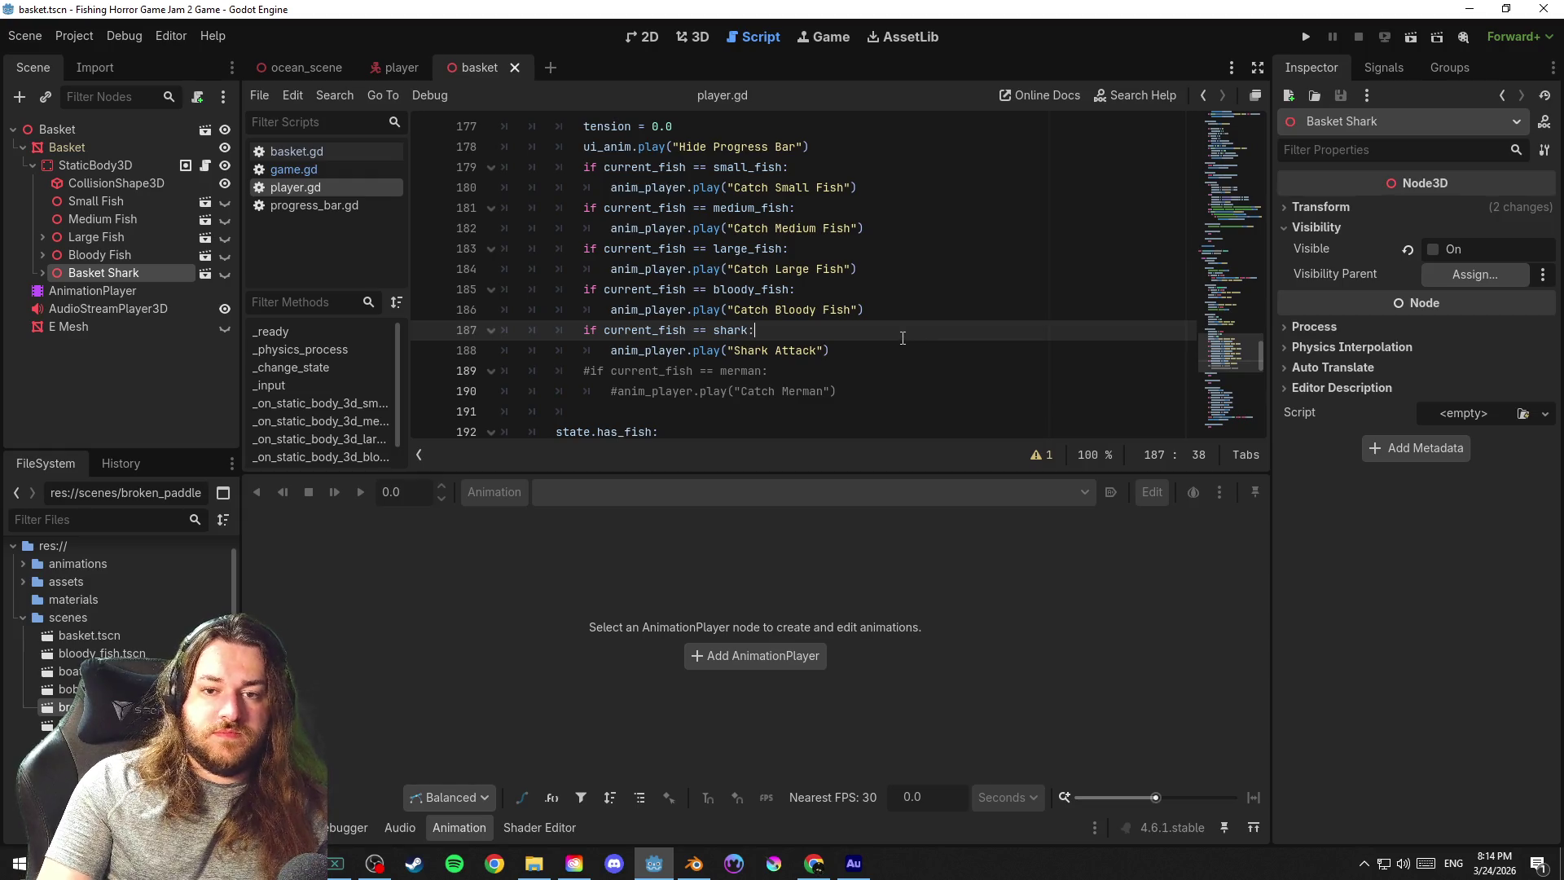
scroll(904, 338, "down", 1)
scroll(928, 338, "down", 1)
scroll(950, 336, "down", 3)
scroll(953, 337, "down", 3)
scroll(956, 339, "down", 2)
scroll(957, 338, "down", 1)
Review the caught state's await and switch to has_fish, then switch to the player scene
left_click(831, 229)
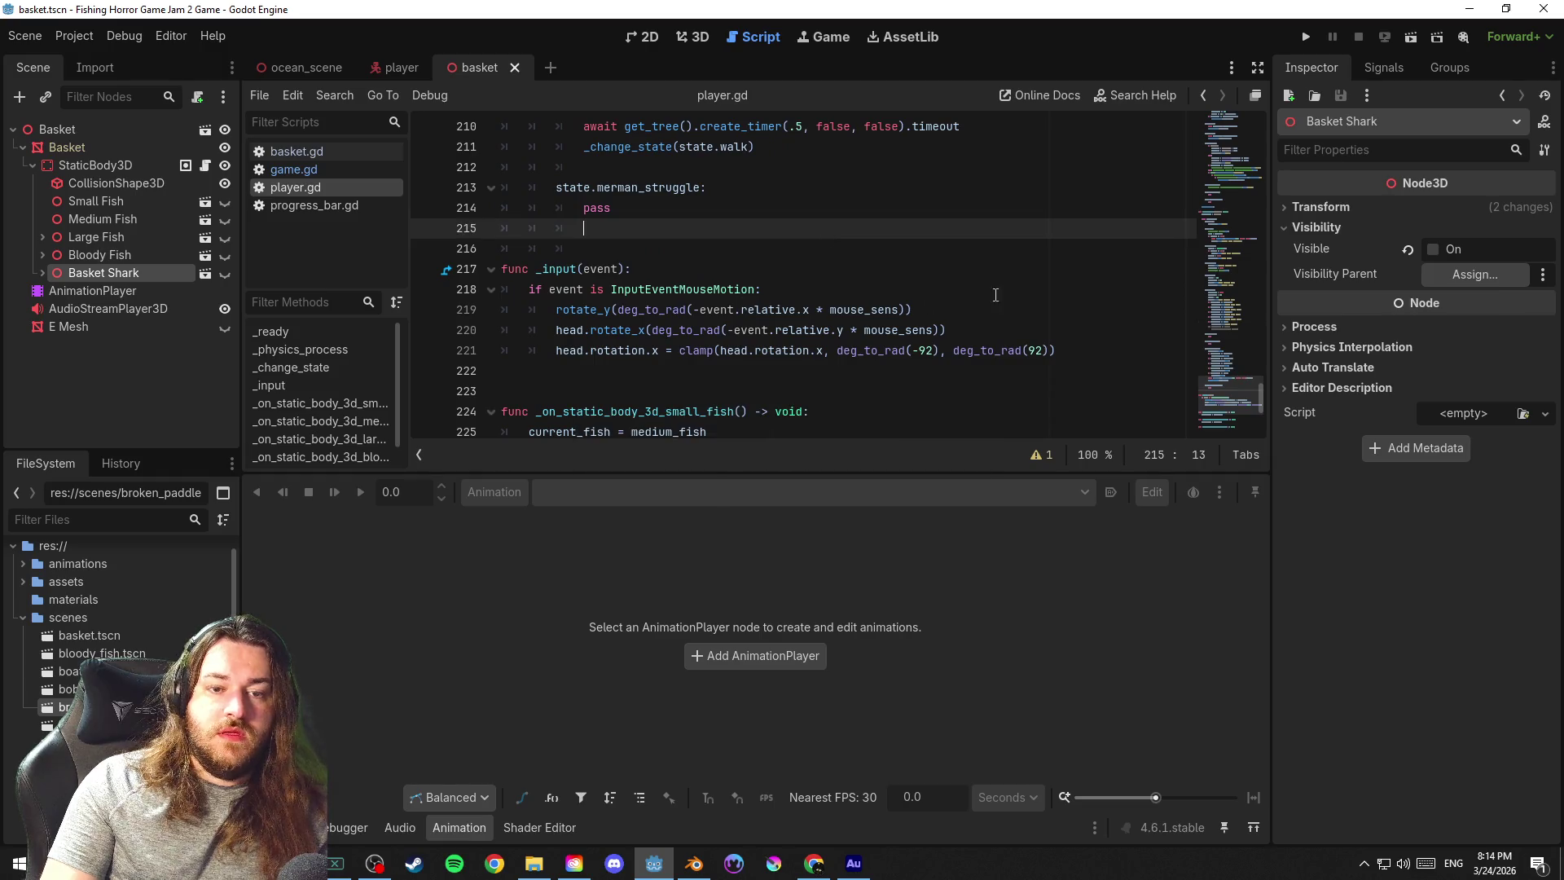
scroll(1244, 405, "down", 3)
scroll(1250, 411, "down", 1)
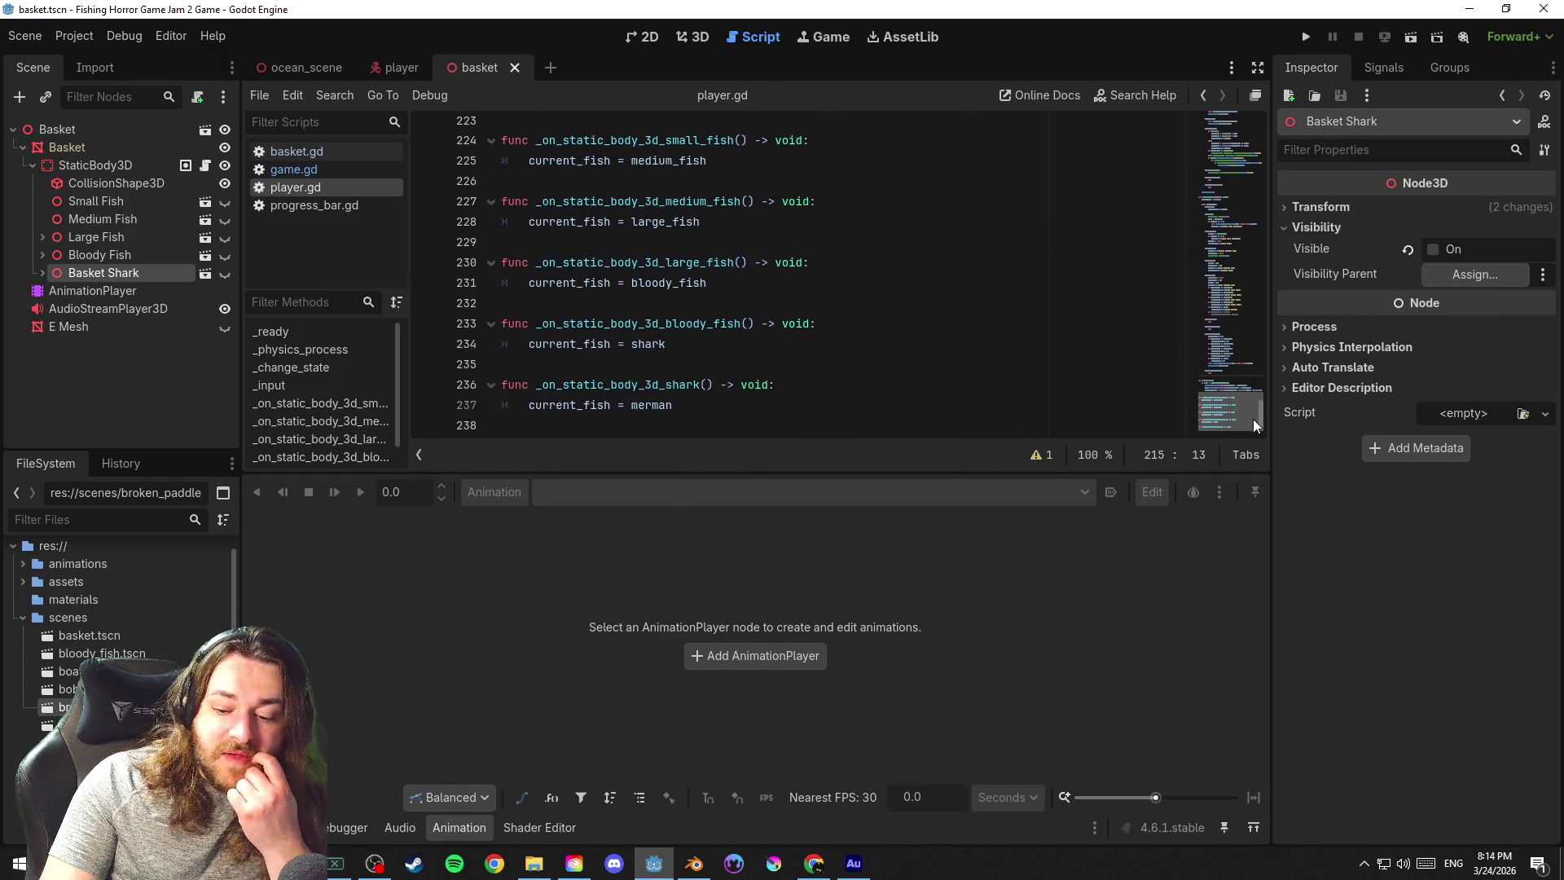
left_click_drag(1253, 419, 1264, 255)
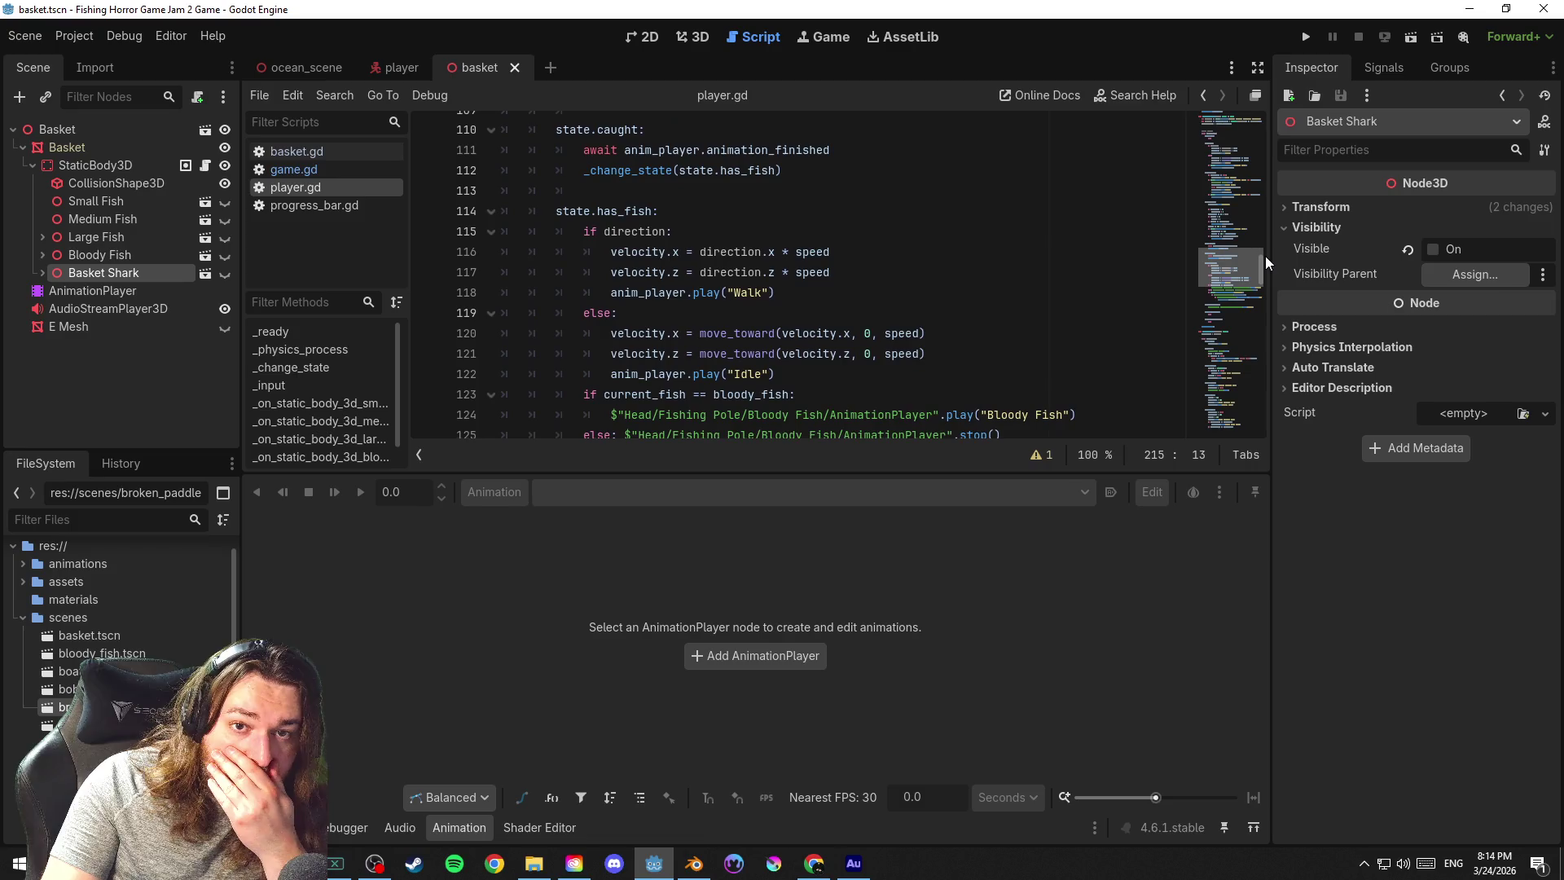
left_click(866, 160)
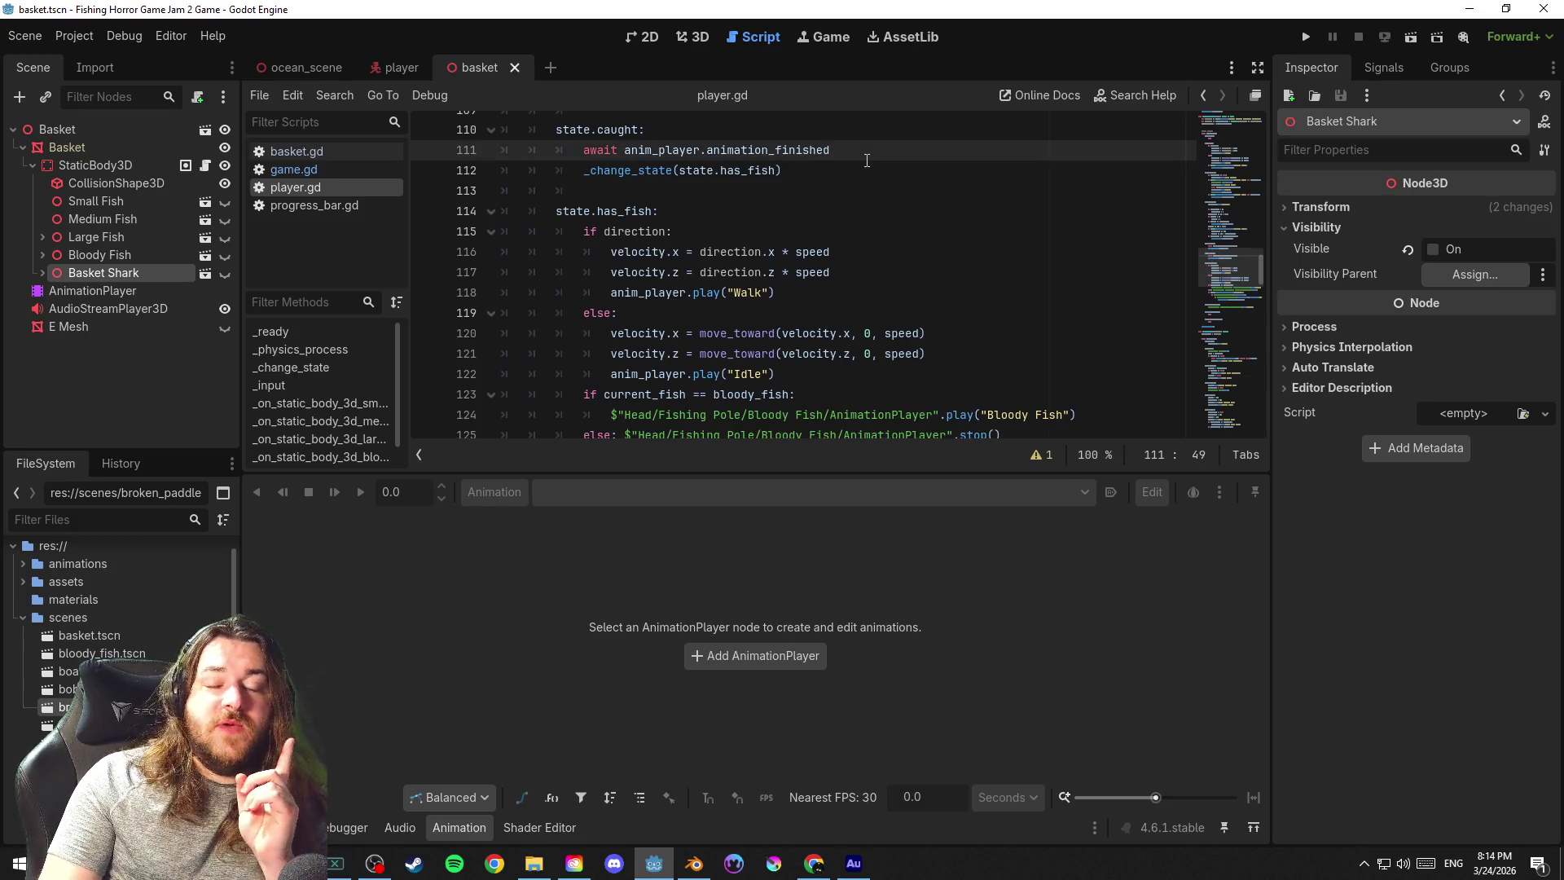
left_click(848, 180)
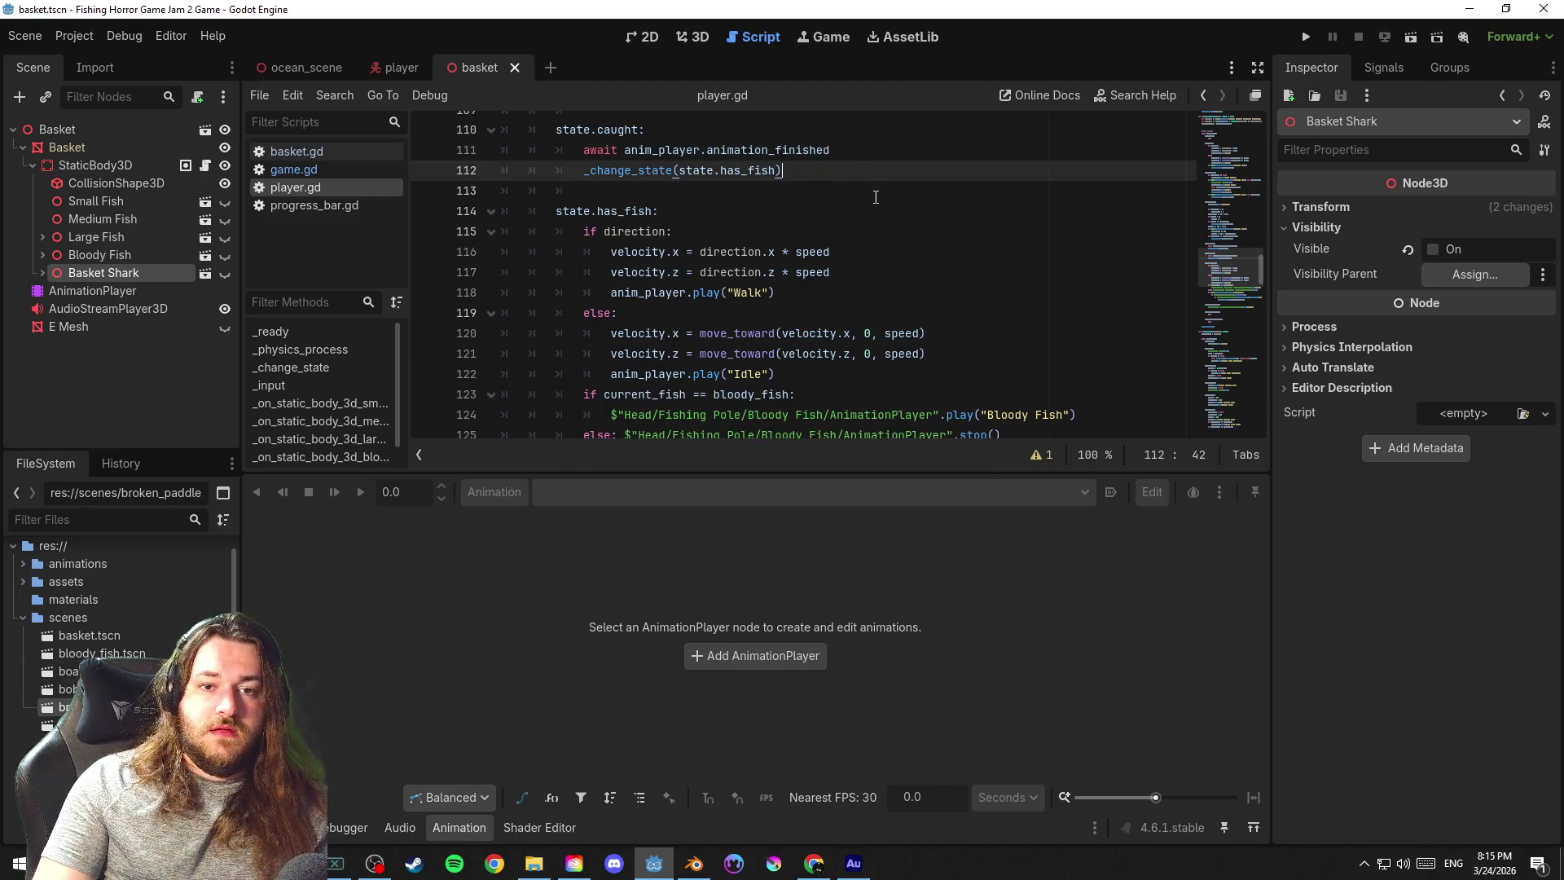
left_click_drag(1231, 266, 1249, 357)
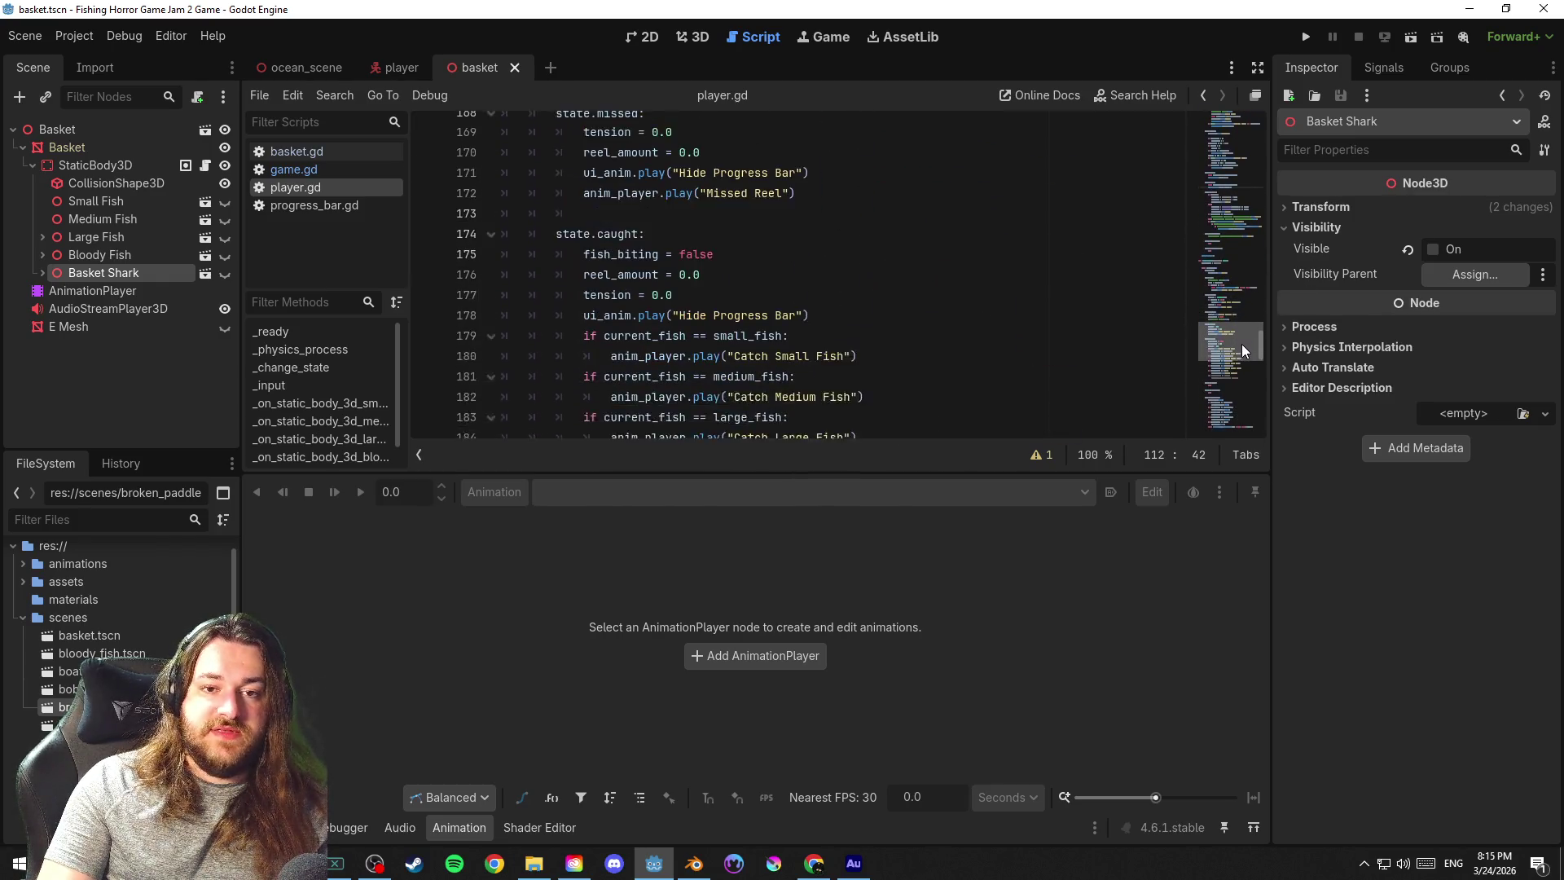
left_click(403, 67)
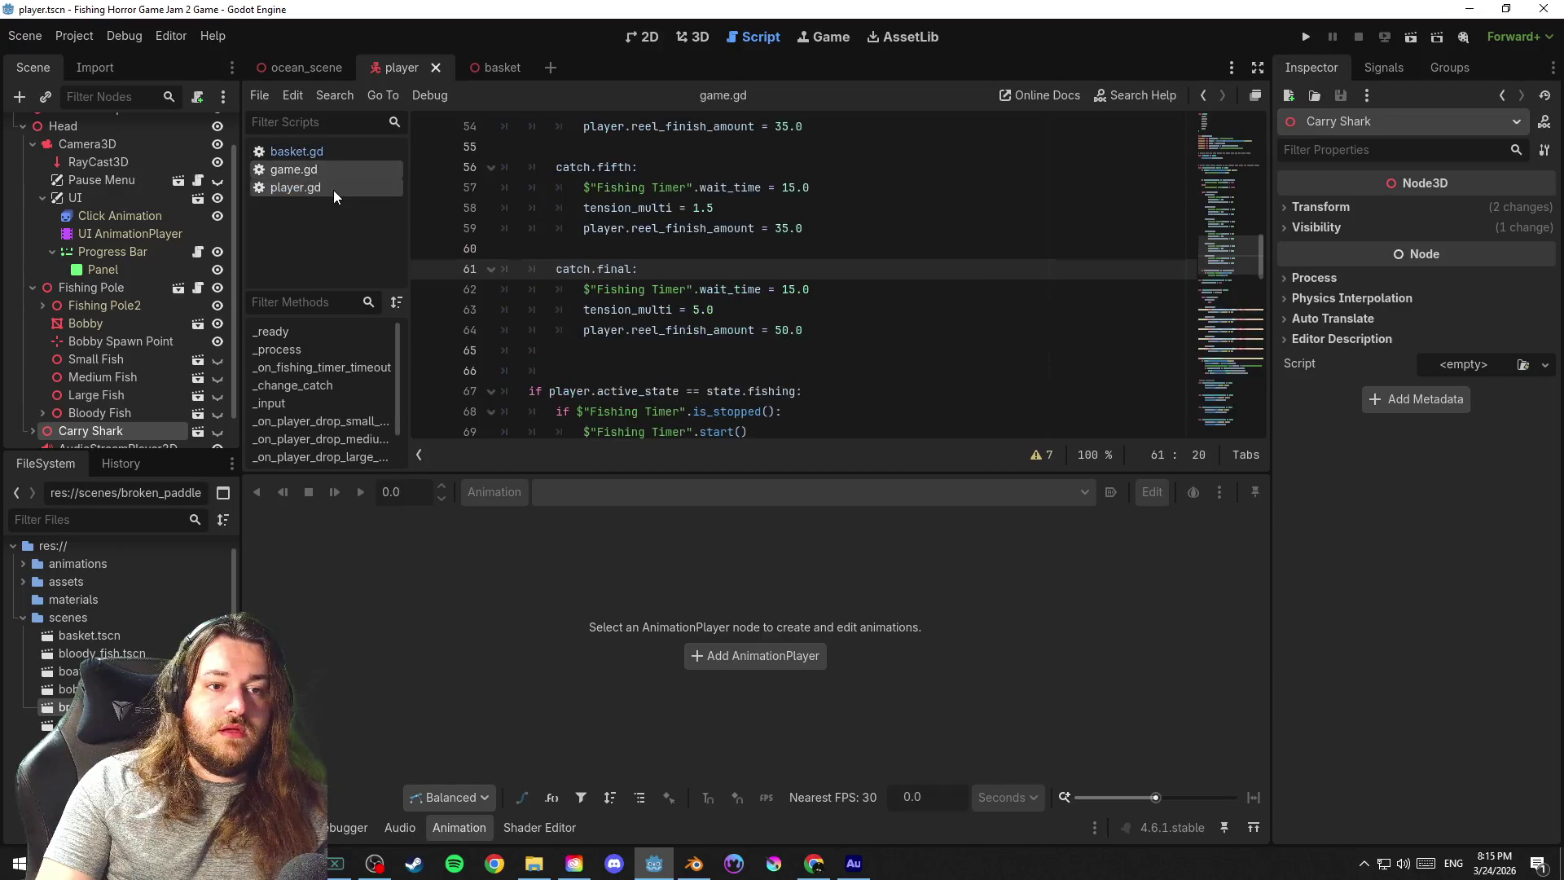
left_click(333, 190)
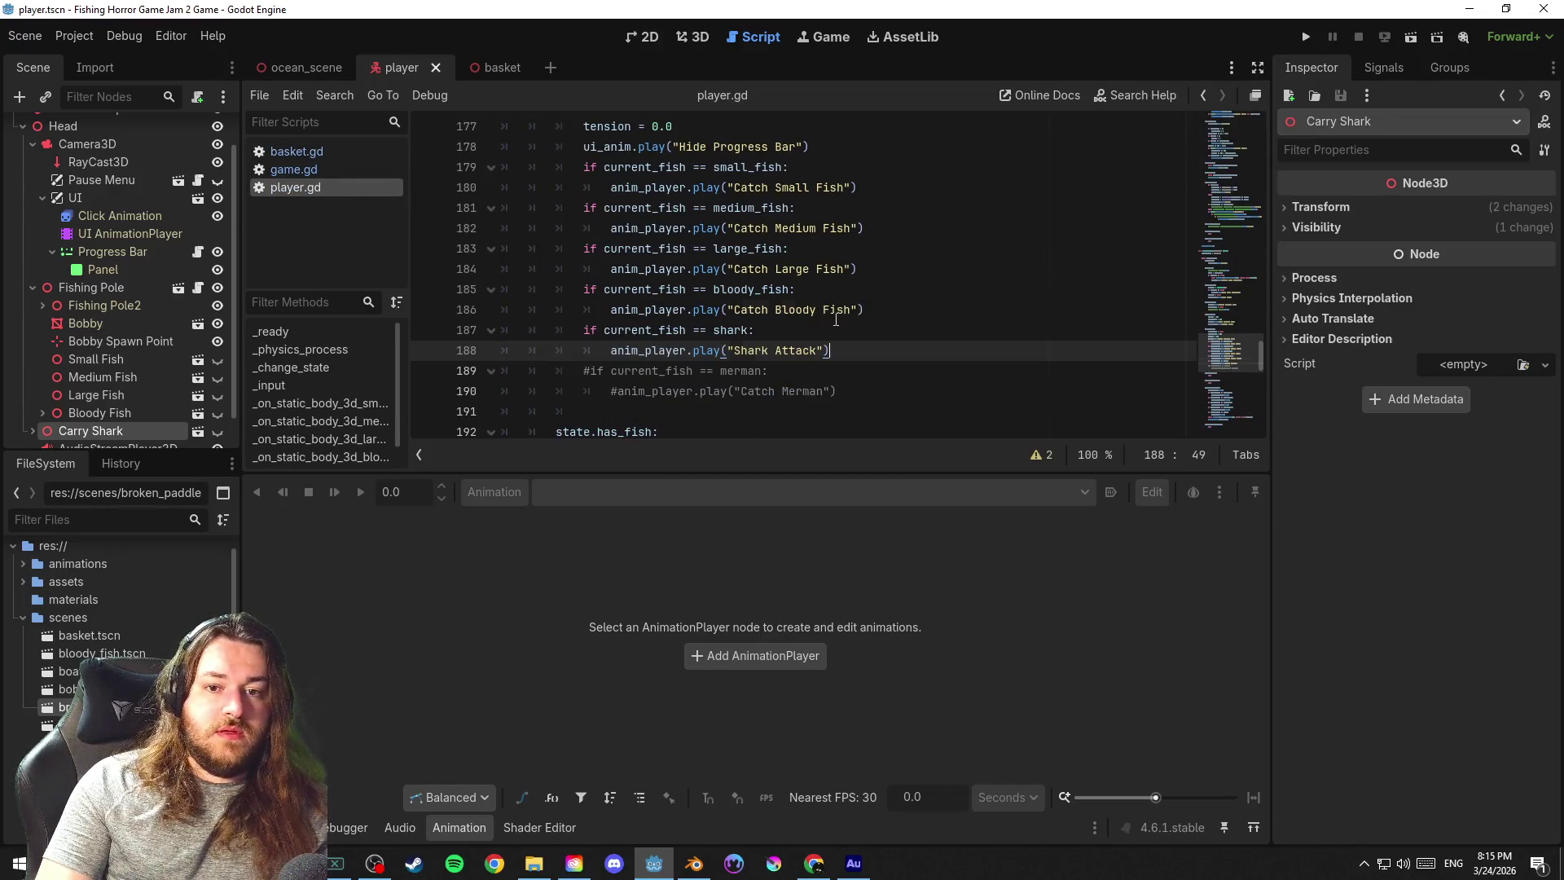
scroll(855, 338, "down", 2)
scroll(858, 342, "down", 7)
scroll(857, 342, "down", 6)
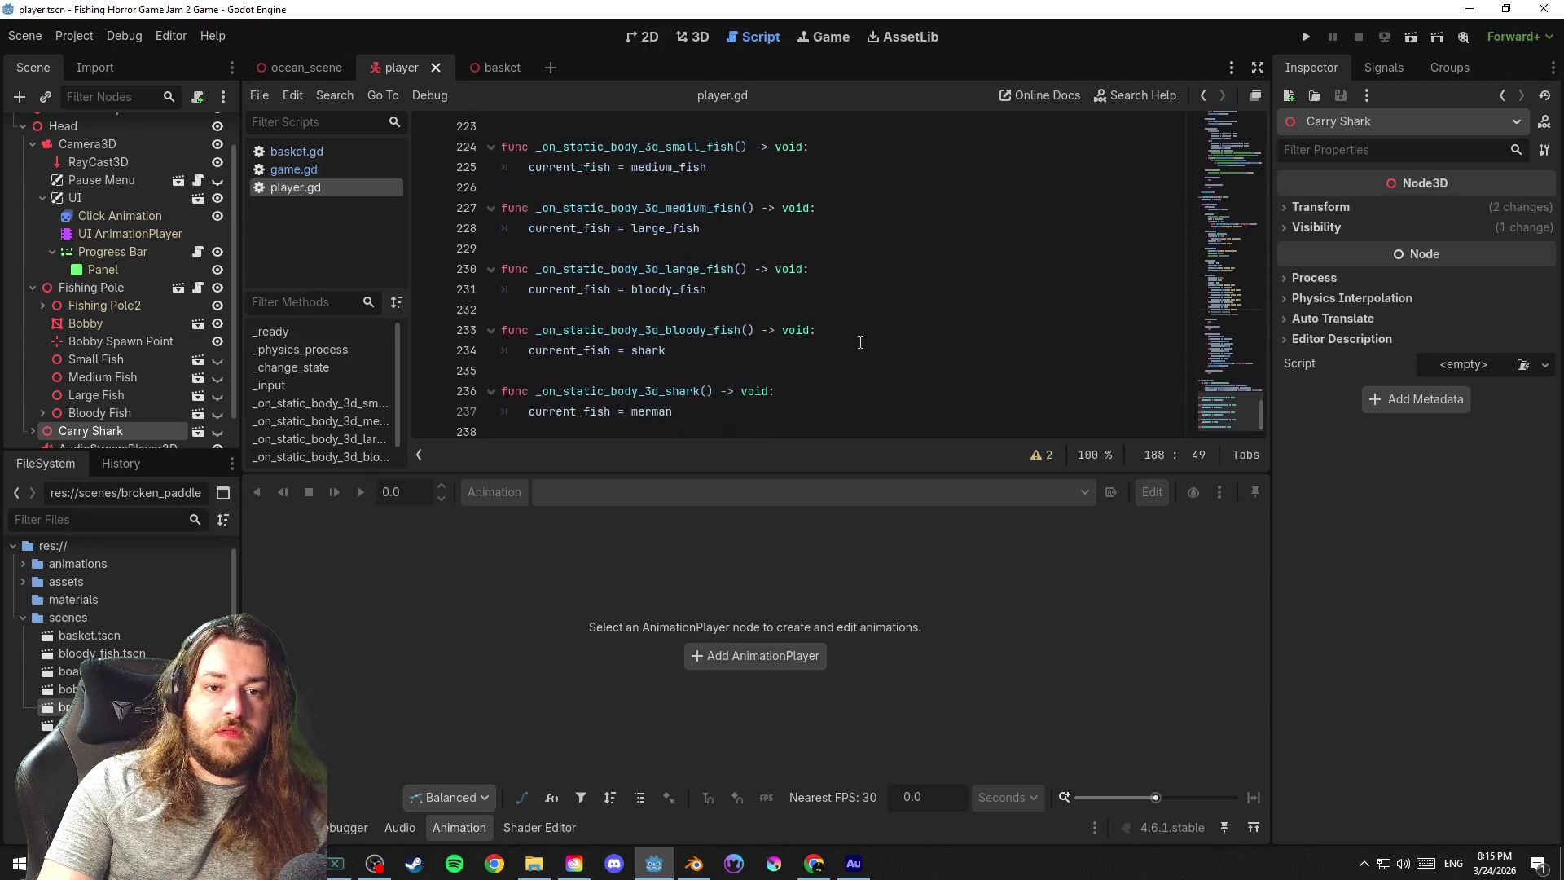
scroll(1220, 406, "up", 2)
scroll(1221, 398, "up", 1)
scroll(1219, 402, "up", 1)
scroll(1220, 427, "down", 4)
left_click_drag(1221, 427, 1255, 74)
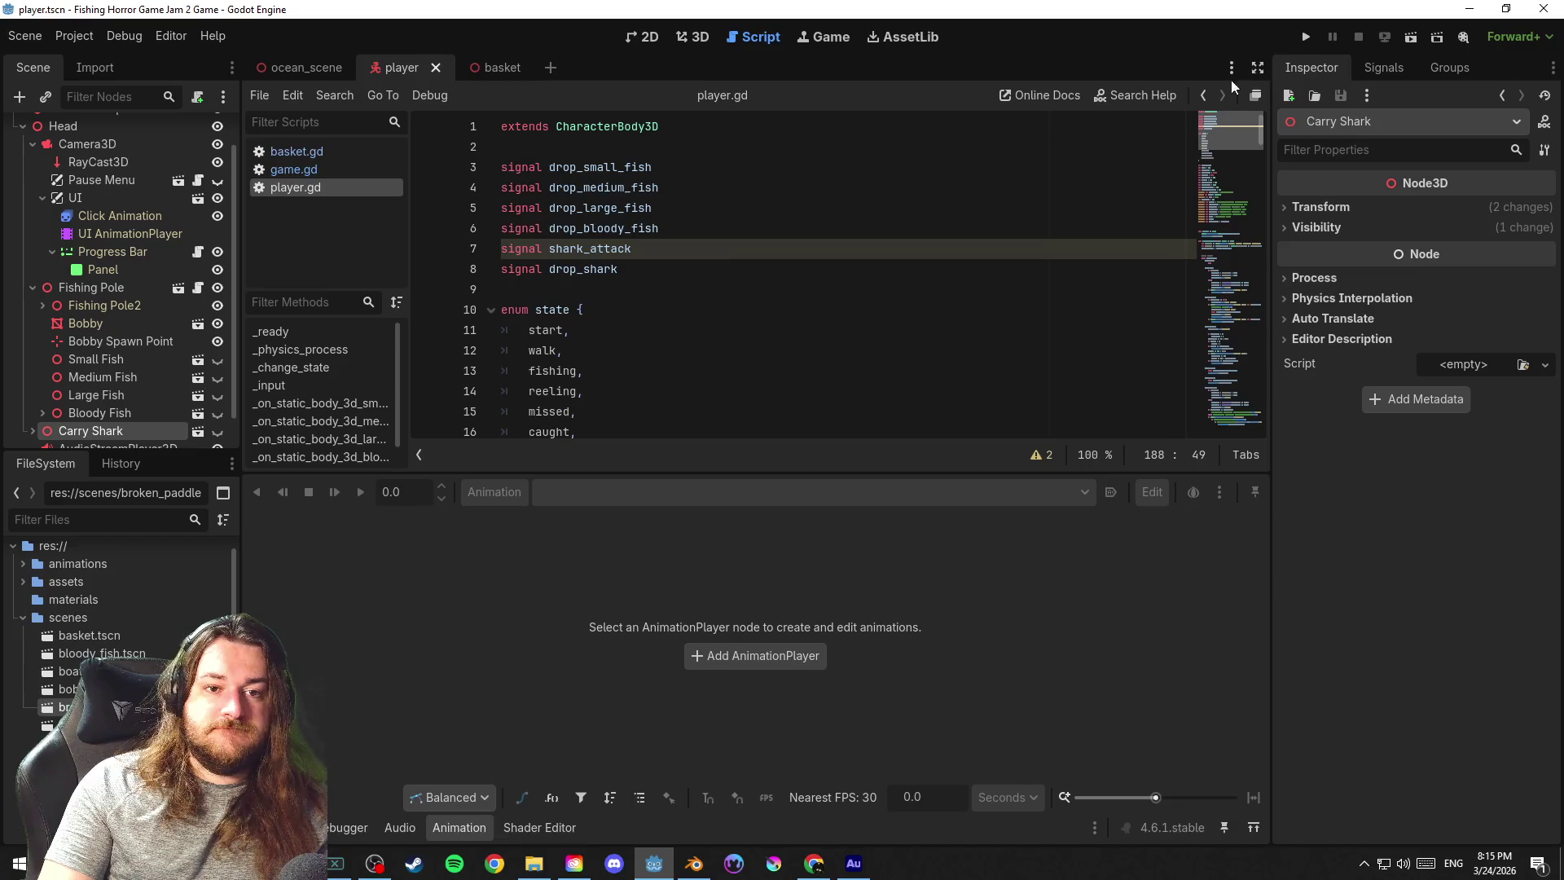
left_click(709, 269)
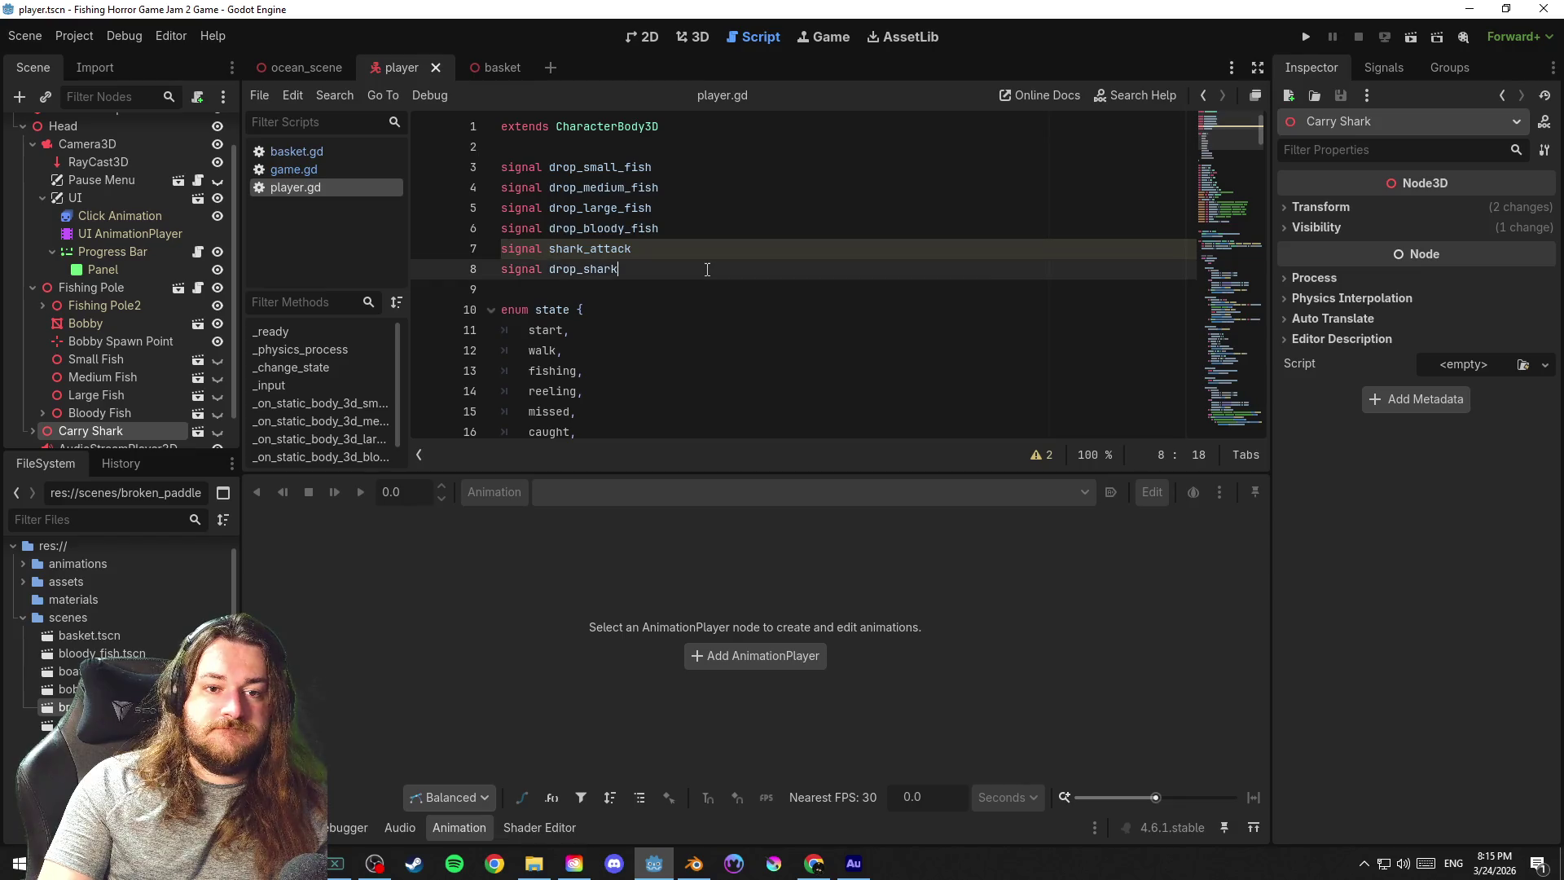
left_click(818, 289)
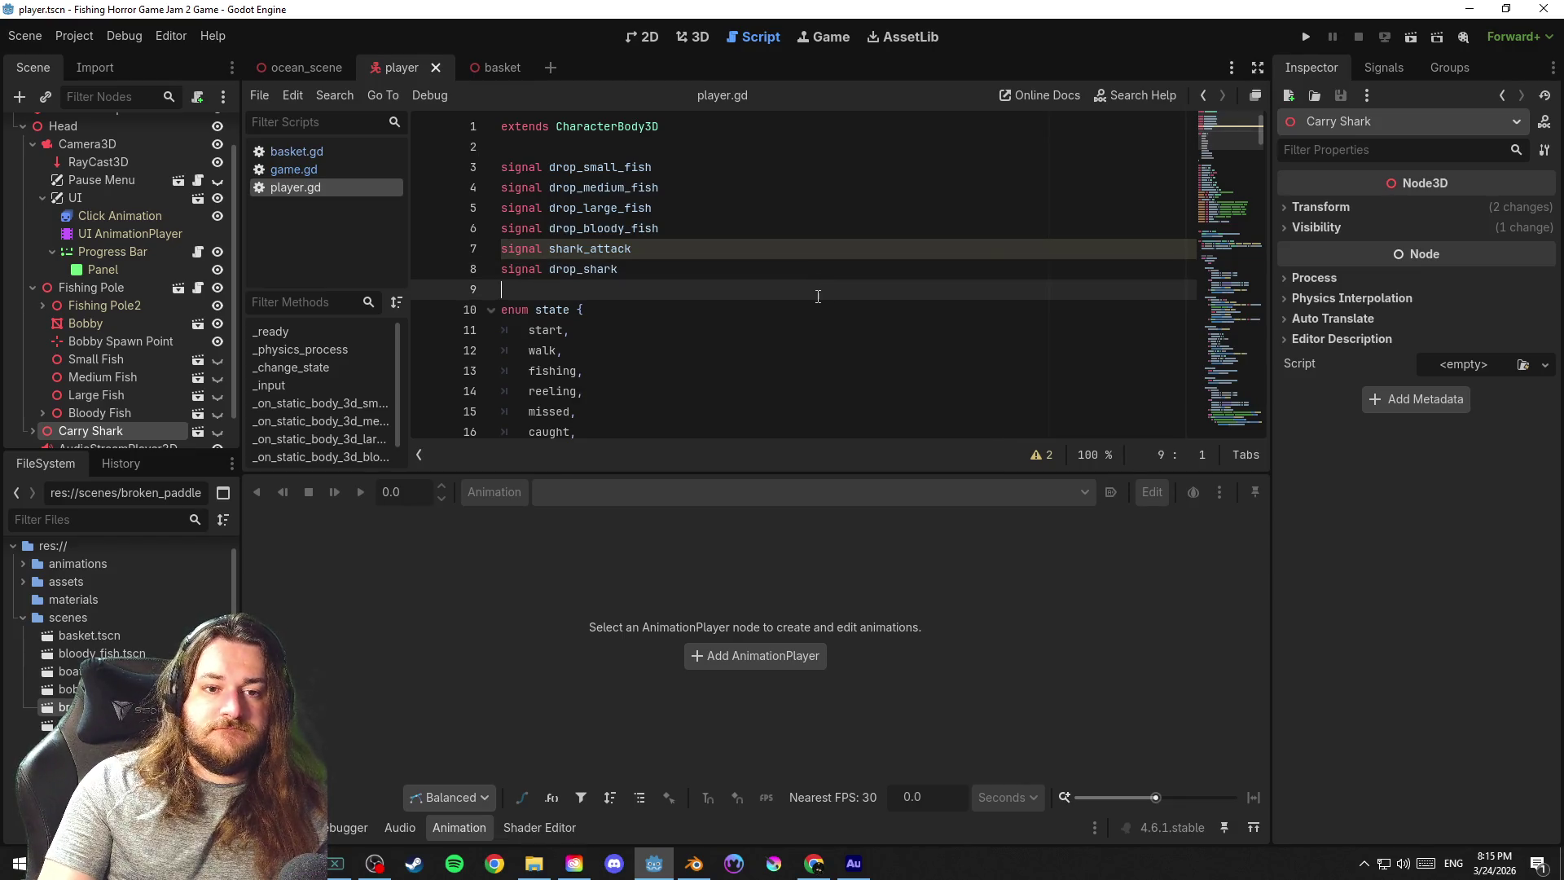
scroll(825, 300, "down", 1)
left_click(844, 312)
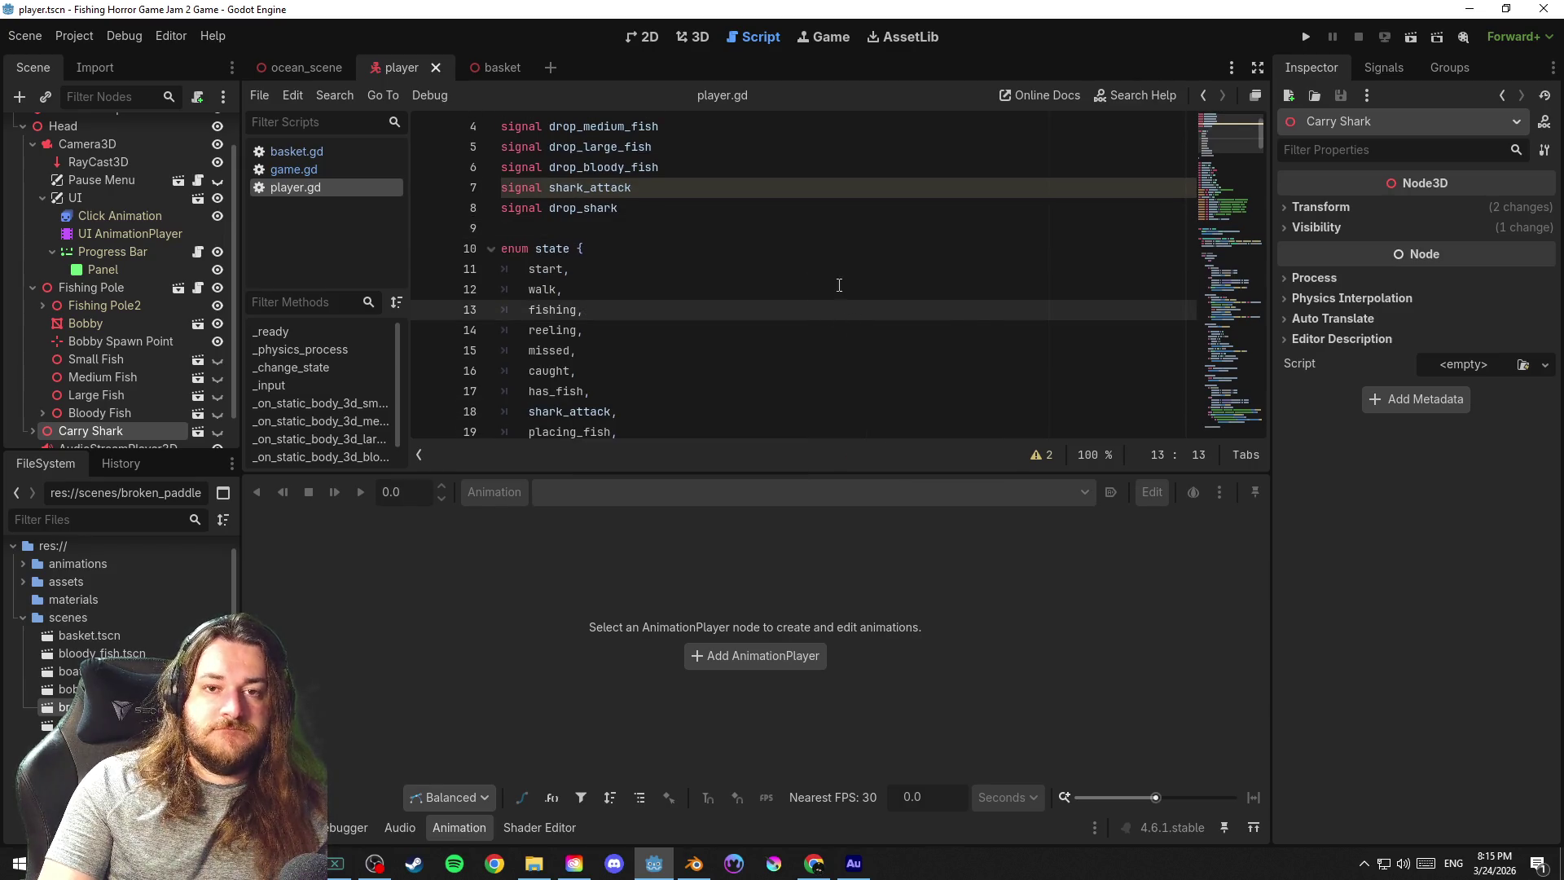
scroll(844, 279, "up", 1)
left_click(787, 147)
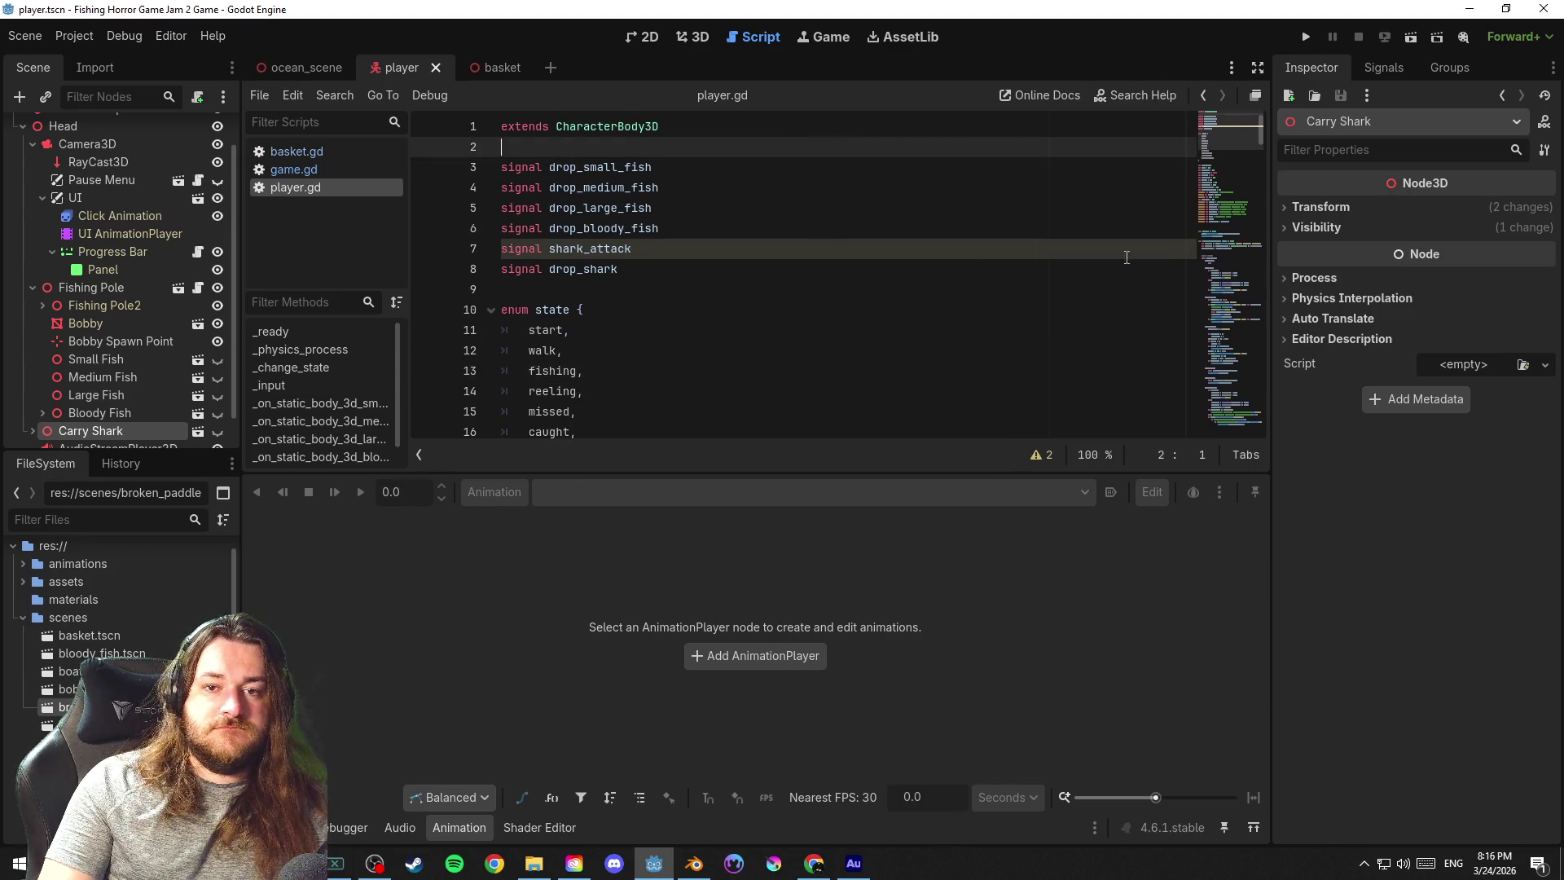
mouse_move(1238, 122)
left_mouse_down()
mouse_move(1255, 311)
mouse_move(1266, 274)
left_mouse_up()
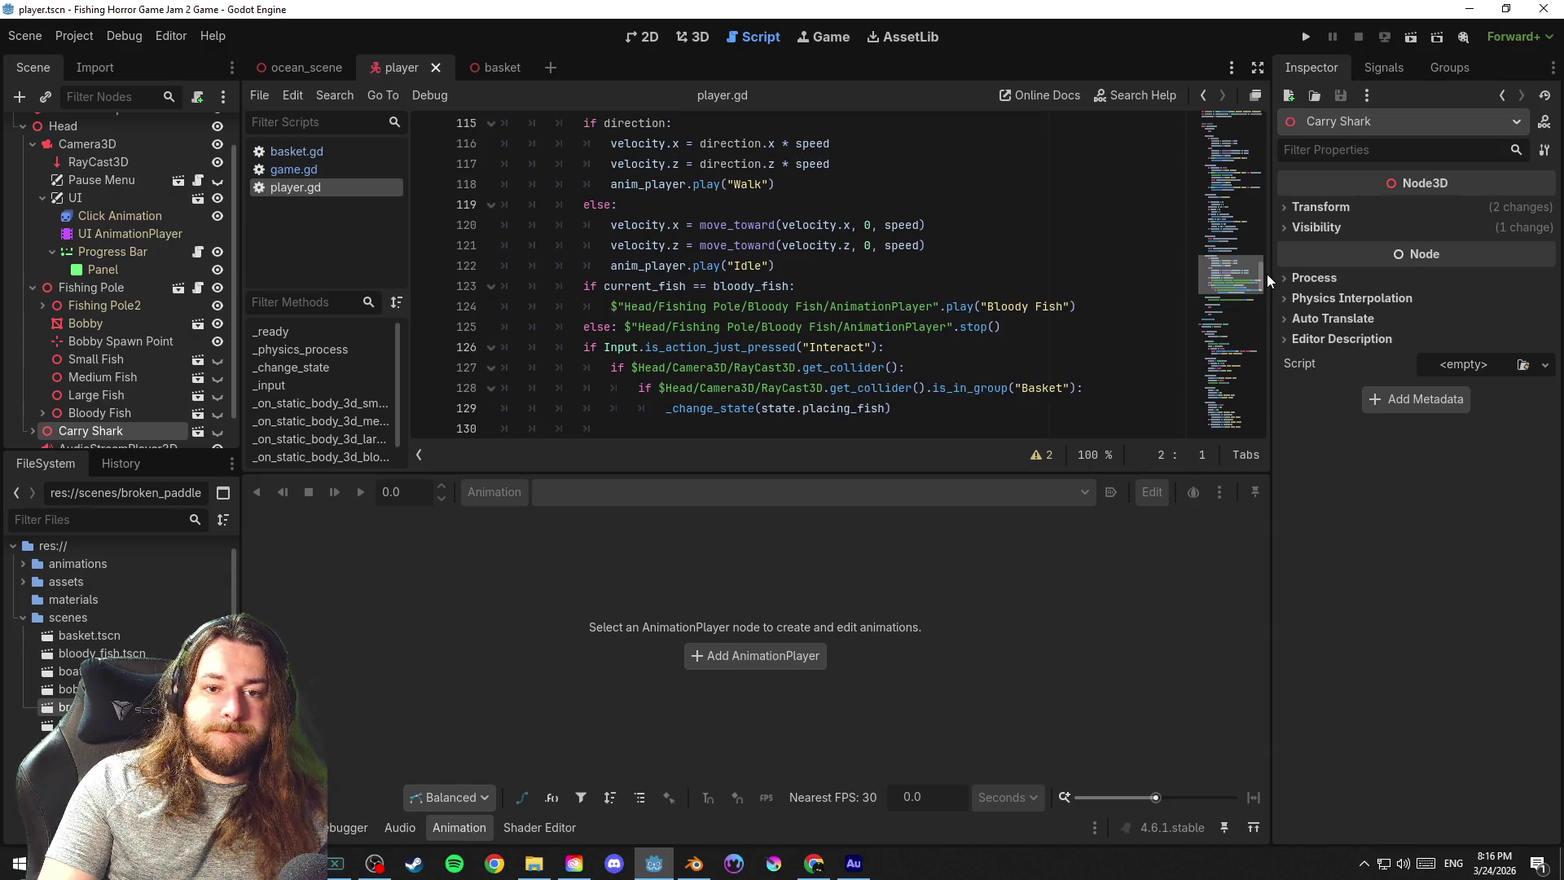
Add a check for current_fish being a shark in the has_fish block and emit shark_attack
left_click(1066, 324)
key("Return")
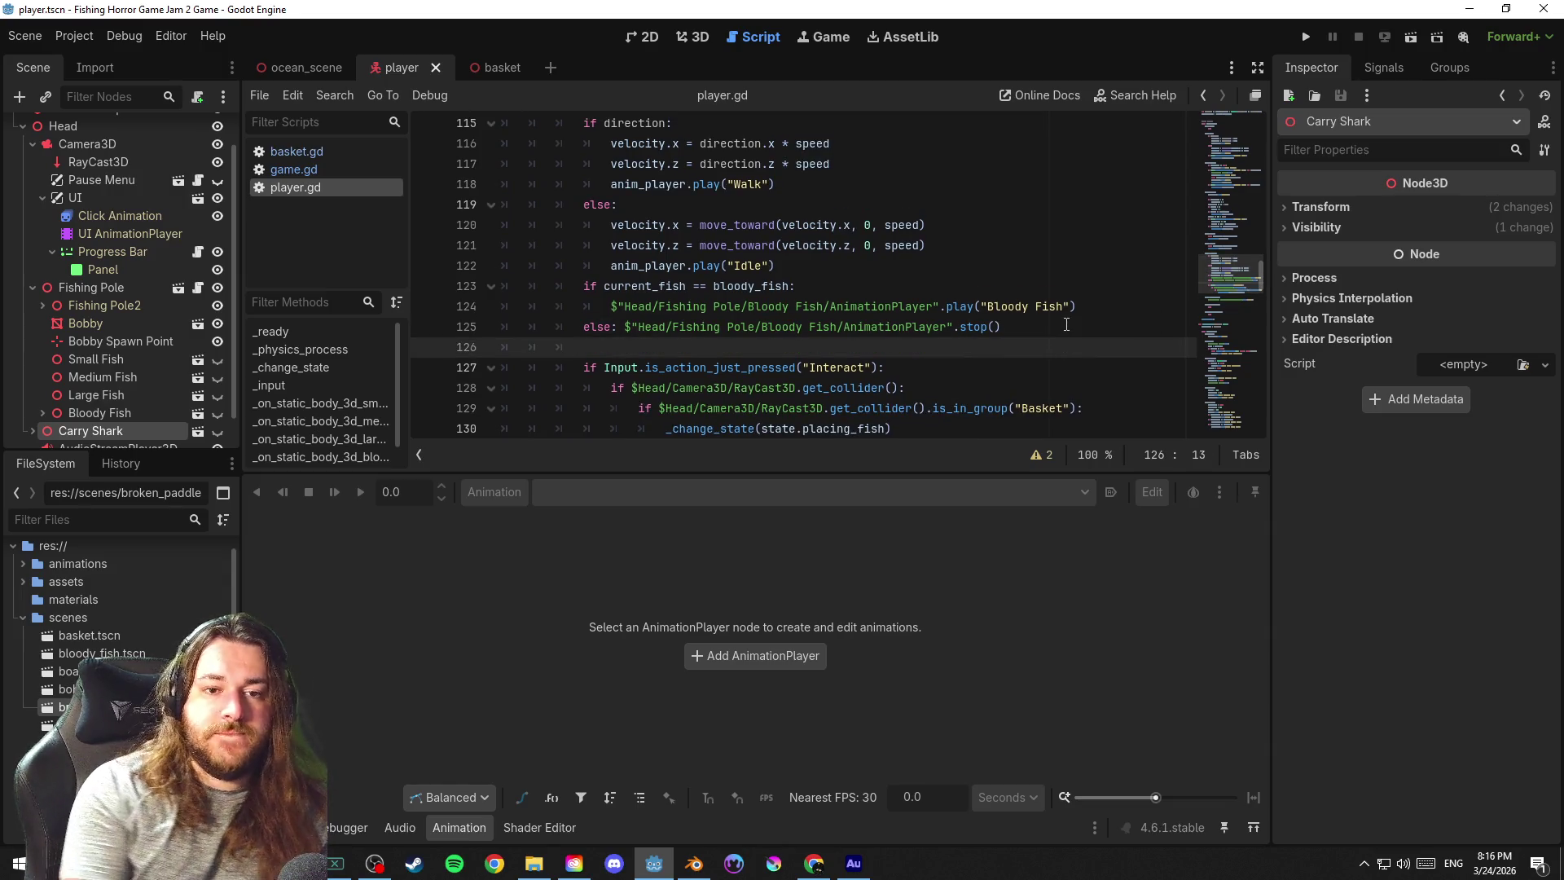
type("if curr")
key("Return")
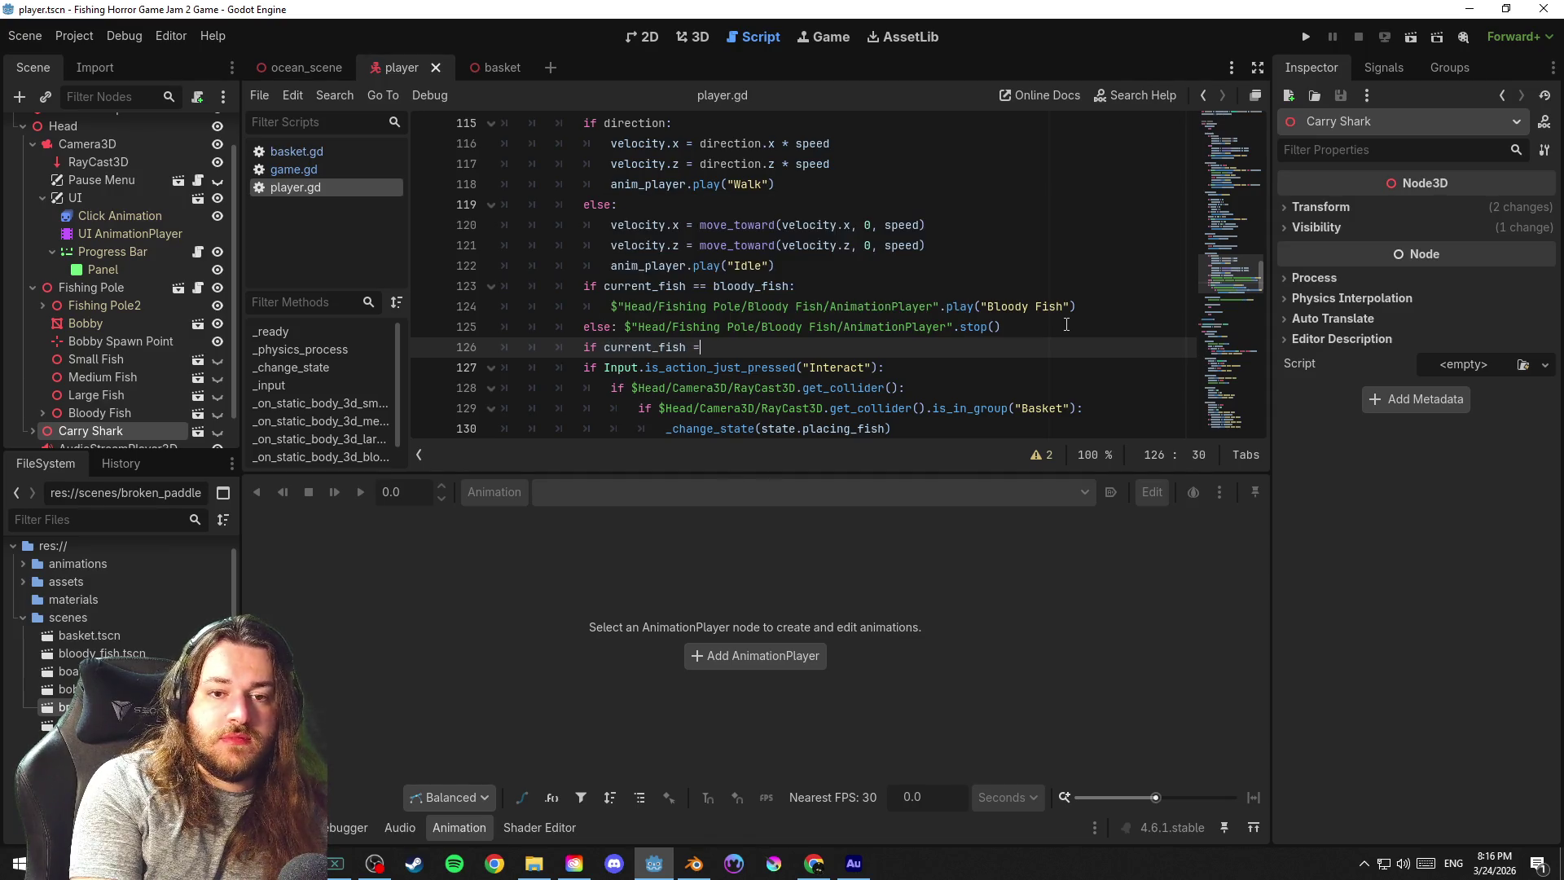
type("== shark")
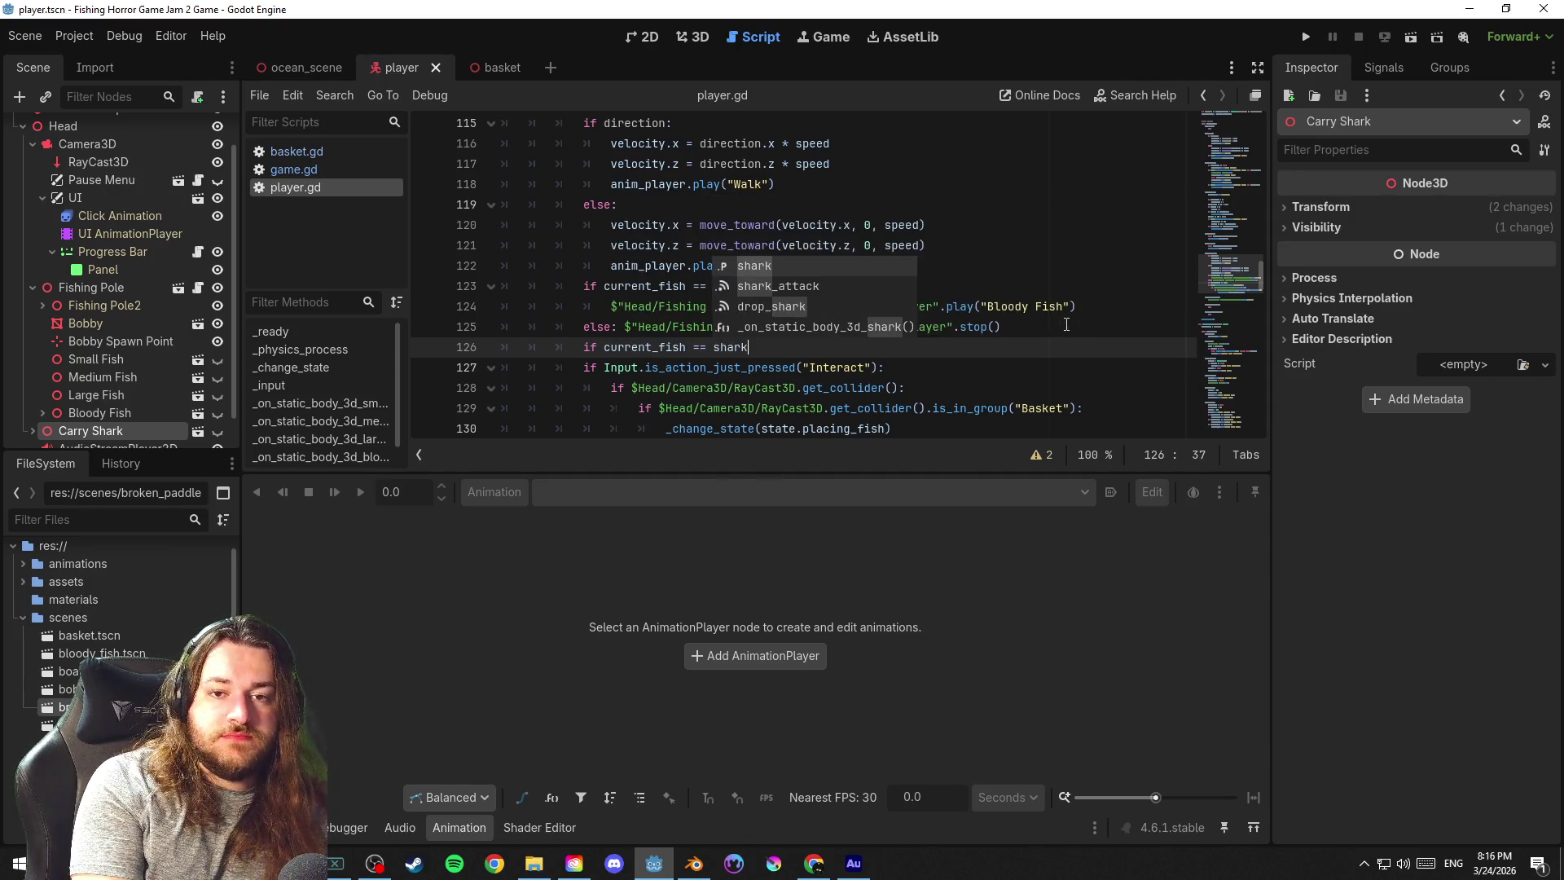
key("Escape")
type(":")
key("Return")
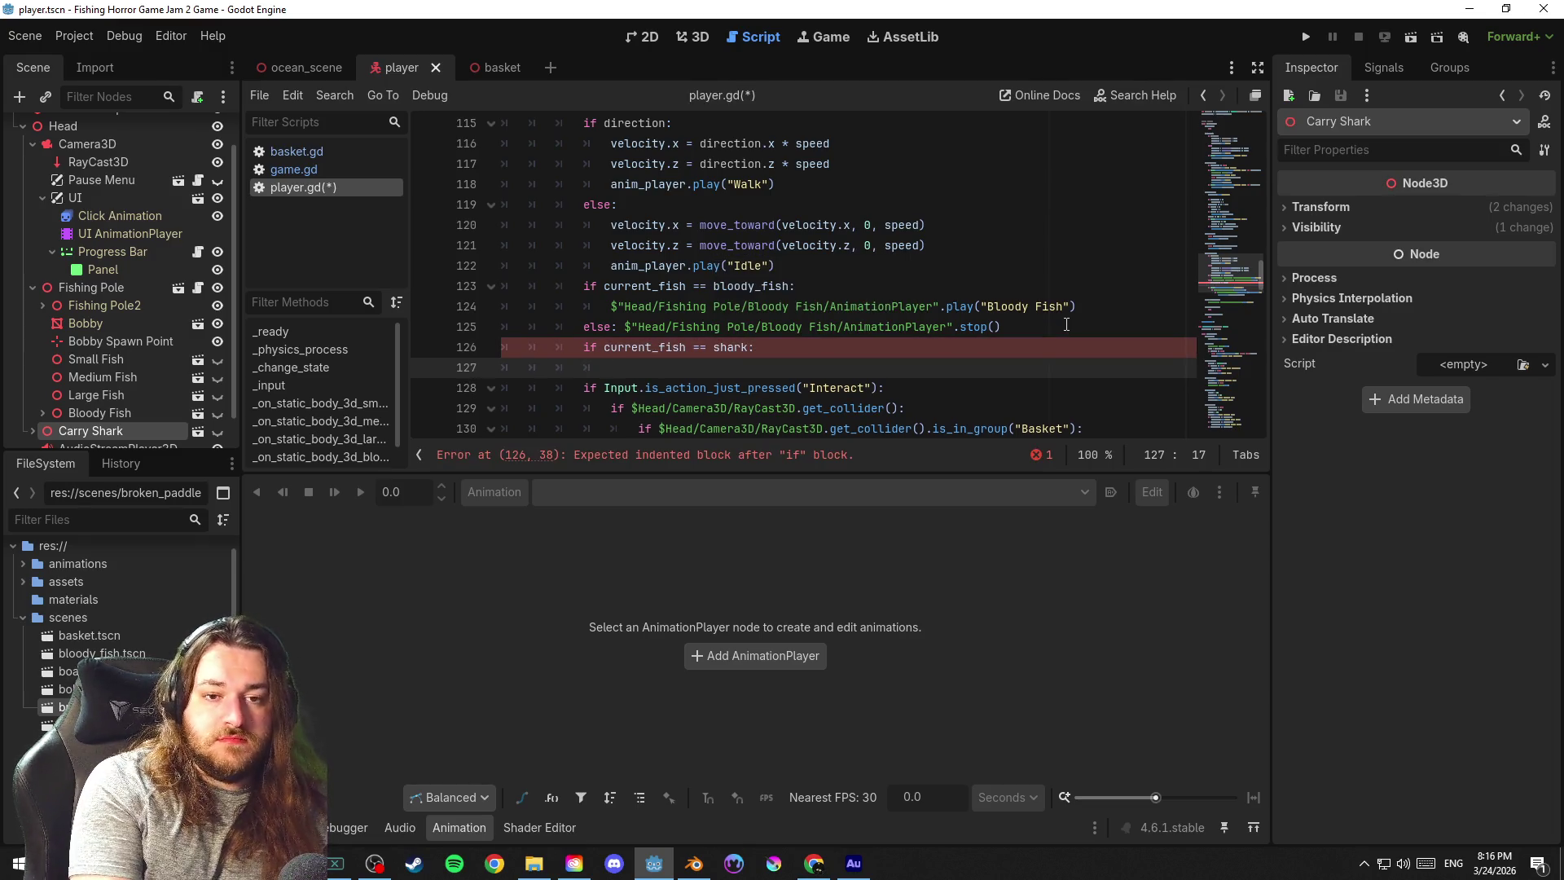
type("shark")
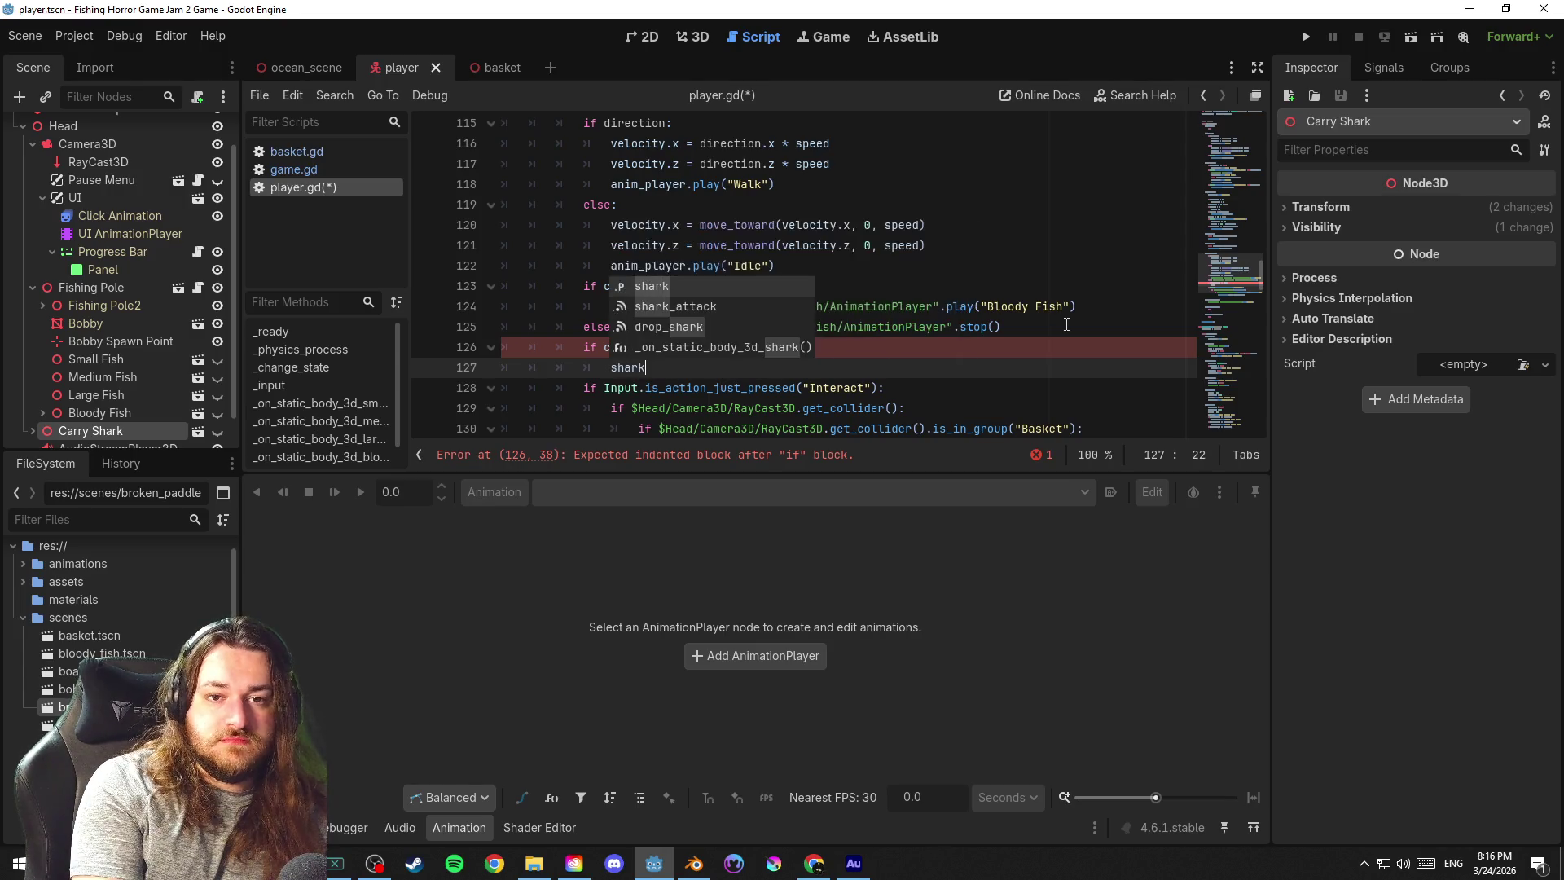
key("Down")
key("Return")
type(".emit(0")
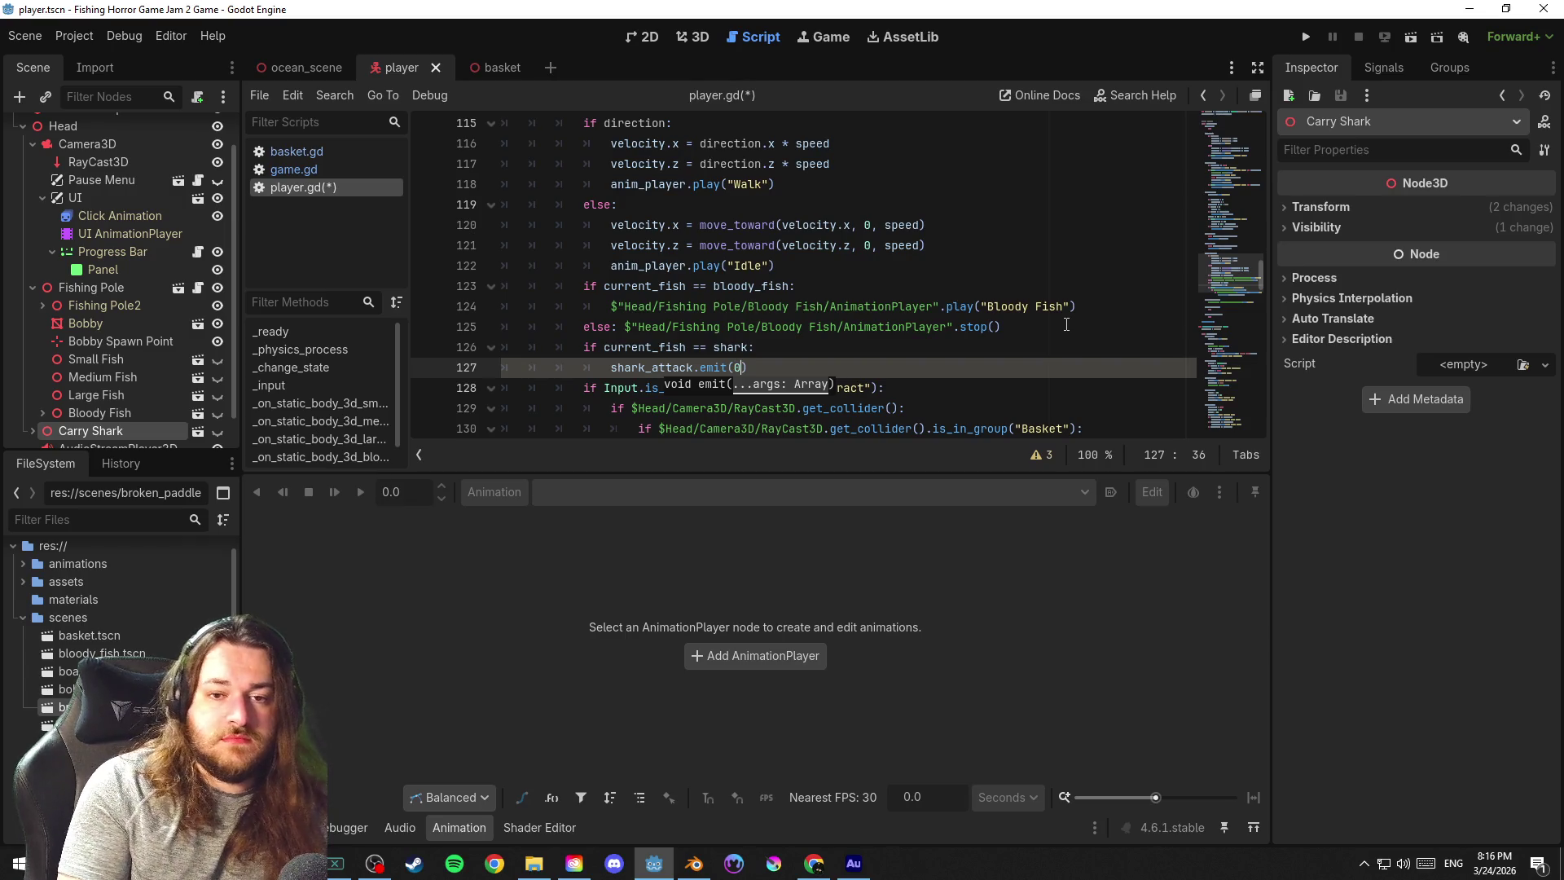
Add _change_state(state.shark_attack) under the shark check and save player.gd
key("End")
key("Return")
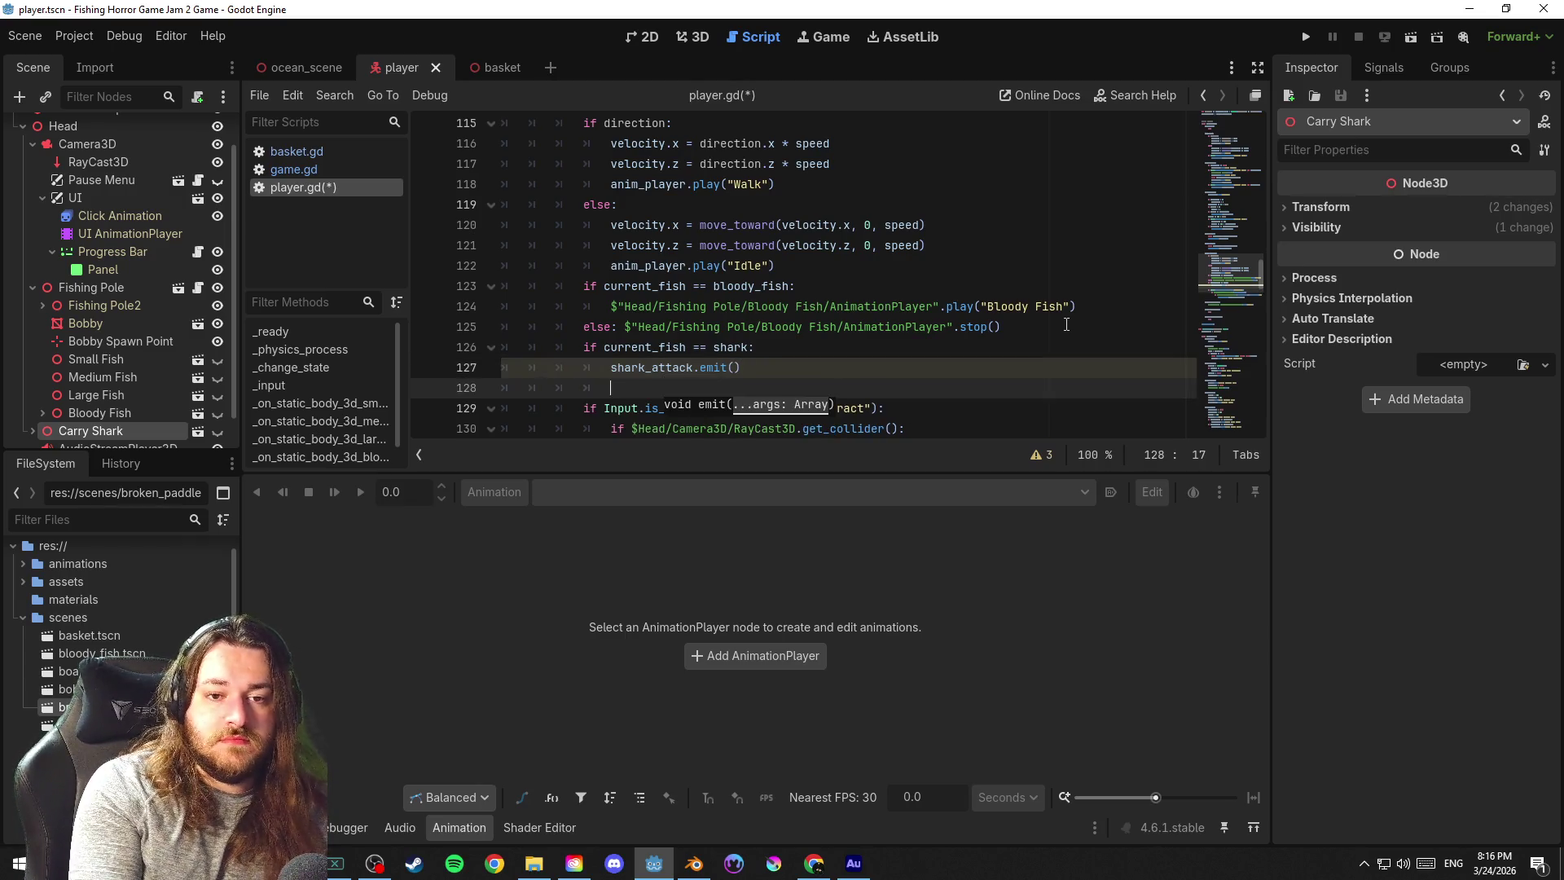
type("state")
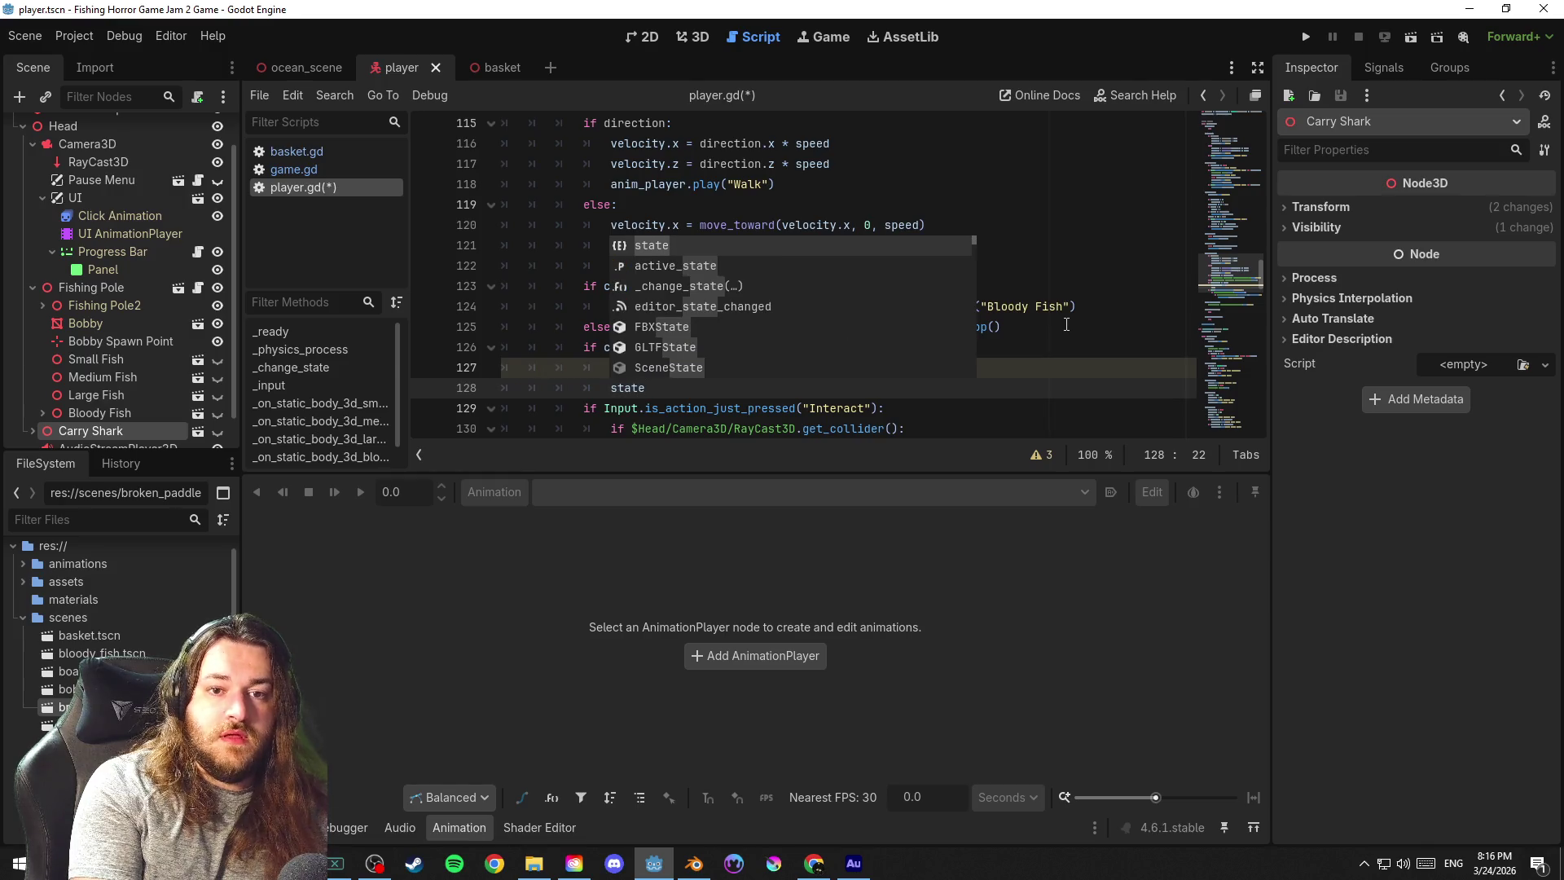
type(".s")
key("BackSpace")
key("BackSpace")
key("BackSpace")
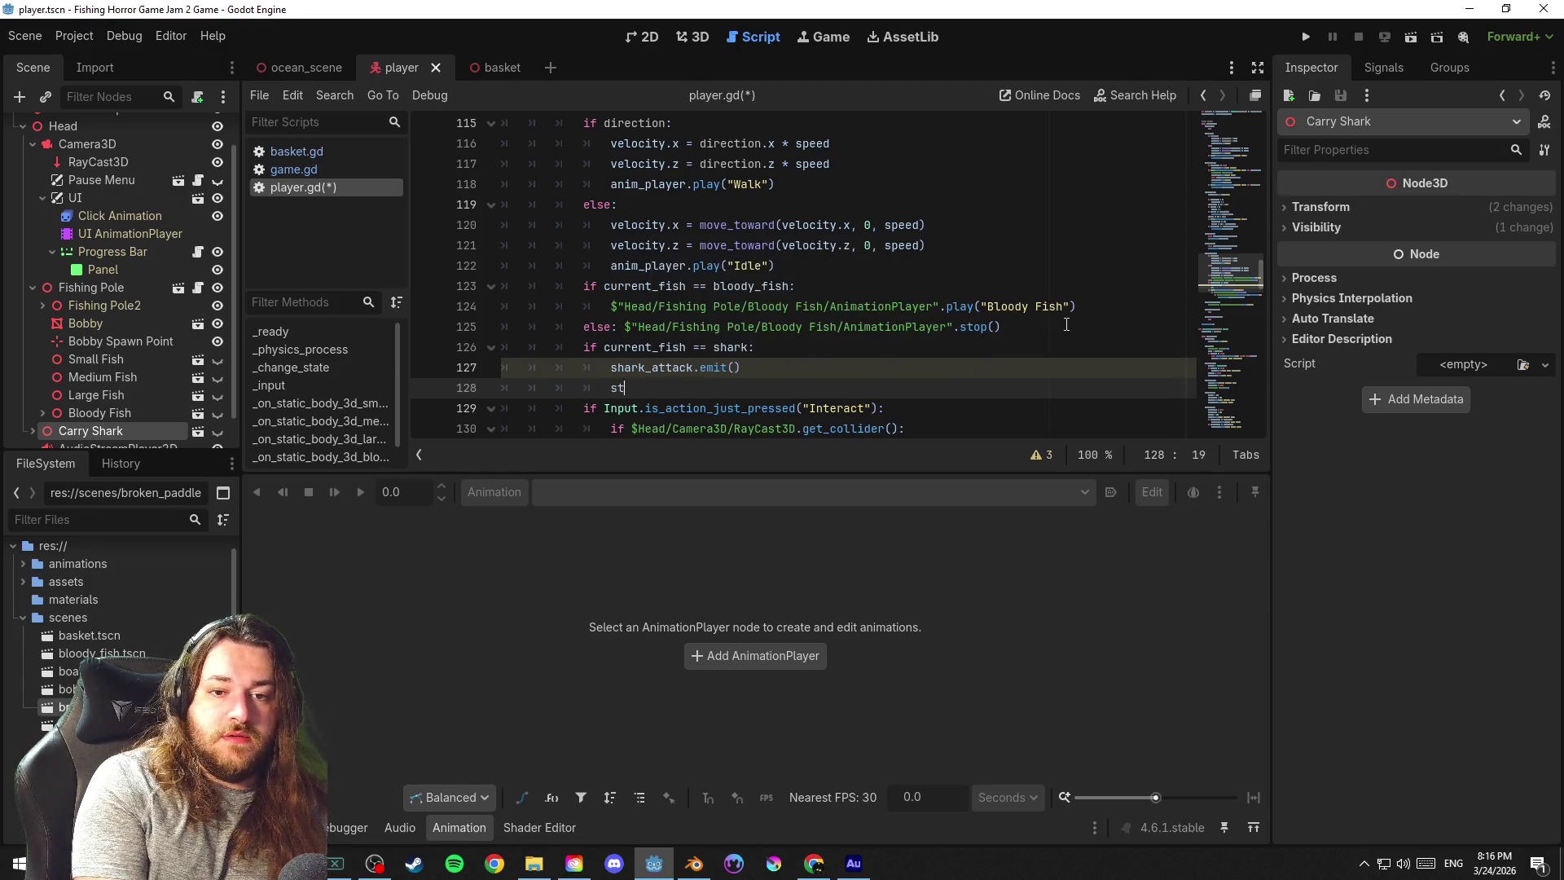
type("_change")
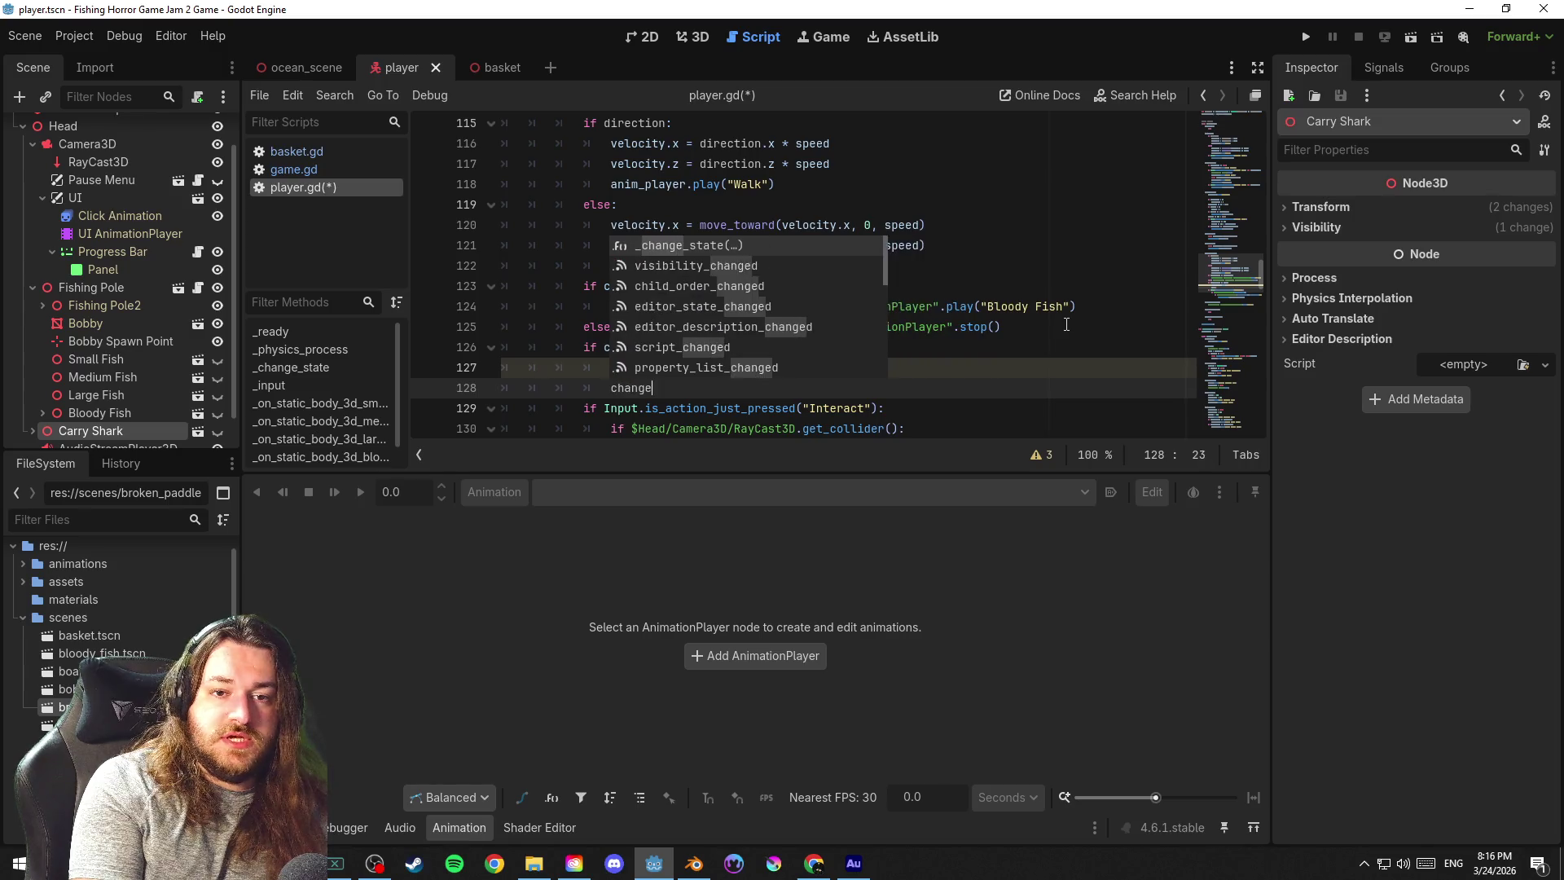
type("_state(sta")
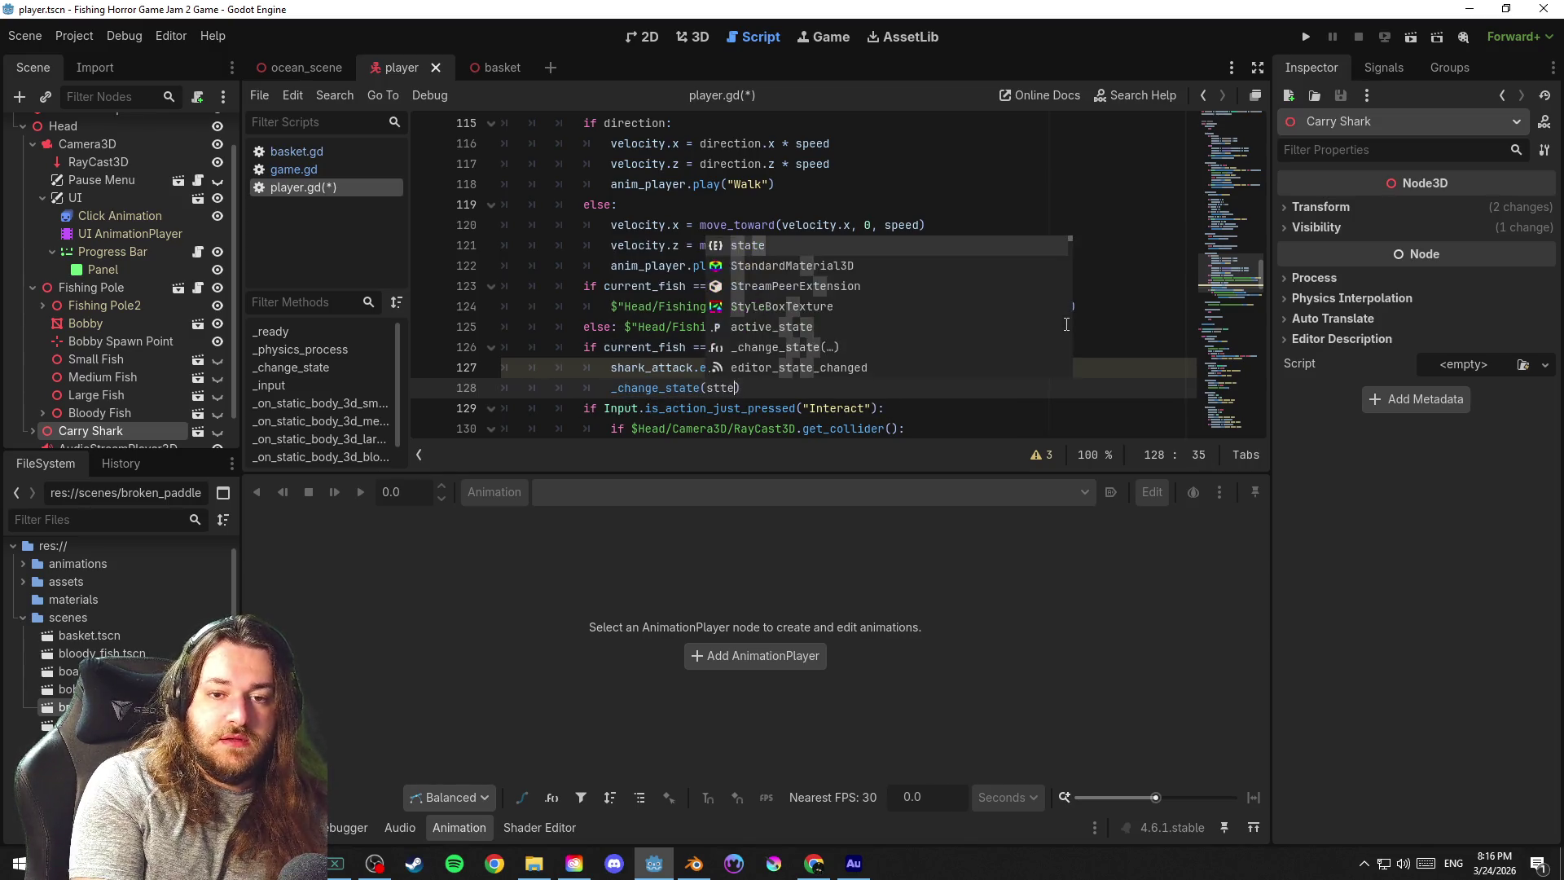
key("BackSpace")
type("tate.shar")
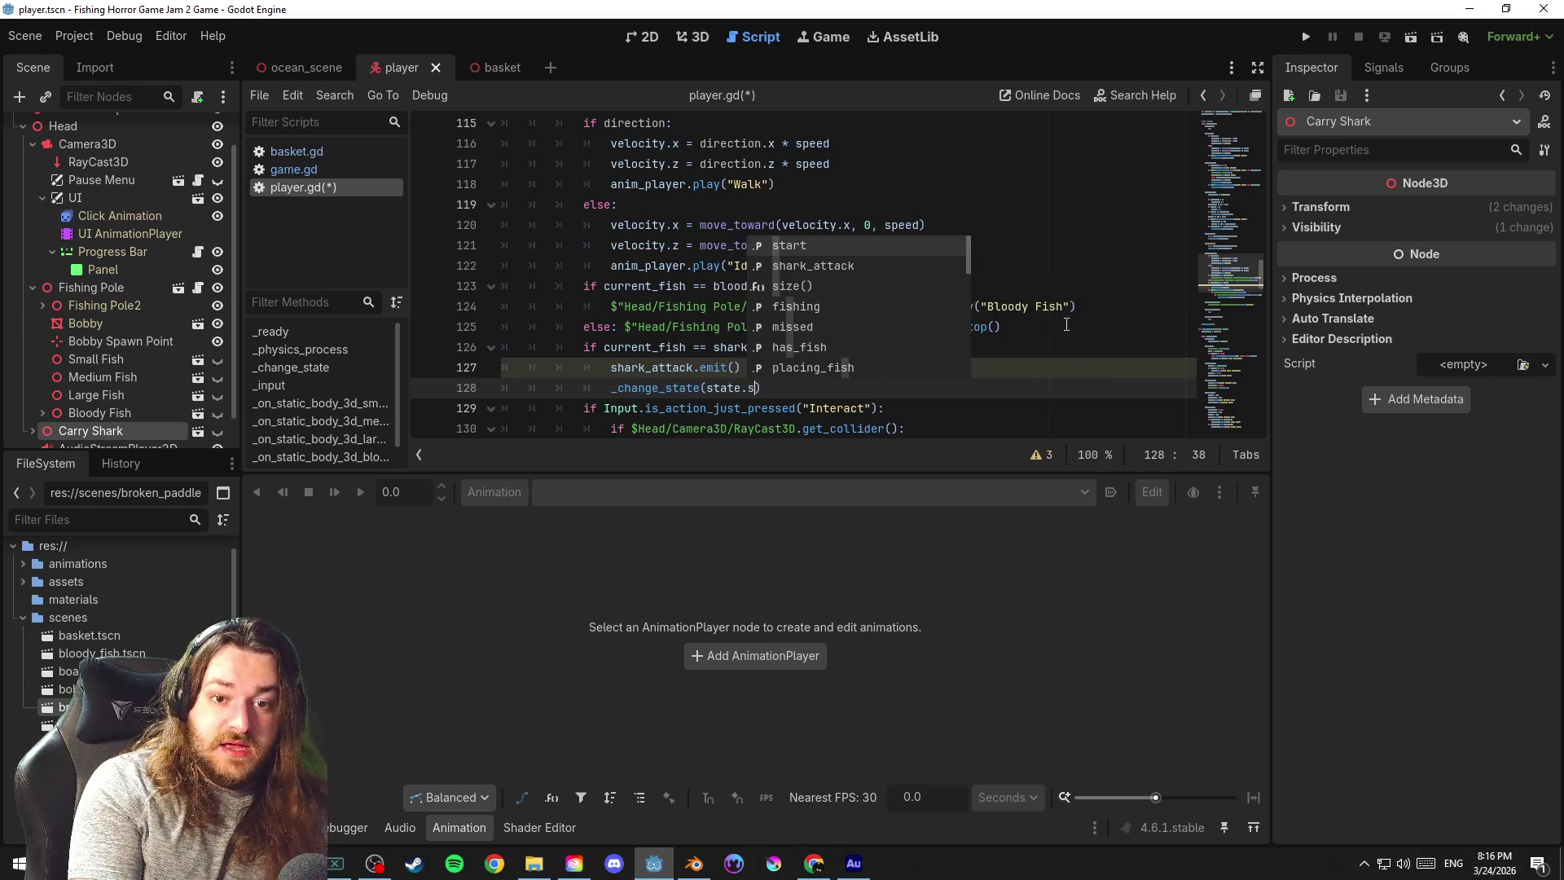
key("Return")
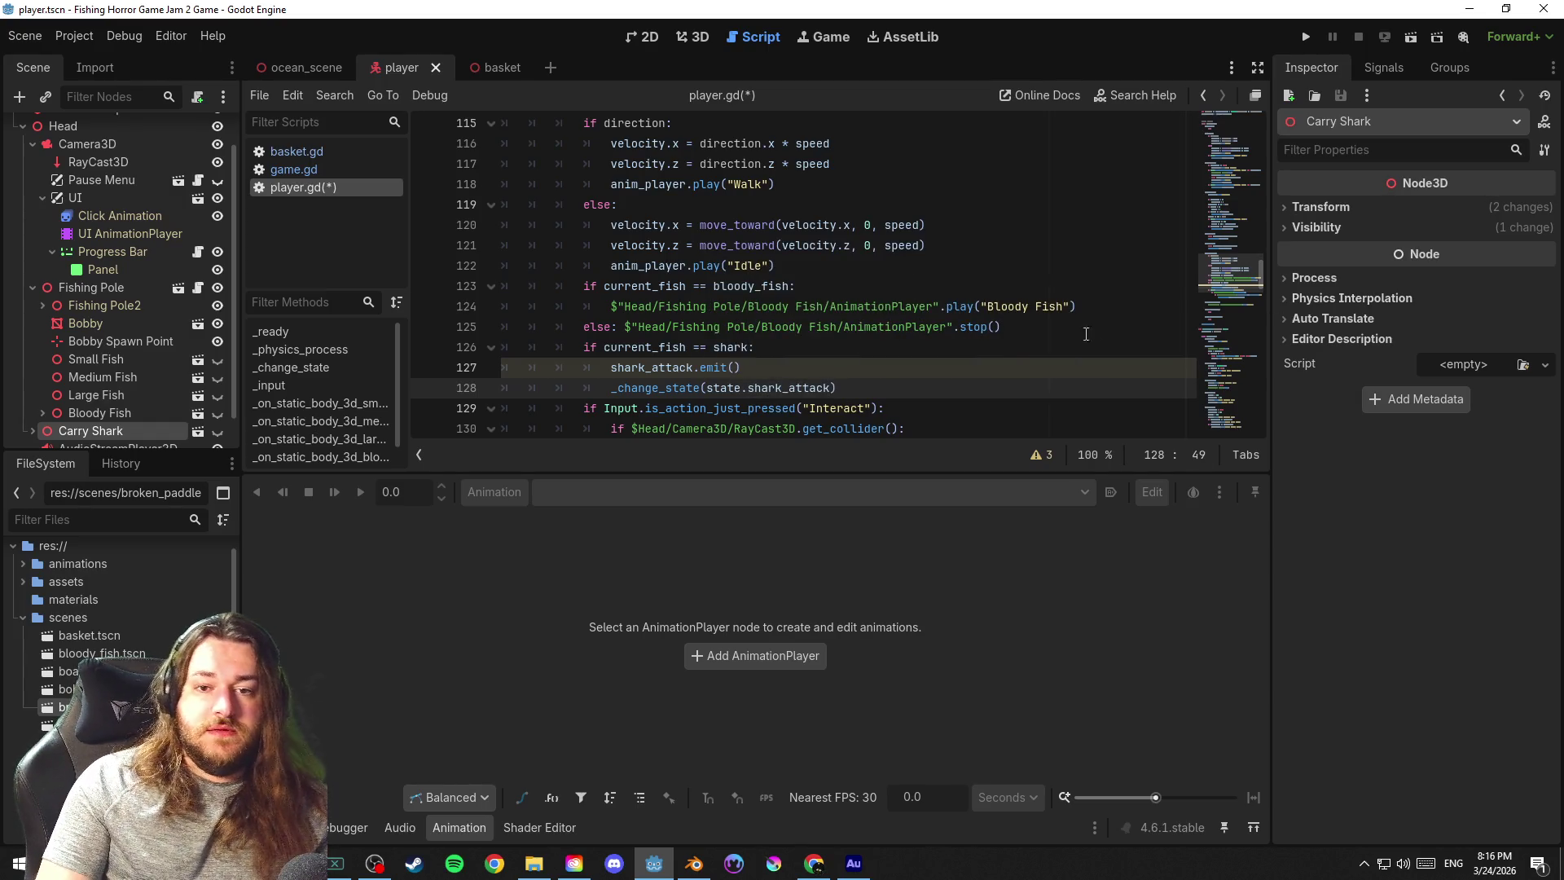
left_click(966, 356)
key("ctrl+s")
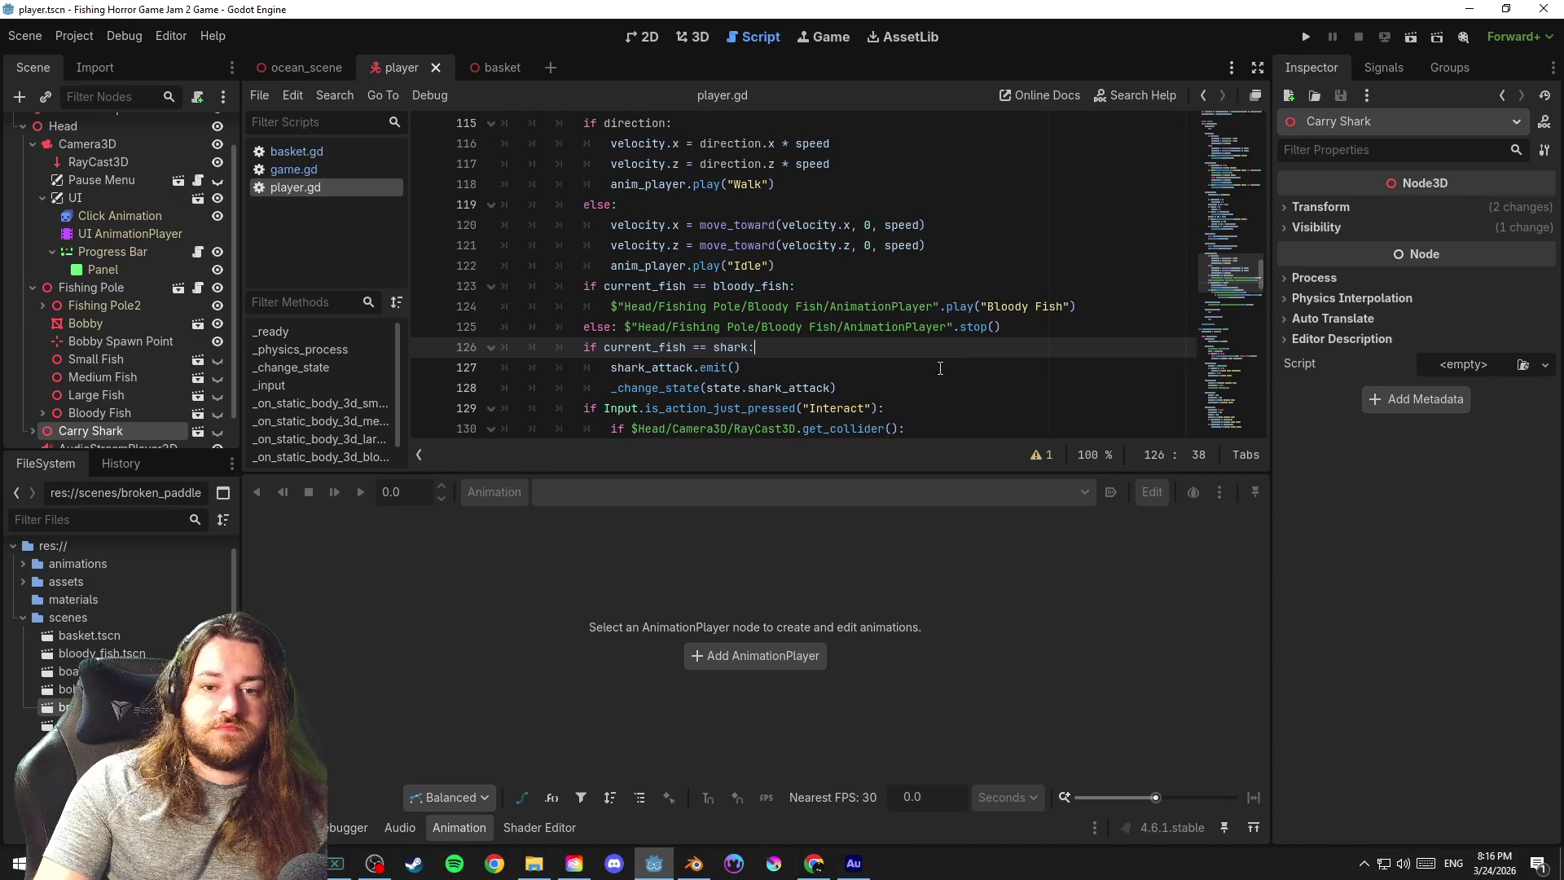
left_click(940, 367)
scroll(928, 361, "down", 3)
left_click(939, 205)
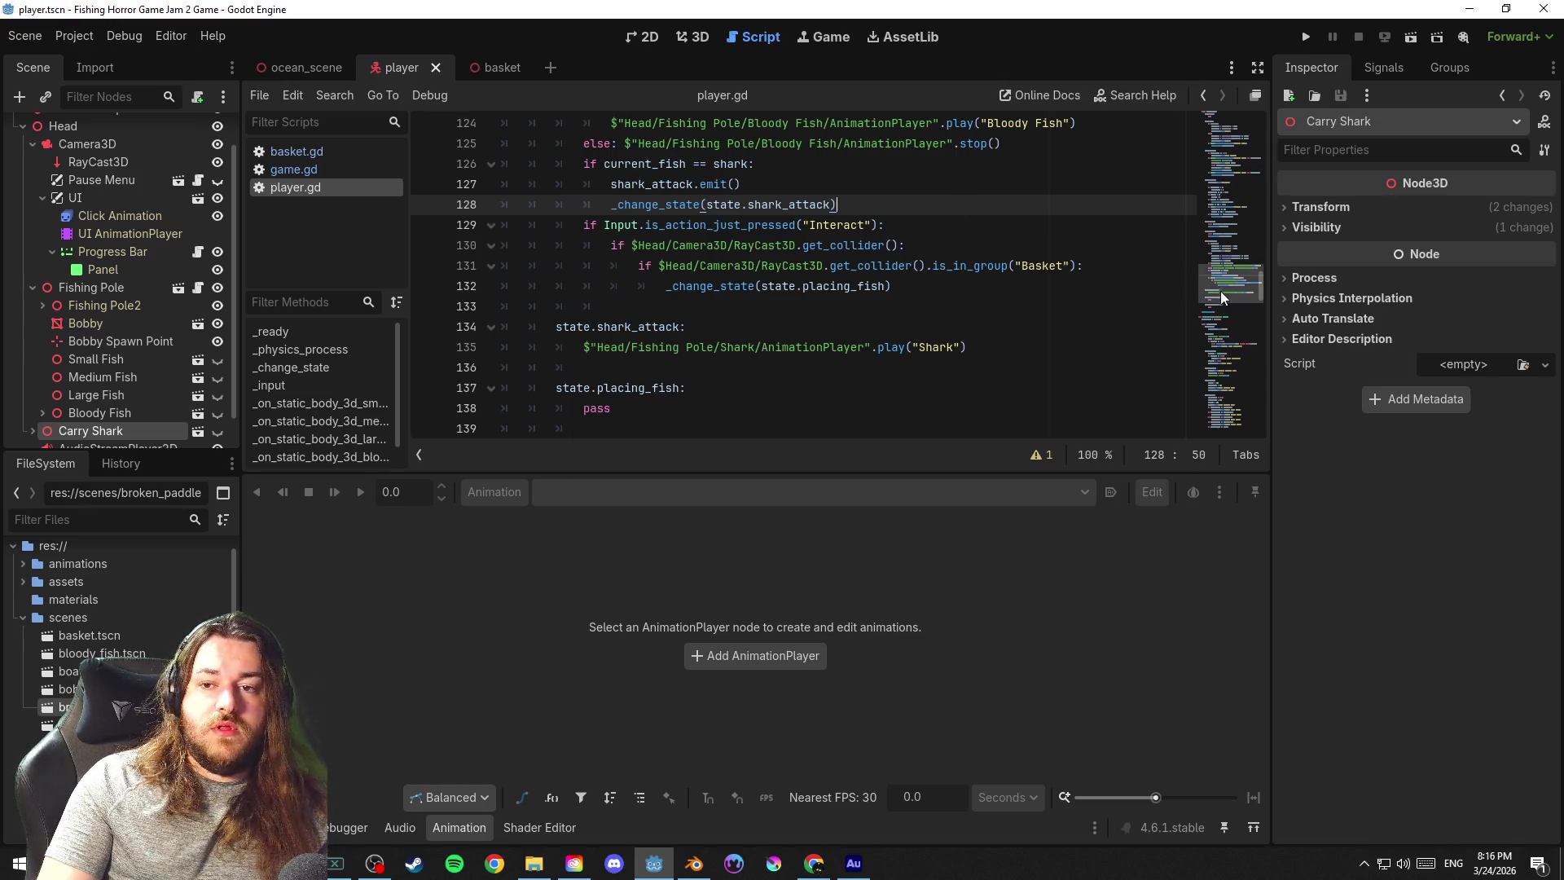
scroll(1233, 299, "down", 3)
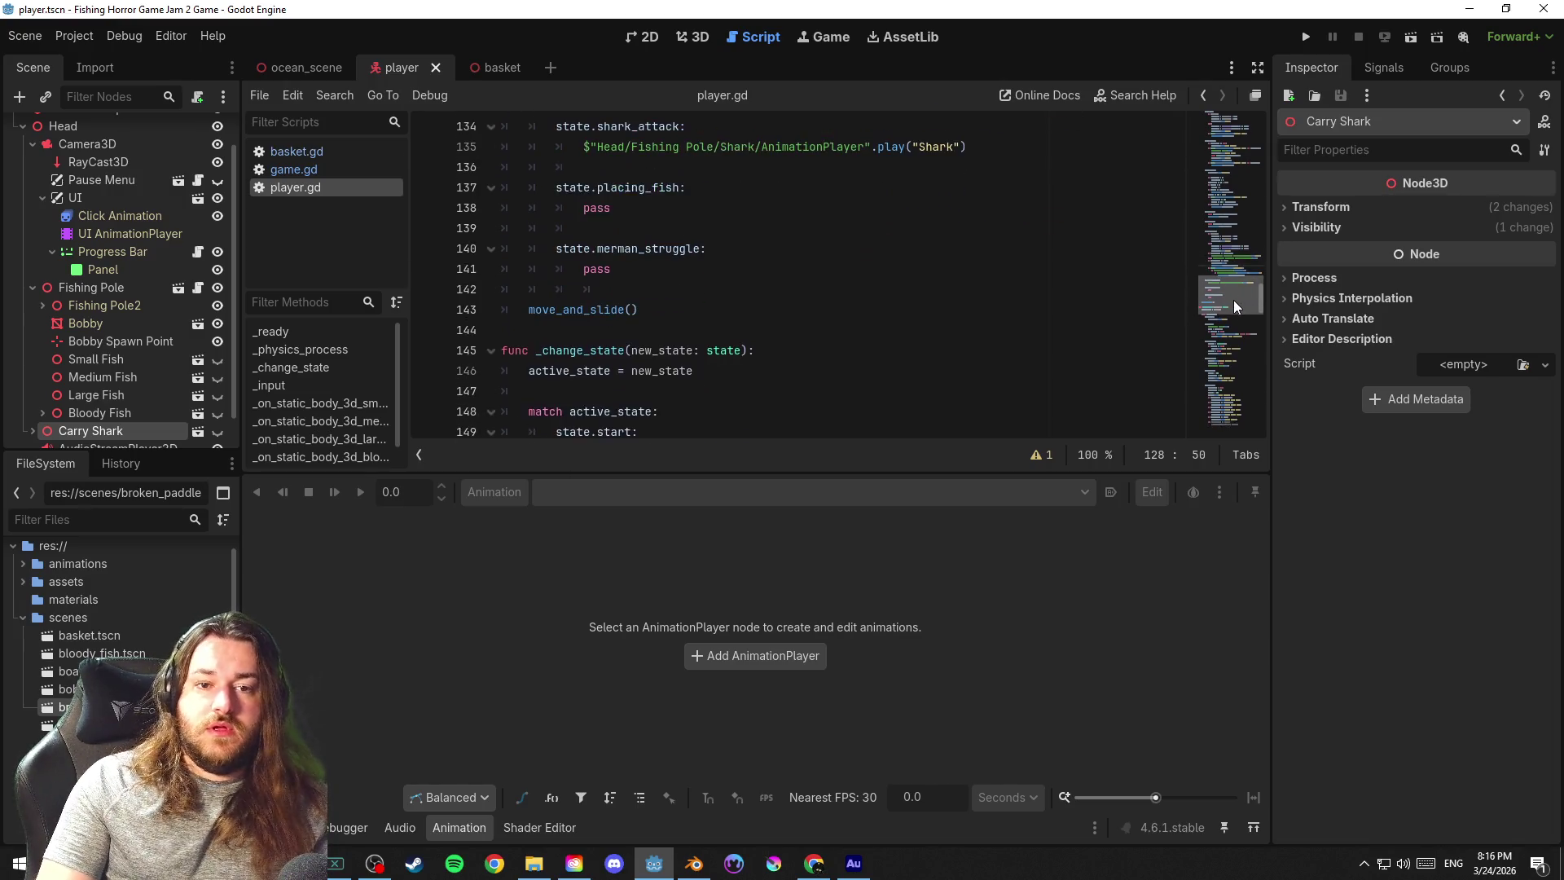
Delete the Shark AnimationPlayer call on line 135 of the shark_attack state
left_click(701, 171)
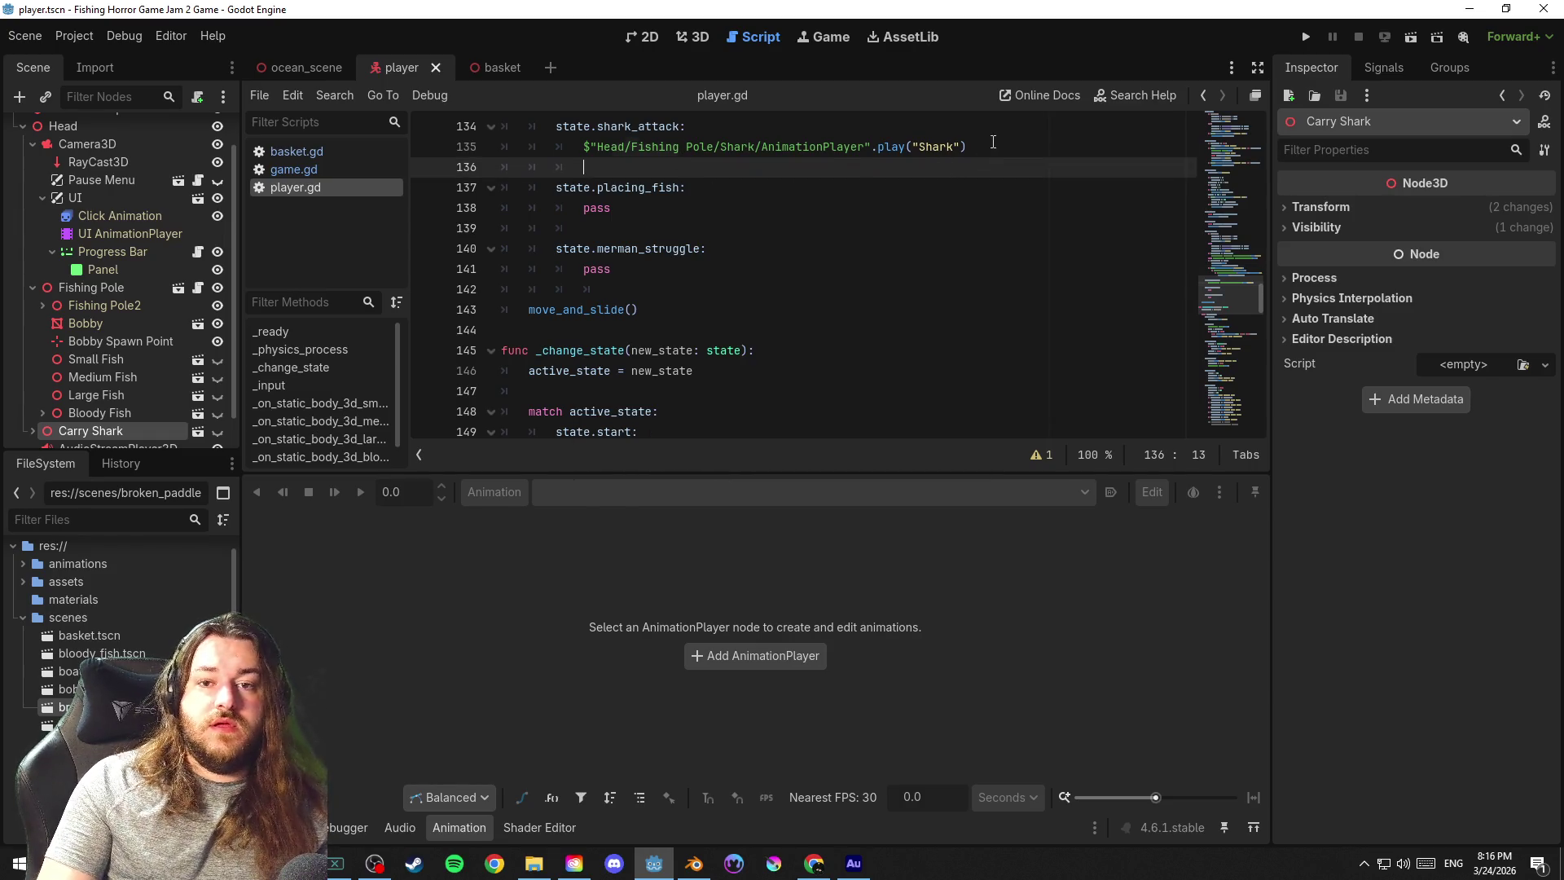
left_click_drag(992, 145, 636, 146)
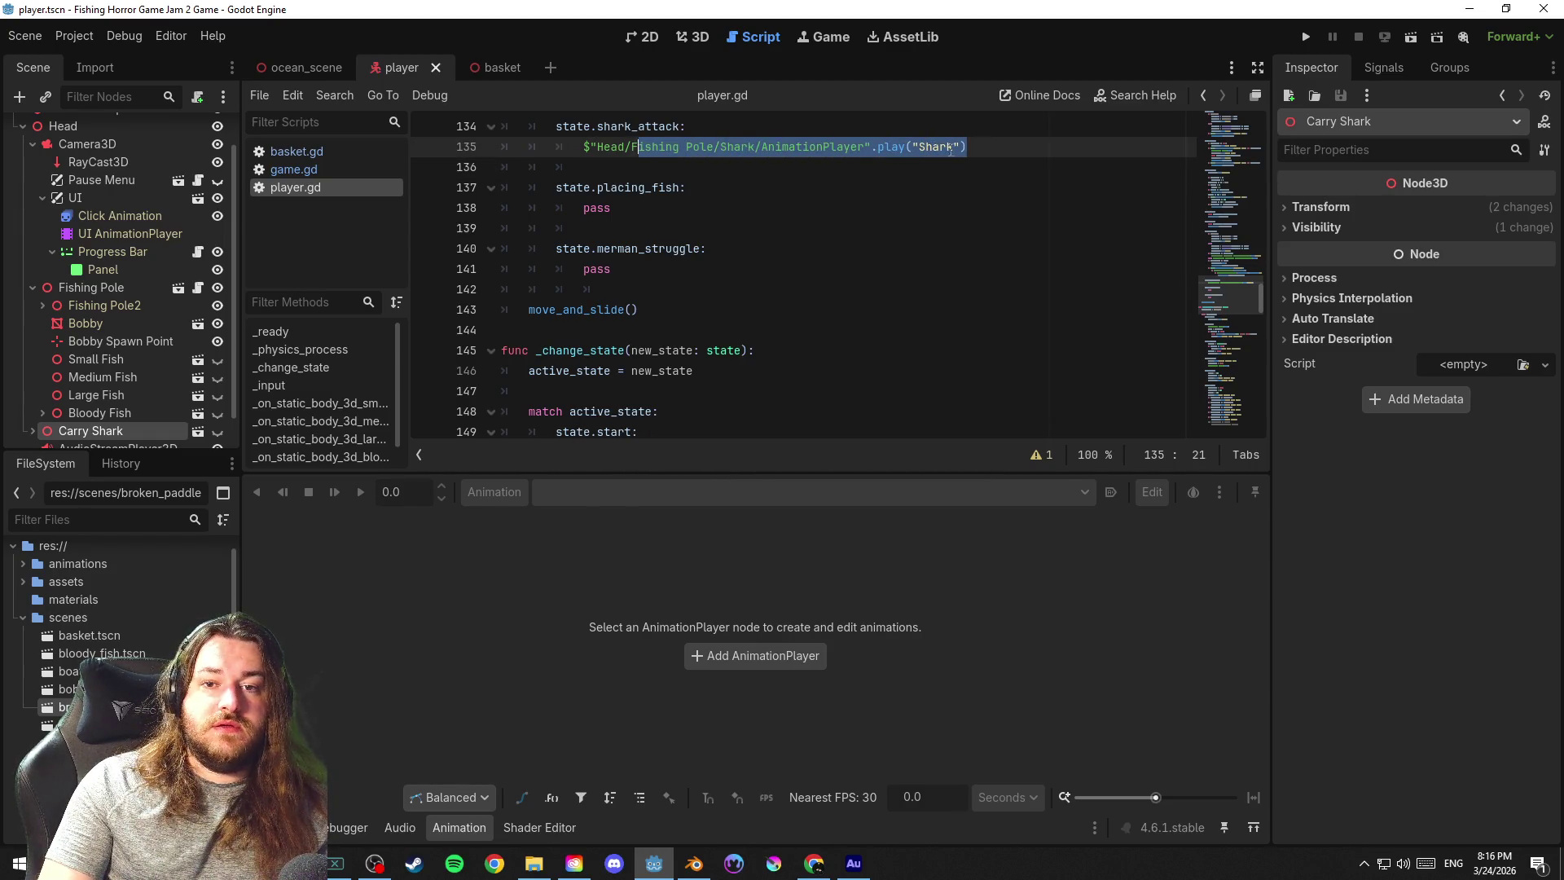
left_click(988, 150)
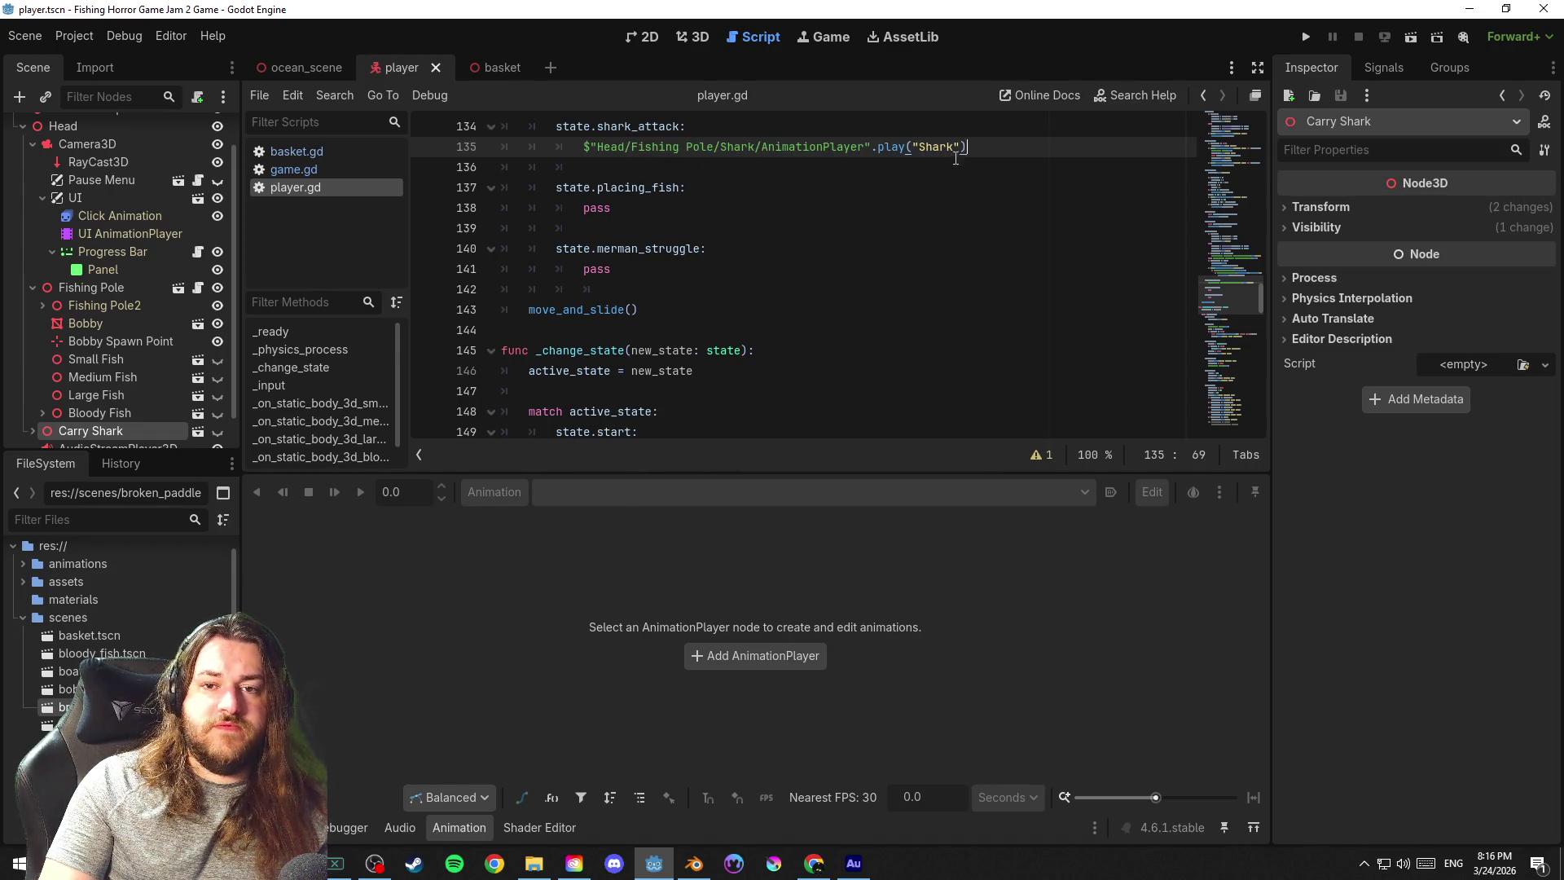
left_click_drag(971, 147, 495, 155)
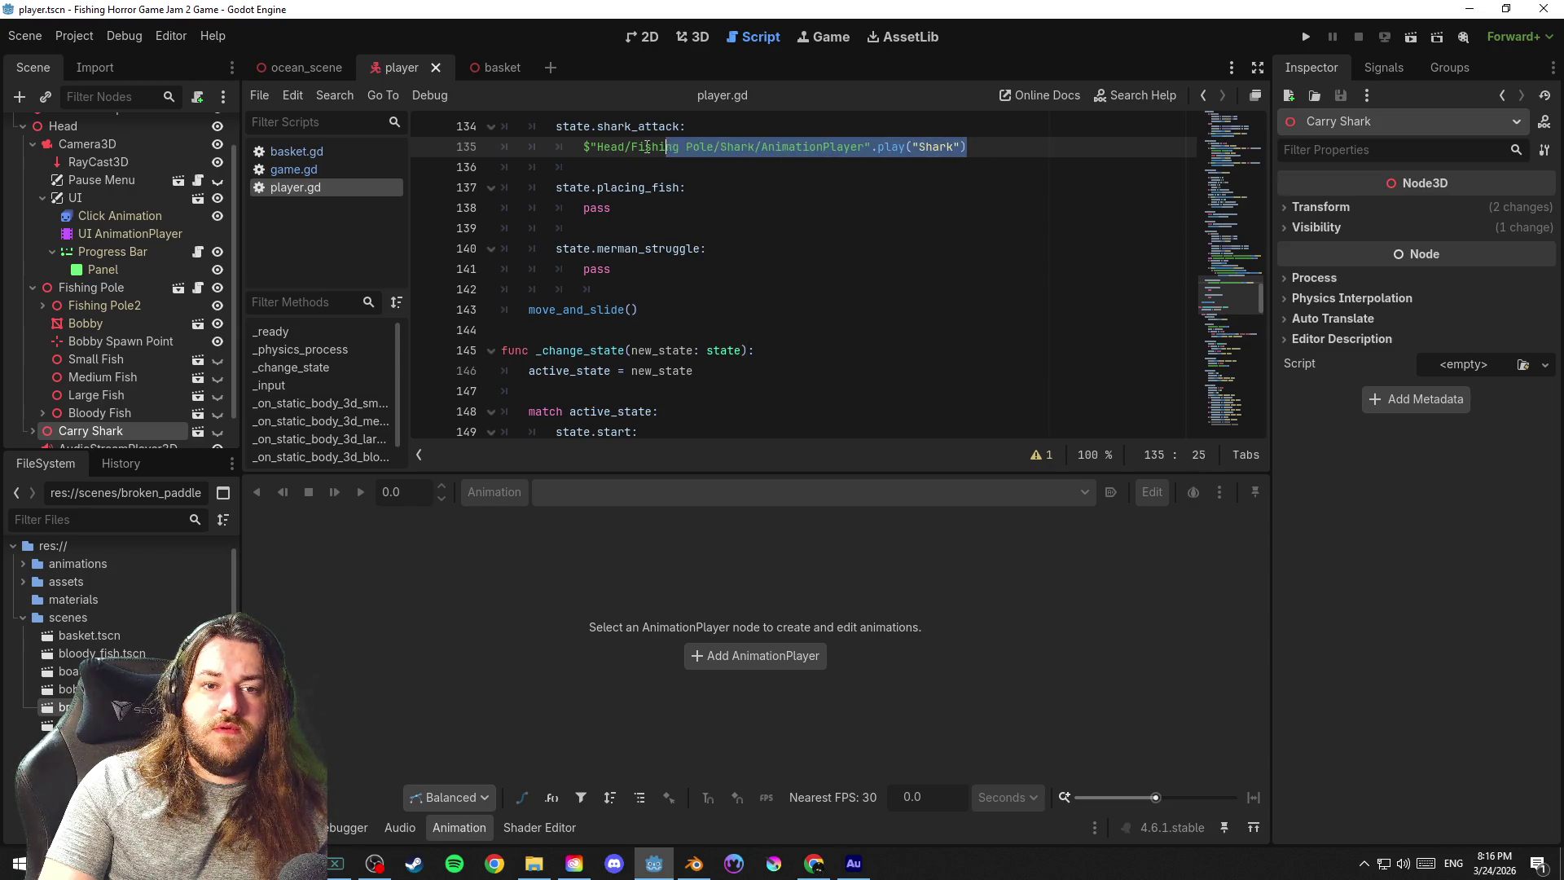
key("BackSpace")
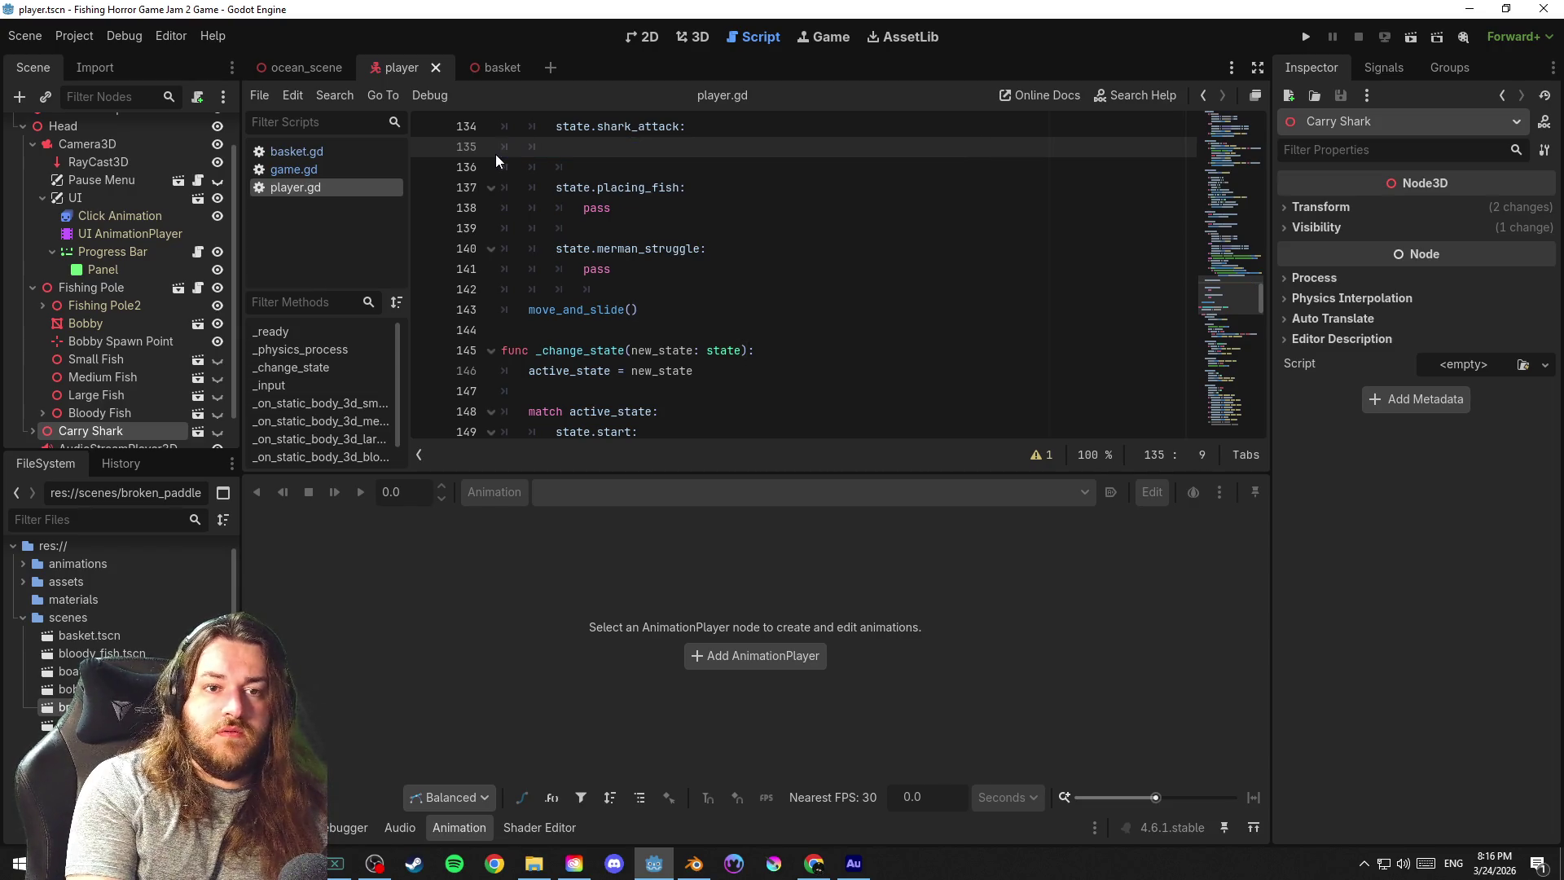
type("pass")
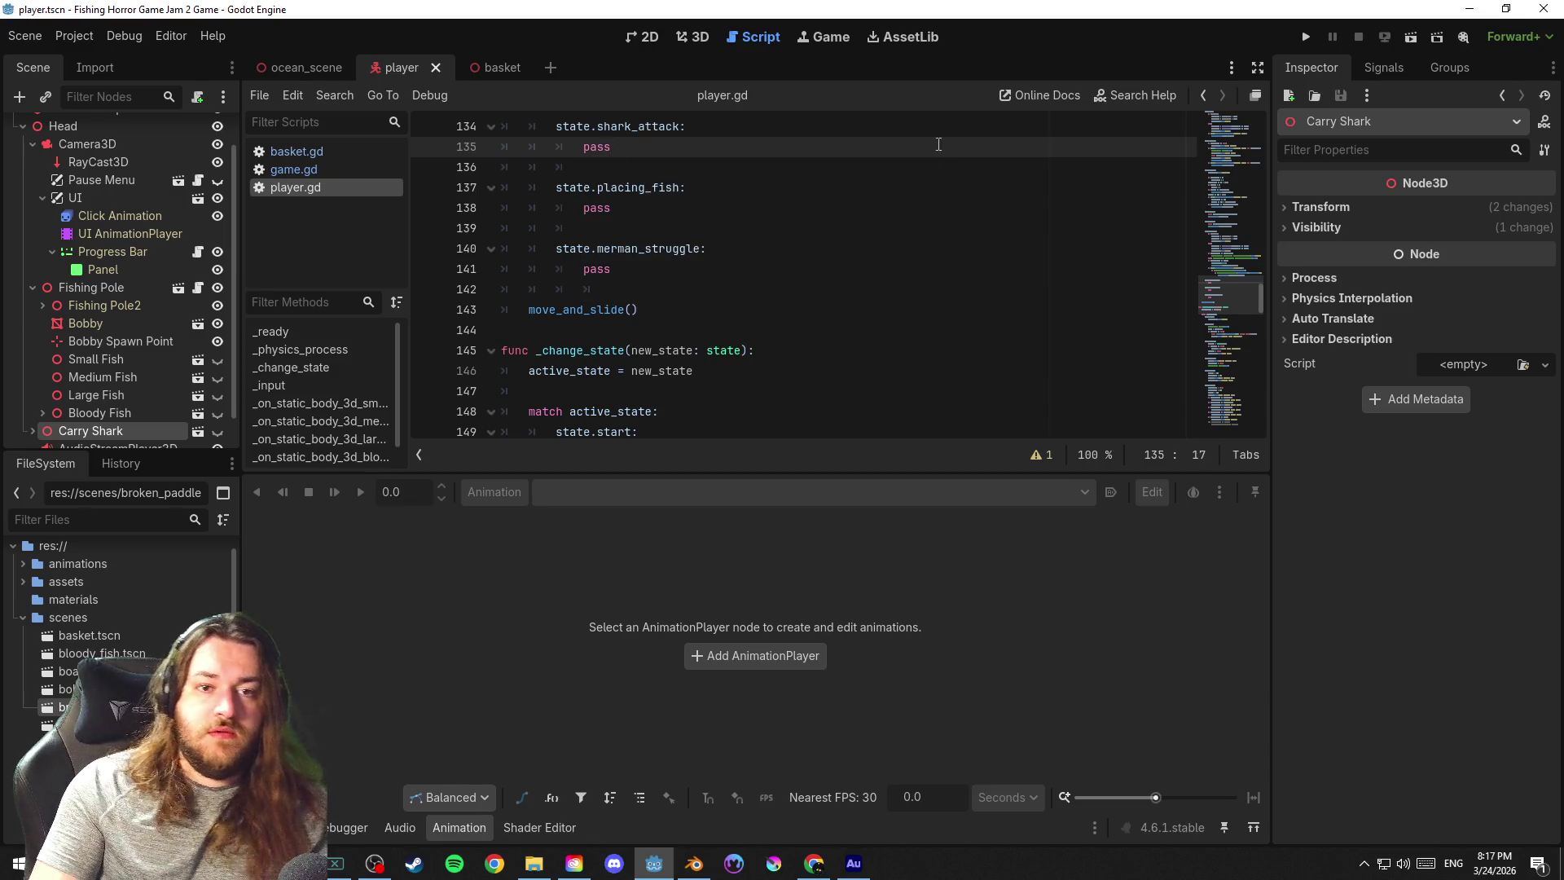
Leave the shark_attack state as pass, save player.gd, and switch to game.gd
left_click(972, 136)
key("ctrl+s")
left_click(905, 155)
left_click_drag(1228, 331, 1245, 65)
left_click(316, 169)
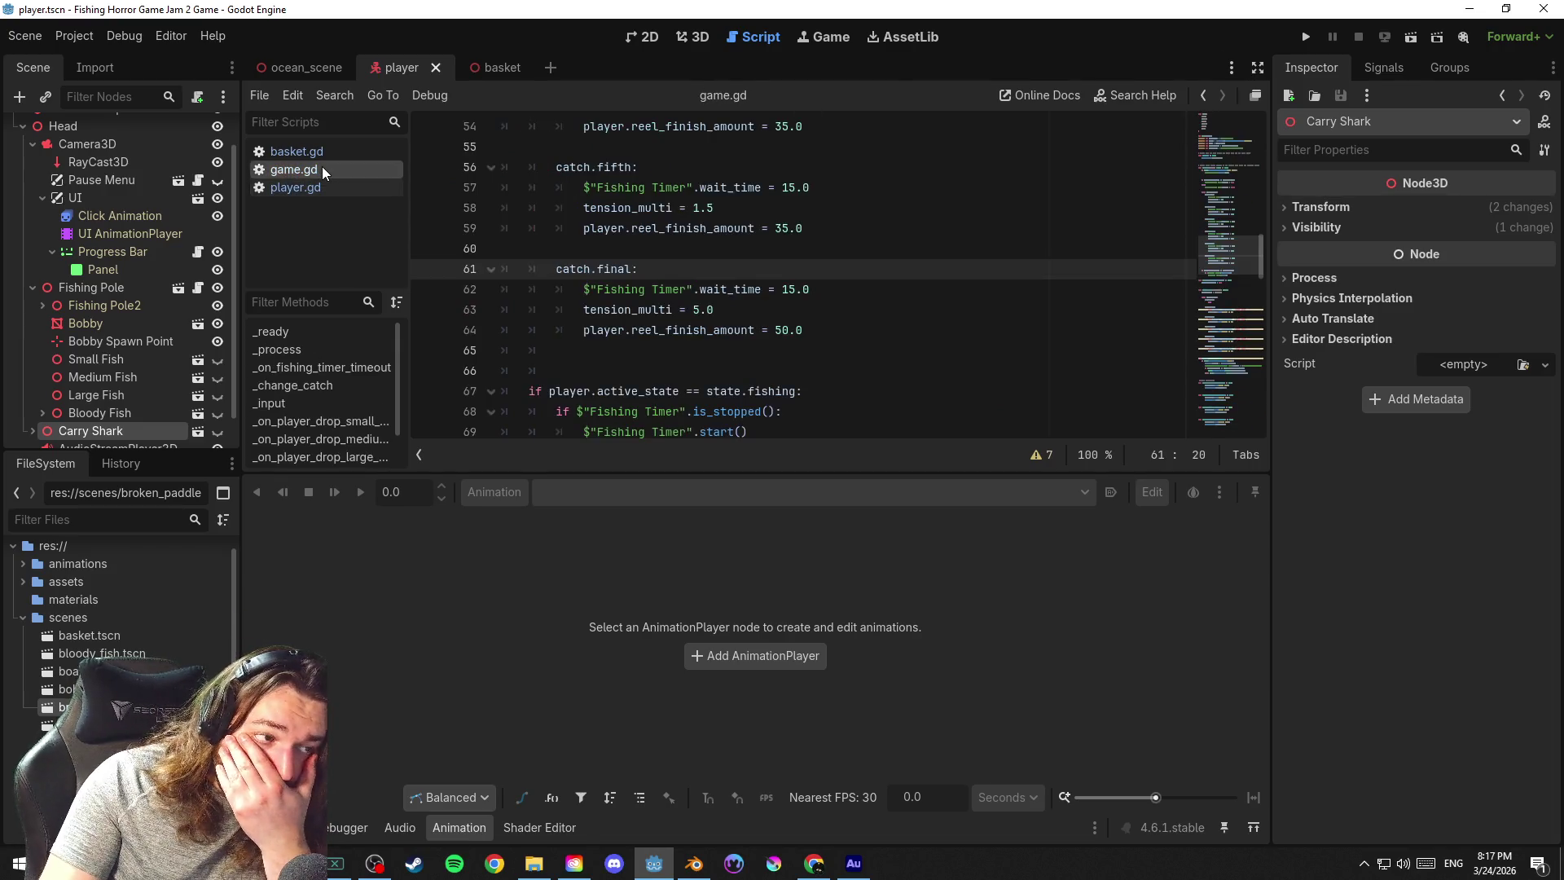
left_click(24, 36)
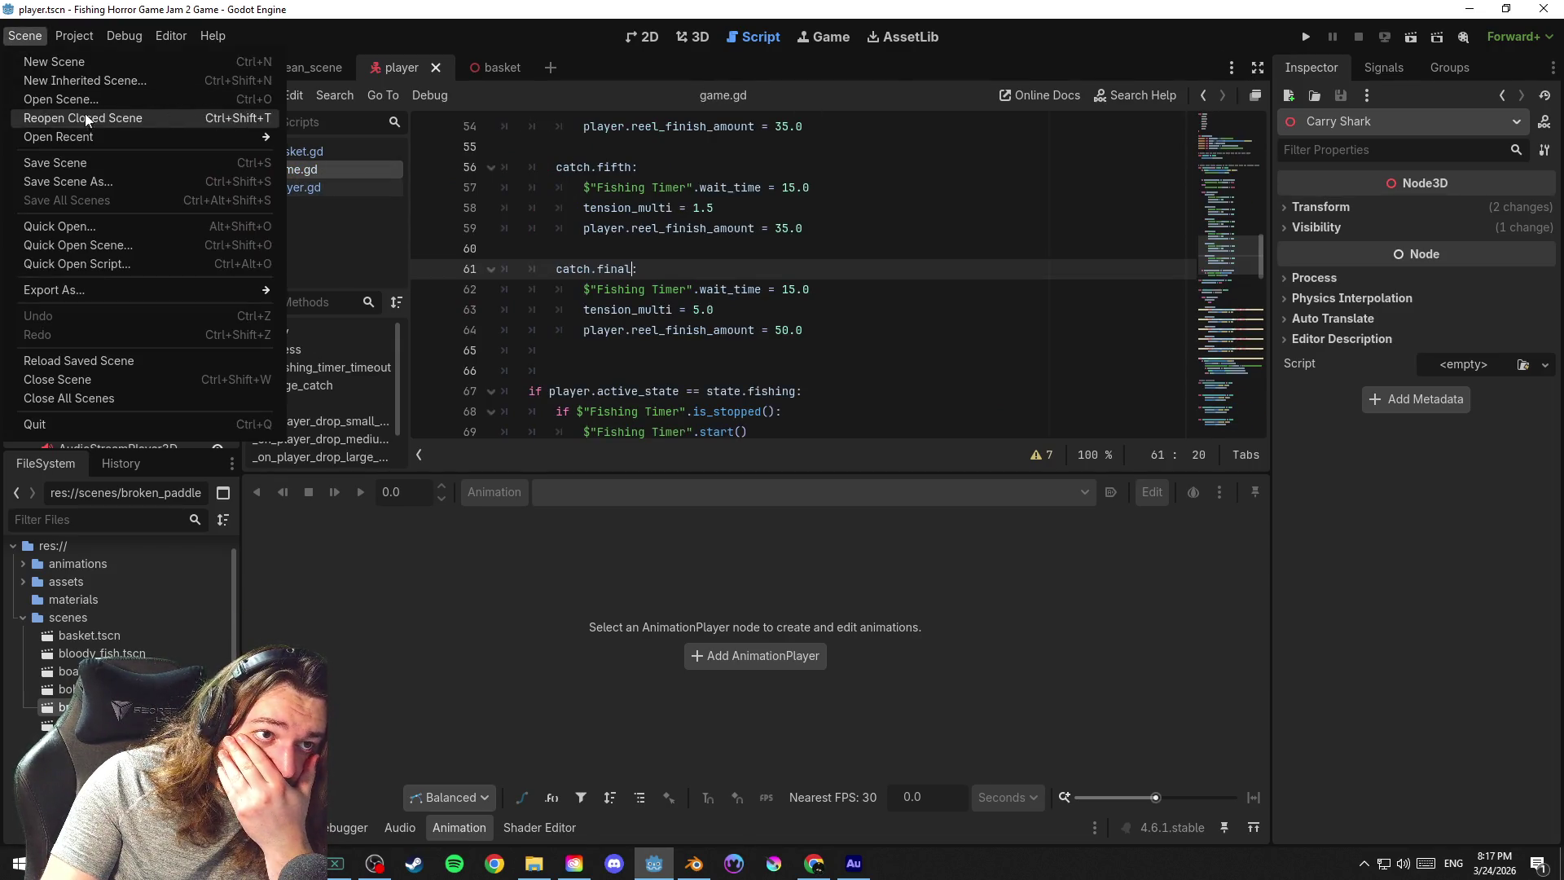
left_click(121, 160)
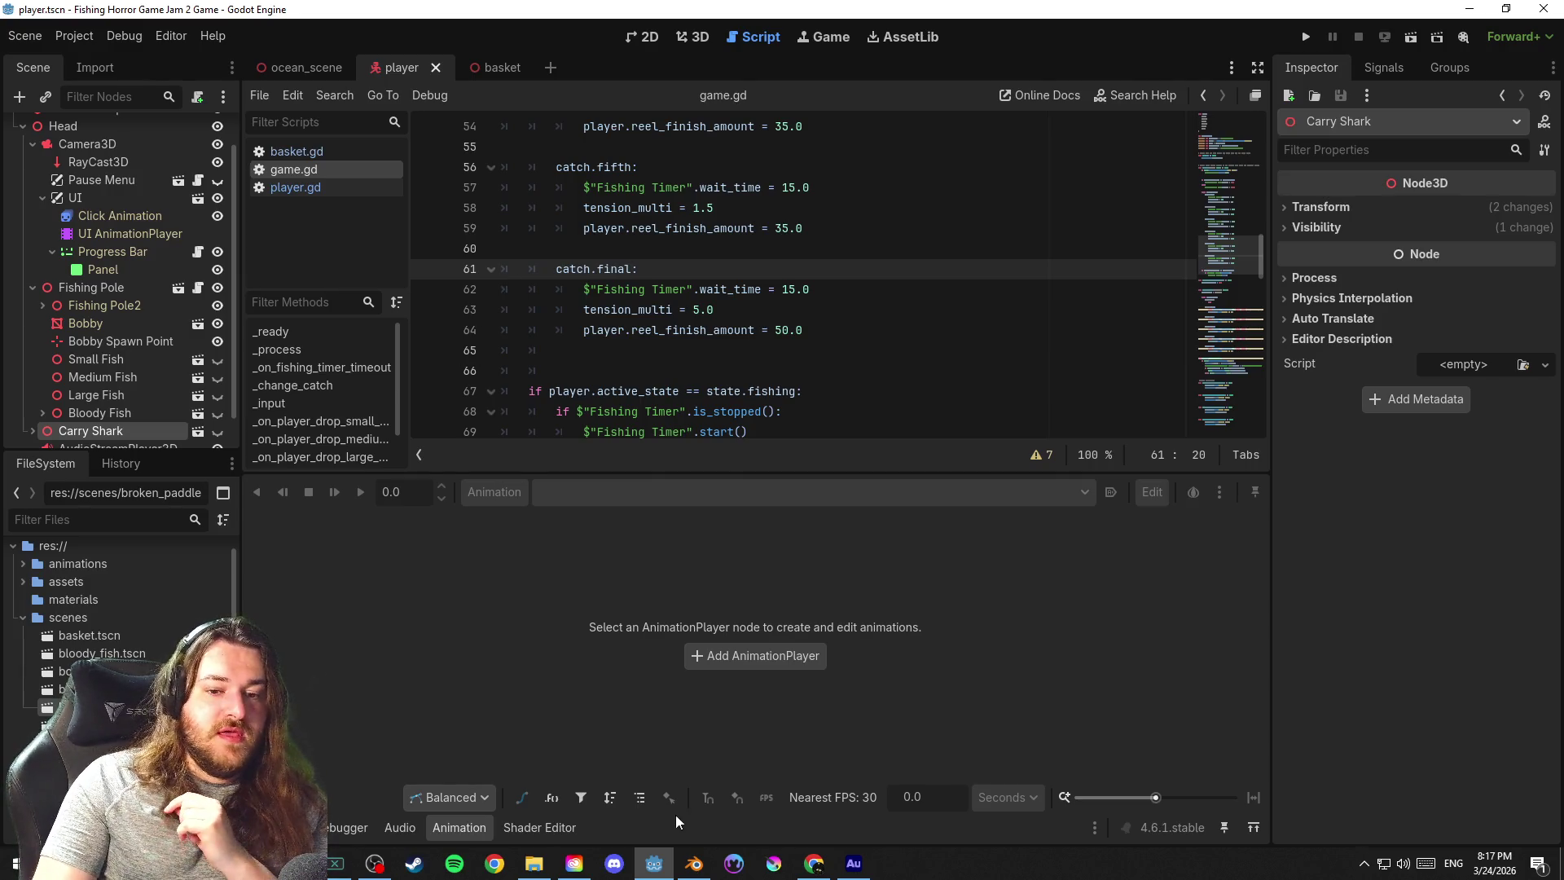
left_click(814, 862)
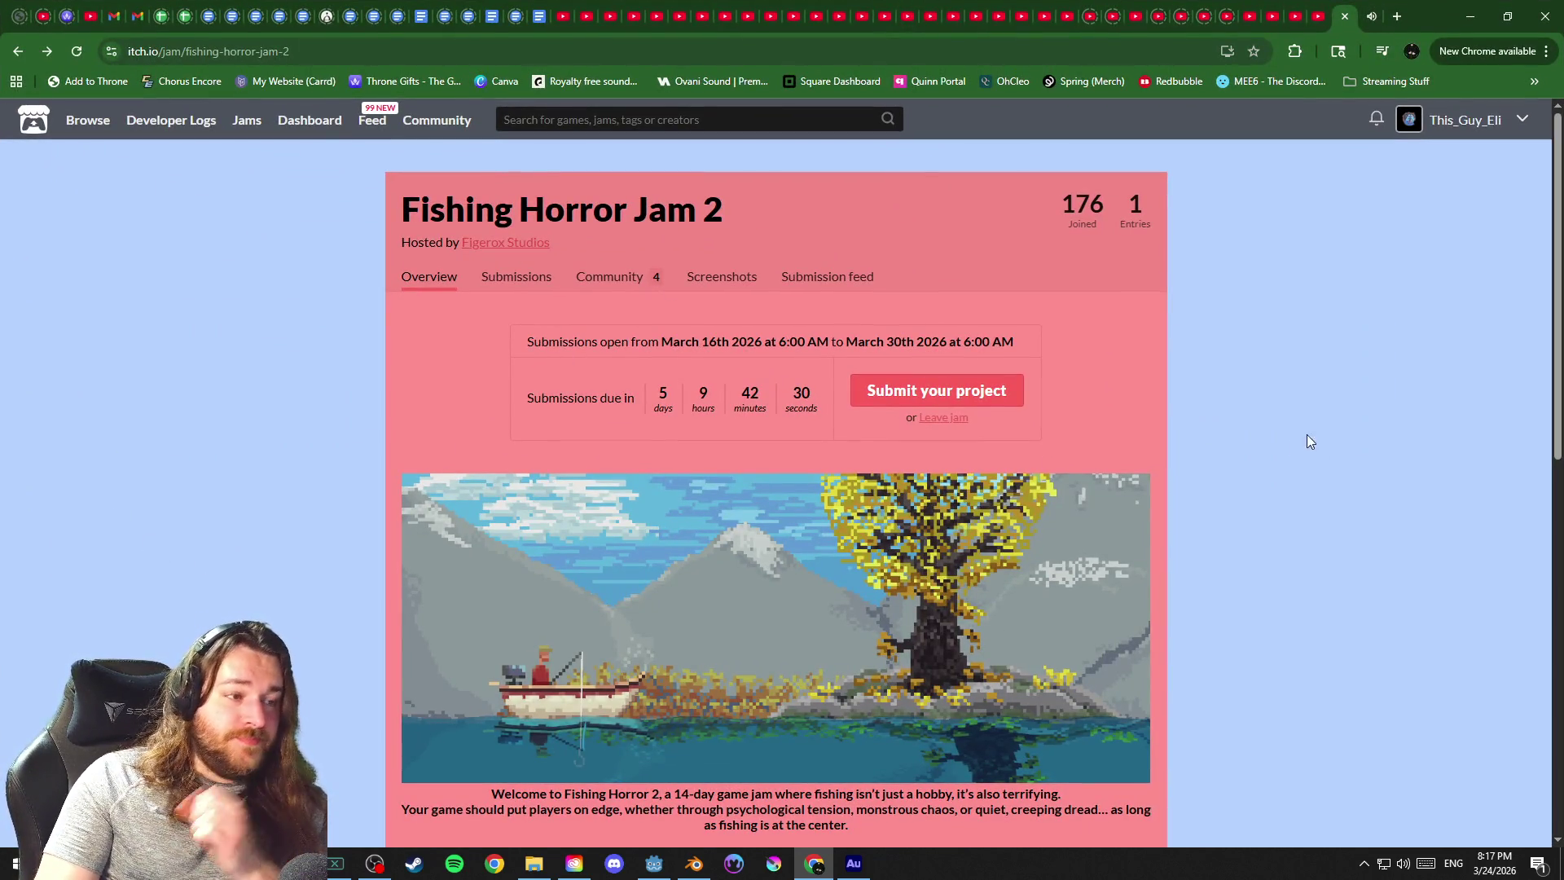
scroll(1335, 442, "down", 1)
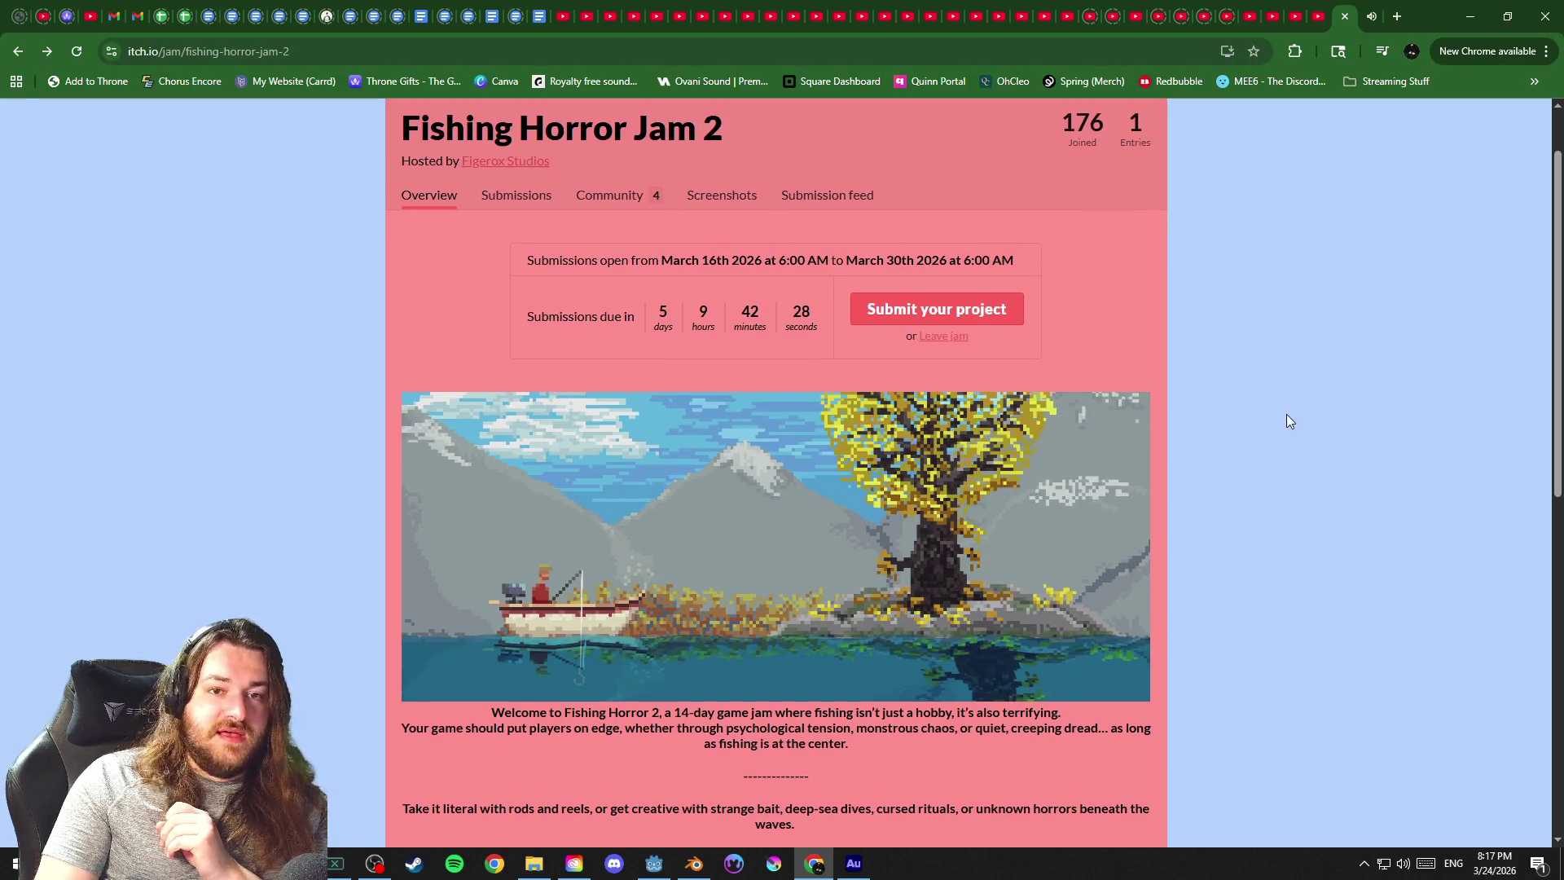
scroll(1287, 416, "down", 5)
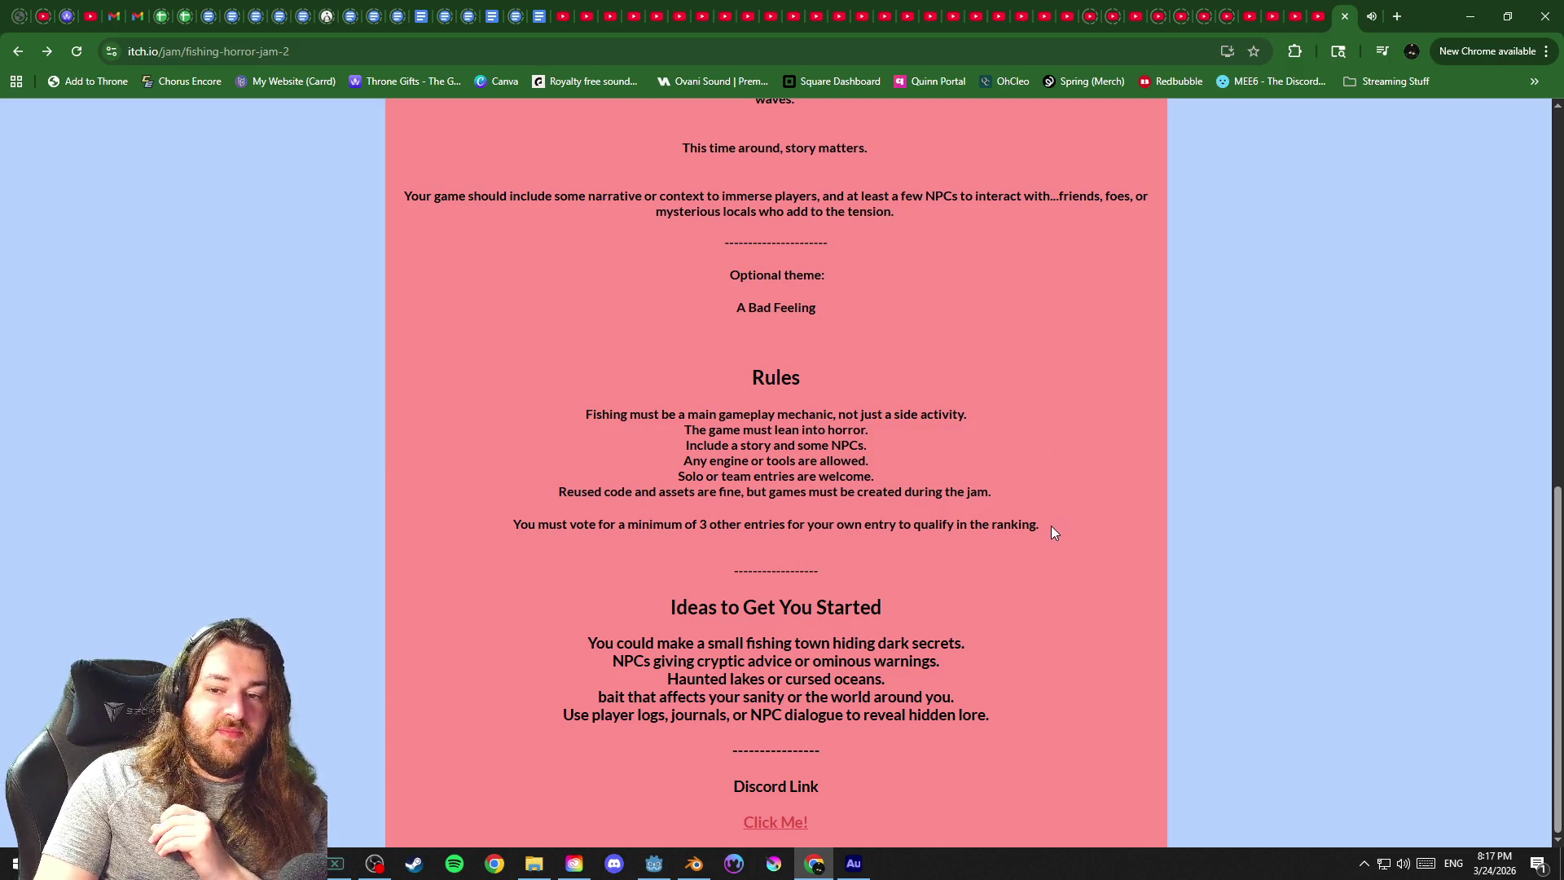
Read the Fishing Horror Jam 2 rules on itch.io, then minimize Chrome to return to Godot
left_click_drag(1052, 526, 559, 416)
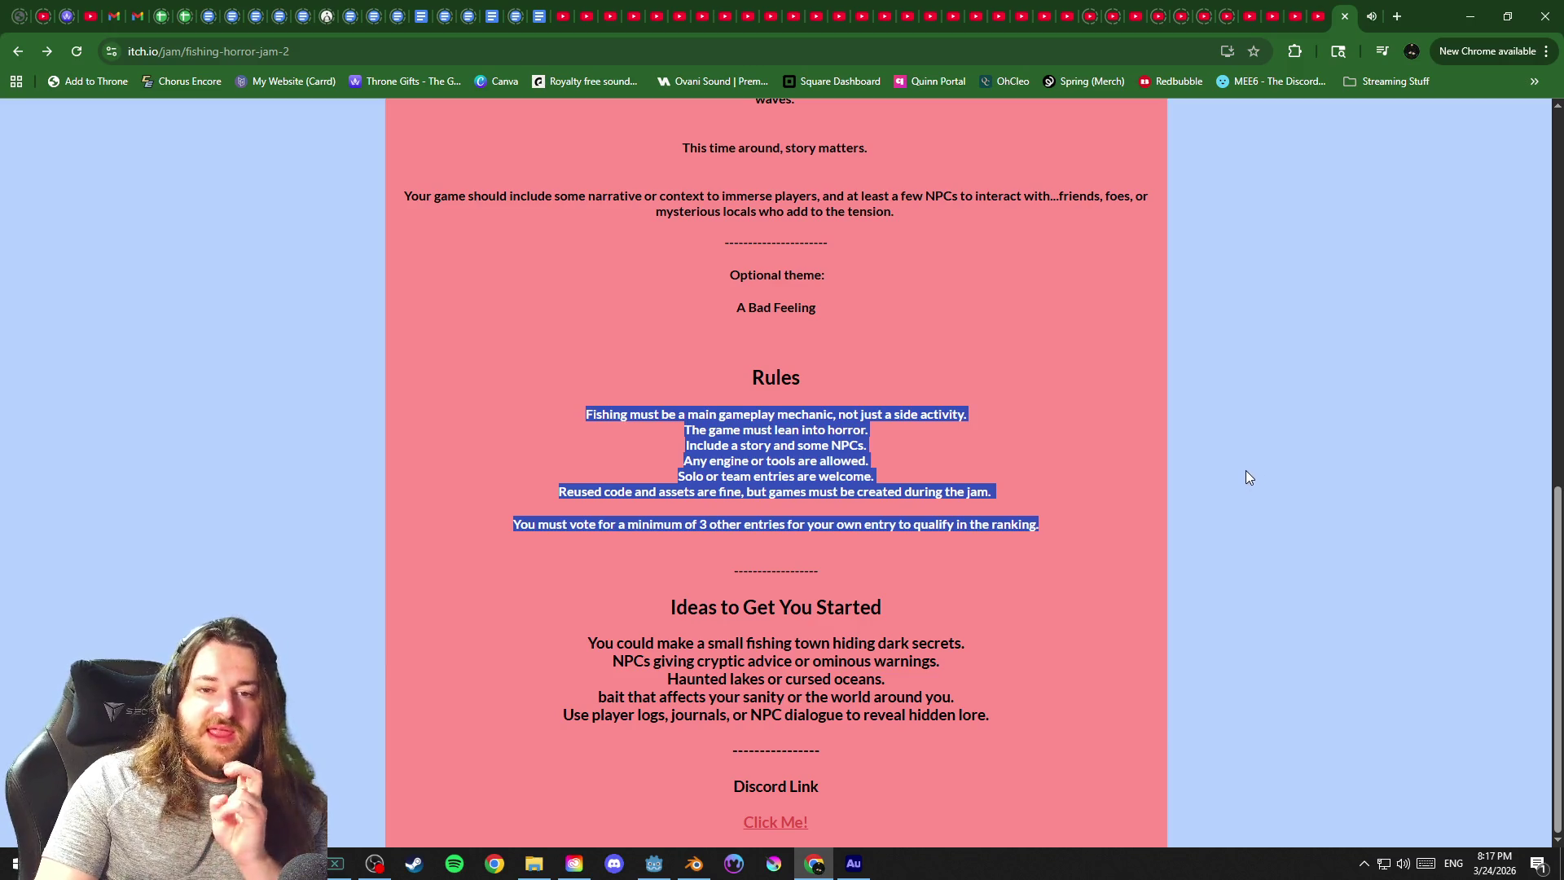
left_click(1221, 501)
left_click_drag(1552, 491, 1552, 118)
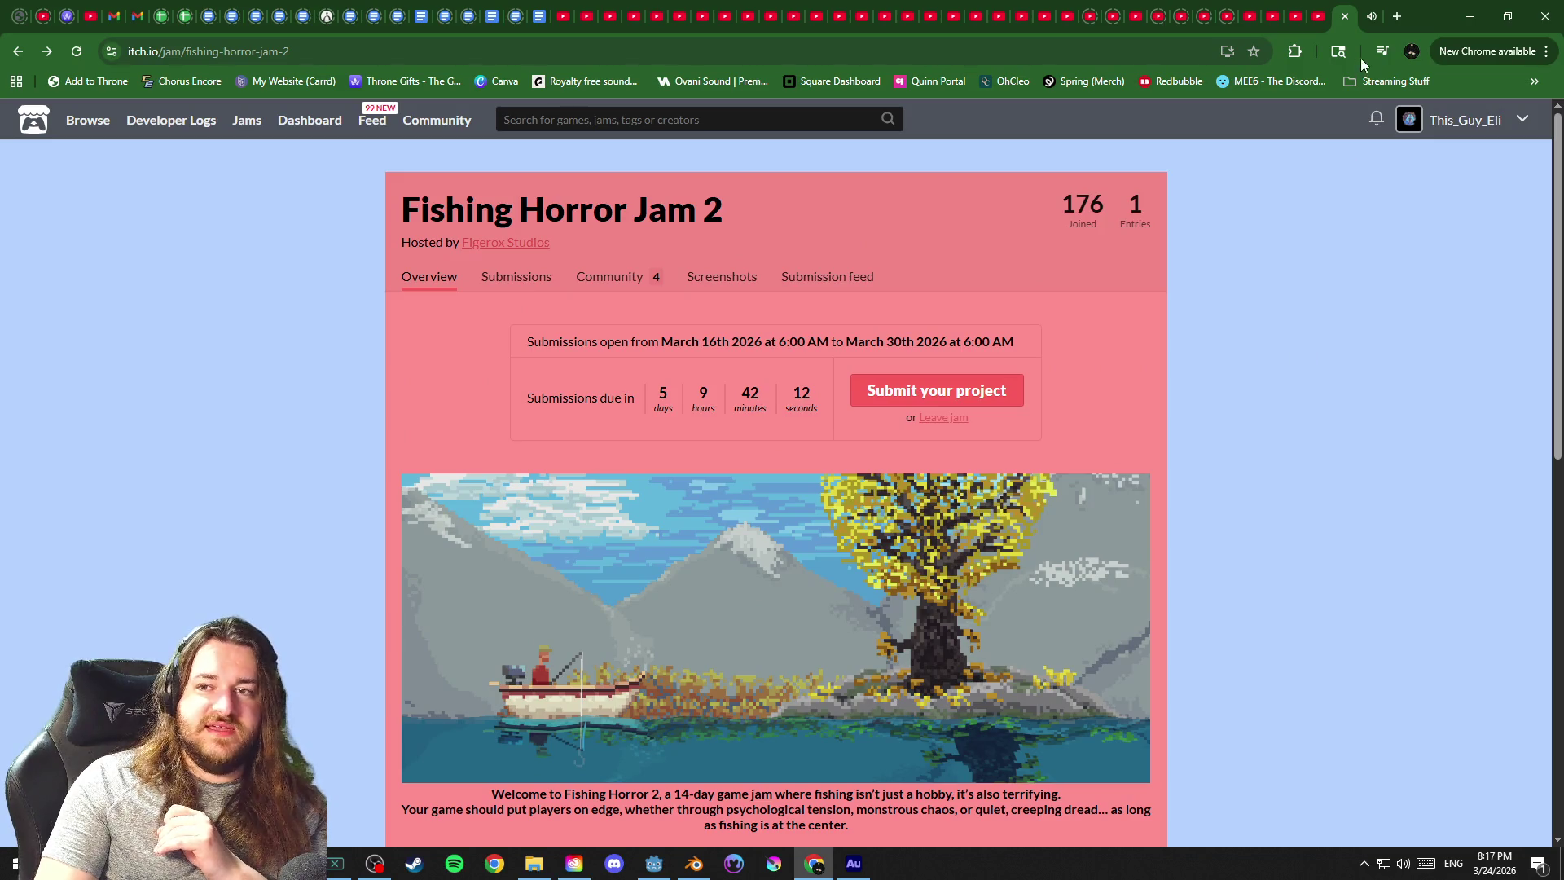
left_click(1470, 16)
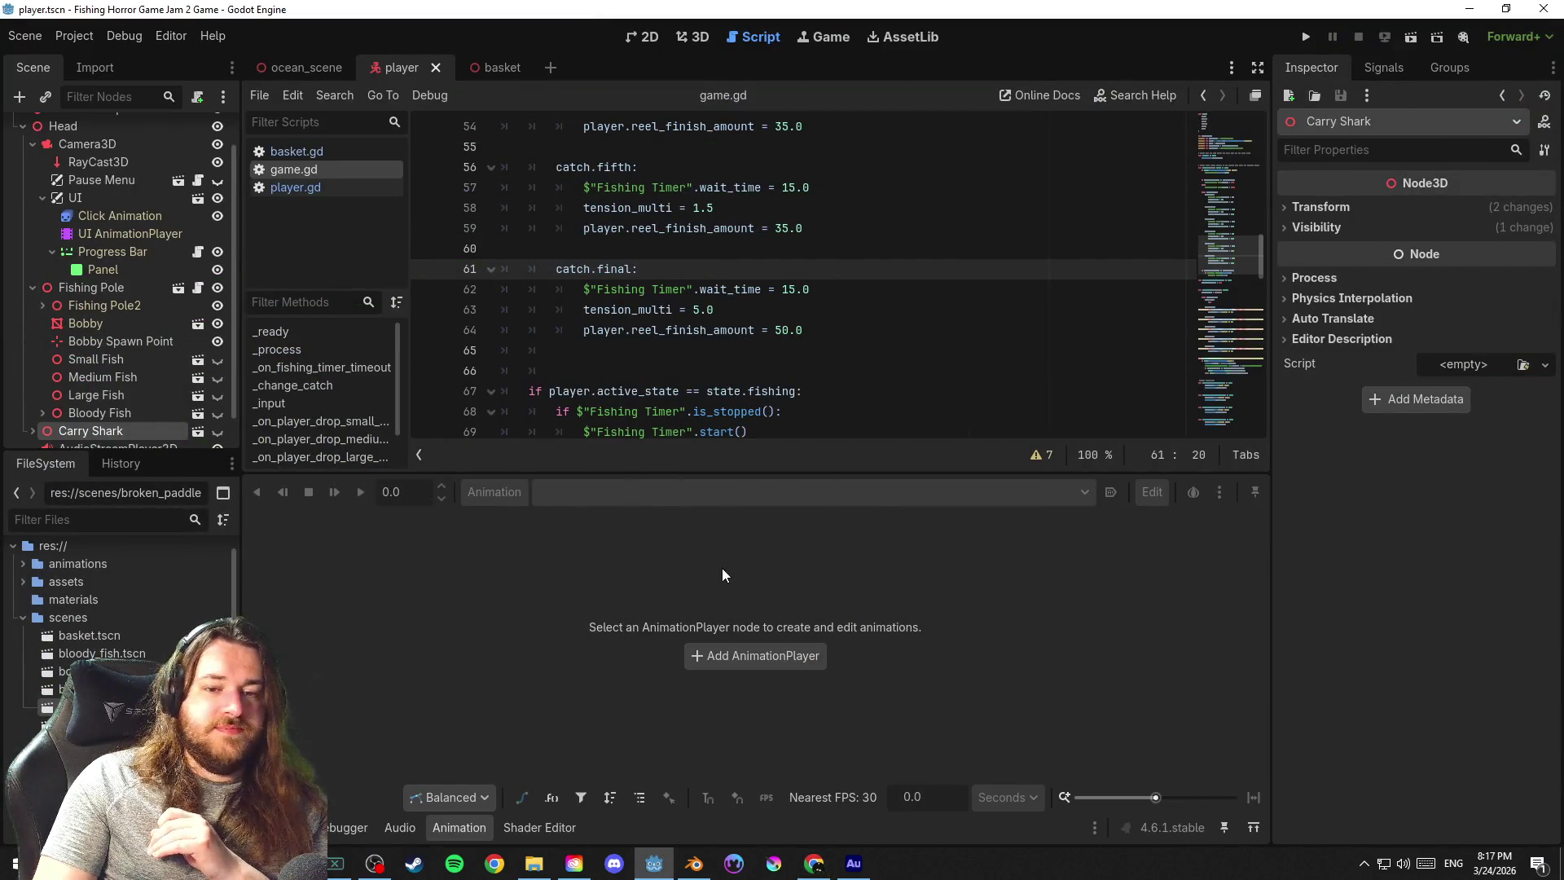
left_click(895, 352)
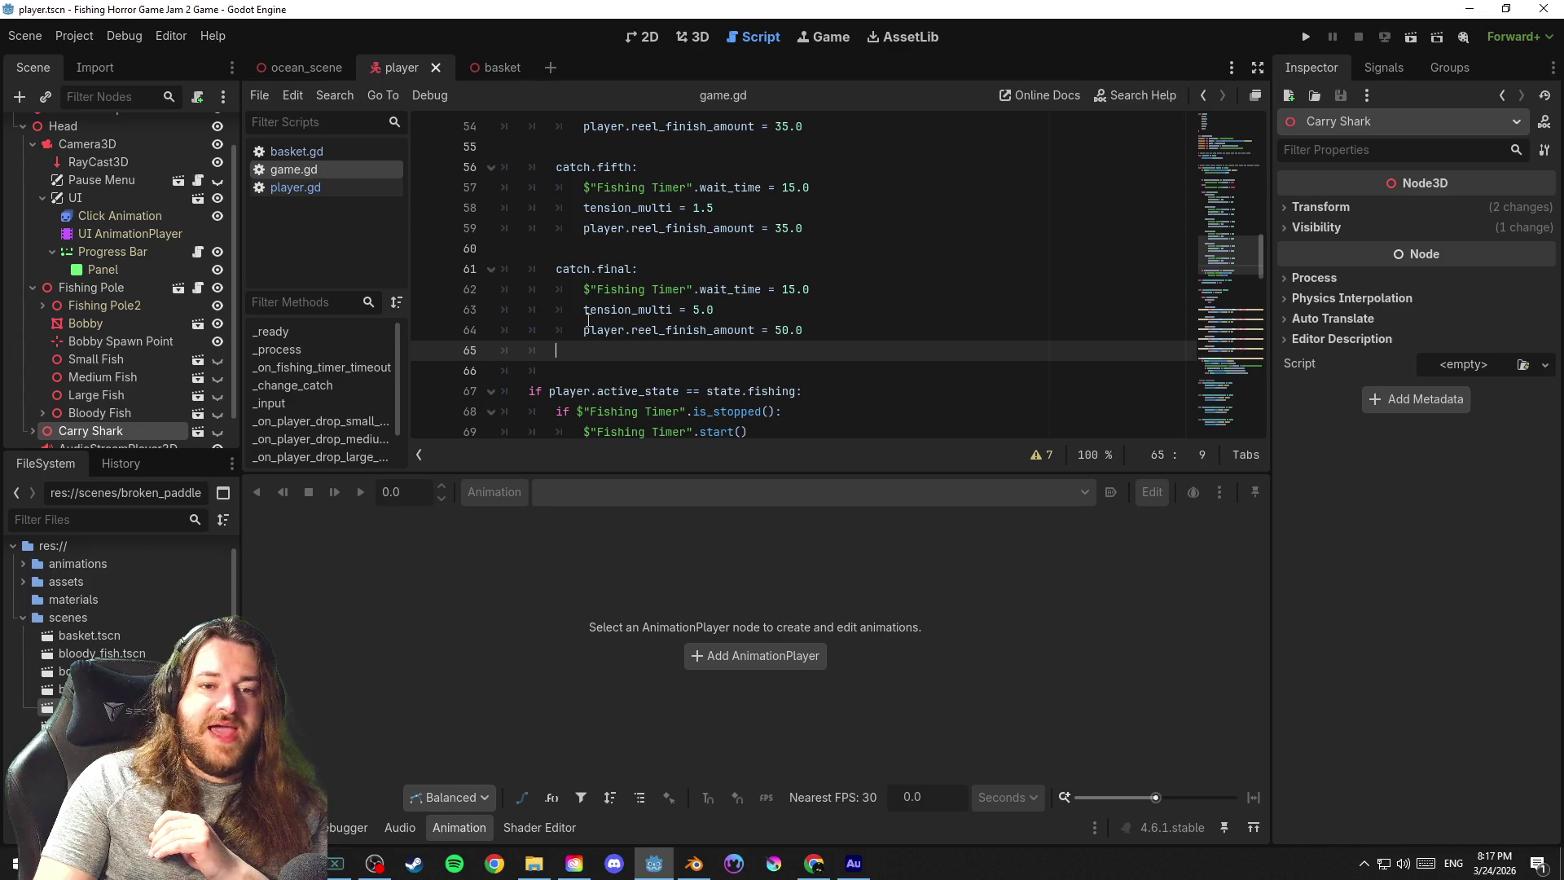
left_click(30, 38)
left_click(139, 160)
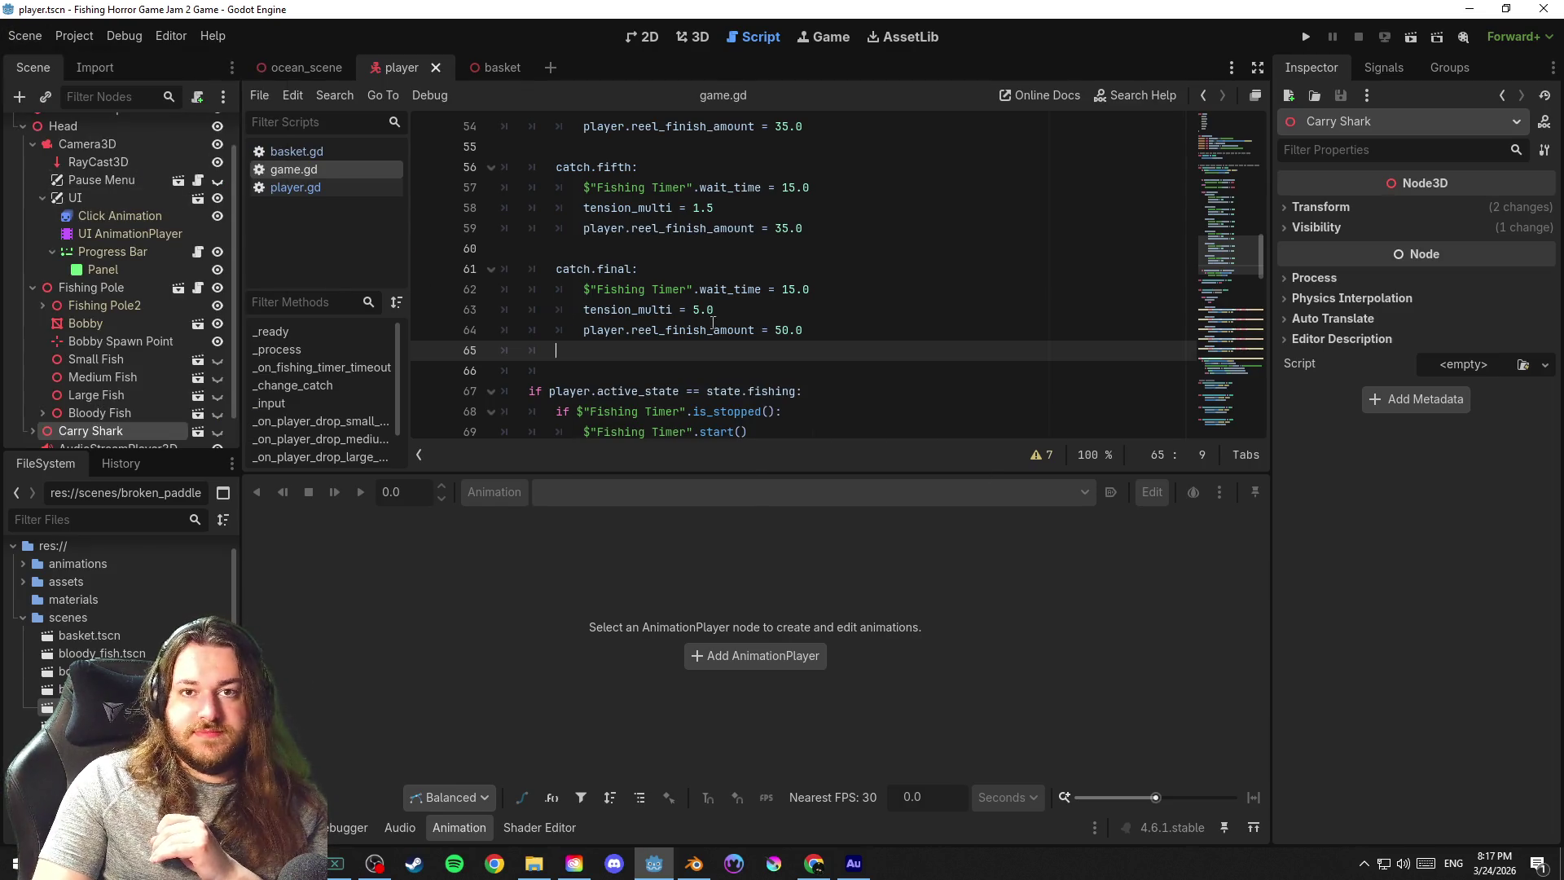
left_click(746, 248)
left_click(25, 36)
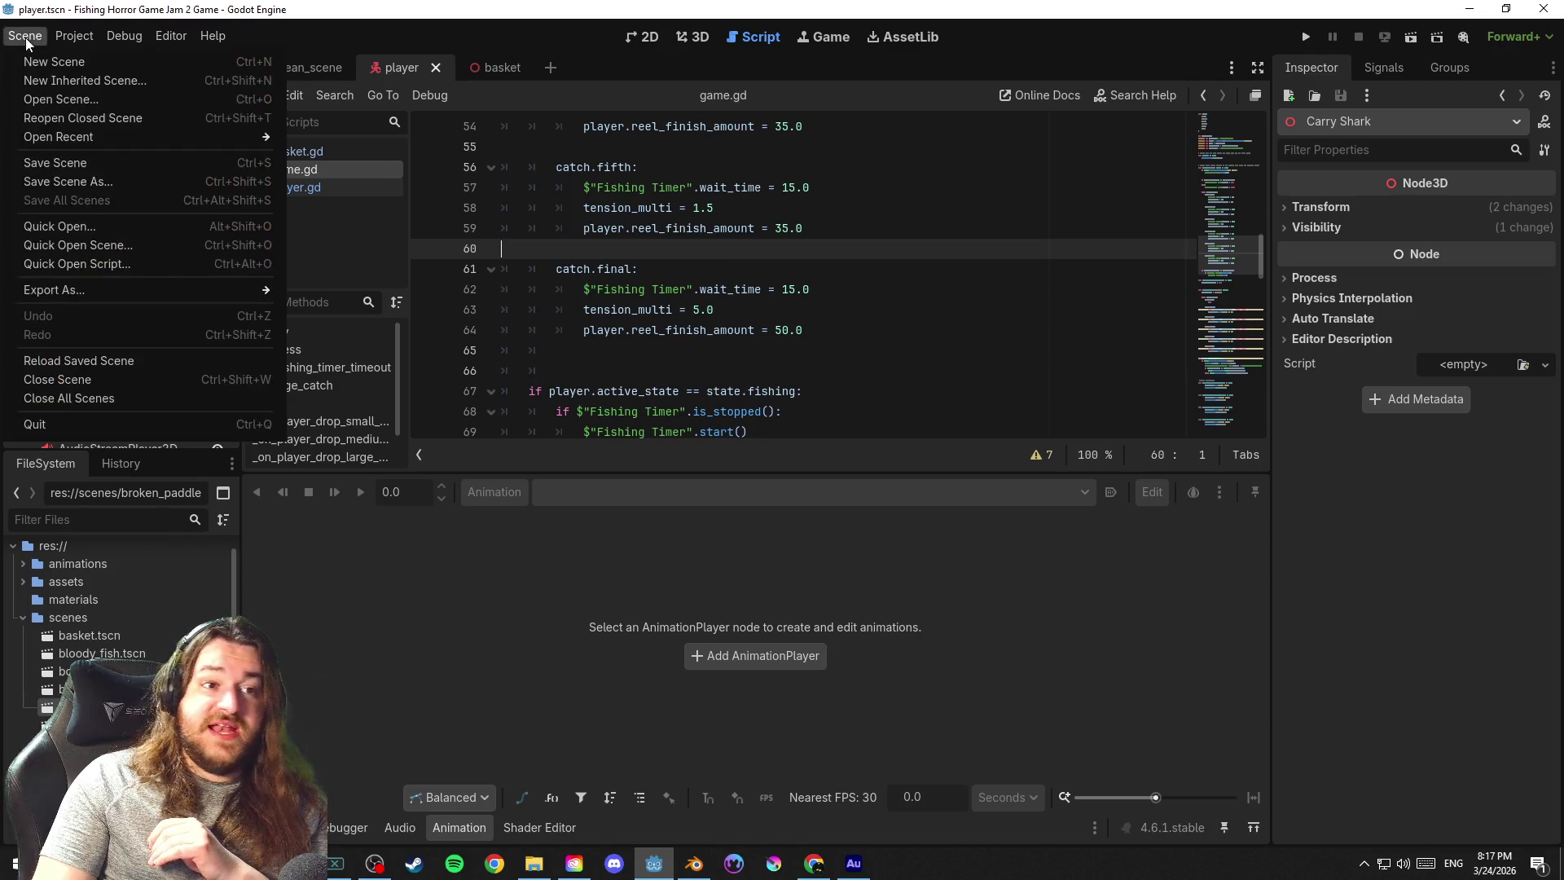
left_click(138, 164)
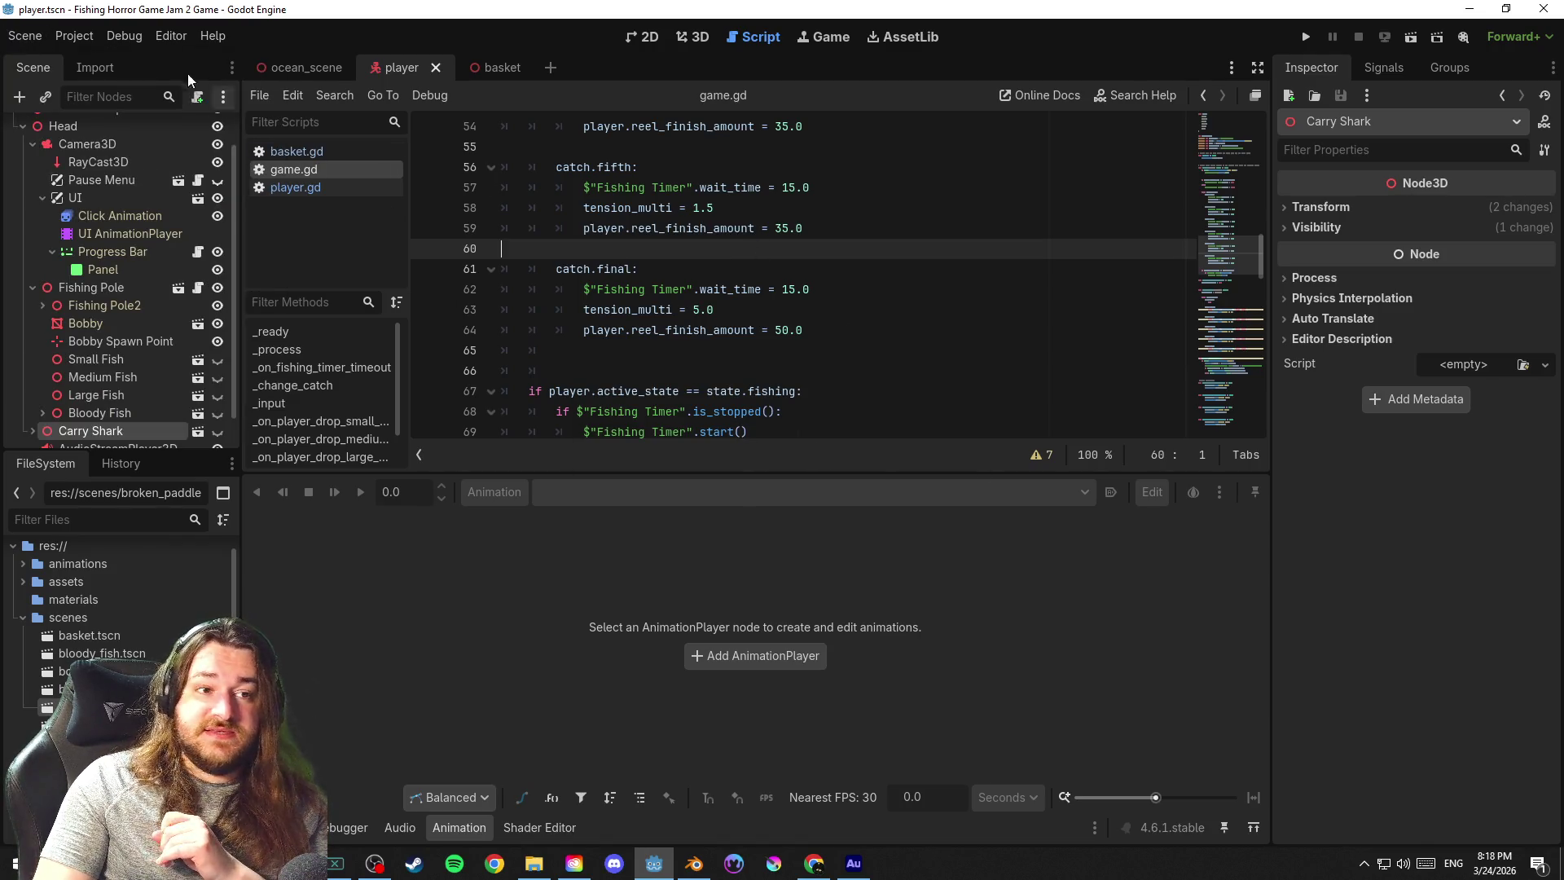
left_click(41, 34)
left_click(131, 158)
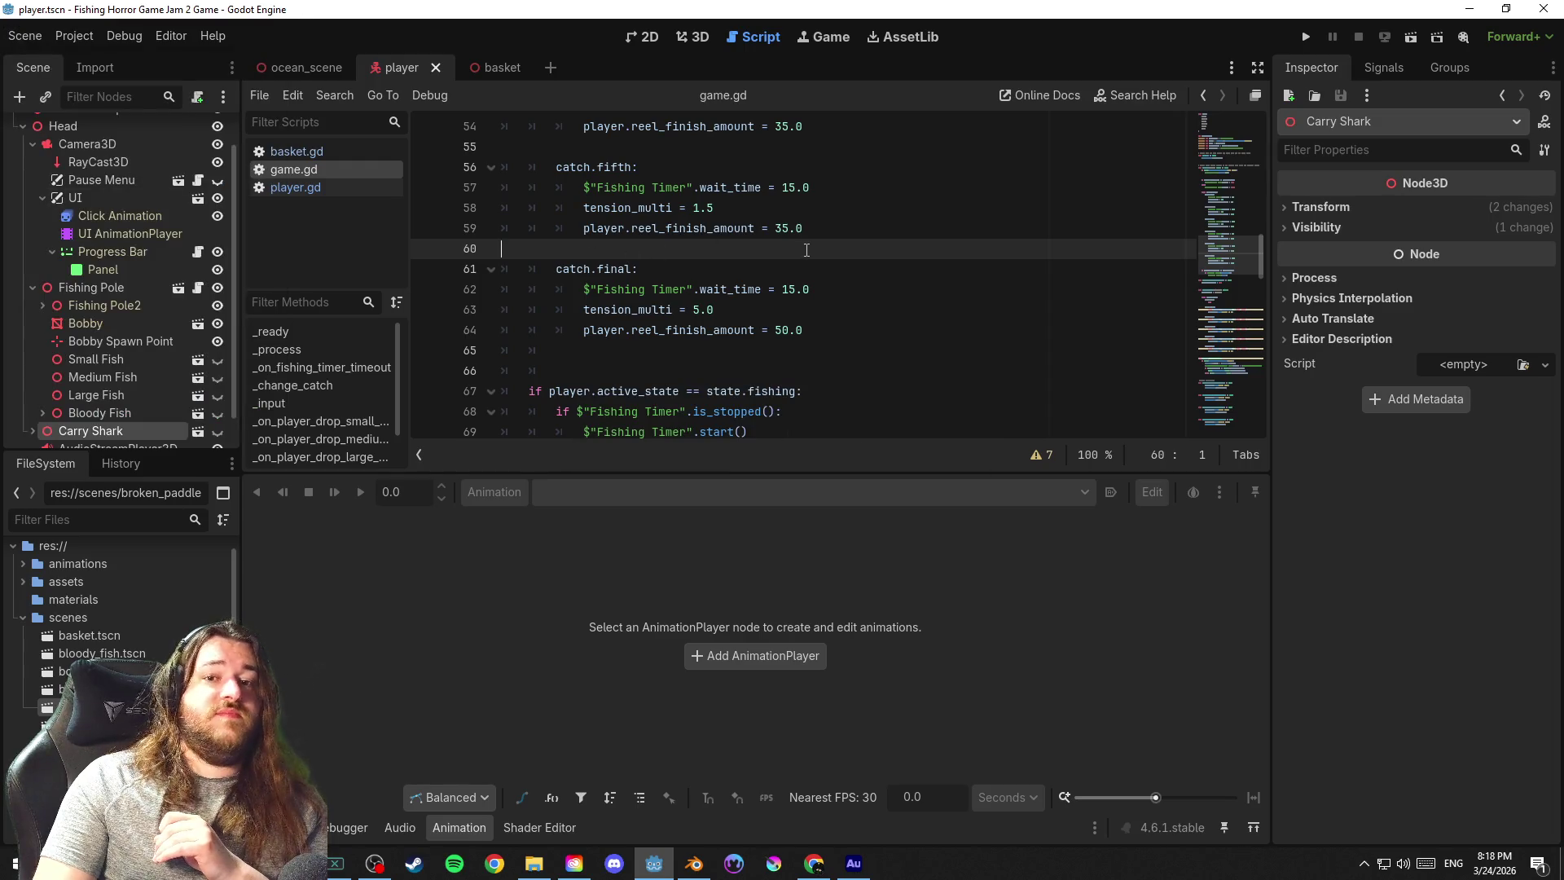
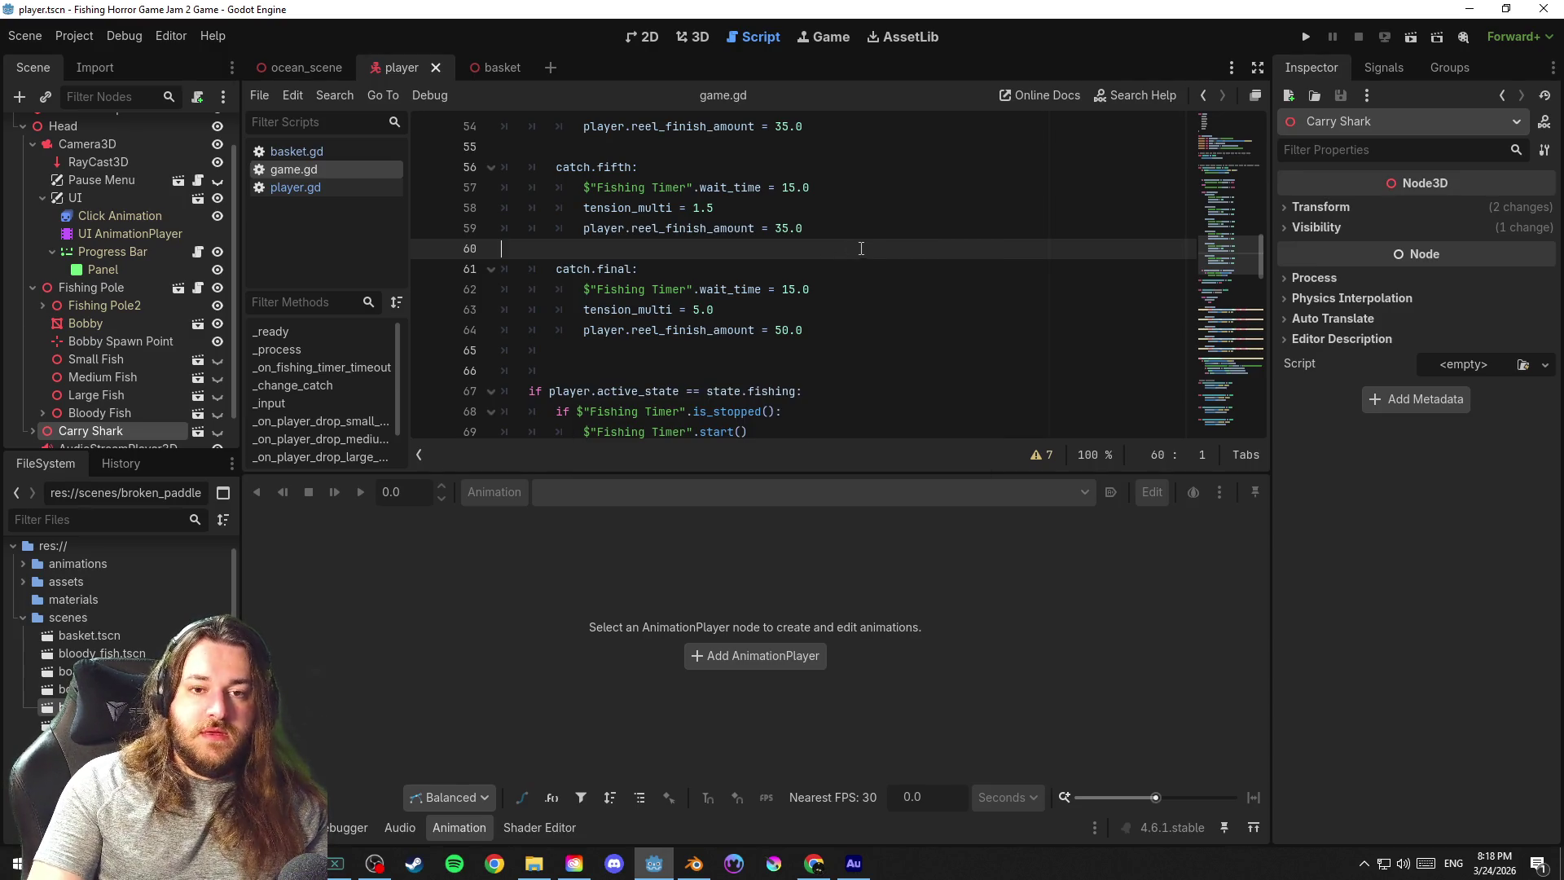
Review the catch-handling code around lines 66-73 of game.gd and return to its top
left_click(843, 370)
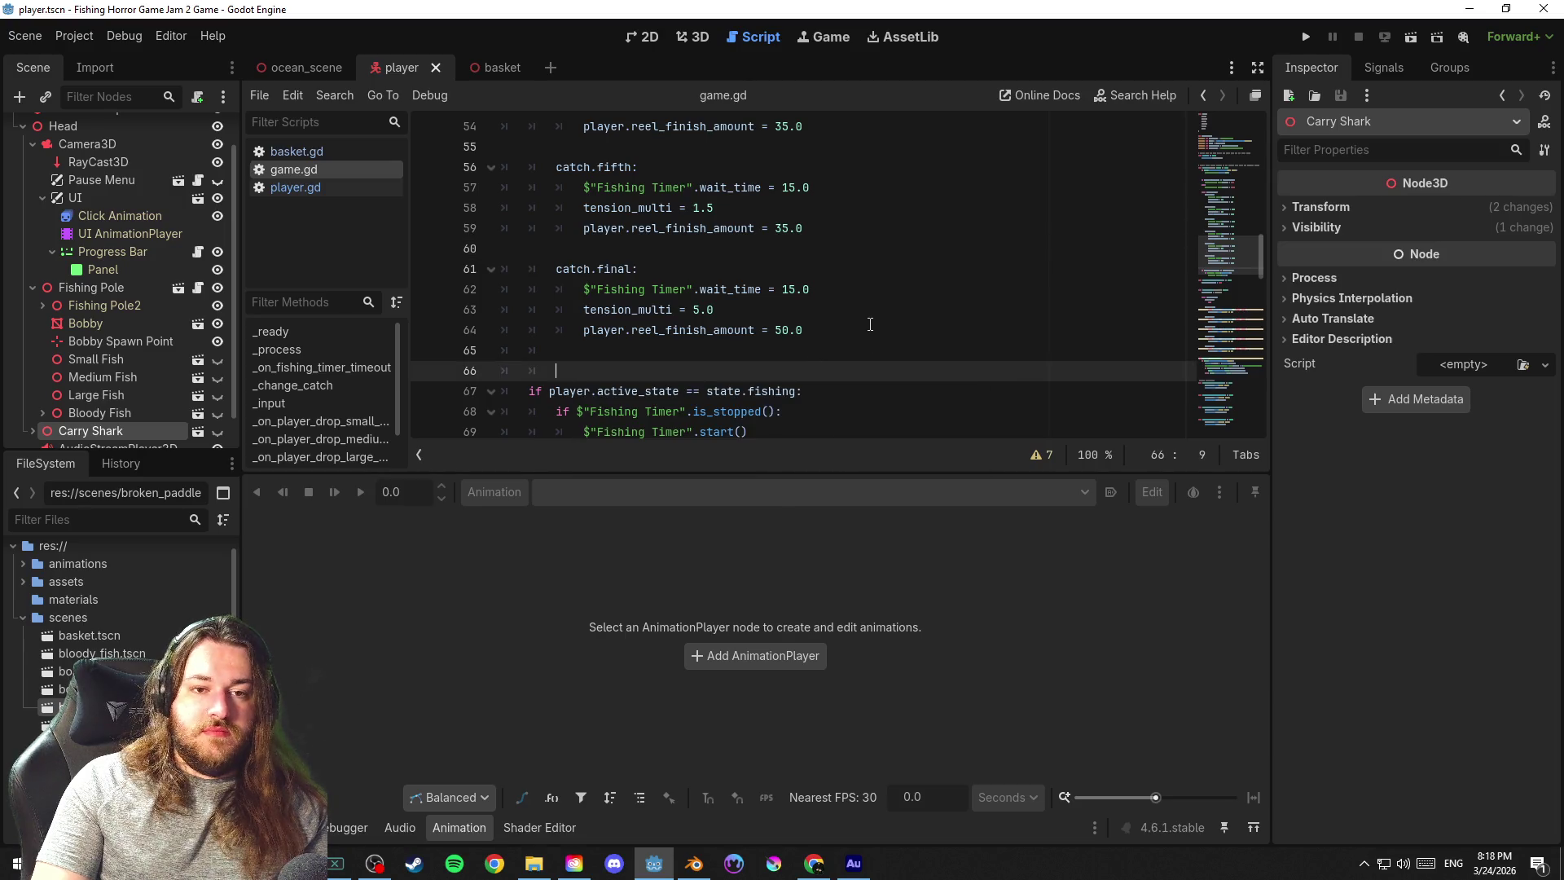
scroll(874, 320, "down", 4)
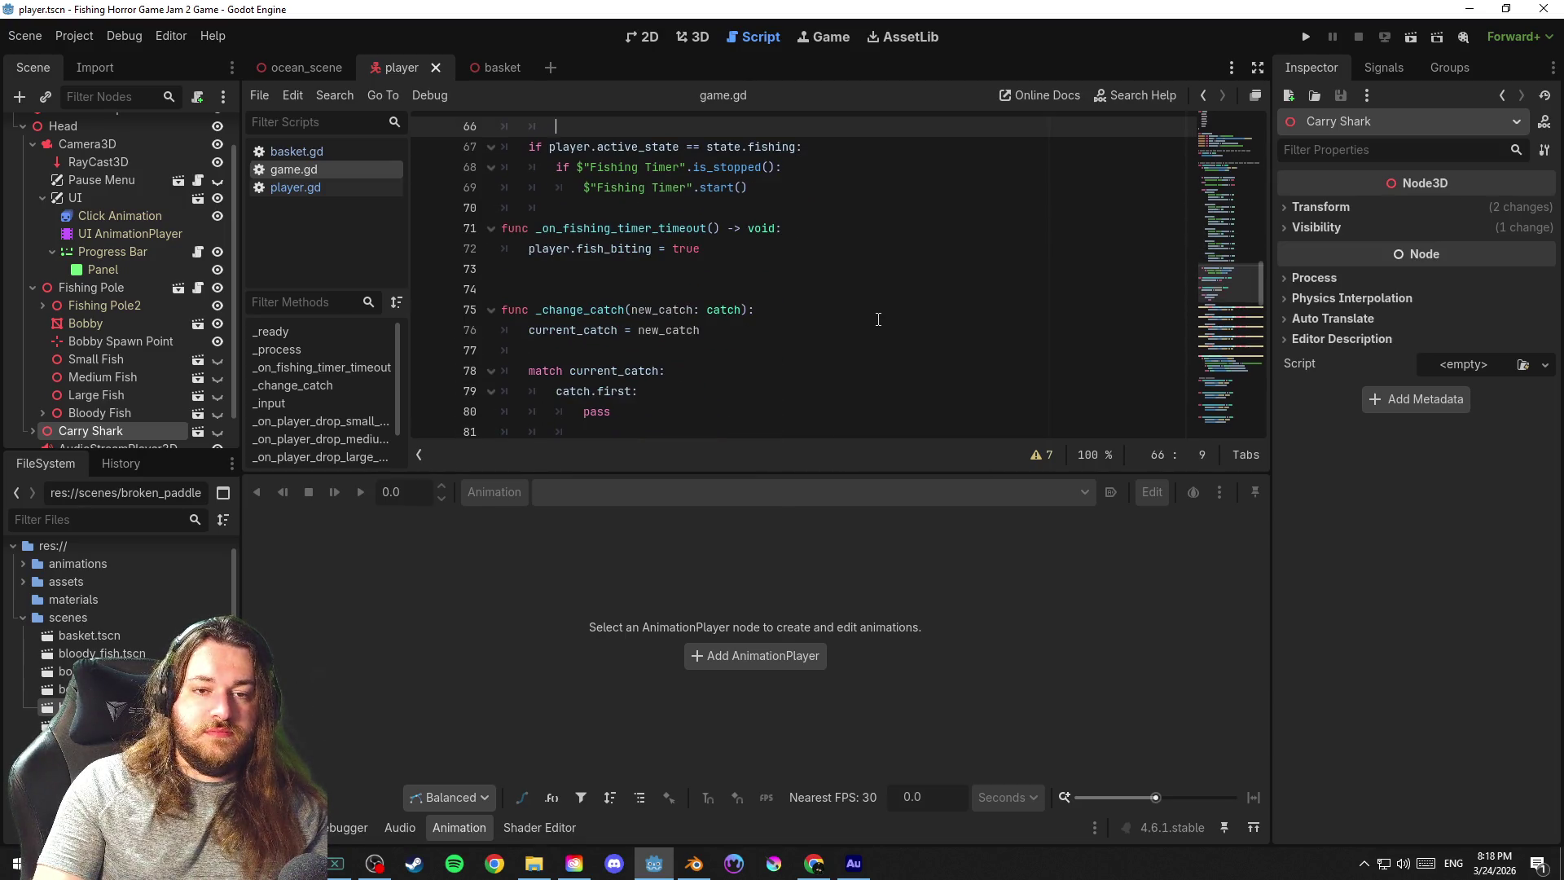
left_click(819, 271)
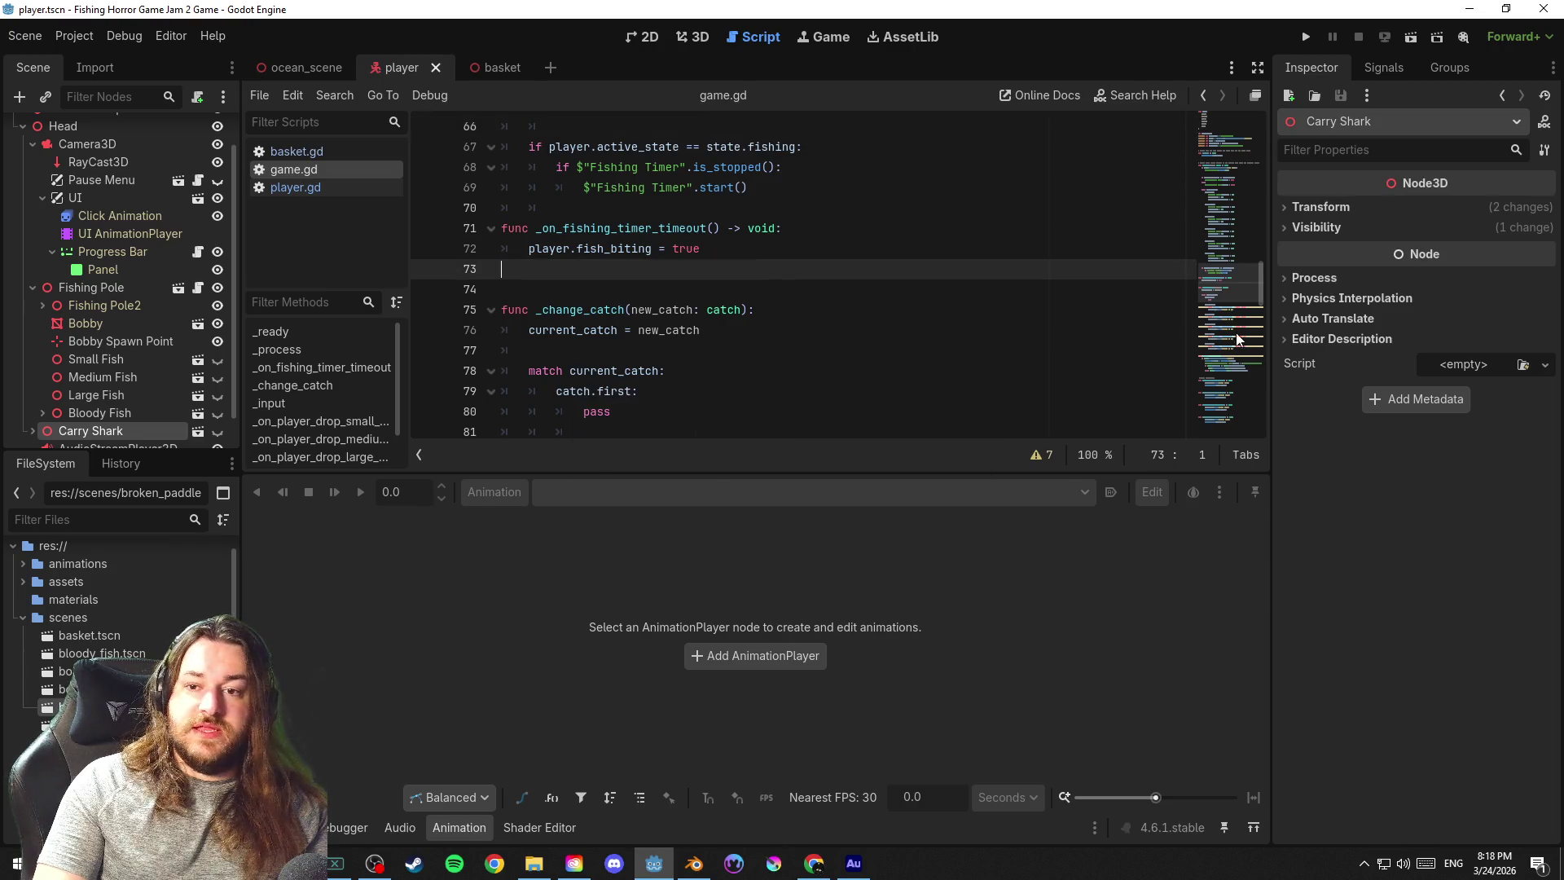
scroll(1235, 333, "down", 5)
left_click_drag(1249, 323, 1243, 120)
left_click(578, 325)
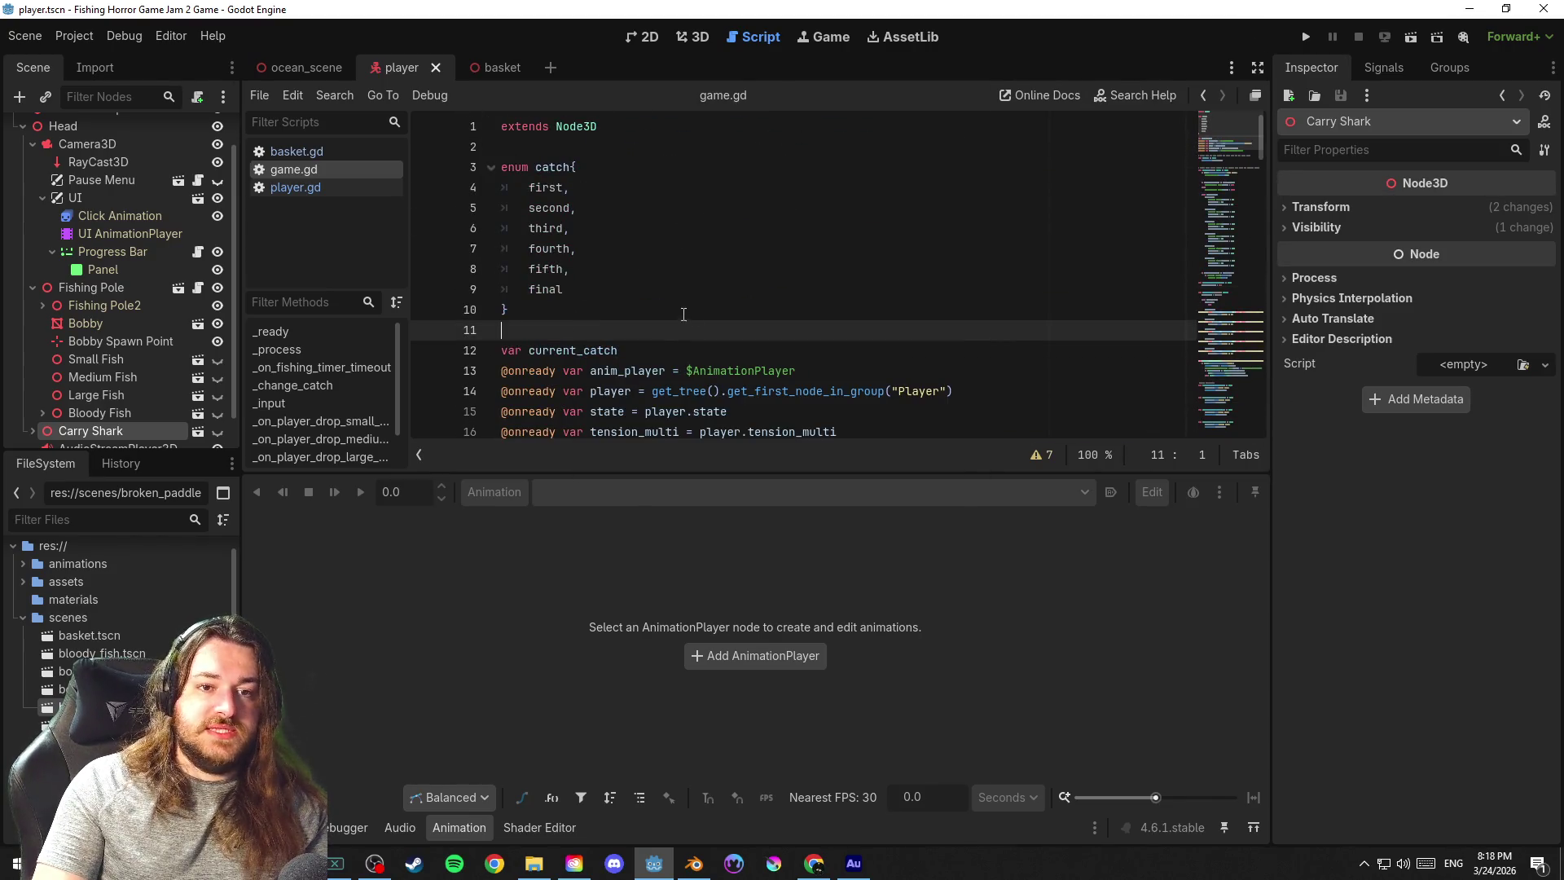
Bring up player.gd then basket.gd, and fold the UI branch in the scene tree
left_click(288, 192)
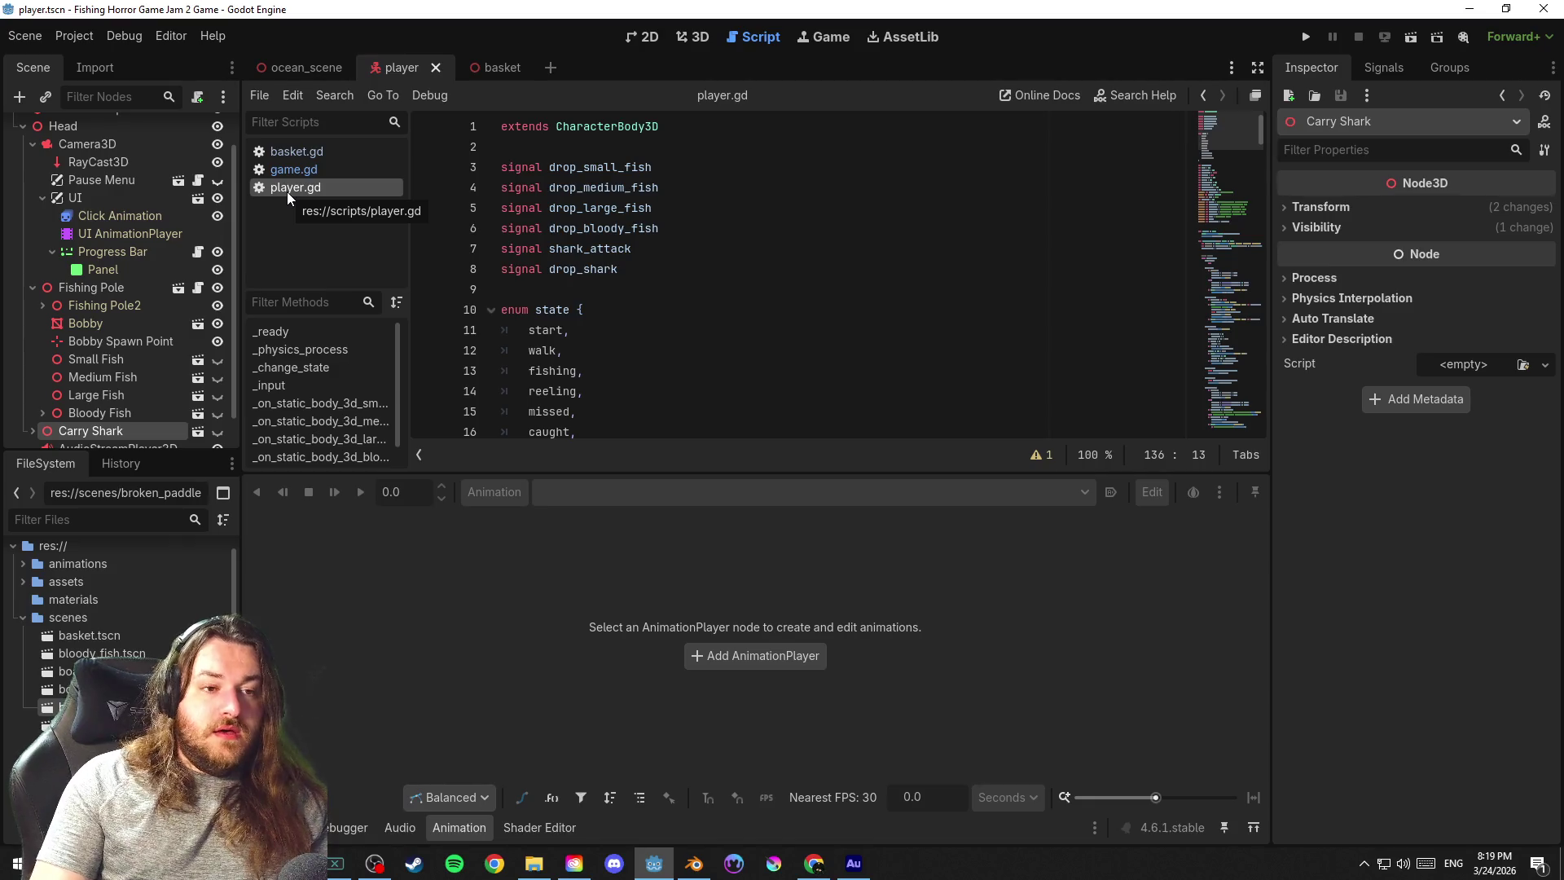
left_click(299, 171)
left_click(51, 251)
left_click(42, 197)
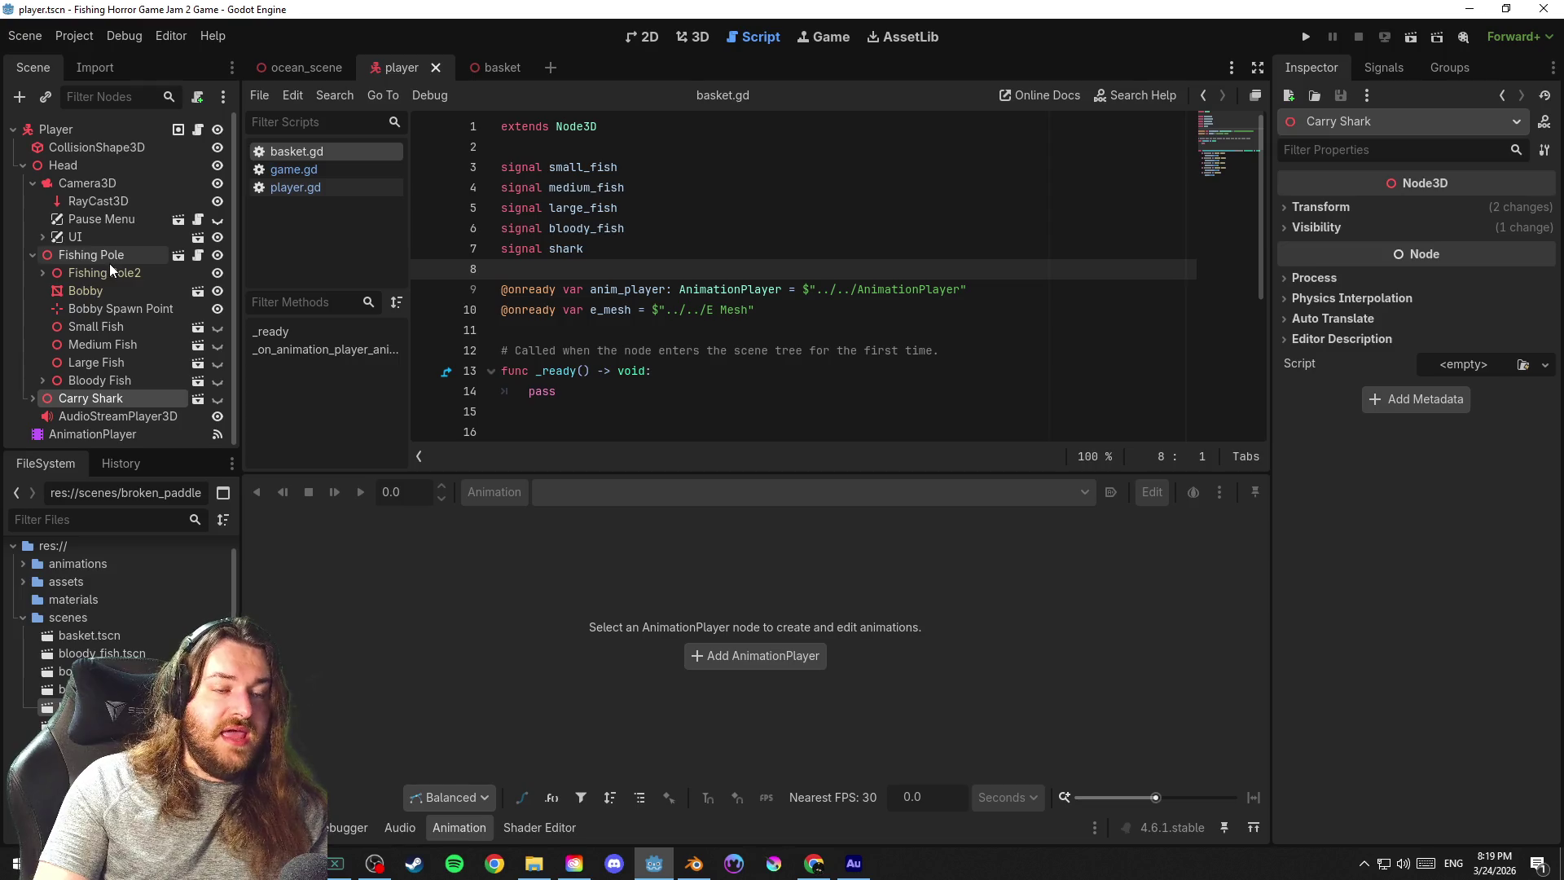
Fold the Camera3D and Fishing Pole branches after checking Fishing Pole2, saving the player scene
left_click(32, 181)
key("ctrl+s")
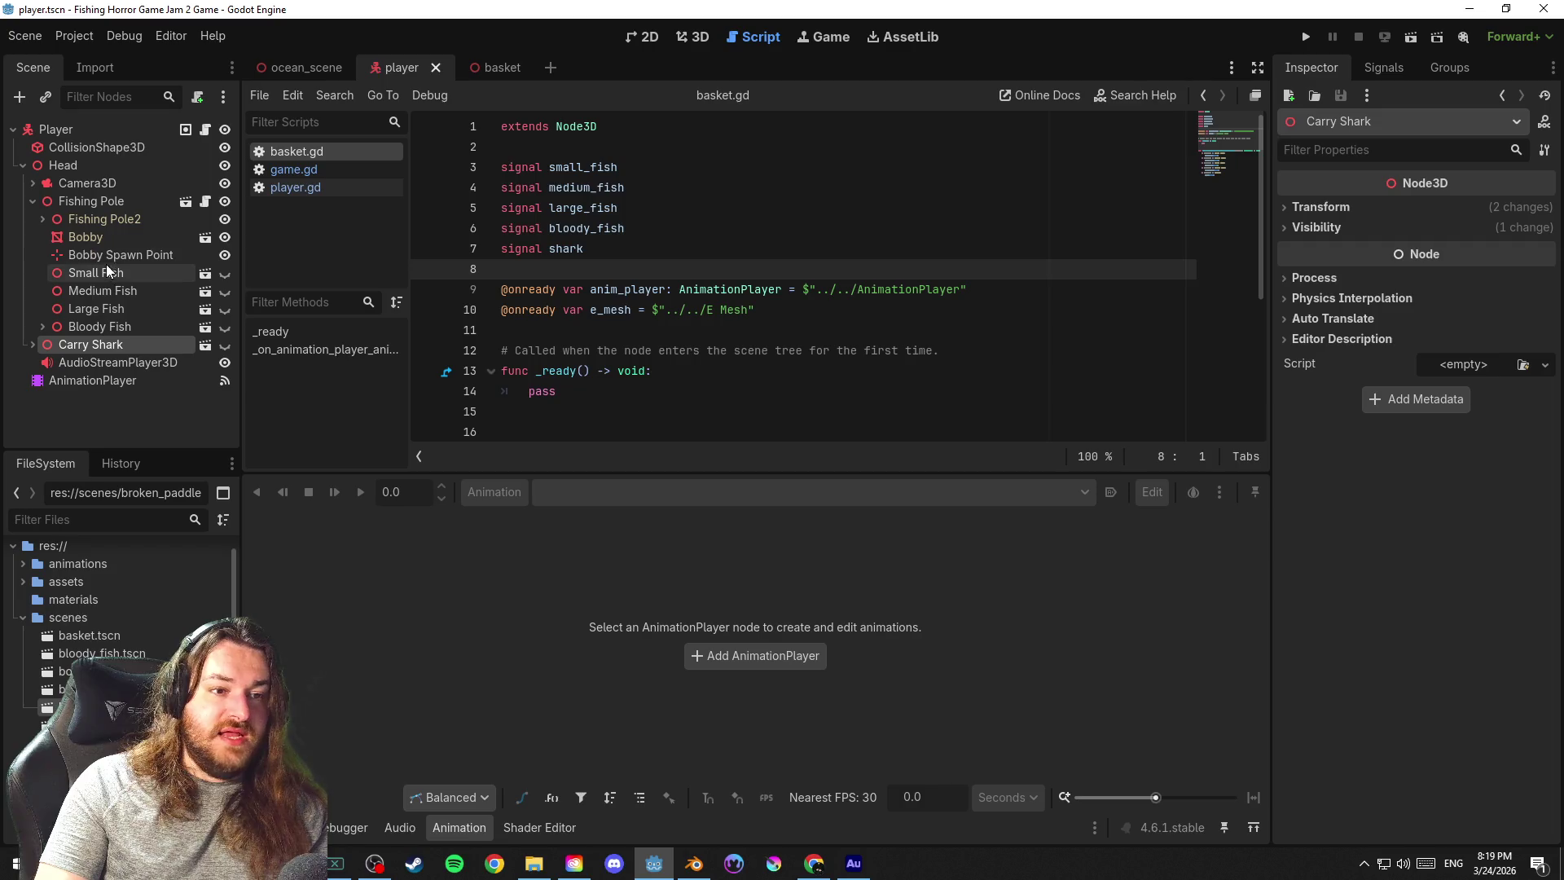
left_click(45, 220)
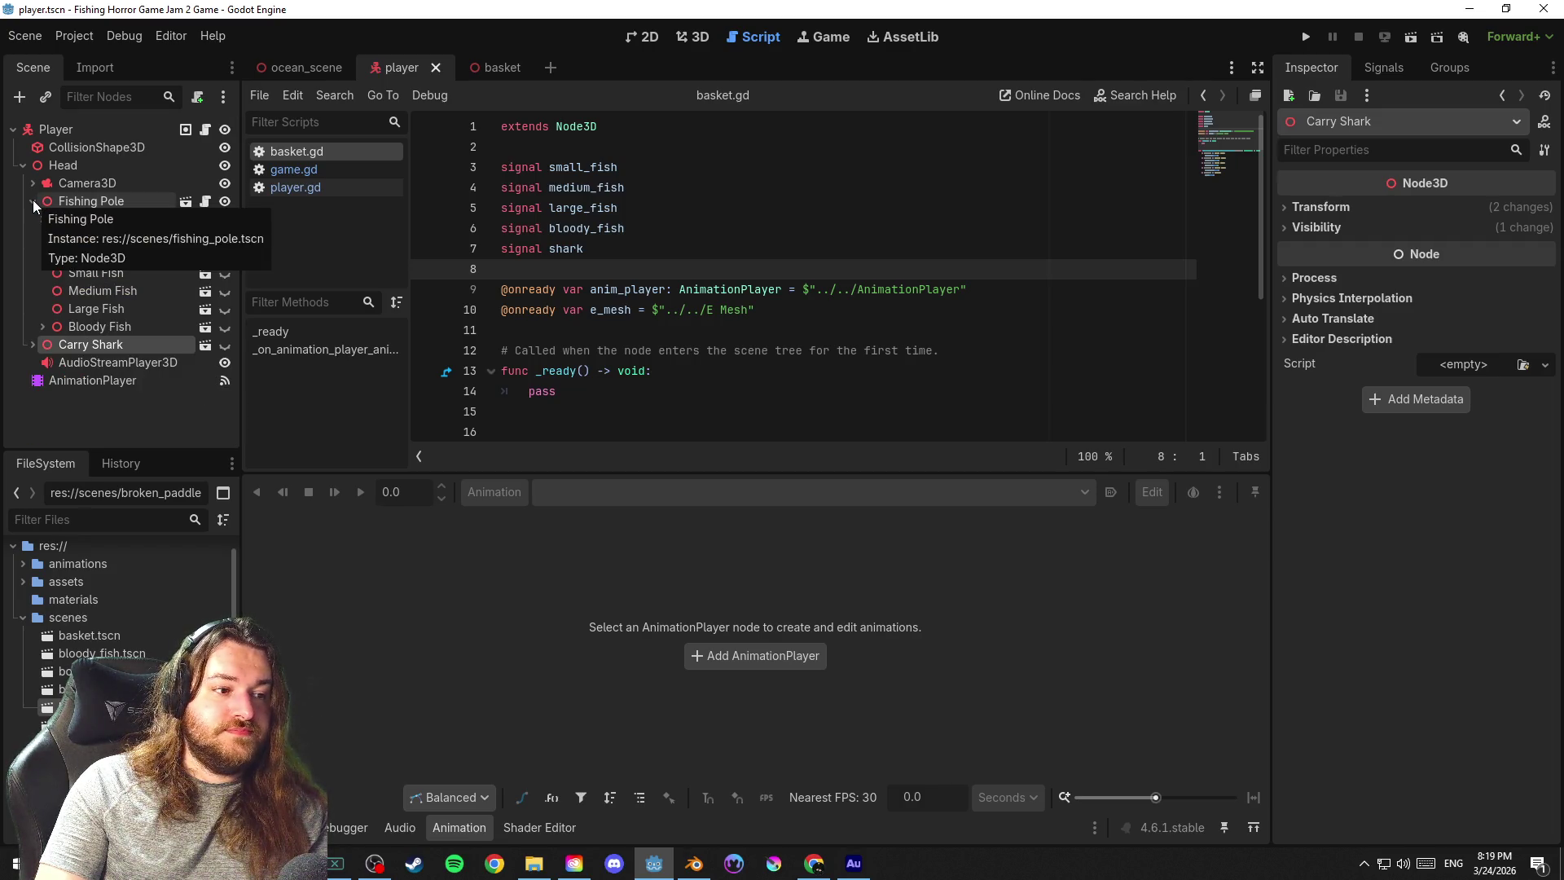
left_click(33, 201)
key("ctrl+s")
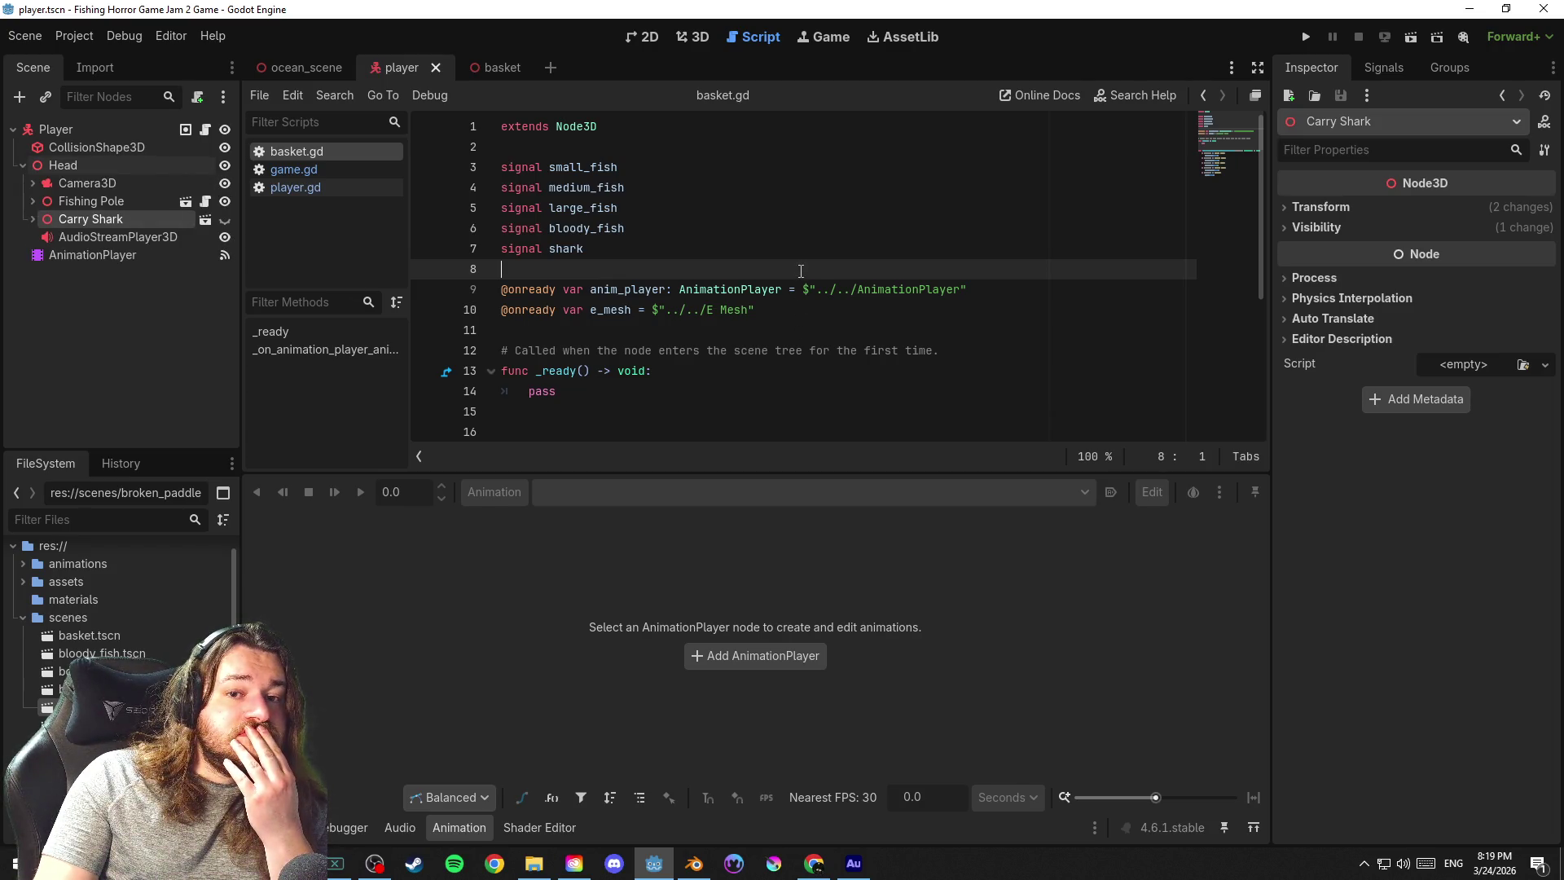
Save the player scene via Scene > Save Scene and switch to the 3D workspace
left_click(25, 36)
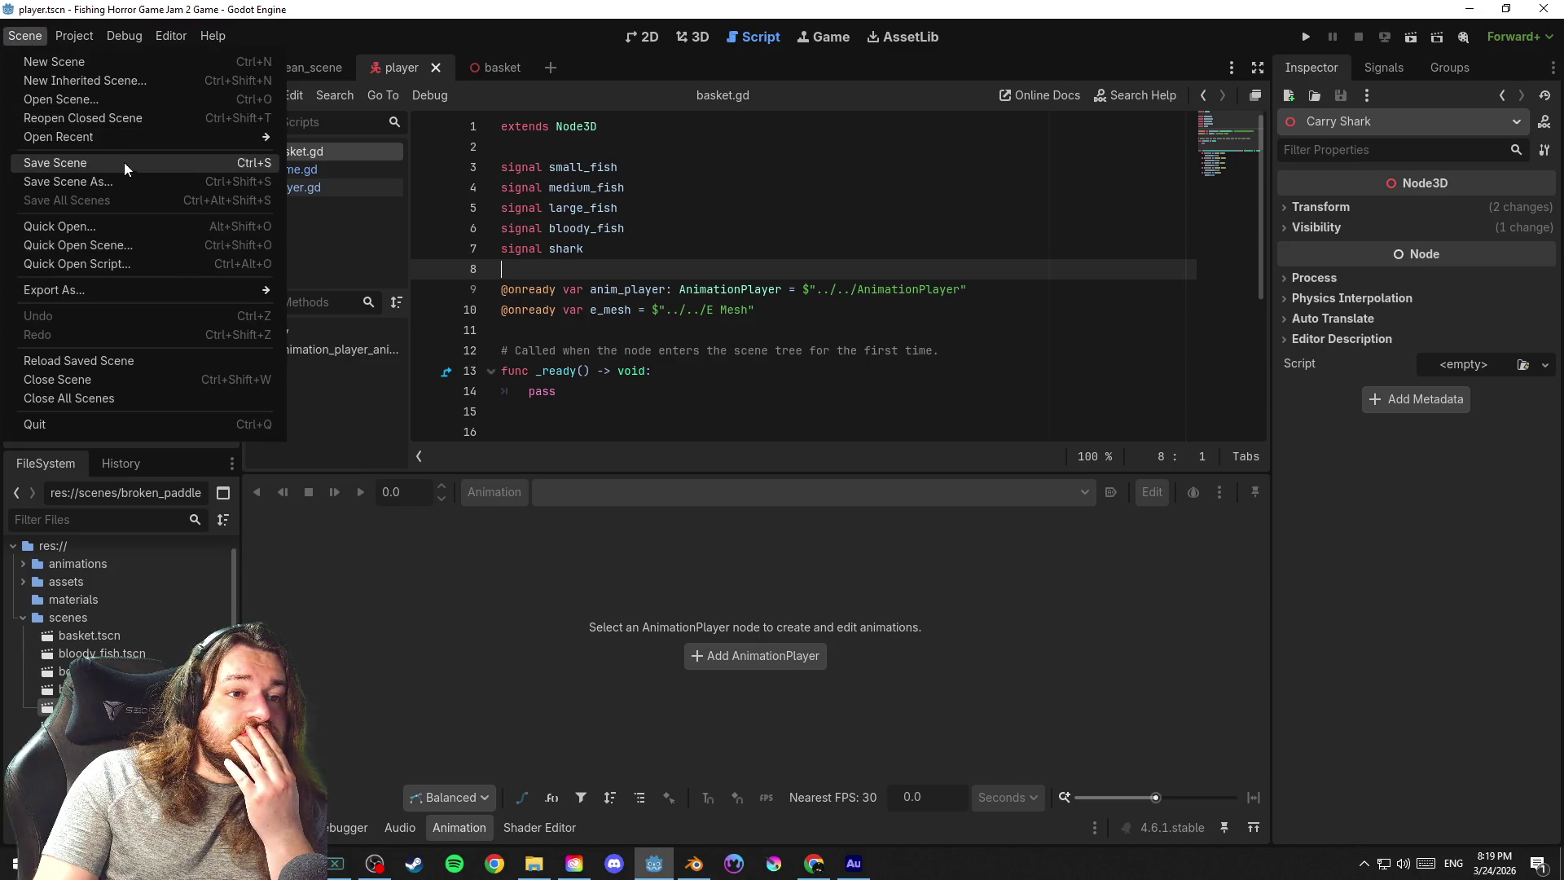
left_click(126, 165)
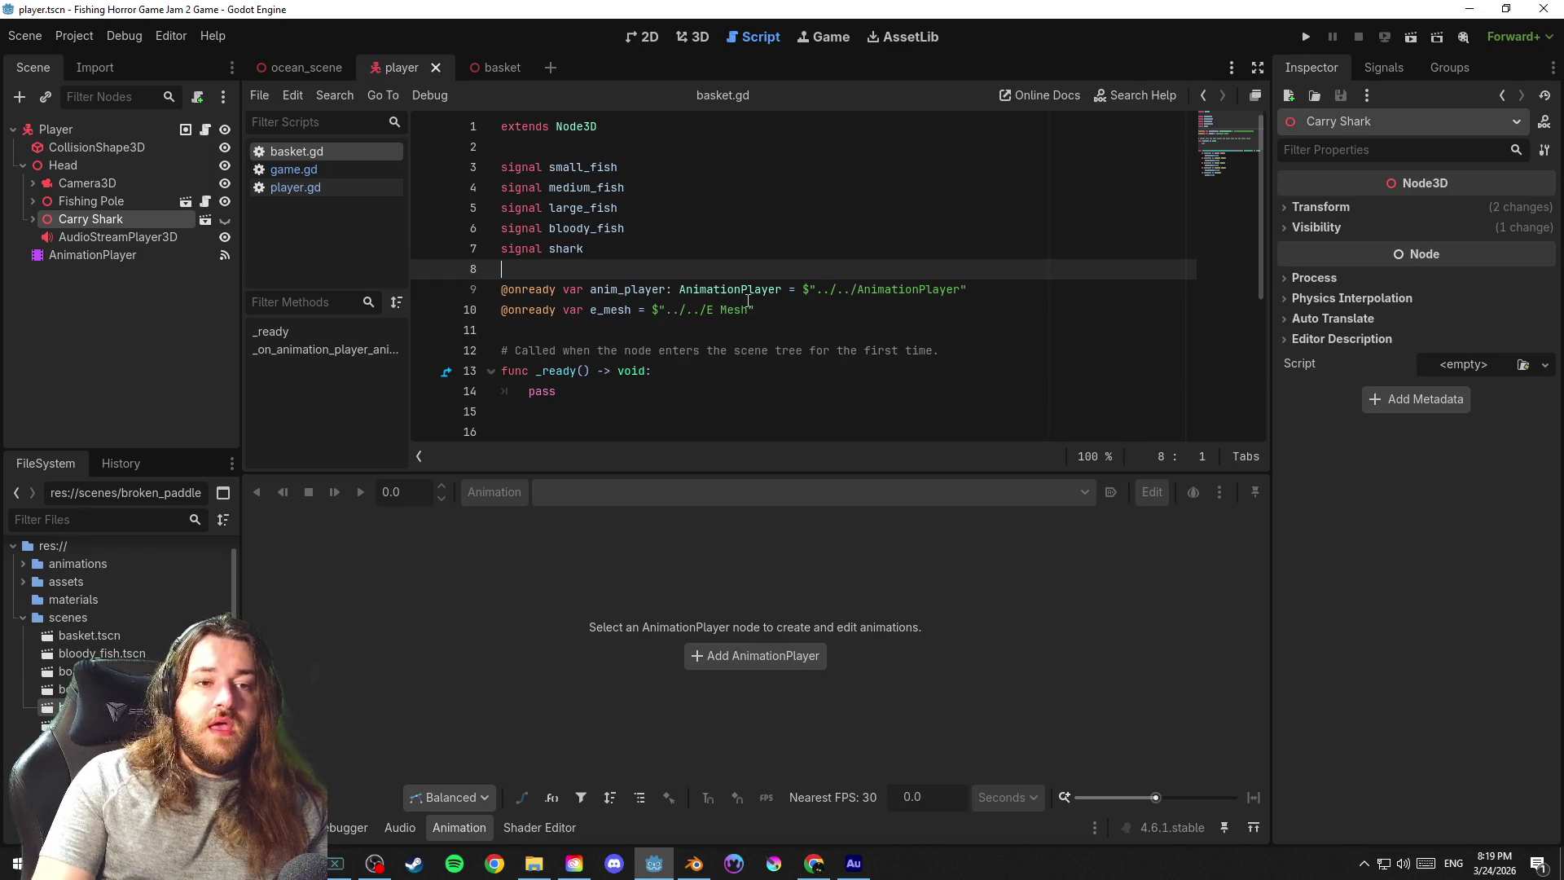
left_click(696, 38)
left_click_drag(881, 272, 517, 325)
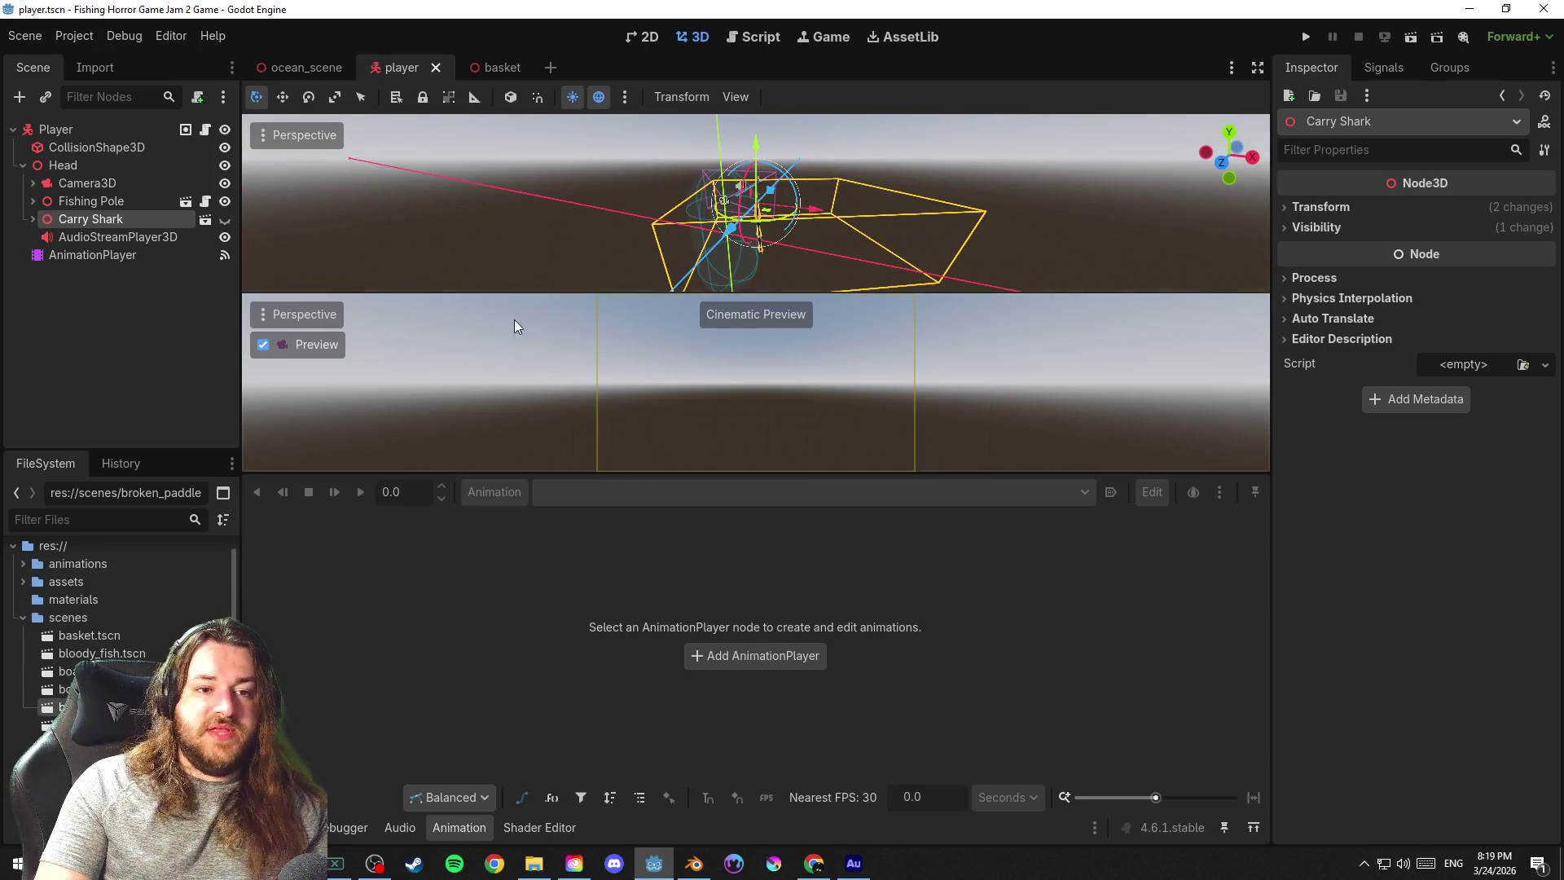
Set the 3D view to a single viewport and save the player scene
left_click(291, 343)
left_click(734, 96)
left_click(794, 125)
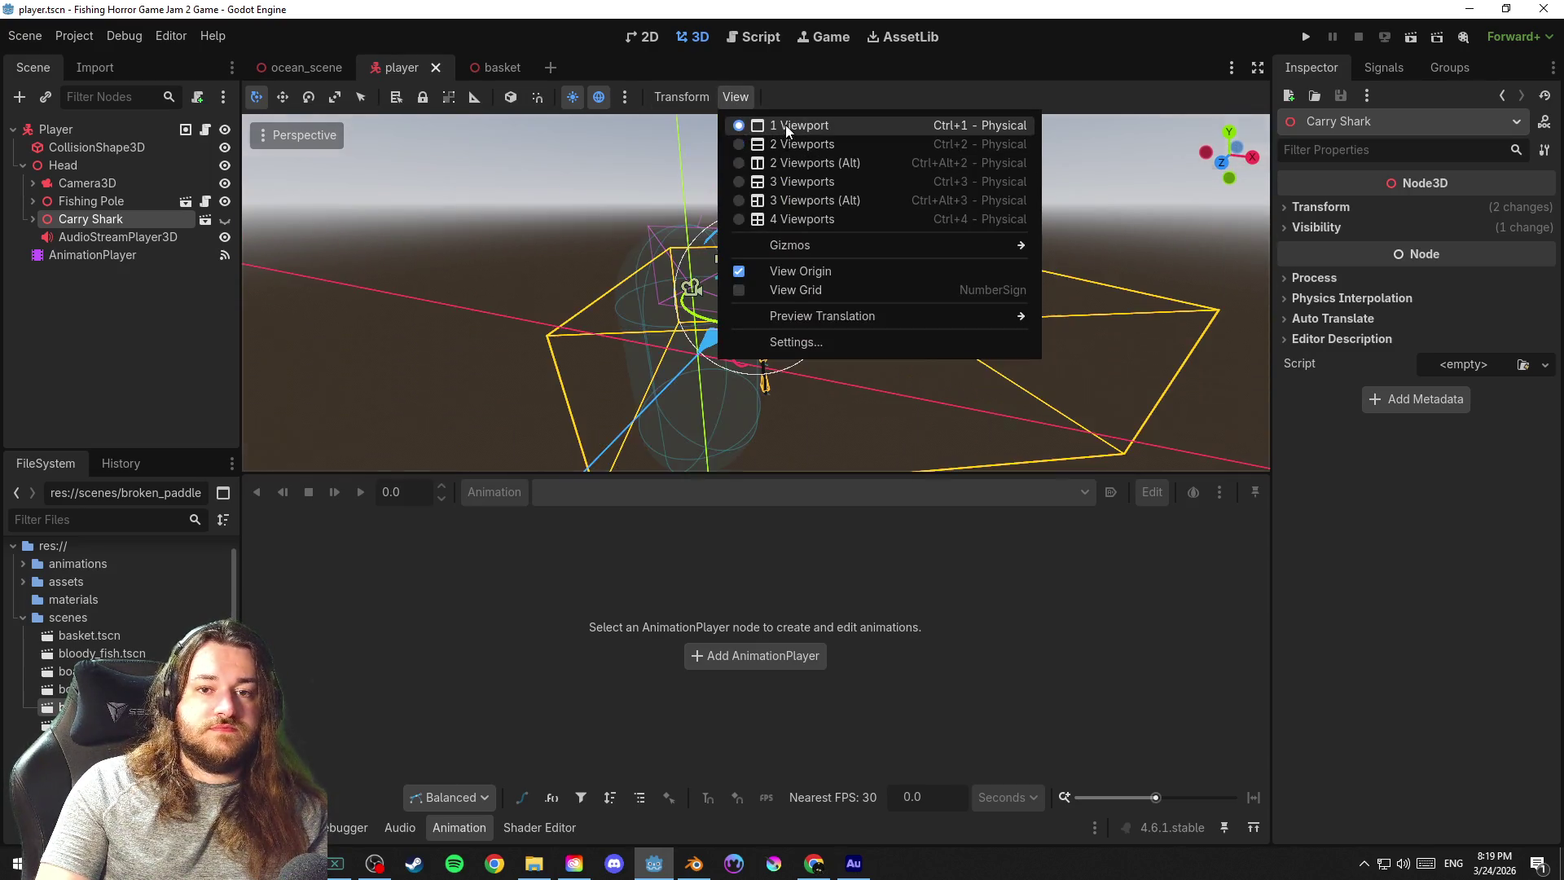
left_click(719, 255)
mouse_move(718, 254)
left_mouse_down()
mouse_move(1029, 275)
mouse_move(295, 272)
left_mouse_up()
key("ctrl+s")
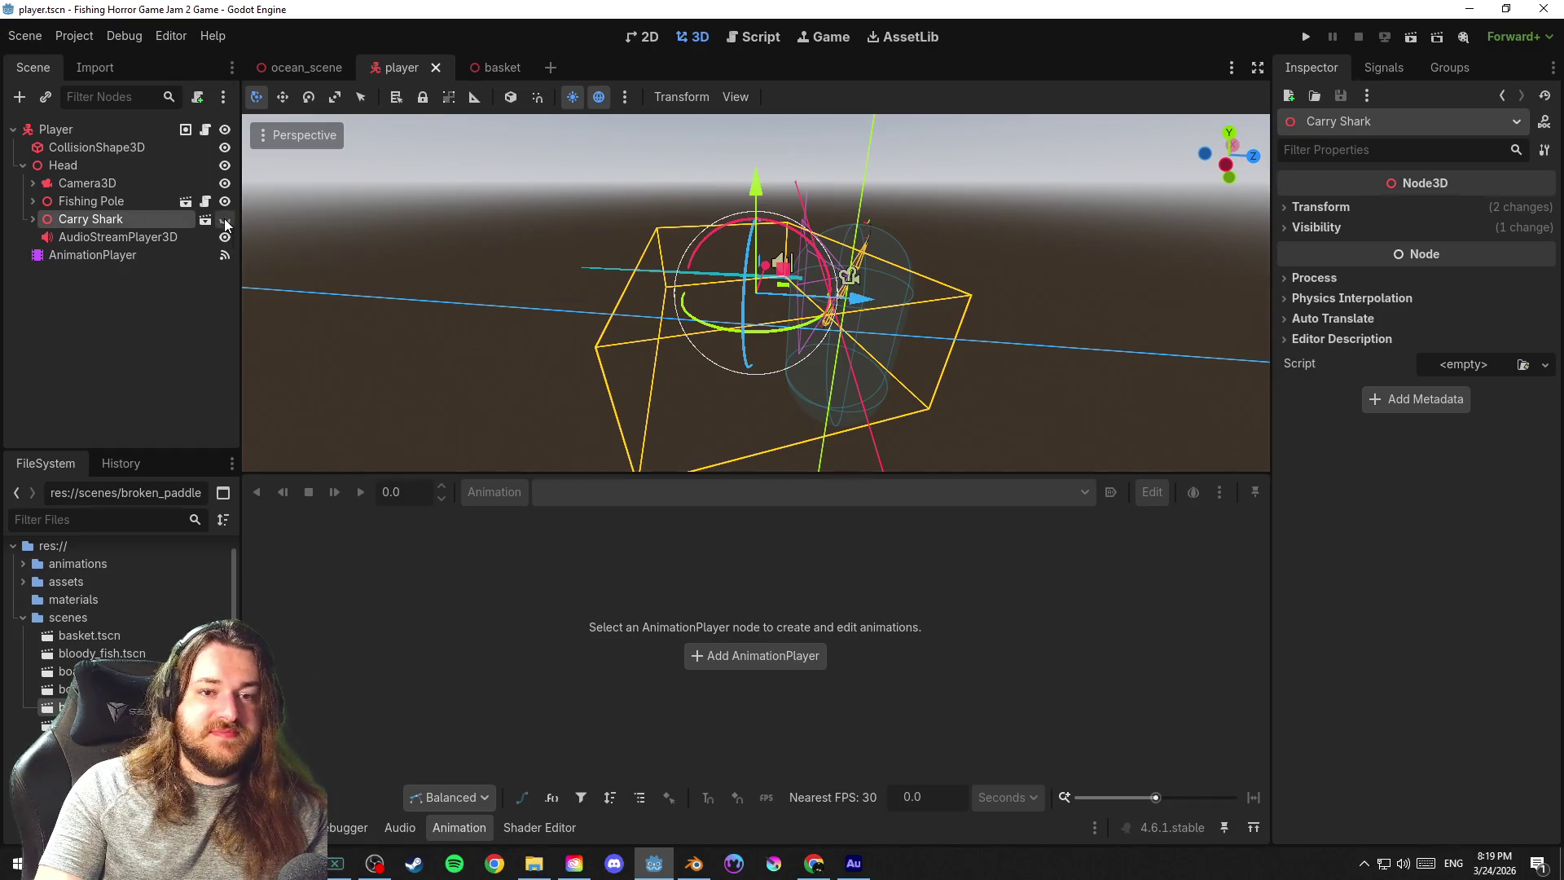
Briefly show Carry Shark, hide it again, save, and switch to ocean_scene
left_click(223, 219)
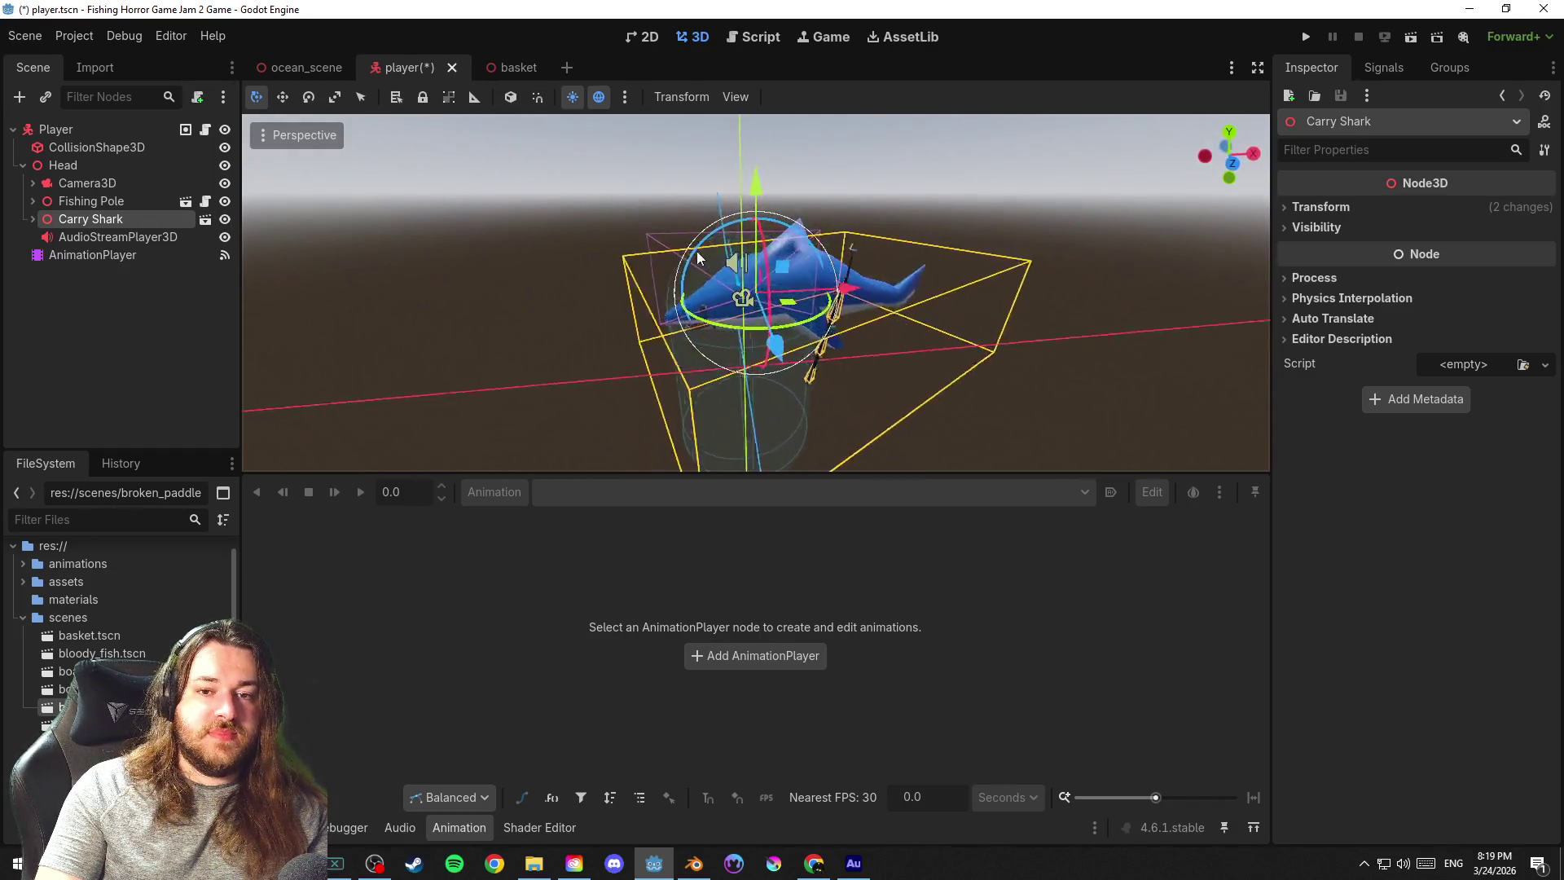
left_click_drag(908, 259, 794, 269)
left_click(232, 219)
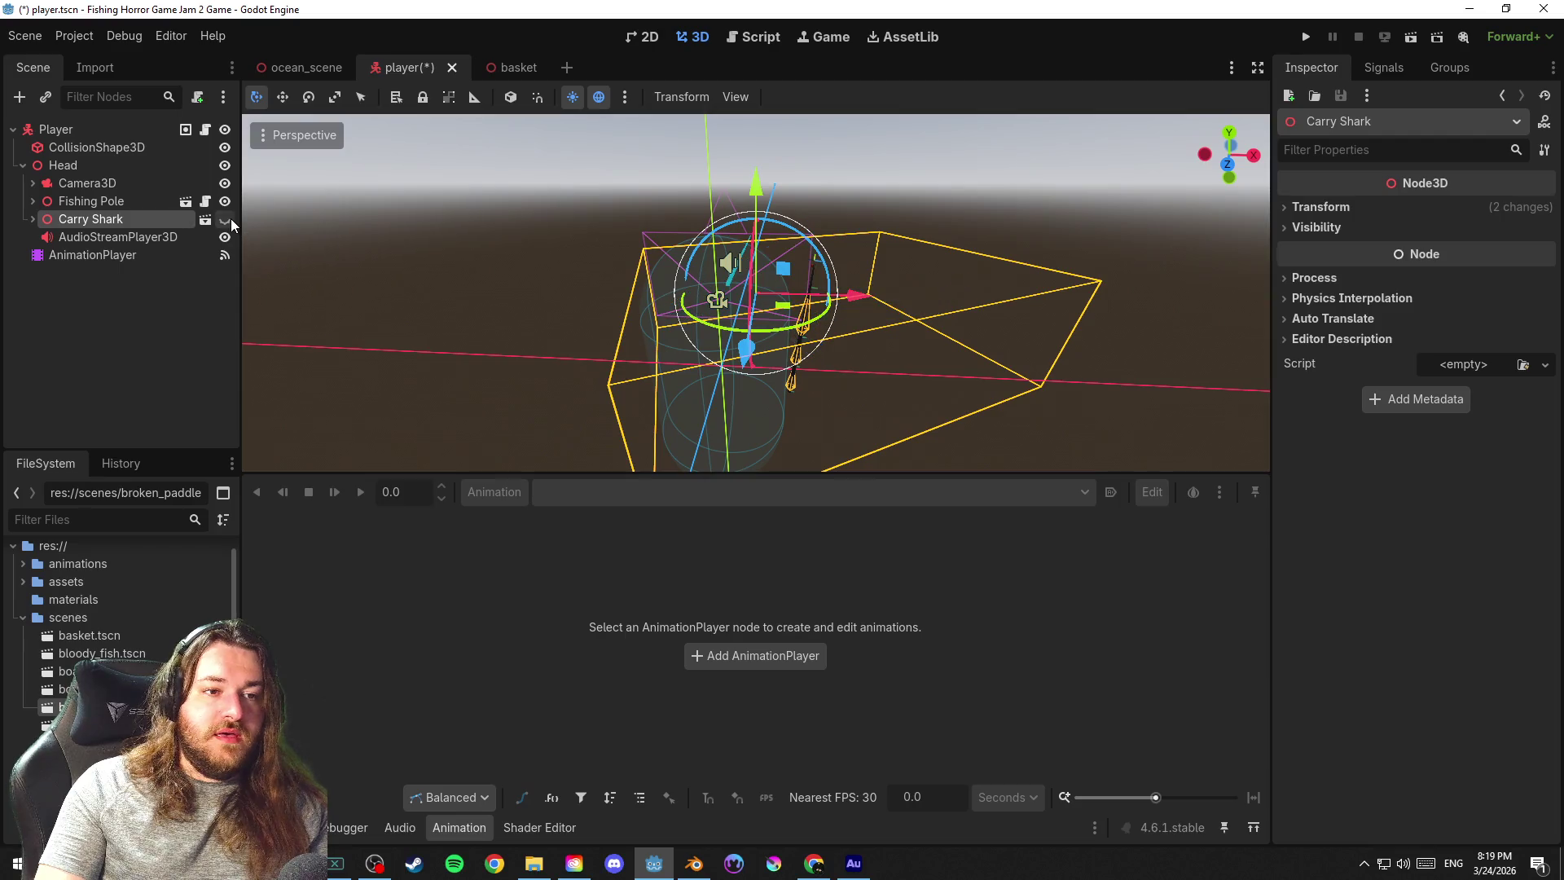
left_click(528, 242)
key("ctrl+s")
left_click_drag(519, 234, 466, 254)
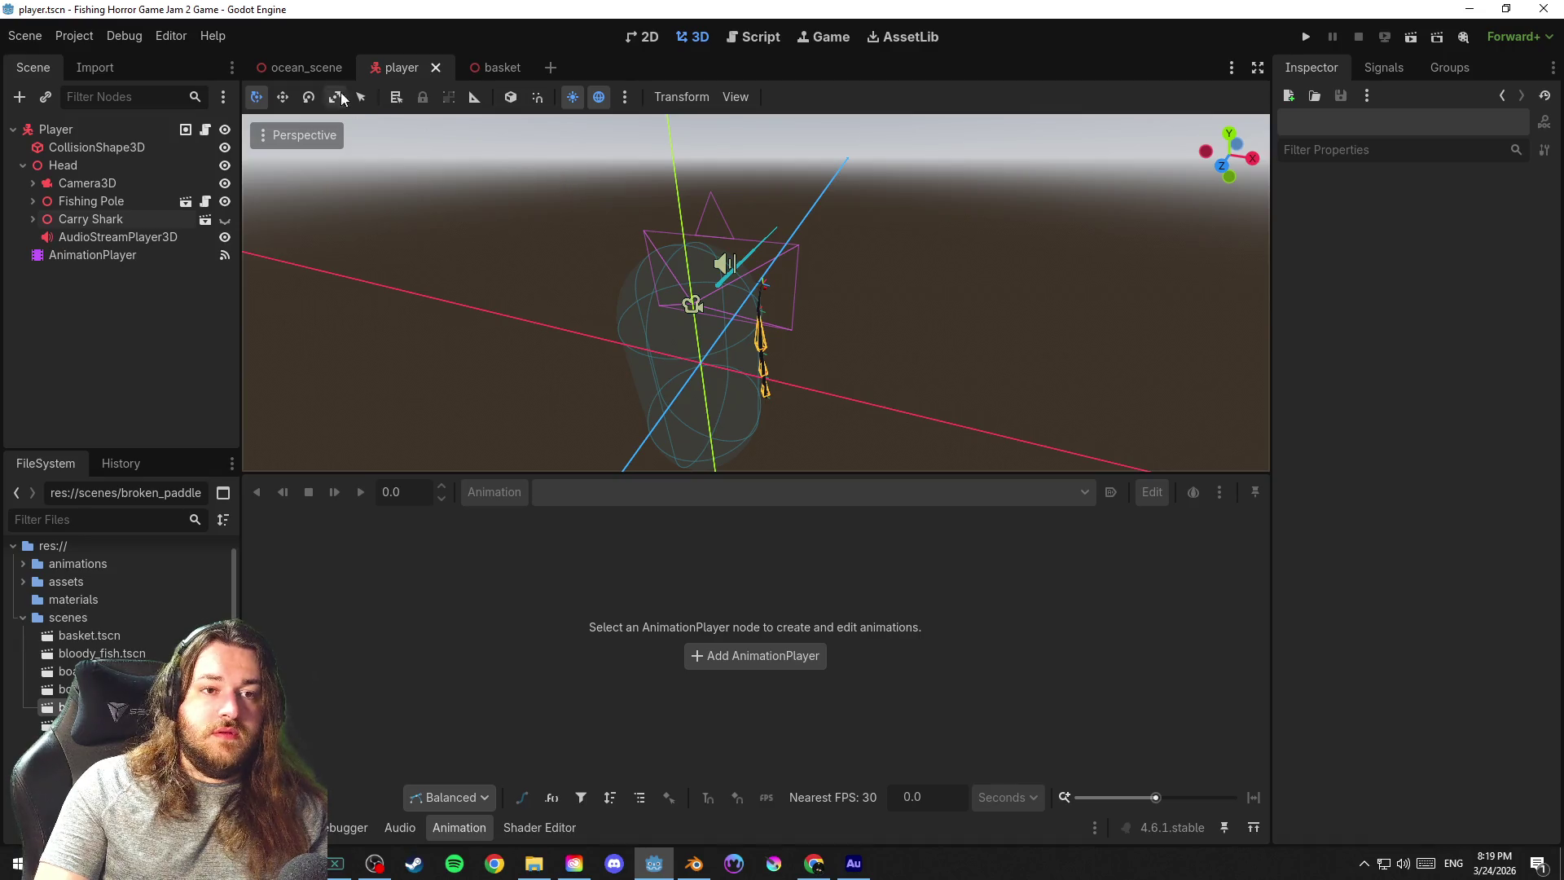
left_click(304, 66)
left_click_drag(757, 270, 832, 251)
scroll(807, 261, "up", 3)
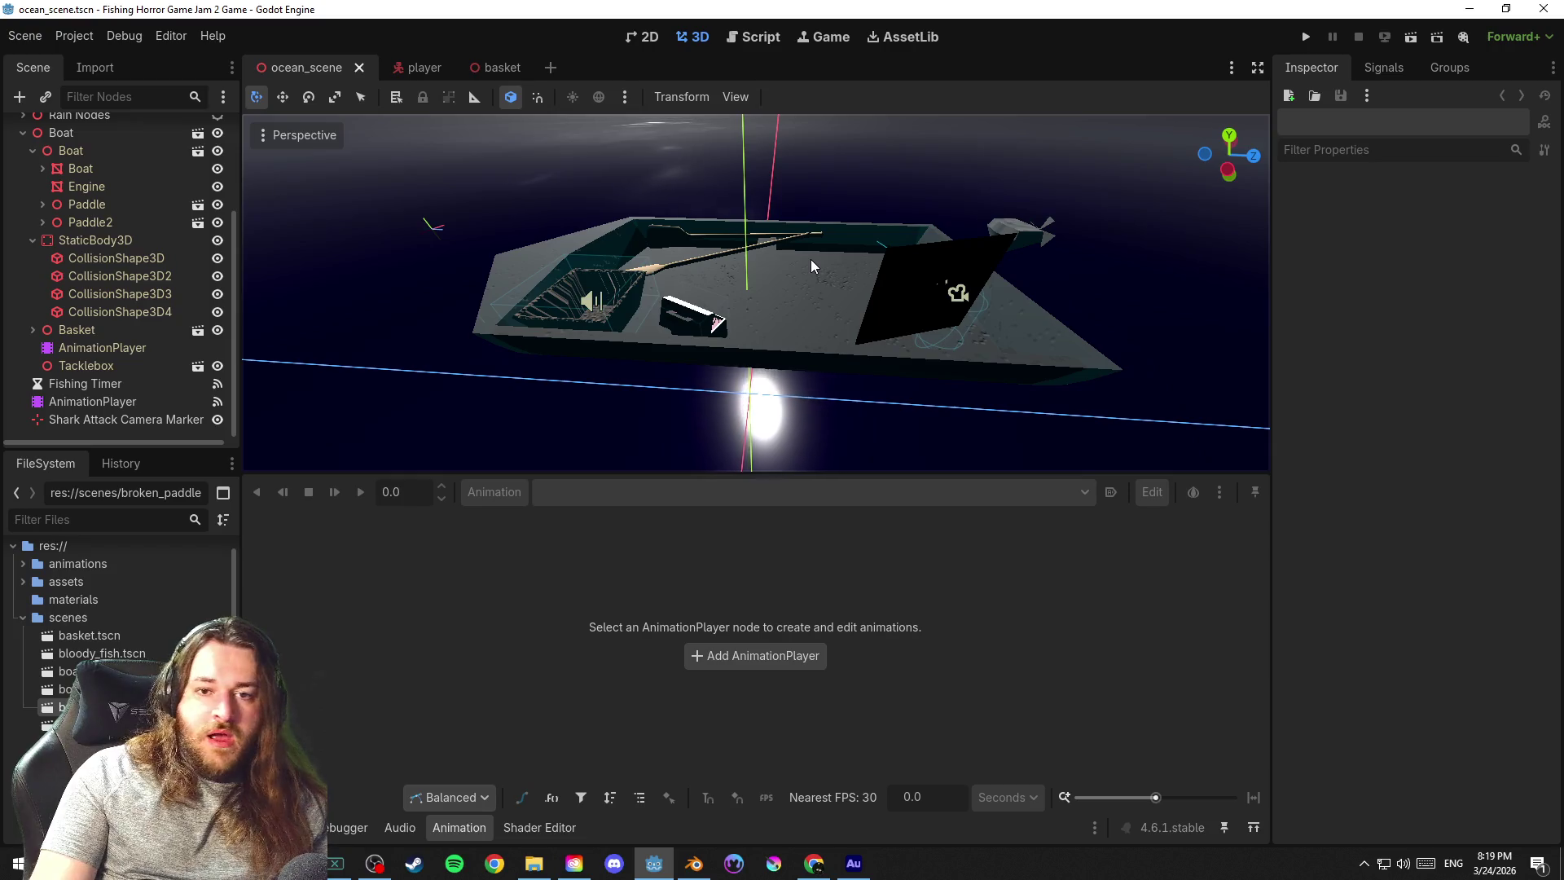
Inspect the boat, paddles and tacklebox from several angles while saving the ocean scene
mouse_move(847, 251)
left_mouse_down()
mouse_move(807, 285)
mouse_move(884, 298)
left_mouse_up()
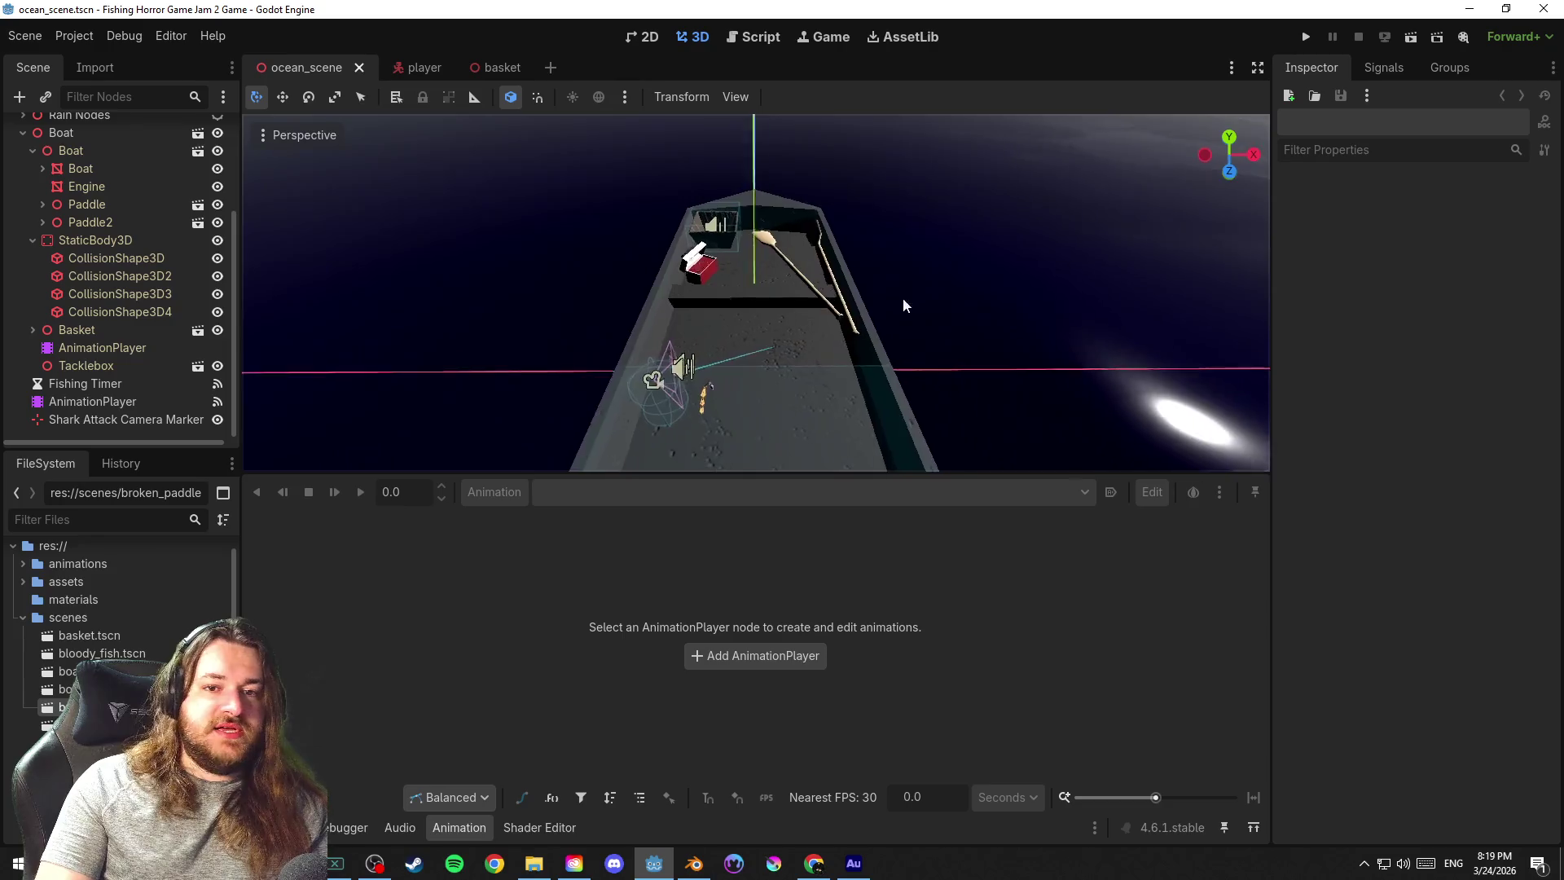
key("ctrl+s")
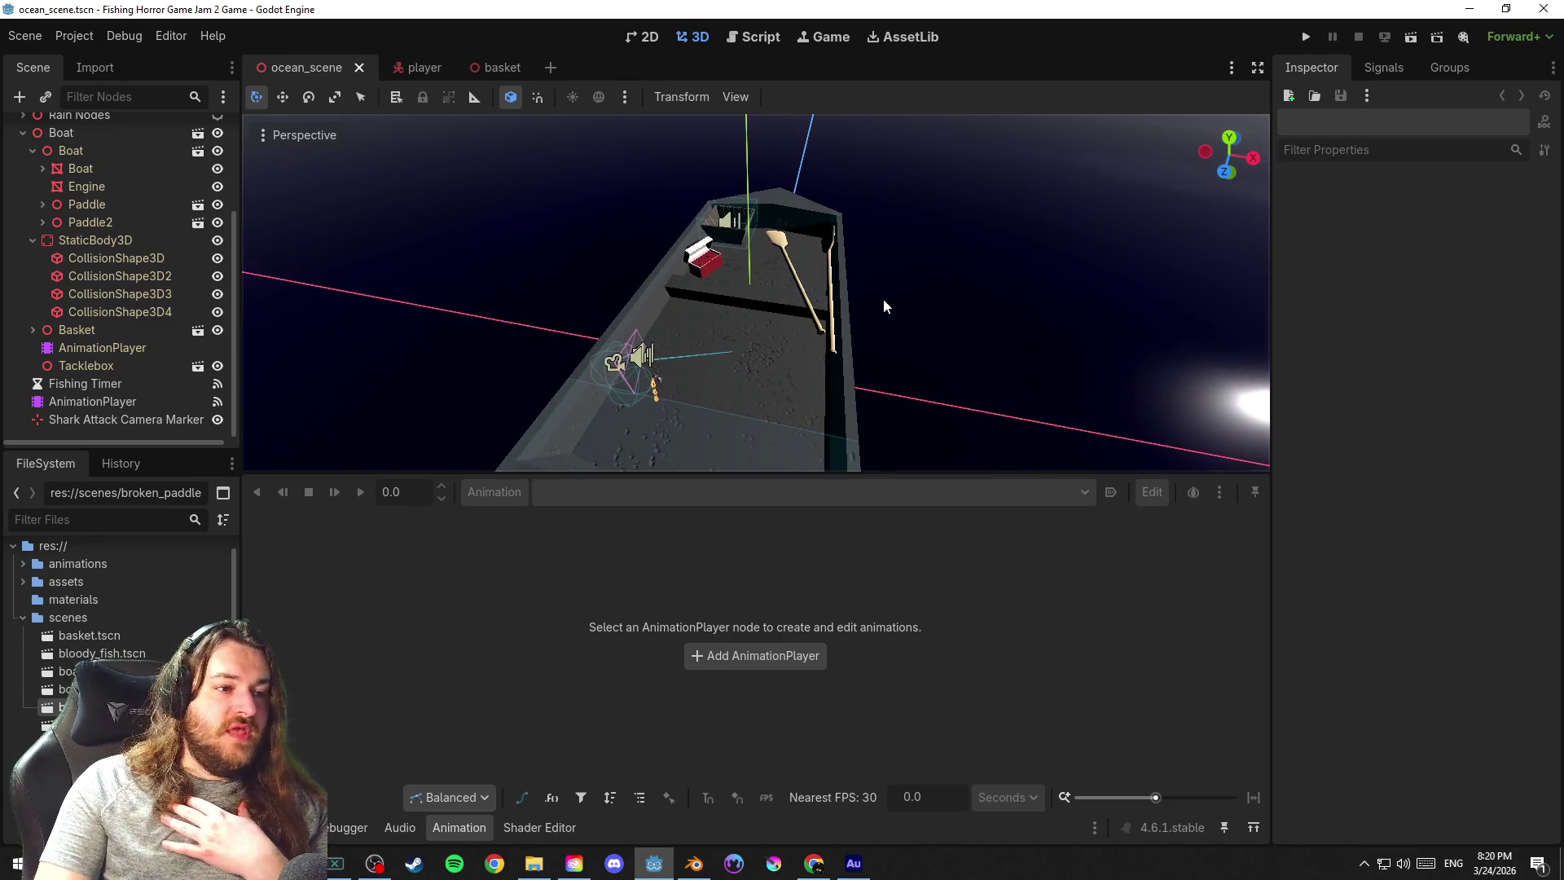
mouse_move(899, 308)
left_mouse_down()
mouse_move(739, 242)
mouse_move(1017, 242)
mouse_move(907, 260)
left_mouse_up()
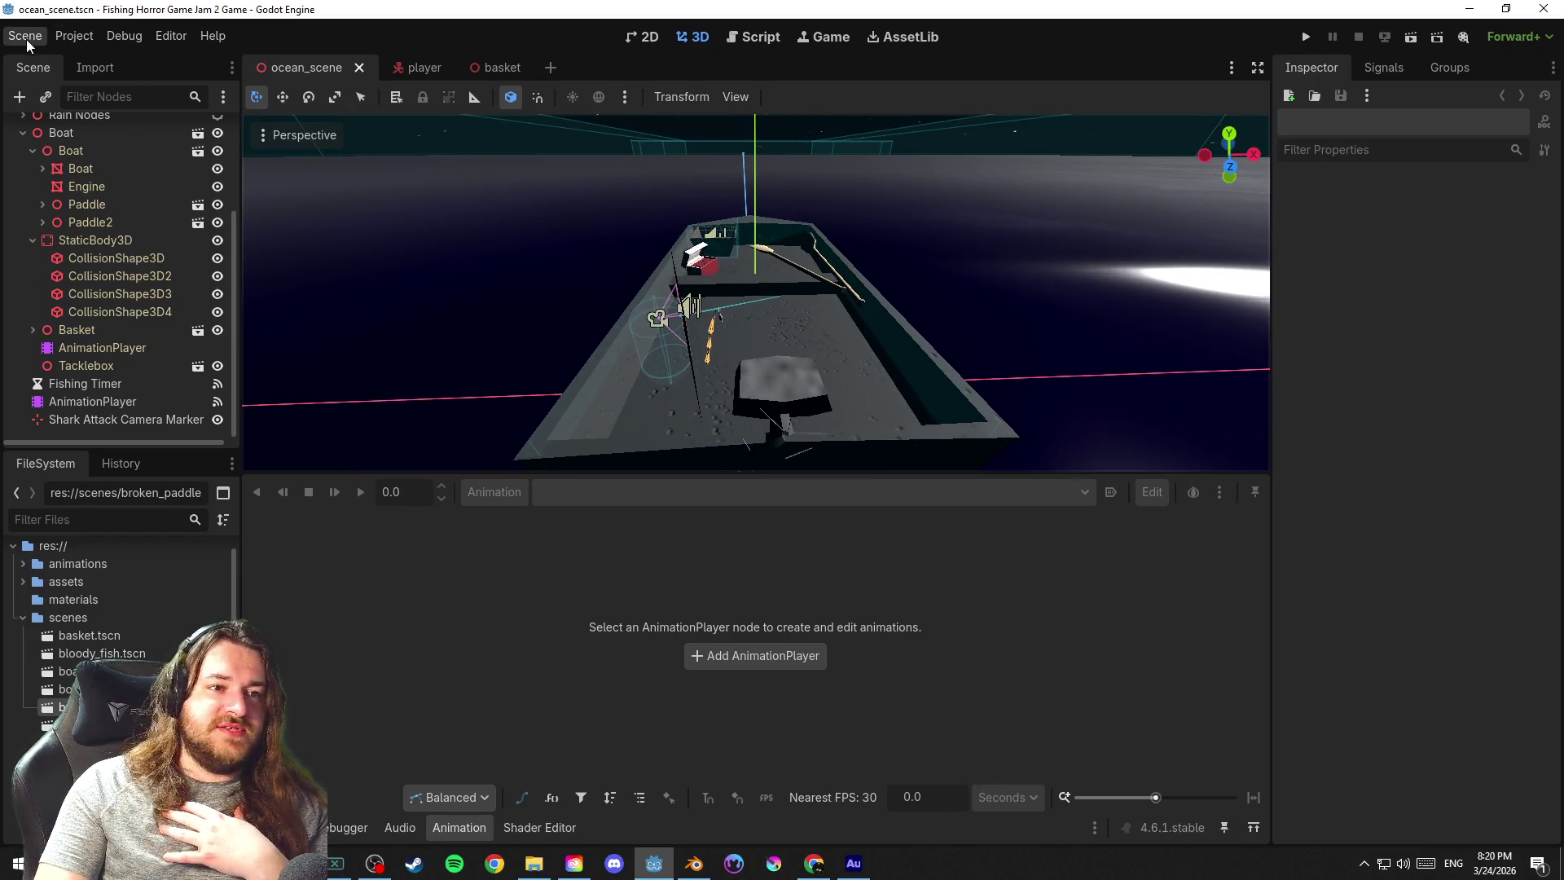
left_click(26, 35)
left_click(156, 167)
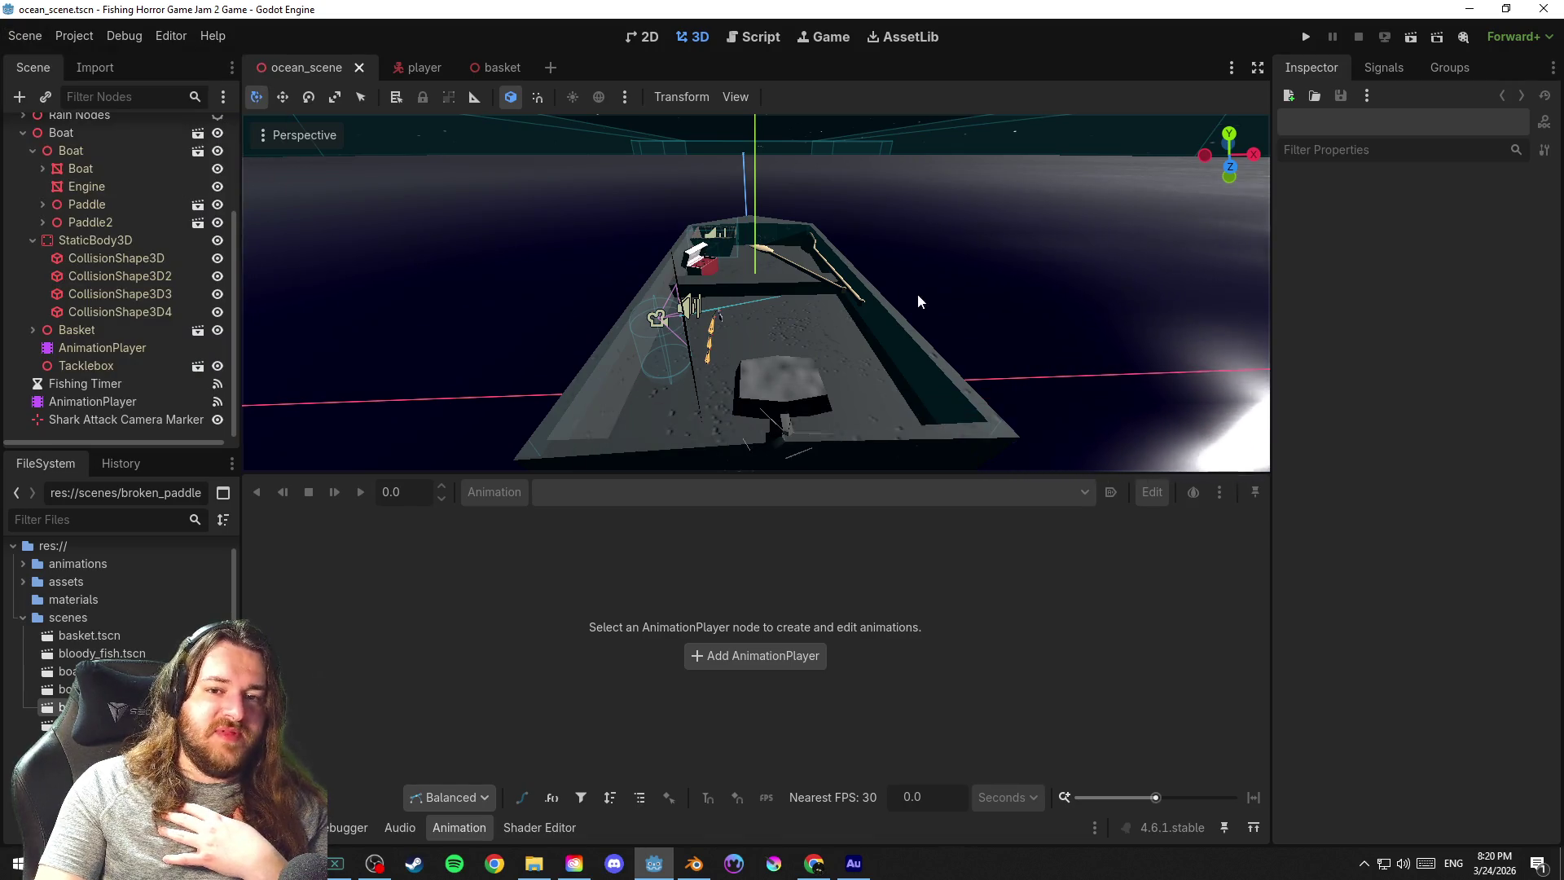
mouse_move(958, 292)
left_mouse_down()
mouse_move(897, 295)
mouse_move(909, 300)
left_mouse_up()
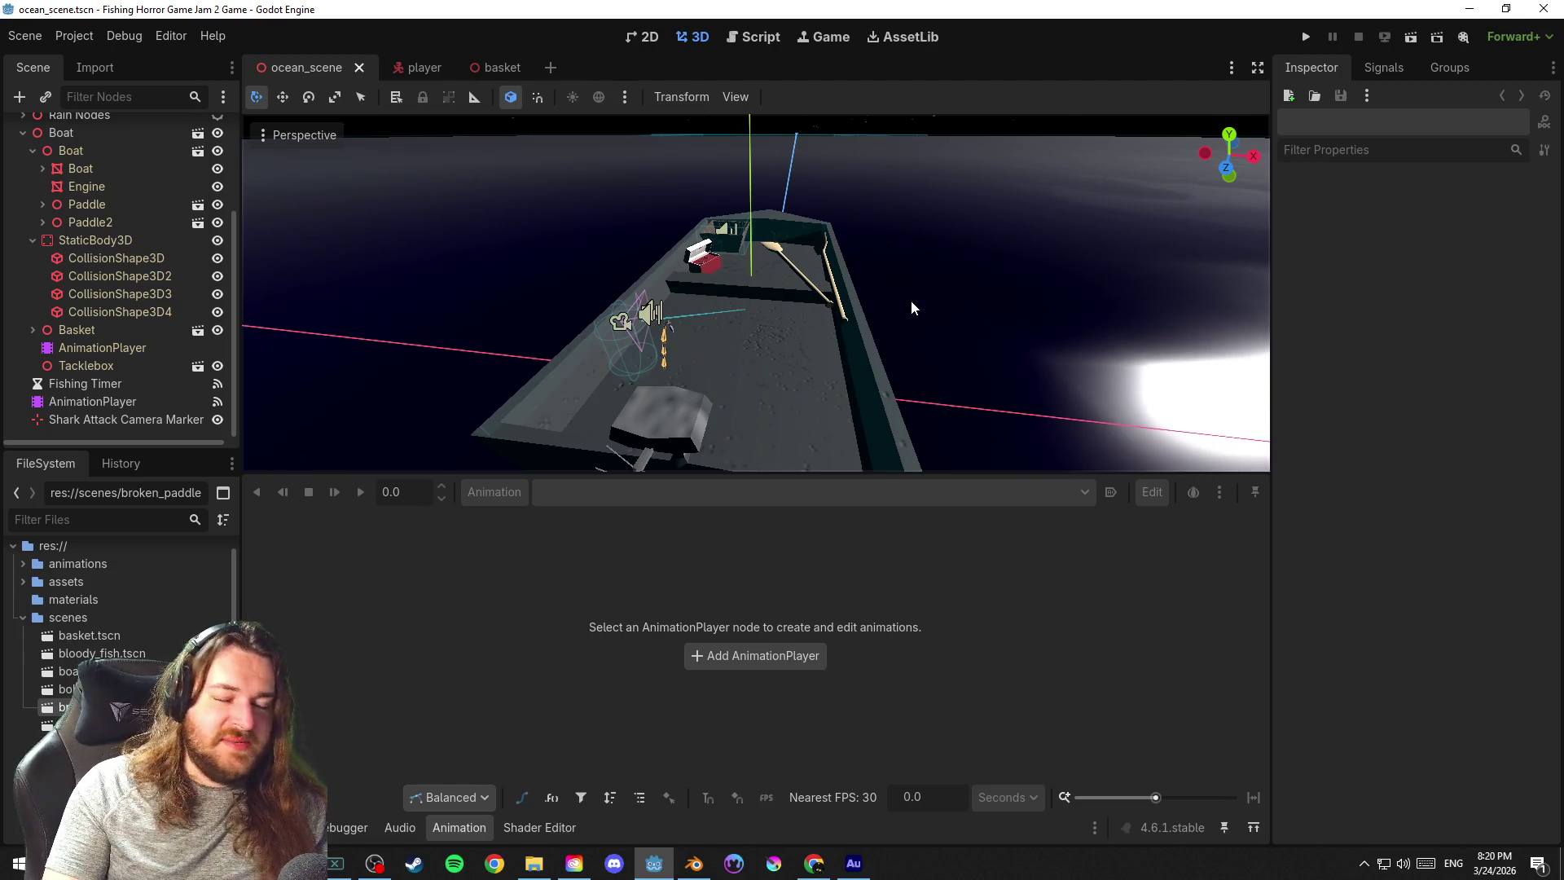
scroll(866, 282, "up", 3)
mouse_move(867, 275)
left_mouse_down()
mouse_move(998, 220)
mouse_move(928, 275)
mouse_move(1000, 249)
mouse_move(921, 248)
left_mouse_up()
mouse_move(786, 218)
left_mouse_down()
mouse_move(798, 329)
mouse_move(679, 254)
left_mouse_up()
scroll(822, 294, "up", 3)
left_click_drag(793, 230, 1100, 255)
scroll(1018, 260, "down", 5)
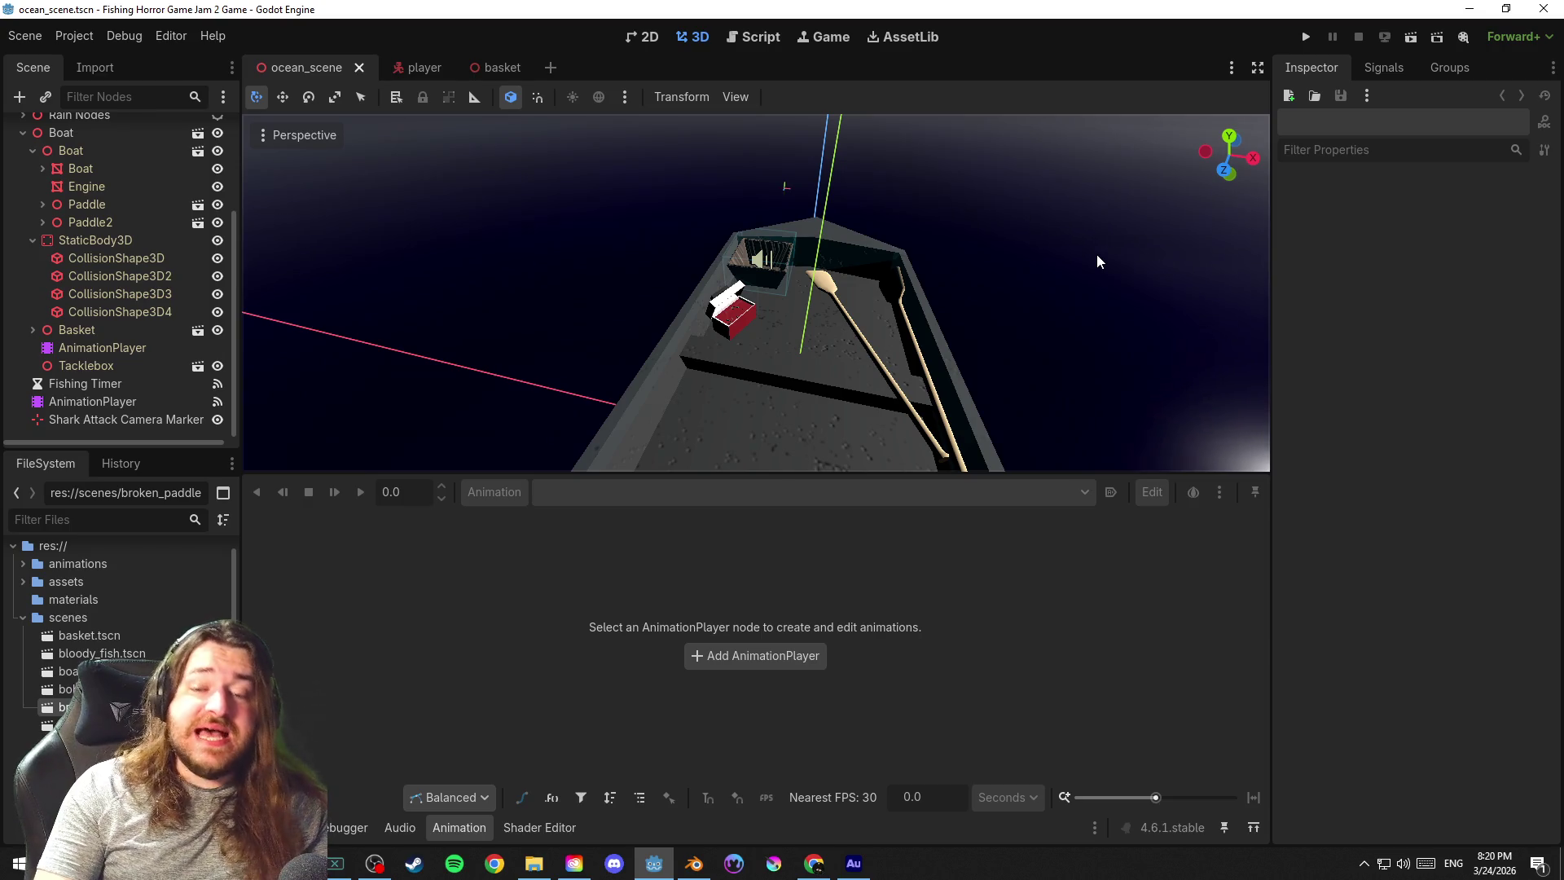
Test-raise the Water node and undo it, then fold the inner Boat node's children
left_click(1096, 253)
mouse_move(1030, 275)
left_mouse_down()
mouse_move(793, 286)
mouse_move(1146, 263)
left_mouse_up()
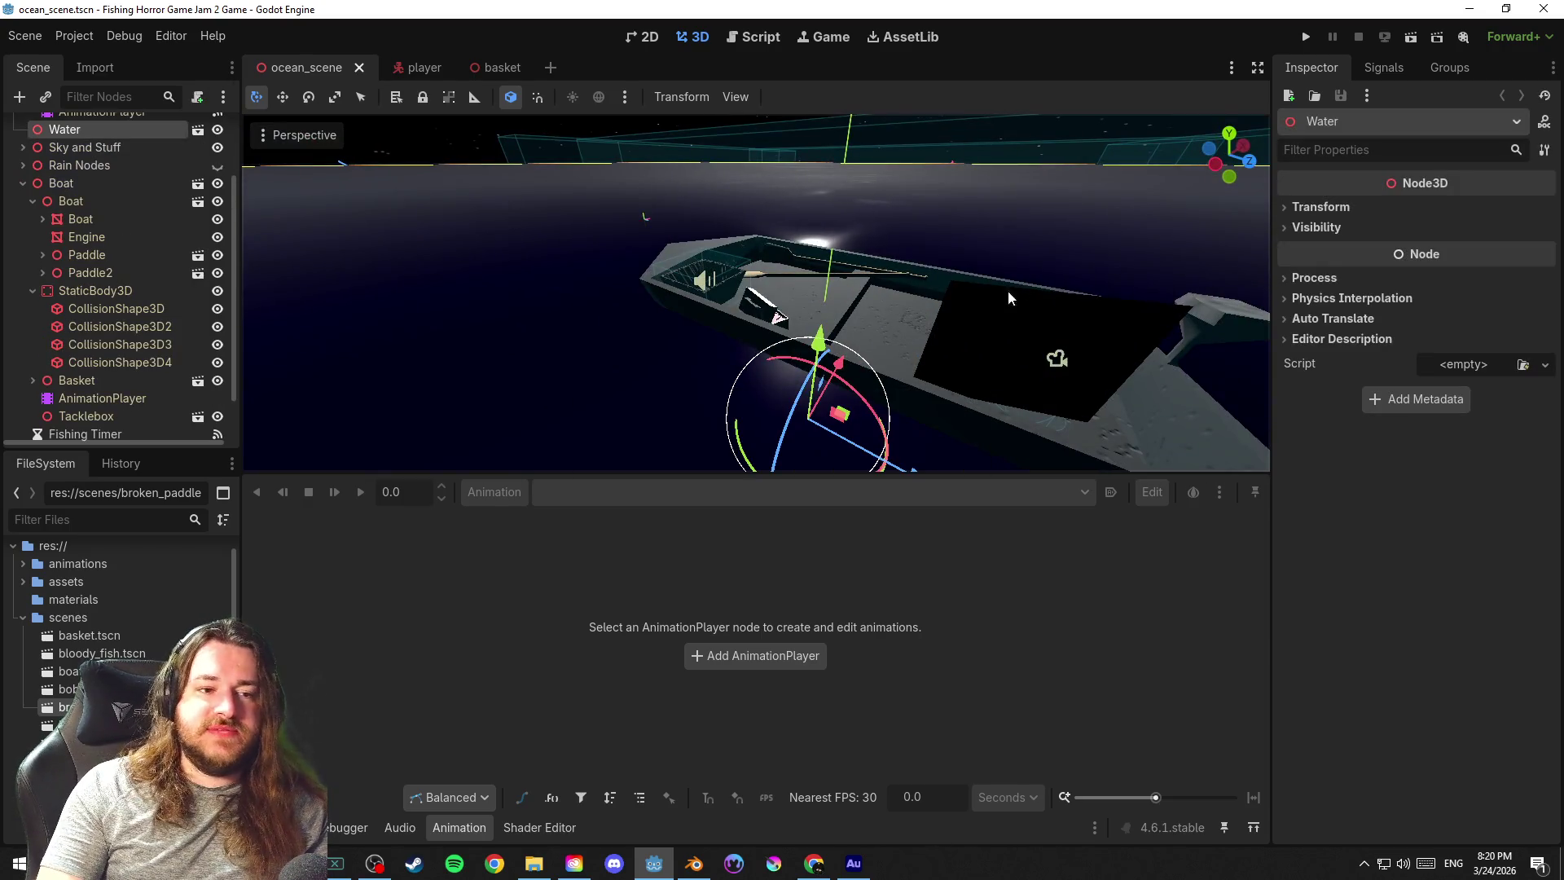
left_click_drag(978, 305, 148, 203)
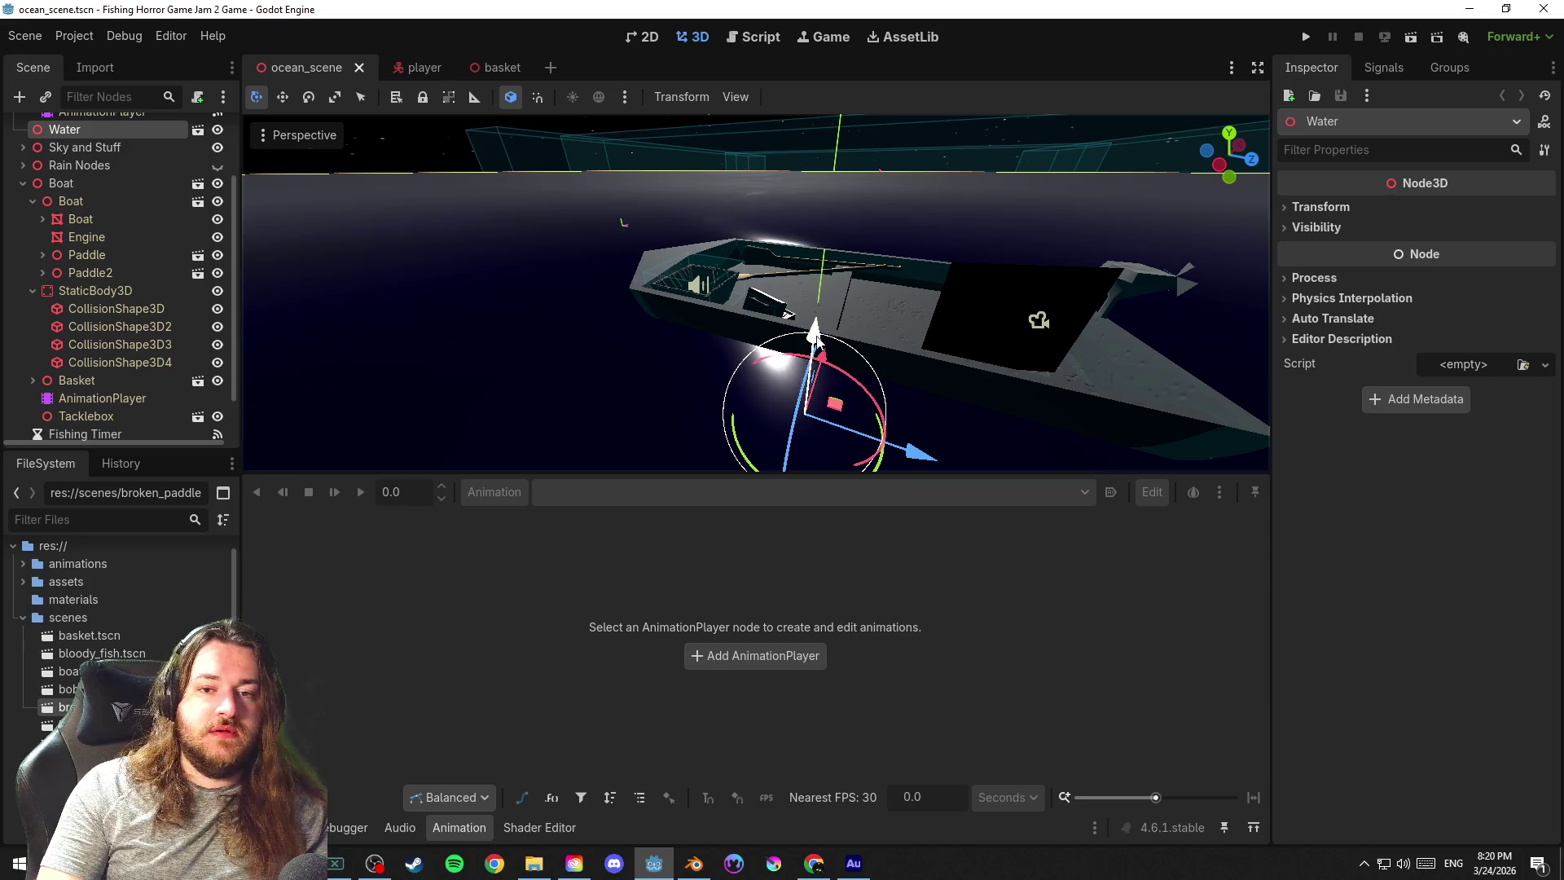
left_click_drag(813, 336, 813, 281)
key("ctrl+z")
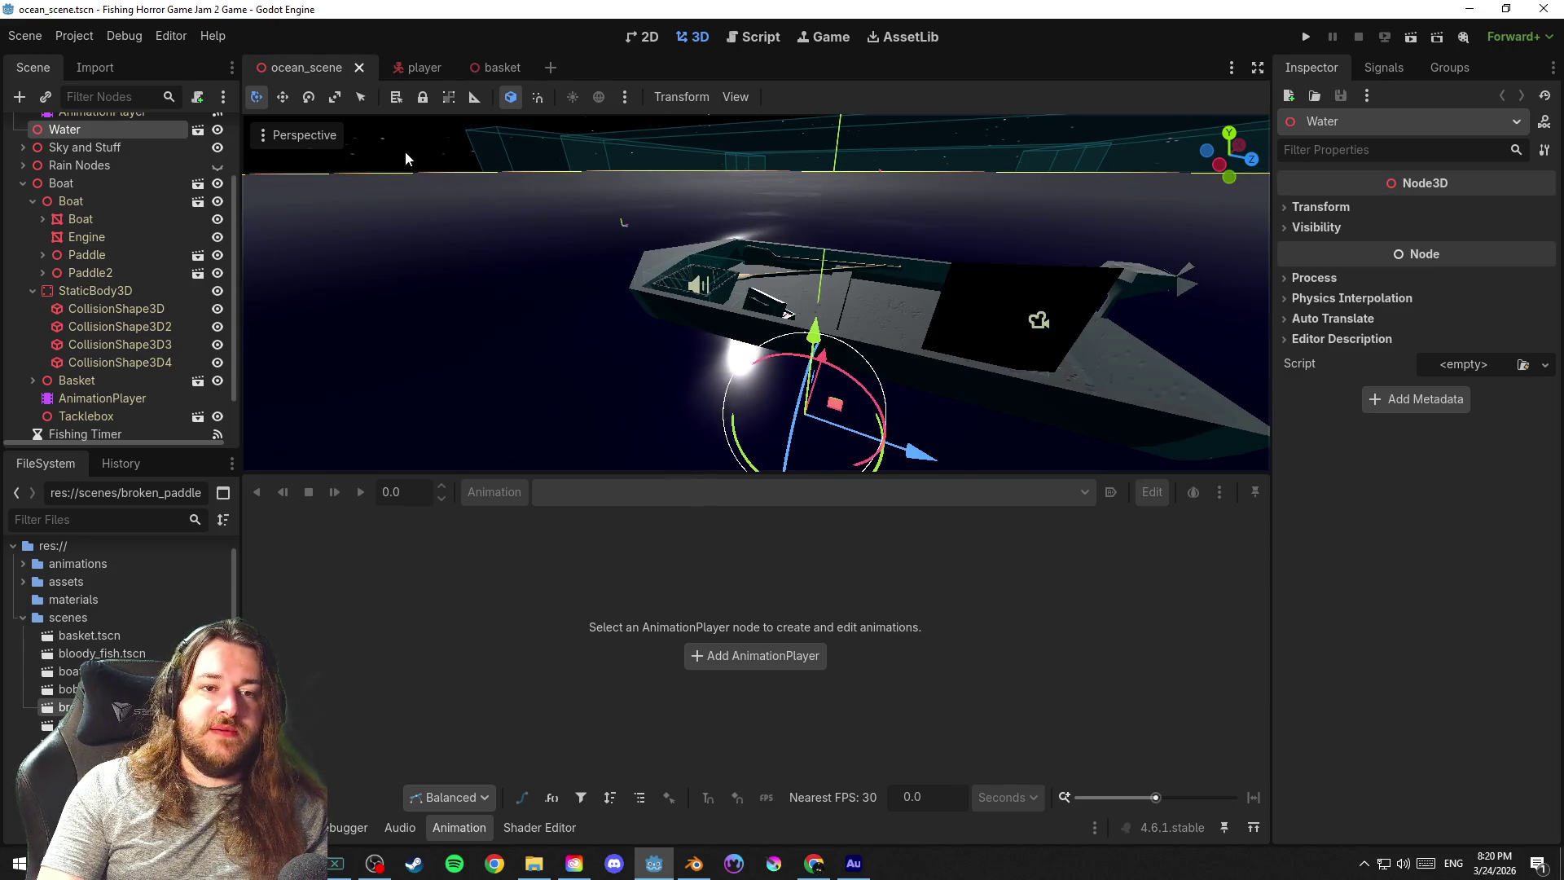
left_click(405, 150)
scroll(948, 295, "up", 5)
mouse_move(676, 169)
left_mouse_down()
mouse_move(454, 196)
mouse_move(571, 138)
mouse_move(664, 166)
mouse_move(693, 199)
mouse_move(707, 156)
mouse_move(702, 230)
mouse_move(985, 332)
mouse_move(961, 292)
mouse_move(880, 310)
mouse_move(926, 279)
mouse_move(893, 280)
left_mouse_up()
scroll(880, 303, "up", 3)
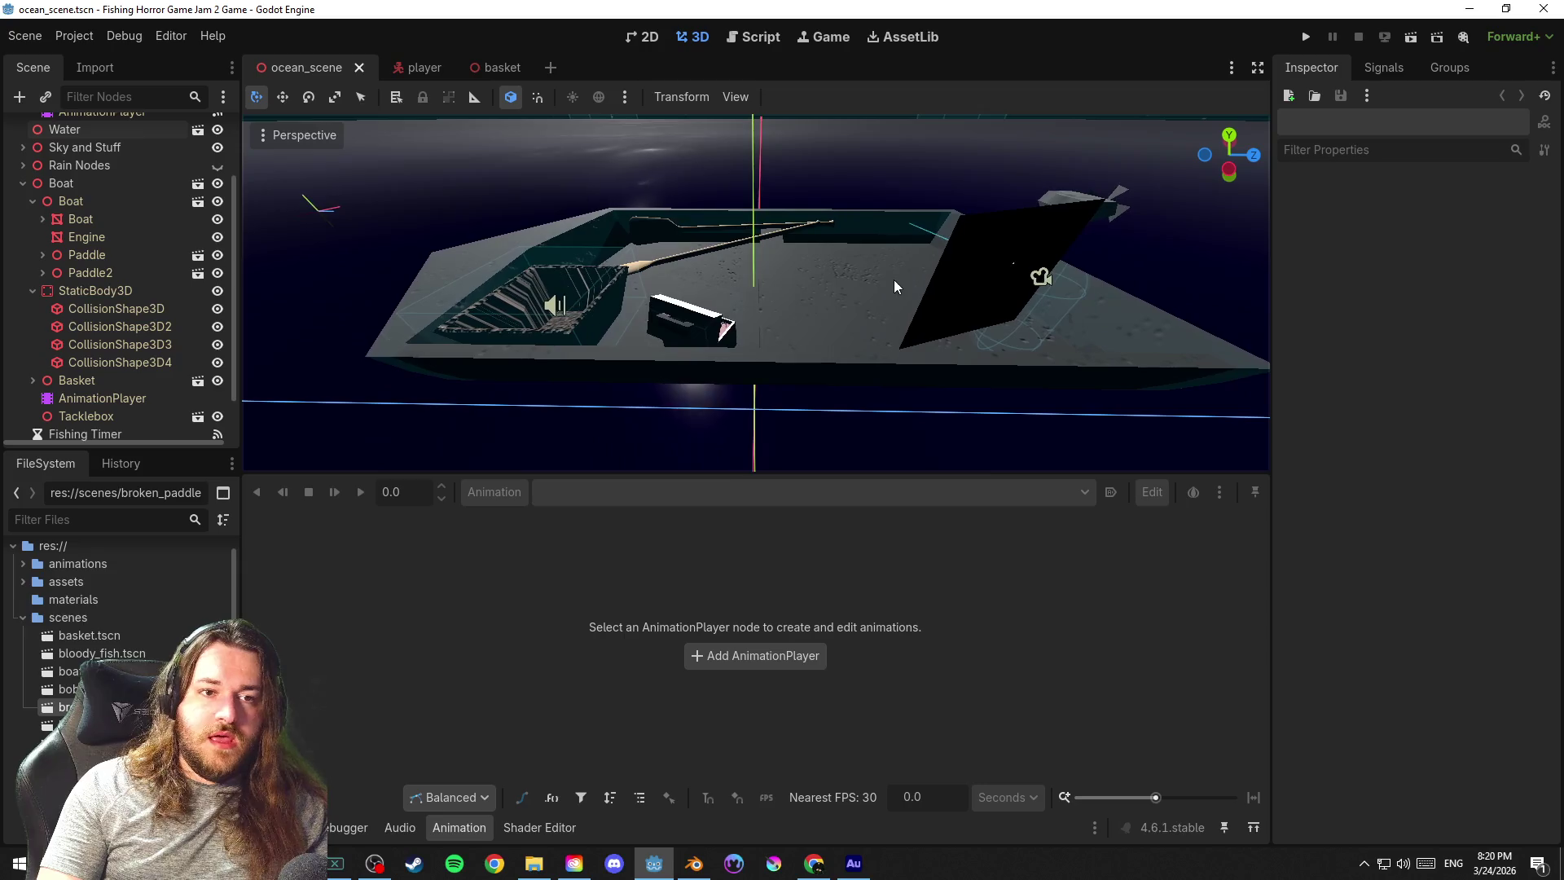
left_click(33, 202)
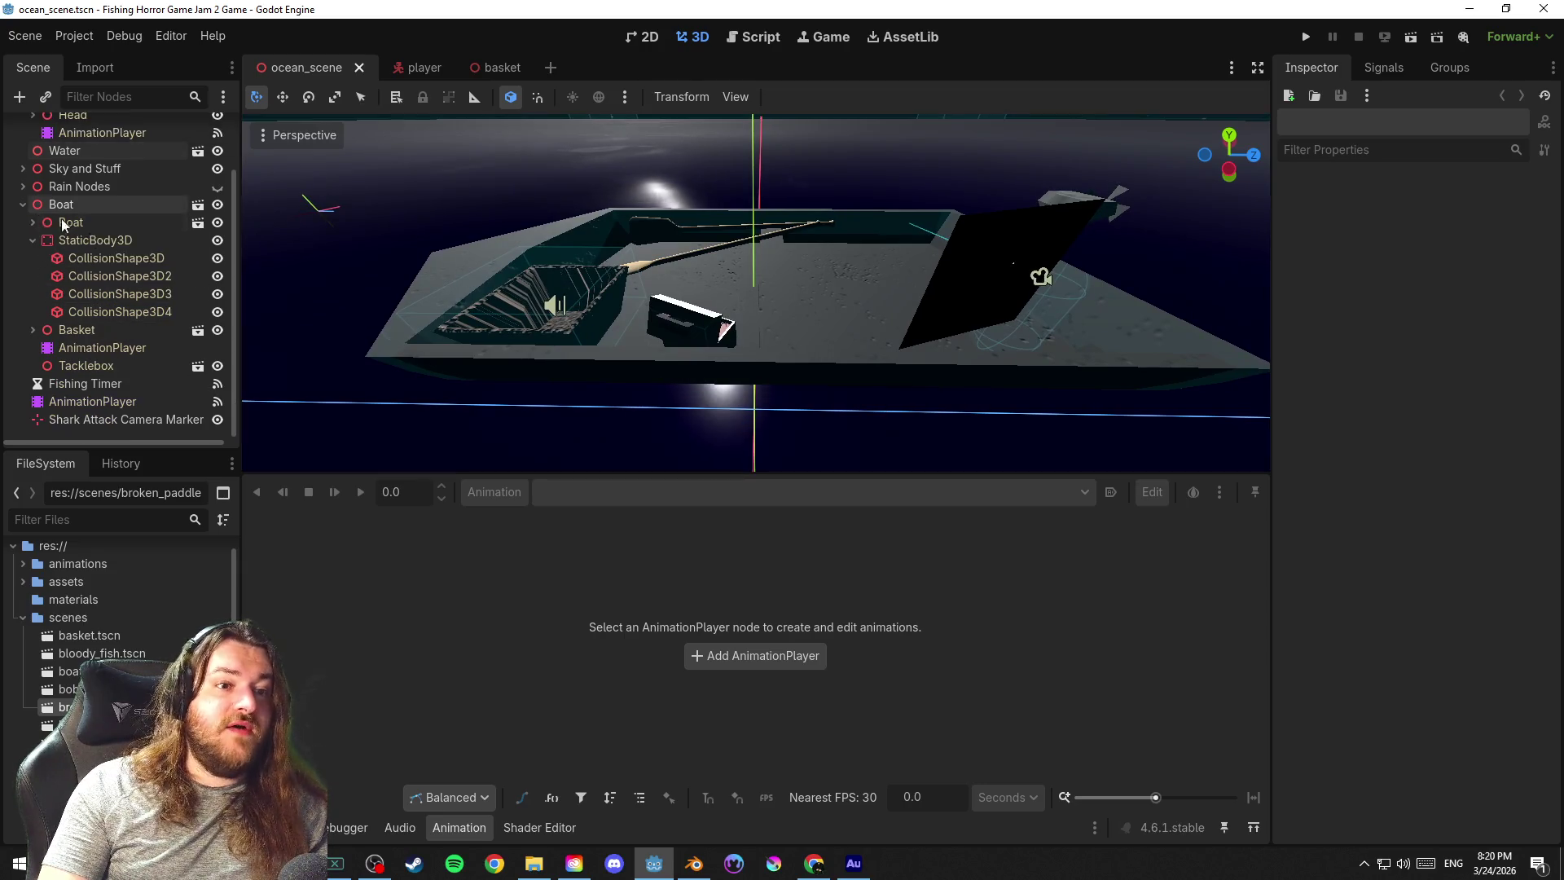
Tidy the scene tree, save, and drop broken_paddle_head and broken_paddle_spear into the ocean scene
left_click(32, 240)
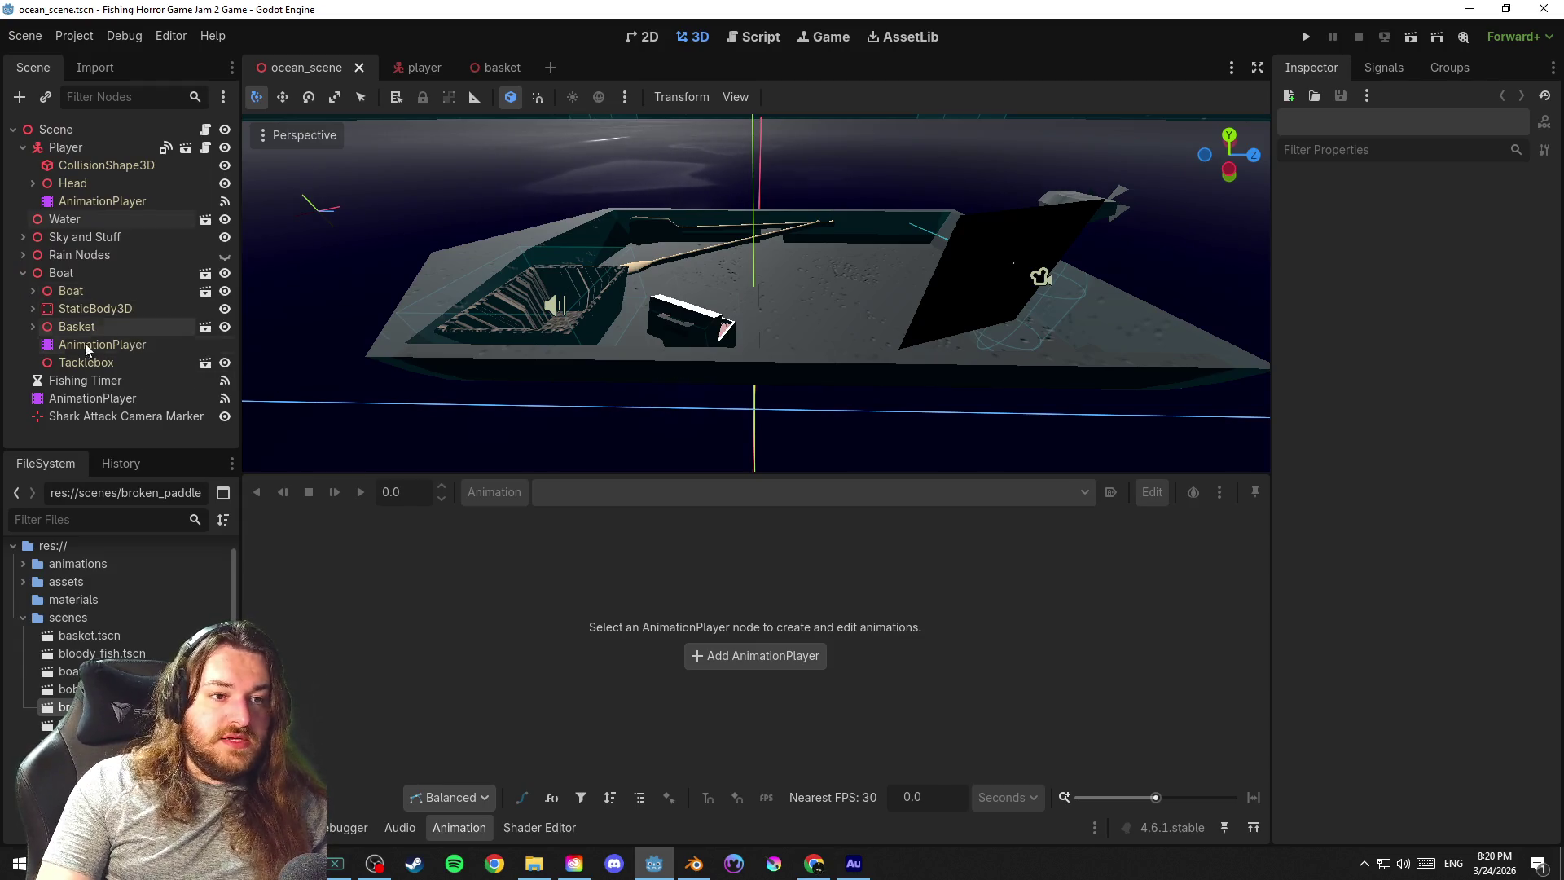
left_click(102, 398)
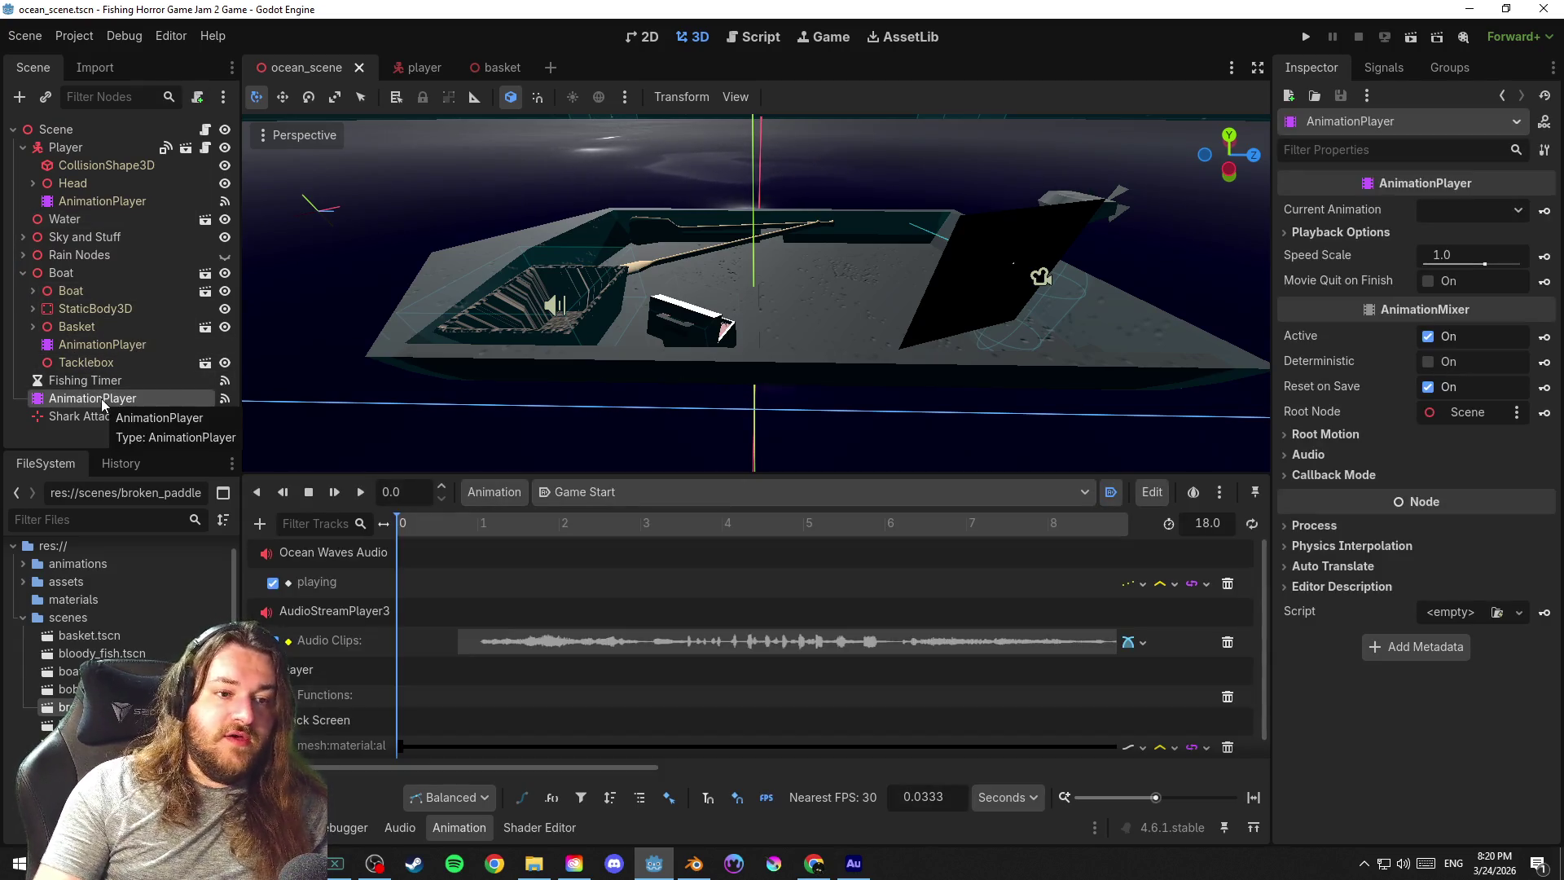
left_click(33, 291)
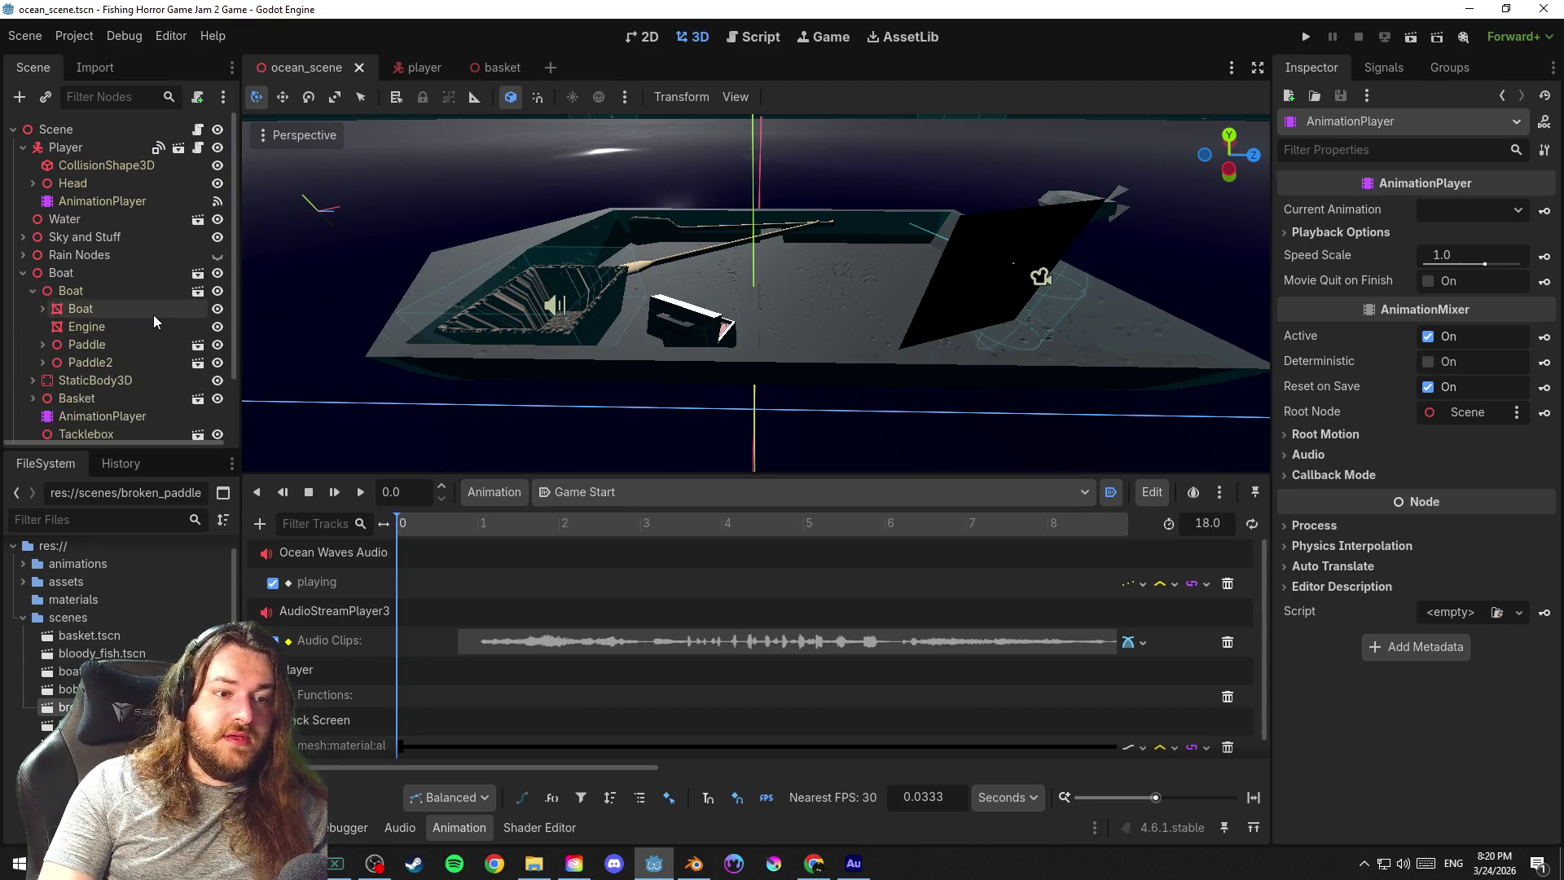
scroll(153, 315, "down", 2)
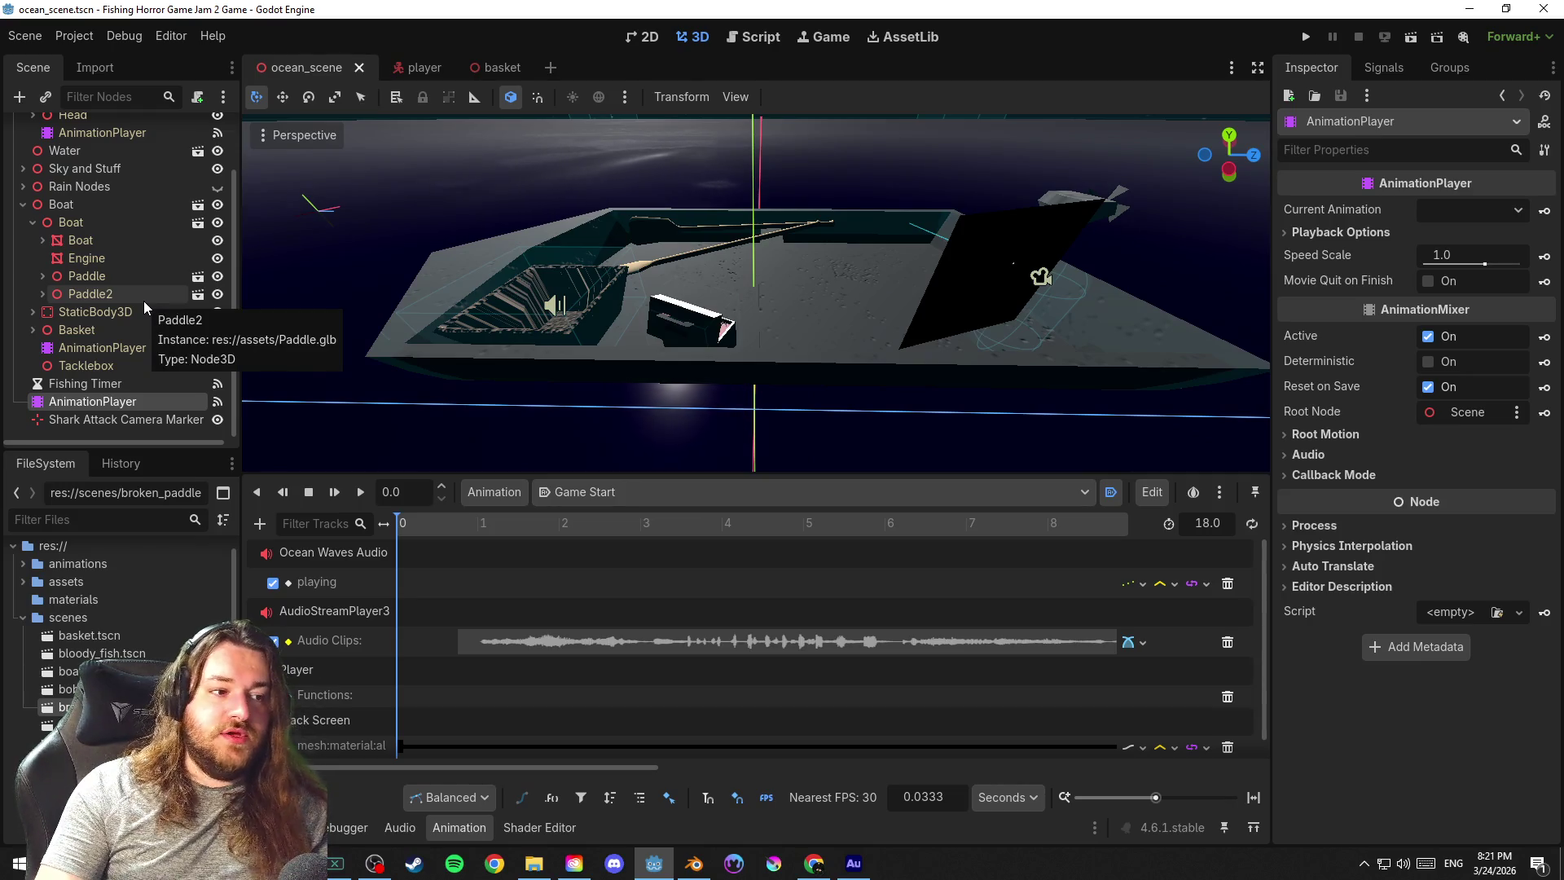
key("ctrl+s")
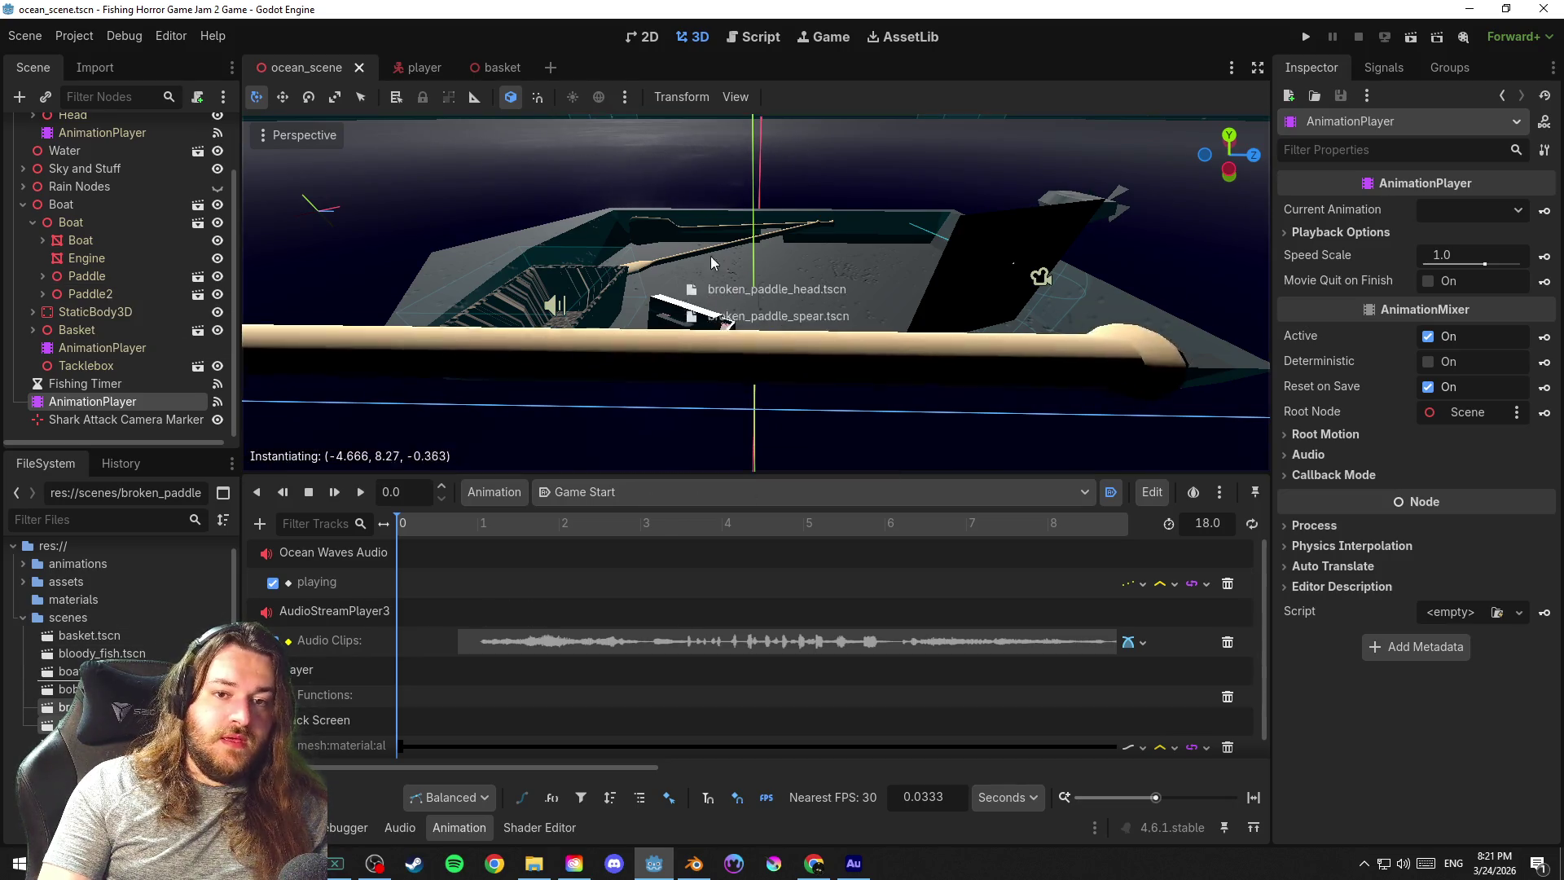
left_click_drag(110, 709, 680, 230)
scroll(614, 303, "up", 3)
scroll(615, 304, "down", 3)
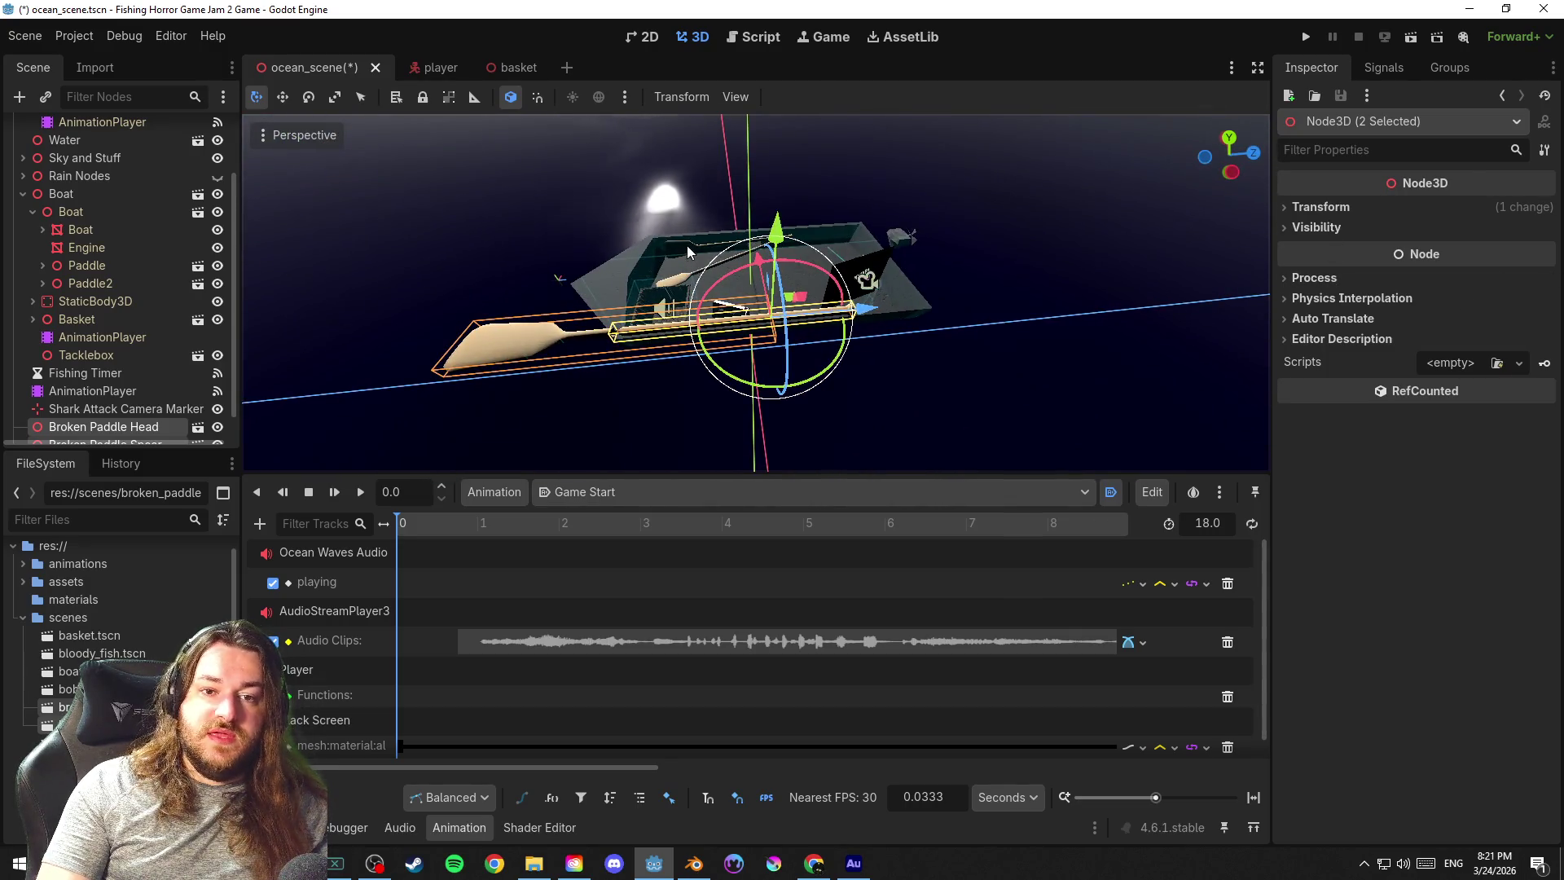
Scale both broken paddle nodes to 0.7, save, and start moving them over the boat
left_click(687, 252)
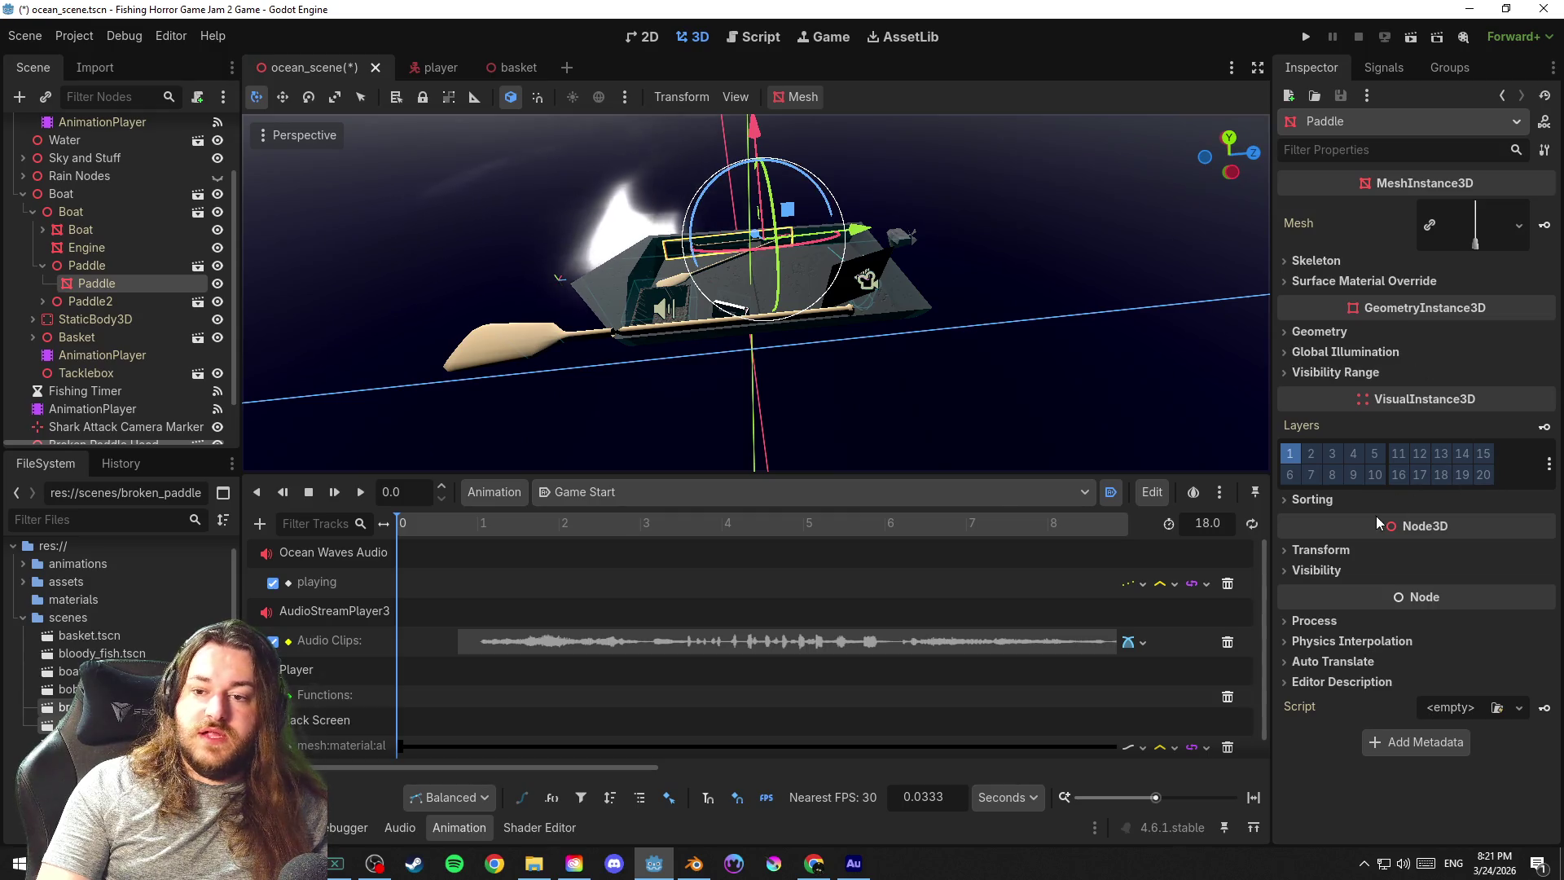
left_click(1320, 549)
left_click(1321, 549)
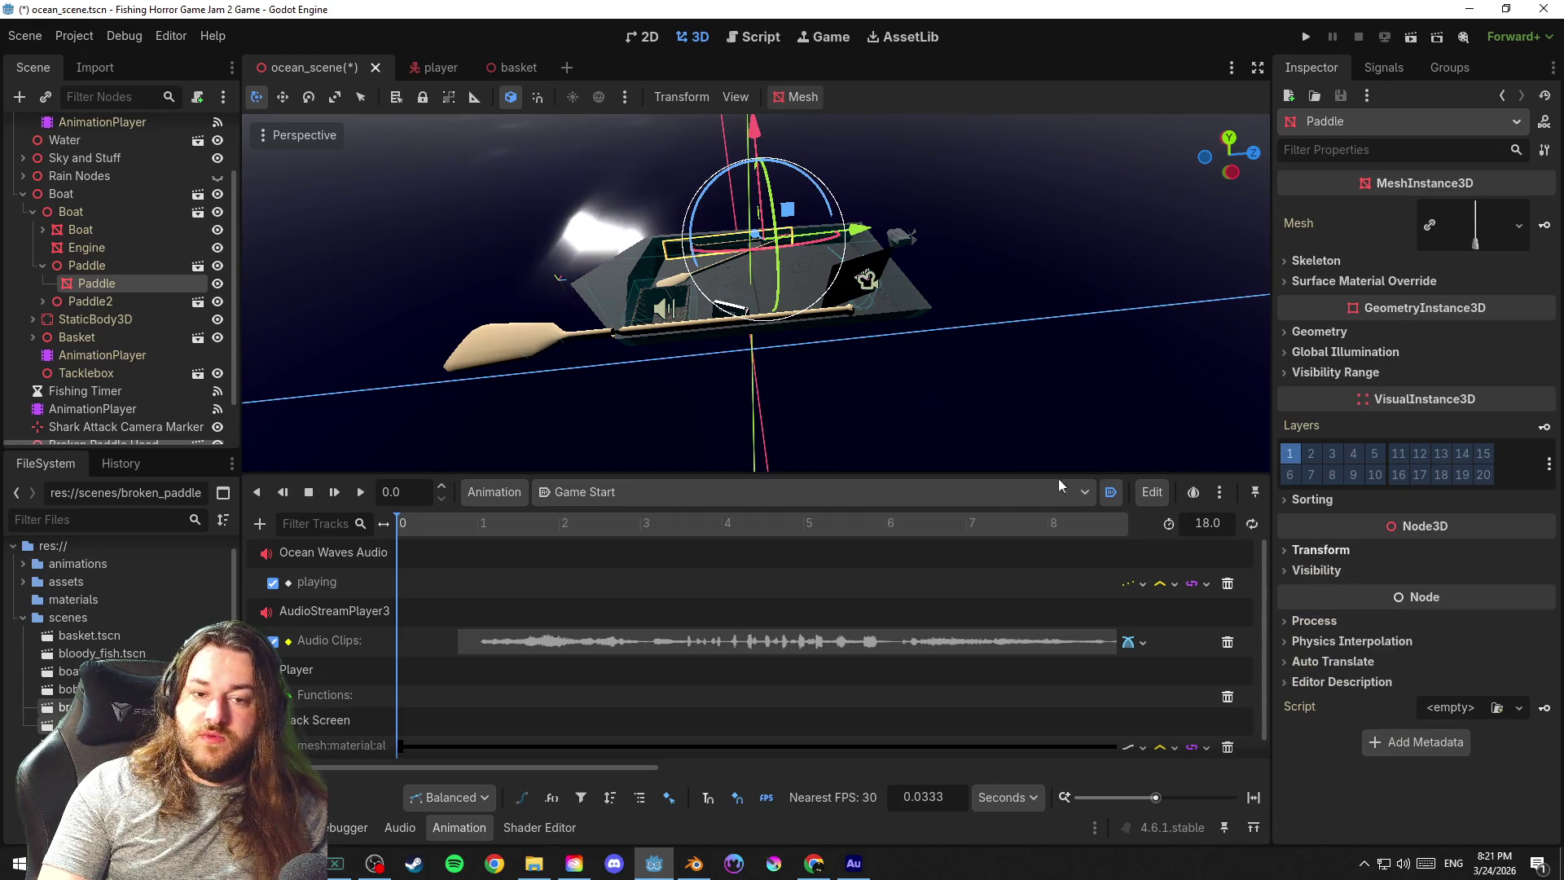
left_click(528, 330)
scroll(121, 289, "down", 1)
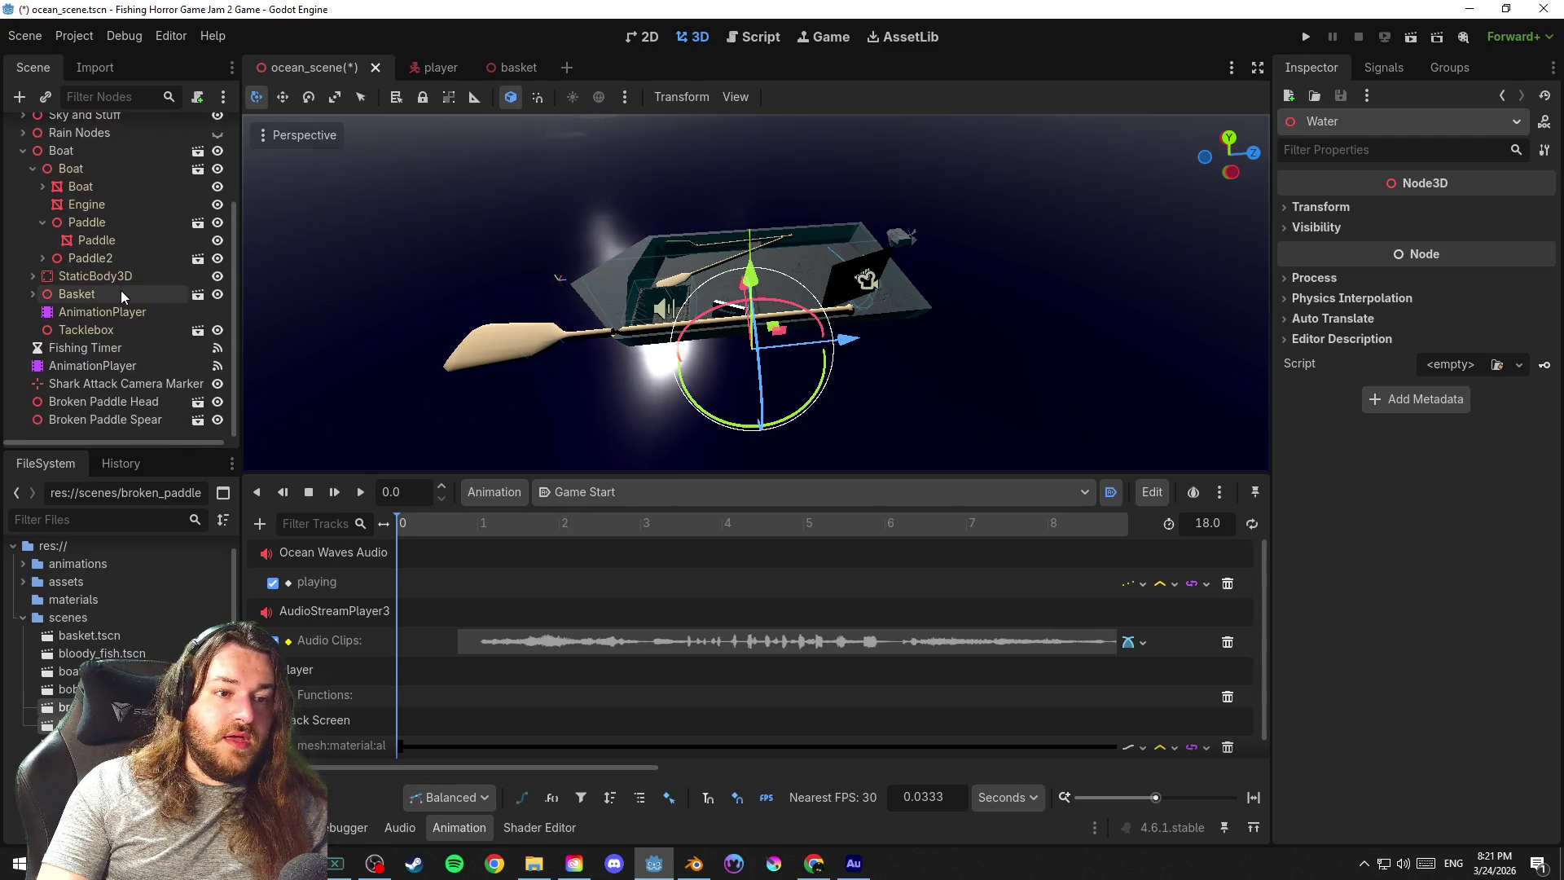
left_click(104, 401)
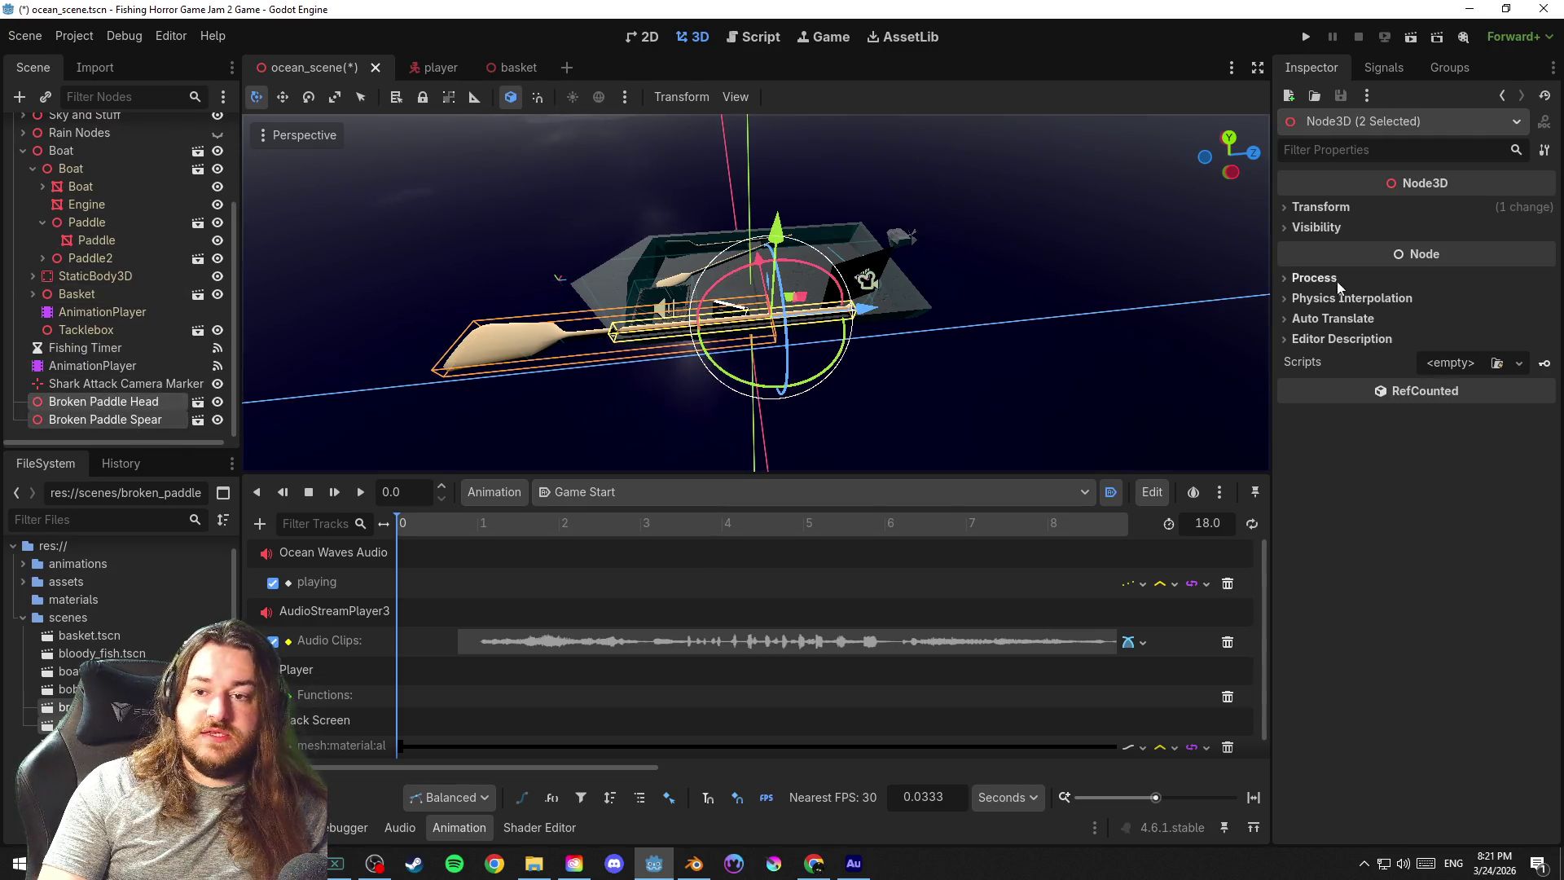
left_click(1327, 209)
left_click(1317, 350)
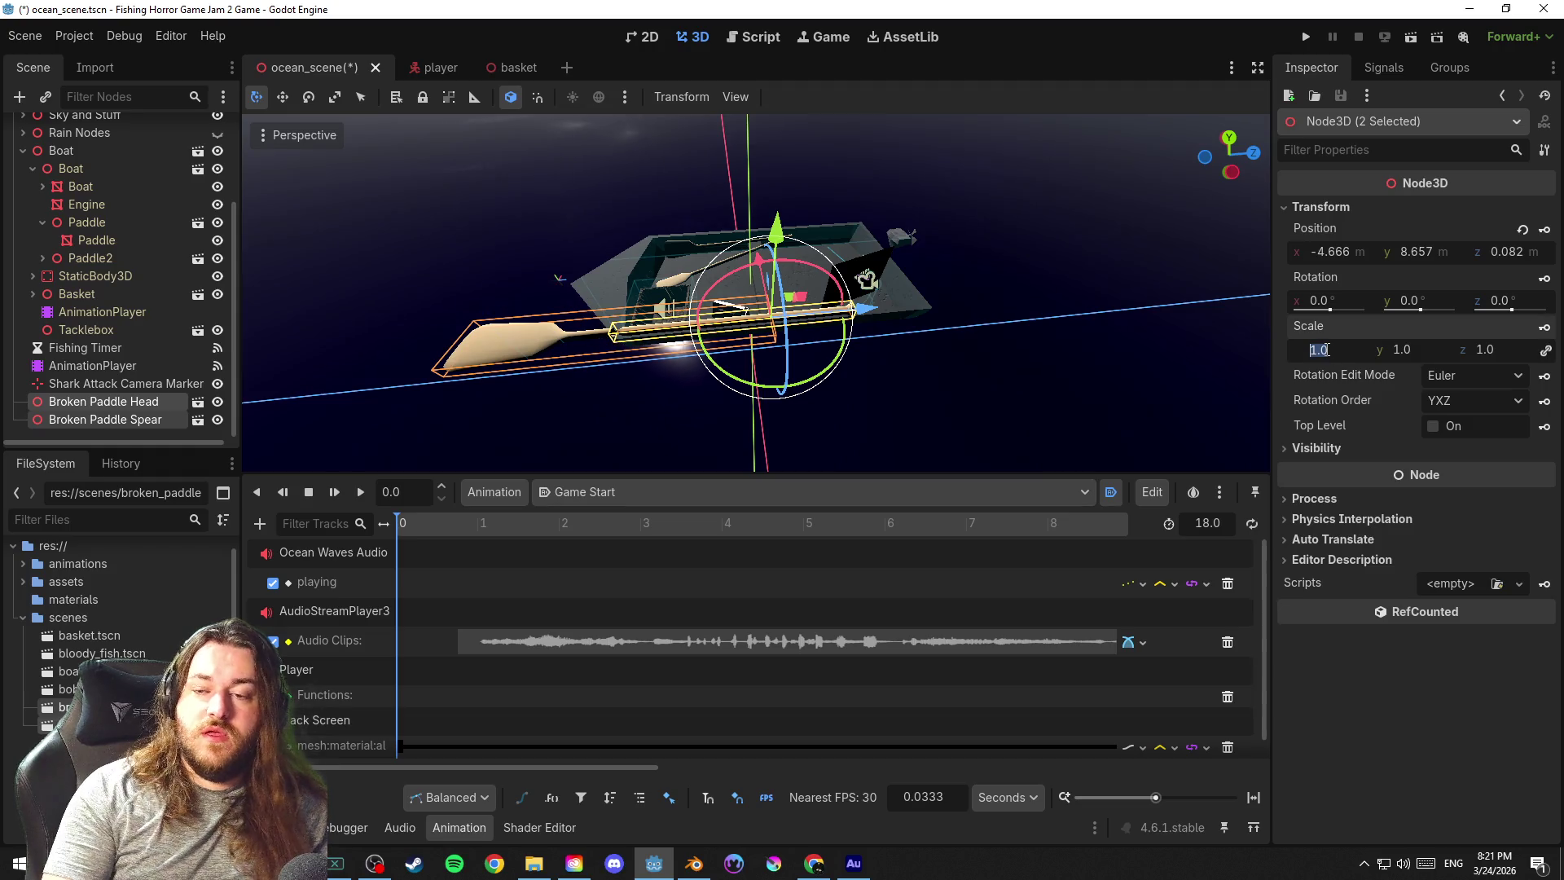
type("0.7")
key("Return")
key("ctrl+s")
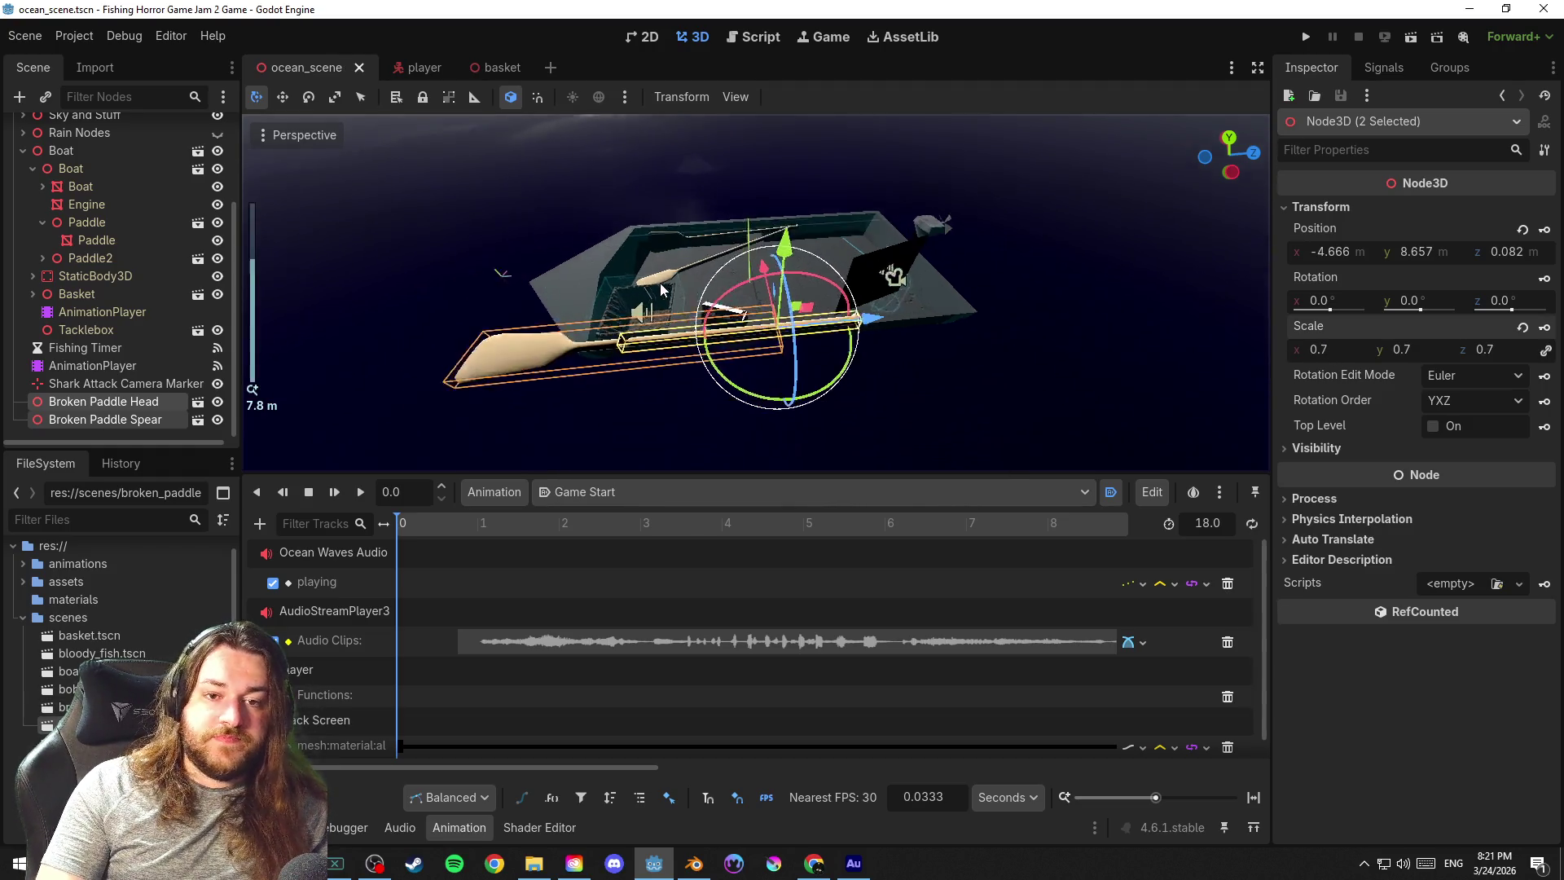
scroll(595, 303, "up", 5)
left_click_drag(596, 301, 1020, 206)
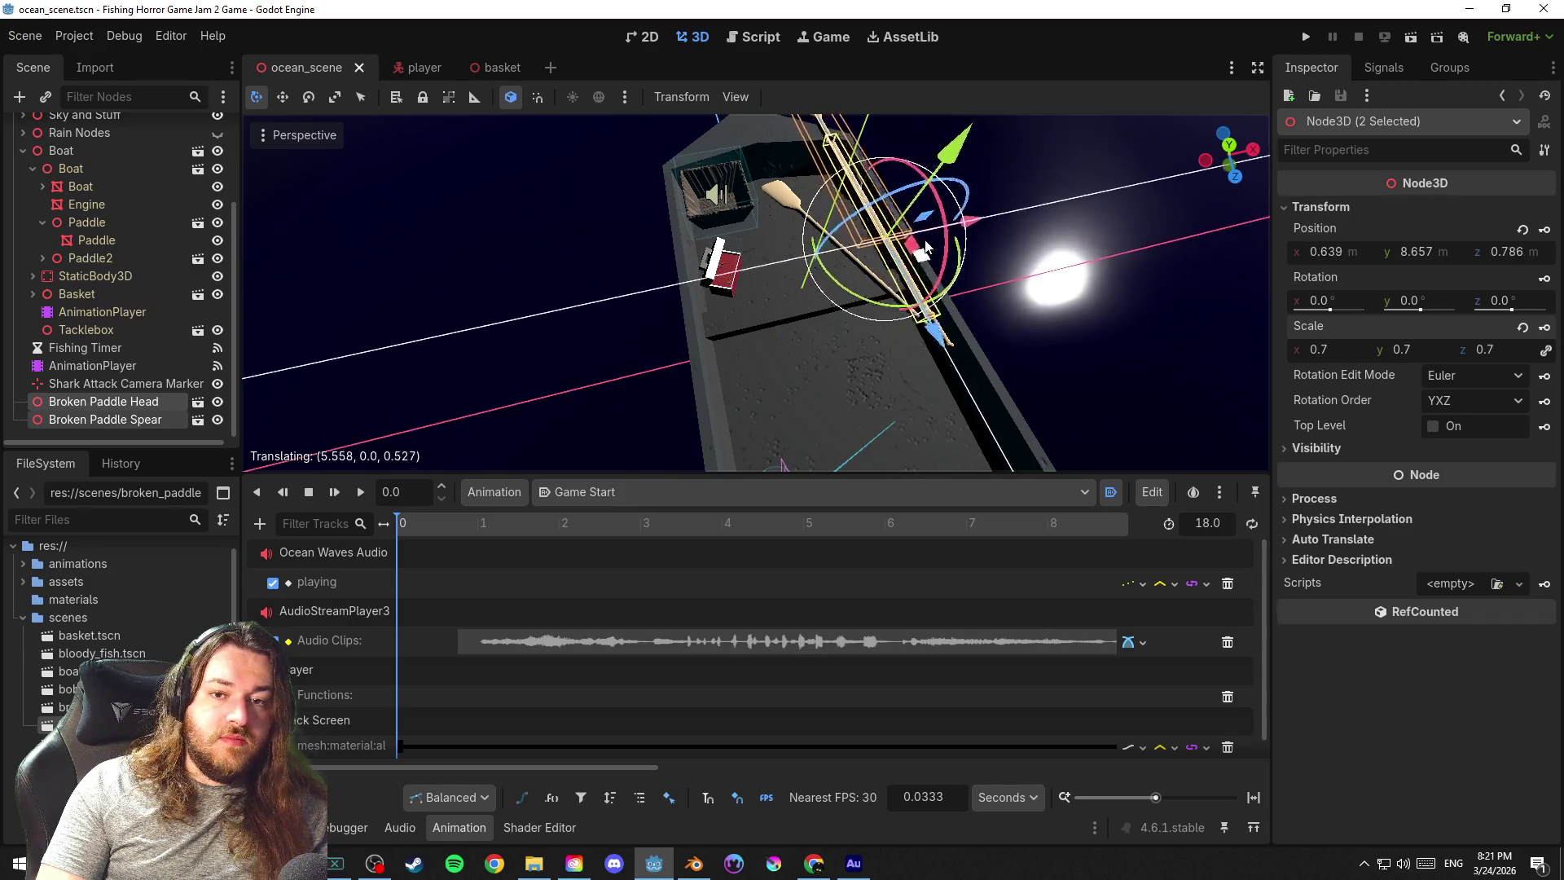
Position the broken paddles inside the boat beside the existing paddle, adjusting their height
mouse_move(855, 281)
left_mouse_down()
mouse_move(774, 201)
mouse_move(874, 62)
left_mouse_up()
scroll(774, 204, "up", 3)
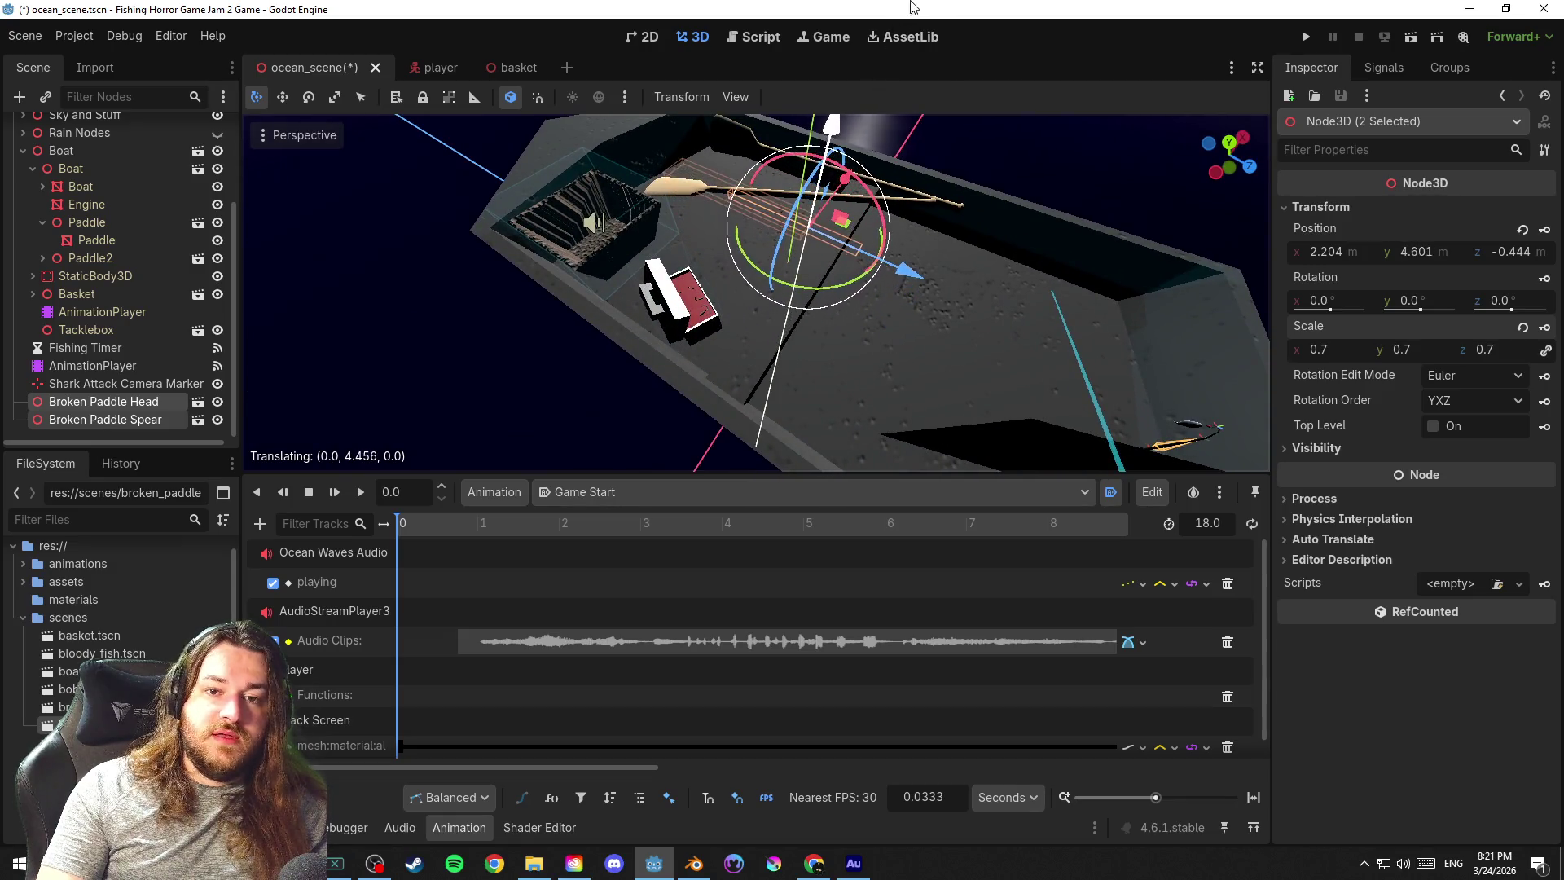
left_click_drag(988, 259, 790, 448)
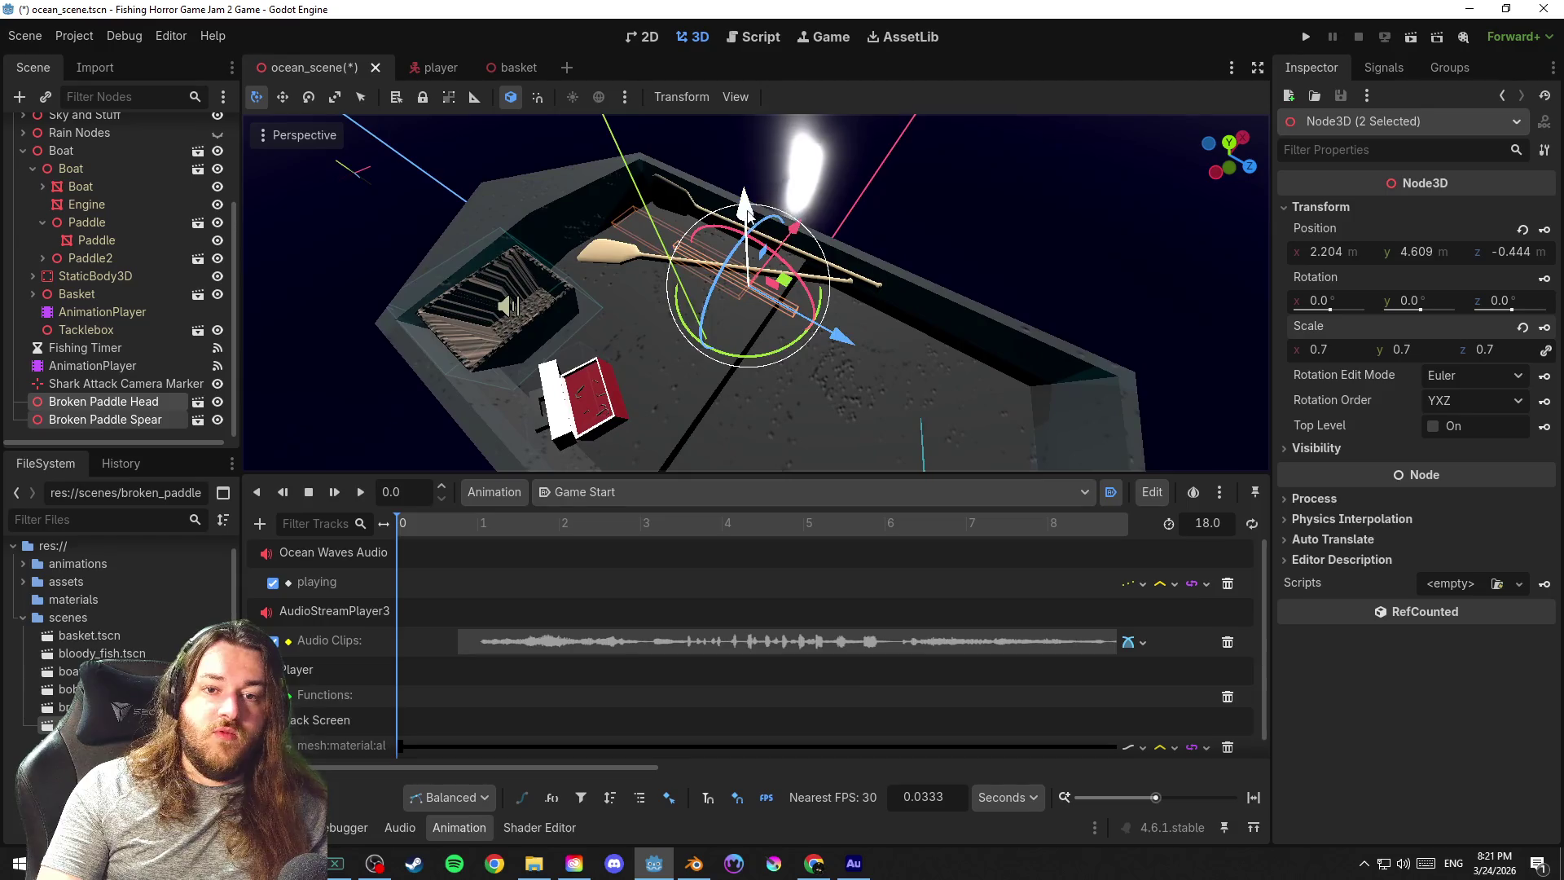
mouse_move(773, 274)
left_mouse_down()
mouse_move(777, 254)
mouse_move(874, 303)
mouse_move(855, 244)
mouse_move(869, 197)
mouse_move(868, 211)
left_mouse_up()
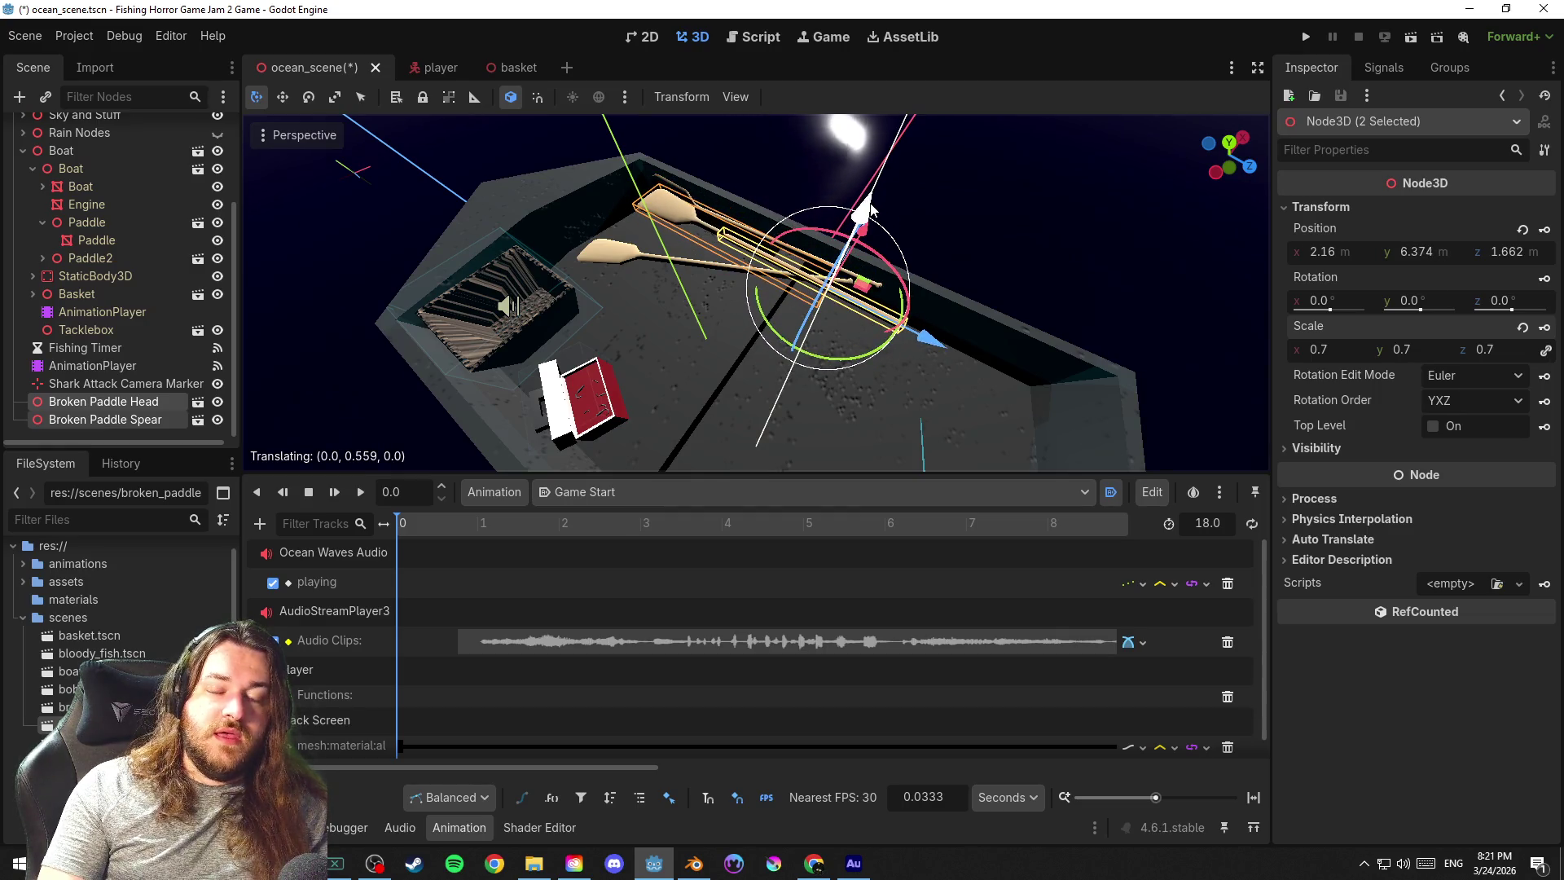
key("ctrl+s")
left_click_drag(869, 211, 889, 159)
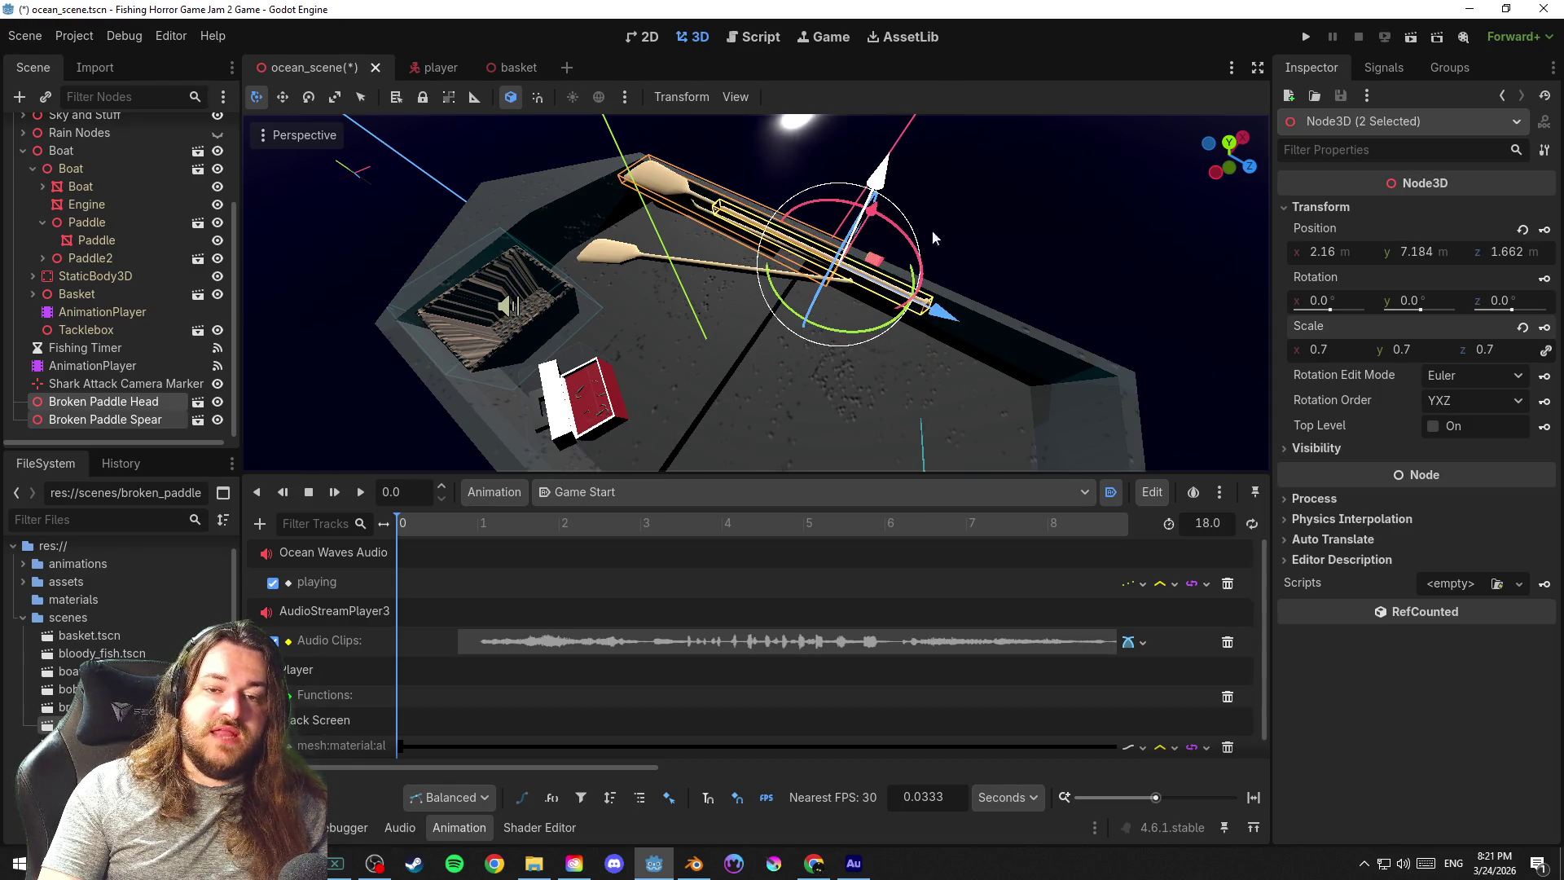
Hide the broken paddle head and spear and save the ocean scene
left_click(216, 402)
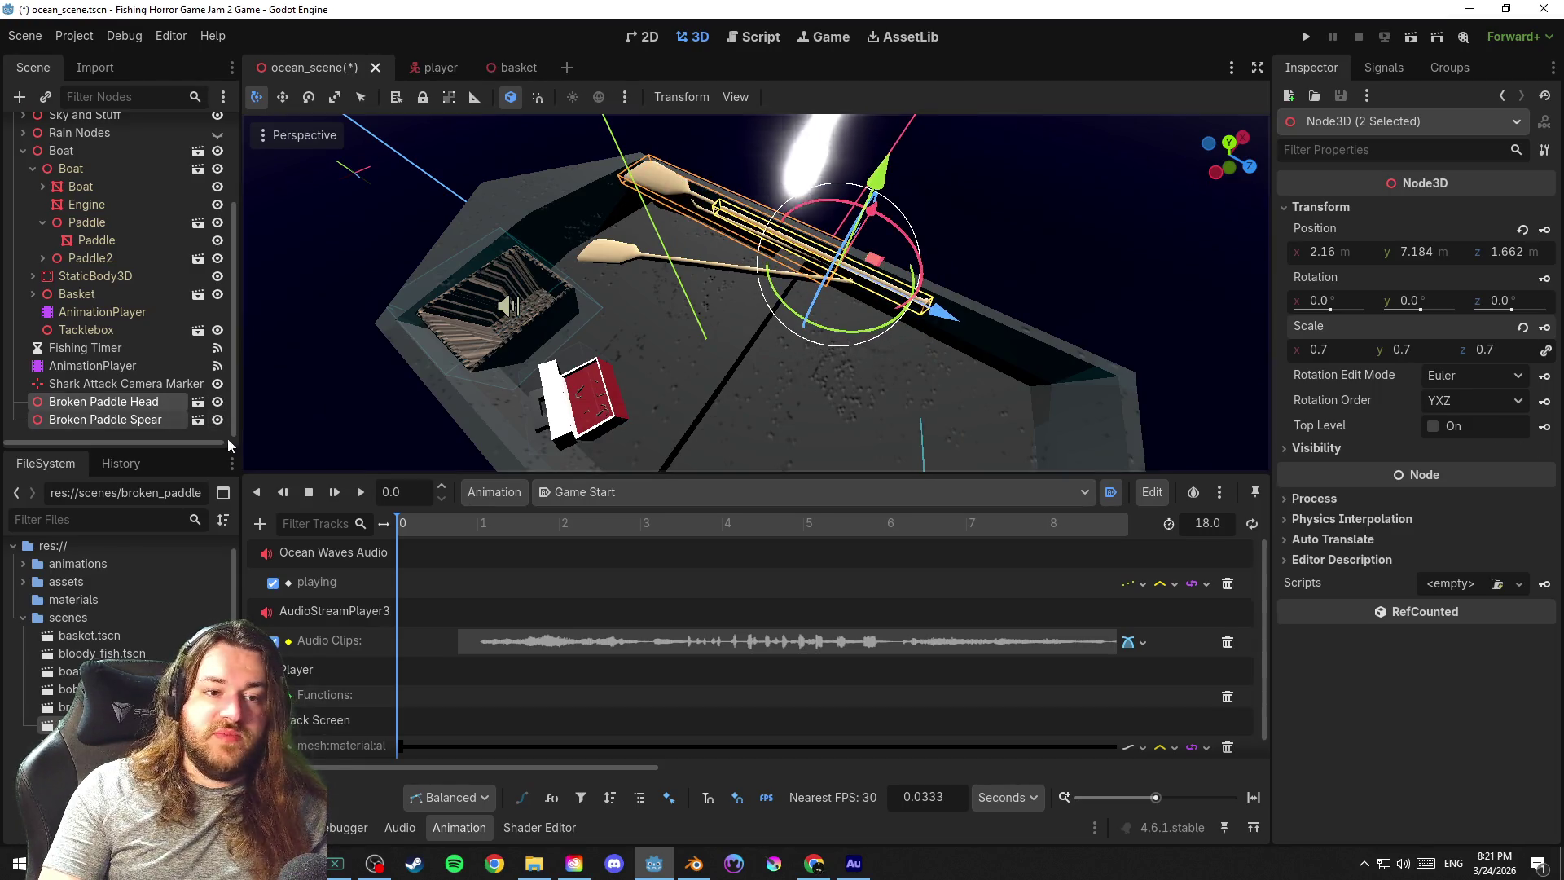
left_click(1080, 301)
key("ctrl+s")
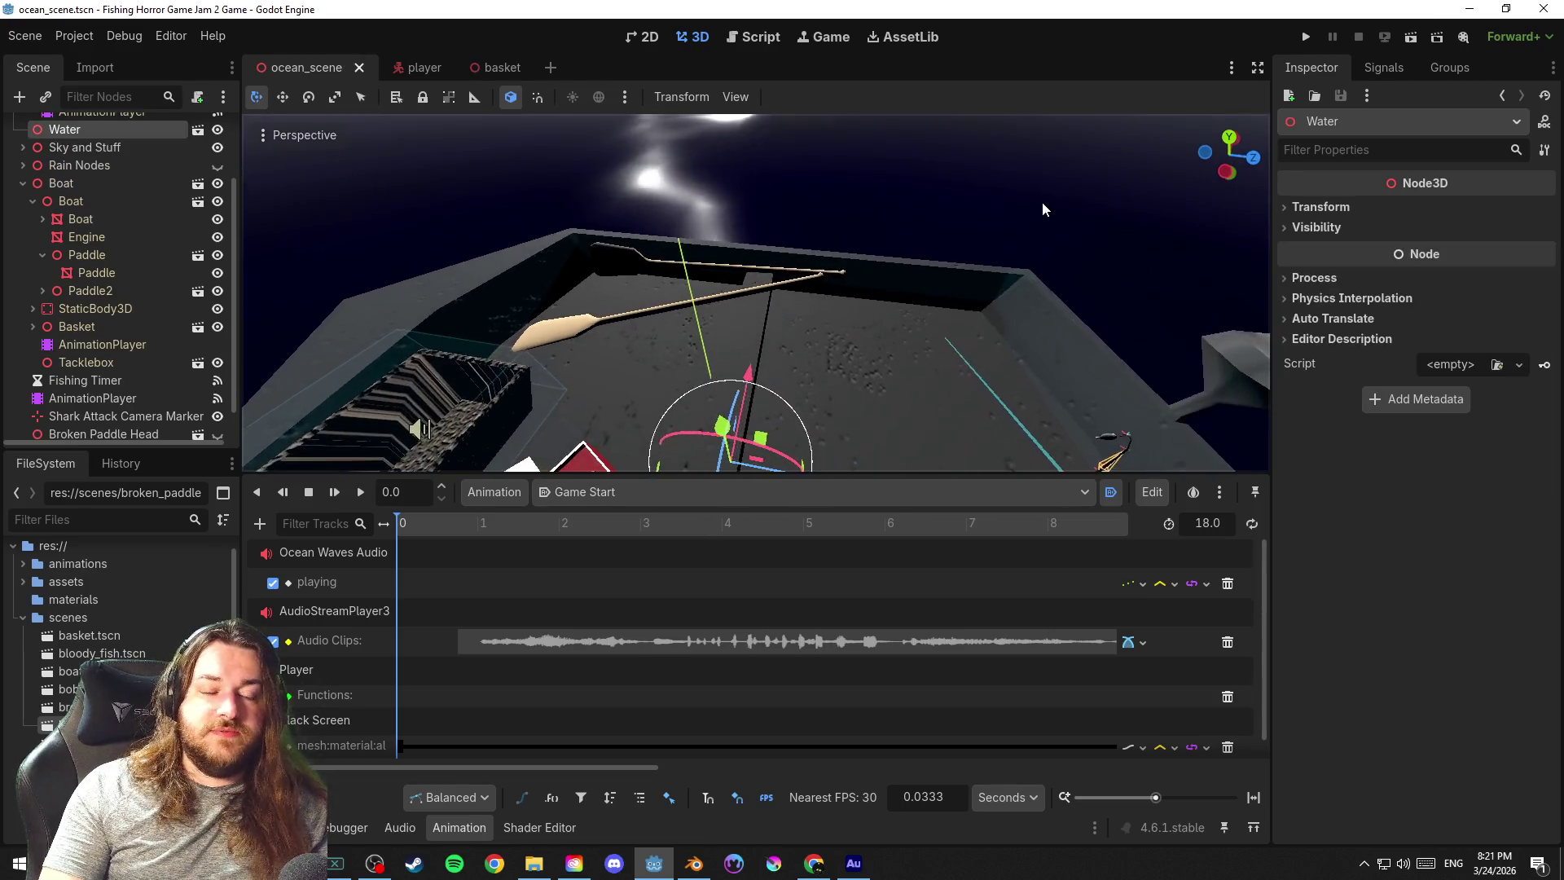
scroll(128, 317, "down", 2)
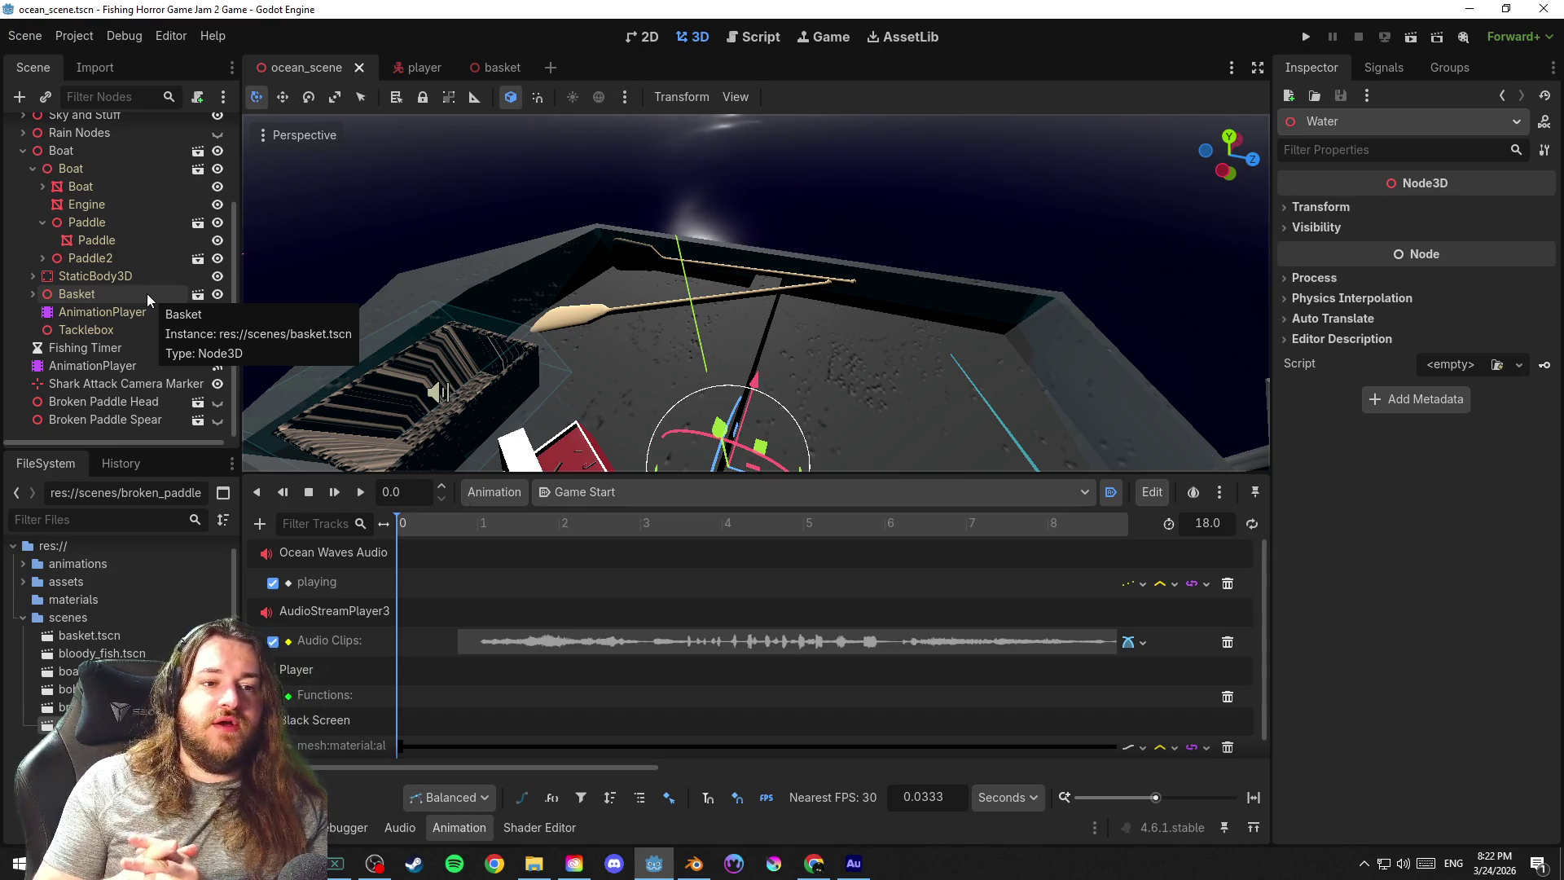
Delete the Broken Paddle Spear node from the ocean scene, keeping the broken paddle head
left_click(112, 426)
left_click(106, 389)
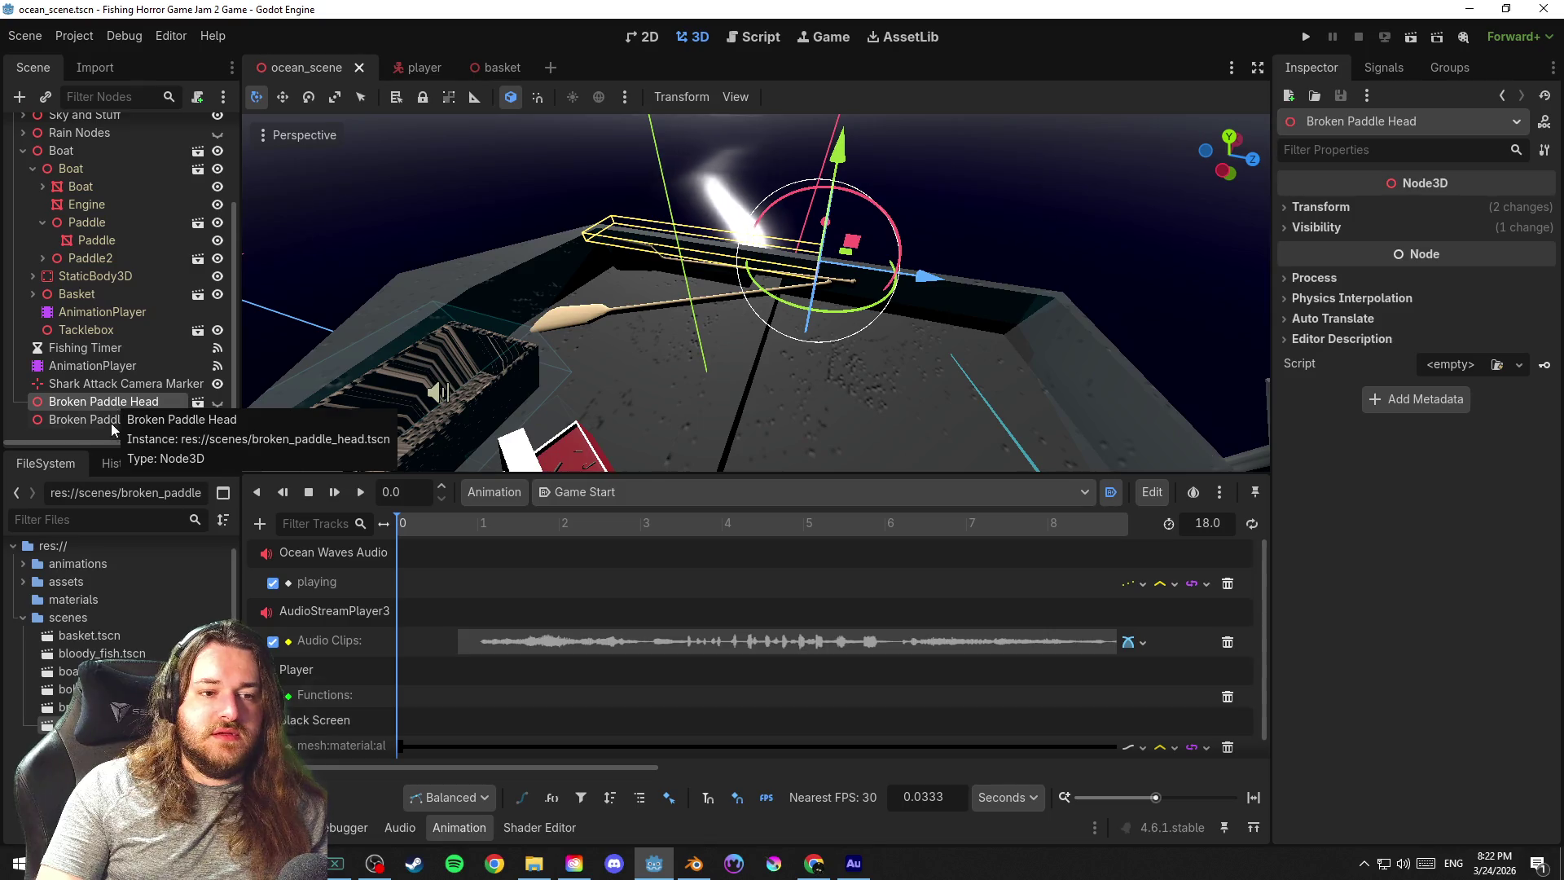
left_click(112, 418)
key("Delete")
key("Return")
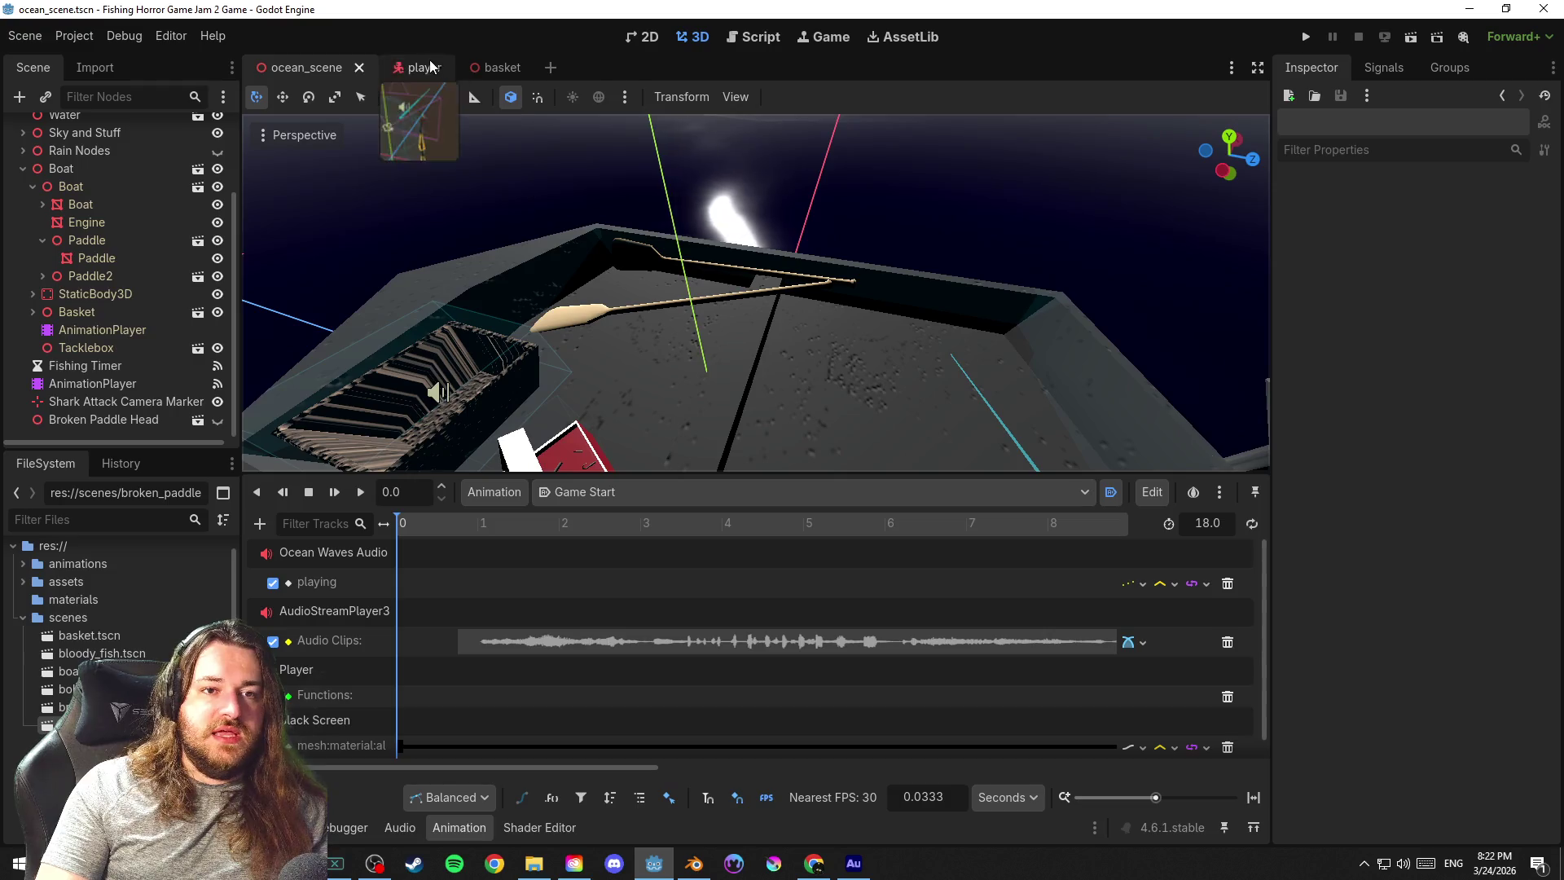
Switch to the player scene, save it, and add broken_paddle_spear as a child of Head
left_click(422, 67)
mouse_move(742, 303)
left_mouse_down()
mouse_move(905, 324)
mouse_move(881, 307)
left_mouse_up()
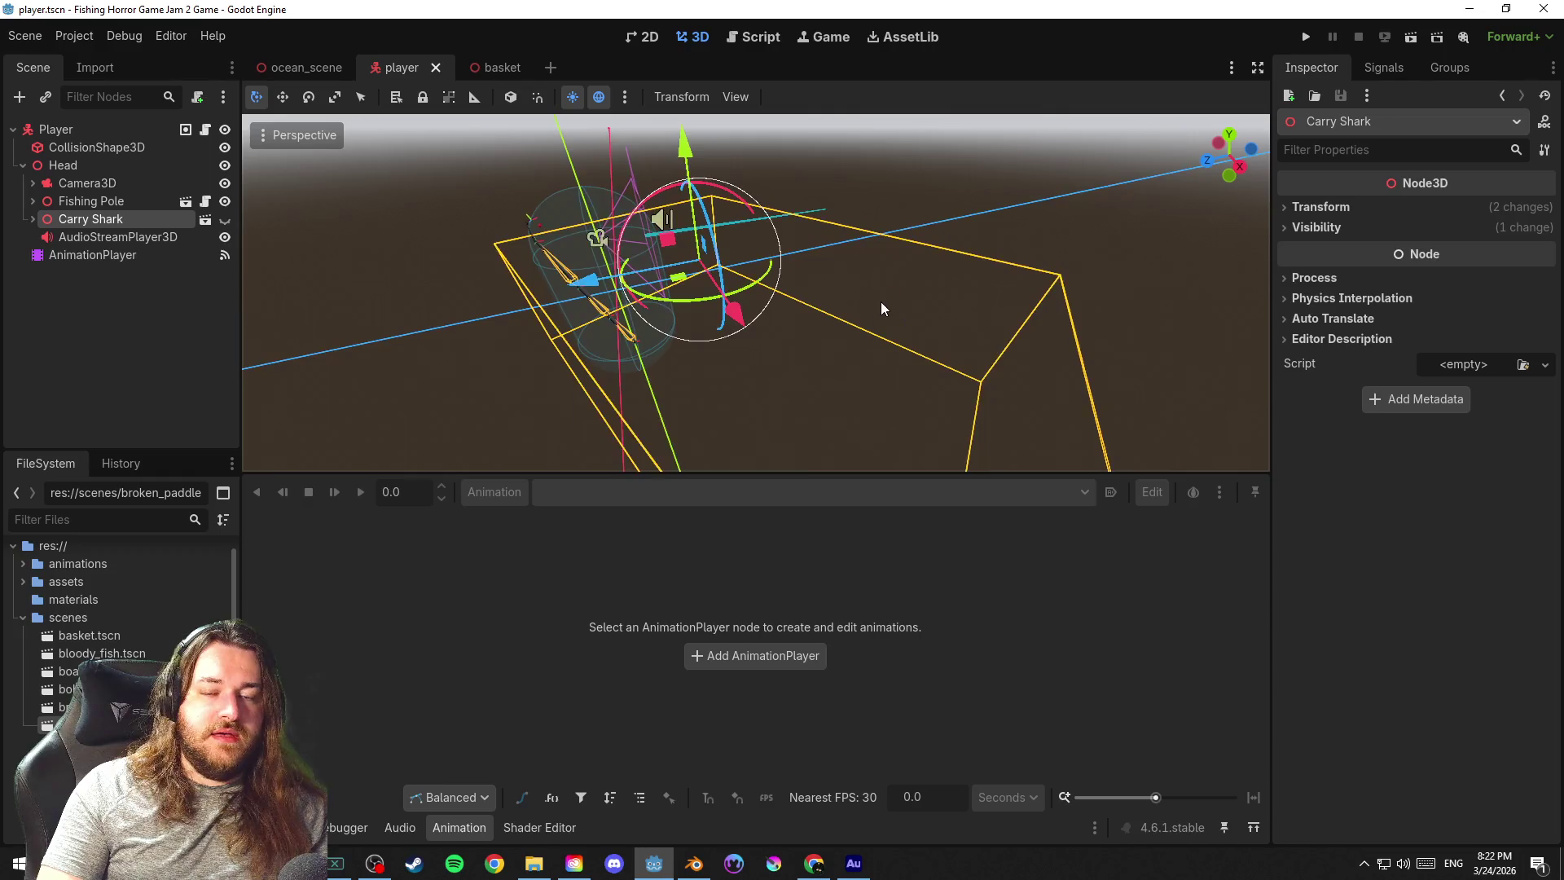
scroll(881, 301, "up", 2)
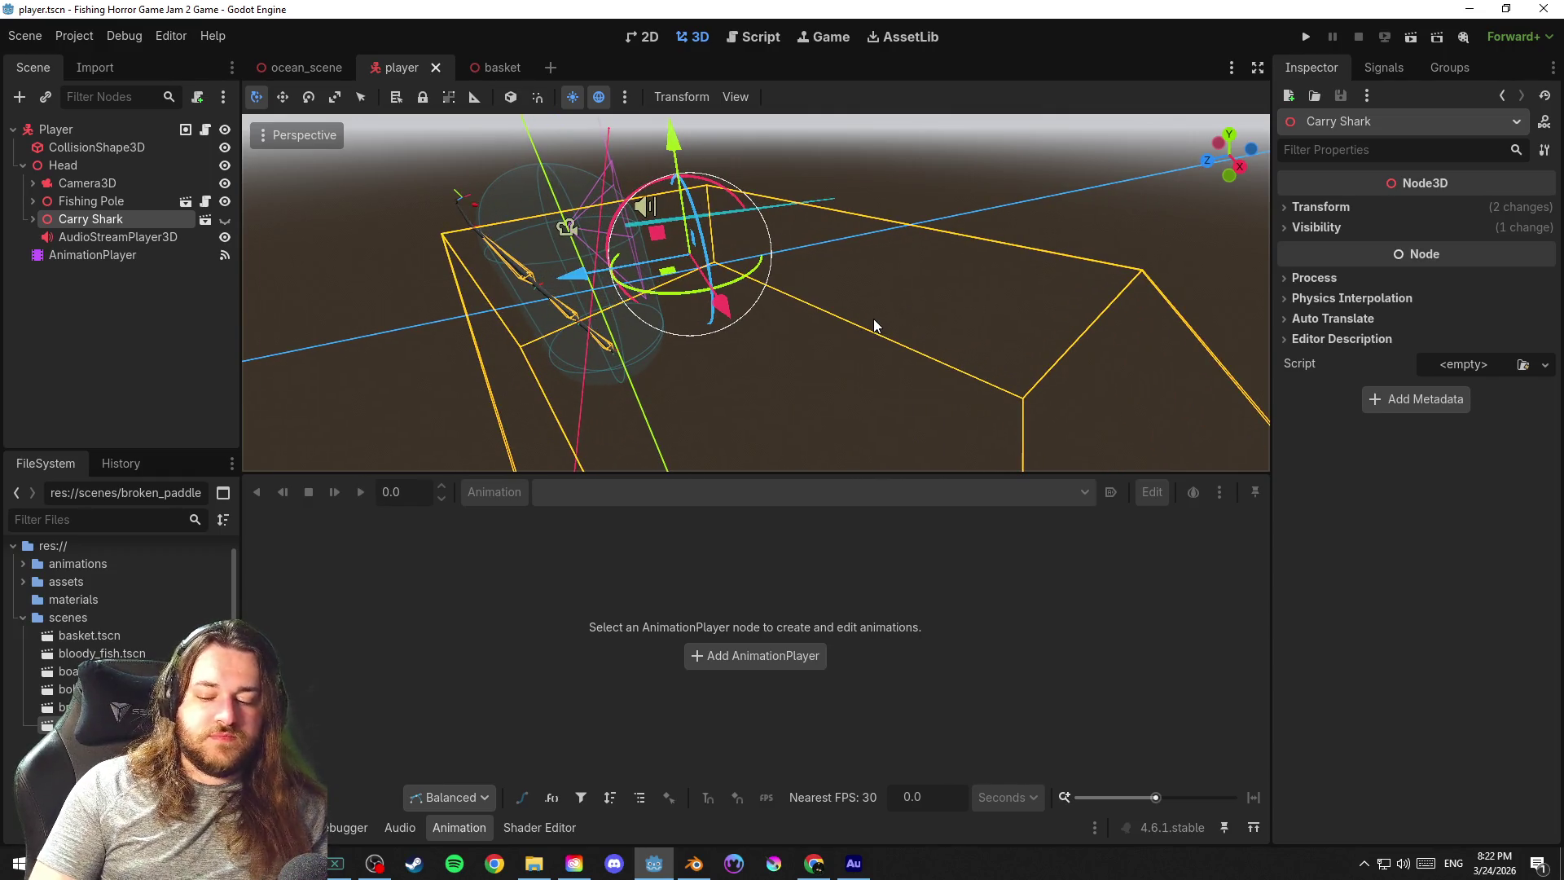
mouse_move(873, 318)
left_mouse_down()
mouse_move(835, 321)
mouse_move(1101, 318)
mouse_move(945, 343)
left_mouse_up()
key("ctrl+s")
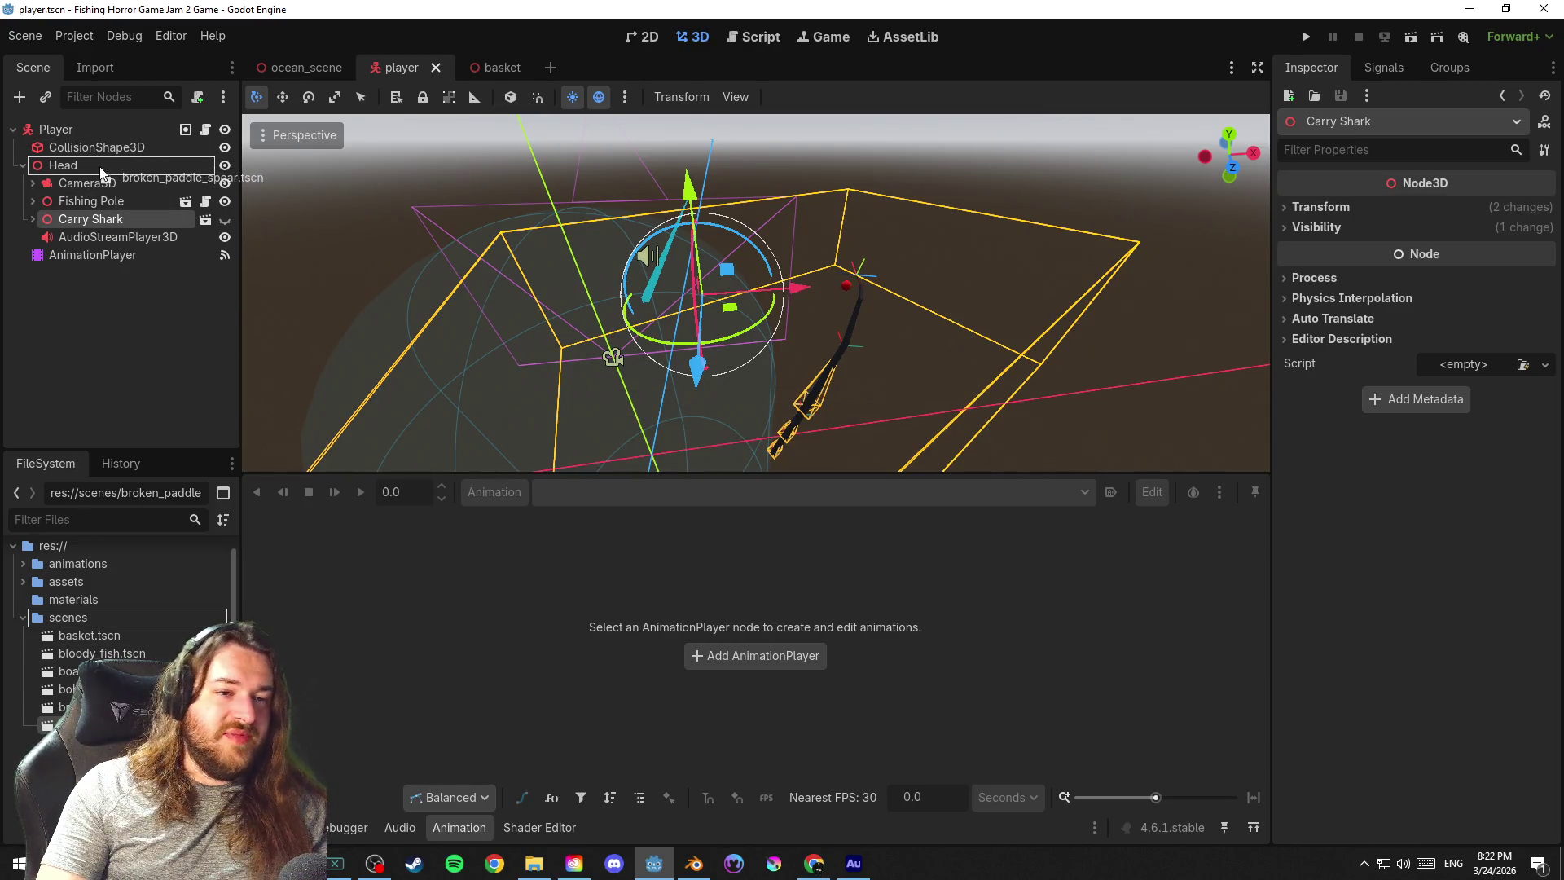
left_click_drag(101, 174, 102, 169)
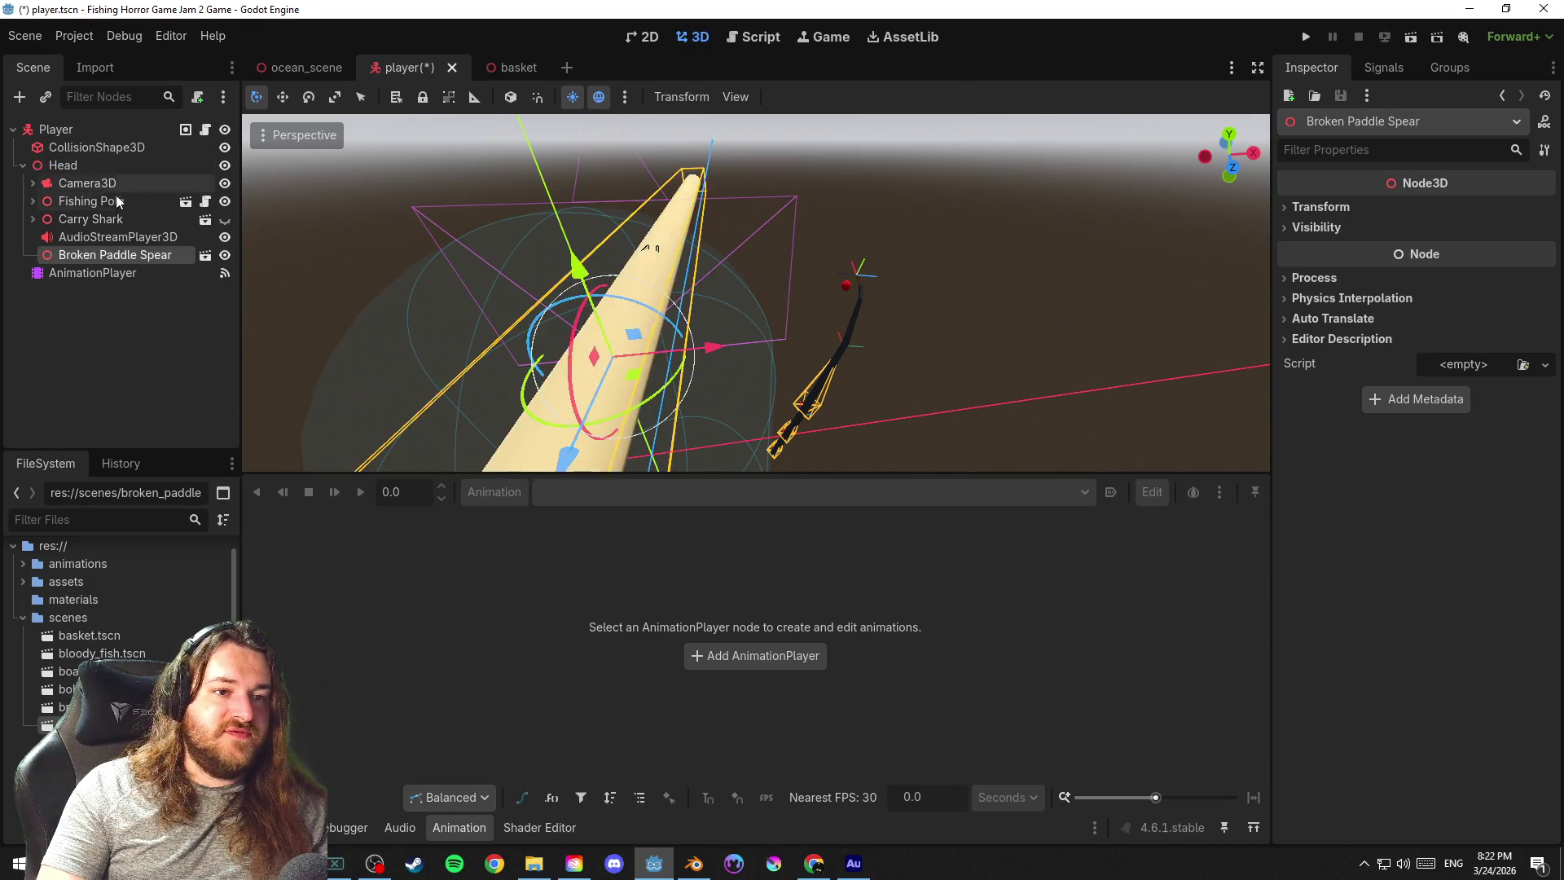
left_click_drag(482, 316, 879, 345)
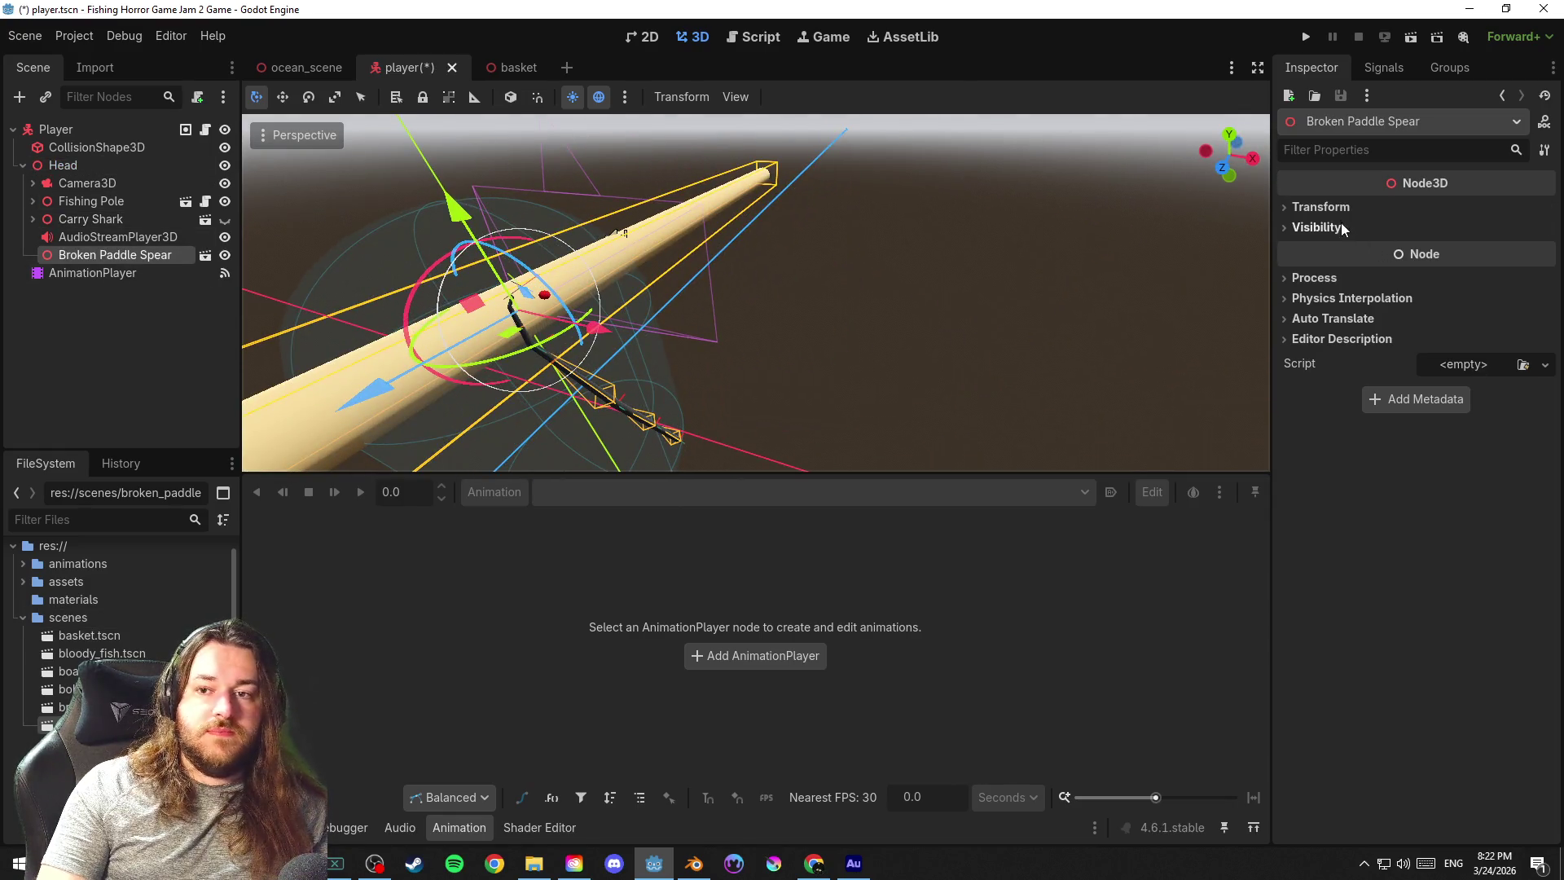
Scale the spear to 0.7, then down to 0.2, framing the view on it
left_click(1325, 209)
left_click(1329, 352)
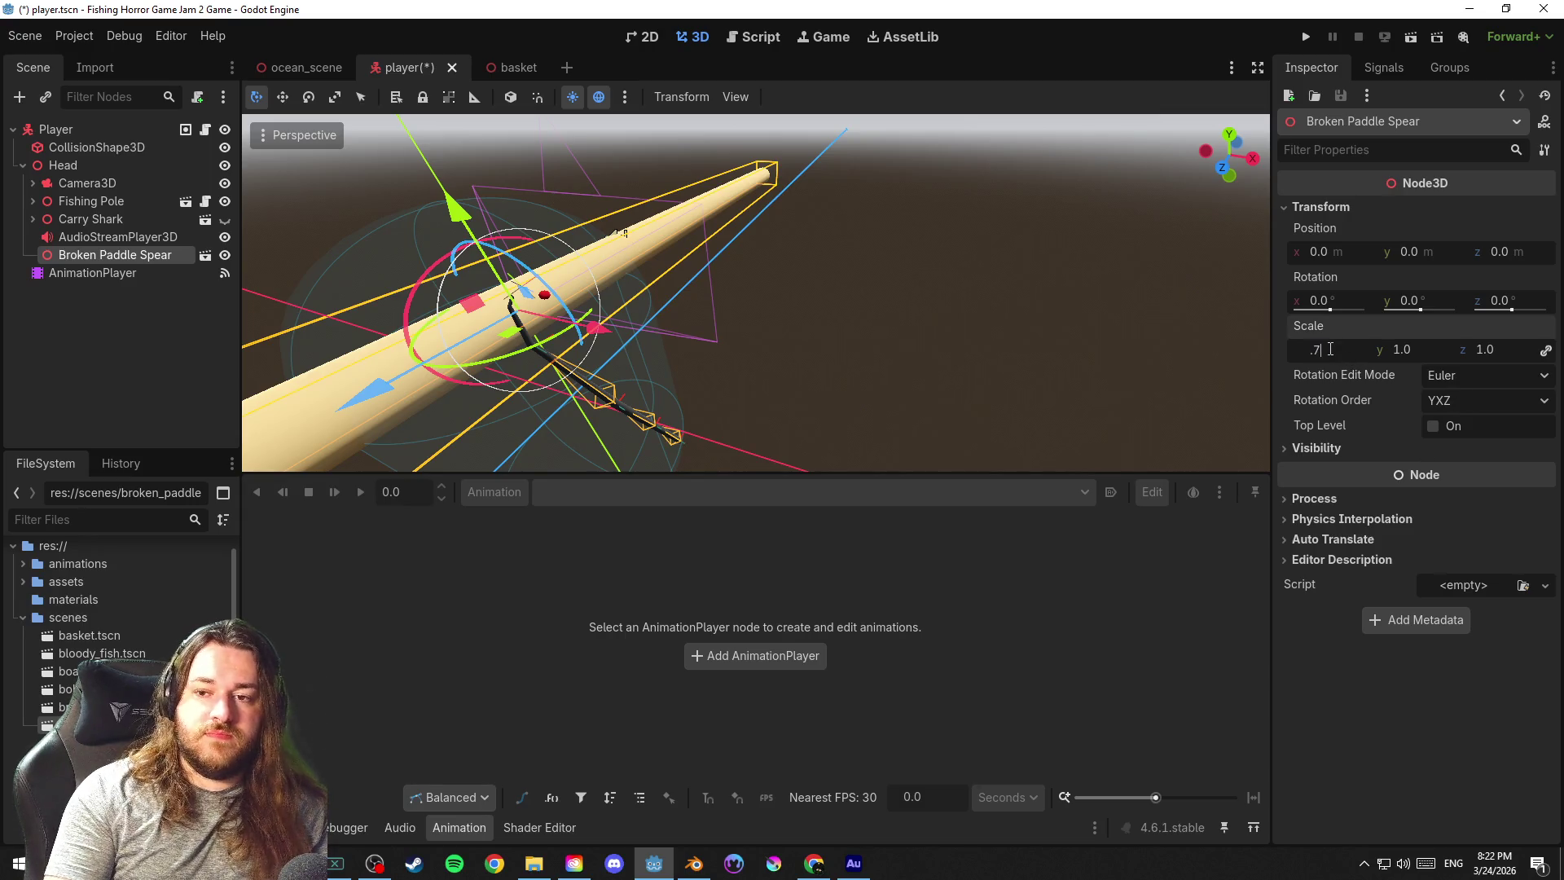
key("Return")
key("f")
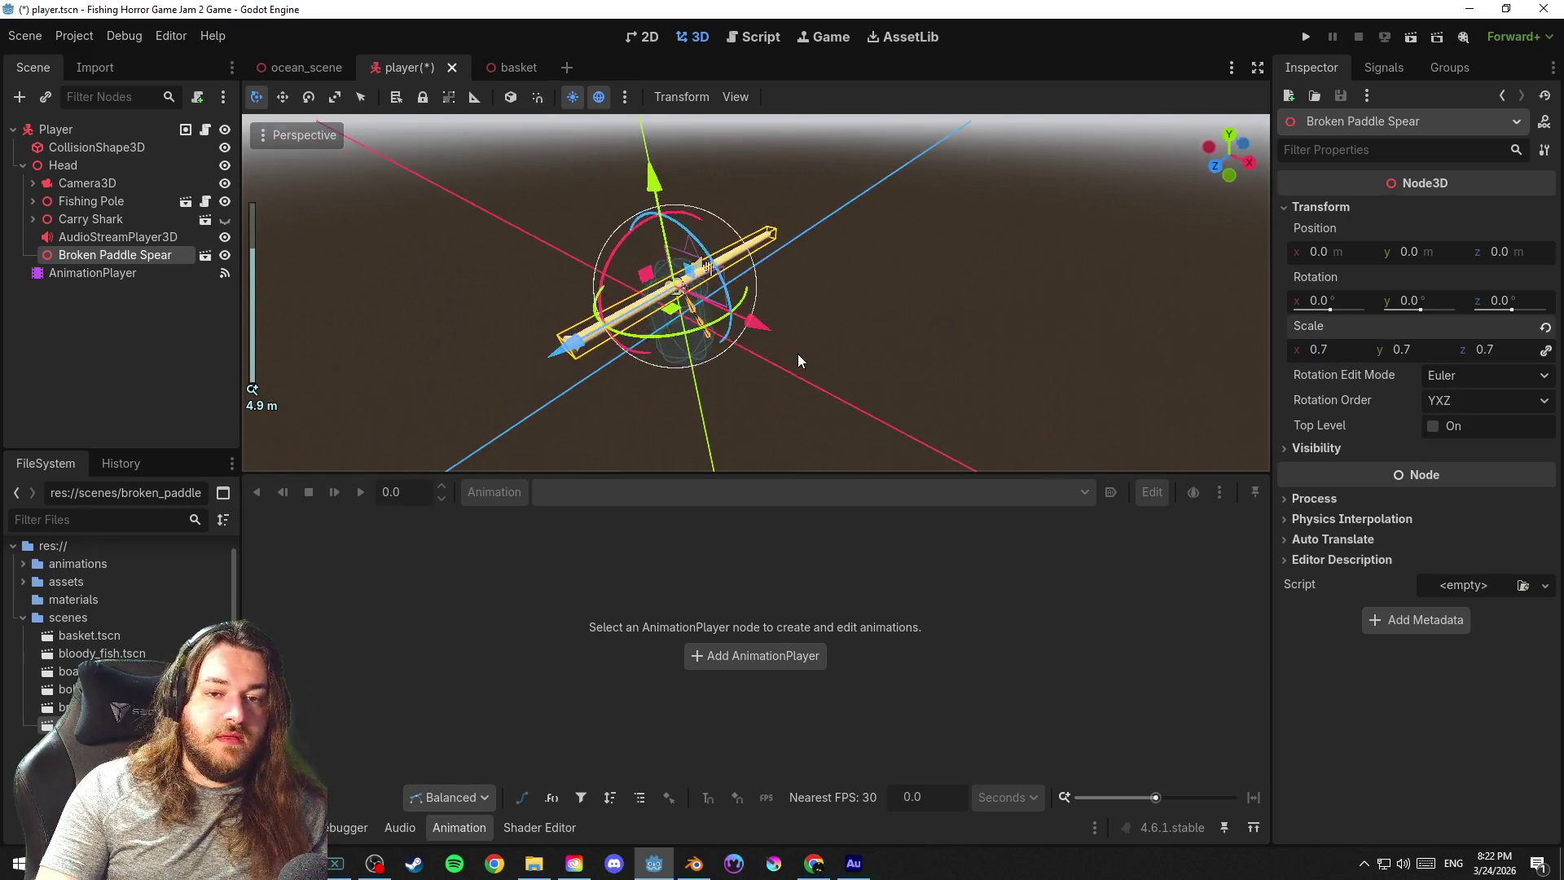
scroll(913, 367, "up", 2)
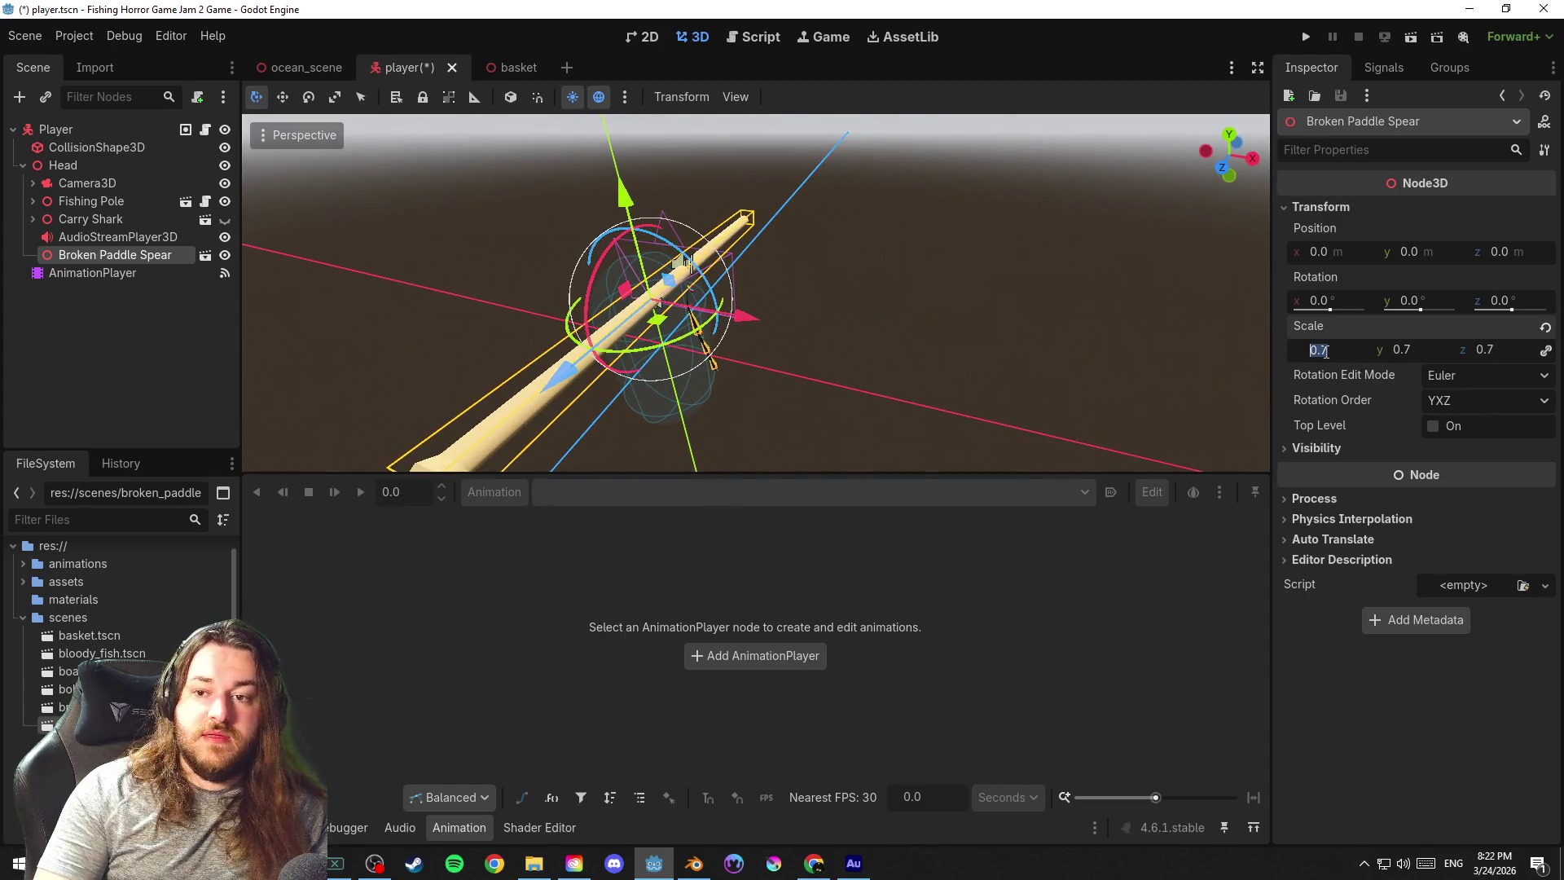
type(".2")
key("Return")
scroll(899, 302, "up", 2)
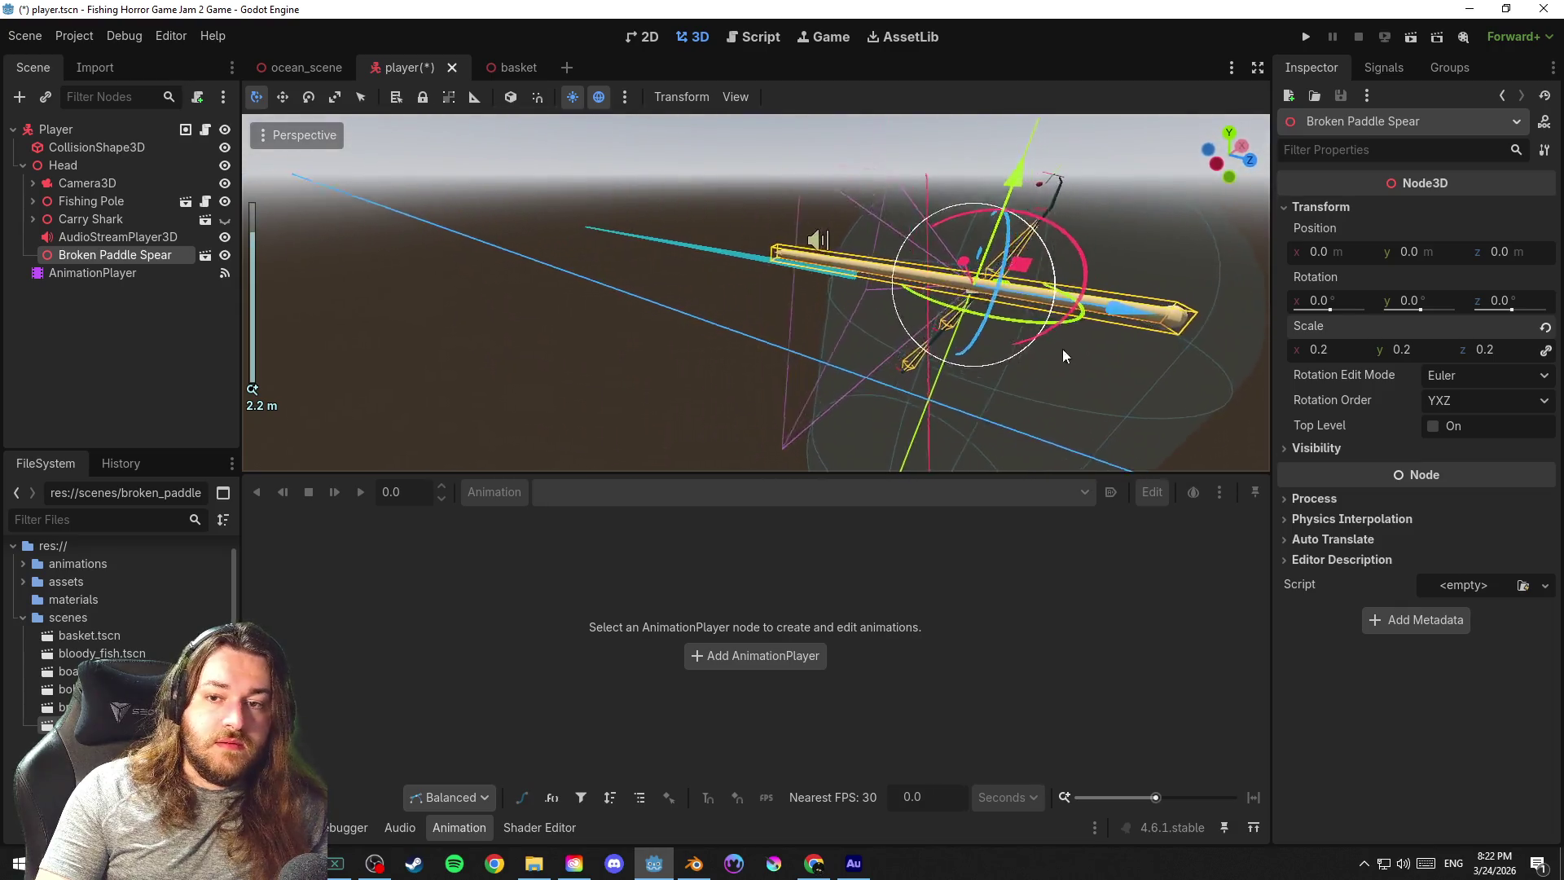
mouse_move(1062, 349)
left_mouse_down()
mouse_move(1024, 377)
mouse_move(973, 373)
mouse_move(579, 300)
left_mouse_up()
Split the 3D view into two stacked viewports
left_click(732, 97)
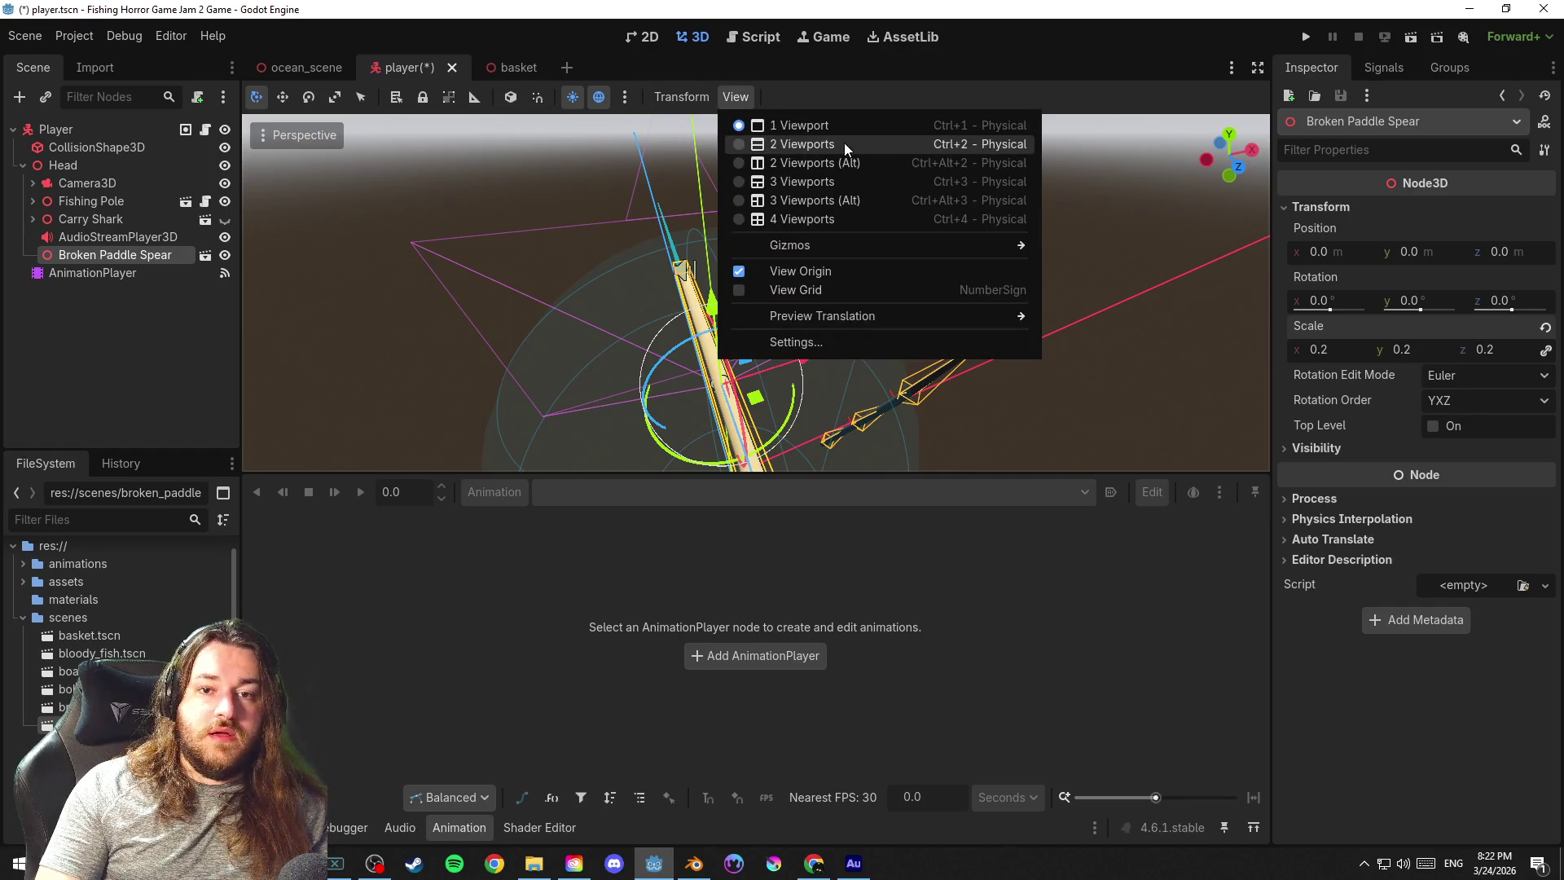
left_click(845, 144)
left_click(588, 262)
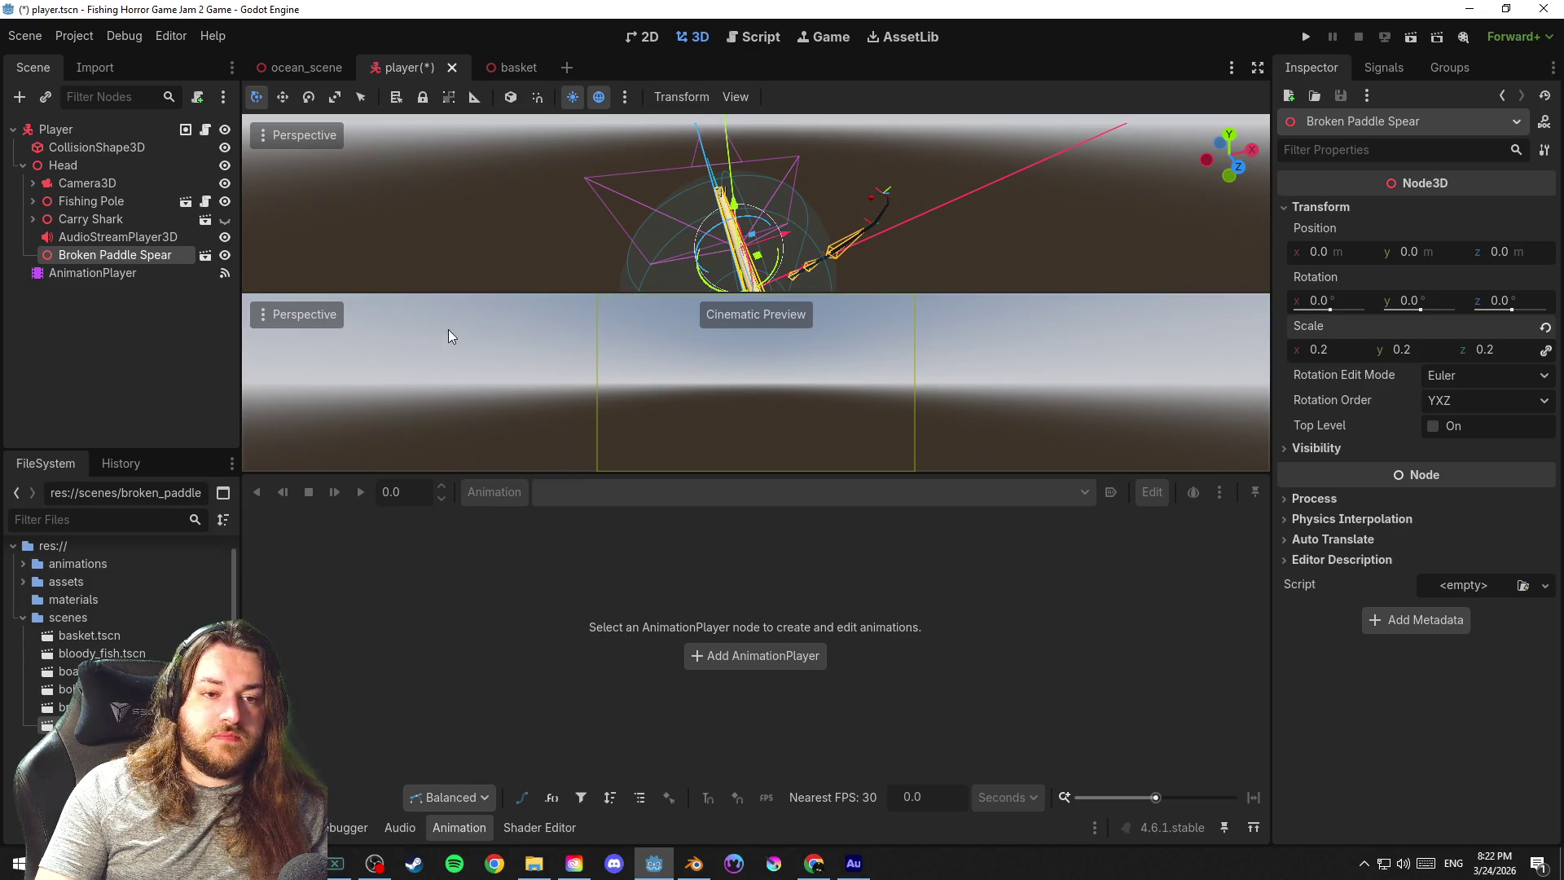
Toggle cinematic preview in the lower viewport back on and select Camera3D
left_click(303, 316)
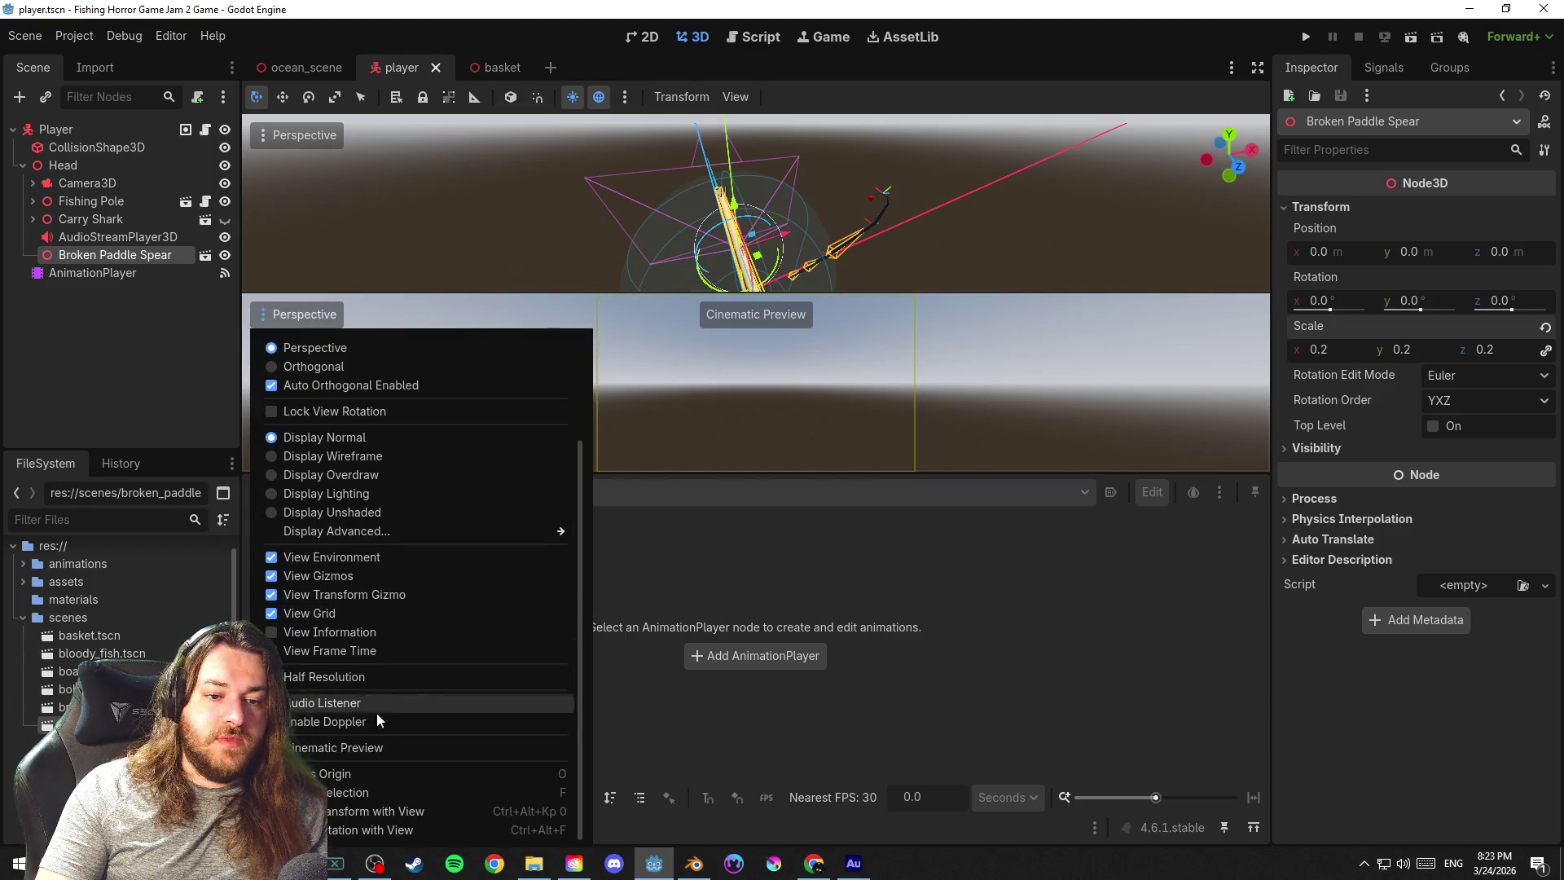
left_click(376, 749)
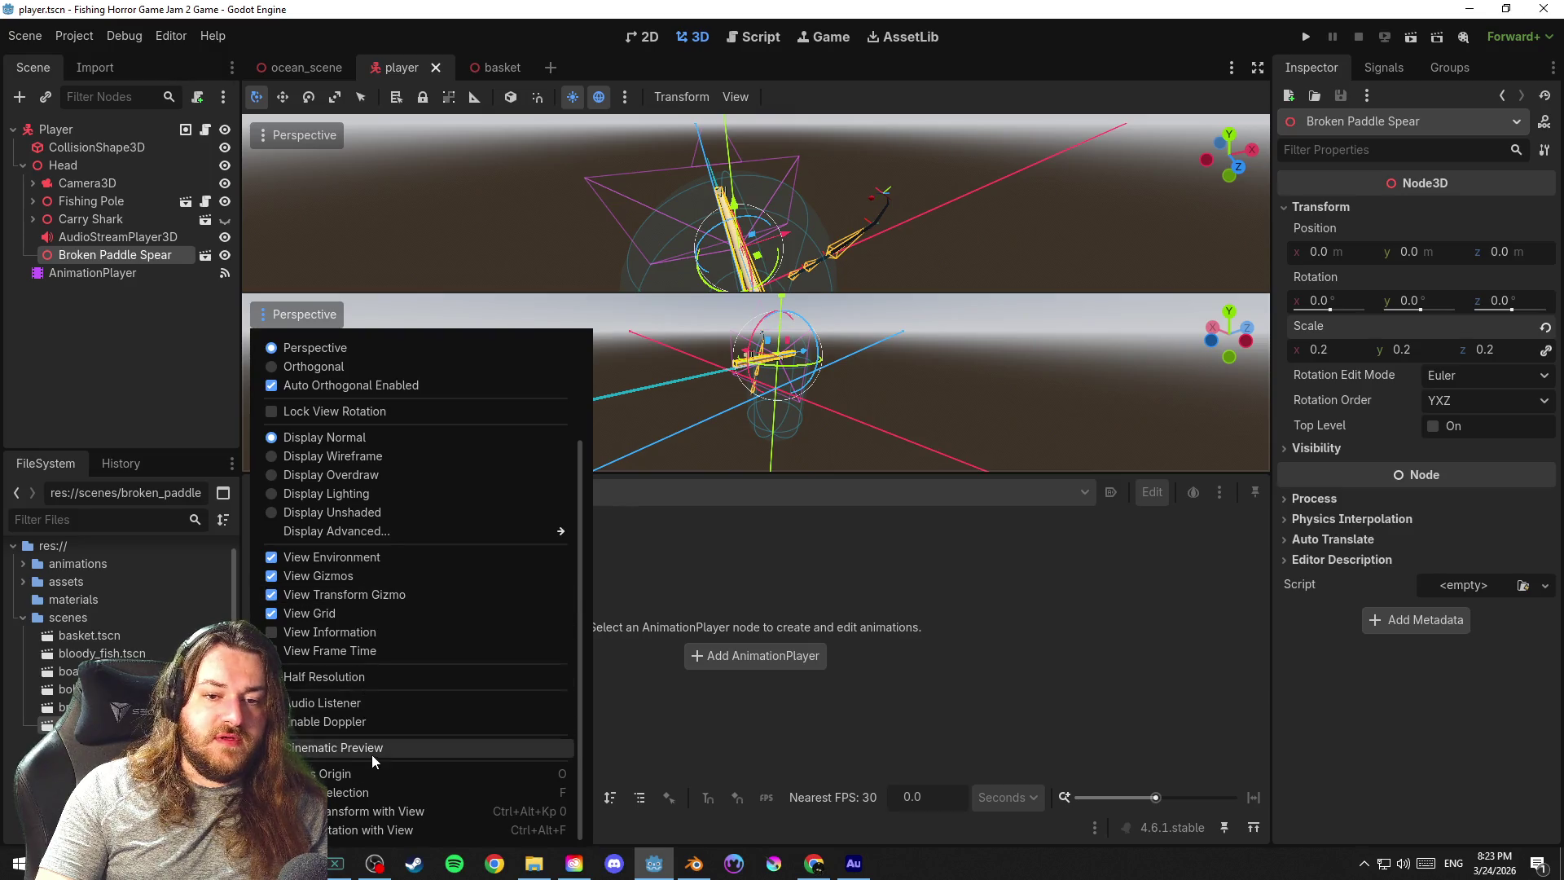
left_click(371, 754)
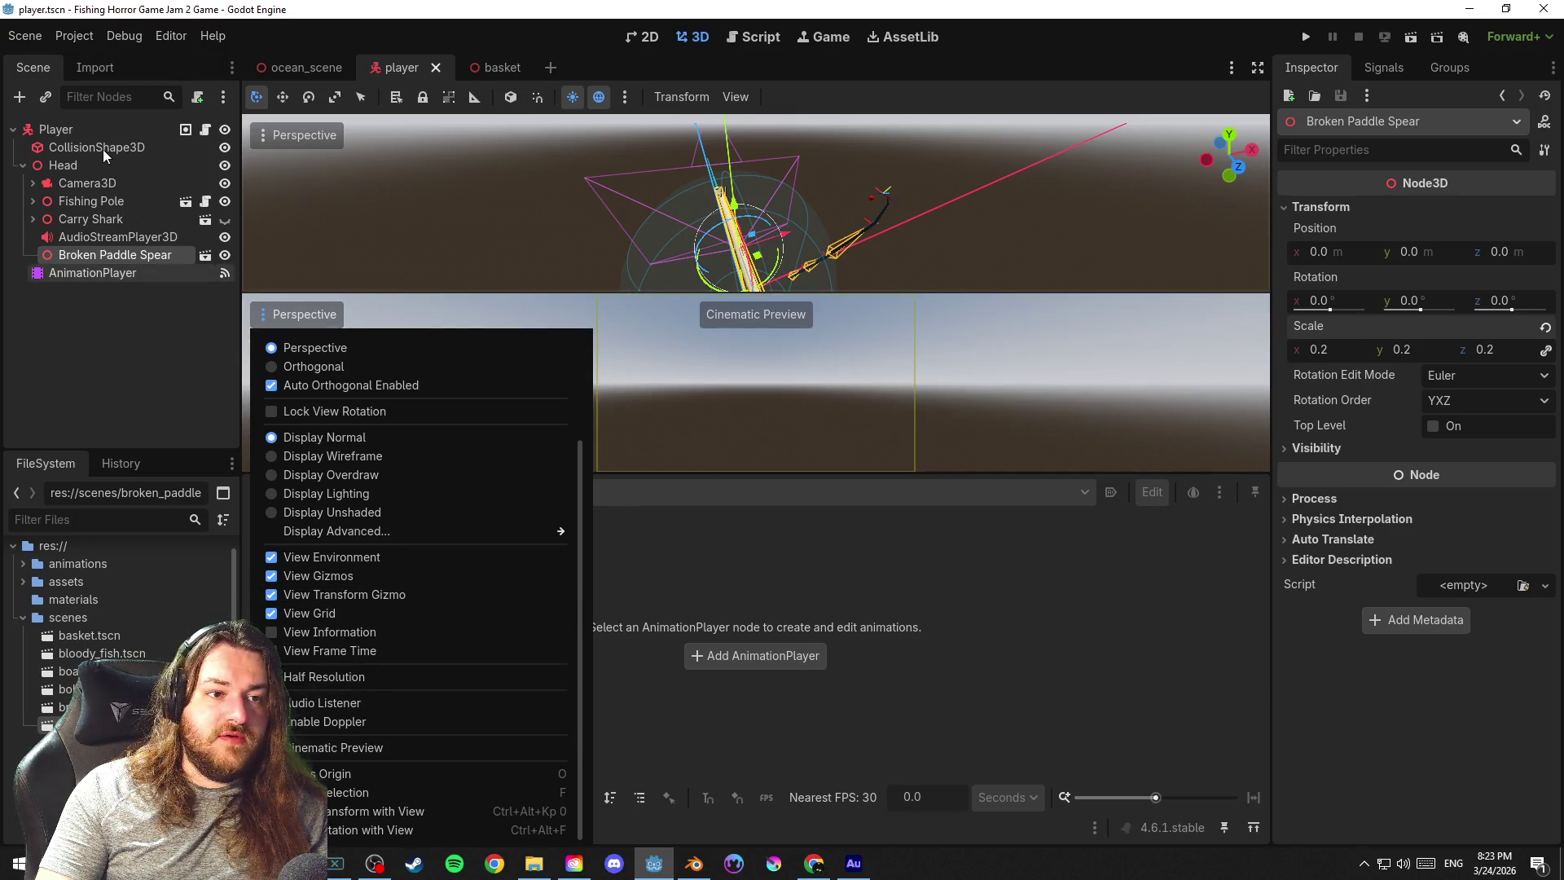
left_click(102, 150)
left_click(88, 182)
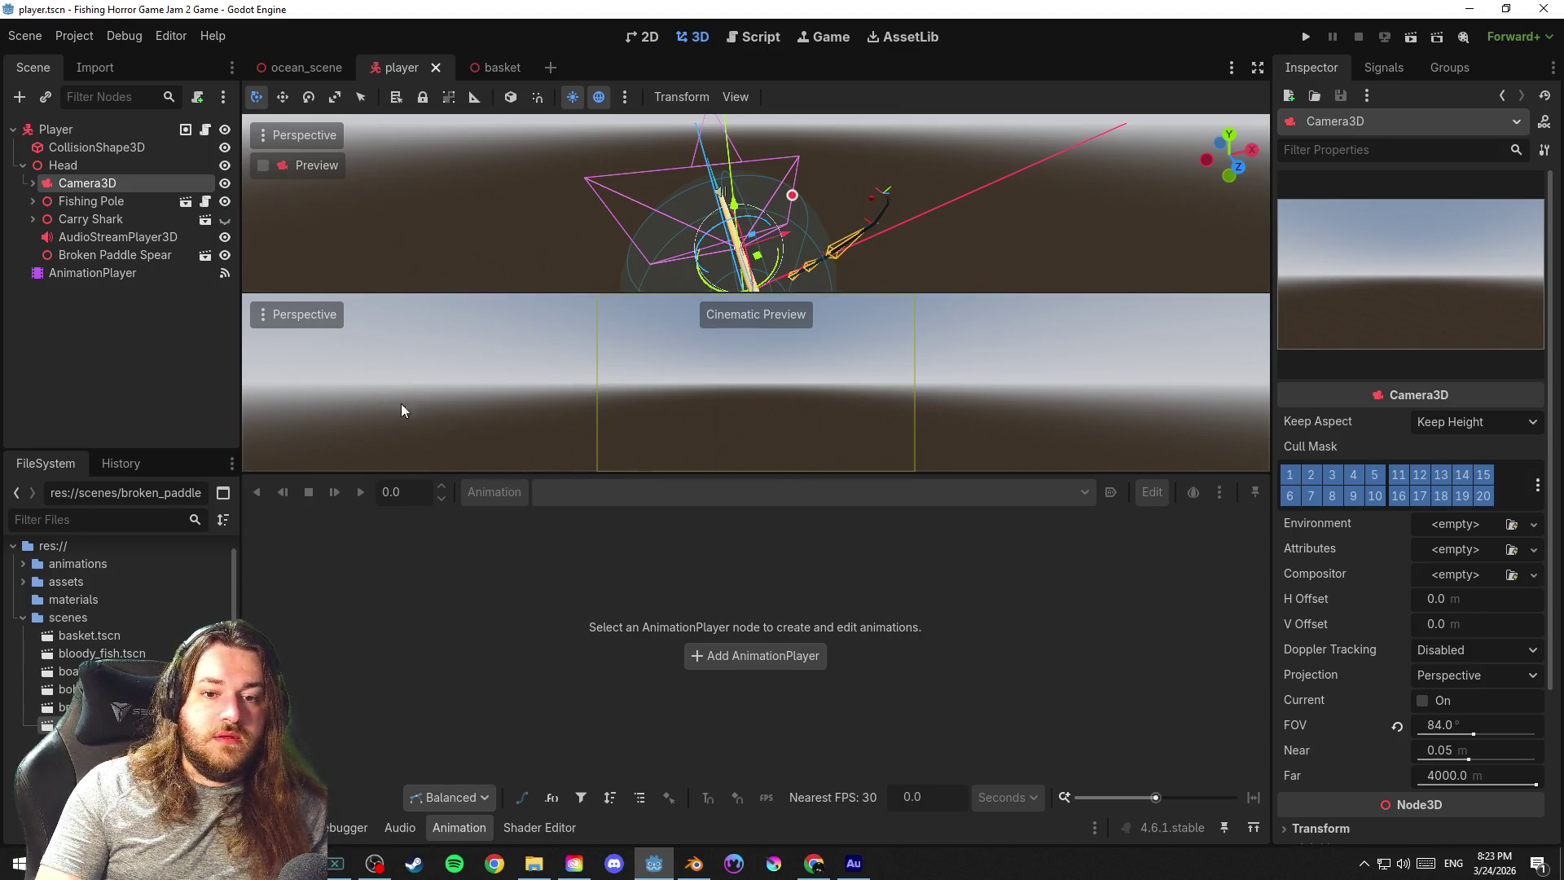
Select AnimationPlayer and load the RESET animation from the animation list
left_click(92, 273)
left_click(494, 491)
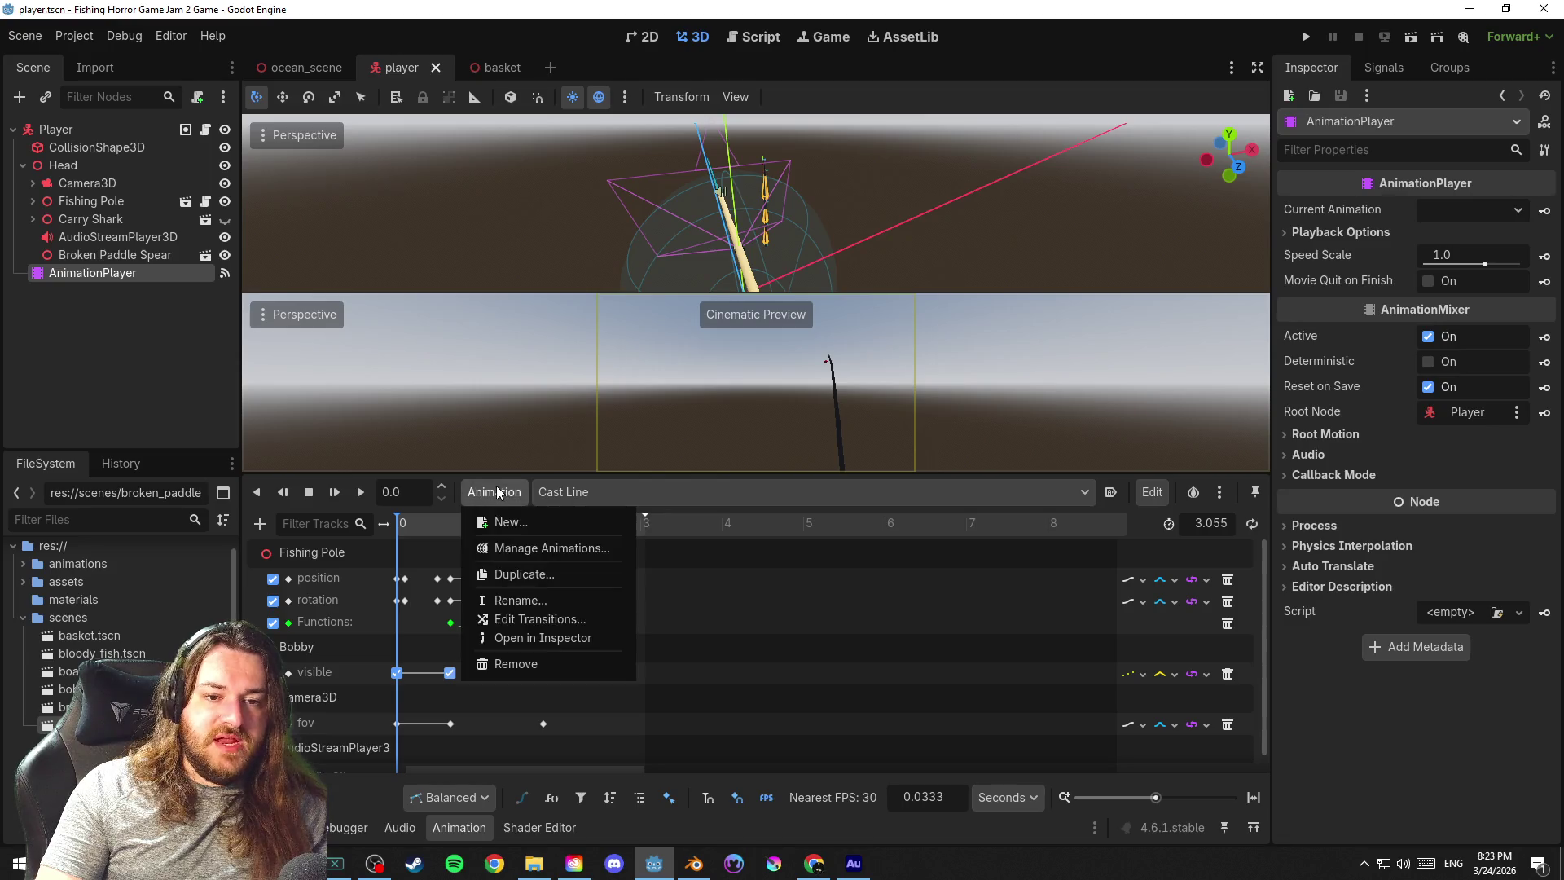
left_click(532, 492)
left_click(624, 717)
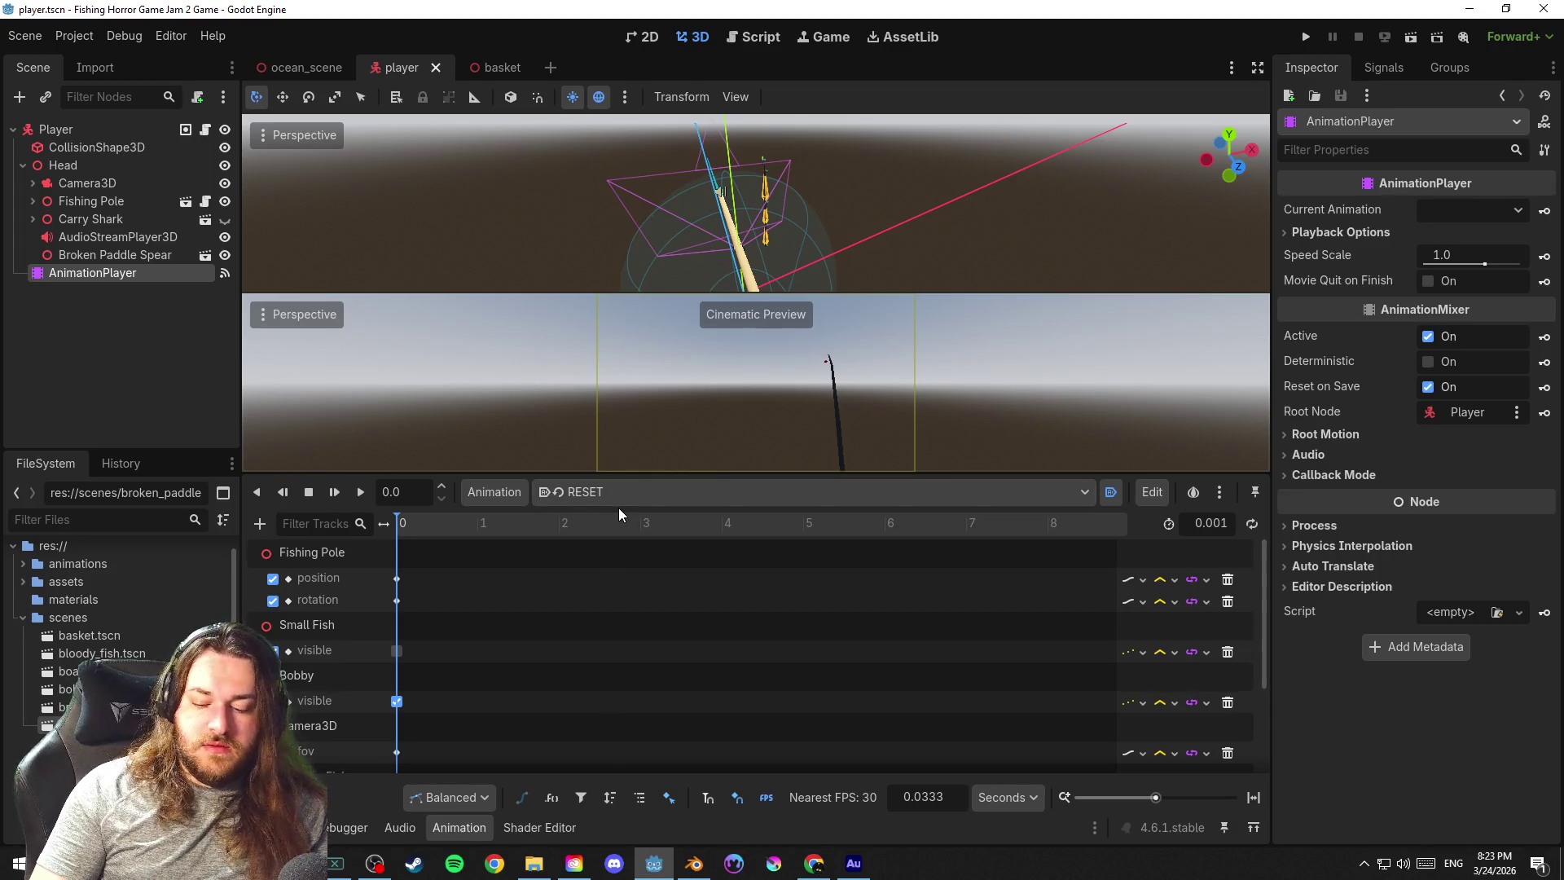
left_click(623, 496)
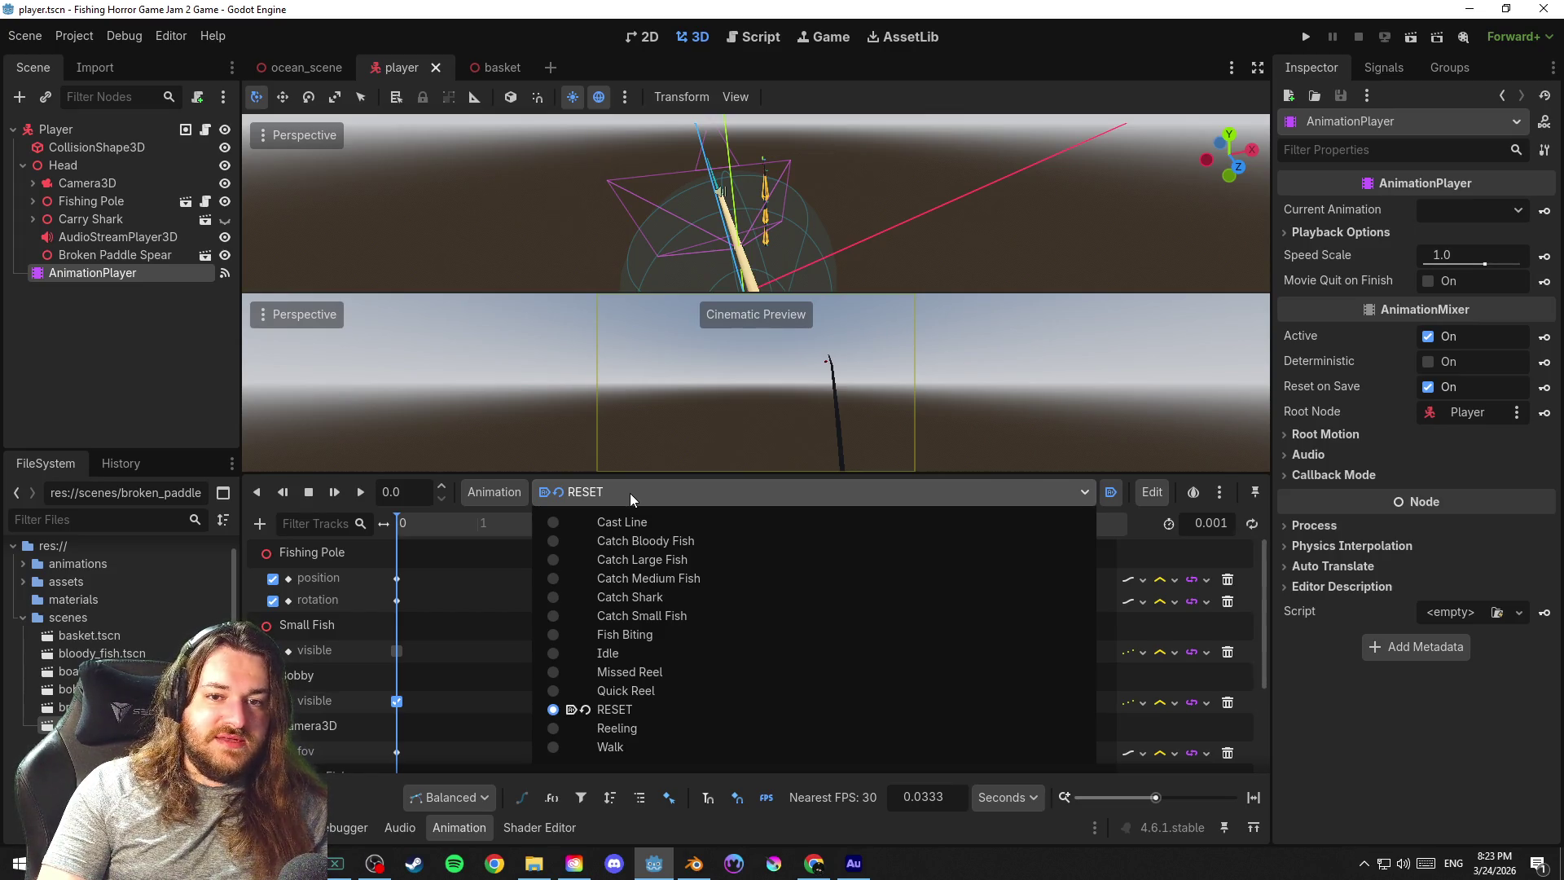
left_click(629, 493)
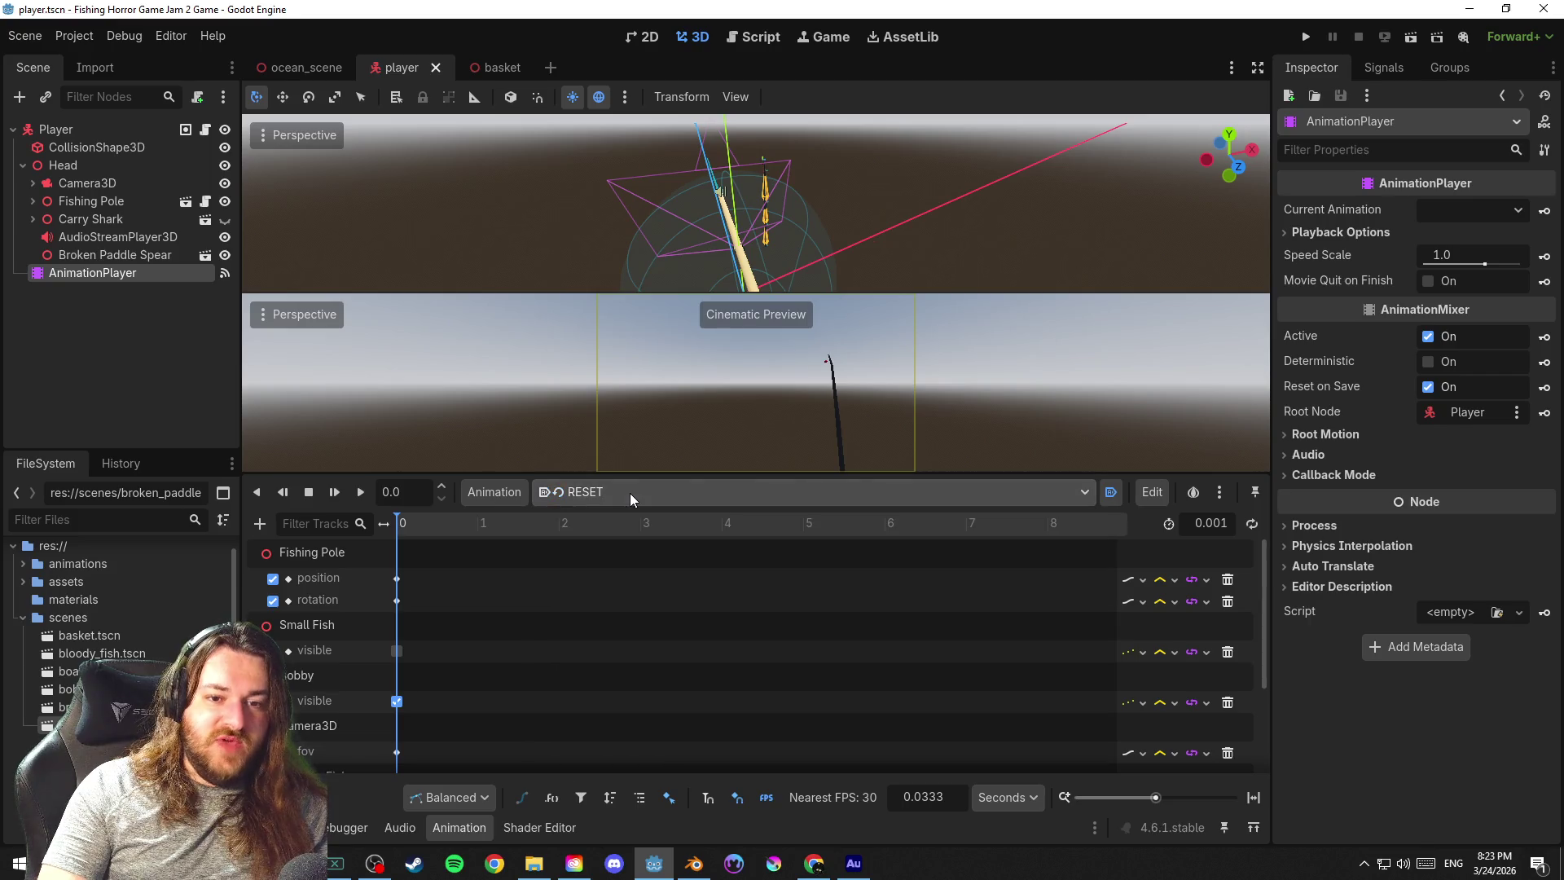
Position the Broken Paddle Spear in the lower right of the camera's view and save
left_click(132, 255)
scroll(710, 230, "up", 5)
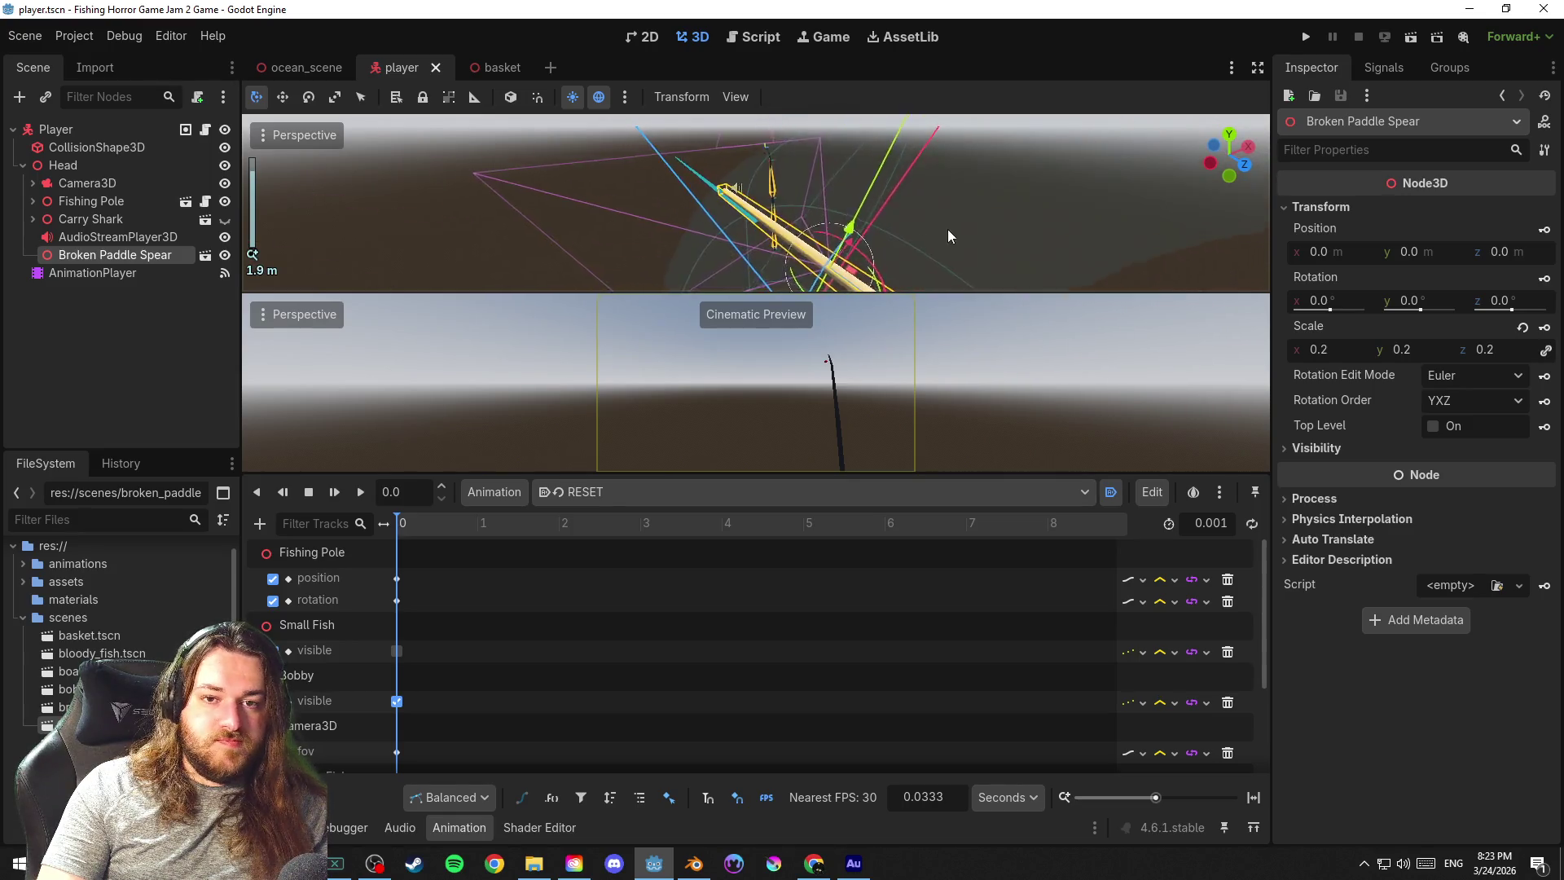
scroll(924, 206, "down", 3)
scroll(909, 209, "down", 2)
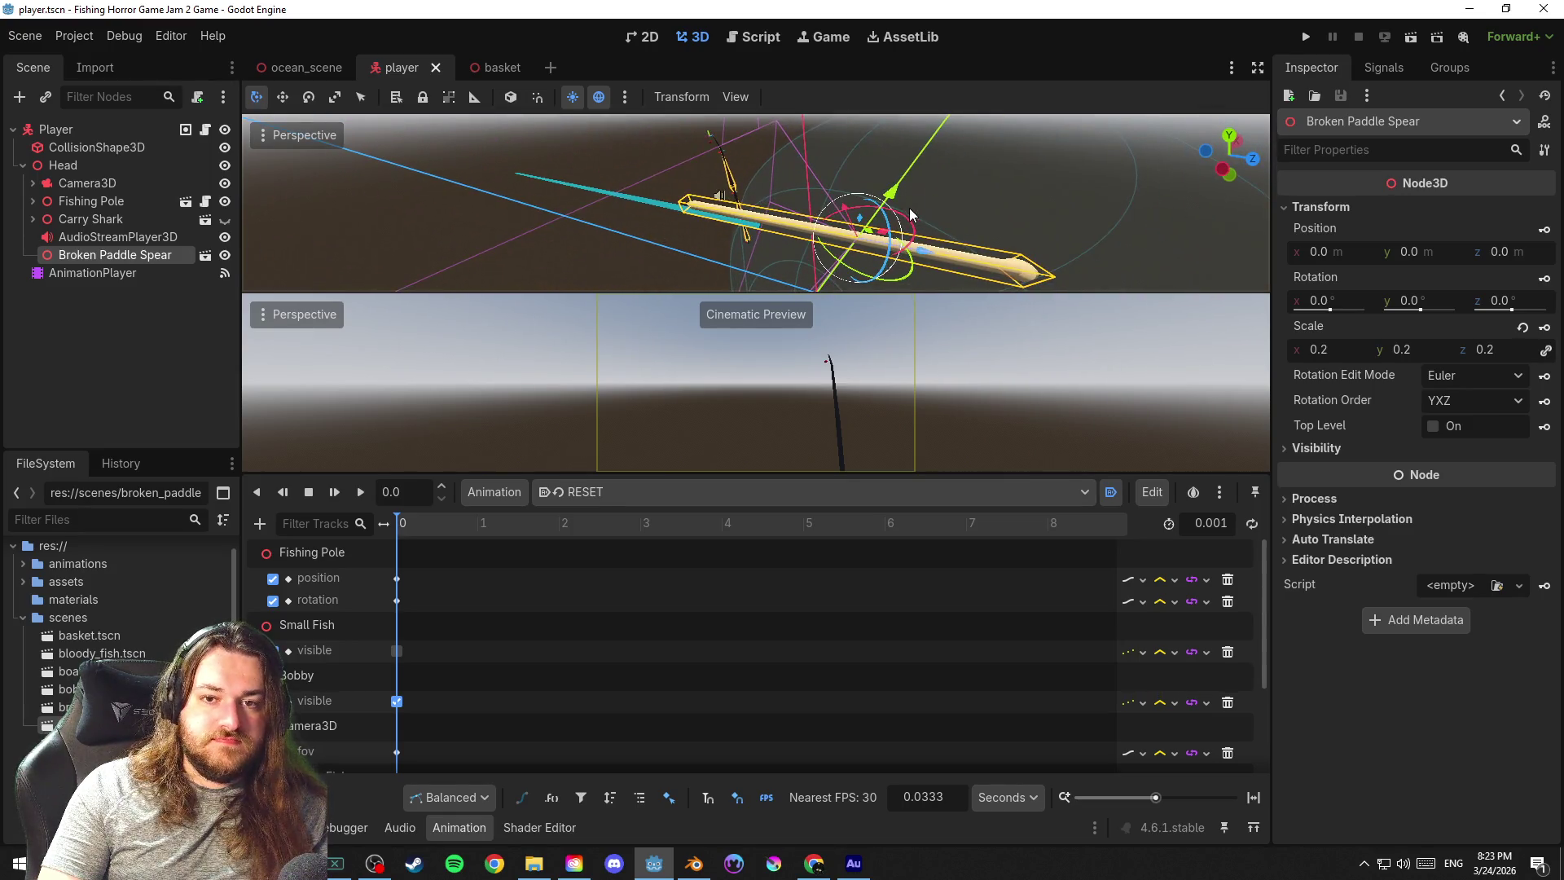
mouse_move(868, 235)
left_mouse_down()
mouse_move(756, 200)
mouse_move(807, 209)
mouse_move(834, 243)
left_mouse_up()
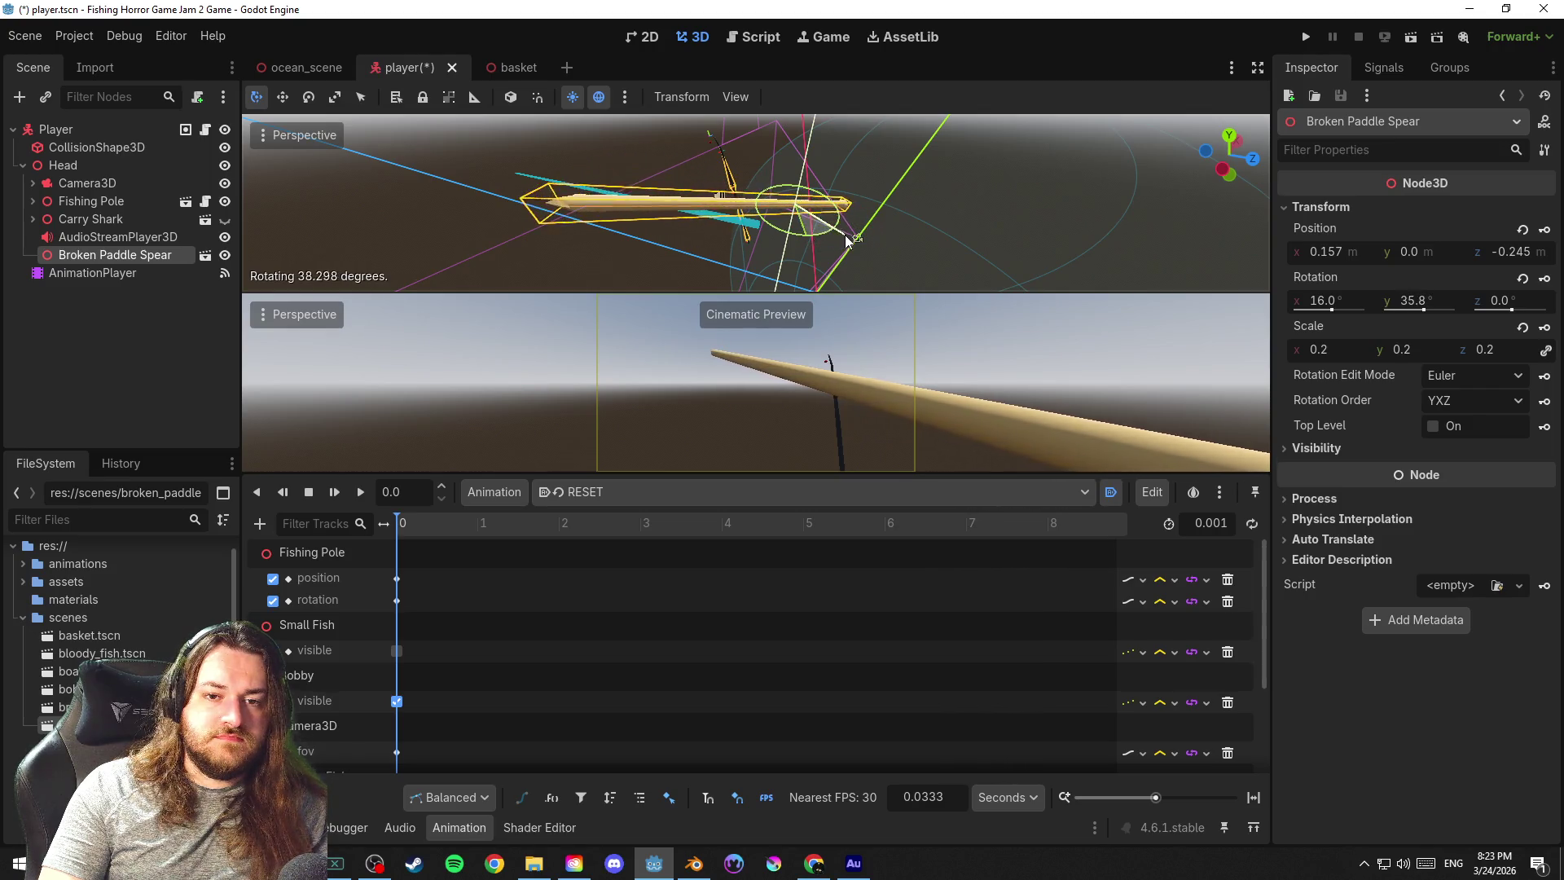
mouse_move(903, 229)
left_mouse_down()
mouse_move(767, 233)
mouse_move(815, 239)
left_mouse_up()
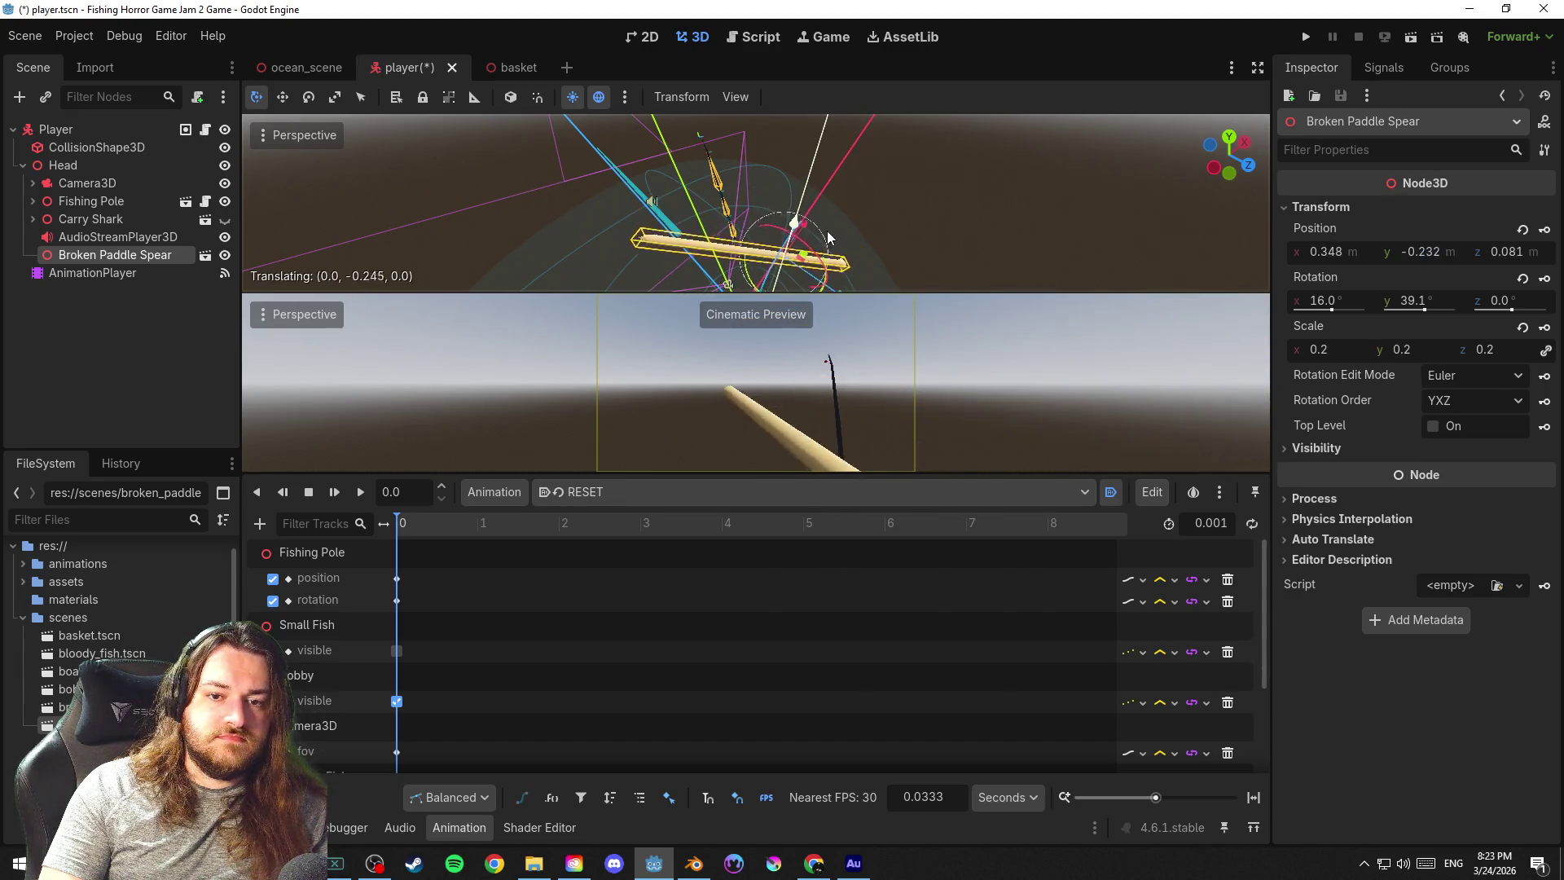
mouse_move(816, 240)
left_mouse_down()
mouse_move(811, 280)
mouse_move(847, 249)
mouse_move(832, 235)
left_mouse_up()
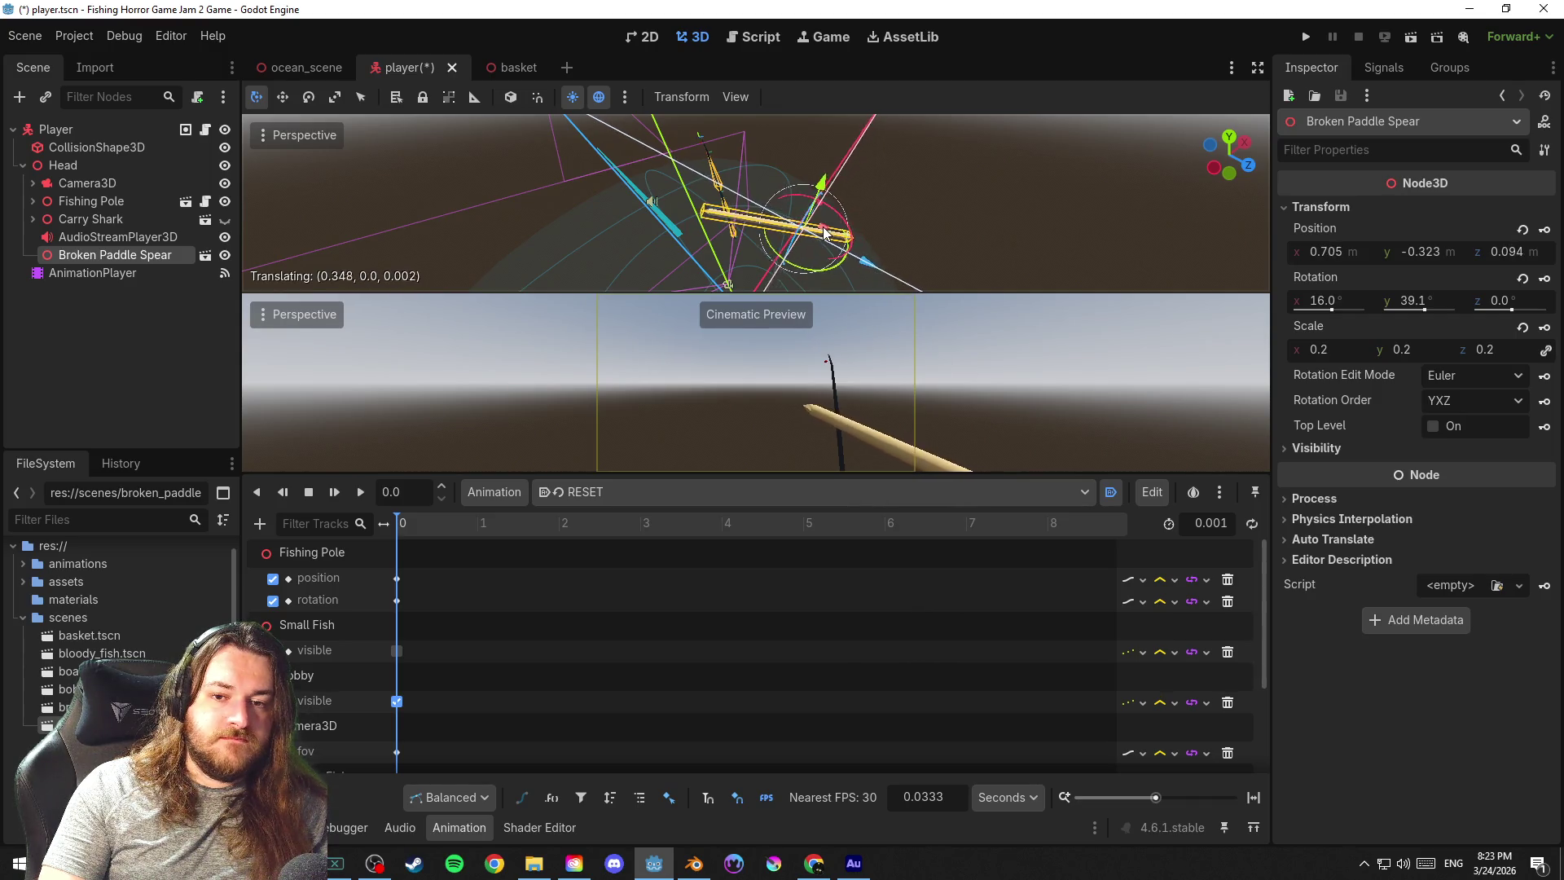
left_click_drag(830, 236, 784, 217)
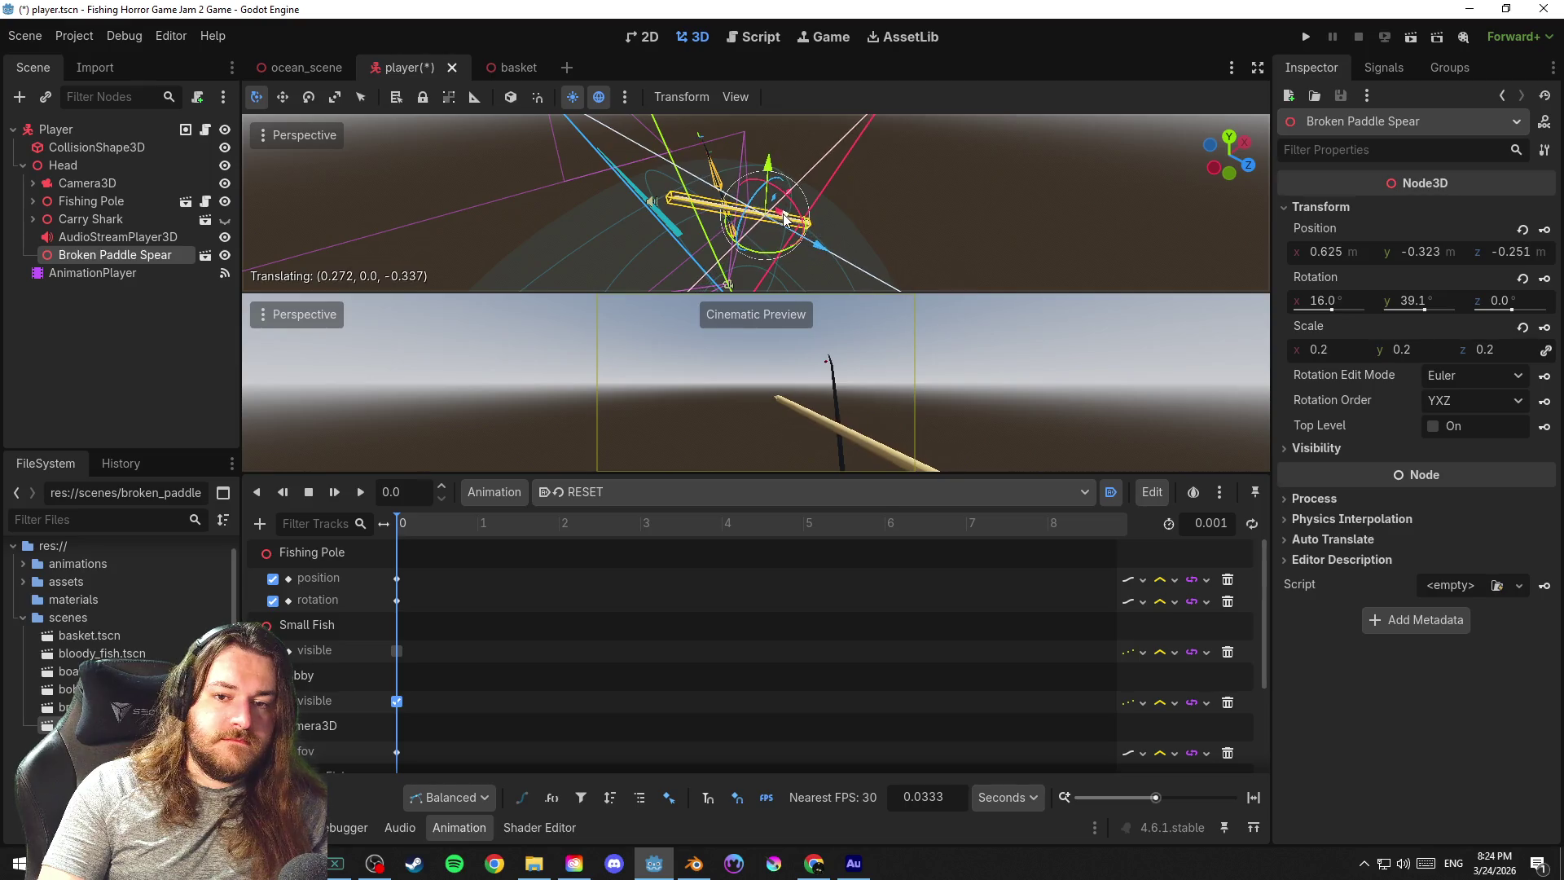
mouse_move(884, 207)
left_mouse_down()
mouse_move(992, 199)
mouse_move(728, 198)
left_mouse_up()
key("ctrl+s")
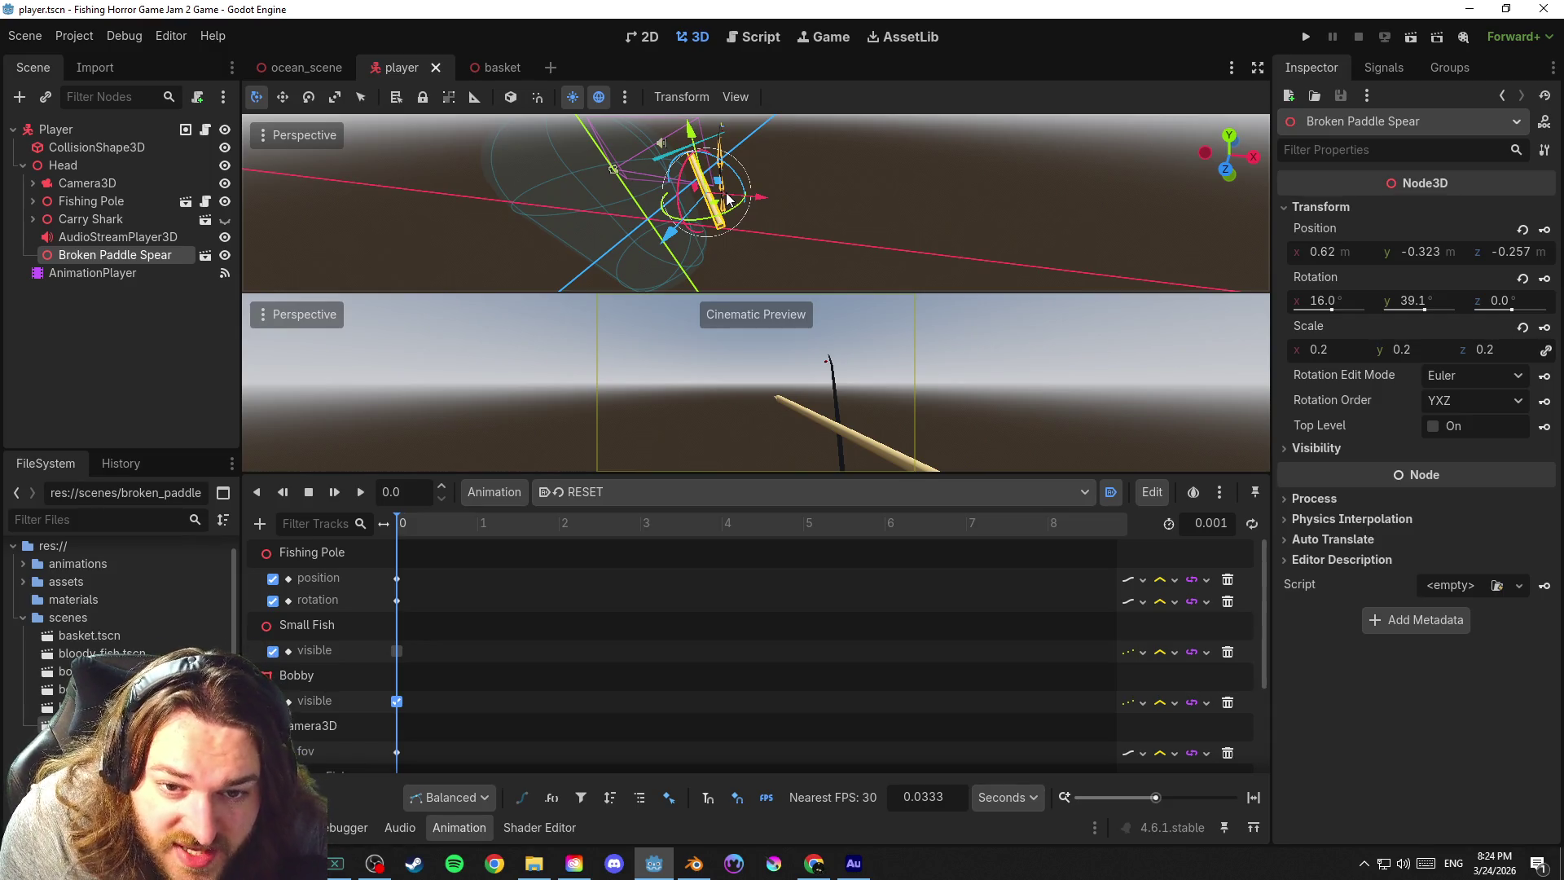
Enlarge the Broken Paddle Spear to a 0.22 scale and save the player scene
mouse_move(727, 199)
left_mouse_down()
mouse_move(930, 171)
mouse_move(906, 111)
left_mouse_up()
mouse_move(853, 198)
left_mouse_down()
mouse_move(827, 215)
mouse_move(939, 212)
mouse_move(892, 206)
left_mouse_up()
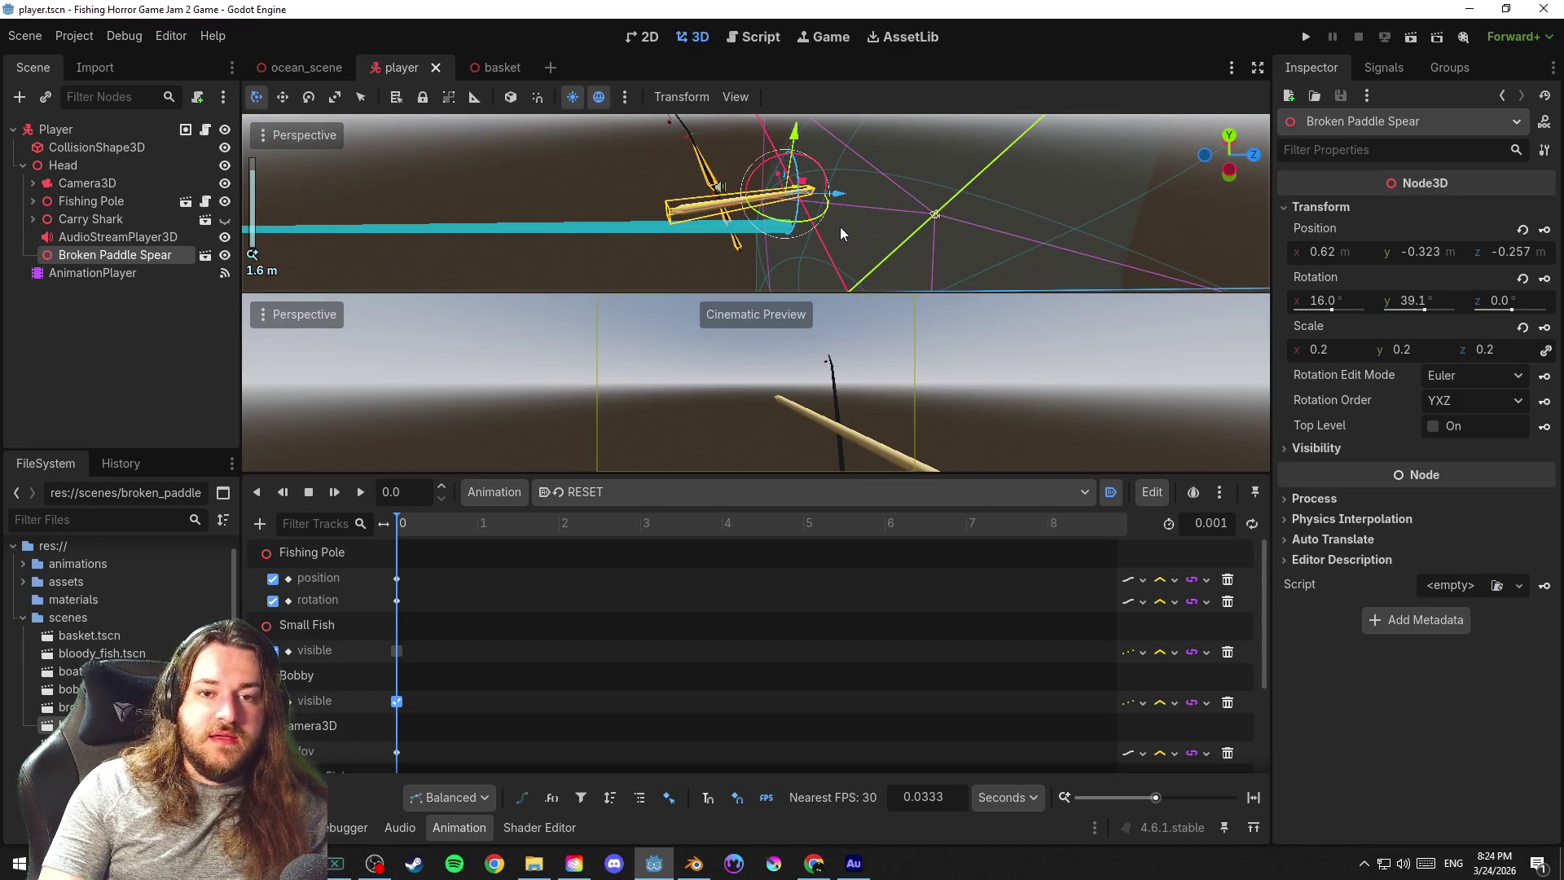
left_click_drag(1325, 353, 1337, 353)
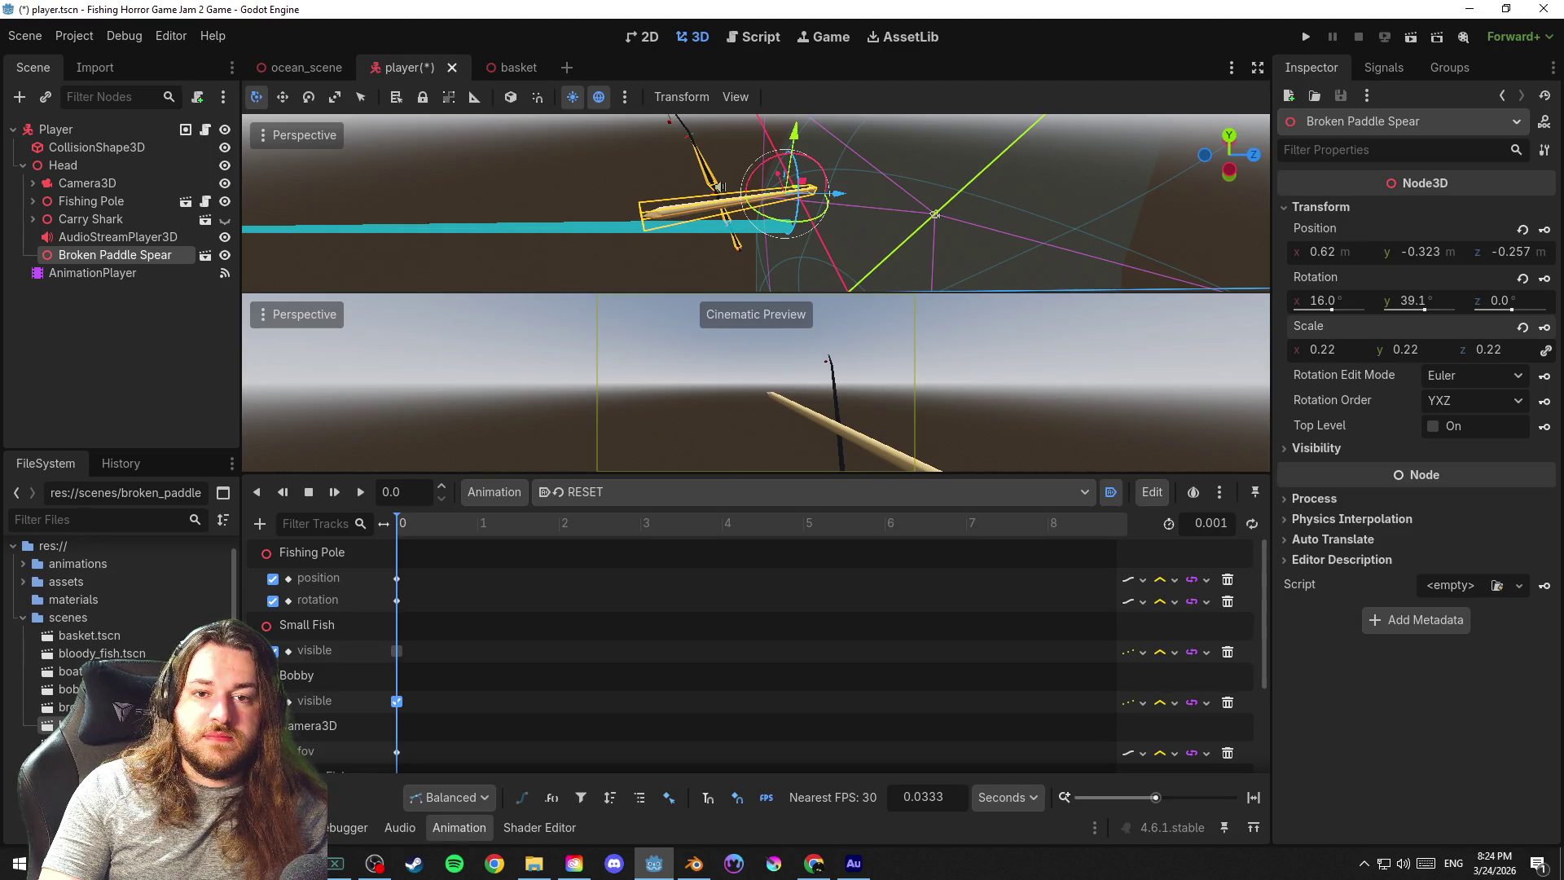
scroll(920, 267, "down", 3)
scroll(912, 253, "down", 2)
scroll(905, 266, "down", 2)
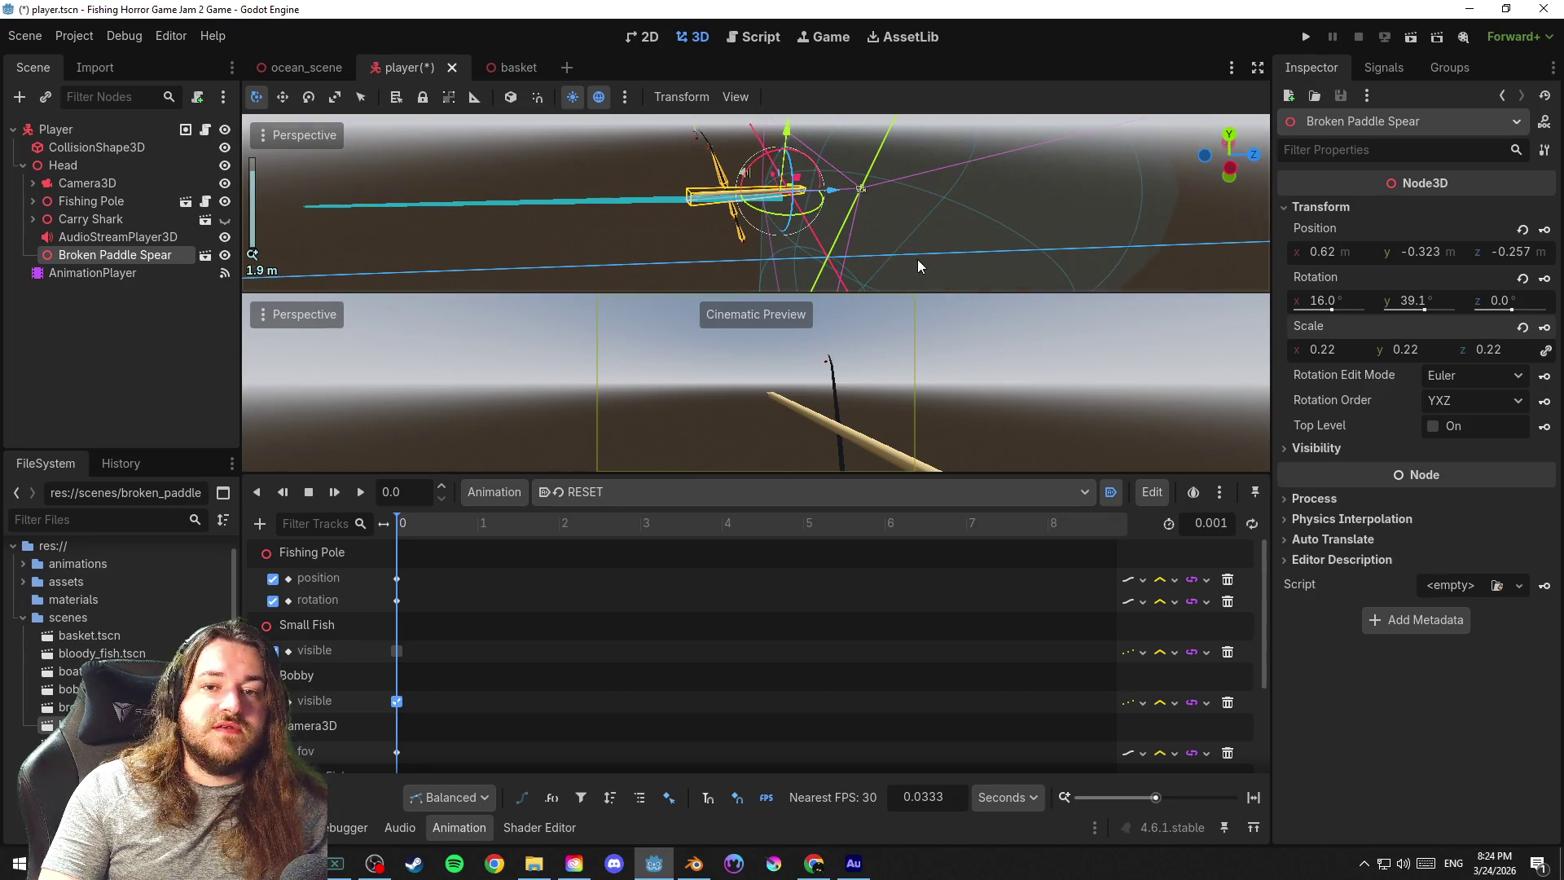
left_click(1008, 221)
key("ctrl+s")
mouse_move(1007, 221)
left_mouse_down()
mouse_move(942, 225)
mouse_move(948, 179)
left_mouse_up()
key("ctrl+s")
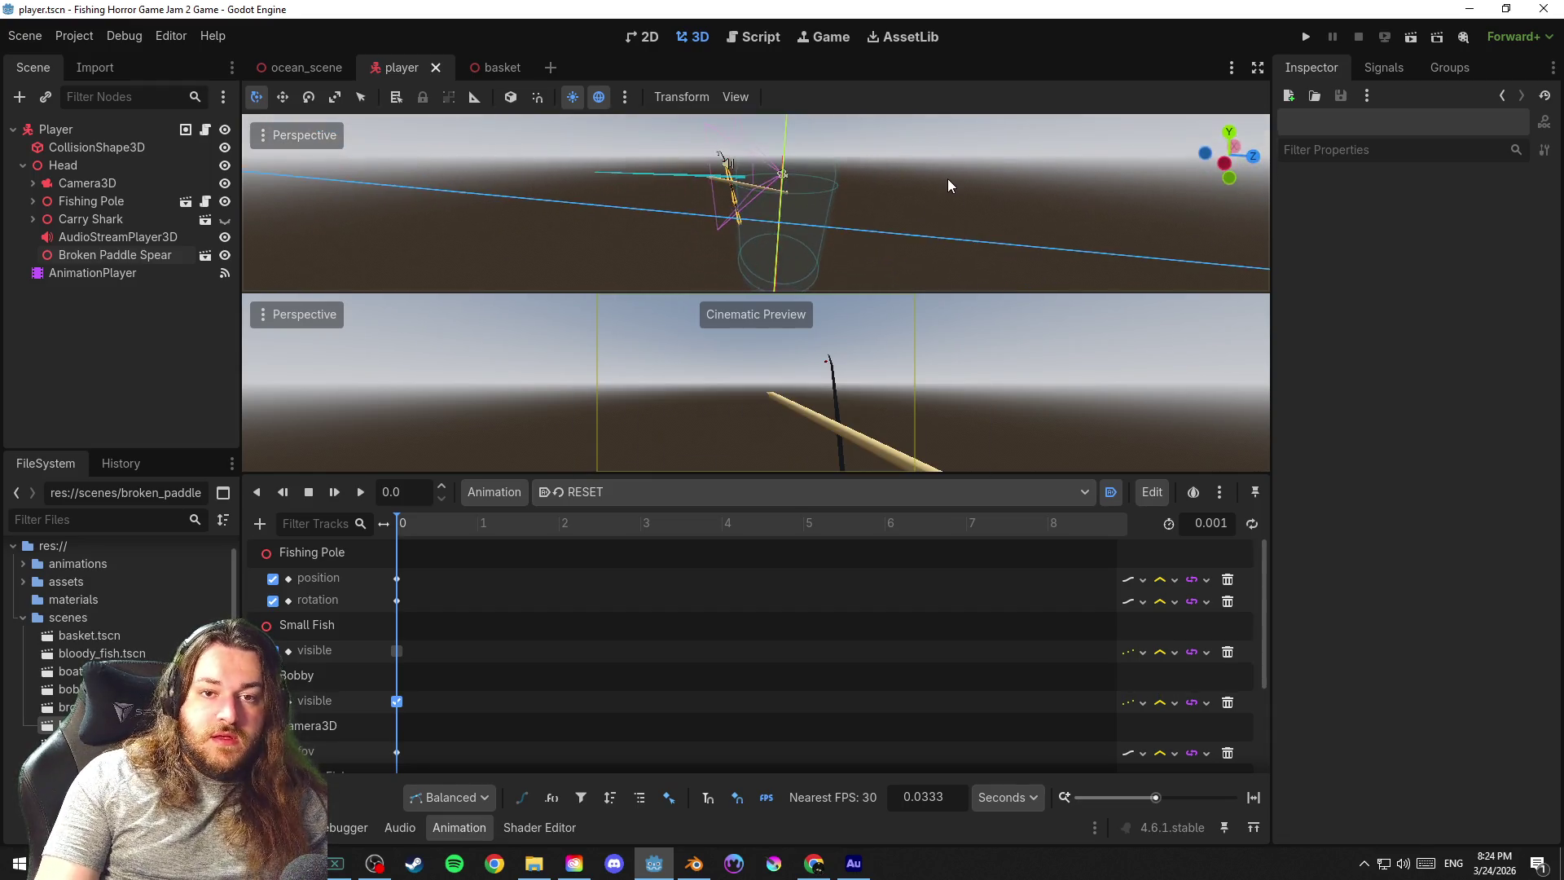
Check the current animation is RESET, then select the Broken Paddle Spear's visibility settings
mouse_move(927, 267)
left_mouse_down()
mouse_move(950, 220)
mouse_move(966, 238)
left_mouse_up()
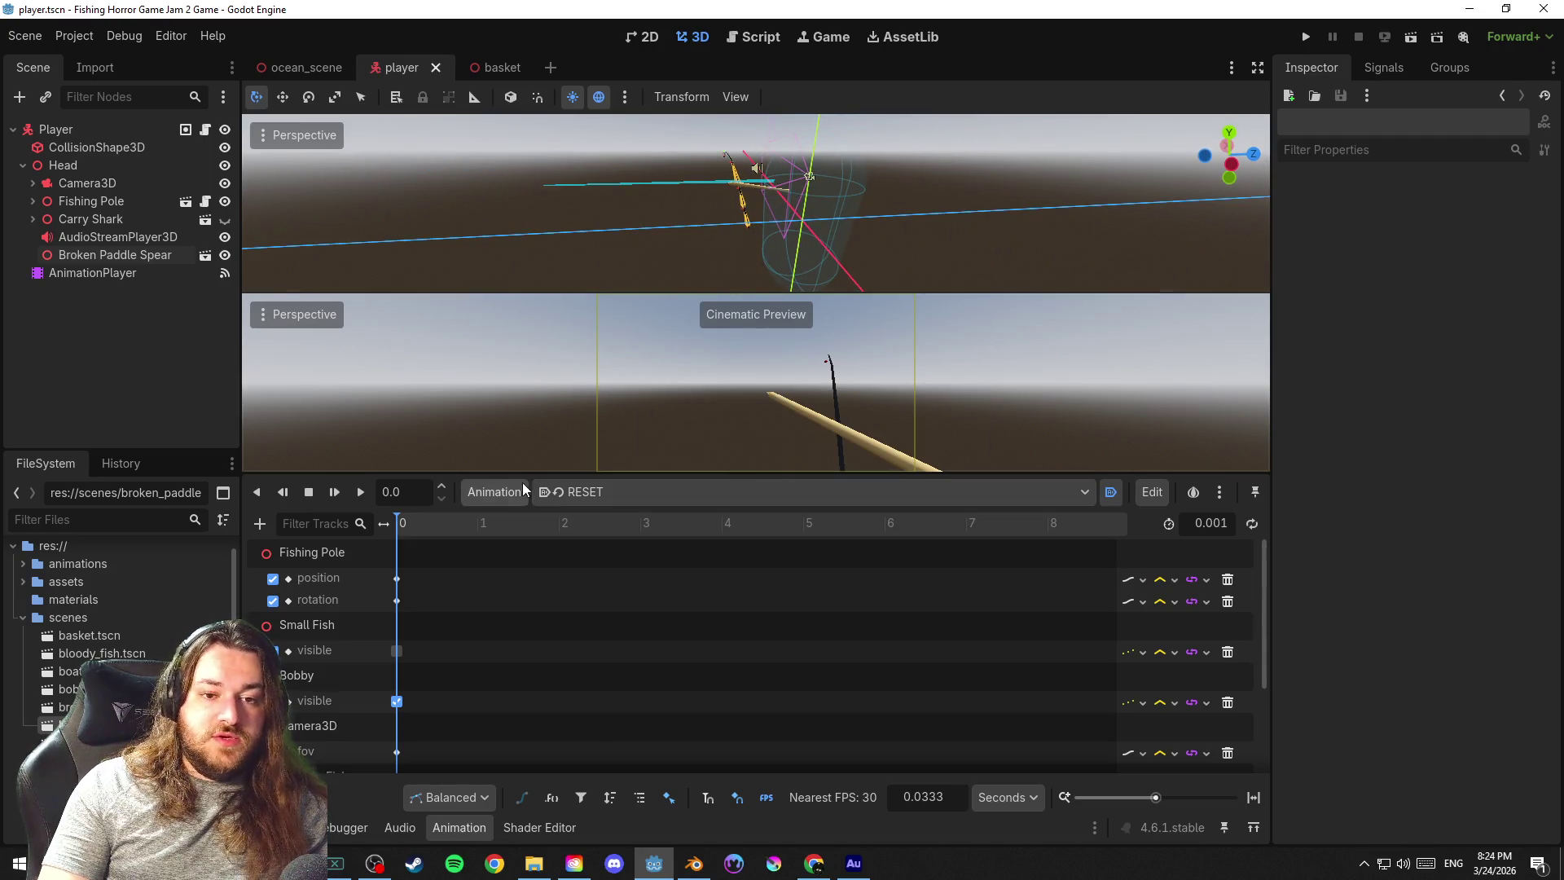
left_click(611, 494)
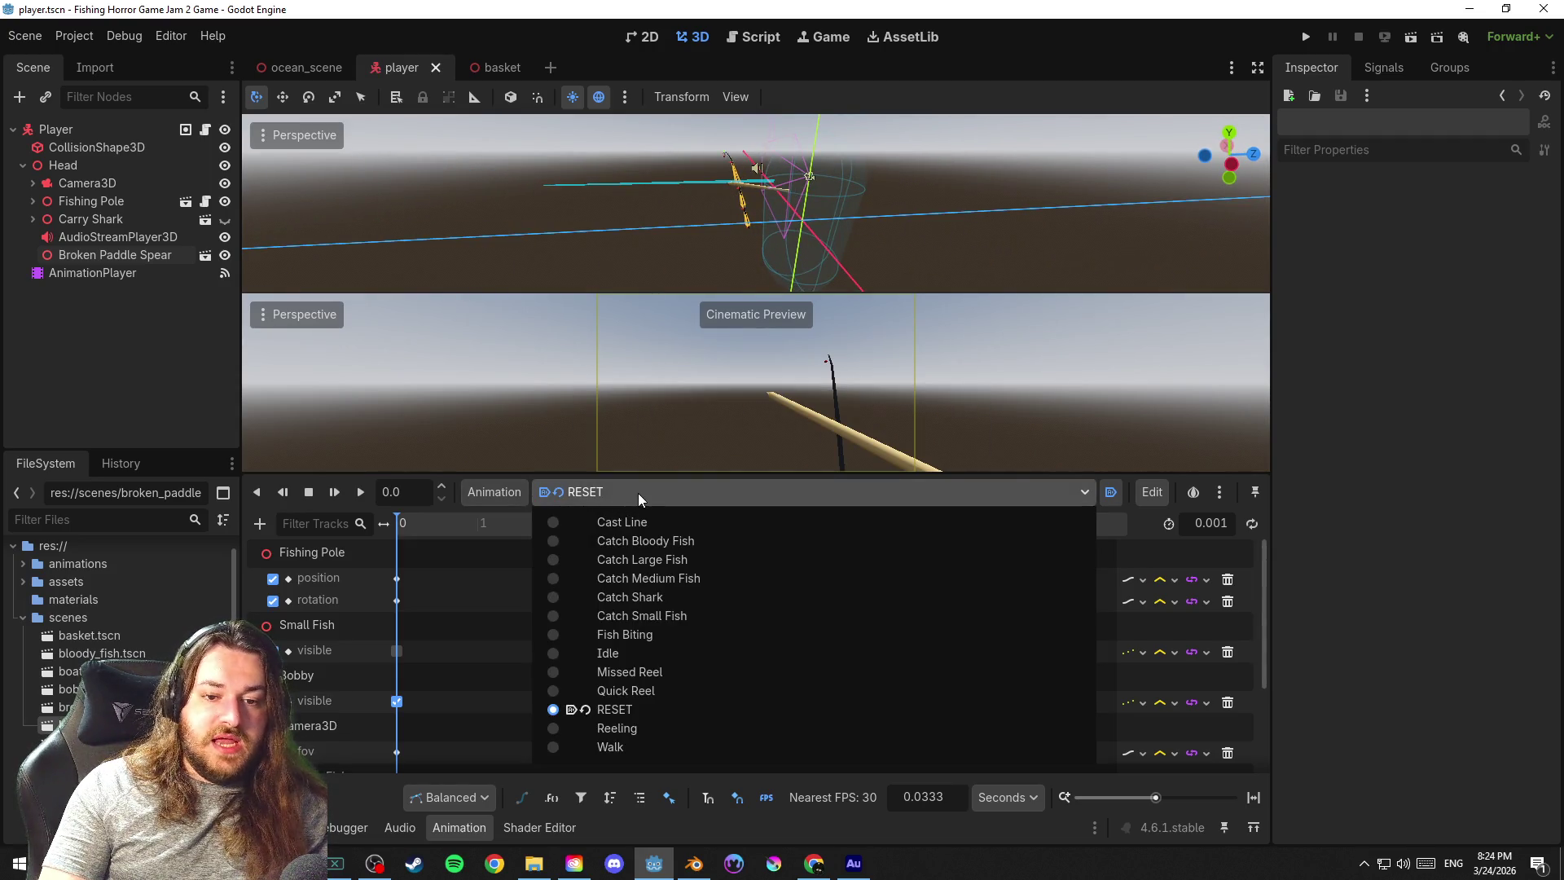
left_click(637, 493)
key("ctrl+s")
scroll(596, 614, "down", 3)
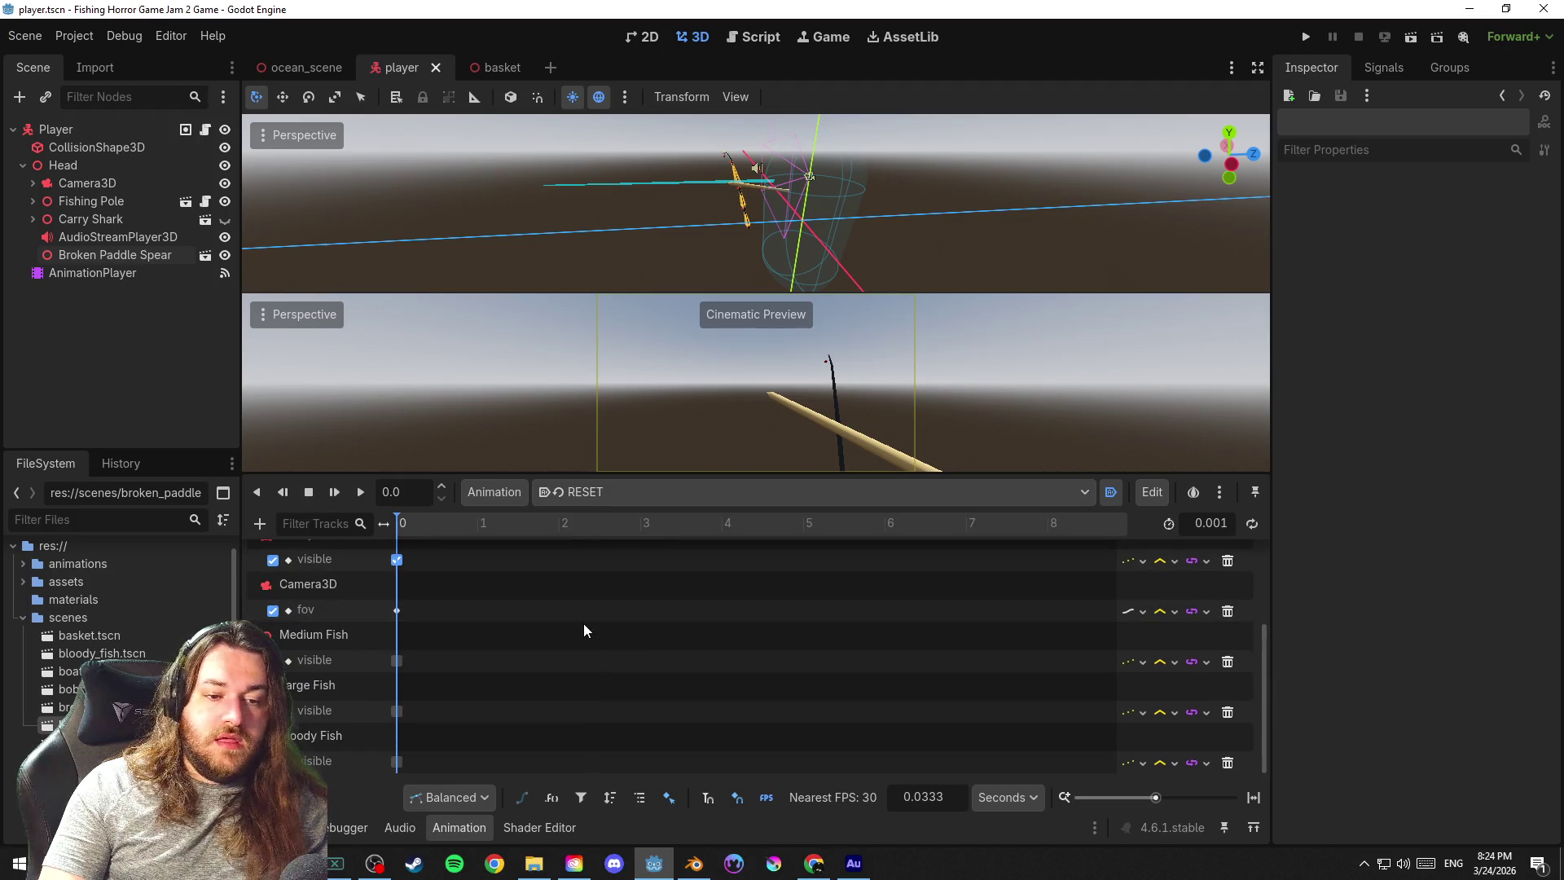
left_click(123, 254)
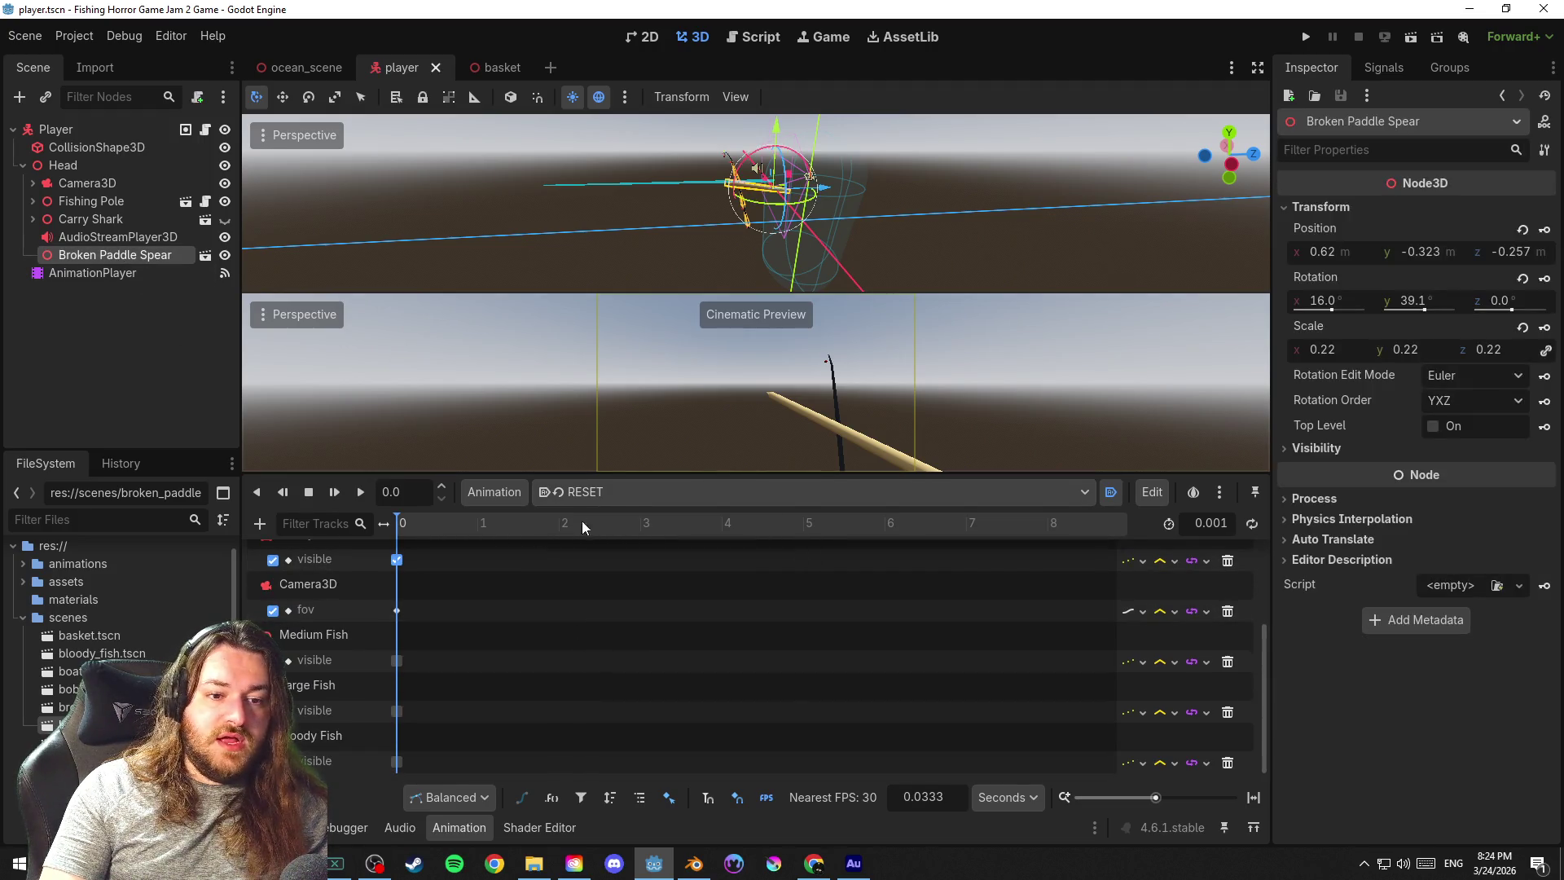
left_click(1367, 452)
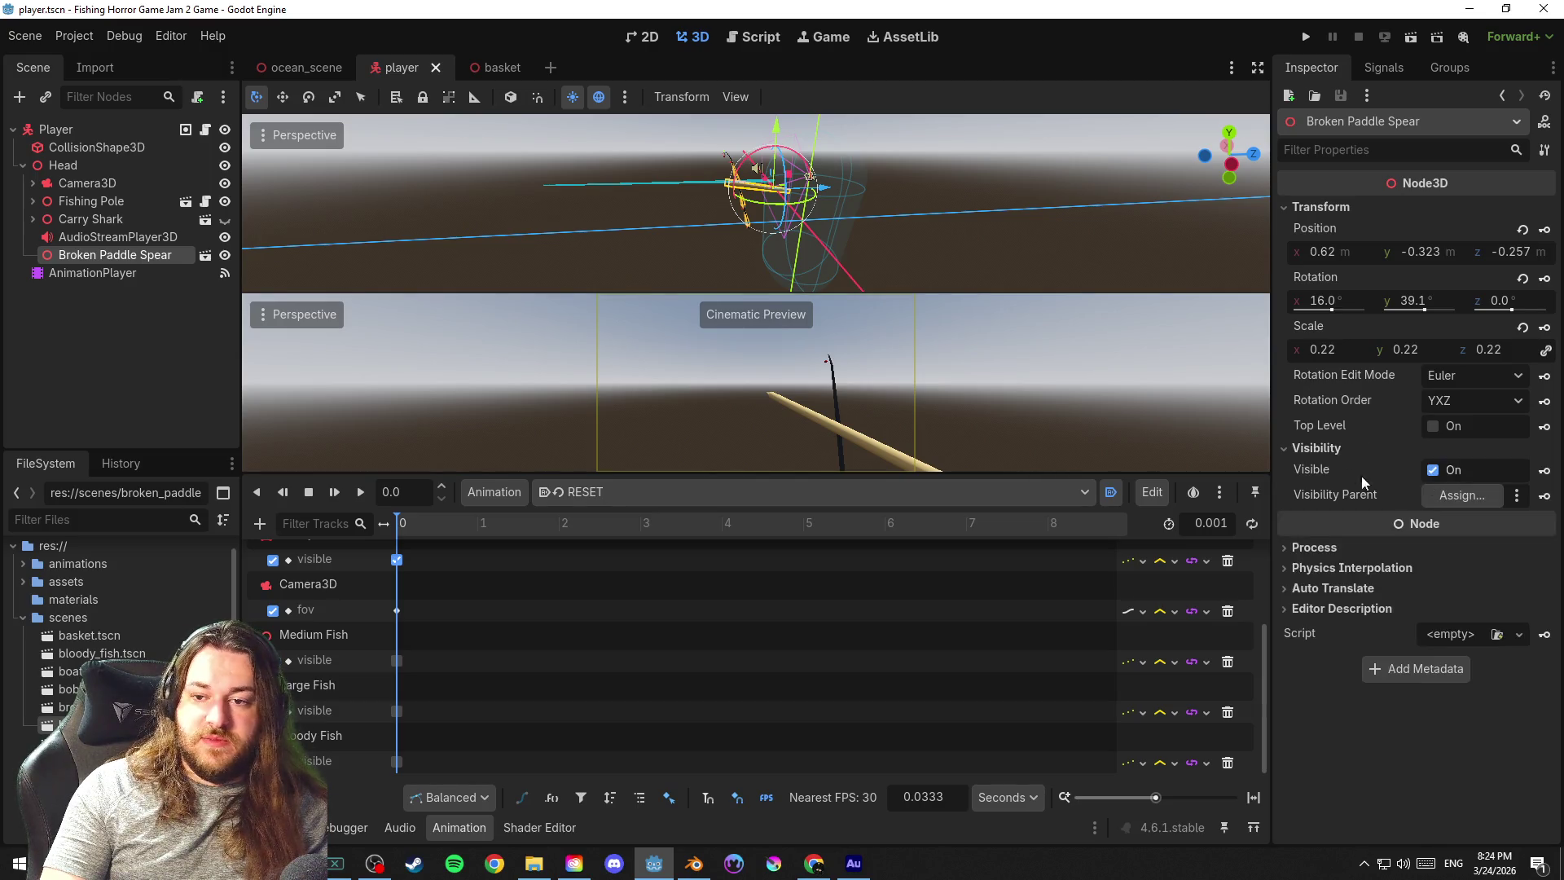
Hide the Broken Paddle Spear, key a visibility track into RESET, and save the scene
left_click(1433, 469)
left_click(1544, 470)
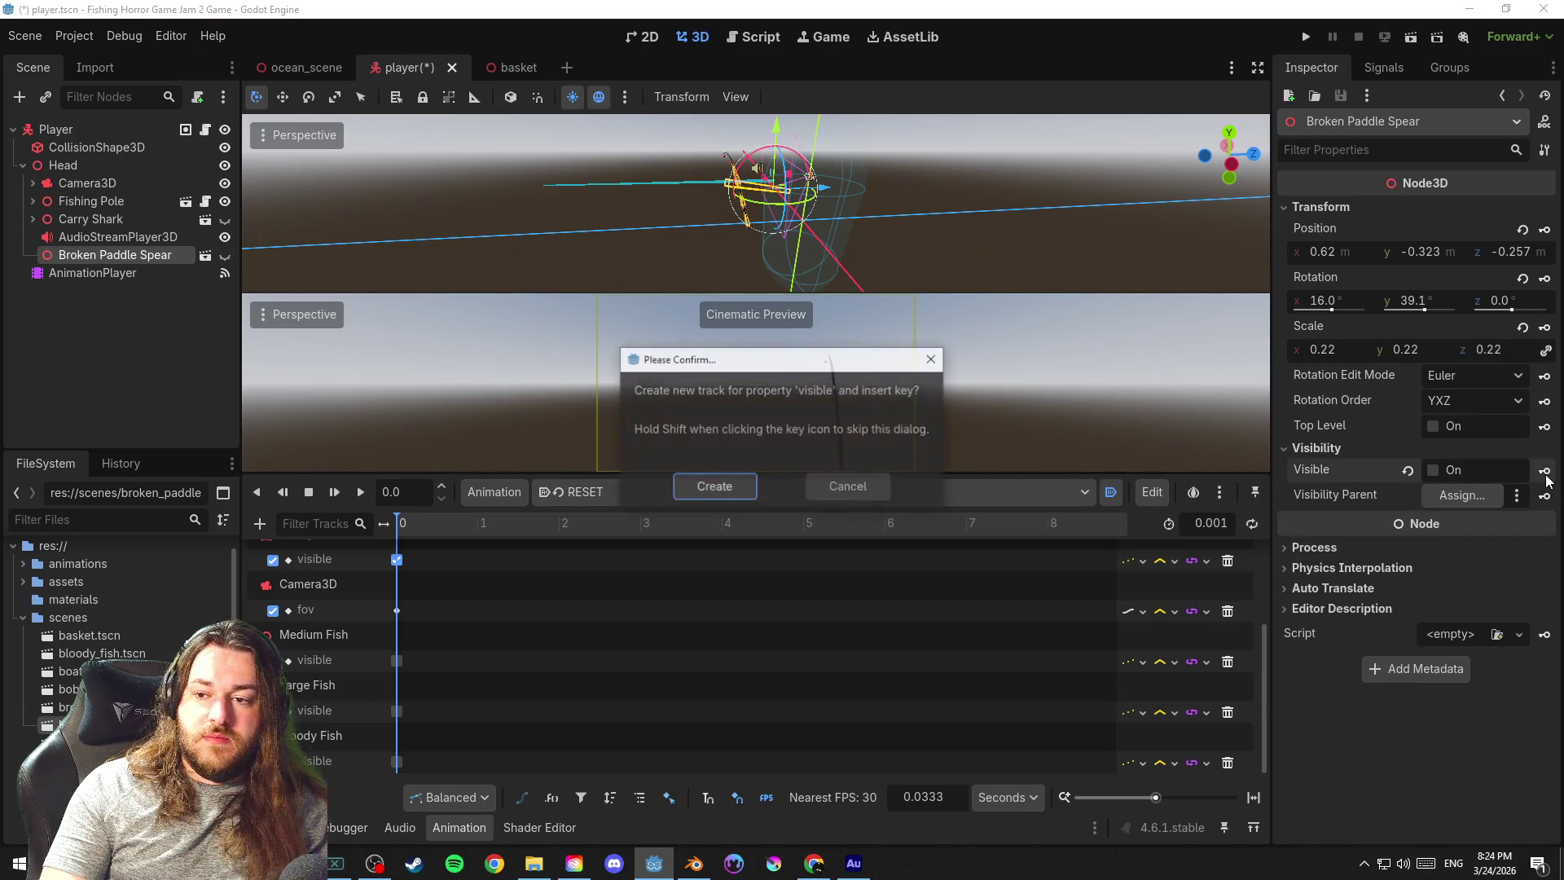
left_click(732, 488)
key("ctrl+s")
left_click(592, 494)
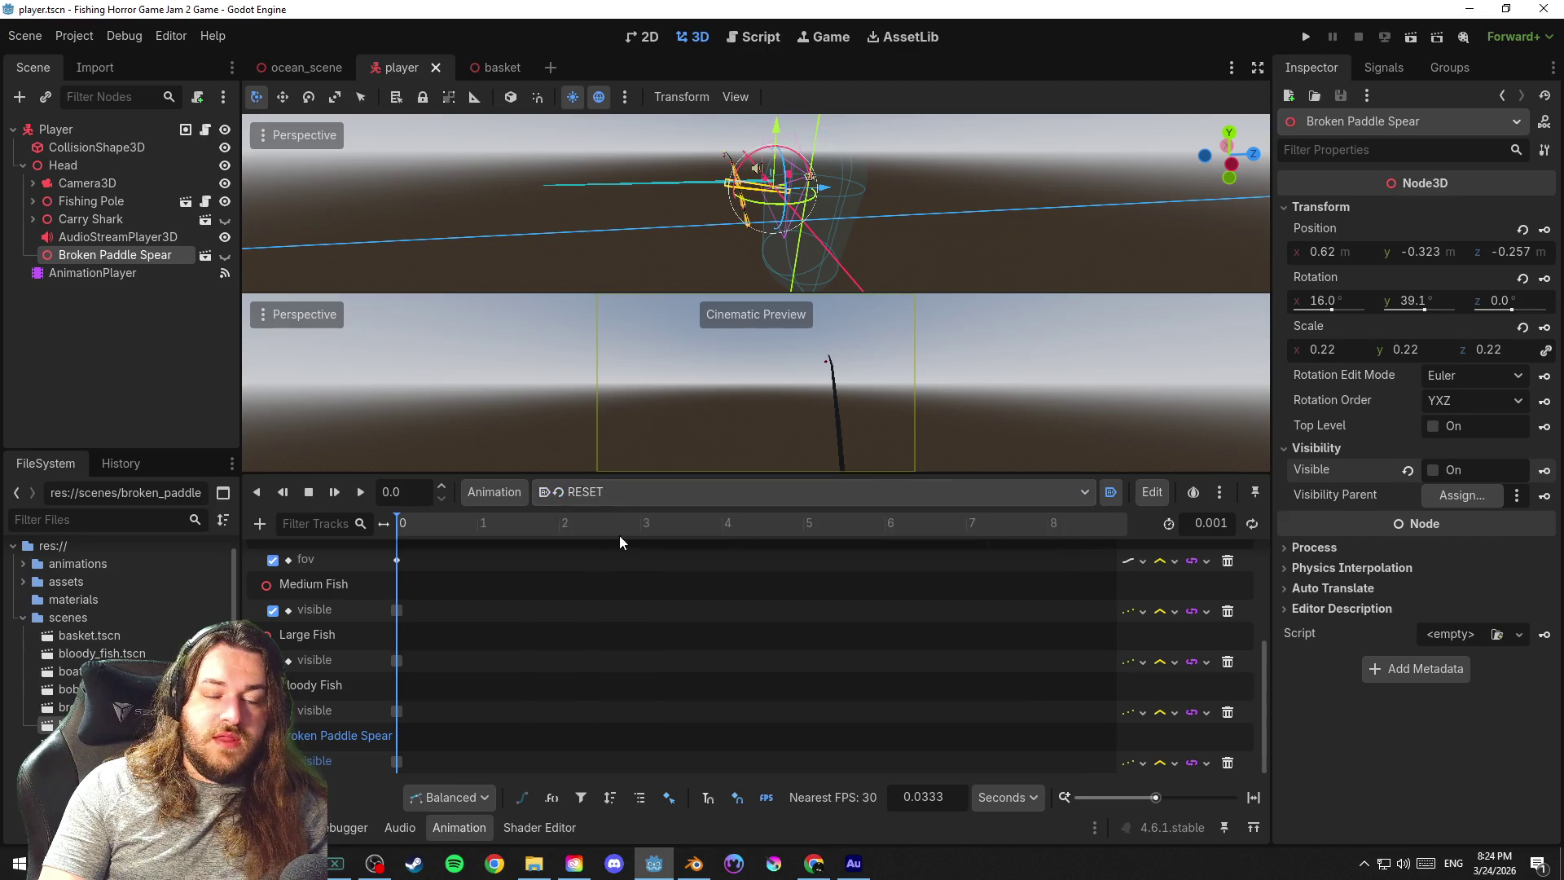
key("ctrl+s")
scroll(798, 222, "up", 3)
key("ctrl+s")
scroll(953, 245, "down", 3)
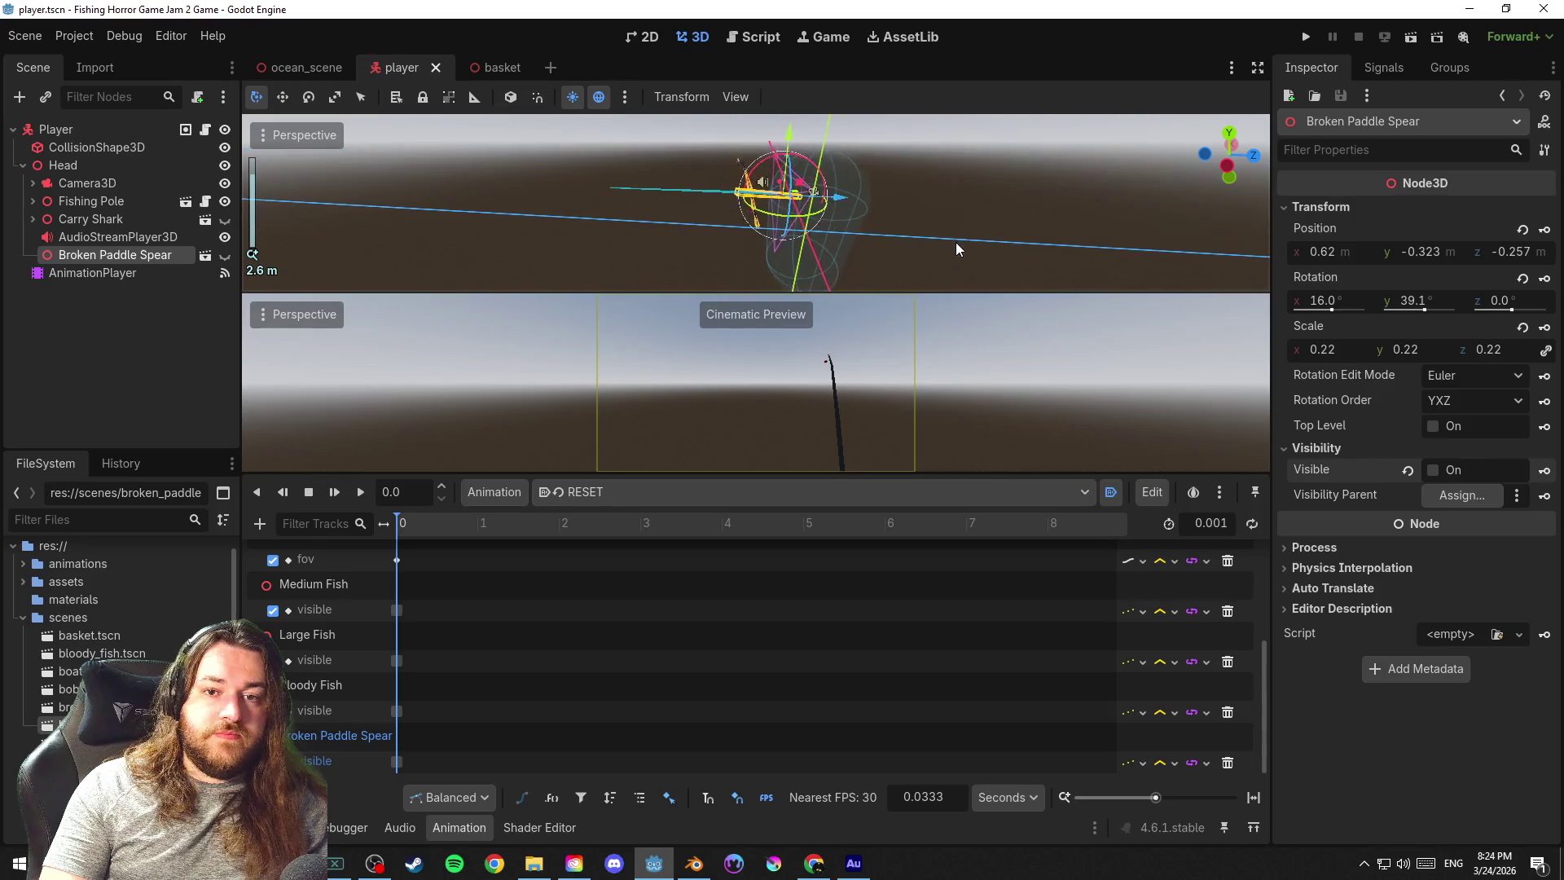
key("ctrl+s")
key("ctrl+s")
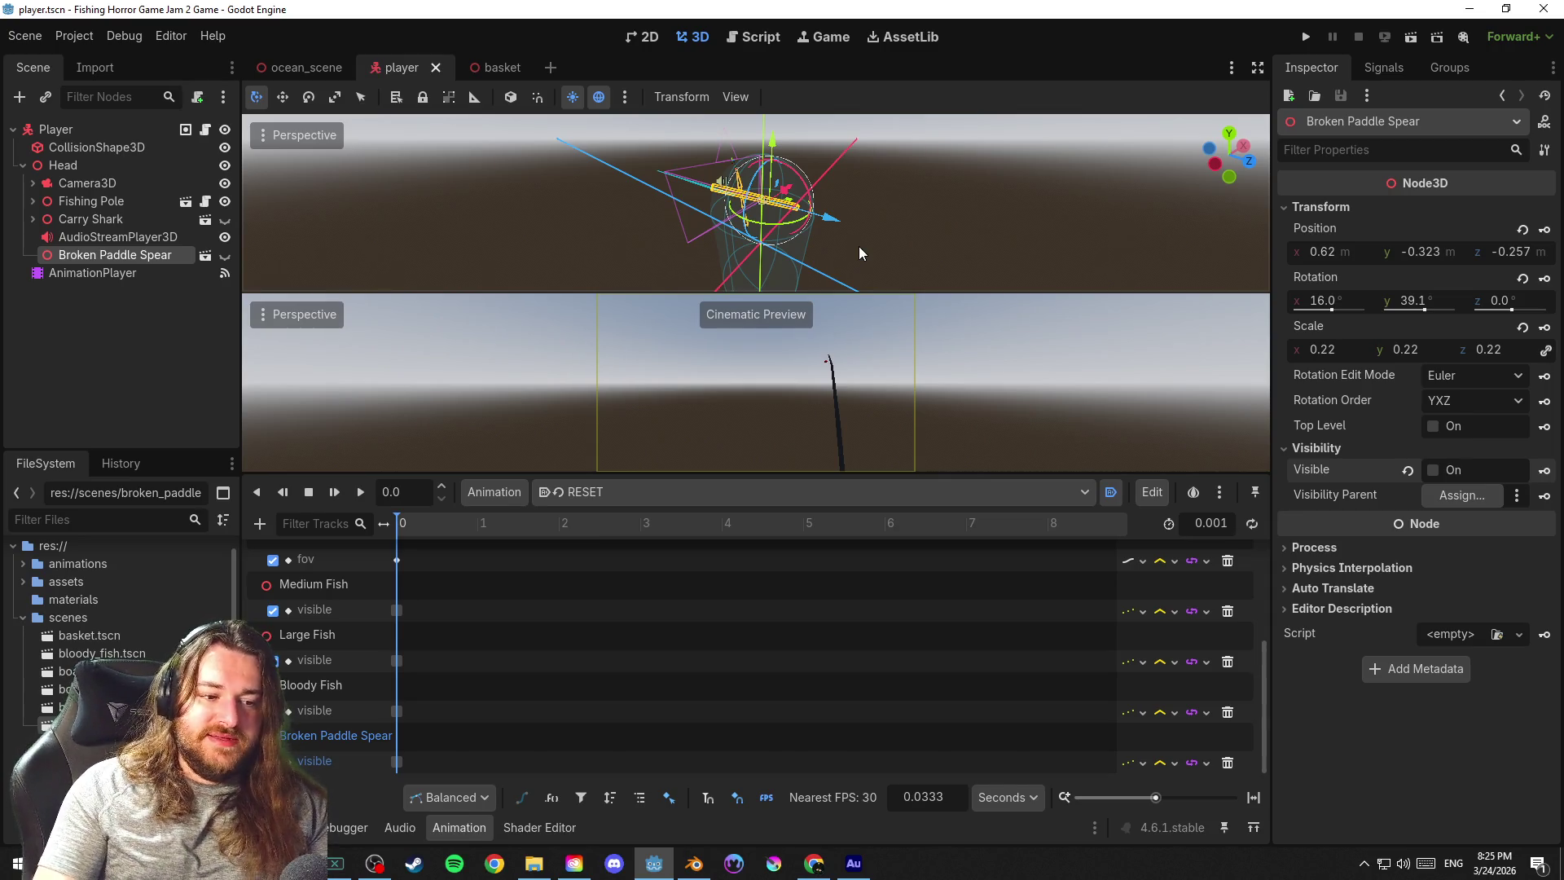
left_click(893, 252)
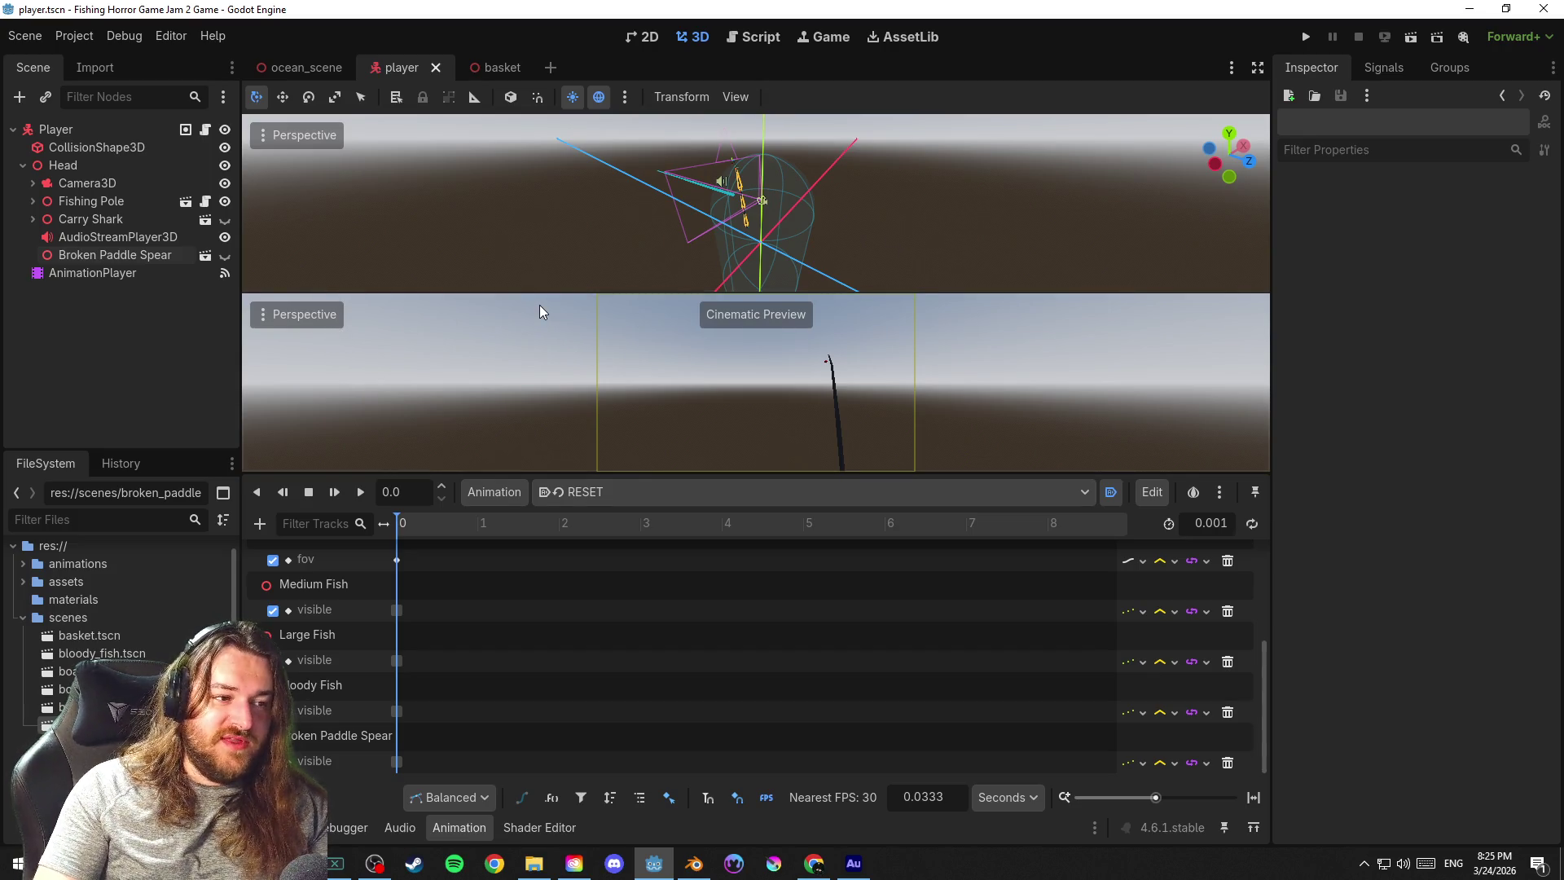
Switch the editor layout from split viewports to a single large 3D view
left_click(304, 315)
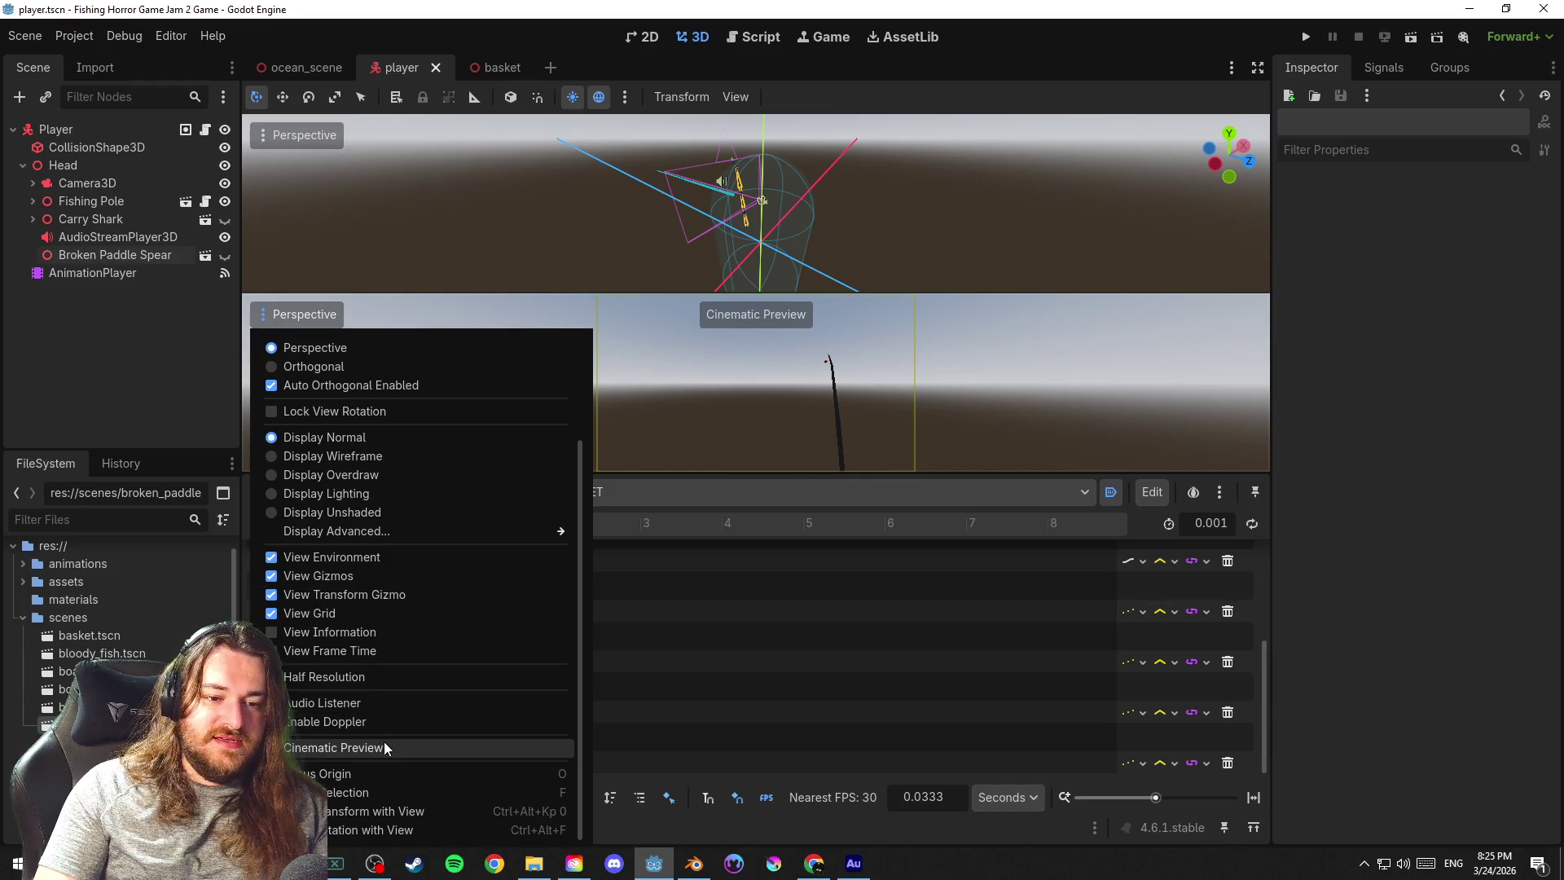
left_click(360, 306)
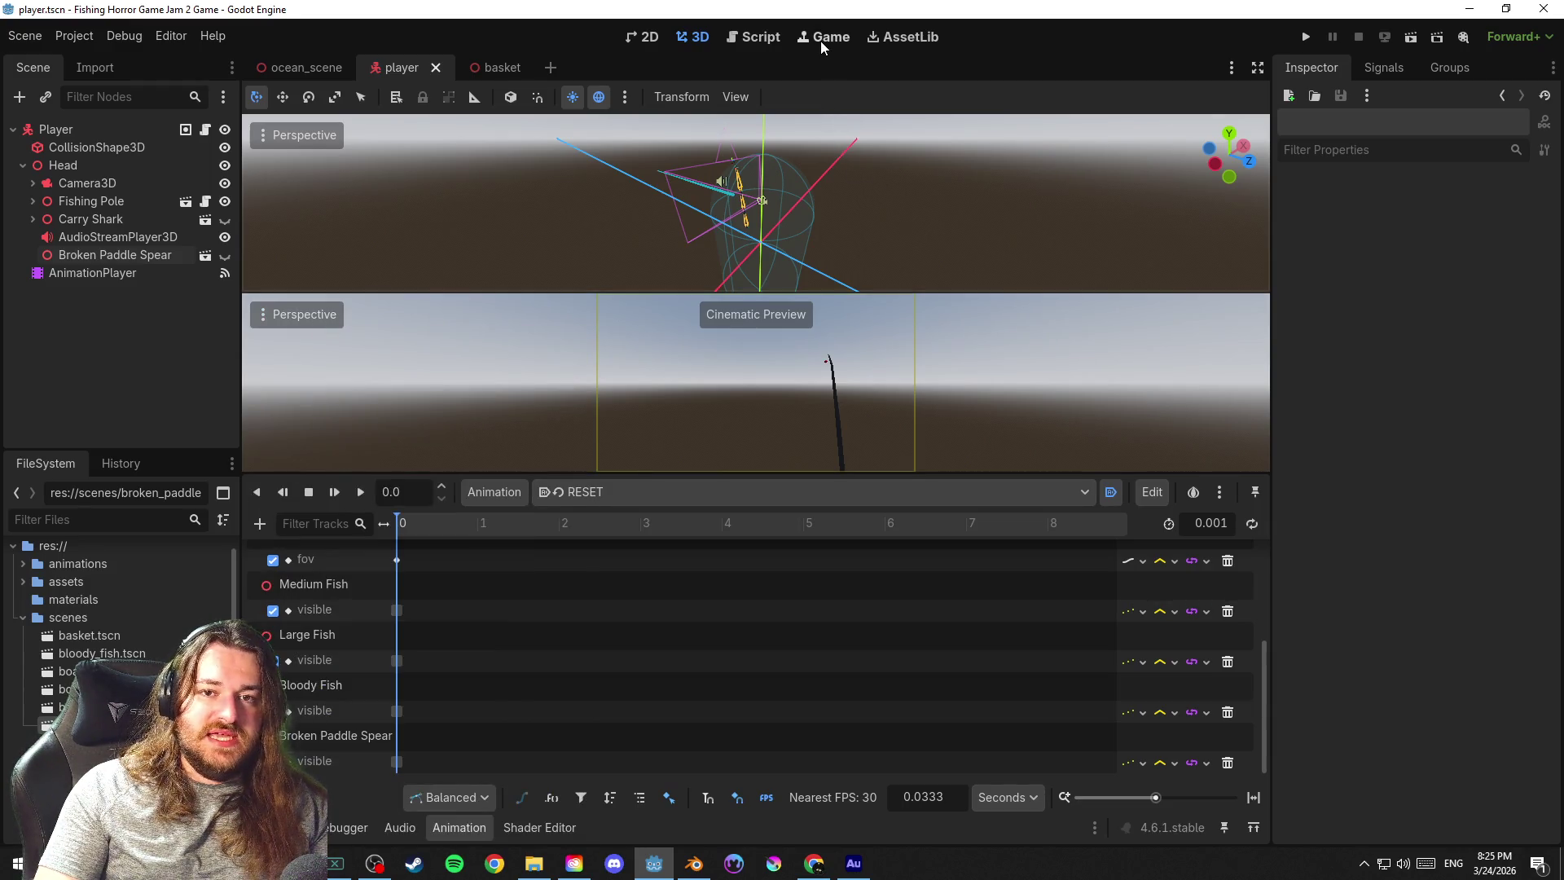
left_click(728, 97)
left_click(820, 125)
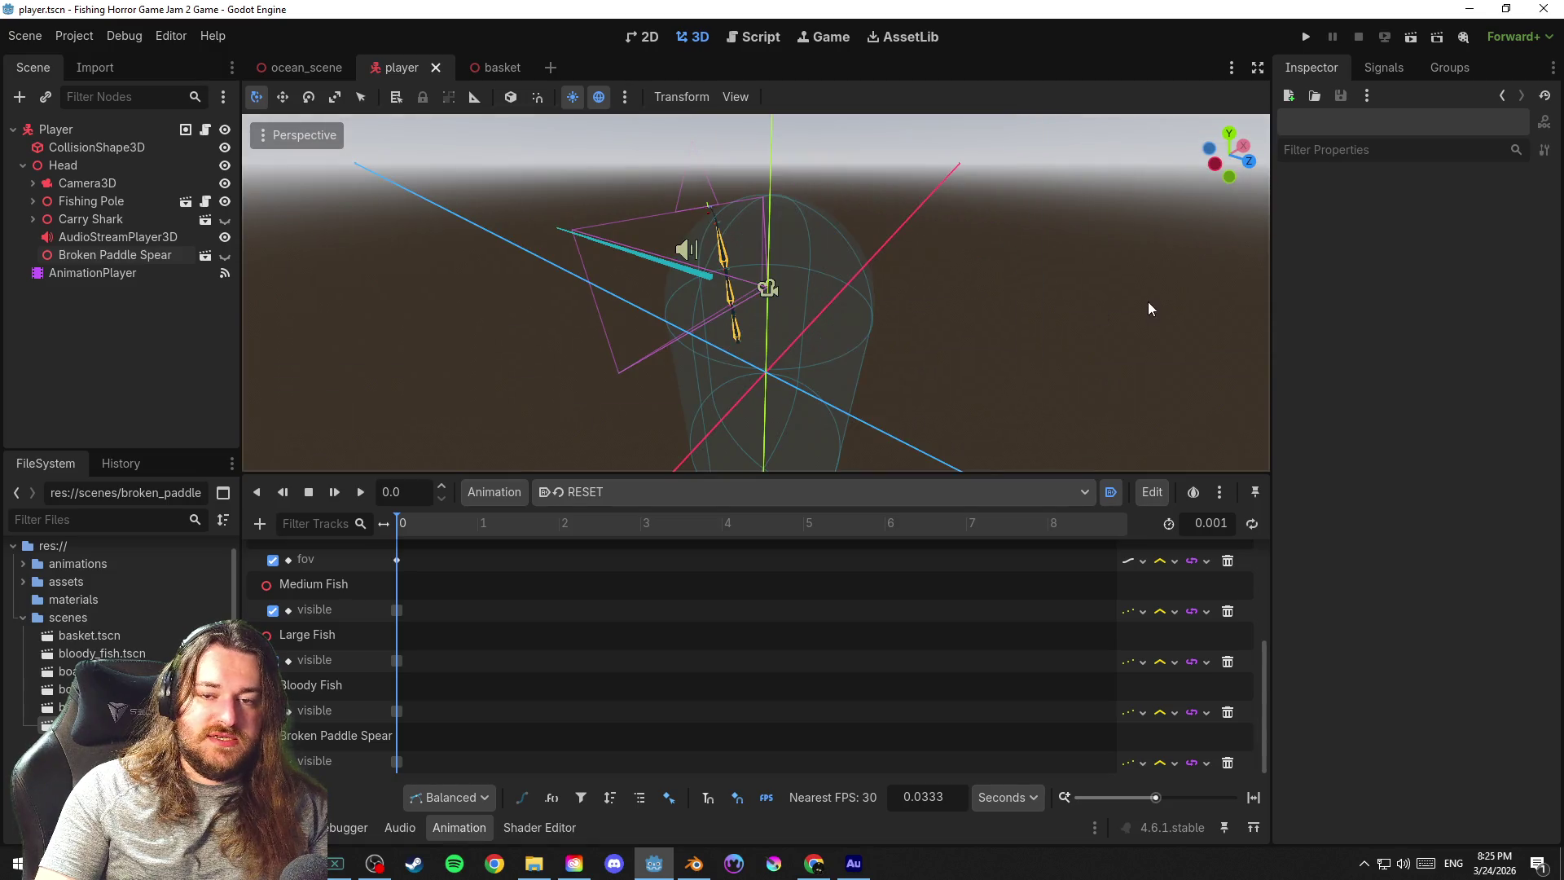
mouse_move(851, 262)
left_mouse_down()
mouse_move(1016, 302)
mouse_move(970, 316)
mouse_move(1214, 302)
mouse_move(987, 313)
mouse_move(336, 297)
mouse_move(1005, 296)
mouse_move(321, 286)
mouse_move(1264, 297)
mouse_move(1047, 295)
left_mouse_up()
Save the player scene in the single viewport and switch to the basket scene
left_click(897, 292)
scroll(971, 316, "up", 2)
left_click(988, 314)
scroll(1123, 303, "down", 2)
key("ctrl+s")
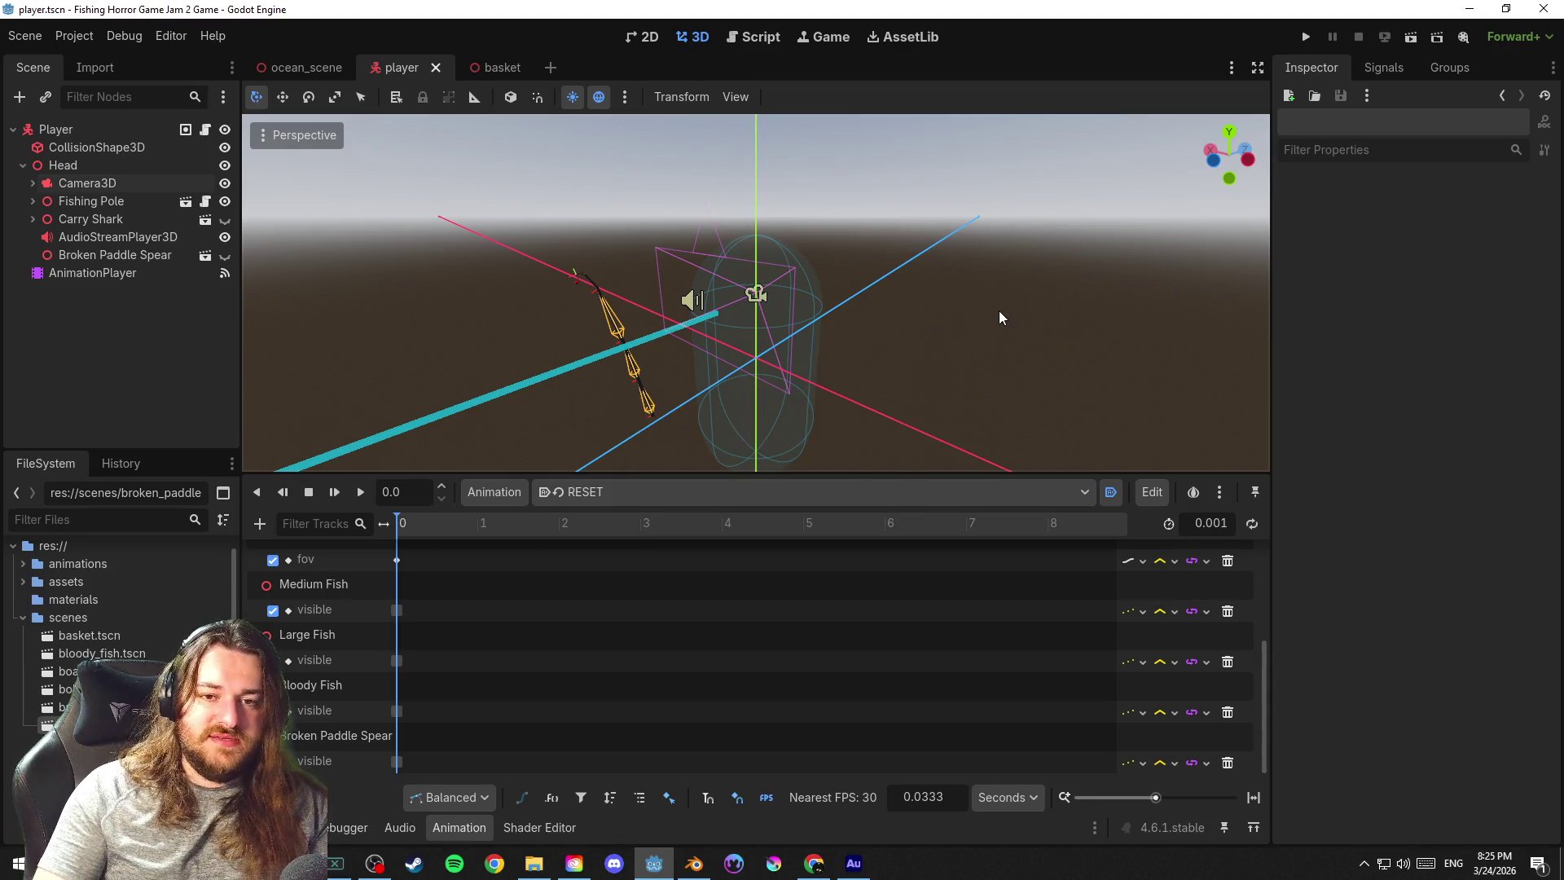
left_click_drag(998, 310, 937, 333)
key("ctrl+s")
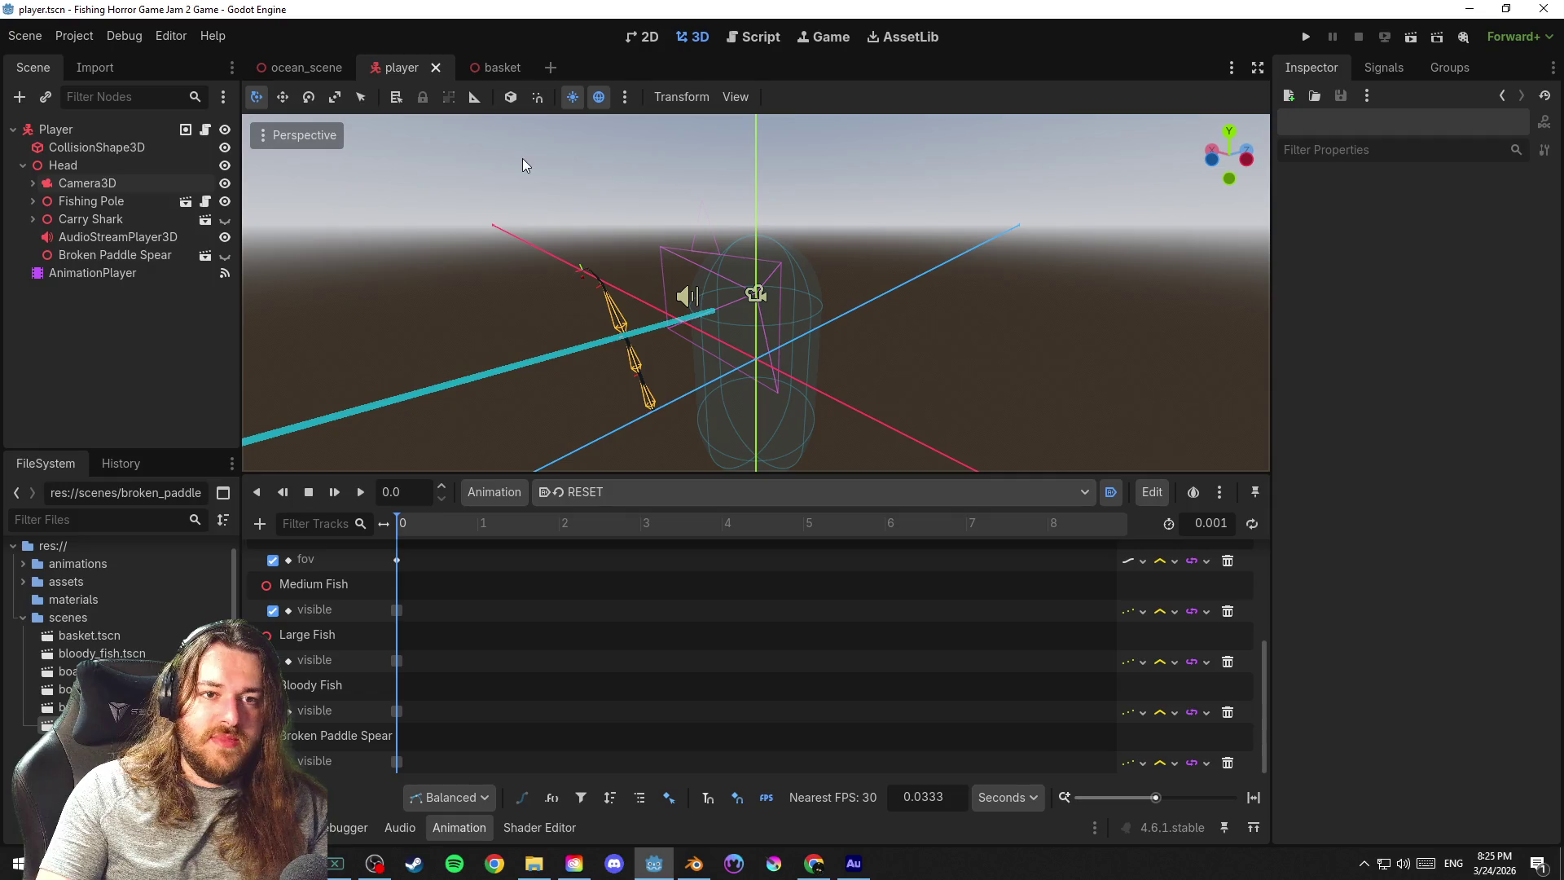
left_click(491, 66)
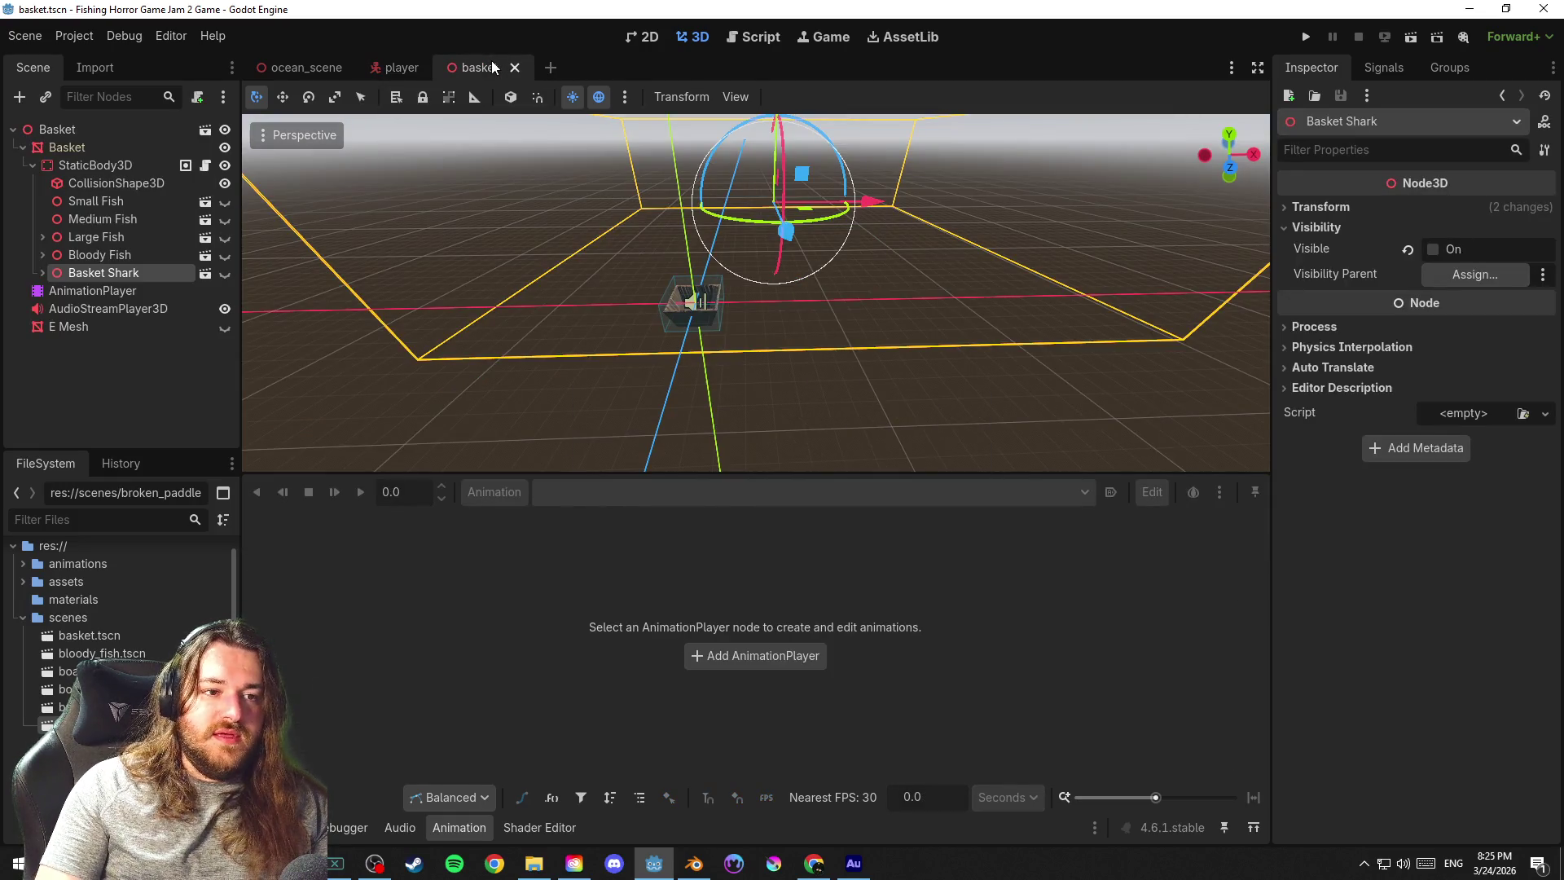
scroll(603, 197, "down", 5)
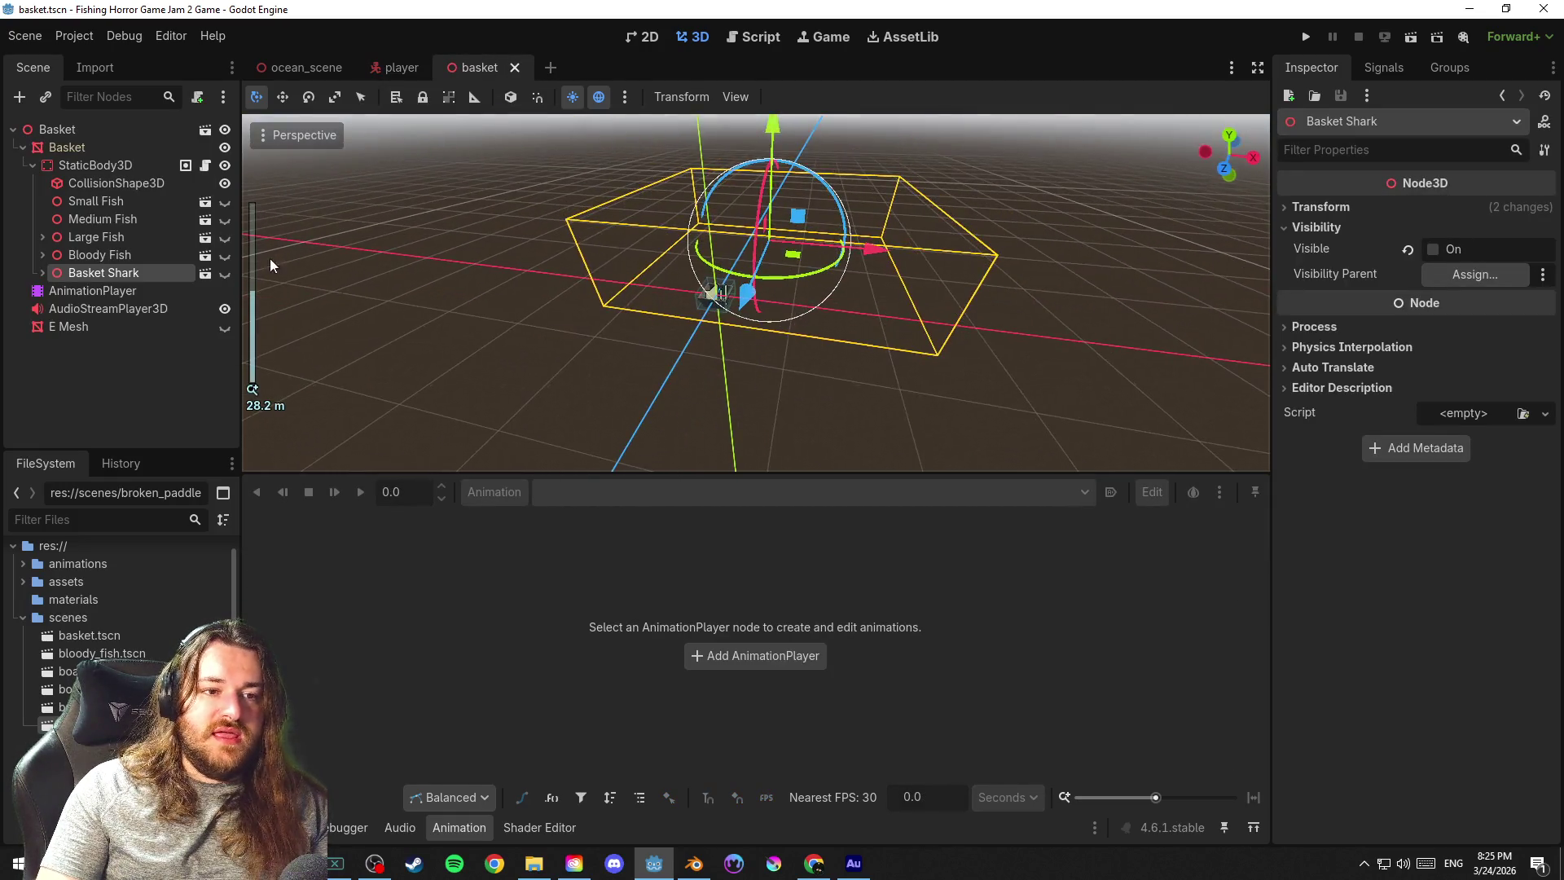
Briefly show the Basket Shark, save, hide it again, and return to the player scene
left_click(224, 273)
scroll(703, 280, "up", 4)
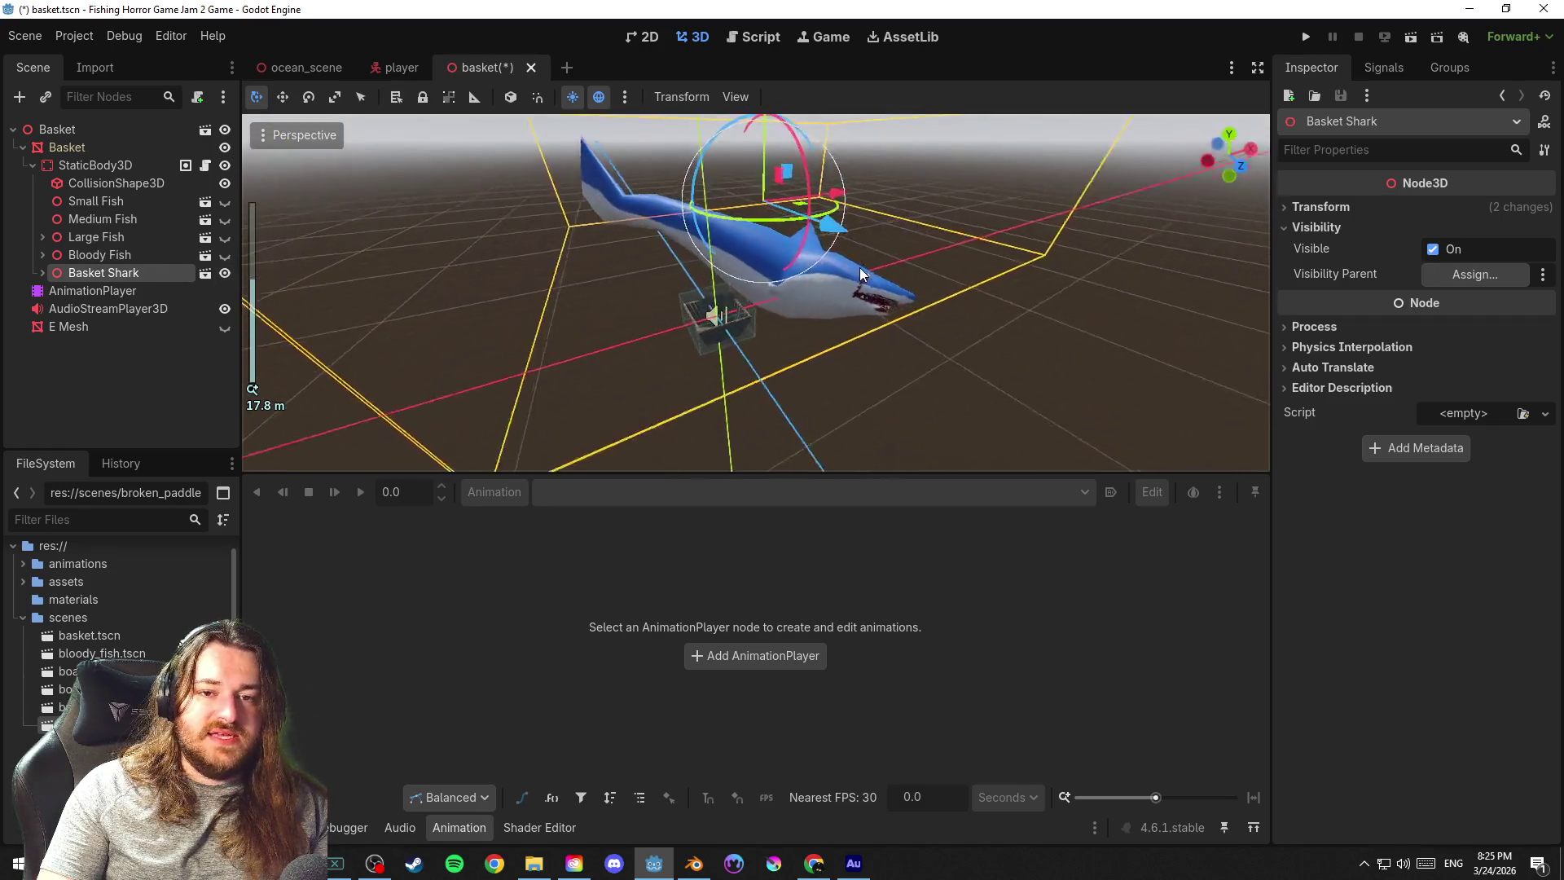
scroll(803, 288, "down", 5)
key("ctrl+s")
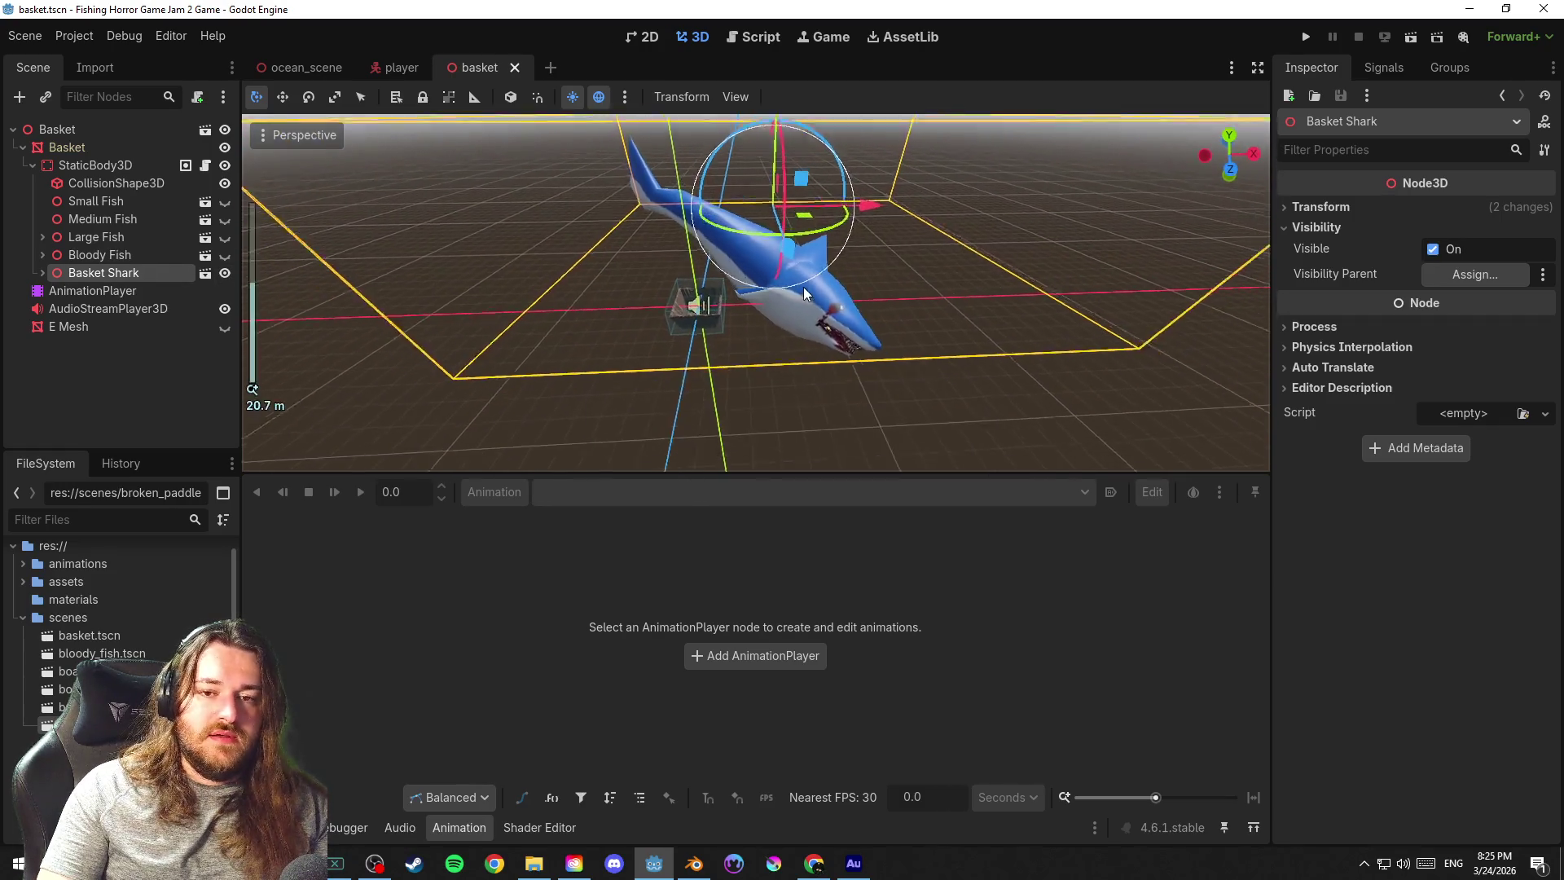
left_click(224, 272)
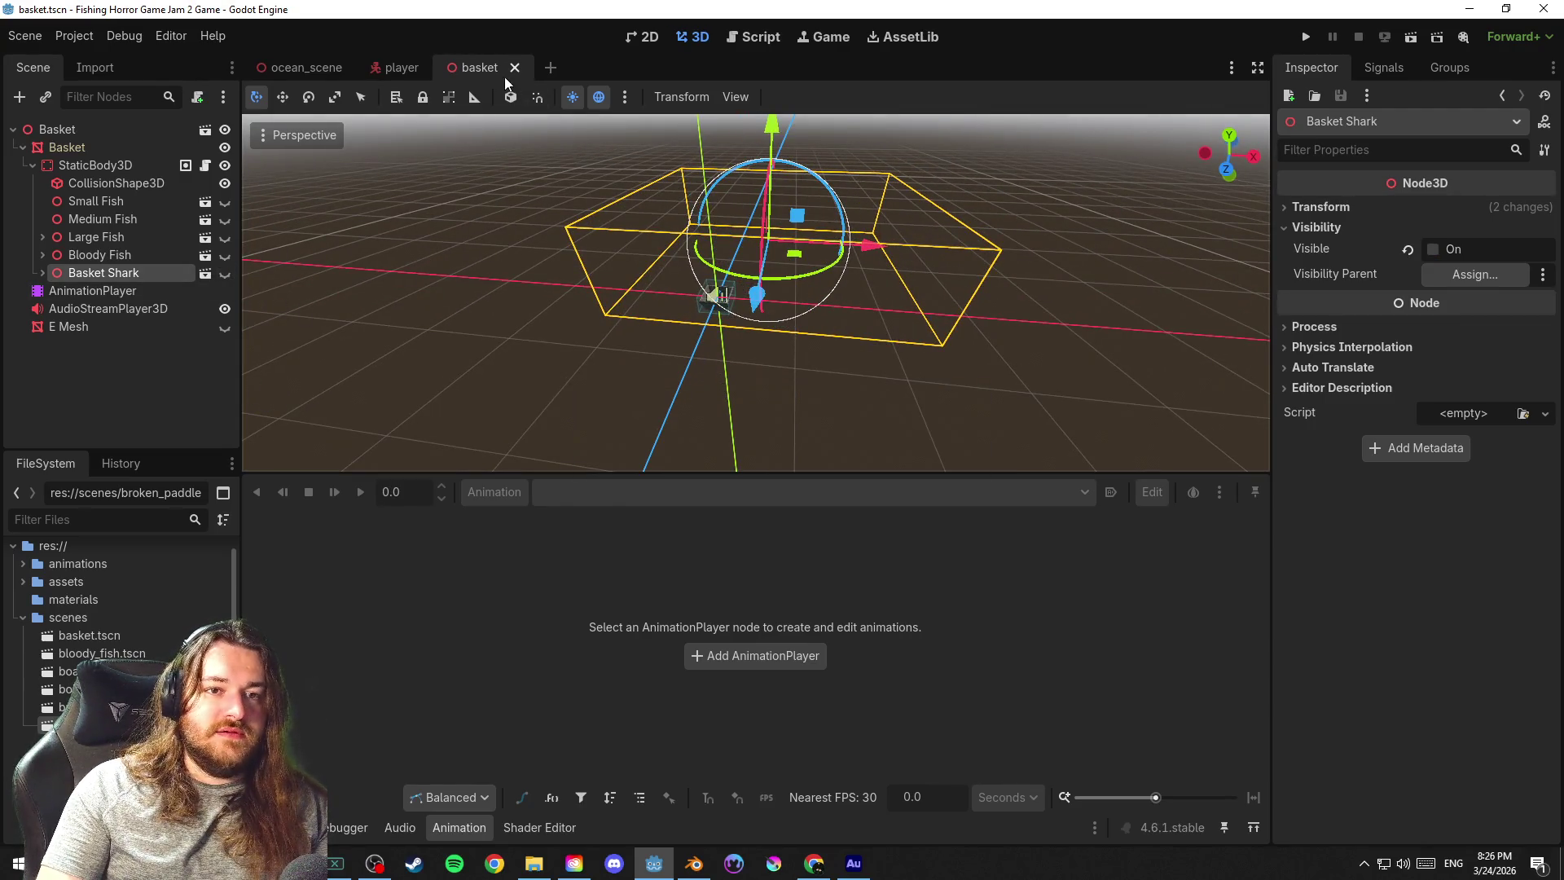
left_click(405, 70)
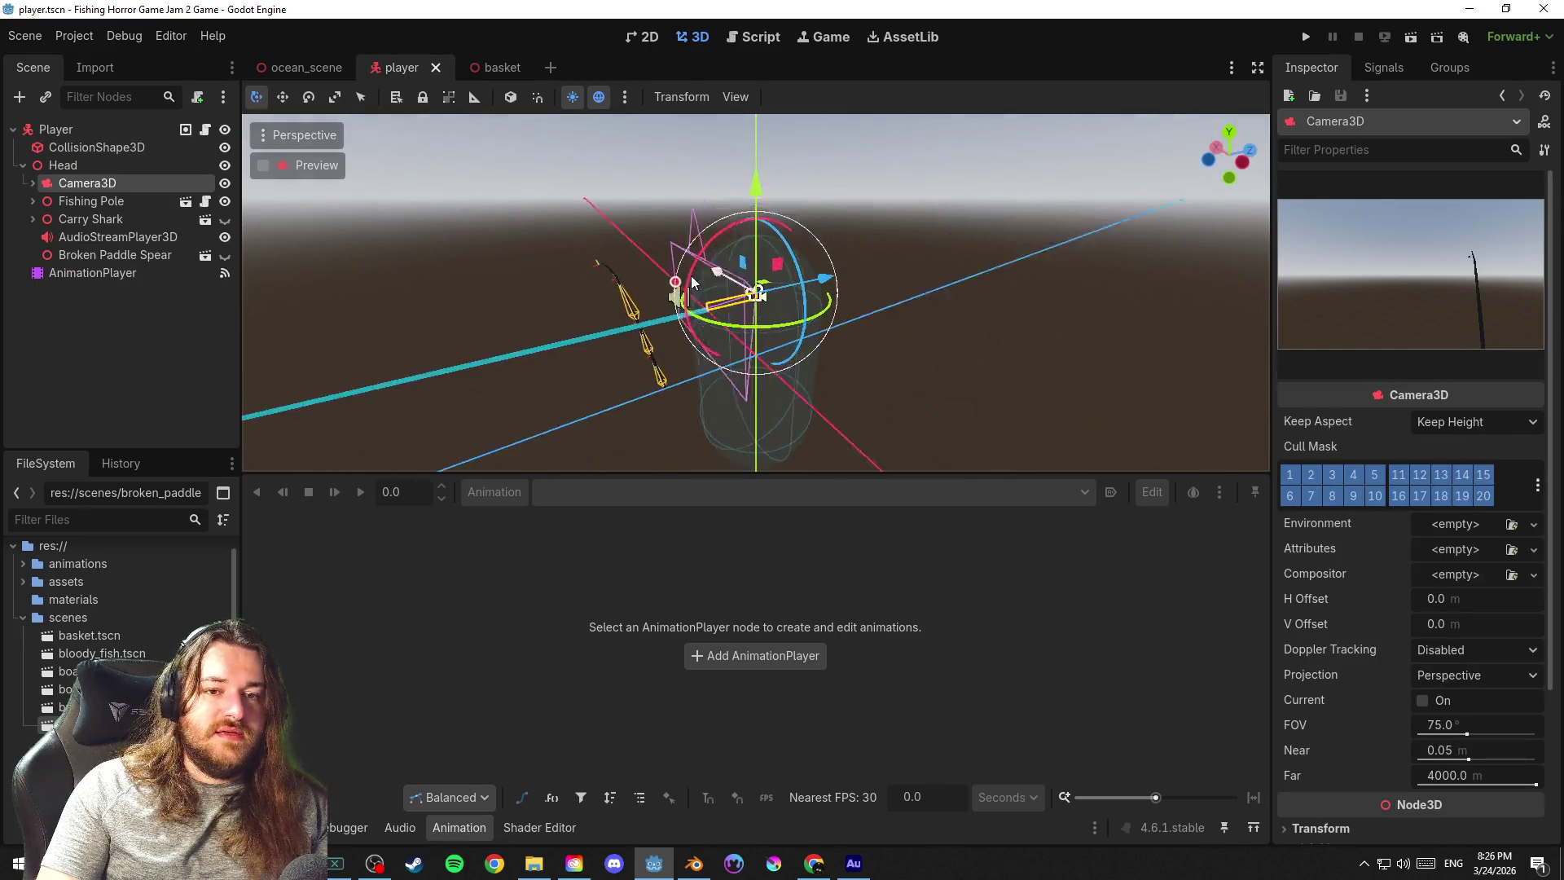